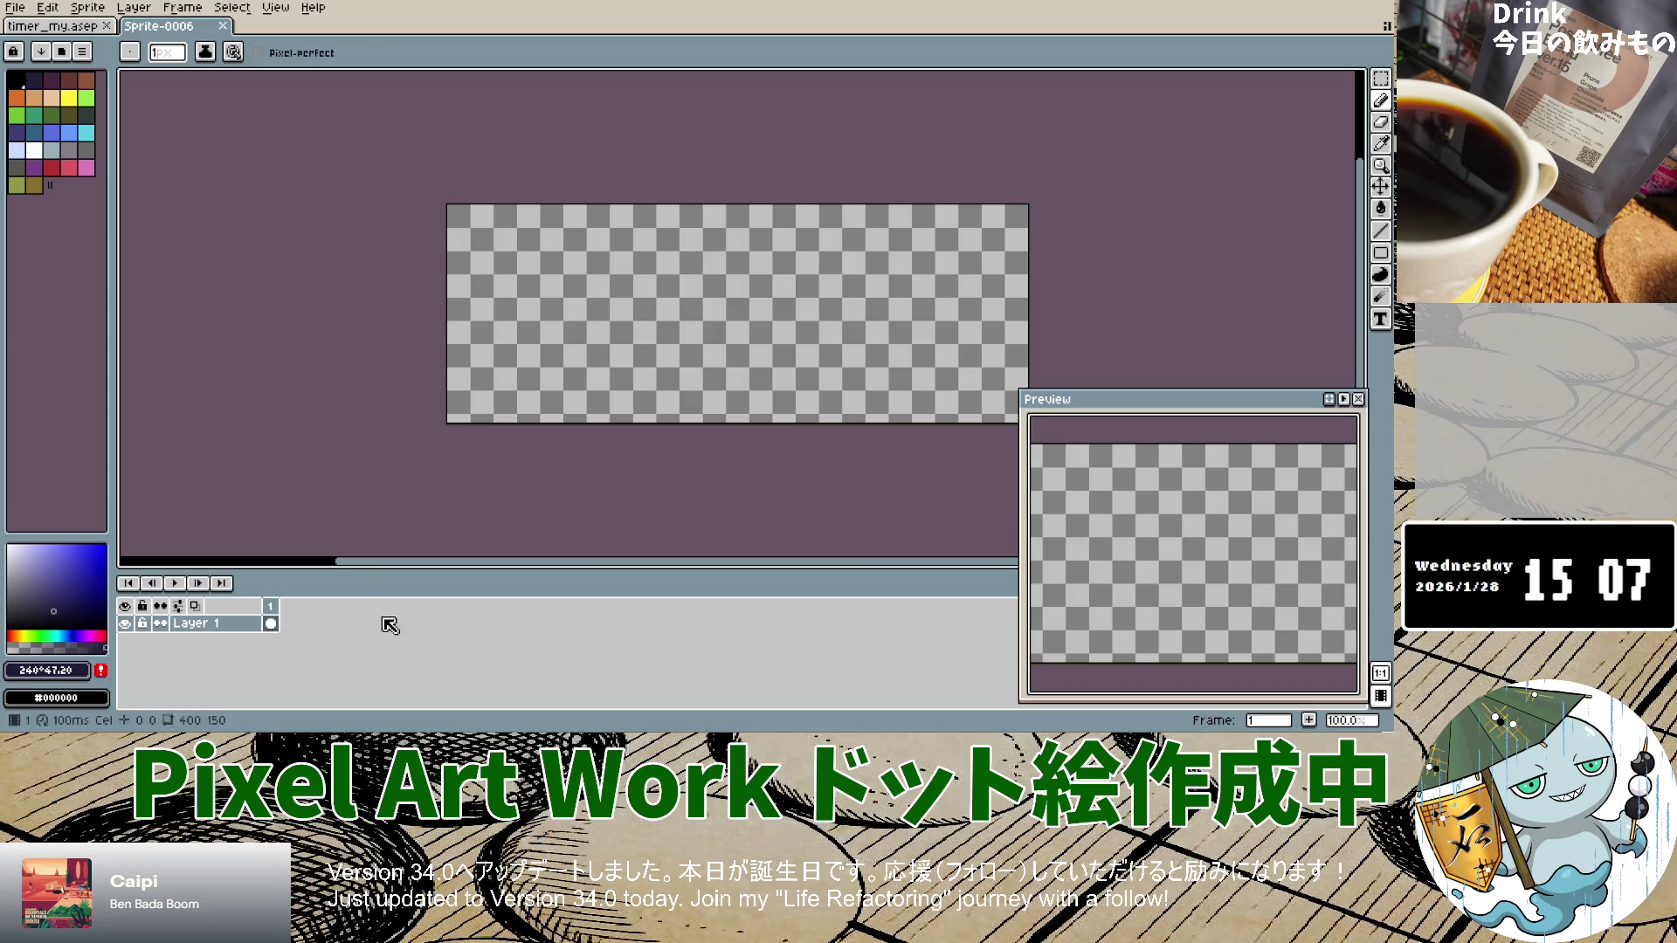
Step: Add a new empty Layer 2 to the sprite
left_click(135, 8)
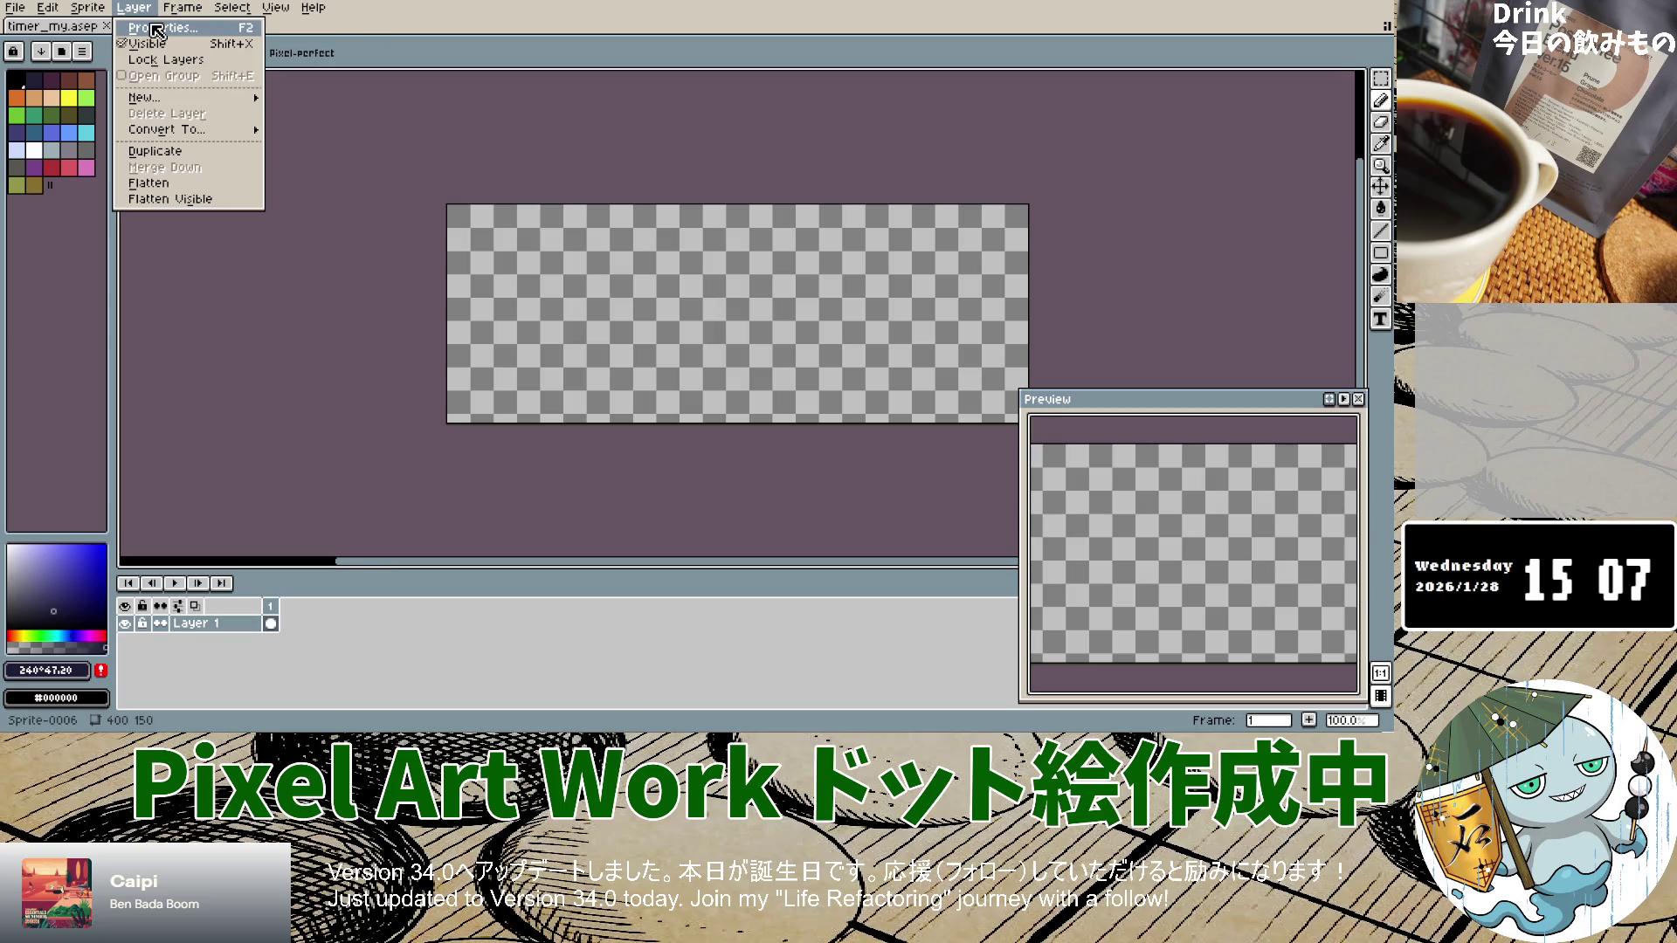
mouse_move(170, 99)
left_click(294, 94)
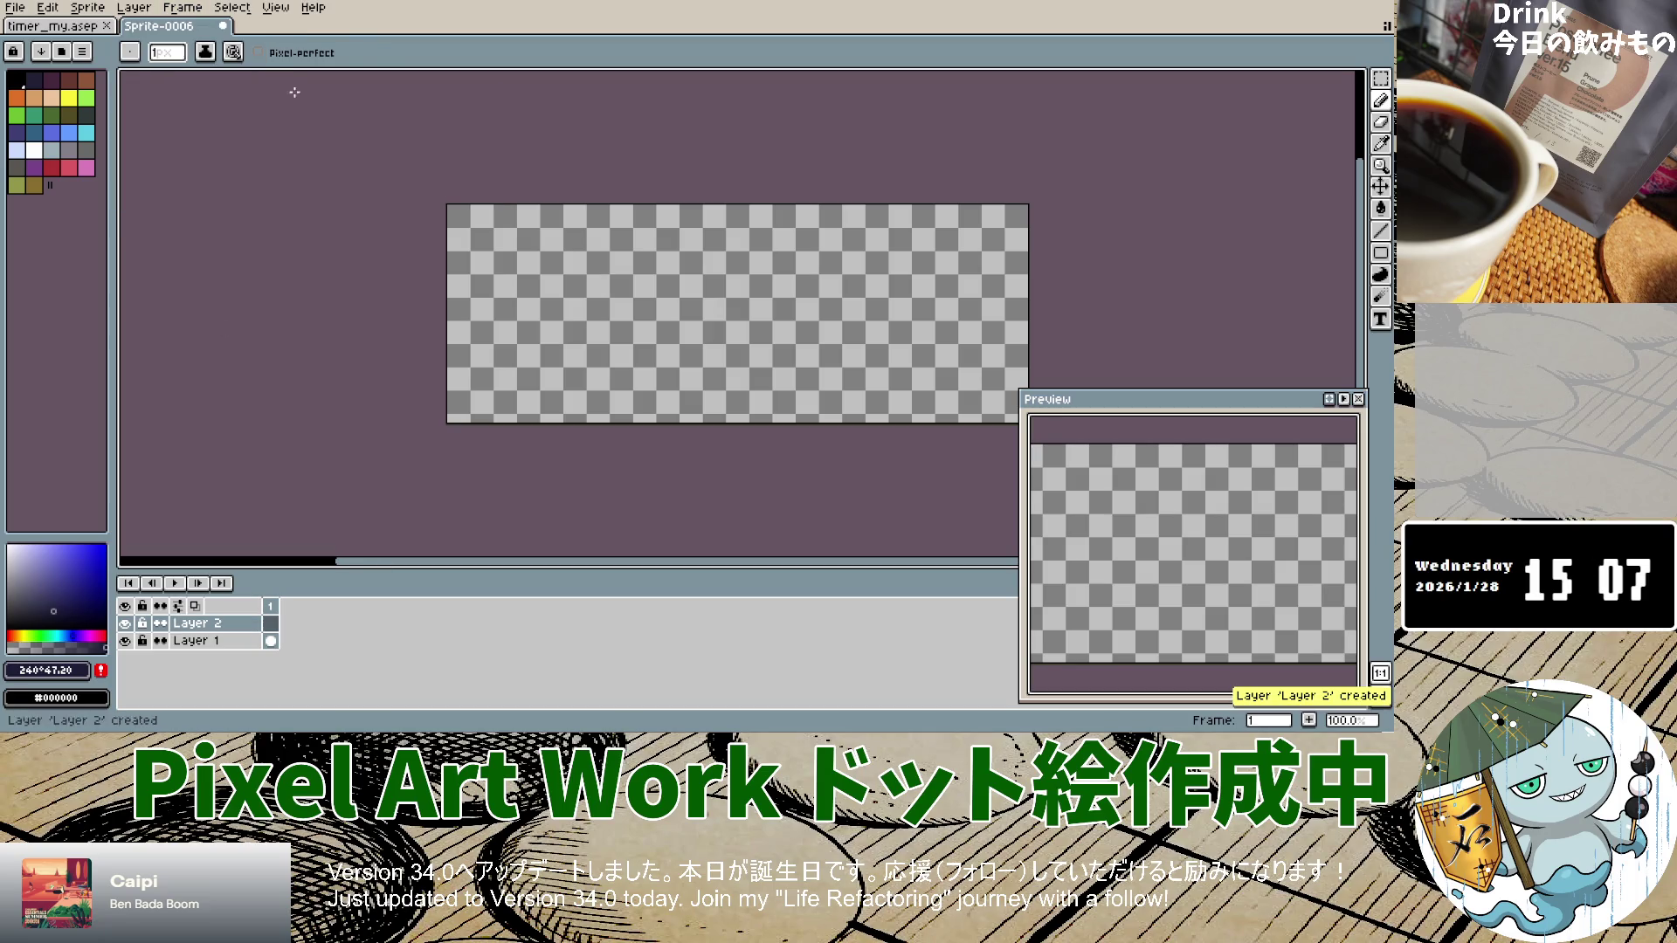
Step: Create a reference layer from the rainy night-city window image file
left_click(134, 8)
mouse_move(166, 99)
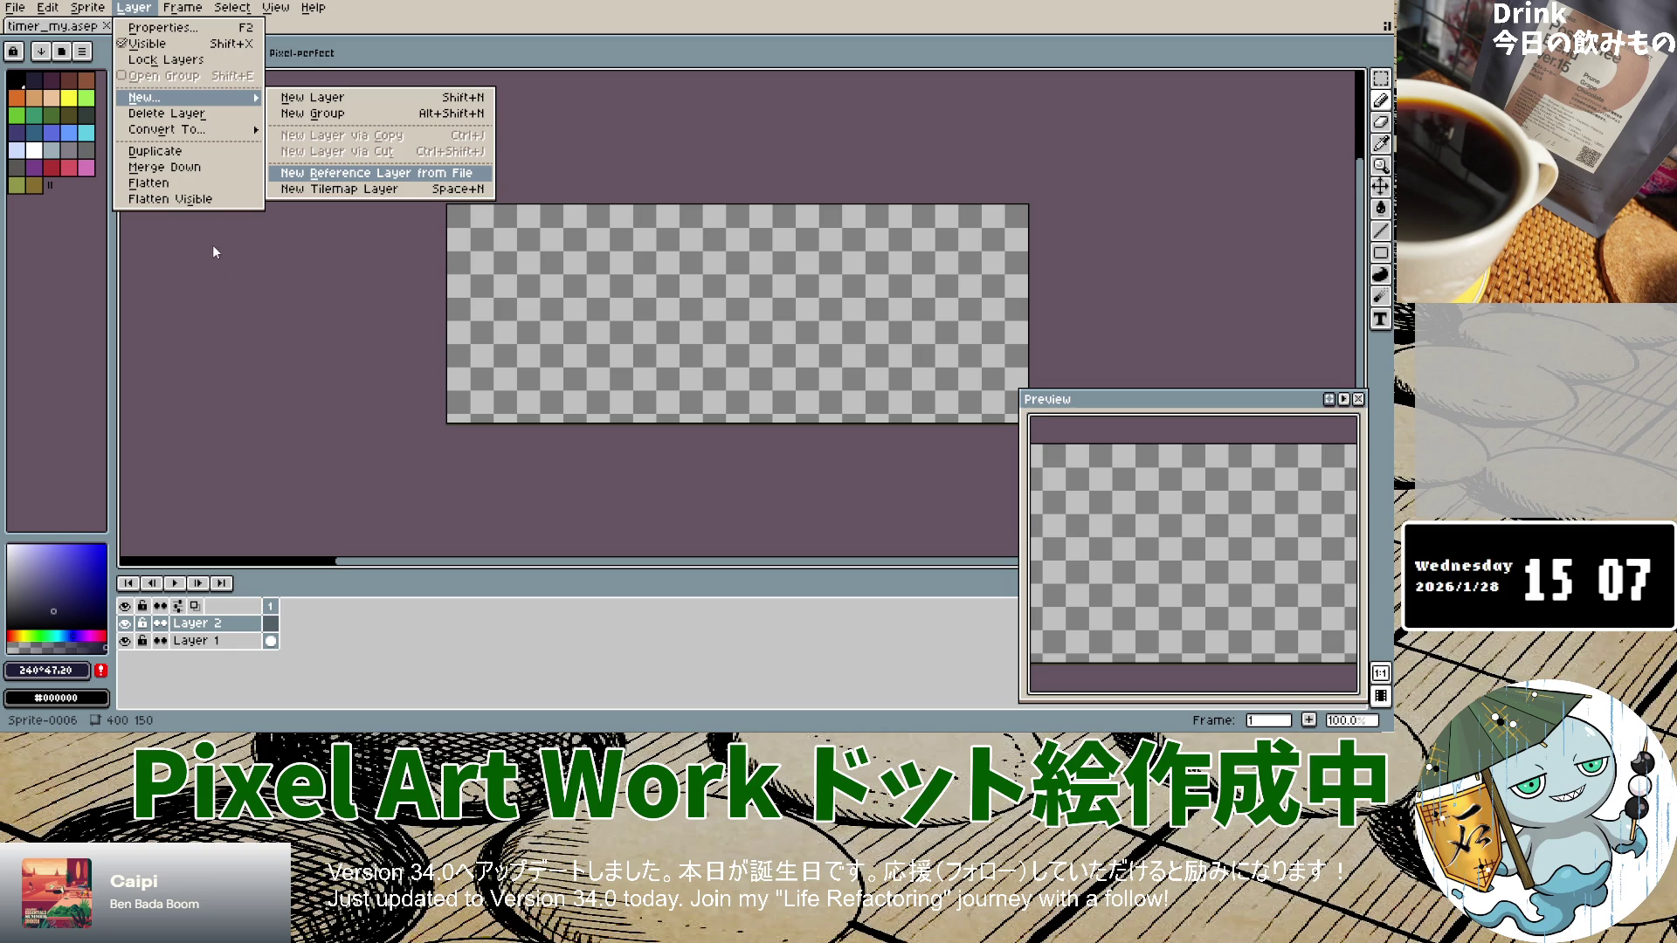
double_click(566, 362)
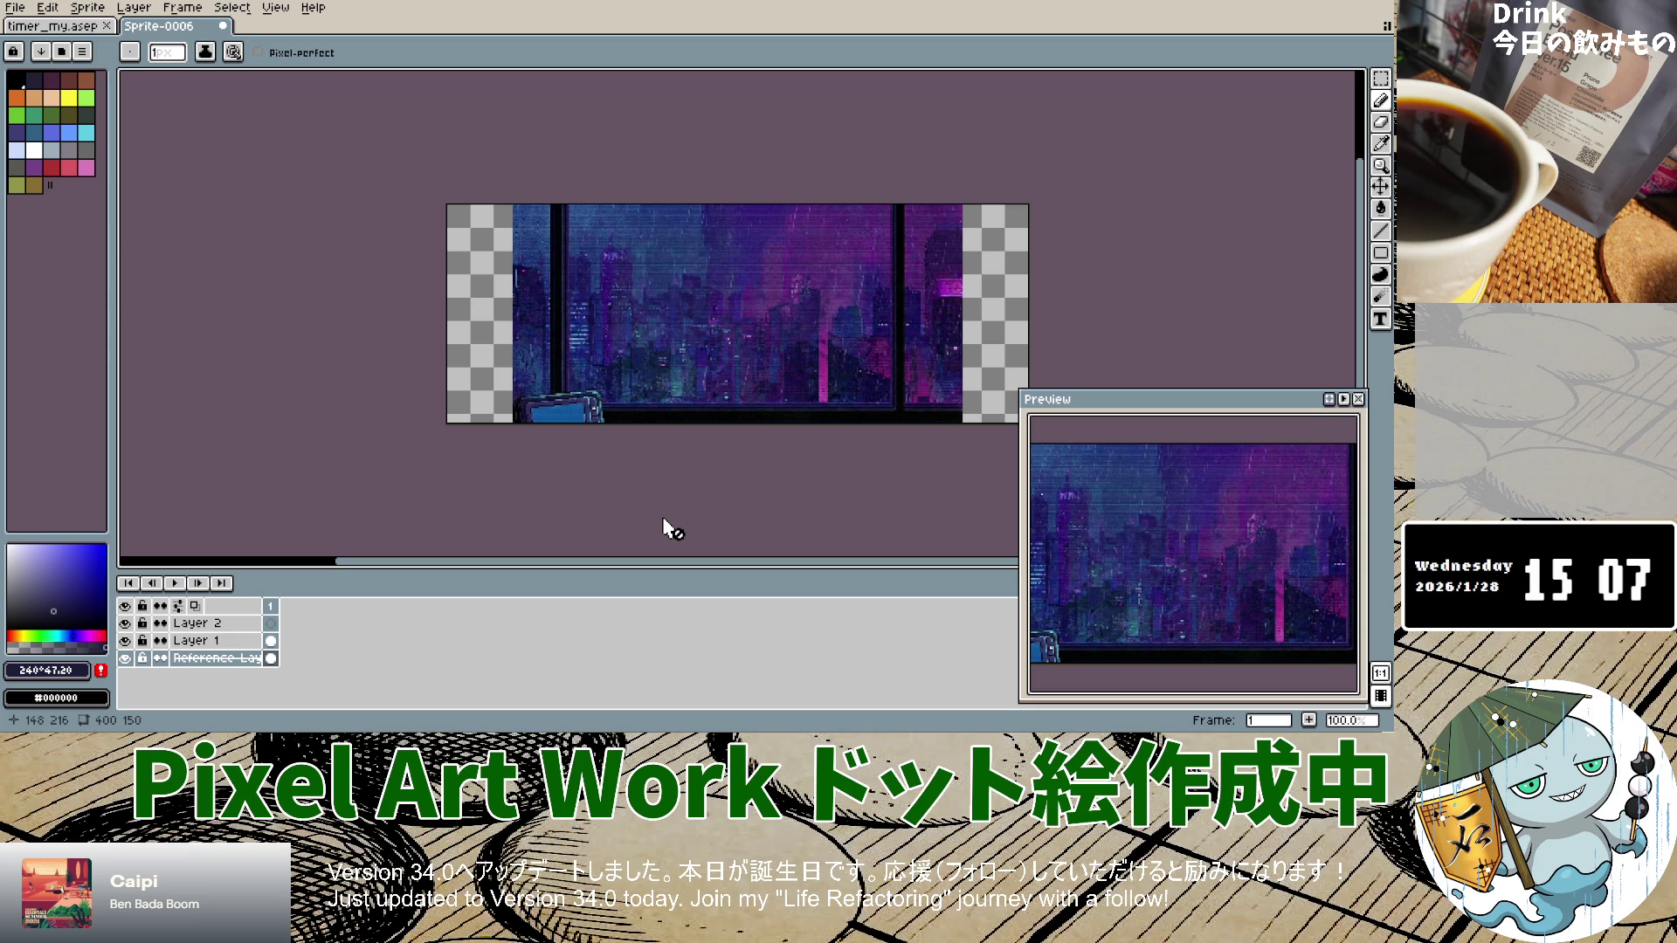
left_click(521, 118)
Step: Delete the night-city reference layer from the timeline
right_click(232, 659)
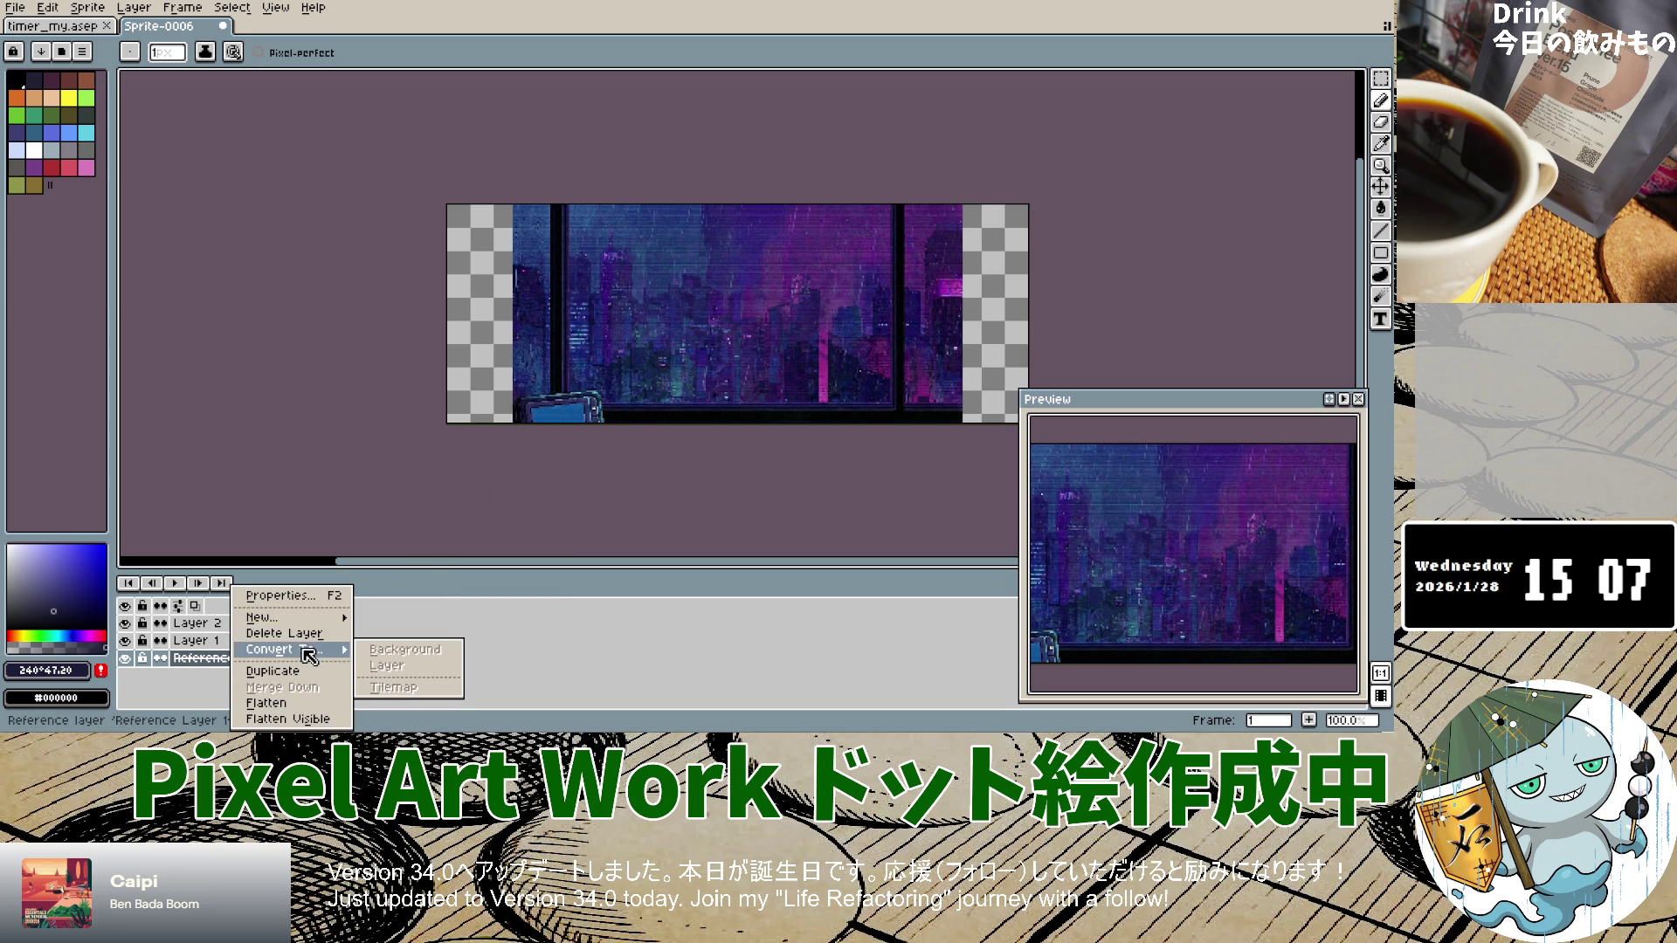
left_click(297, 632)
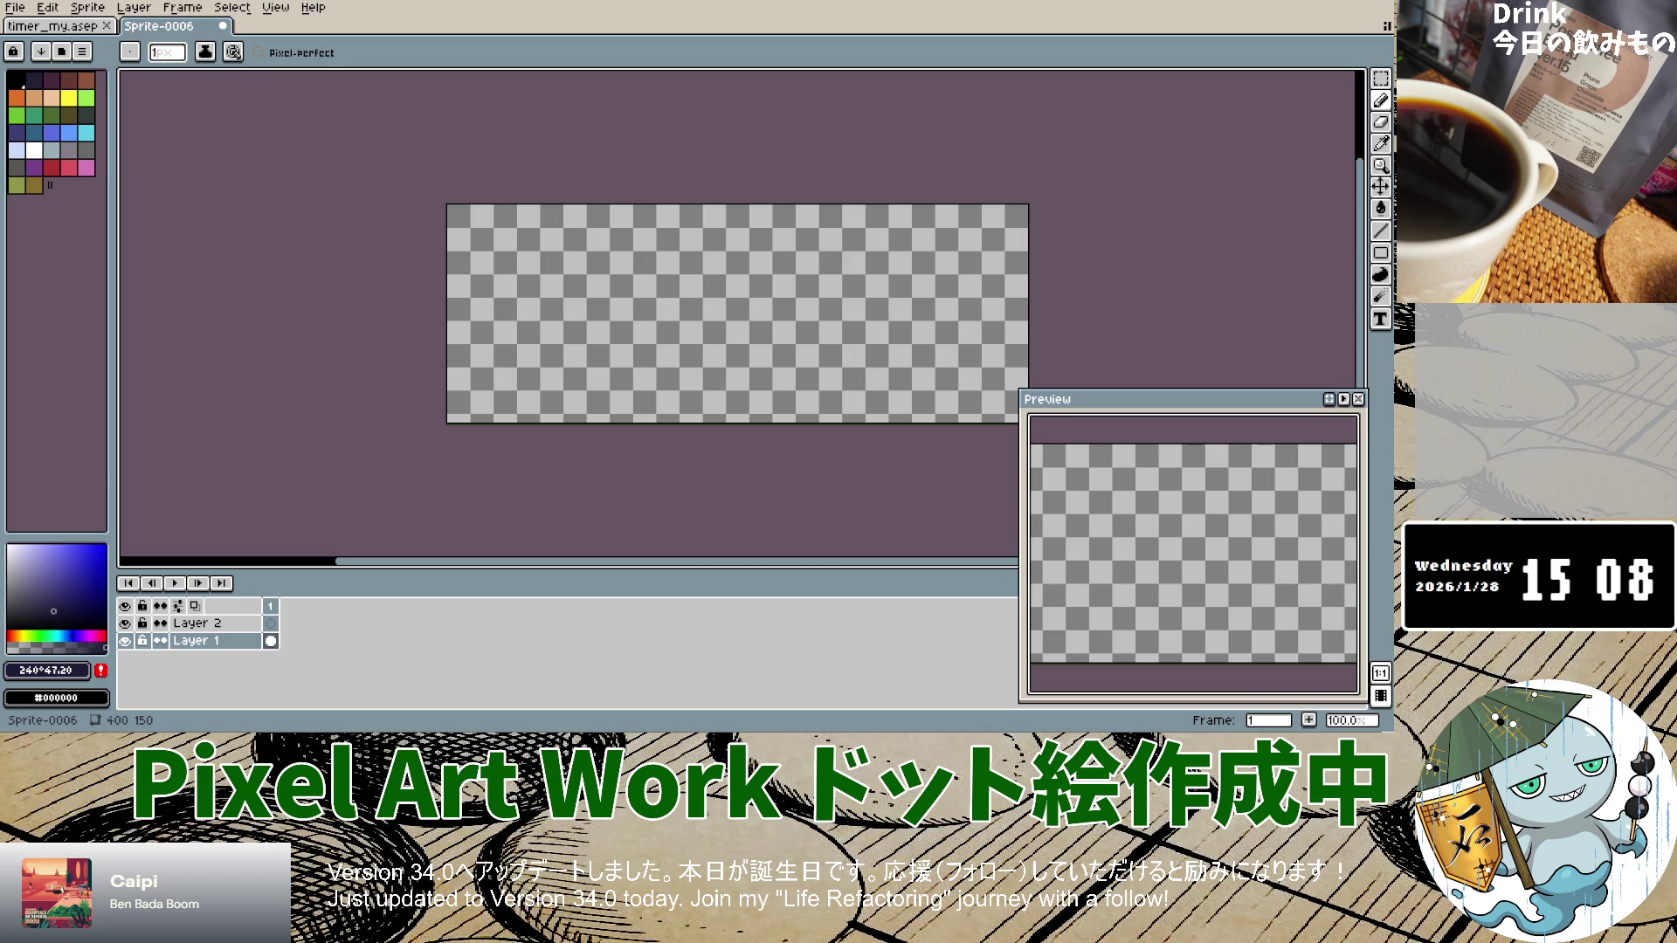
Step: Load the night-city window and pager image again as a new reference layer
left_click(134, 9)
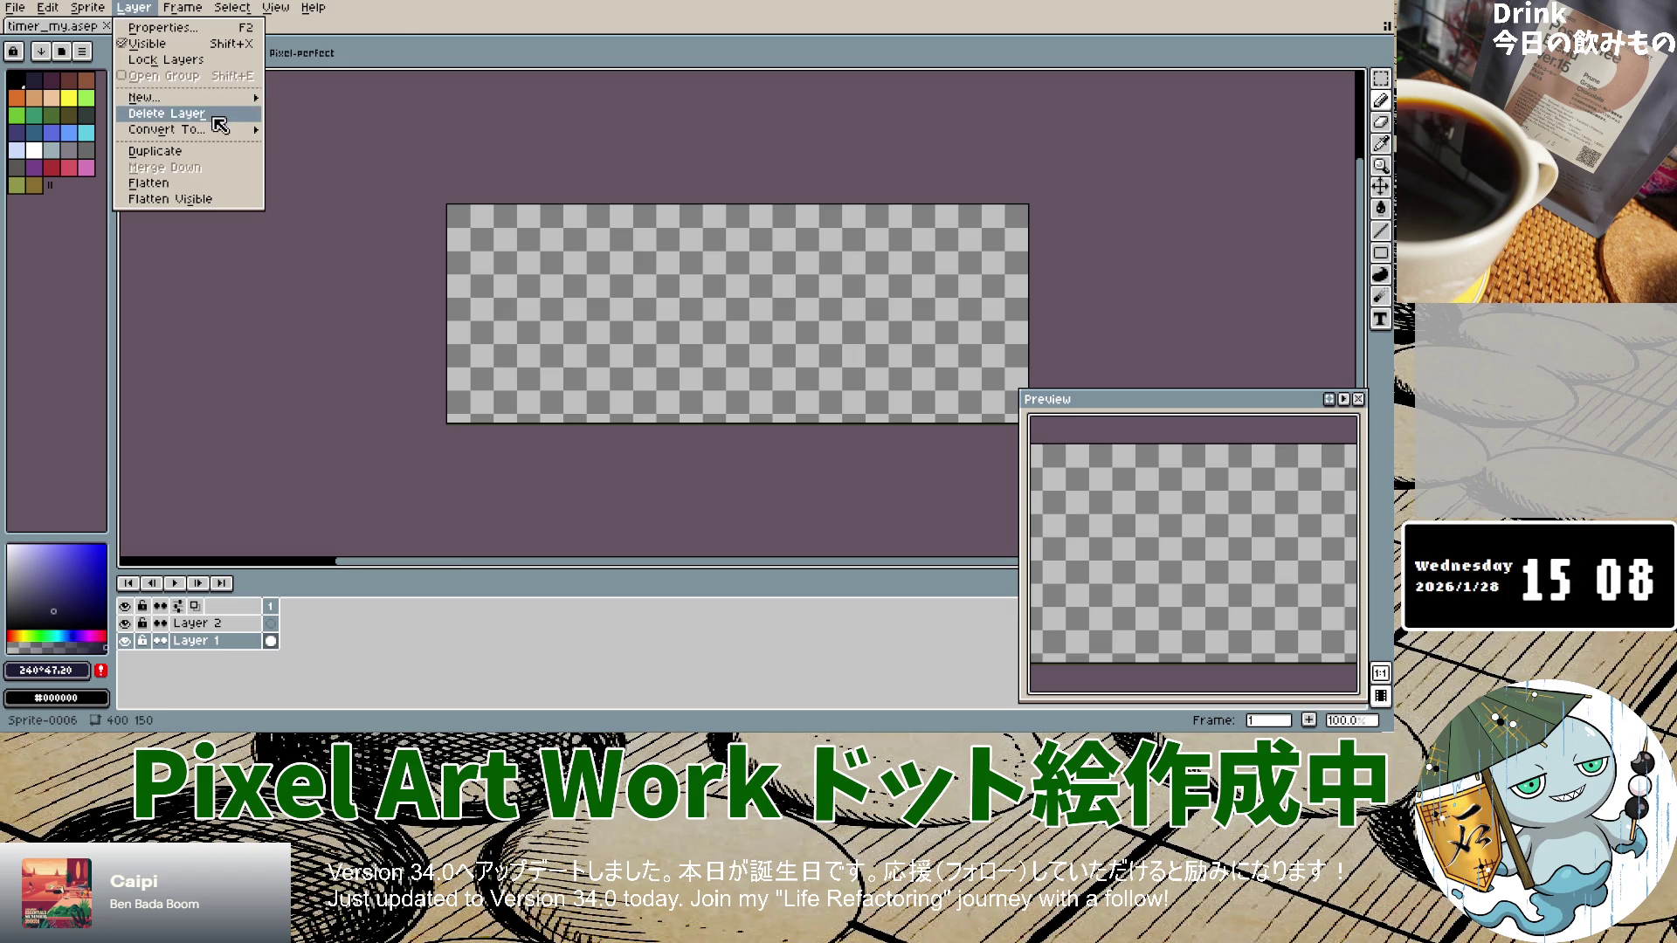
mouse_move(227, 105)
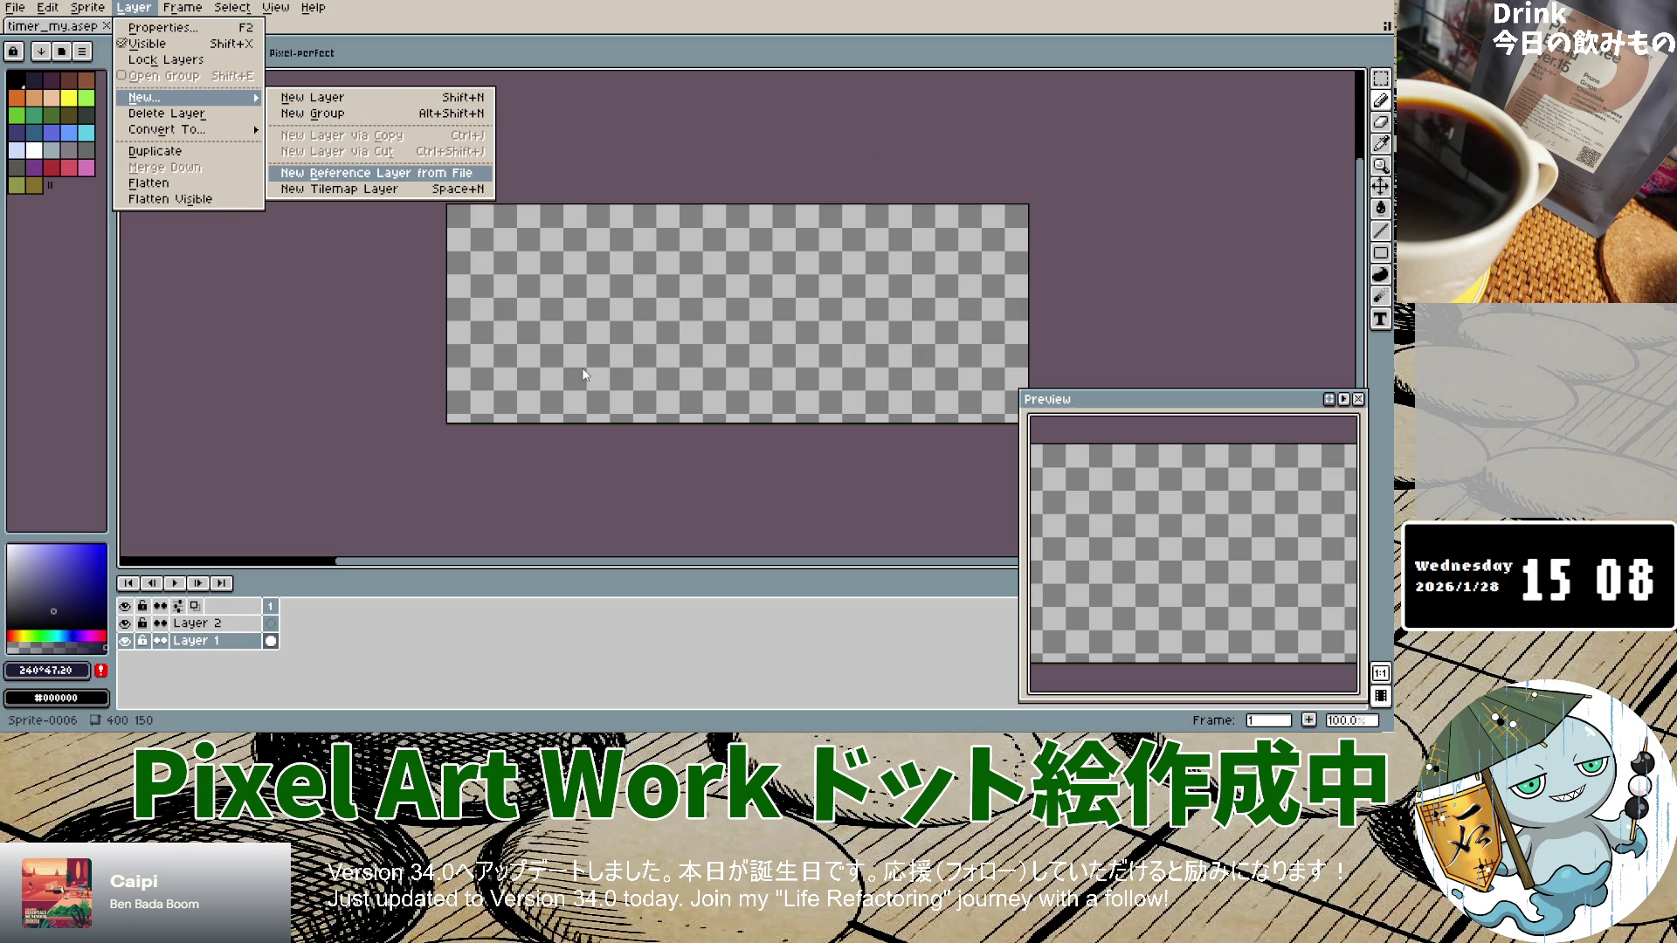
key("Return")
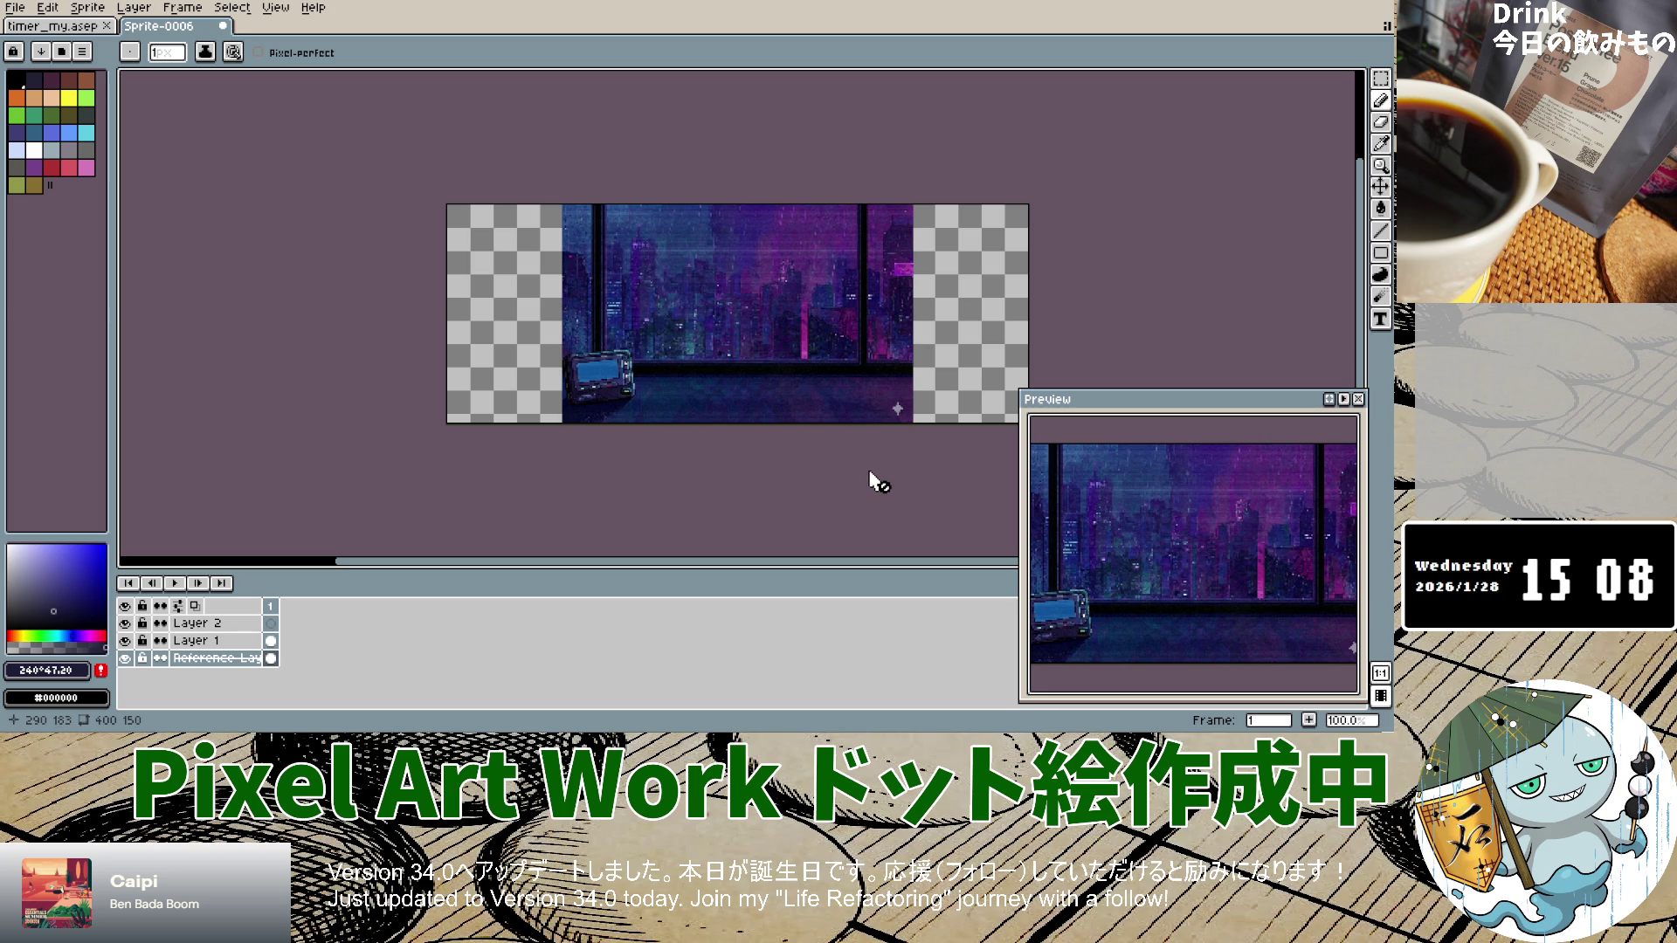
key("alt+f")
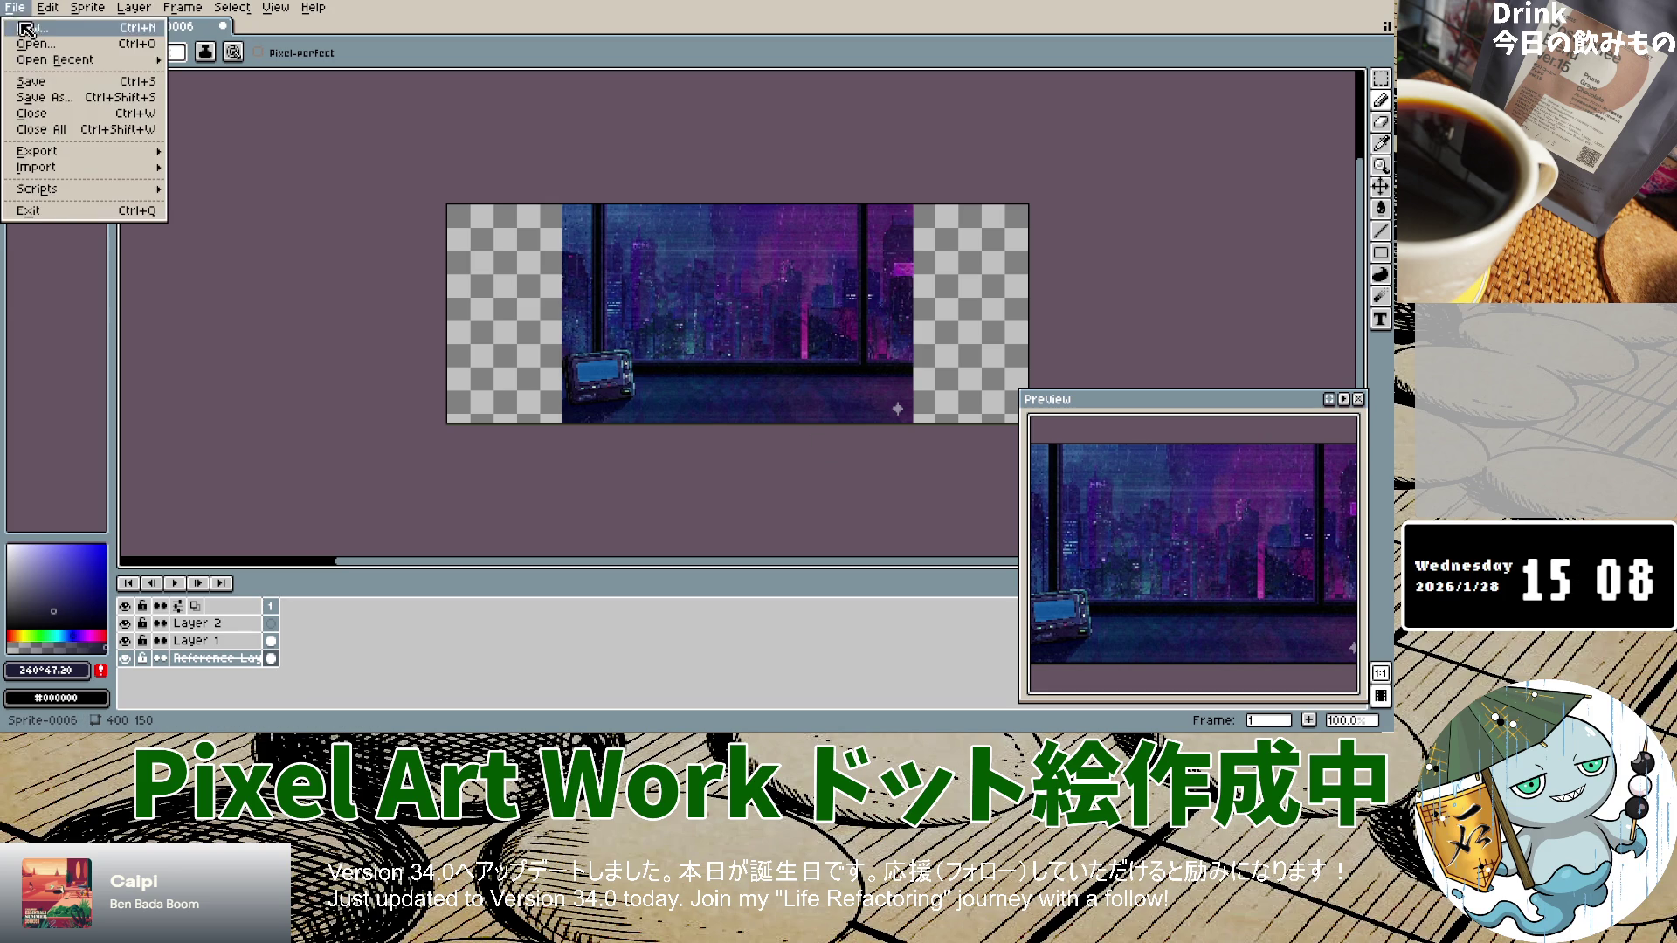
Step: Create a new 400x180 sprite by changing the height from 150 to 180
key("n")
left_click(696, 299)
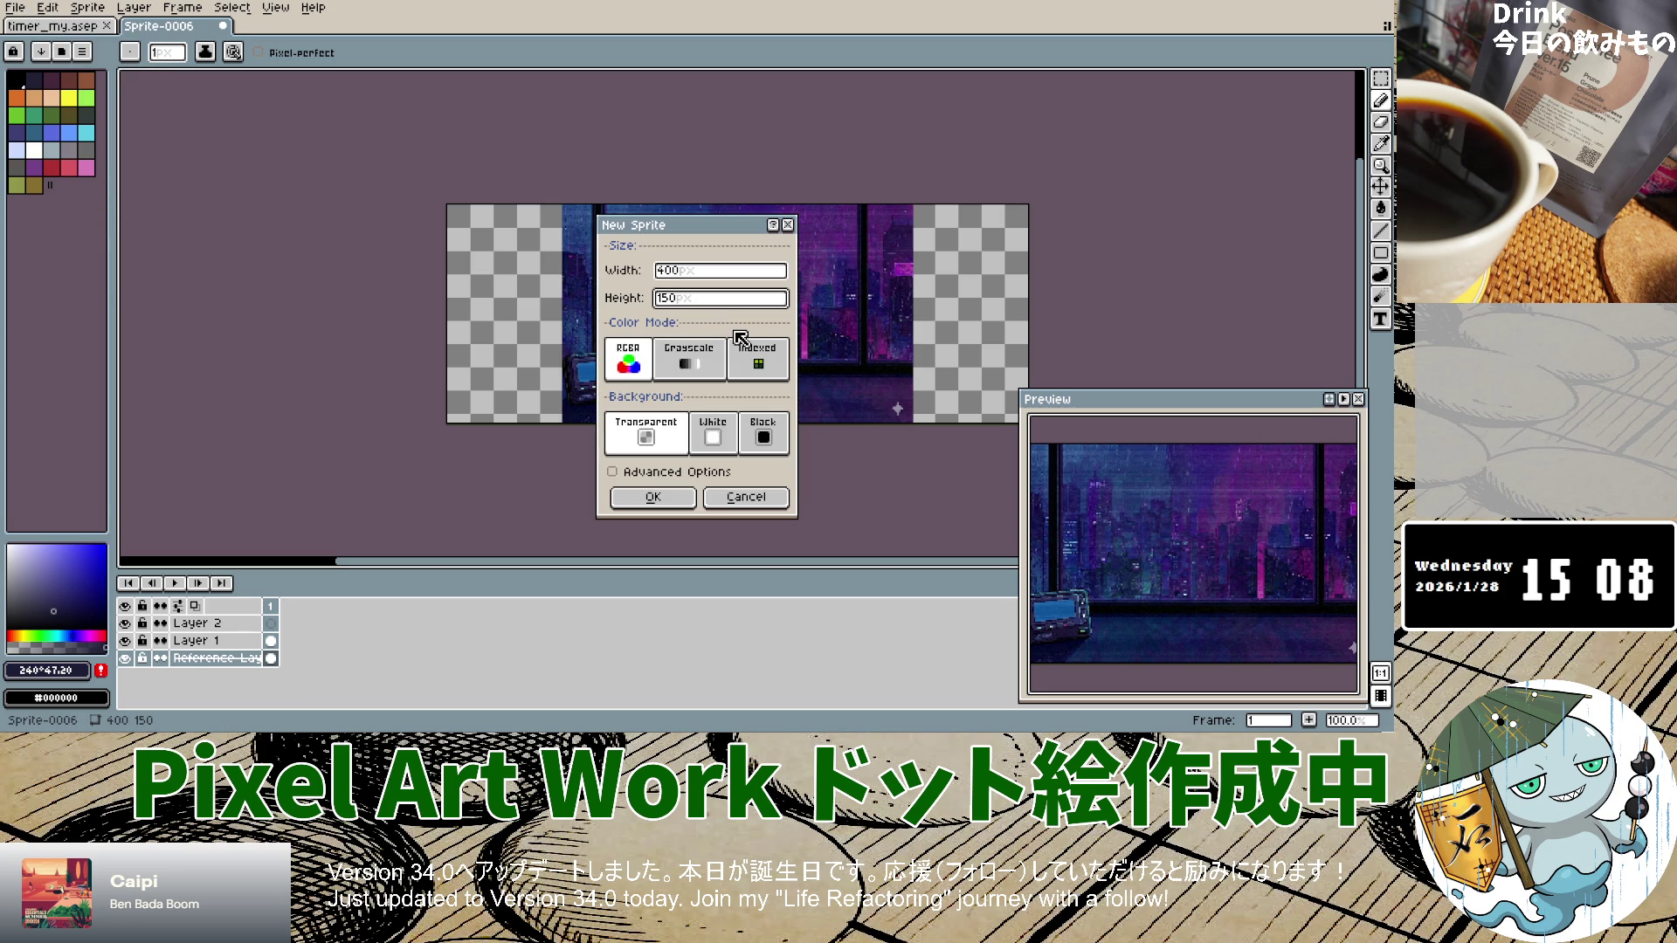
key("BackSpace")
type("80")
key("Return")
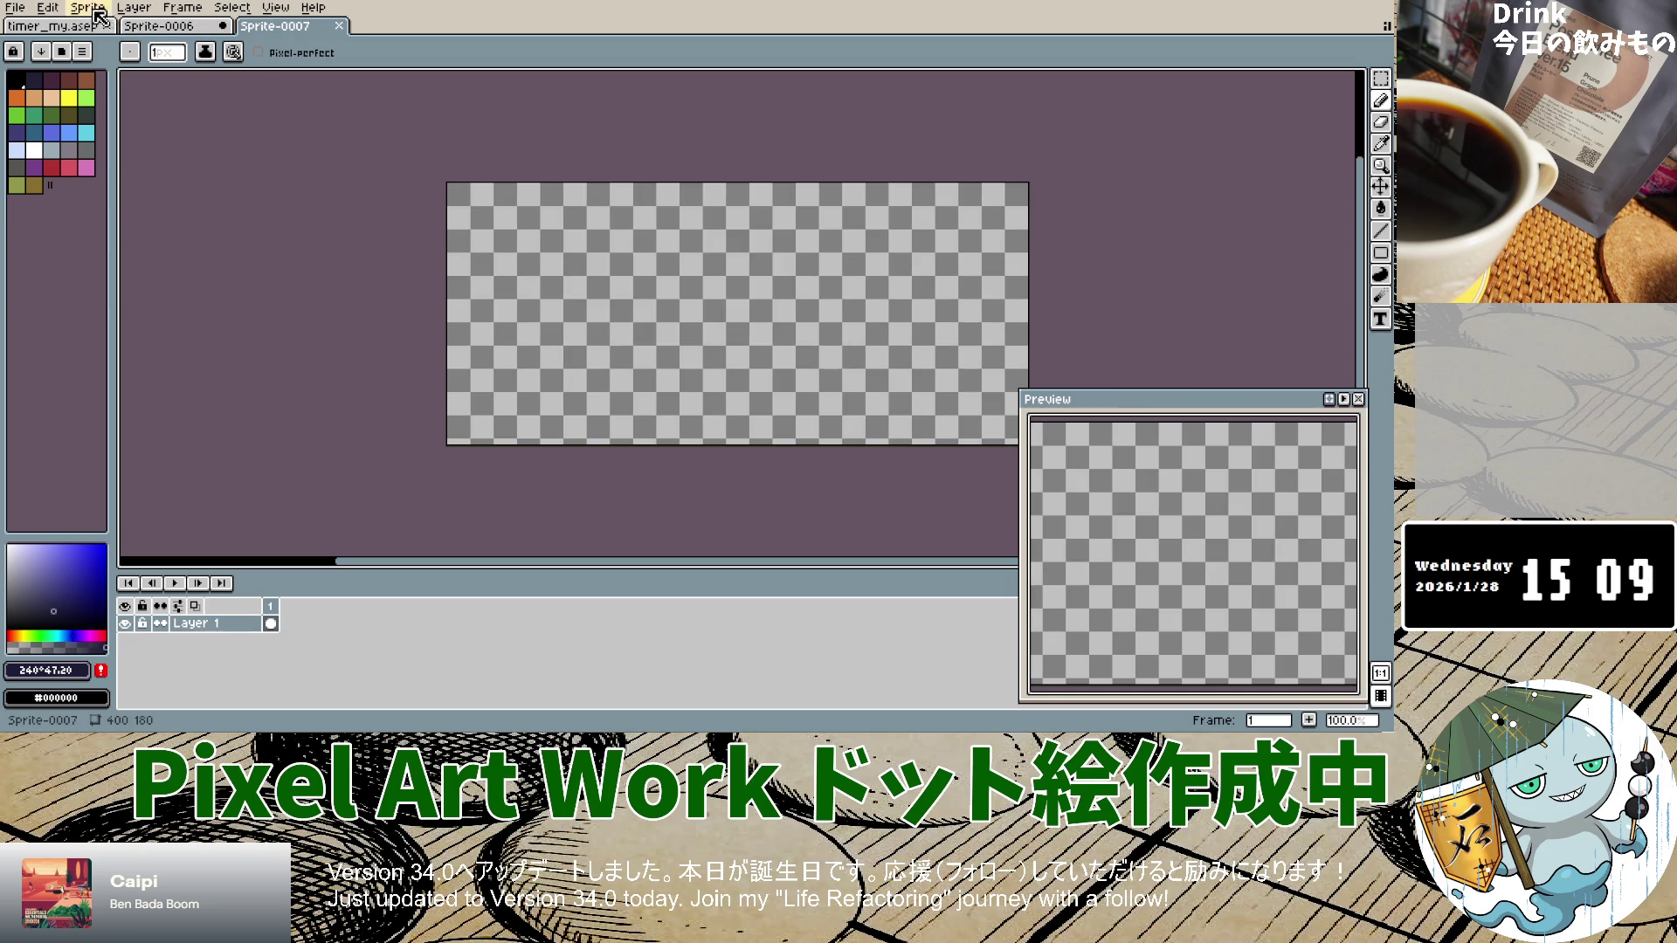
Step: Add an empty Layer 2 and a reference layer from the night-city image
left_click(134, 8)
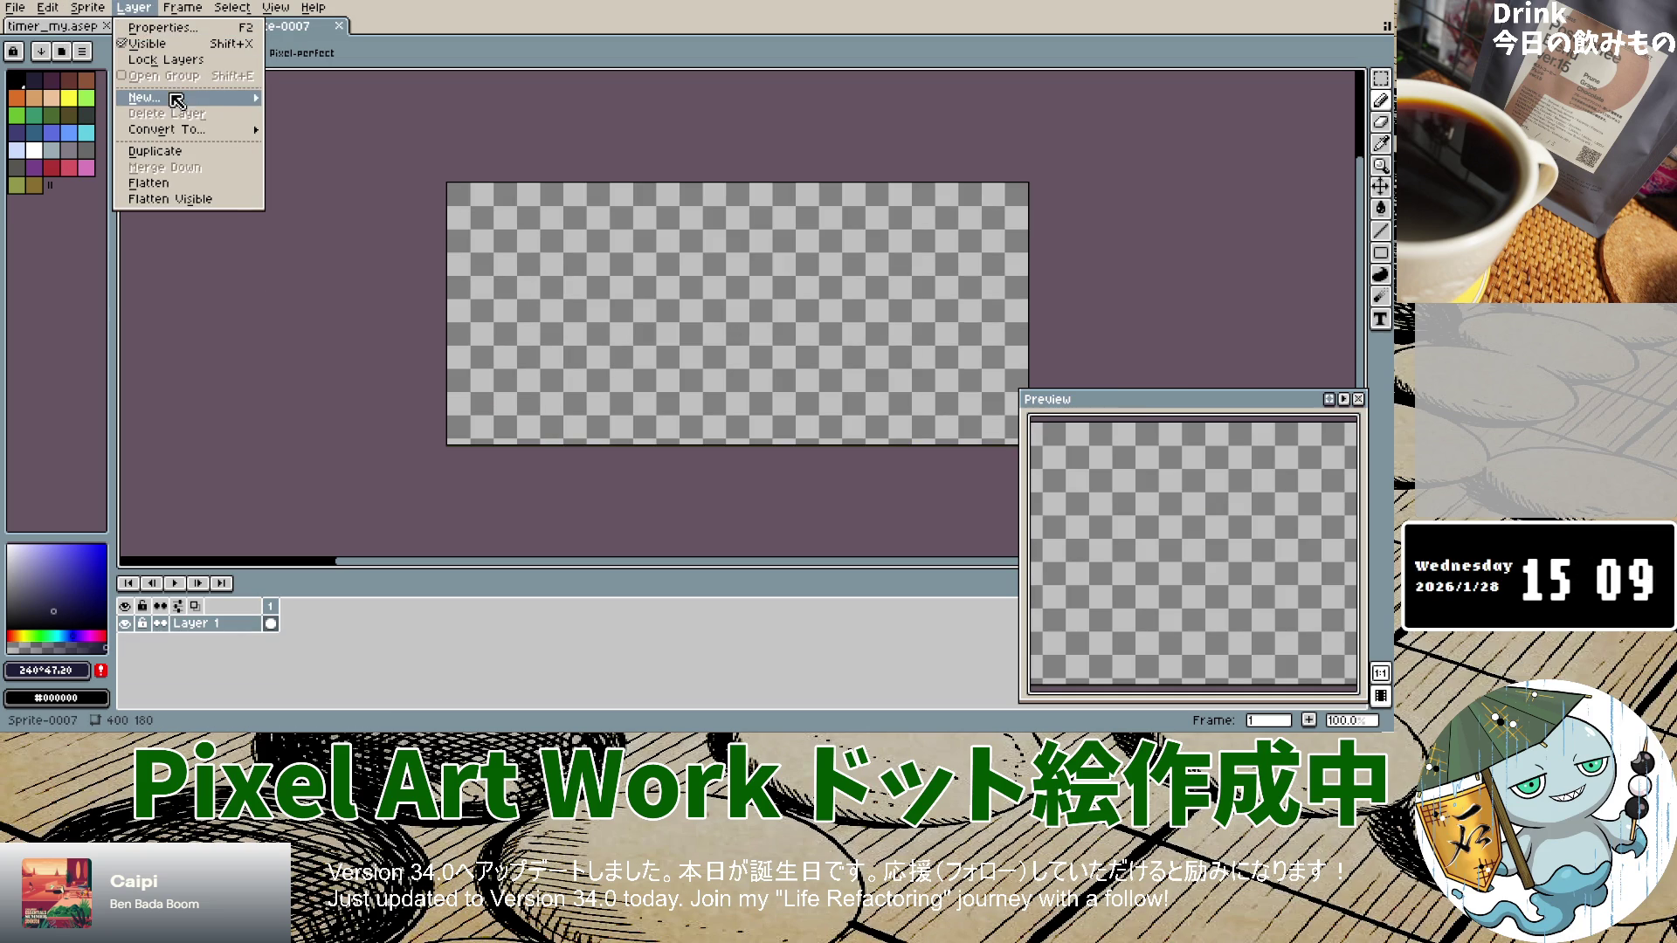
left_click(365, 101)
left_click(153, 14)
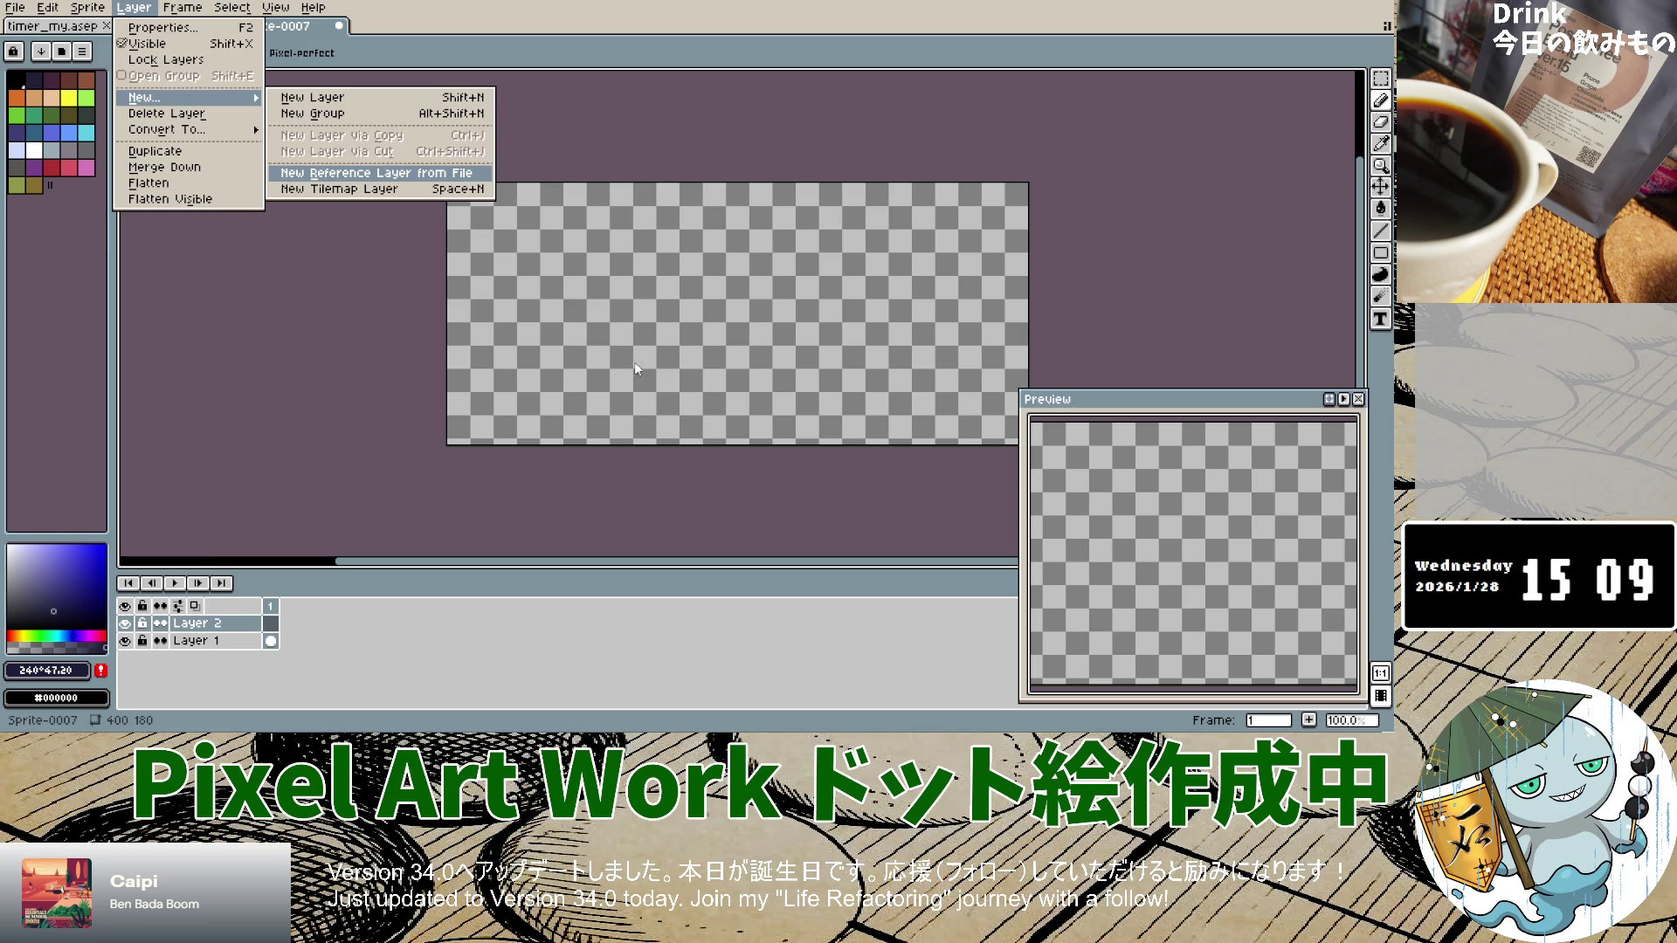
double_click(210, 173)
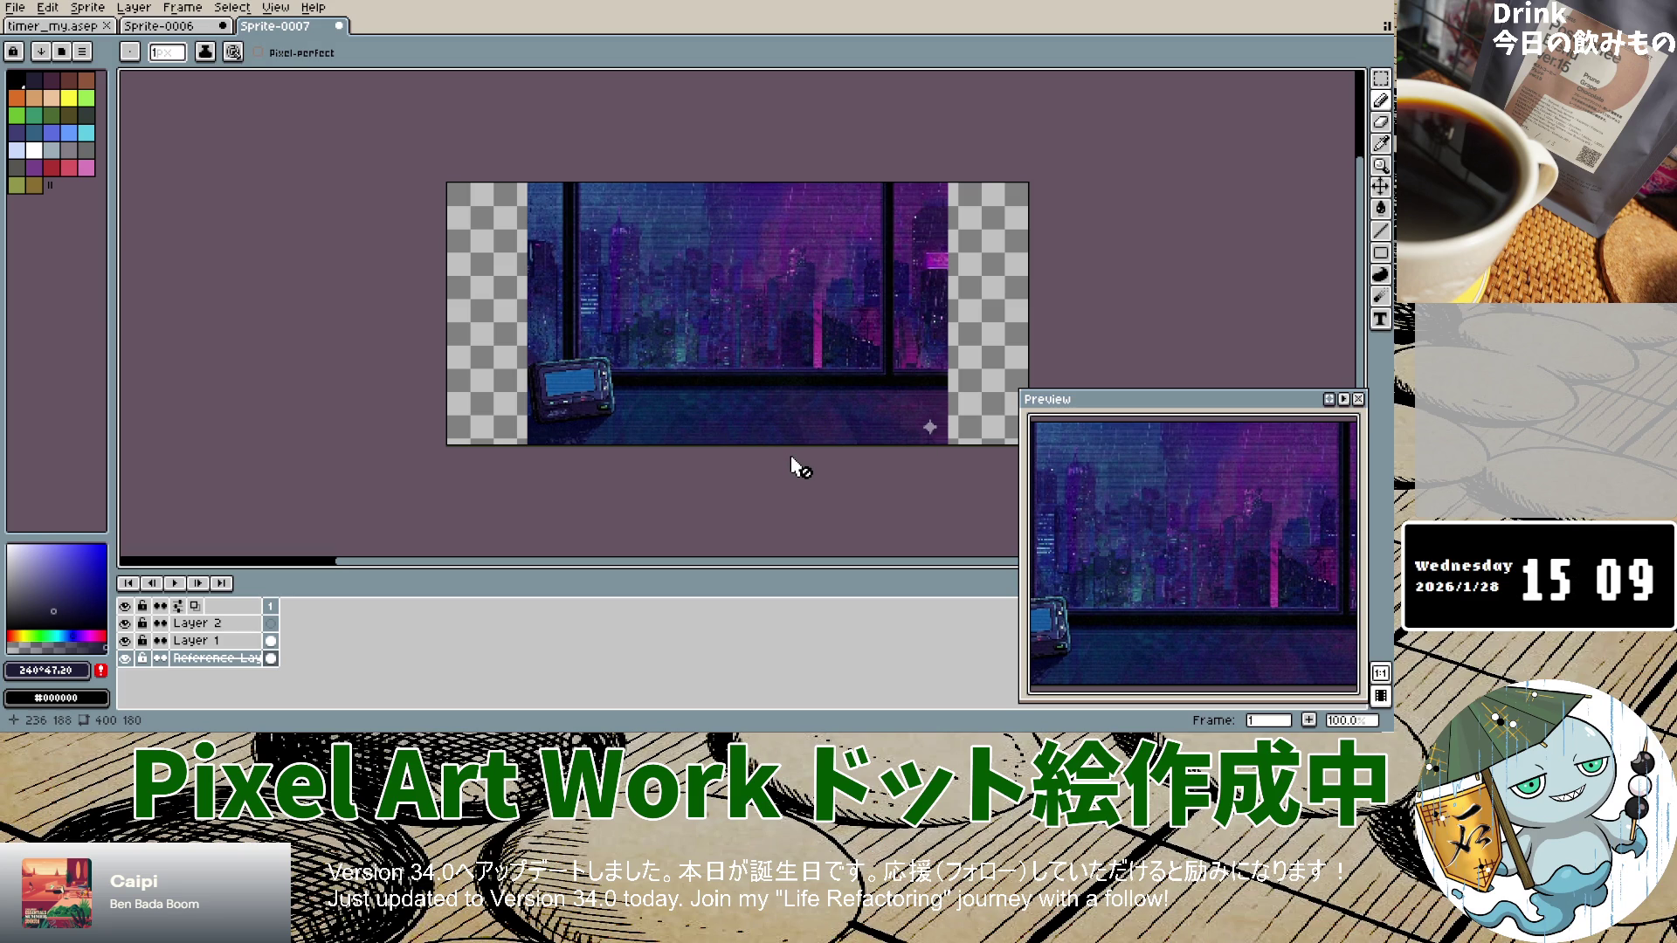
scroll(767, 411, "up", 3)
scroll(767, 404, "down", 4)
scroll(767, 408, "up", 3)
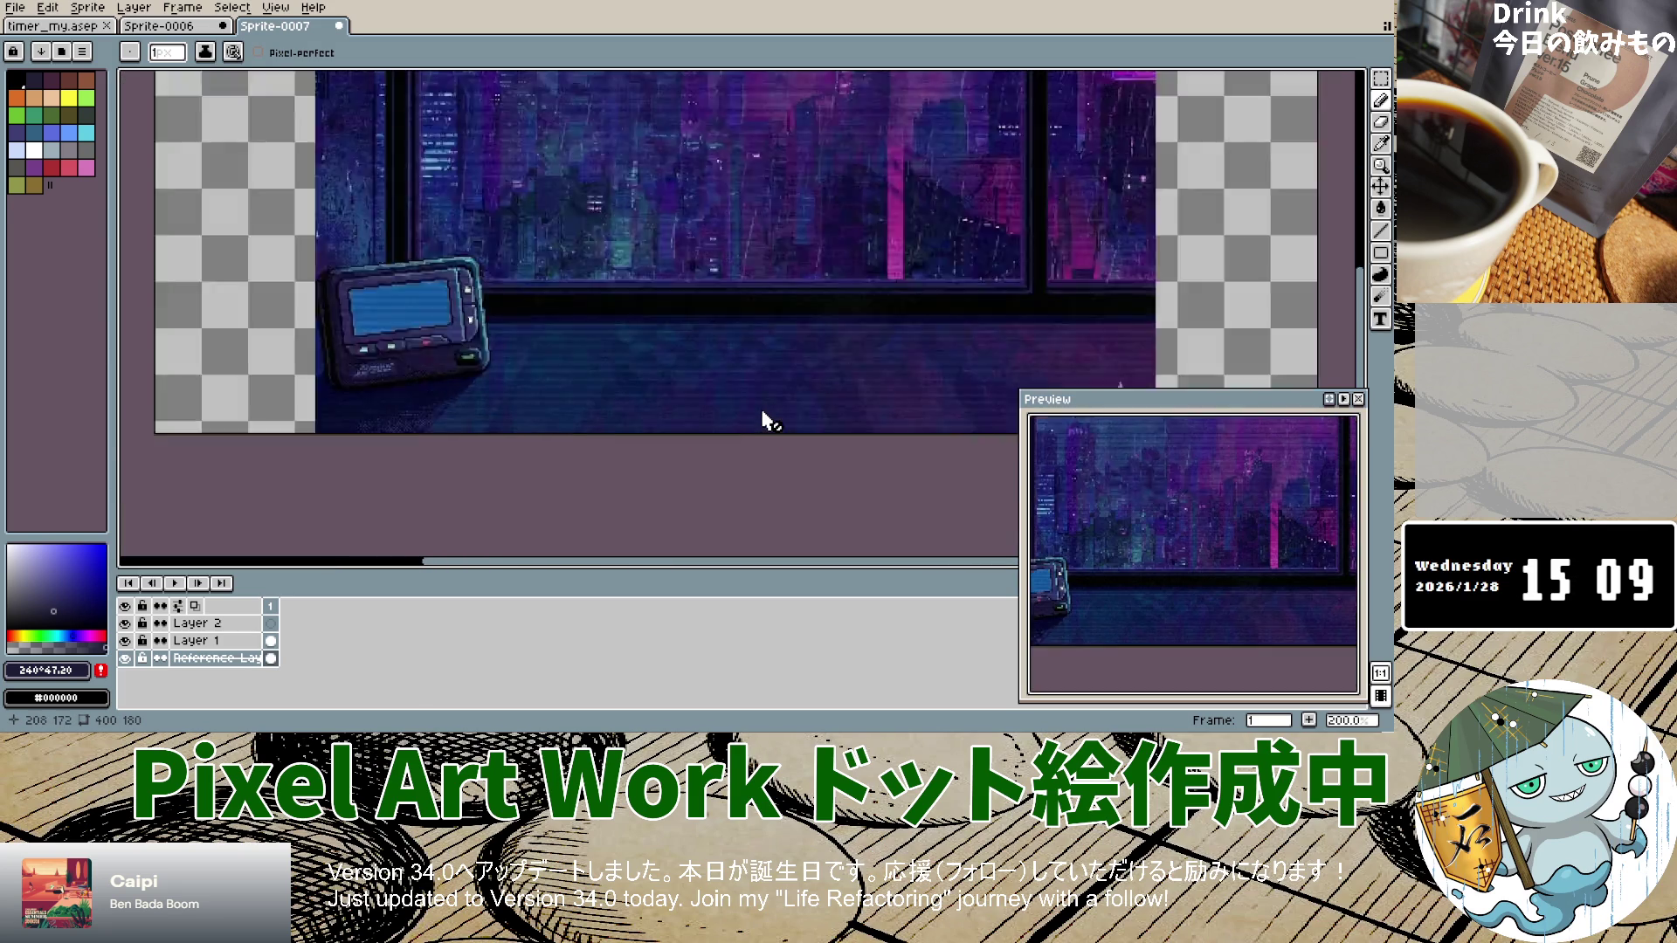
scroll(763, 414, "down", 1)
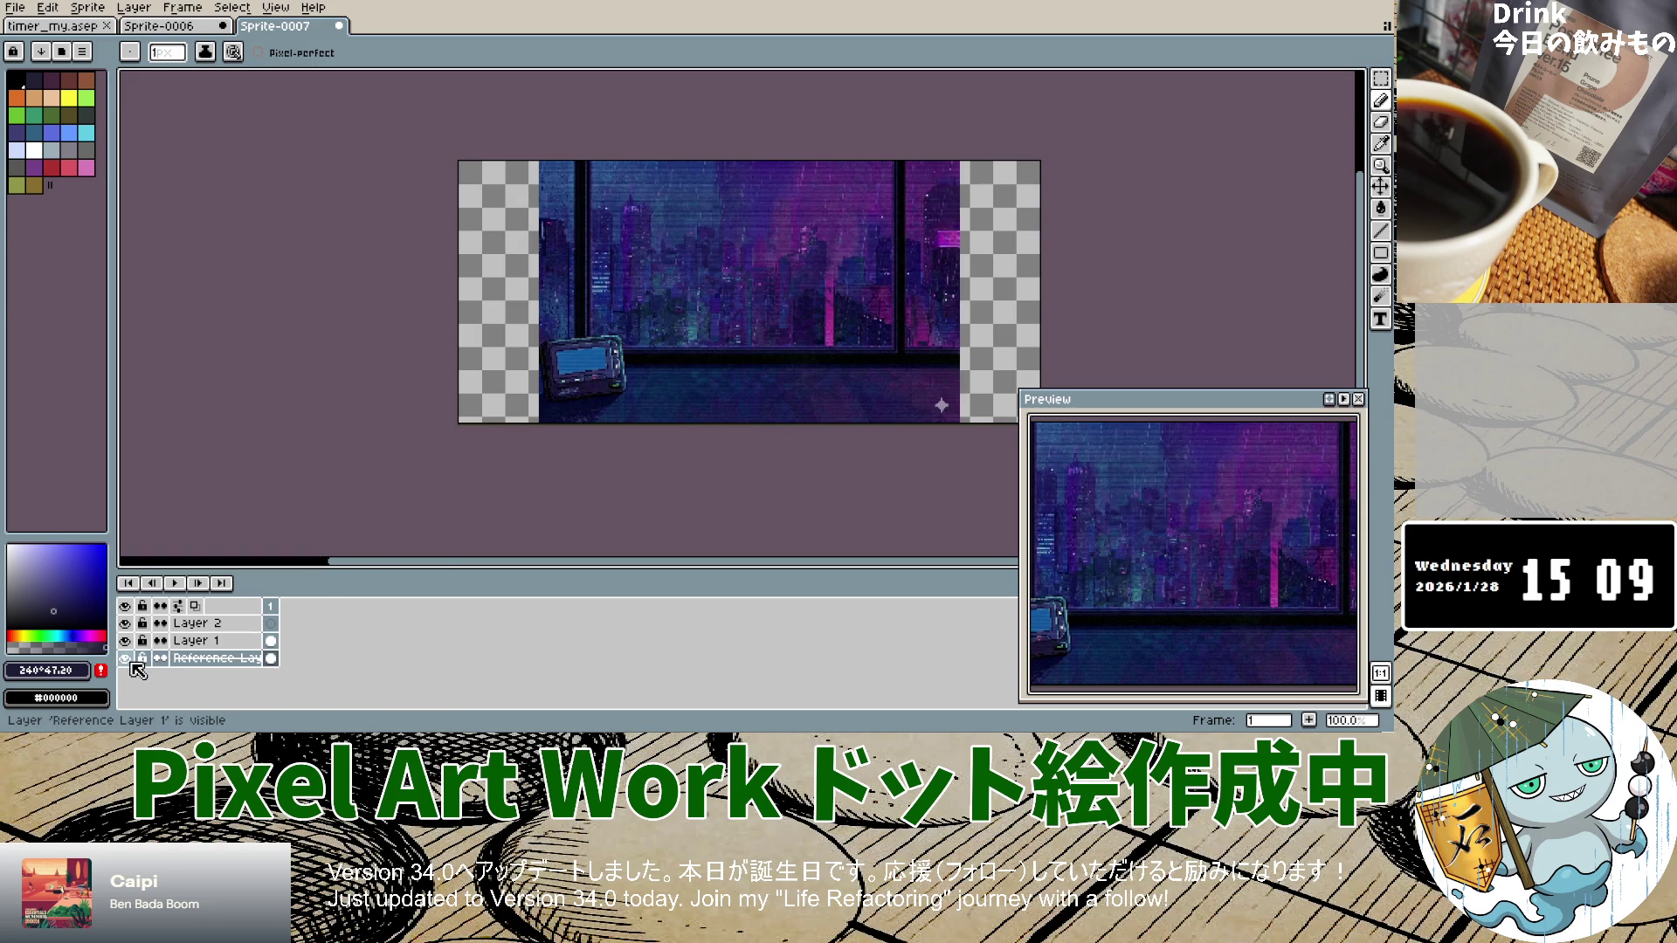
Step: Make the reference layer semi-transparent, settling its opacity at about 56%
double_click(210, 658)
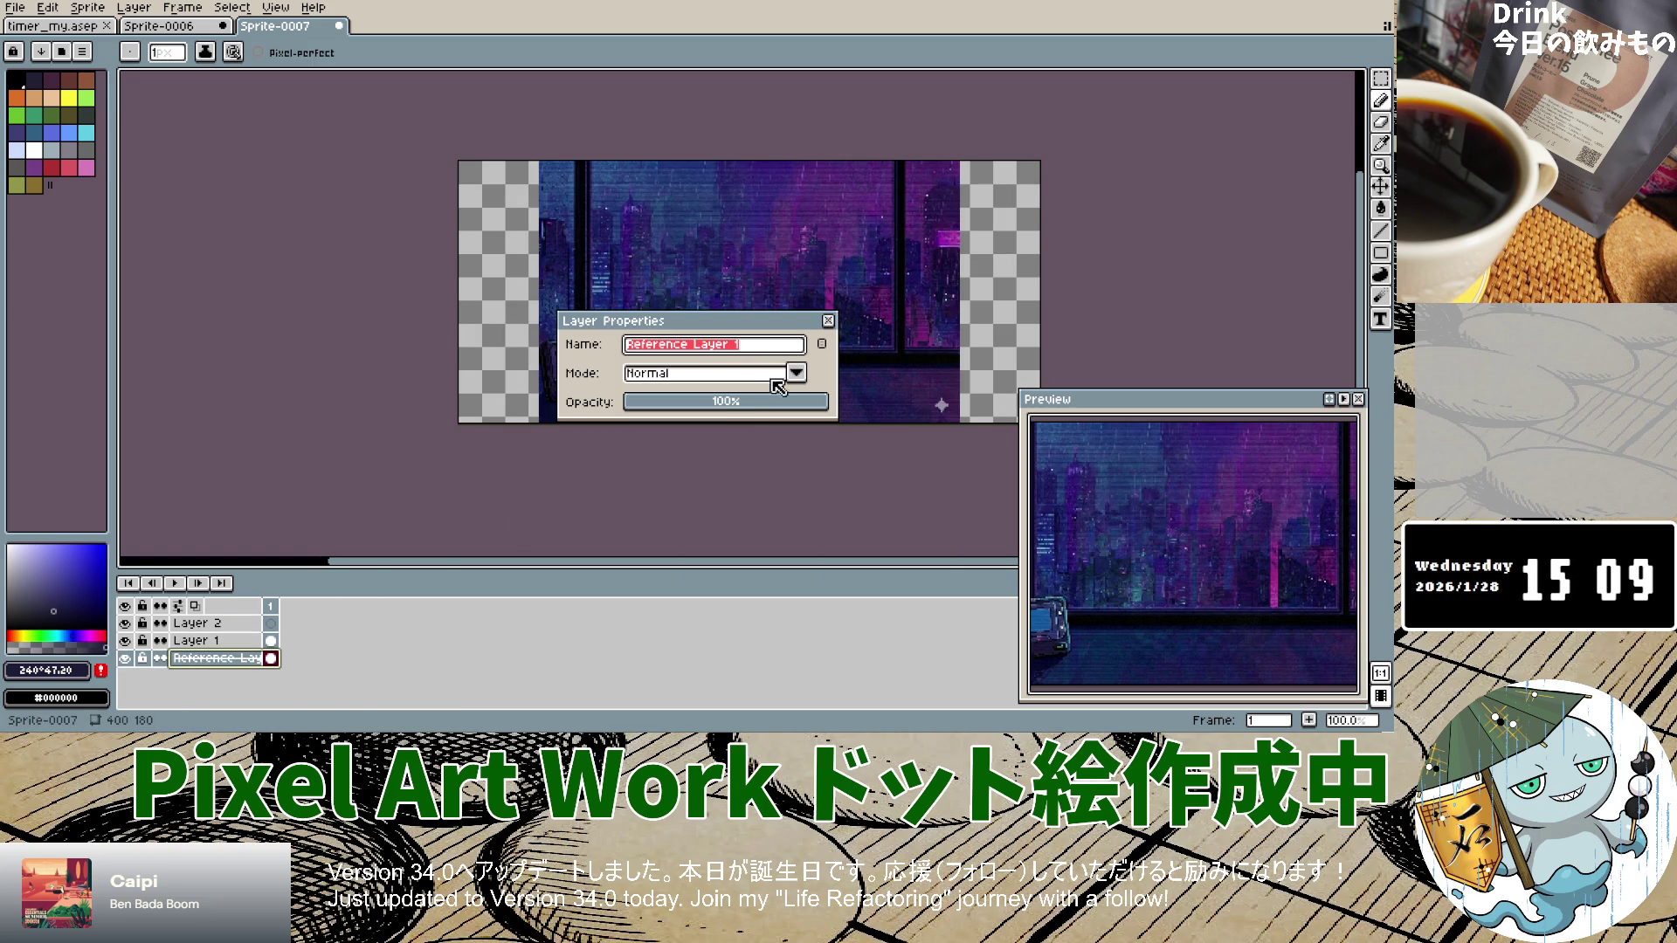
left_click(700, 410)
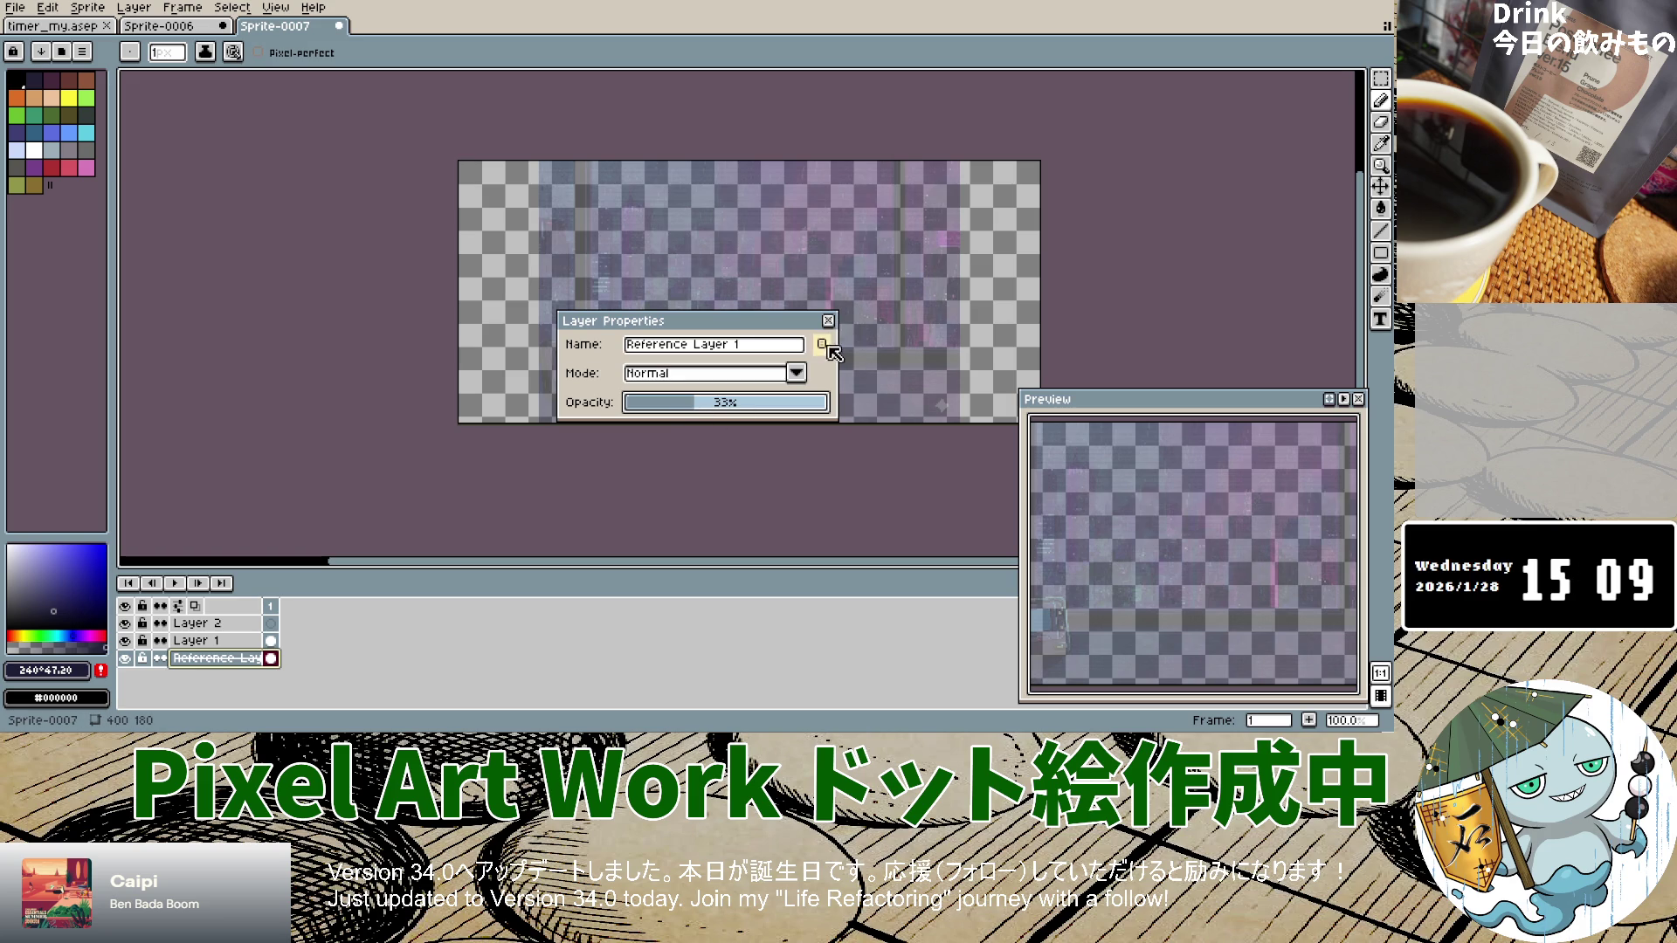
left_click(828, 321)
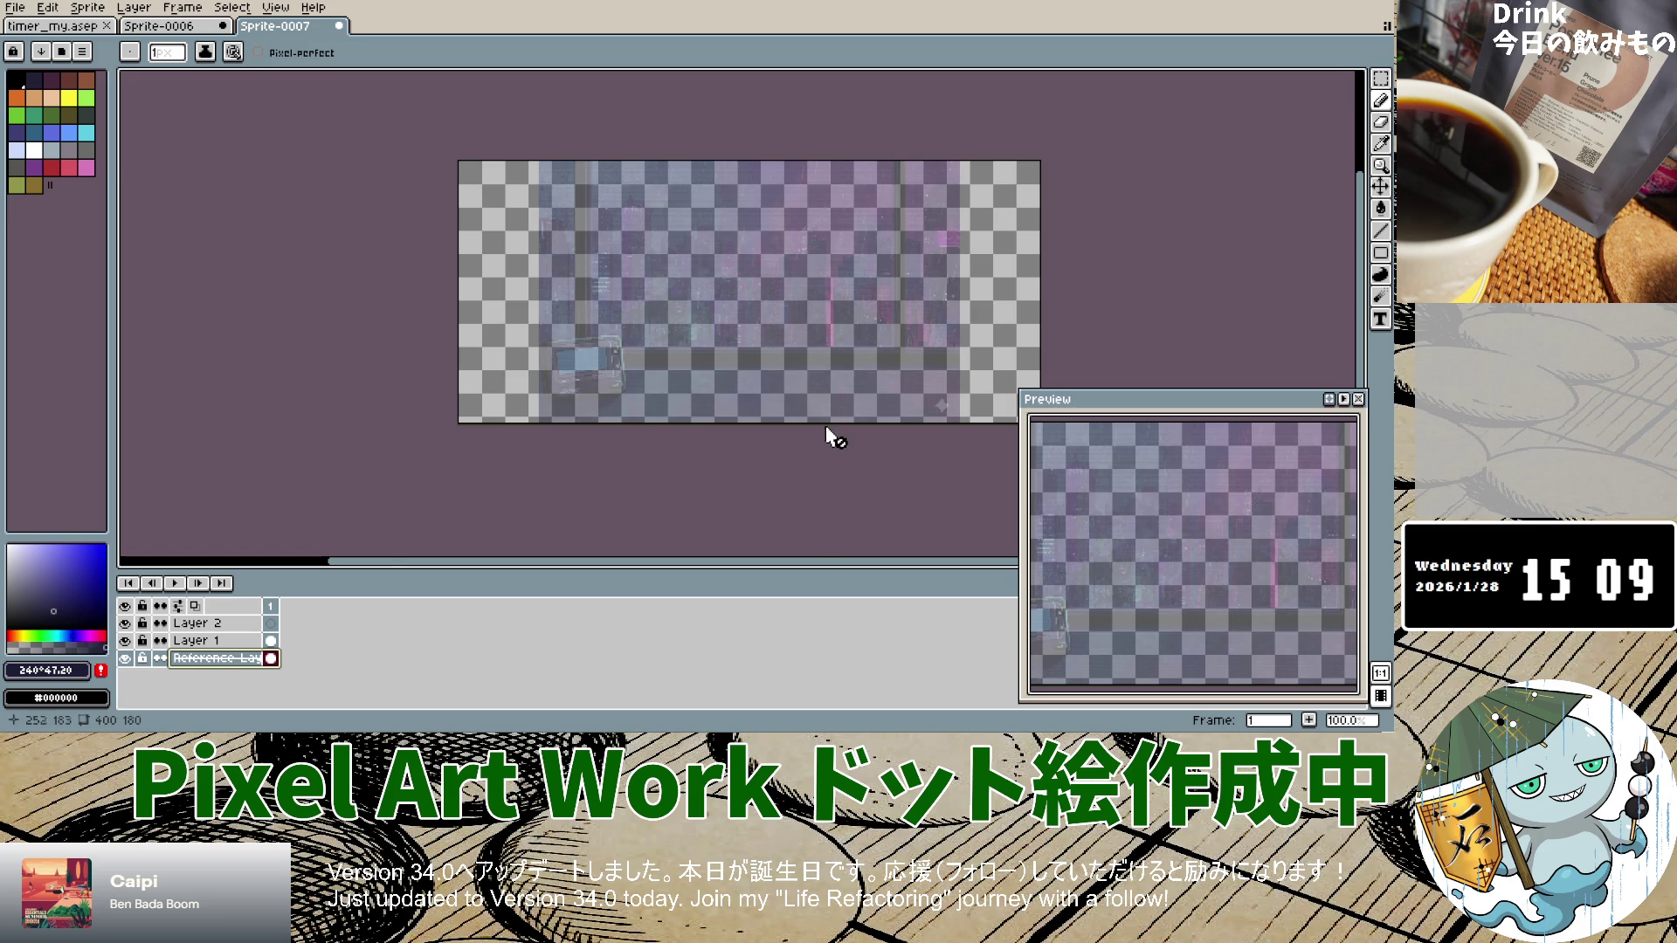
double_click(210, 658)
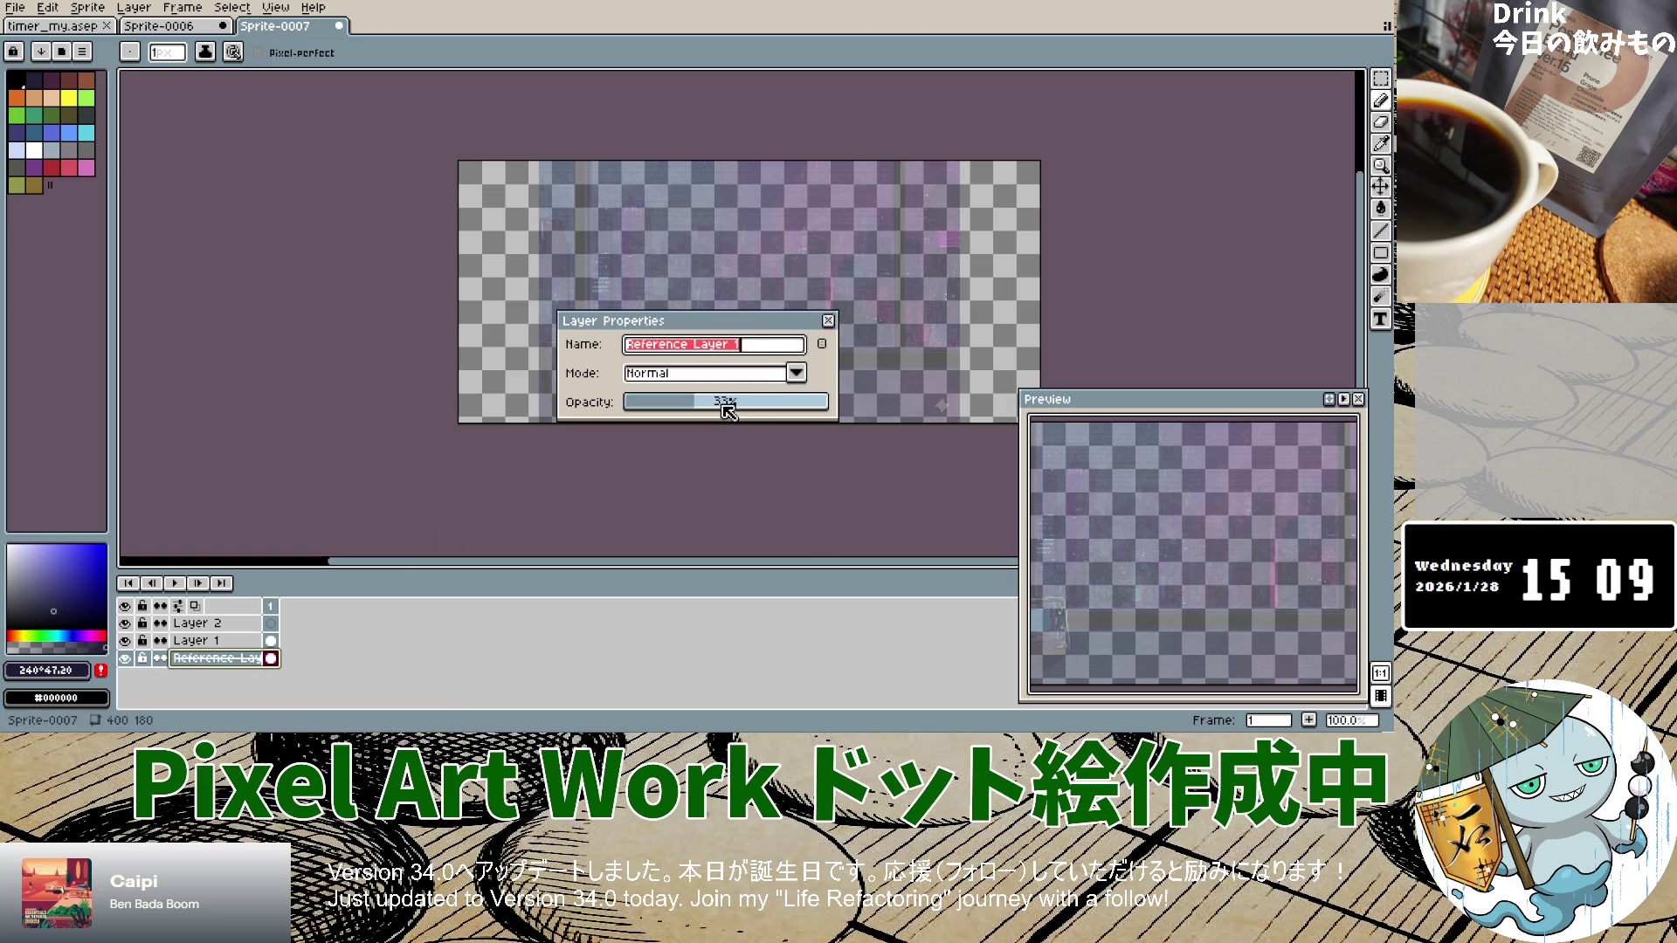
left_click_drag(726, 412, 762, 409)
left_click(828, 321)
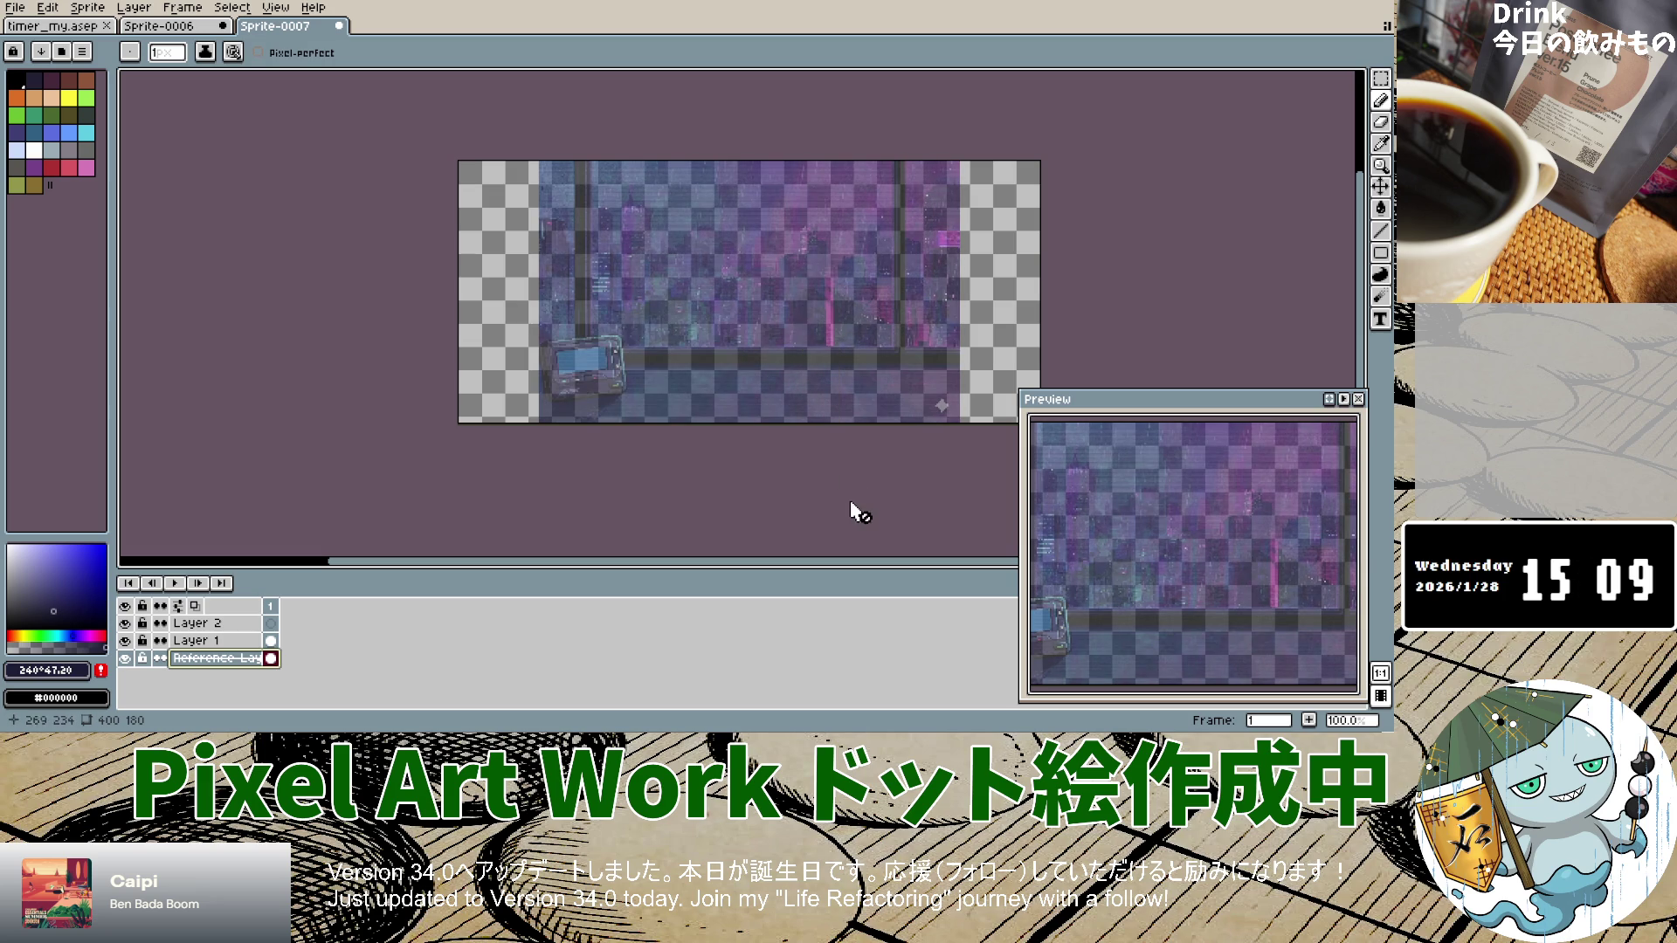
scroll(698, 385, "up", 3)
scroll(698, 386, "down", 3)
scroll(698, 385, "up", 1)
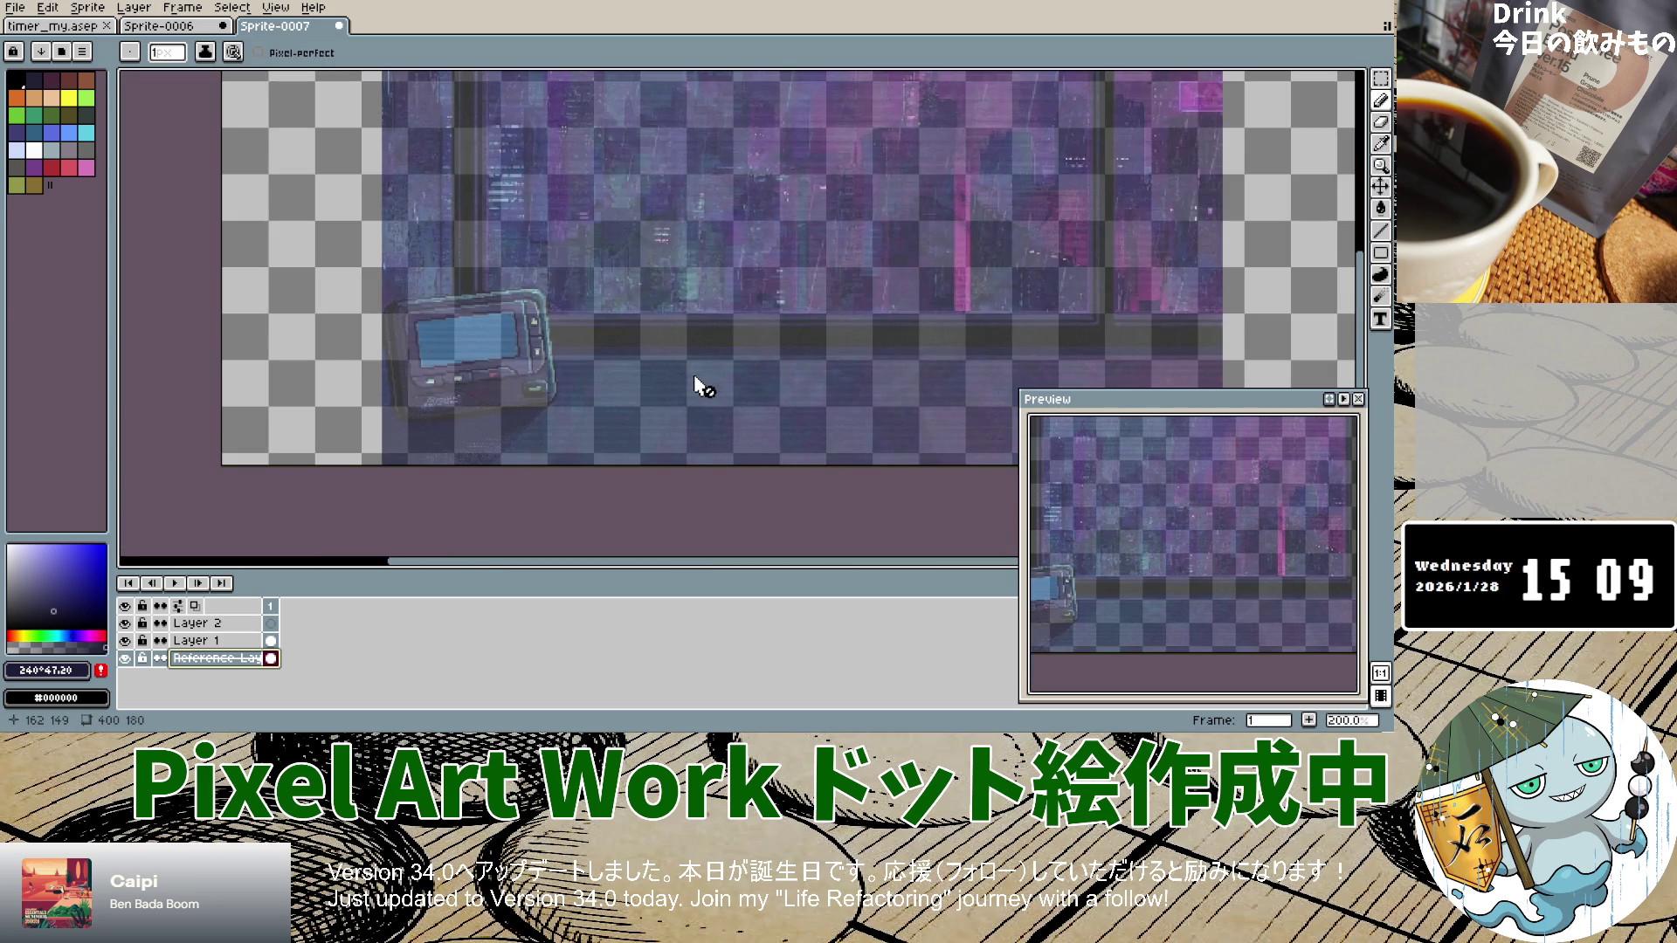
Step: Pick pure black as the drawing colour and select Layer 1
left_click(65, 625)
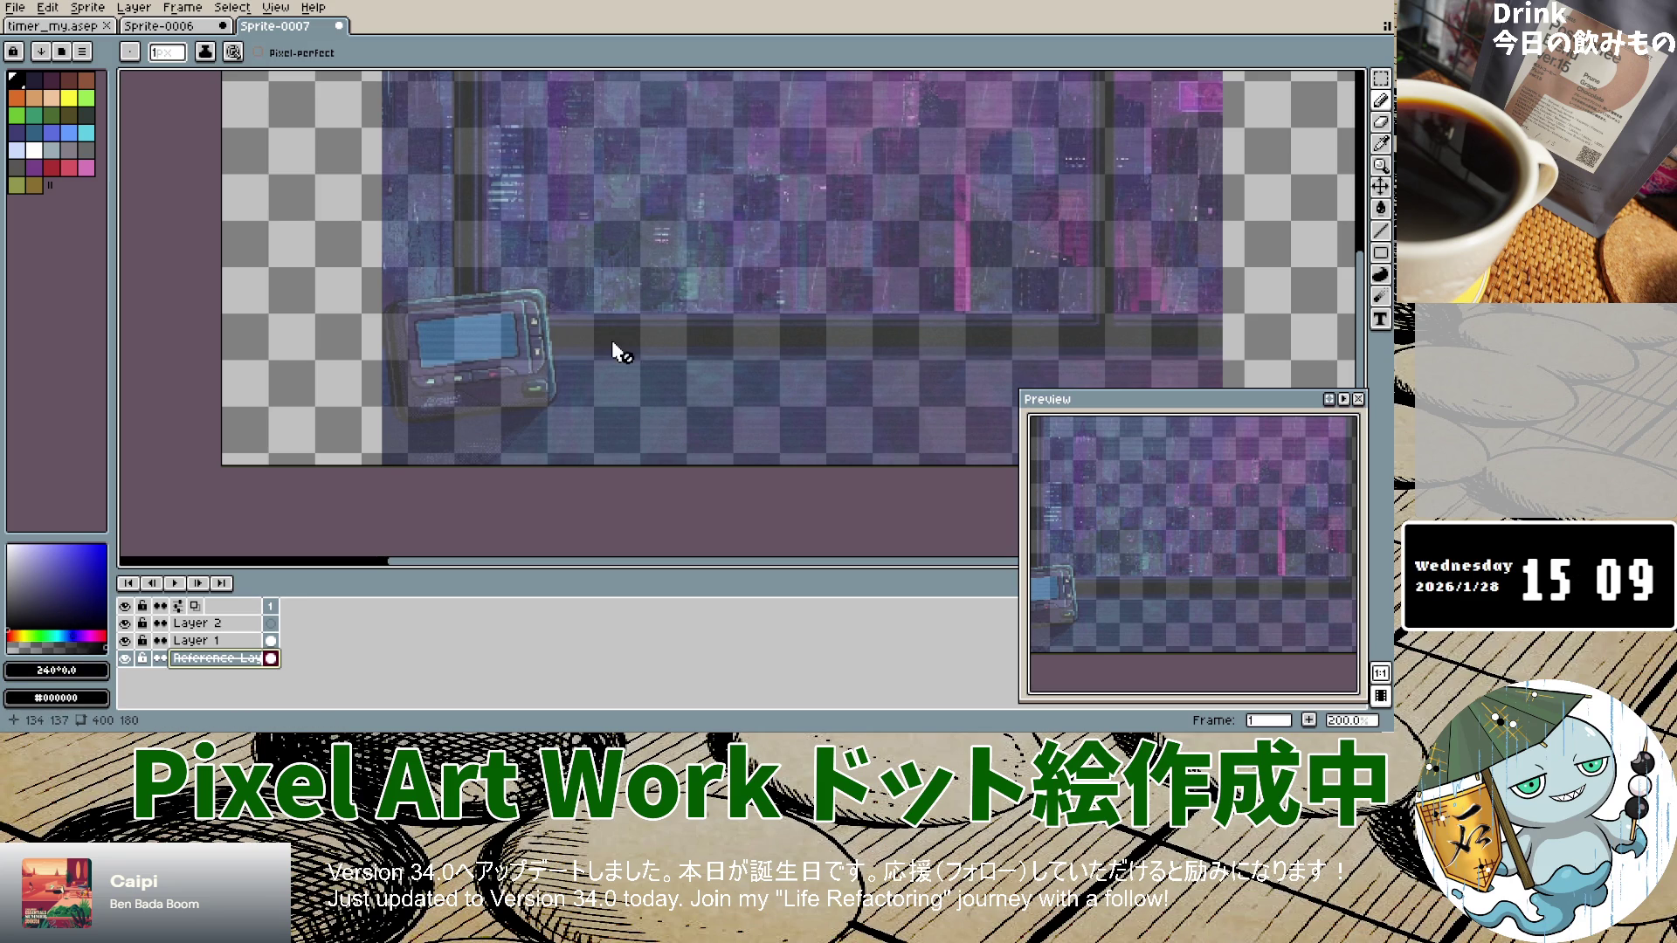
left_click(274, 635)
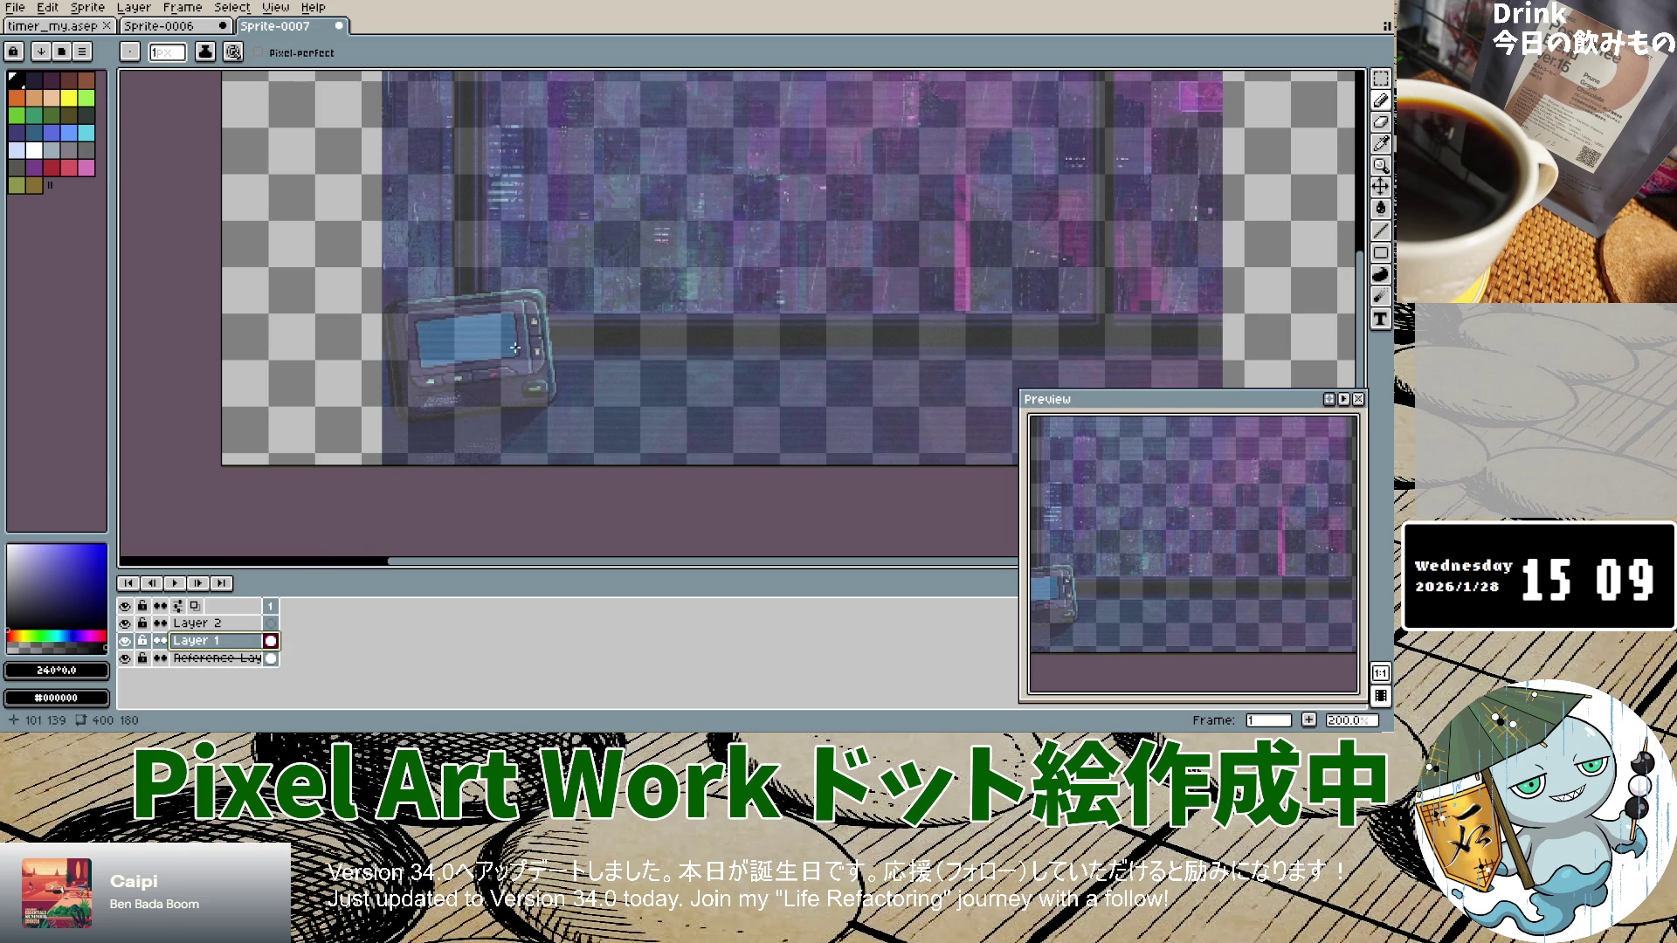
scroll(516, 347, "up", 1)
scroll(404, 344, "up", 3)
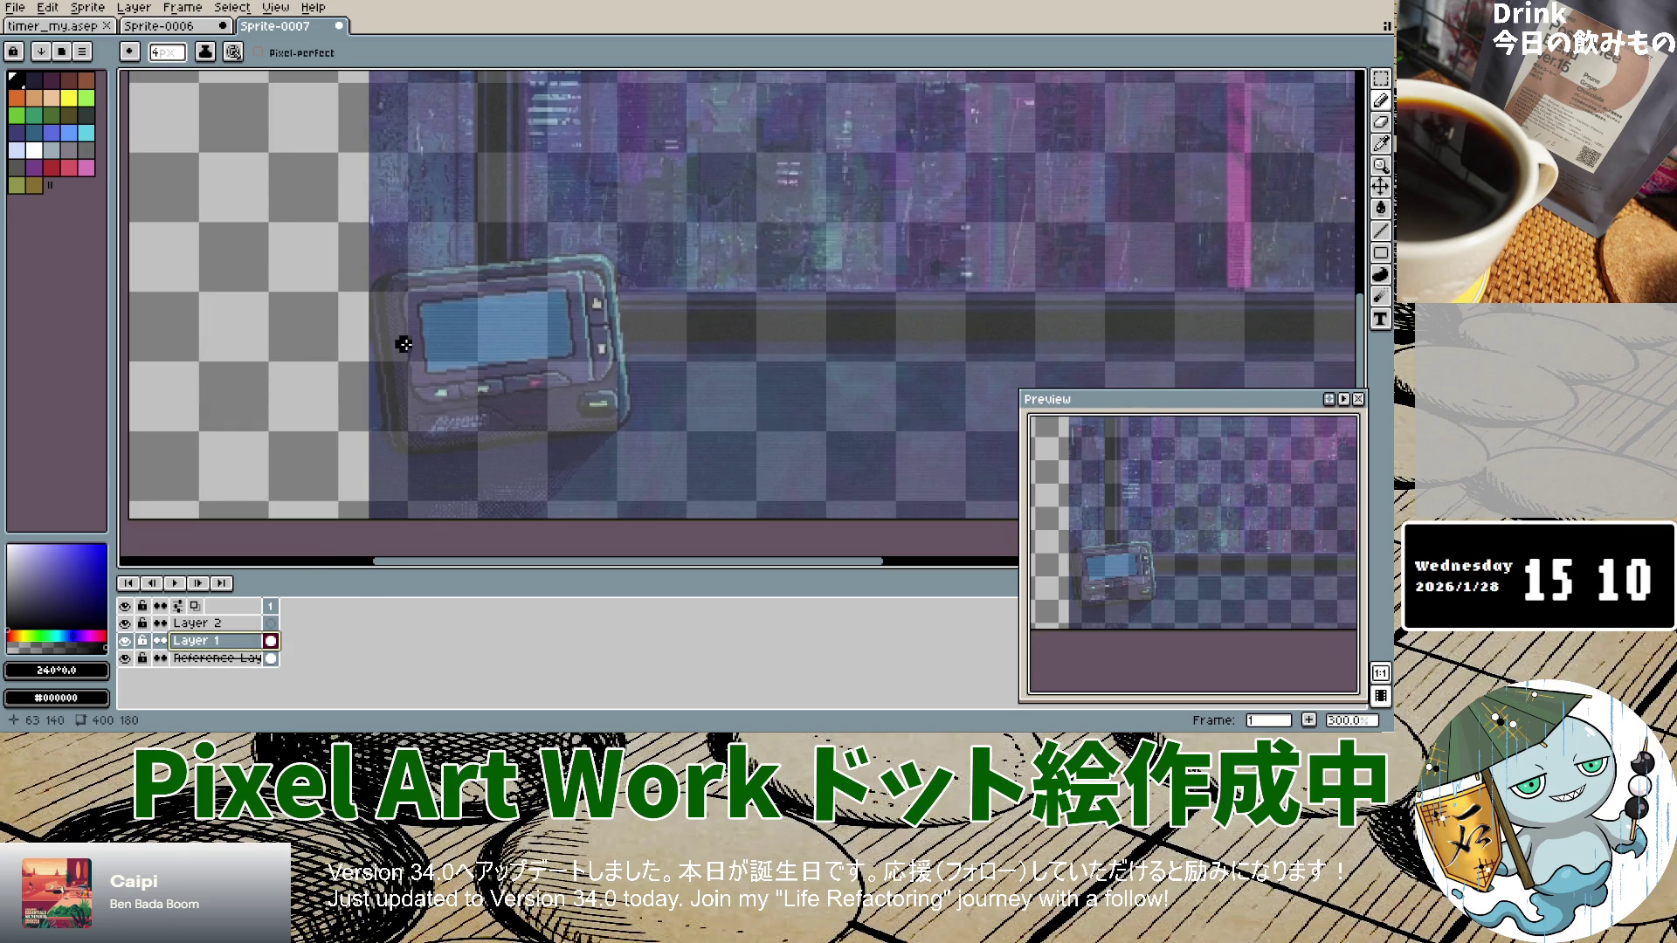
Step: Draw first black pencil strokes along the sill, undoing the overlong ones
key("v")
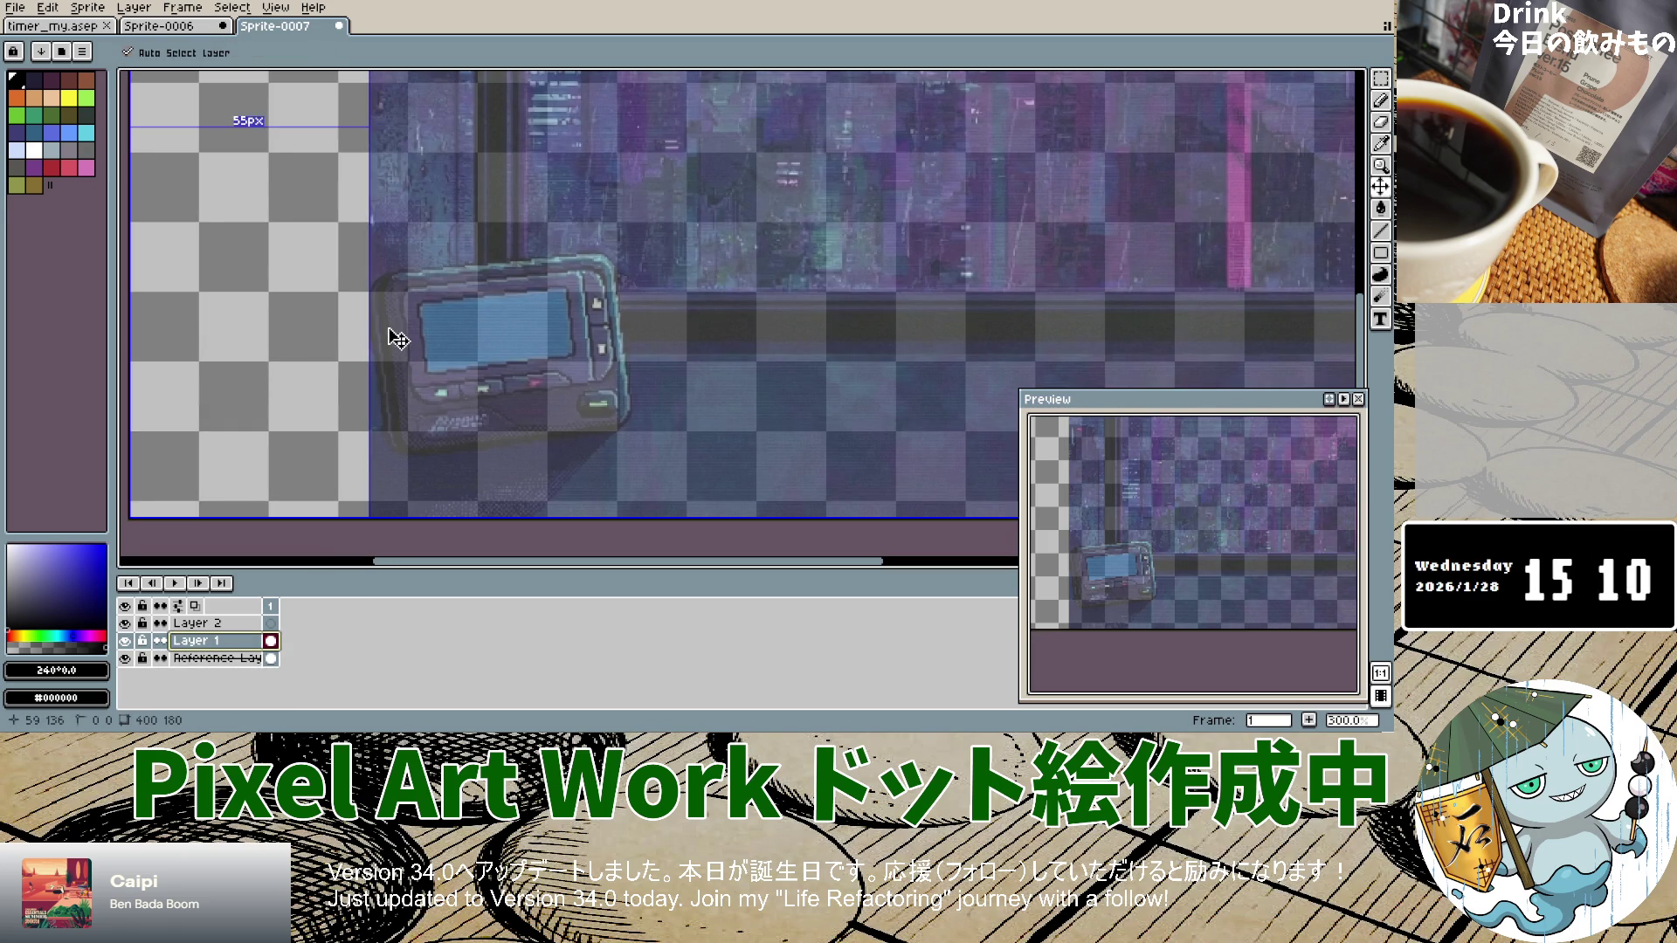
key("b")
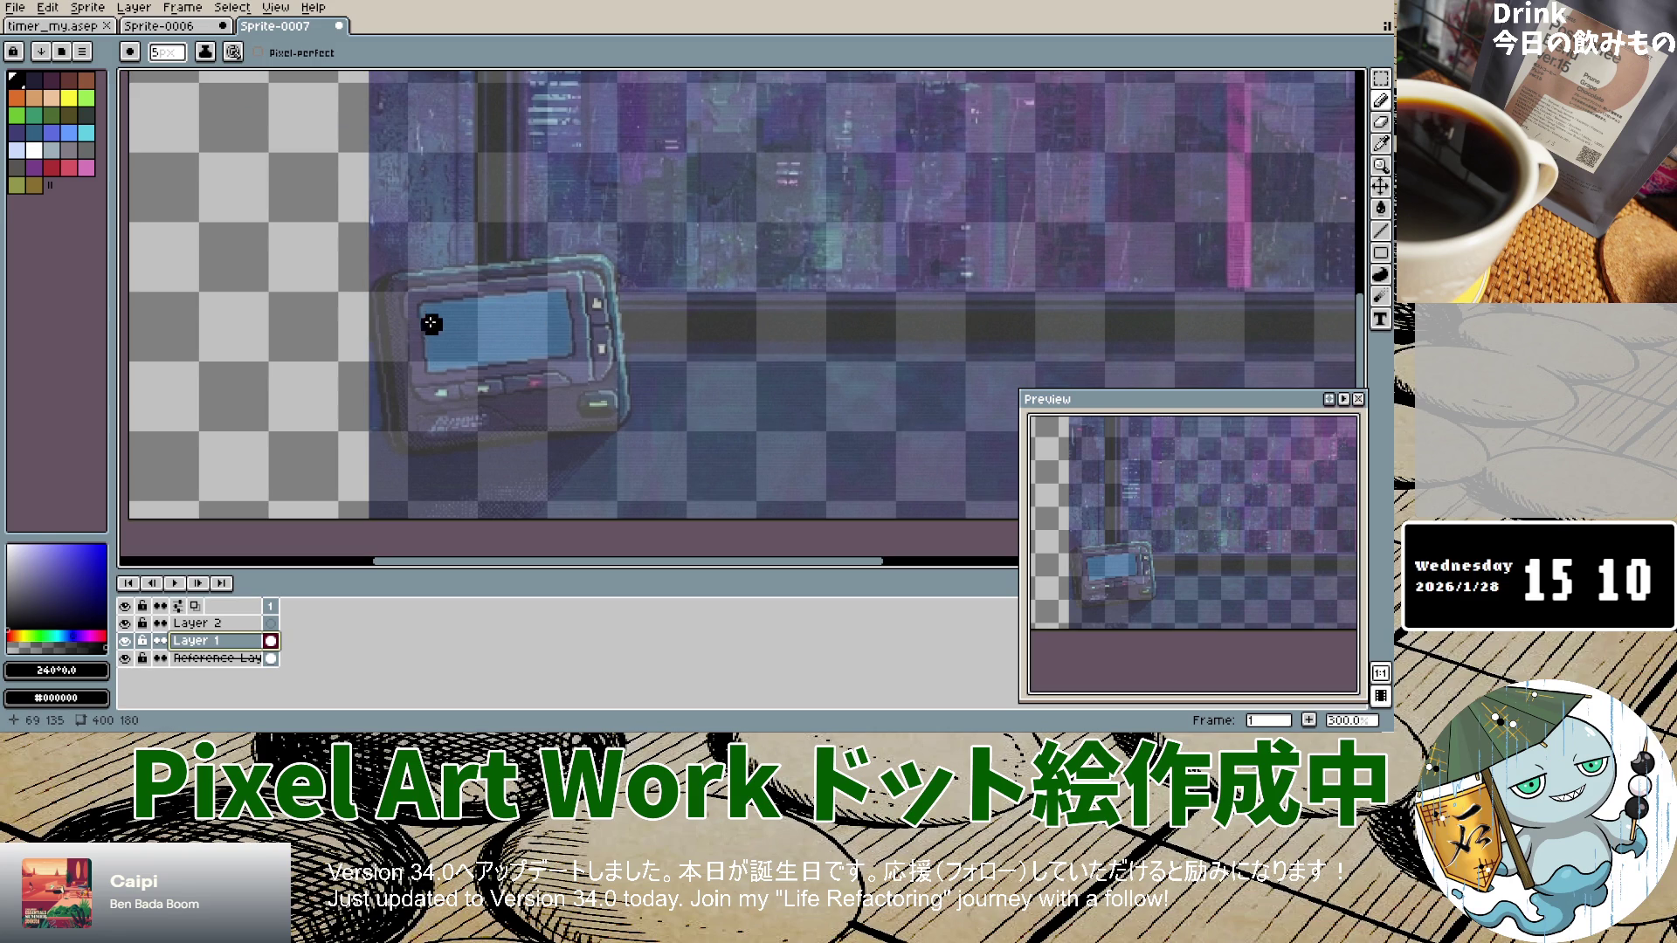
left_click_drag(382, 320, 992, 320)
key("ctrl+z")
key("v")
key("b")
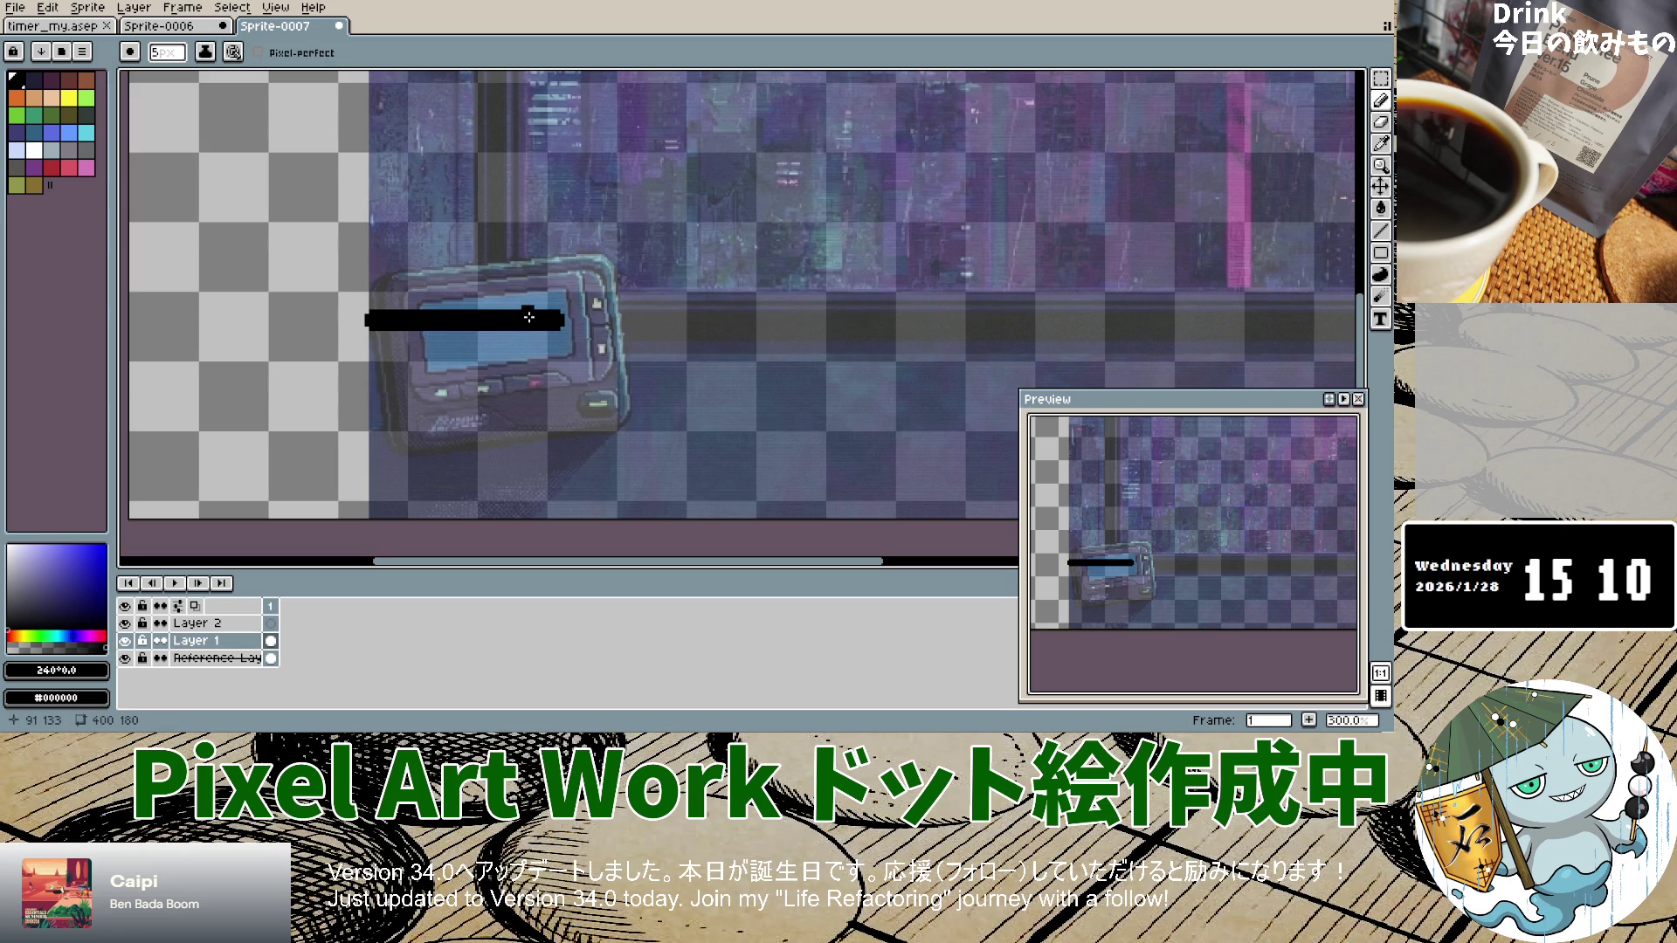
left_click_drag(534, 320, 788, 320)
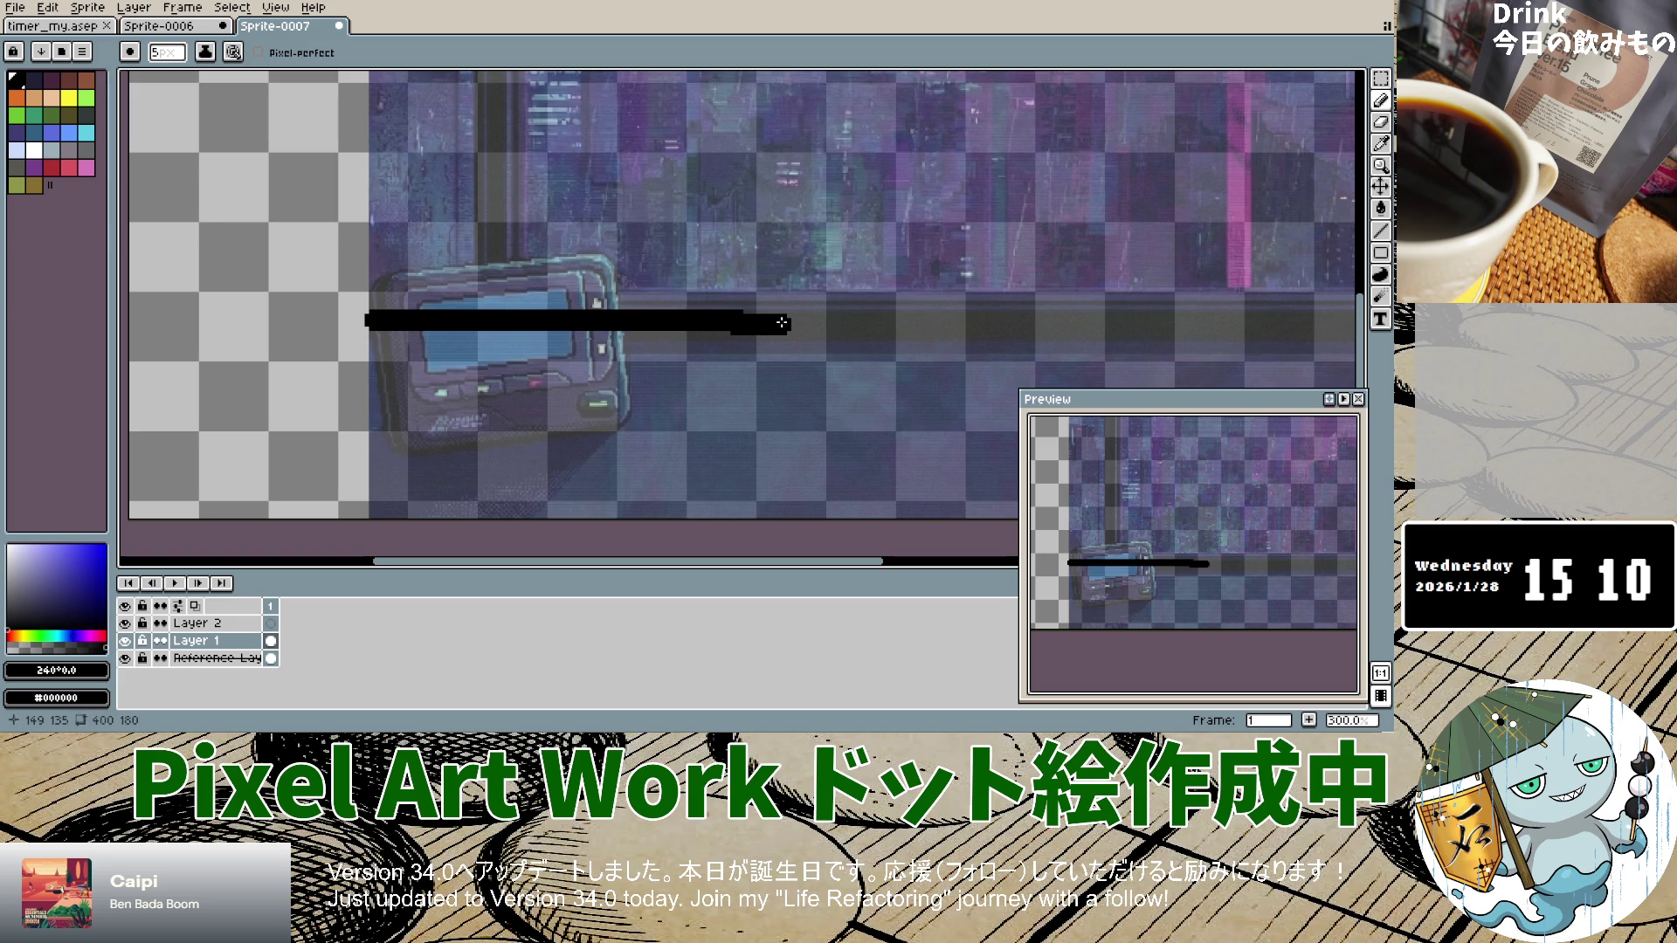
key("minus")
key("minus")
key("minus")
key("ctrl+z")
Step: Set the brush to 3–4px and extend the black sill line rightward across the sprite
scroll(679, 337, "down", 3)
key("minus")
key("plus")
key("plus")
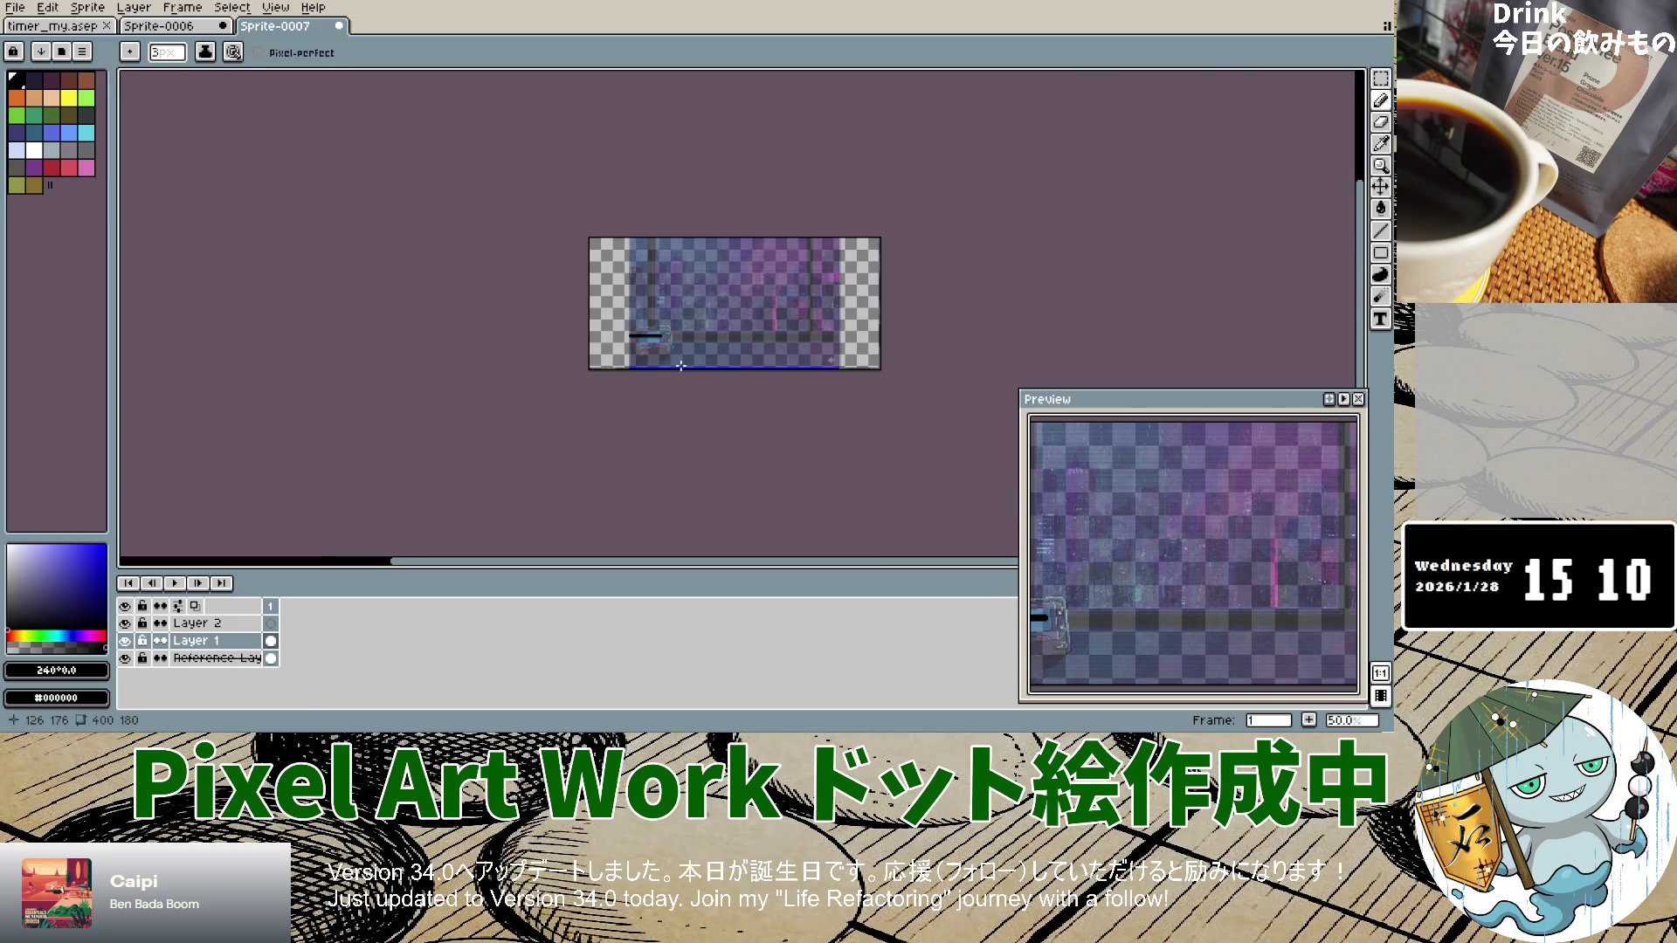
scroll(680, 361, "up", 3)
scroll(683, 357, "down", 1)
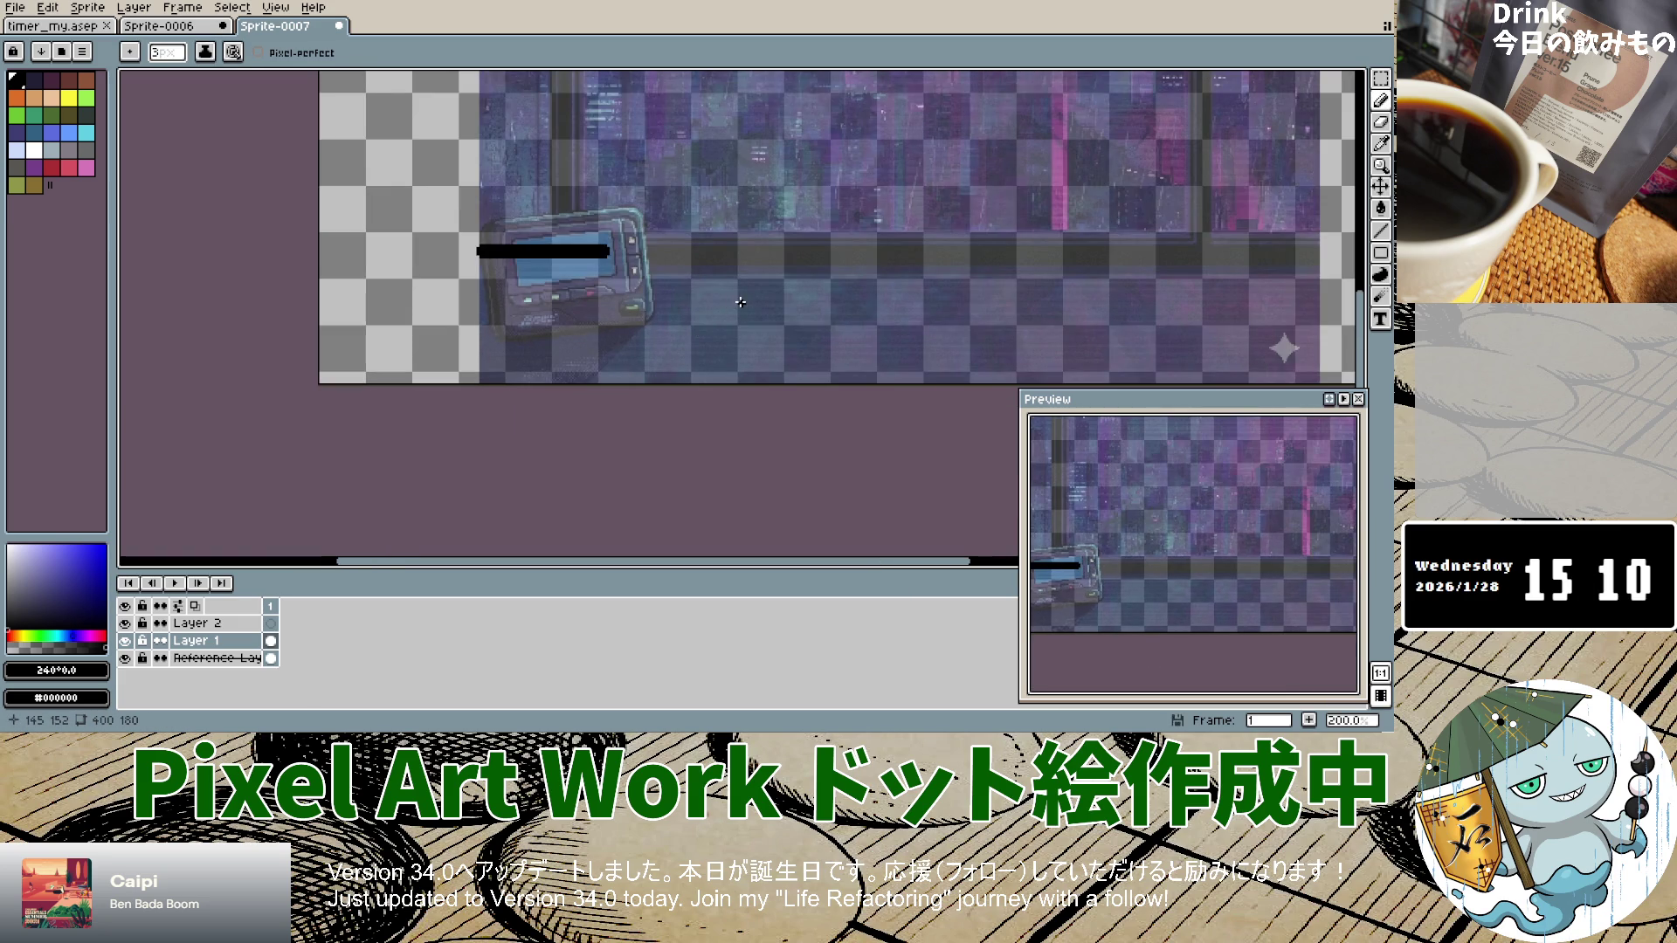
scroll(740, 302, "down", 1)
left_click_drag(651, 277, 817, 279)
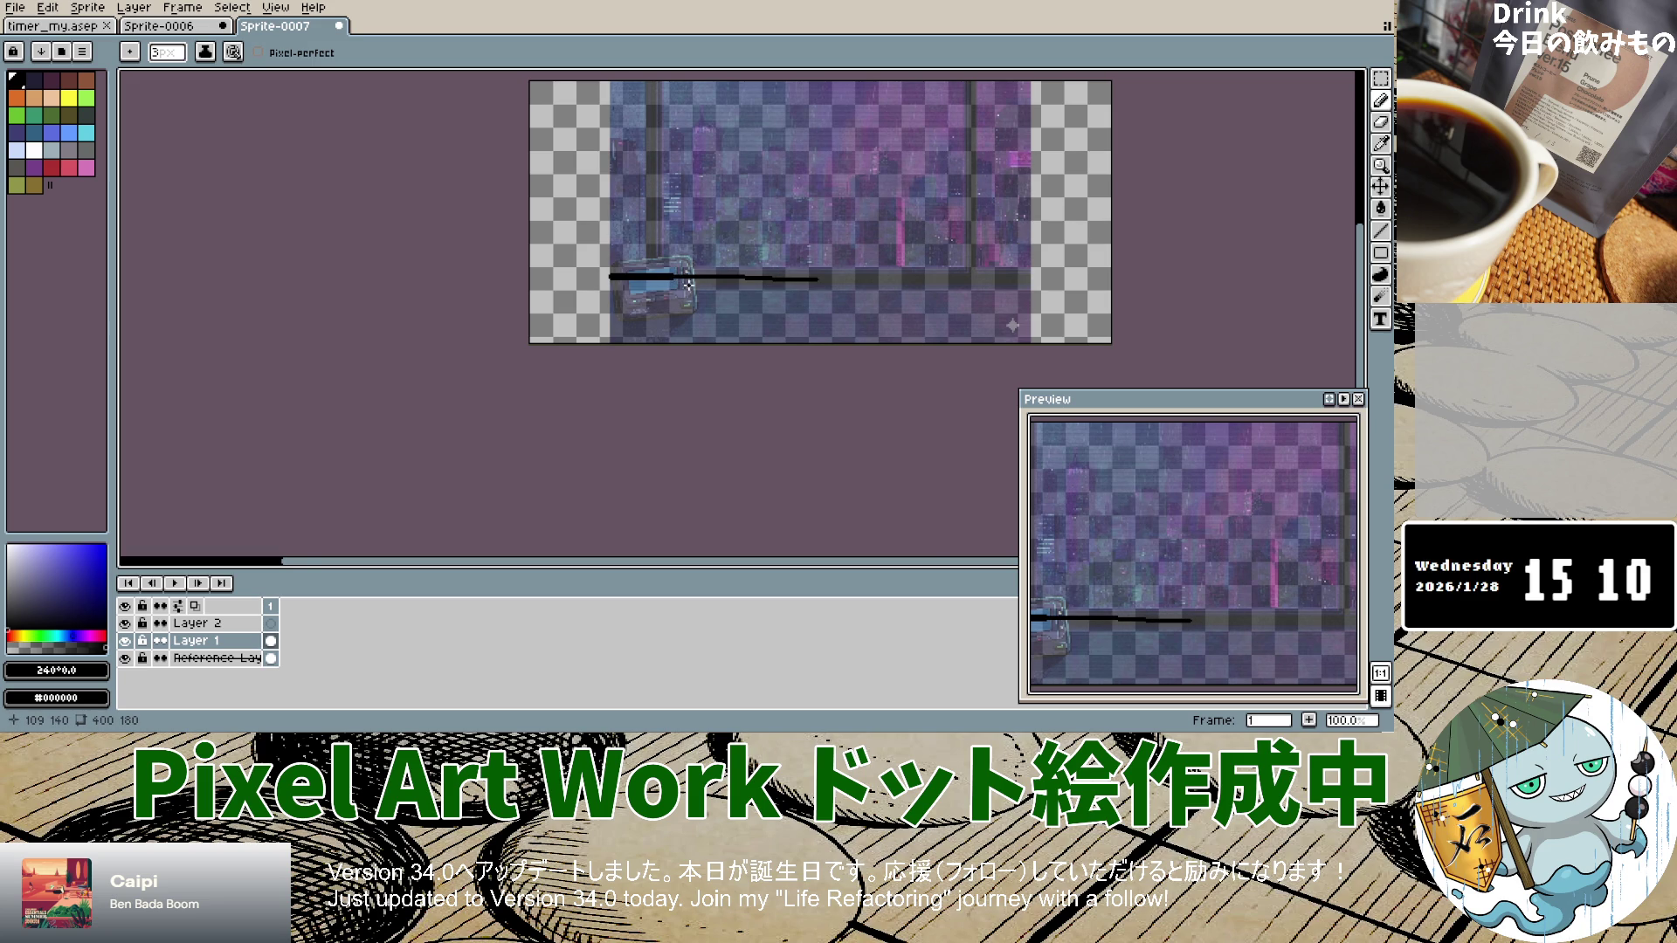
scroll(689, 284, "up", 1)
scroll(681, 282, "down", 1)
key("plus")
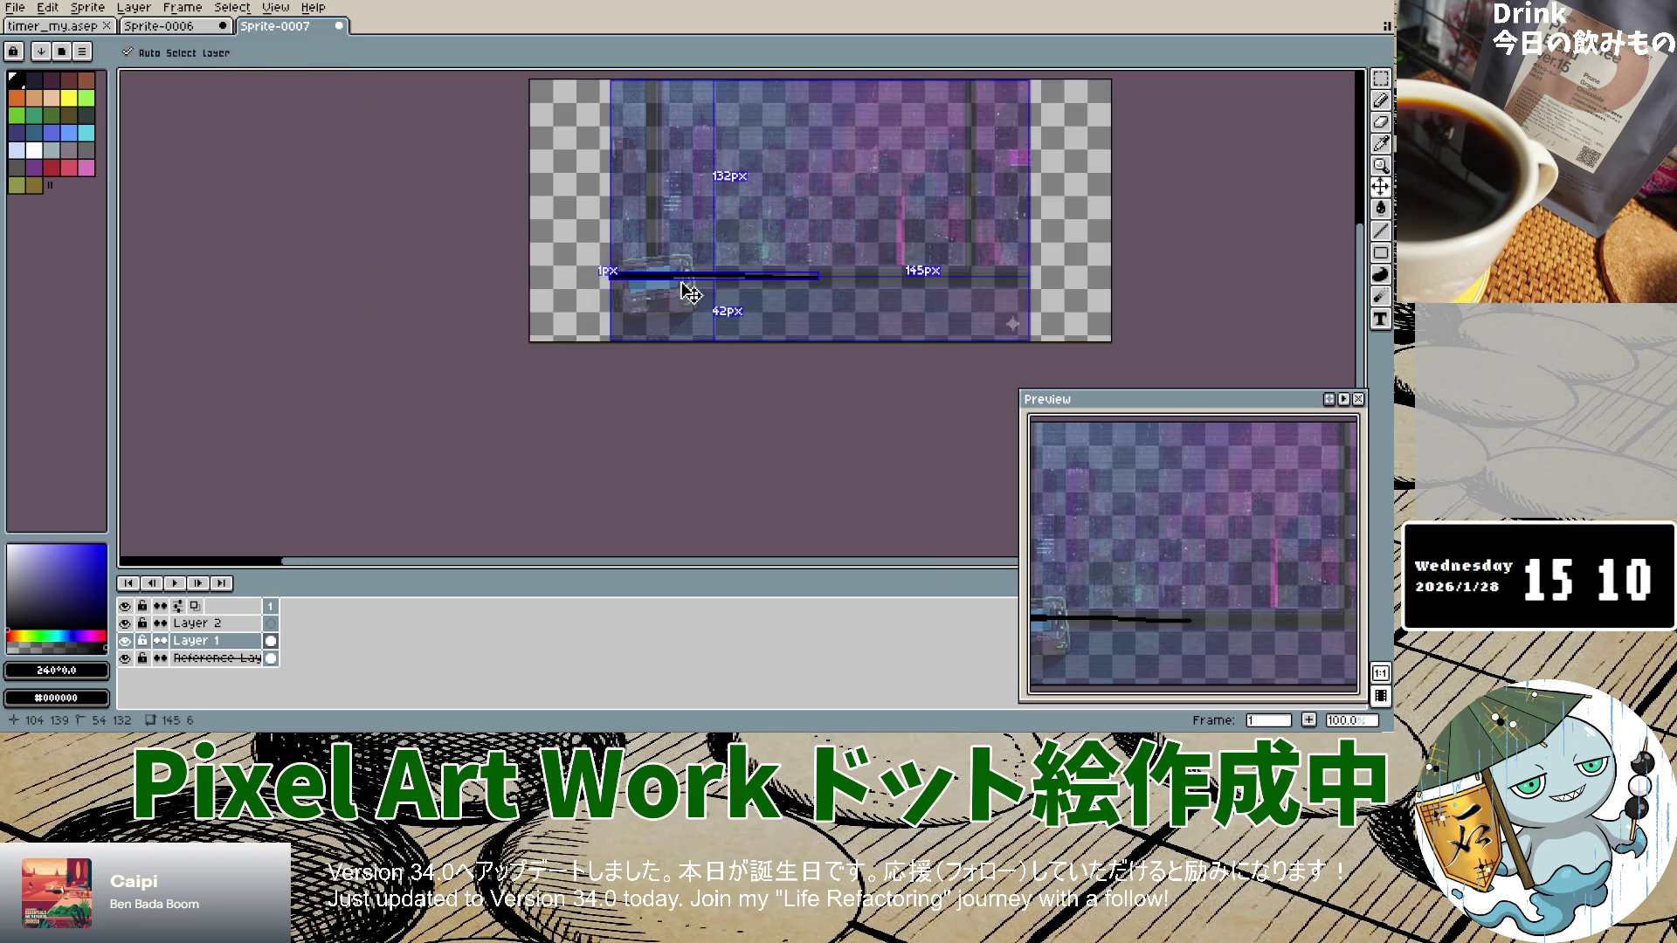
left_click_drag(675, 275, 1031, 275)
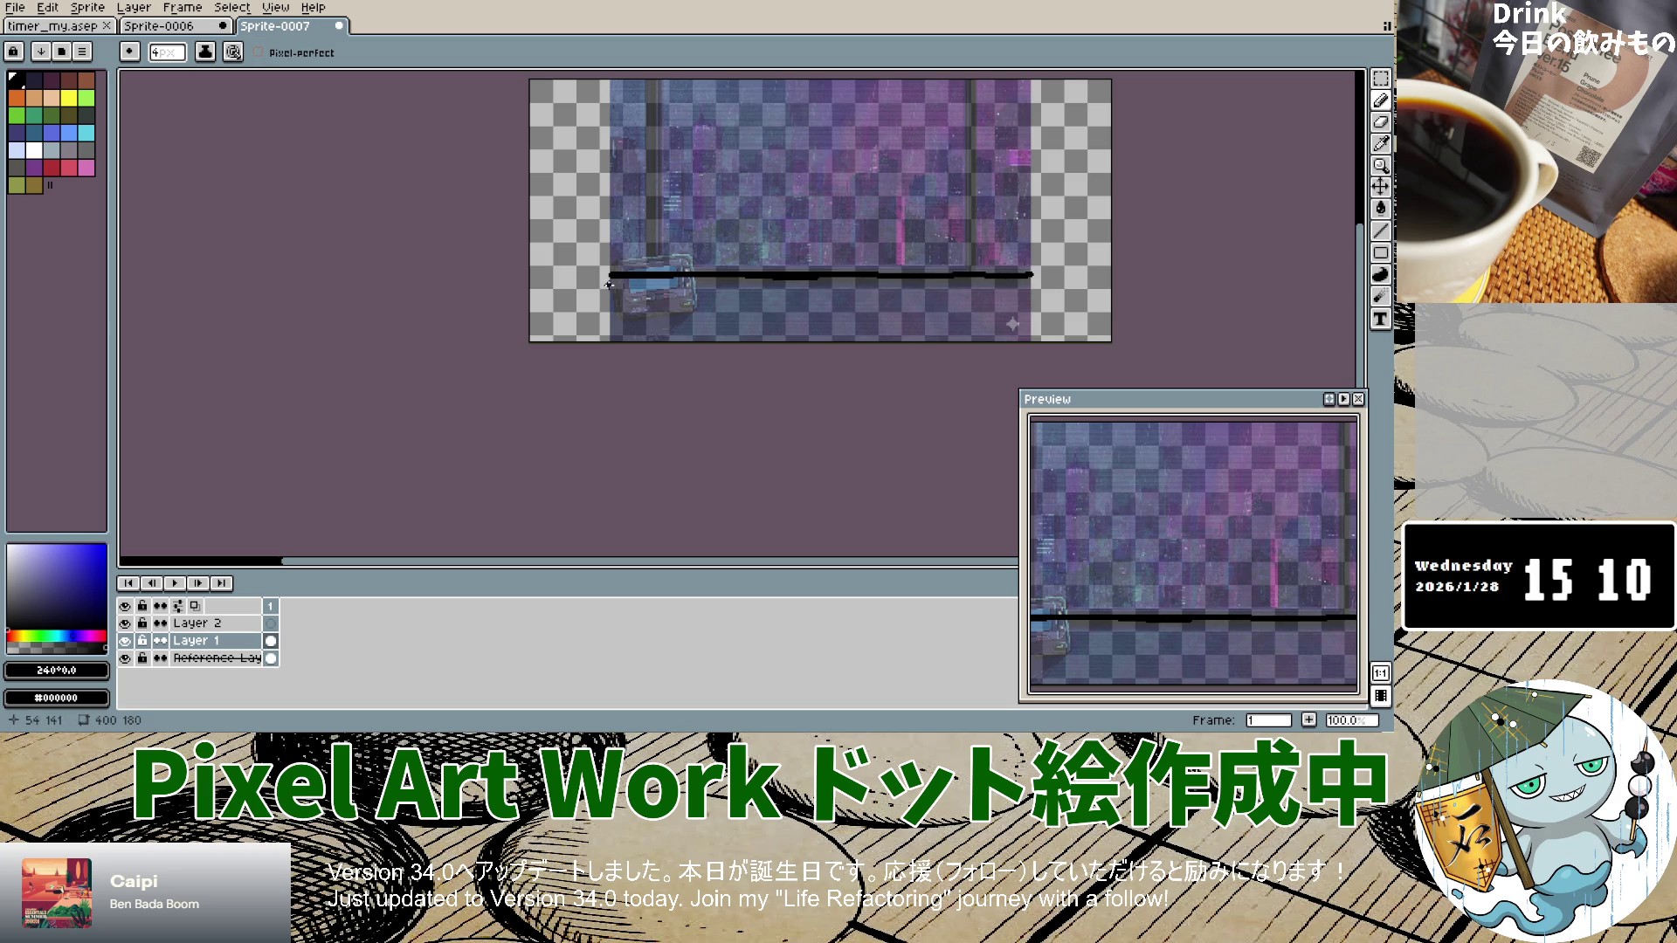
left_click_drag(610, 275, 730, 281)
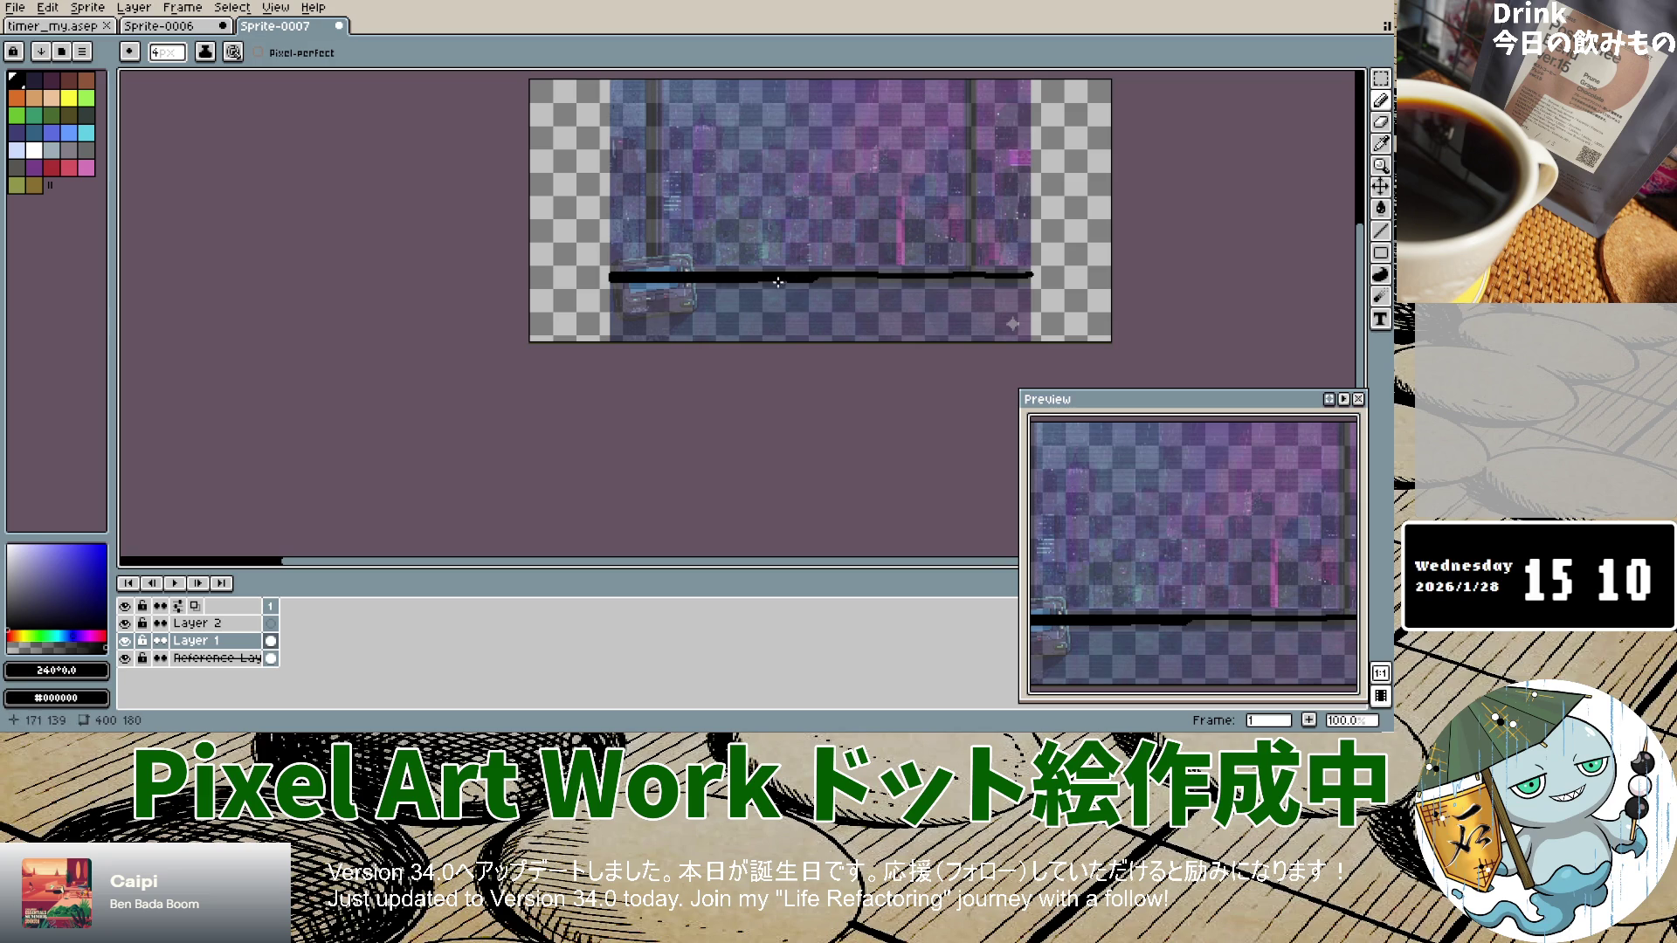
key("ctrl+z")
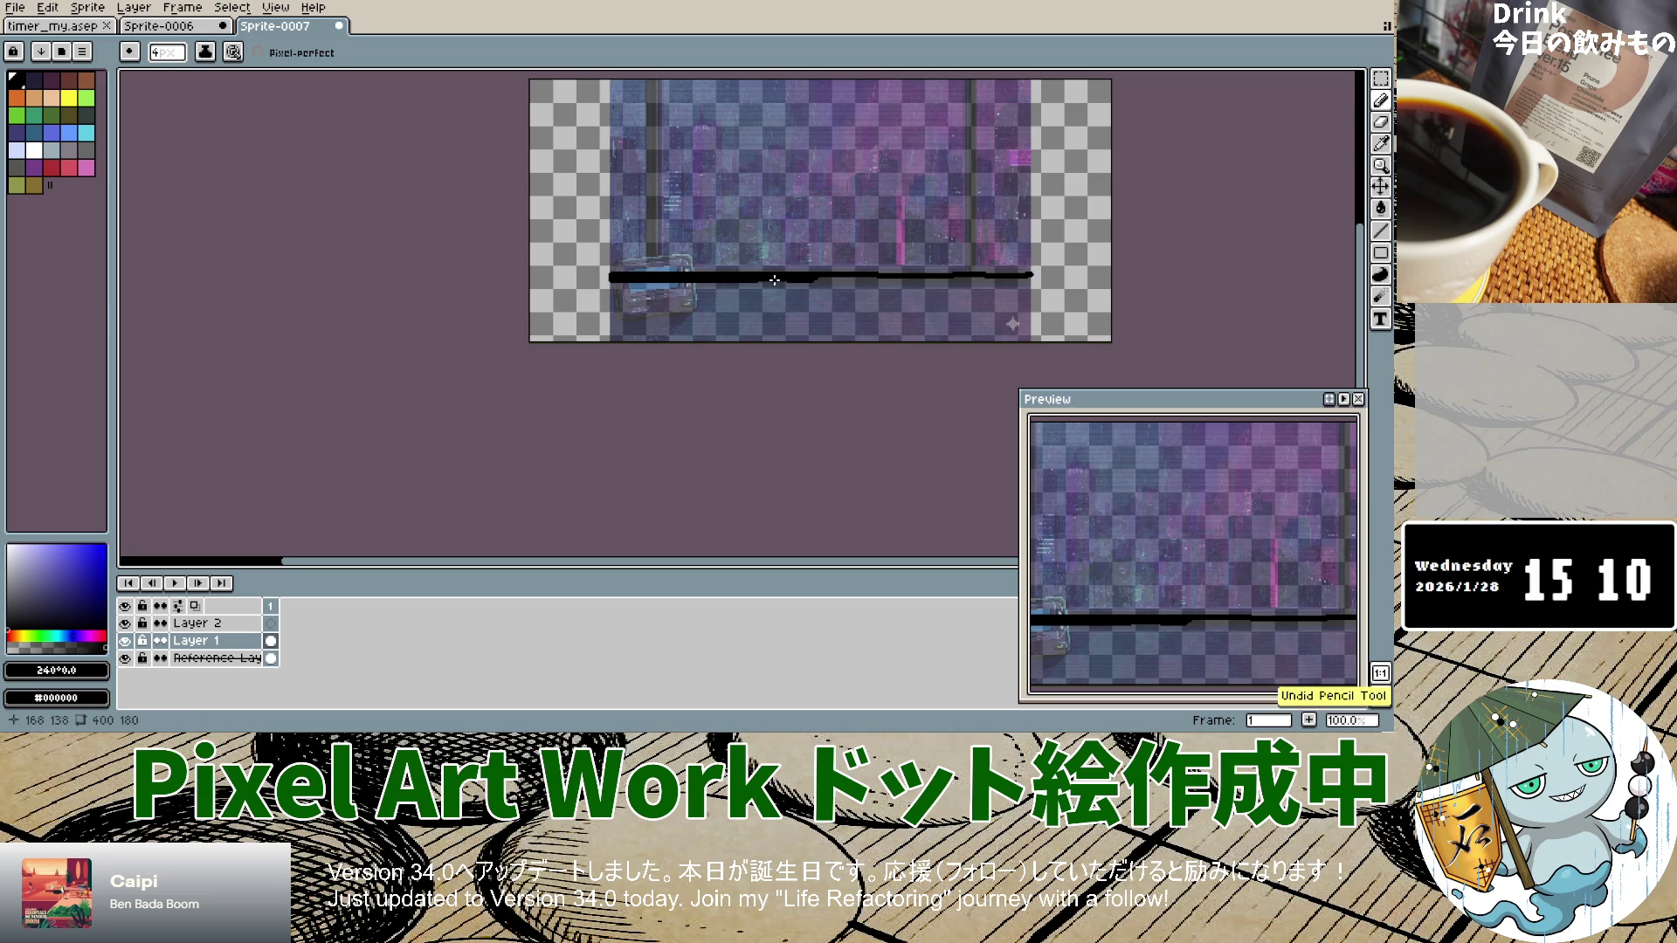
Step: Thicken the black sill line with an 8px brush, redoing uneven strokes
left_click_drag(773, 280, 1031, 279)
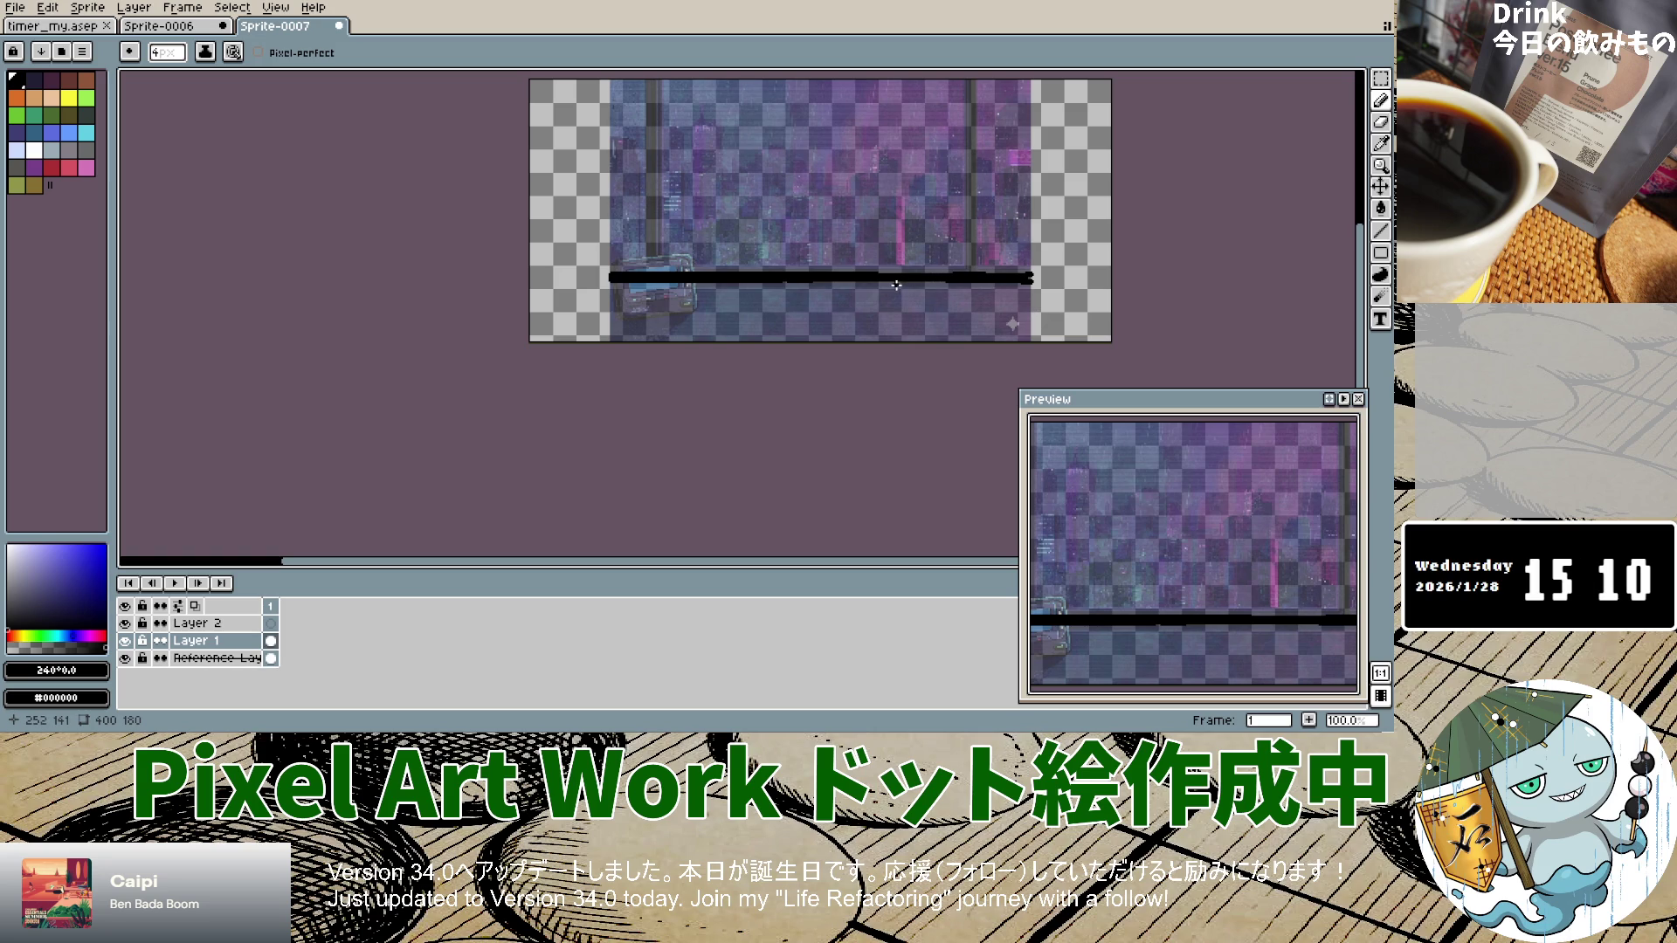
key("plus")
key("plus")
key("plus")
scroll(795, 284, "up", 3)
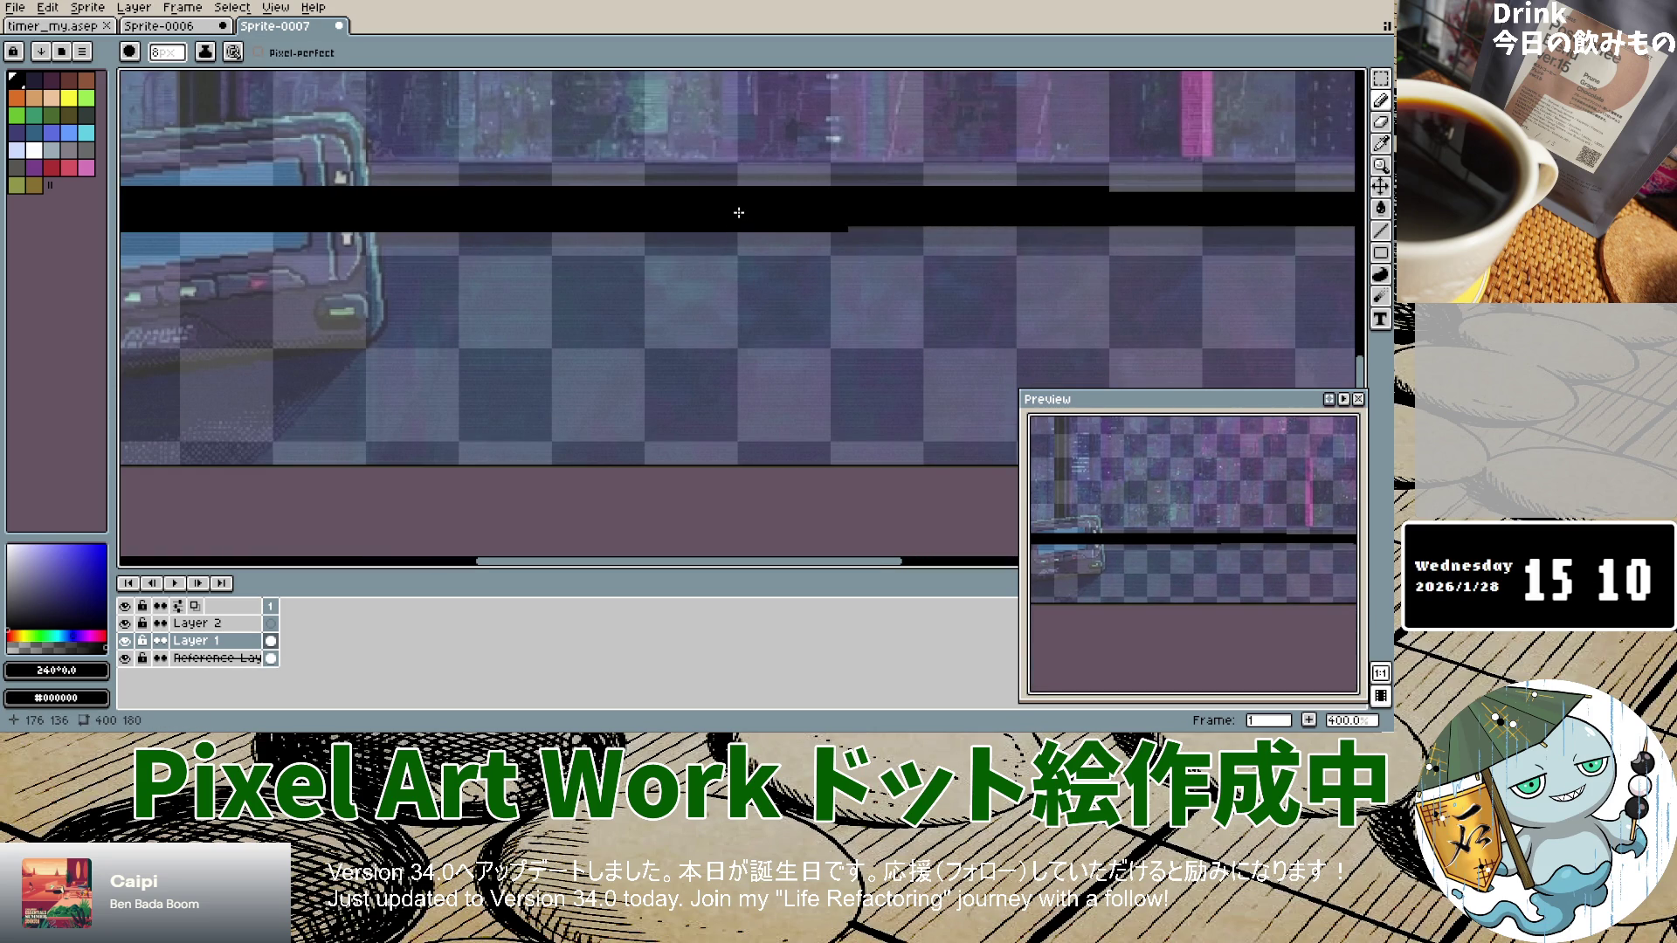
left_click_drag(841, 213, 1060, 215)
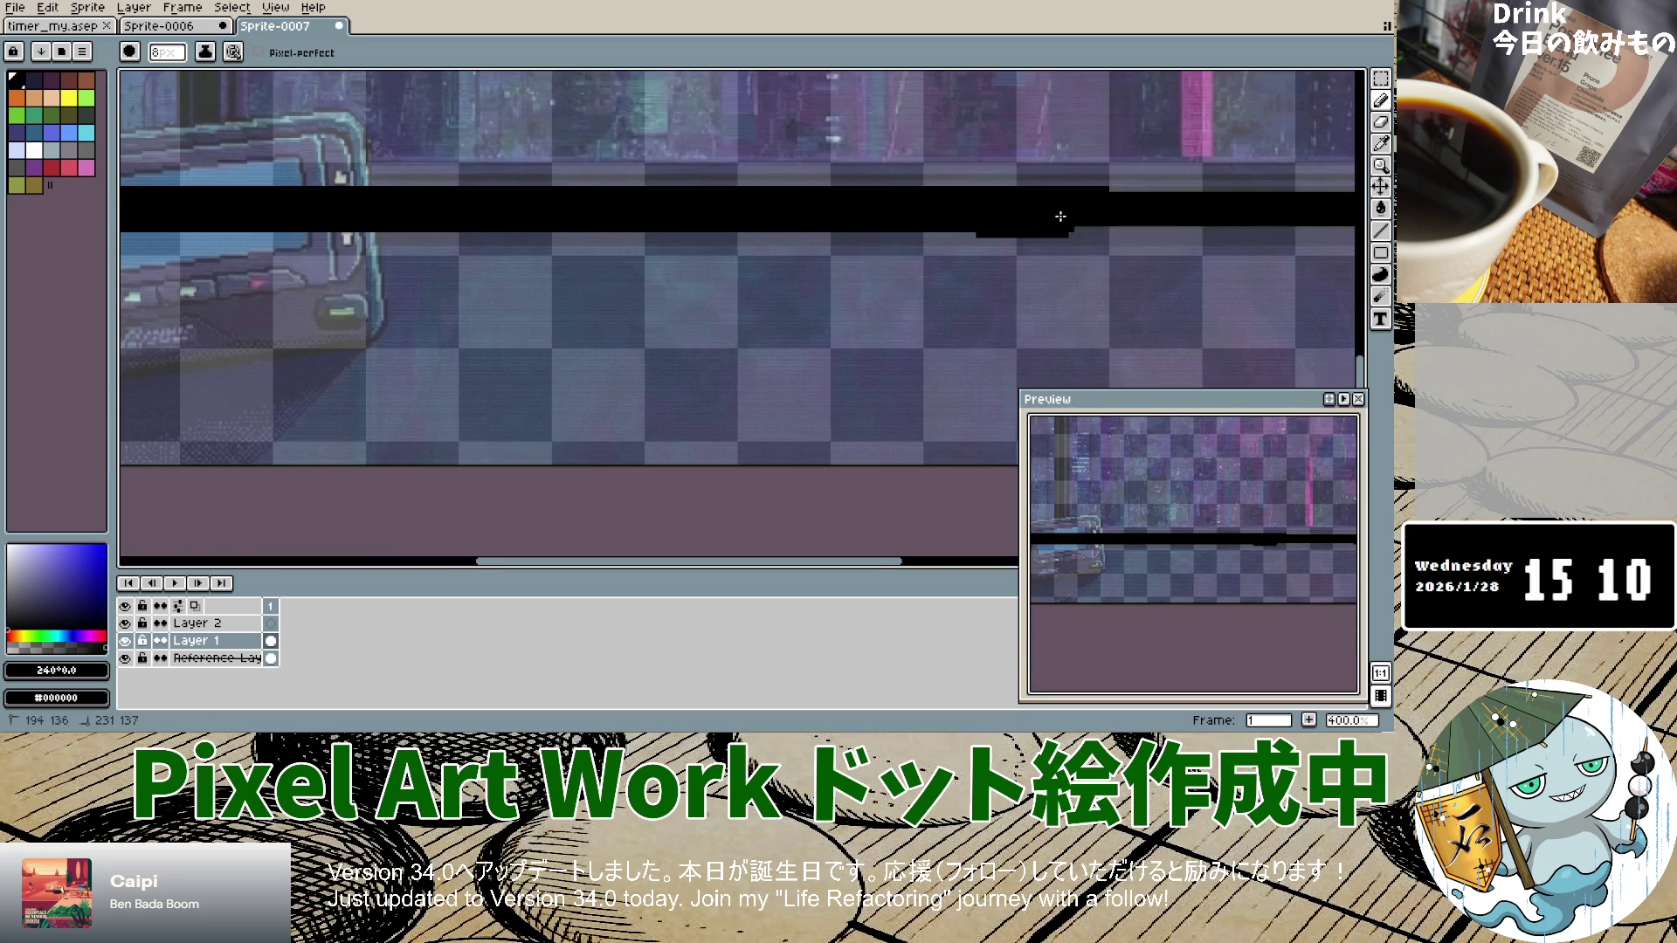
key("ctrl+z")
key("ctrl+z")
left_click_drag(853, 213, 999, 213)
key("ctrl+z")
left_click_drag(854, 213, 1042, 213)
key("ctrl+z")
key("ctrl+z")
key("ctrl+z")
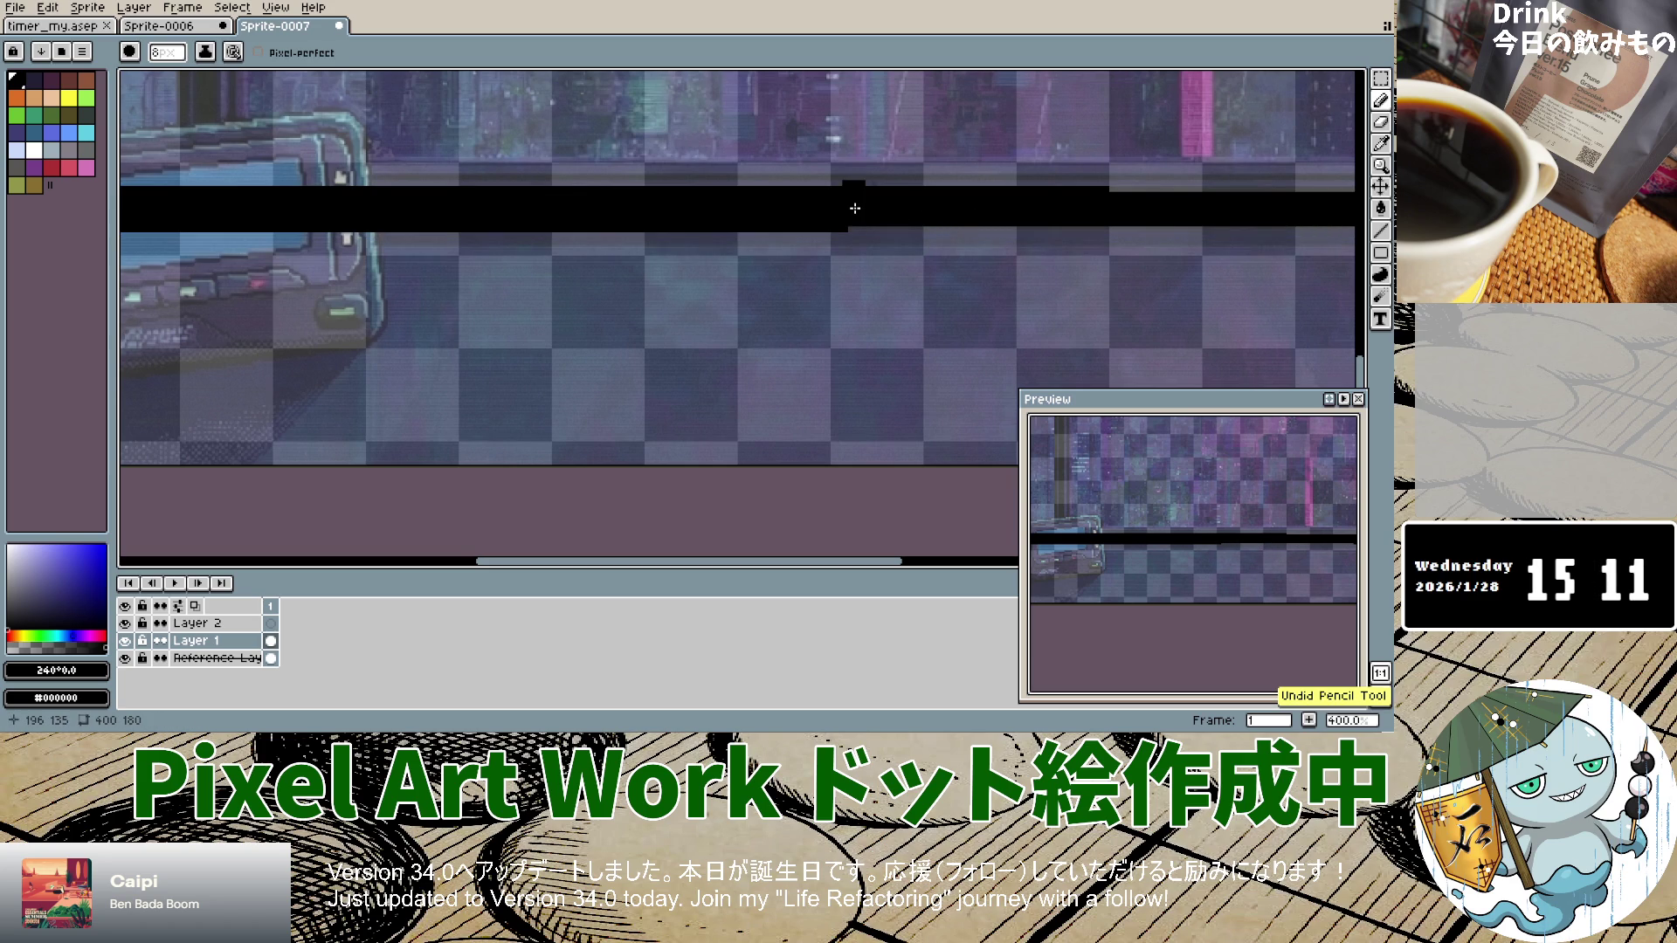
left_click_drag(855, 209, 1353, 219)
Step: Switch to a 6px brush and fill in pixels at the bar's right end
key("minus")
key("minus")
key("minus")
key("minus")
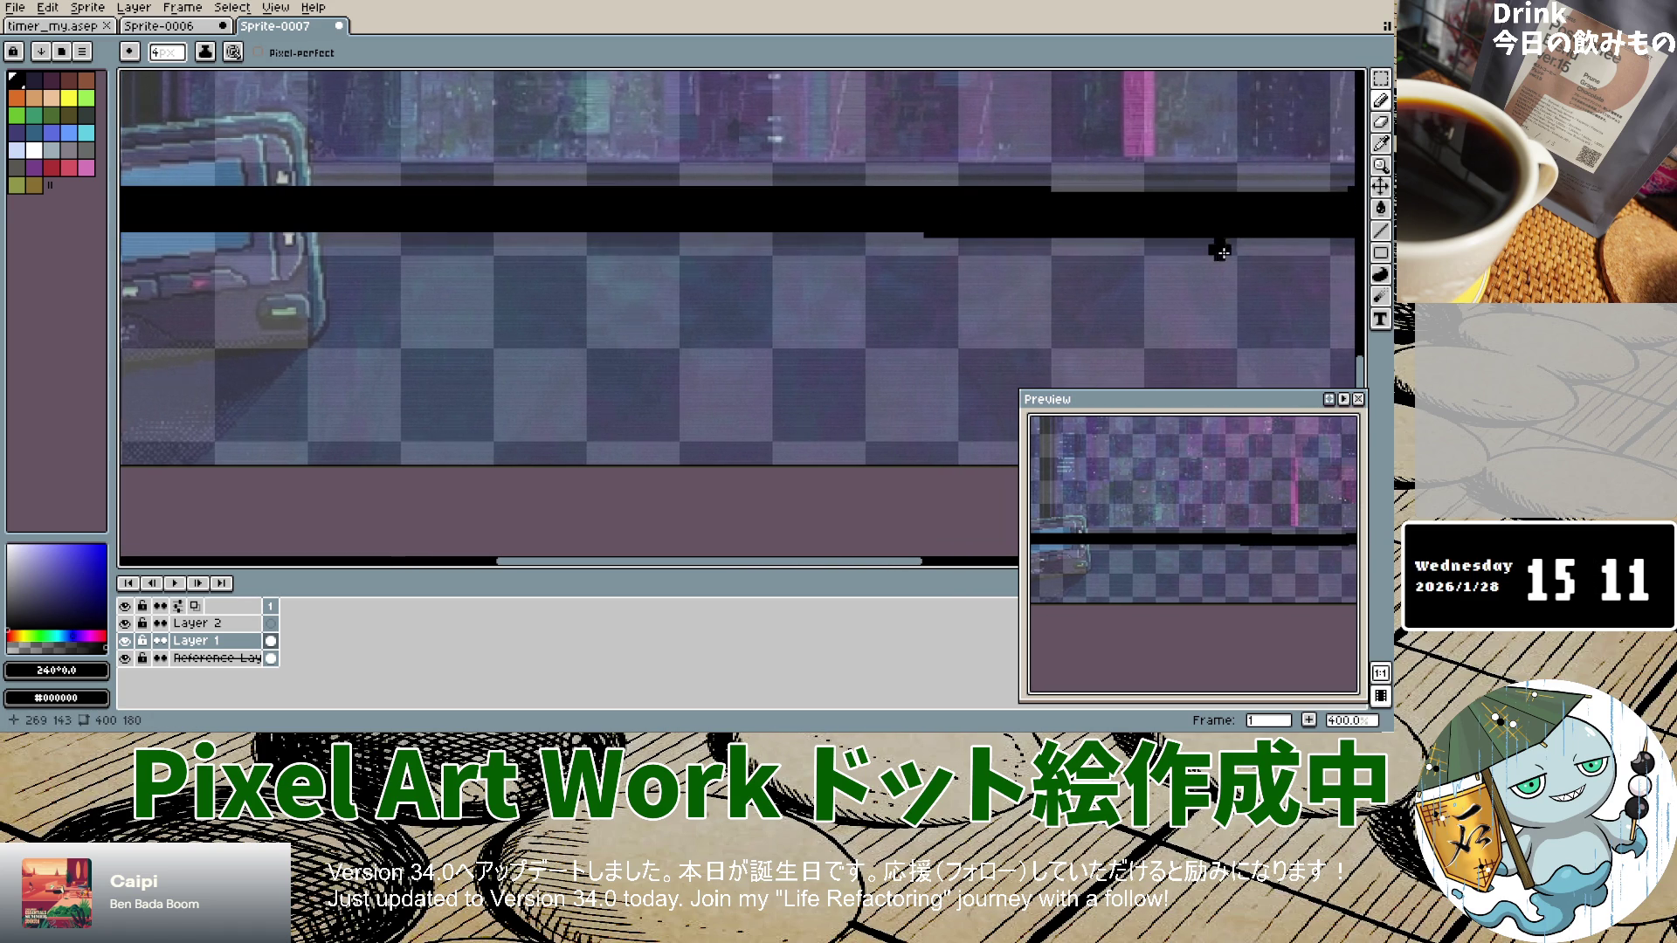
scroll(1231, 235, "down", 3)
scroll(1179, 247, "up", 3)
left_click_drag(1169, 231, 434, 203)
scroll(662, 276, "down", 5)
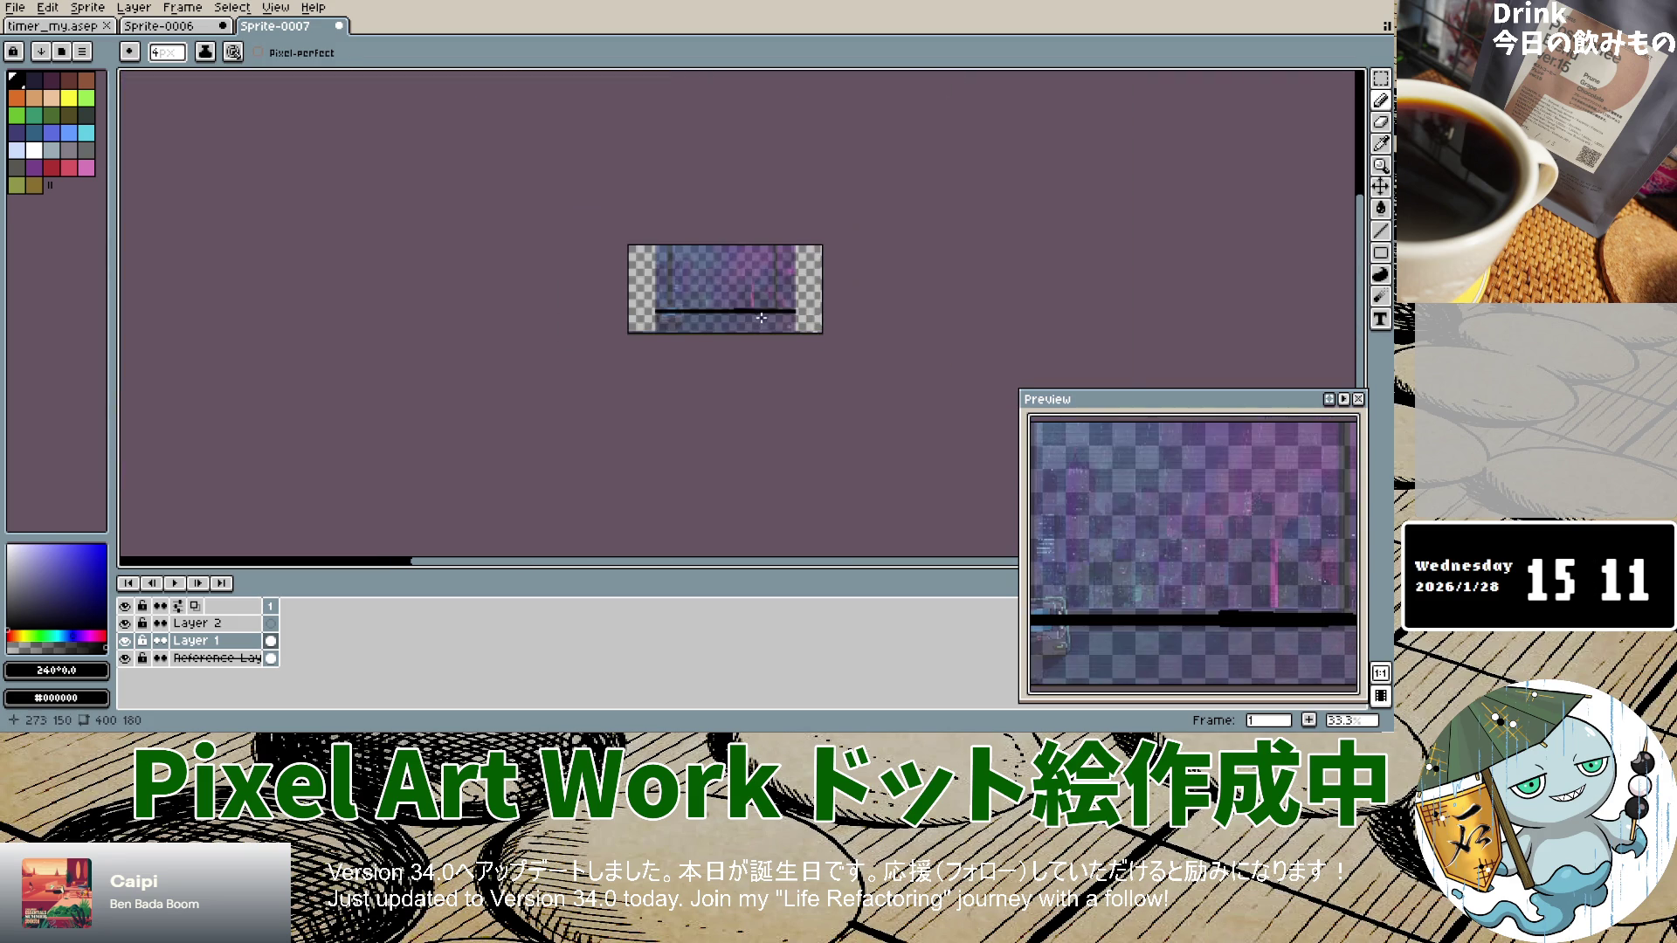
scroll(753, 279, "up", 5)
scroll(753, 279, "down", 3)
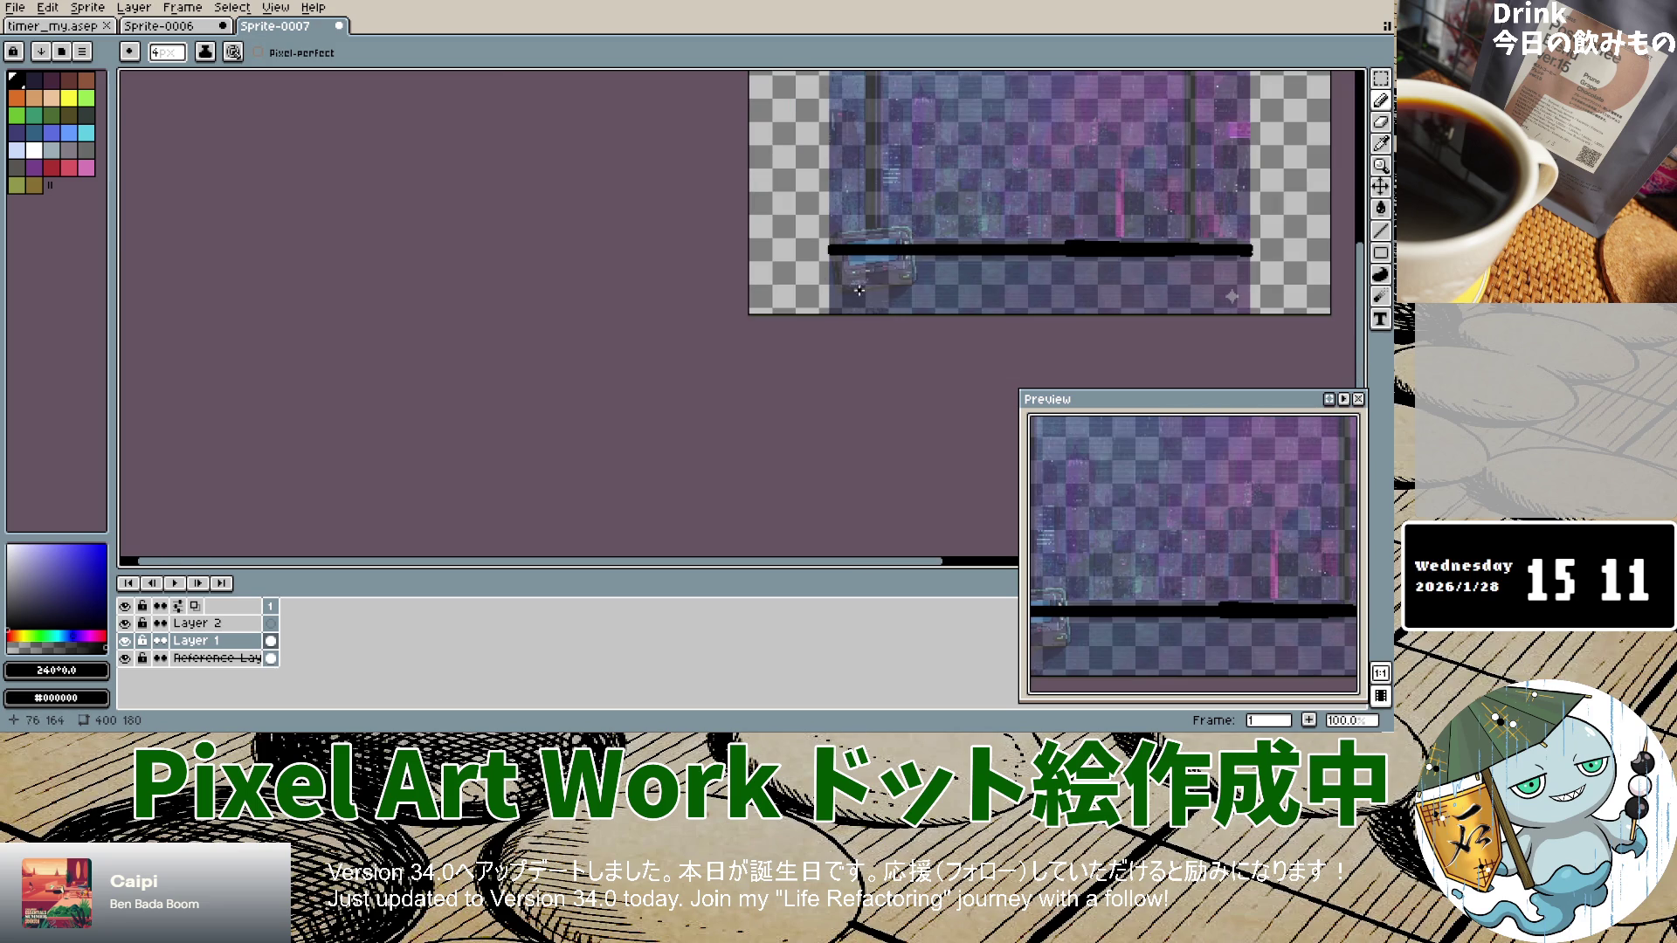
Step: Sample dark blue #1b1d4d from the reference layer and reselect Layer 1
left_click(1383, 146)
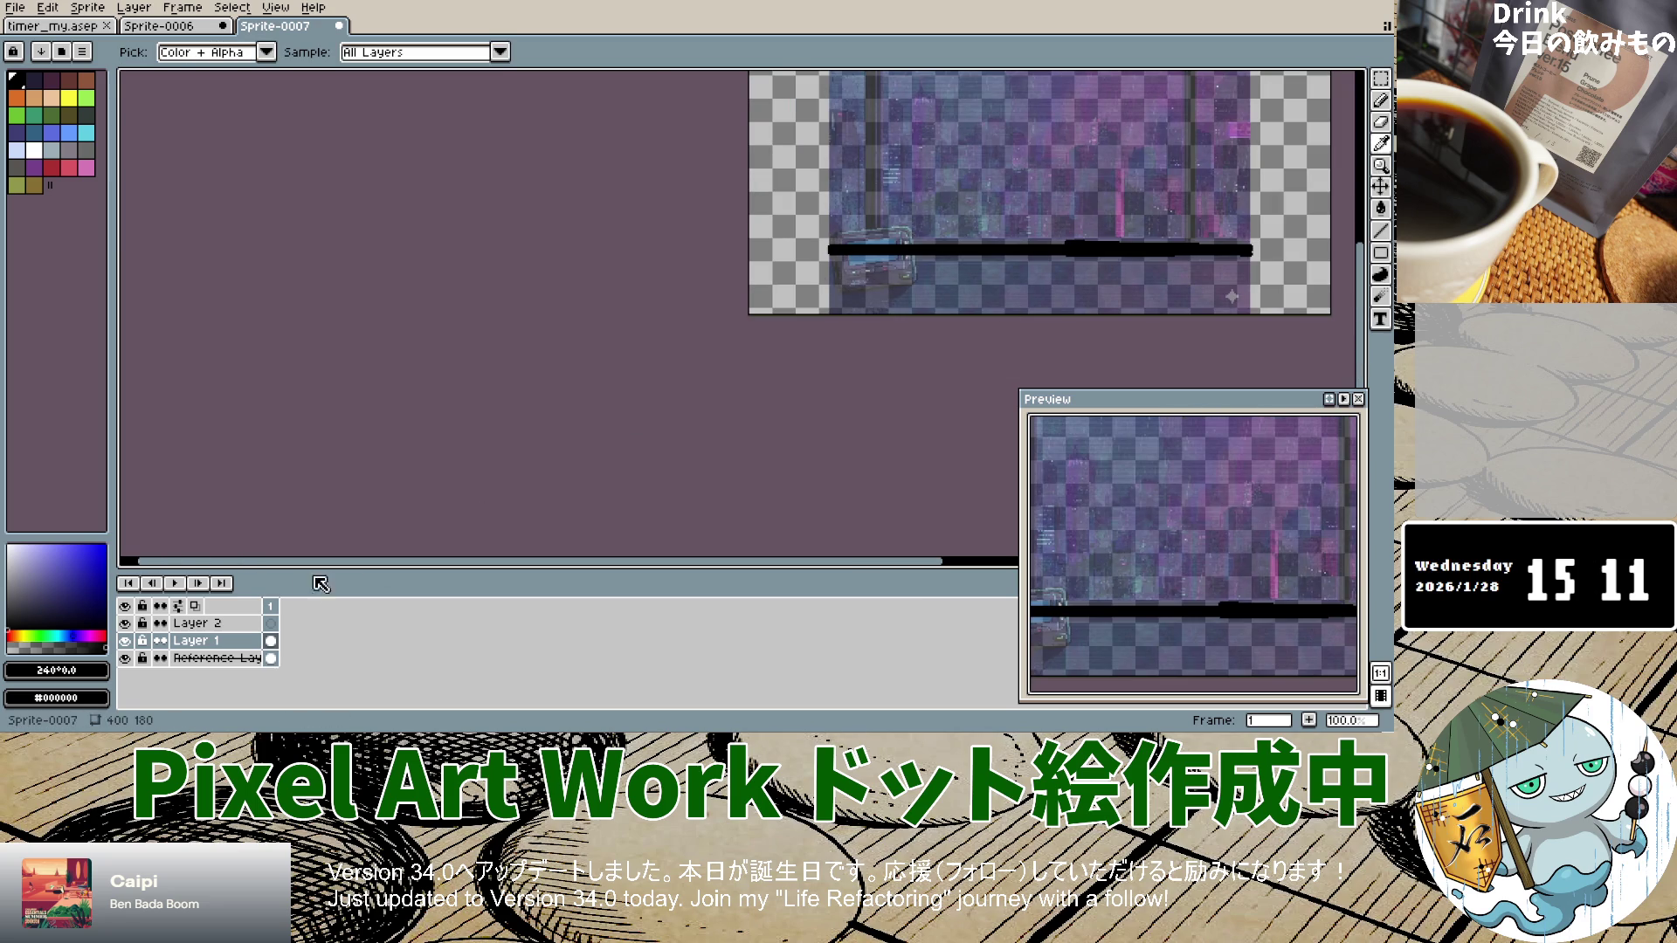
left_click(219, 658)
left_click(873, 157)
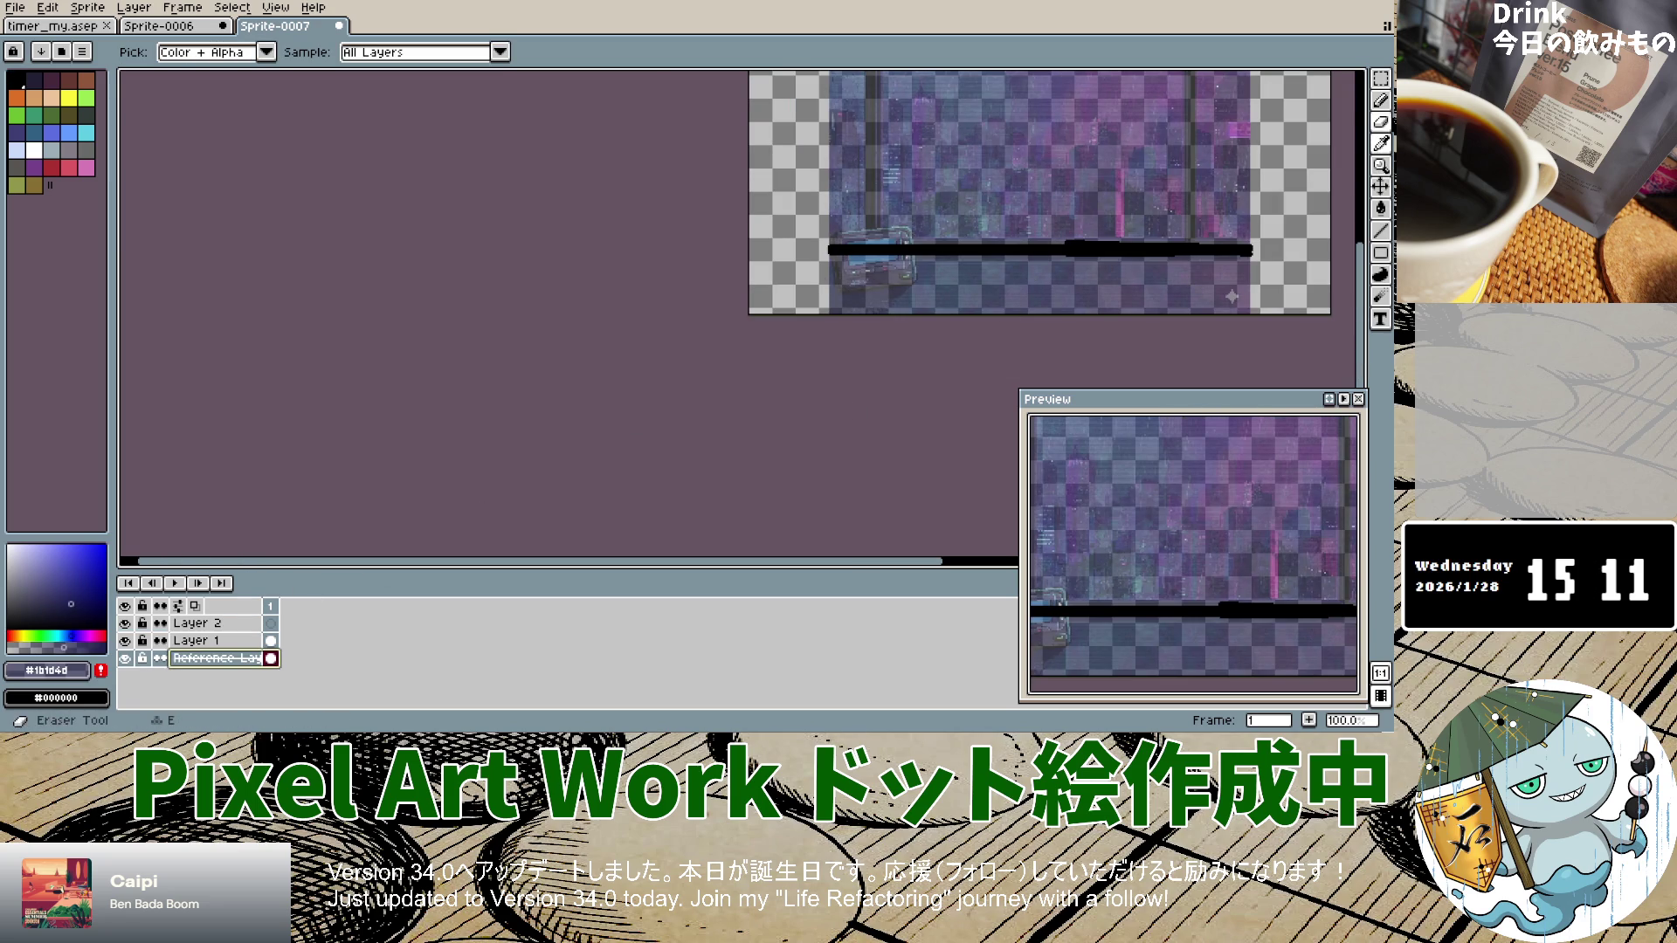
left_click(1380, 100)
left_click(196, 640)
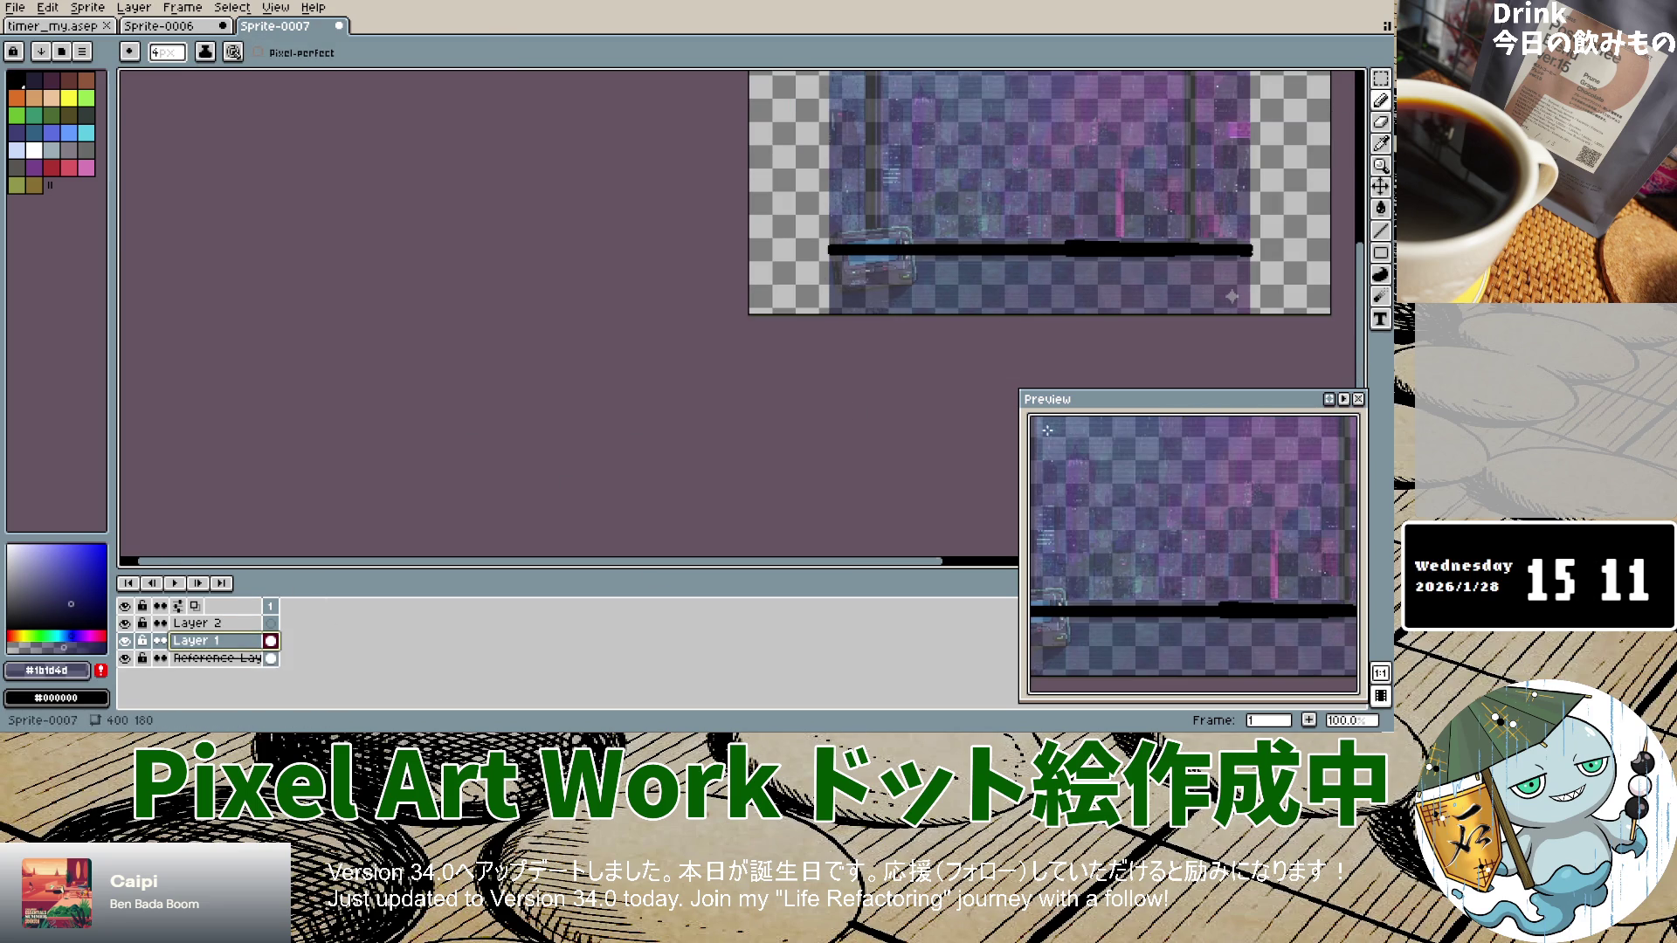
scroll(831, 265, "up", 4)
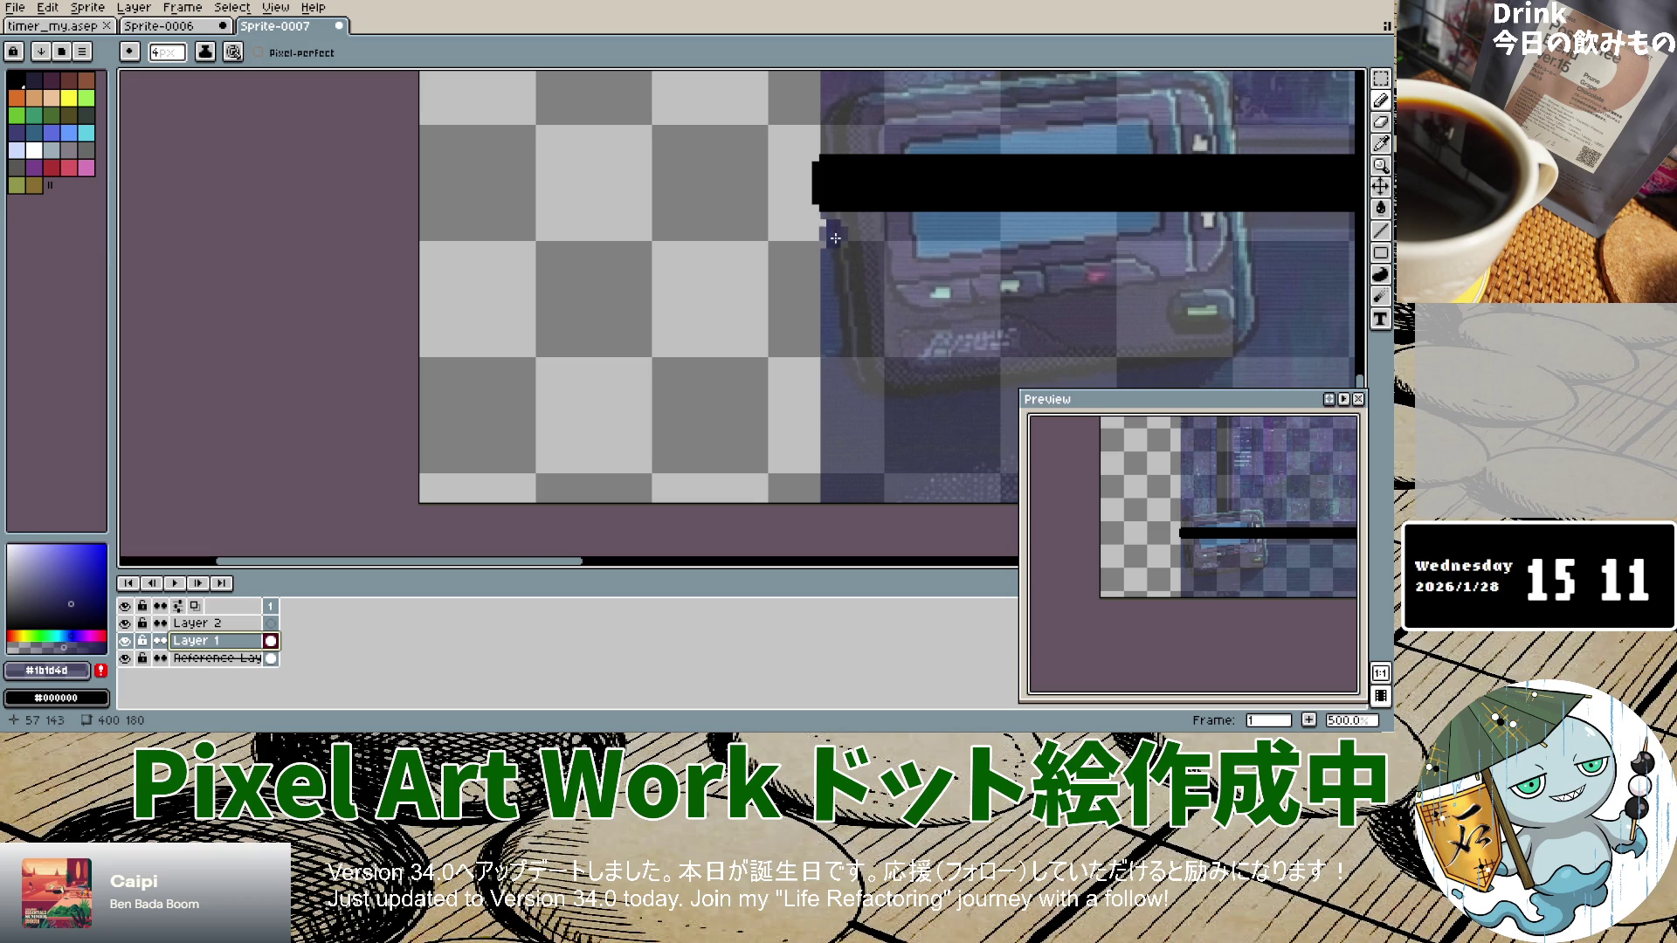
key("plus")
scroll(839, 252, "up", 2)
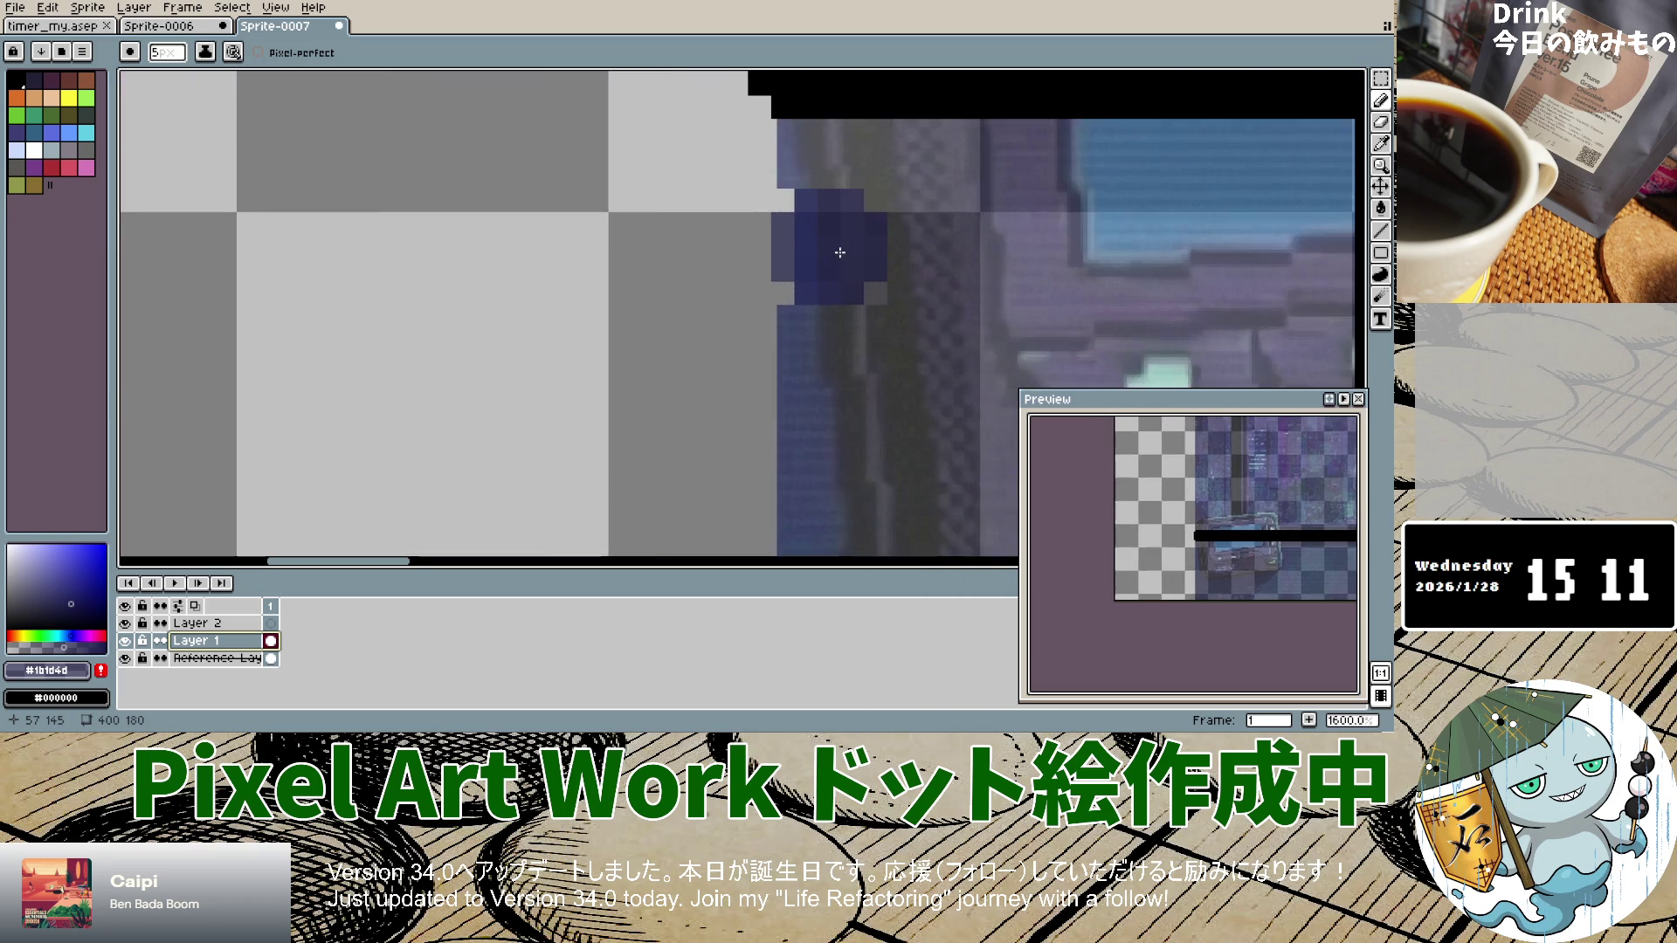
scroll(839, 252, "down", 2)
key("plus")
key("plus")
key("plus")
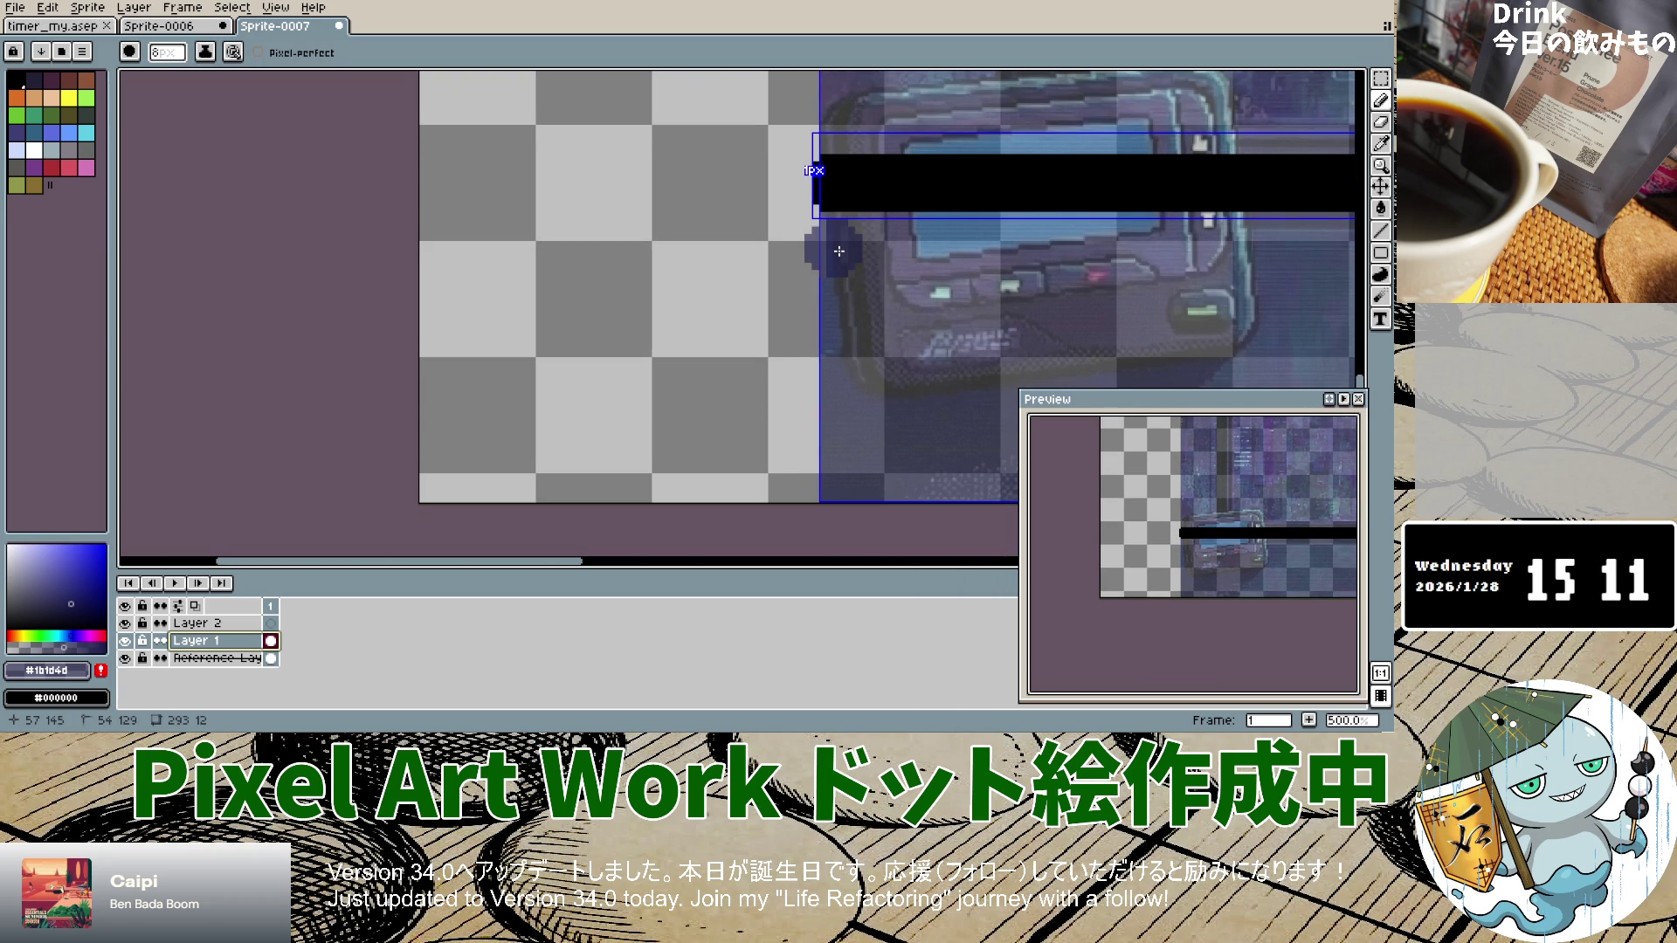
scroll(830, 235, "down", 2)
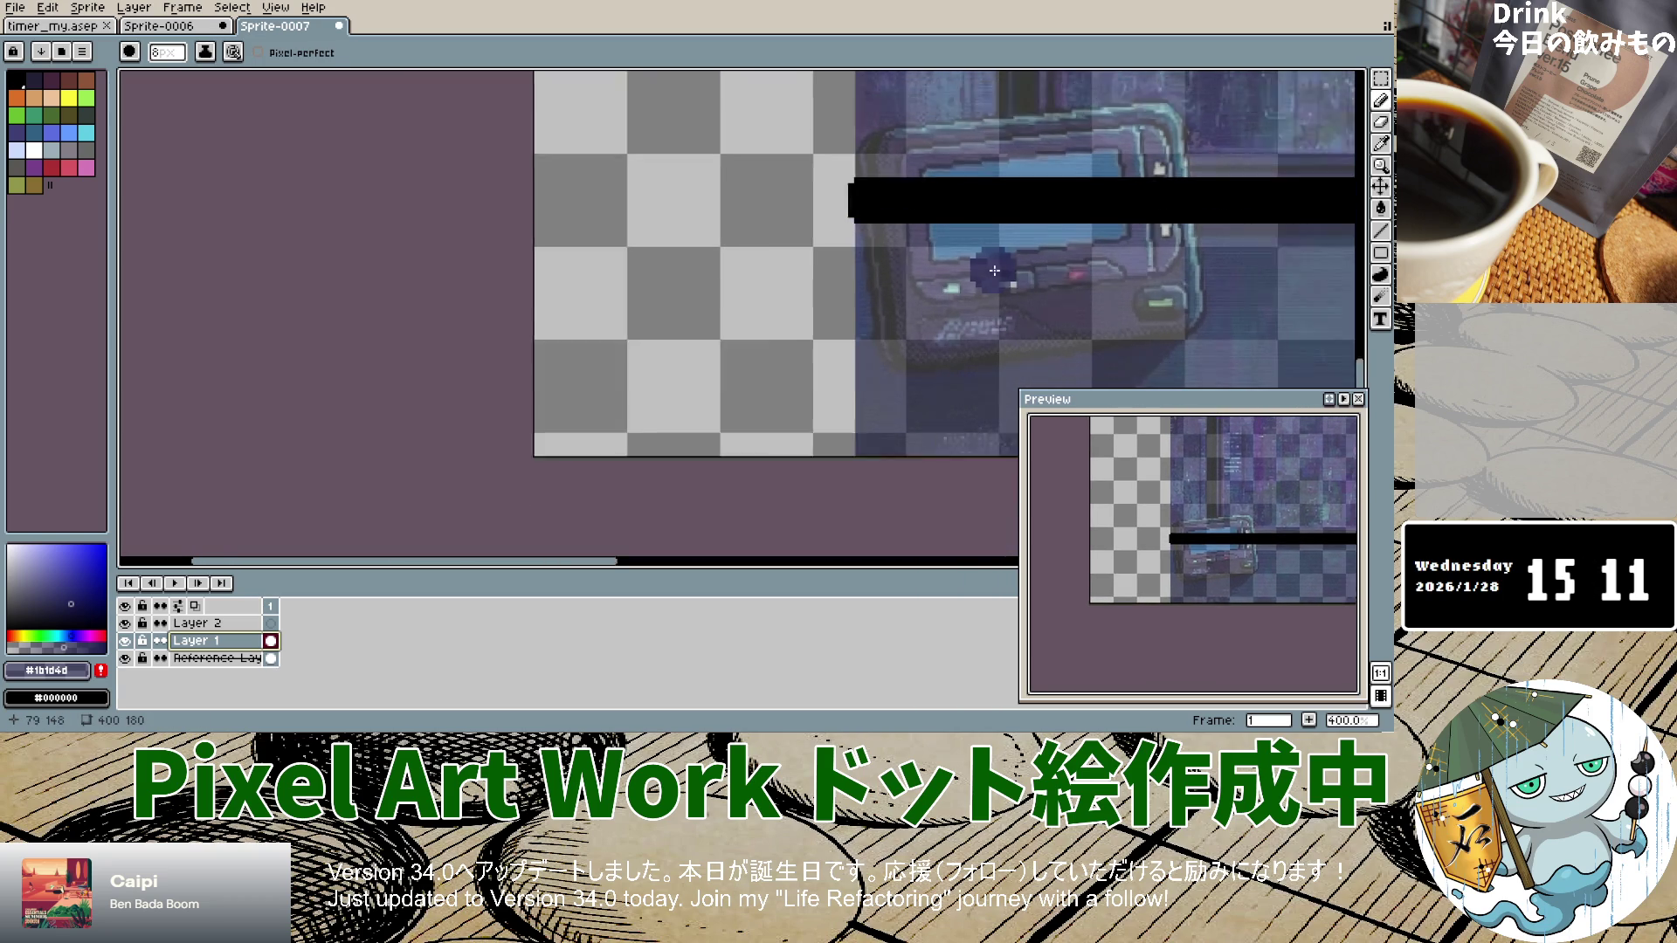
left_click(898, 253)
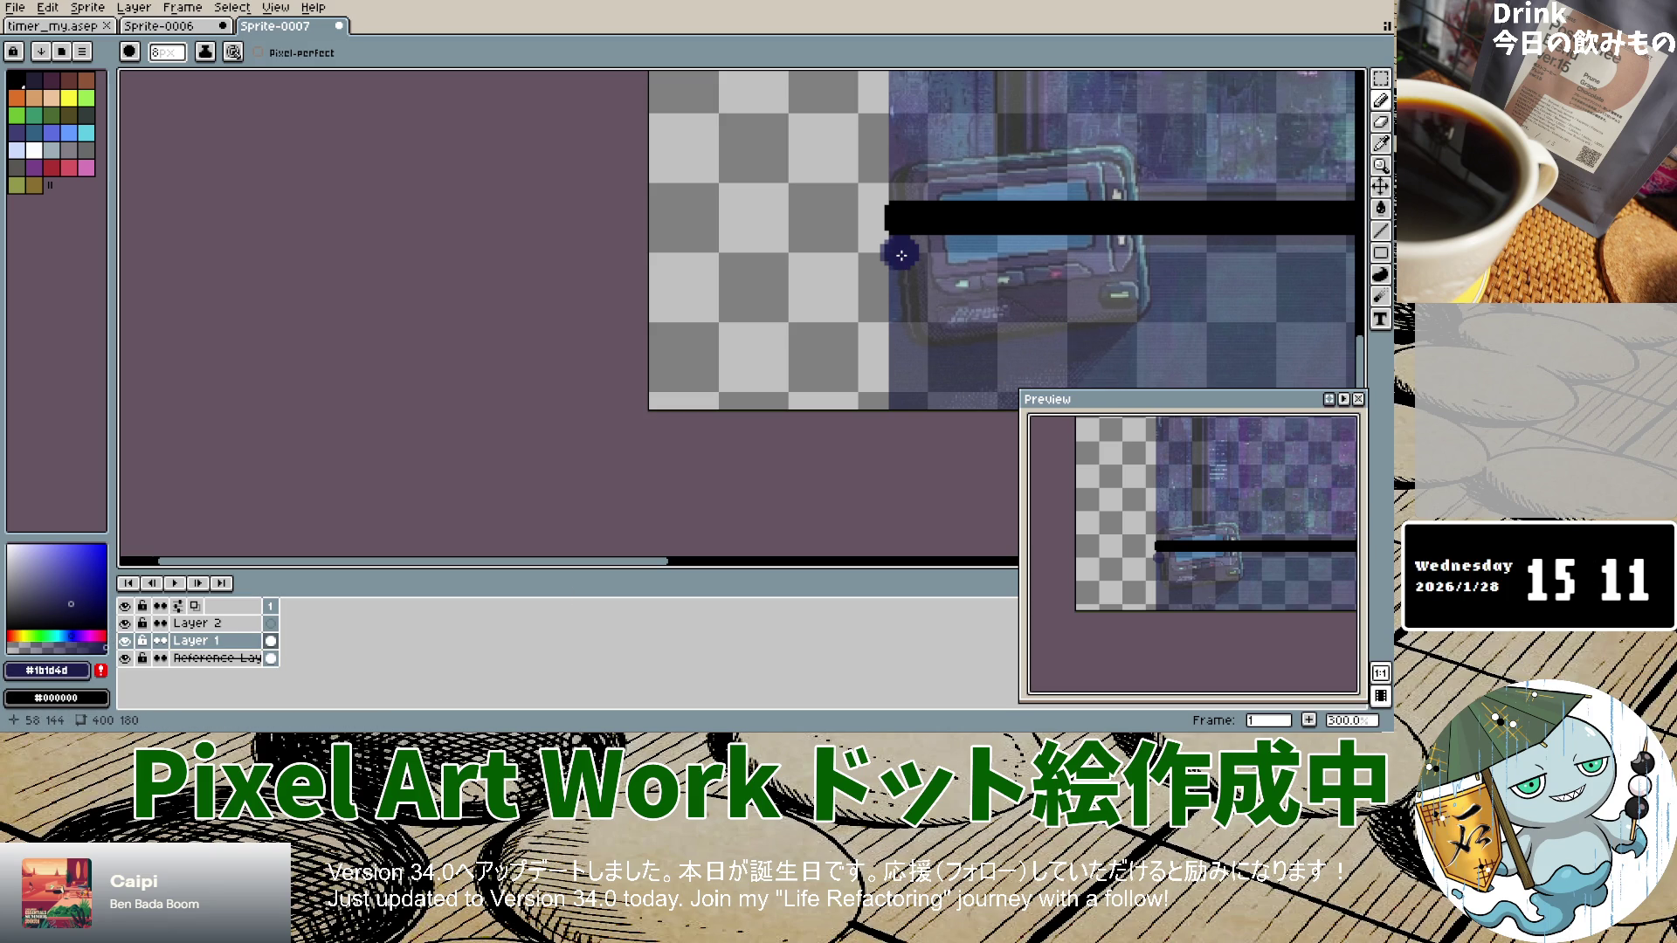
left_click_drag(897, 261, 896, 391)
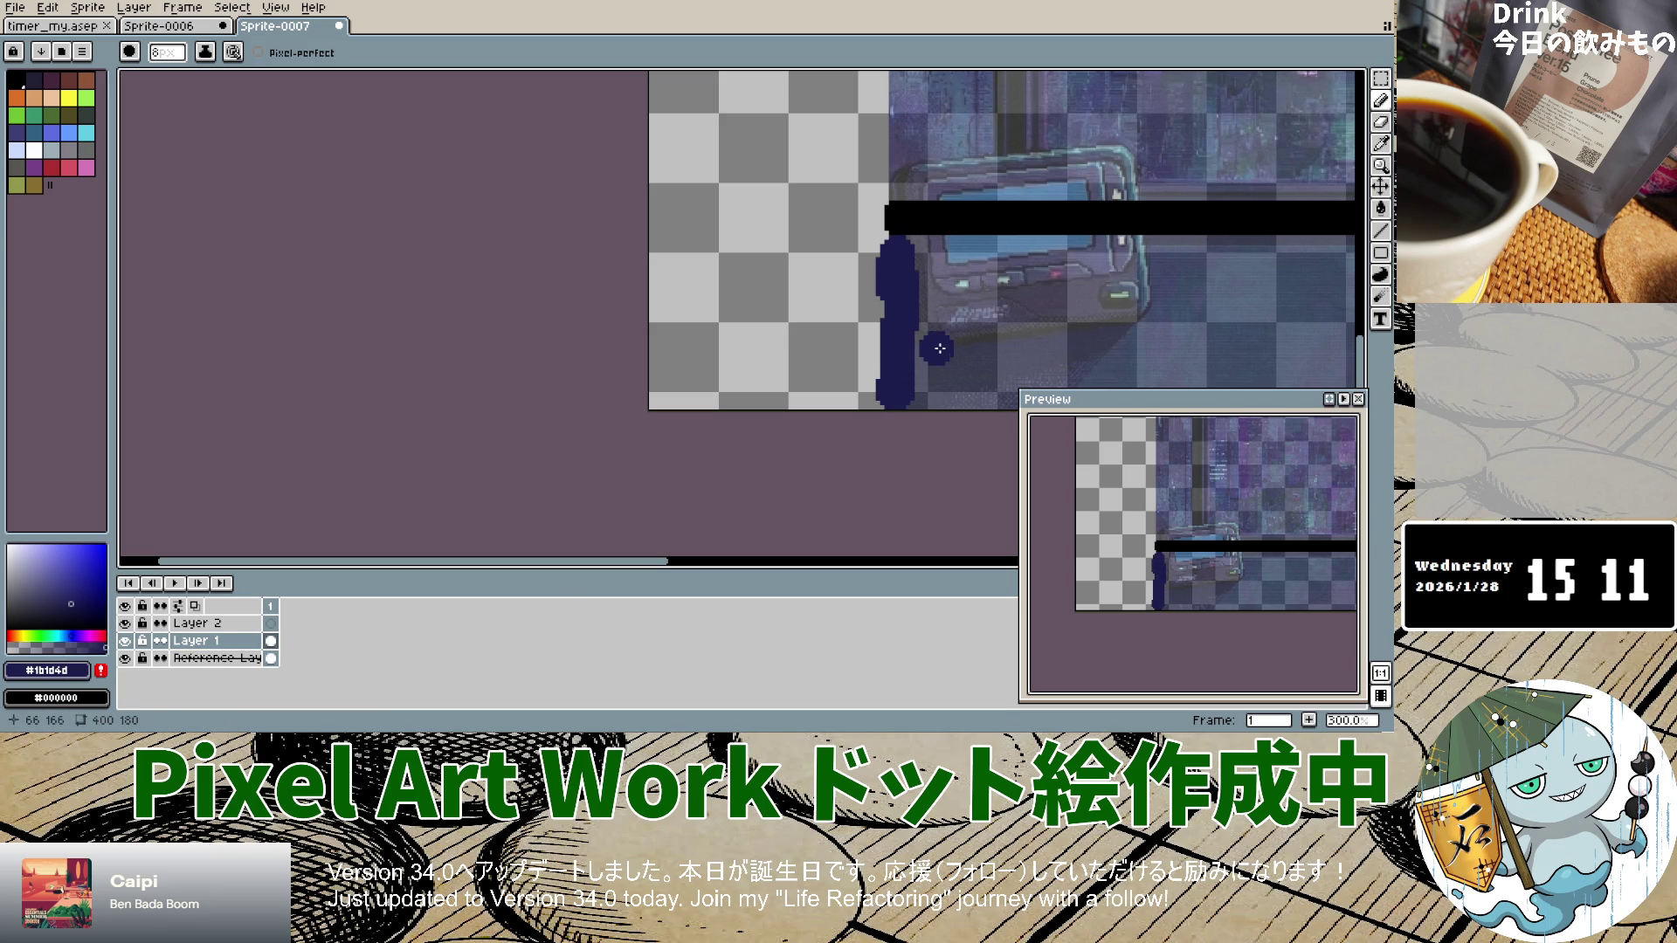
Step: Paint large dark-blue areas below the black bar toward the sprite's bottom
scroll(939, 346, "up", 1)
scroll(939, 347, "up", 11)
mouse_move(939, 347)
left_mouse_down()
mouse_move(927, 289)
mouse_move(1187, 290)
mouse_move(1134, 290)
left_mouse_up()
scroll(919, 289, "up", 5)
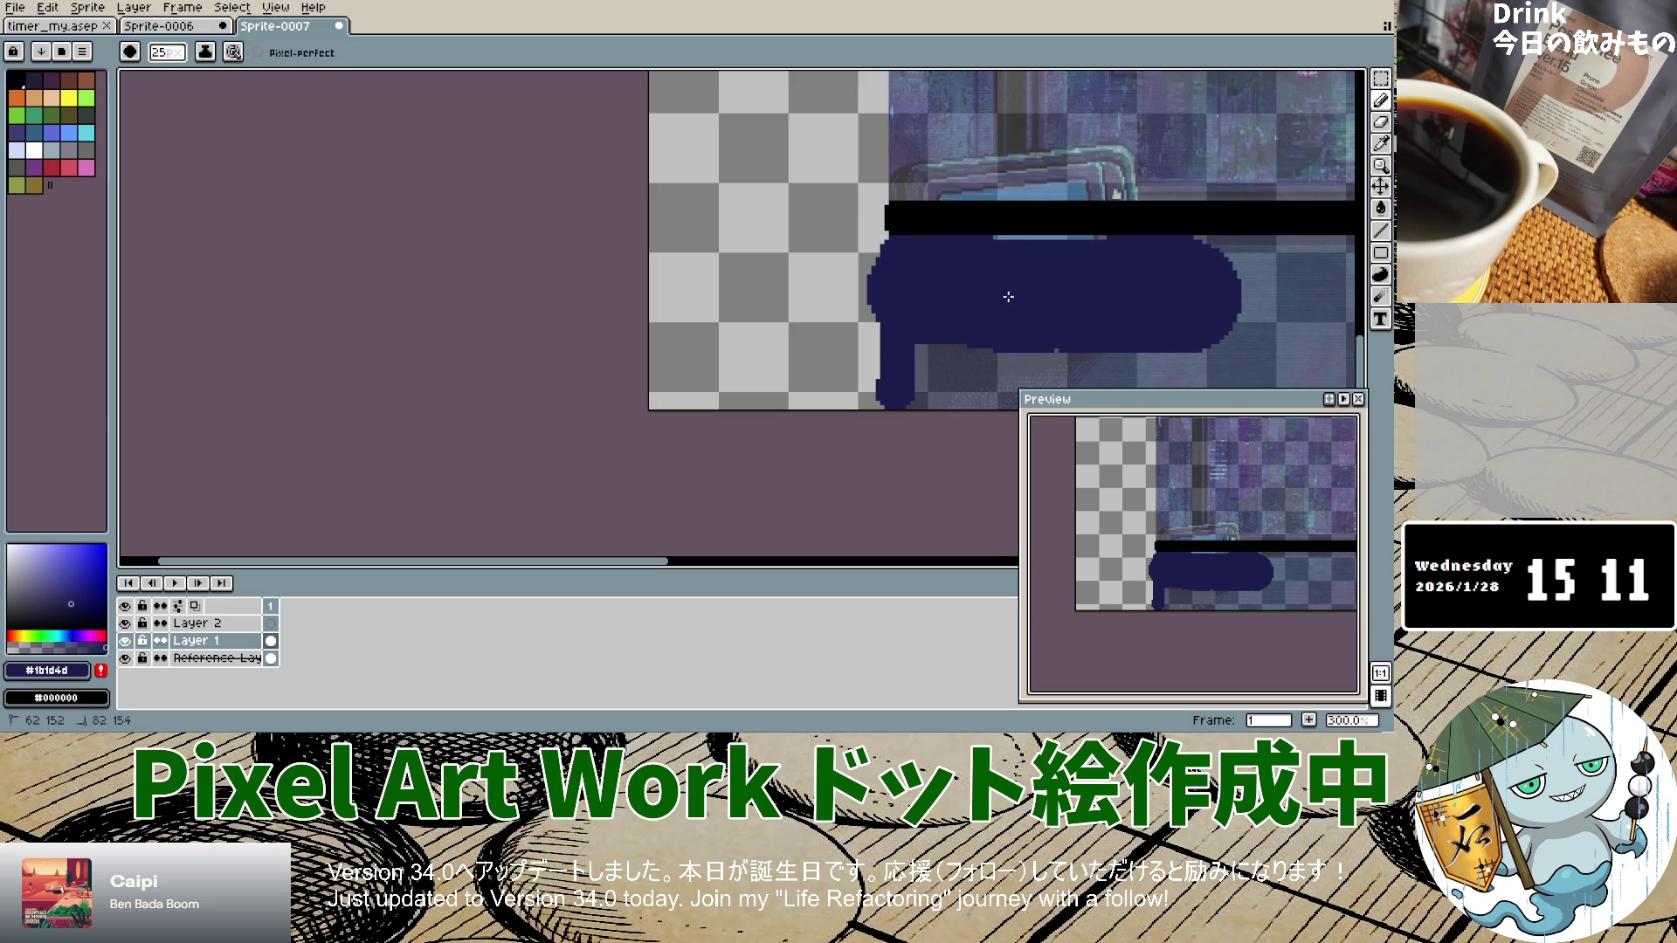
mouse_move(1002, 301)
left_mouse_down()
mouse_move(952, 340)
mouse_move(978, 349)
mouse_move(881, 371)
mouse_move(1310, 354)
mouse_move(1284, 323)
mouse_move(1213, 315)
mouse_move(1183, 342)
mouse_move(1229, 353)
left_mouse_up()
scroll(1185, 339, "down", 4)
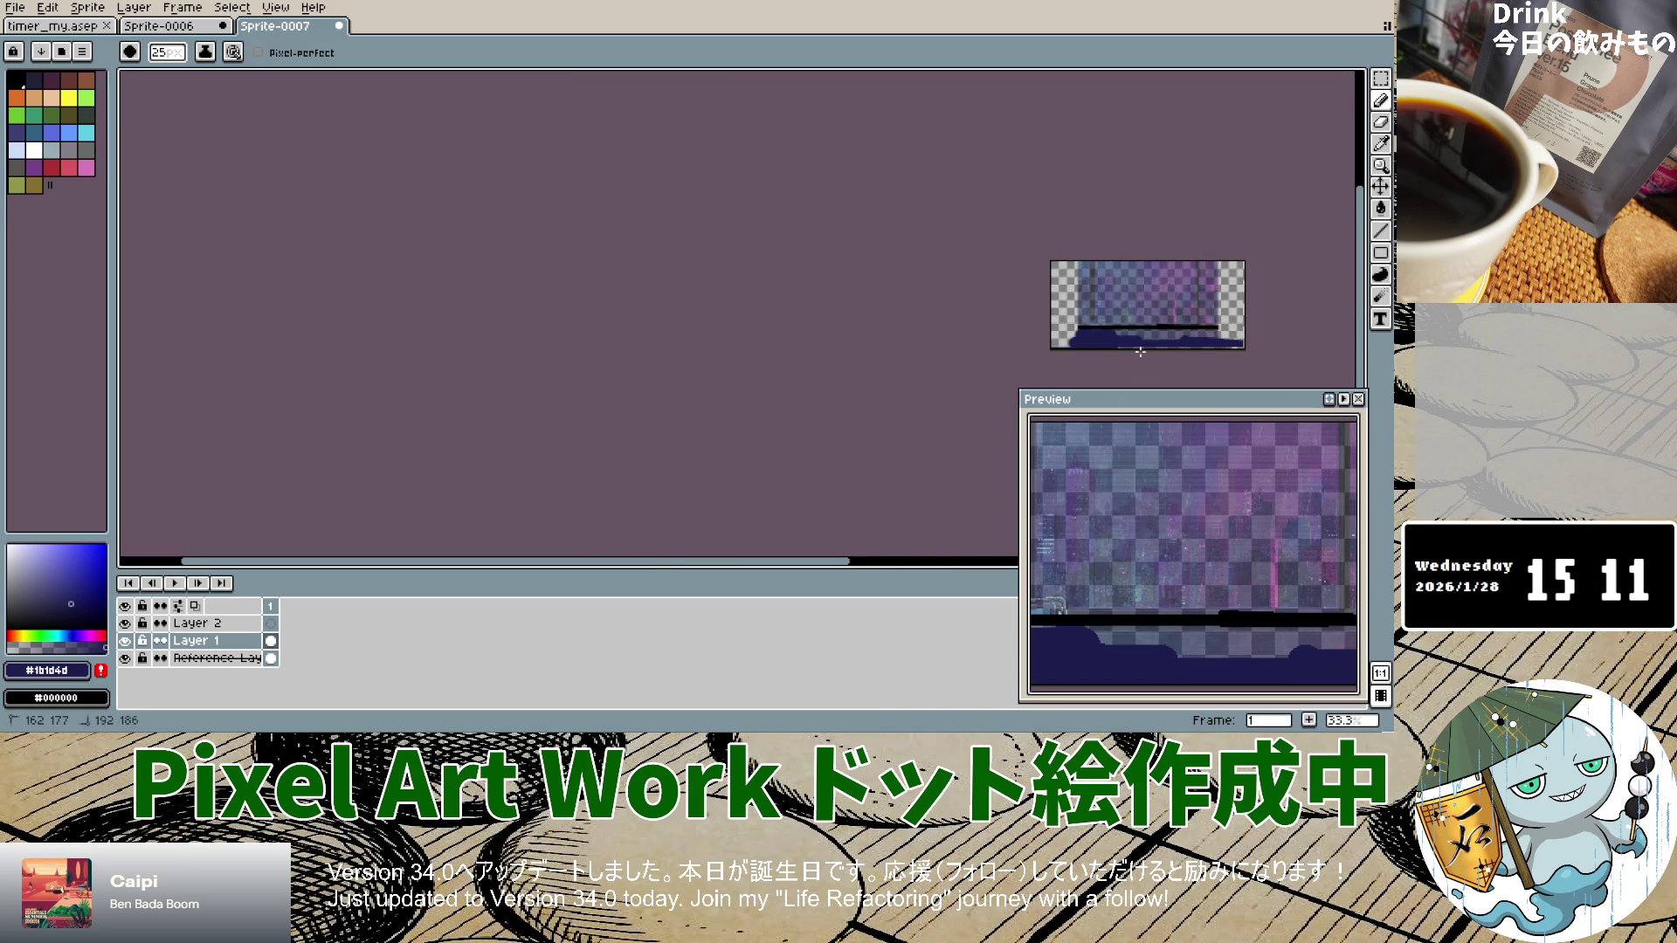
scroll(1139, 349, "up", 4)
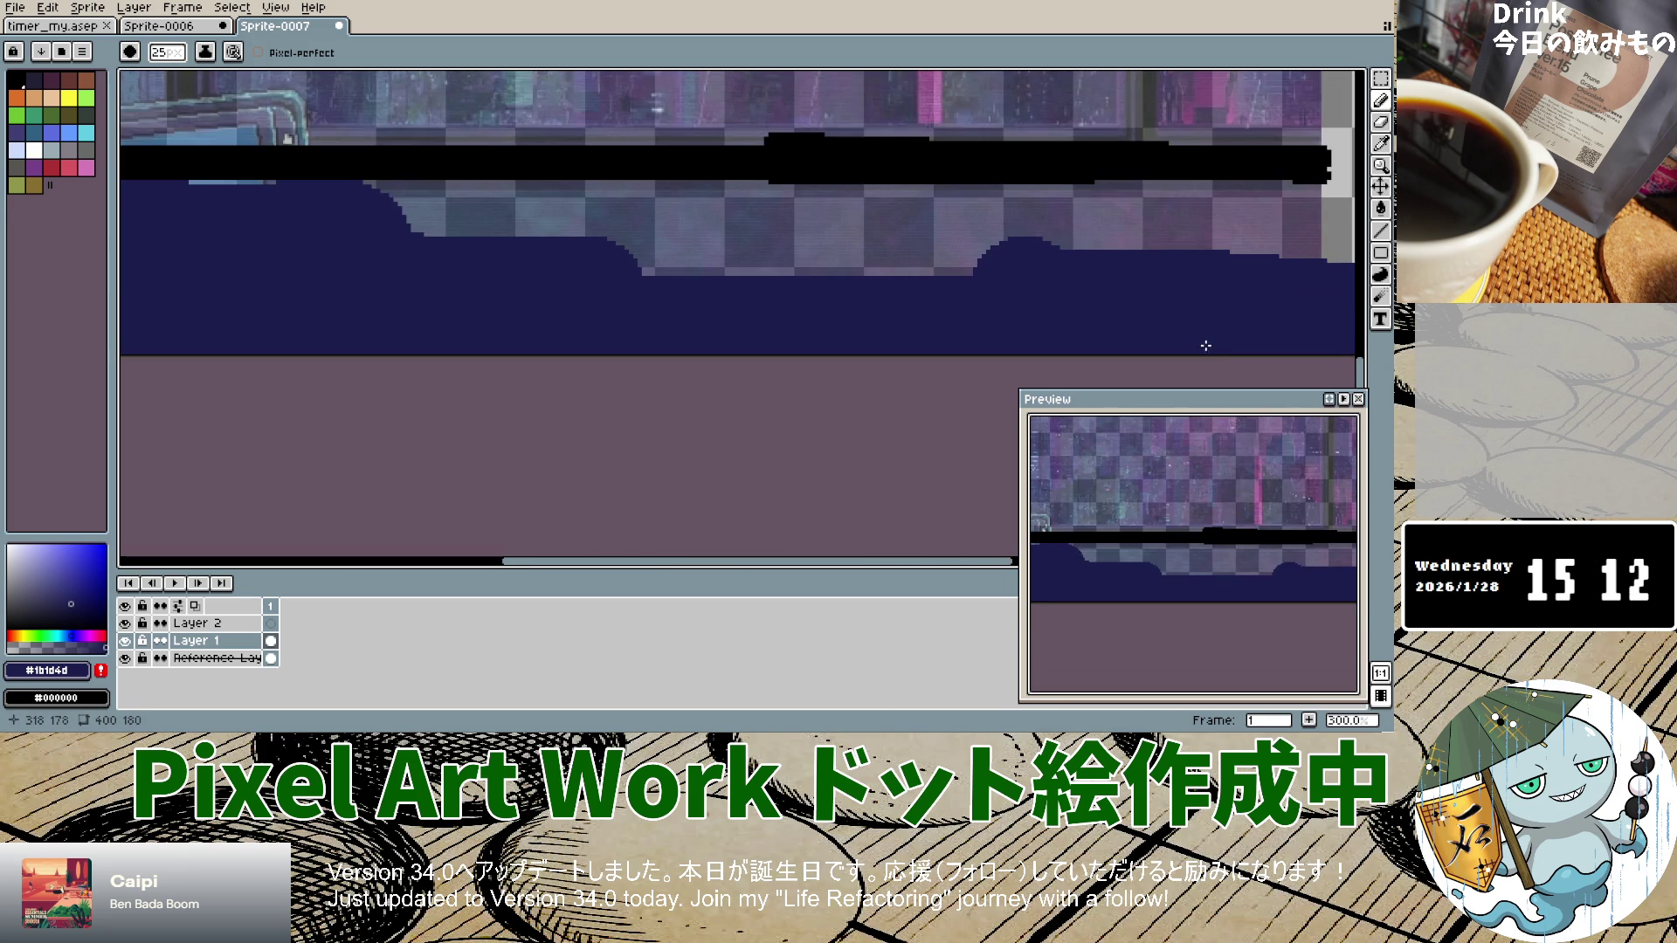
mouse_move(402, 205)
left_mouse_down()
mouse_move(431, 254)
mouse_move(680, 277)
mouse_move(1292, 240)
mouse_move(646, 231)
left_mouse_up()
Step: Undo and repaint the dark-blue strip directly beneath the black bar across the width
key("ctrl+z")
mouse_move(1257, 254)
left_mouse_down()
mouse_move(1281, 251)
mouse_move(206, 254)
left_mouse_up()
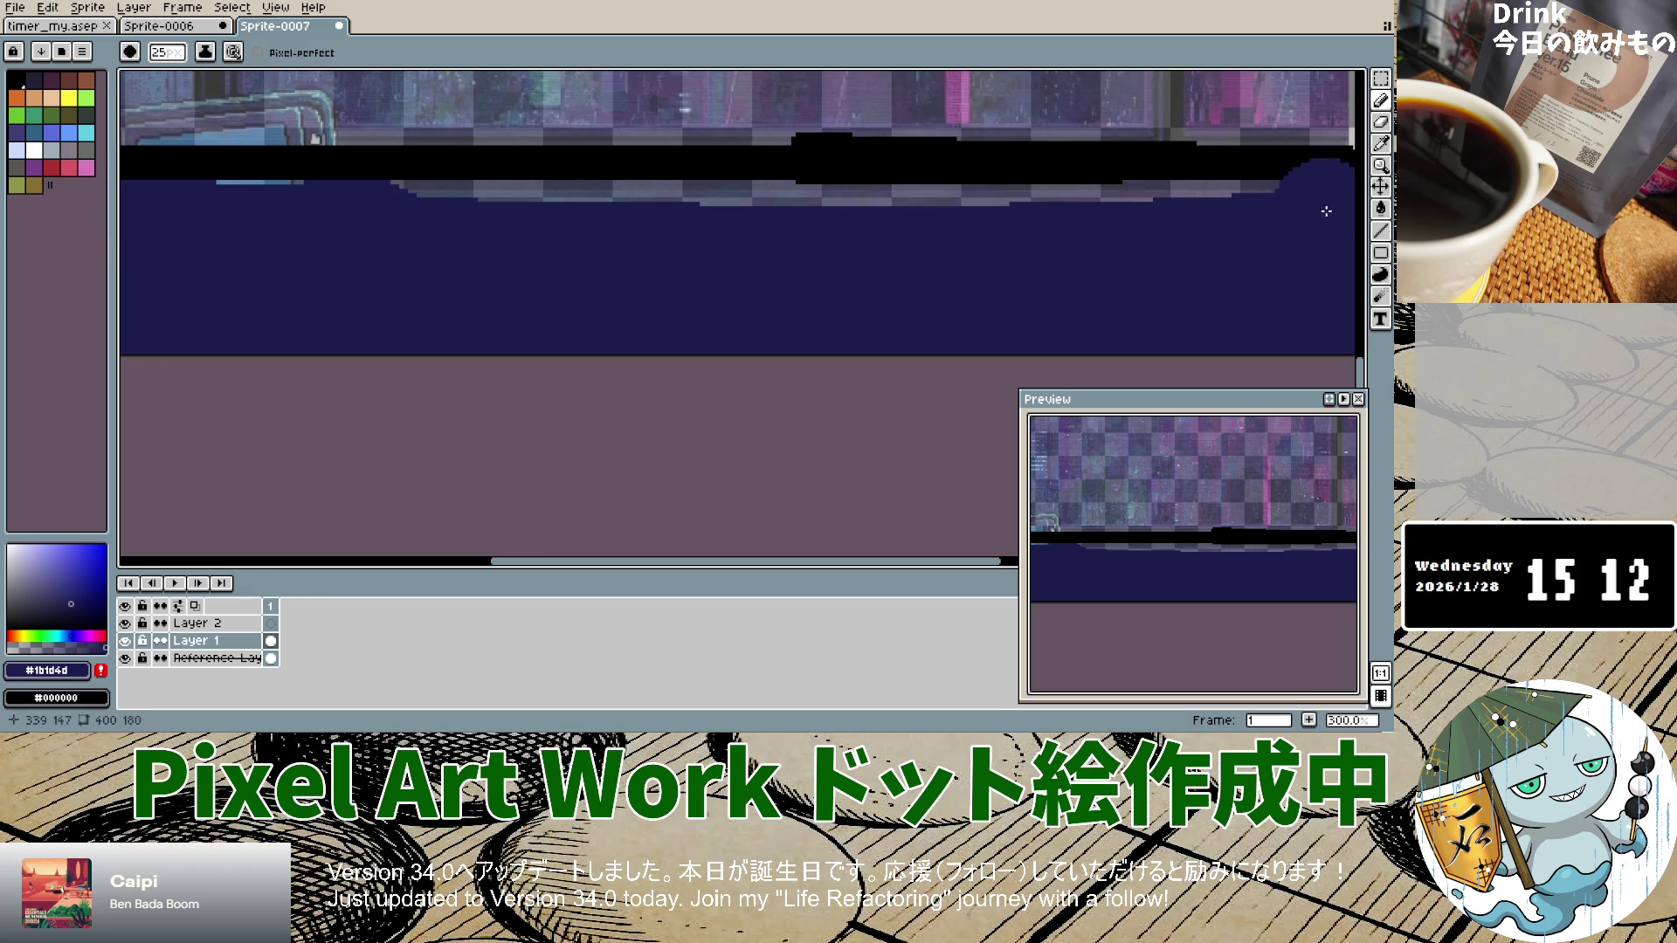
left_click_drag(1333, 234, 390, 250)
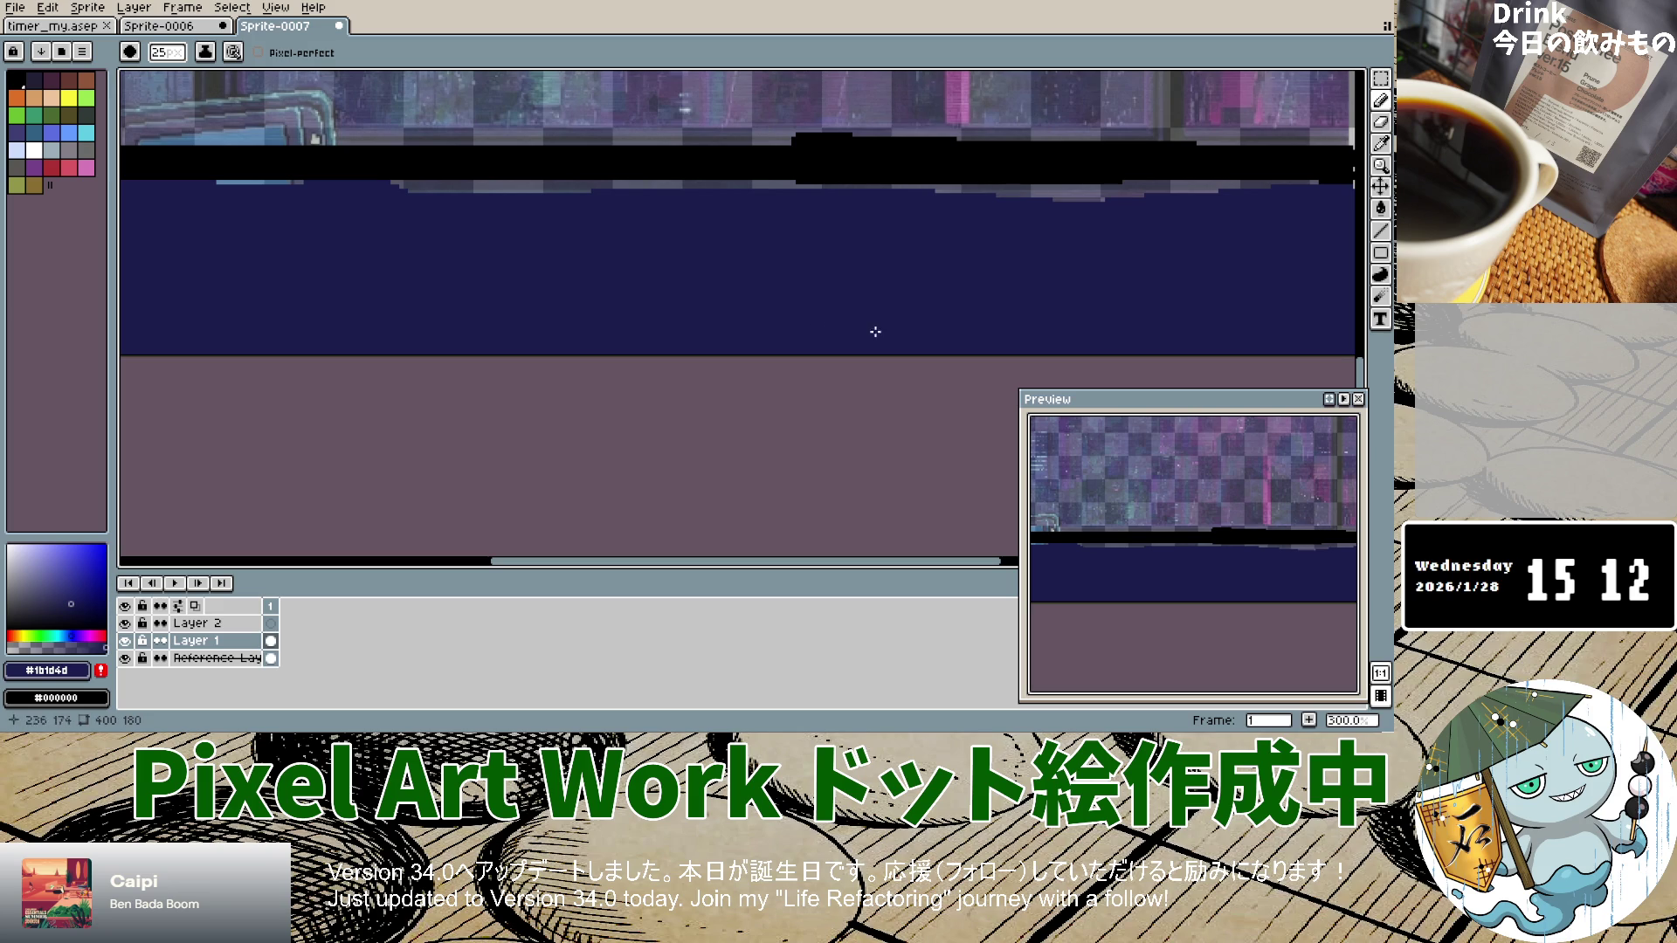
scroll(387, 325, "down", 2)
Step: Shrink the brush to 24px and undo a stray dark-blue dome over the black band
scroll(376, 336, "down", 1)
scroll(366, 344, "up", 4)
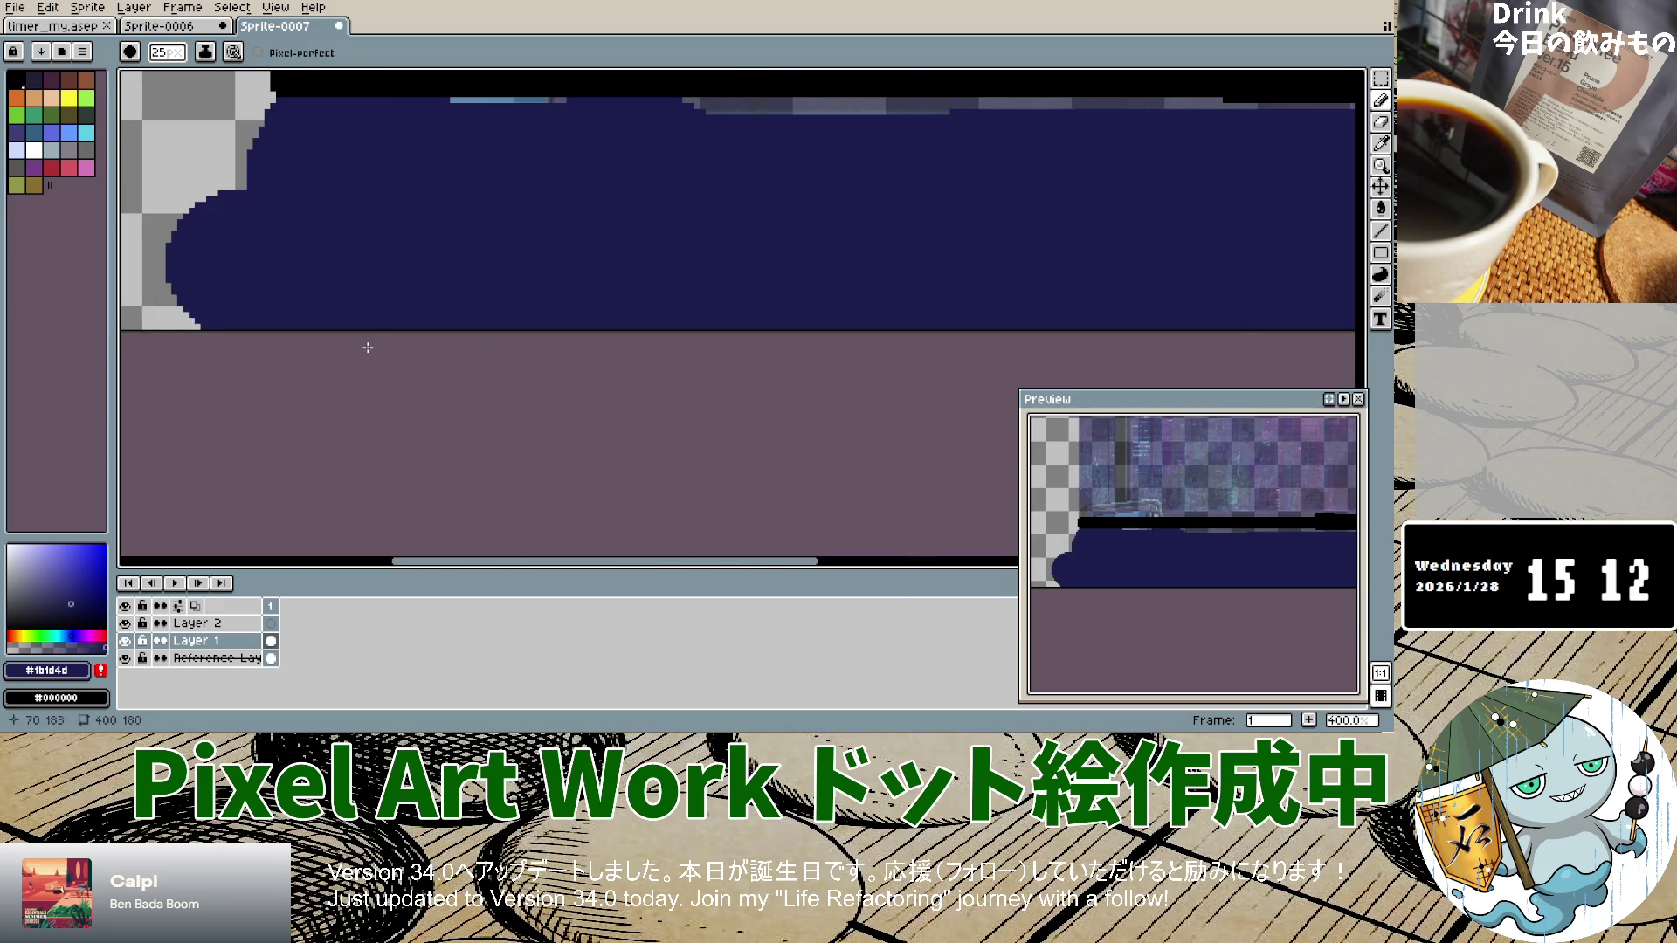
scroll(331, 340, "down", 2)
scroll(331, 340, "down", 1)
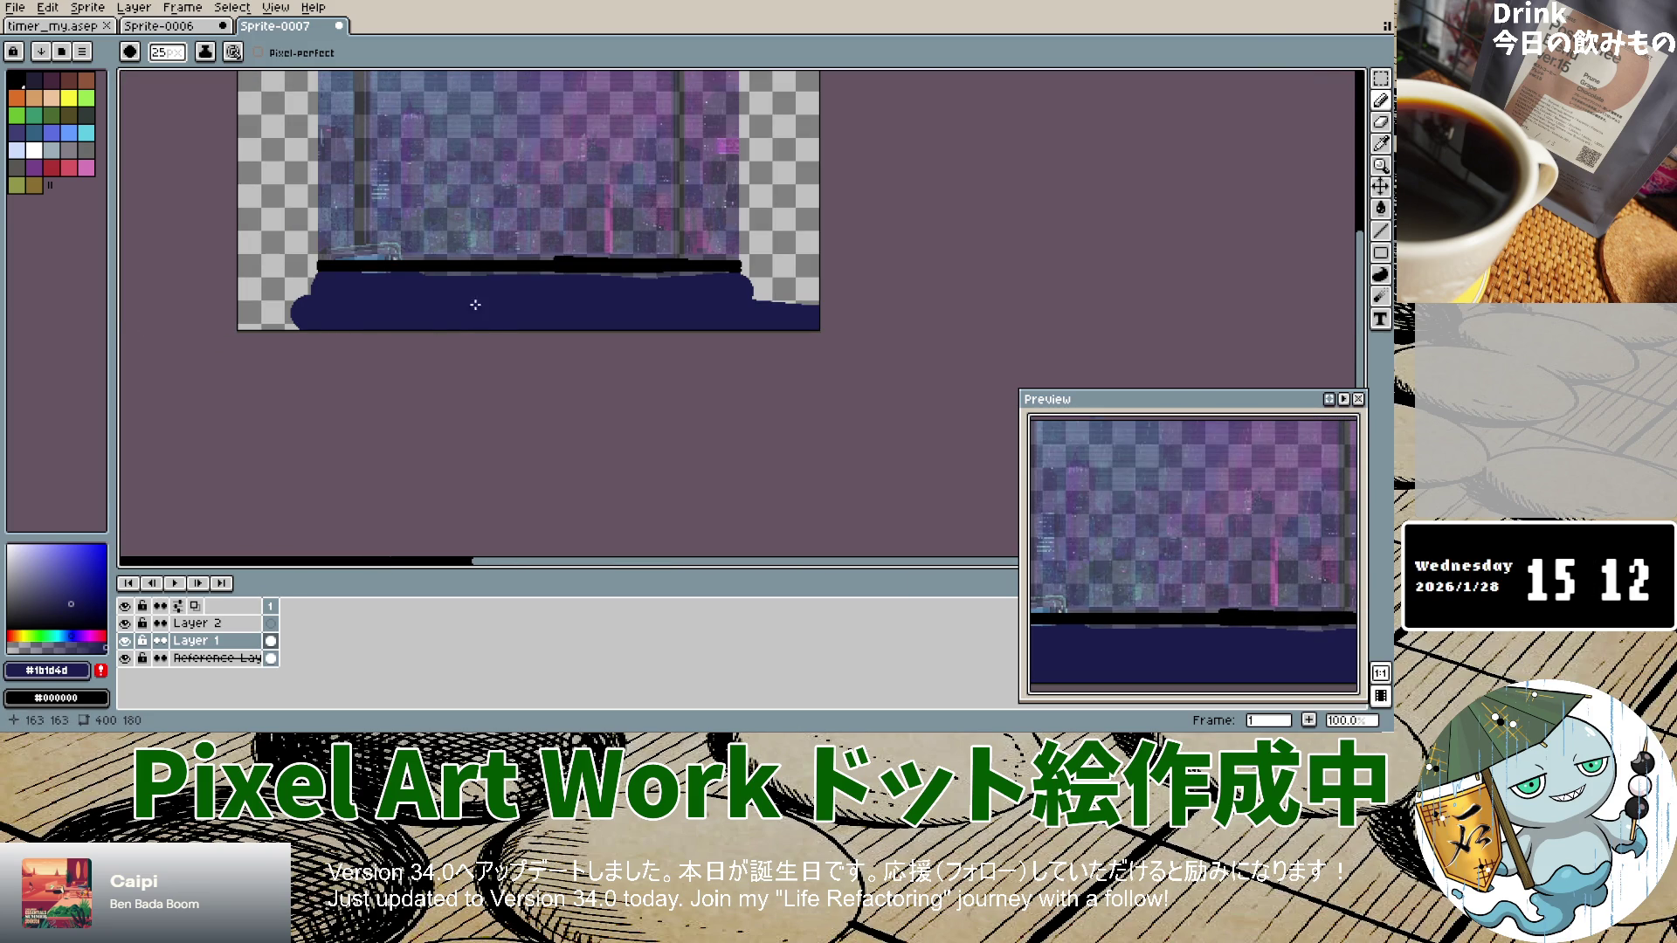
scroll(404, 300, "up", 4)
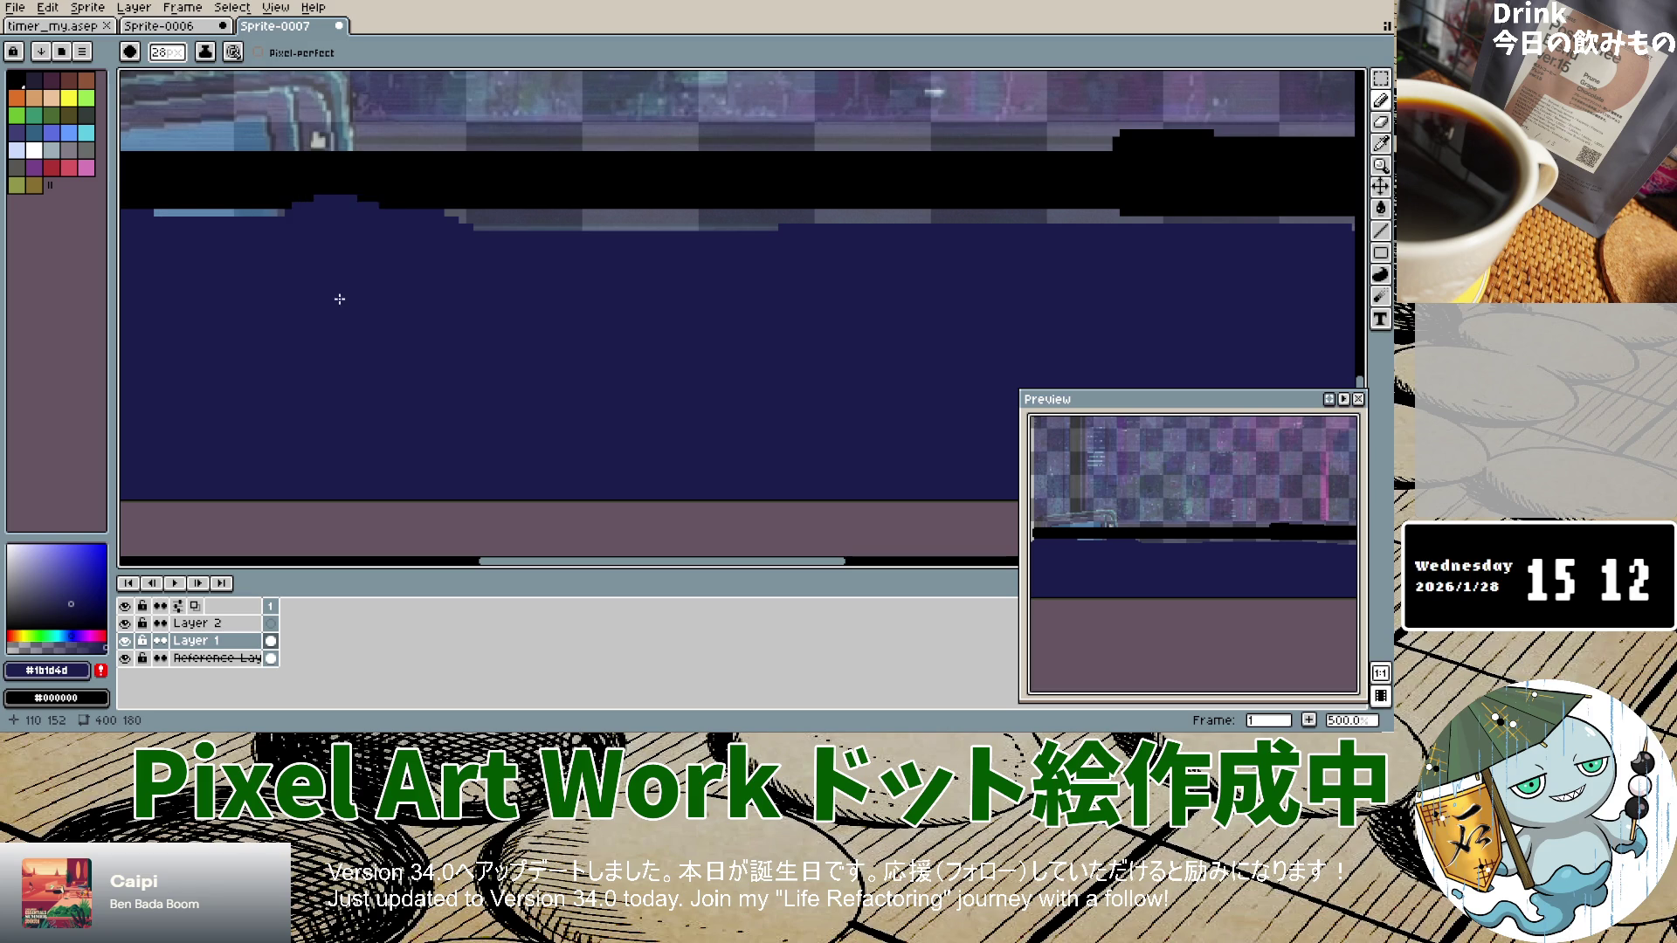
key("minus")
key("minus")
key("minus")
left_click_drag(329, 232, 344, 234)
key("ctrl+z")
key("ctrl+z")
key("ctrl+z")
key("minus")
key("minus")
key("minus")
Step: Paint navy over the light strips under the black band, left side then right side
left_click(171, 211)
key("plus")
left_click(178, 220)
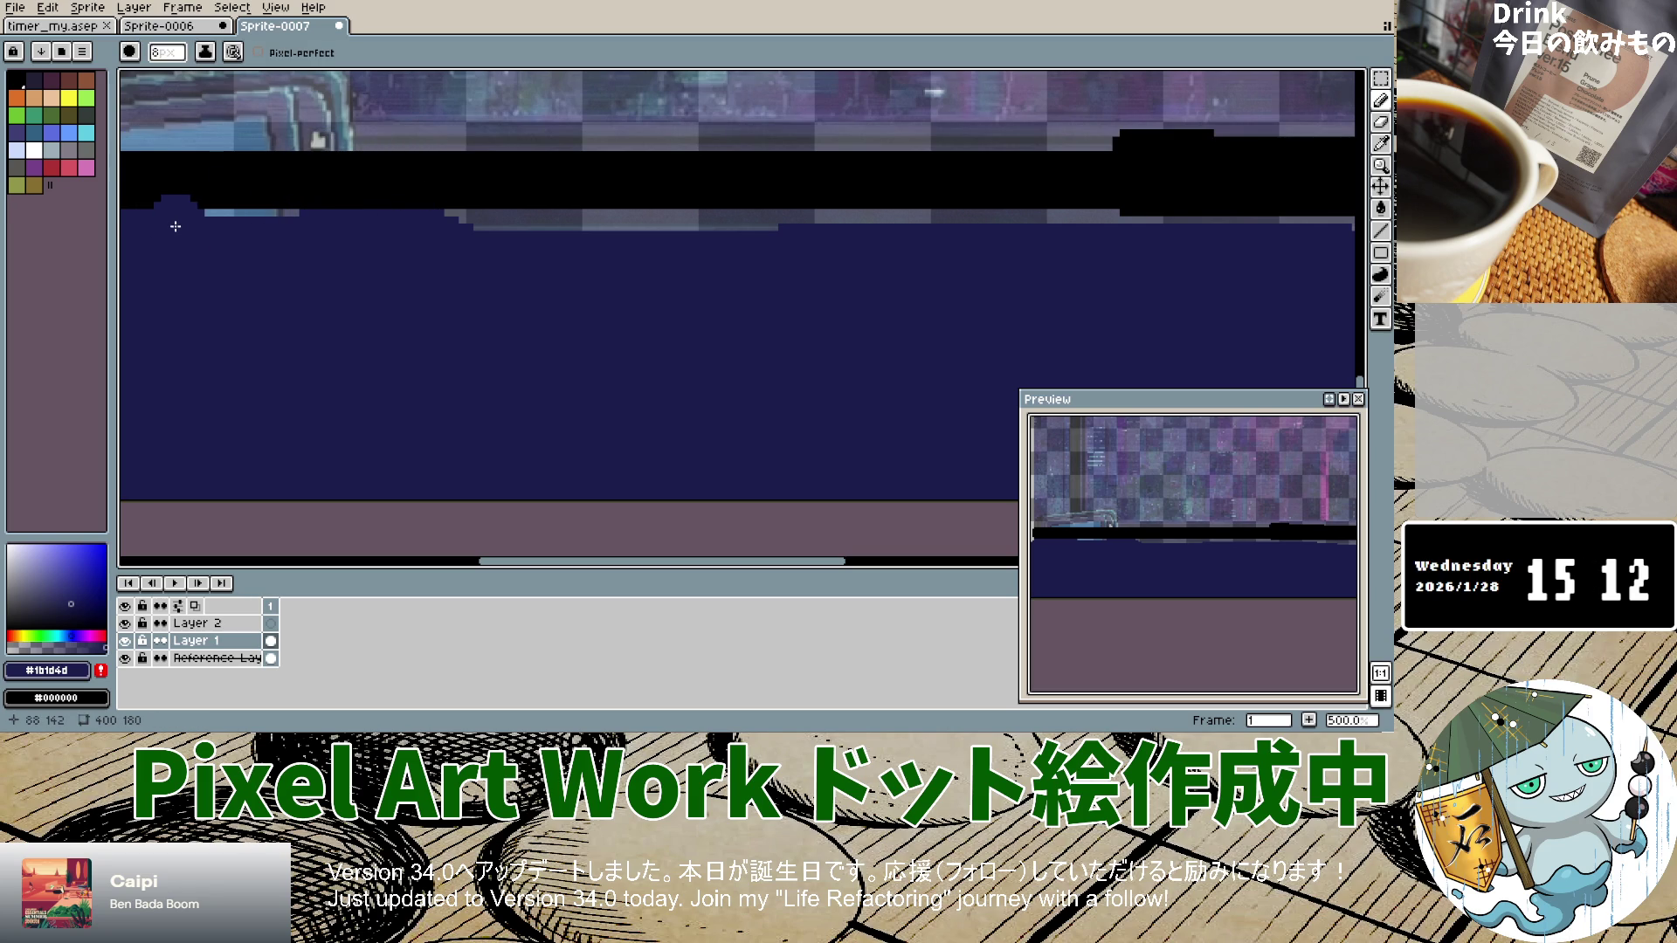
left_click_drag(152, 213, 300, 213)
key("plus")
left_click_drag(453, 218, 1353, 231)
key("minus")
key("minus")
key("minus")
Step: Zoom in and paint the grey pixels under the right side of the black band navy
key("1")
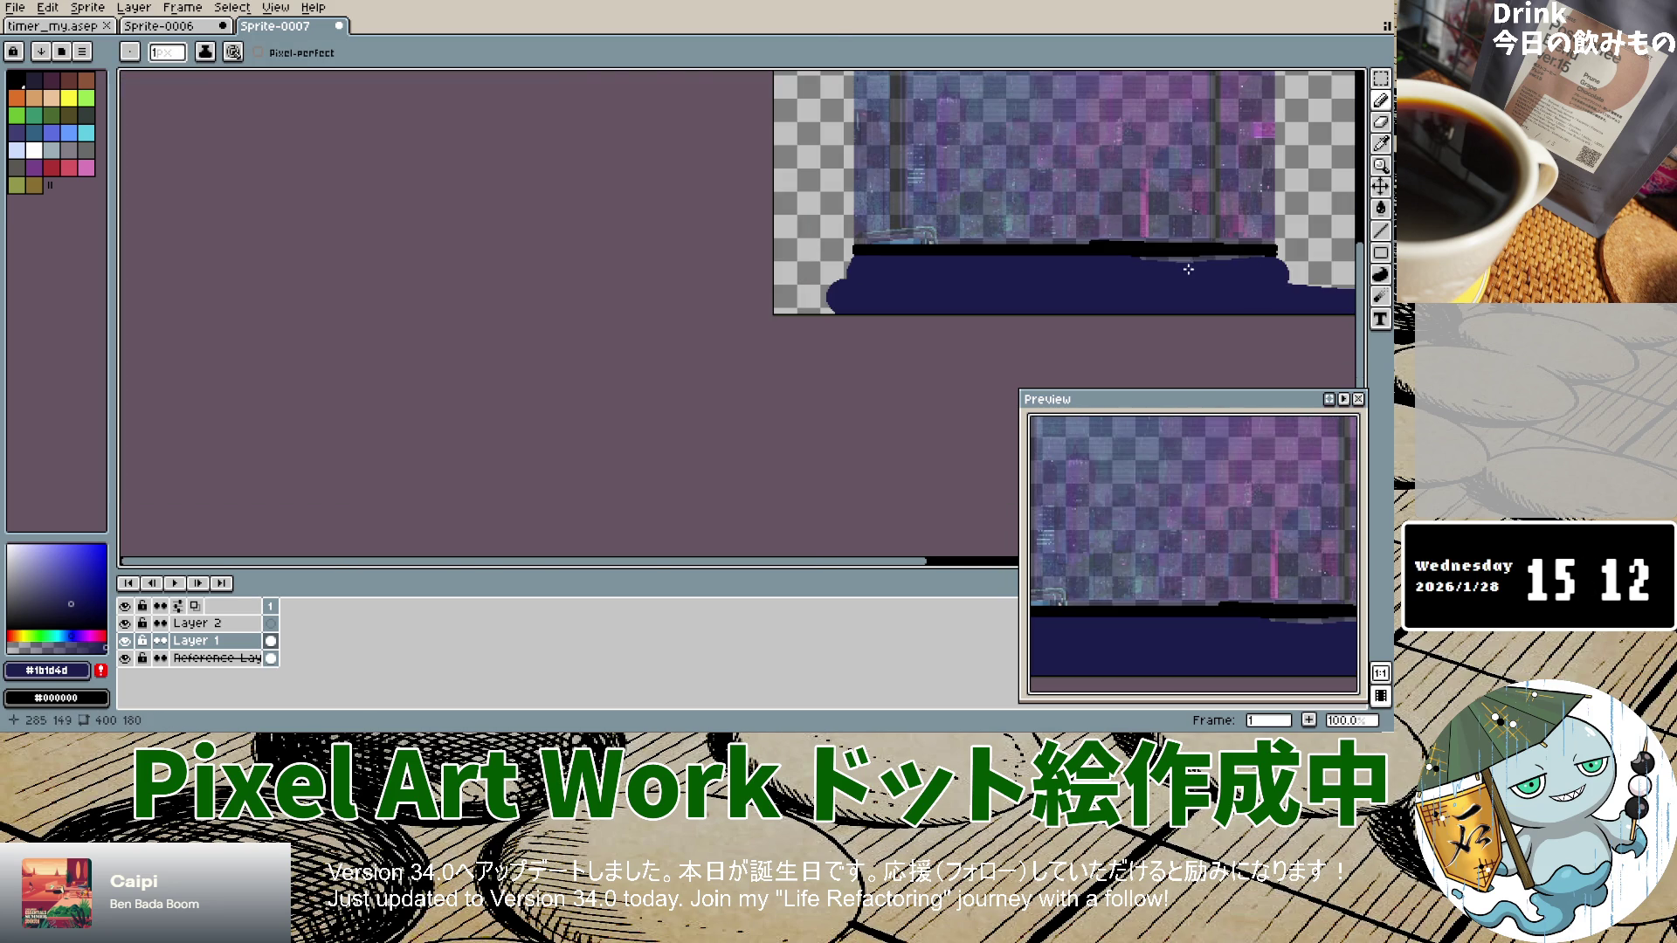
scroll(1188, 269, "up", 6)
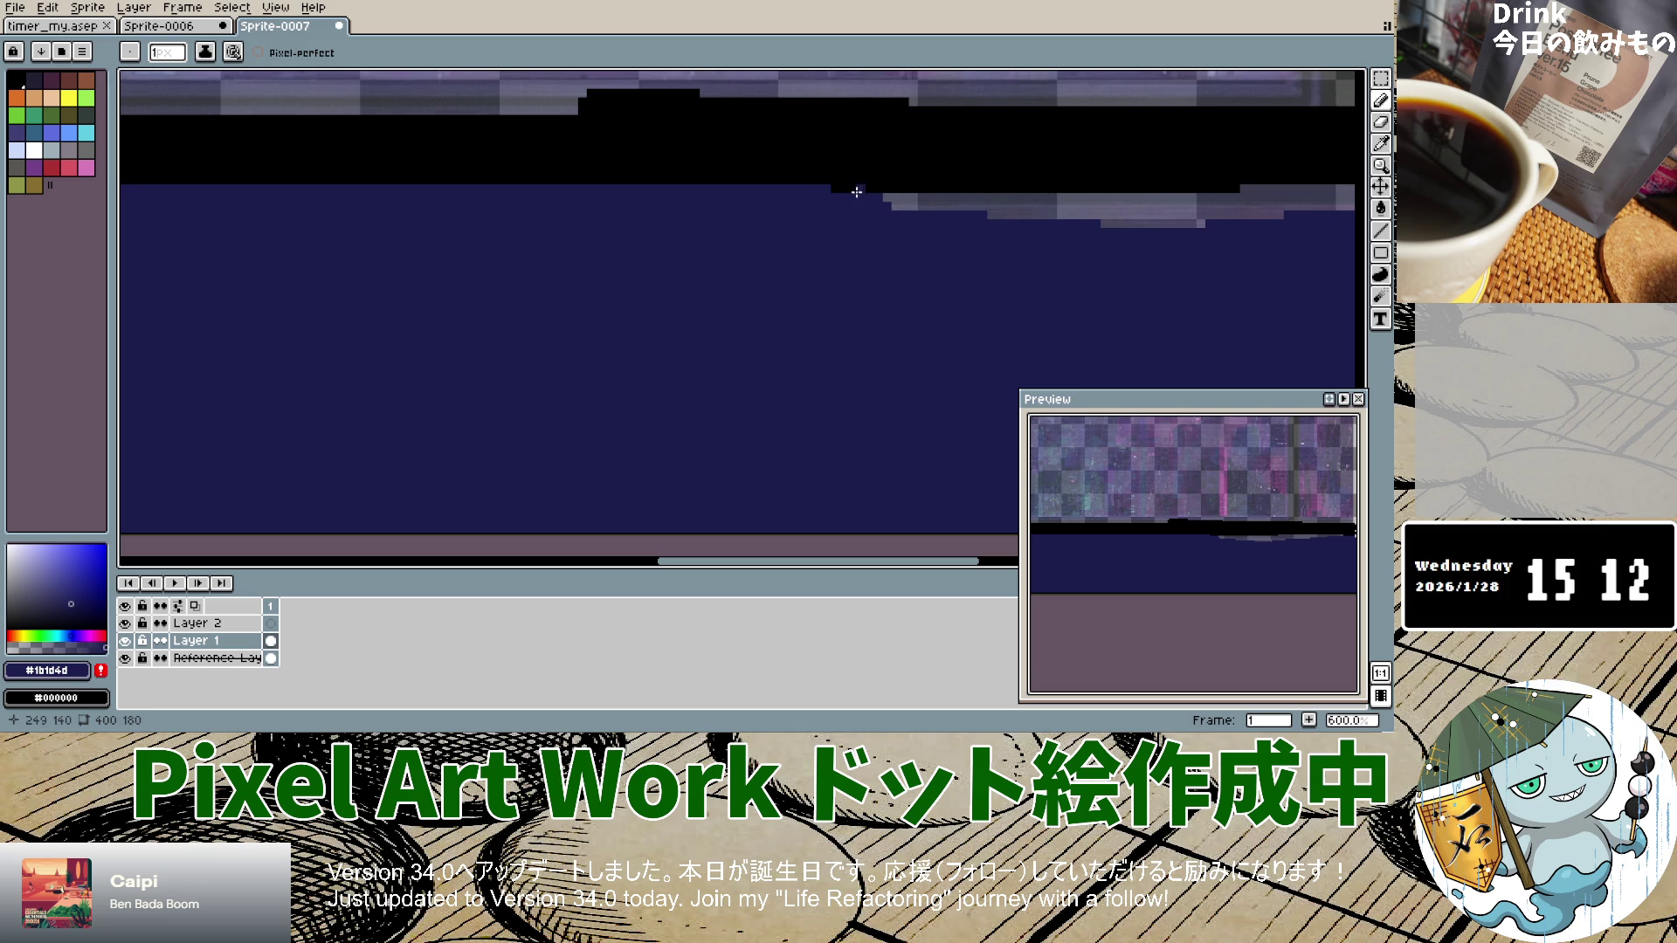
mouse_move(897, 191)
left_mouse_down()
mouse_move(960, 198)
mouse_move(899, 206)
mouse_move(927, 208)
left_mouse_up()
scroll(927, 212, "up", 4)
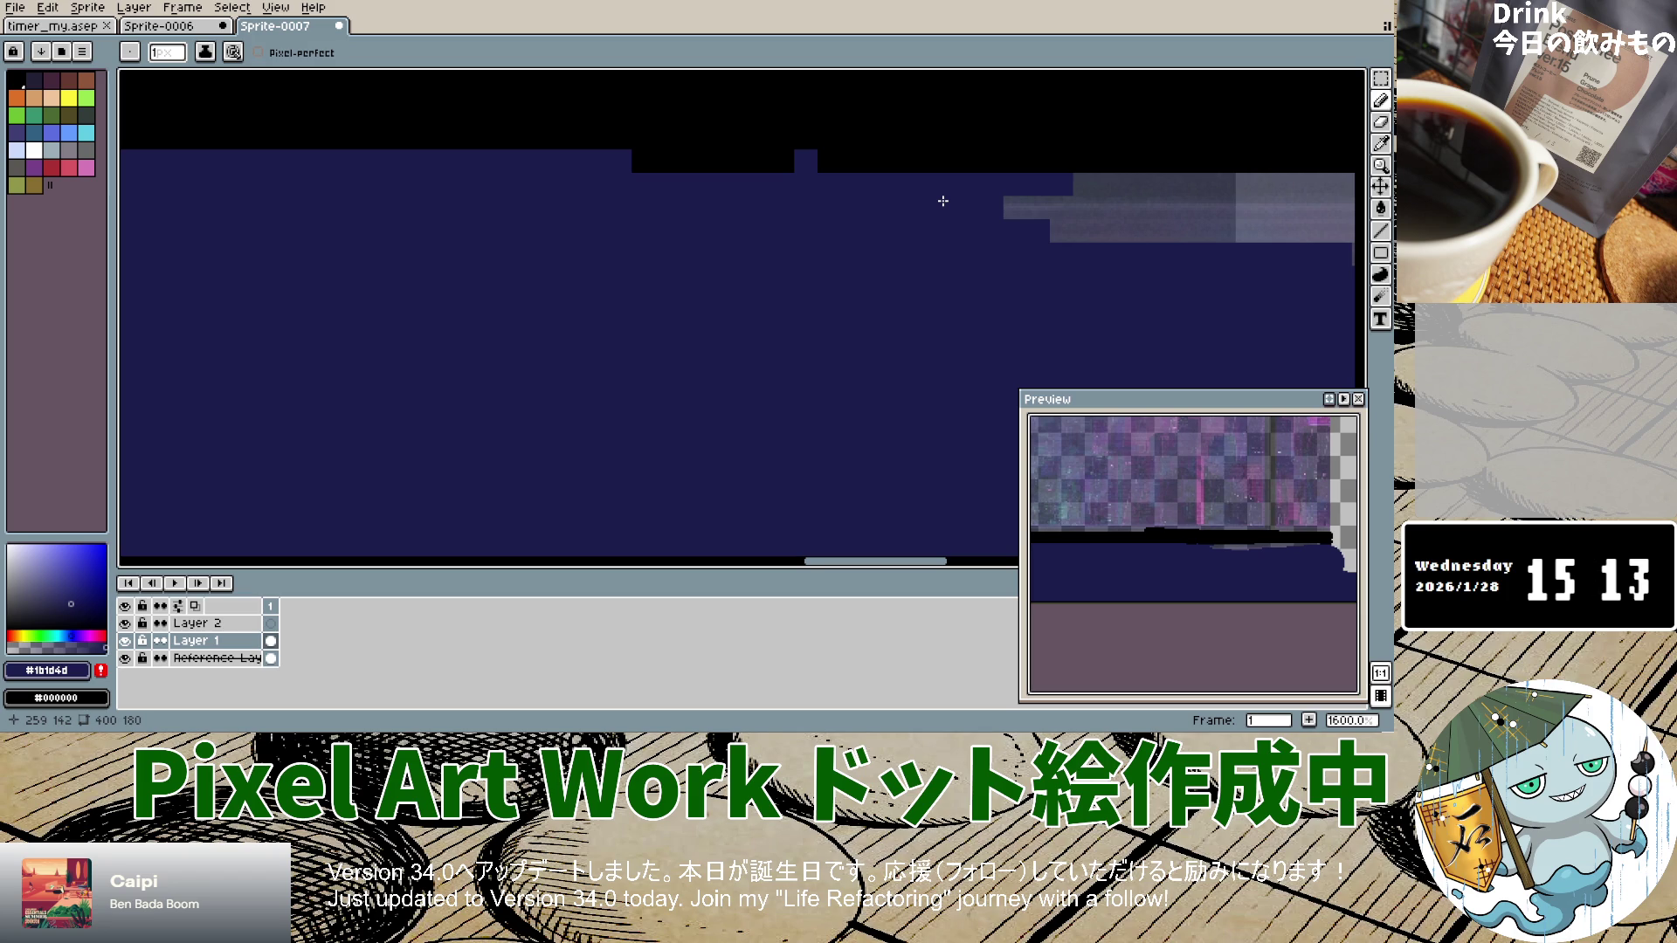
scroll(942, 201, "down", 8)
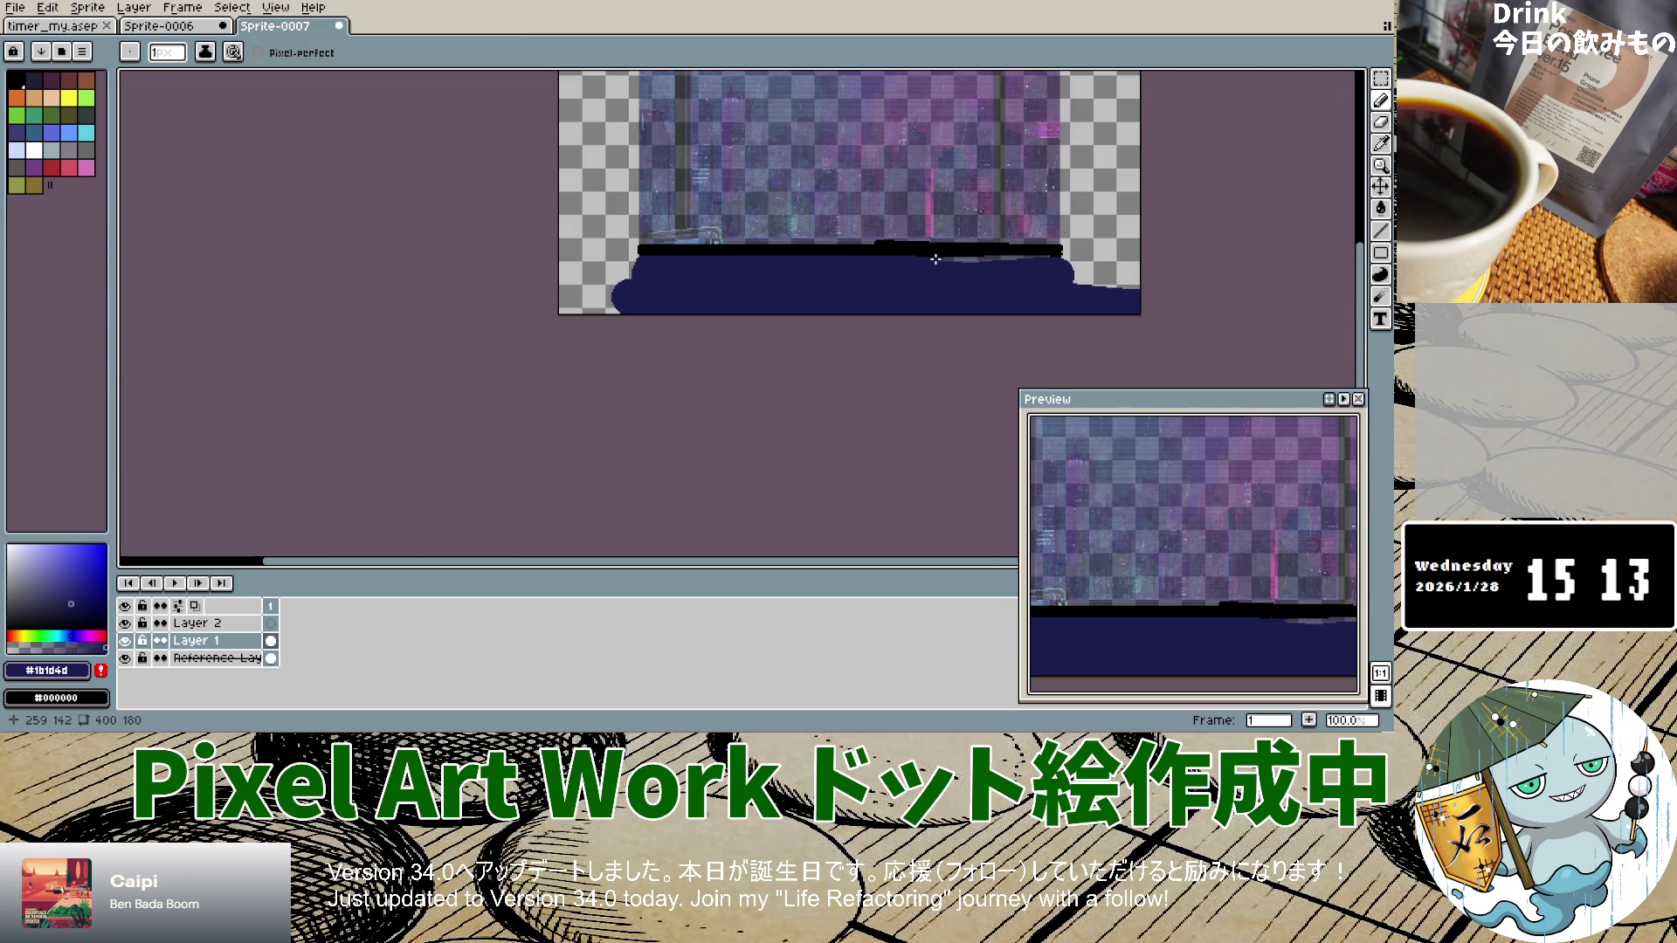
Step: Paint the leftover grey pixels under the black band navy and raise the brush to 2px
scroll(936, 260, "down", 3)
scroll(936, 245, "up", 5)
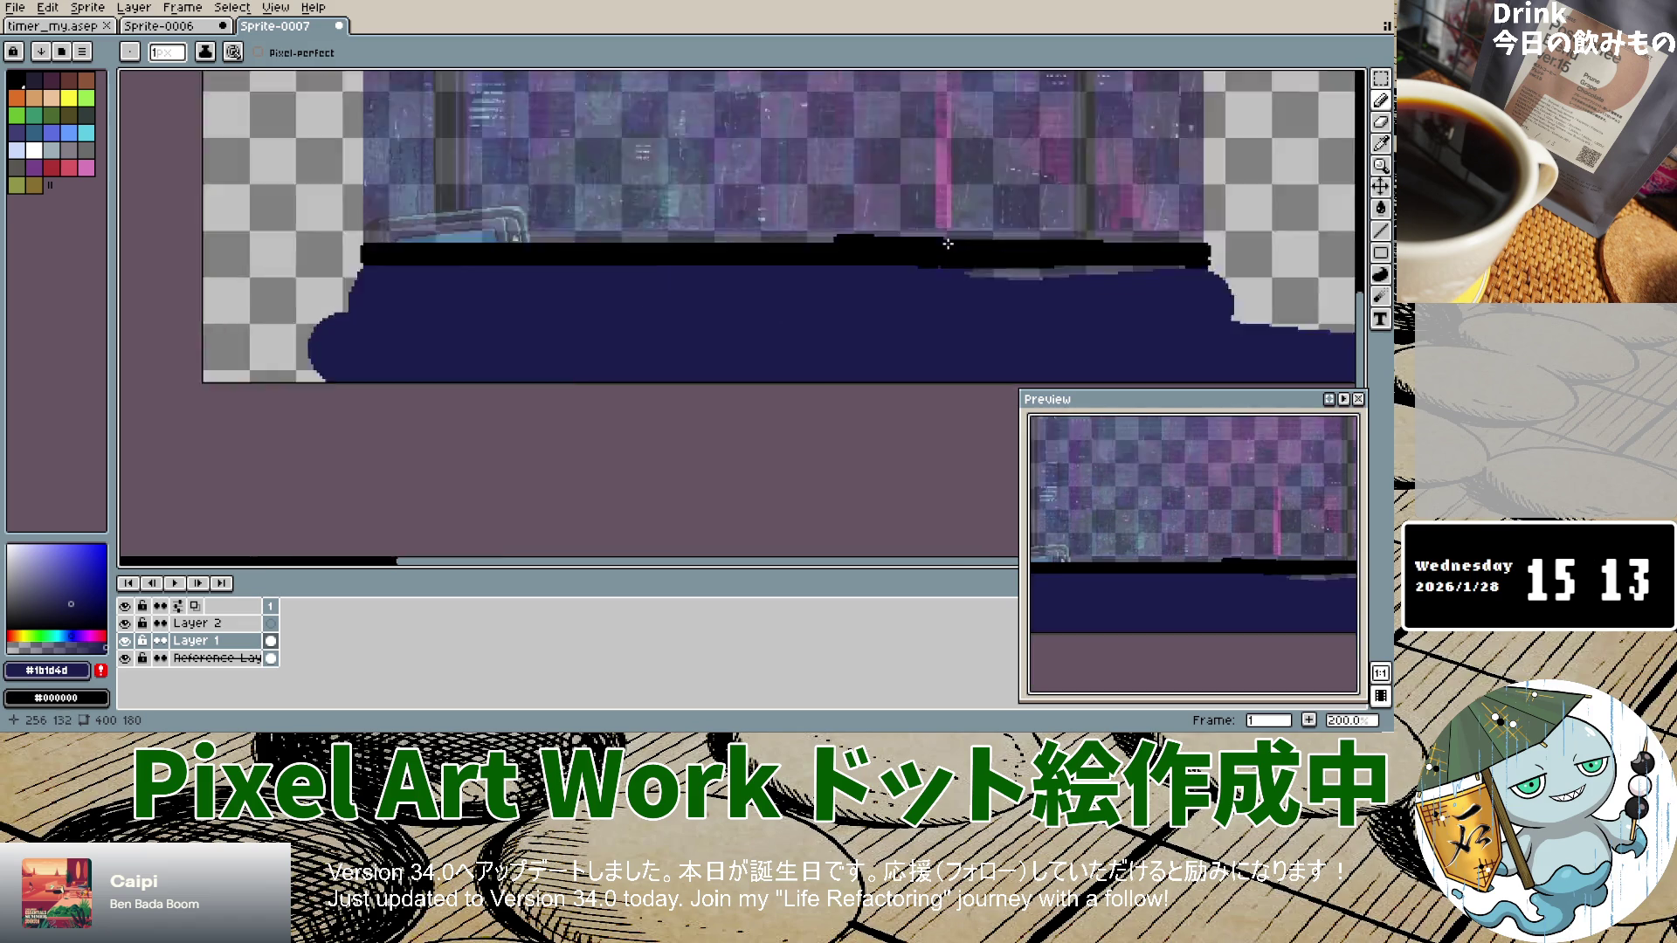
scroll(937, 229, "down", 3)
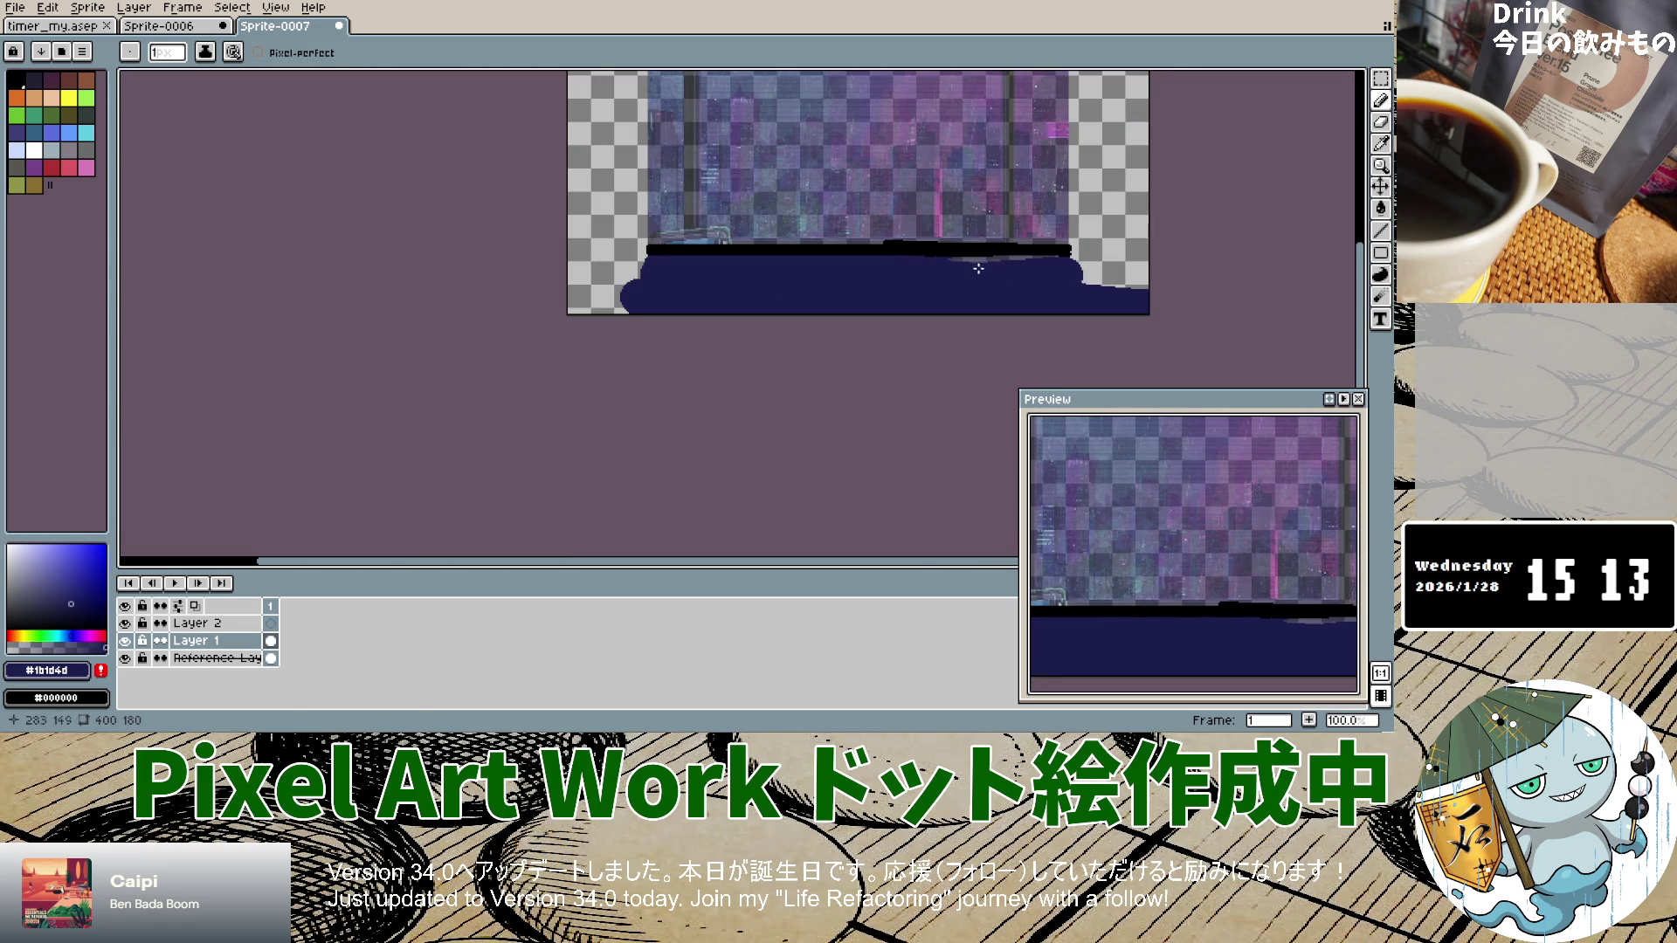
scroll(982, 270, "up", 5)
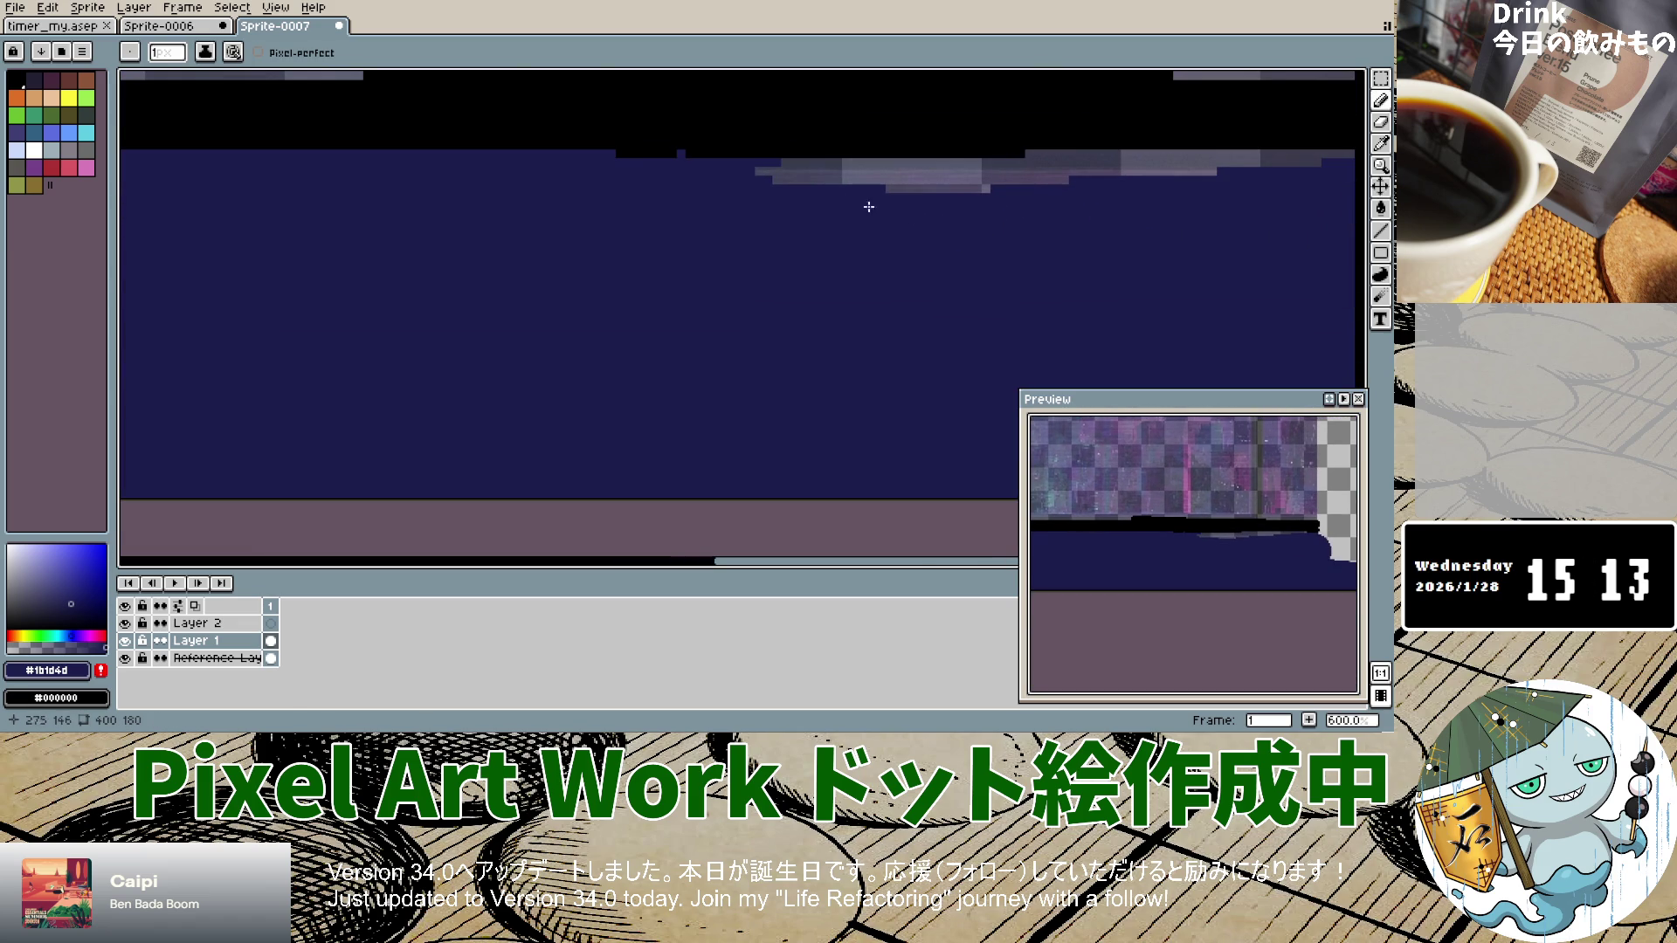
mouse_move(786, 165)
left_mouse_down()
mouse_move(827, 165)
mouse_move(782, 179)
mouse_move(840, 179)
mouse_move(760, 174)
mouse_move(952, 188)
mouse_move(823, 175)
mouse_move(1340, 157)
left_mouse_up()
key("plus")
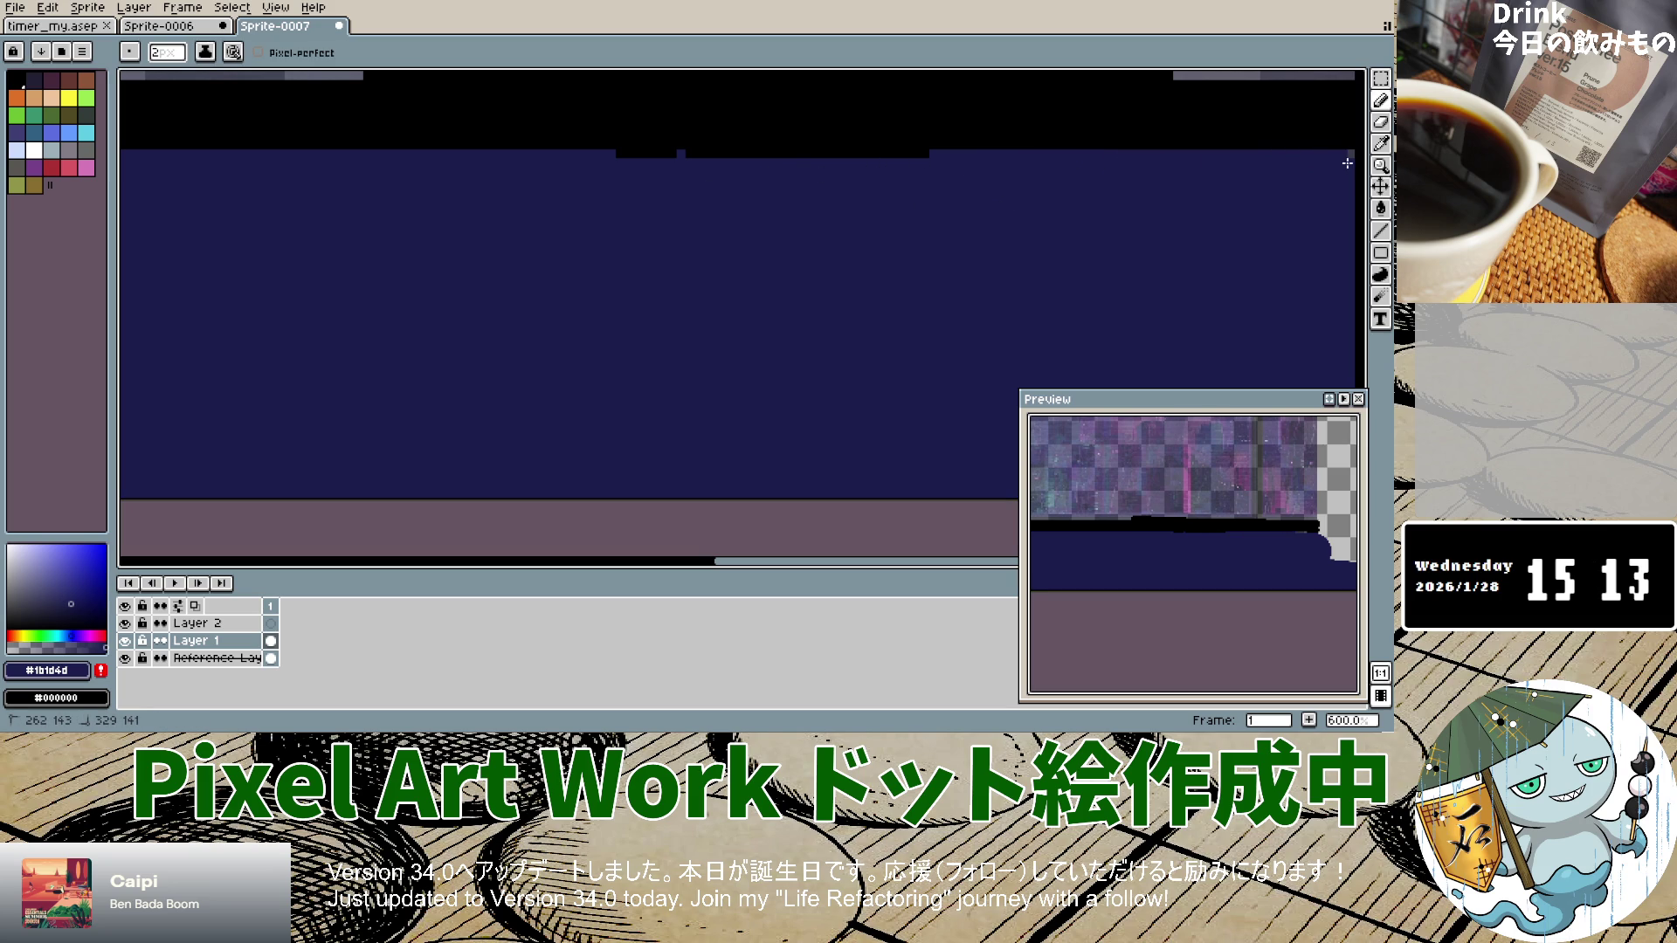
scroll(1161, 238, "down", 6)
scroll(1178, 254, "up", 4)
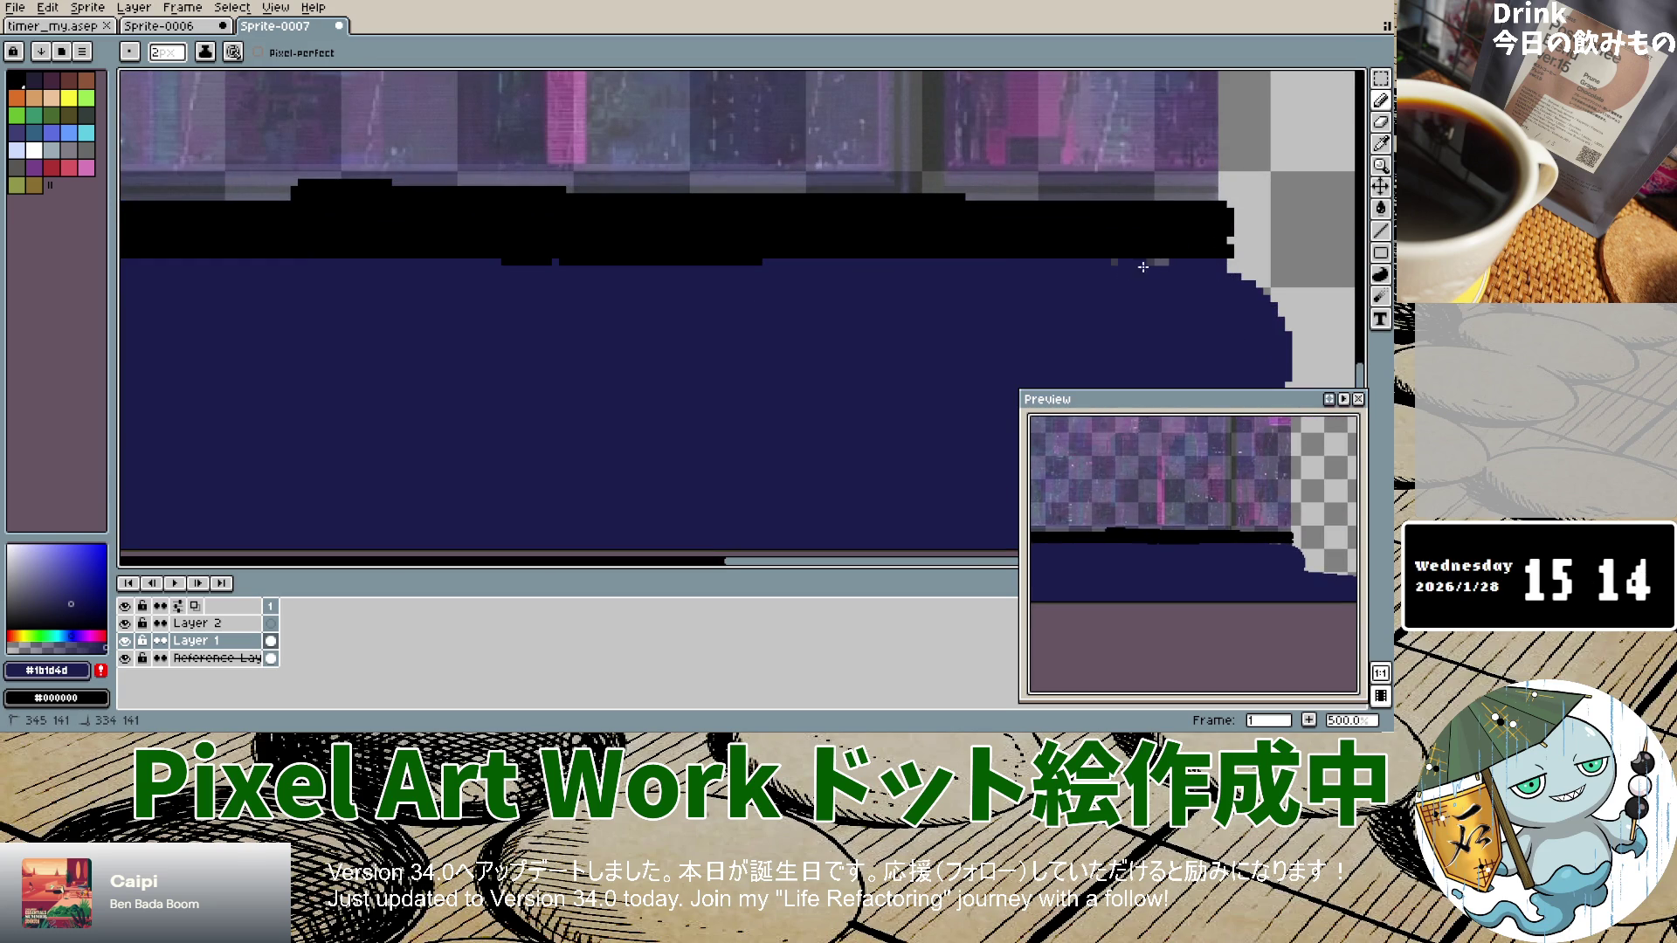
scroll(539, 358, "down", 1)
scroll(540, 358, "down", 4)
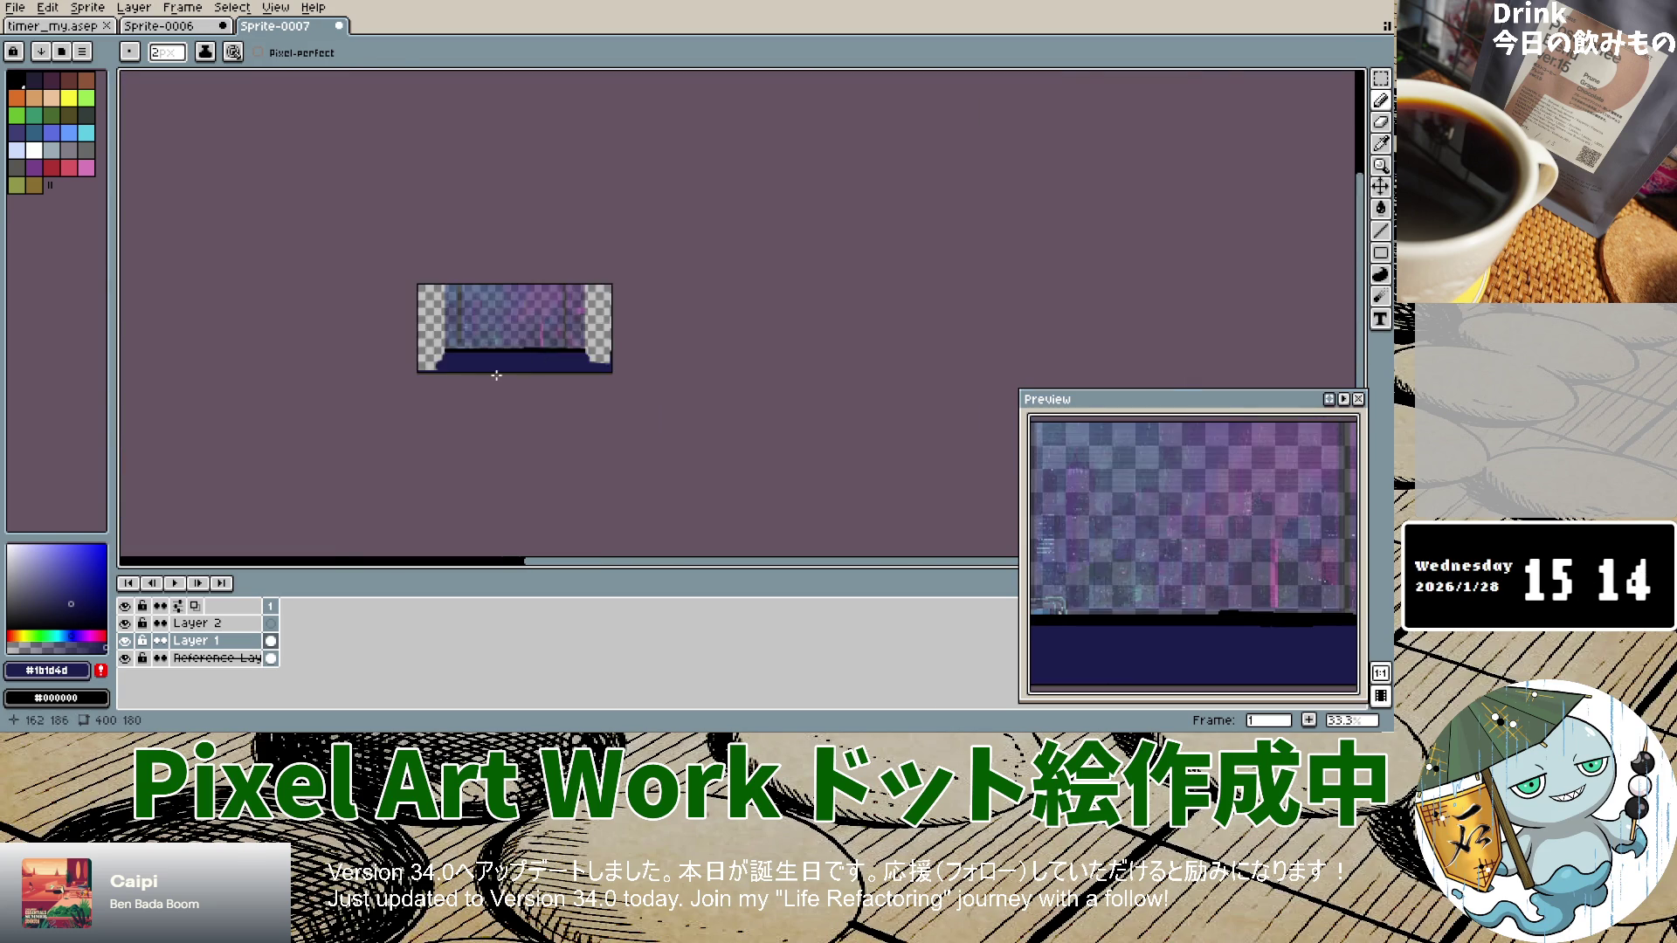
scroll(524, 345, "up", 6)
scroll(524, 342, "down", 7)
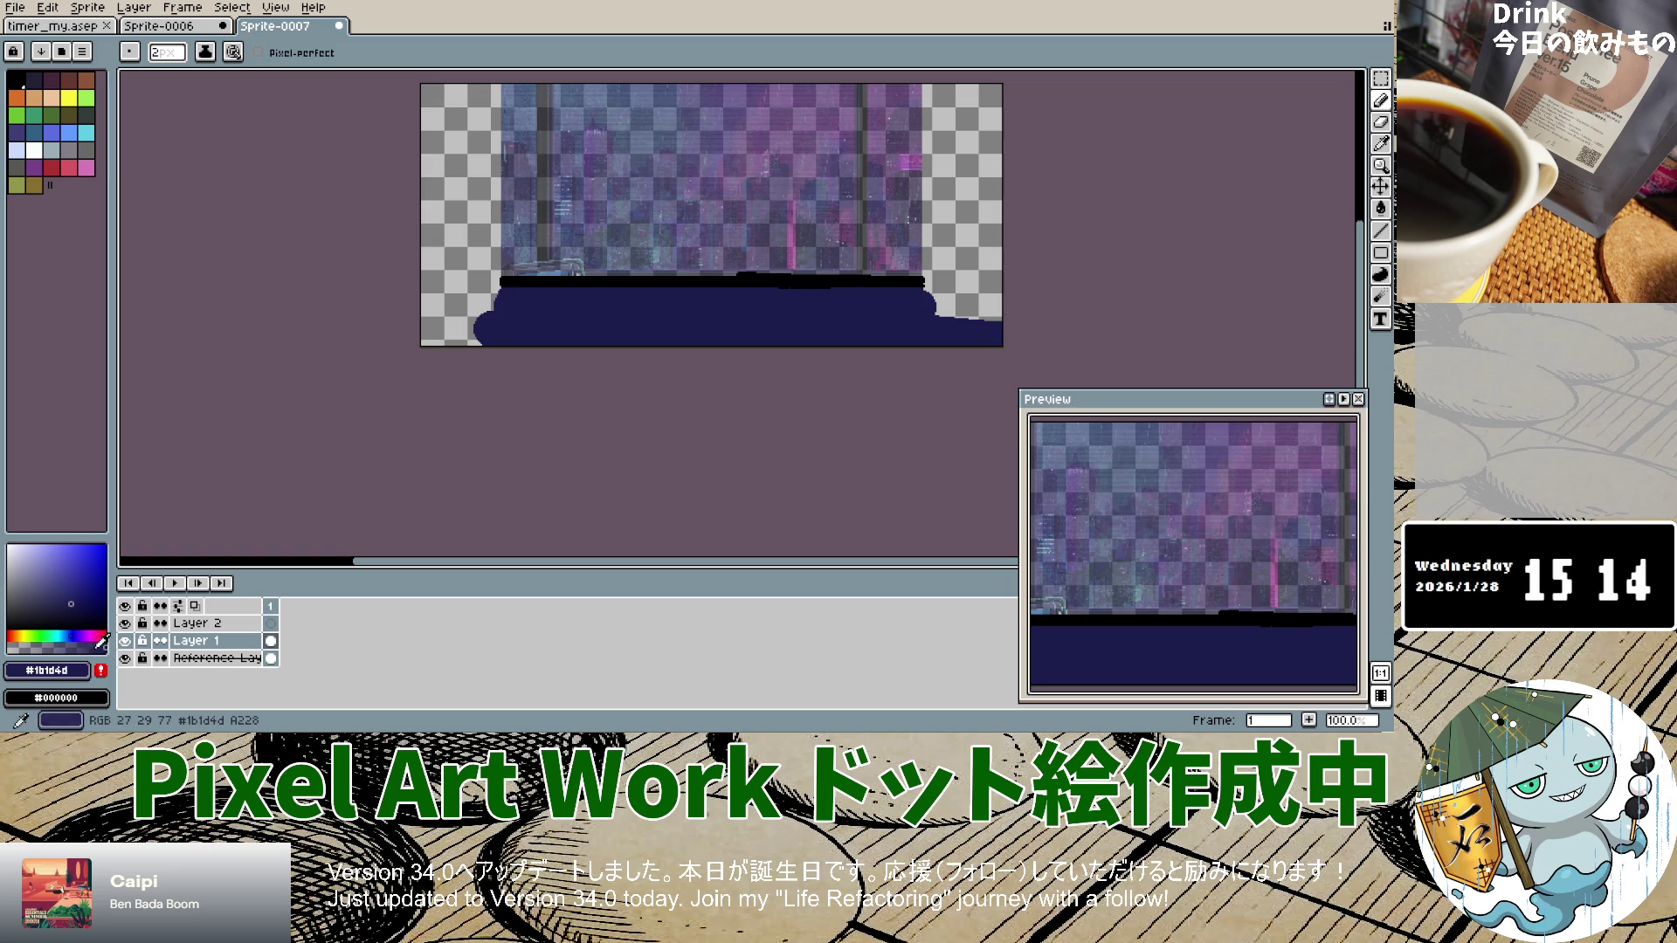
scroll(955, 272, "up", 2)
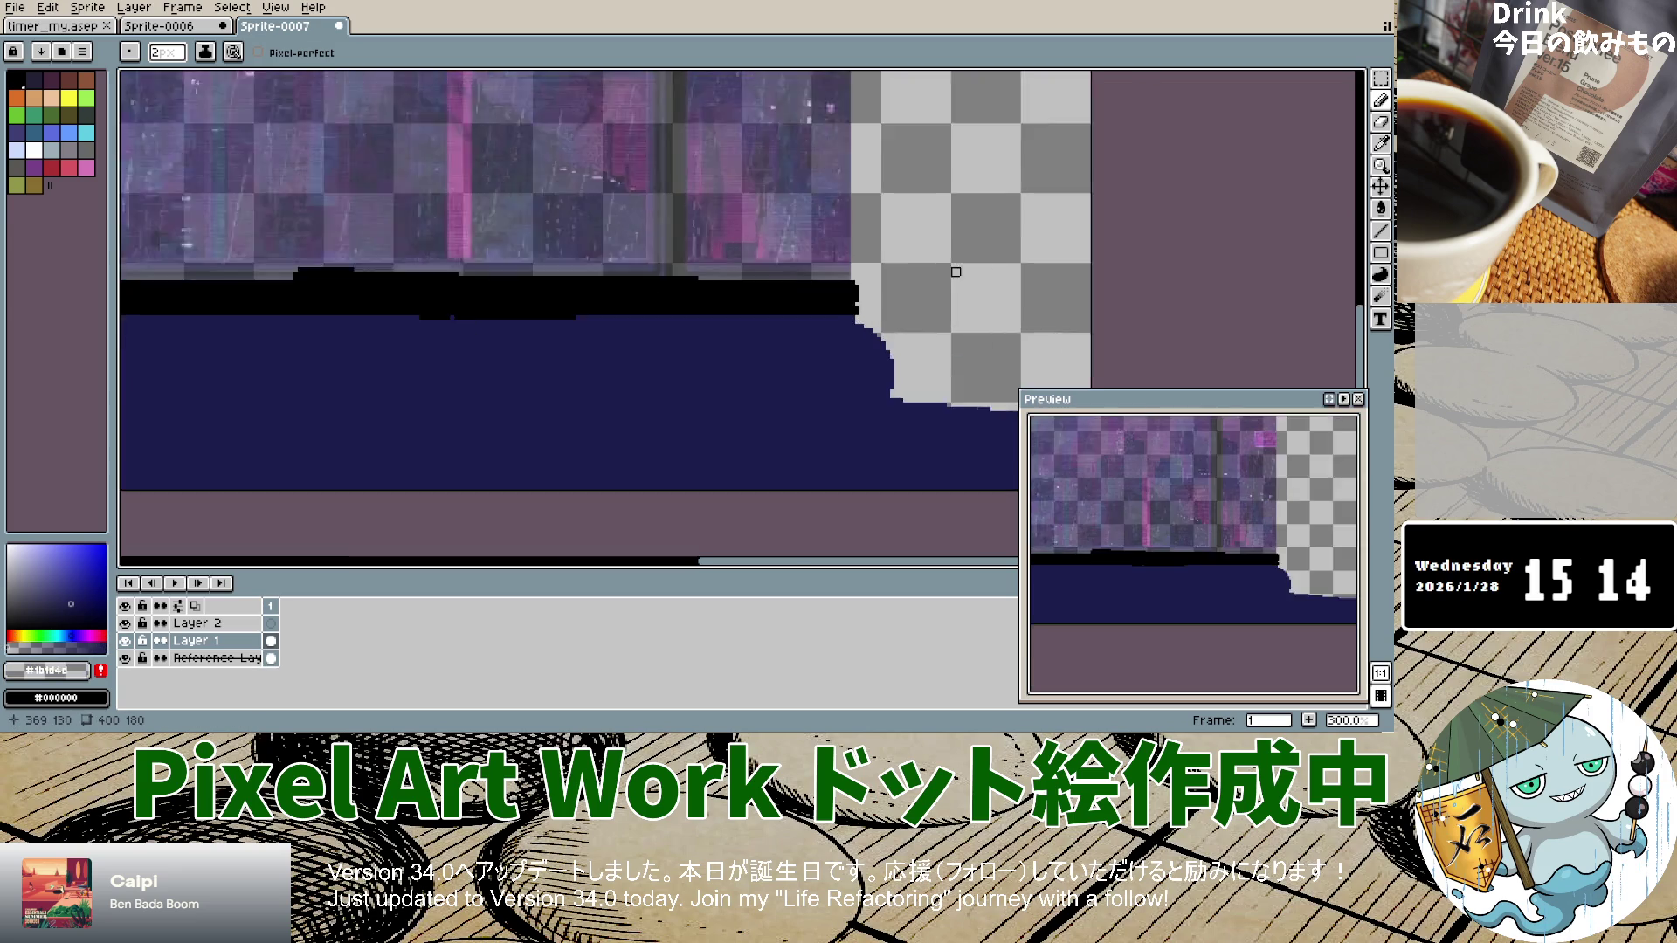
Step: Erase the navy and black fill right of the window edge, undoing stray eraser and pencil strokes
scroll(955, 271, "down", 1)
scroll(925, 232, "up", 8)
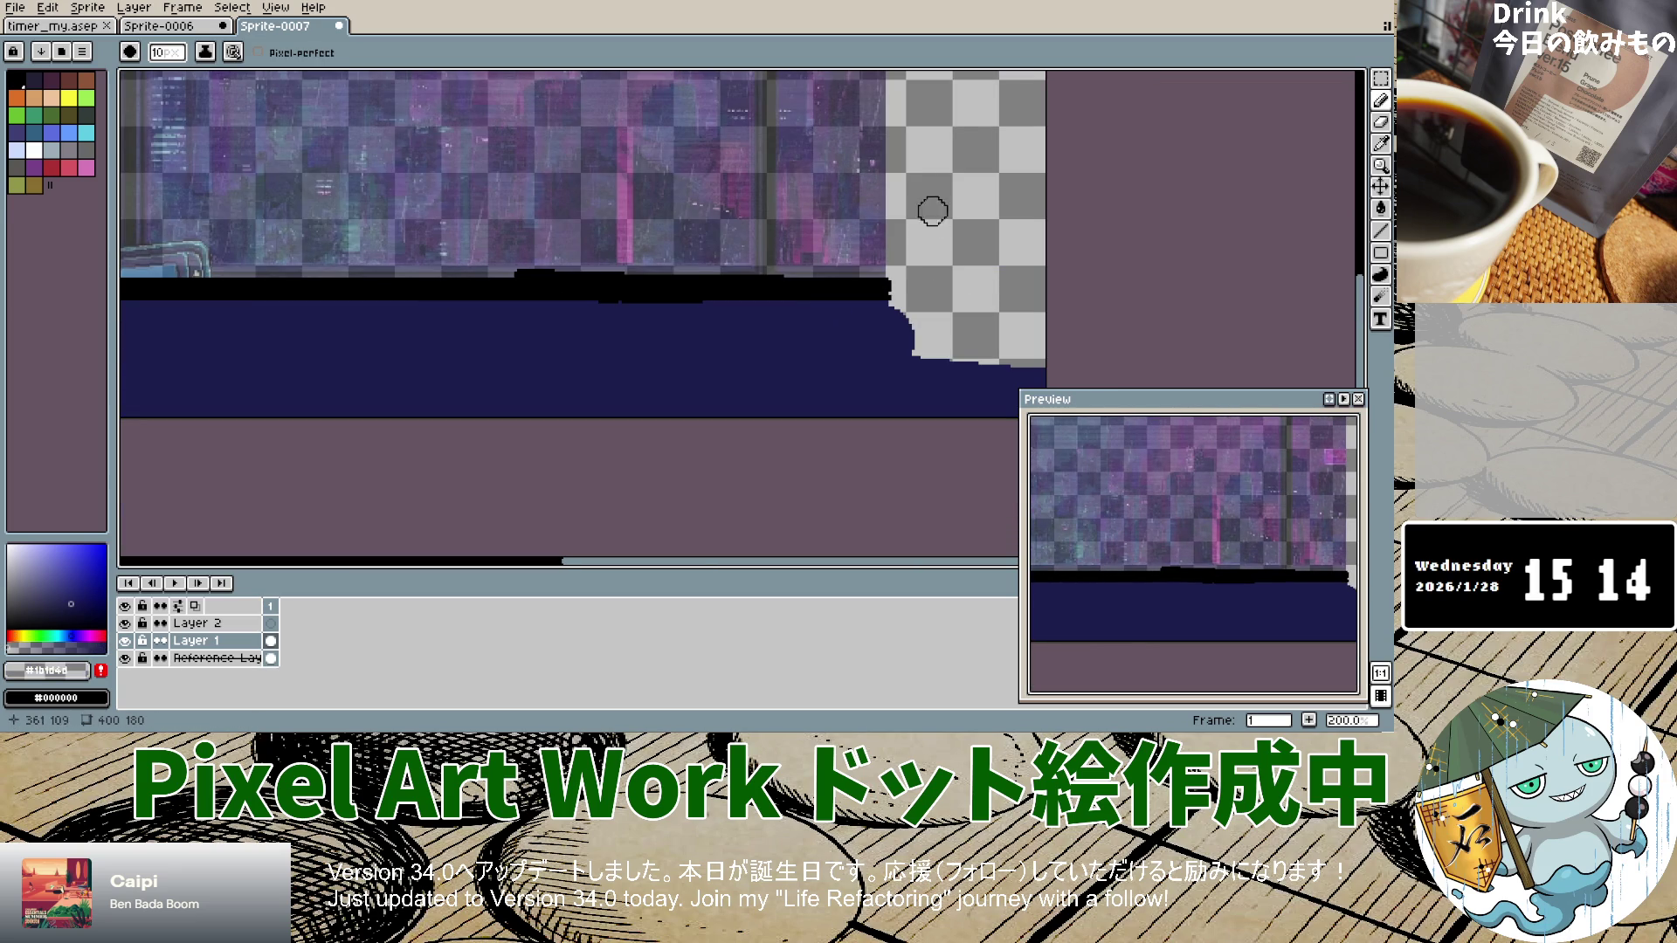
mouse_move(900, 169)
left_mouse_down()
mouse_move(906, 378)
mouse_move(898, 318)
mouse_move(899, 350)
left_mouse_up()
key("ctrl+z")
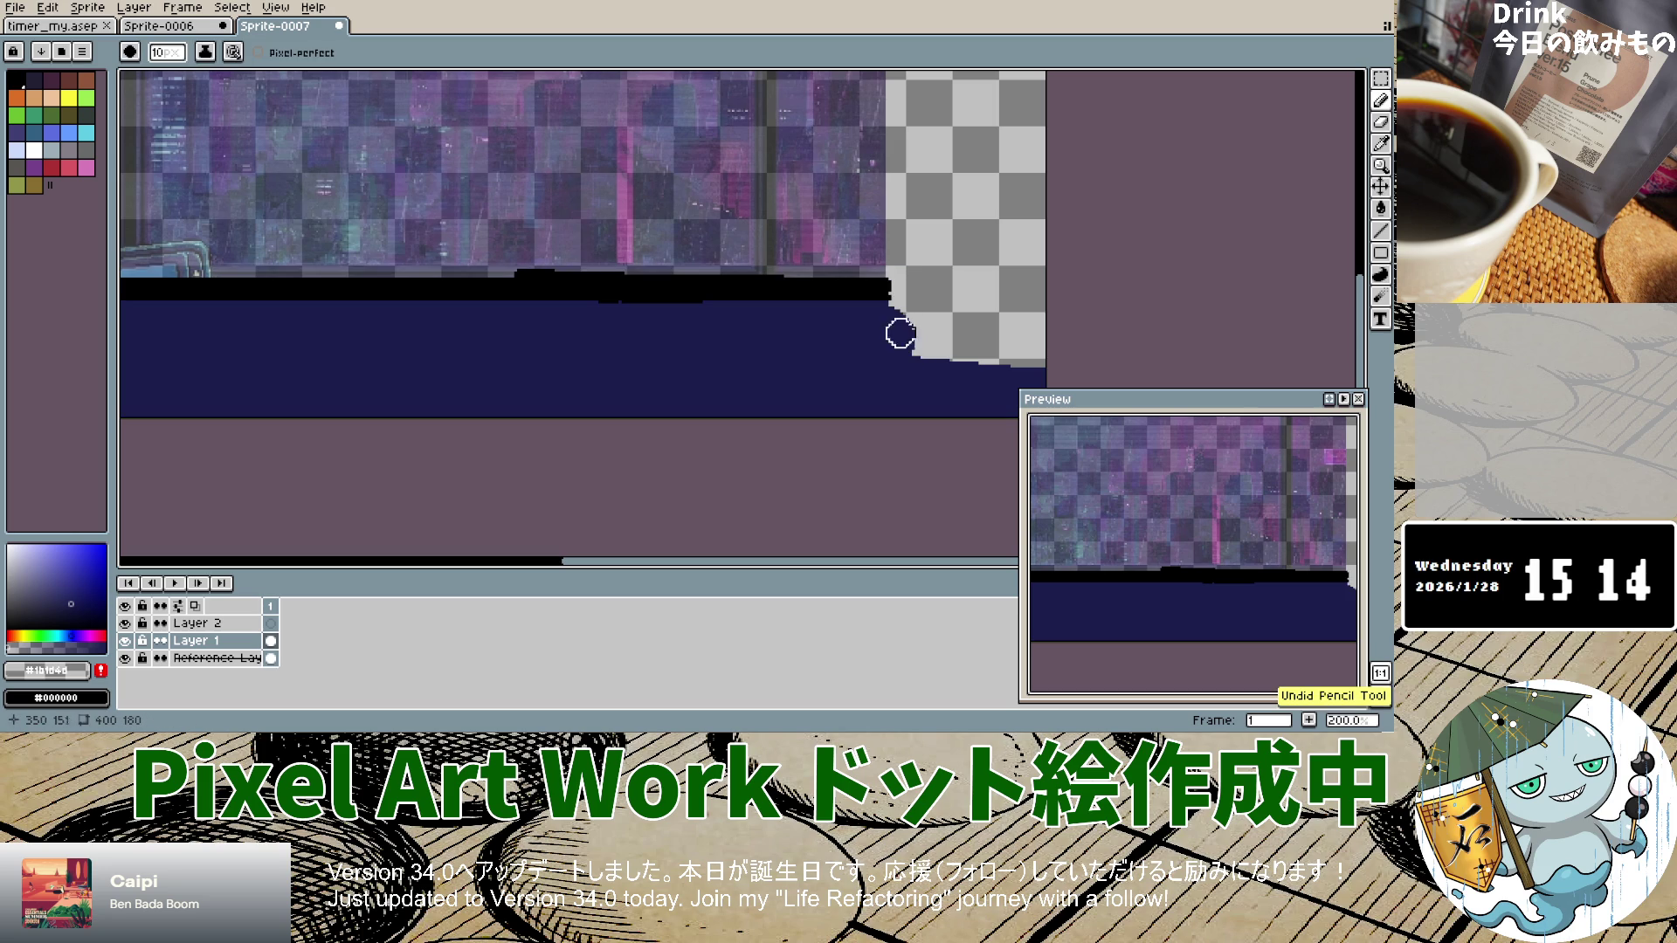
mouse_move(900, 273)
left_mouse_down()
mouse_move(900, 216)
mouse_move(902, 453)
left_mouse_up()
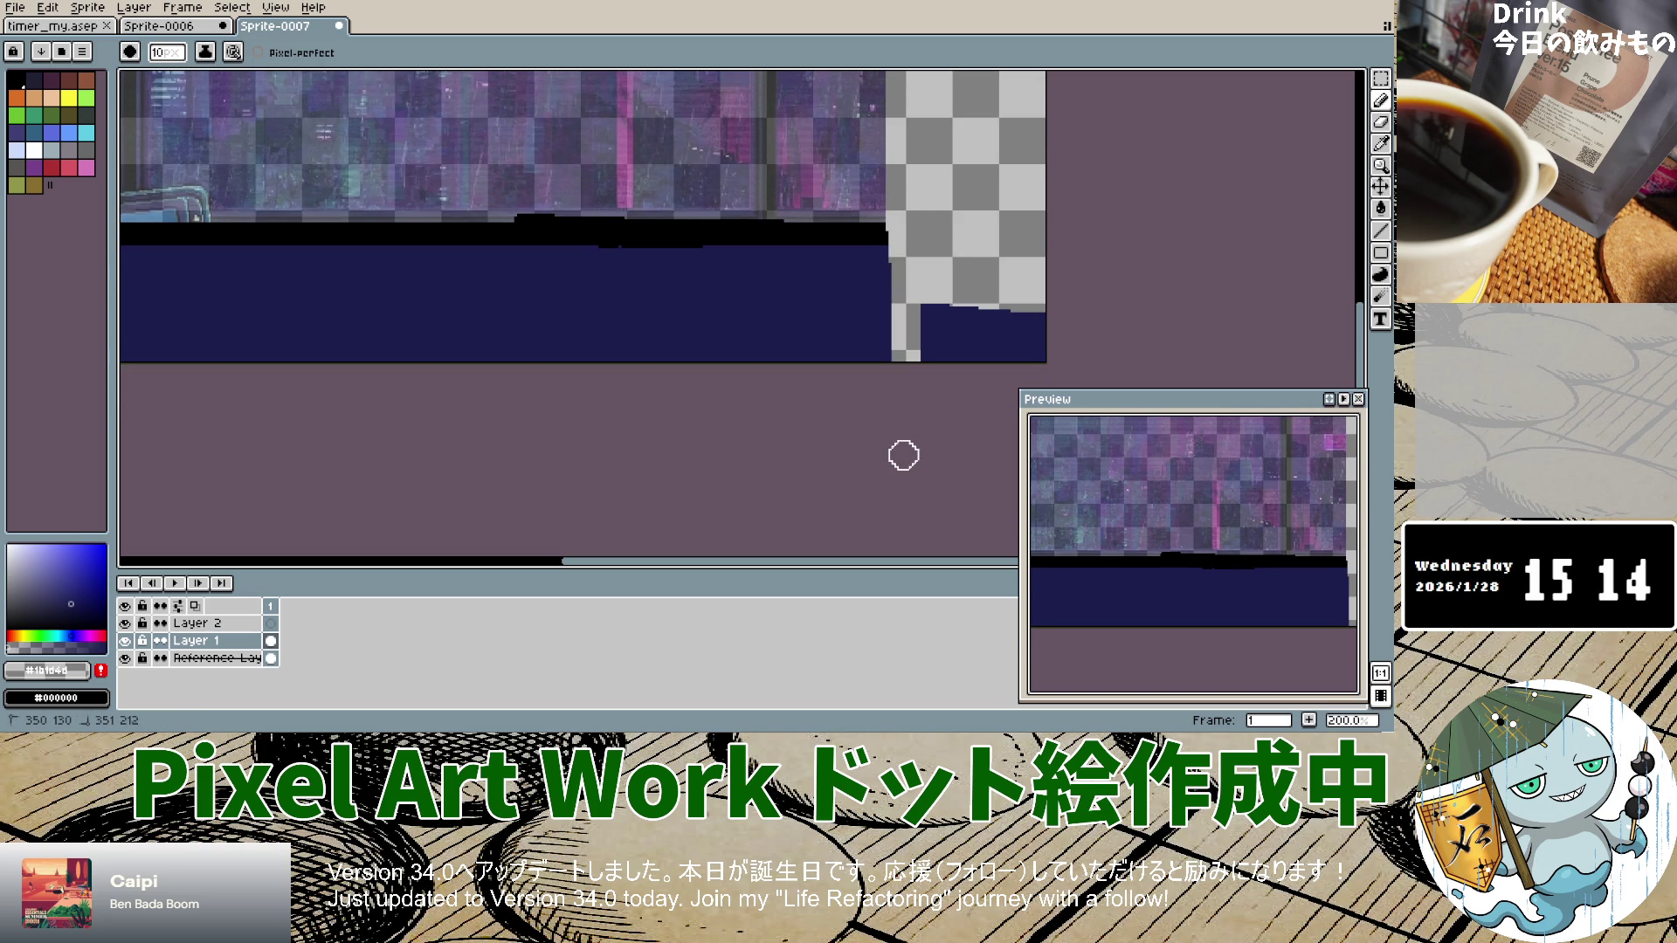
mouse_move(925, 270)
left_mouse_down()
mouse_move(990, 405)
mouse_move(1018, 329)
mouse_move(1011, 363)
left_mouse_up()
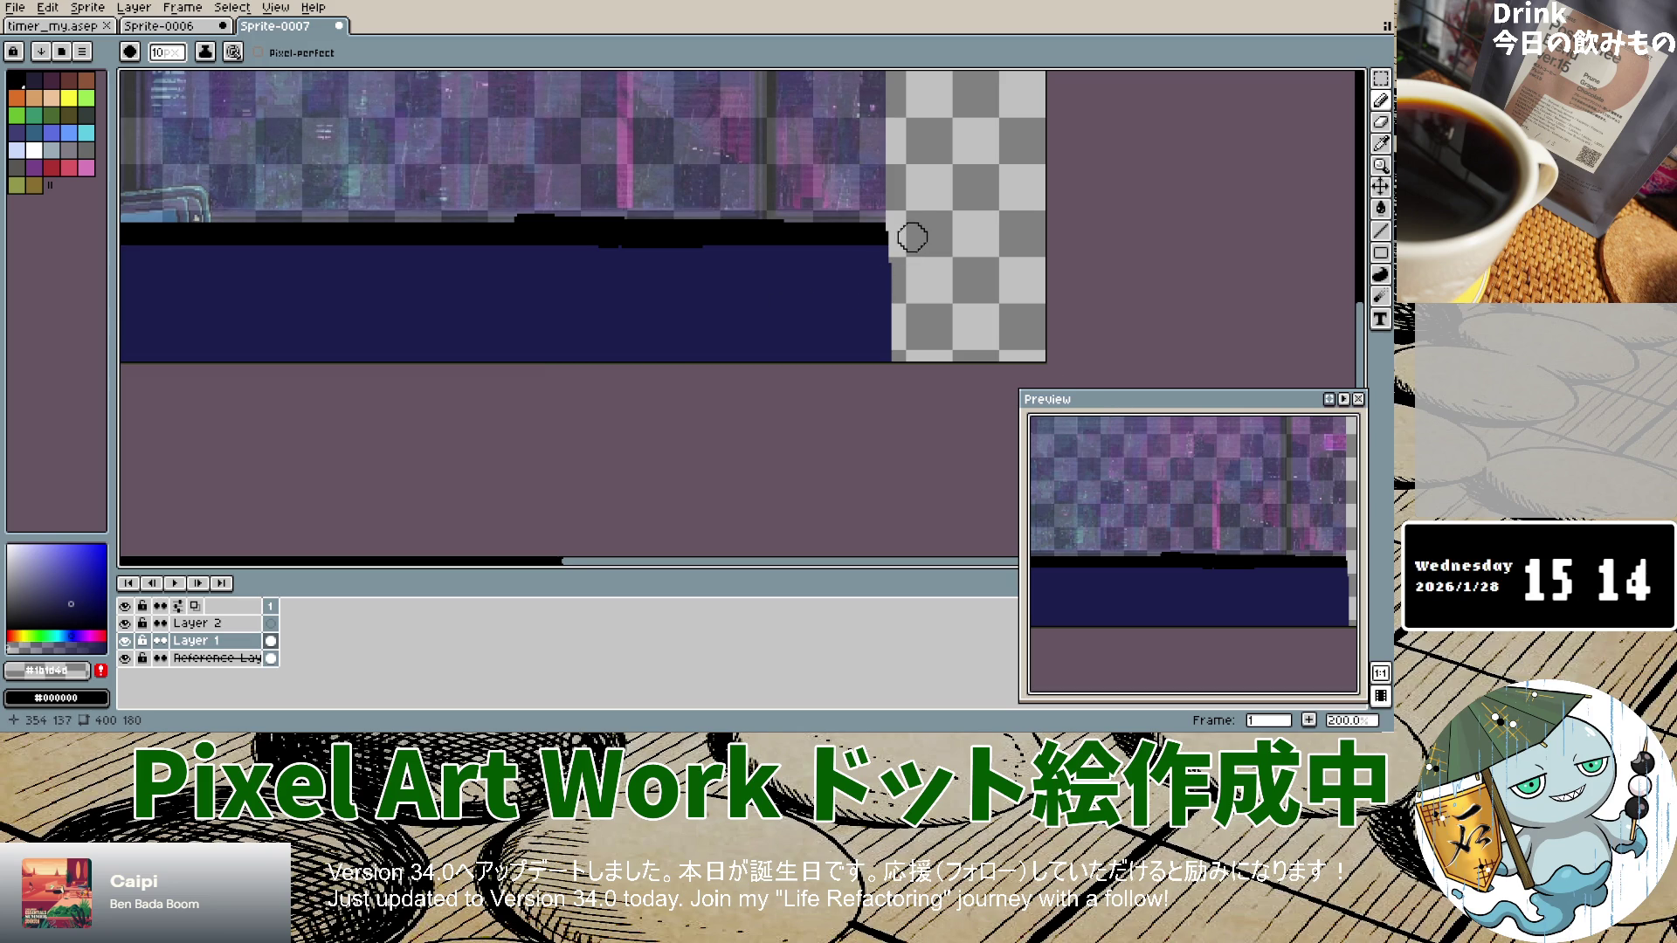
left_click_drag(904, 234, 903, 323)
key("ctrl+z")
key("ctrl+z")
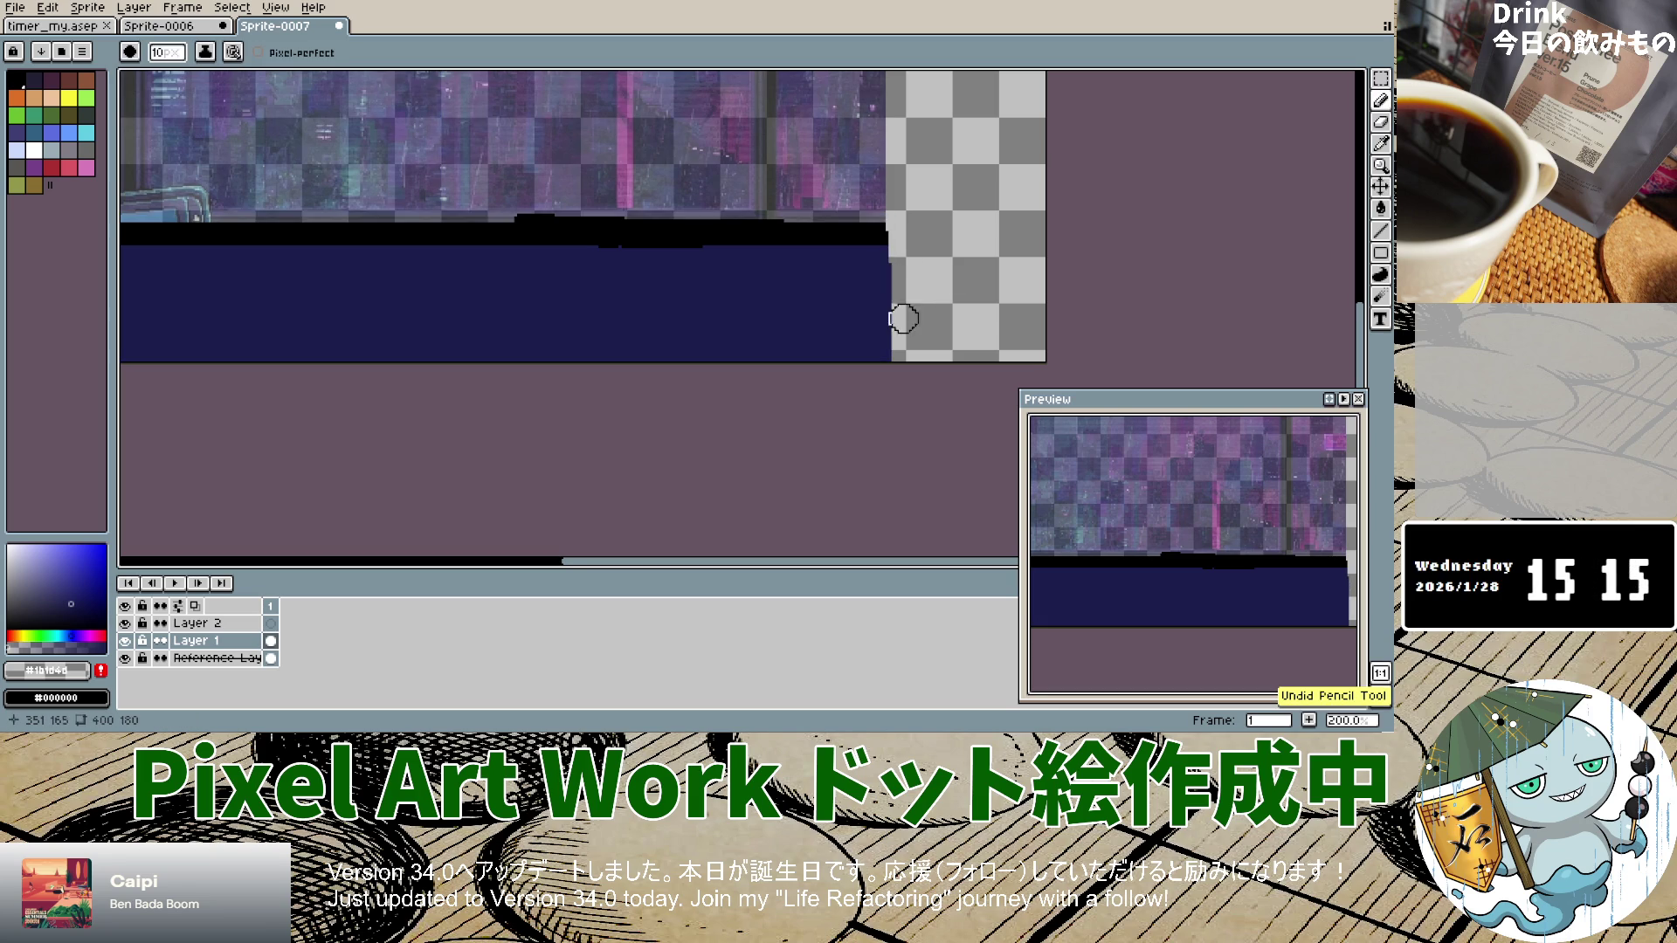
scroll(906, 319, "up", 4)
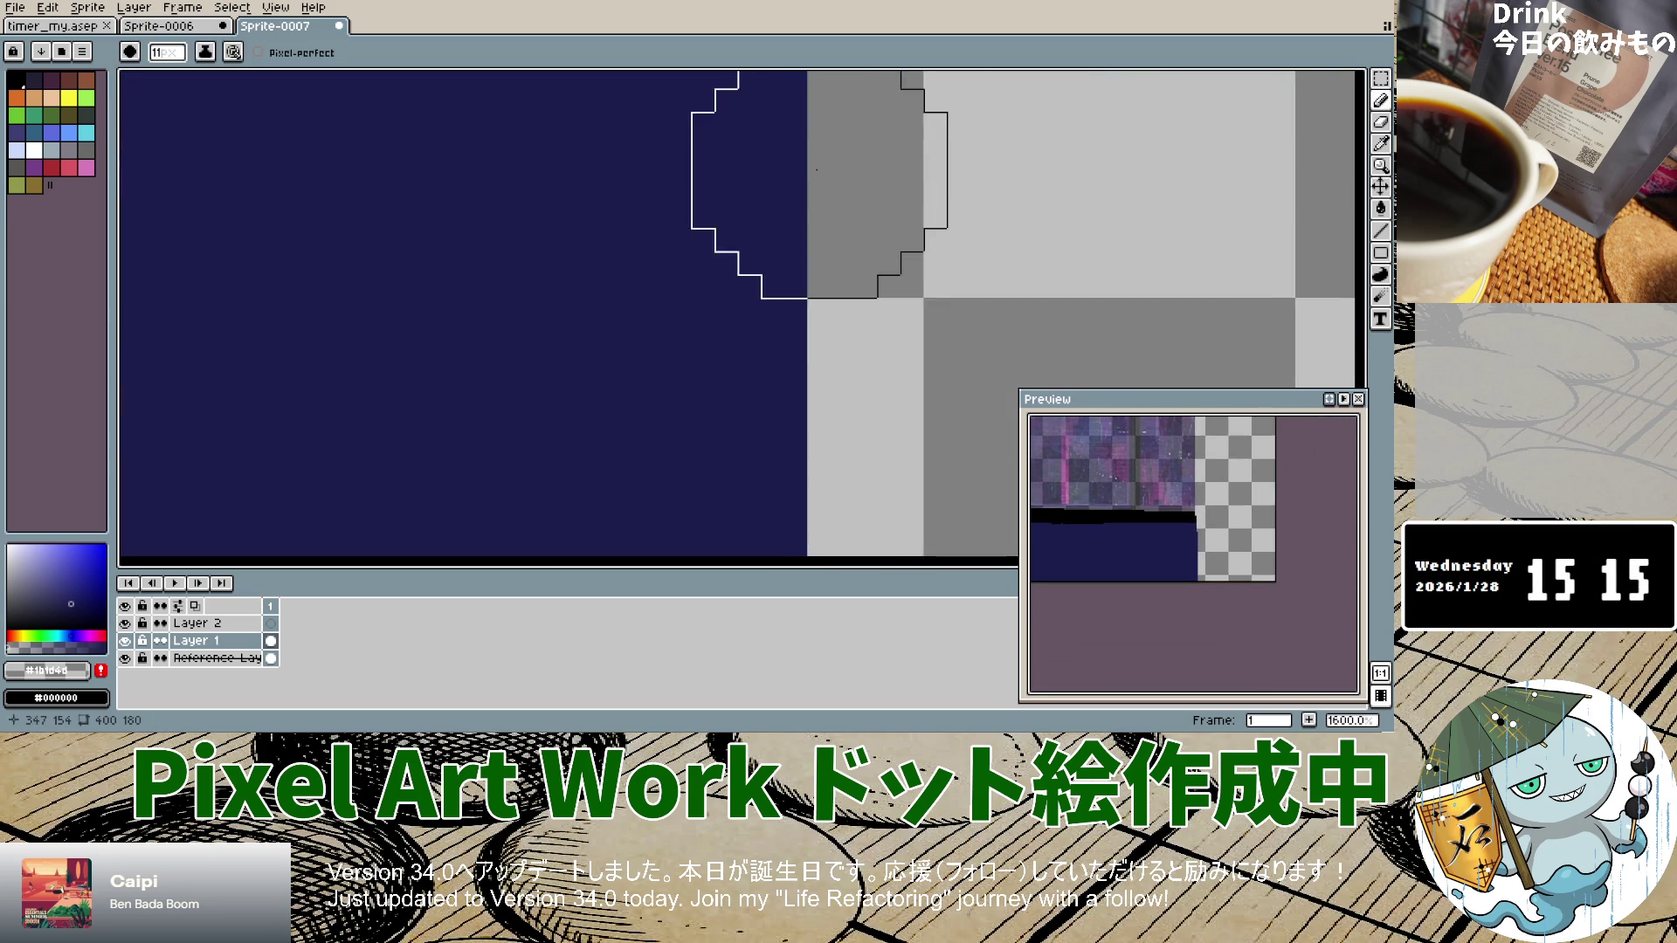
Step: With a 1px eraser, clear stray pixels along the navy fill's right edge
scroll(817, 169, "down", 5)
key("plus")
key("minus")
key("minus")
key("minus")
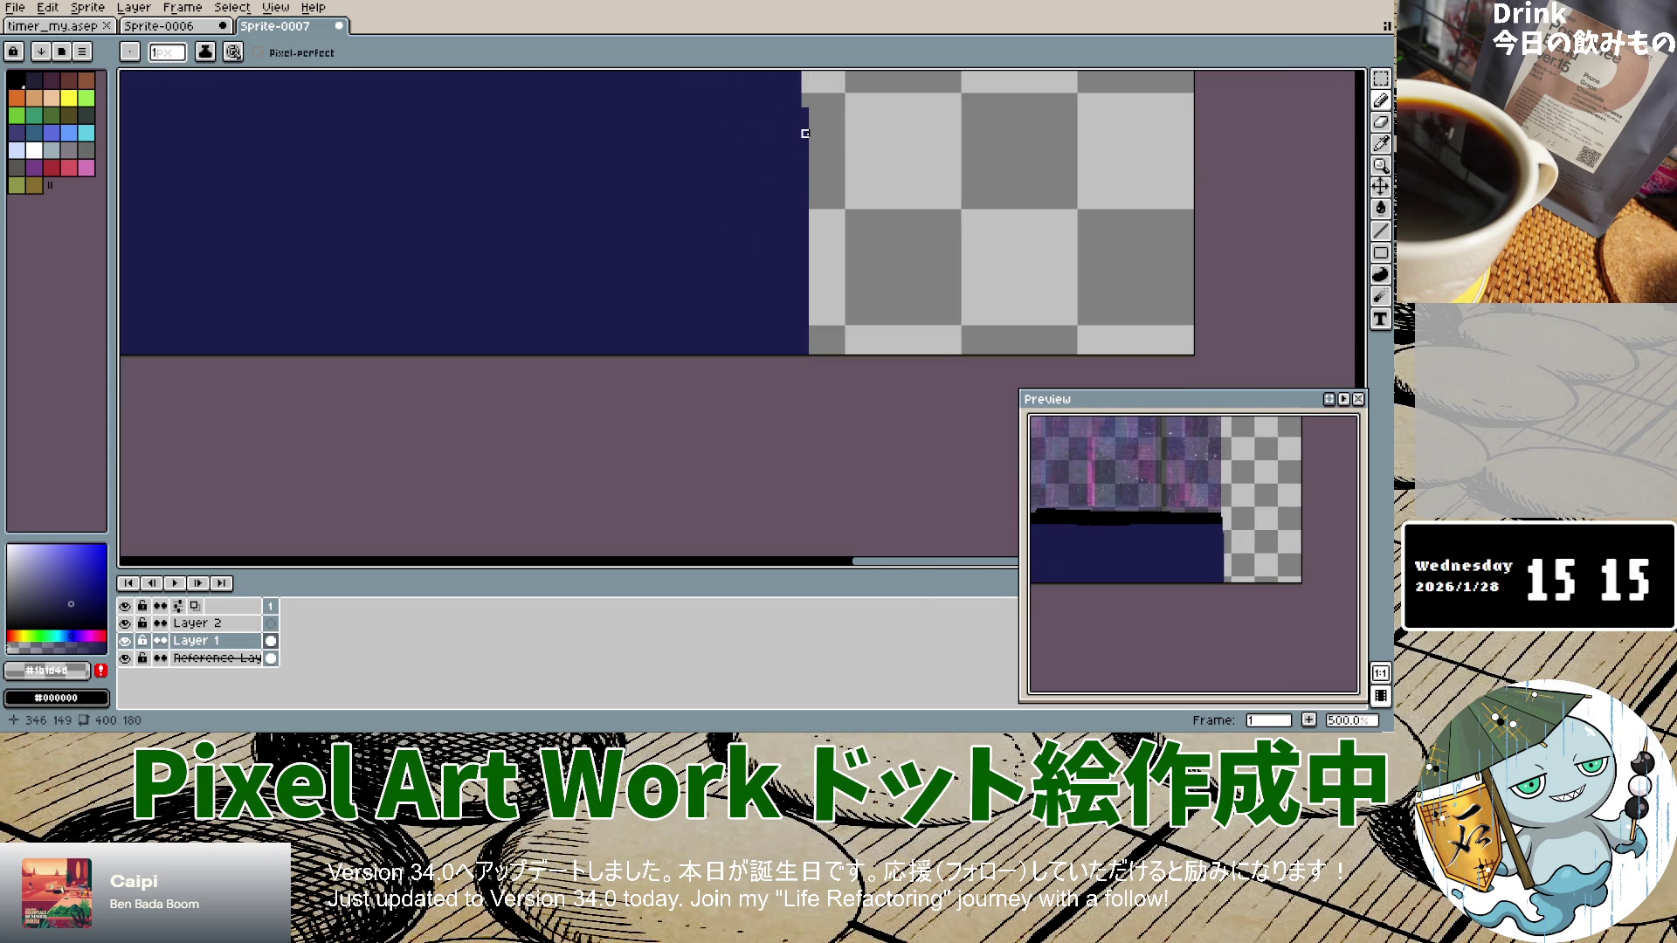
left_click_drag(805, 119, 805, 234)
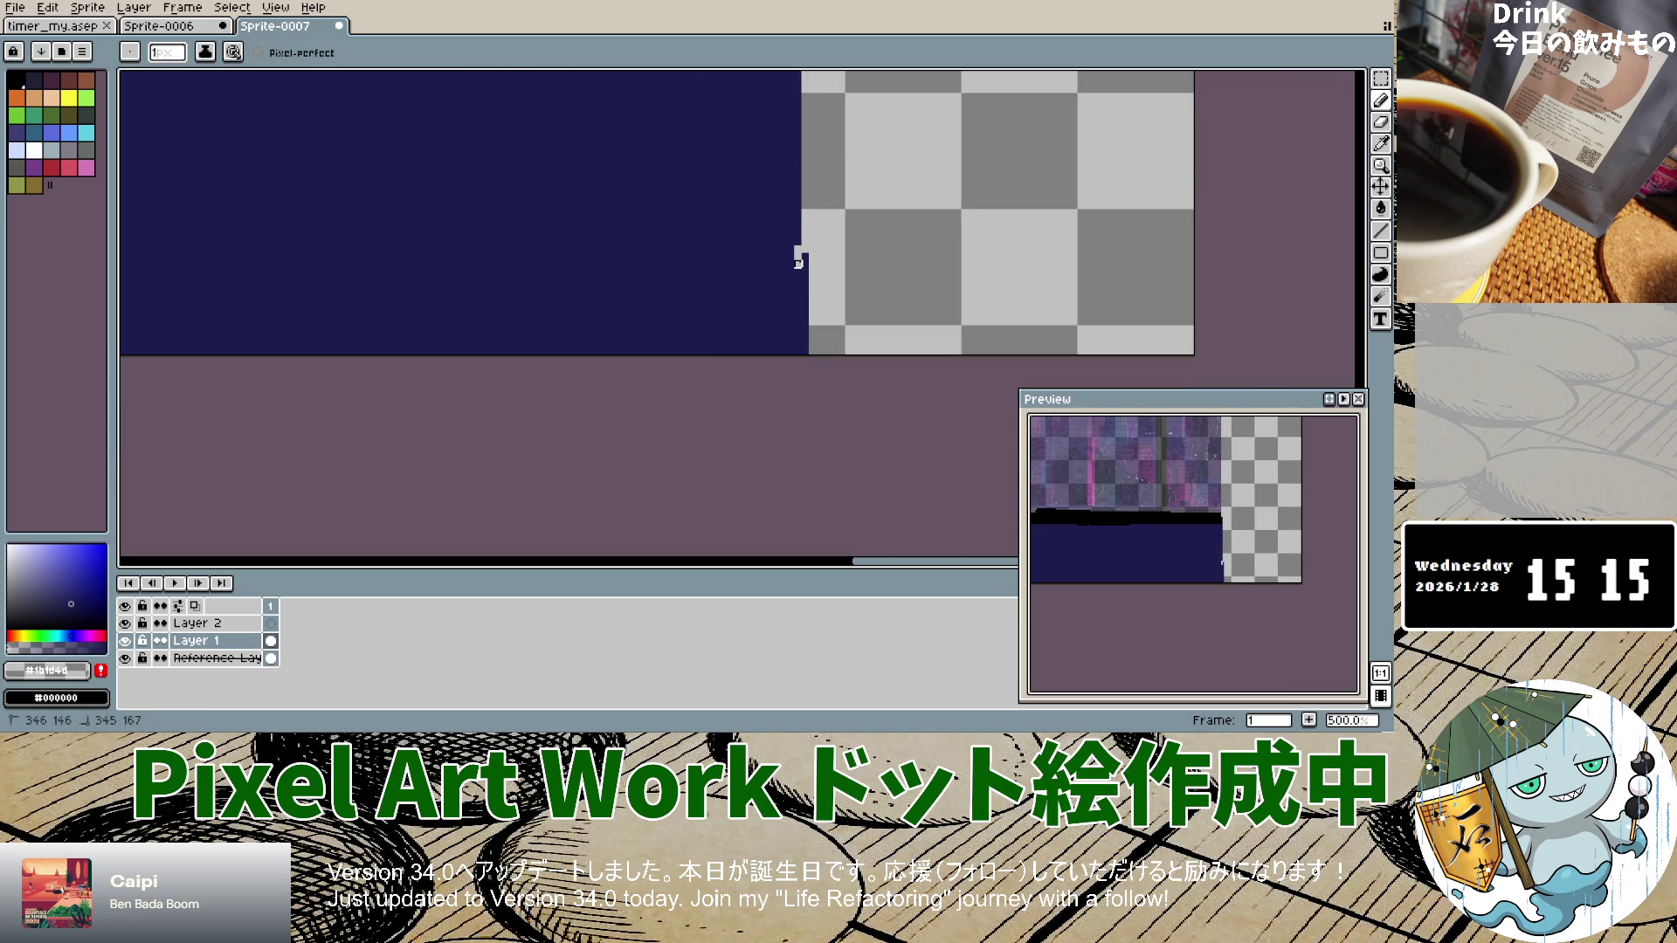
left_click_drag(801, 105, 783, 395)
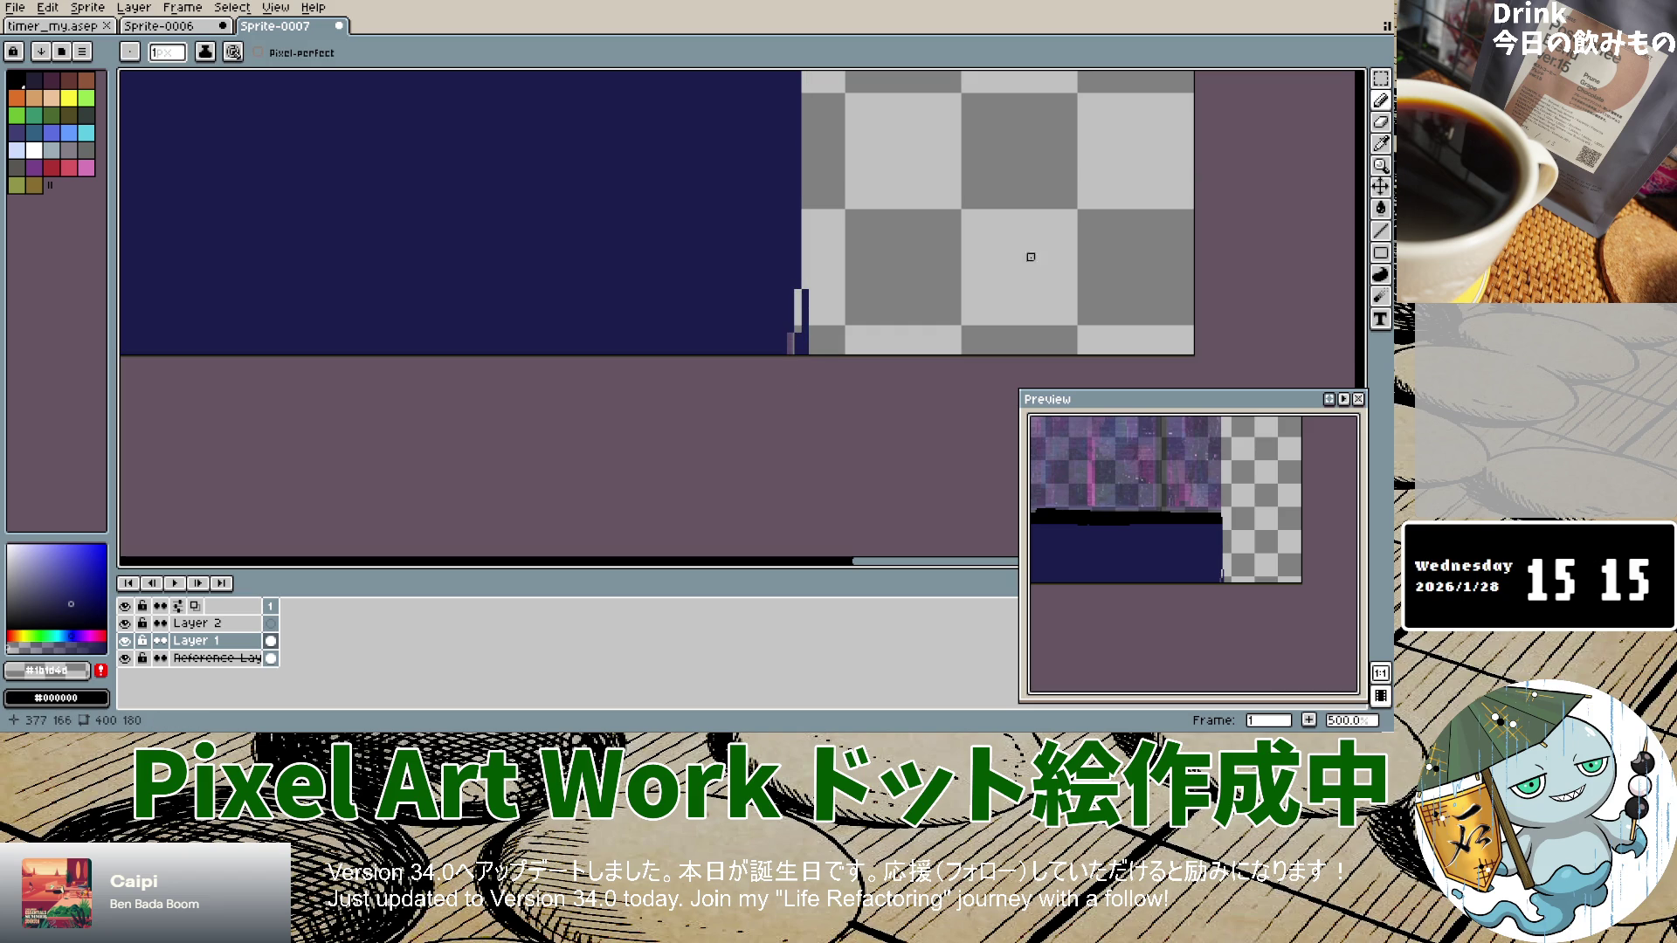
left_click_drag(802, 292, 793, 349)
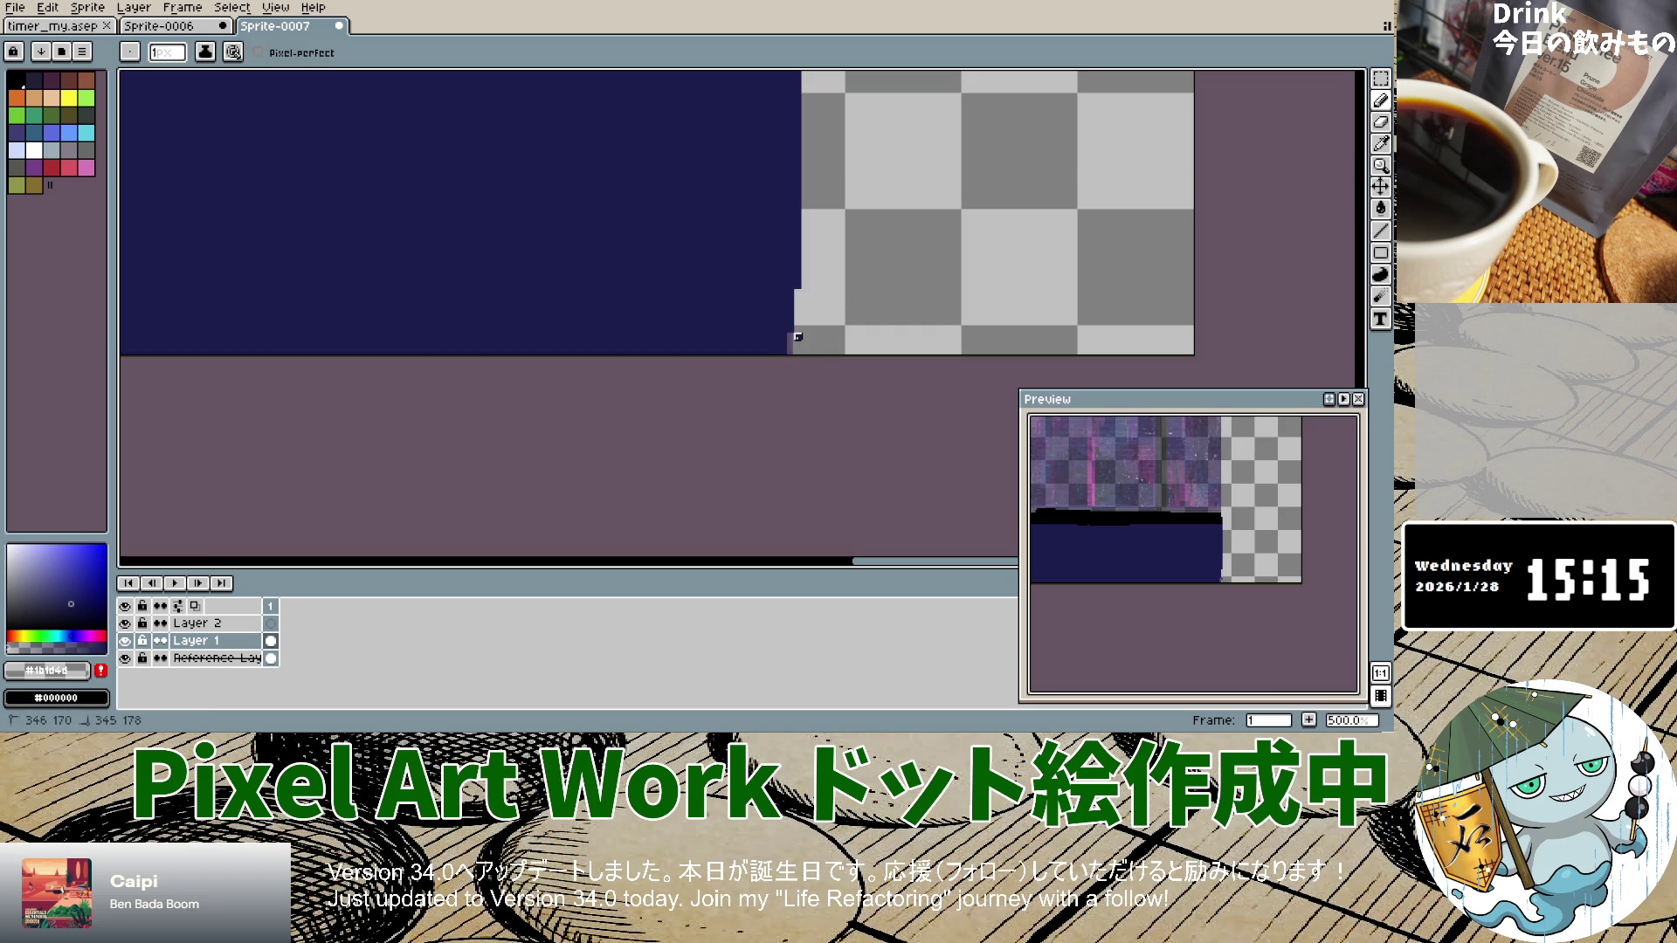
Step: Fill the light notch at the fill's right edge with navy using the Pencil
left_click(1380, 142)
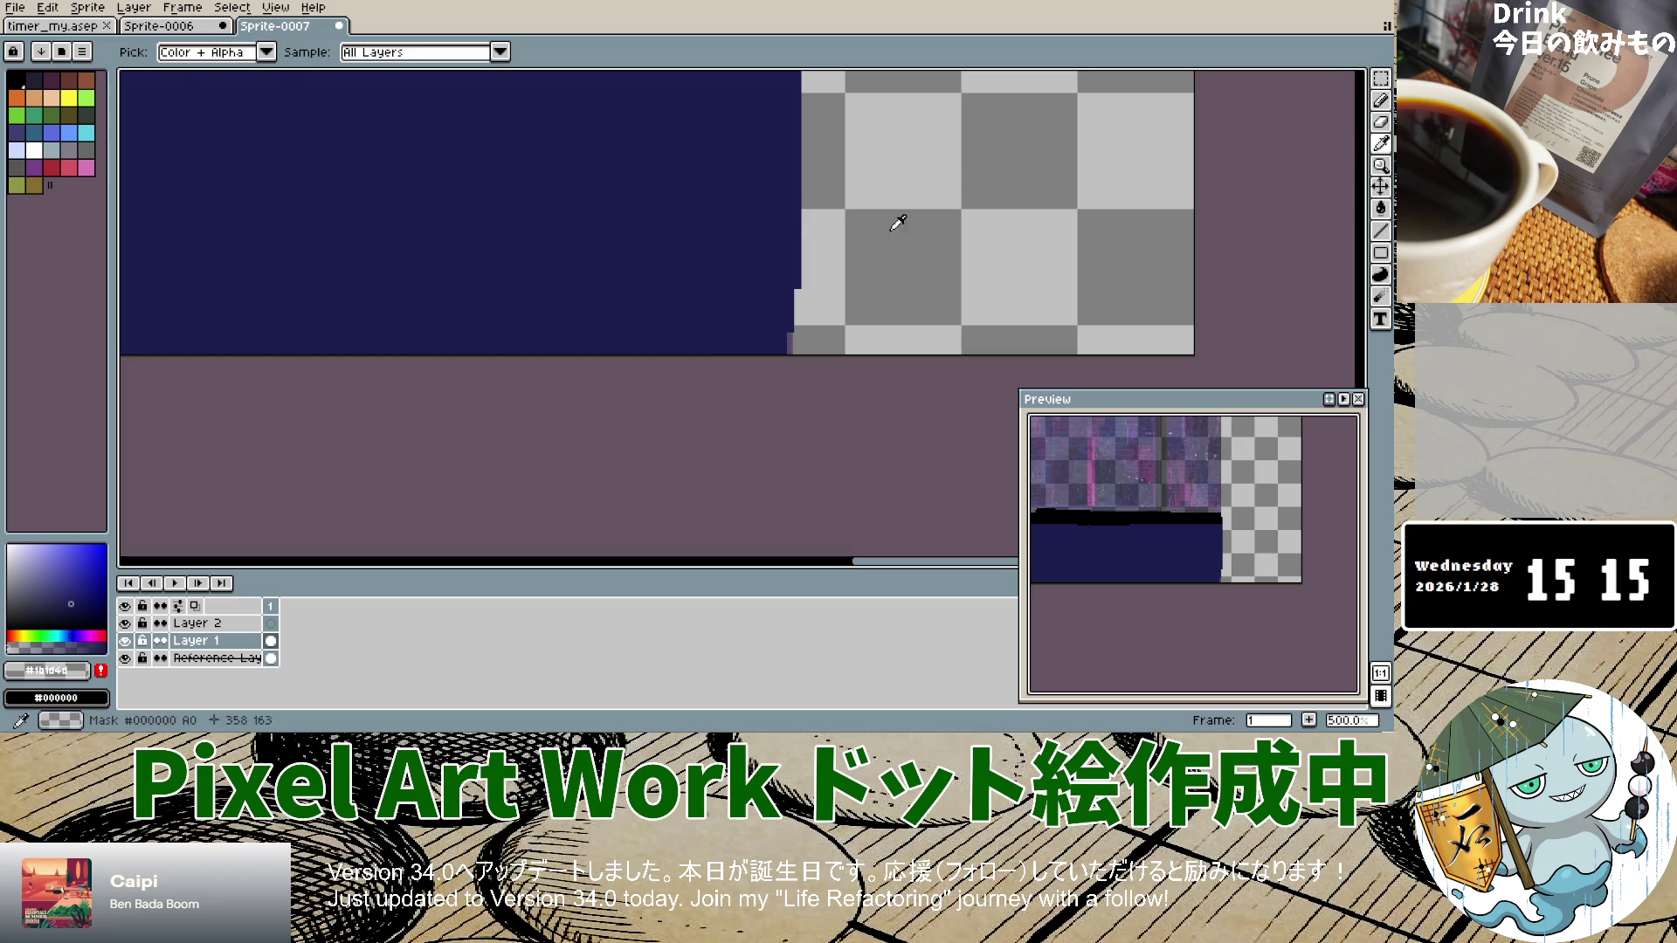
left_click(1380, 99)
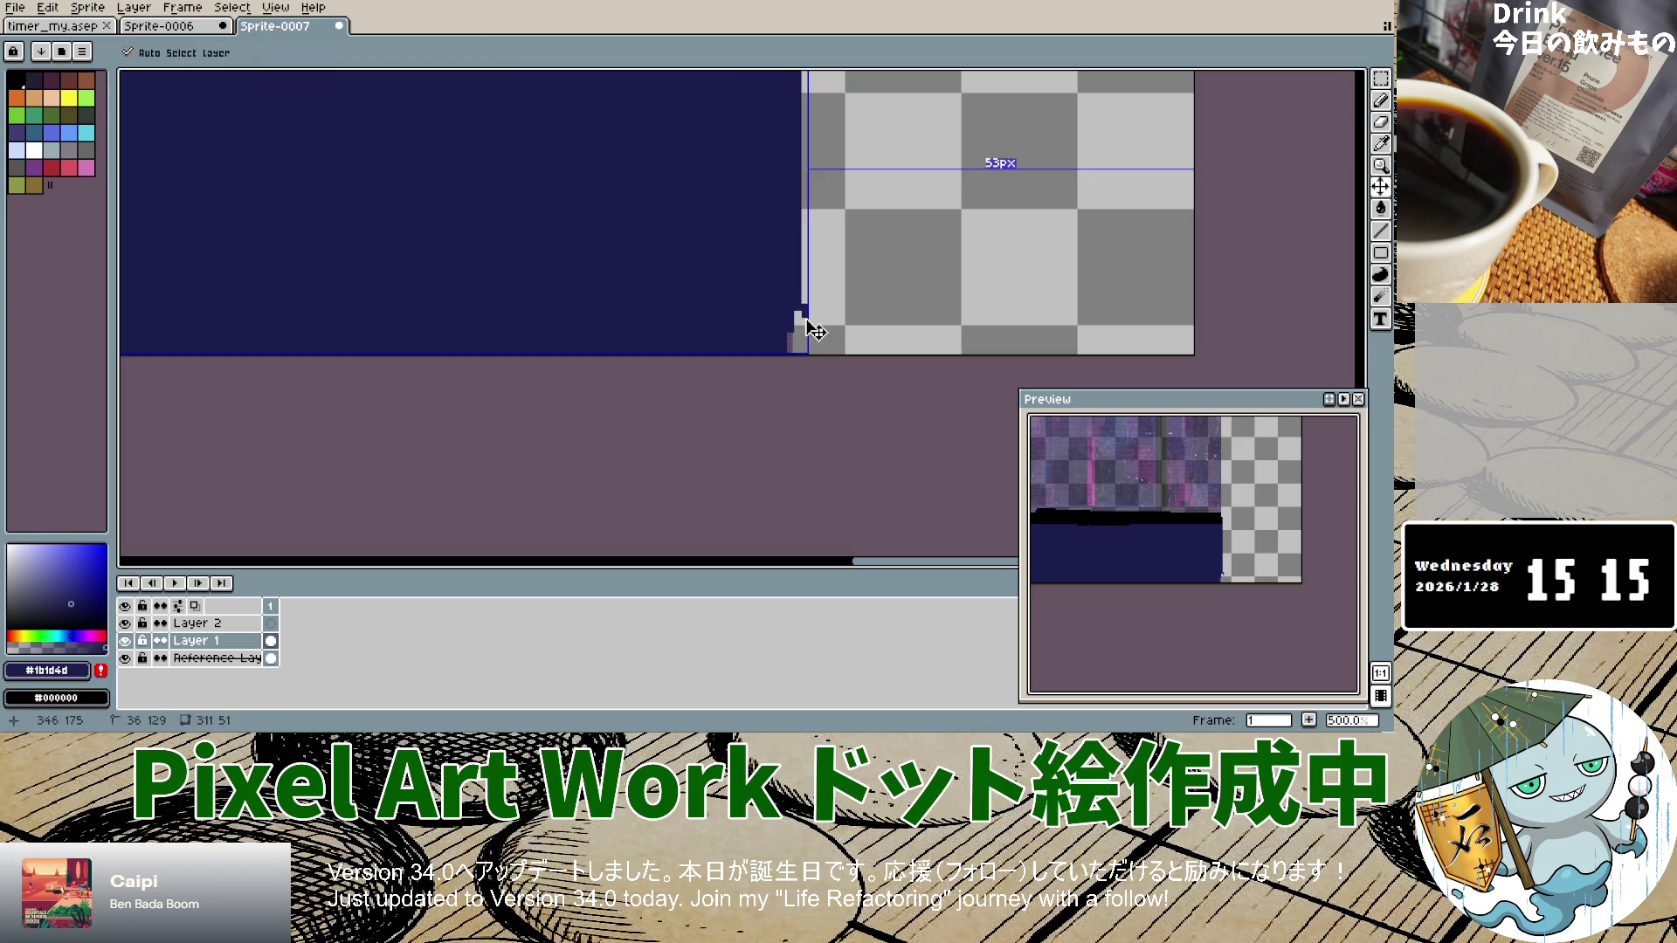
left_click_drag(799, 303, 788, 353)
scroll(696, 352, "down", 4)
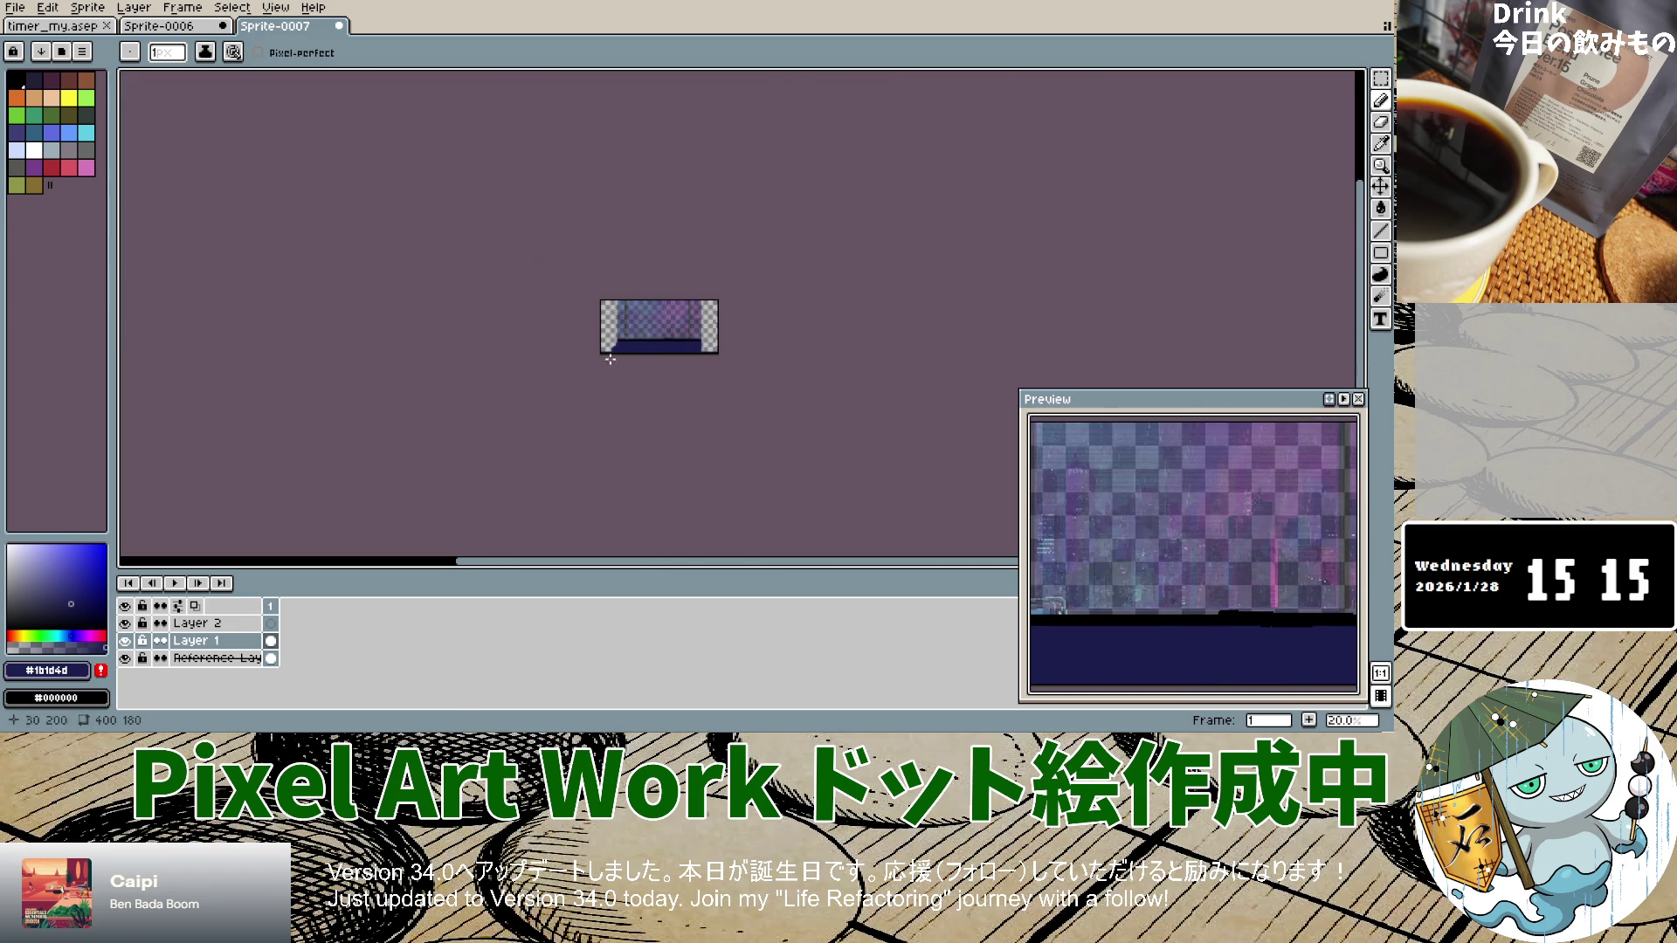
Step: Sample the darker navy #1b1b3a from the reference as the drawing colour
scroll(611, 356, "up", 4)
scroll(1010, 206, "up", 1)
scroll(998, 215, "down", 3)
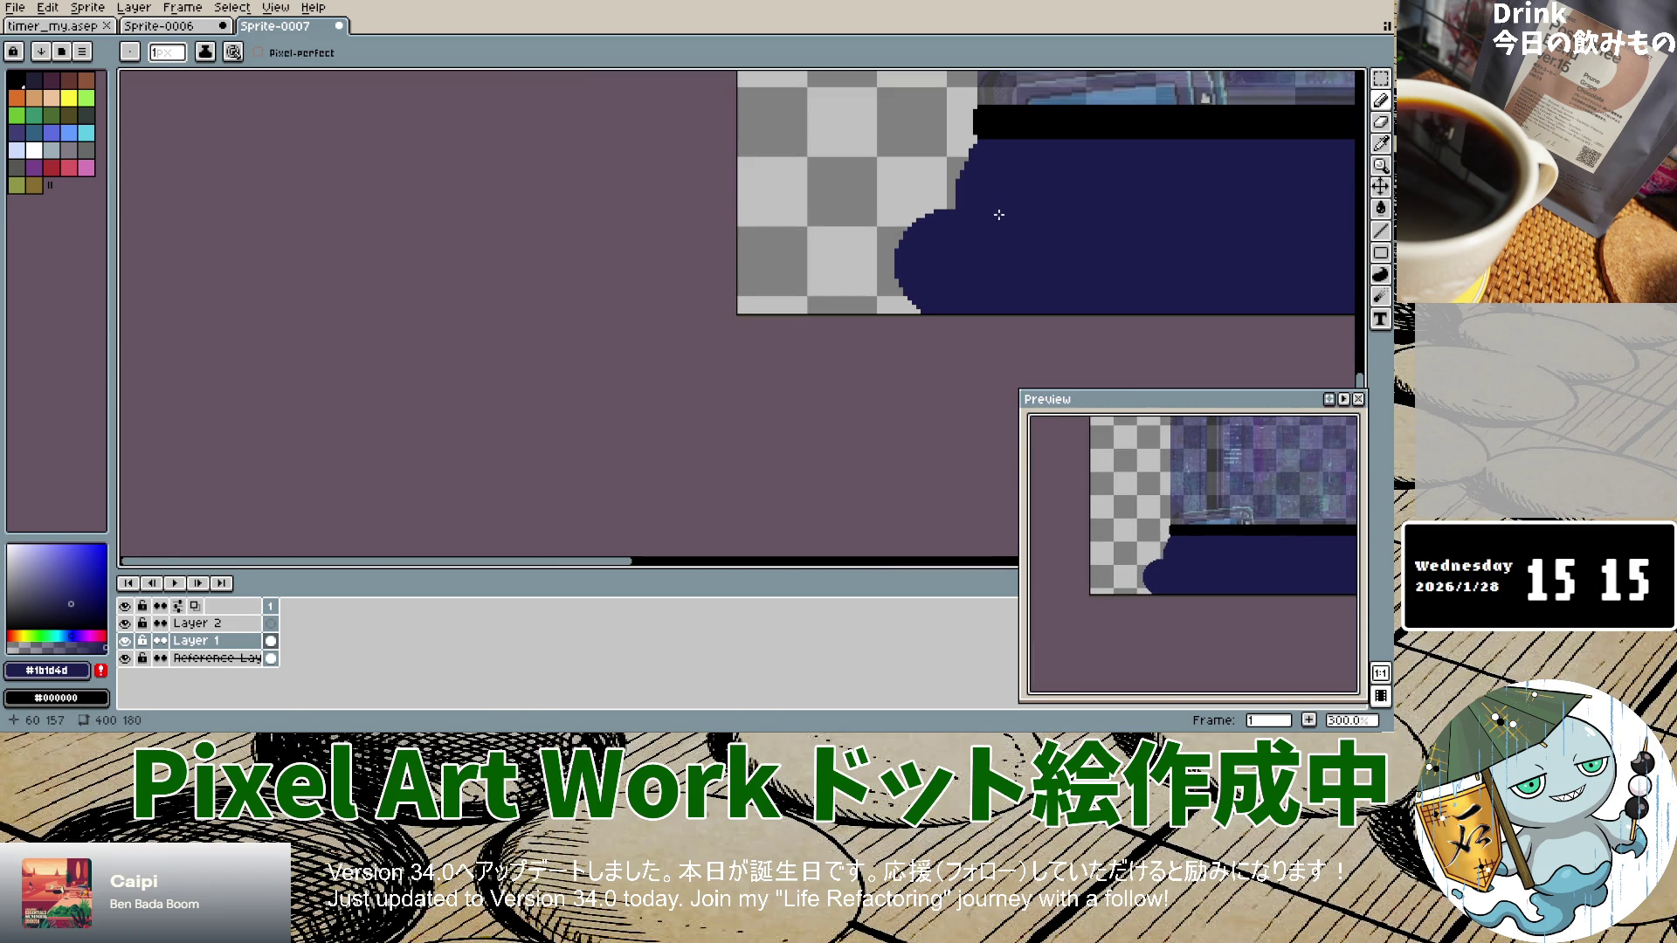
scroll(1144, 175, "down", 6)
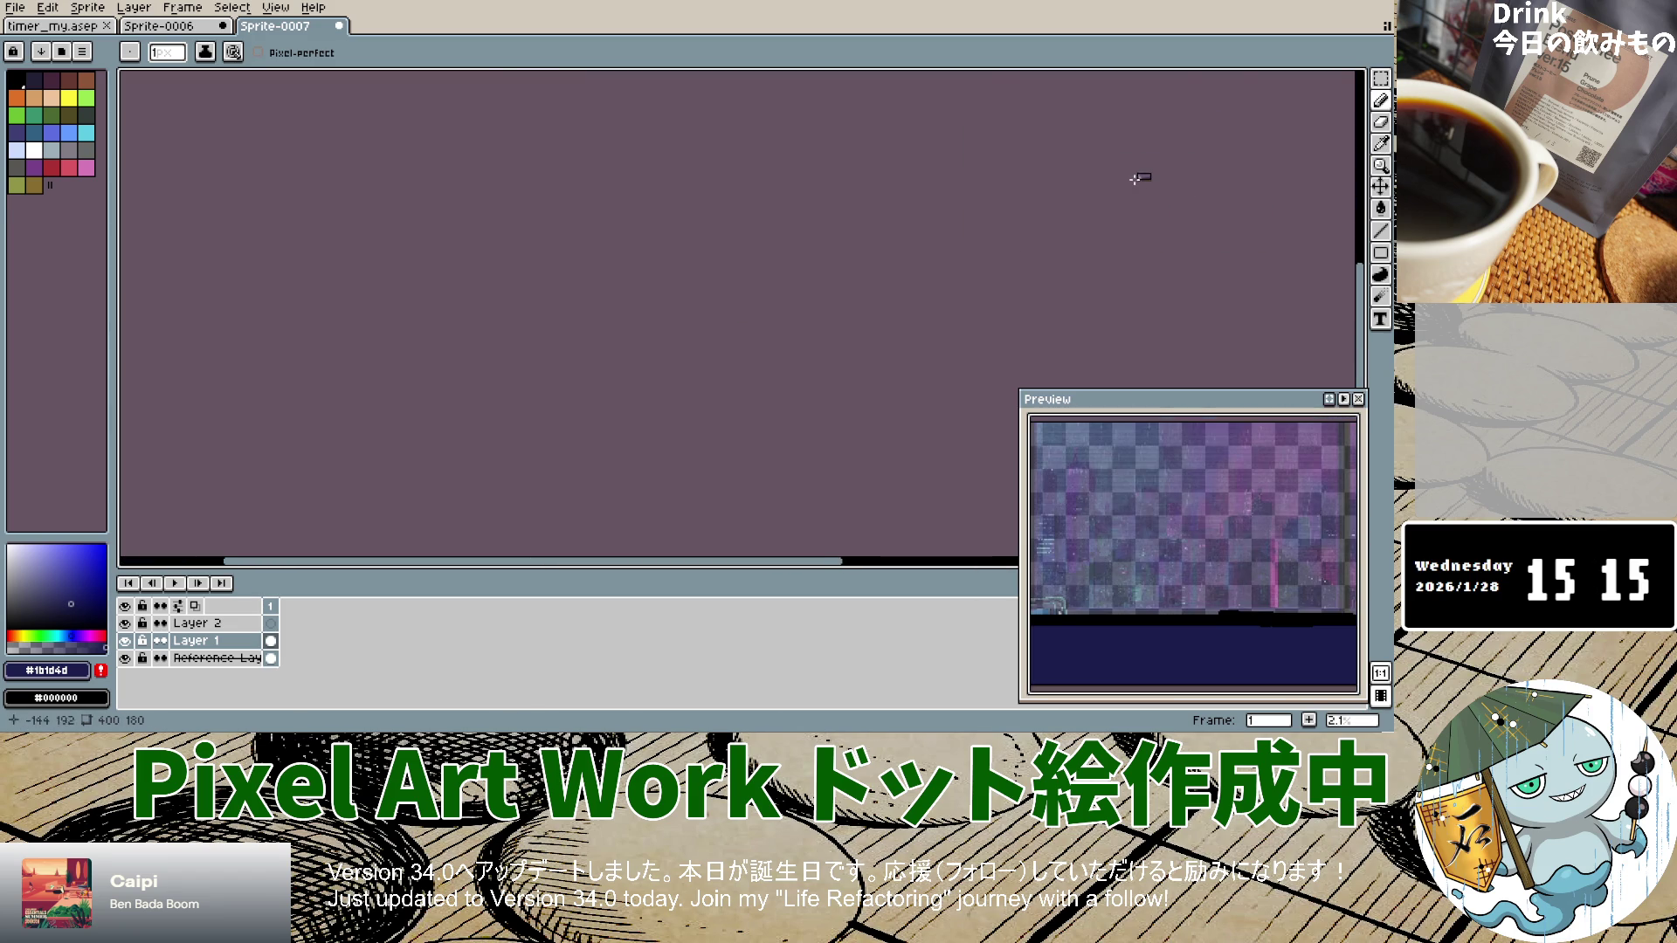
scroll(1105, 184, "up", 6)
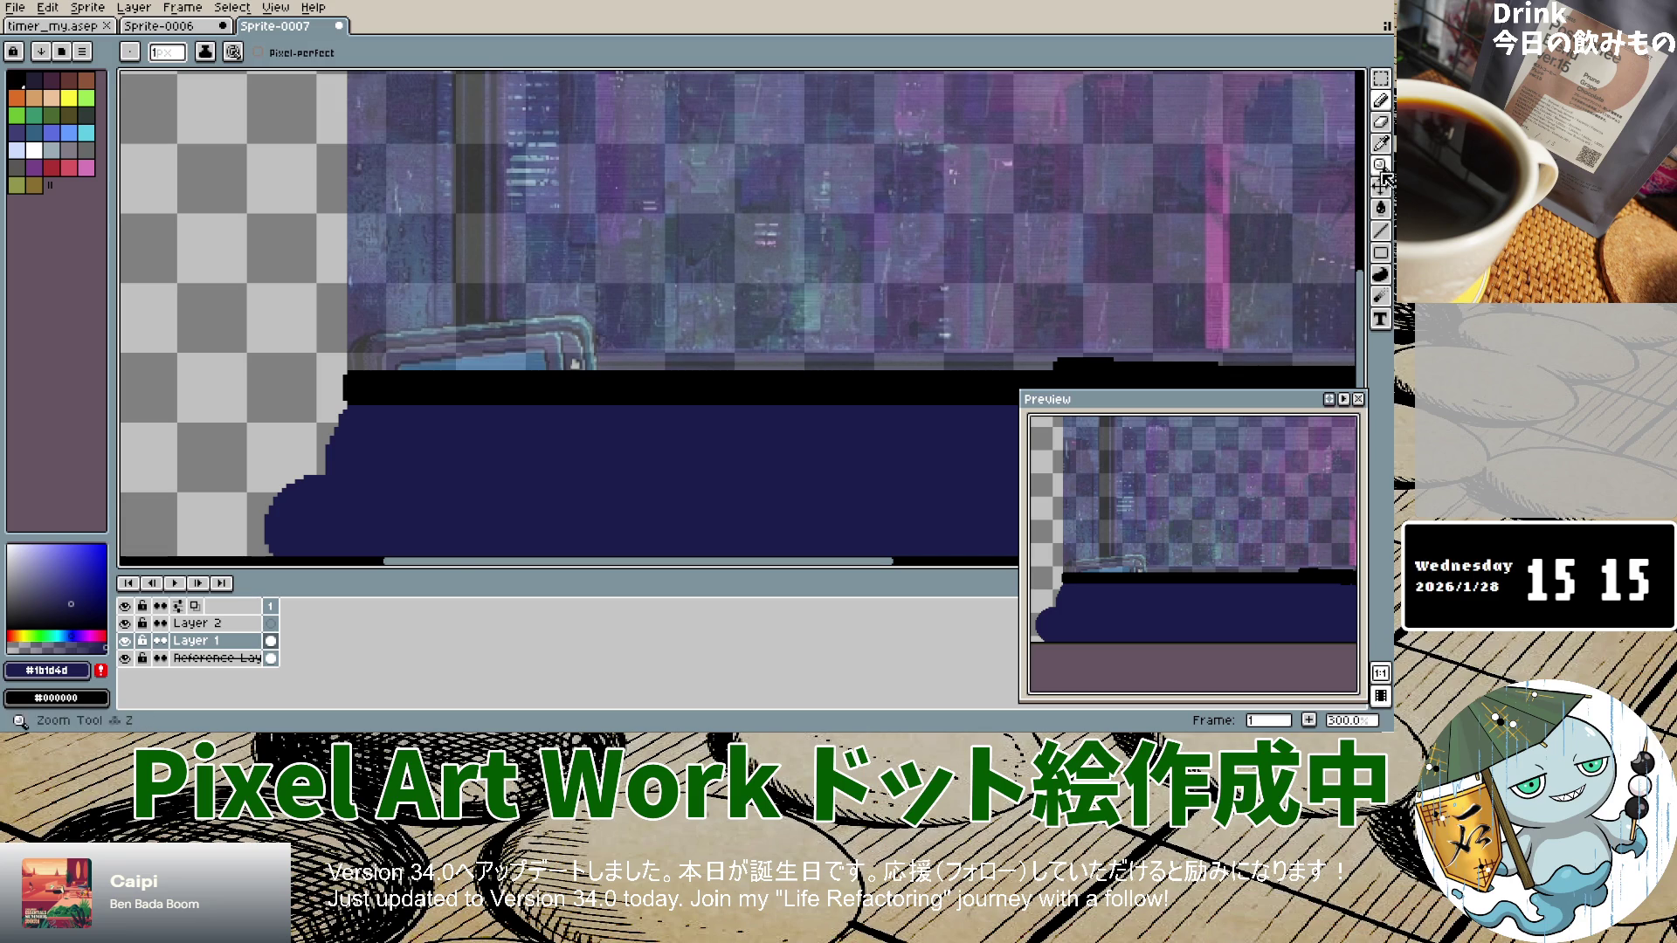
left_click(1380, 143)
left_click(274, 659)
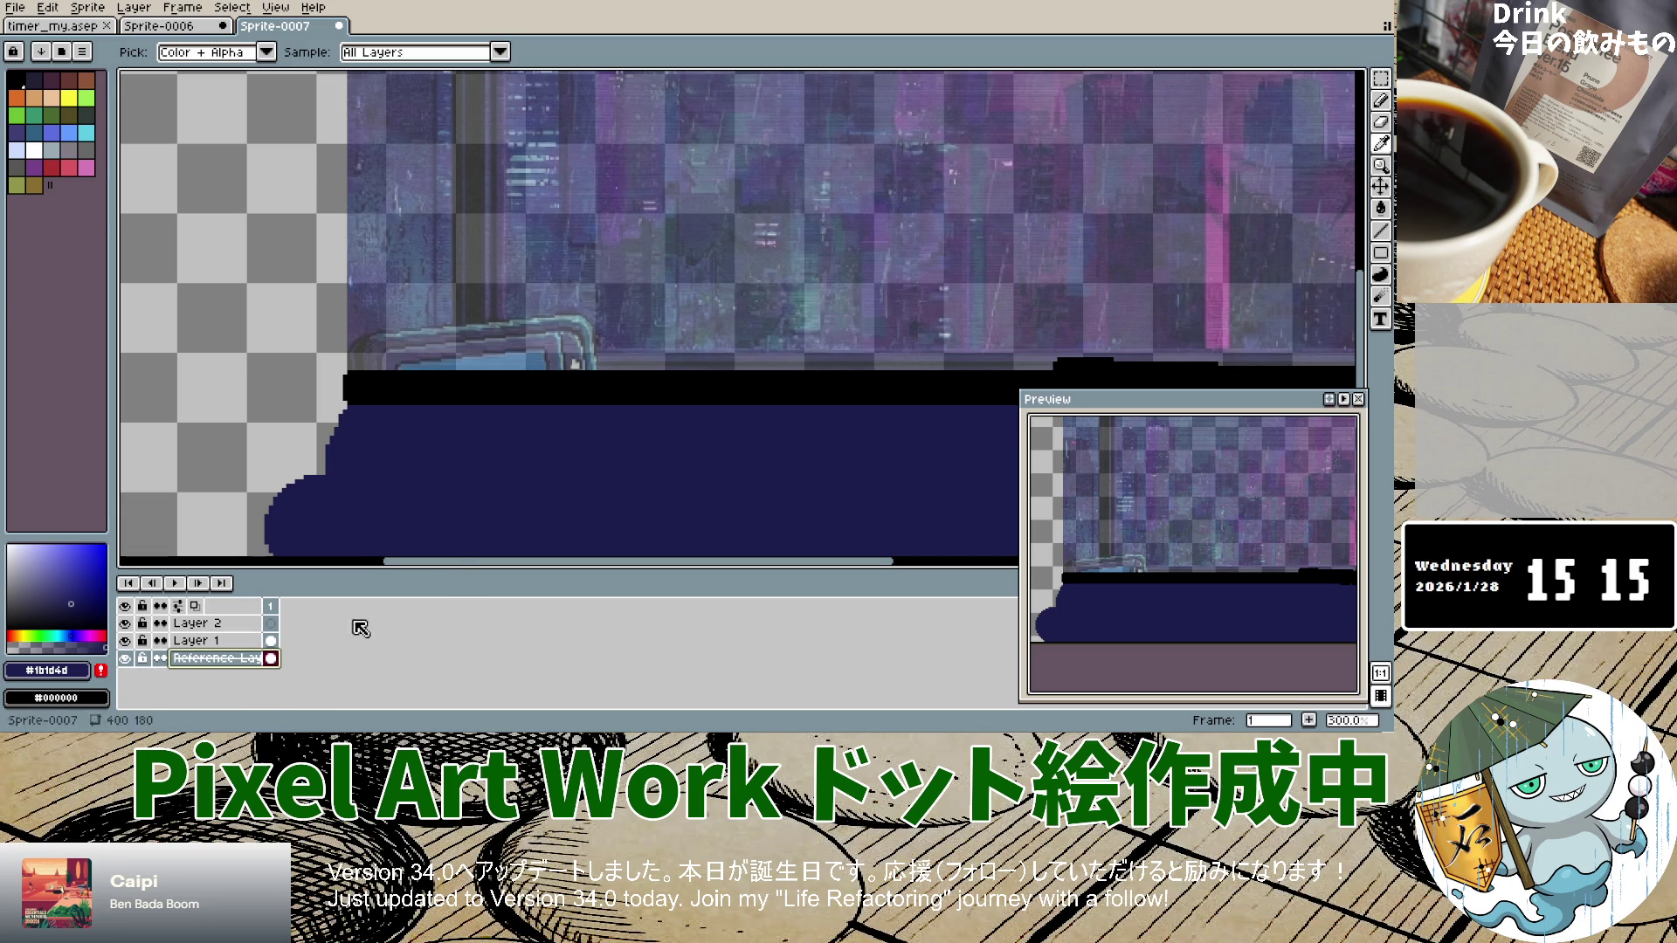
left_click(733, 363)
left_click(1380, 99)
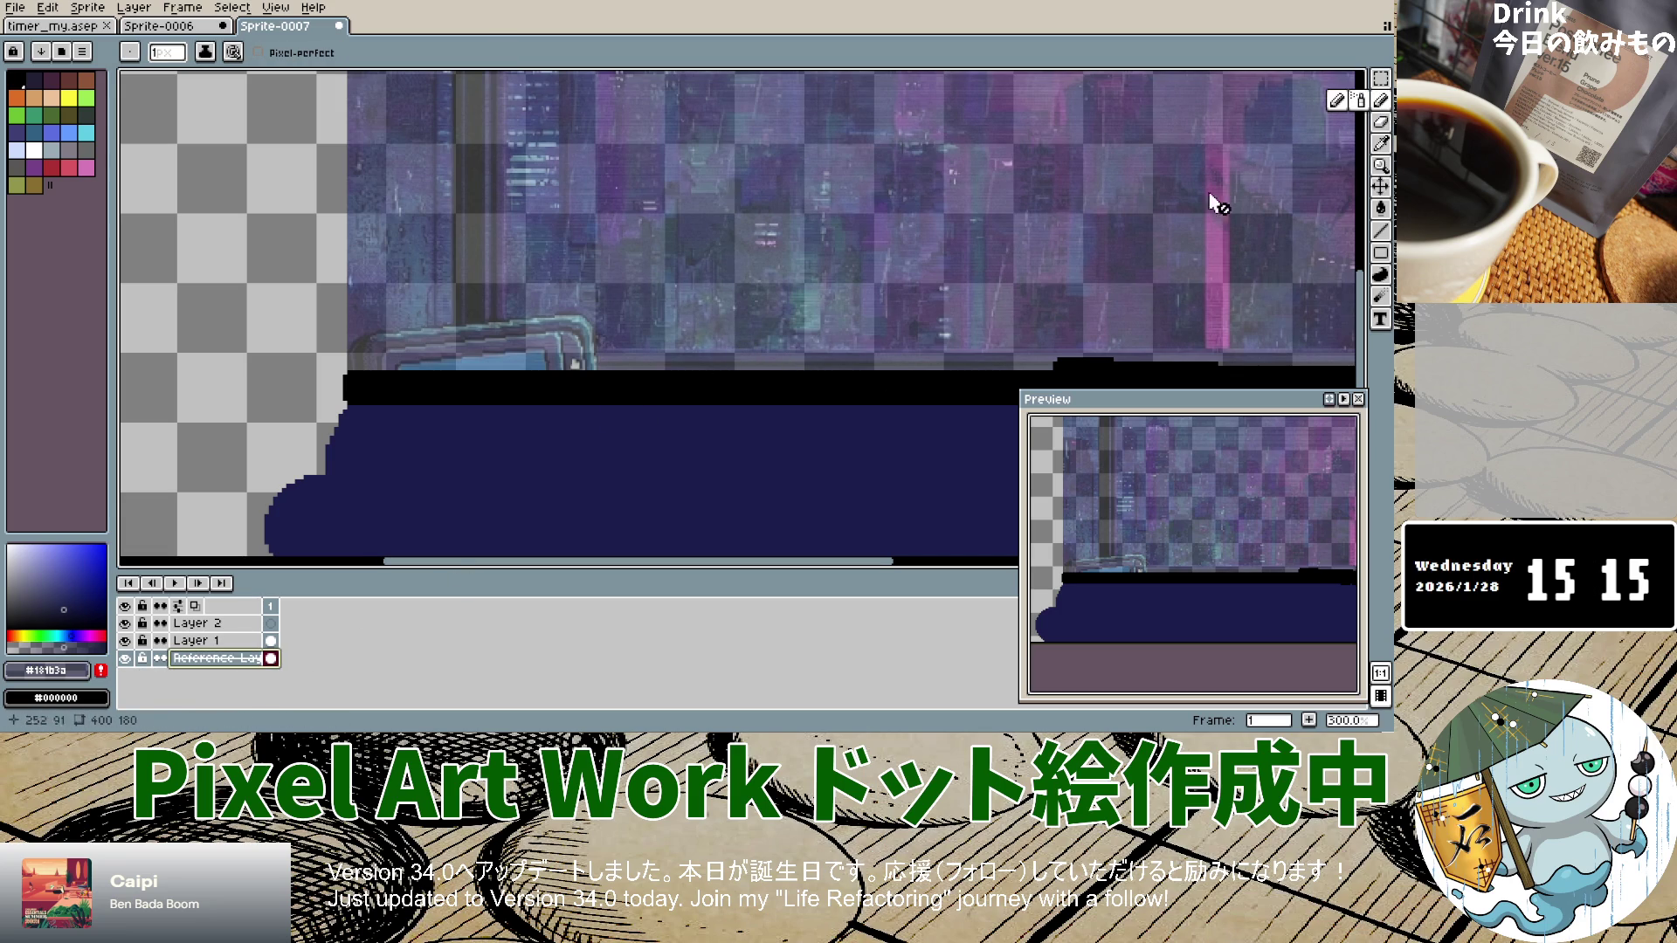
Step: On Layer 1, draw a short navy line rightward along the black band's top edge
left_click(201, 640)
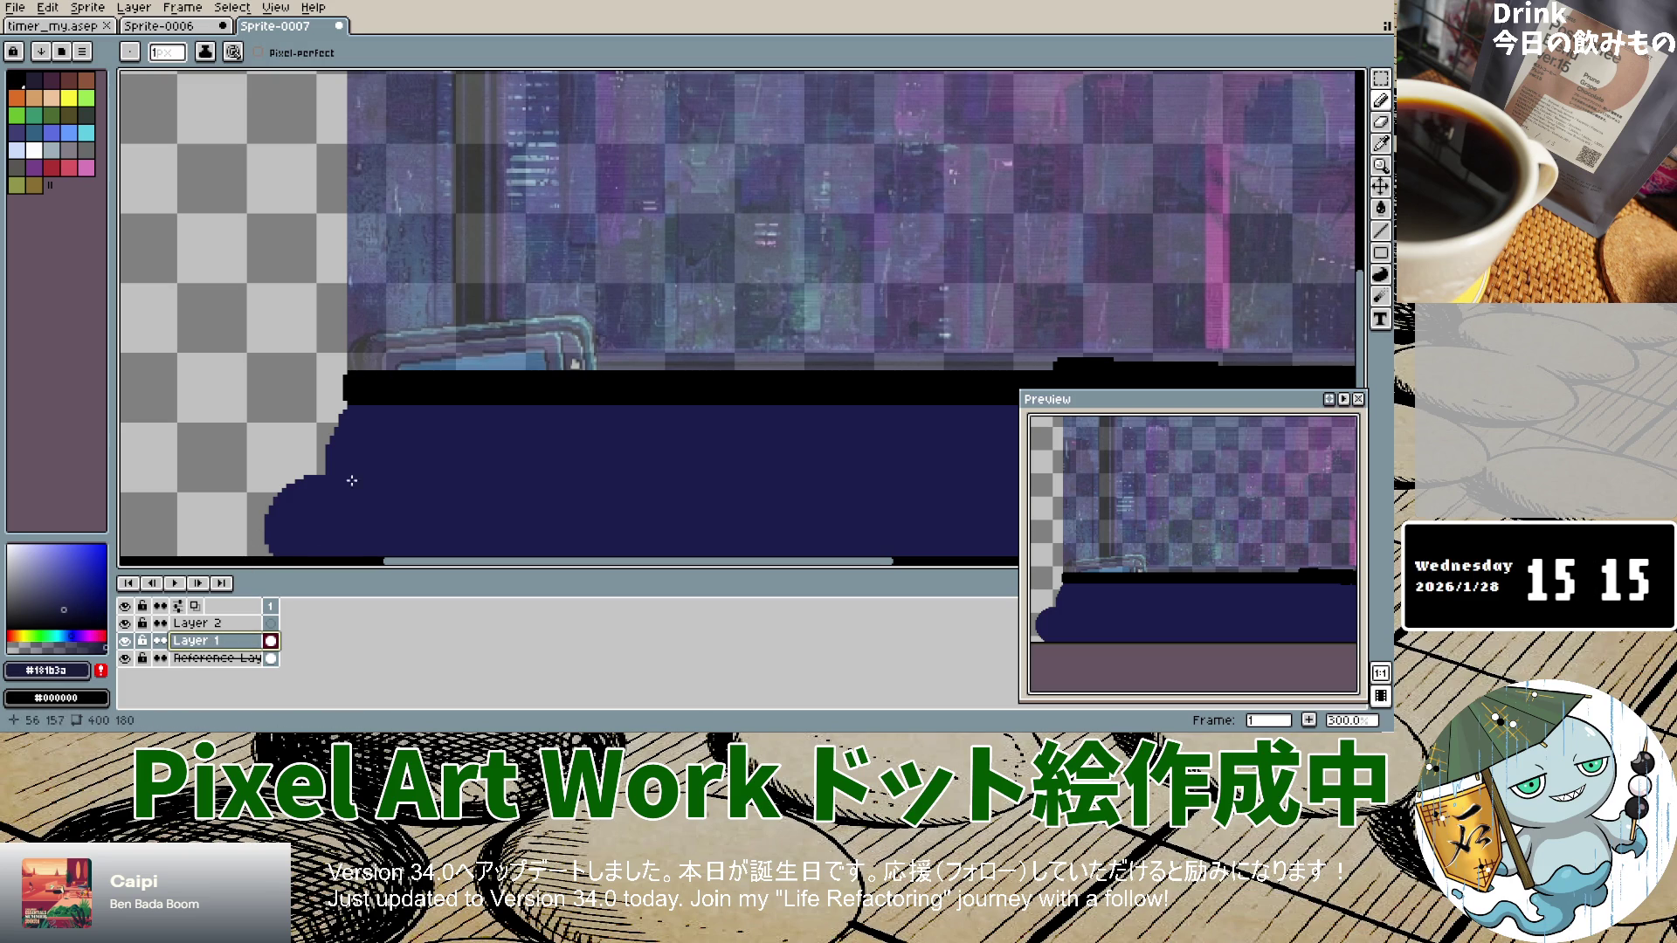
left_click(354, 365)
left_click_drag(354, 365, 612, 367)
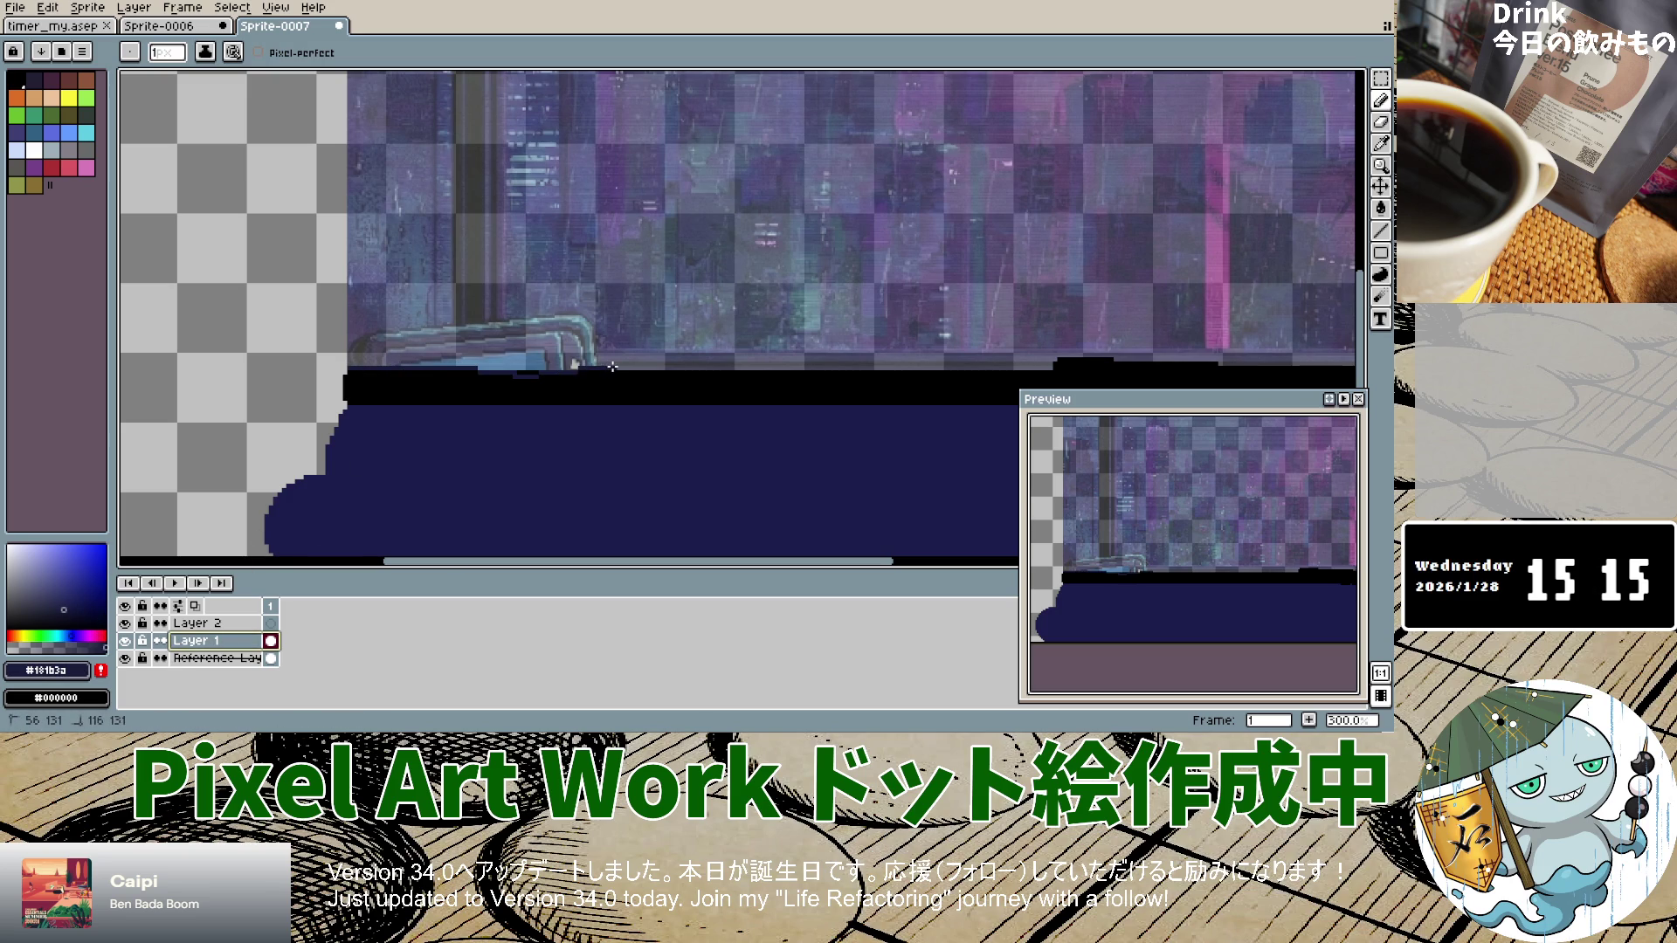
Step: Undo the navy line and set the Pencil brush to 2px
key("ctrl+z")
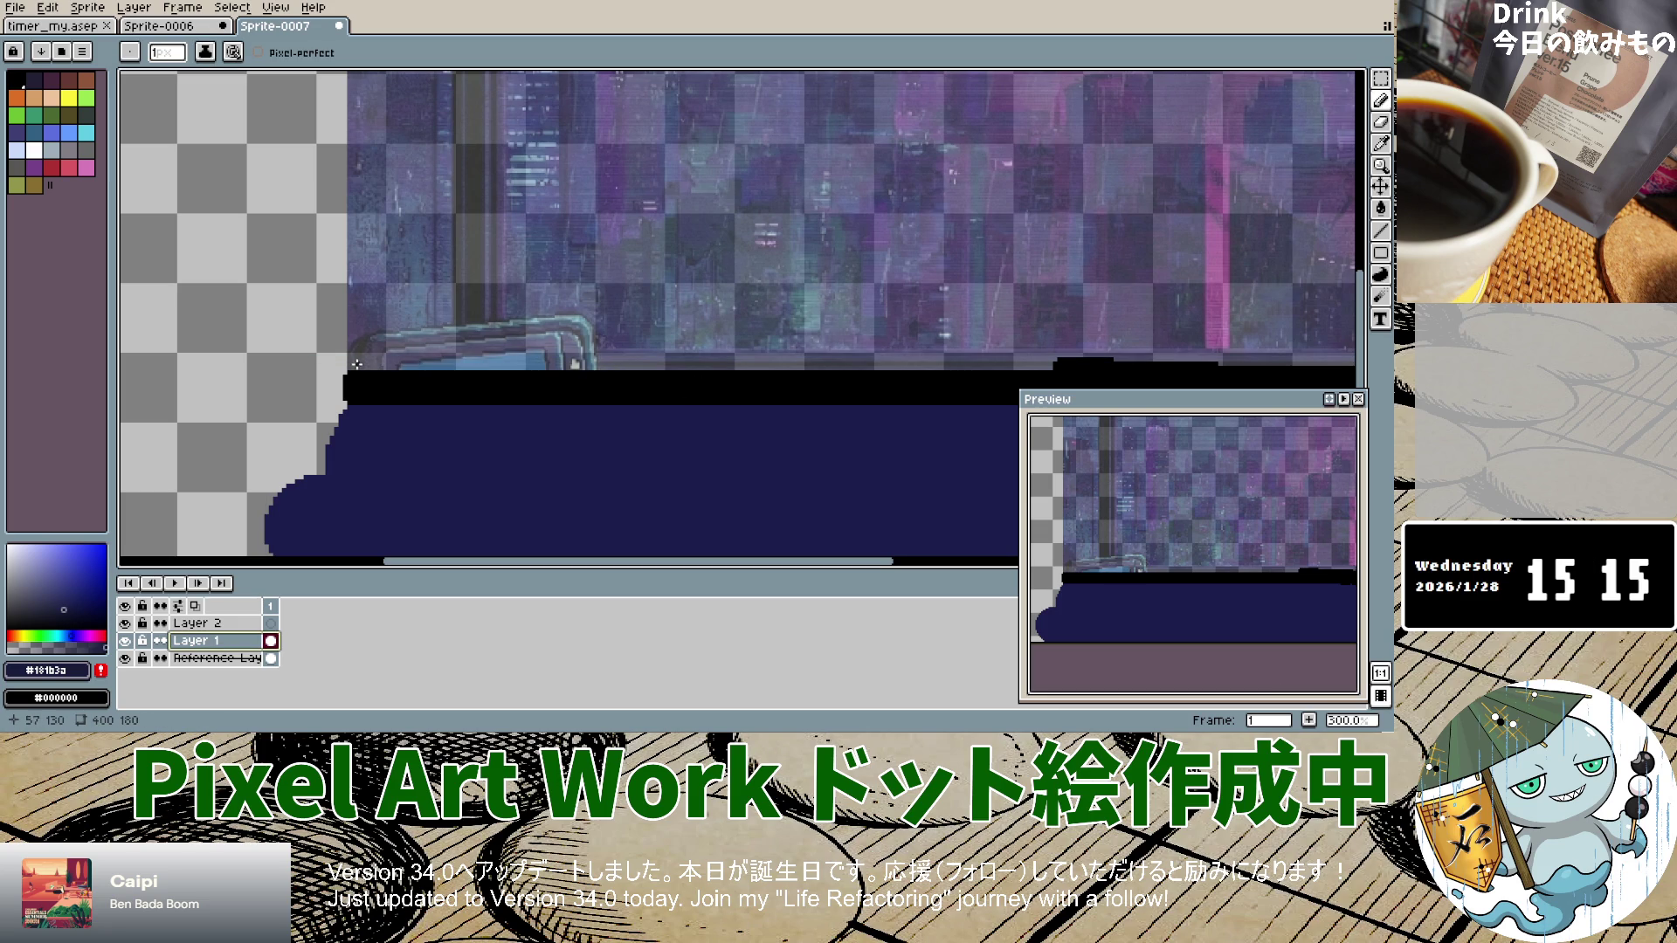
key("v")
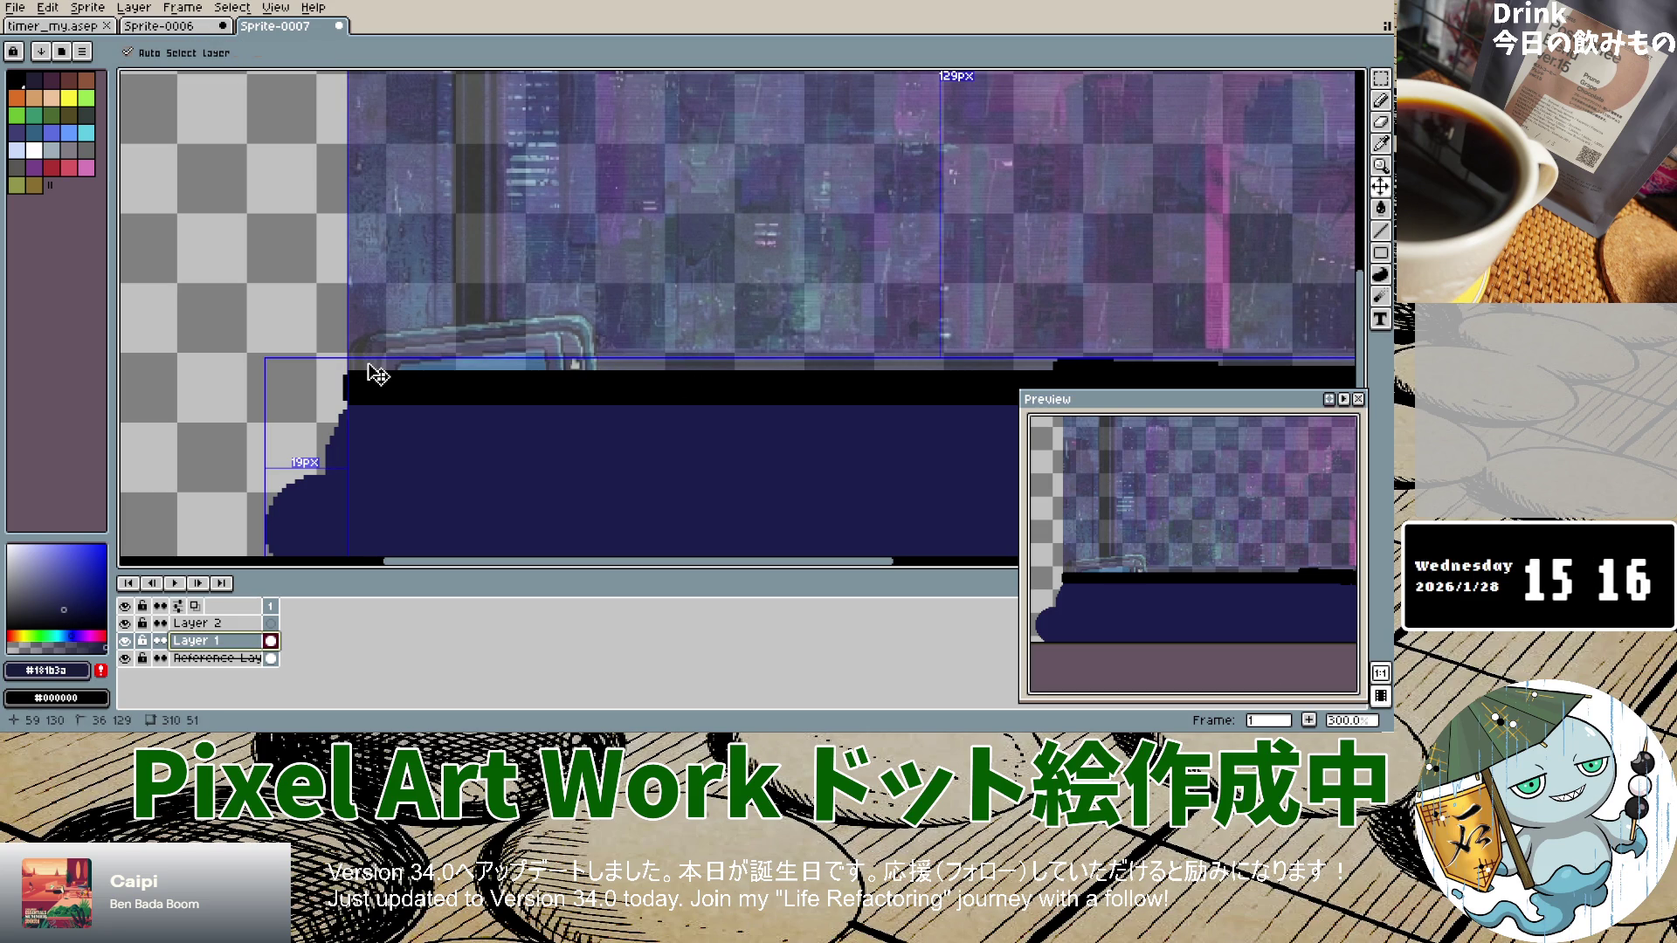
key("b")
key("plus")
Step: Paint a 2px navy strip along the black band's top edge over the pager's bottom
left_click(352, 368)
left_click_drag(400, 368, 510, 370)
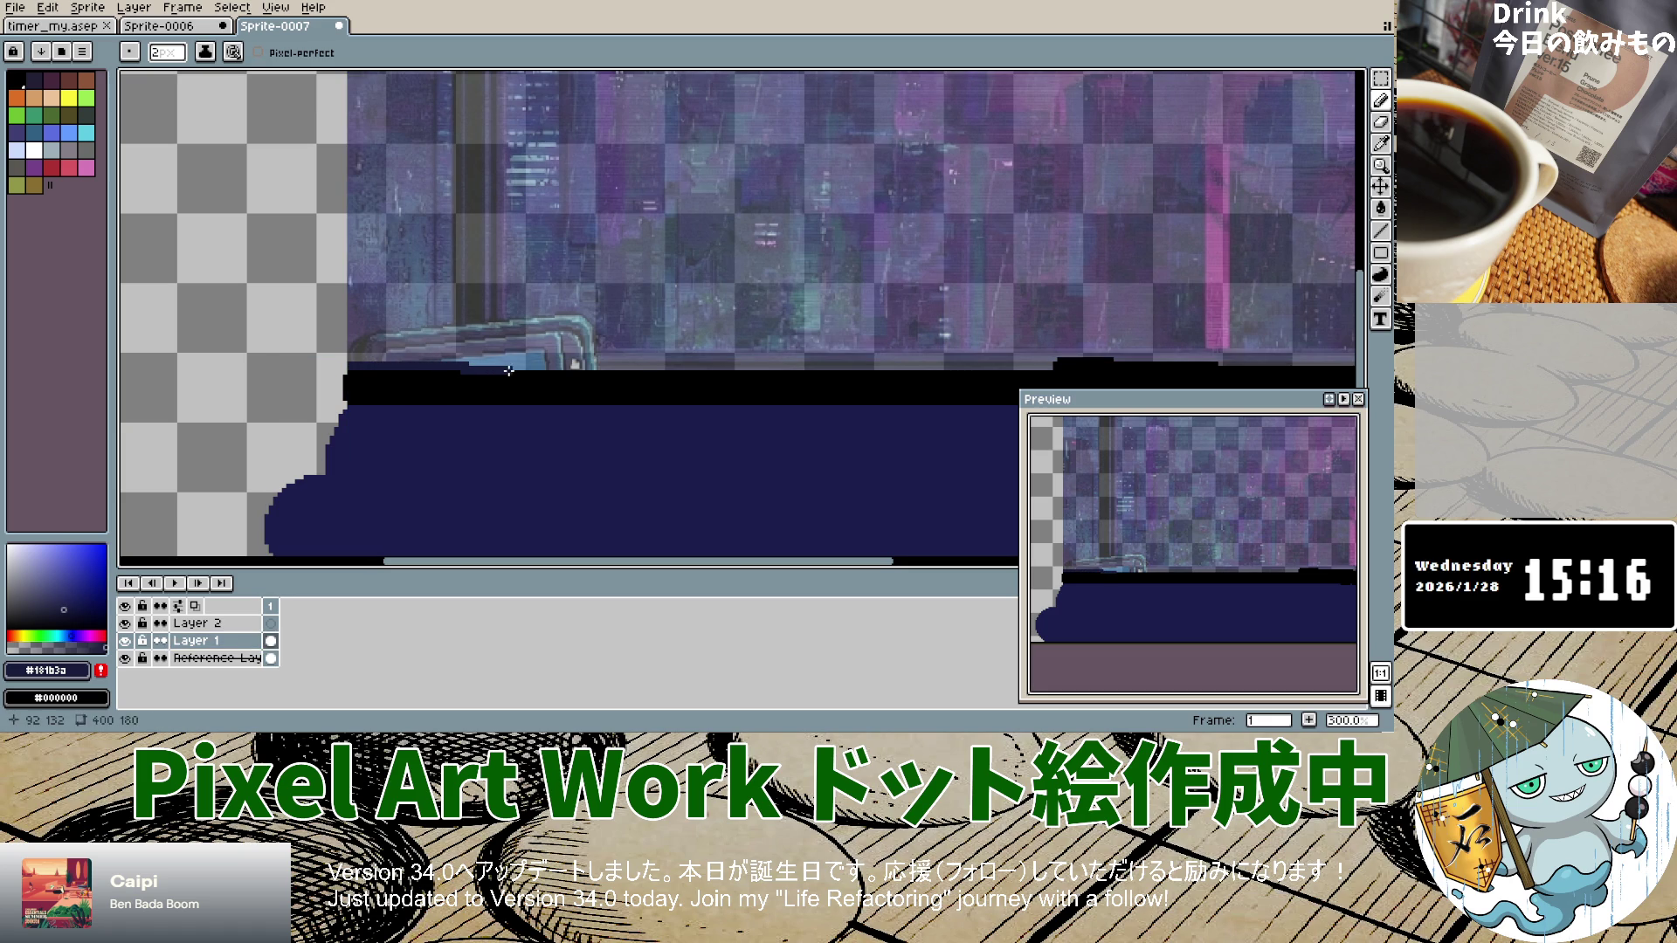
left_click(351, 367, "shift")
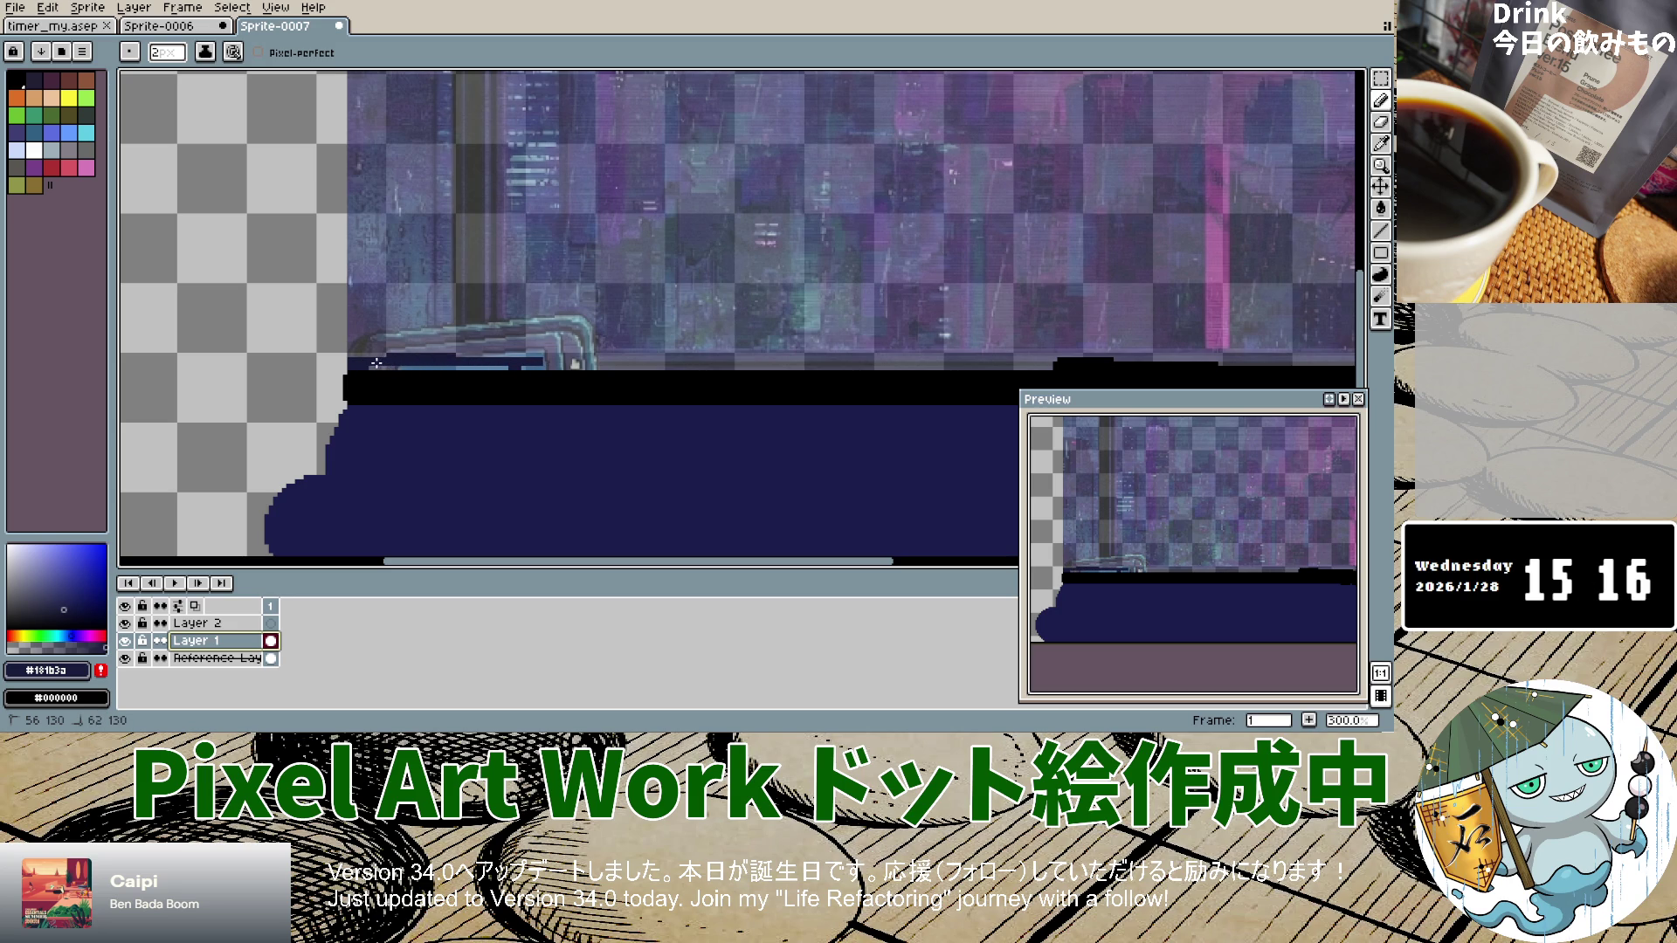
key("ctrl+z")
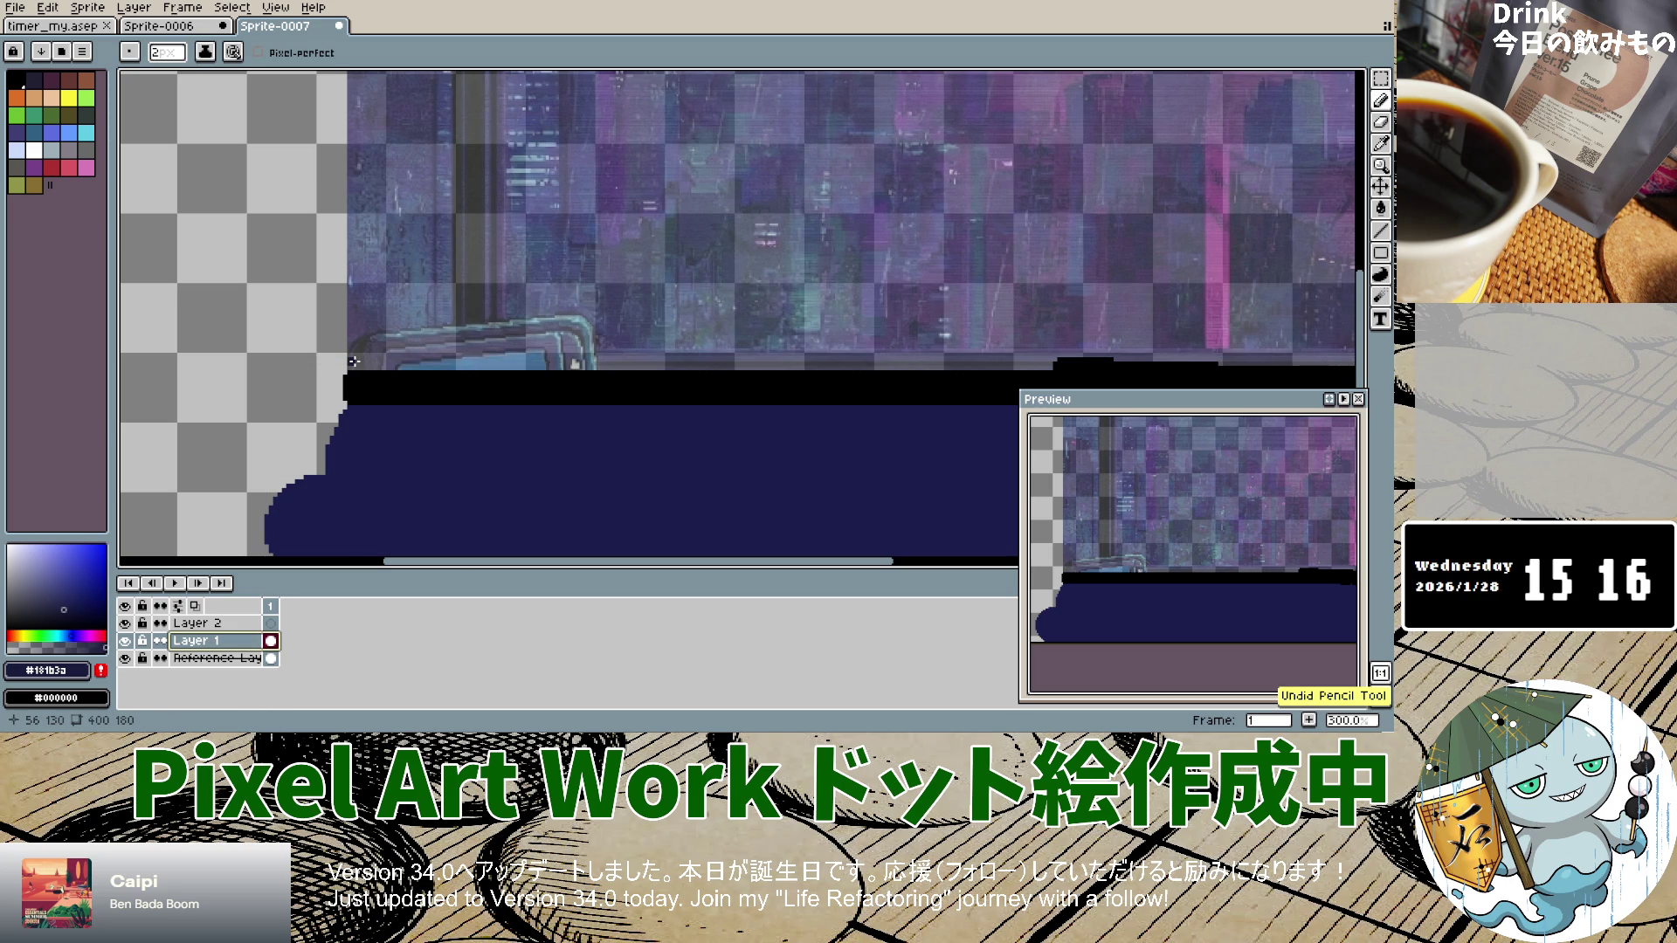
key("shift")
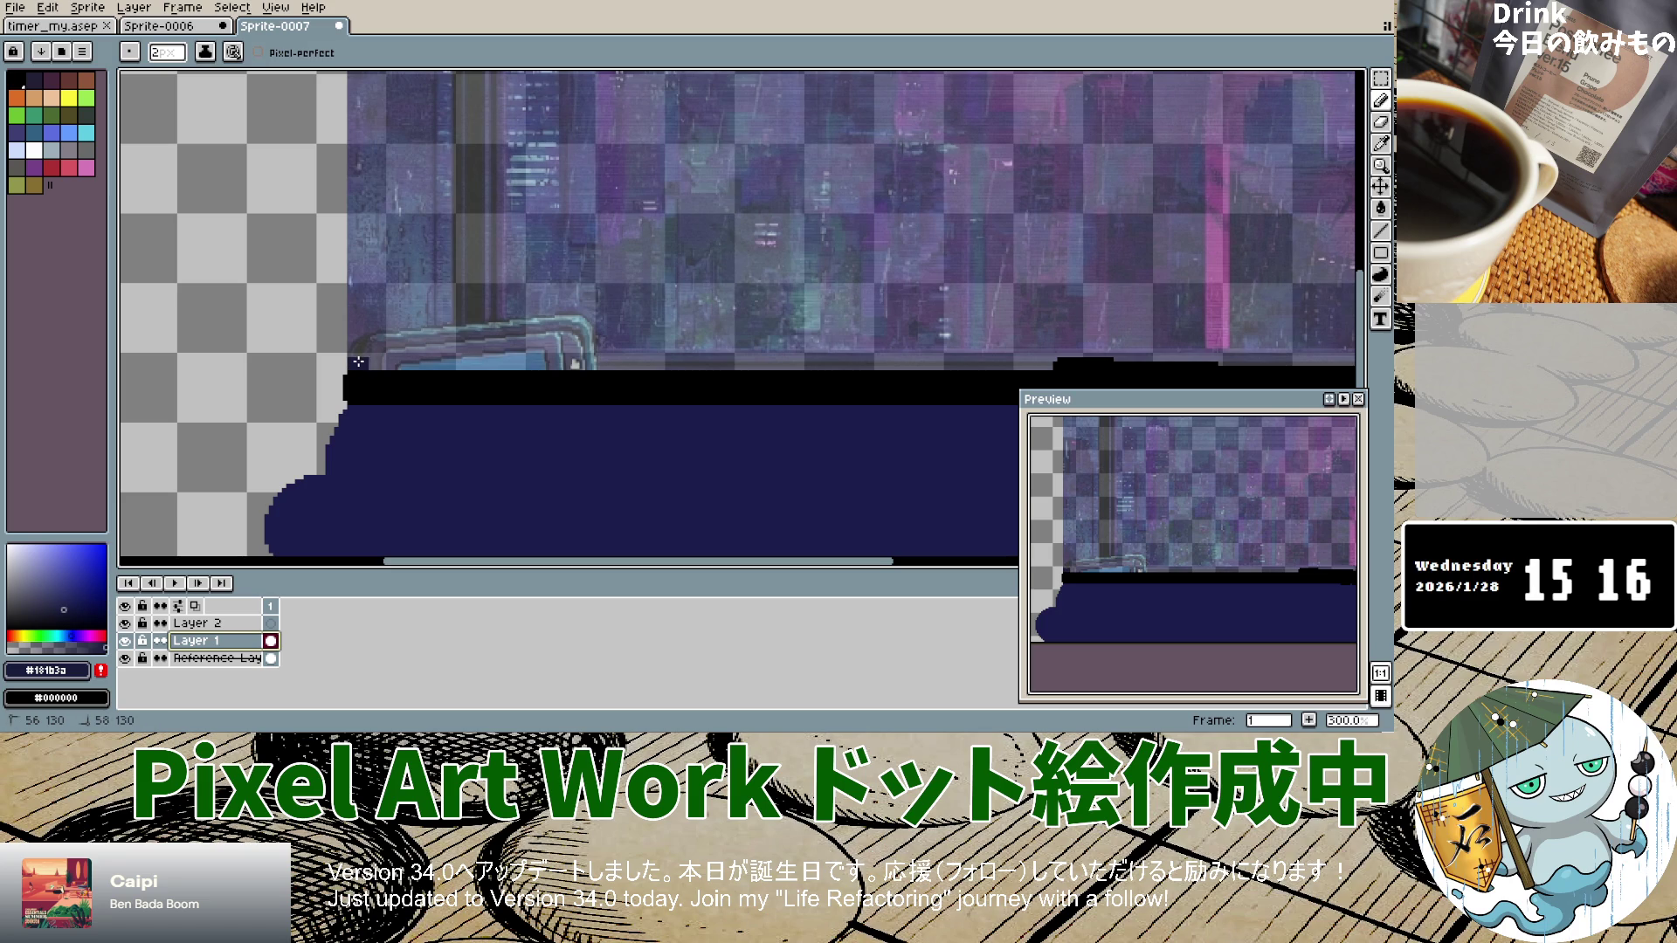
mouse_move(386, 361)
left_mouse_down()
mouse_move(961, 363)
mouse_move(686, 359)
left_mouse_up()
key("v")
key("b")
left_click_drag(351, 365, 460, 368)
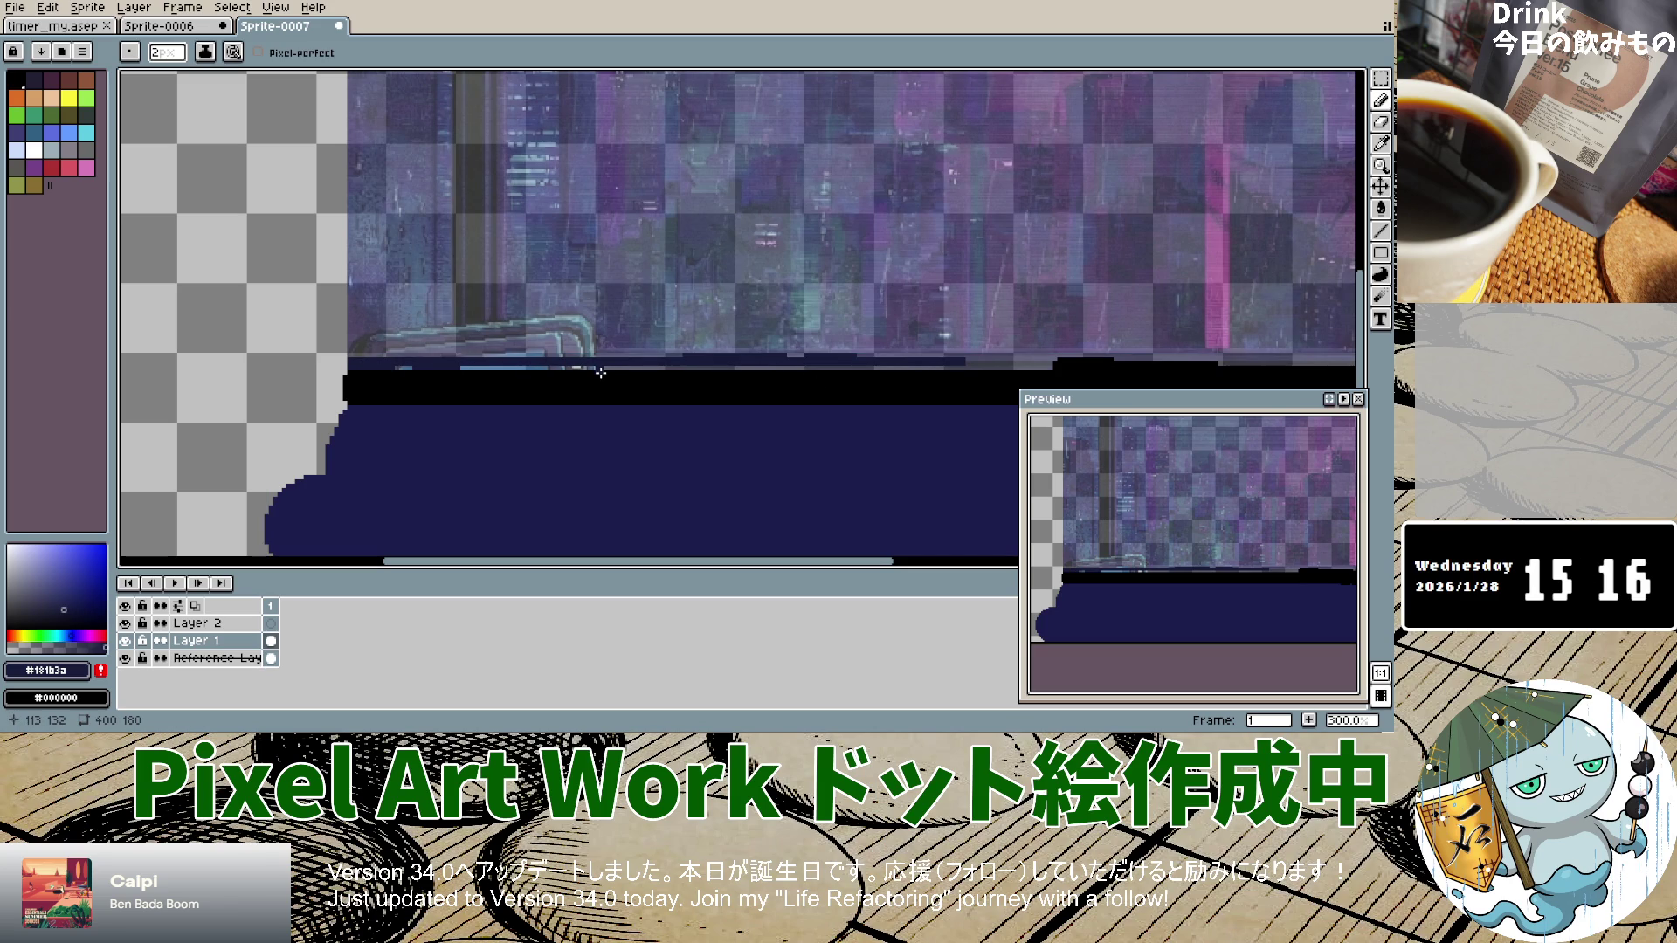
Step: Repaint the navy strip leftward along the band's top across the right side, undoing bad strokes
scroll(751, 428, "down", 3)
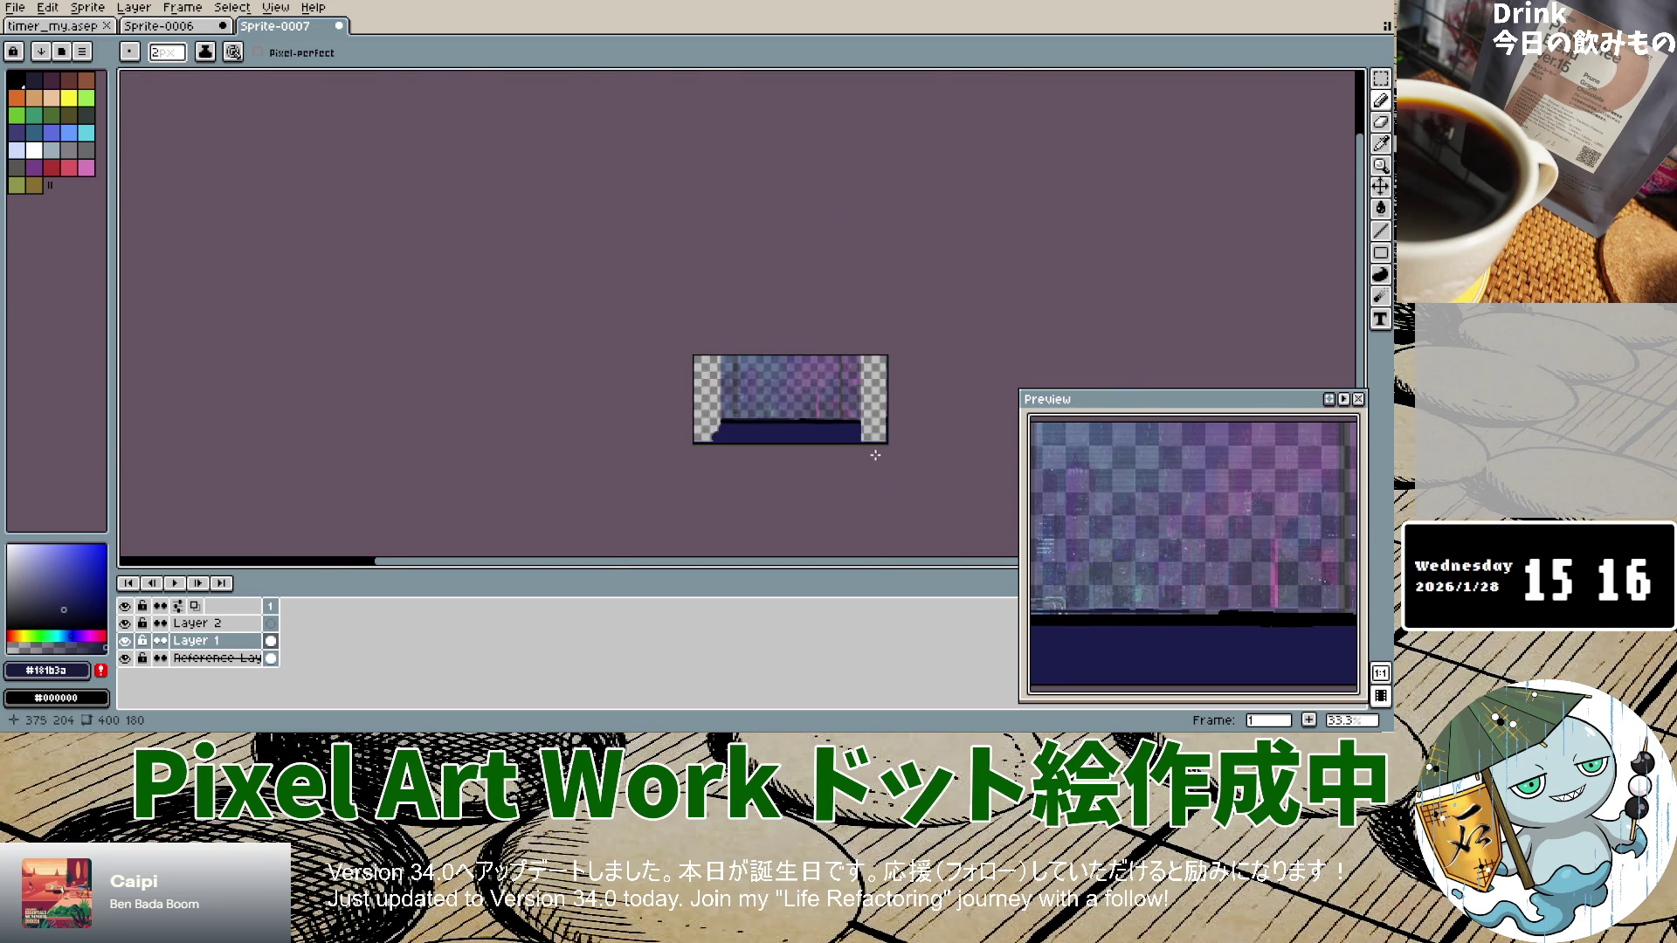
scroll(871, 445, "up", 2)
scroll(763, 393, "down", 1)
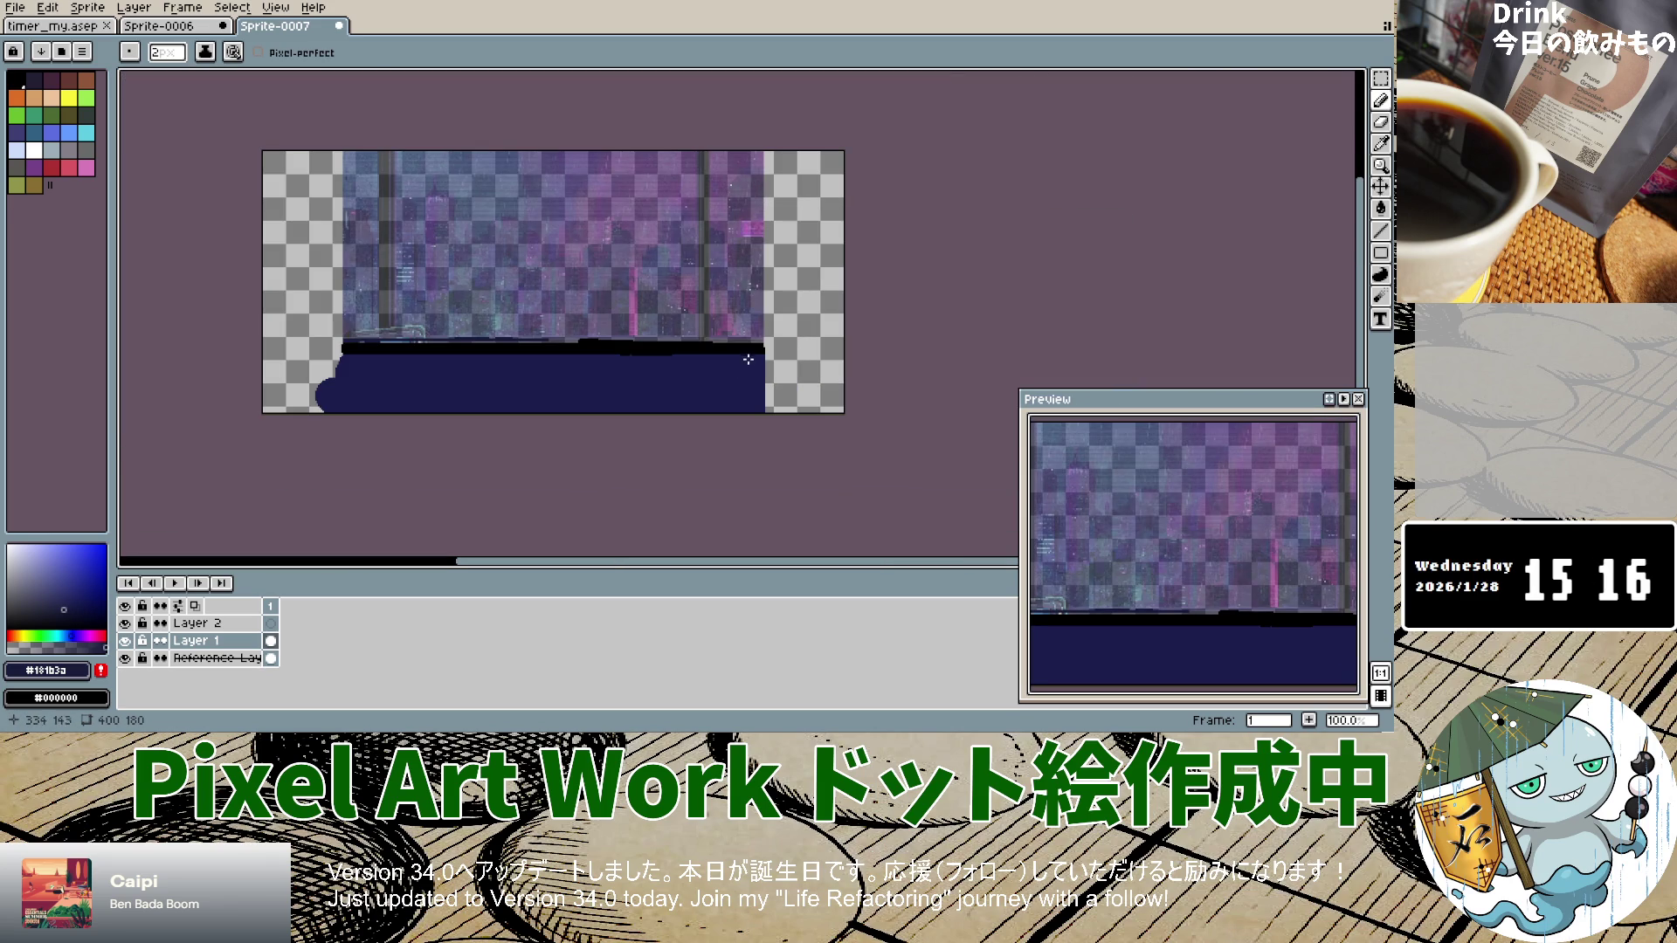
scroll(753, 358, "up", 2)
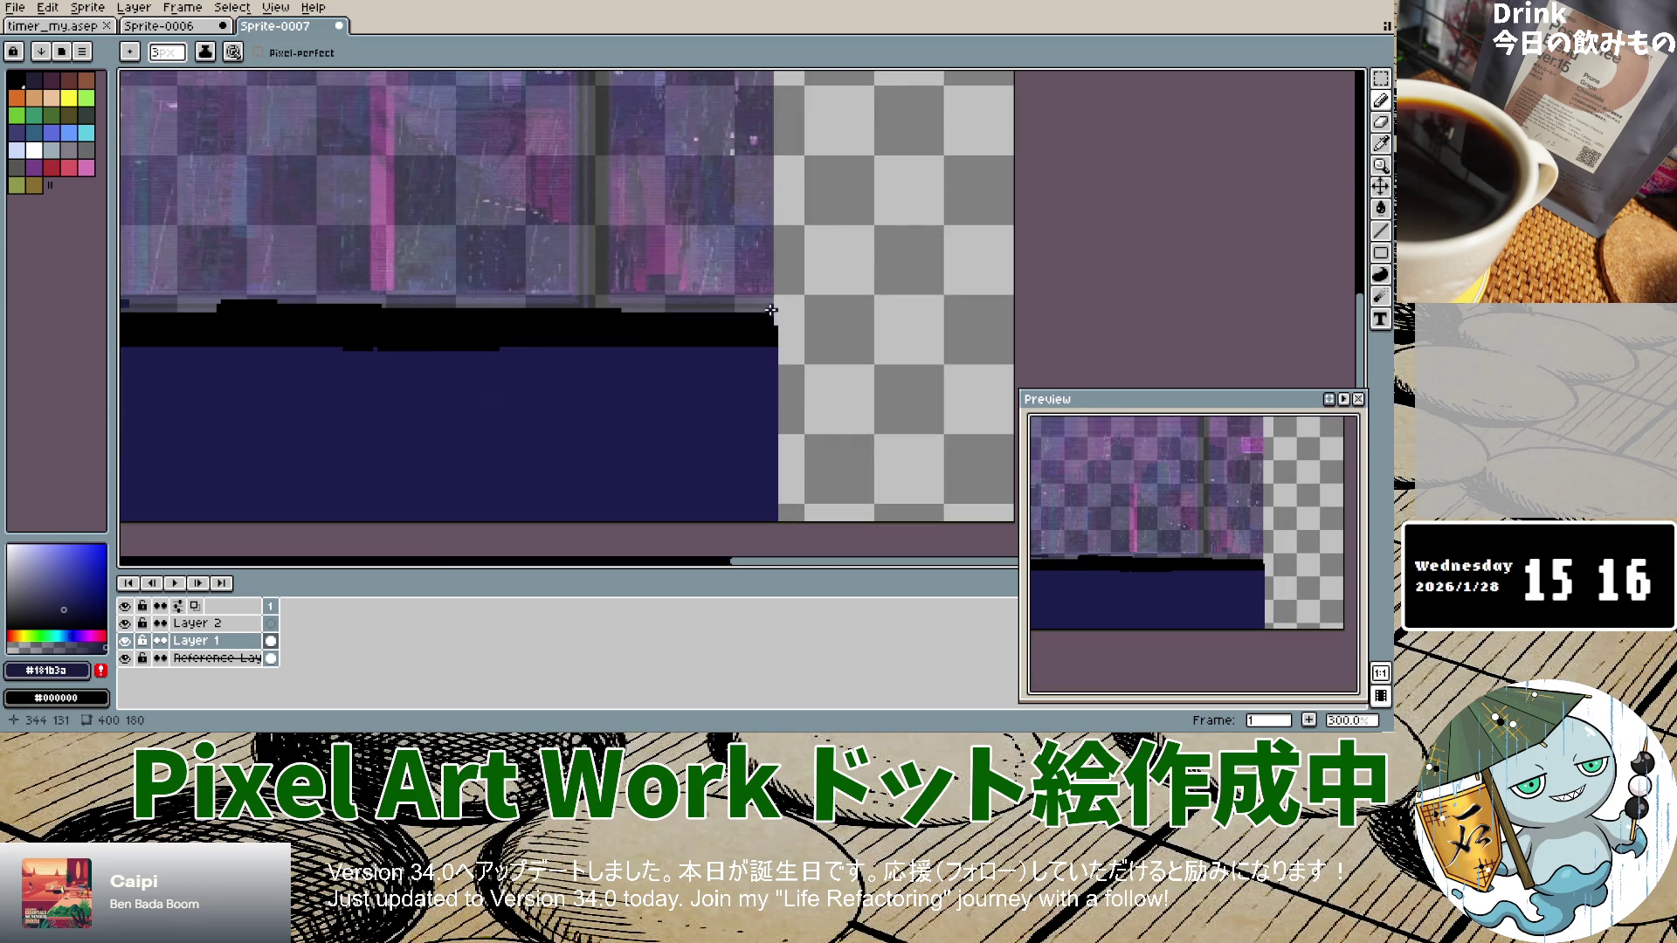
left_click_drag(770, 305, 173, 305)
key("ctrl+z")
key("ctrl+z")
key("ctrl+z")
left_click_drag(770, 562, 519, 561)
left_click_drag(813, 304, 706, 302)
left_click_drag(640, 305, 355, 310)
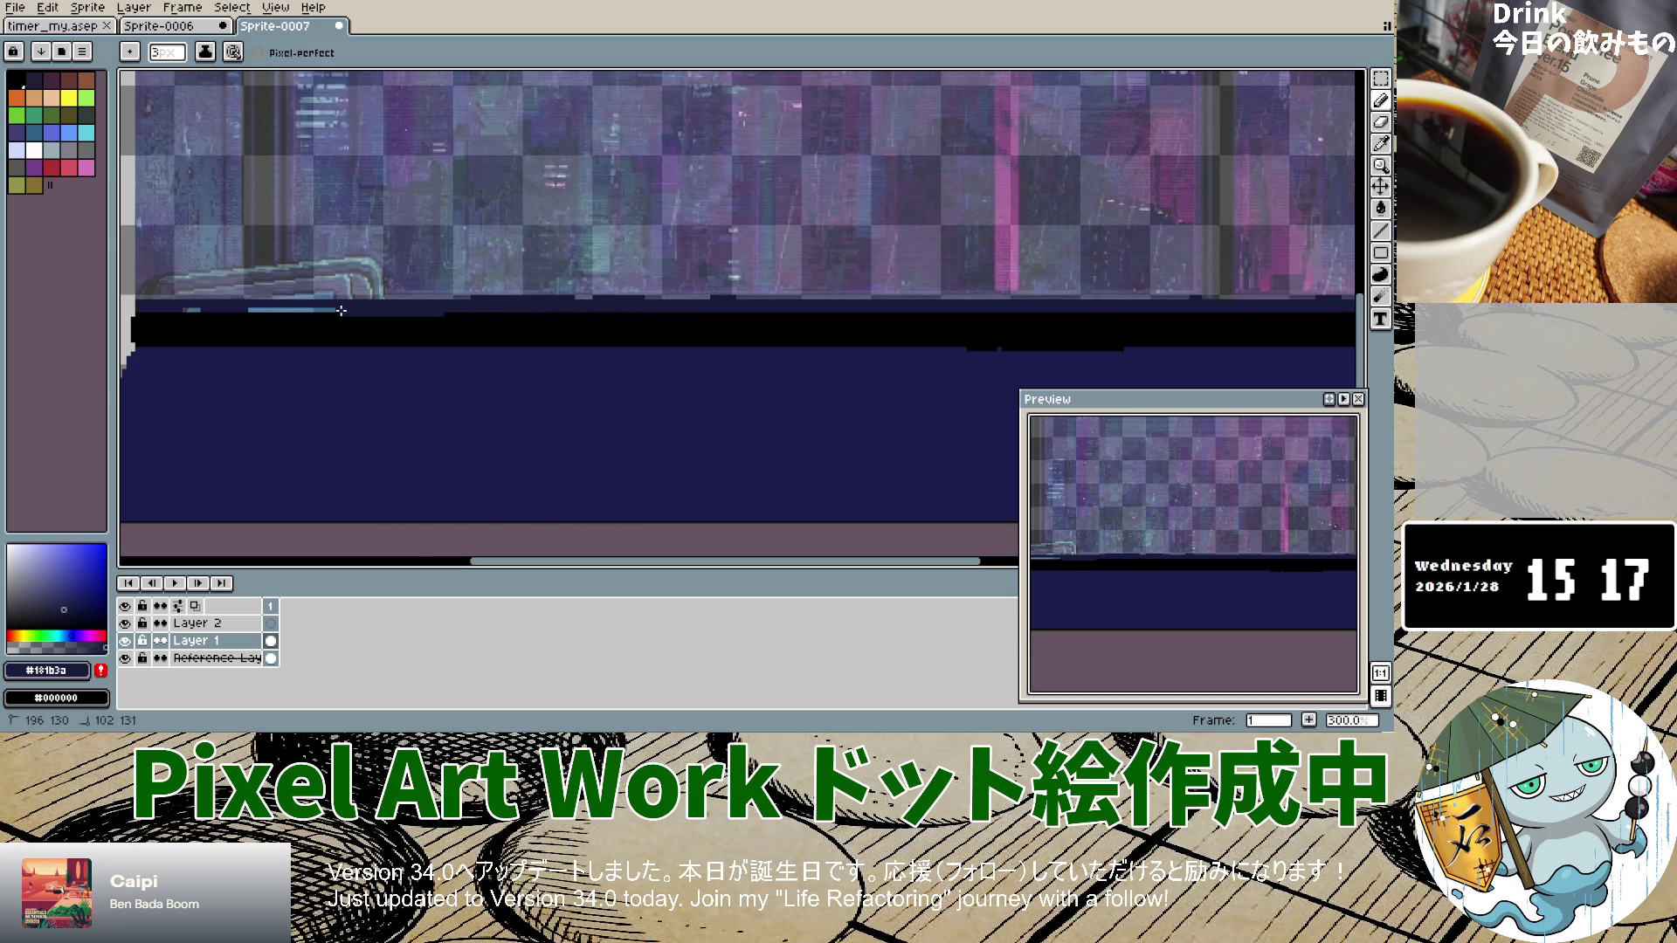
key("ctrl+z")
left_click_drag(734, 310, 172, 304)
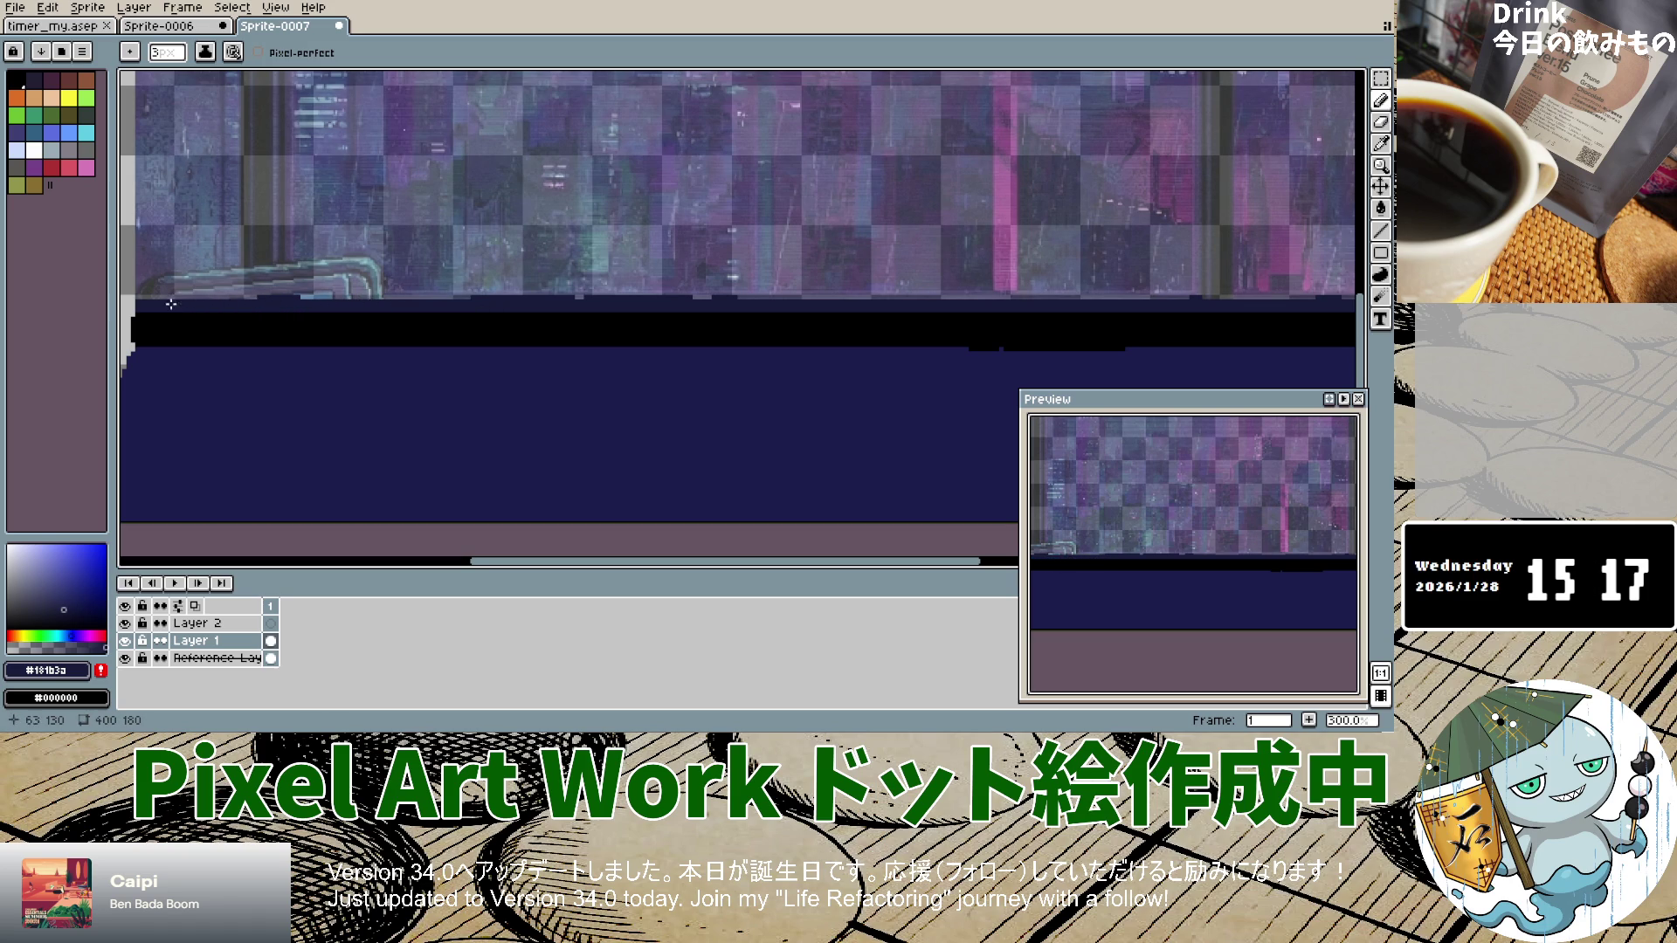
Step: Toggle Layer 1's visibility several times to compare the drawing with the pager reference
scroll(638, 331, "down", 4)
scroll(640, 348, "up", 4)
scroll(639, 350, "down", 3)
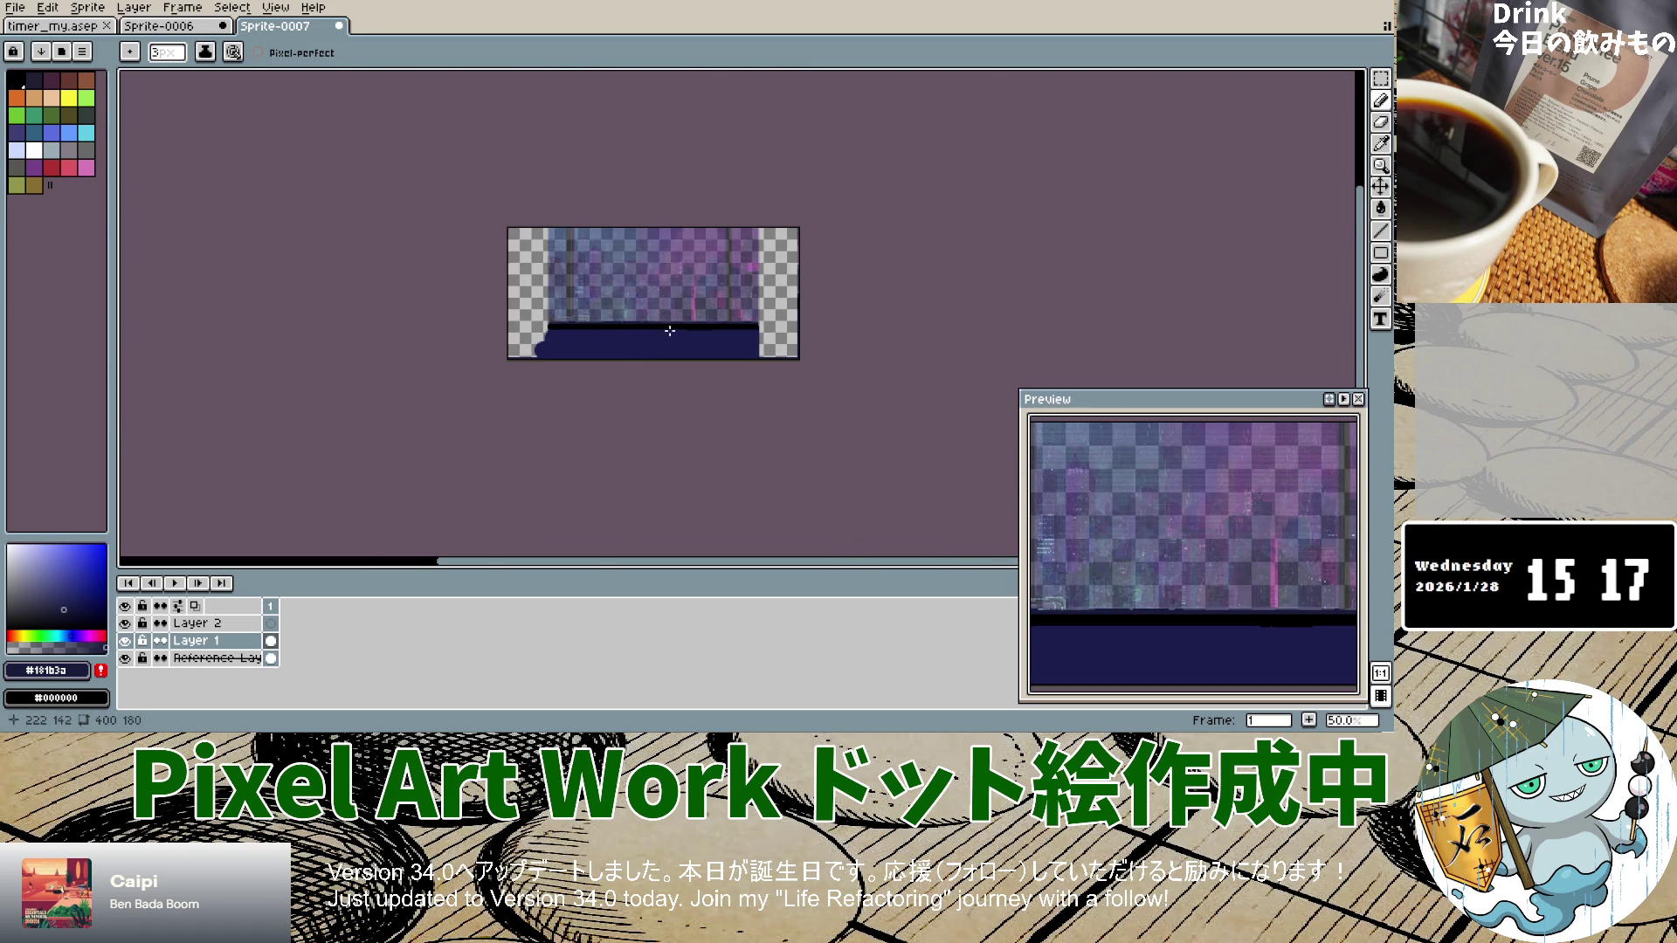
scroll(669, 330, "up", 5)
scroll(672, 330, "down", 2)
scroll(690, 339, "up", 2)
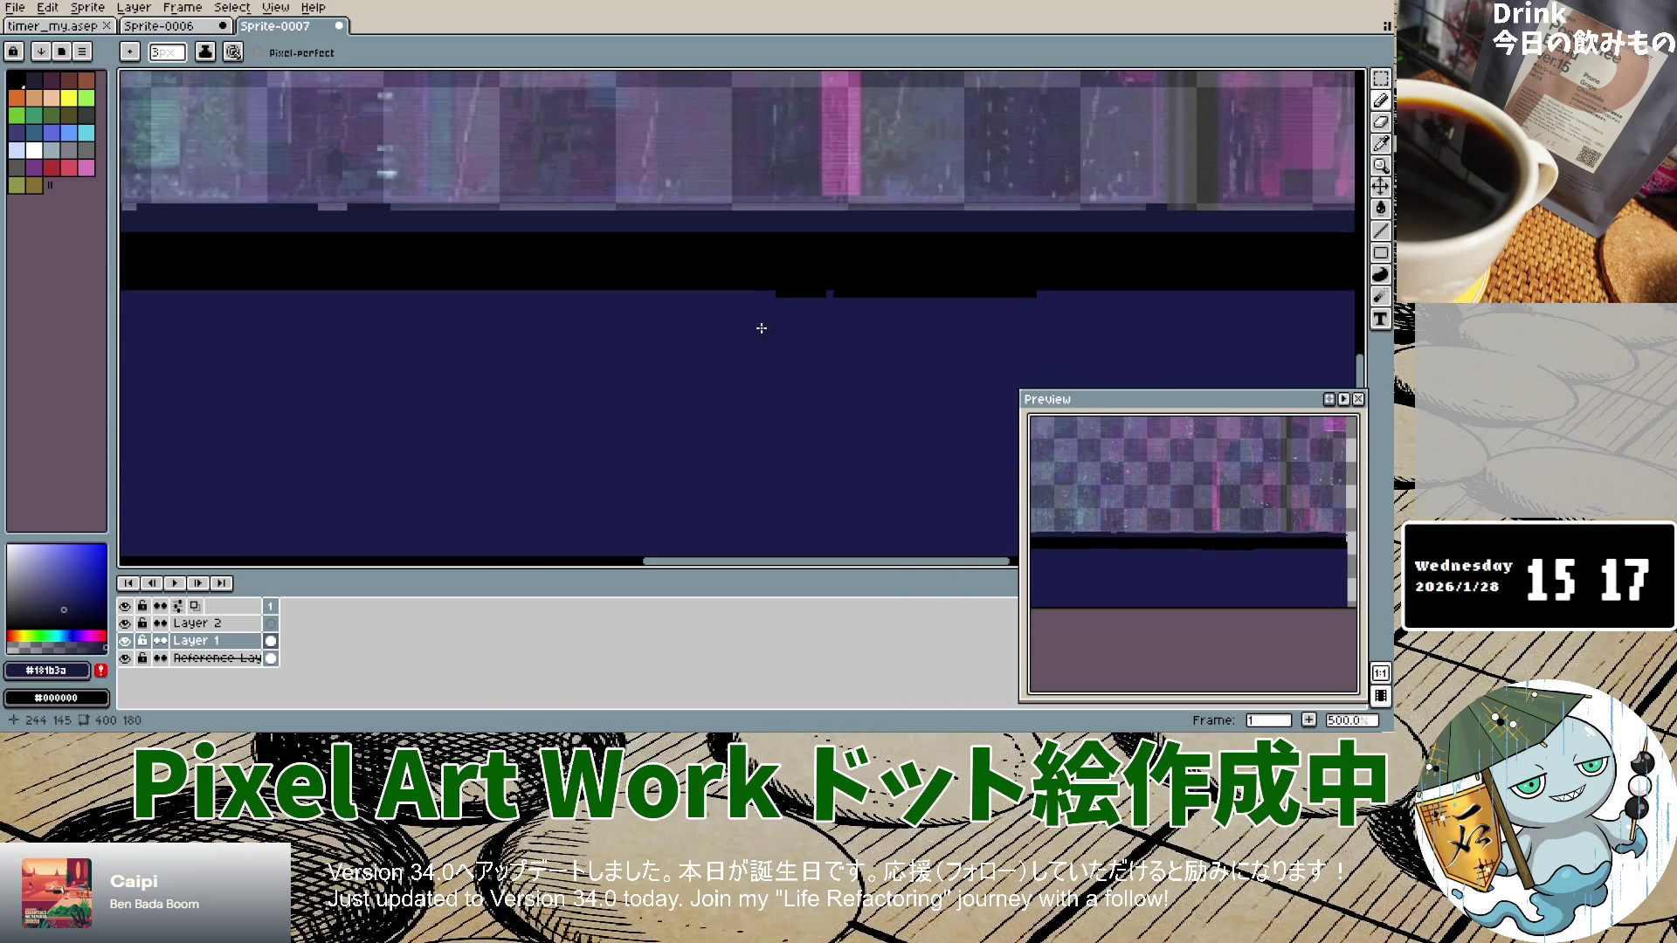
scroll(797, 319, "down", 5)
scroll(566, 309, "up", 3)
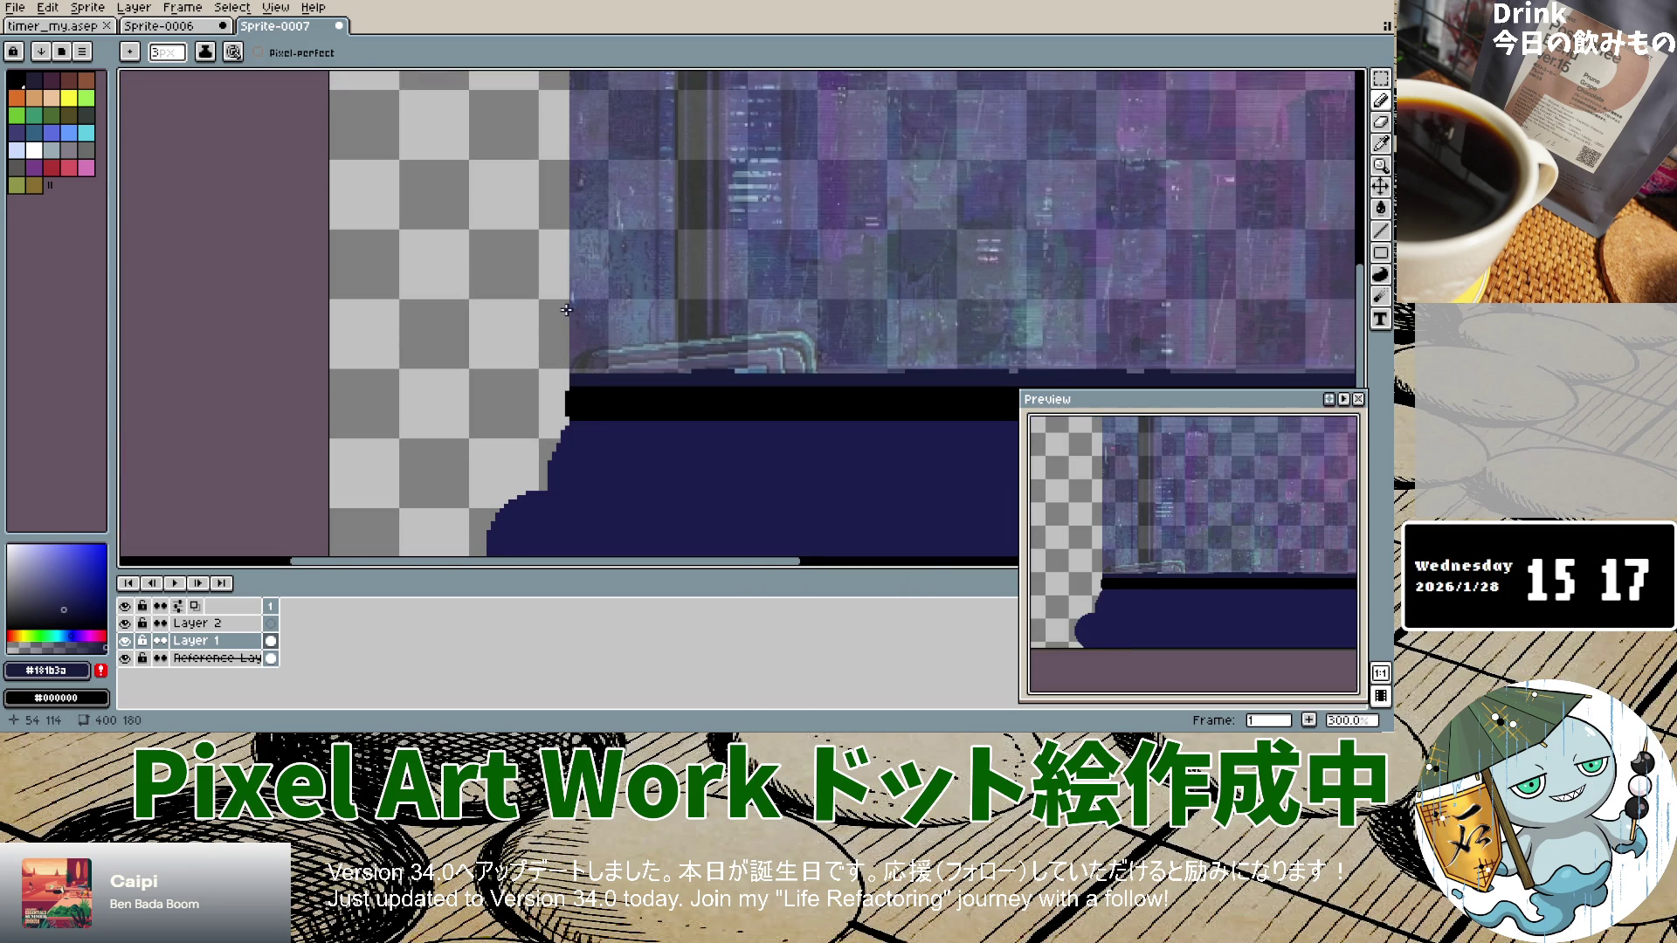
left_click(124, 641)
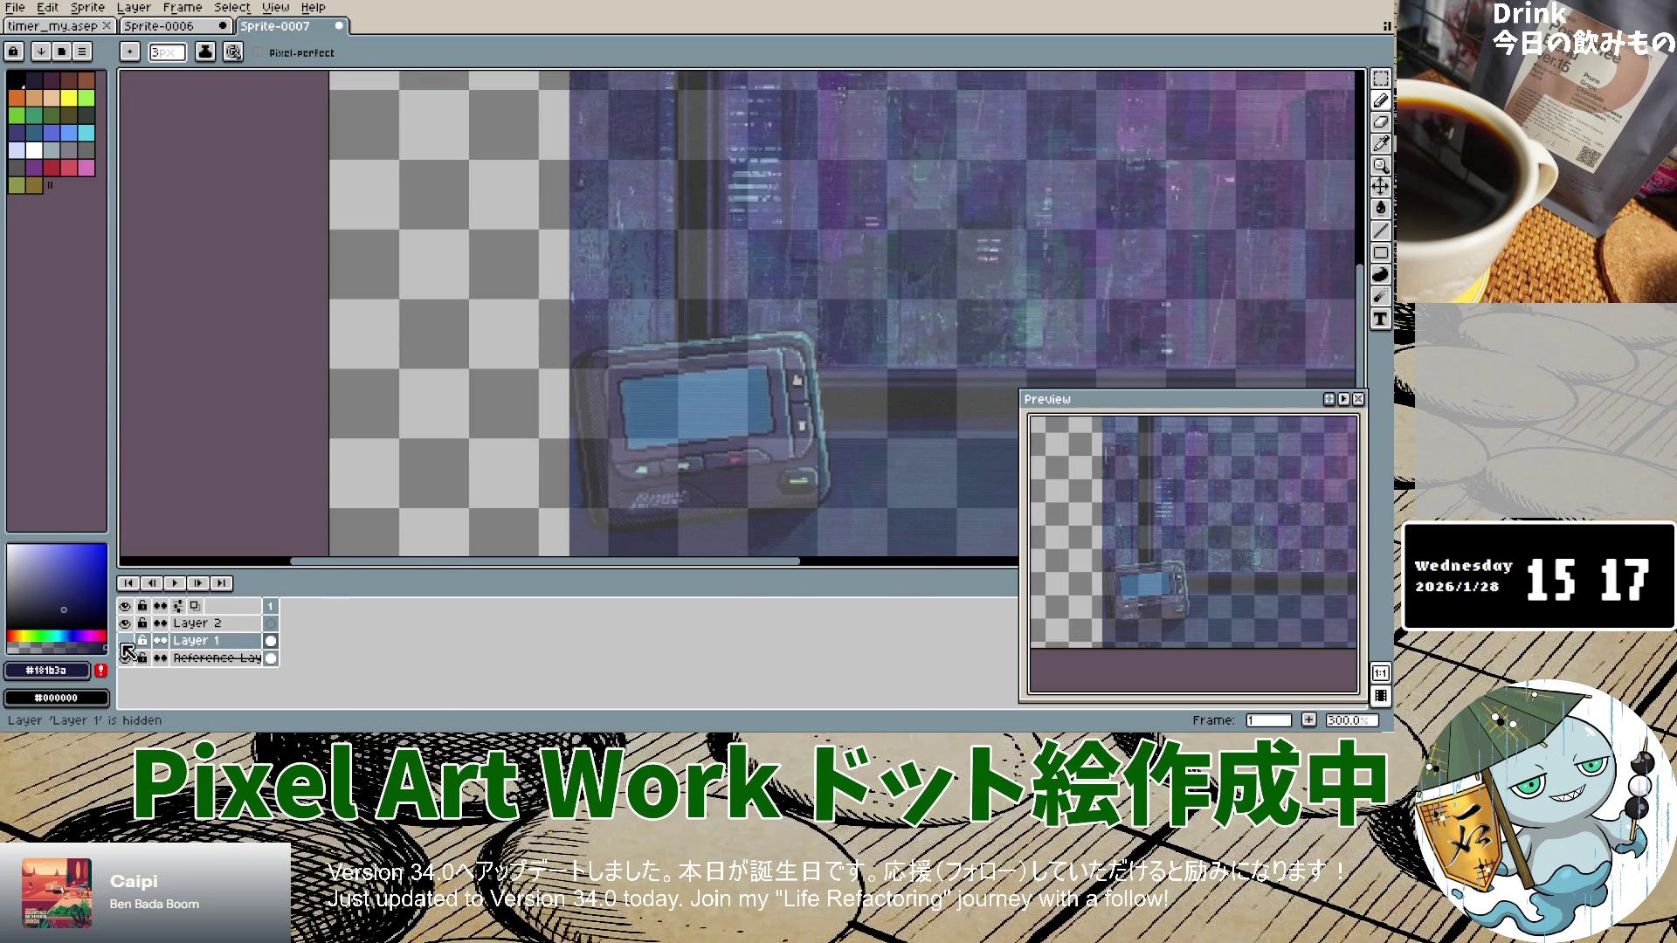
left_click(124, 641)
left_click(124, 641)
left_click(124, 641)
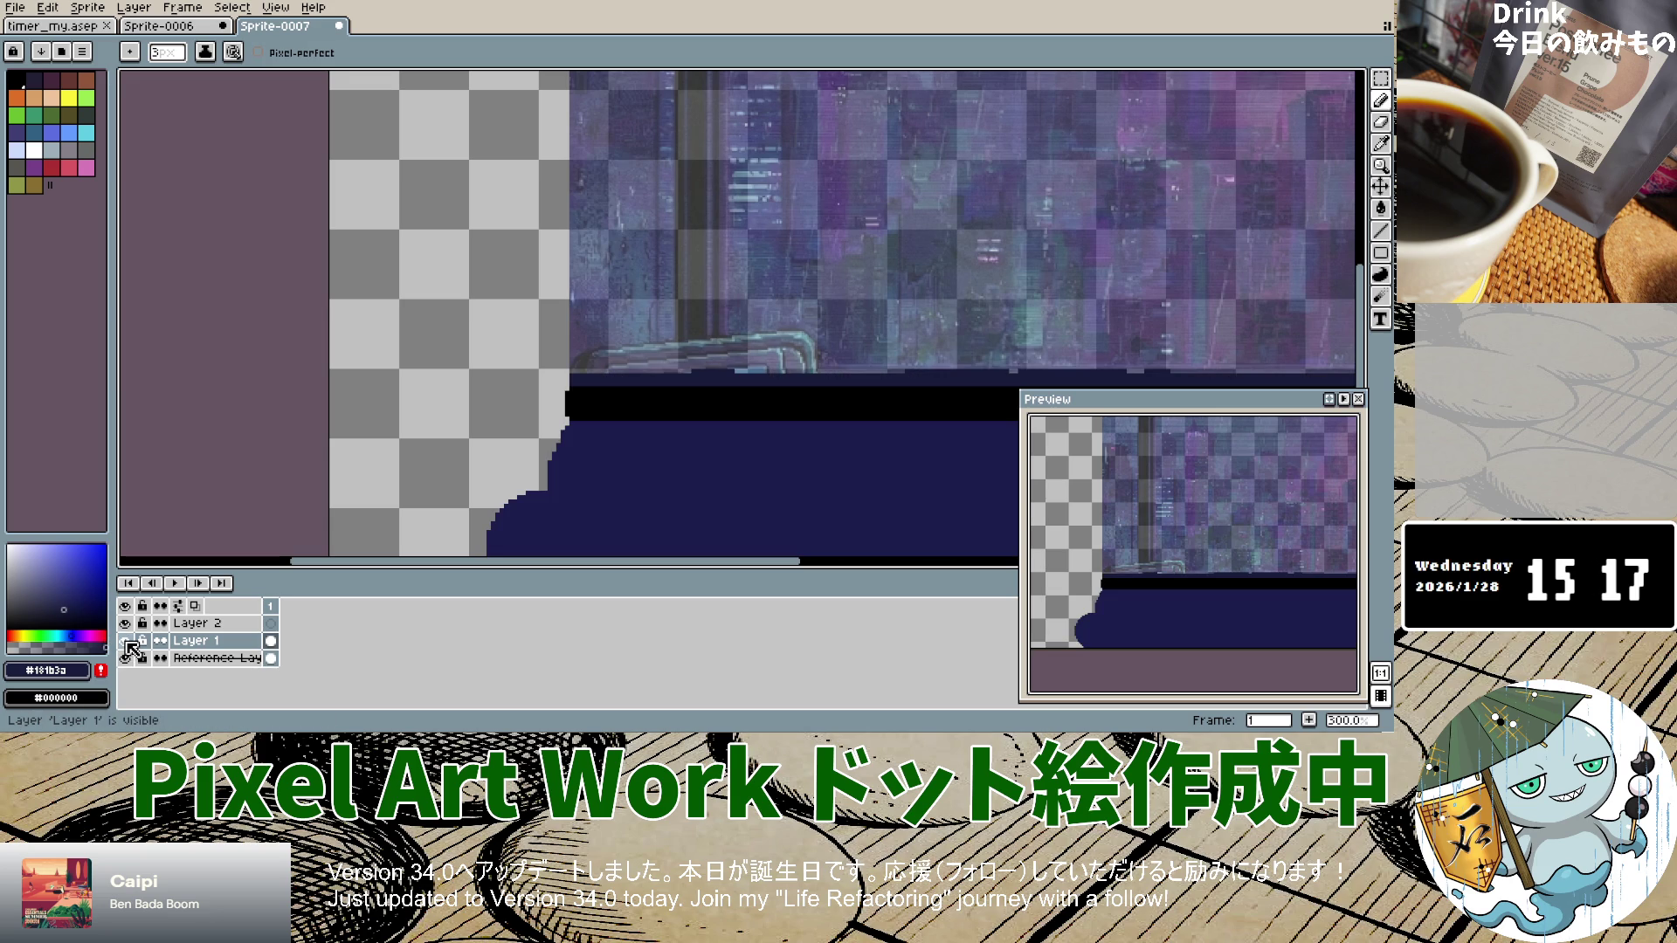
left_click(125, 641)
left_click(125, 641)
left_click(125, 641)
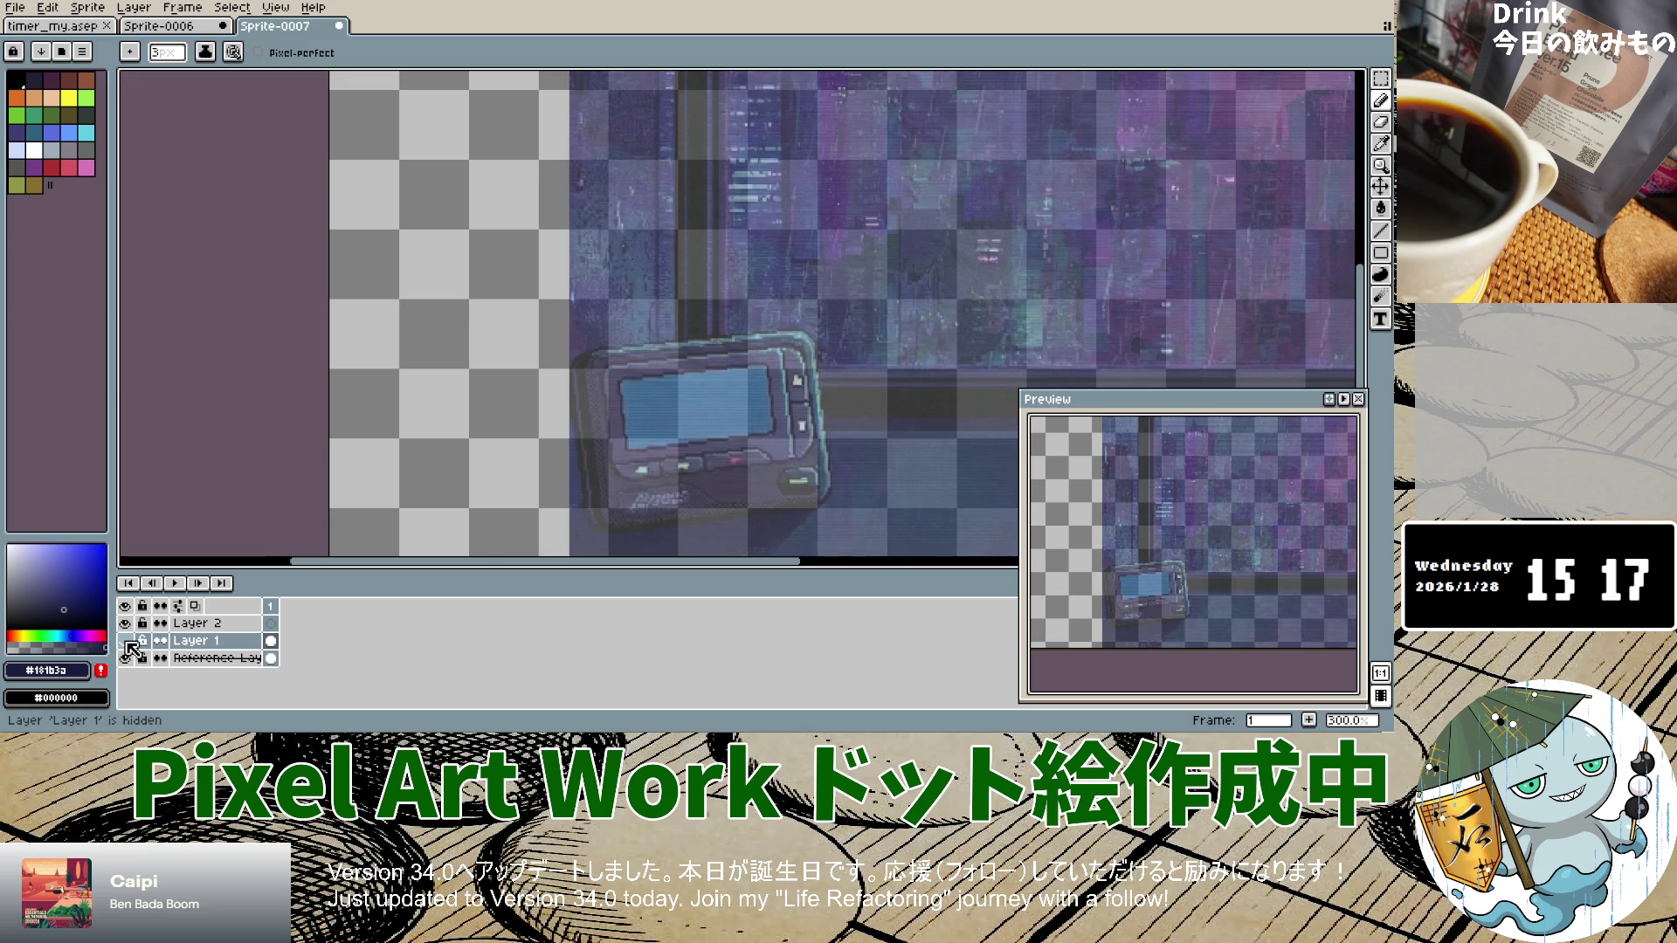
left_click(125, 641)
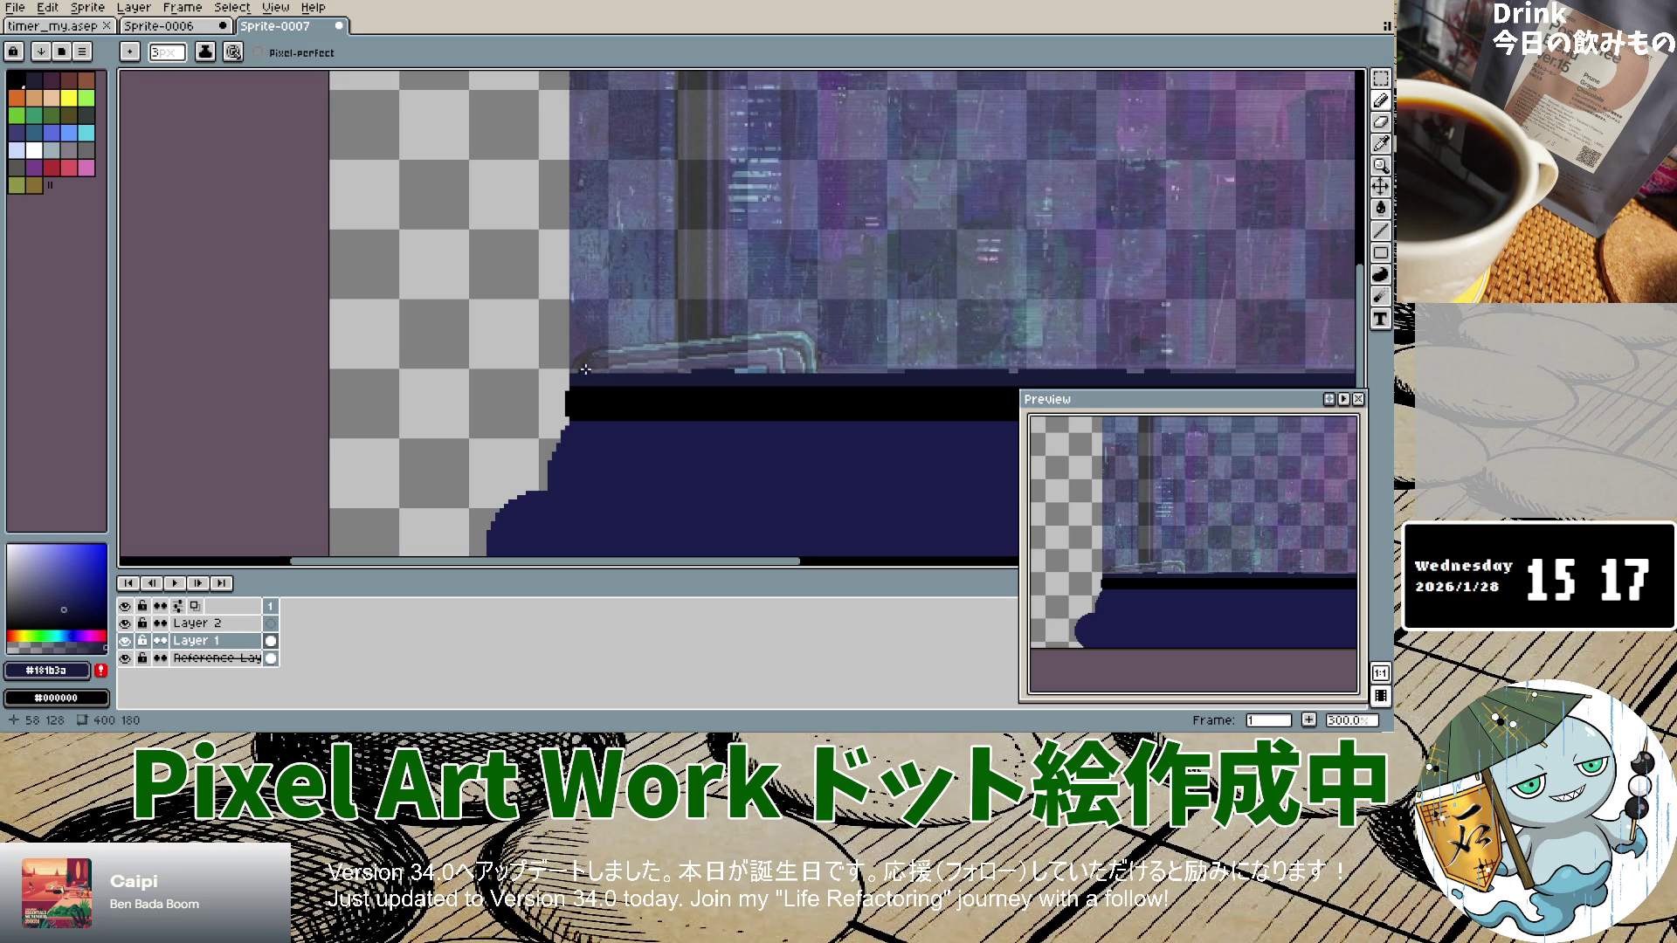
Step: Repaint the navy stroke along the band's top edge further to the right
left_click_drag(613, 369, 939, 366)
key("ctrl+z")
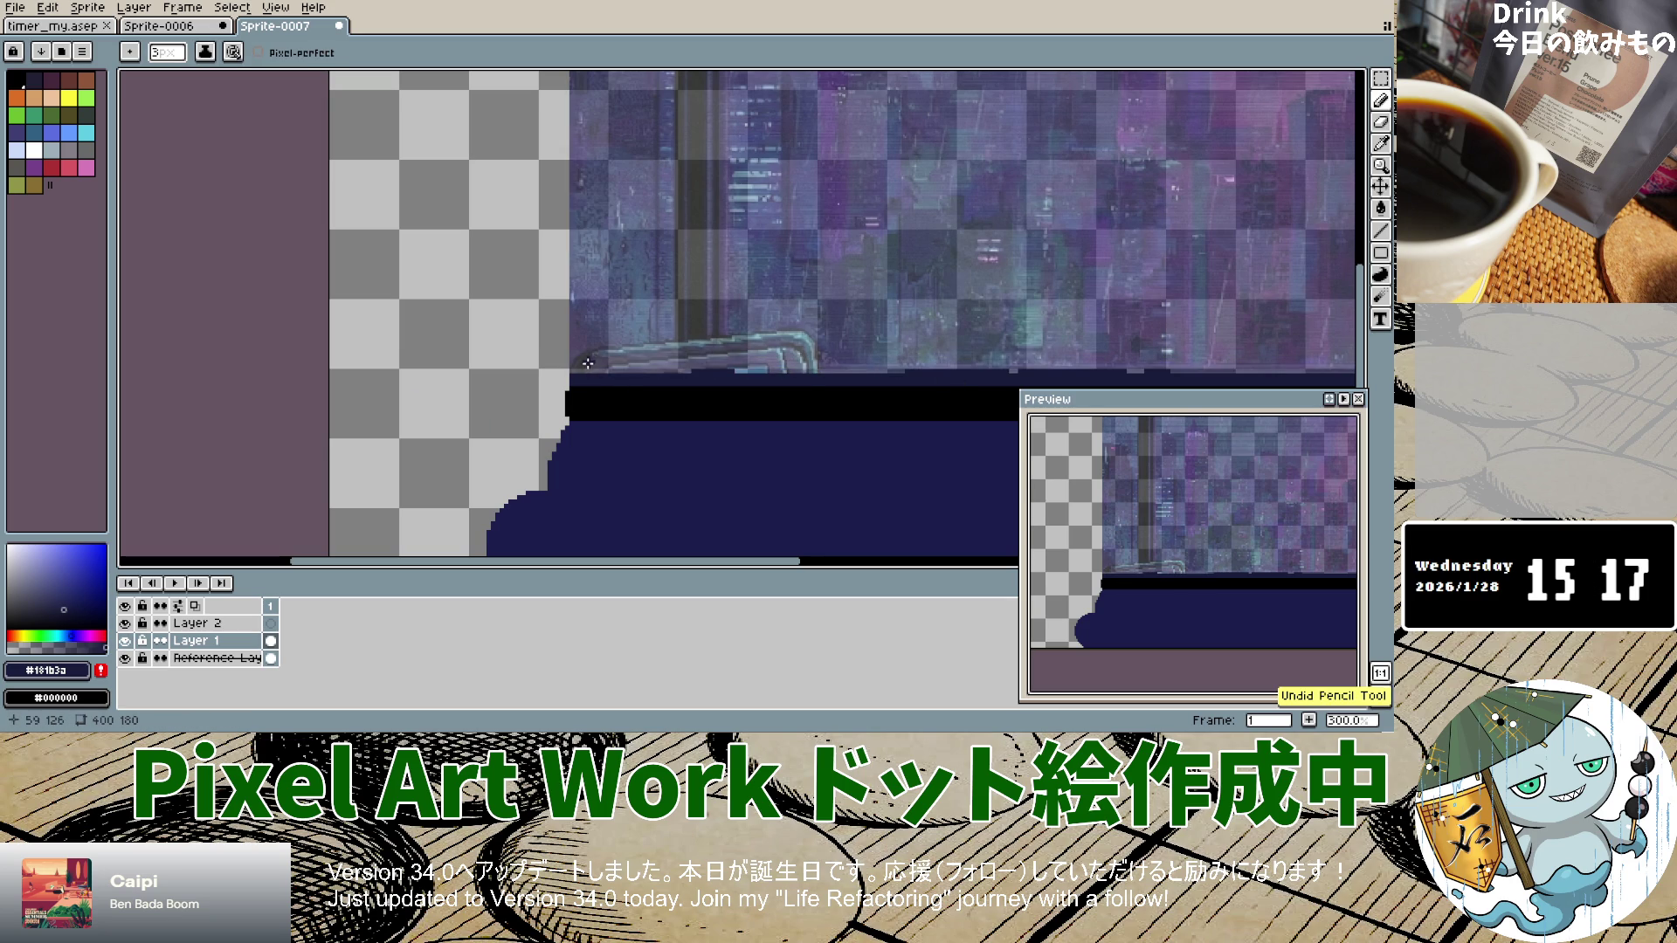
left_click_drag(584, 371, 1352, 362)
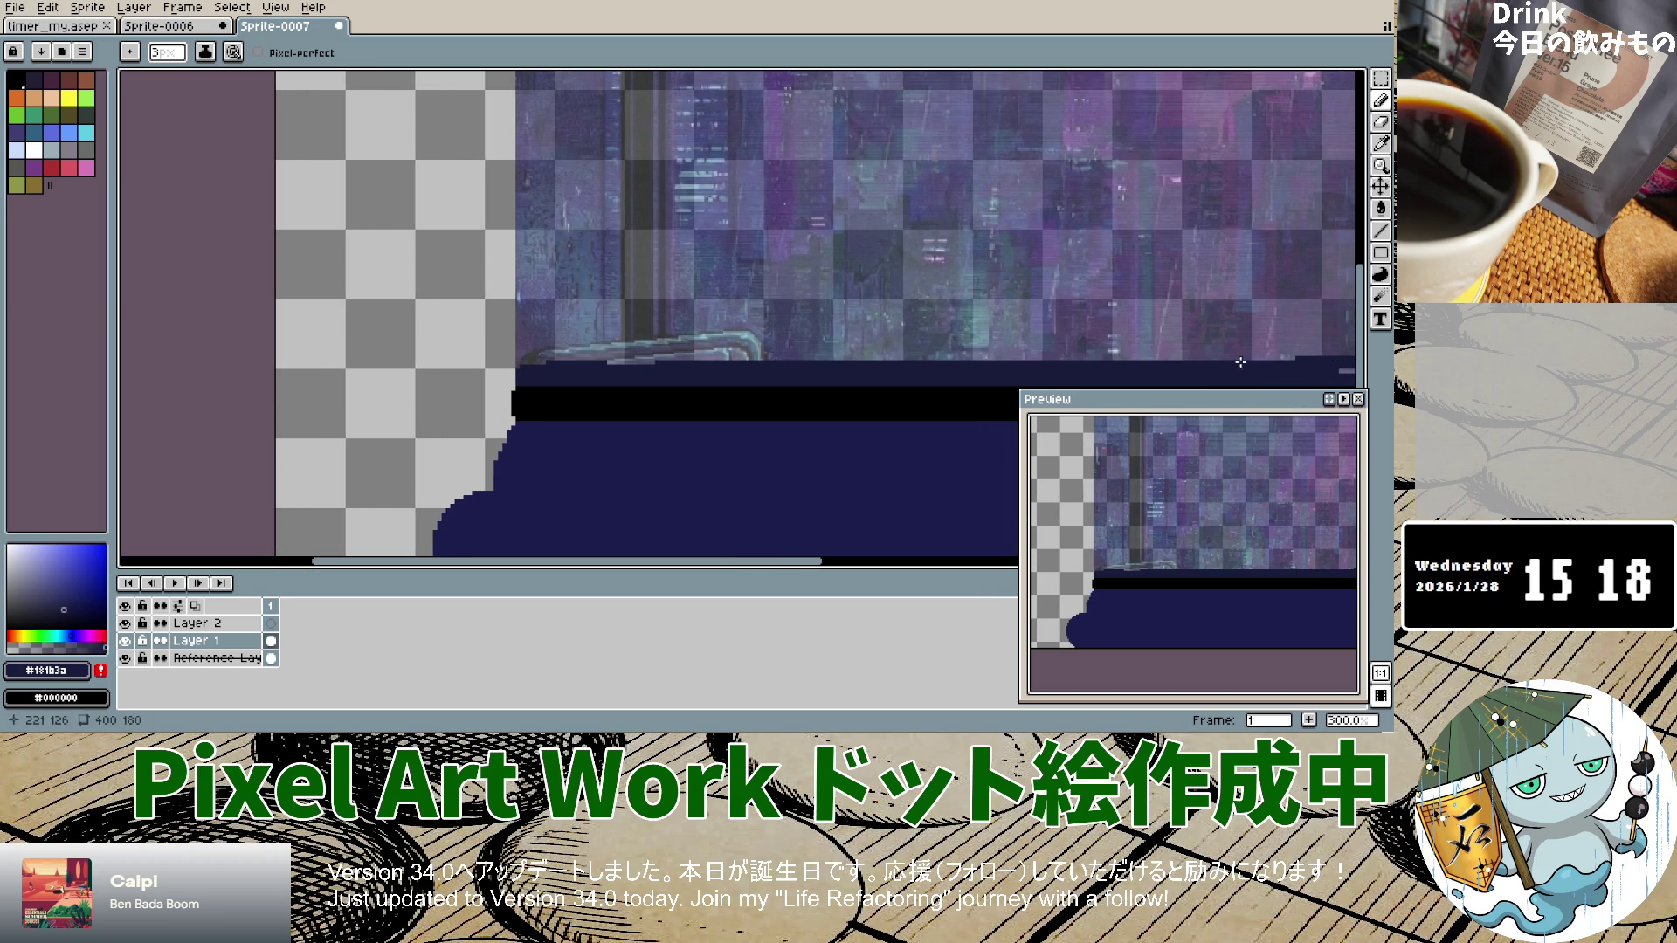
scroll(1249, 369, "down", 4)
scroll(1255, 372, "up", 4)
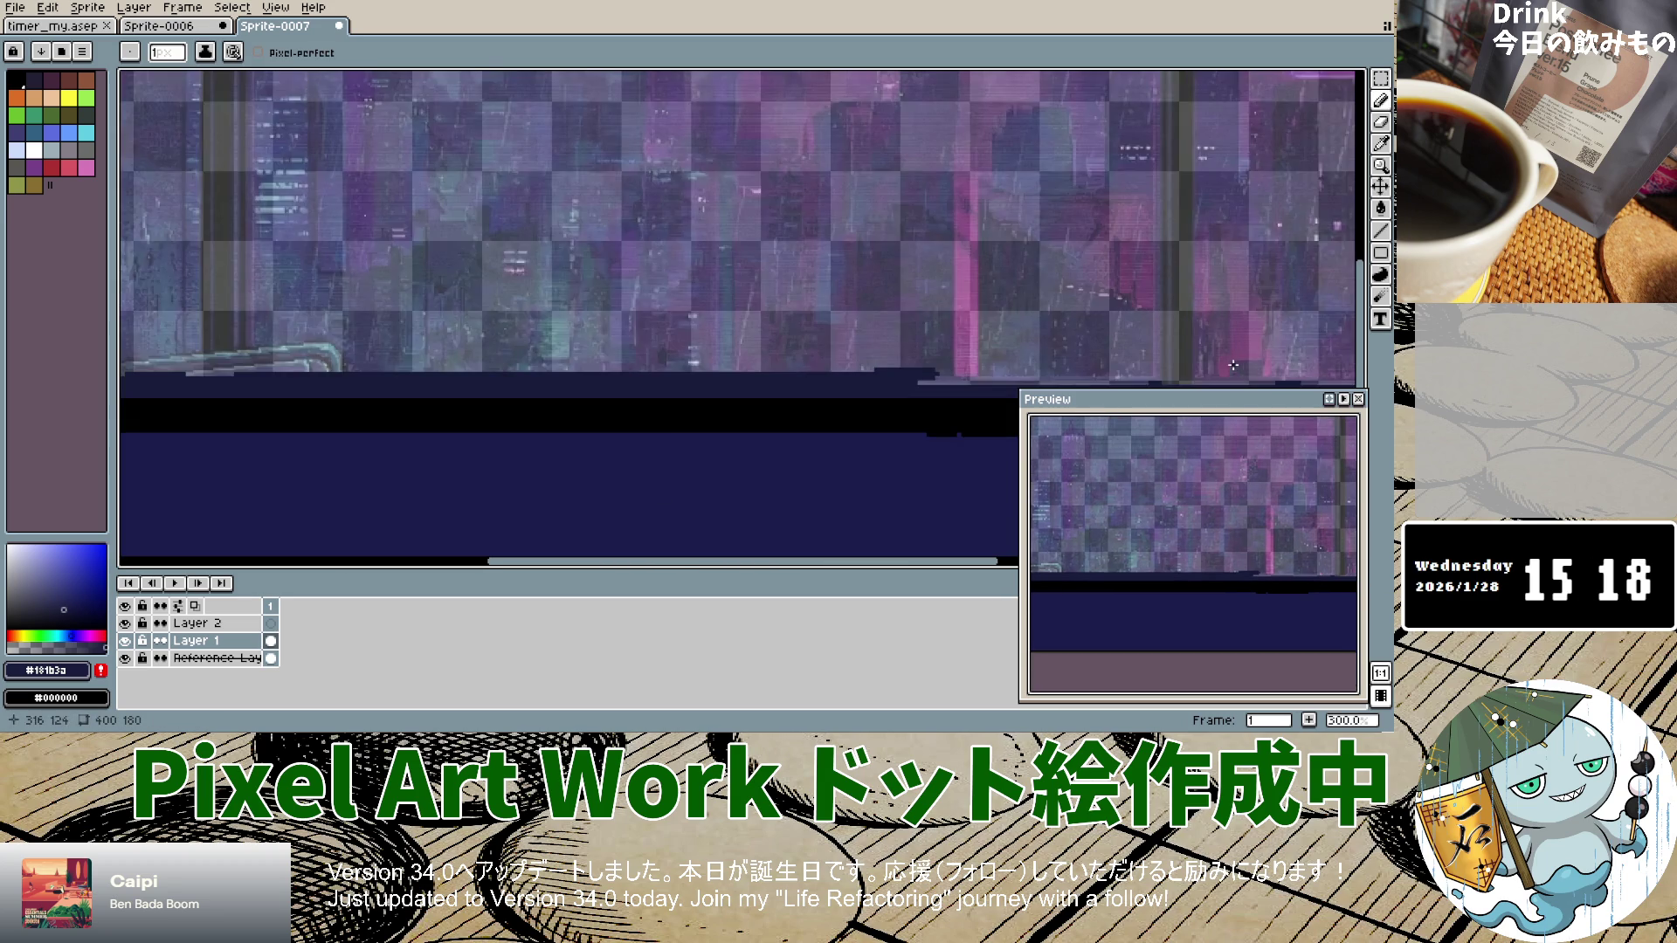
Step: Fill remaining navy gaps on the band's top at 2px, then pick black as drawing colour
left_click_drag(1324, 370, 1276, 371)
key("plus")
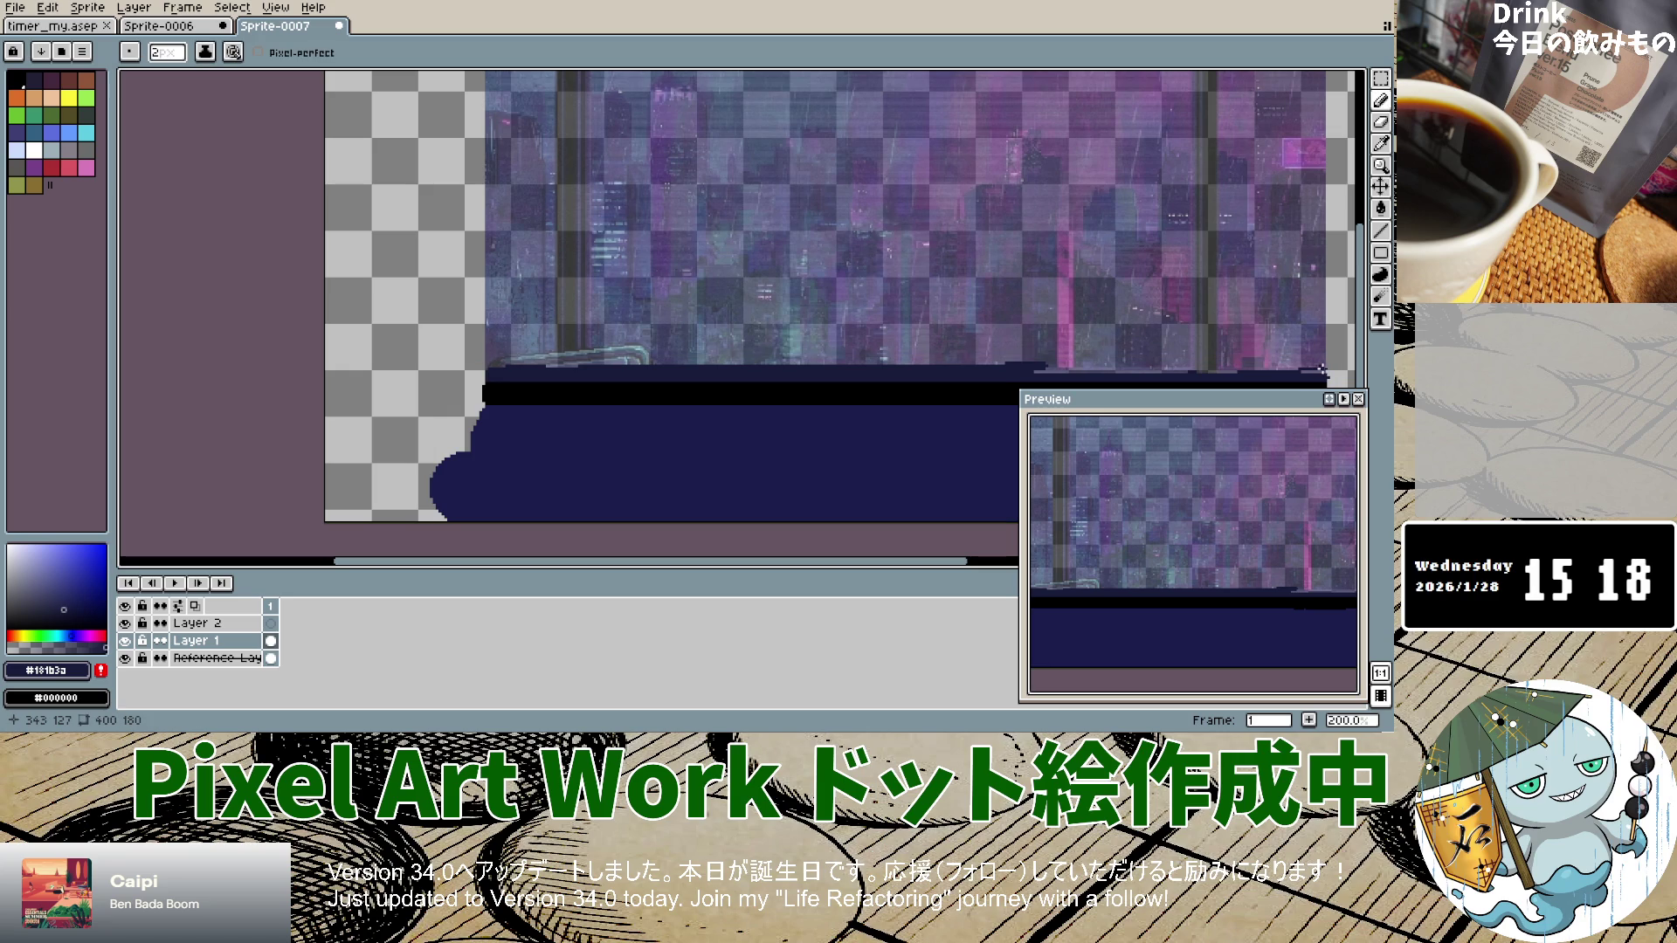
mouse_move(1298, 369)
left_mouse_down()
mouse_move(1329, 374)
mouse_move(1059, 371)
left_mouse_up()
mouse_move(1220, 369)
left_mouse_down()
mouse_move(1300, 369)
mouse_move(607, 380)
mouse_move(581, 363)
mouse_move(645, 362)
left_mouse_up()
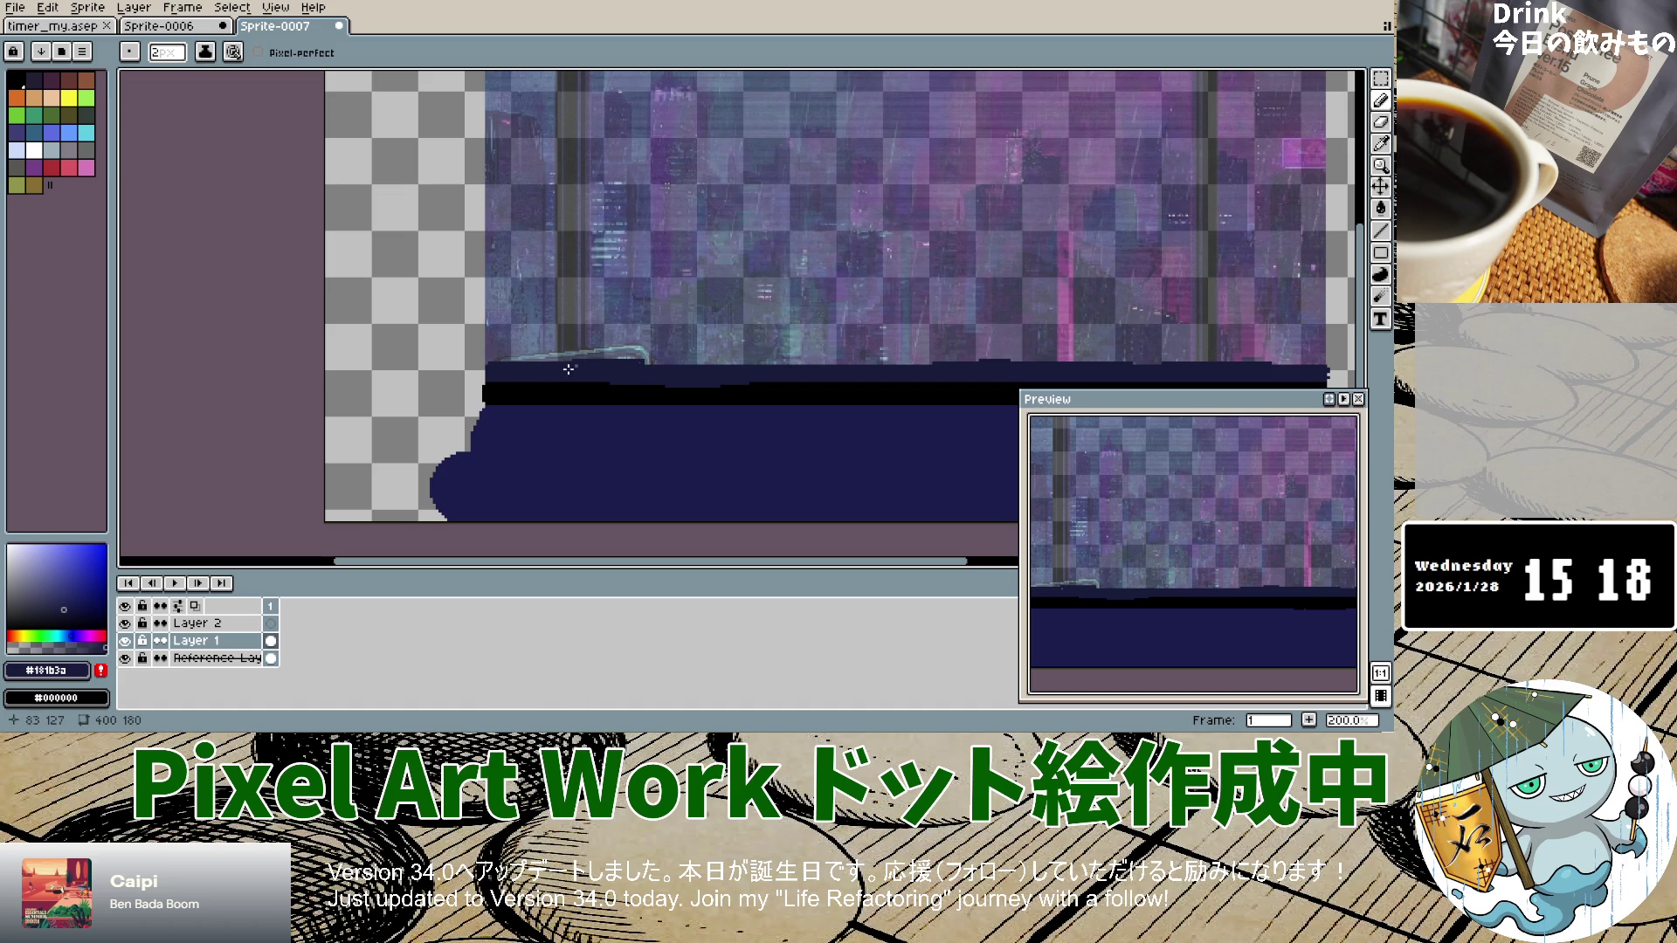
left_click(8, 622)
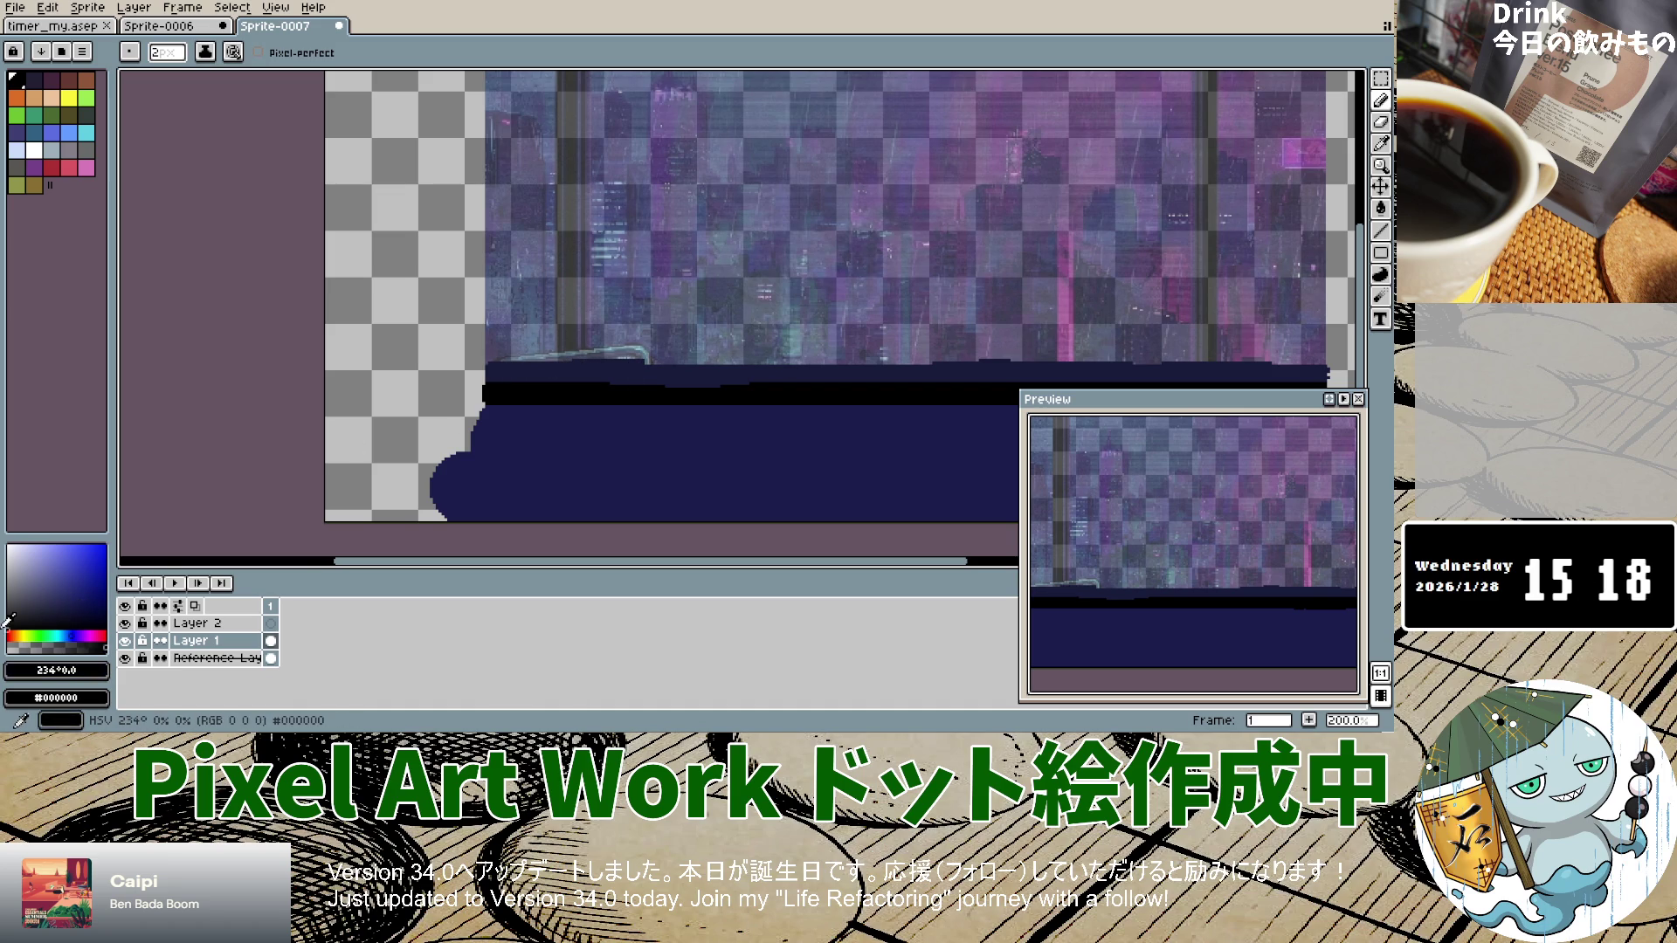
Step: Undo the small black notch and thicken the black band's top edge with a black stroke
scroll(467, 397, "up", 2)
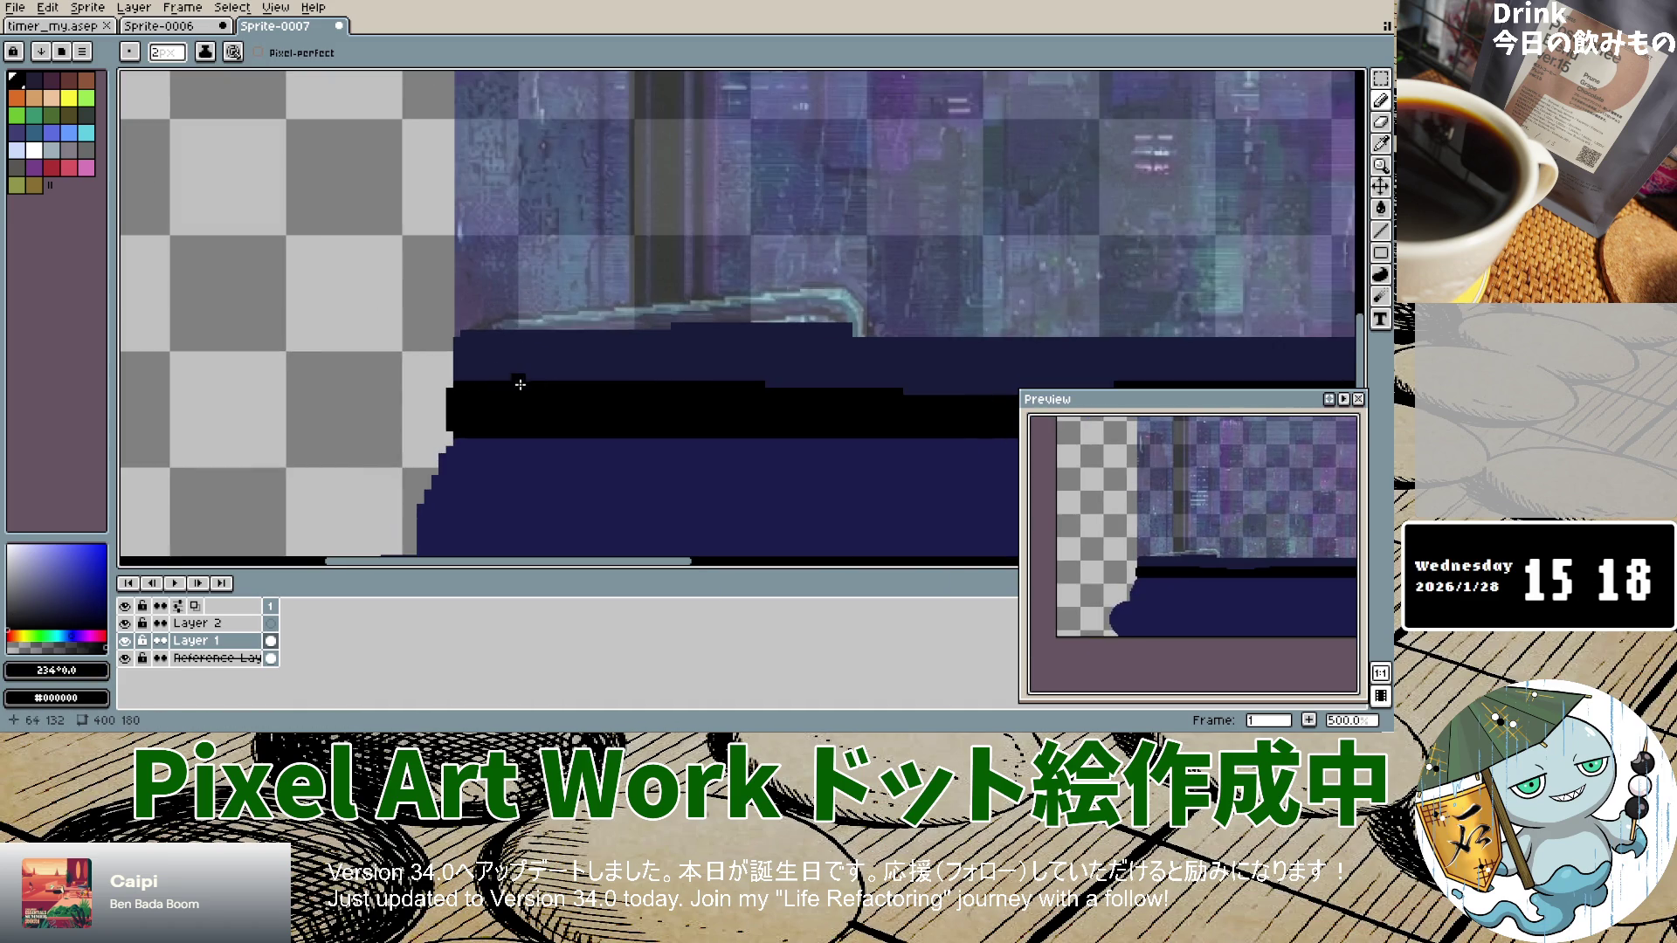
scroll(577, 383, "down", 2)
scroll(649, 385, "up", 4)
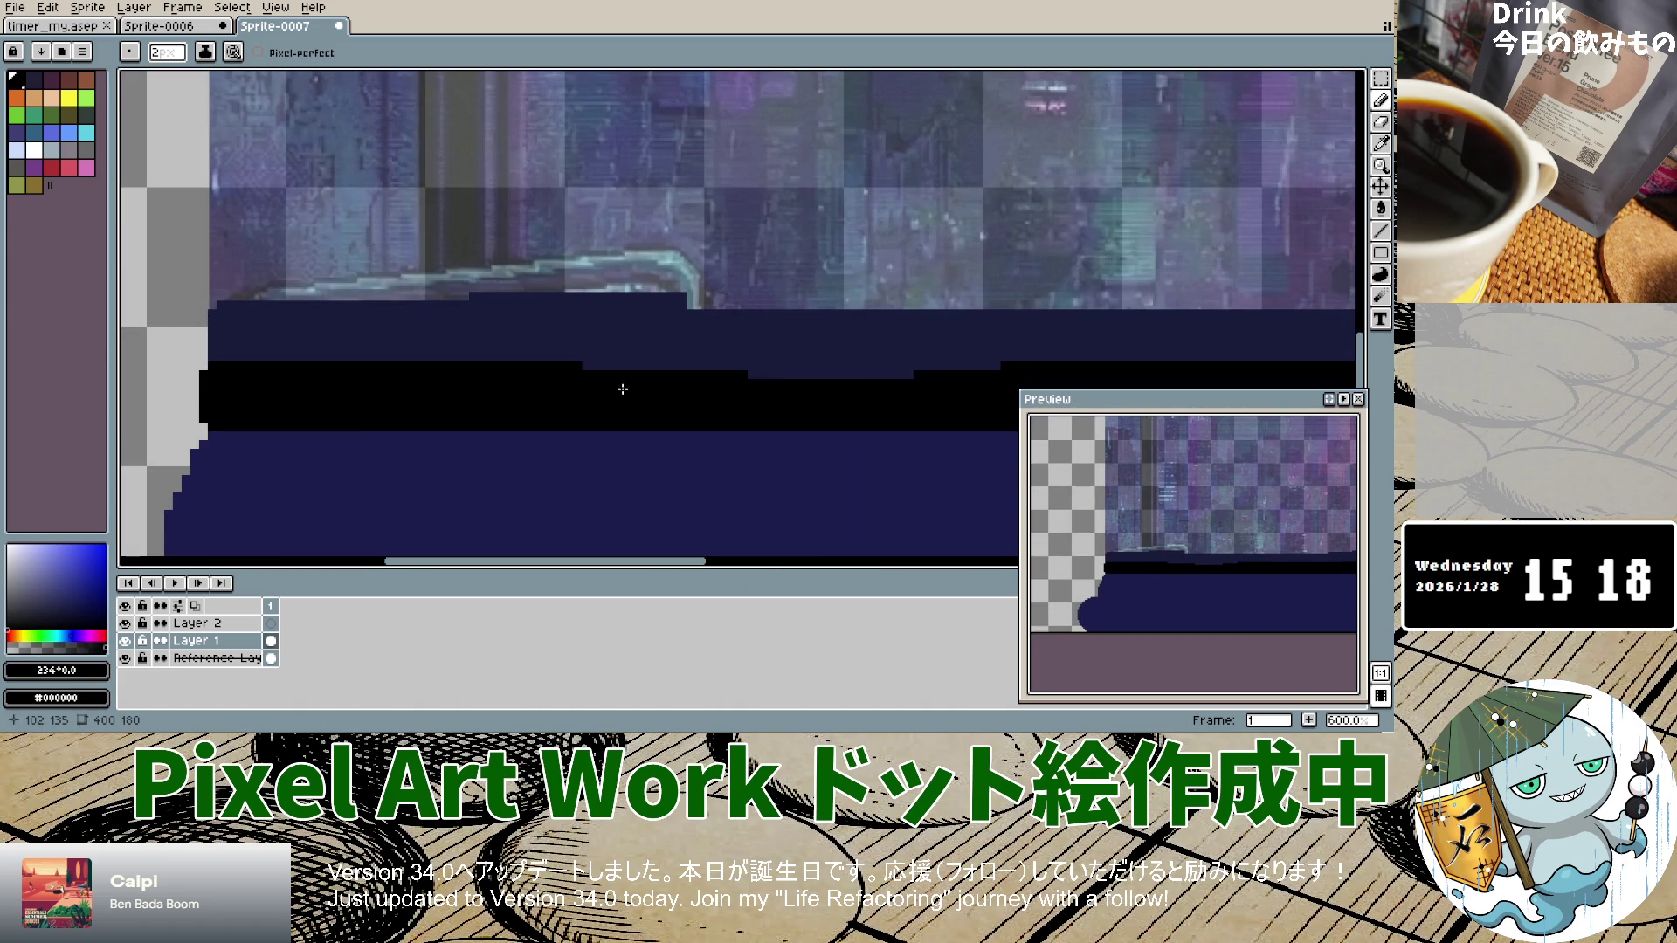
key("ctrl+z")
key("ctrl+z")
mouse_move(584, 376)
left_mouse_down()
mouse_move(982, 382)
mouse_move(917, 374)
left_mouse_up()
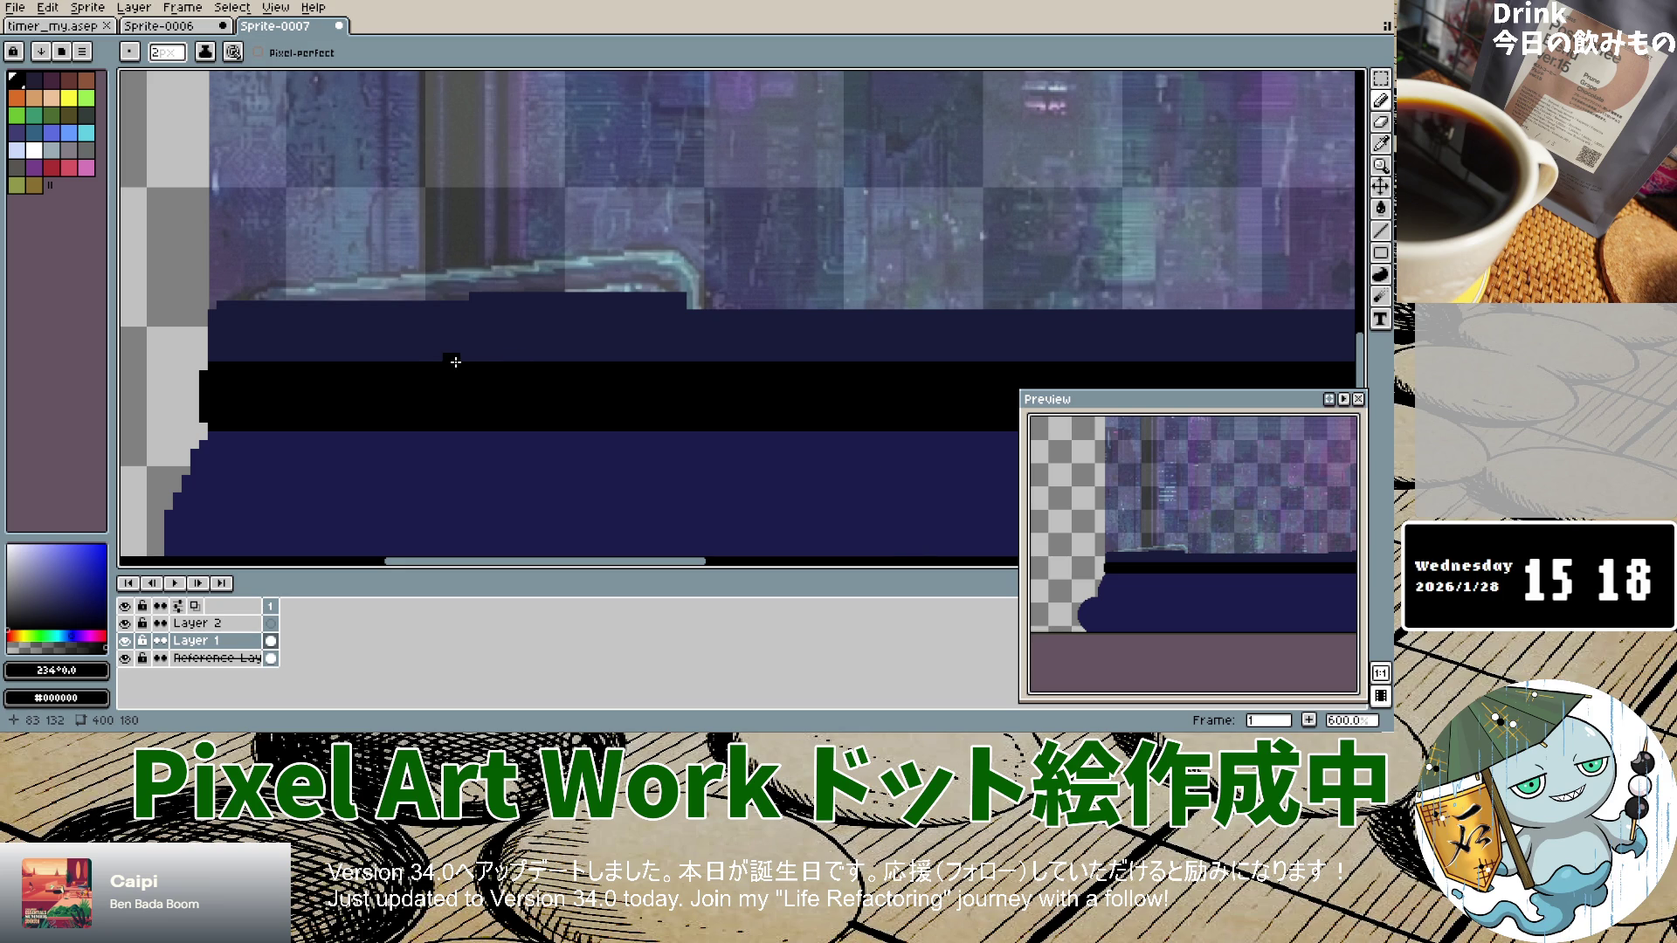
Step: At 1px, draw a single-pixel black row across the top of the band
key("minus")
scroll(220, 351, "up", 7)
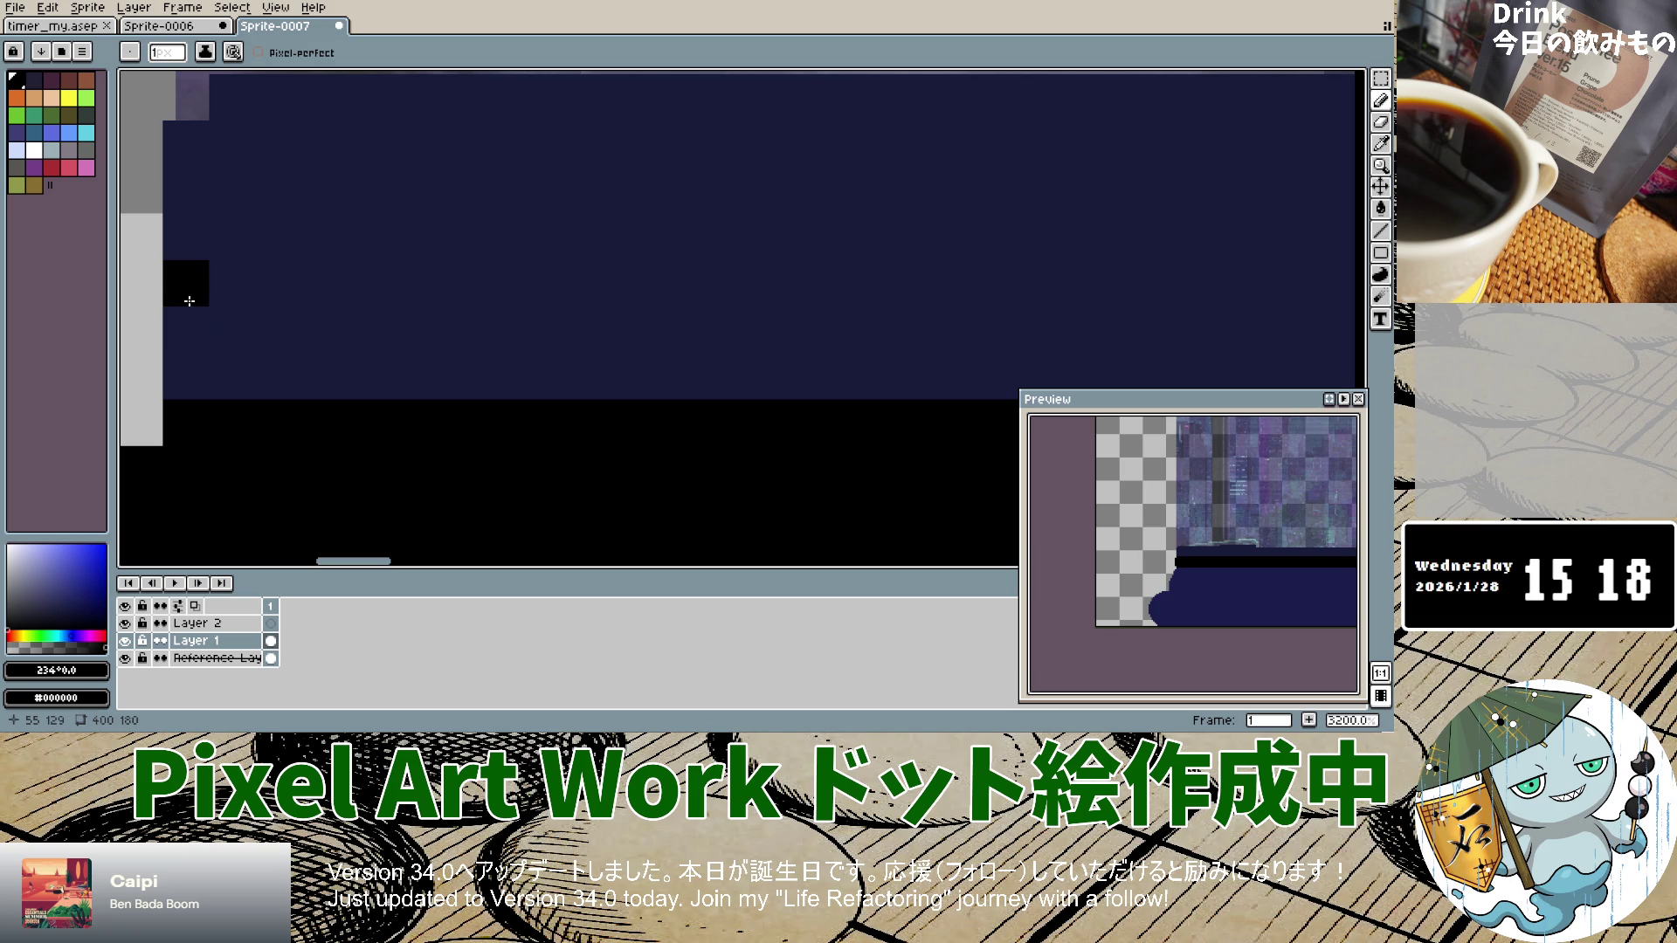
left_click(184, 299)
left_click_drag(192, 298, 790, 298)
Step: Return to the pixel-perfect Pencil and zoom out to view the whole sprite
key("v")
key("b")
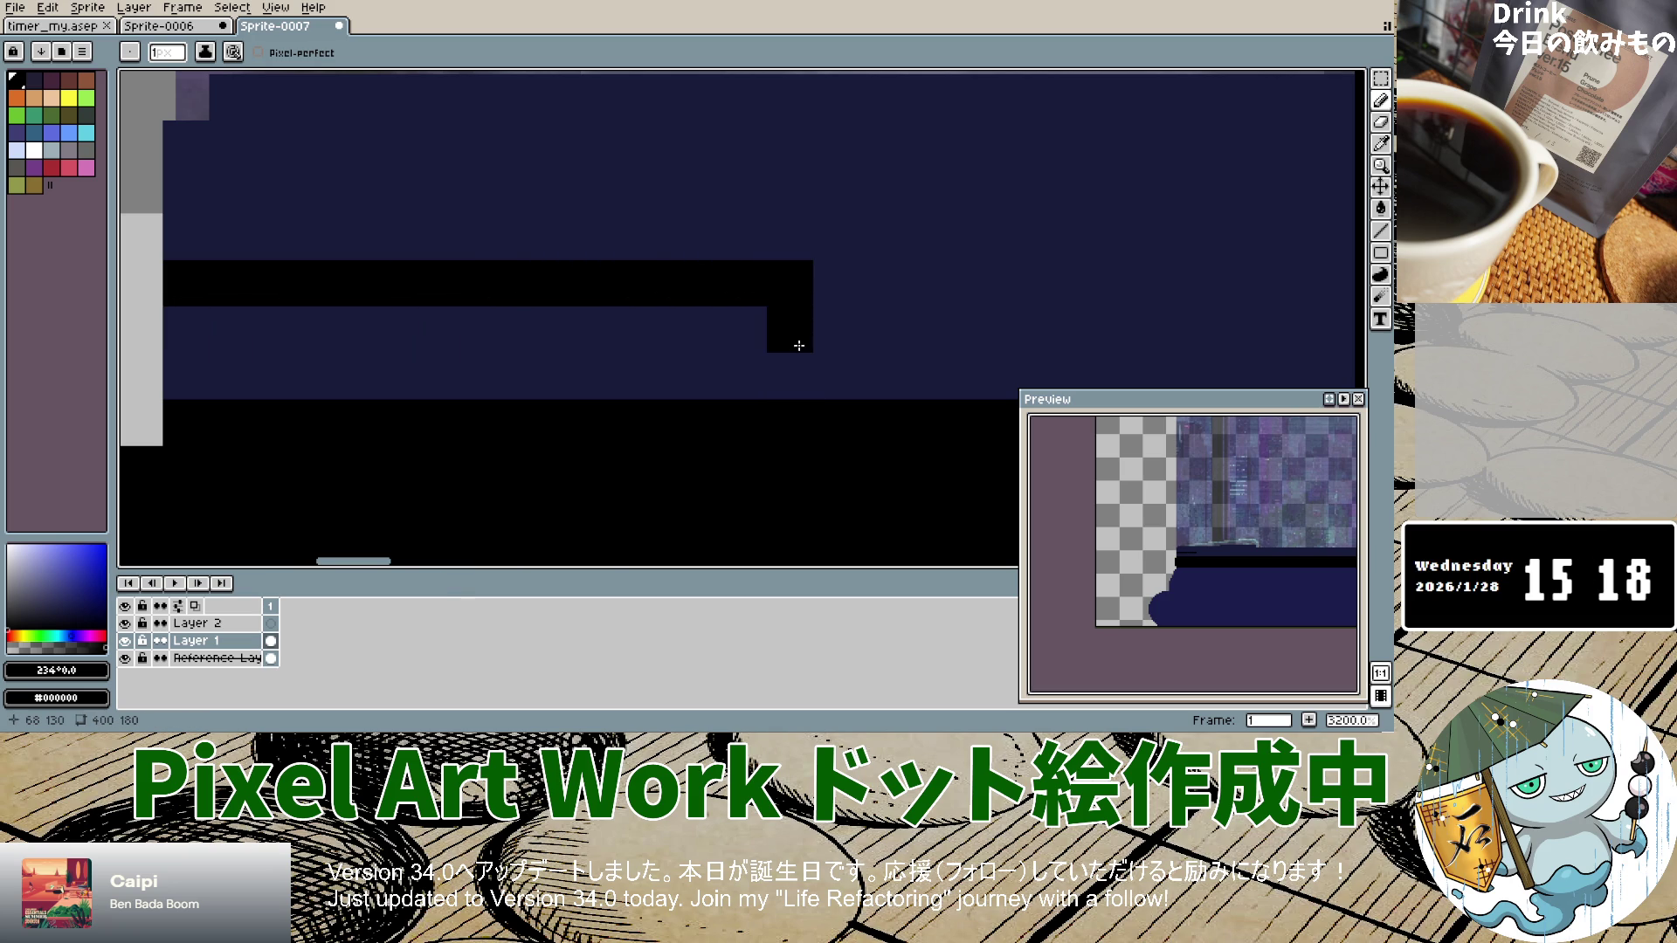
scroll(799, 346, "down", 5)
scroll(865, 352, "down", 4)
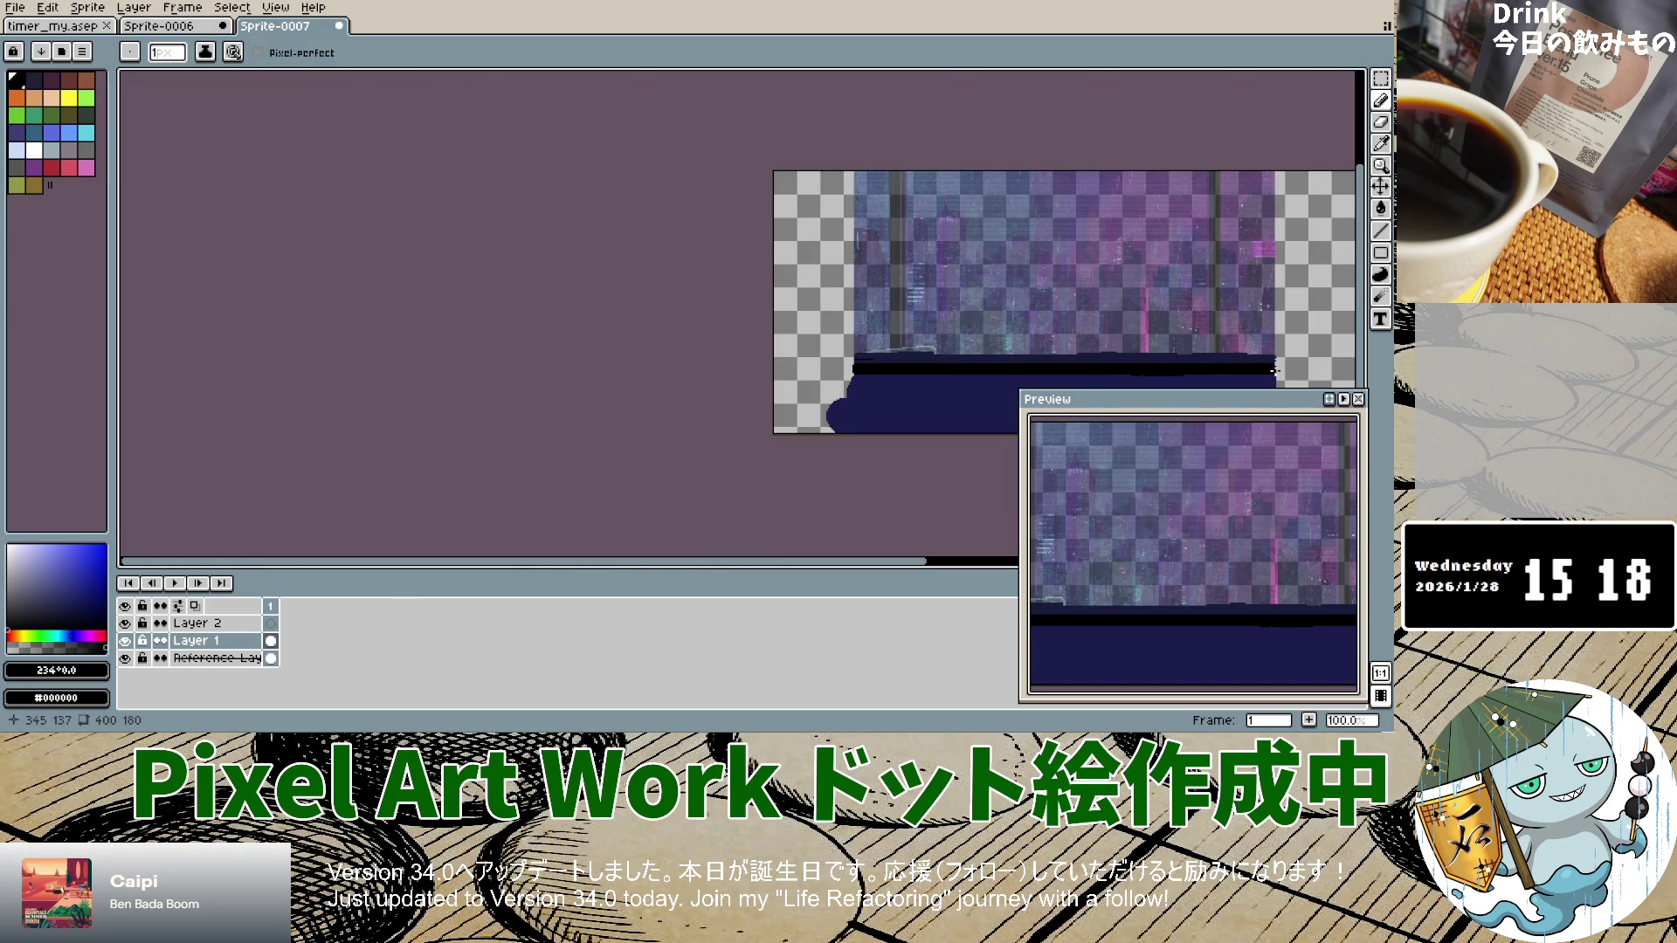
scroll(1273, 370, "up", 4)
scroll(1239, 335, "down", 4)
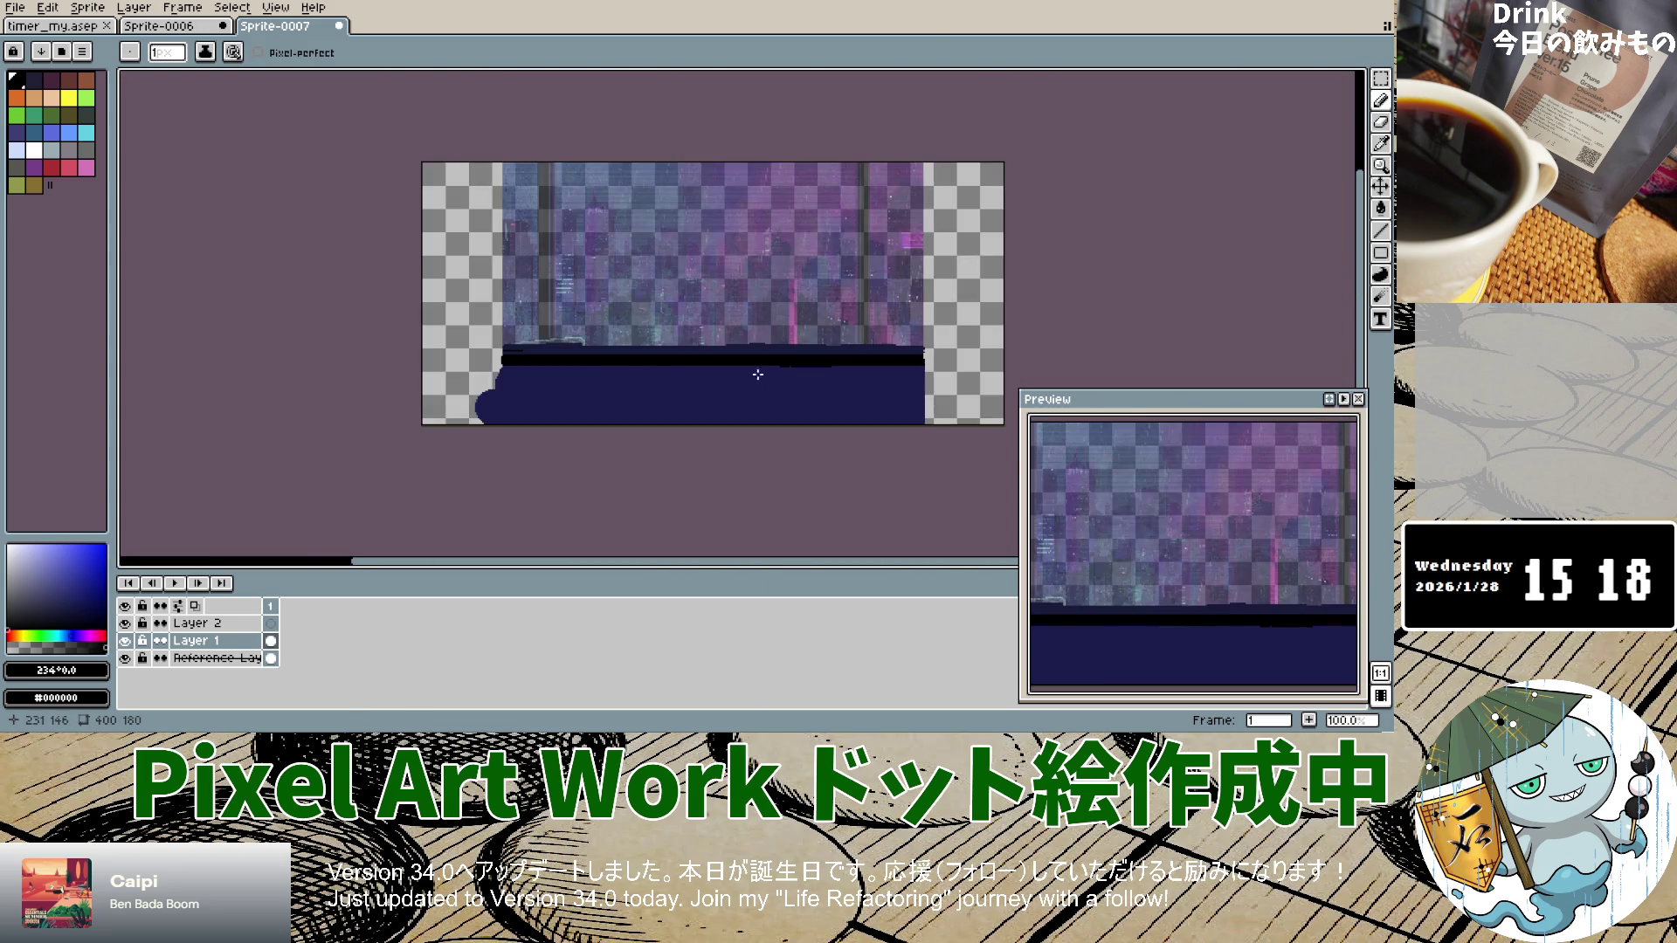
scroll(558, 335, "up", 4)
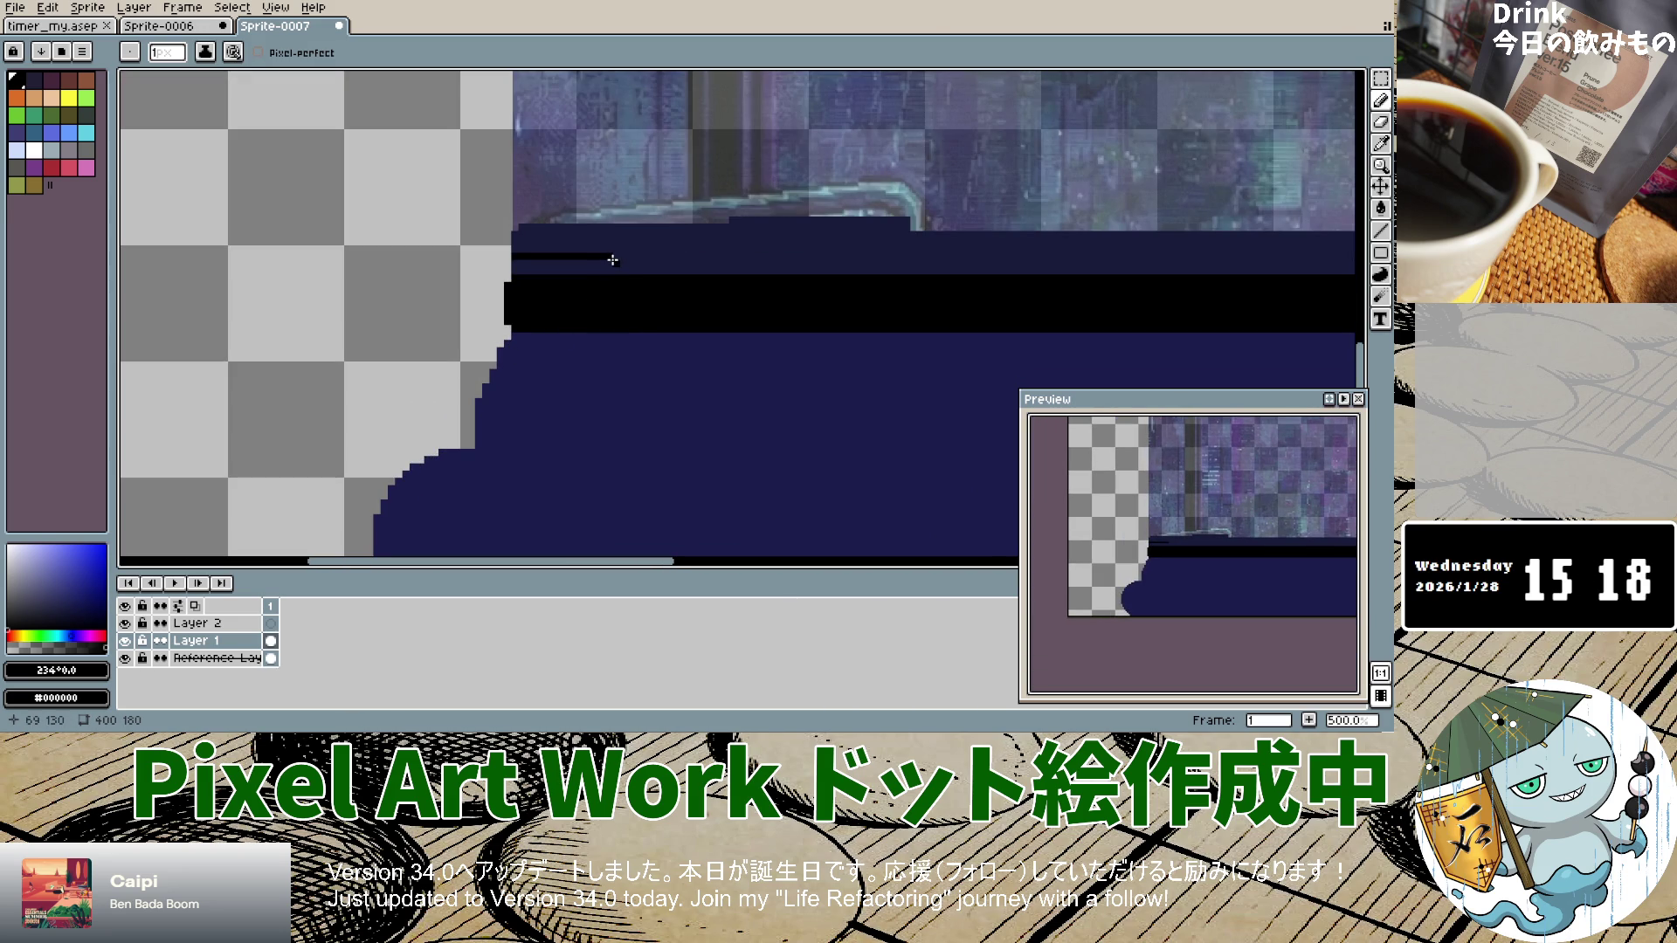
scroll(614, 258, "down", 5)
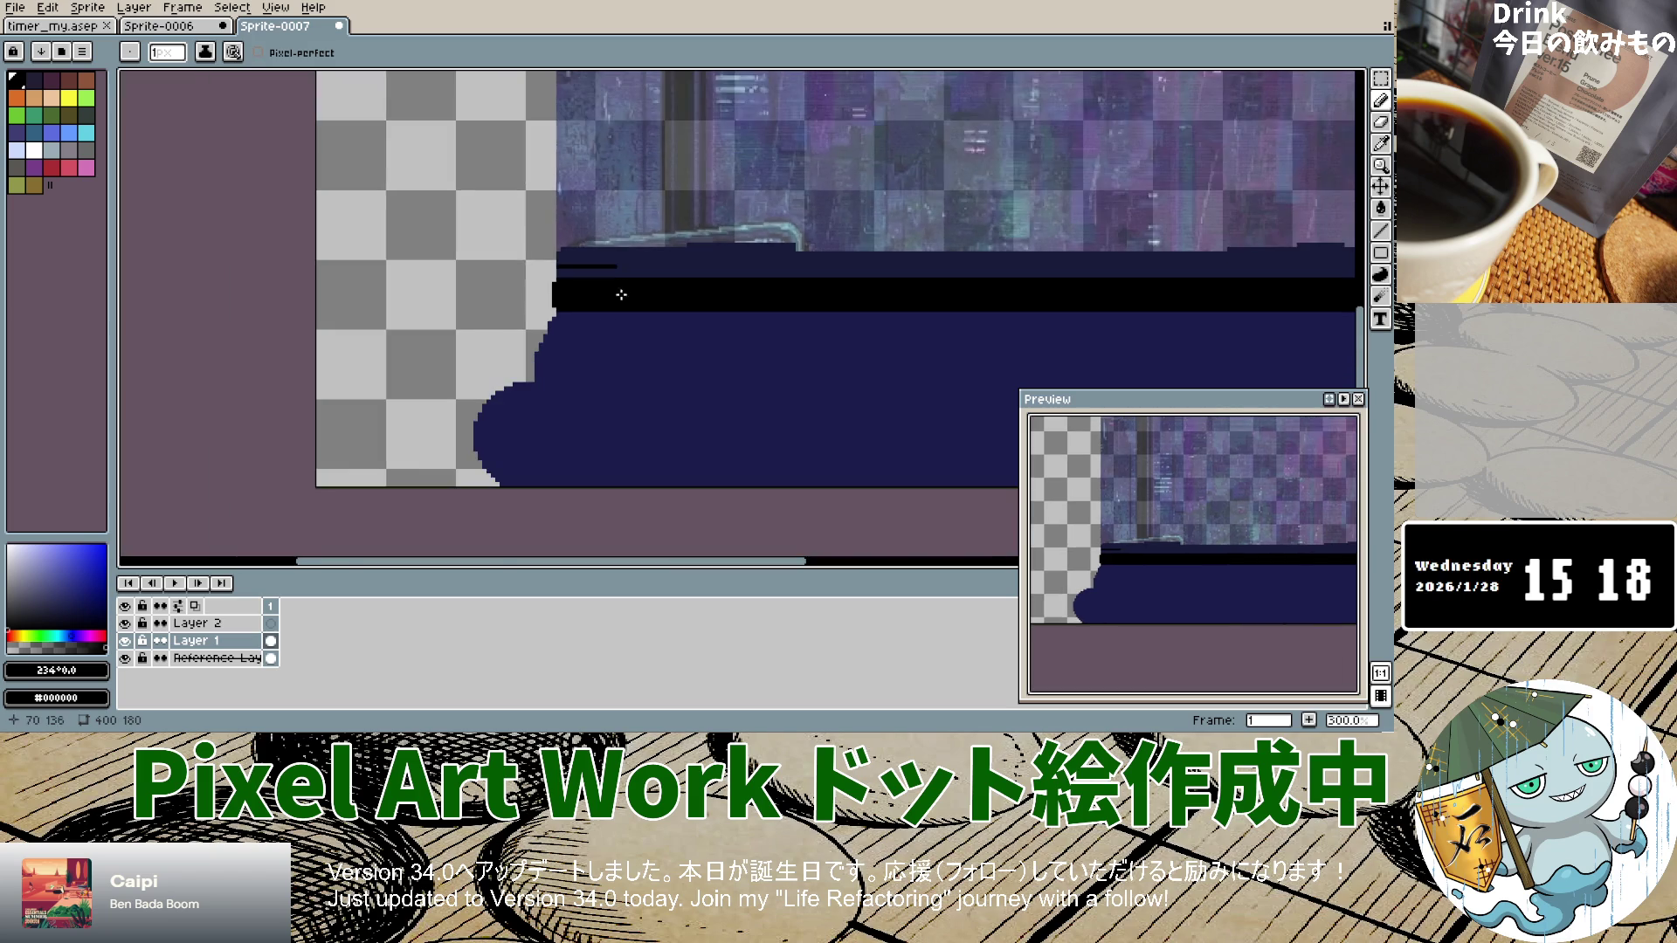
scroll(523, 391, "up", 2)
scroll(524, 390, "down", 1)
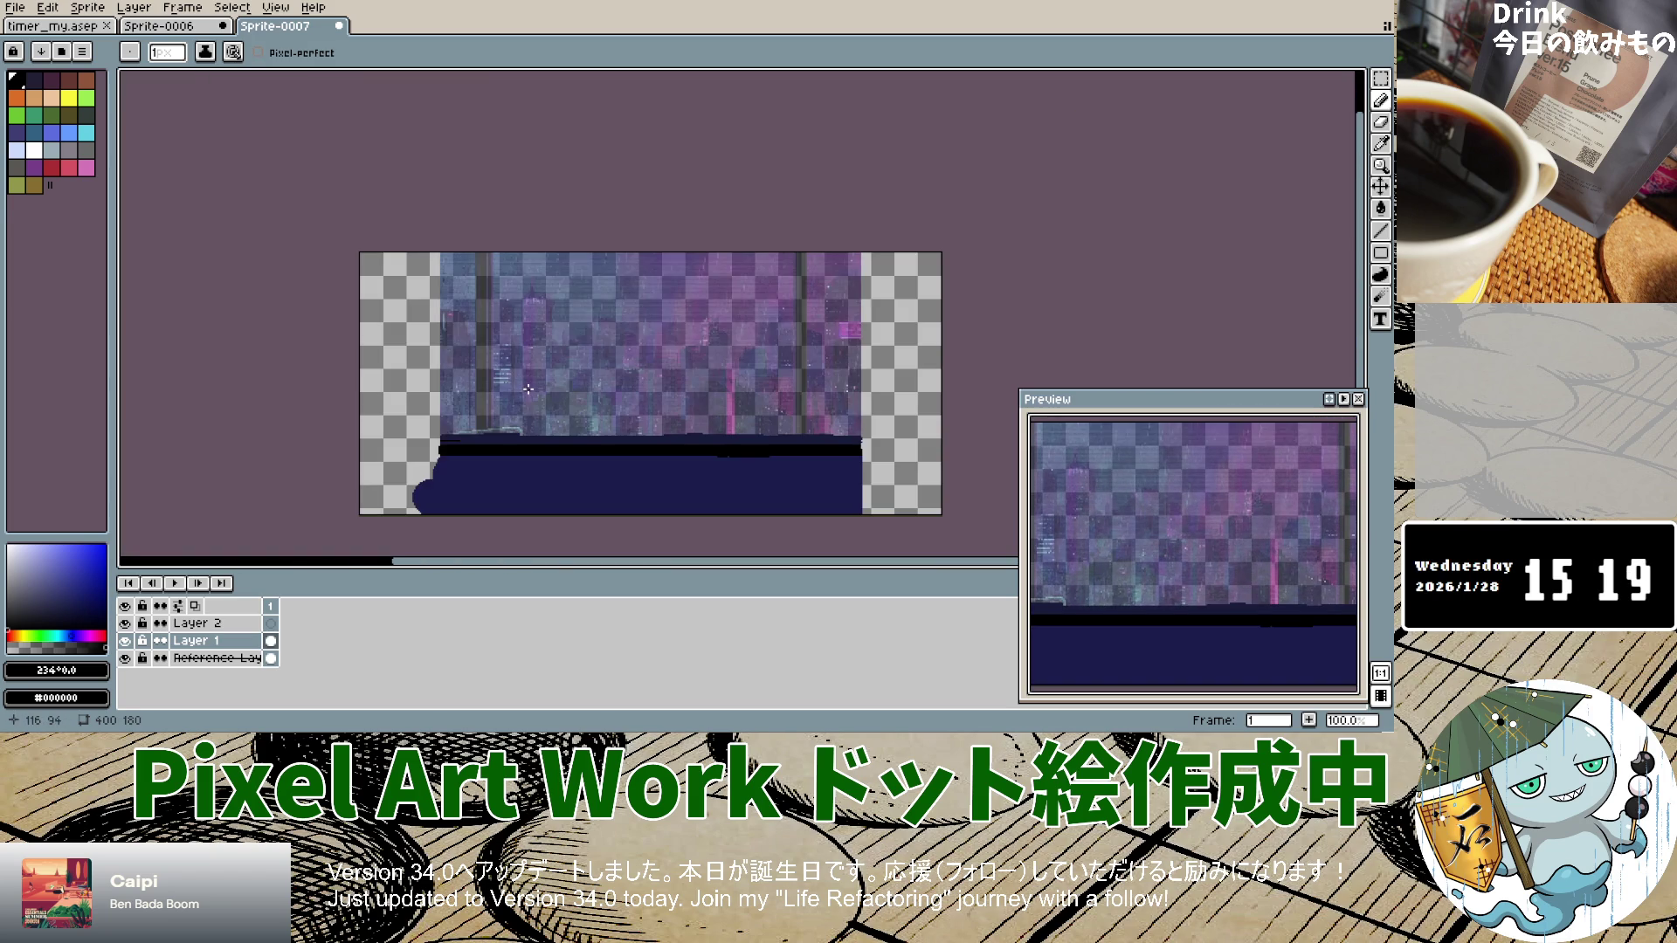
Step: Toggle Layer 1 and the Reference Layer visibility to compare the tracing with the reference
left_click(125, 641)
left_click(125, 641)
left_click(124, 641)
left_click(125, 641)
left_click(124, 660)
left_click(124, 659)
left_click(124, 660)
left_click(125, 659)
Step: Extend the black sill line rightward across the window, undoing overshooting strokes
scroll(498, 451, "up", 5)
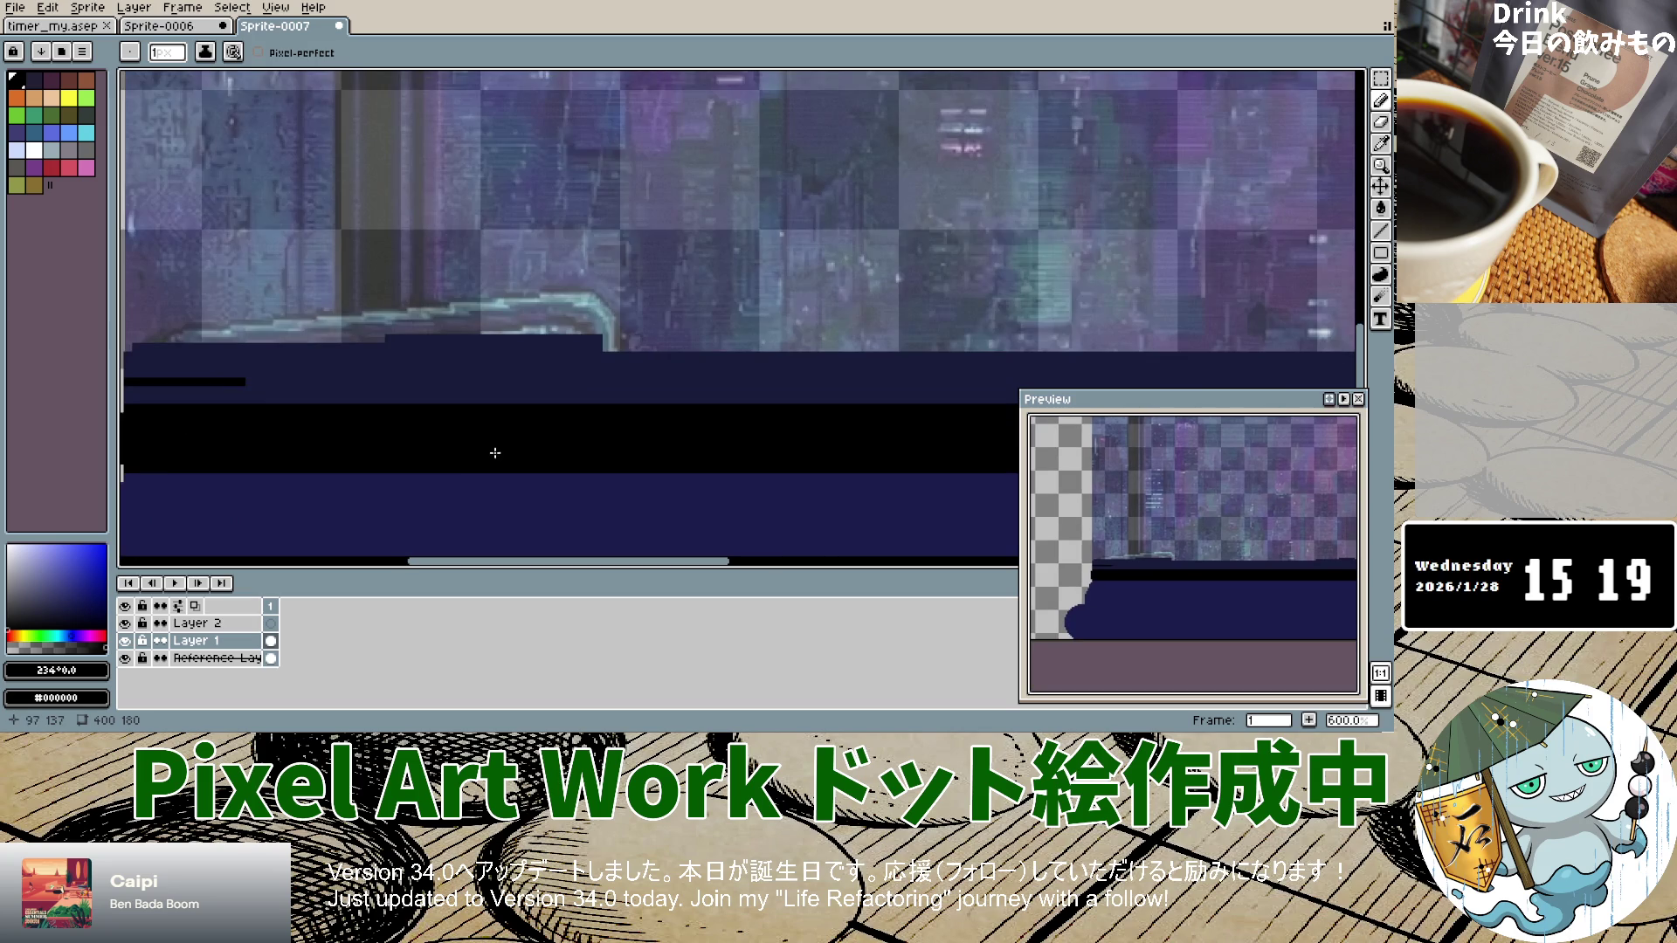
left_click_drag(242, 382, 1013, 387)
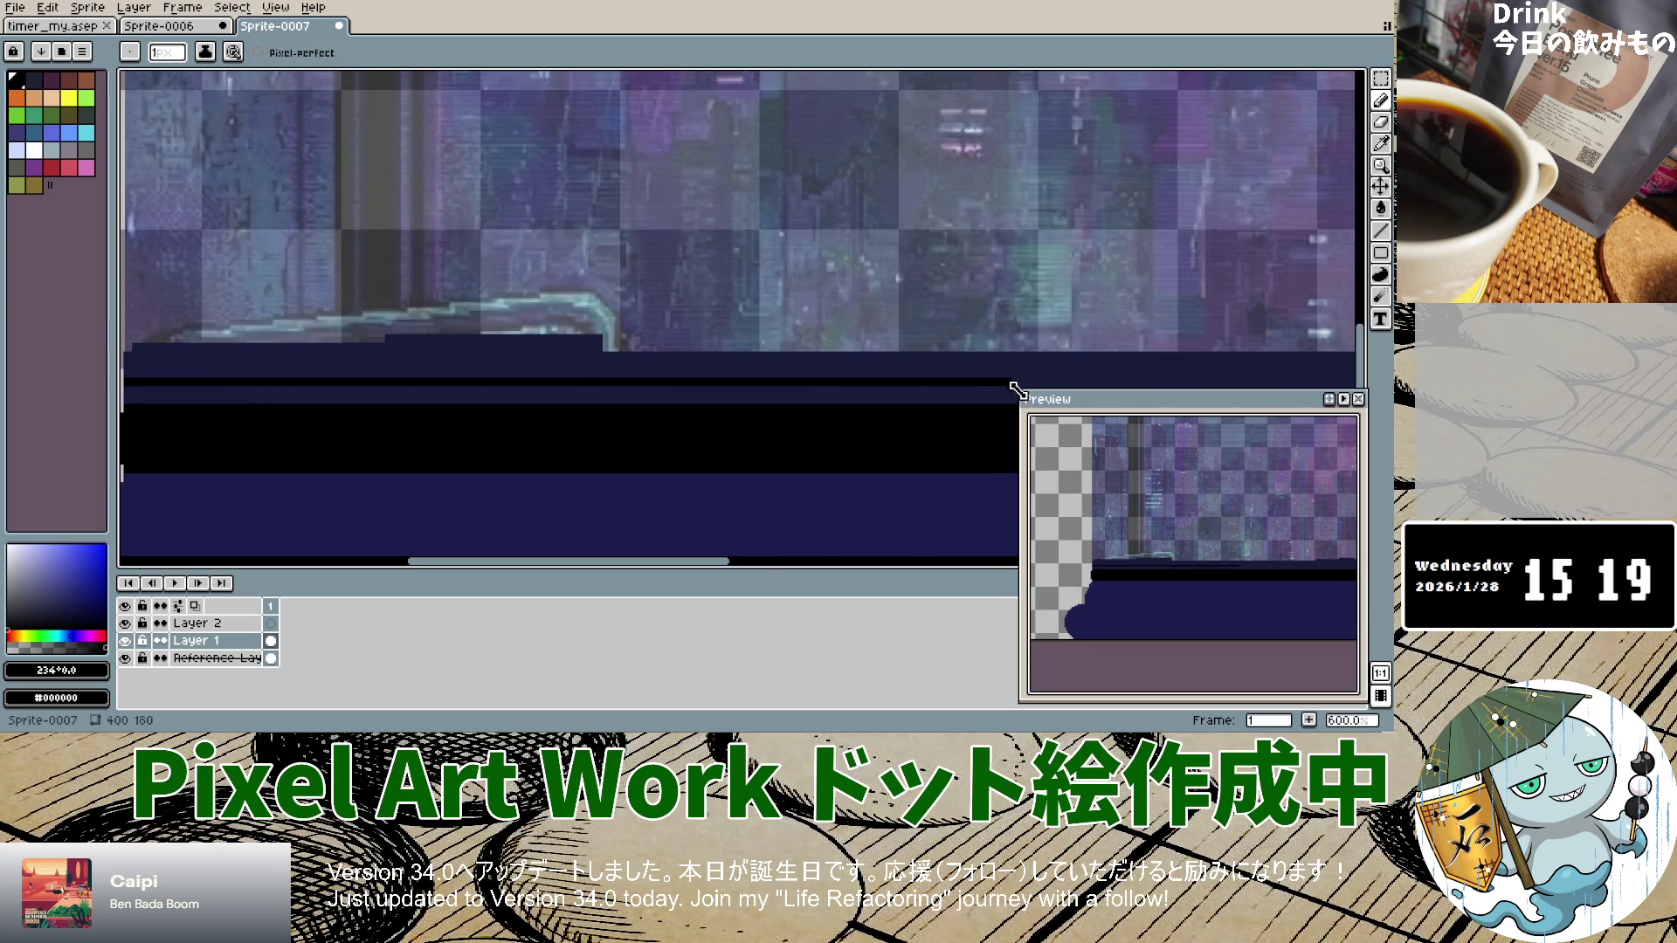
left_click_drag(704, 562, 908, 552)
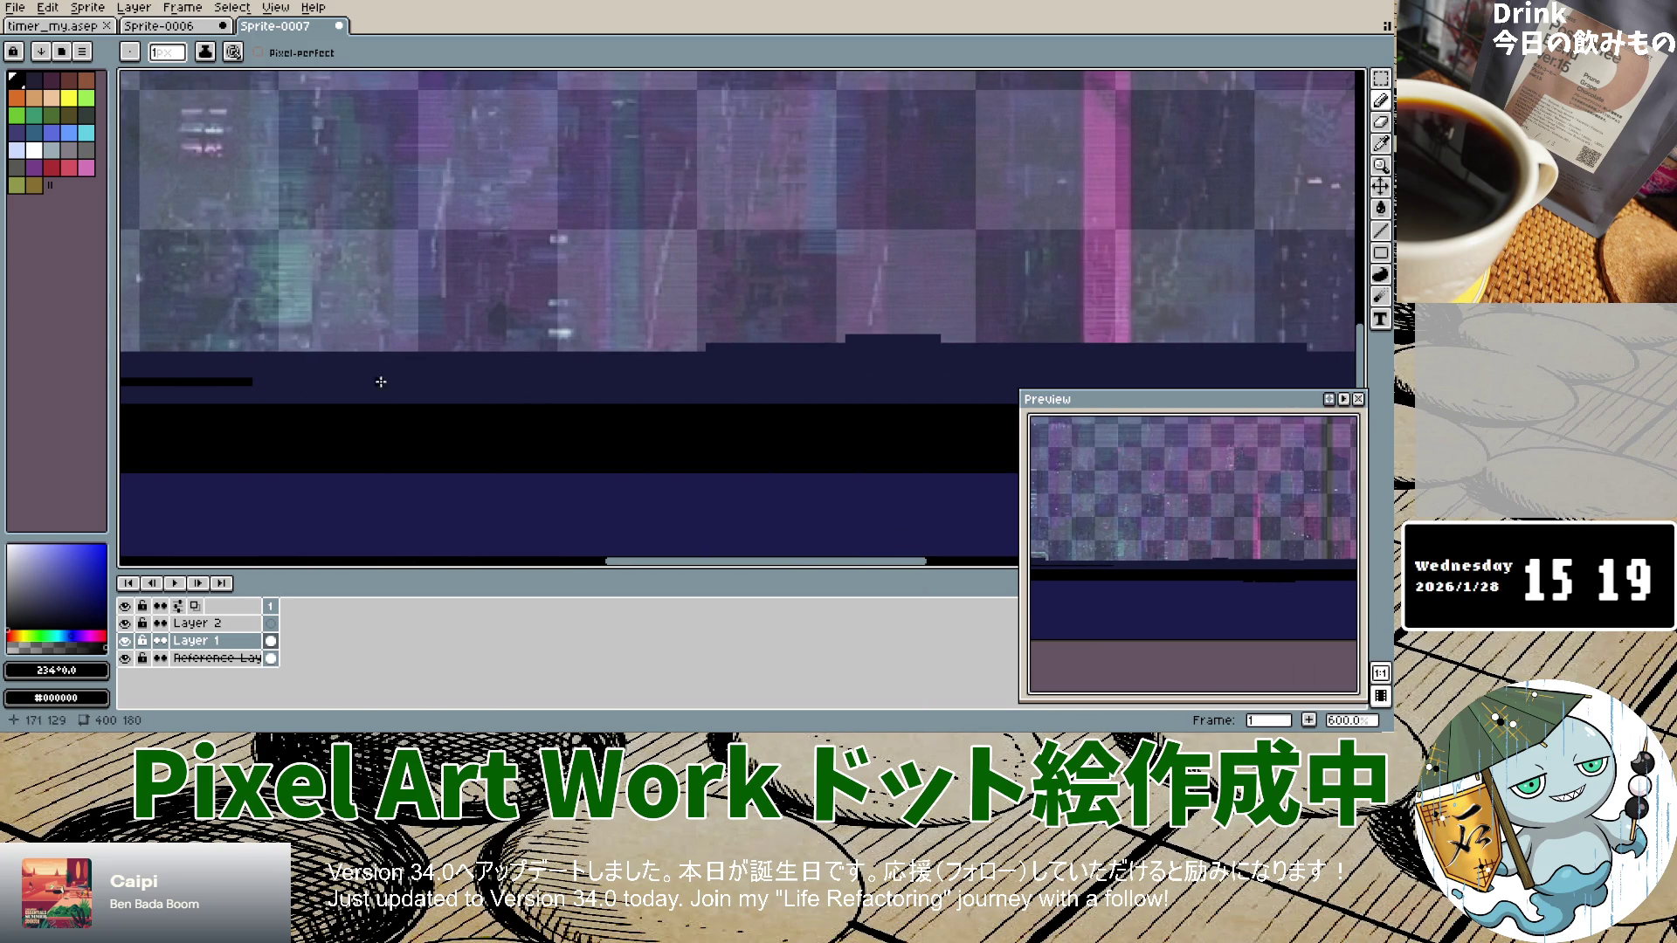
left_click_drag(248, 382, 918, 385)
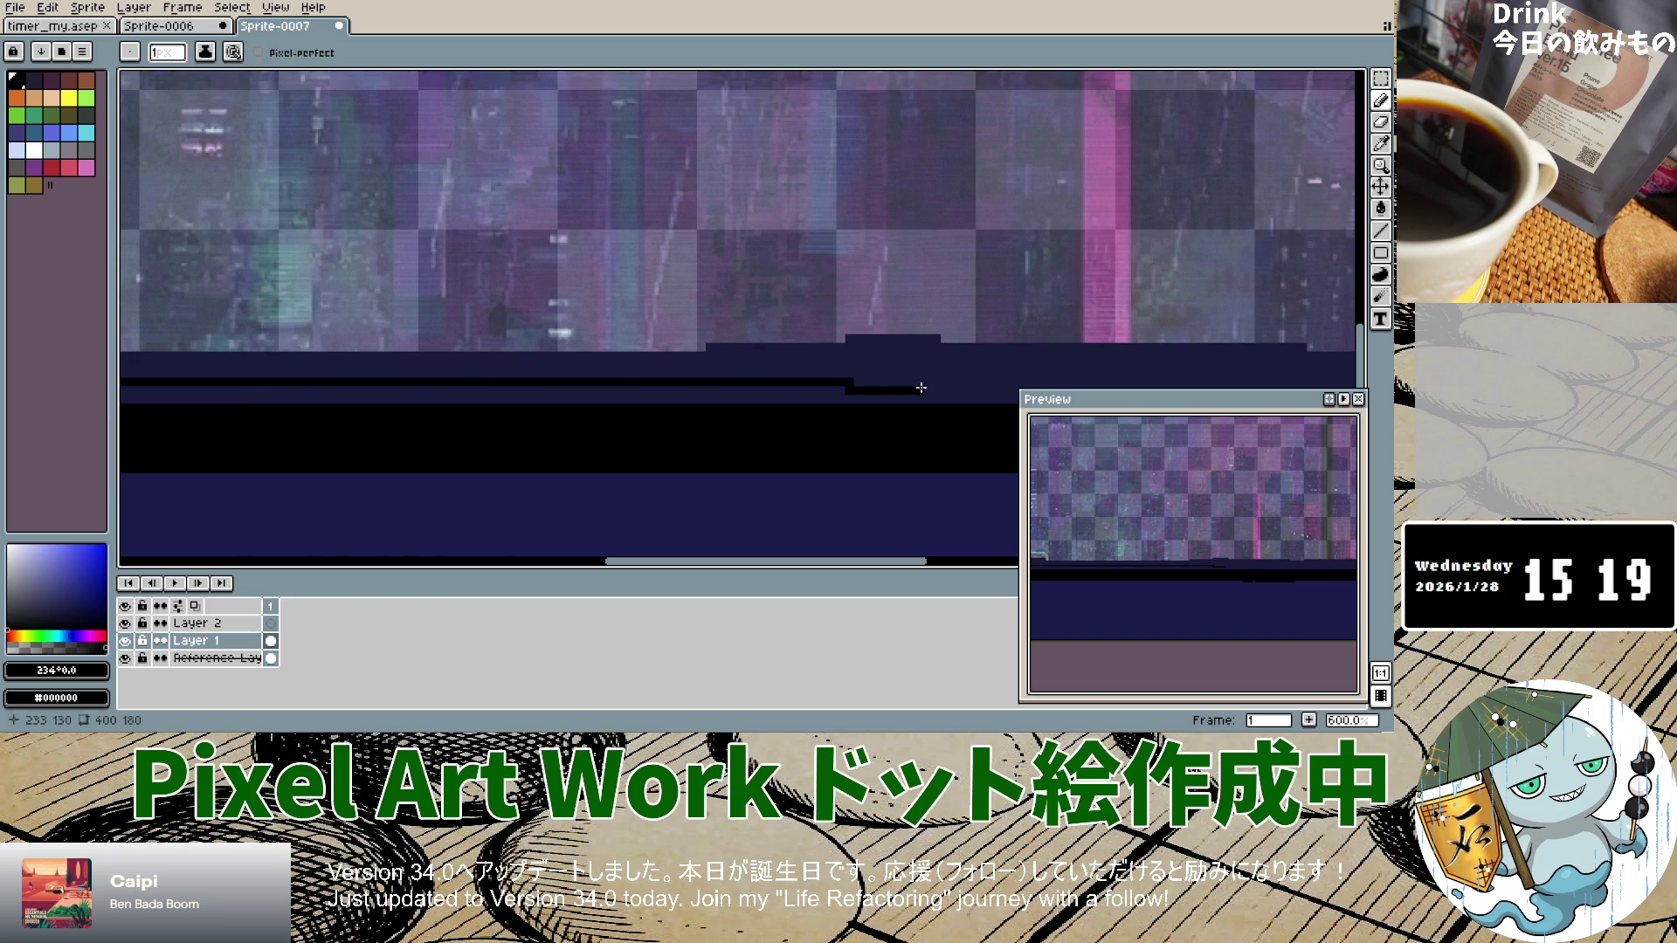
key("ctrl+z")
left_click_drag(791, 384, 1117, 382)
scroll(1112, 535, "right", 5)
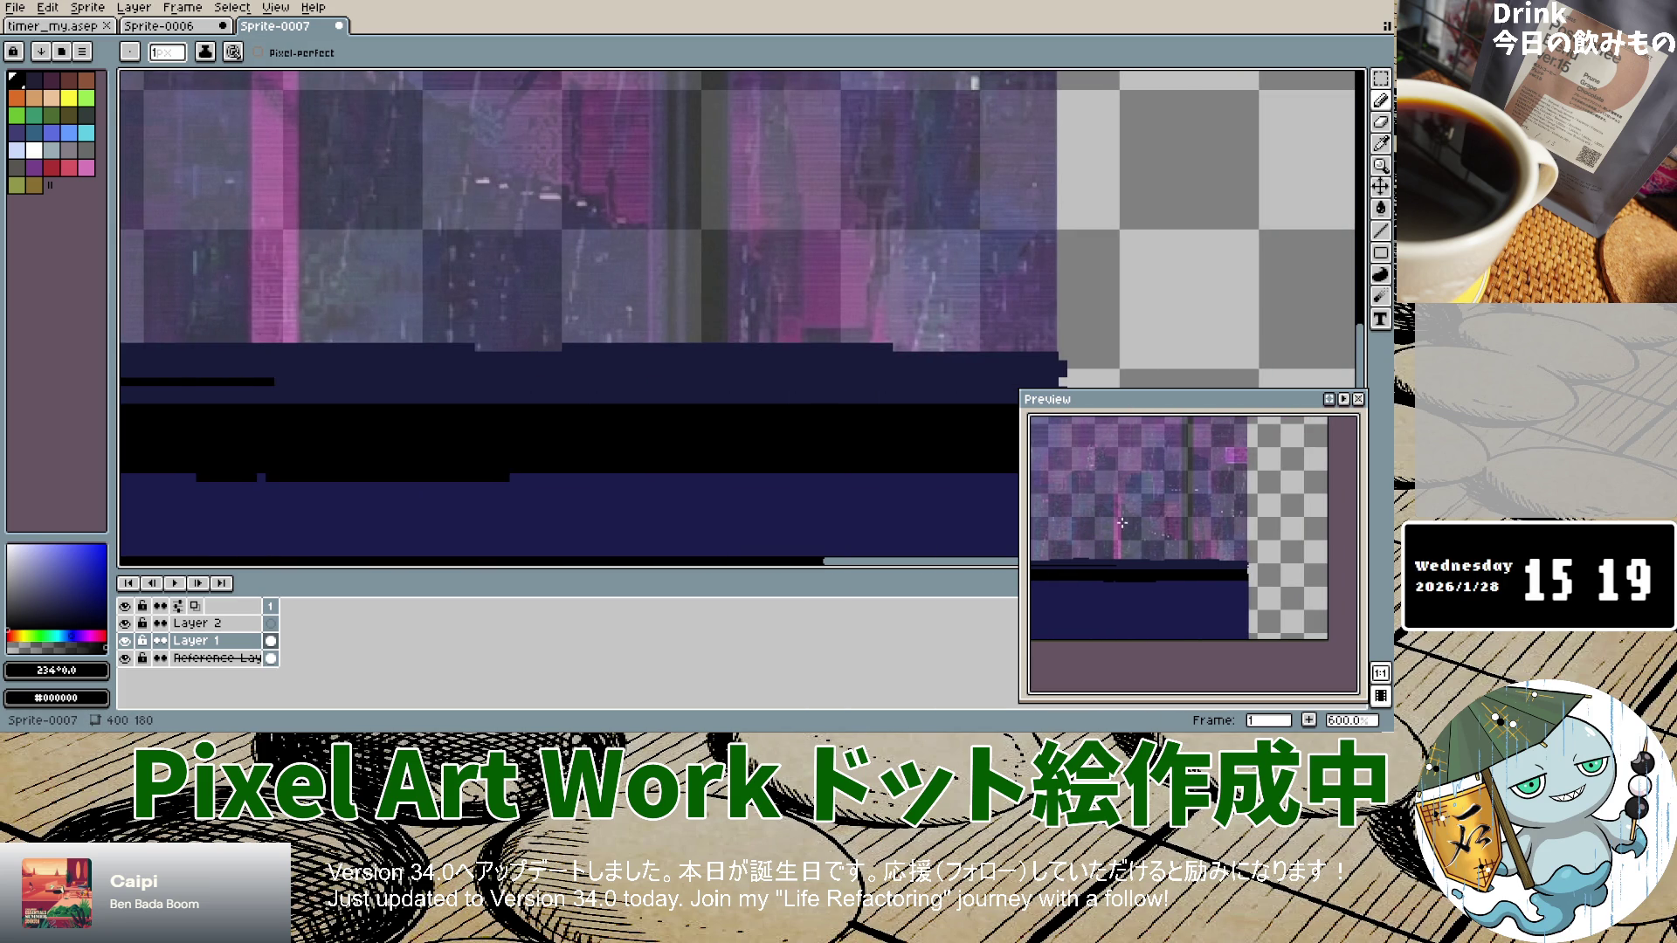
left_click_drag(272, 381, 797, 387)
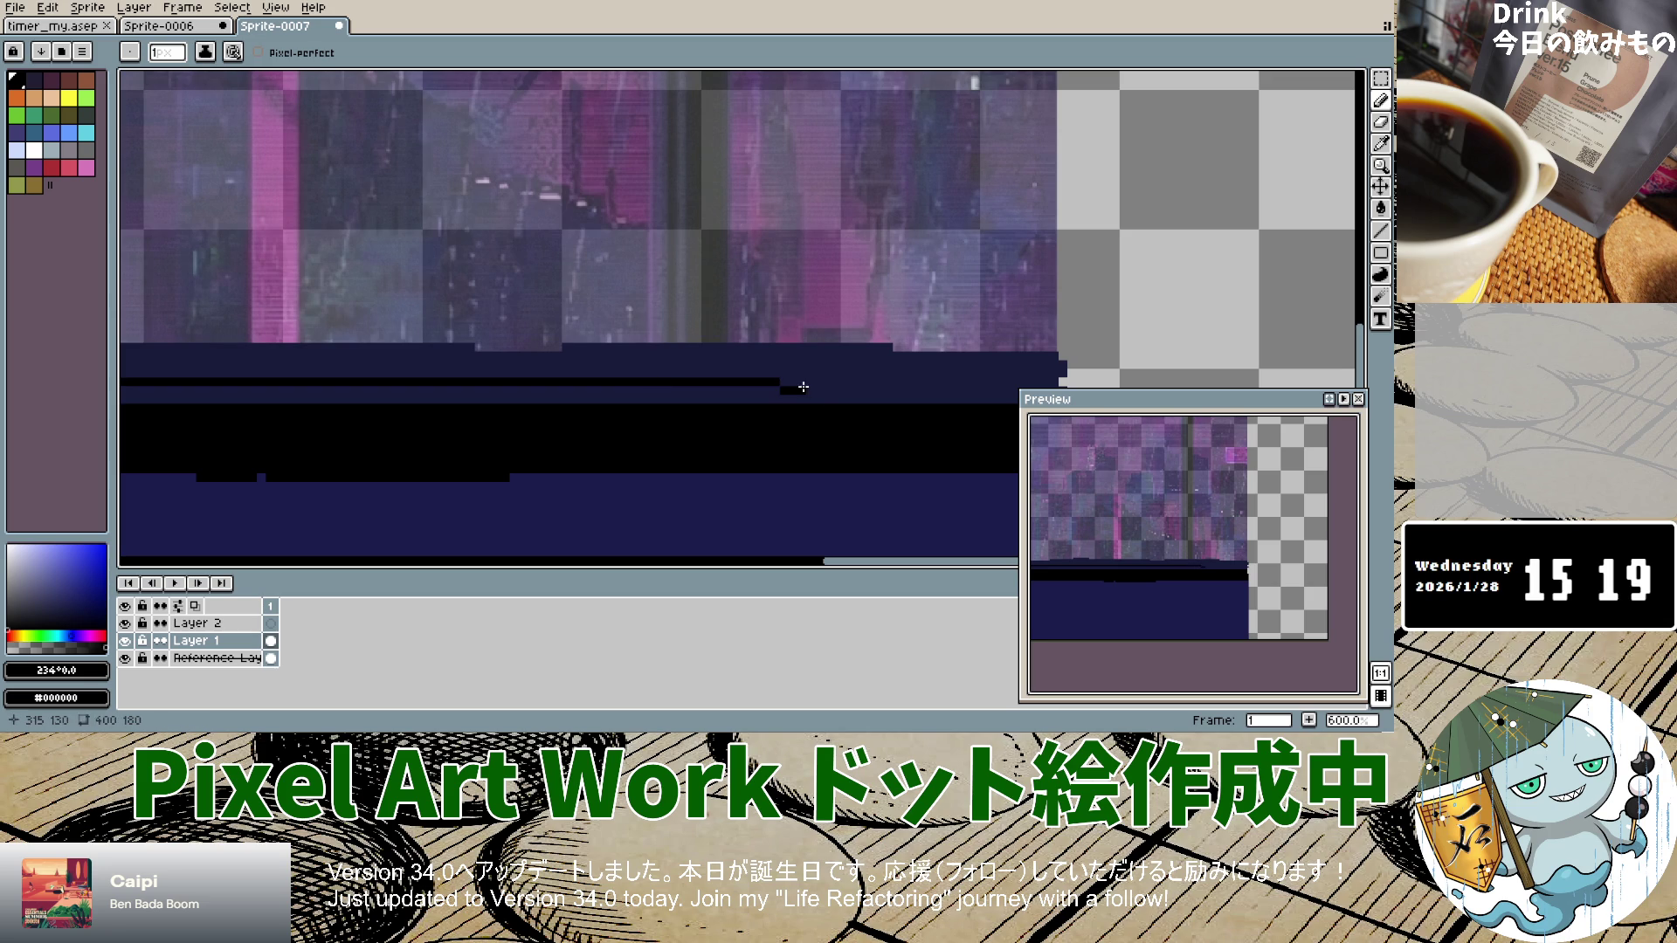
key("ctrl+z")
left_click_drag(655, 381, 996, 384)
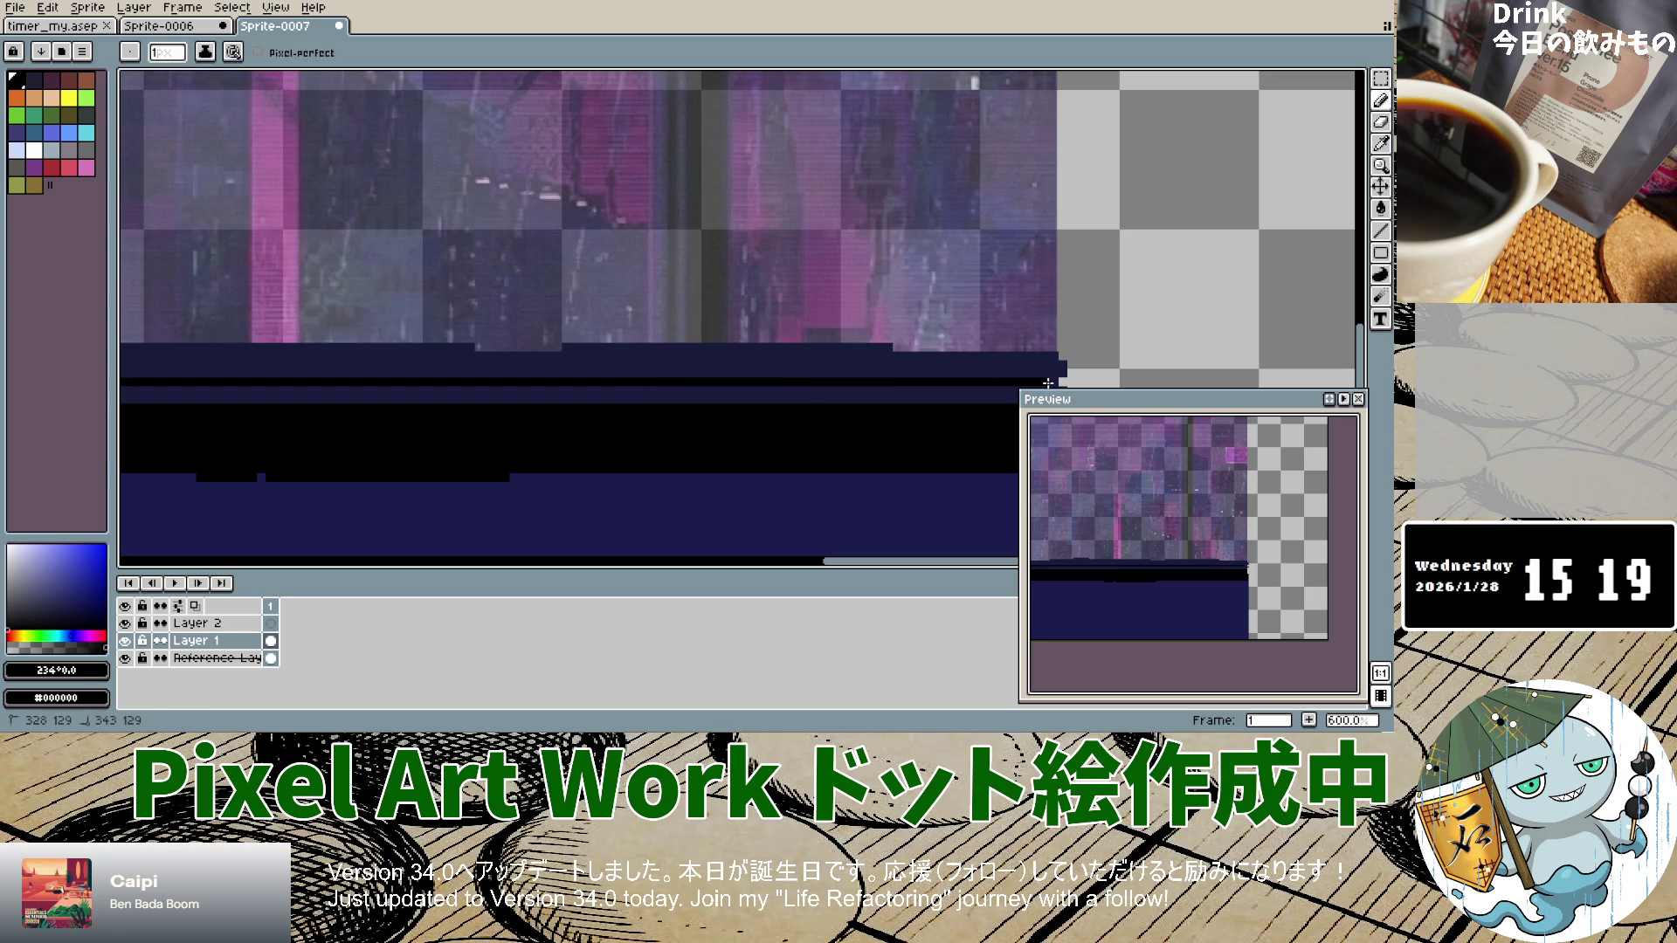
left_click(751, 567)
left_click_drag(699, 566, 345, 540)
Step: Hide and reshow Layer 1 to check the sill line against the reference image
left_click(125, 641)
left_click(126, 642)
left_click(126, 641)
left_click_drag(519, 564, 703, 558)
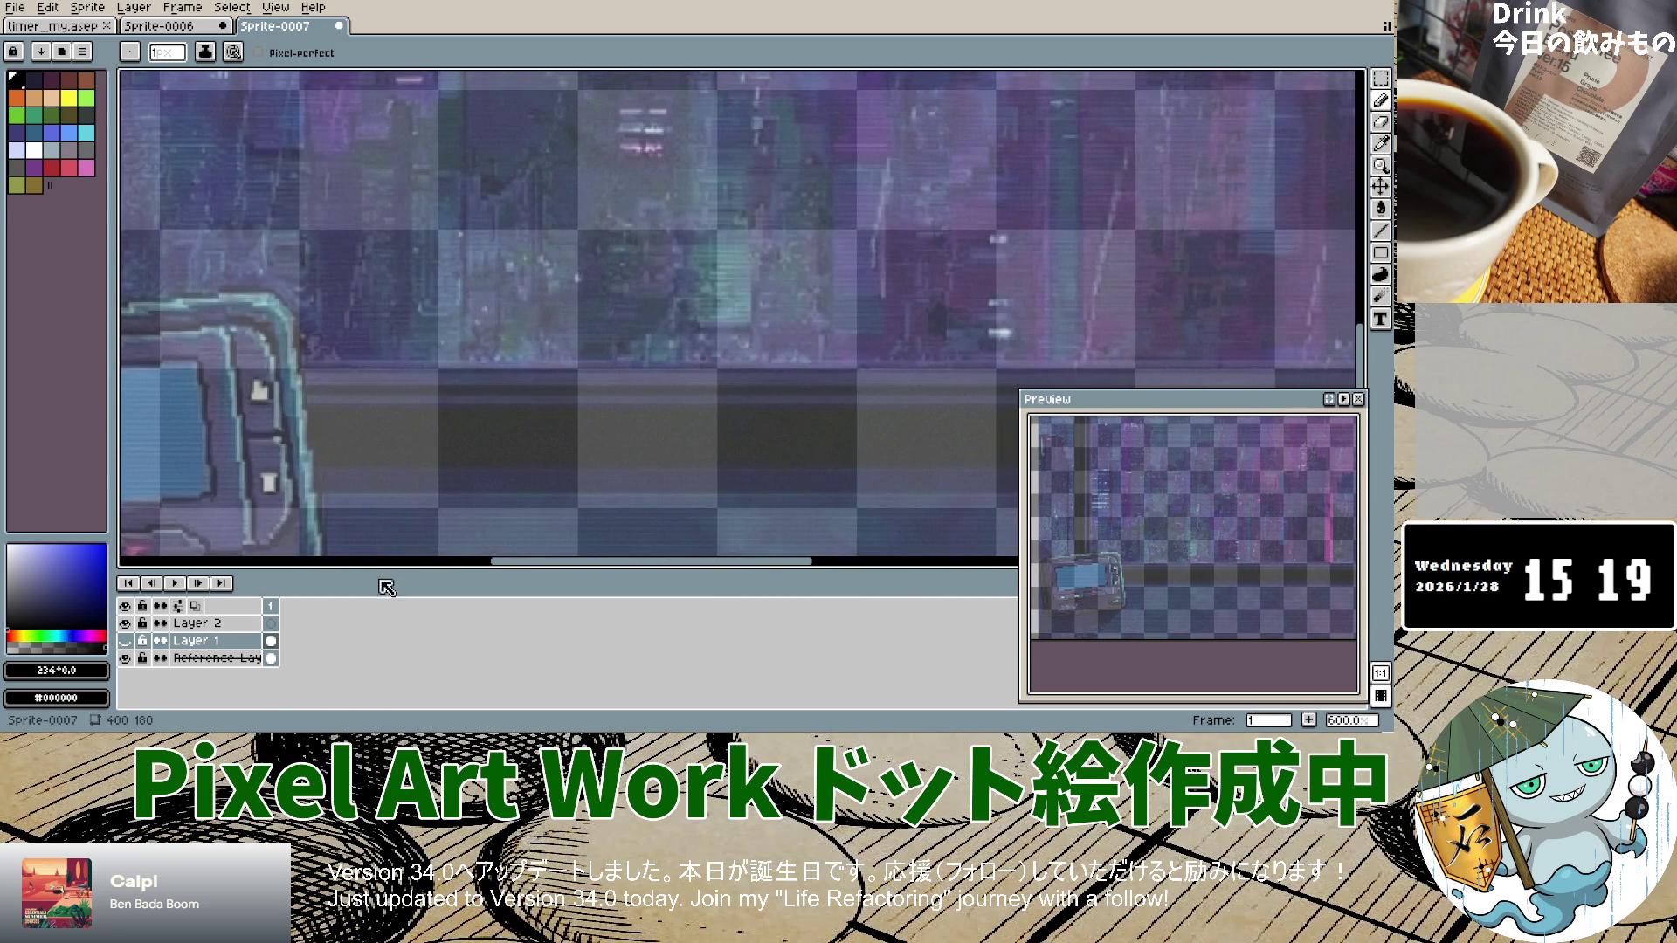
left_click(125, 641)
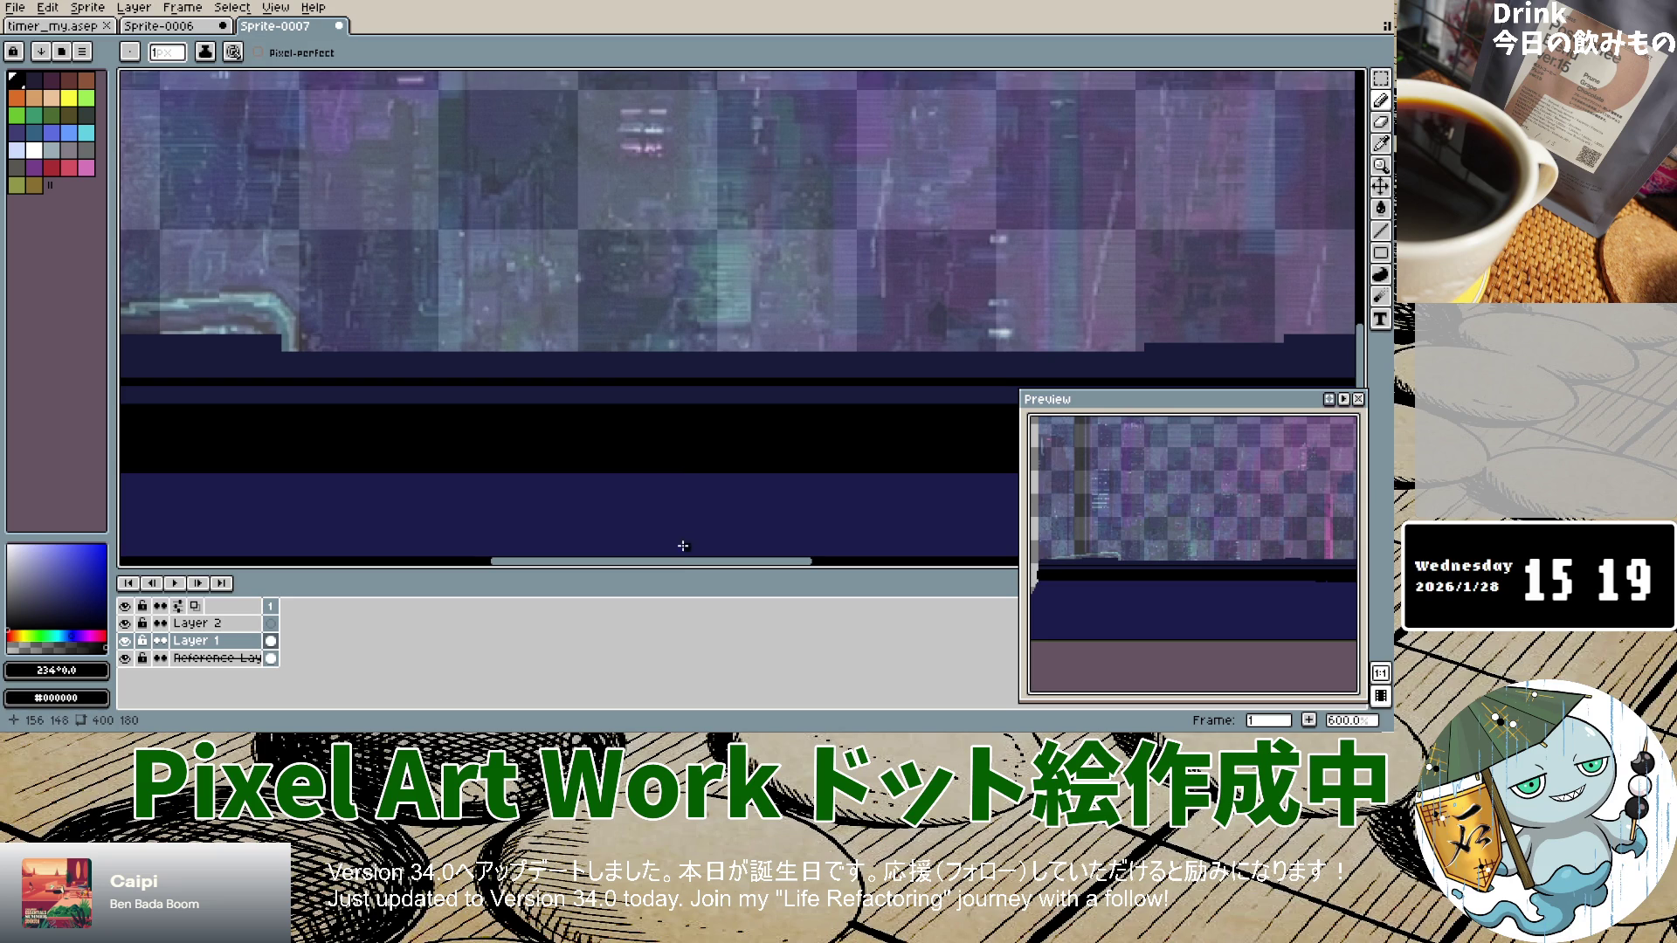
left_click_drag(686, 561, 608, 569)
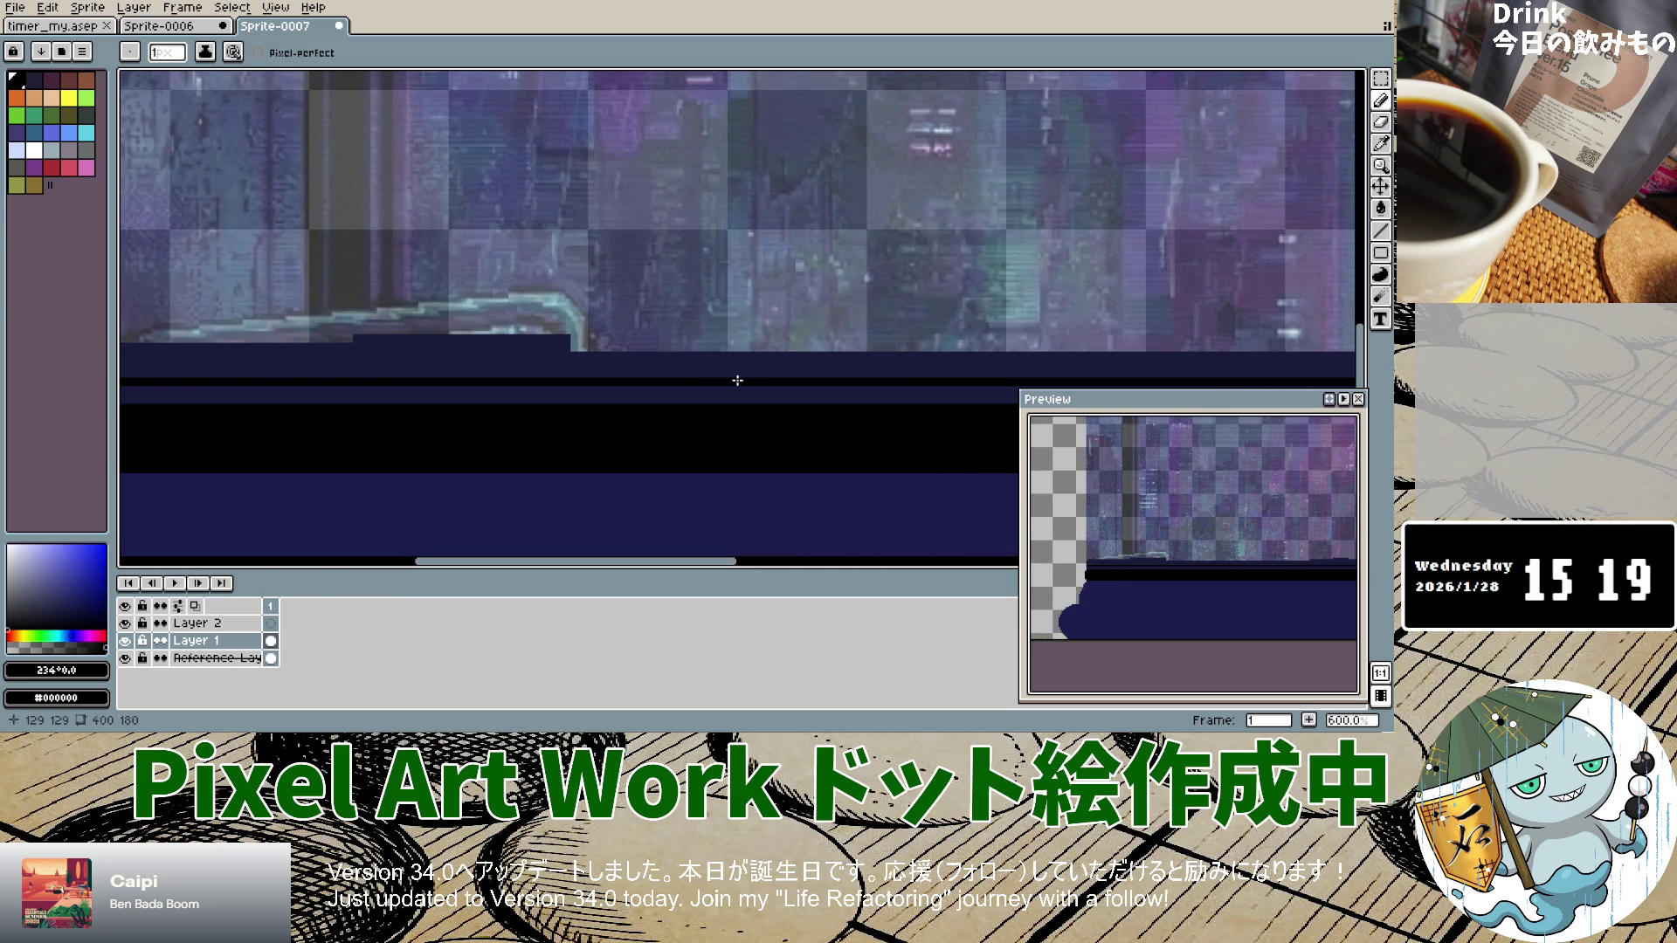
Step: Draw a thin one-pixel black line along the sill top, extending it leftward
scroll(715, 409, "up", 5)
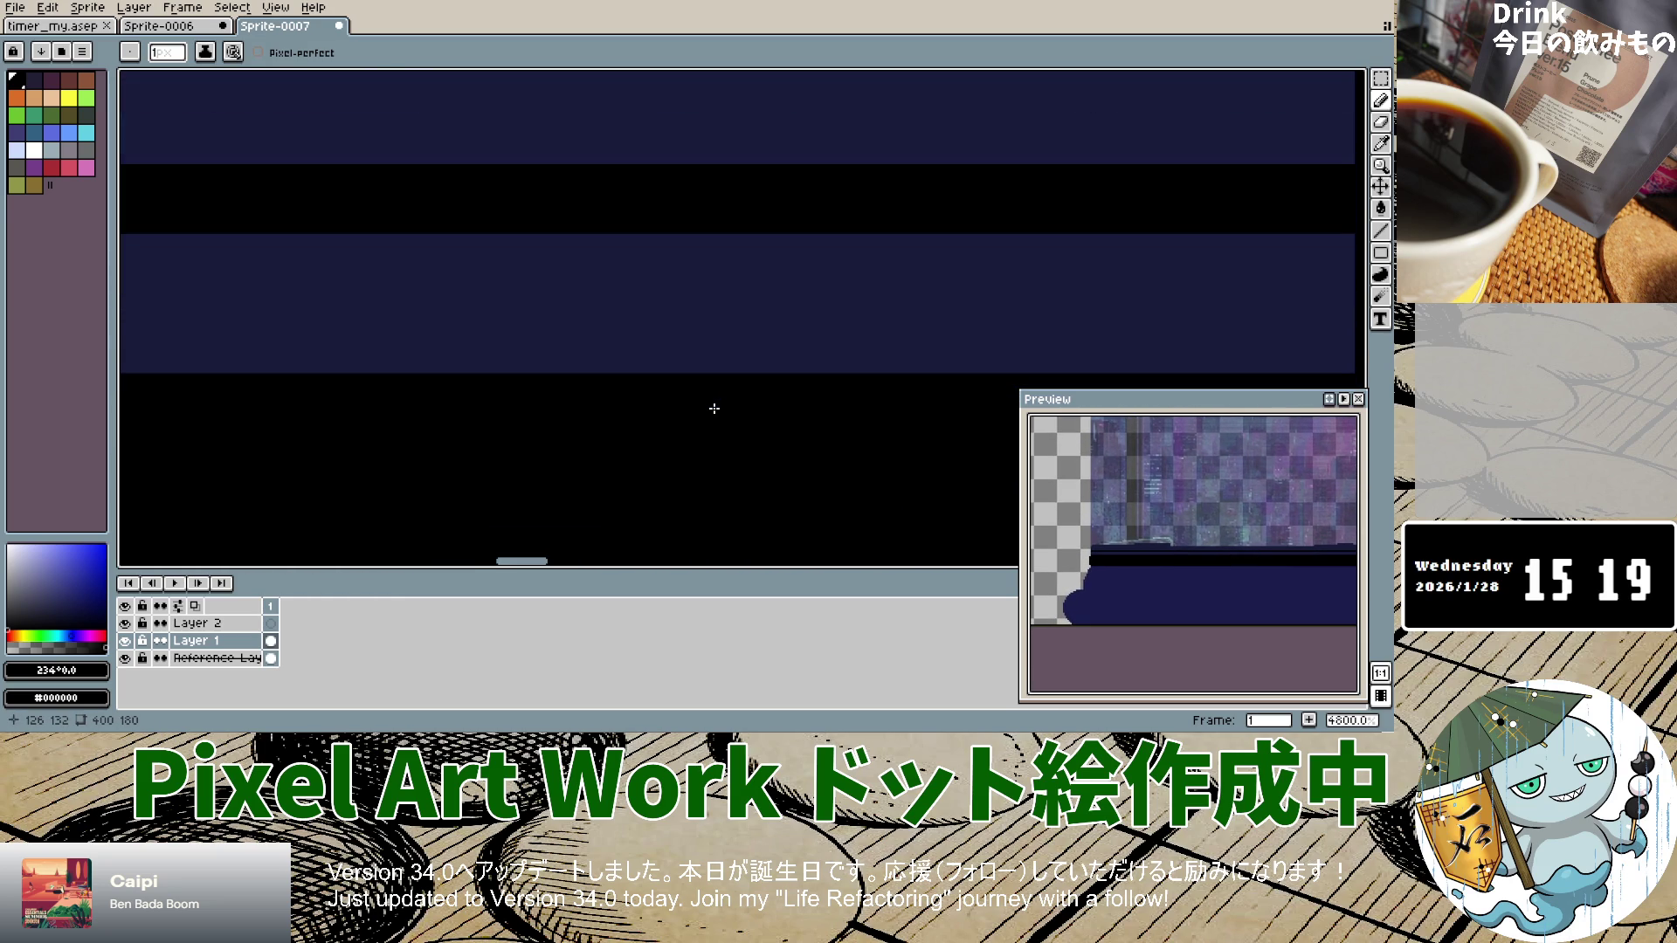
scroll(715, 408, "down", 4)
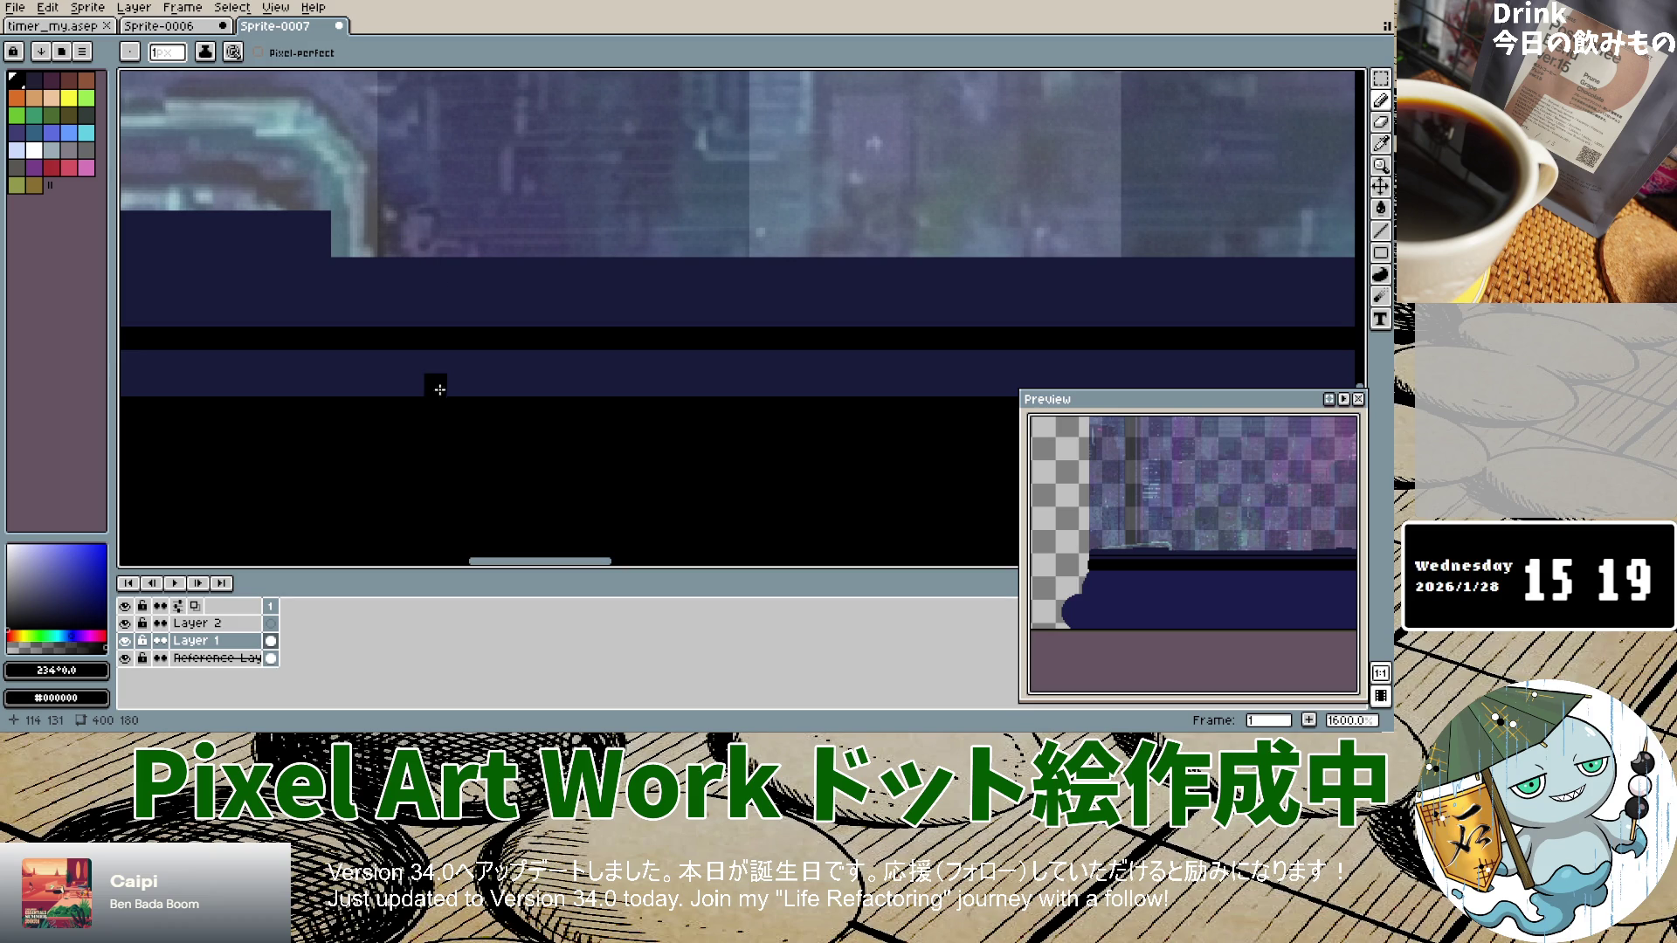
left_click(412, 222)
scroll(503, 455, "down", 4)
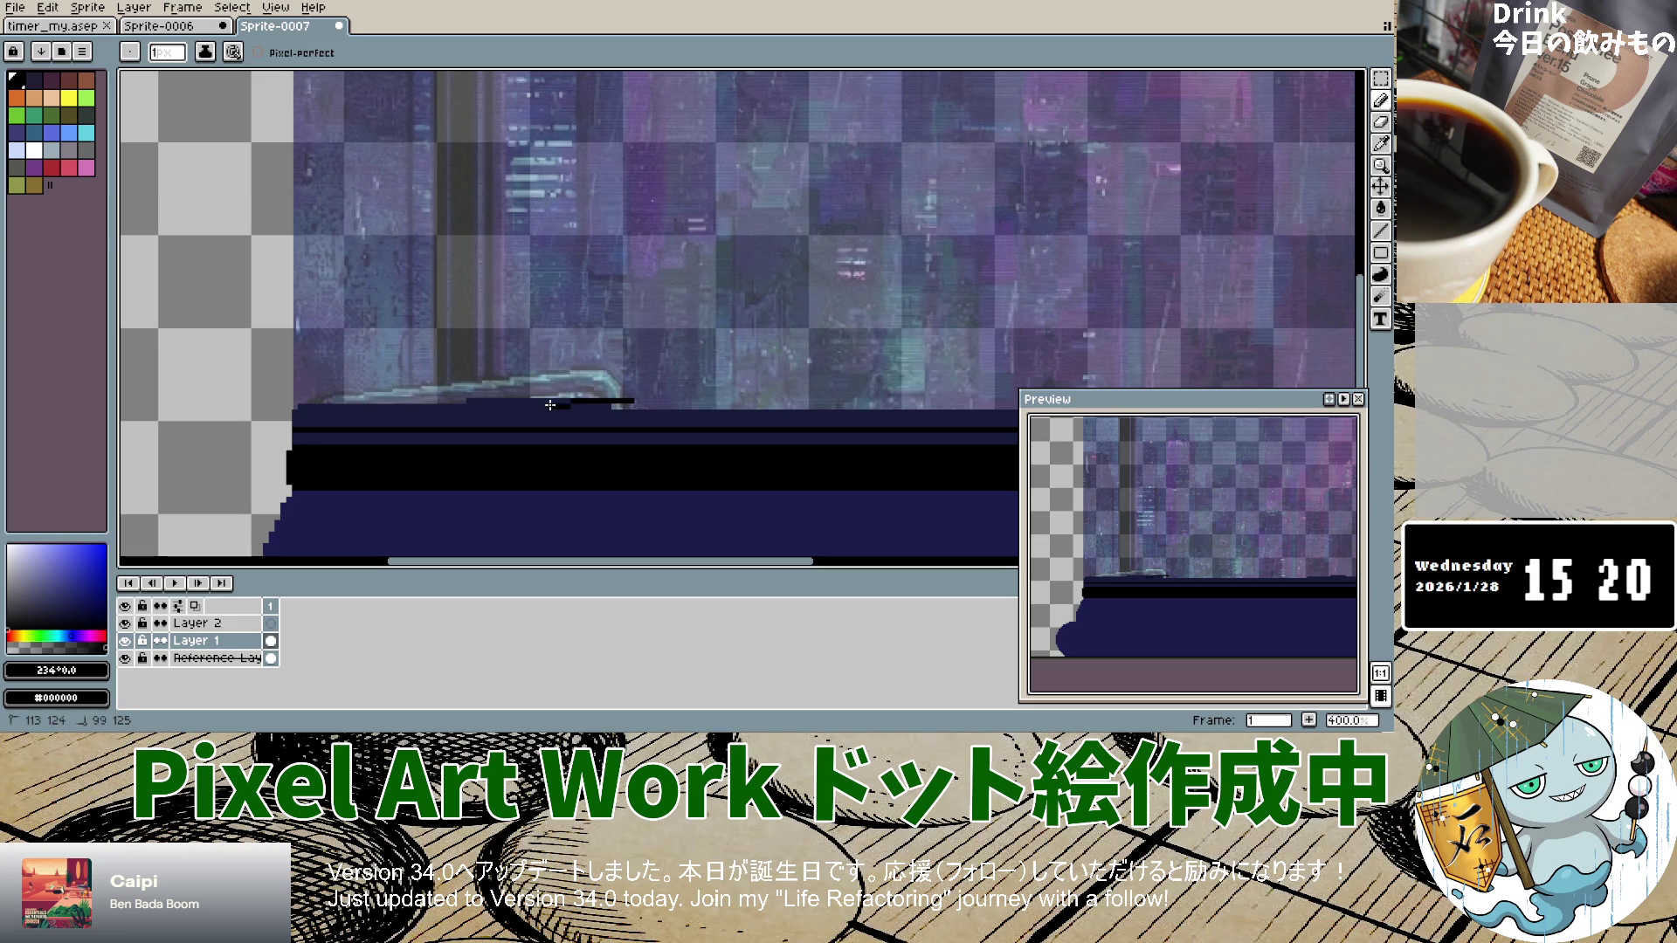
key("ctrl+z")
mouse_move(634, 401)
left_mouse_down()
mouse_move(553, 401)
mouse_move(961, 400)
left_mouse_up()
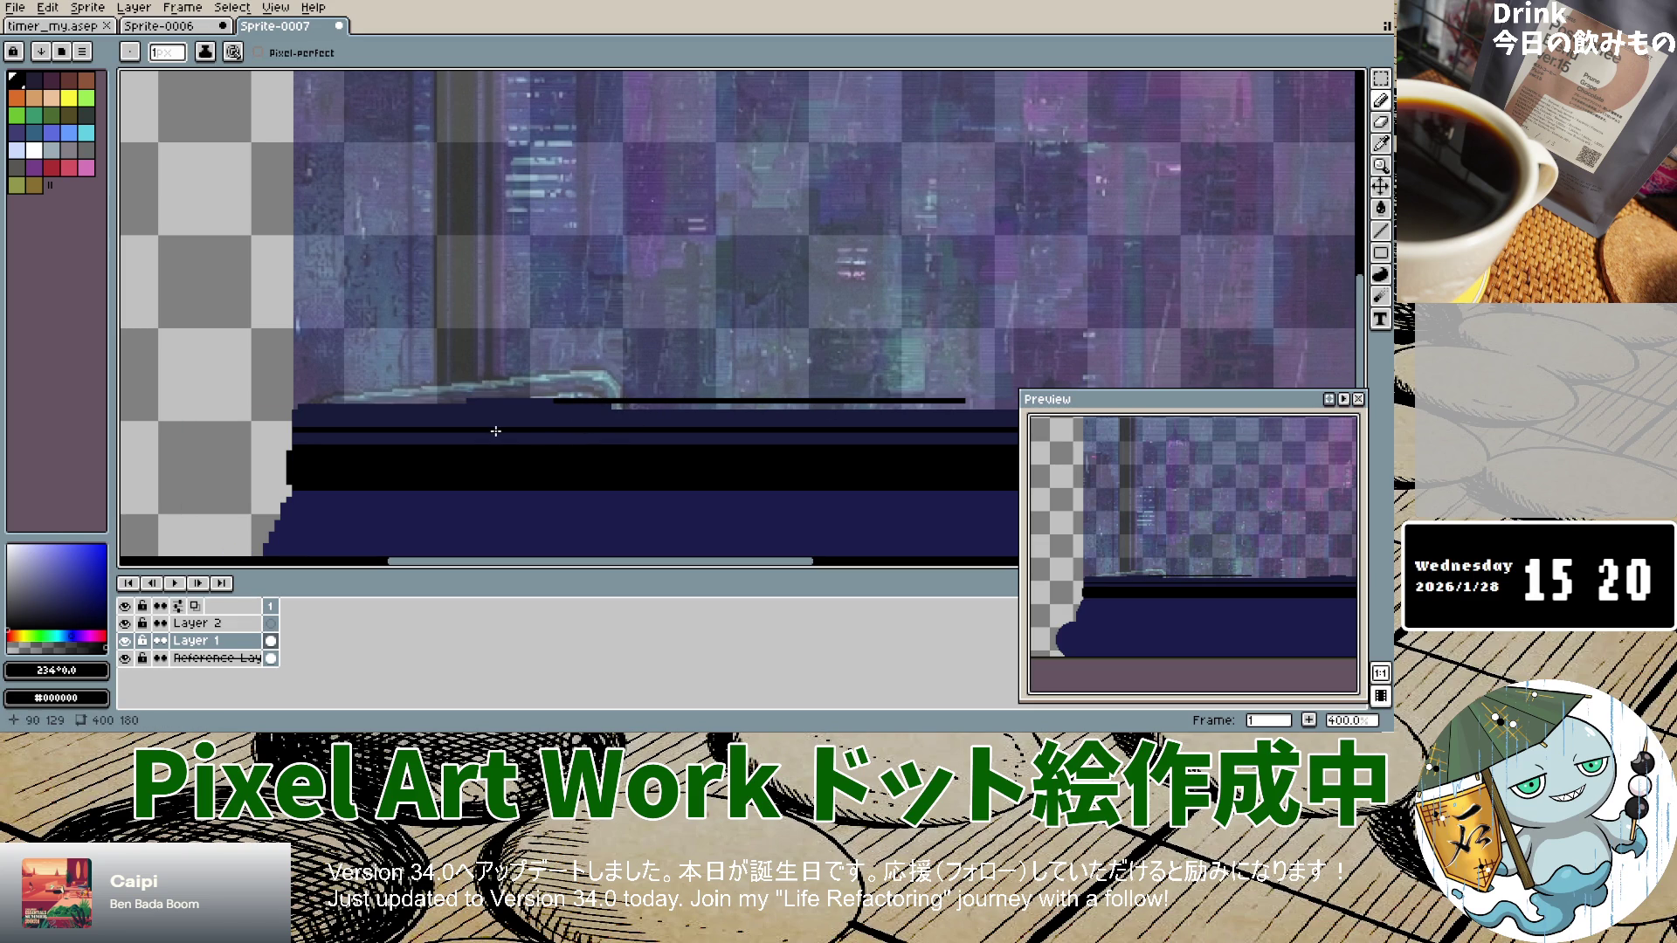
left_click_drag(492, 403, 310, 403)
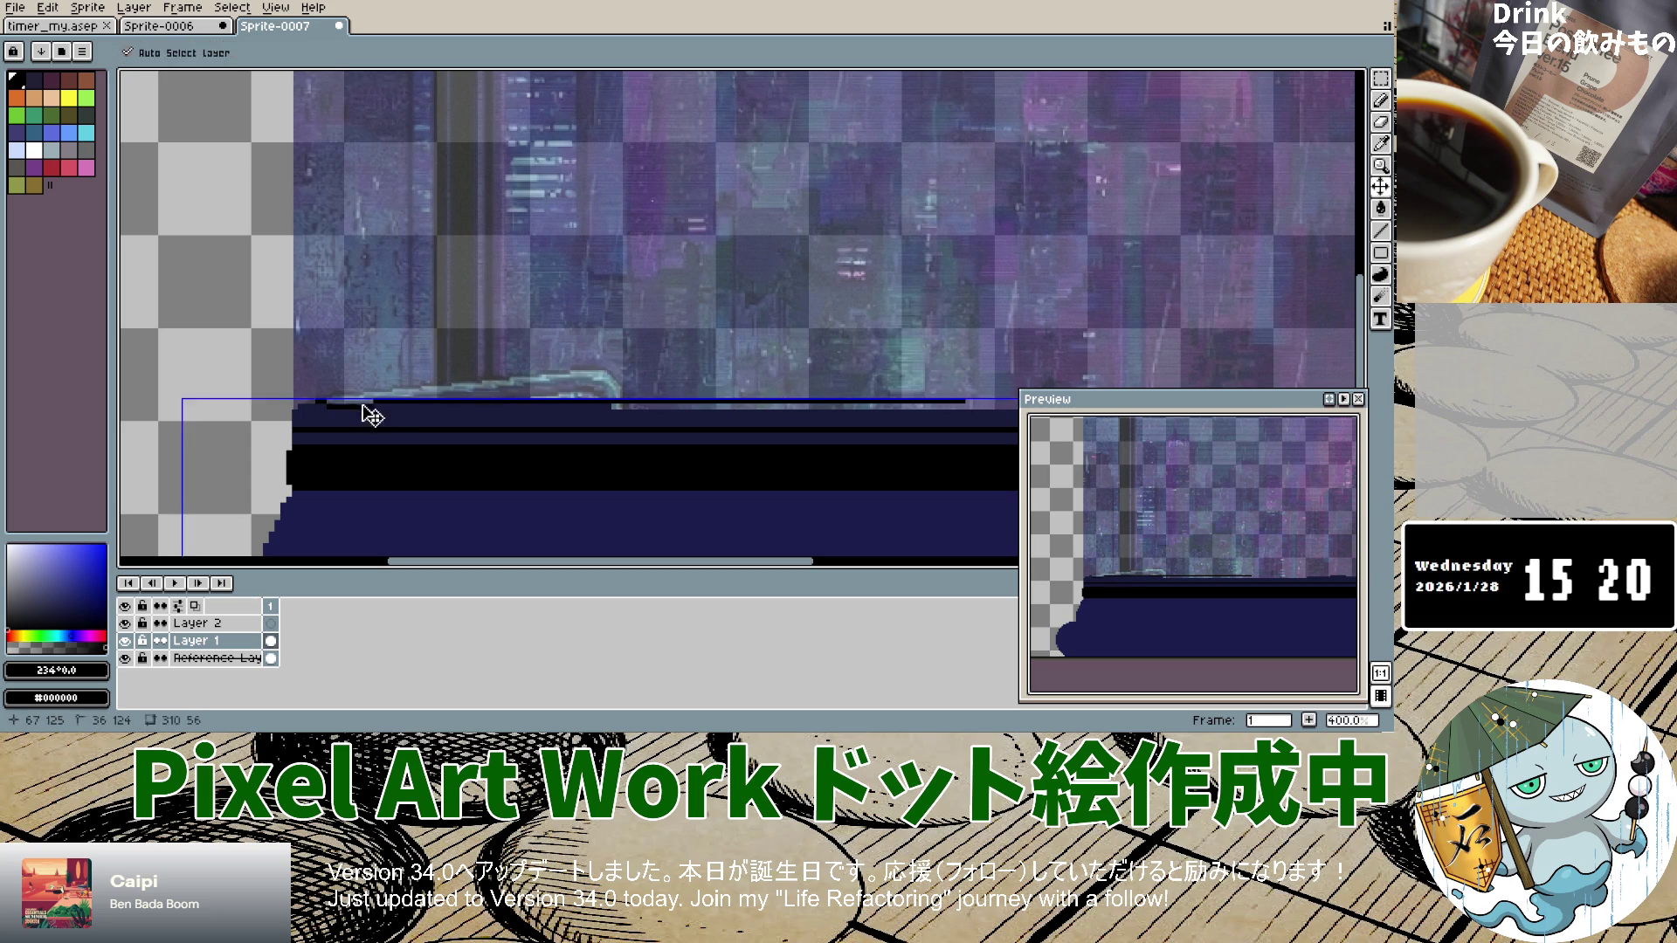
key("ctrl+z")
left_click_drag(550, 401, 317, 402)
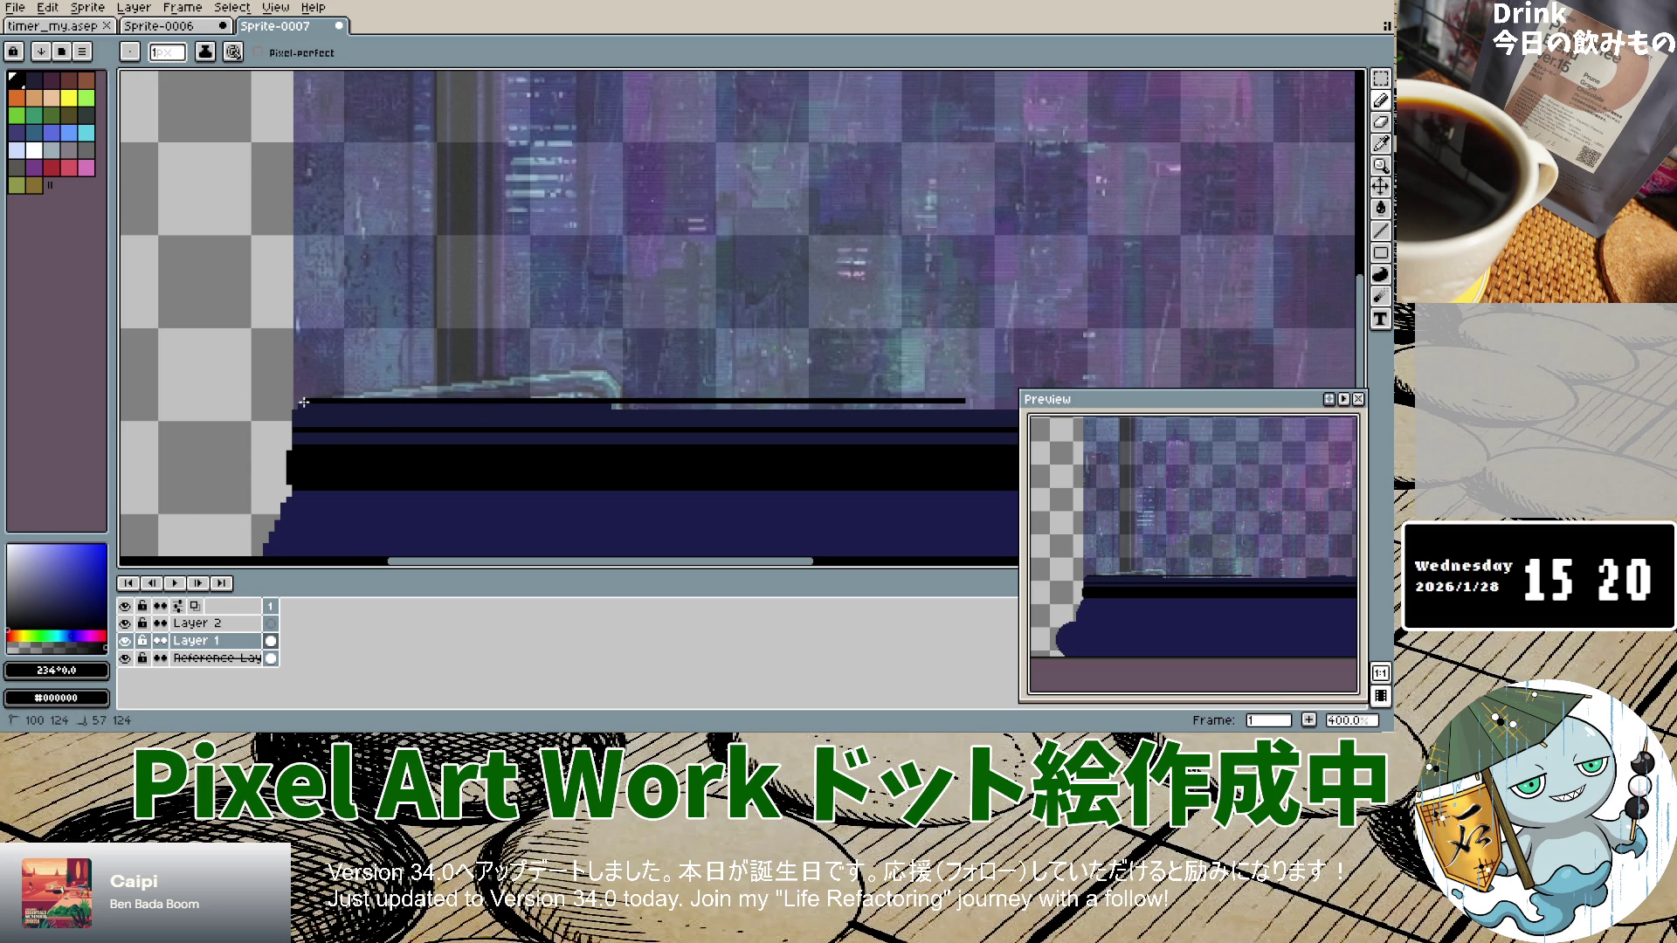
scroll(1015, 400, "down", 4)
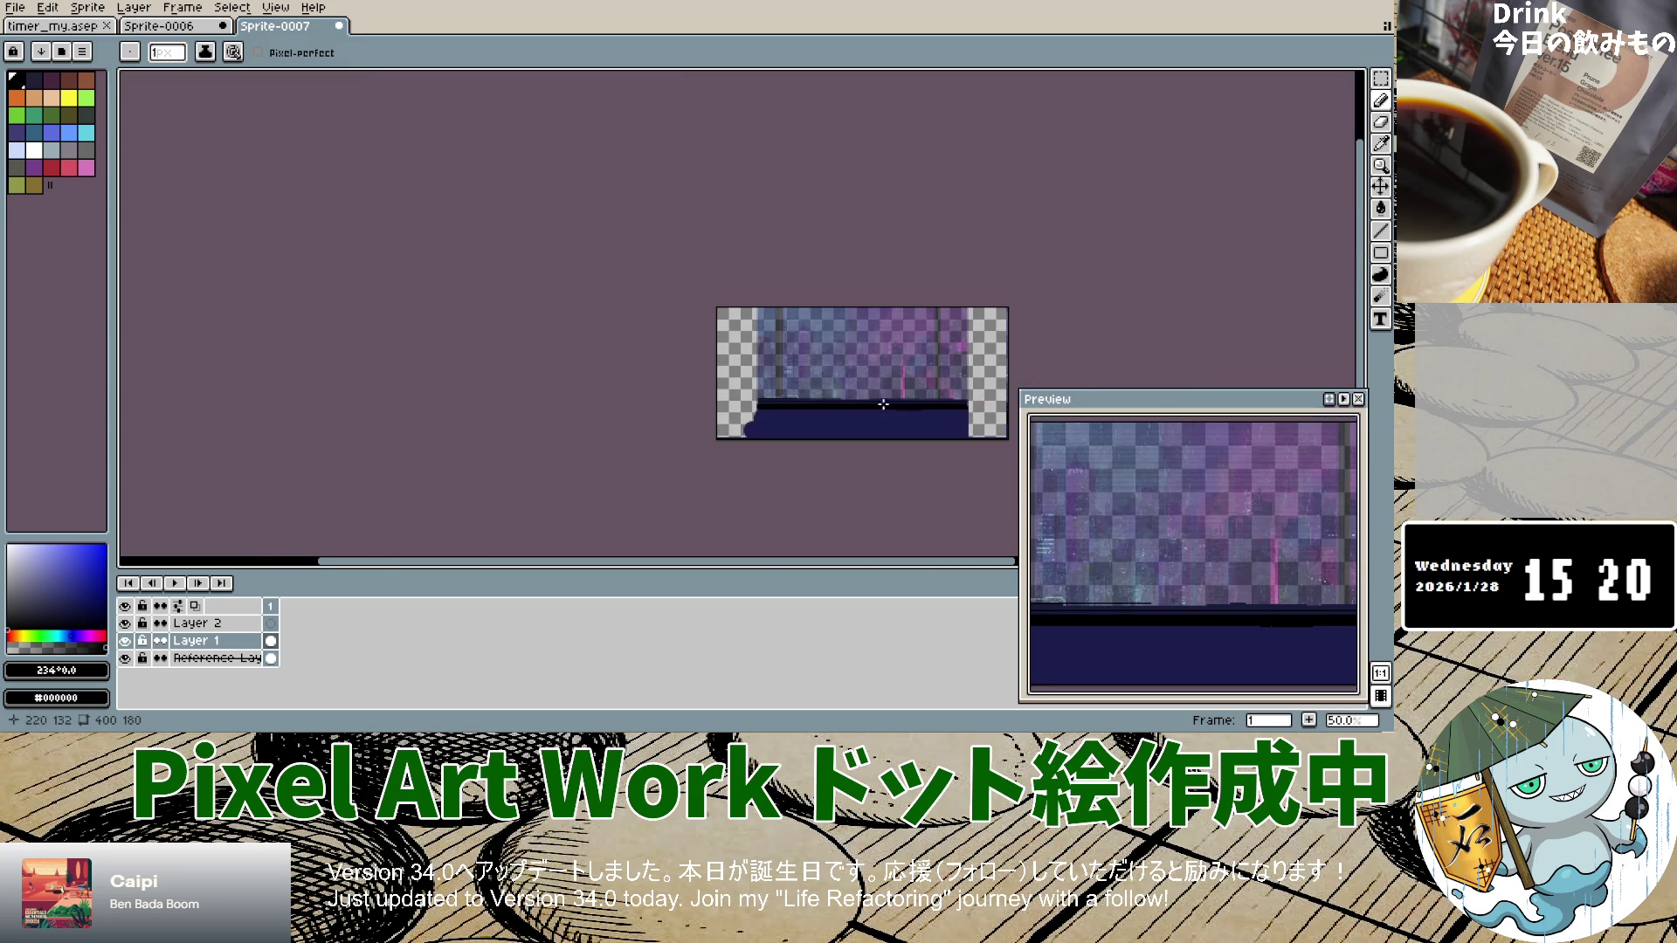
Step: Extend the thin black sill-top line right to the sprite's edge, undoing overshoots
scroll(847, 400, "up", 4)
left_click_drag(341, 294, 721, 295)
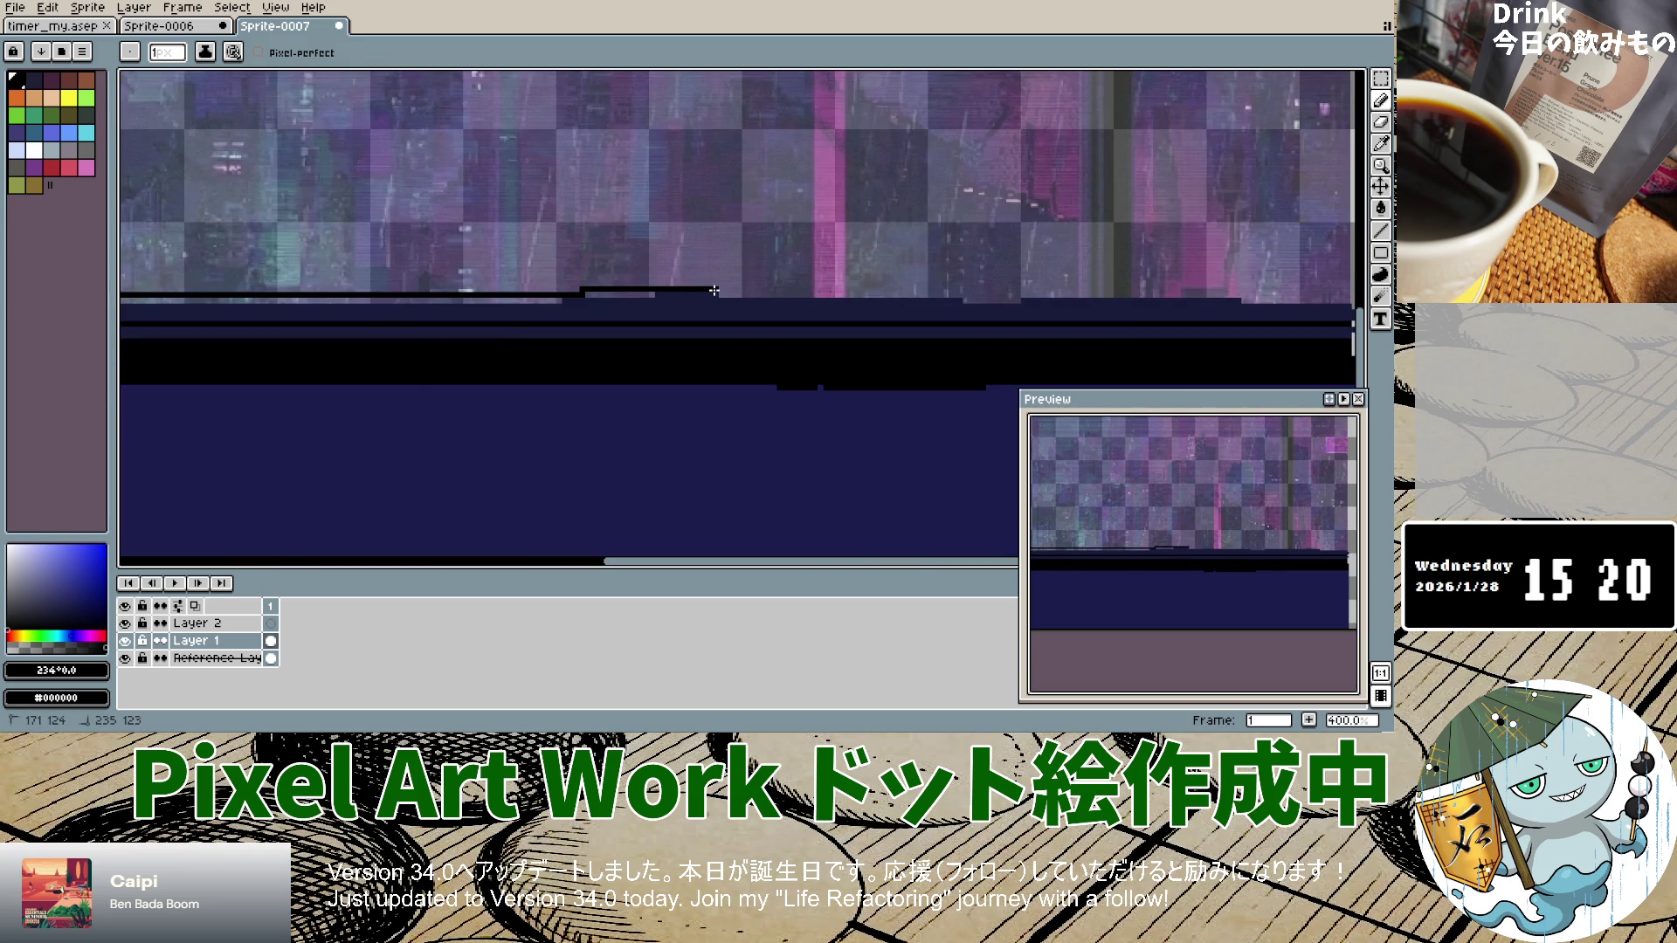
key("ctrl+z")
left_click_drag(341, 296, 694, 294)
left_click_drag(815, 294, 924, 294)
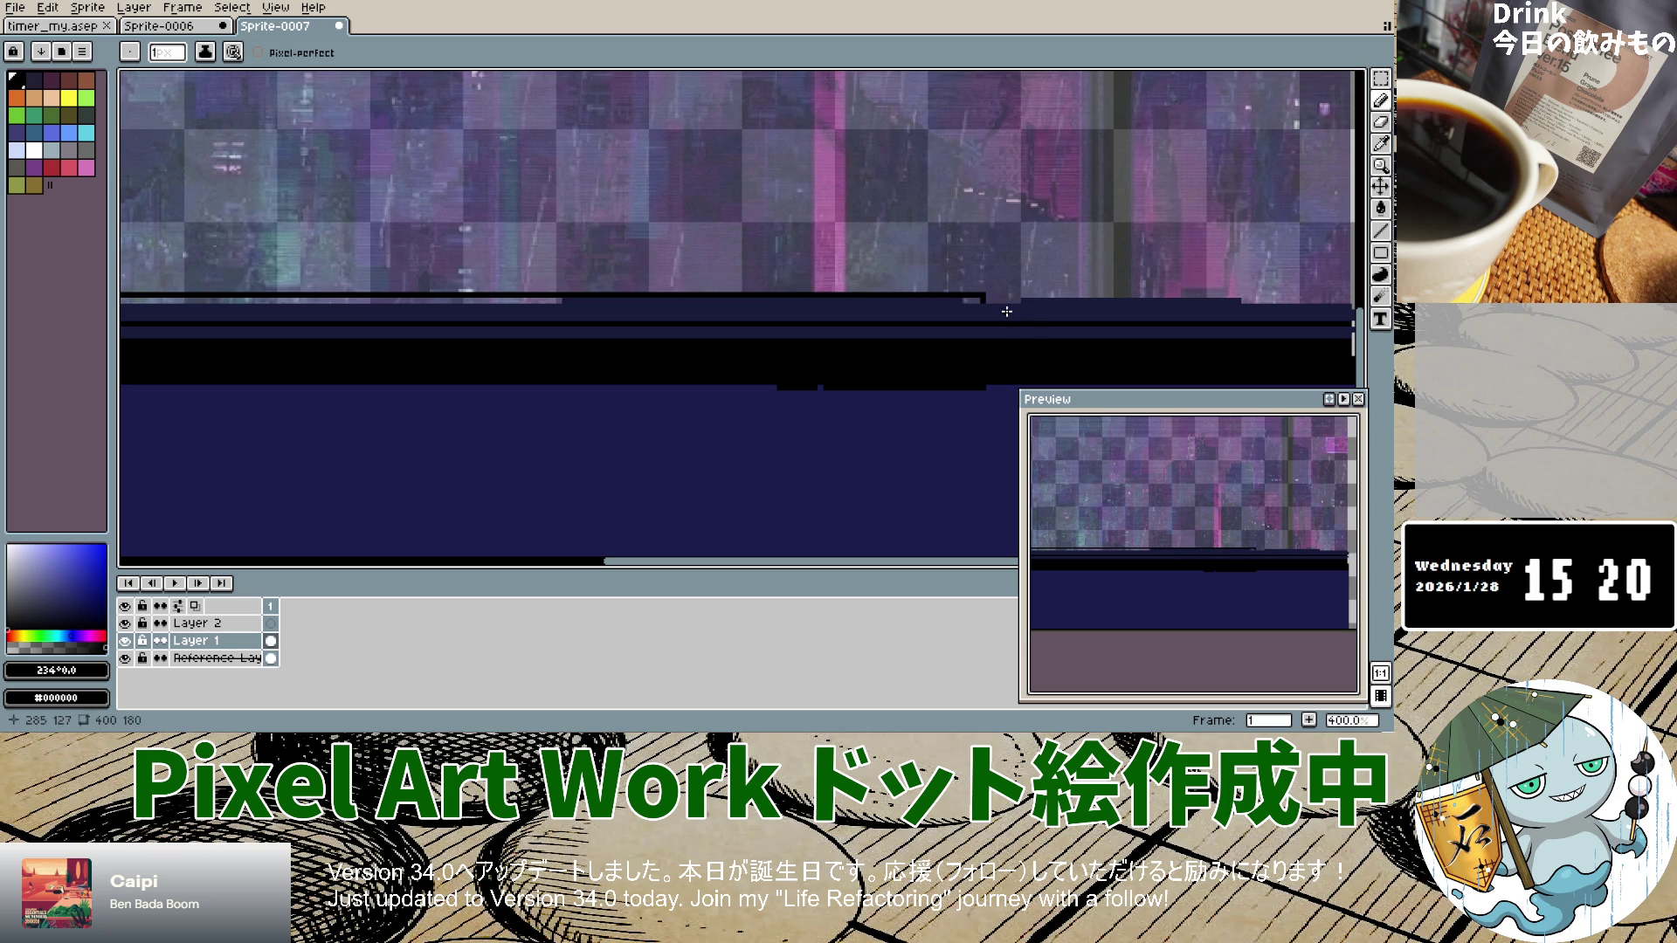
key("ctrl+z")
left_click_drag(698, 297, 733, 291)
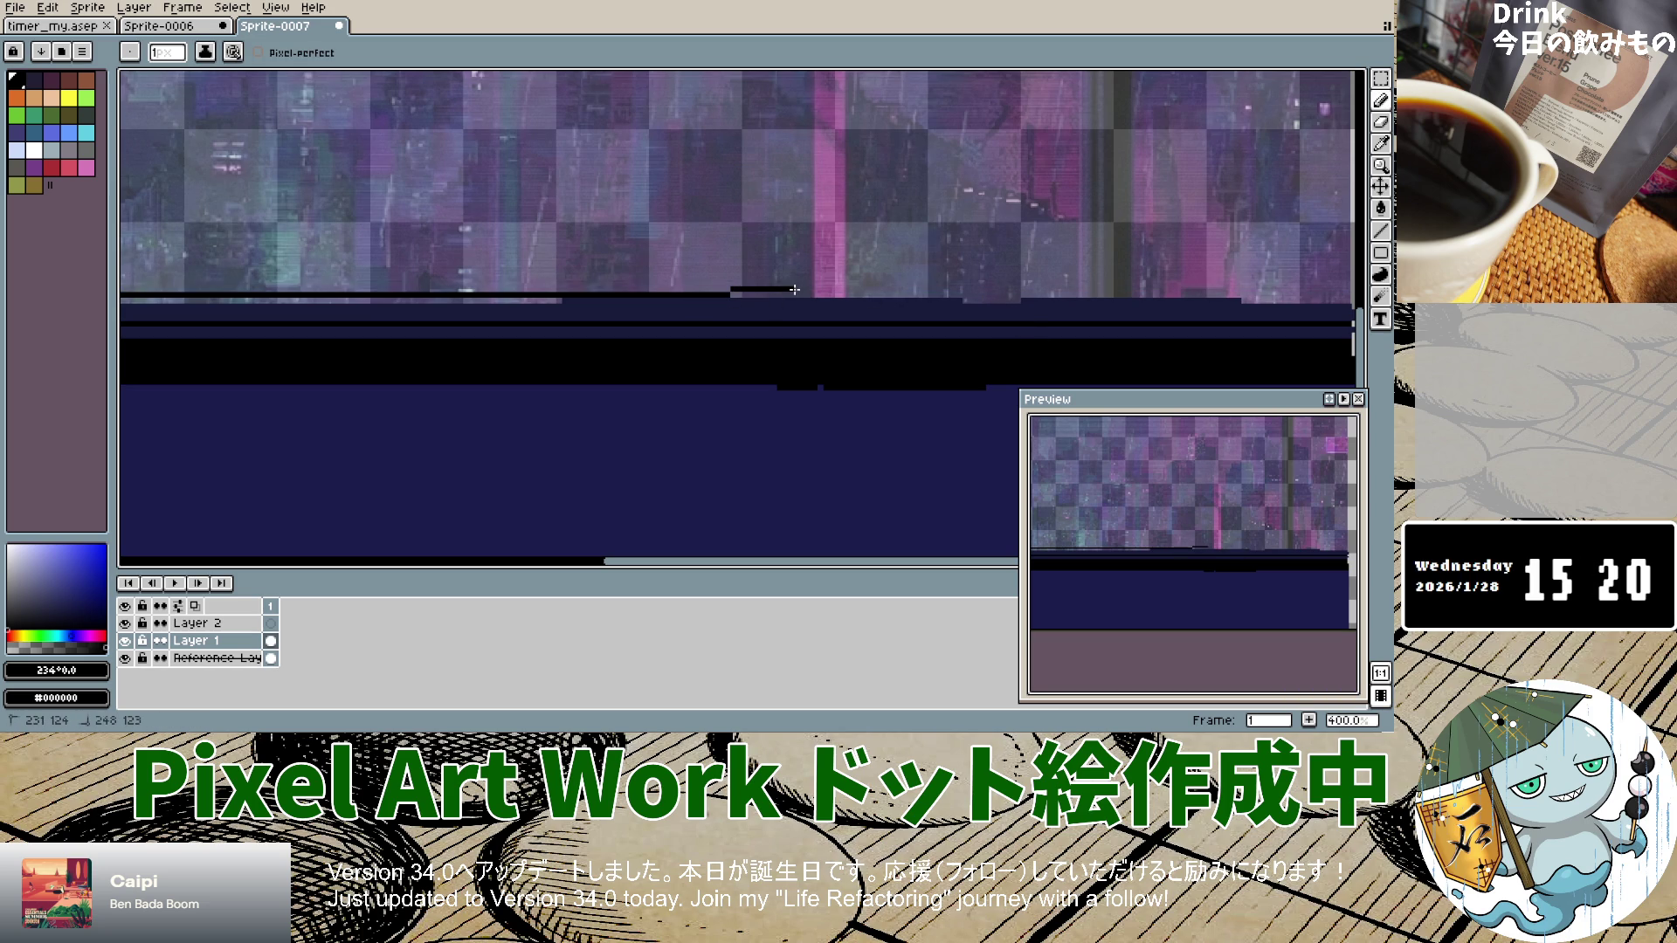
key("ctrl+z")
left_click_drag(695, 295, 965, 293)
left_click_drag(723, 564, 943, 559)
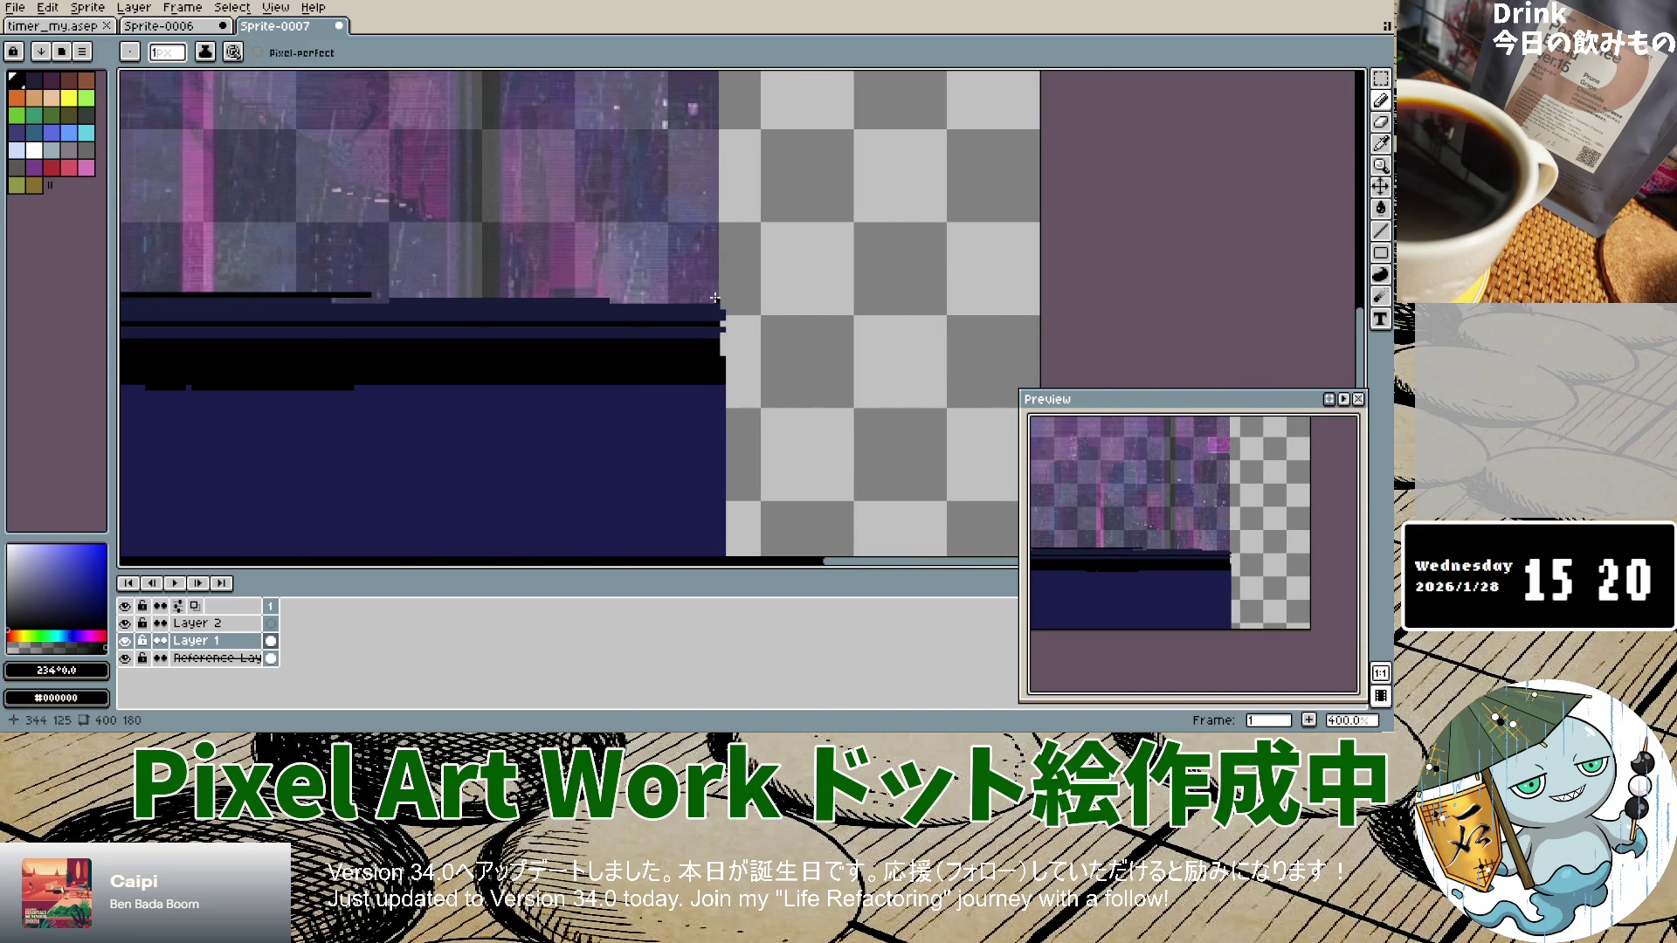
mouse_move(716, 291)
left_mouse_down()
mouse_move(393, 296)
mouse_move(733, 295)
left_mouse_up()
key("ctrl+z")
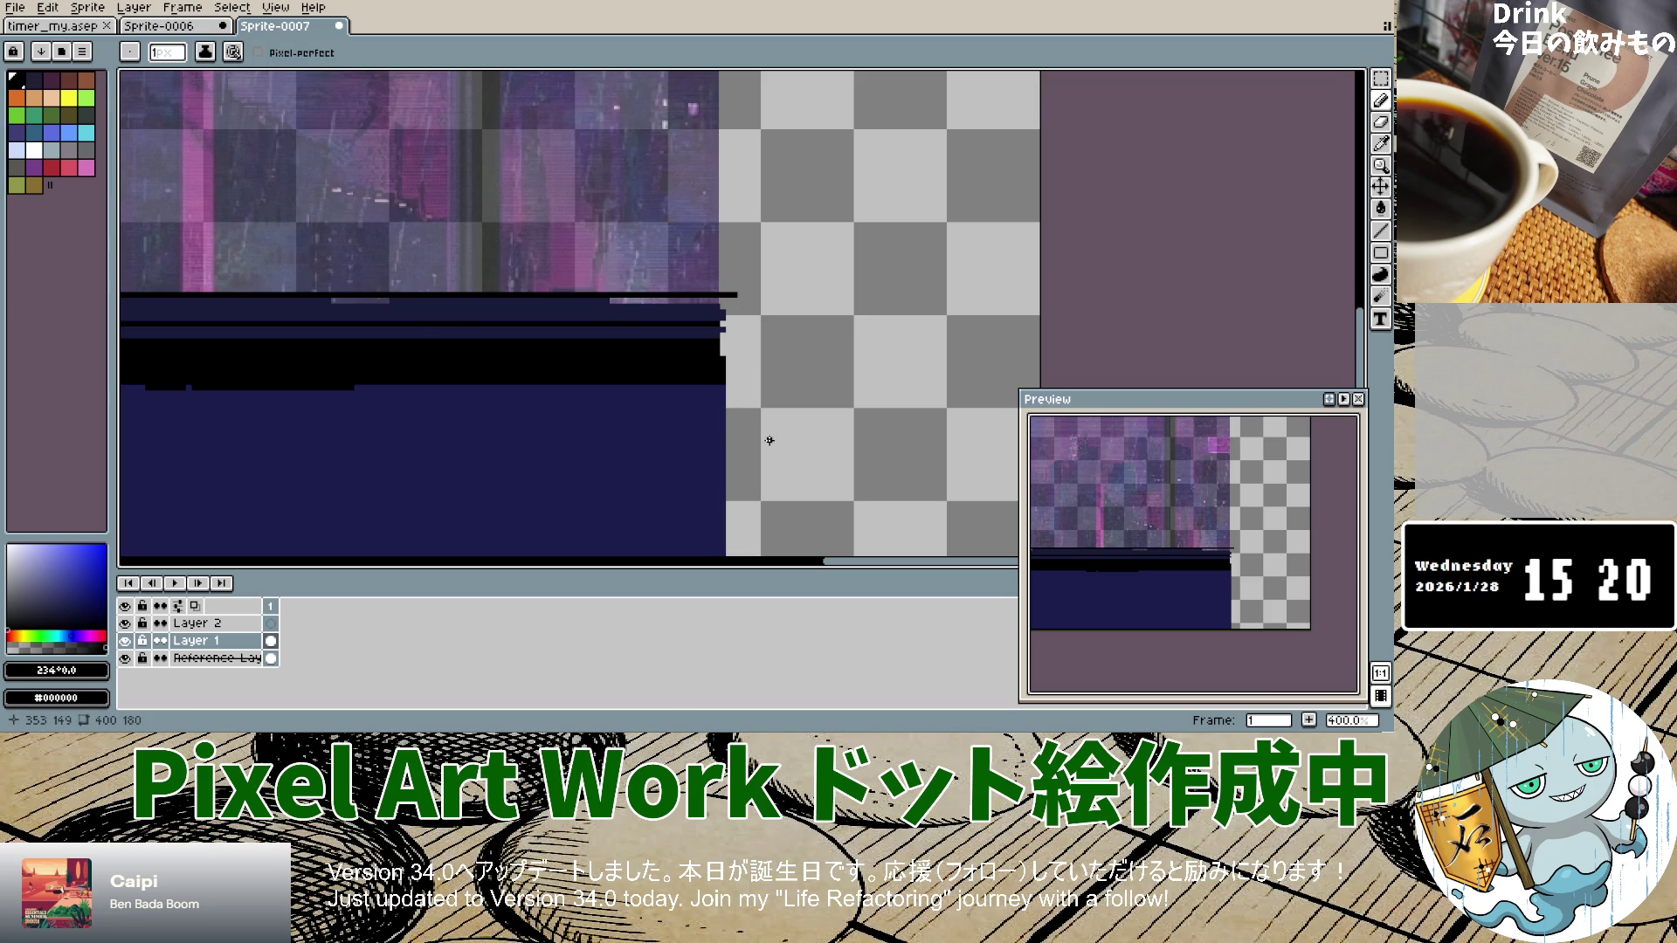
left_click(1380, 142)
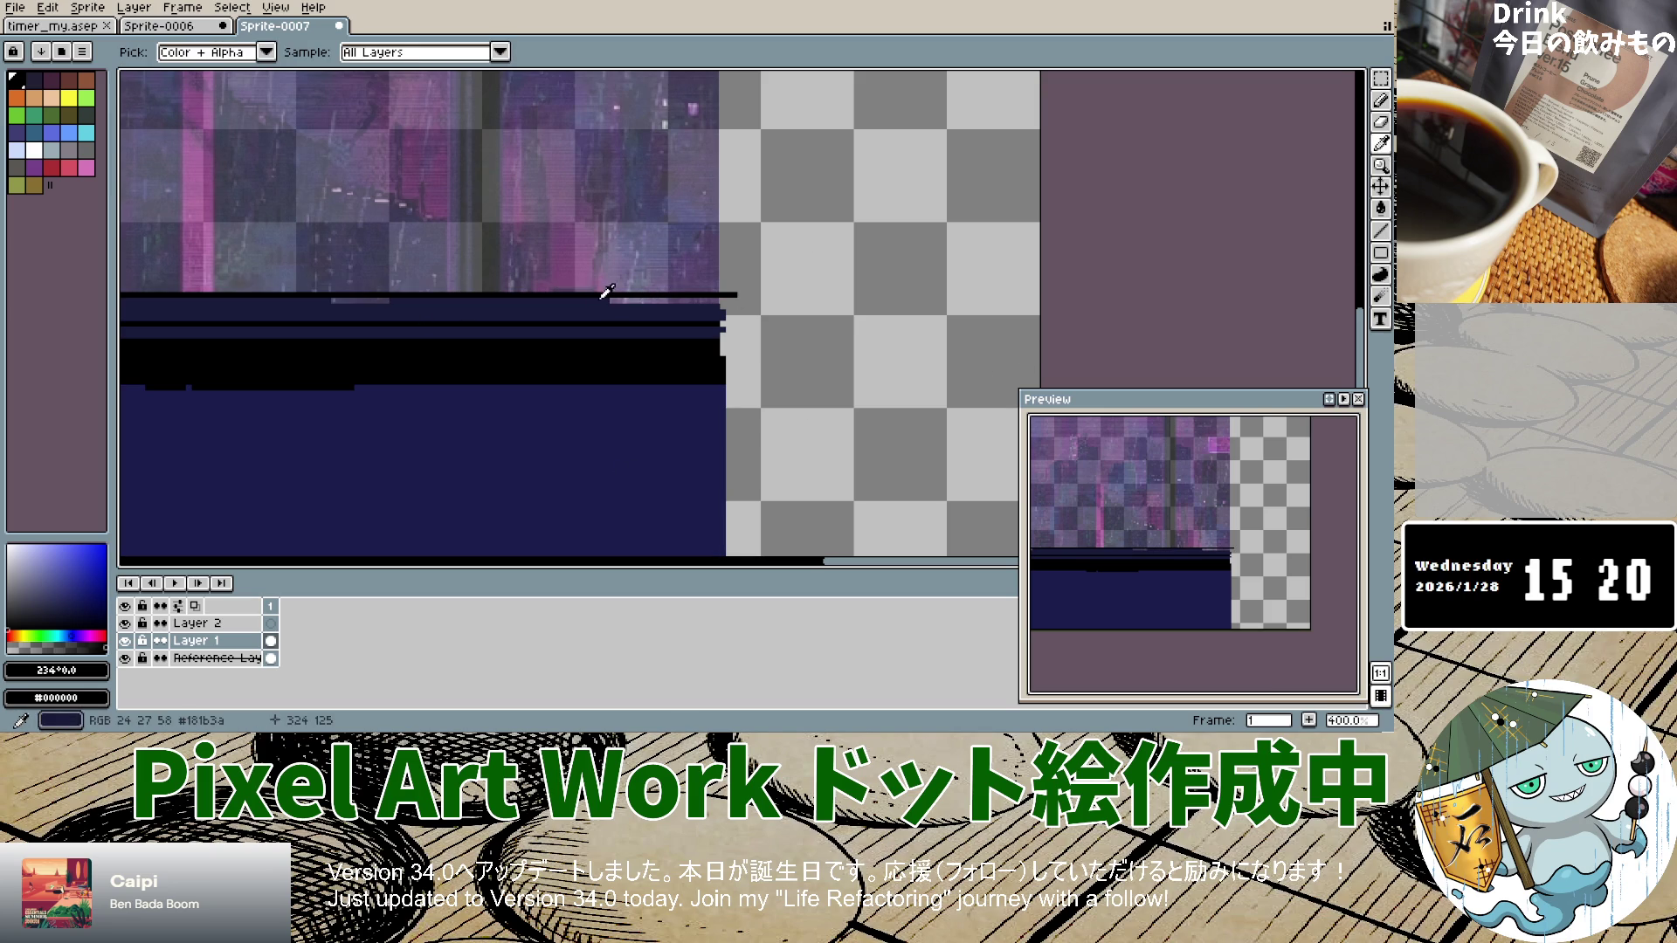
Step: Sample dark navy #181b3a and paint over the light pink and grey gaps along the sill top
left_click(601, 297)
left_click(1379, 101)
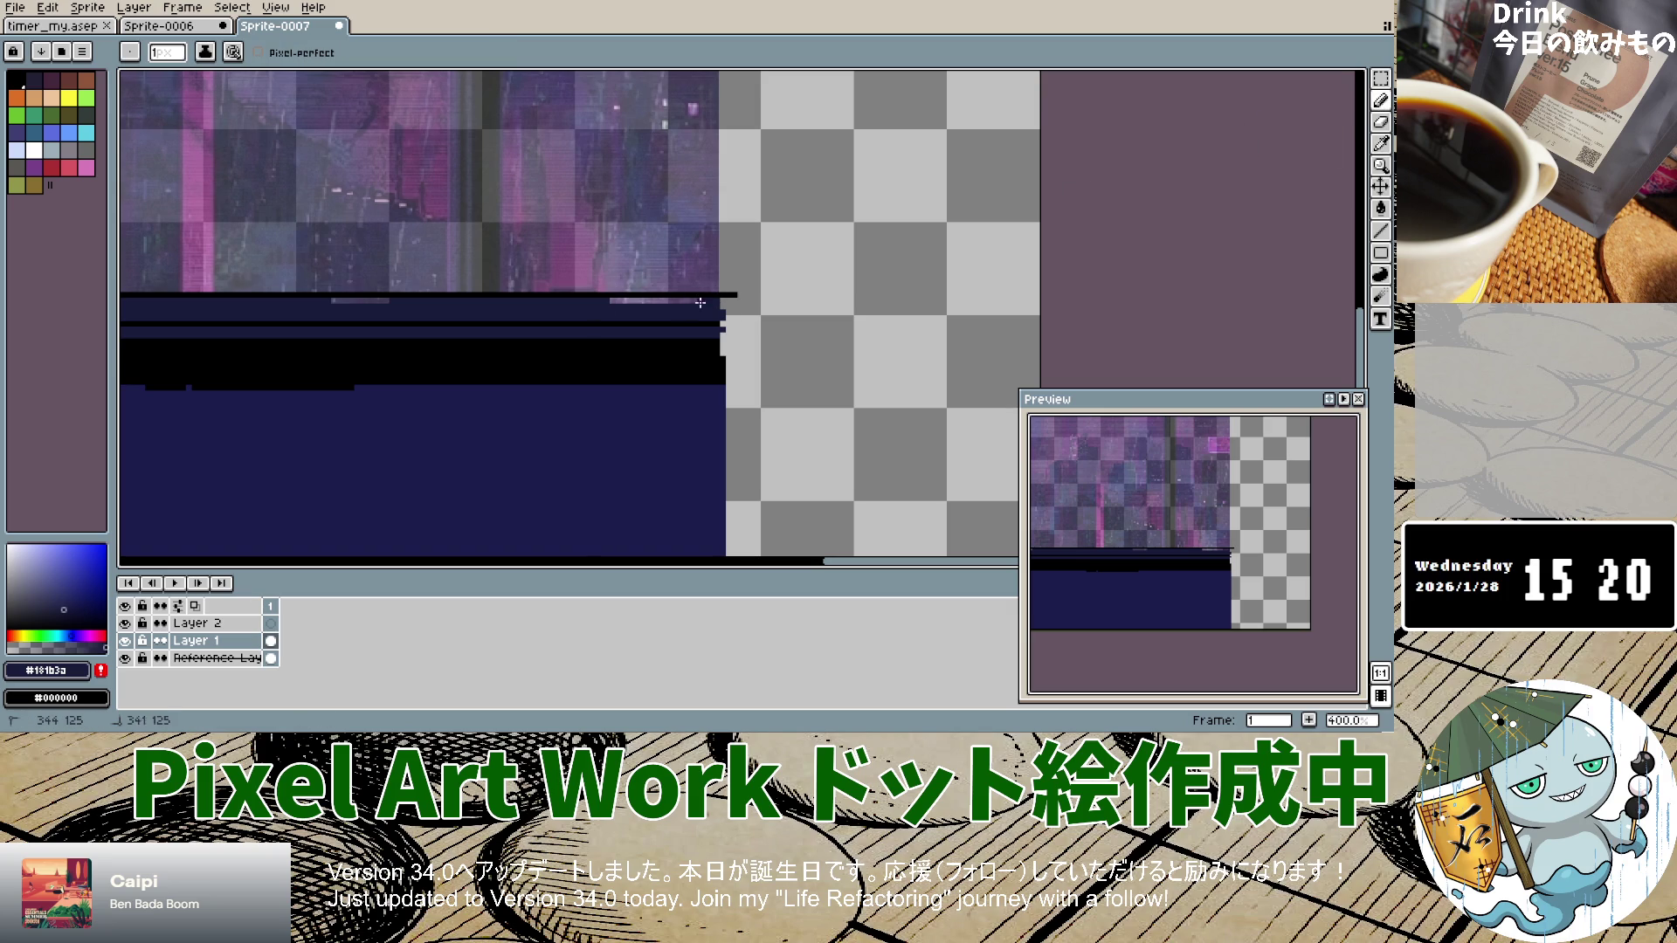
left_click_drag(611, 302, 692, 300)
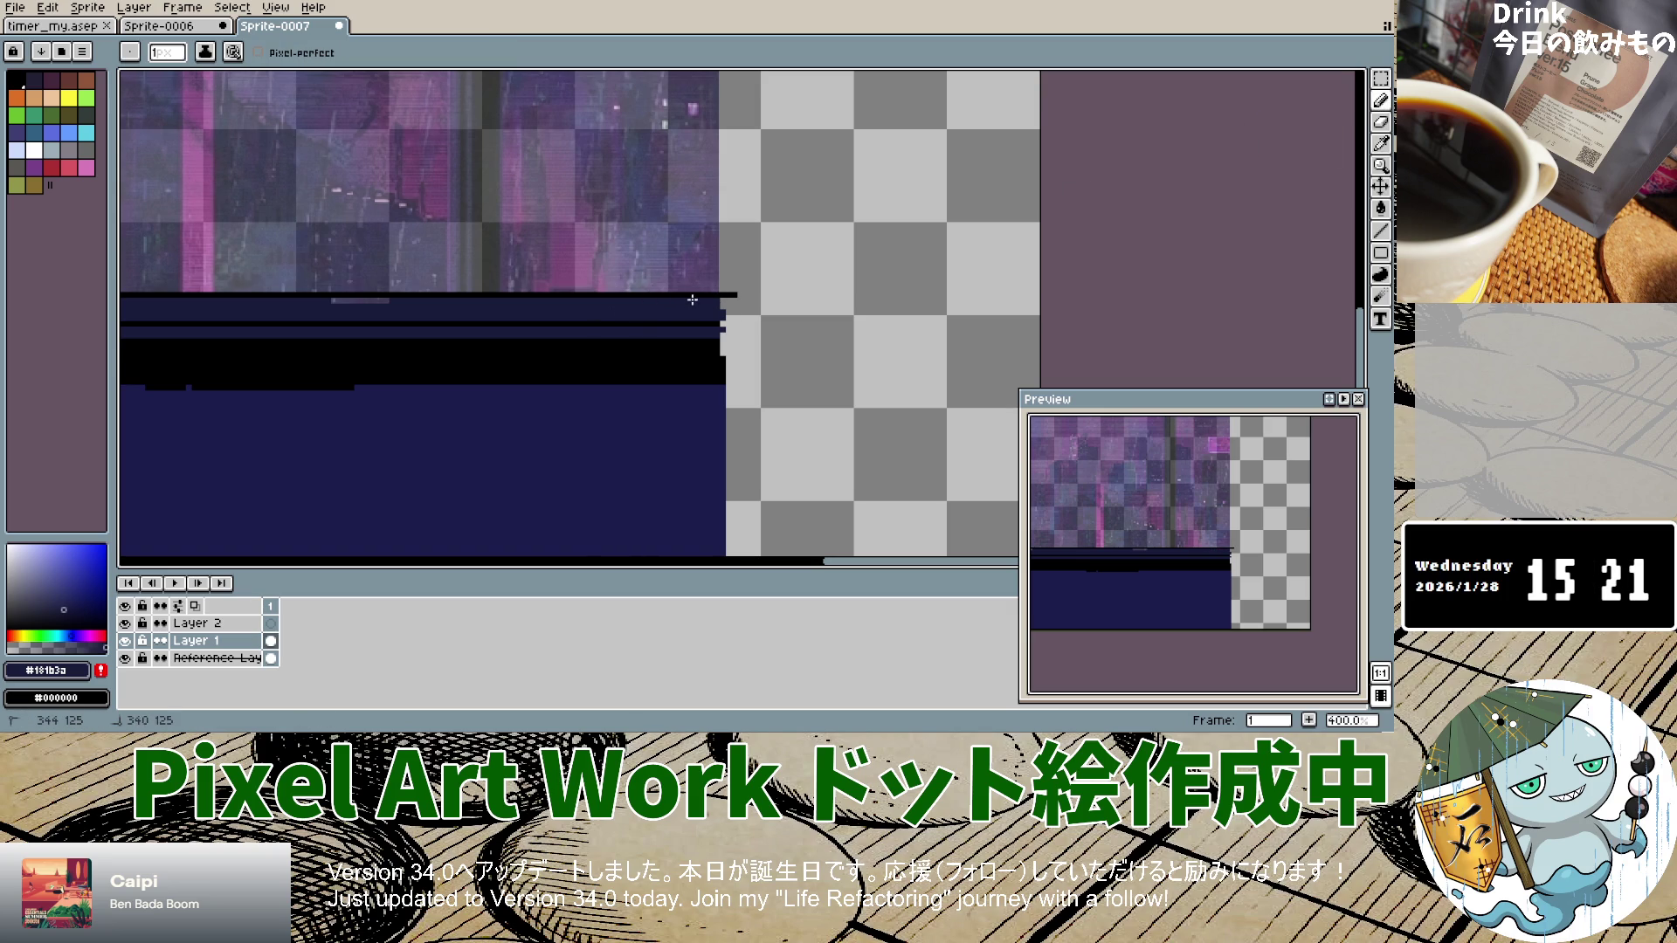
left_click_drag(337, 301, 397, 303)
left_click_drag(831, 560, 467, 552)
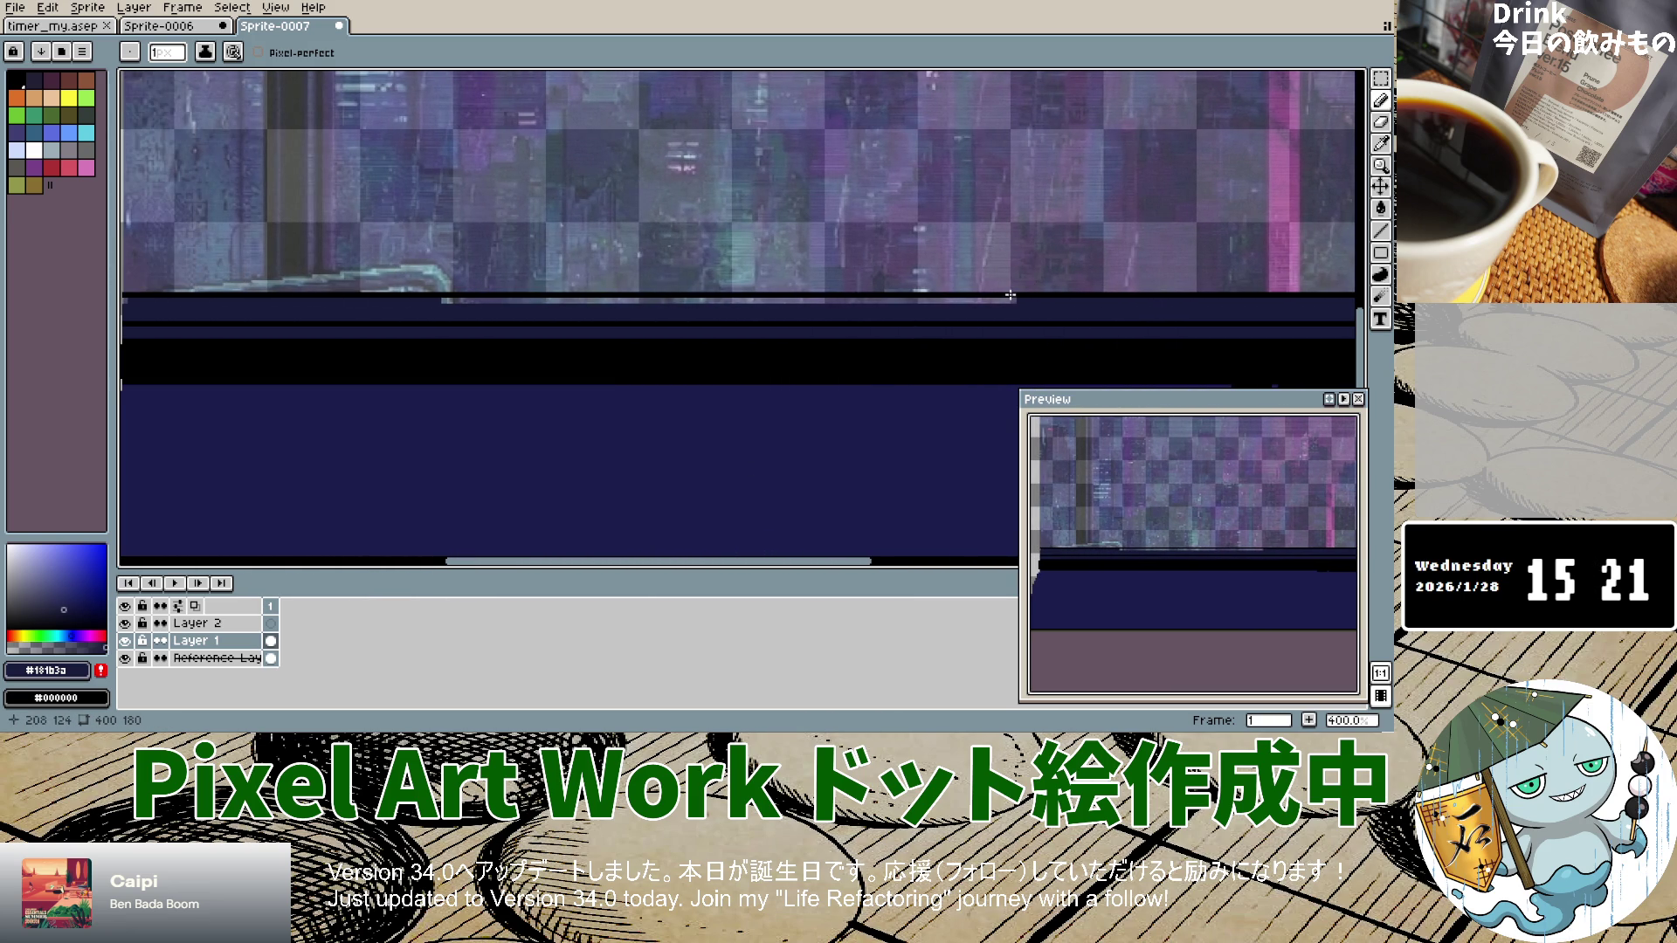
mouse_move(1013, 299)
left_mouse_down()
mouse_move(439, 302)
mouse_move(798, 300)
left_mouse_up()
scroll(722, 362, "down", 5)
Step: Zoom out and drag the Preview window's top-left corner up-left twice to enlarge it
scroll(740, 375, "up", 5)
scroll(740, 374, "down", 5)
scroll(738, 367, "up", 4)
scroll(751, 380, "down", 4)
scroll(758, 386, "up", 3)
scroll(747, 352, "down", 3)
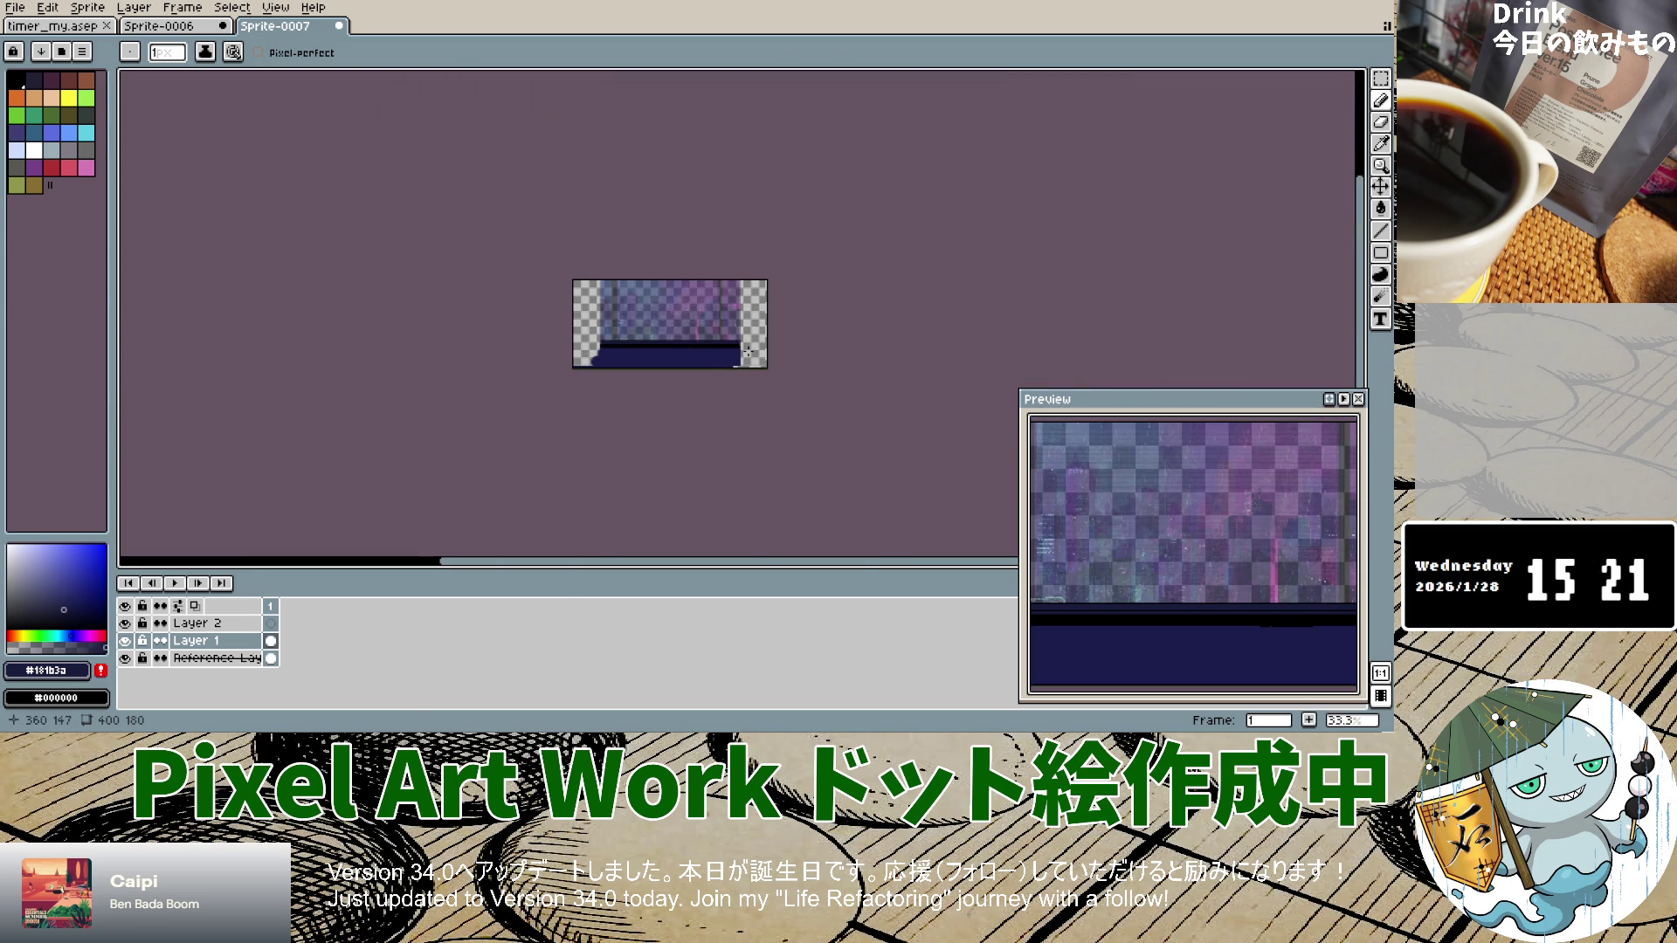
mouse_move(1019, 395)
left_mouse_down()
mouse_move(835, 393)
mouse_move(923, 390)
mouse_move(913, 375)
left_mouse_up()
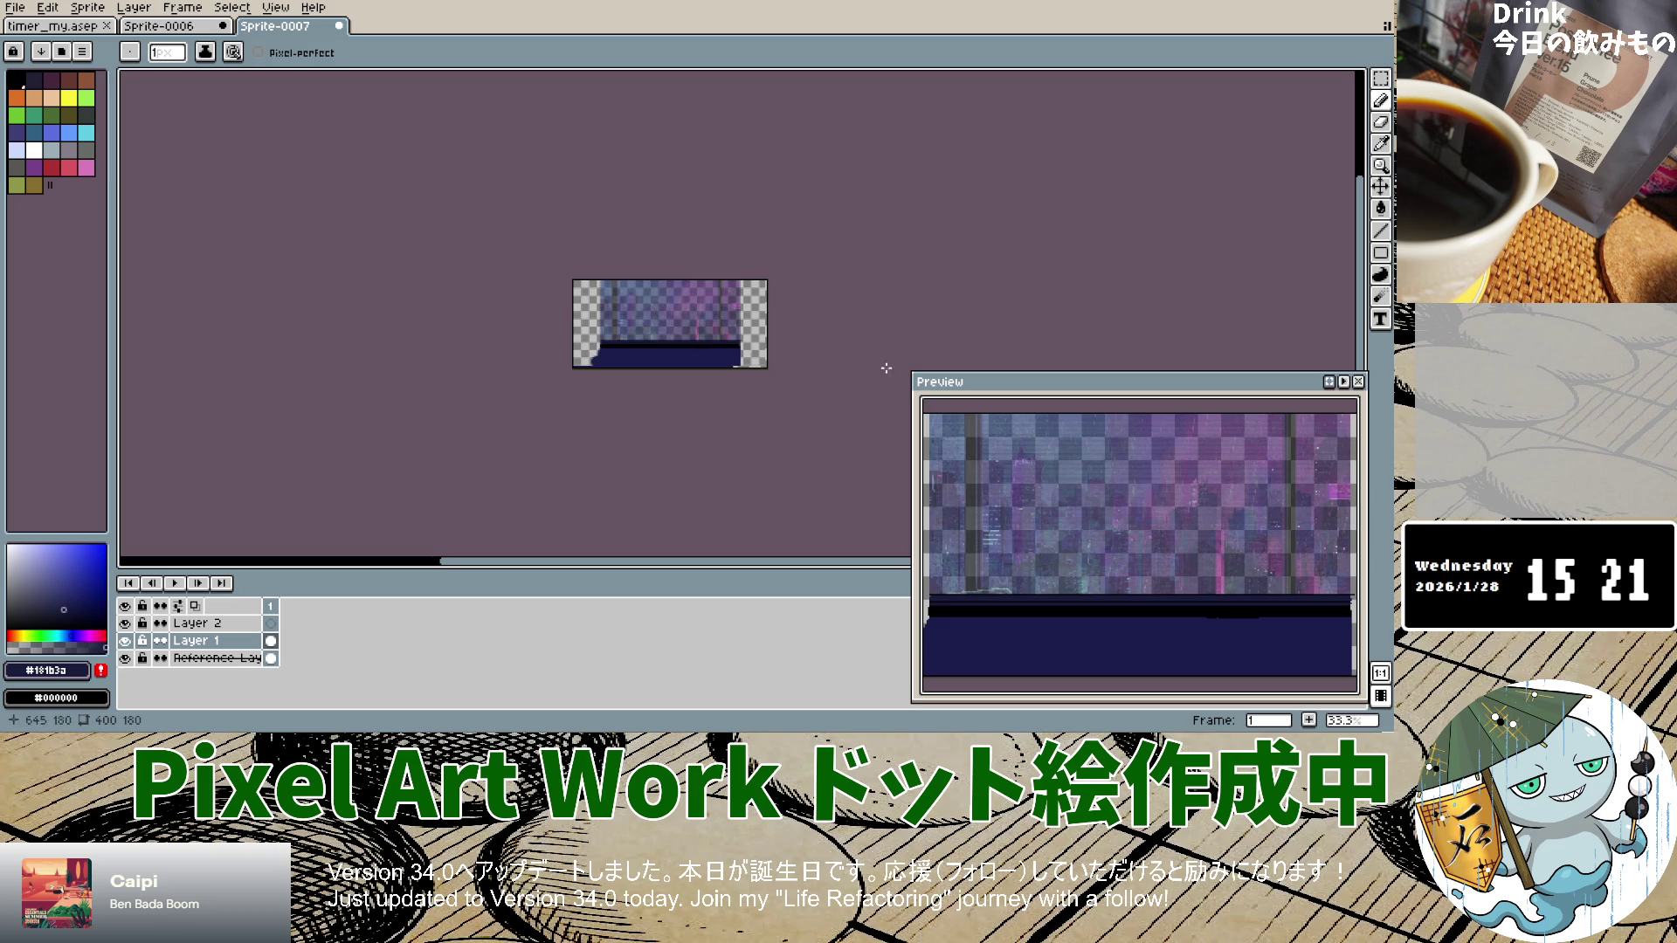
scroll(641, 336, "up", 5)
scroll(642, 333, "down", 4)
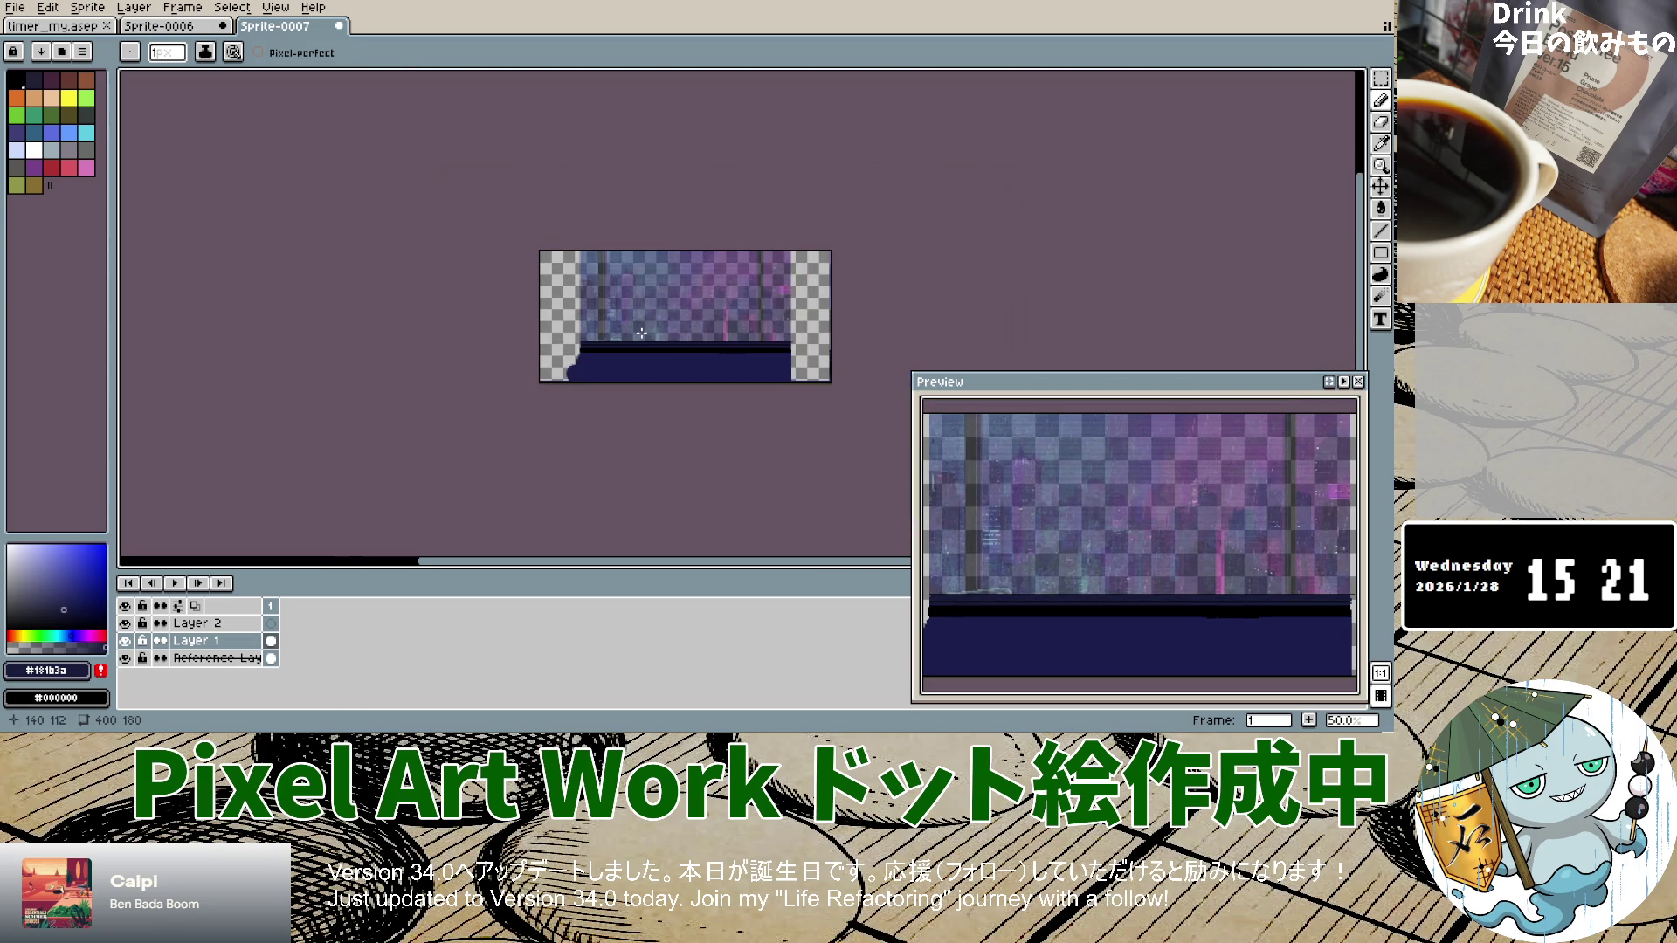
scroll(746, 339, "up", 2)
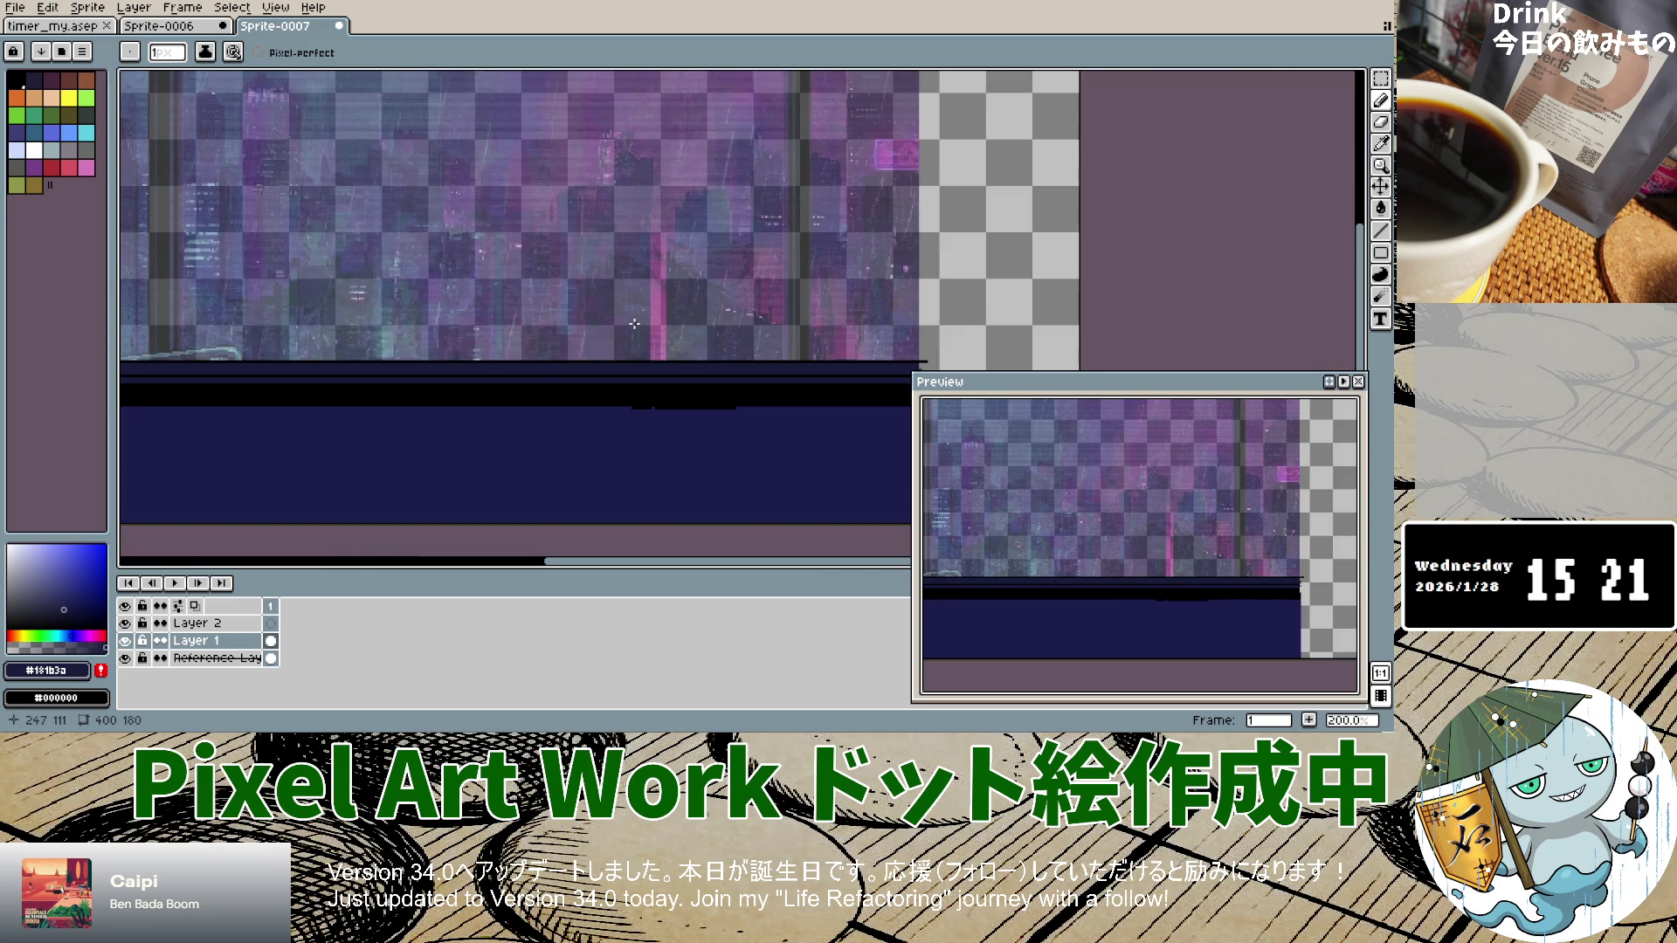
scroll(634, 324, "down", 1)
left_click_drag(913, 374, 865, 288)
scroll(530, 360, "up", 1)
scroll(511, 343, "down", 1)
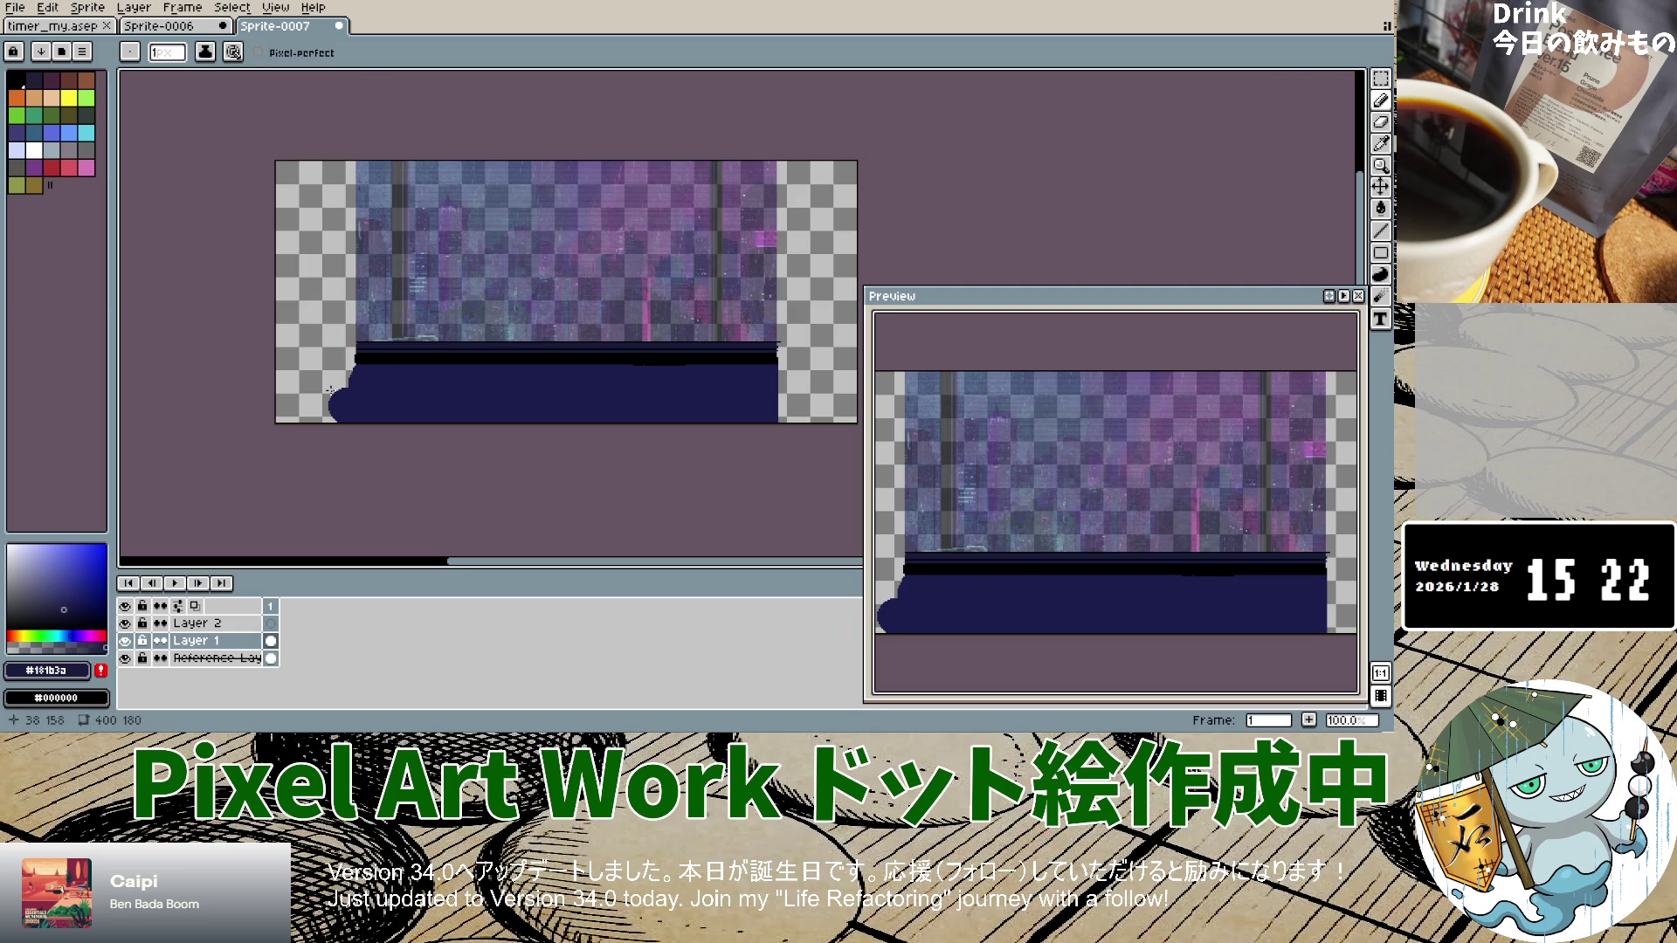
scroll(422, 371, "up", 3)
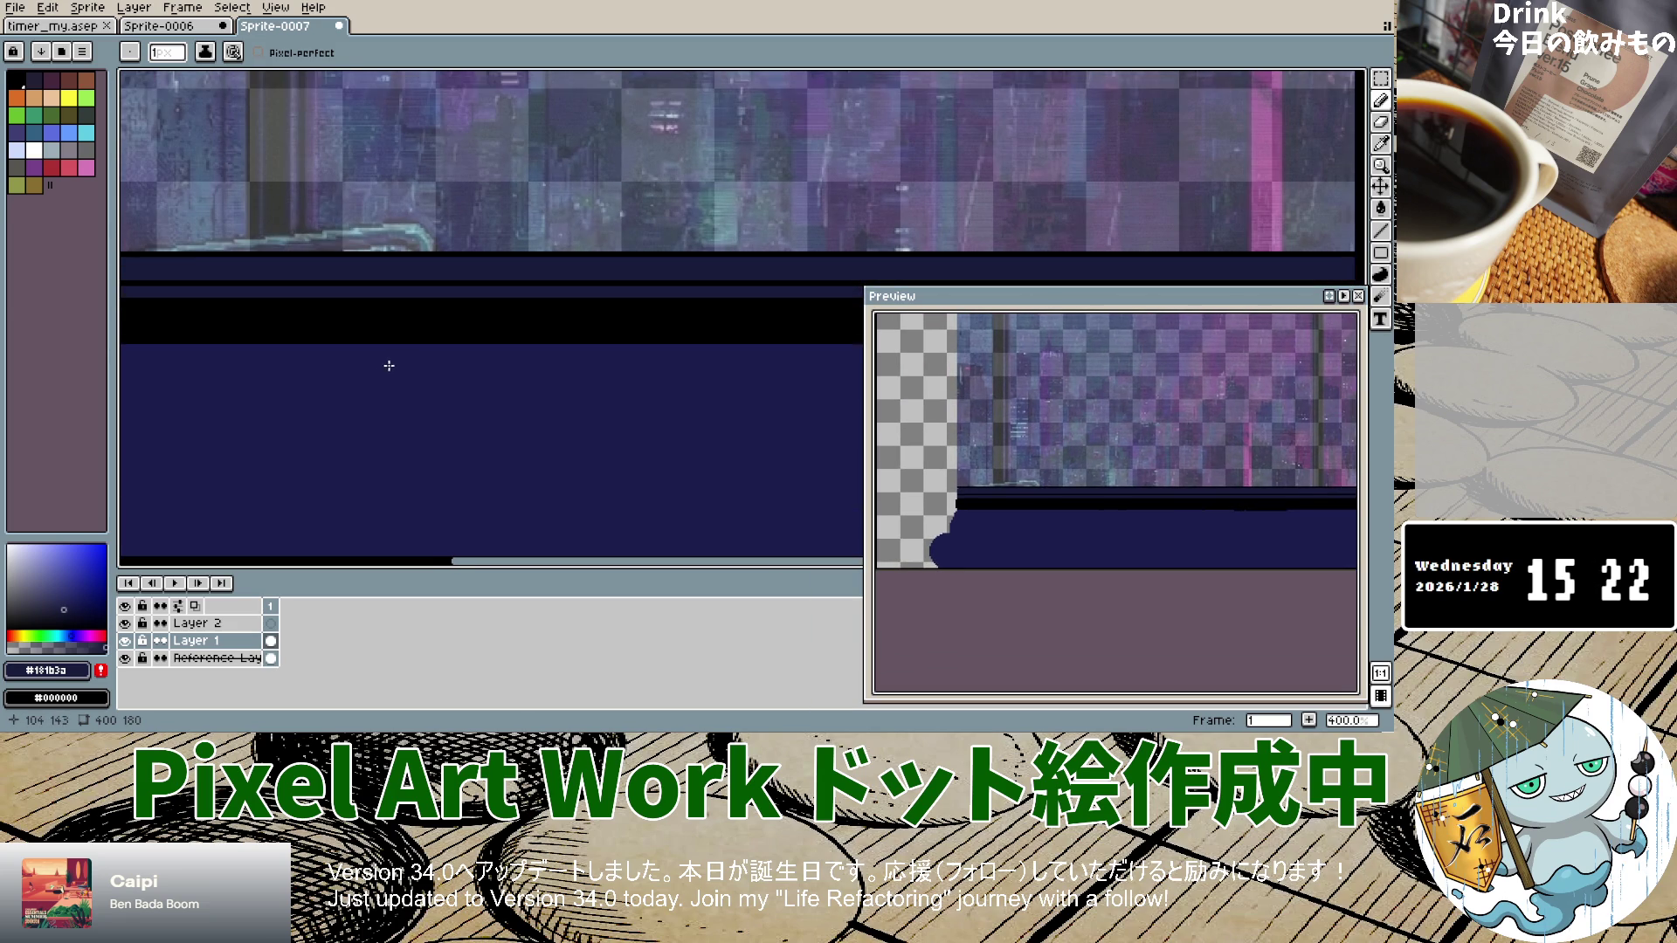
scroll(389, 365, "down", 4)
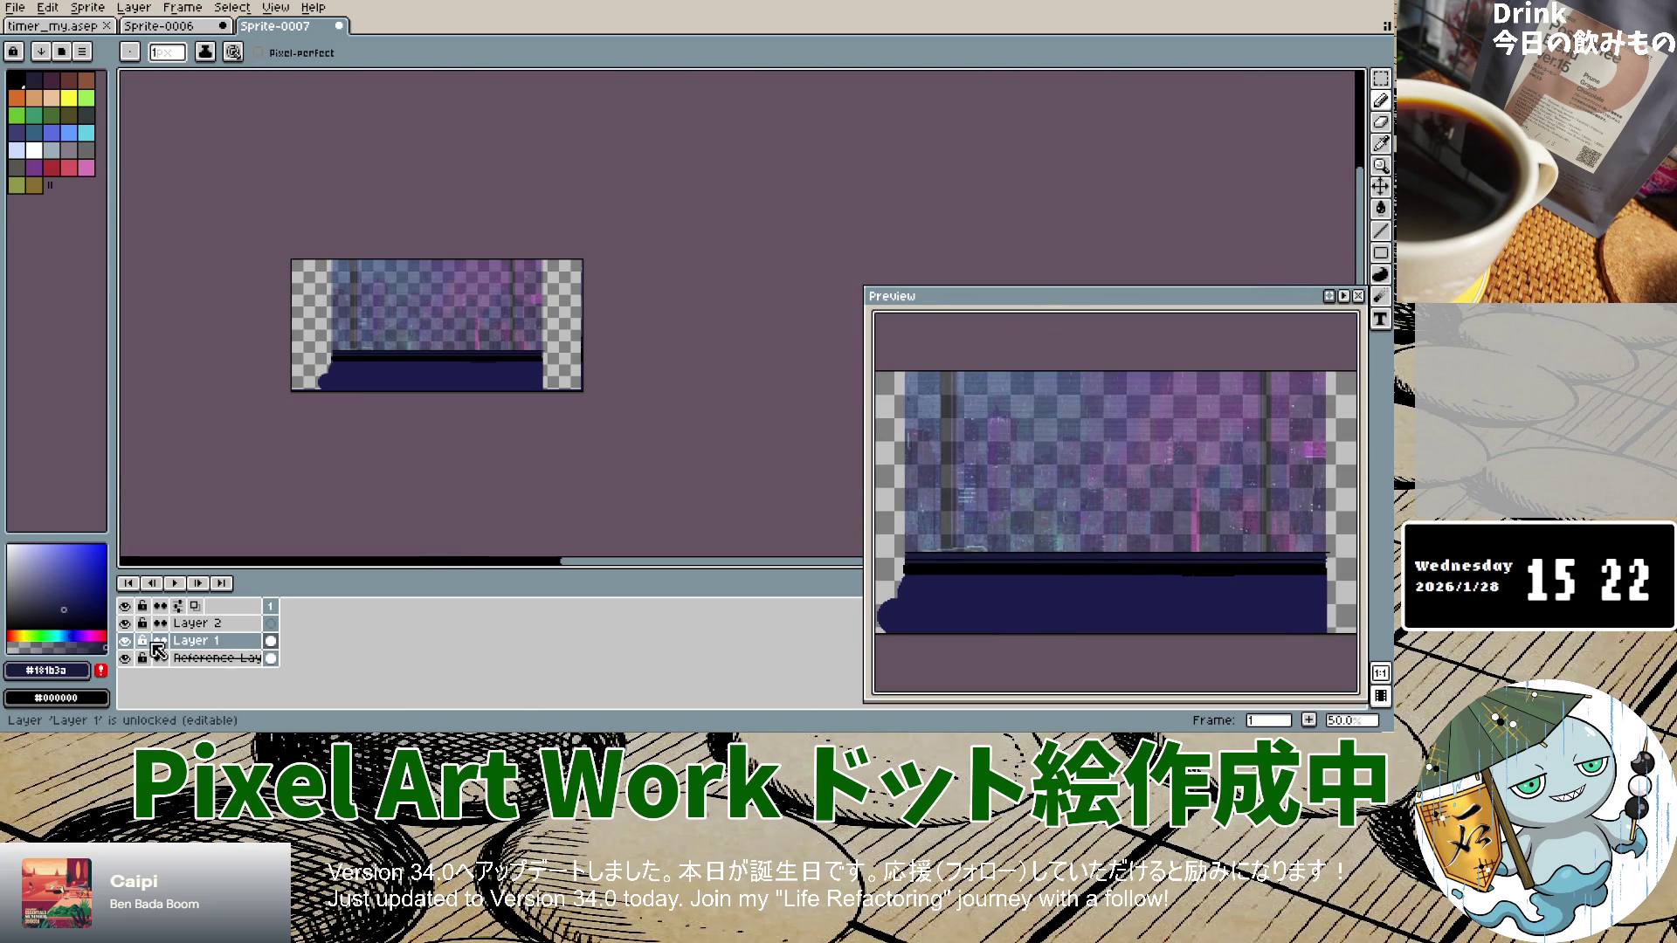
left_click(124, 640)
scroll(382, 351, "up", 7)
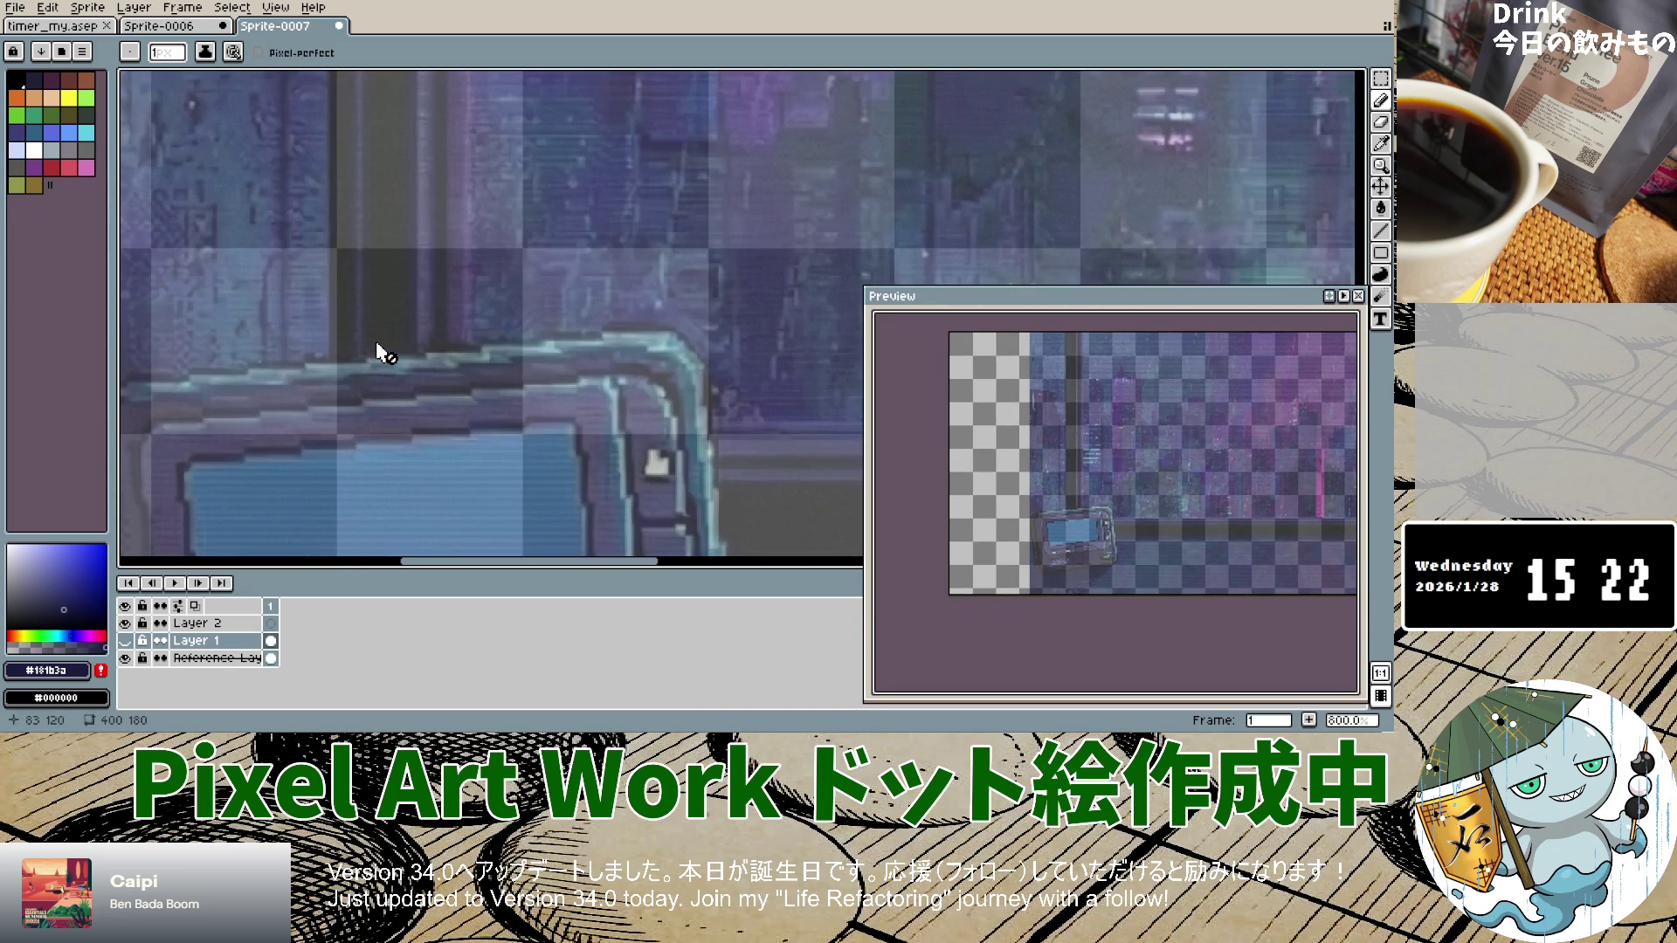
scroll(383, 352, "down", 4)
scroll(383, 352, "up", 2)
scroll(383, 352, "down", 4)
scroll(383, 352, "up", 1)
scroll(378, 347, "up", 3)
scroll(378, 347, "down", 4)
scroll(378, 347, "up", 3)
scroll(379, 346, "down", 1)
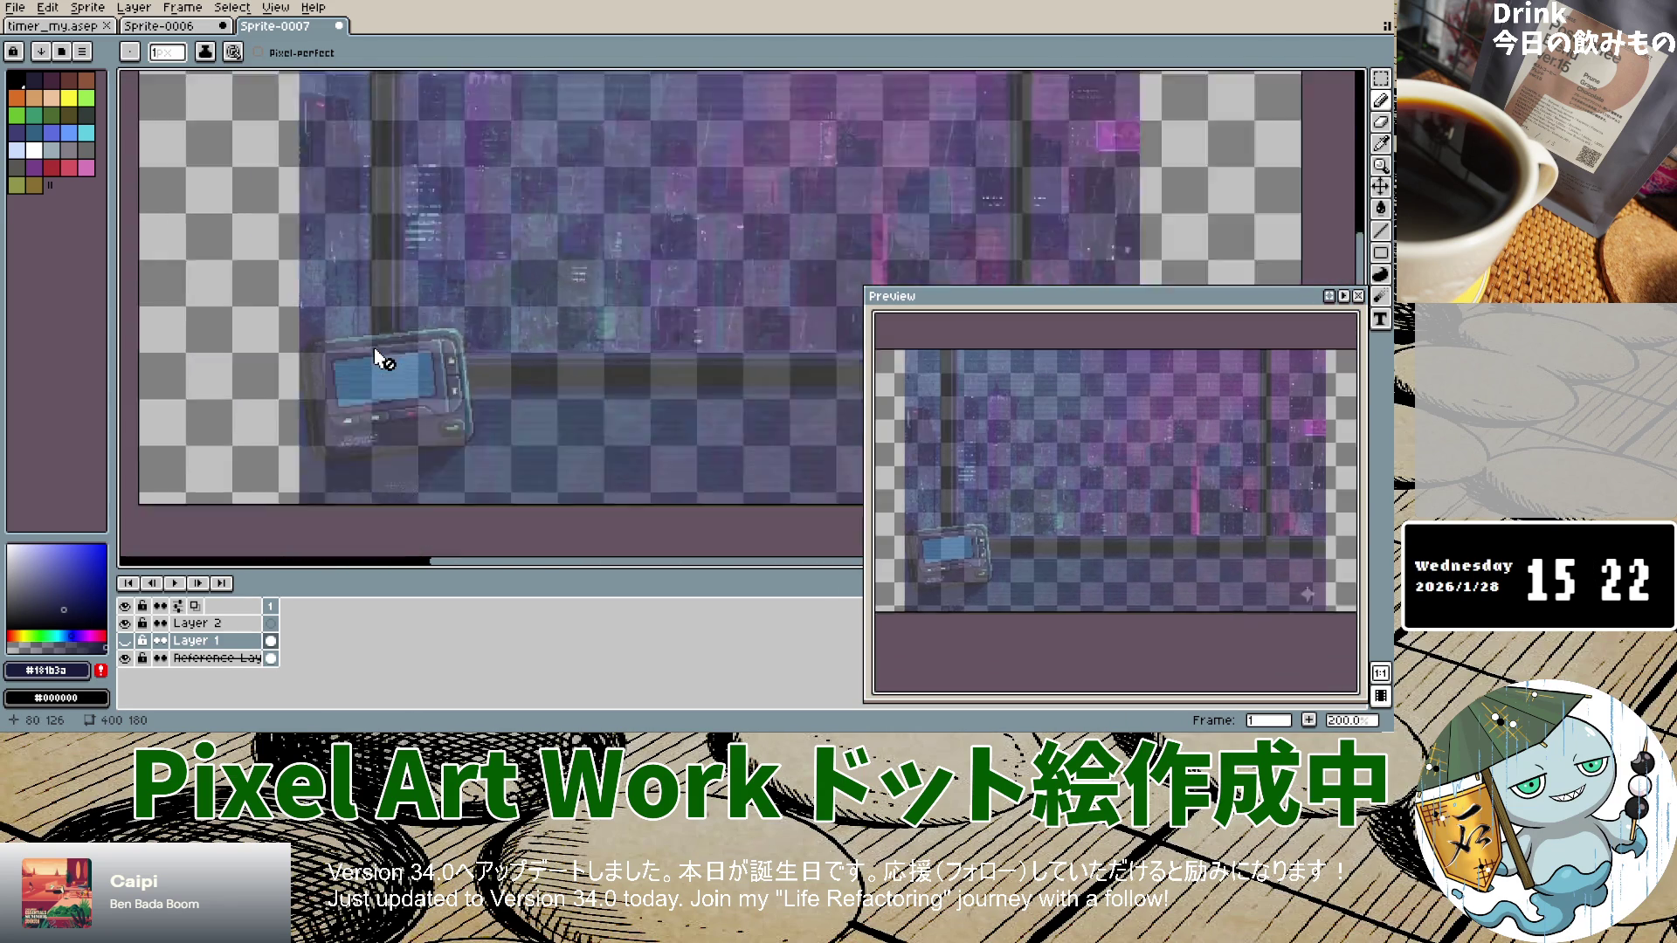
scroll(378, 353, "down", 3)
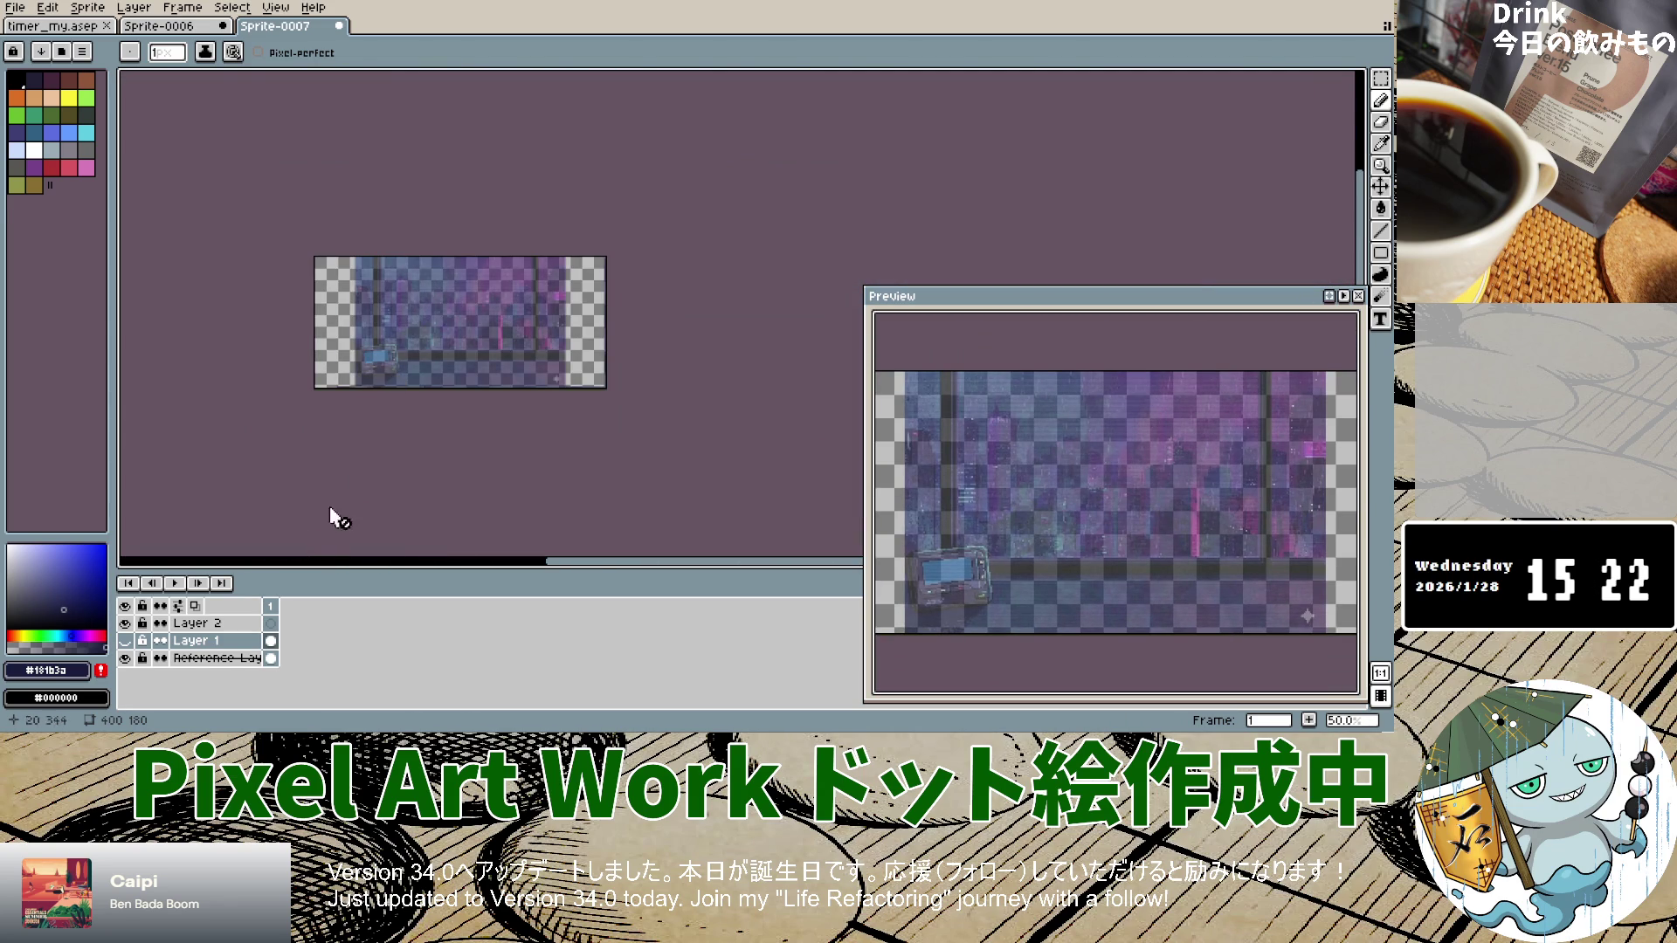
scroll(381, 358, "up", 6)
scroll(380, 359, "down", 3)
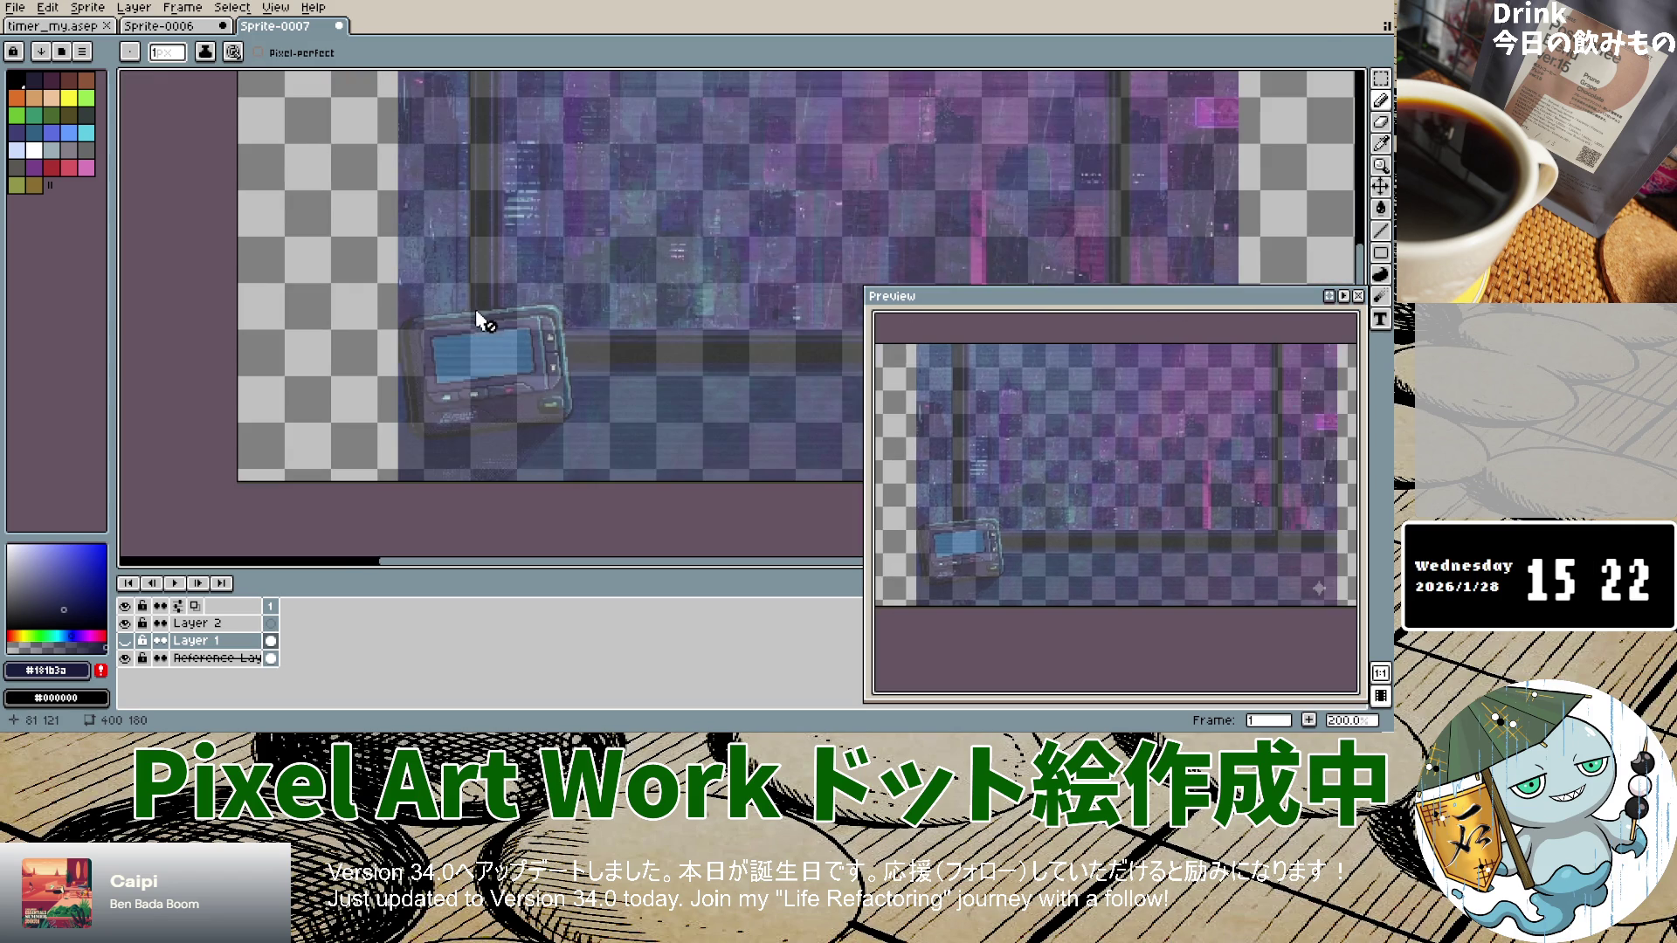
left_click(129, 641)
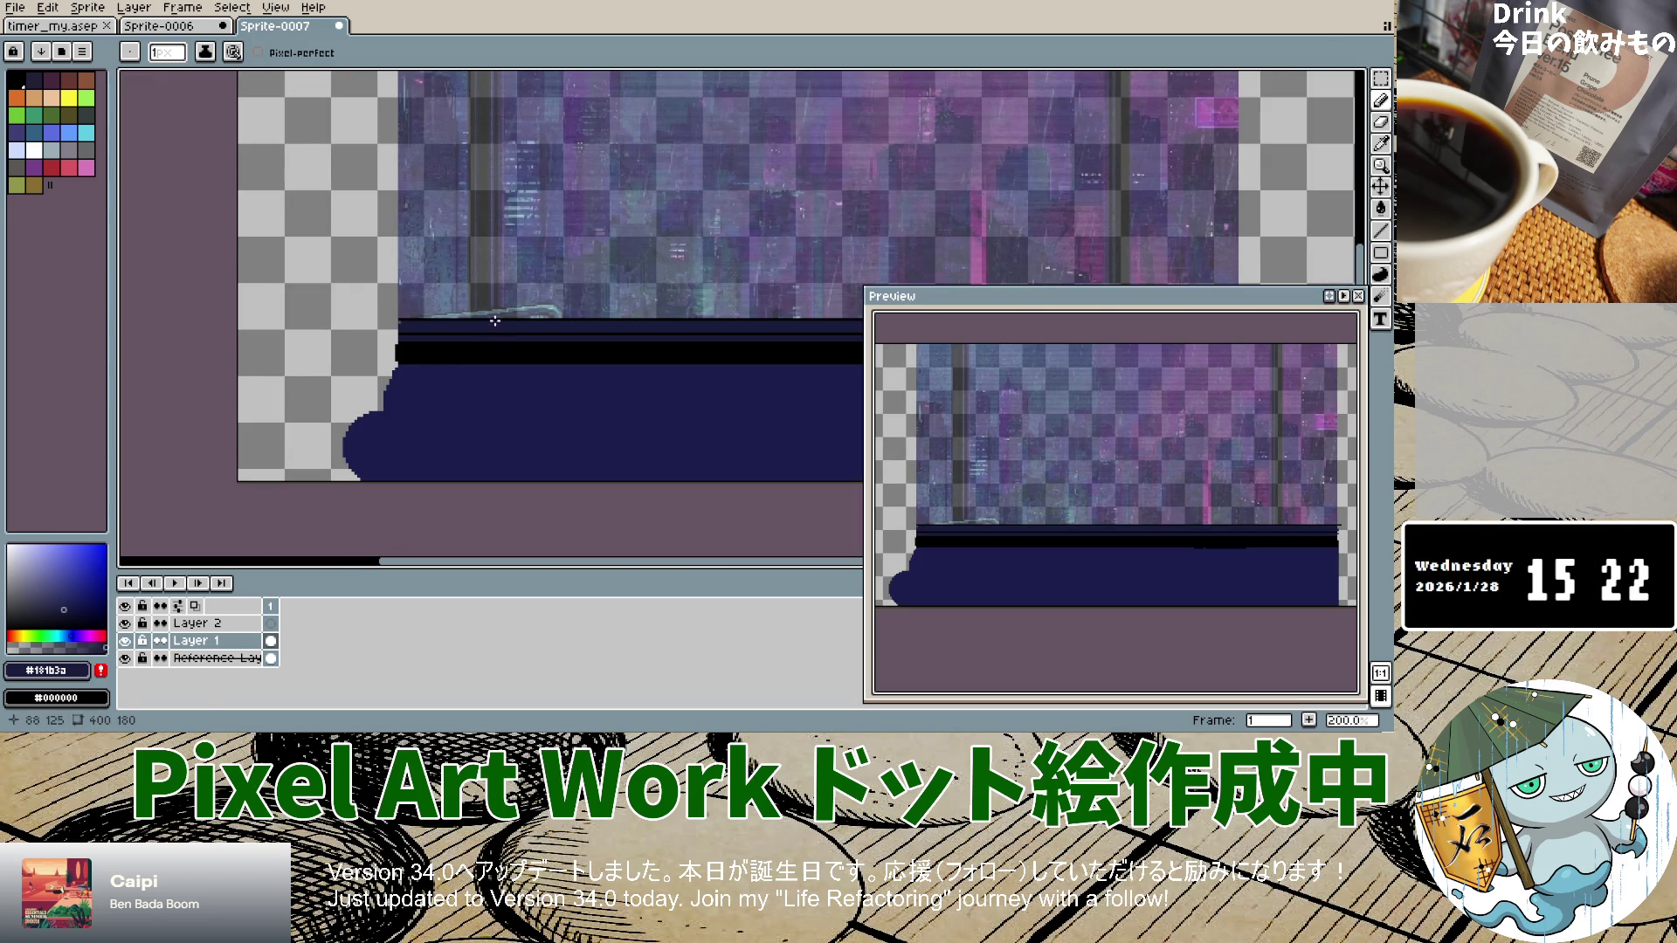
left_click_drag(481, 315, 480, 243)
key("v")
key("b")
key("ctrl+z")
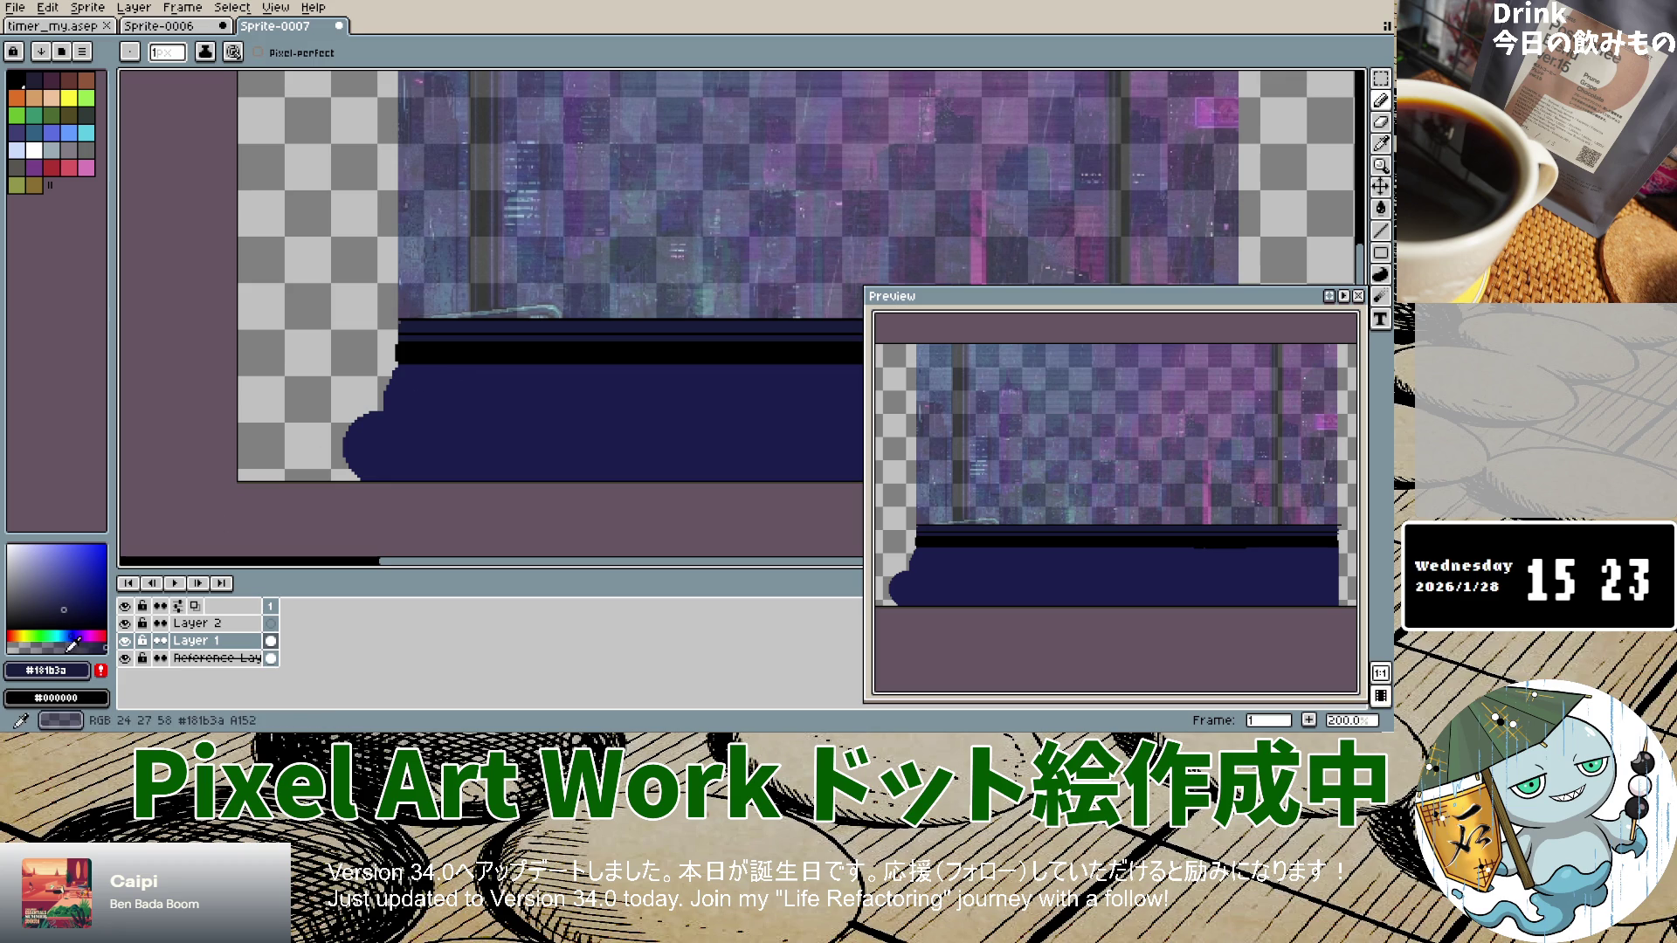
left_click(10, 627)
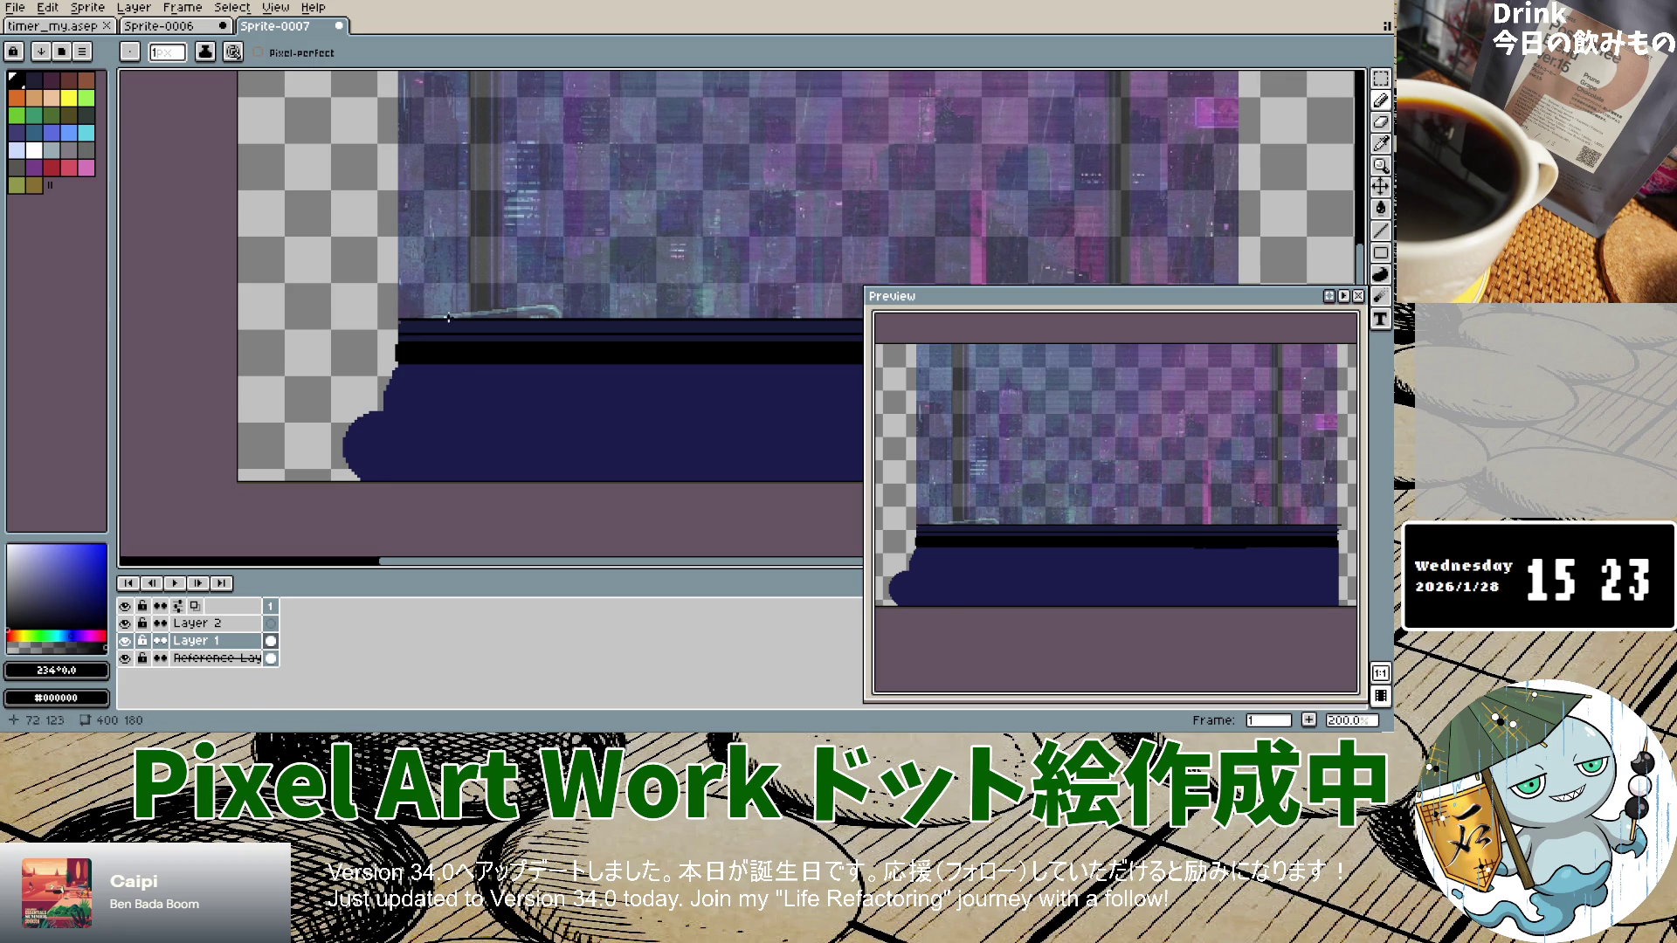
Step: Draw a small black base on the sill, then paint a pole upward with a 5px brush
scroll(454, 319, "up", 4)
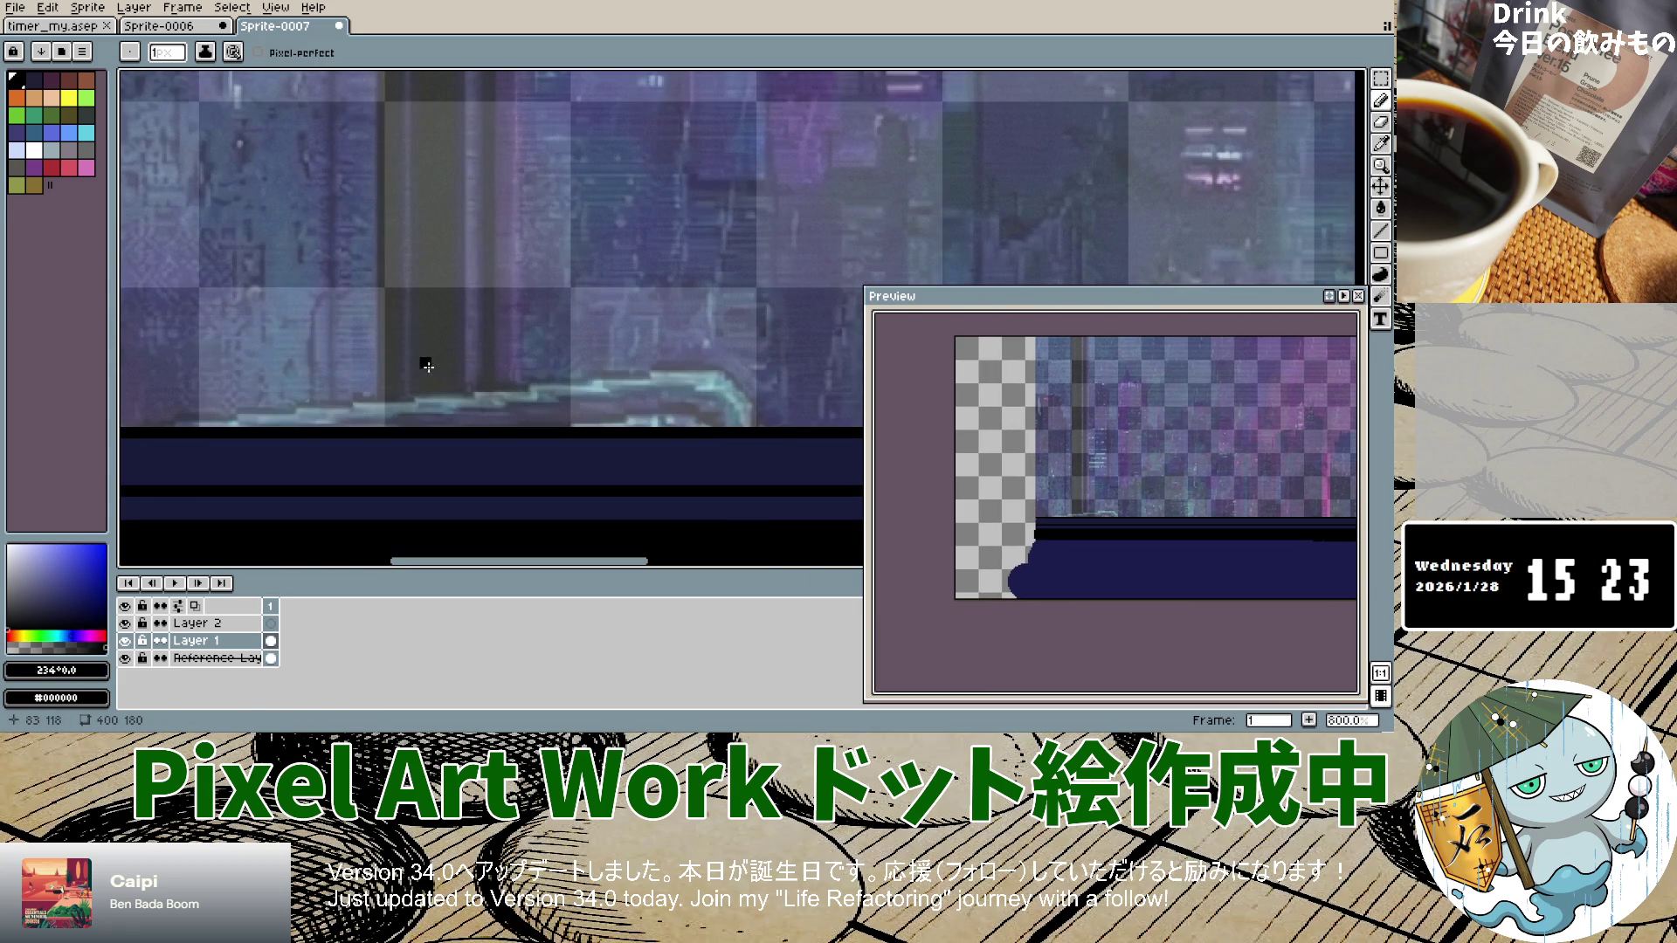
mouse_move(411, 374)
left_mouse_down()
mouse_move(447, 373)
mouse_move(459, 398)
mouse_move(411, 424)
mouse_move(448, 386)
mouse_move(439, 411)
left_mouse_up()
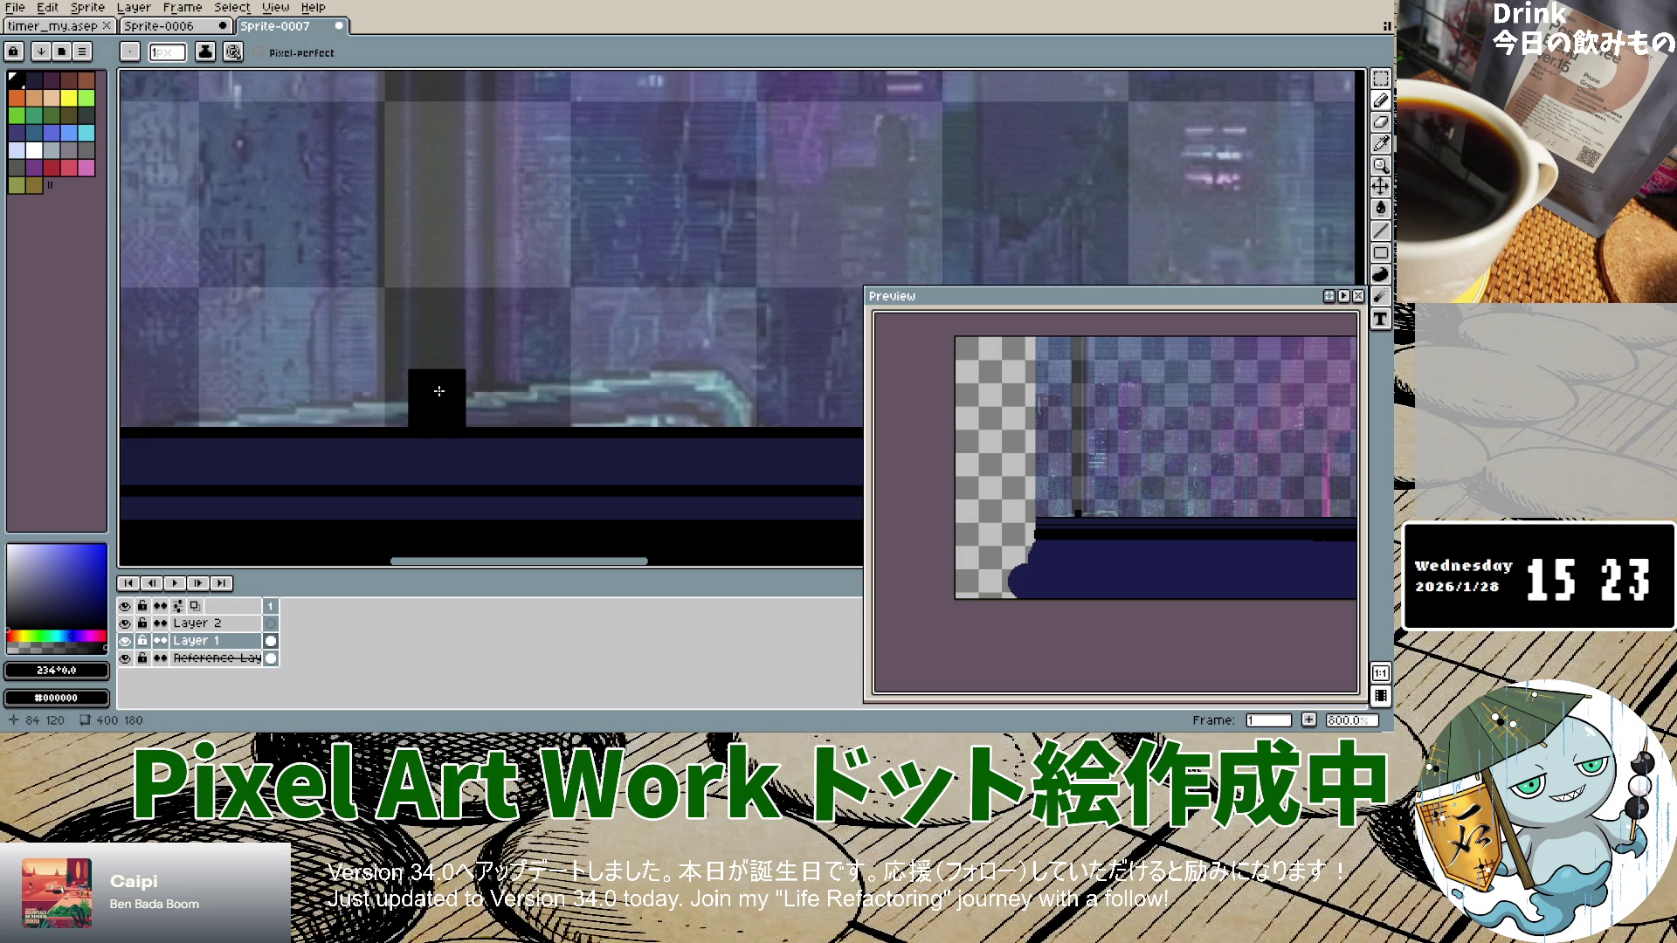
key("v")
key("b")
key("plus")
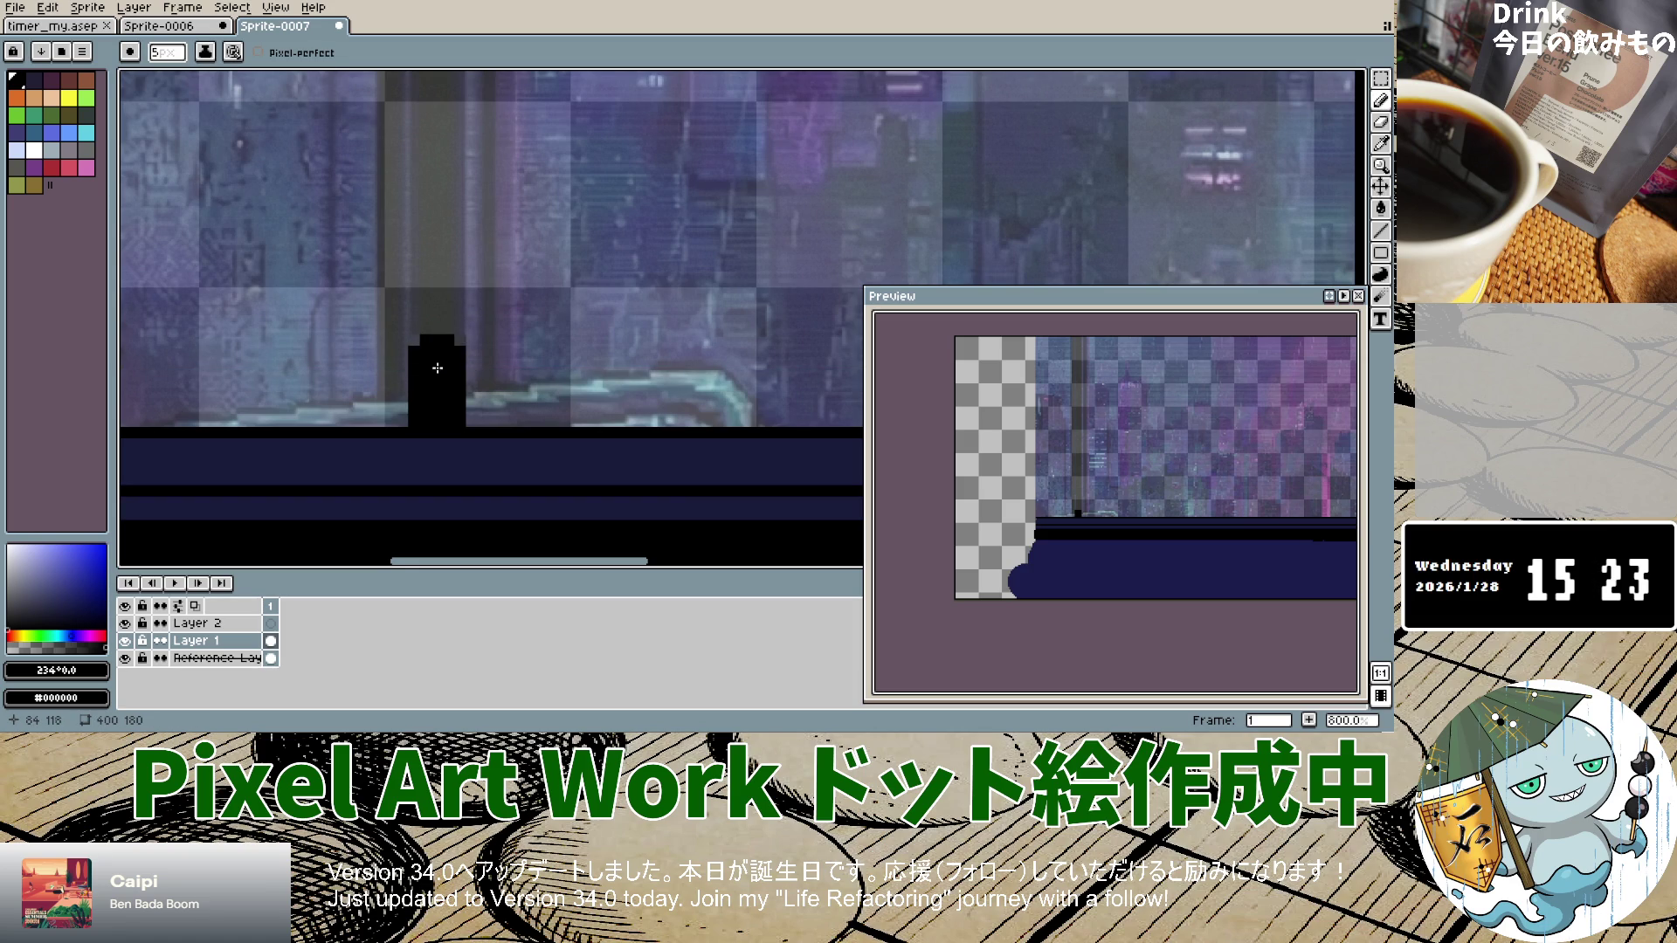
left_click_drag(437, 379, 438, 141)
Step: Extend the black pole upward, undoing and redrawing strokes with curved or wide tops
scroll(439, 145, "down", 4)
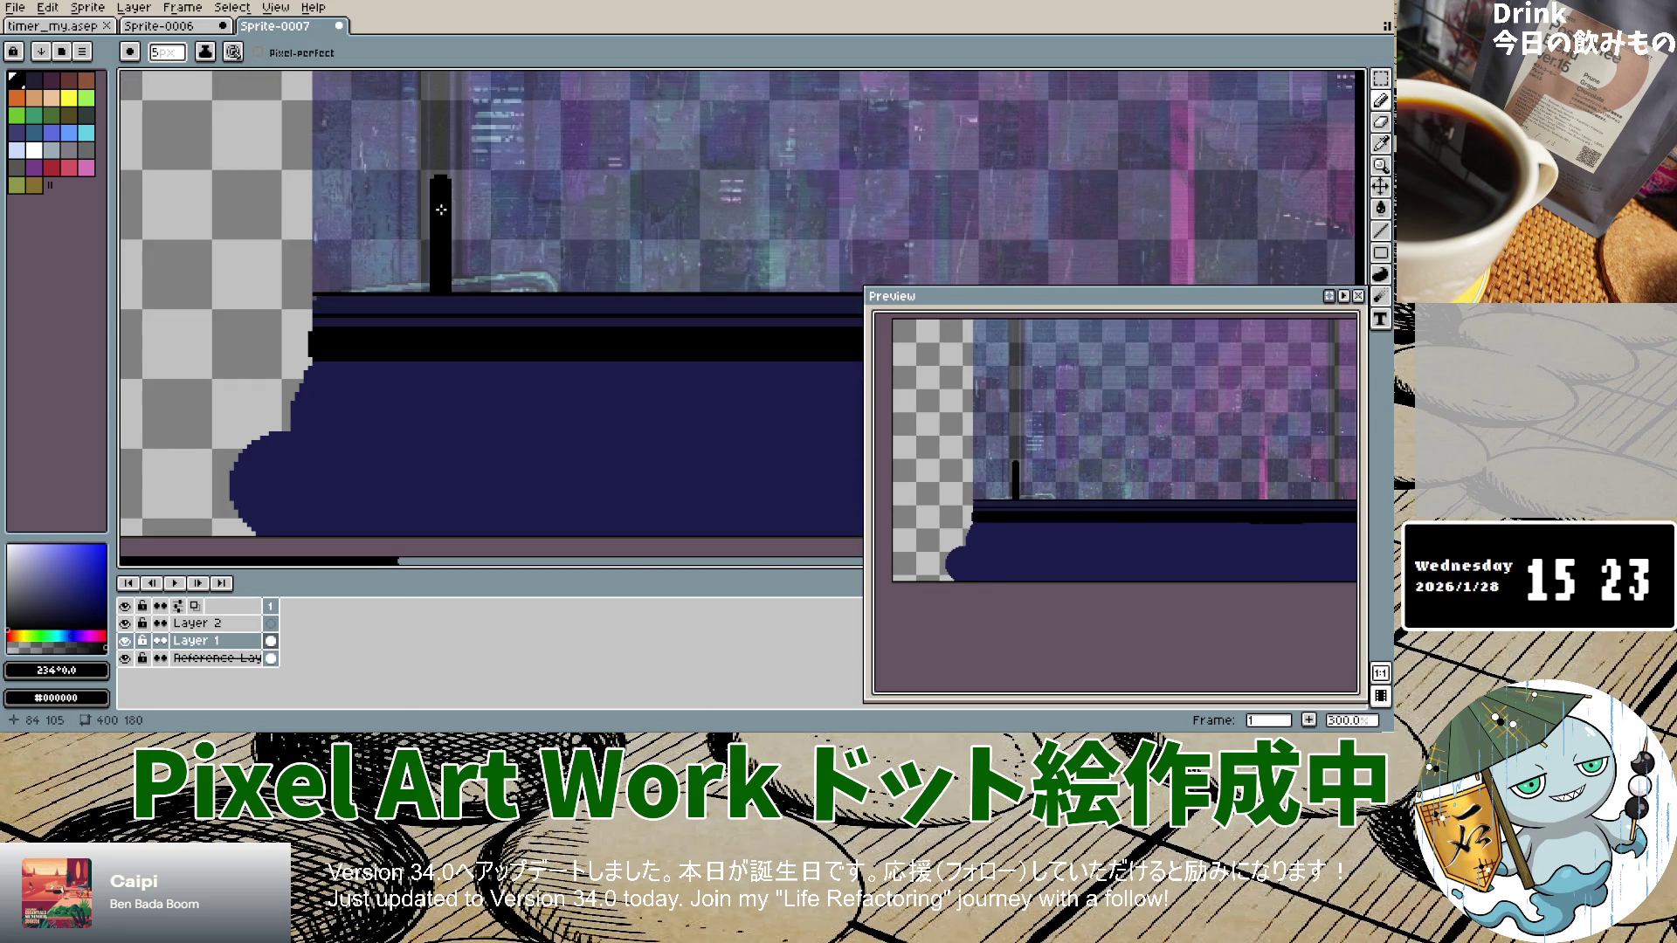
scroll(441, 209, "up", 1)
scroll(443, 174, "down", 3)
scroll(447, 142, "up", 2)
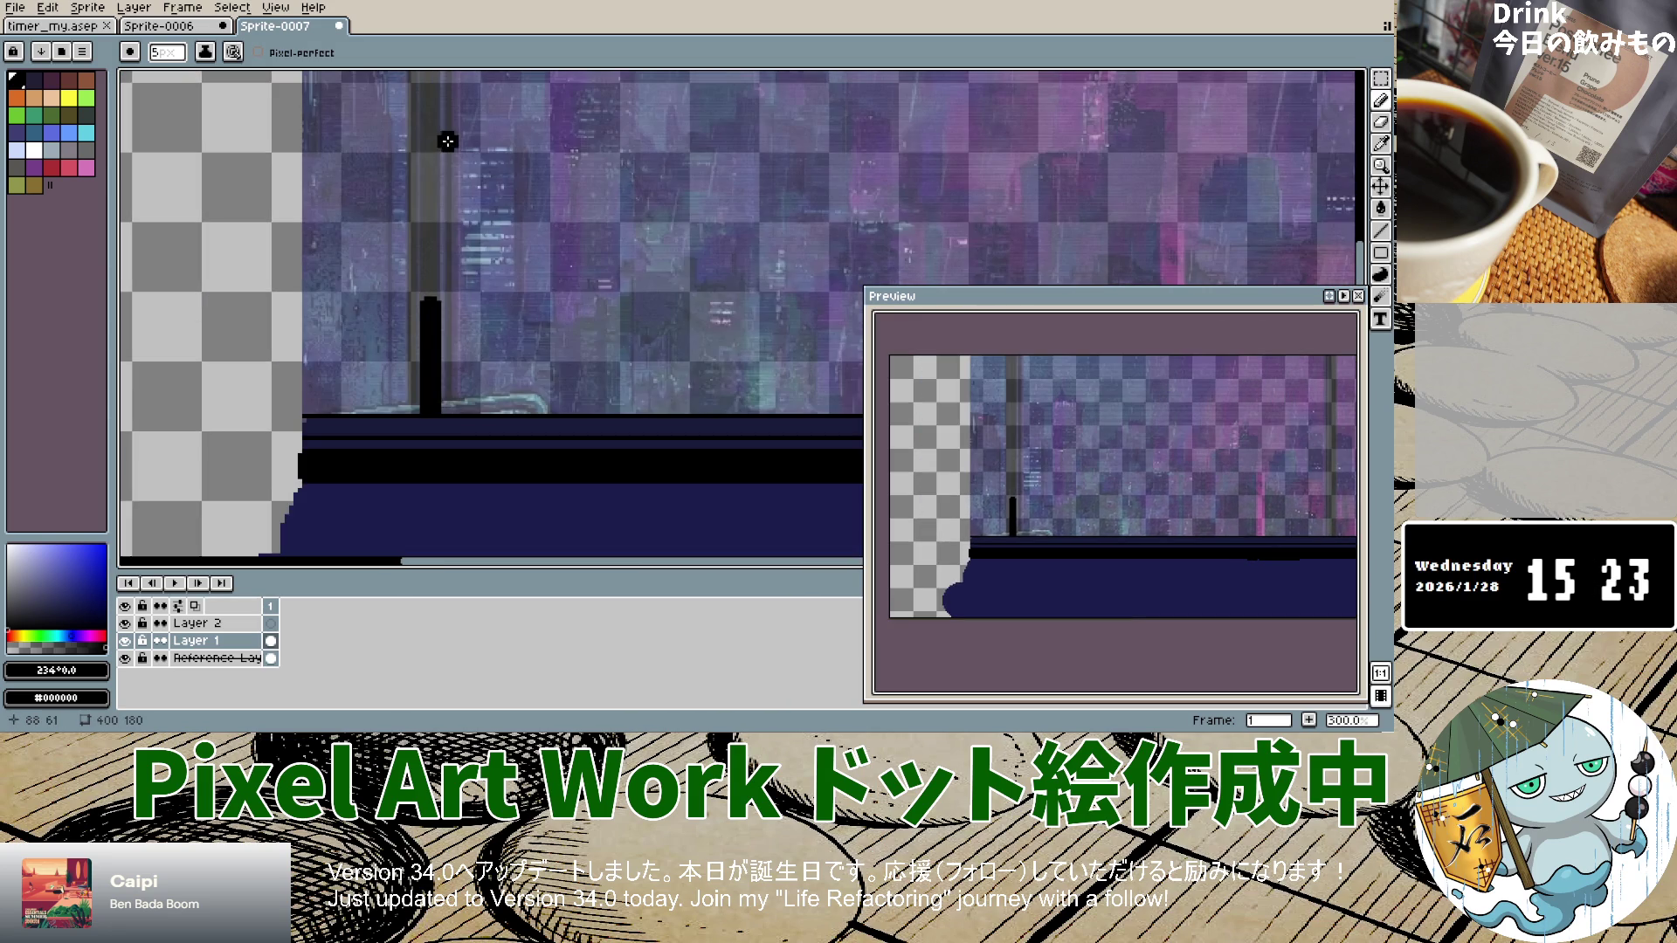
left_click_drag(430, 308, 438, 248)
key("ctrl+z")
left_click_drag(429, 305, 425, 190)
key("ctrl")
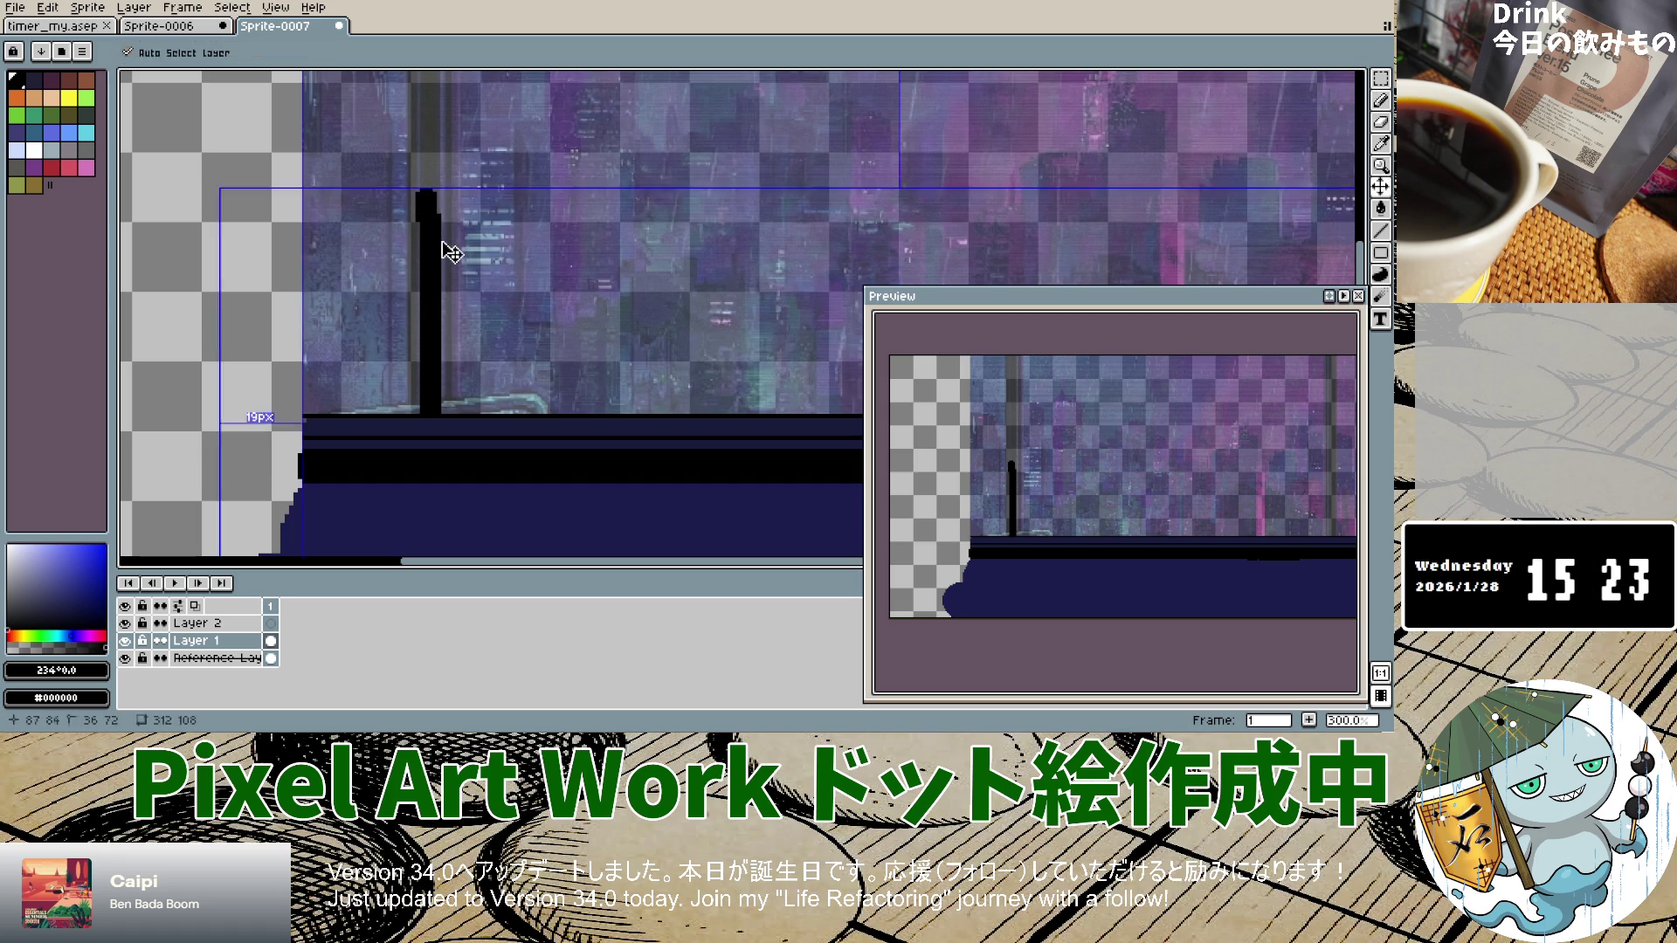
key("ctrl+z")
left_click_drag(430, 297, 436, 155)
key("ctrl+z")
left_click_drag(428, 219, 435, 155)
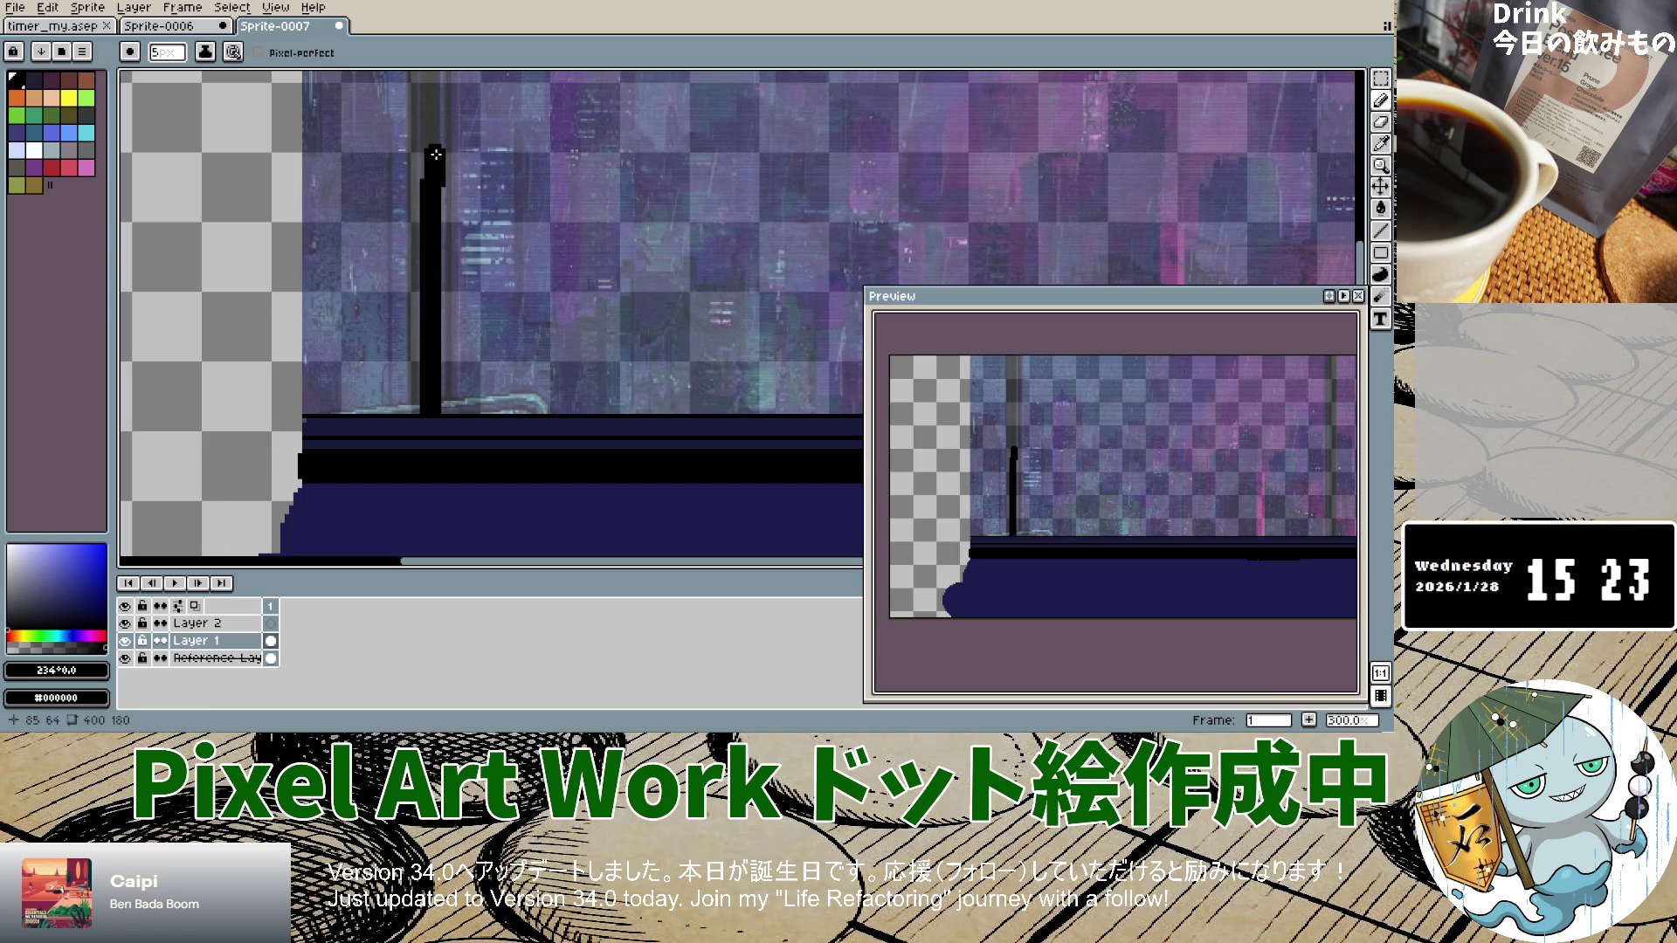
key("ctrl+z")
left_click_drag(430, 229, 424, 157)
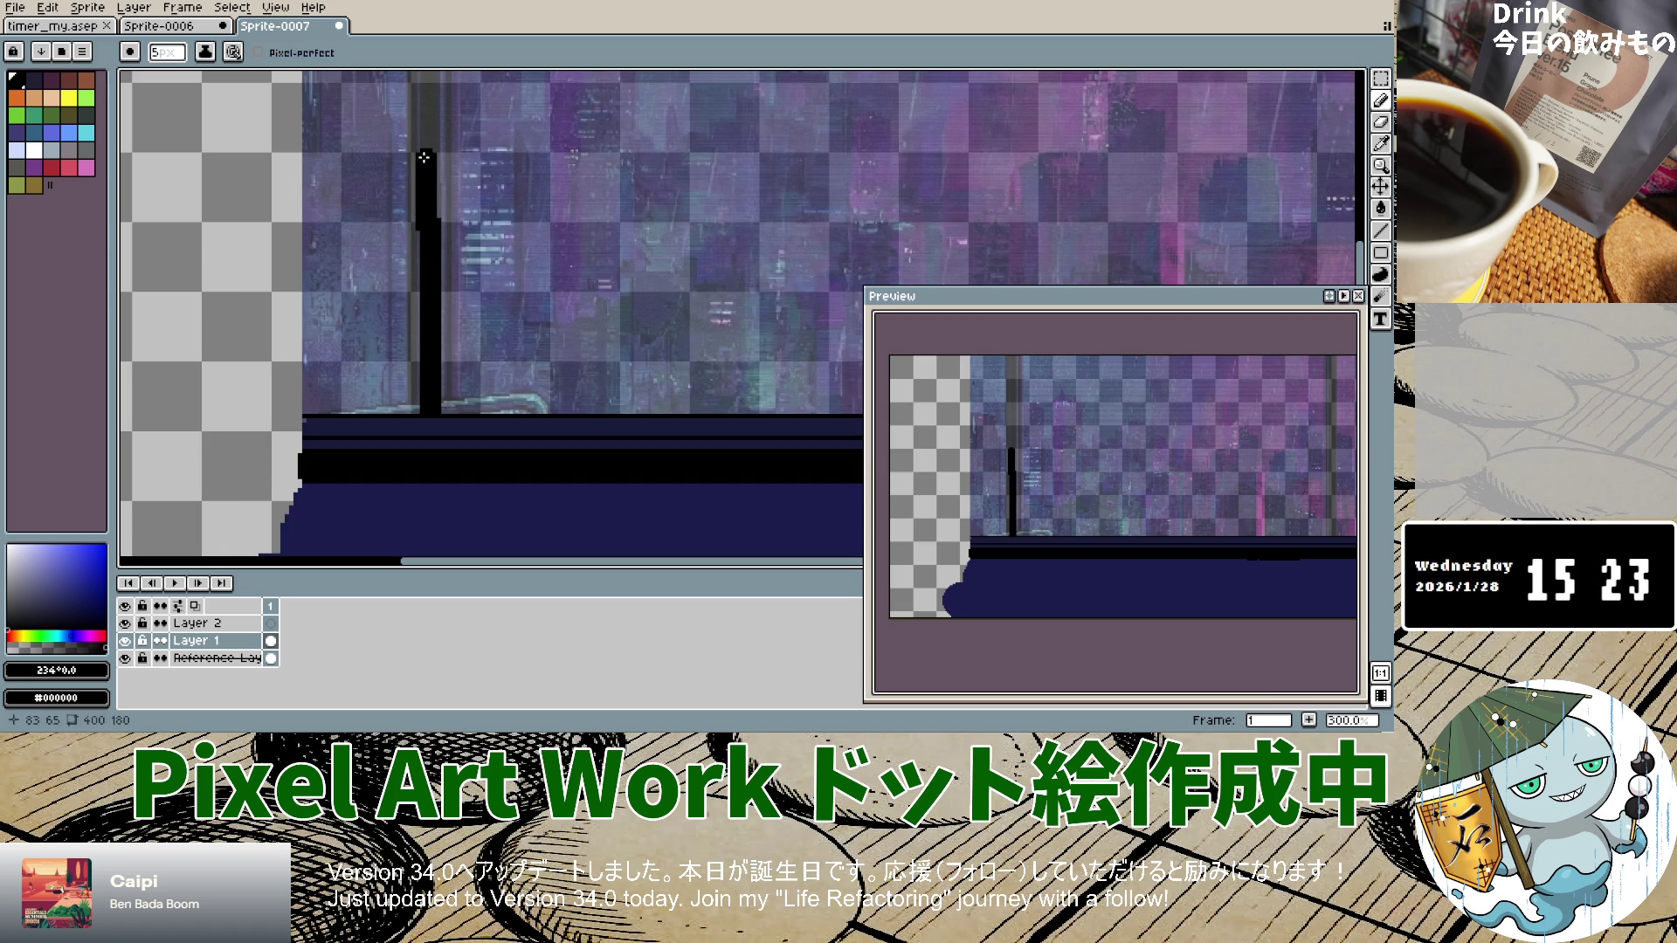
key("ctrl+z")
Step: Extend the pole nearly to the window top and square off its top end
scroll(428, 219, "up", 4)
left_click_drag(425, 238, 426, 104)
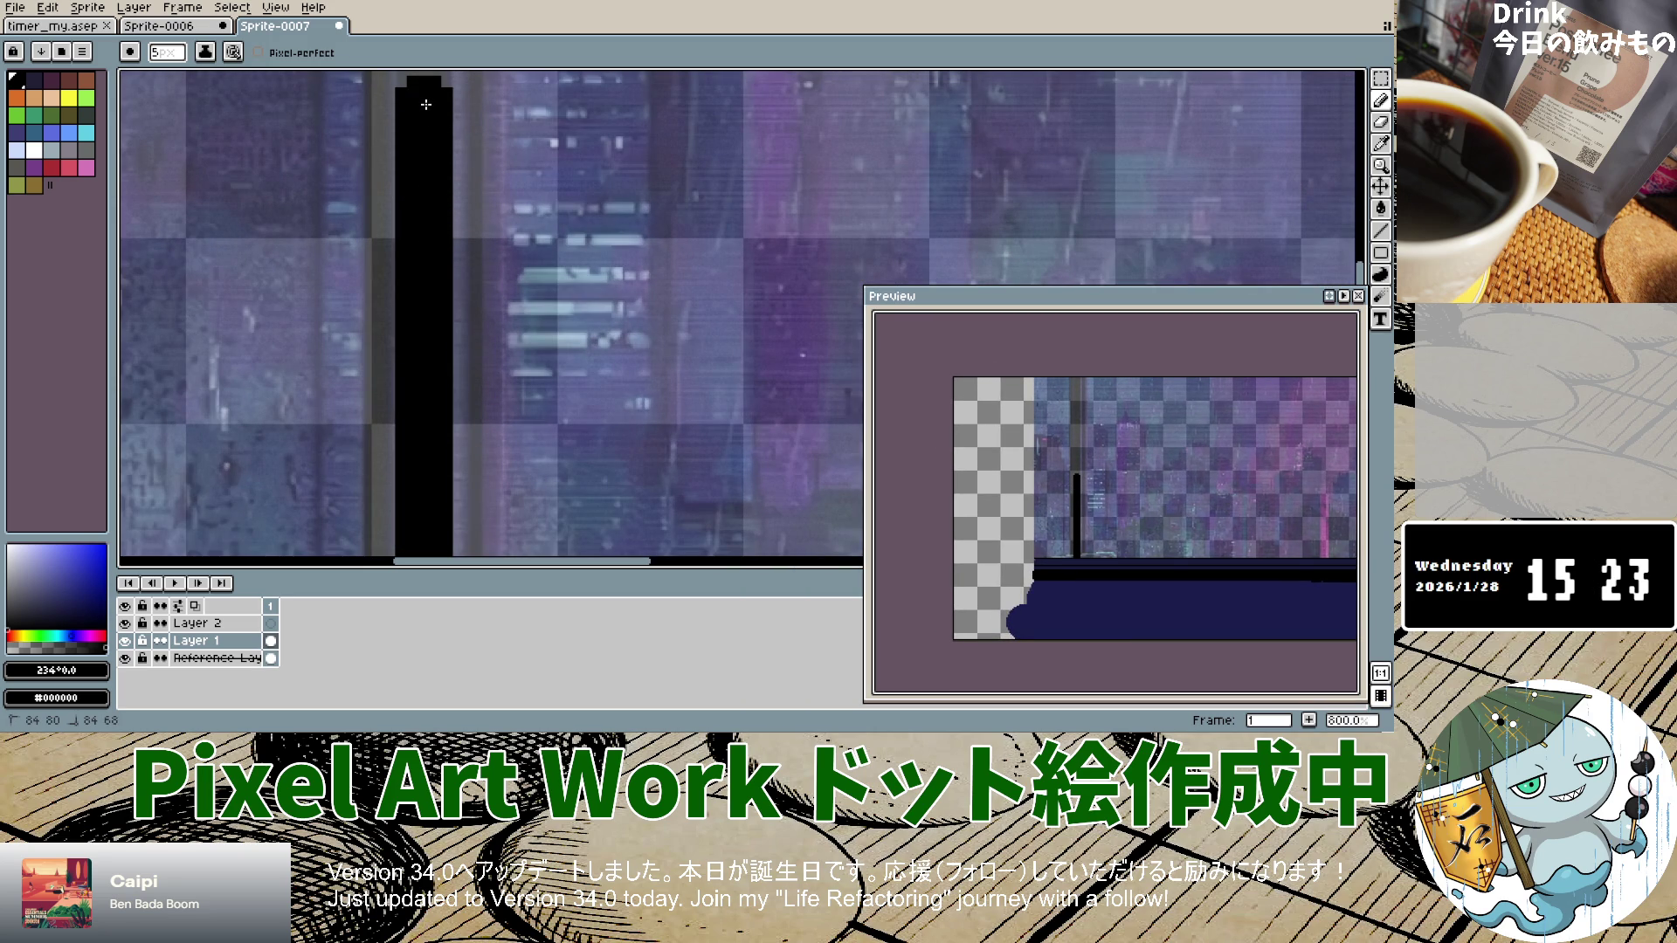
scroll(425, 104, "up", 1)
scroll(426, 105, "down", 1)
scroll(426, 109, "up", 1)
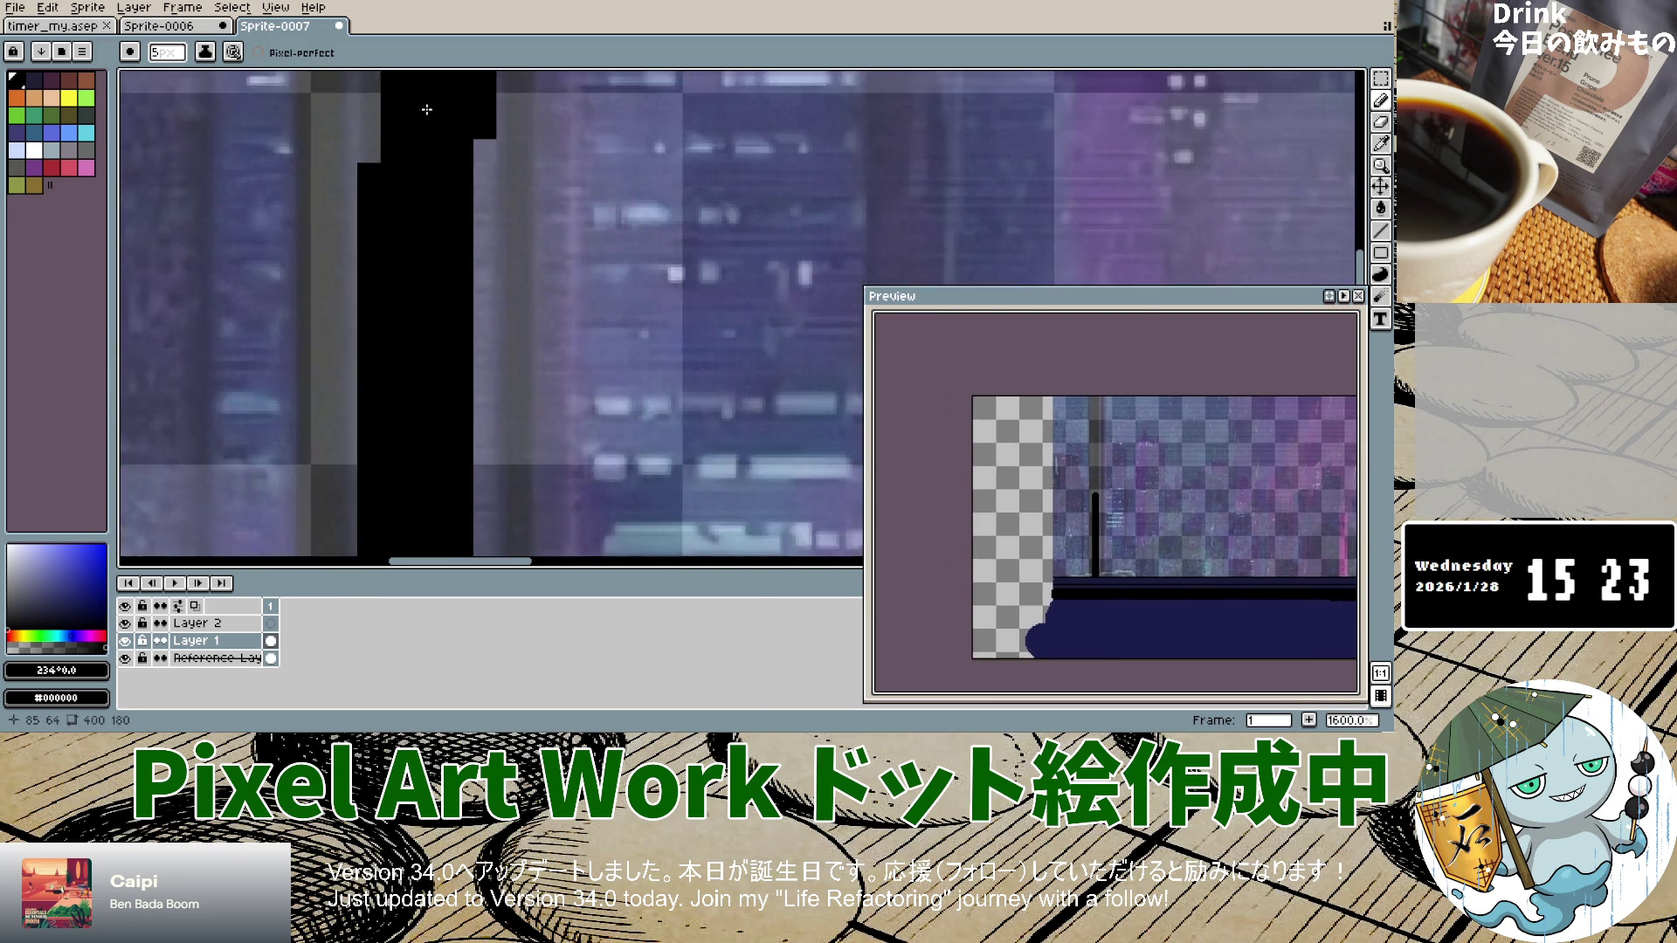
scroll(426, 109, "down", 2)
scroll(426, 131, "up", 1)
scroll(426, 149, "down", 3)
scroll(425, 148, "down", 1)
scroll(425, 144, "up", 1)
scroll(420, 140, "up", 2)
left_click(410, 180)
left_click_drag(410, 141, 407, 95)
scroll(409, 98, "down", 2)
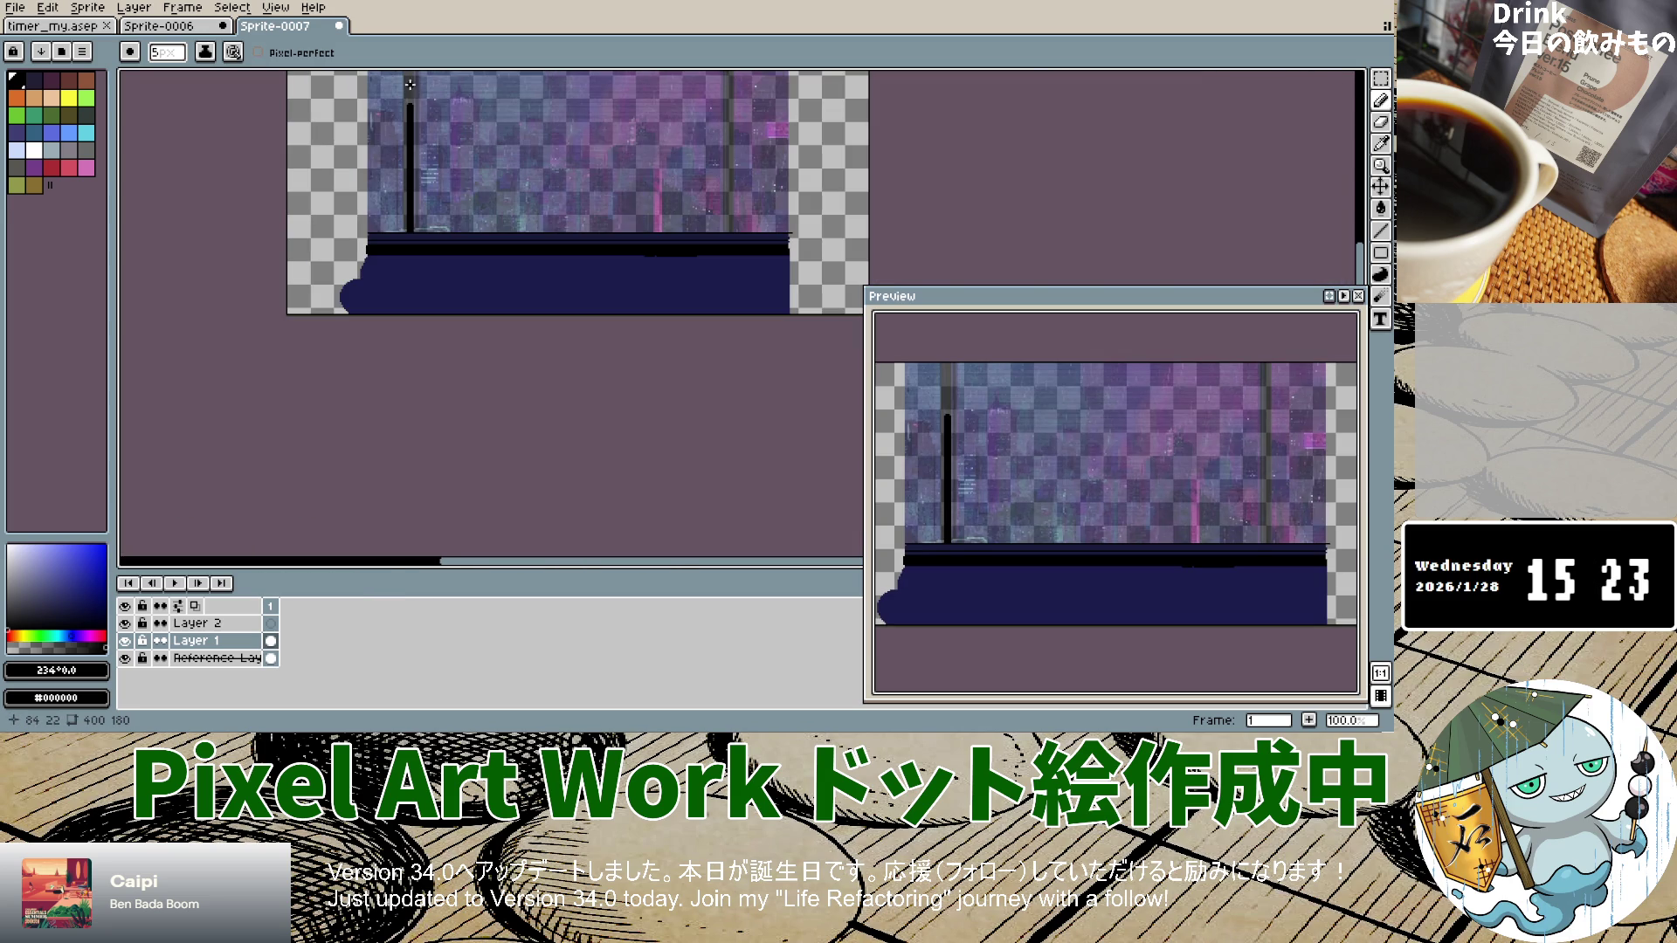
Step: Extend the right black frame line upward over the reference with two pencil strokes
scroll(410, 85, "up", 3)
left_click_drag(414, 145, 413, 81)
scroll(414, 110, "down", 1)
scroll(415, 91, "down", 3)
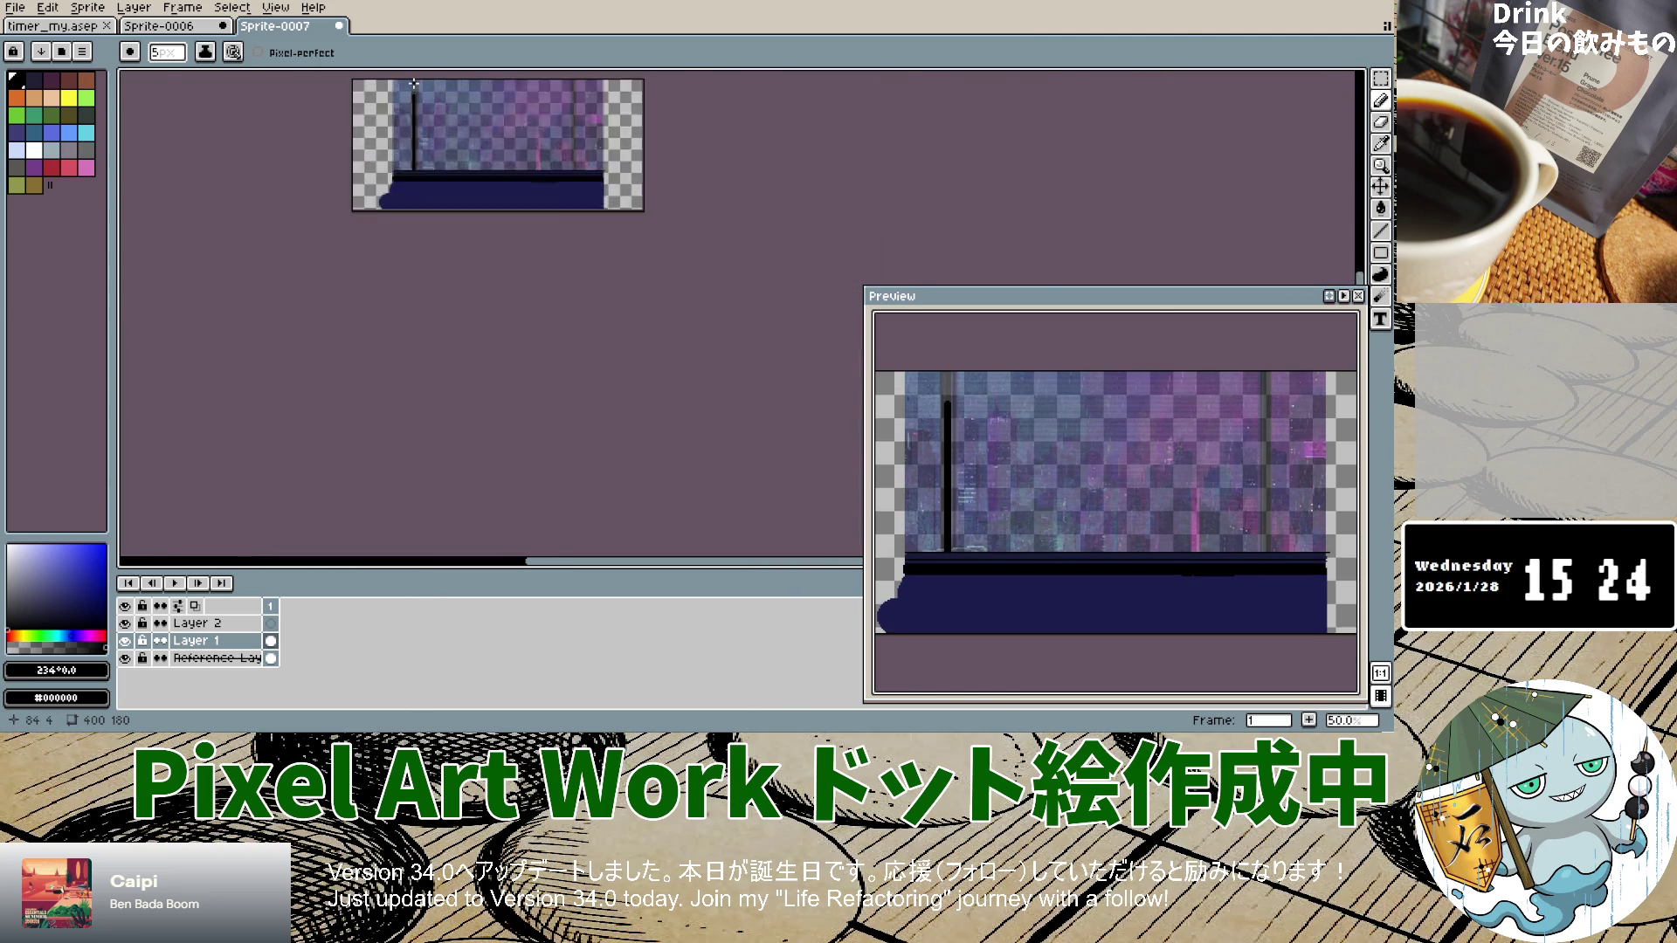
scroll(414, 84, "up", 4)
left_click_drag(412, 150, 412, 115)
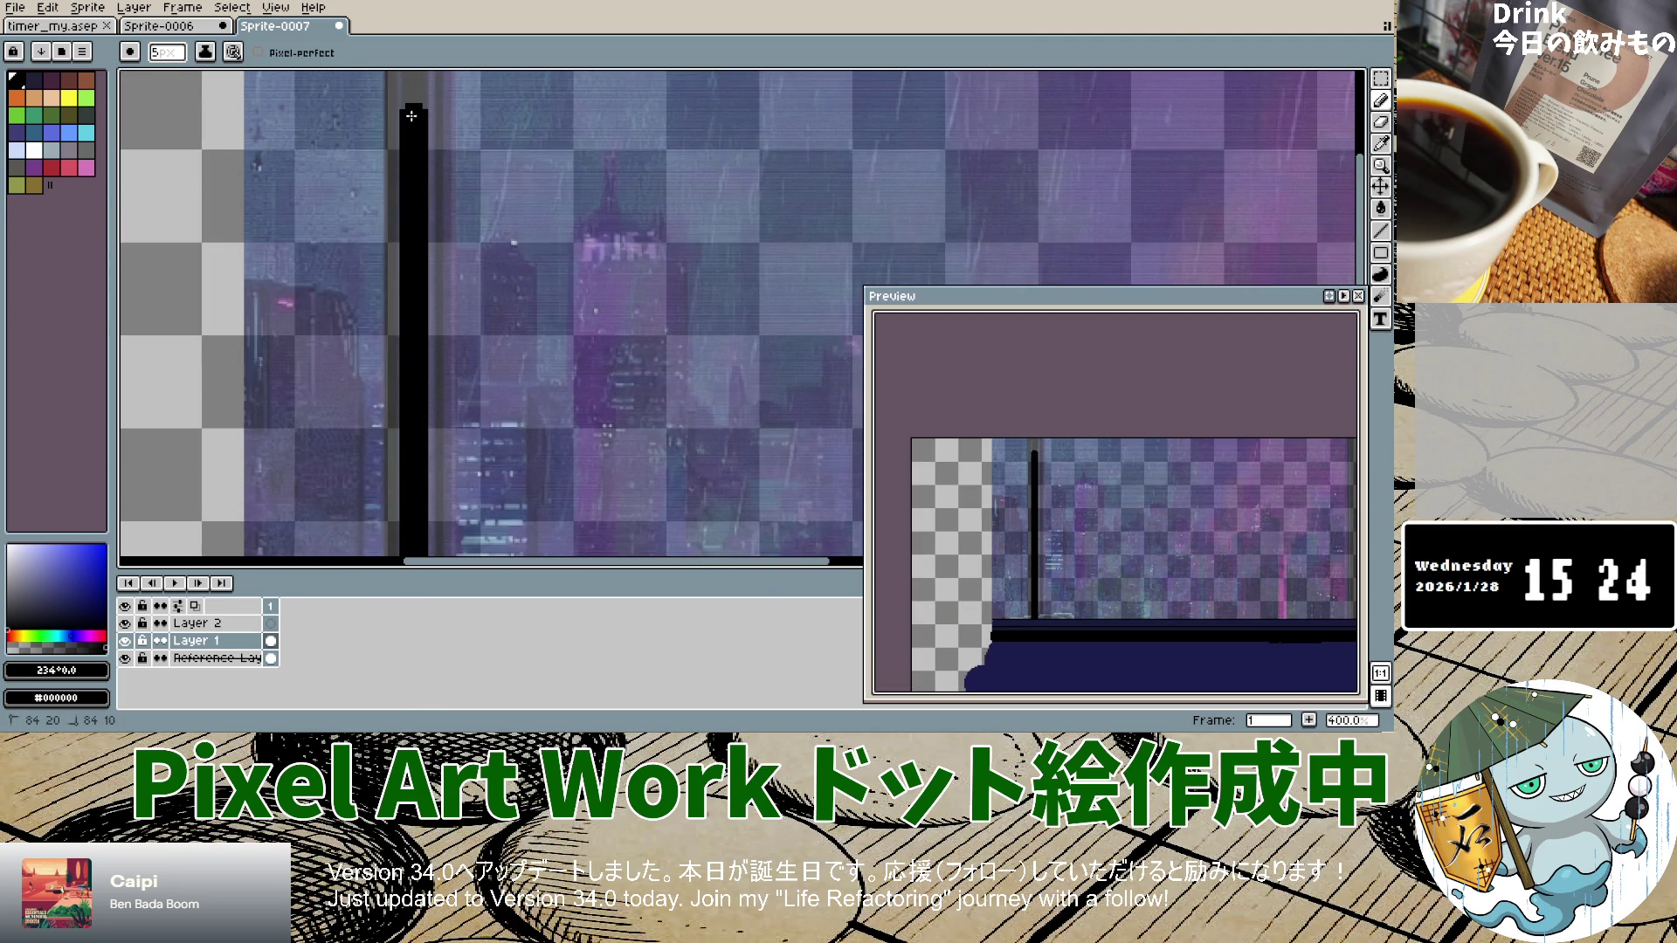
scroll(410, 85, "down", 2)
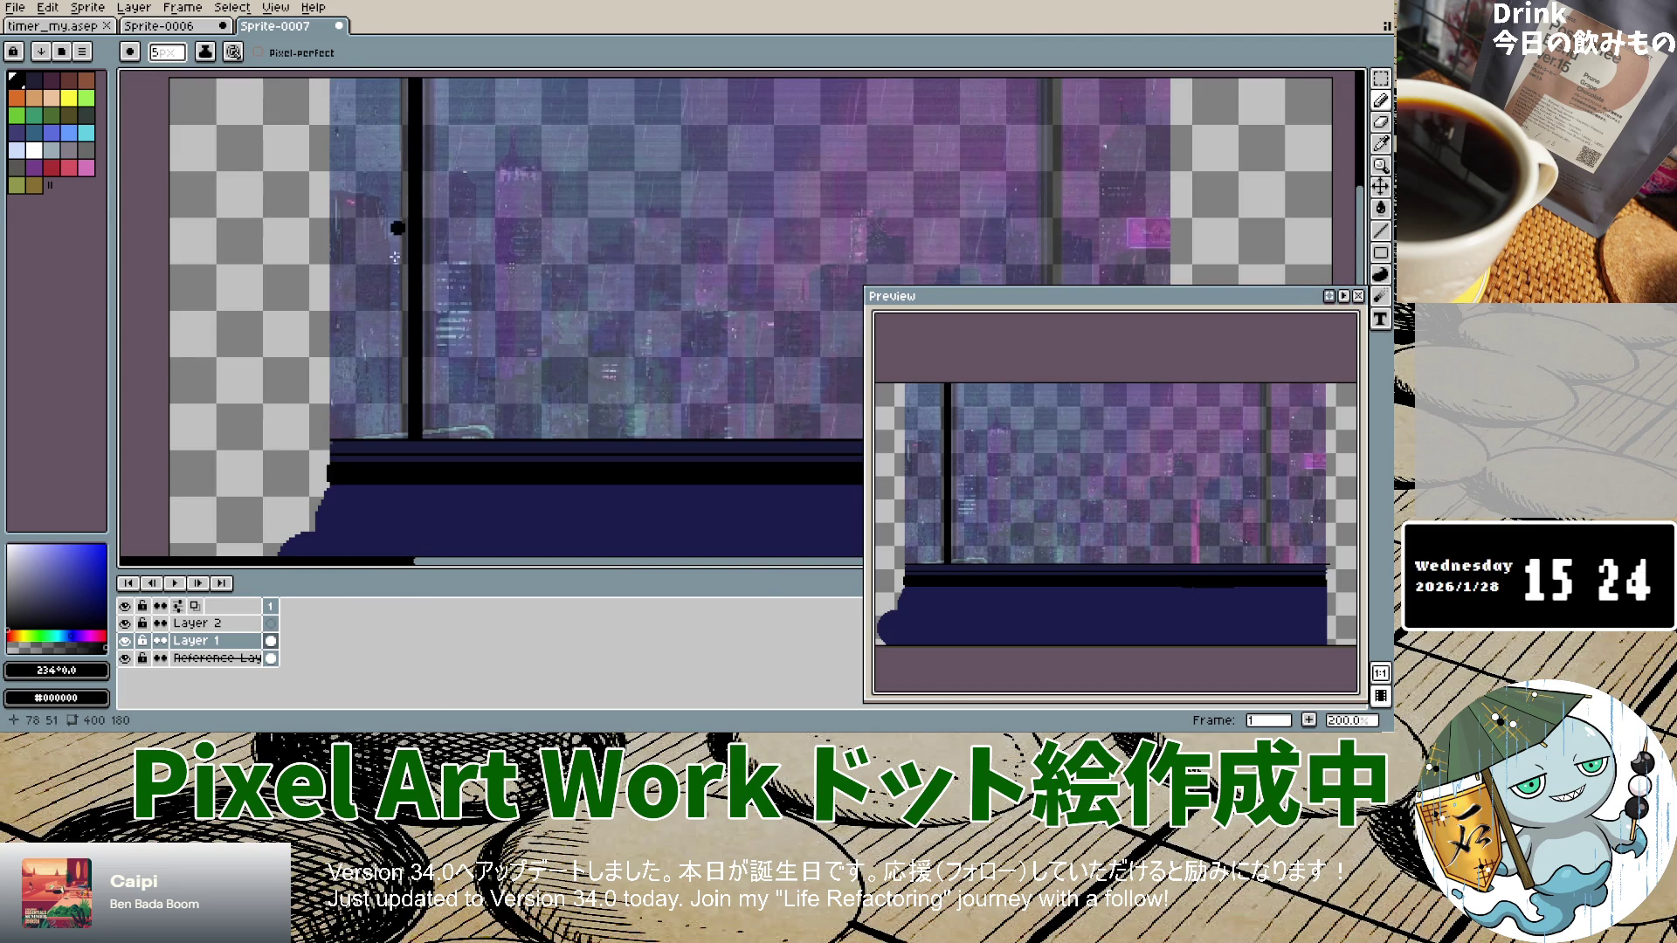
scroll(744, 293, "down", 3)
scroll(720, 314, "up", 4)
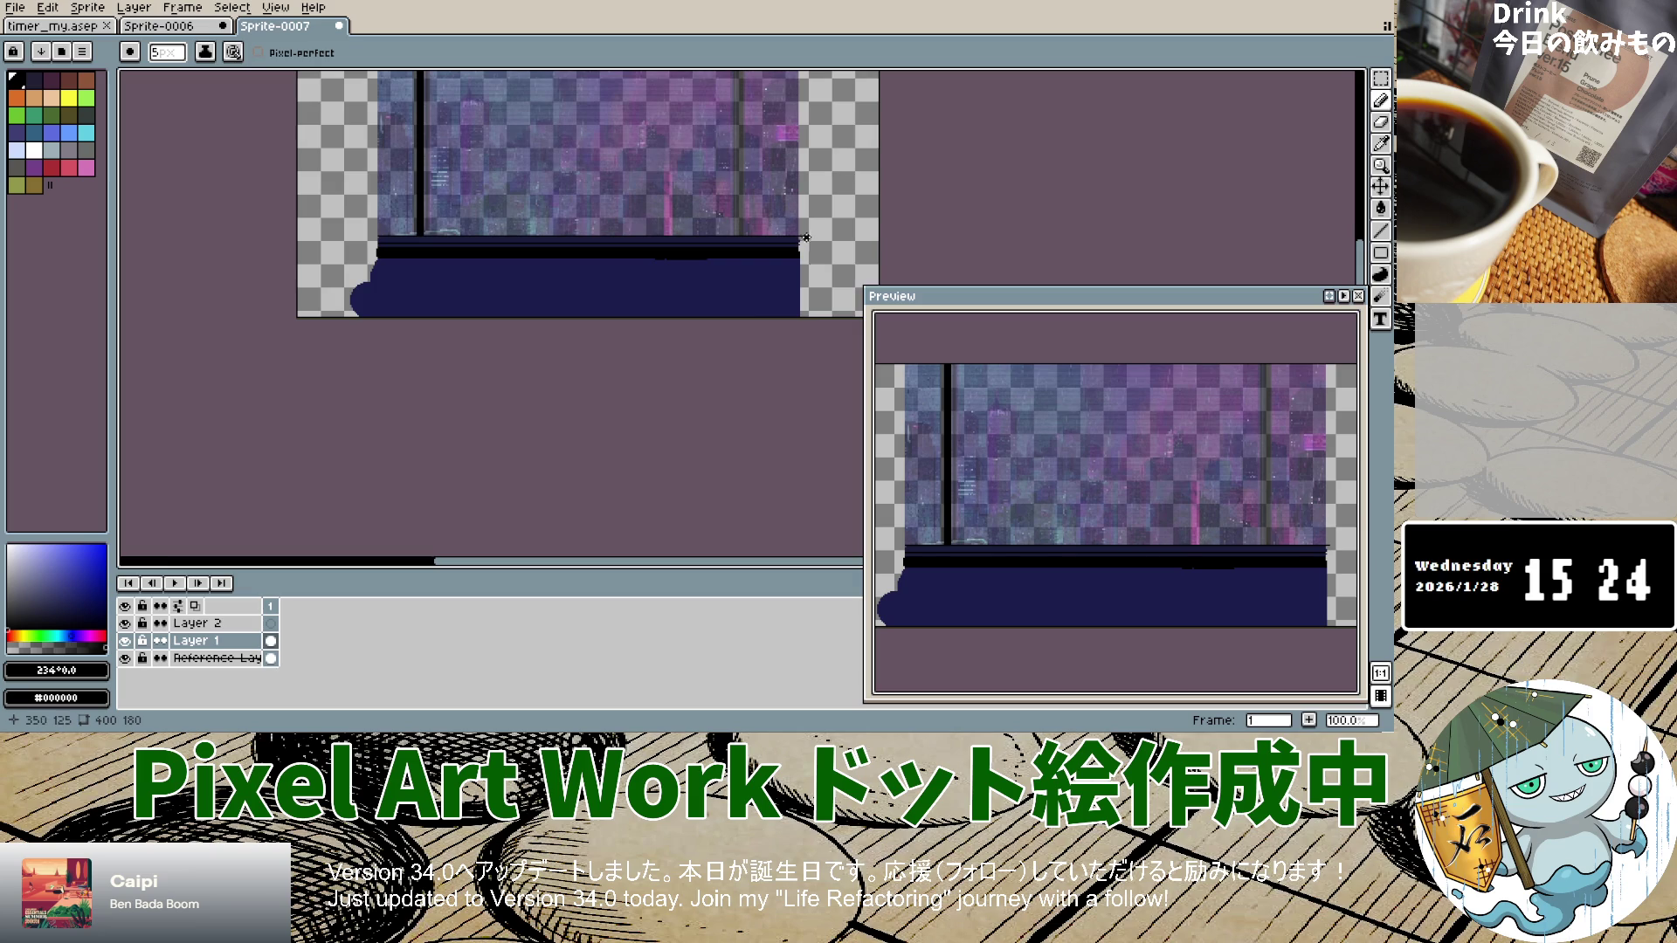
scroll(769, 262, "down", 2)
scroll(810, 212, "up", 5)
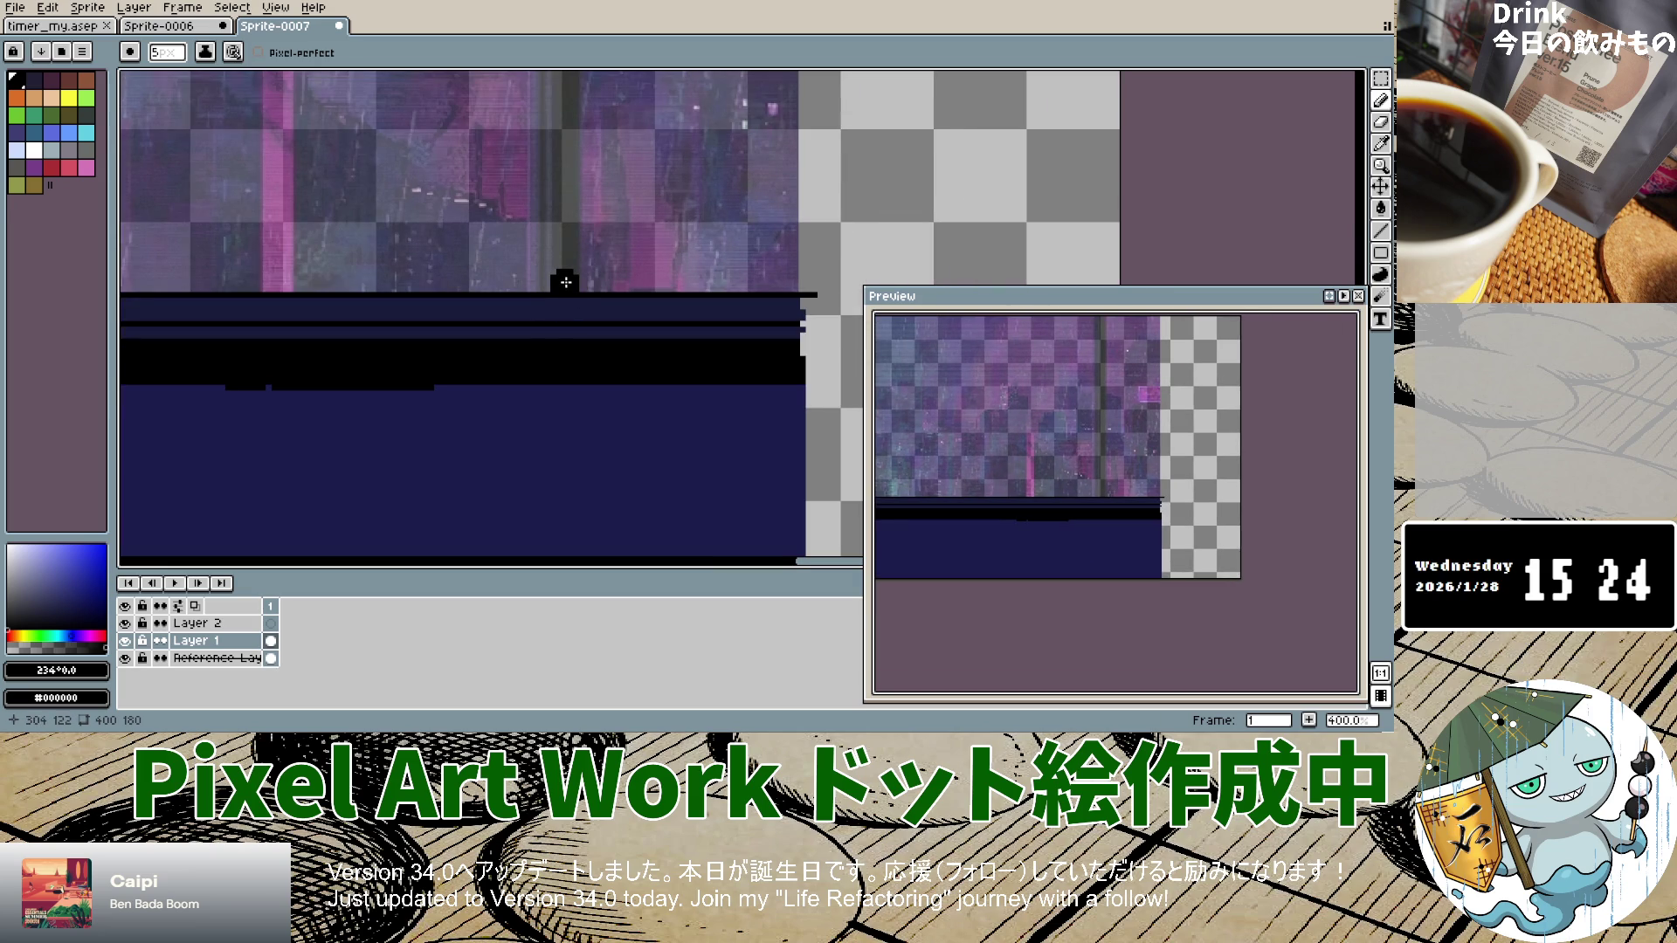
Step: Shrink the brush by one pixel and add a single black pixel to the frame line, discarding trial strokes
key("minus")
key("ctrl+z")
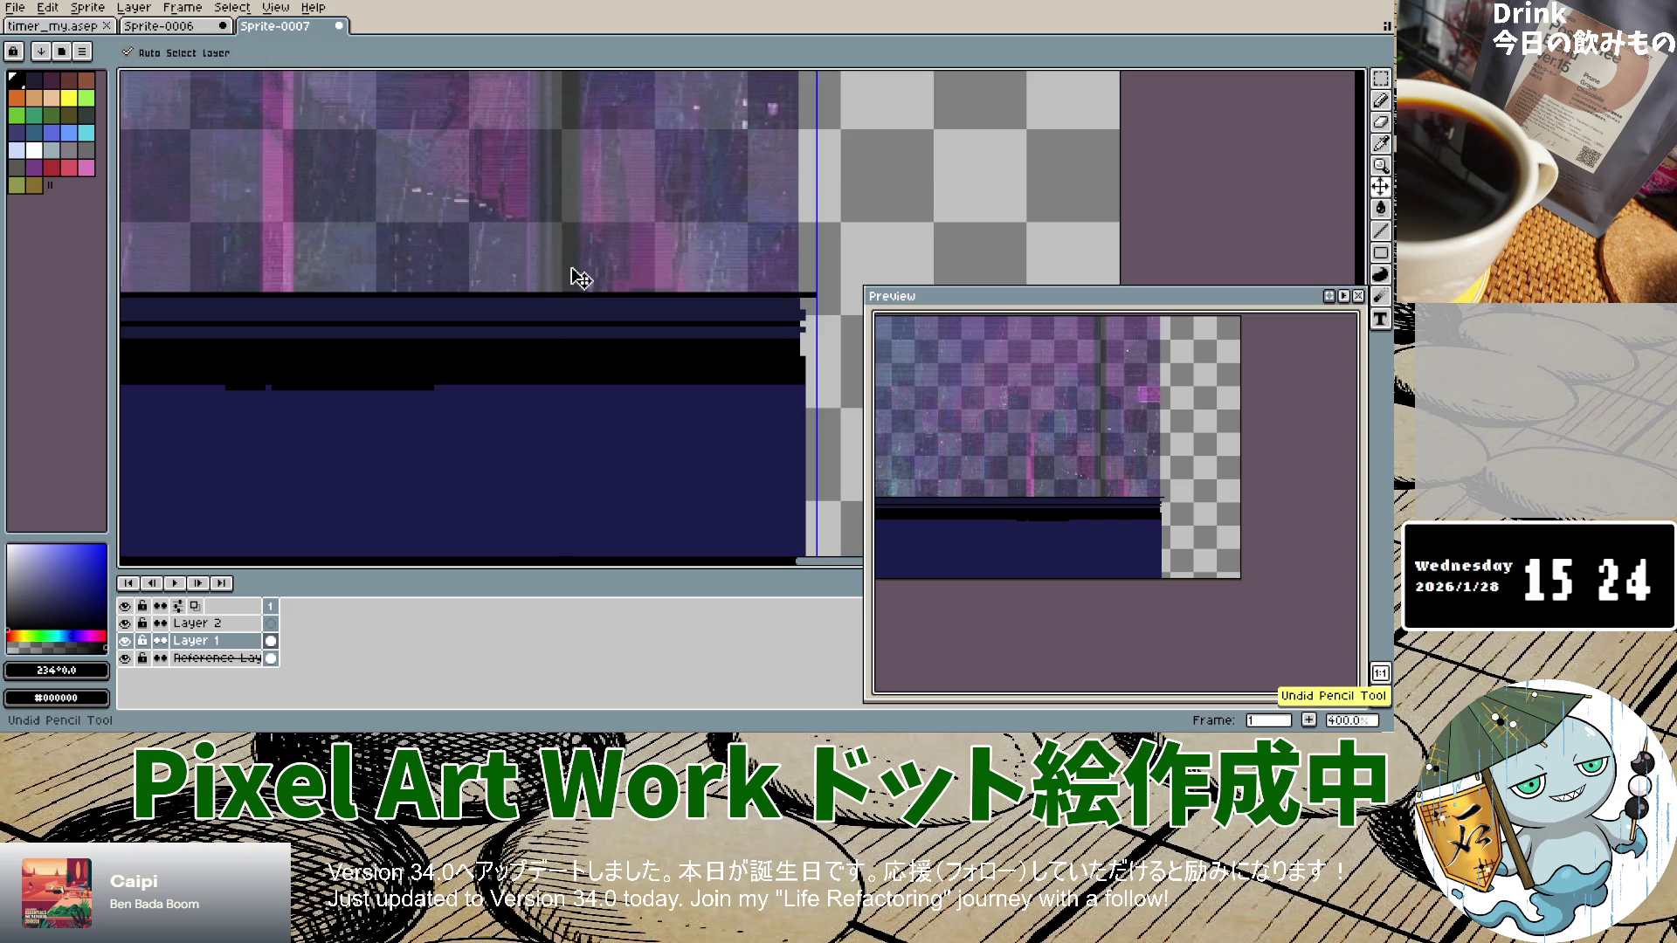
left_click_drag(566, 290, 569, 185)
key("ctrl+z")
key("ctrl+z")
left_click(569, 281)
Step: Fill gaps in the right frame line with two more vertical black strokes
scroll(567, 186, "down", 2)
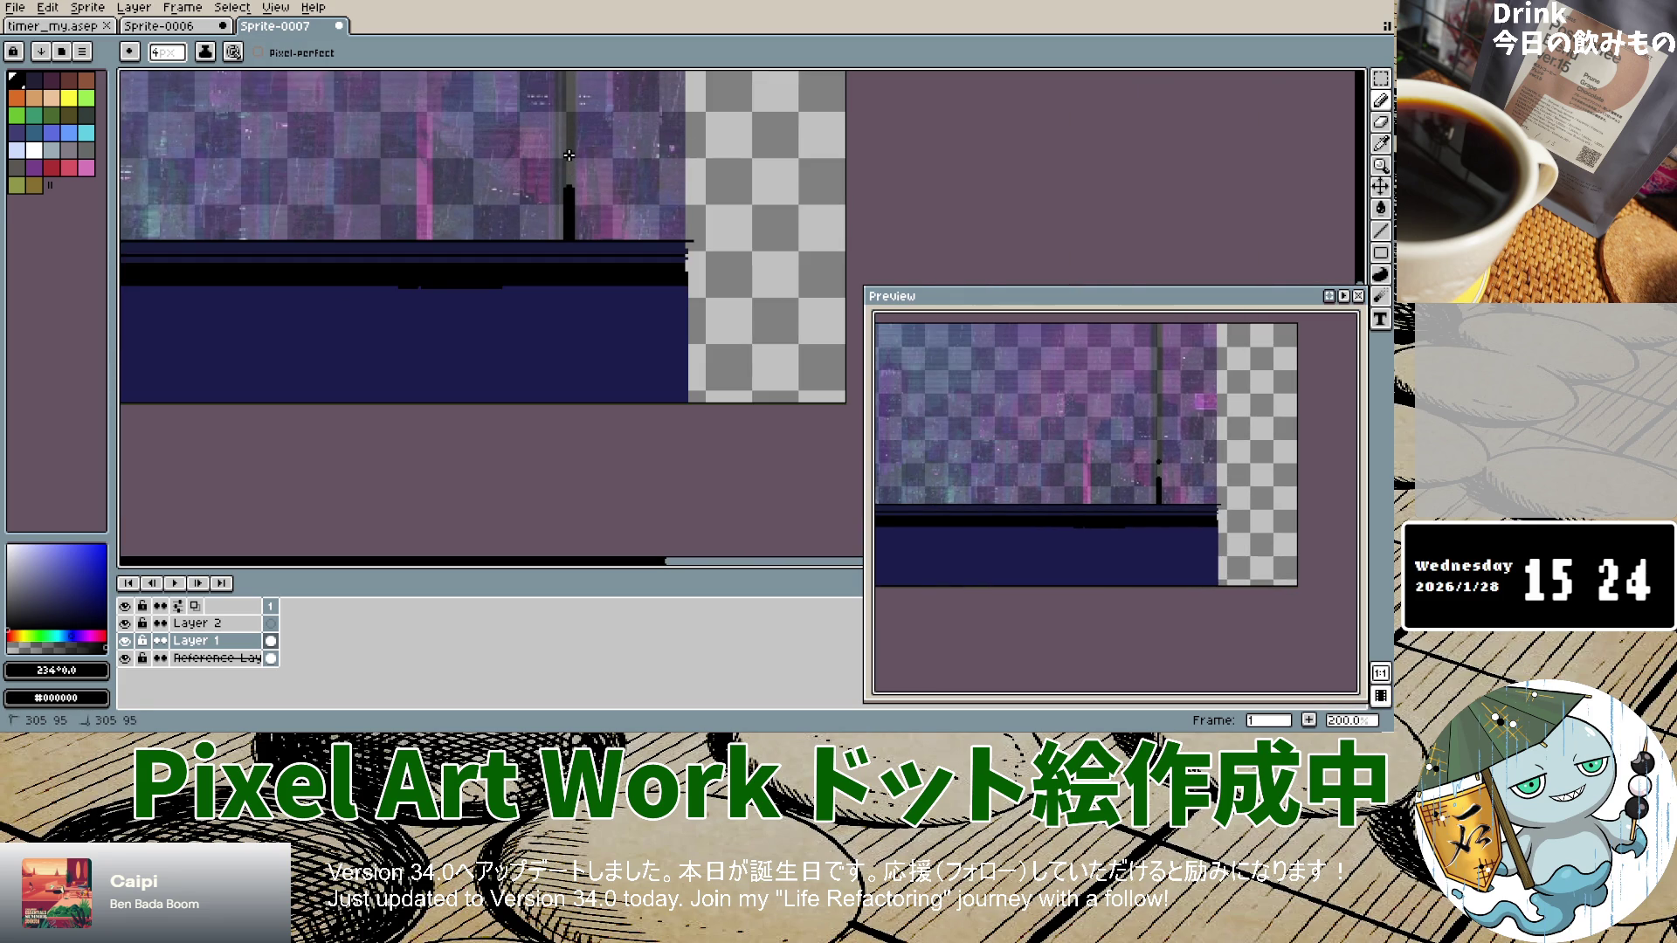
scroll(570, 183, "up", 1)
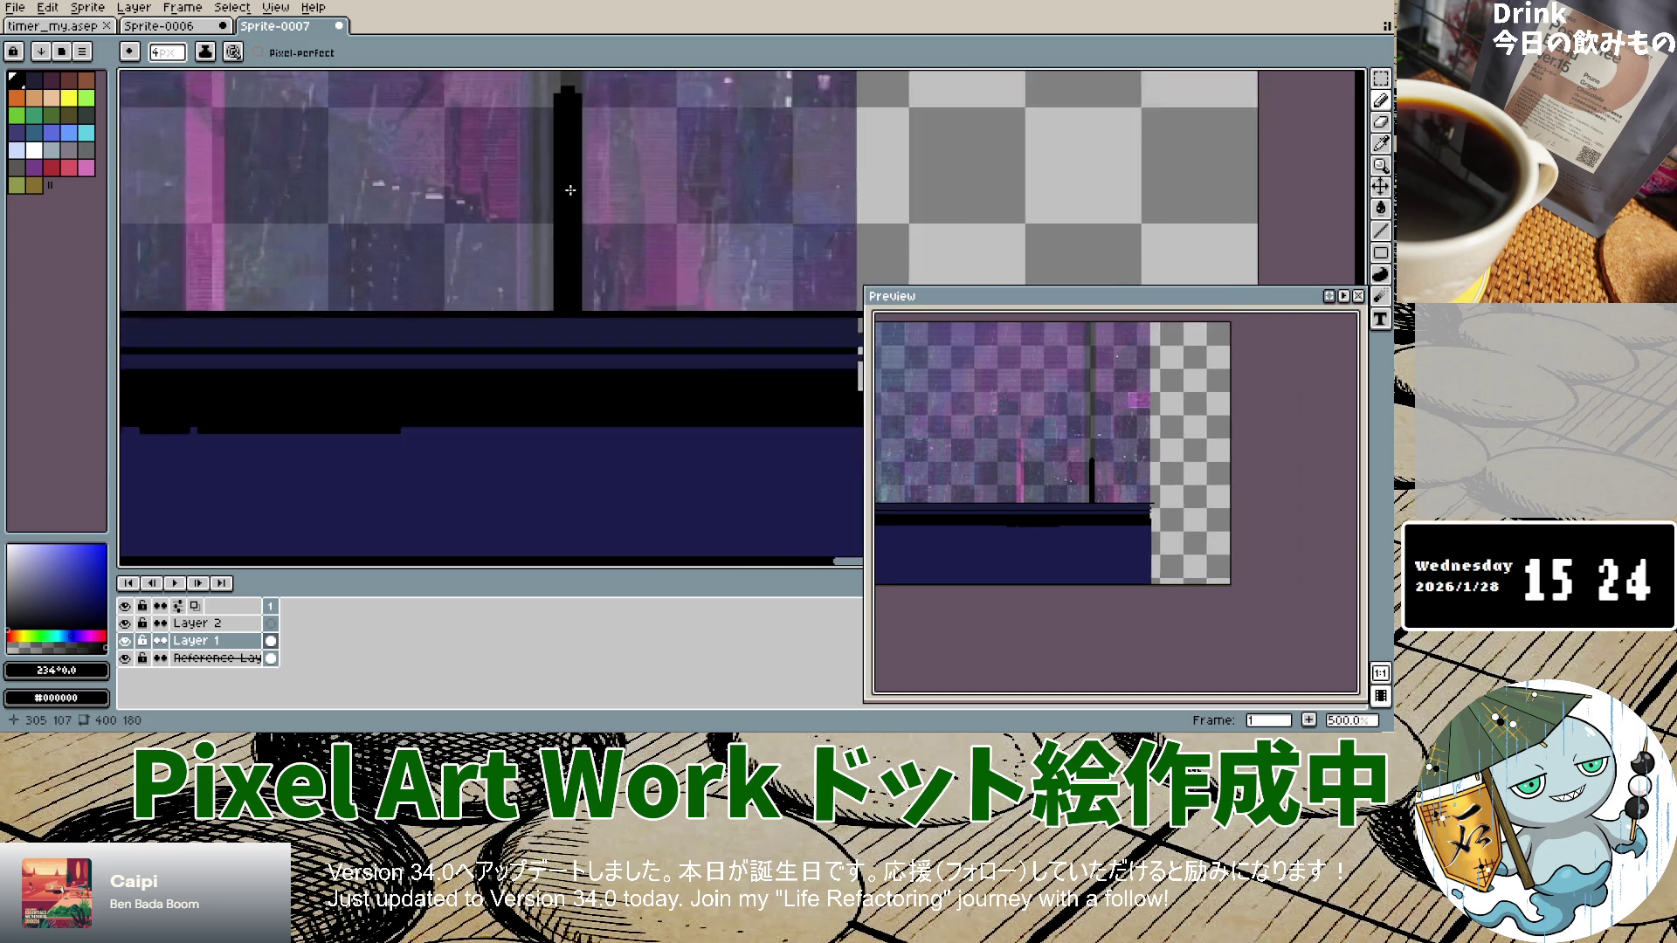
scroll(571, 185, "down", 2)
scroll(572, 186, "up", 1)
scroll(572, 186, "up", 4)
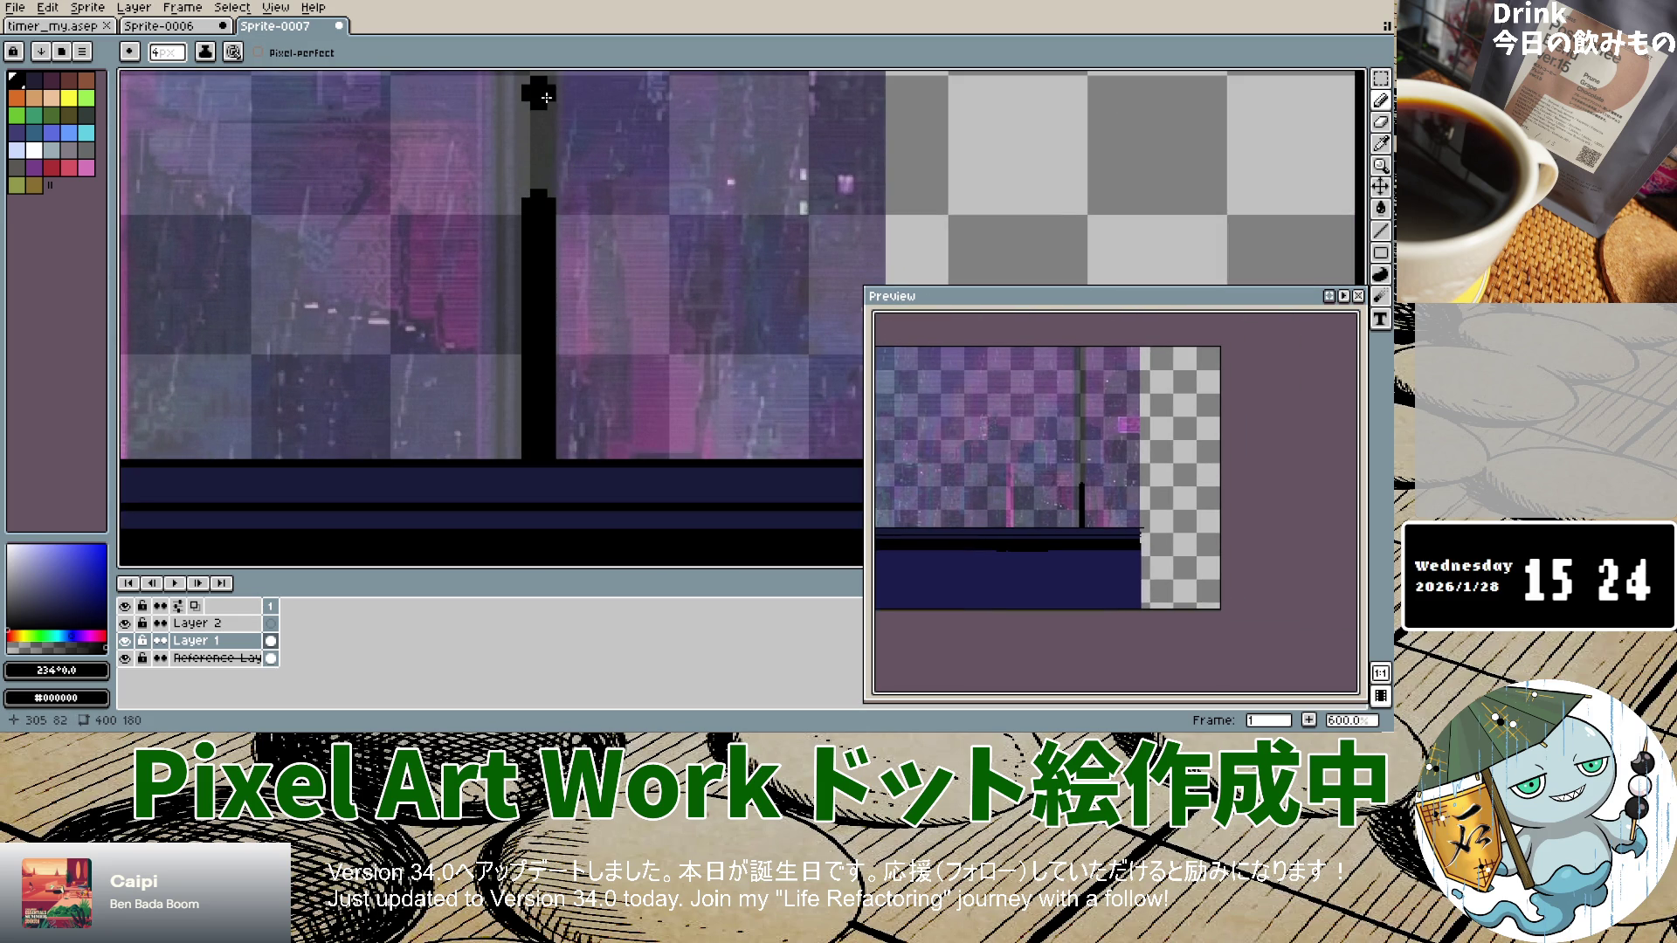
left_click_drag(542, 98, 539, 187)
scroll(540, 155, "down", 5)
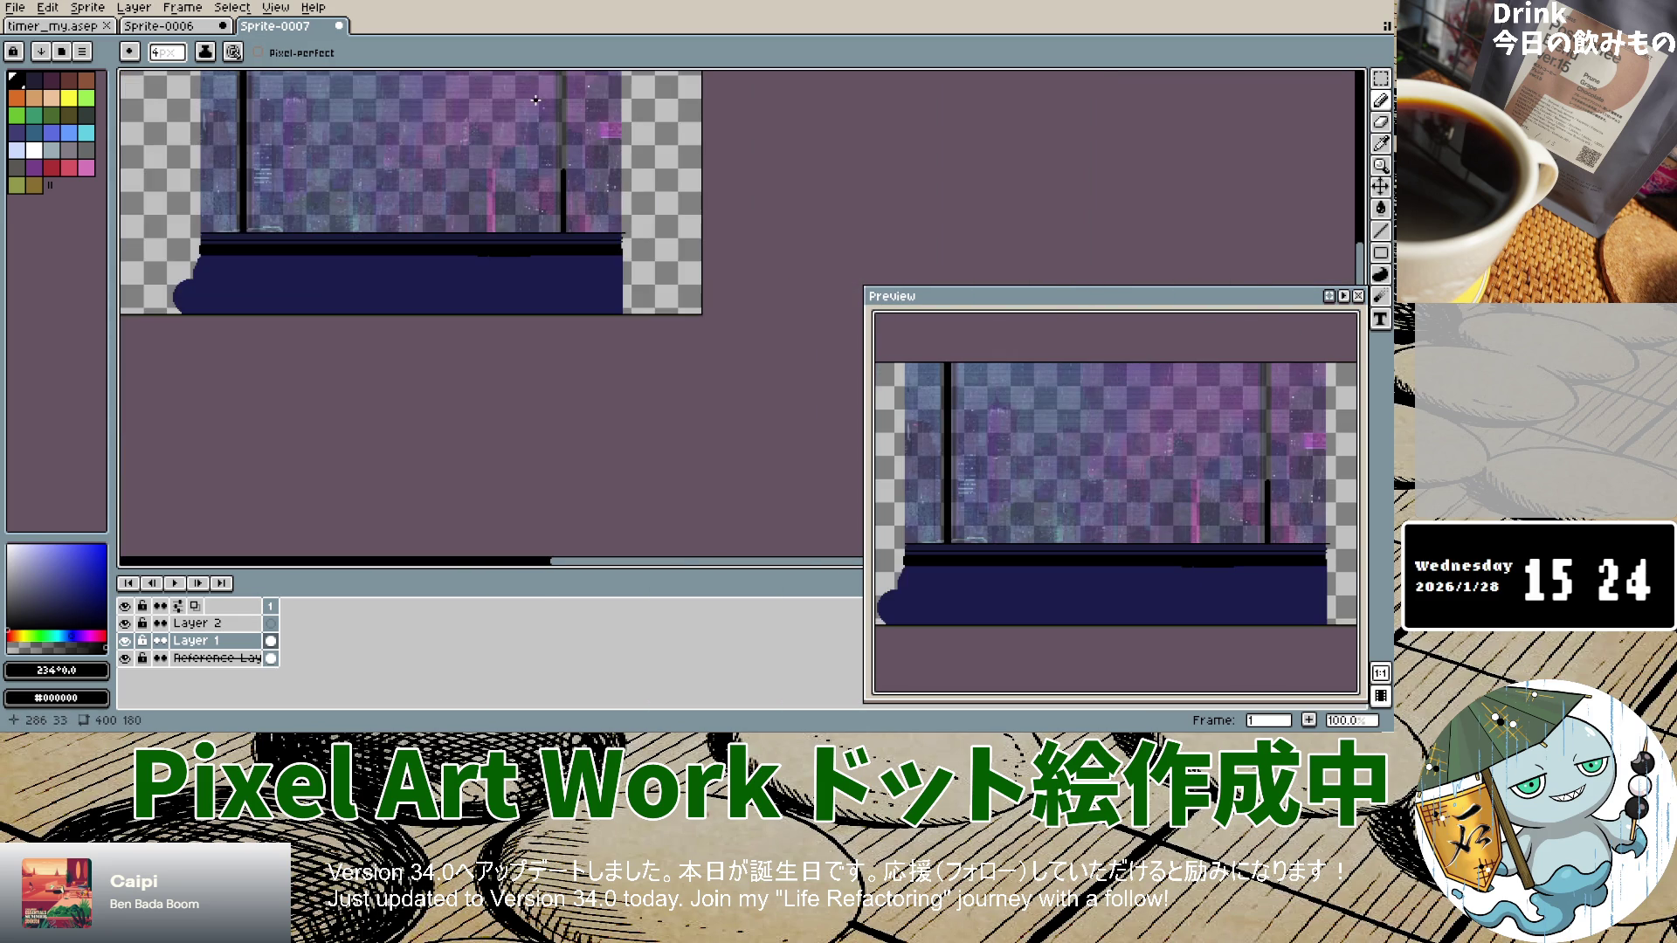
scroll(559, 114, "up", 1)
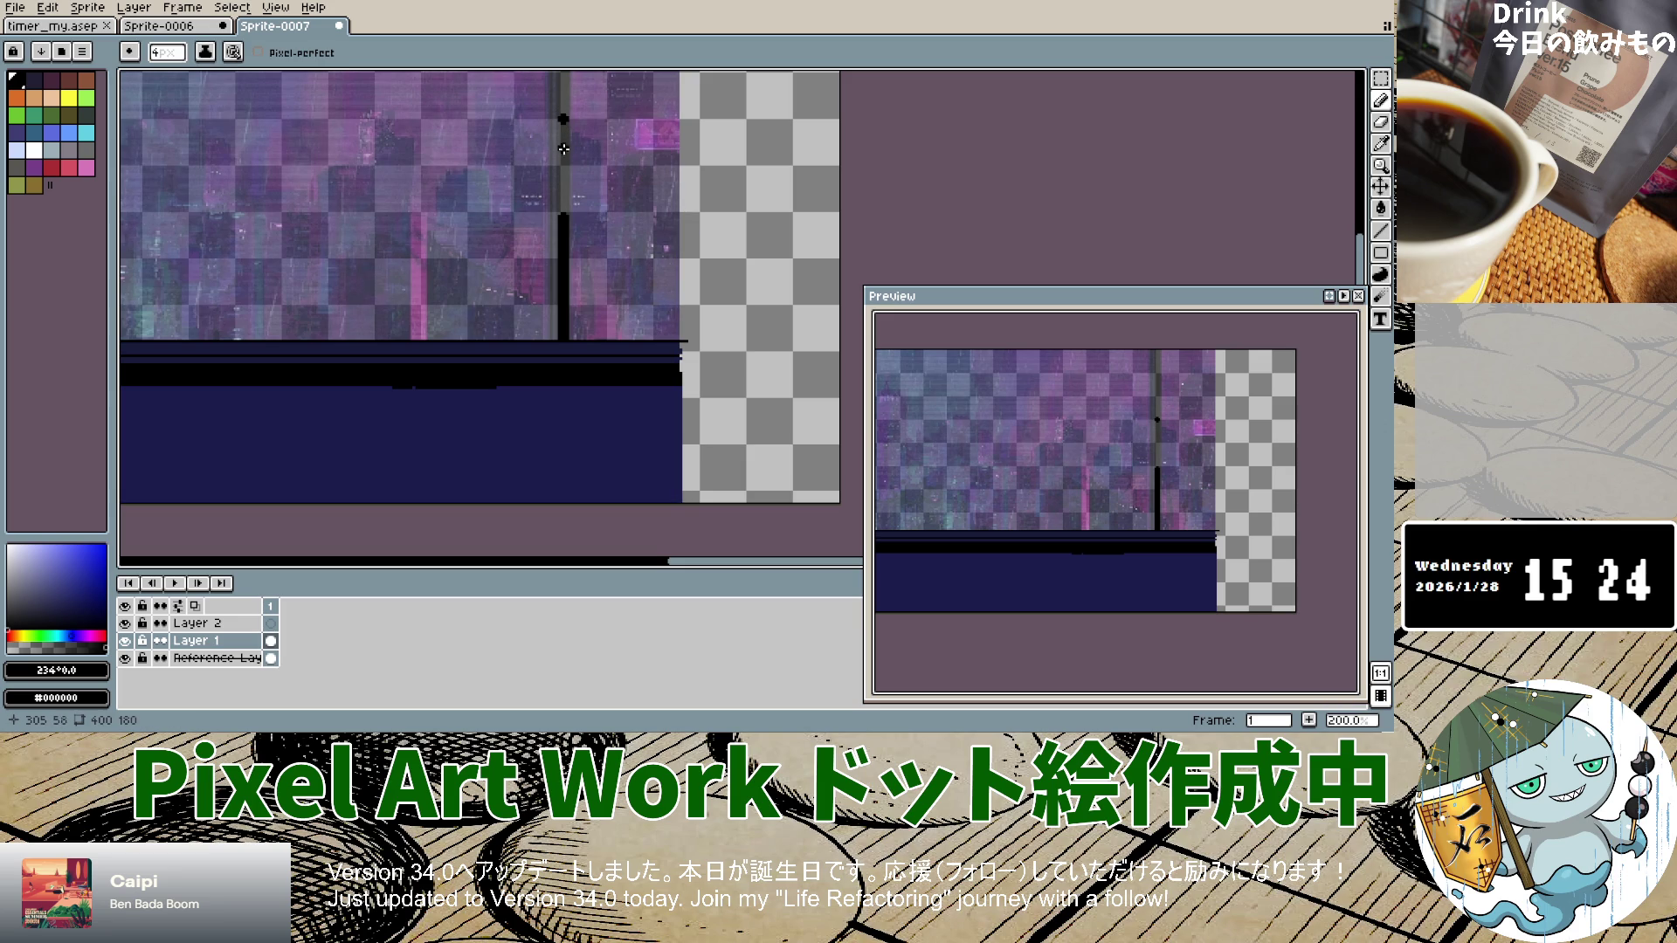
left_click_drag(563, 119, 565, 219)
scroll(565, 114, "down", 1)
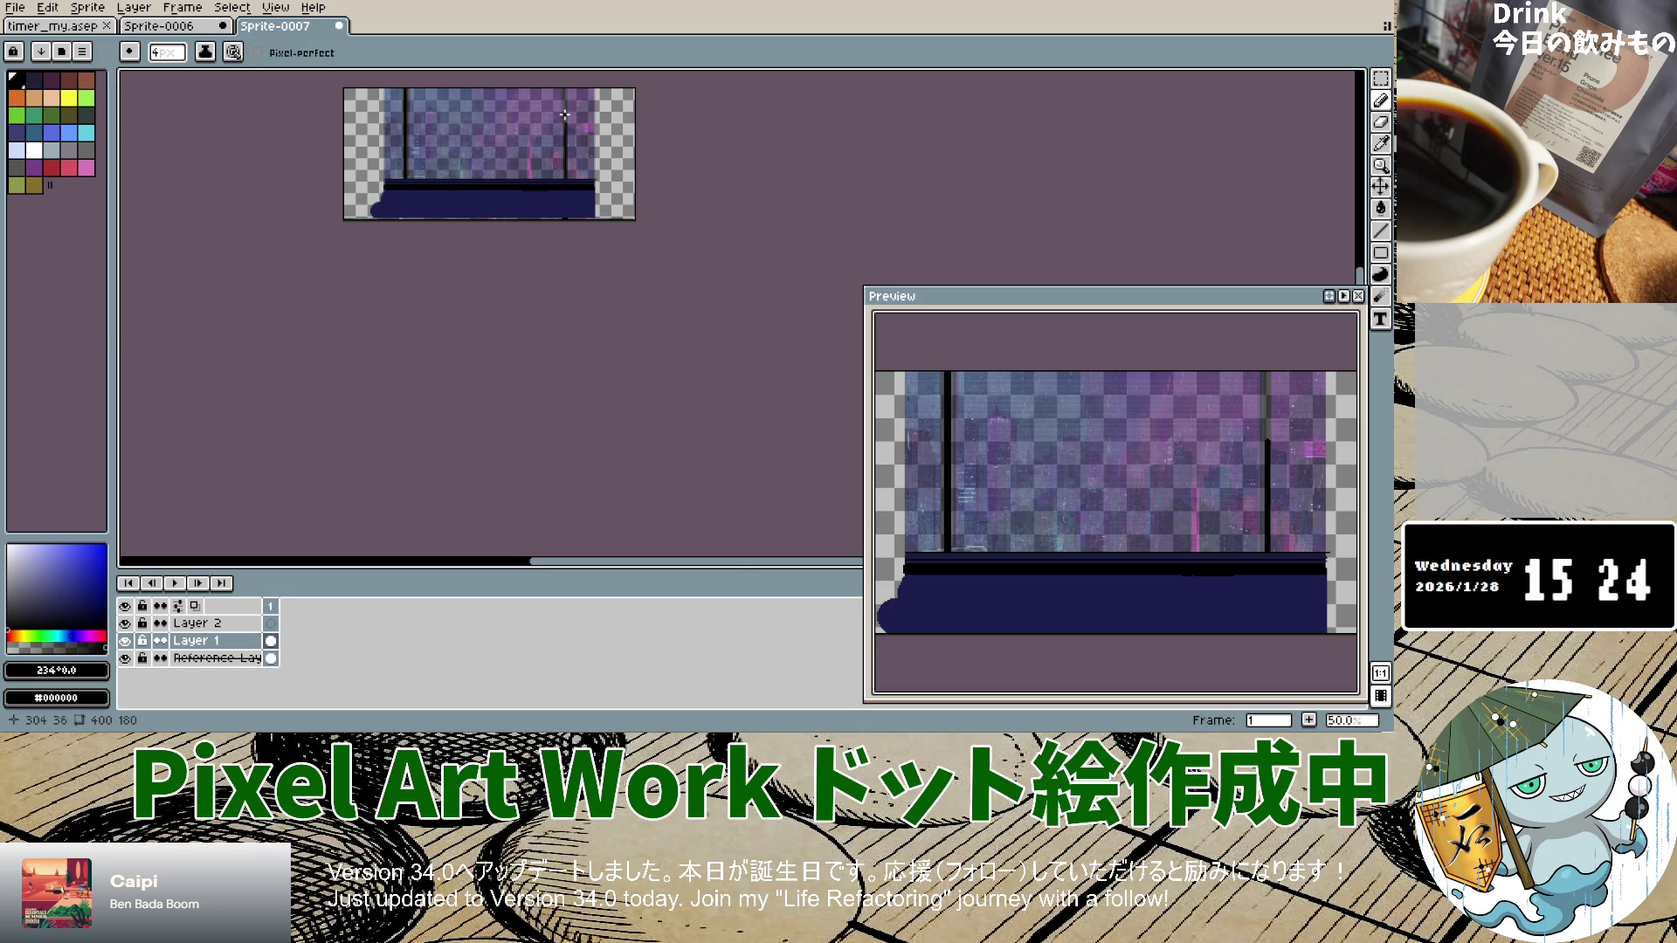
scroll(563, 103, "up", 2)
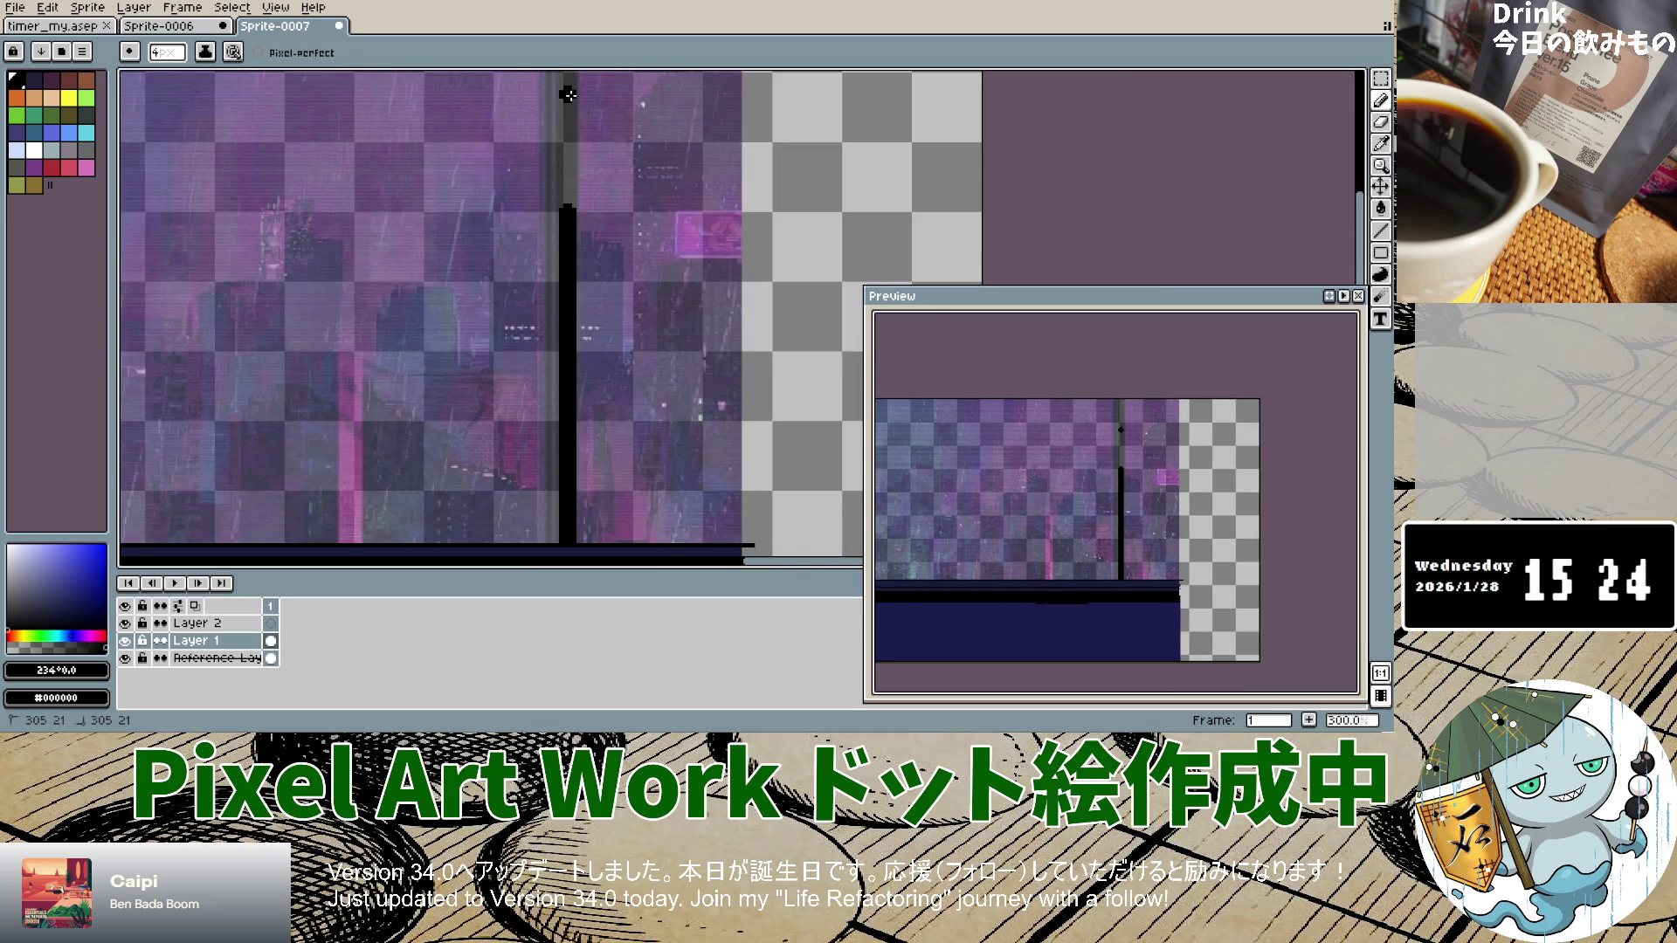
Step: Replace the stroke at the line's top with a gap-filling stroke, finally undoing that attempt
key("ctrl+z")
left_click_drag(568, 114, 569, 214)
scroll(569, 107, "up", 1)
scroll(570, 108, "down", 3)
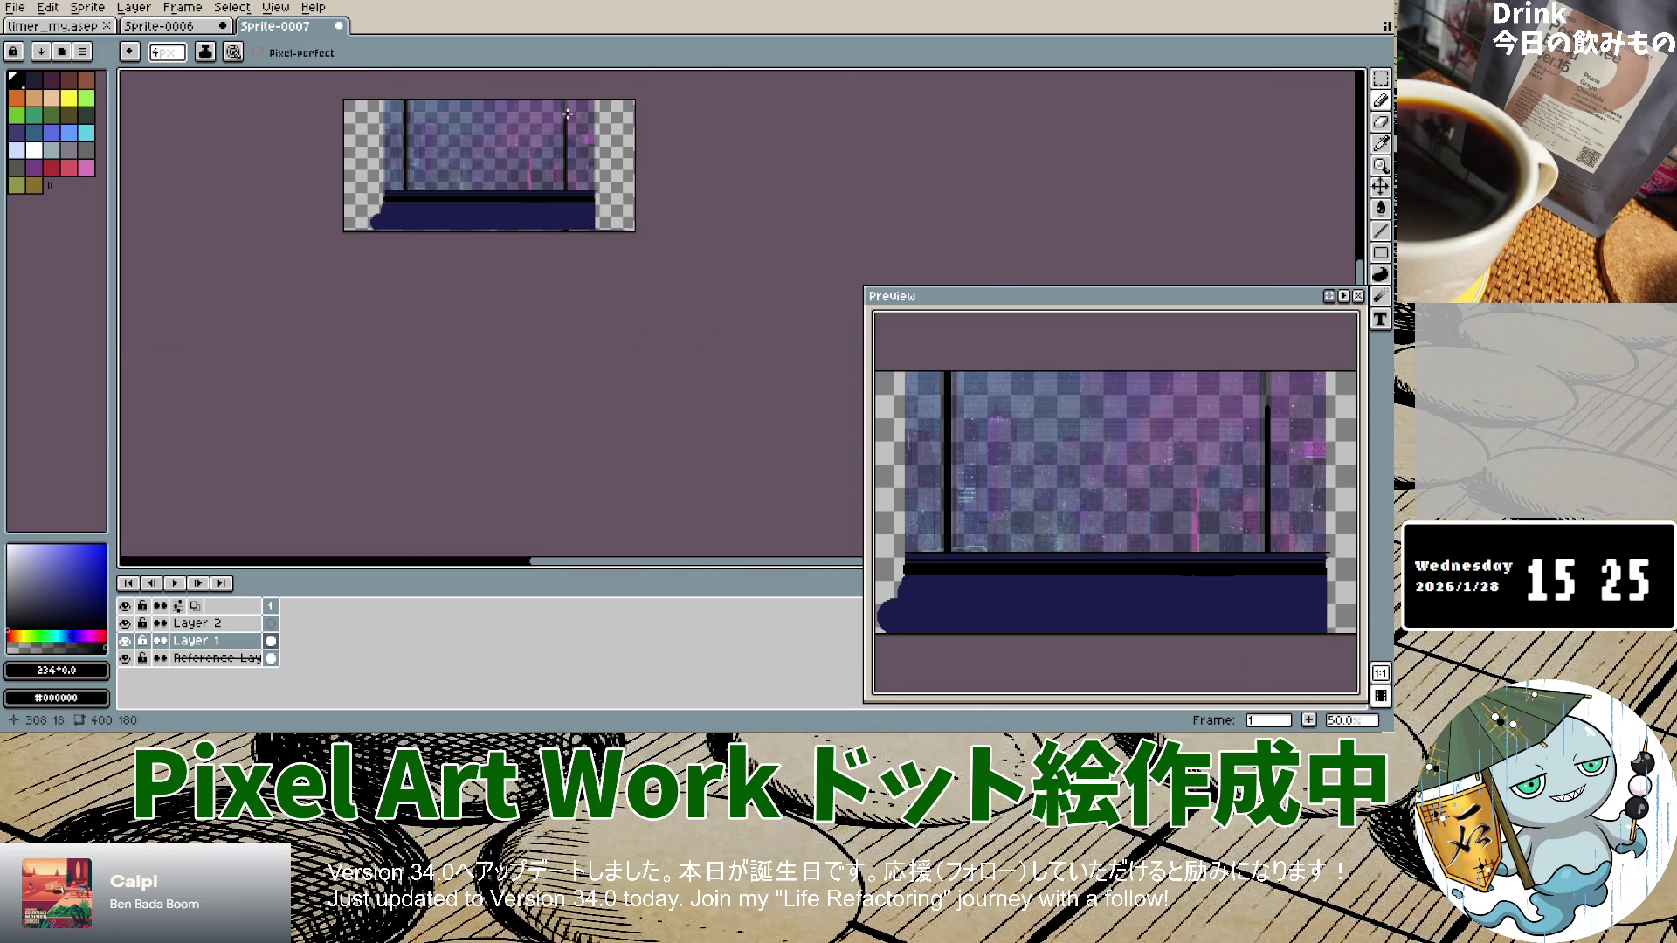
scroll(563, 455, "up", 2)
scroll(561, 107, "up", 1)
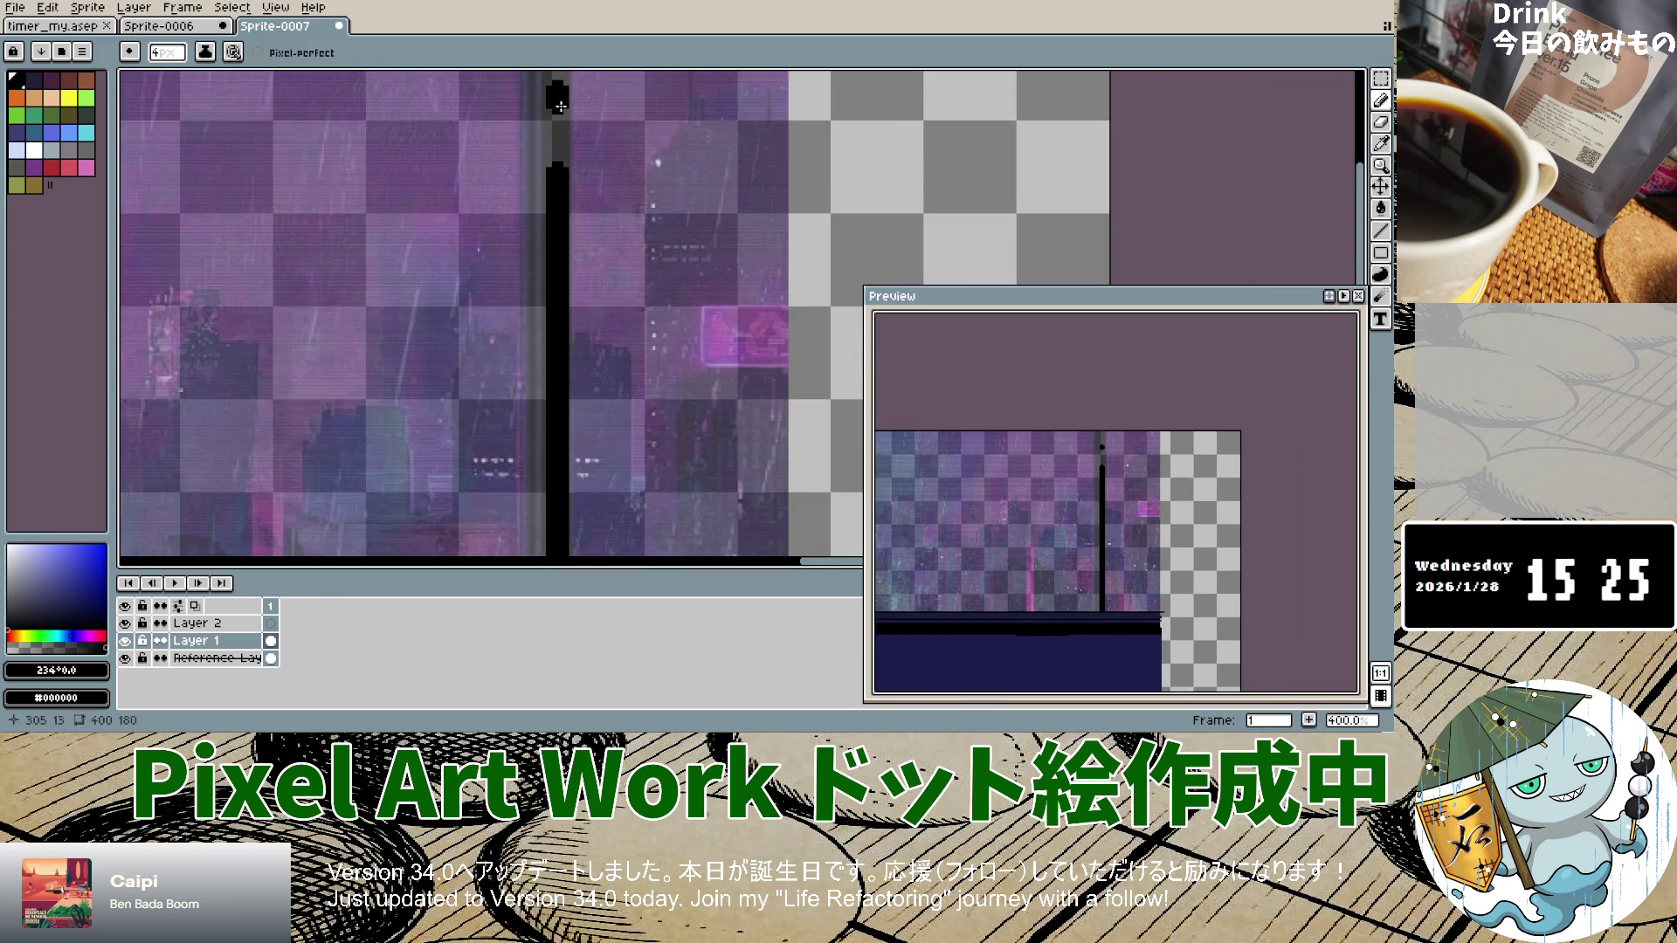
scroll(561, 106, "down", 3)
scroll(560, 96, "up", 3)
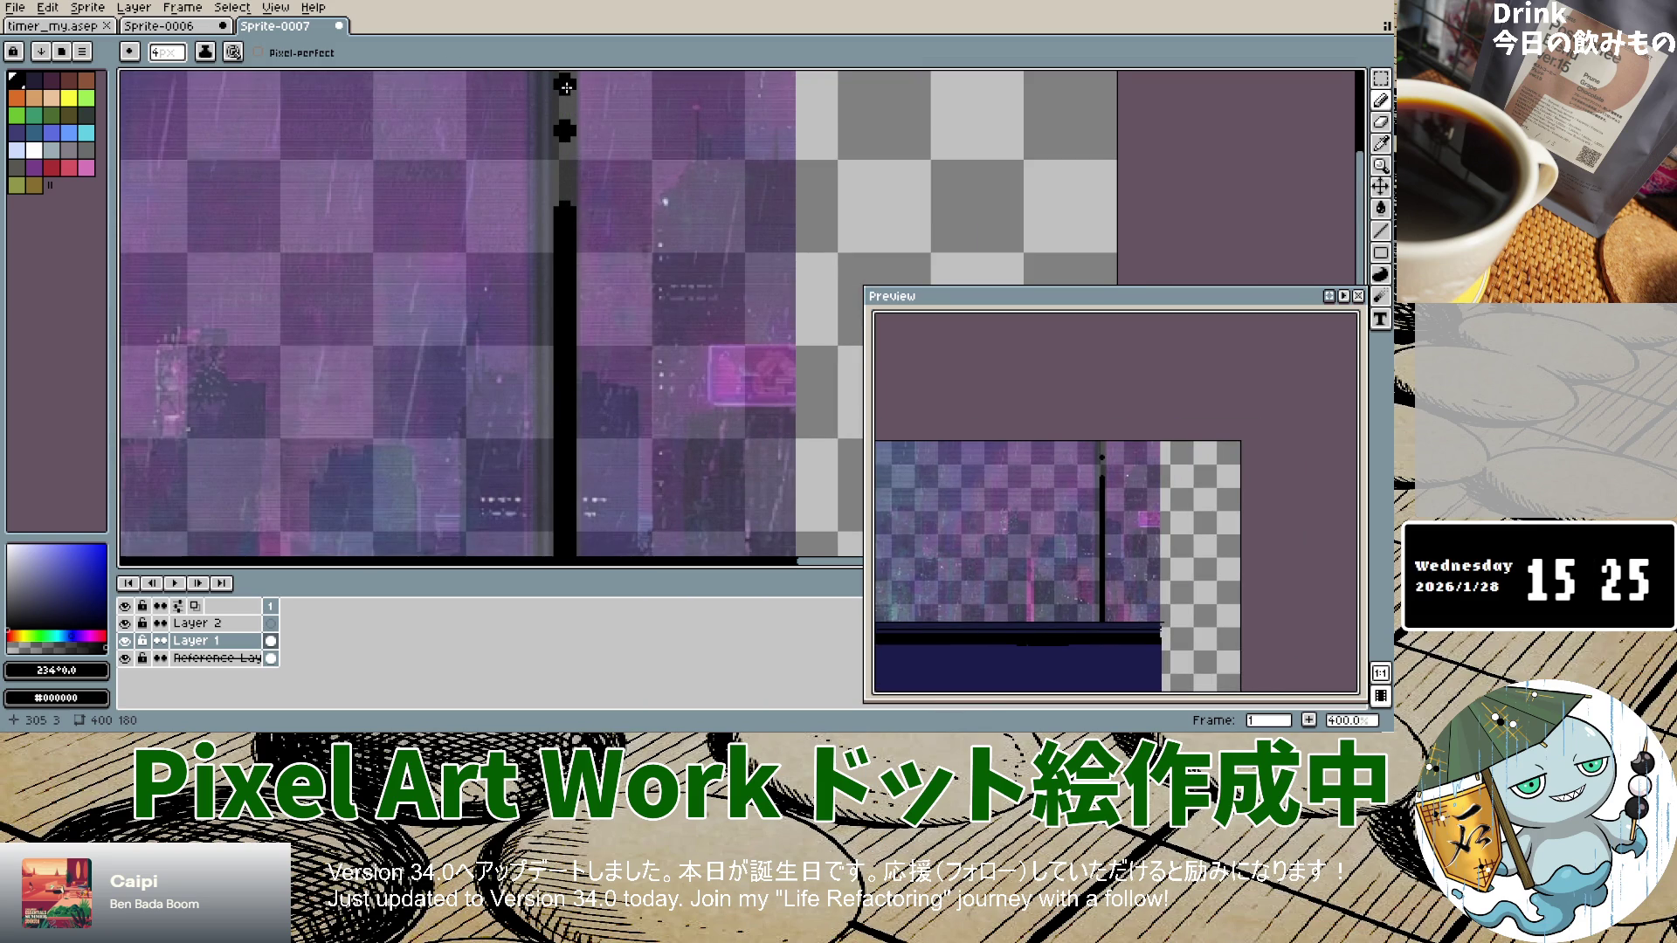
scroll(566, 86, "down", 3)
scroll(552, 117, "up", 2)
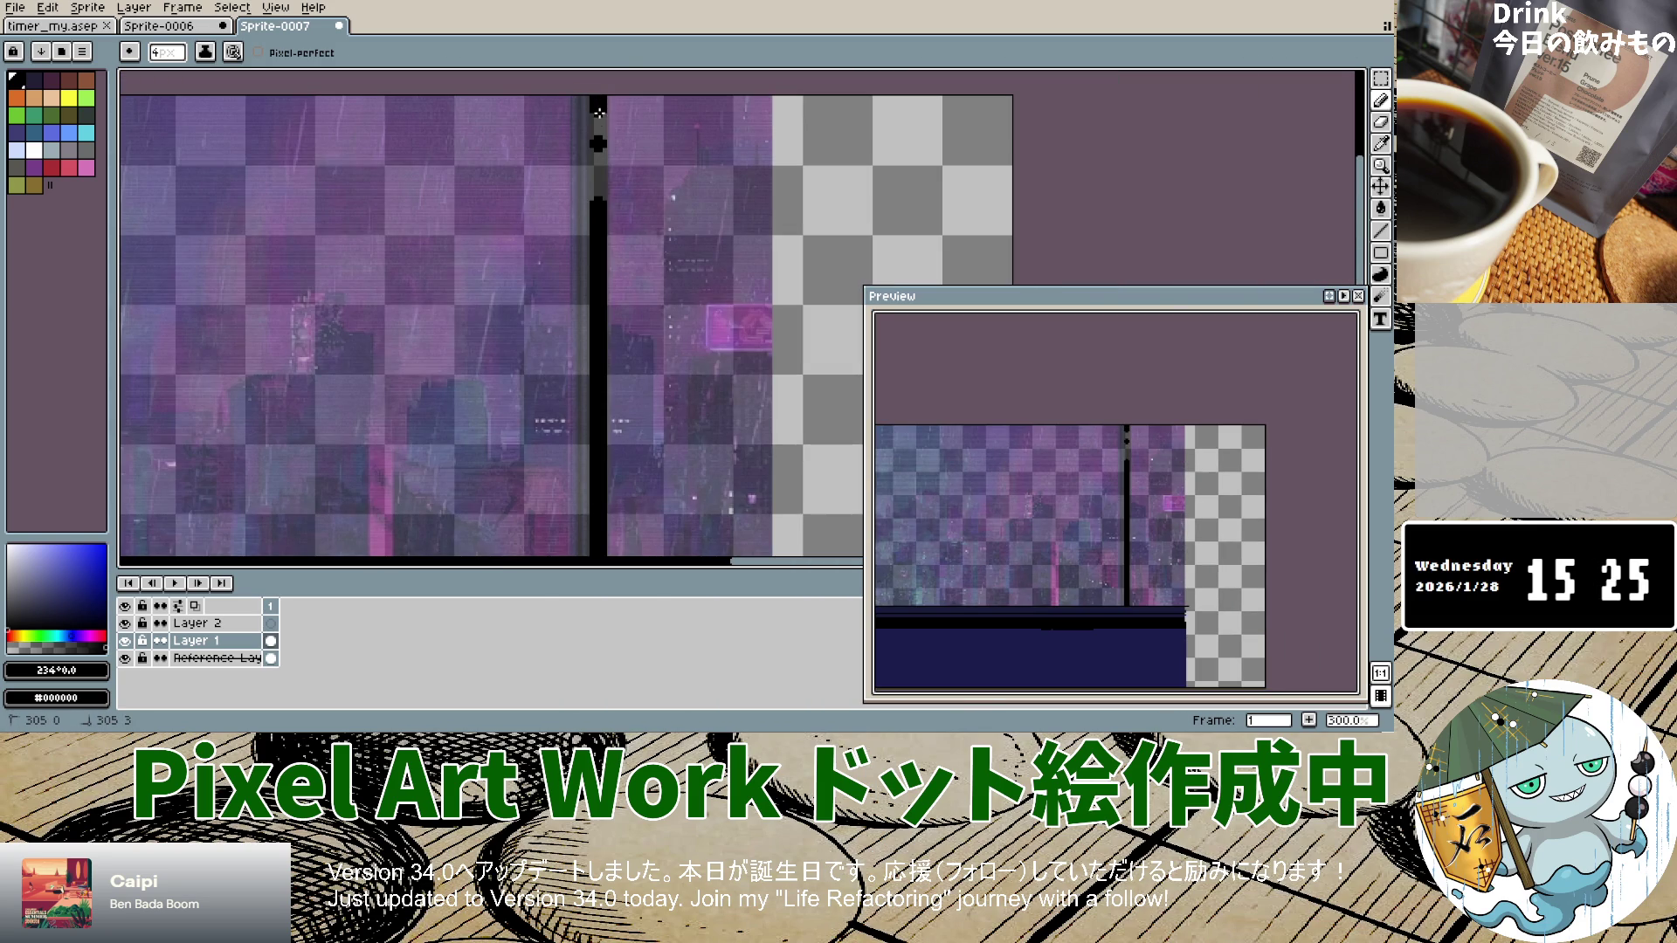
key("ctrl+z")
Step: Undo the last two pencil strokes and return to the Pencil tool
key("v")
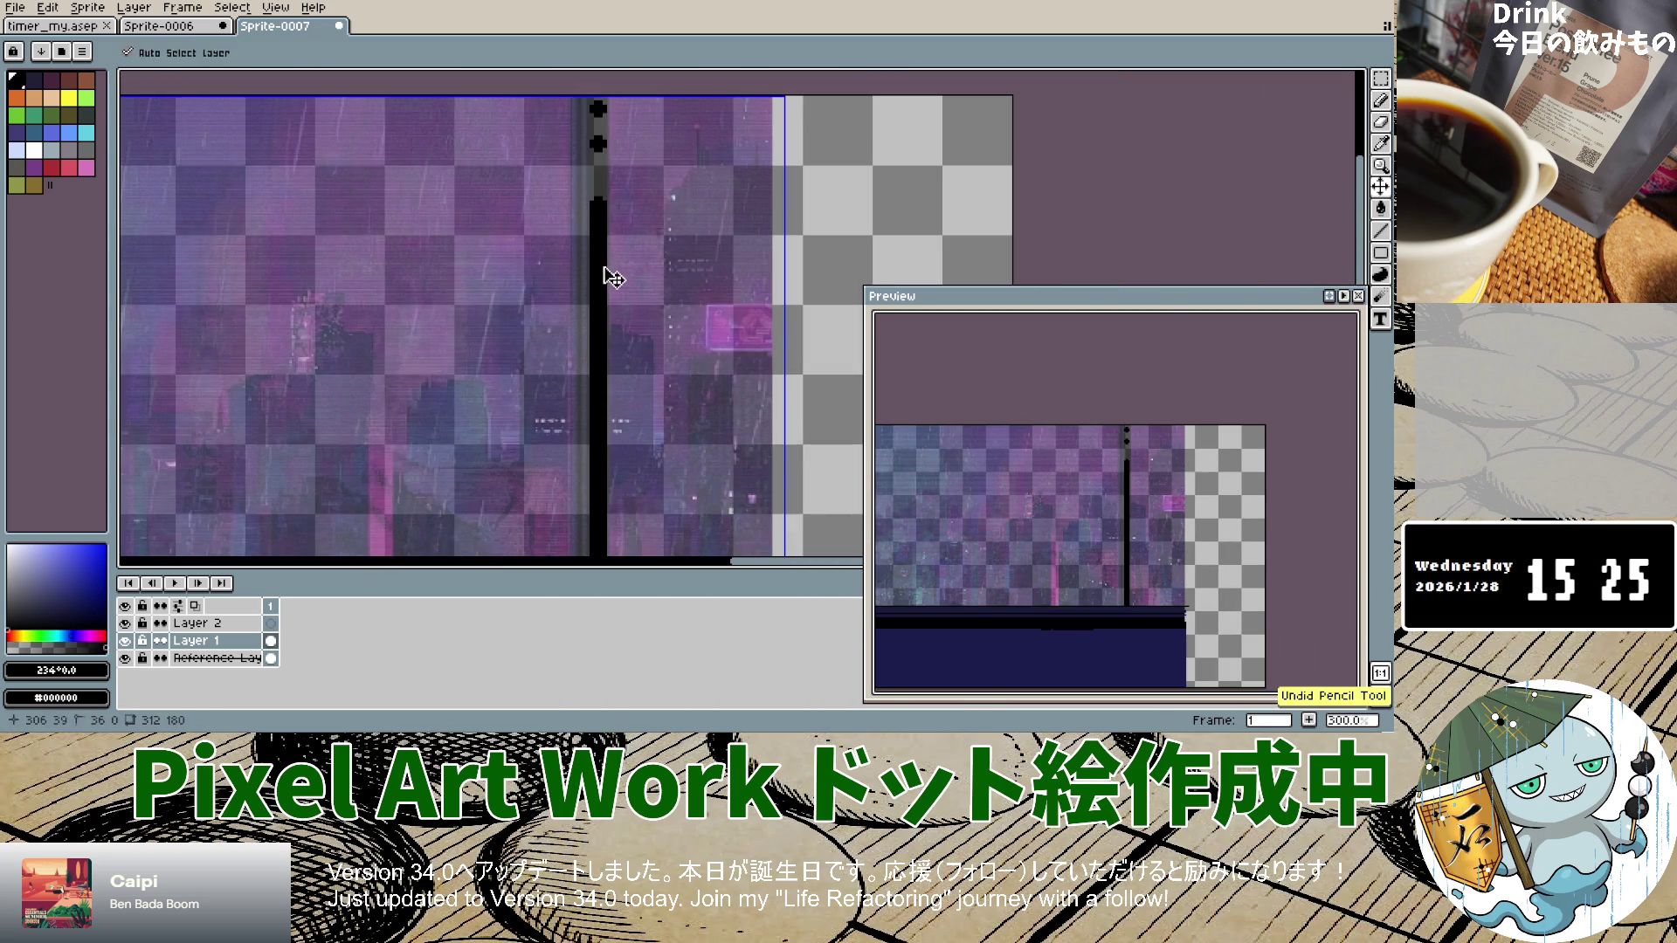
key("ctrl+z")
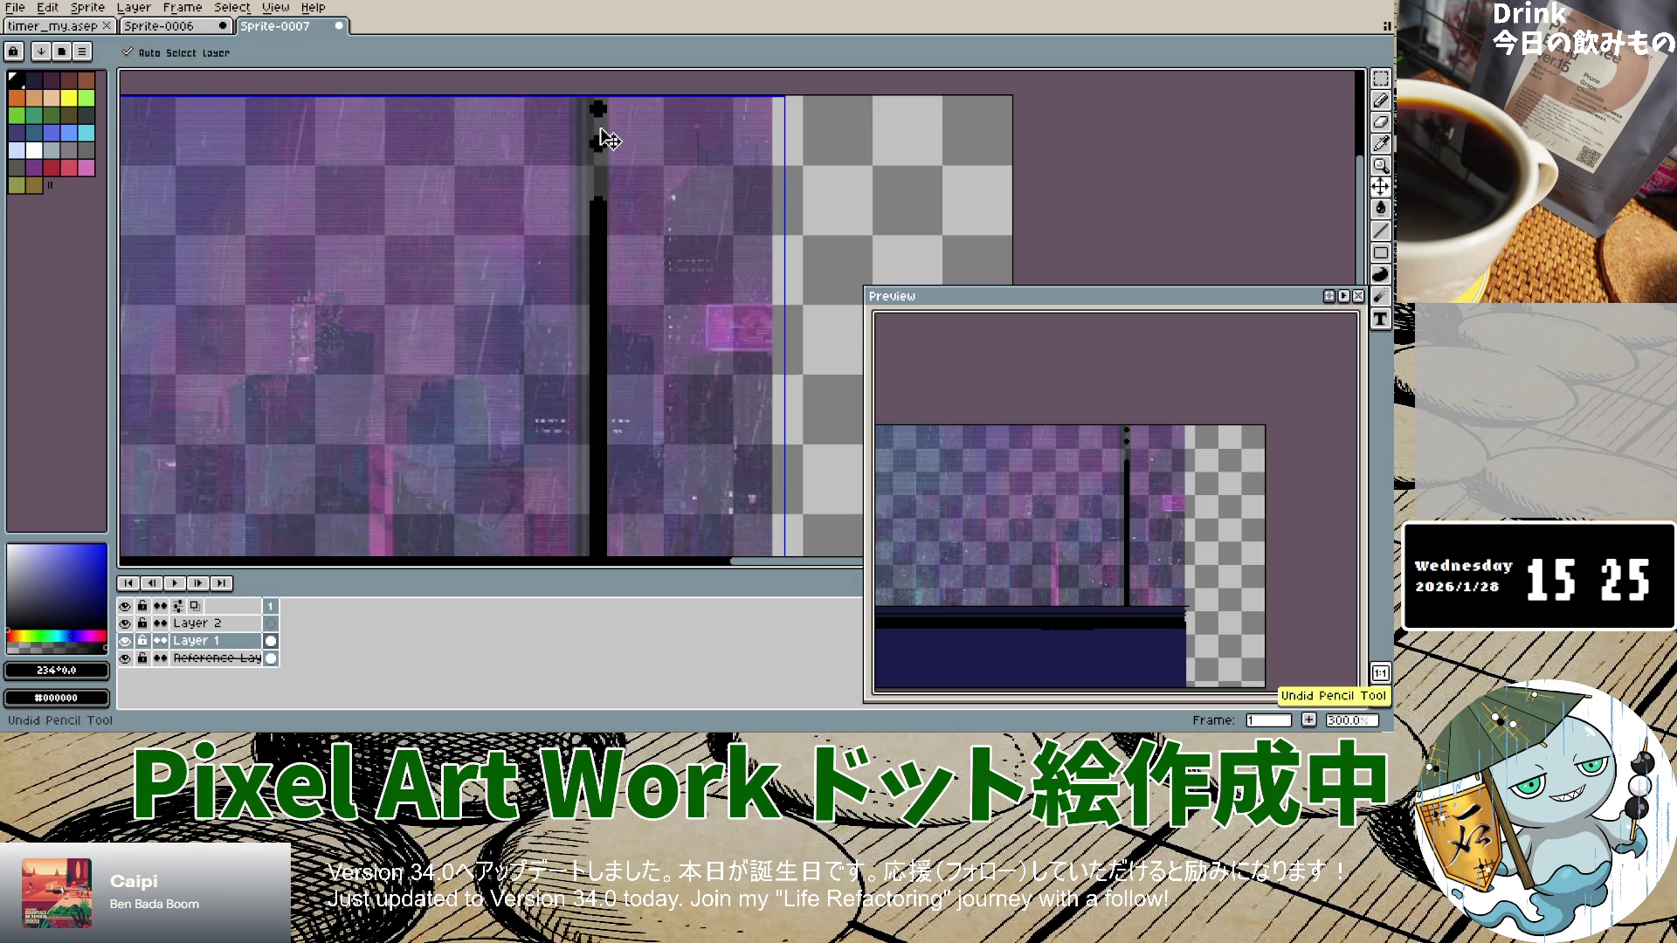
key("b")
left_click(1379, 100)
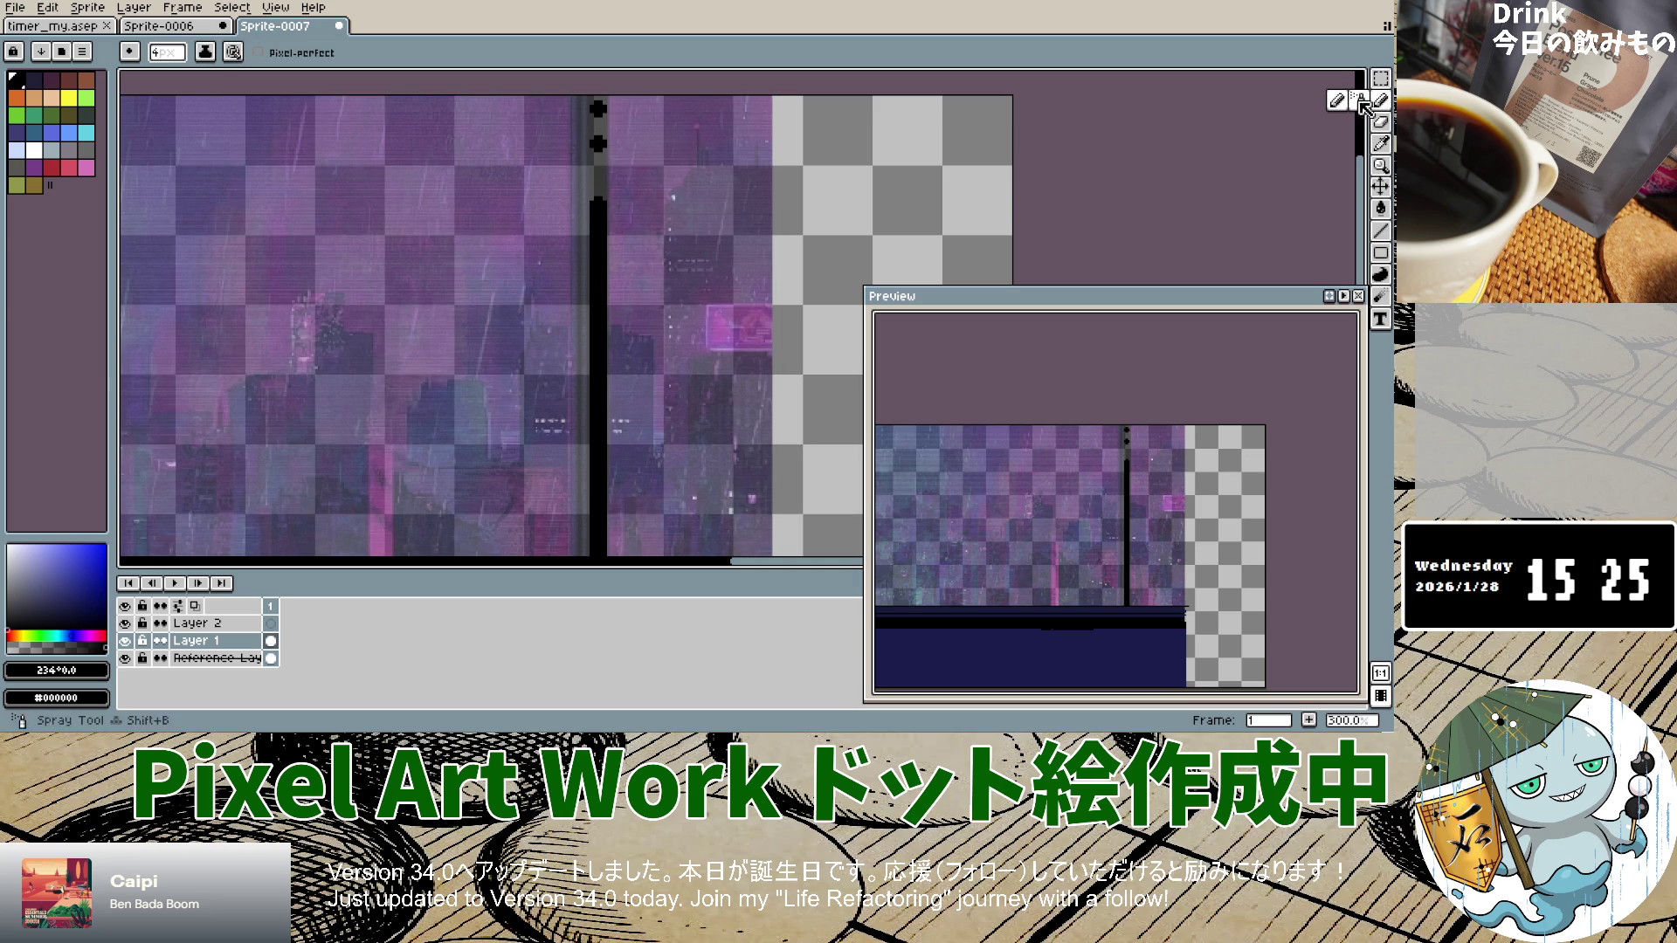
Step: Join the dots into a solid right frame line reaching the canvas top edge
left_click_drag(599, 105, 599, 185)
key("ctrl+z")
left_click(599, 114)
left_click_drag(599, 120, 601, 202)
key("ctrl+z")
left_click_drag(601, 116, 601, 95)
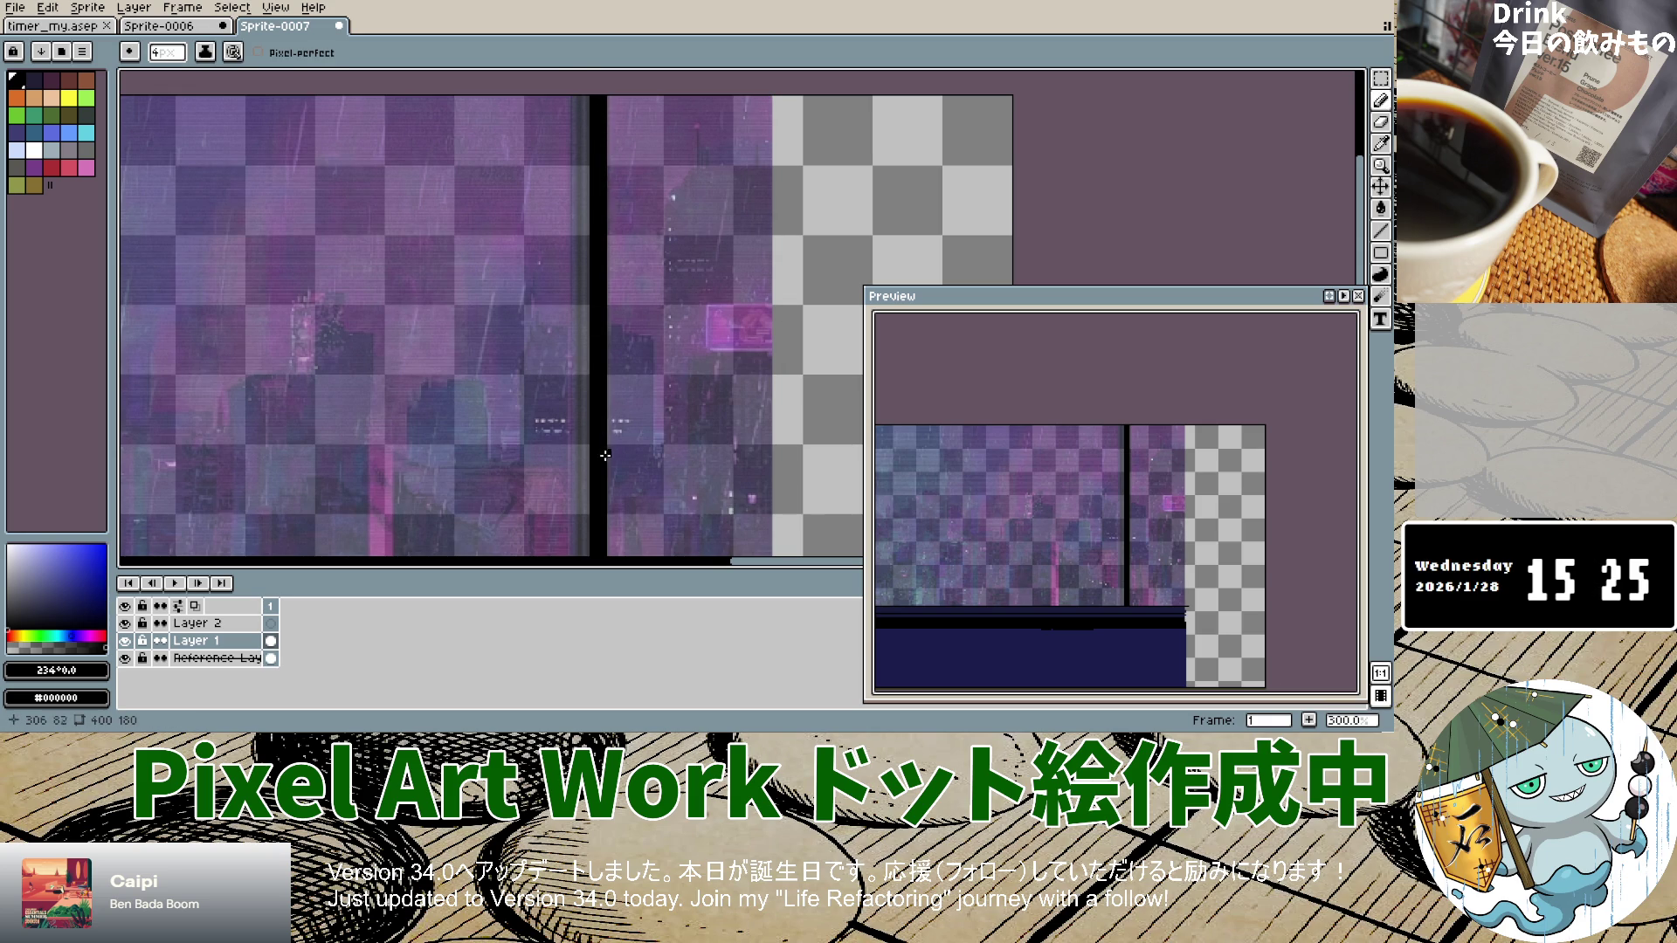
scroll(606, 455, "down", 3)
scroll(524, 436, "up", 2)
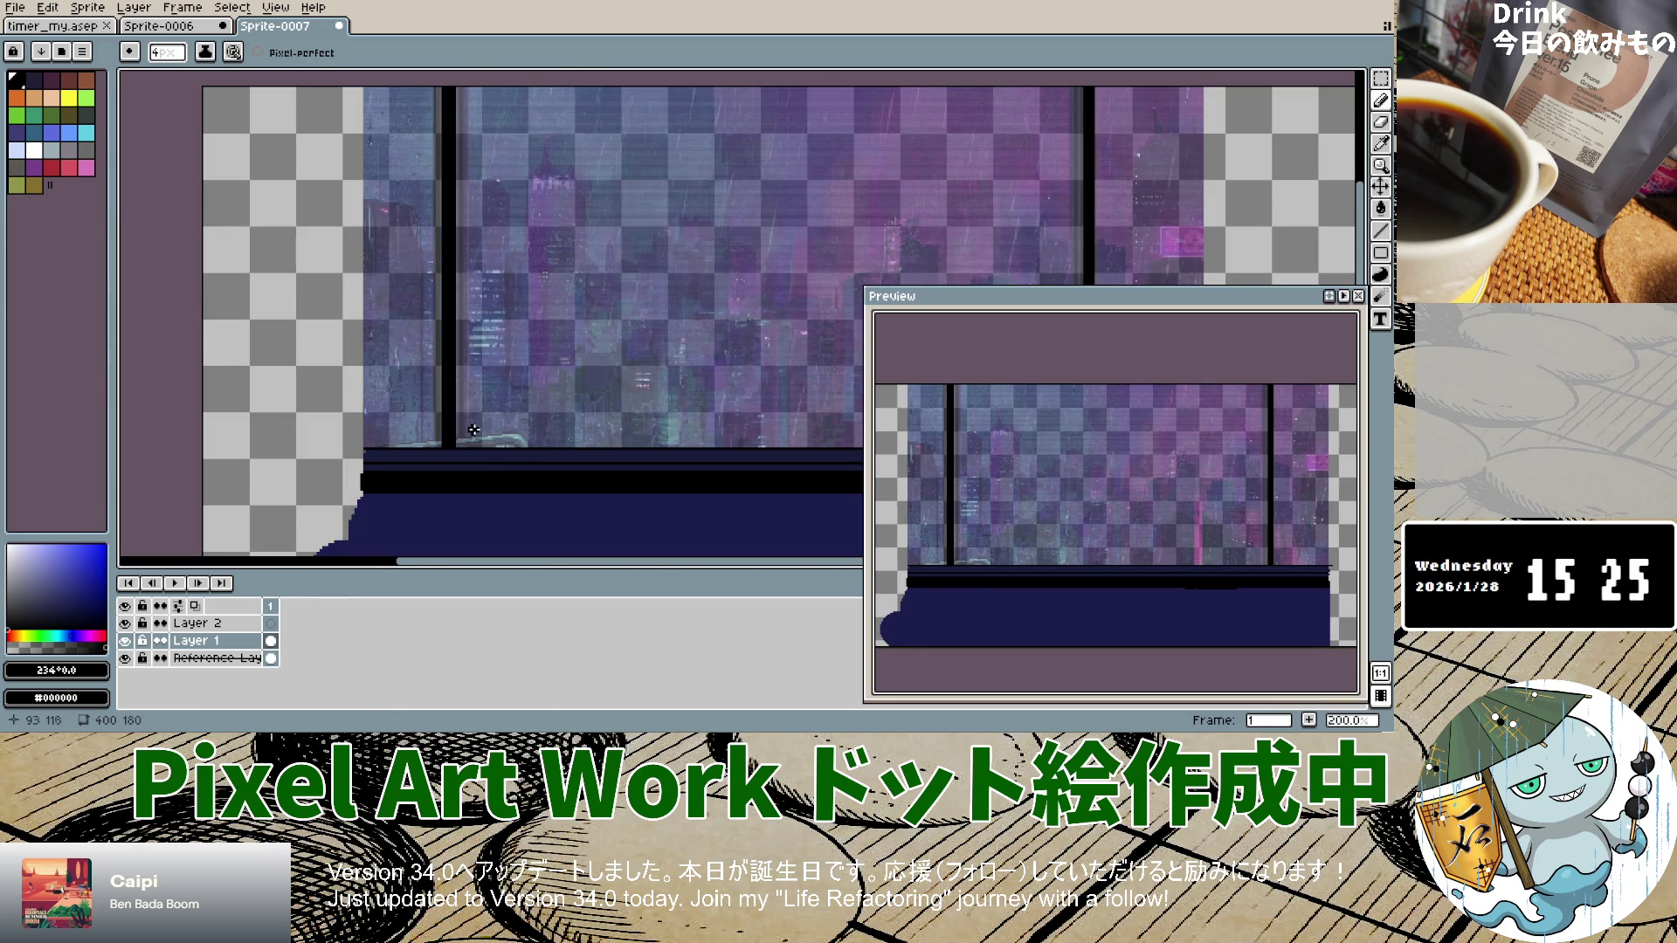
Step: Zoom in on the left frame and set the Pencil brush size to 1 pixel
scroll(474, 430, "up", 4)
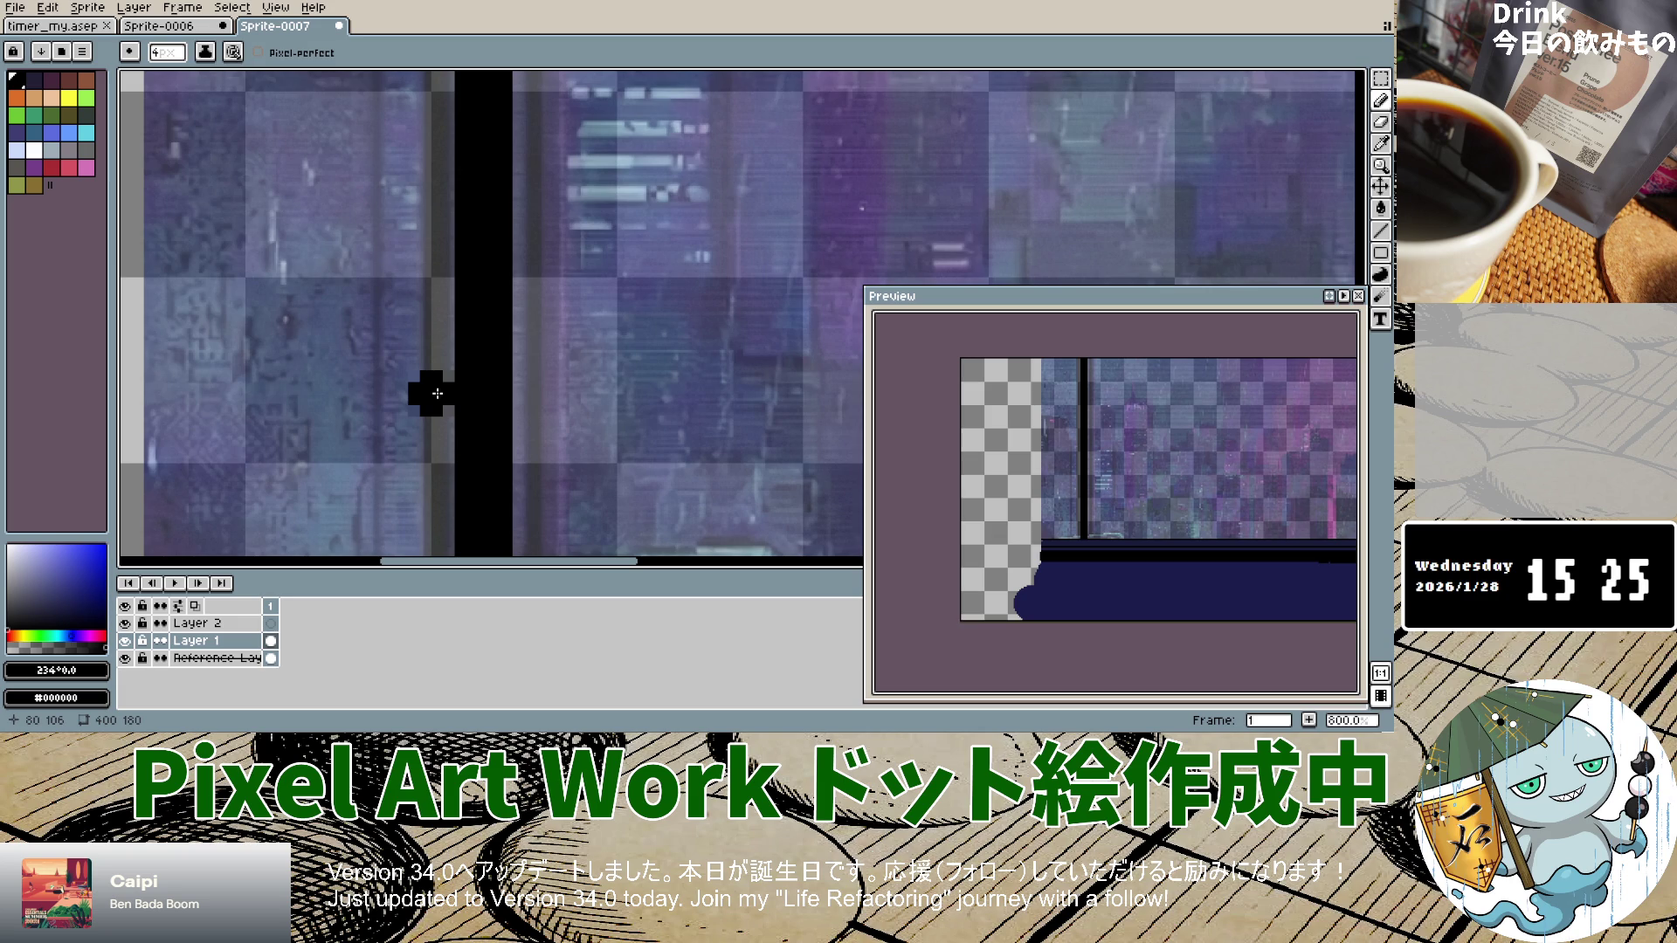
scroll(437, 393, "right", 1)
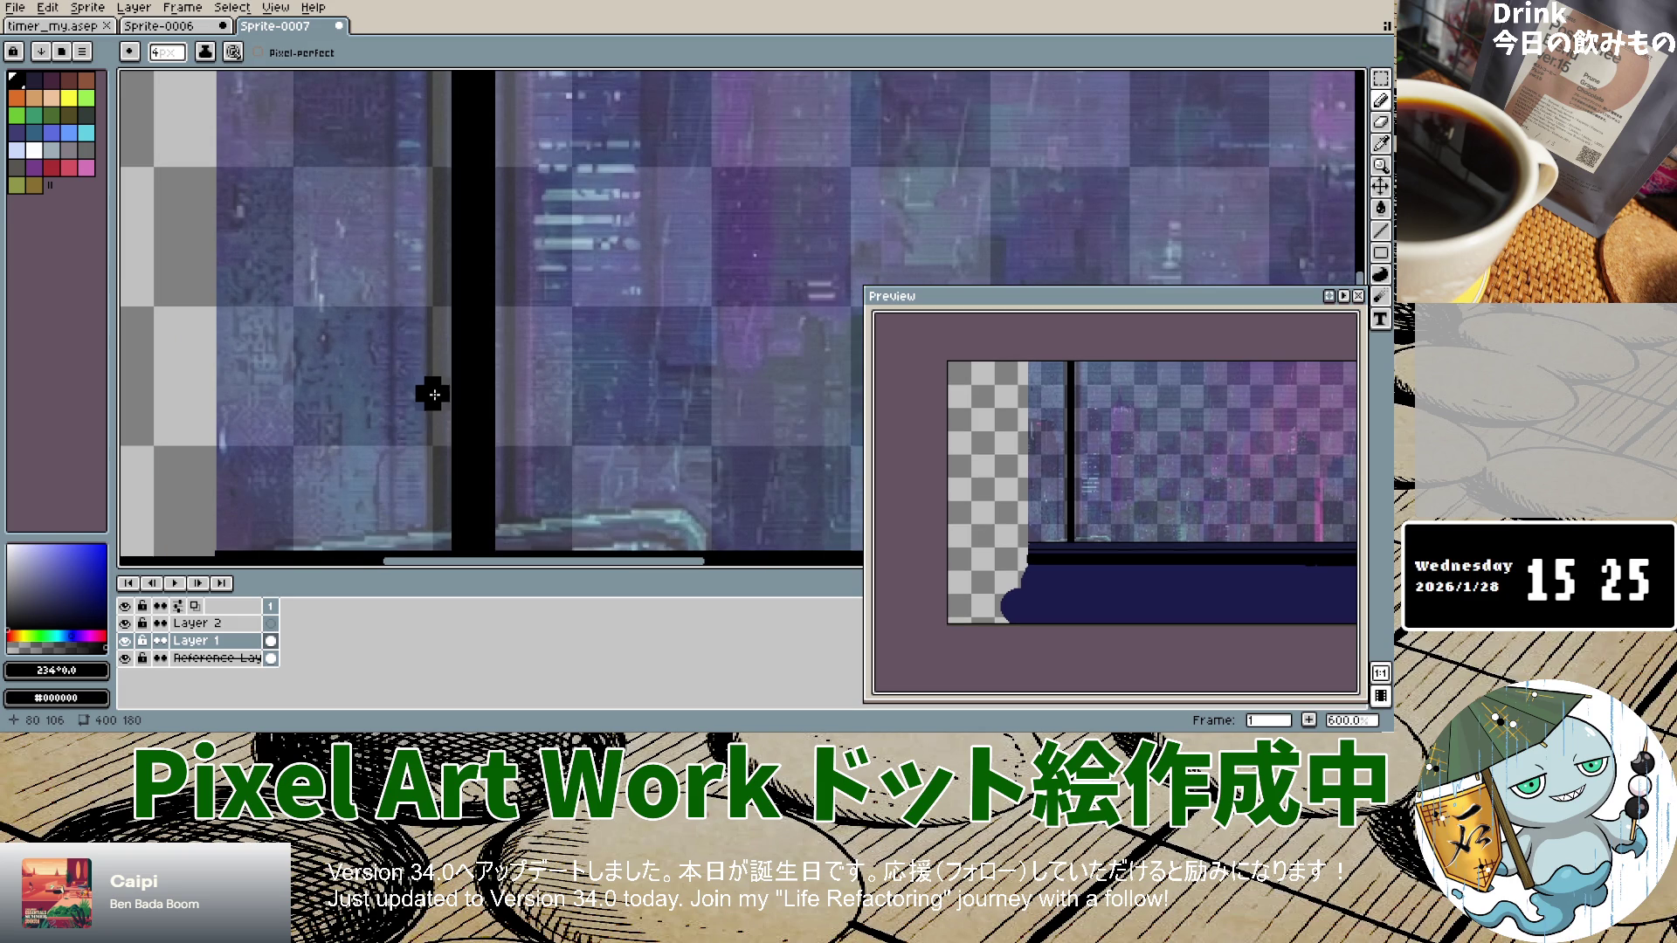
scroll(538, 393, "right", 1)
scroll(538, 392, "up", 1)
key("minus")
key("minus")
key("minus")
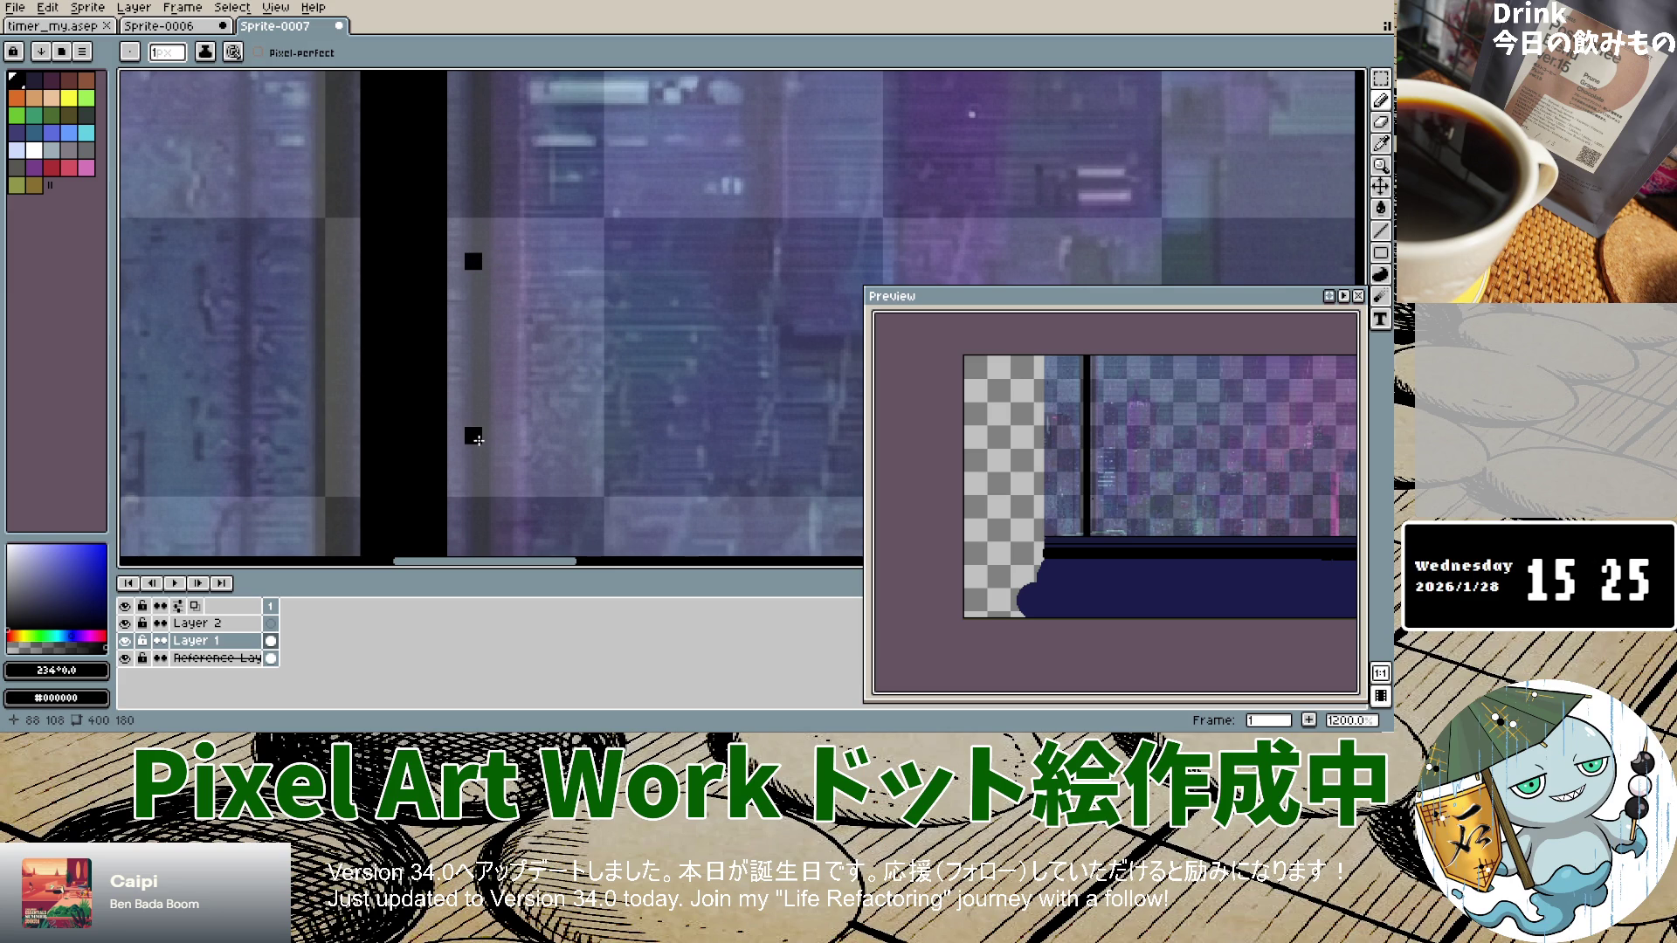
scroll(478, 434, "down", 4)
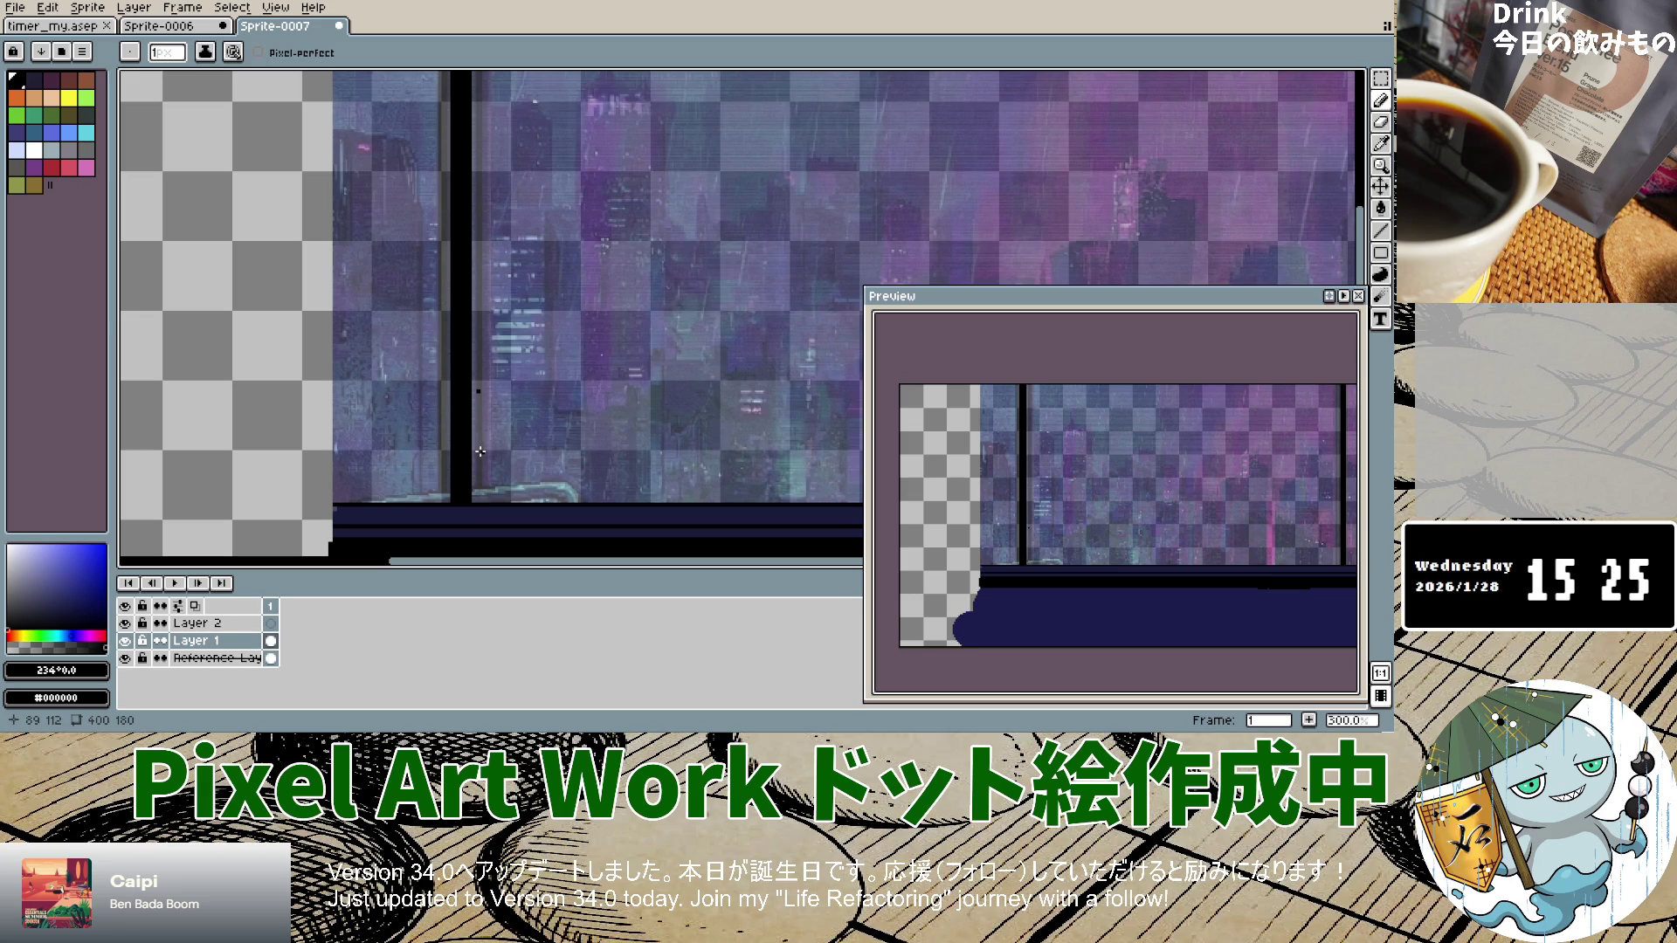
key("plus")
key("plus")
key("plus")
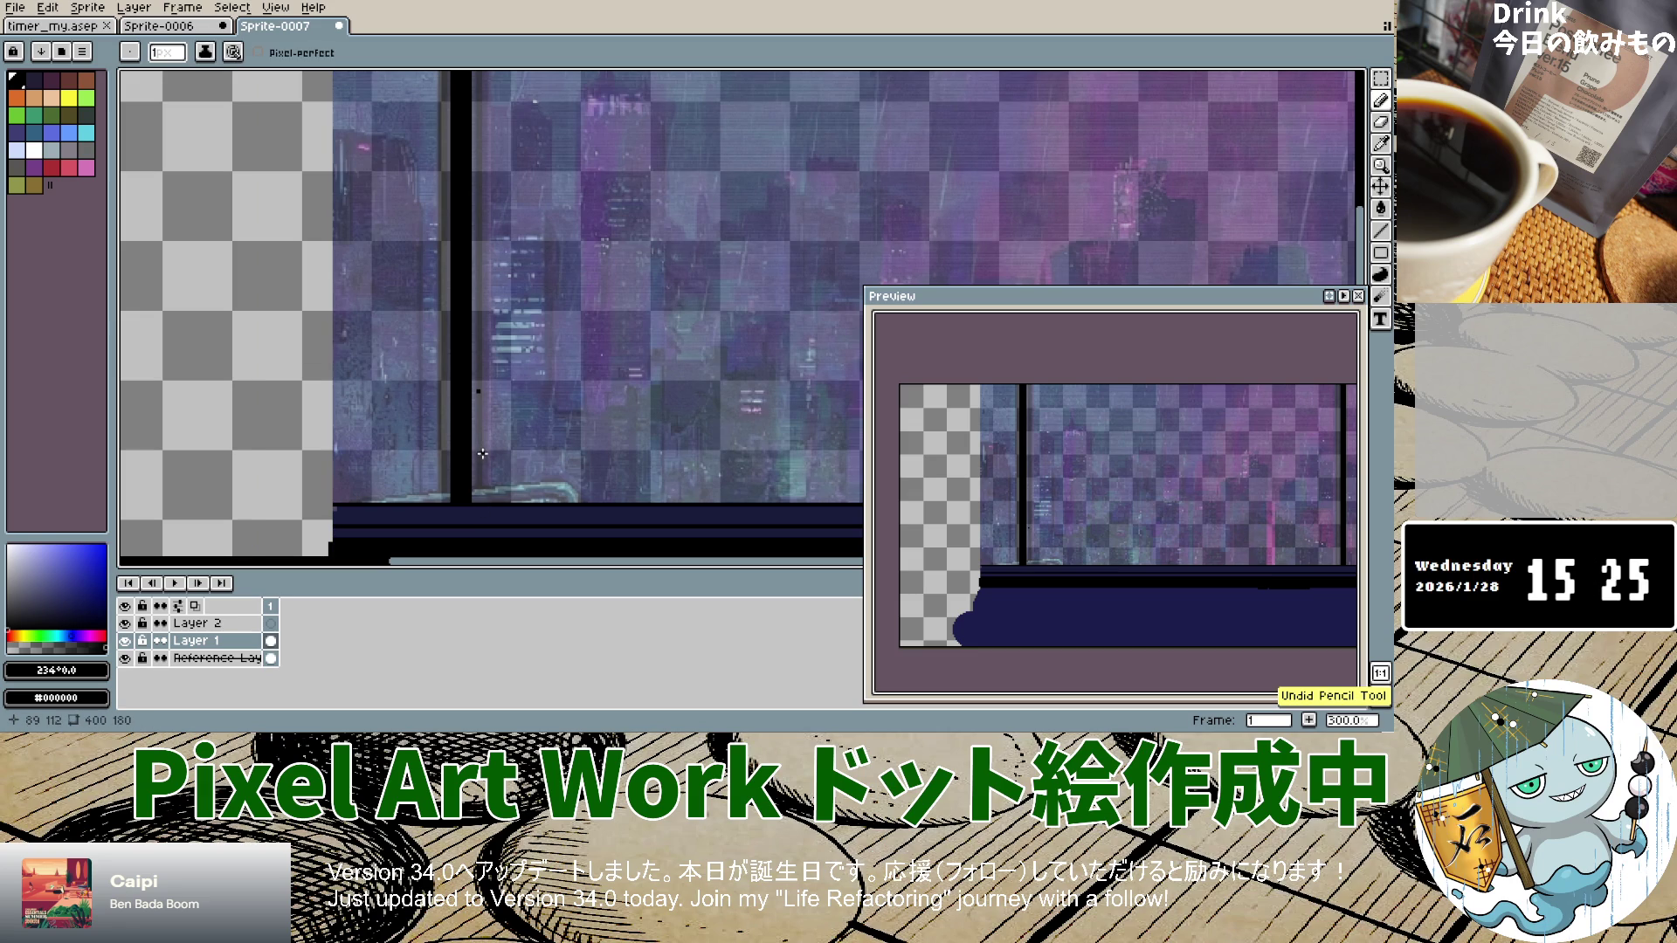
key("minus")
key("minus")
key("minus")
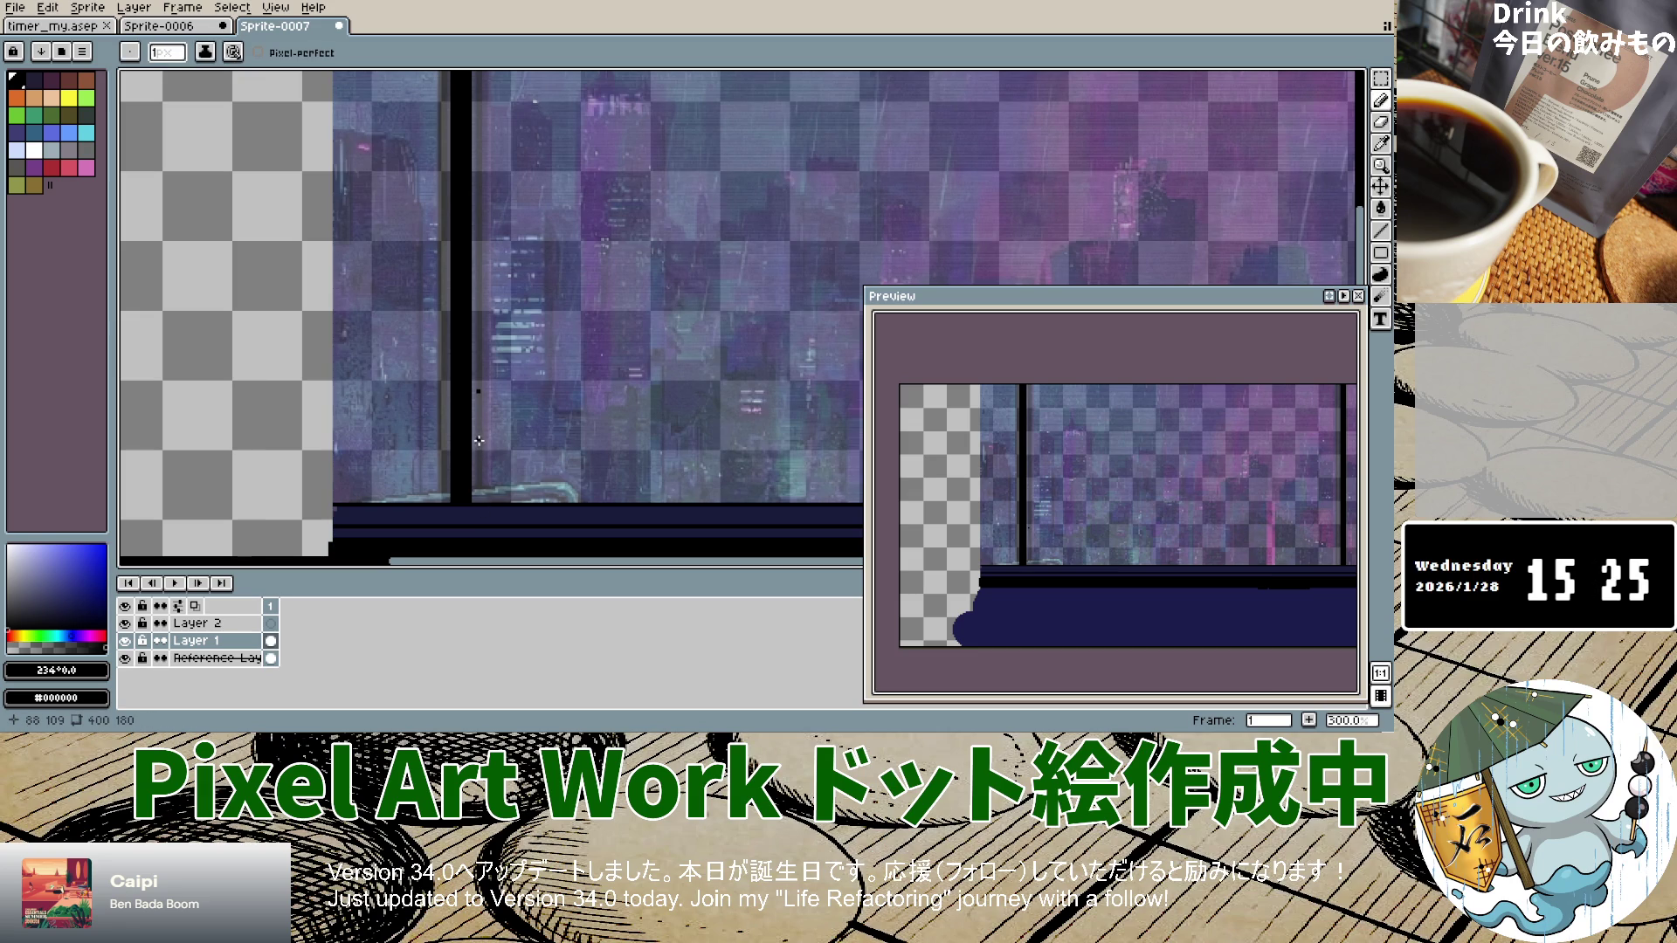
Step: Draw a thin one-pixel line beside the left window post, undoing the first attempt
scroll(477, 440, "up", 2)
scroll(477, 439, "up", 5)
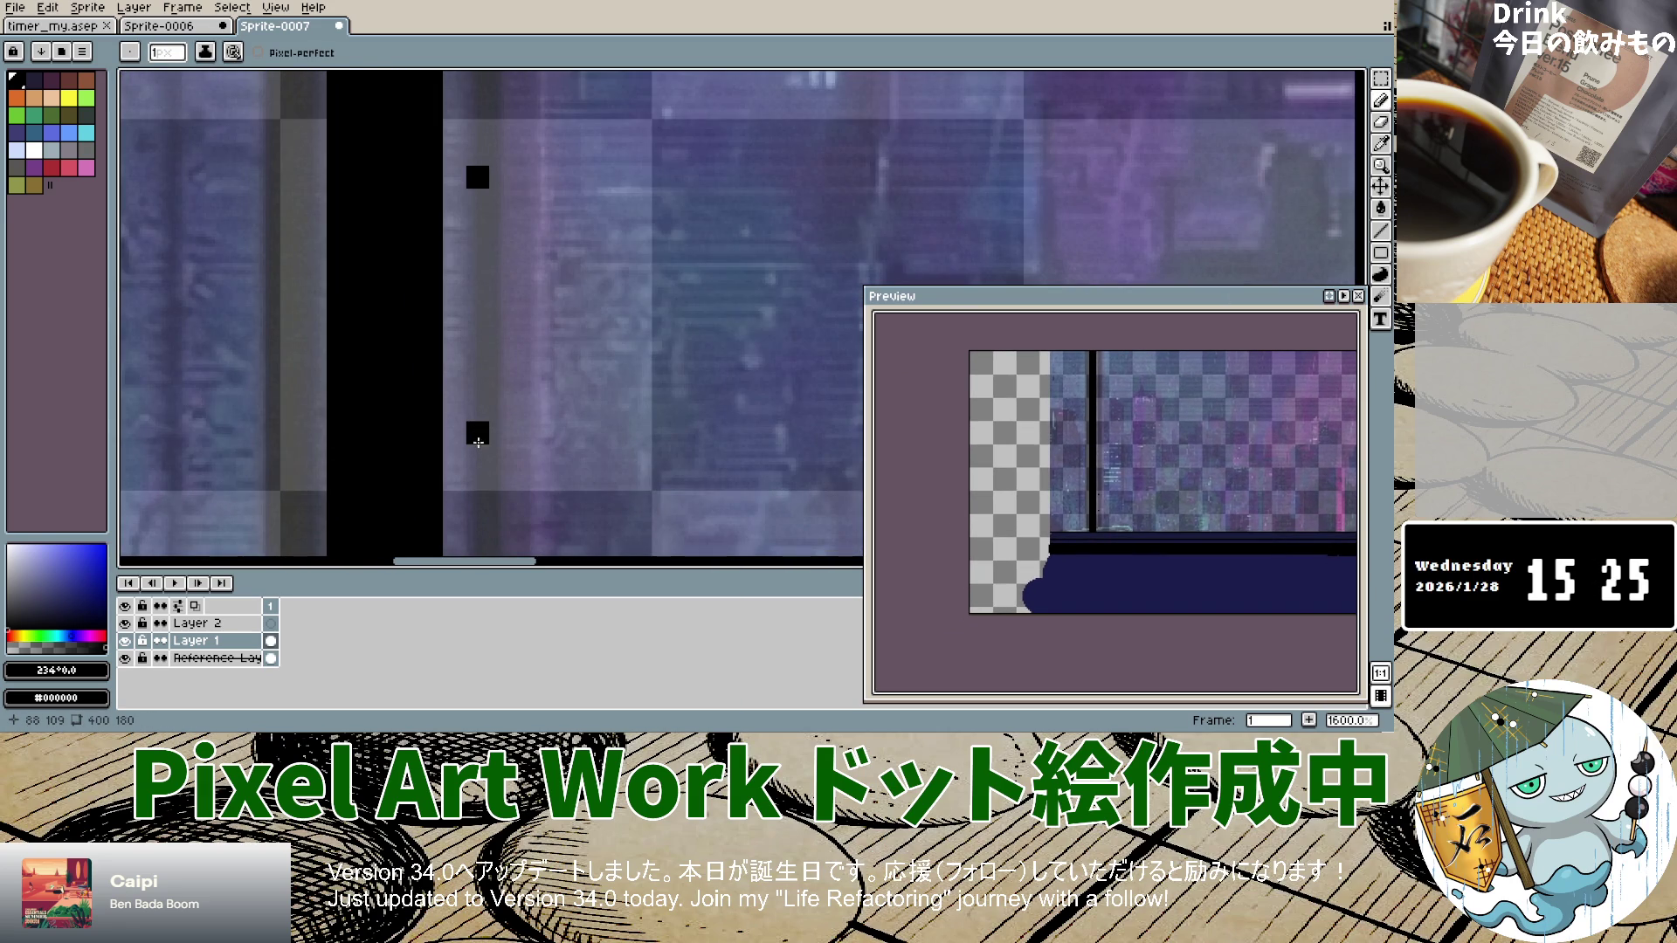
scroll(478, 443, "down", 5)
scroll(491, 428, "down", 4)
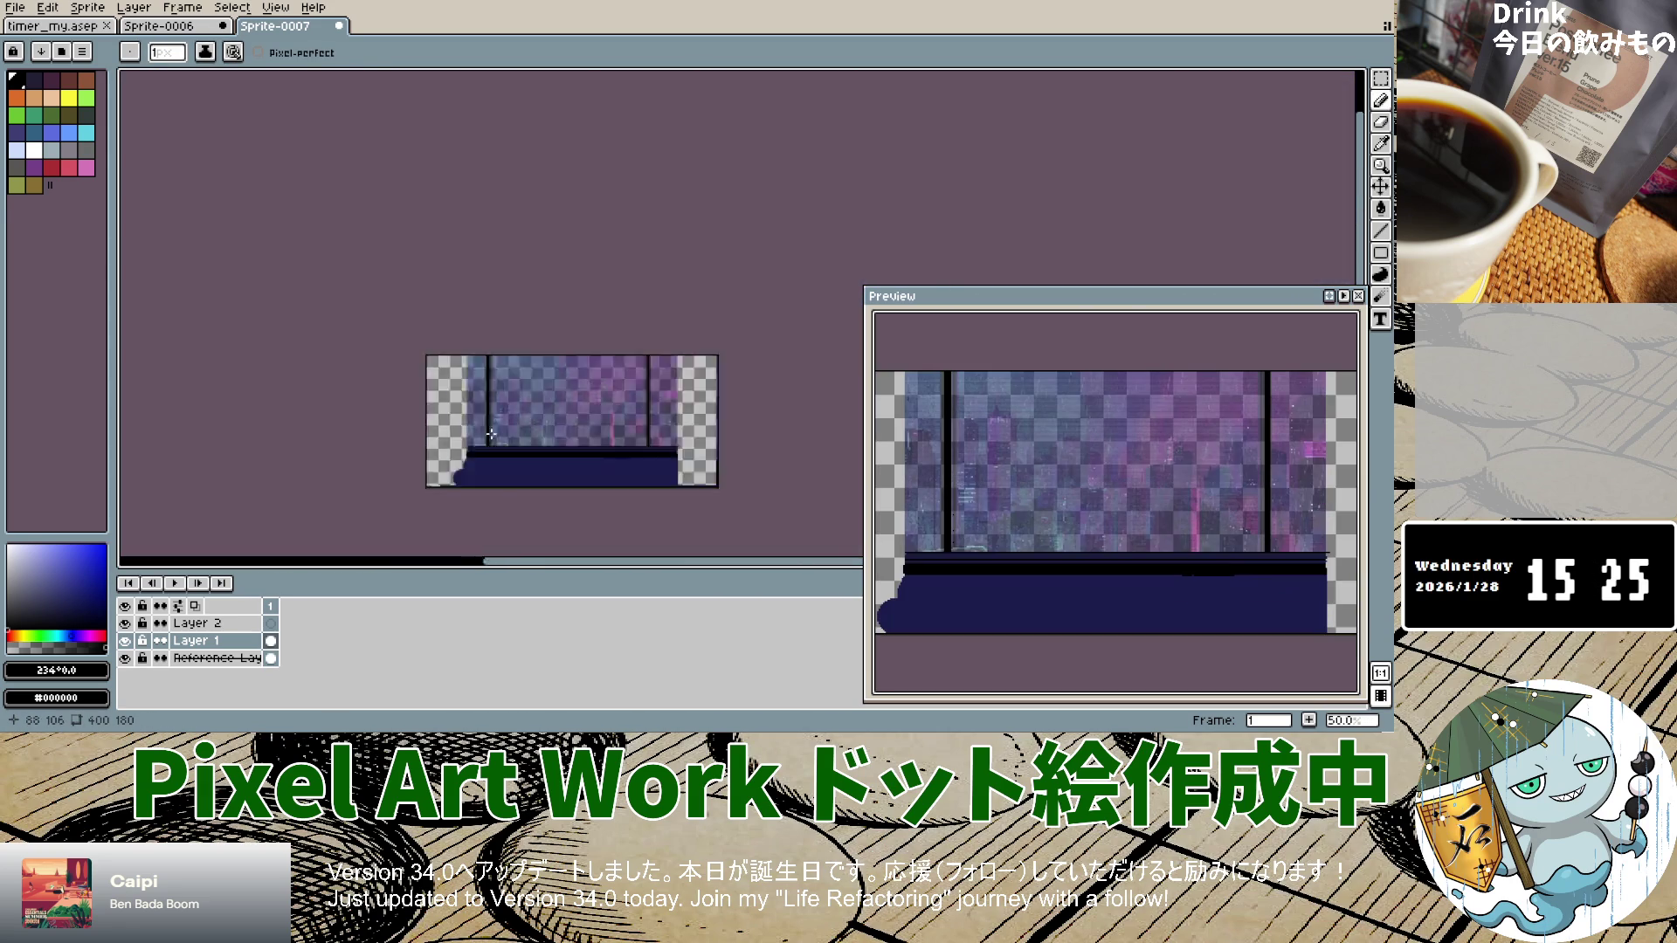
scroll(508, 351, "up", 5)
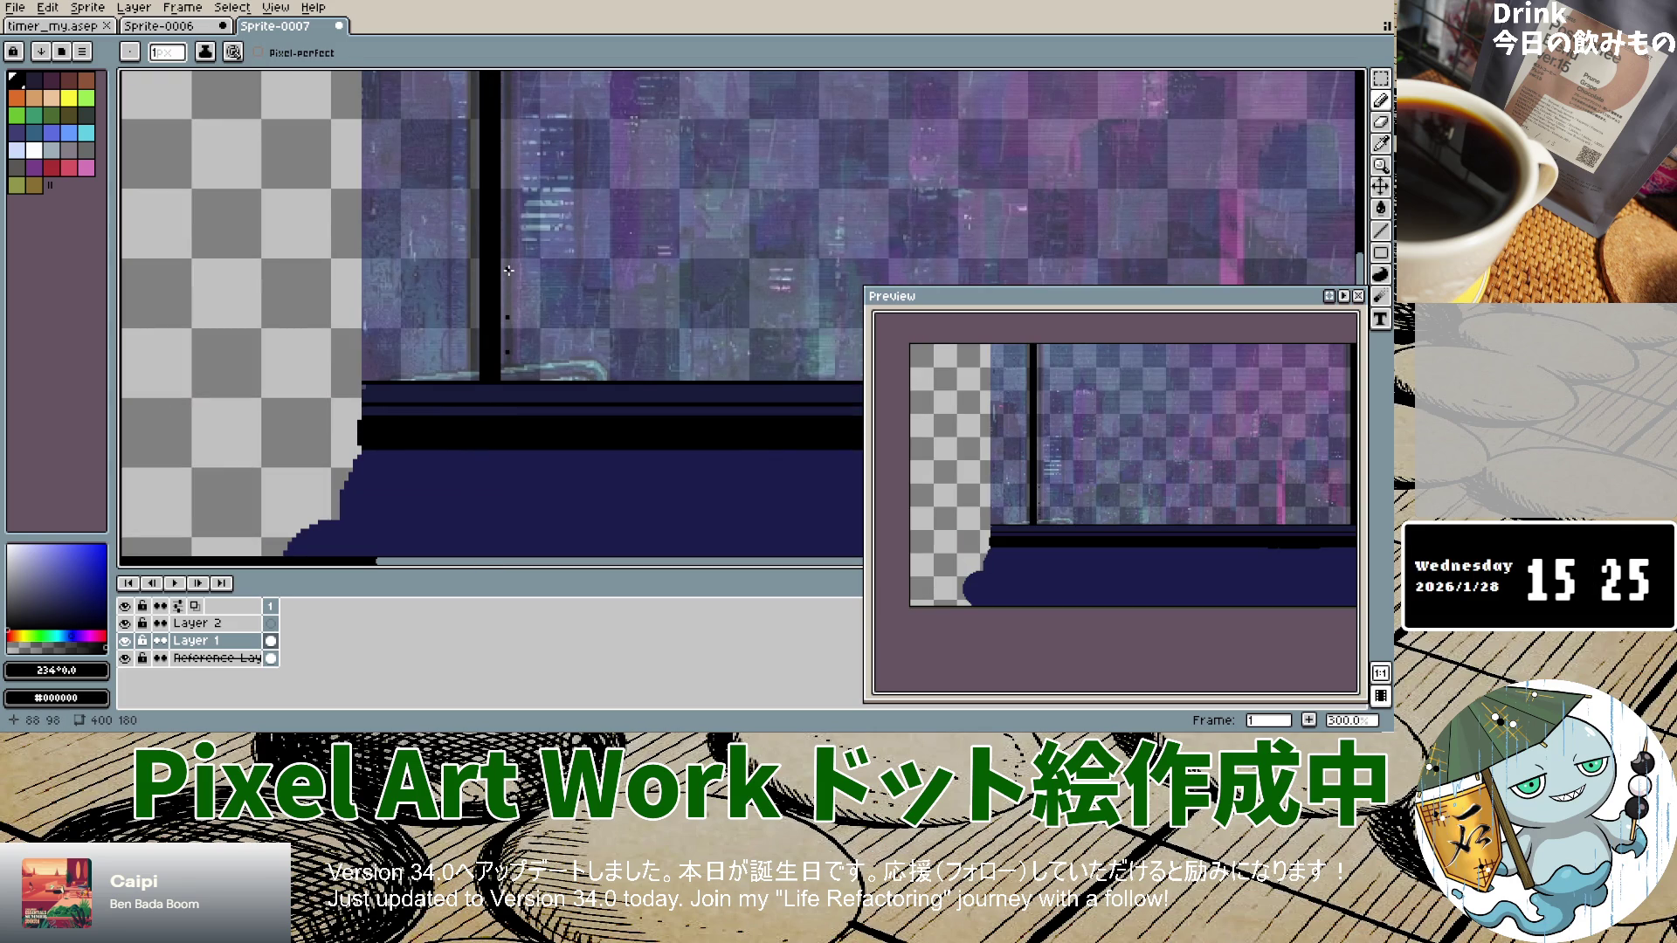
left_click_drag(507, 293, 506, 384)
key("ctrl+z")
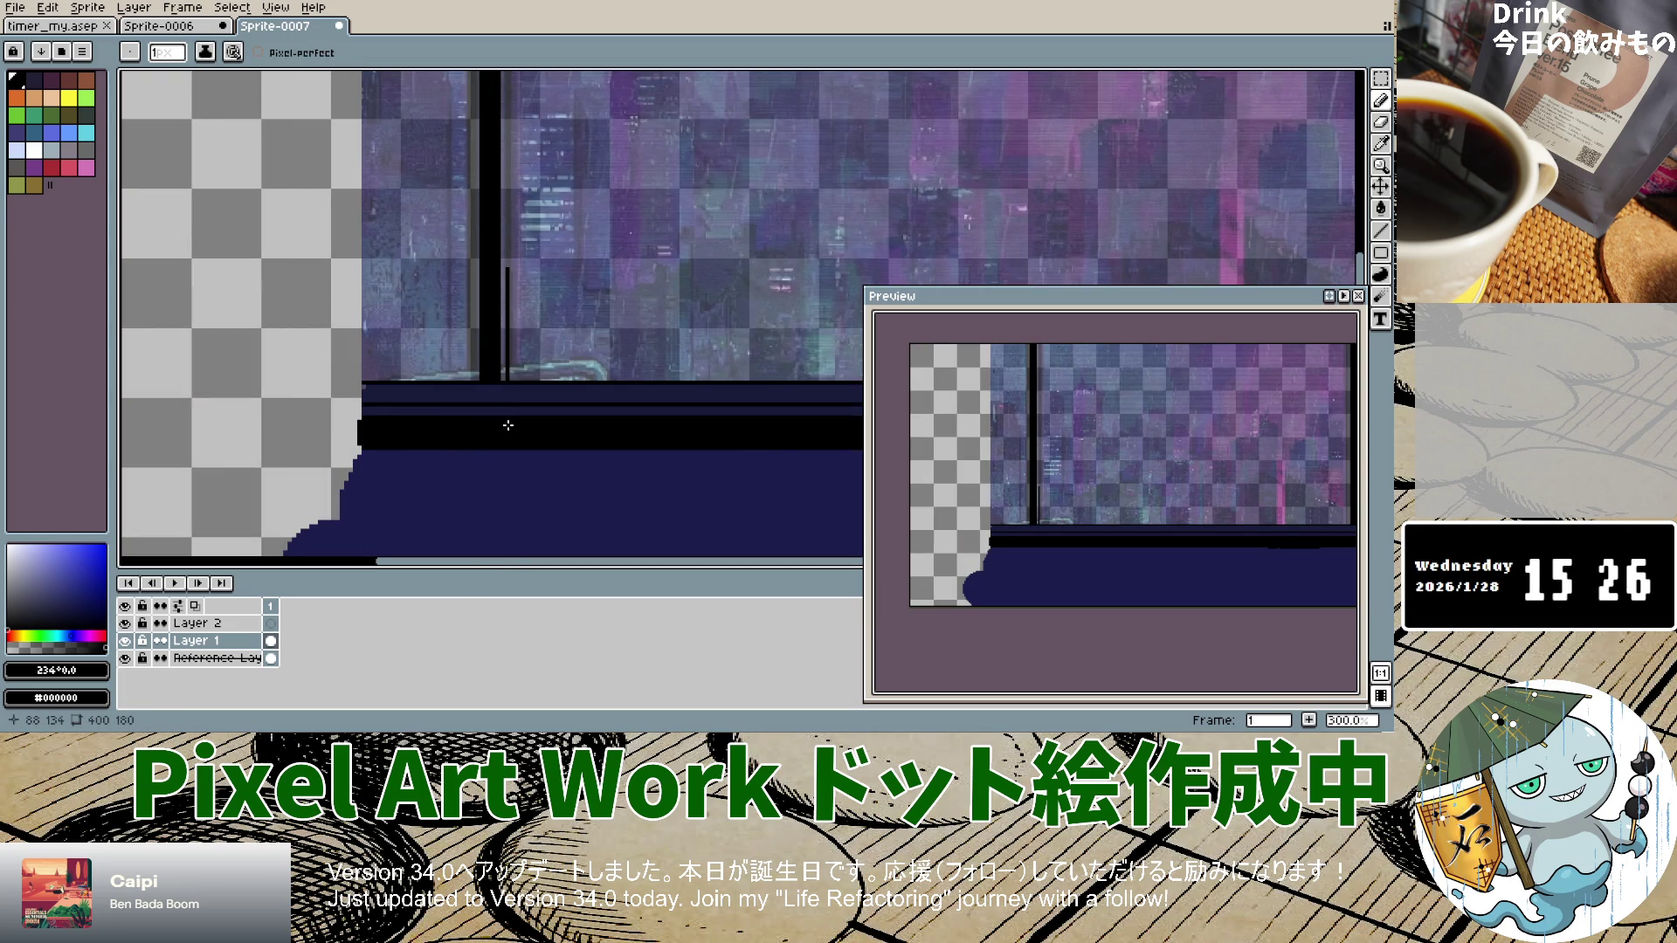
scroll(506, 384, "up", 2)
scroll(562, 166, "down", 3)
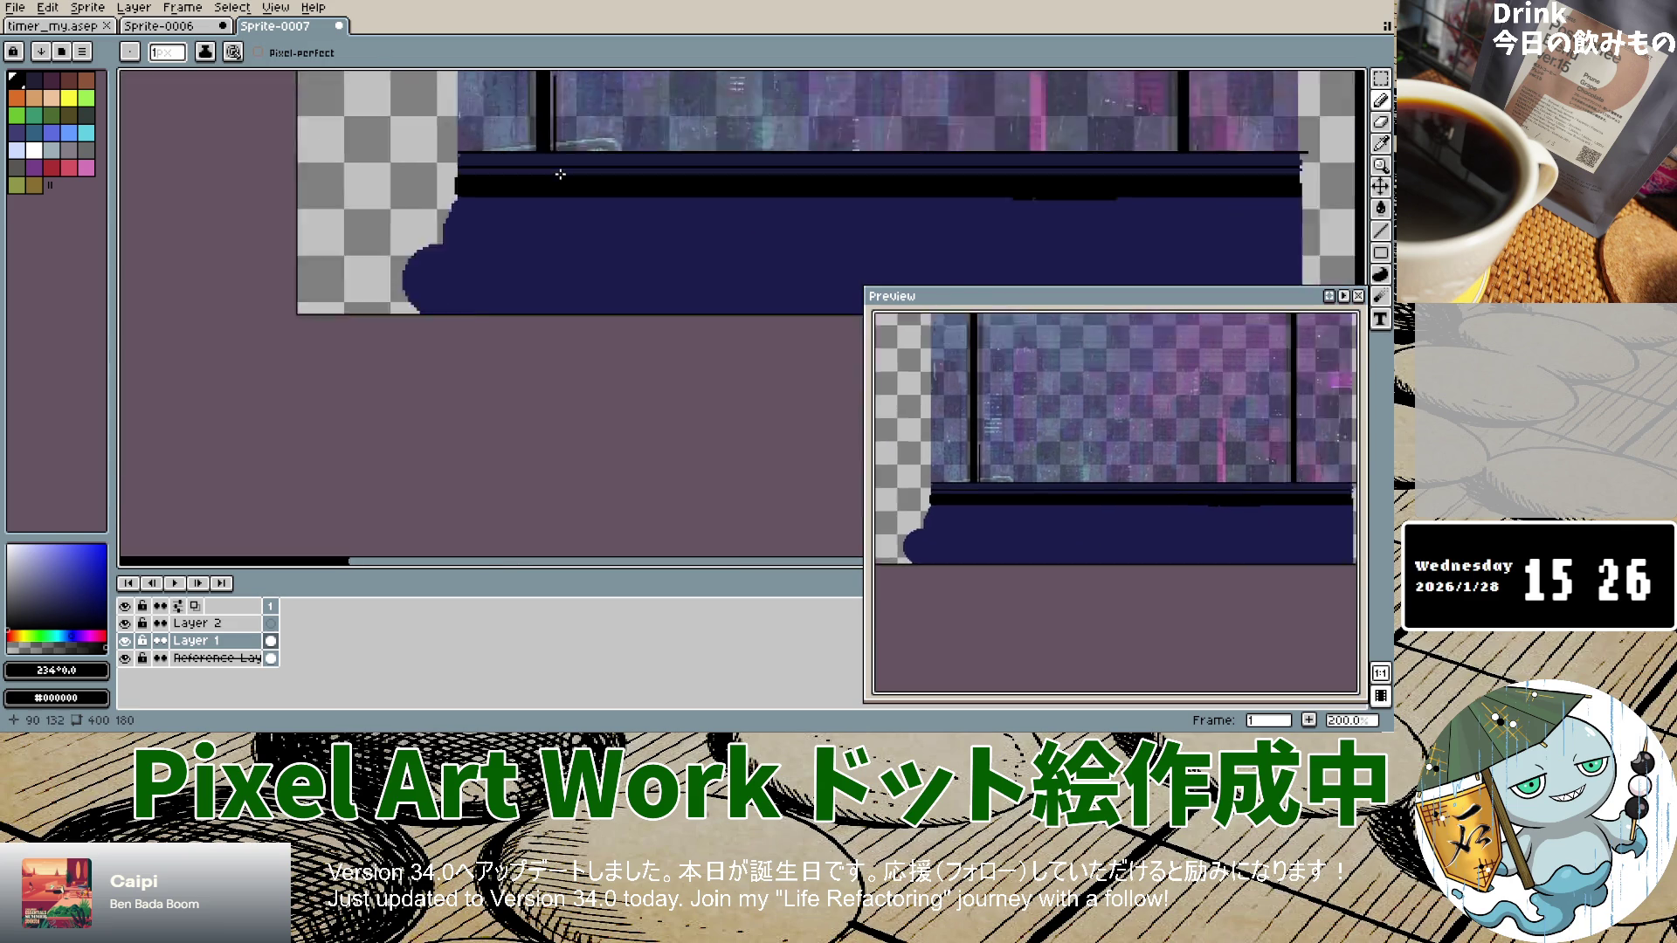
scroll(559, 126, "up", 3)
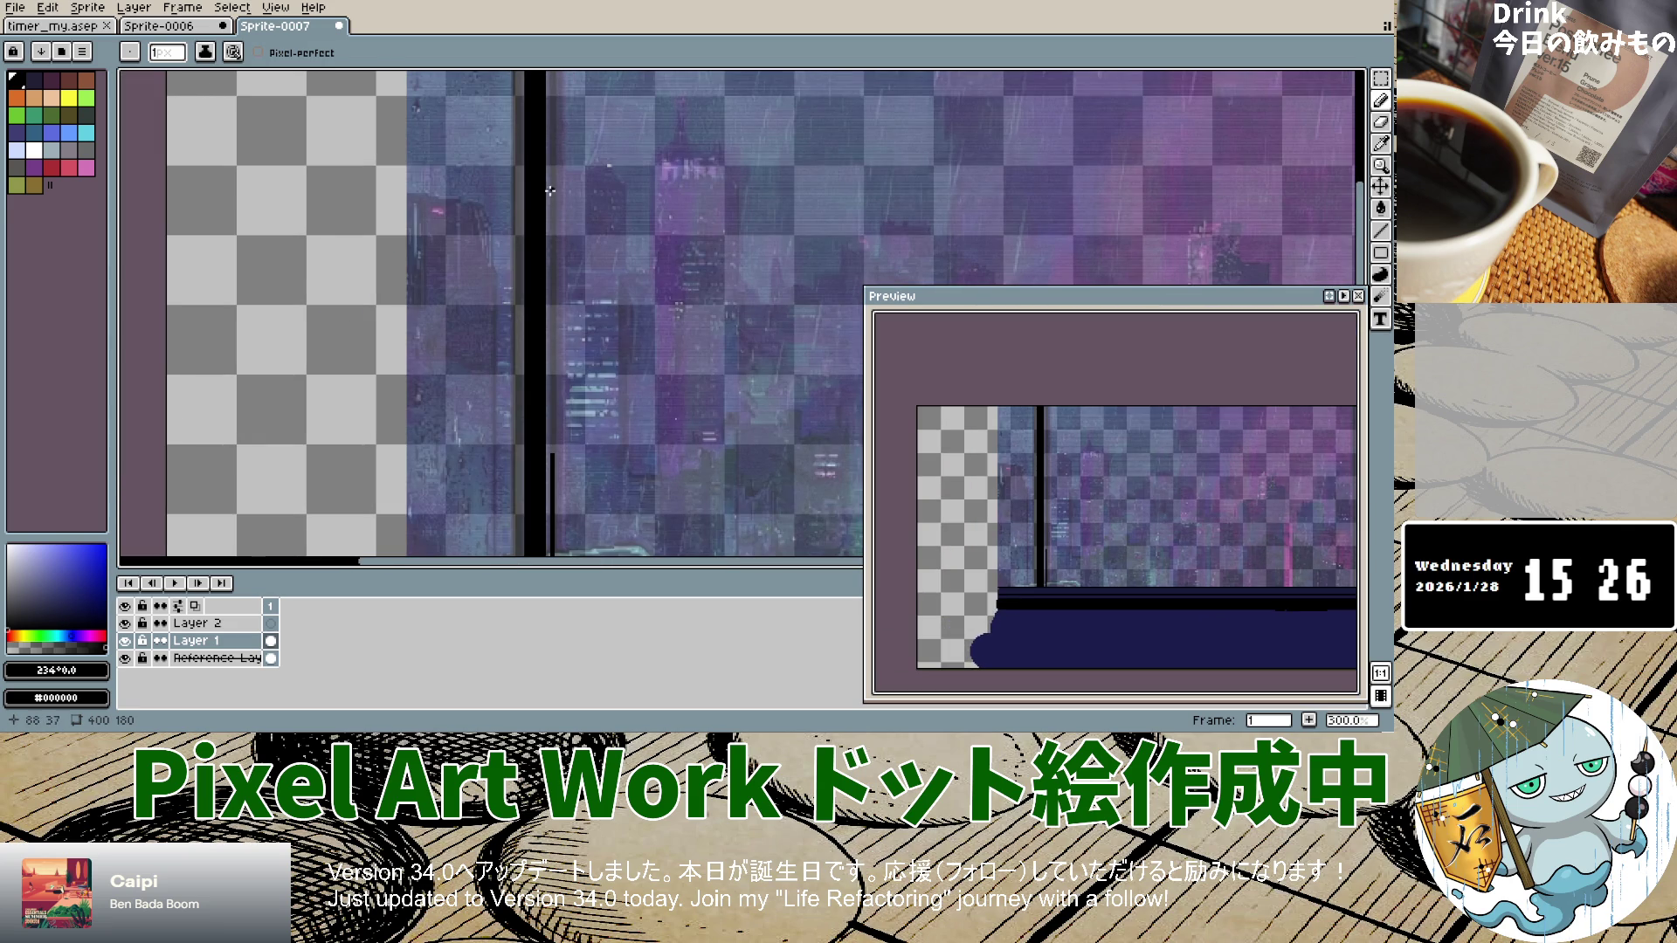
Step: Add short one-pixel marks beside the left frame, keeping the top one and undoing the others
left_click_drag(552, 193, 552, 210)
left_click_drag(552, 280, 554, 374)
key("ctrl+z")
left_click_drag(554, 410, 553, 421)
key("ctrl+z")
Step: Draw the thin black line down from the sprite's top, filling its gap
scroll(553, 297, "up", 4)
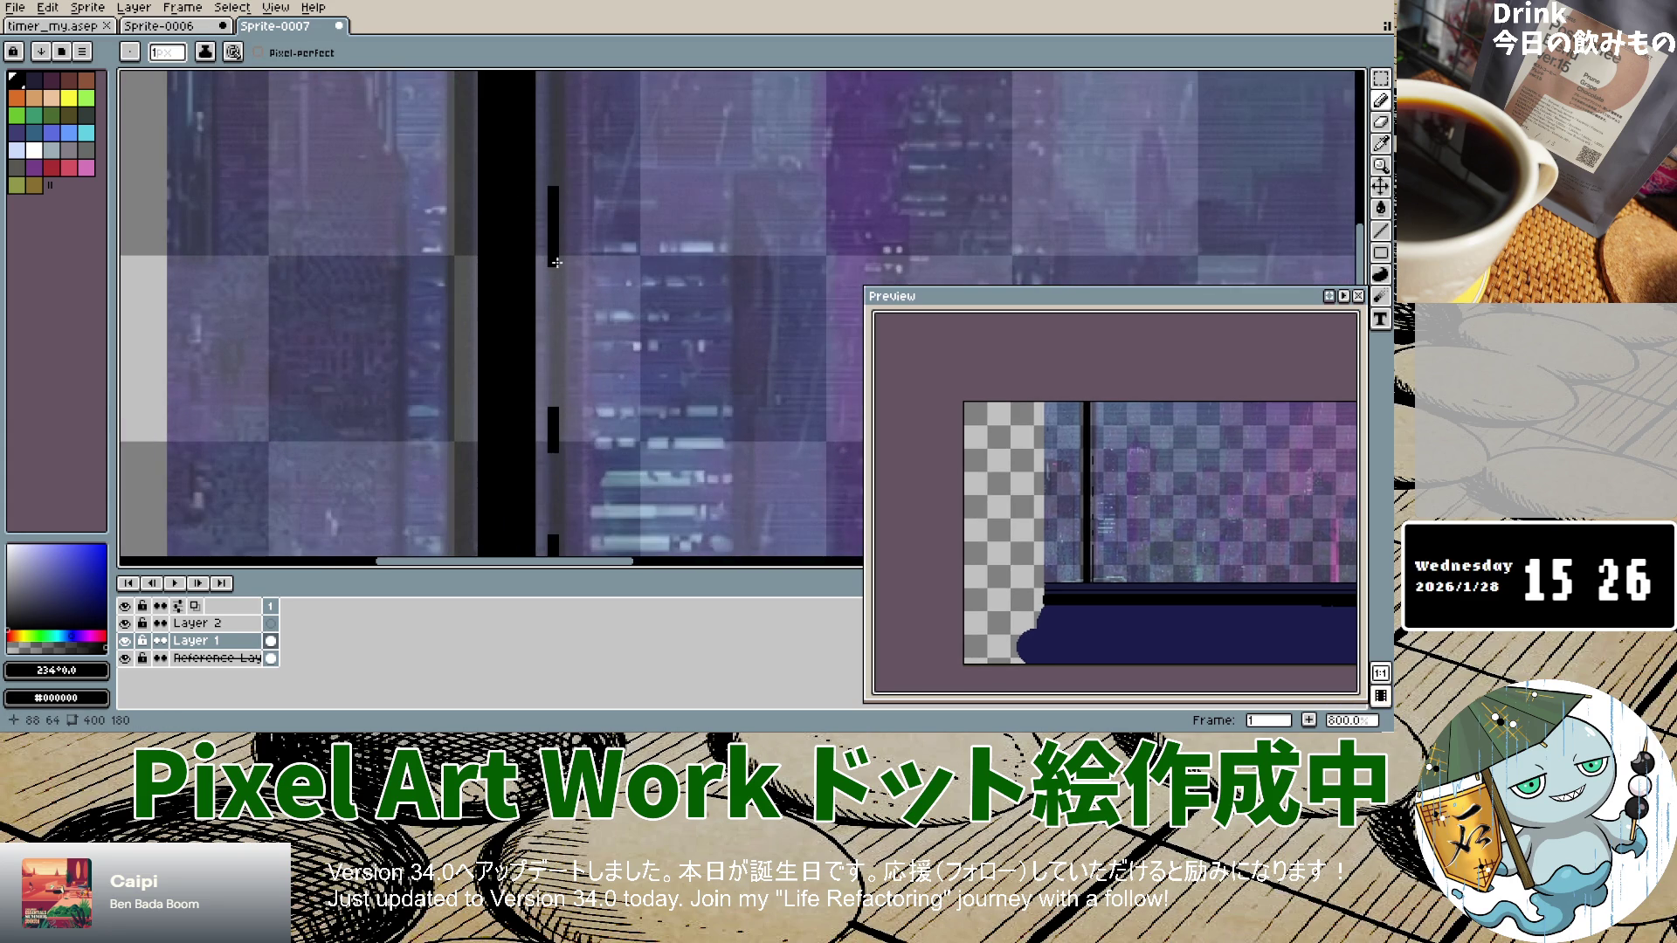
scroll(556, 410, "down", 4)
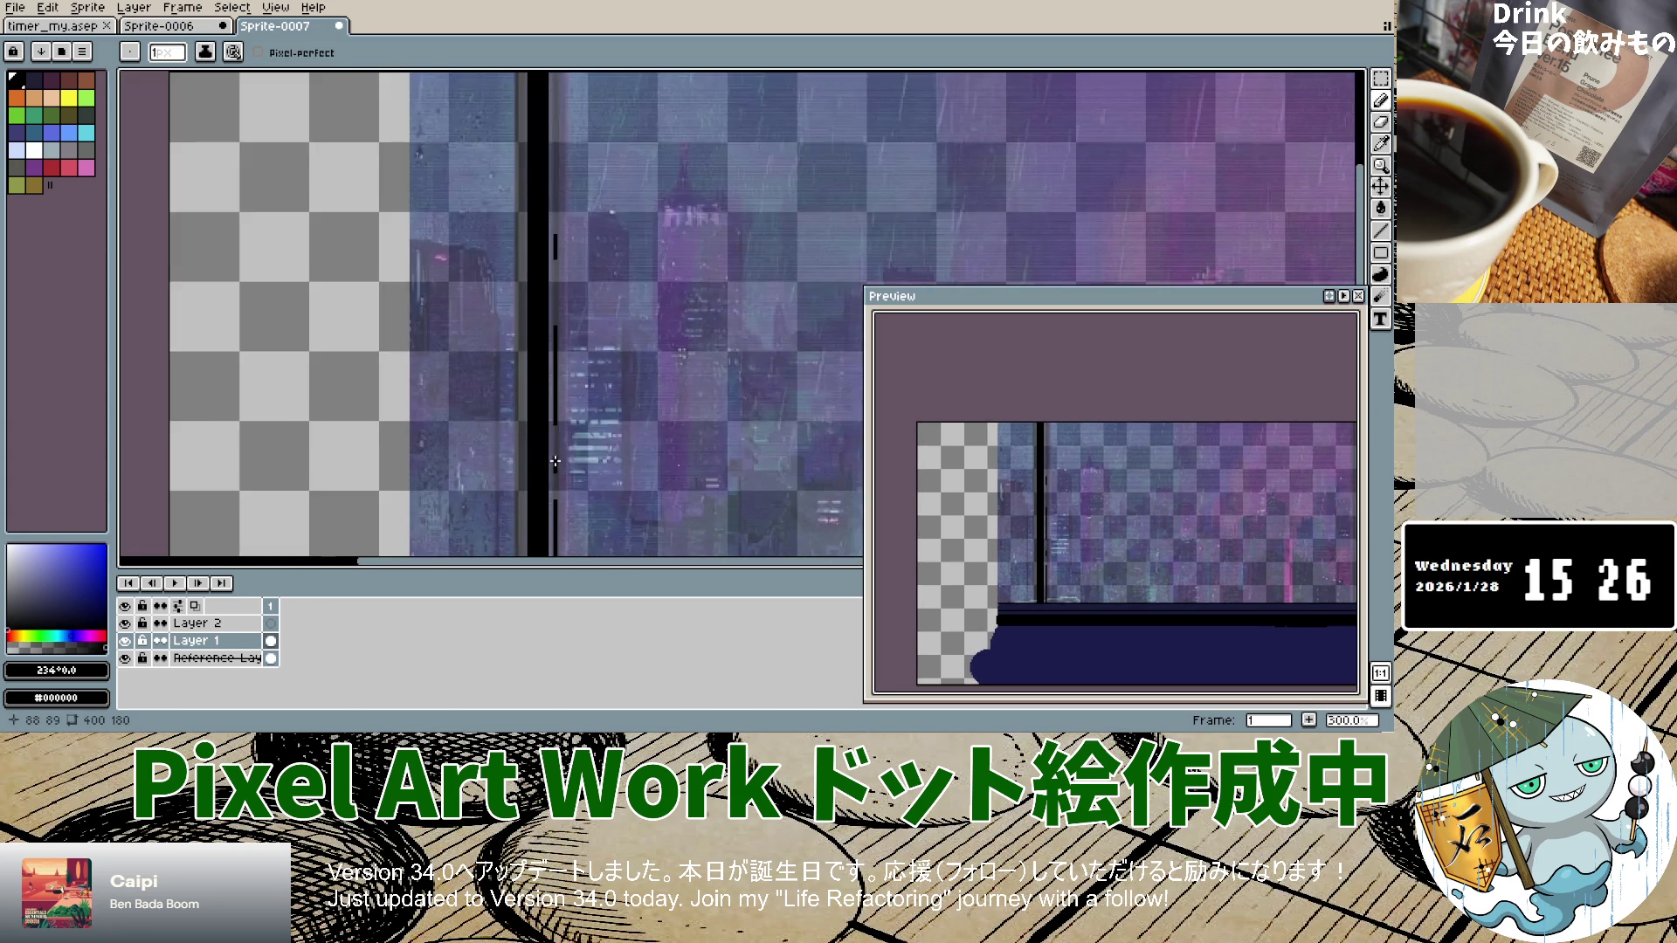
scroll(556, 461, "up", 4)
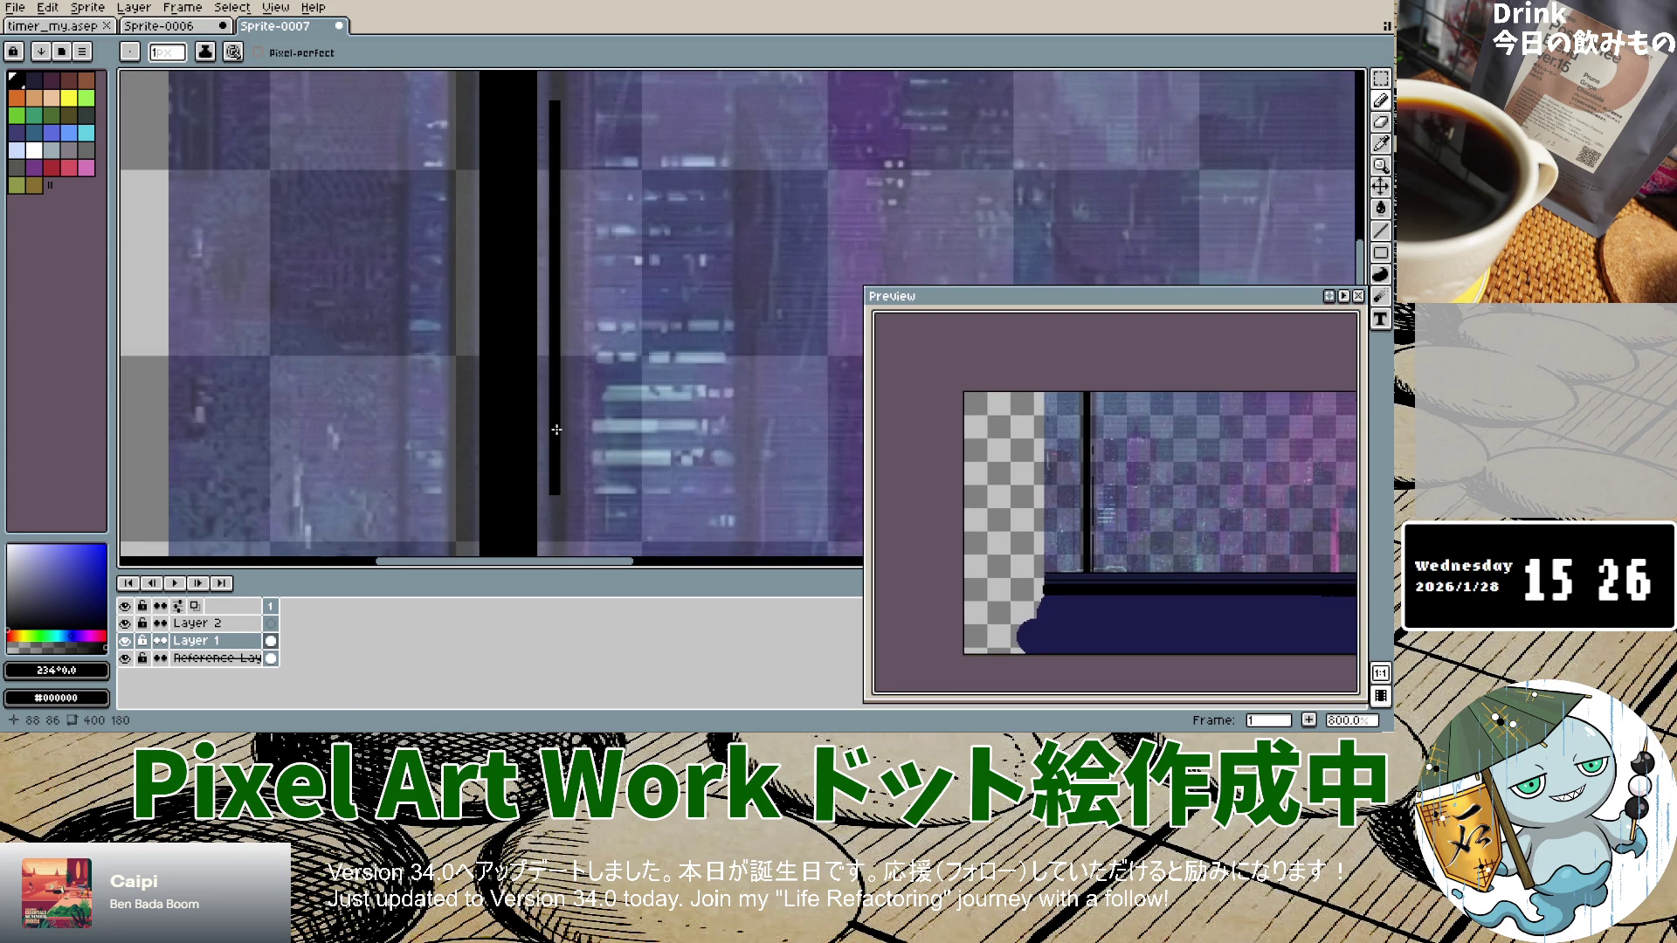
scroll(557, 463, "down", 3)
scroll(556, 466, "up", 5)
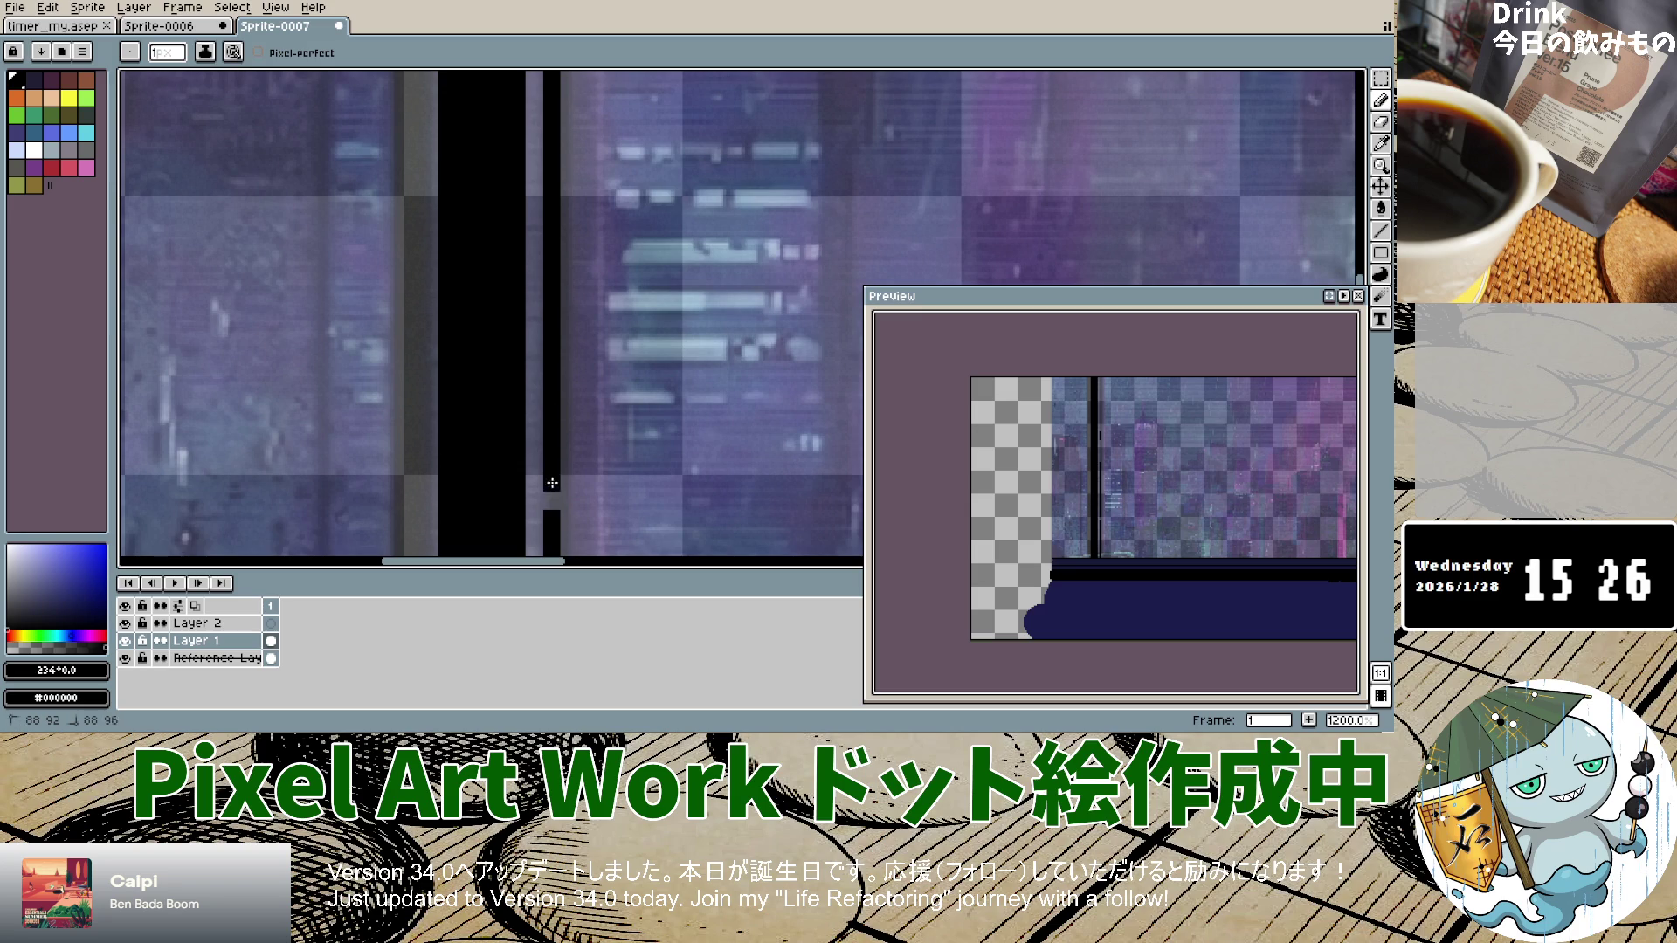
scroll(554, 252, "down", 5)
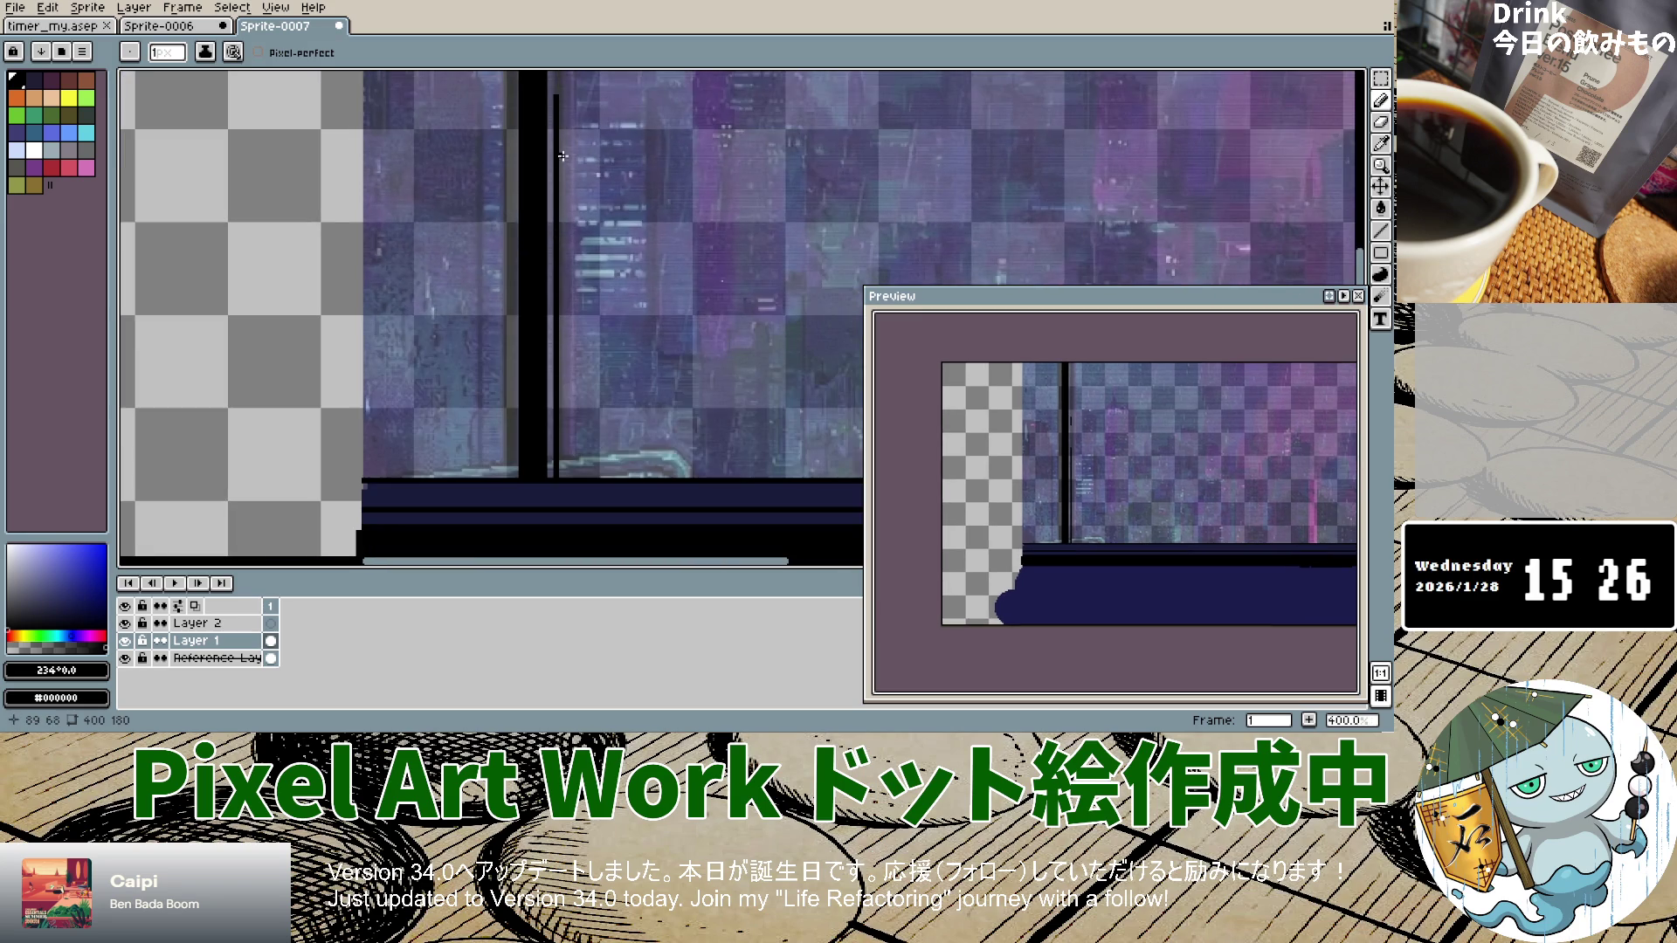
scroll(562, 155, "down", 2)
scroll(559, 145, "up", 7)
left_click_drag(544, 130, 535, 362)
key("ctrl+z")
key("v")
key("b")
left_click_drag(540, 293, 540, 192)
left_click_drag(542, 98, 541, 365)
Step: Extend the thin black vertical strip further down beside the left post
scroll(549, 162, "down", 1)
scroll(548, 131, "up", 1)
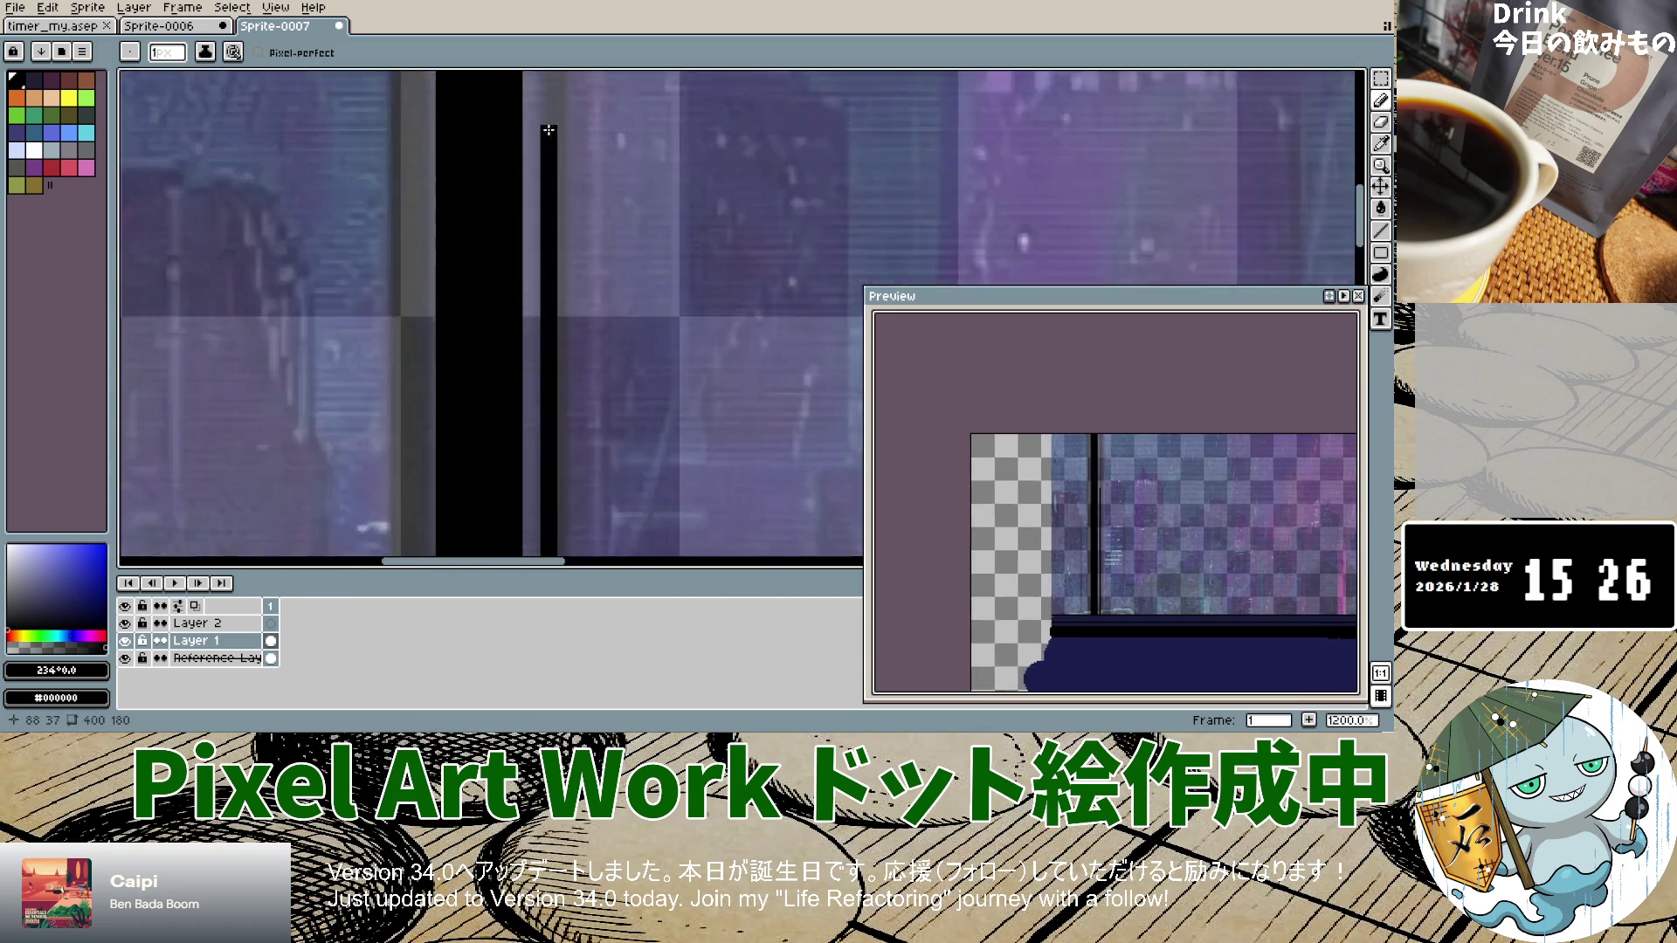
scroll(548, 131, "down", 2)
scroll(555, 96, "down", 1)
scroll(553, 88, "up", 1)
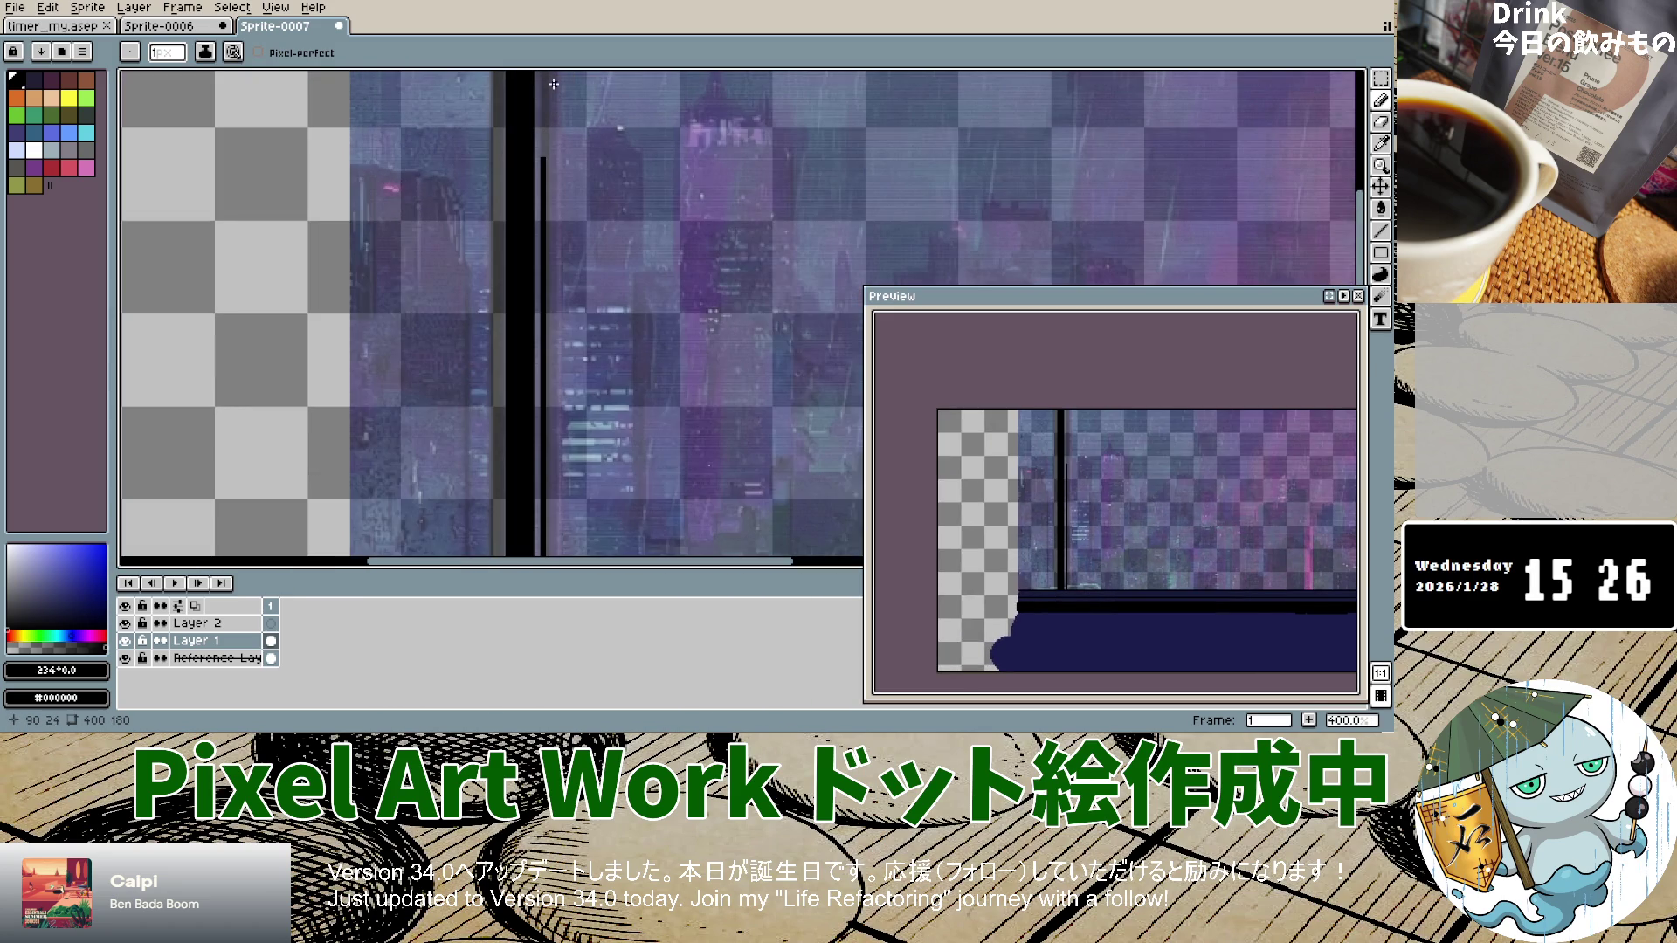
scroll(553, 85, "down", 3)
scroll(553, 88, "up", 3)
scroll(553, 89, "down", 3)
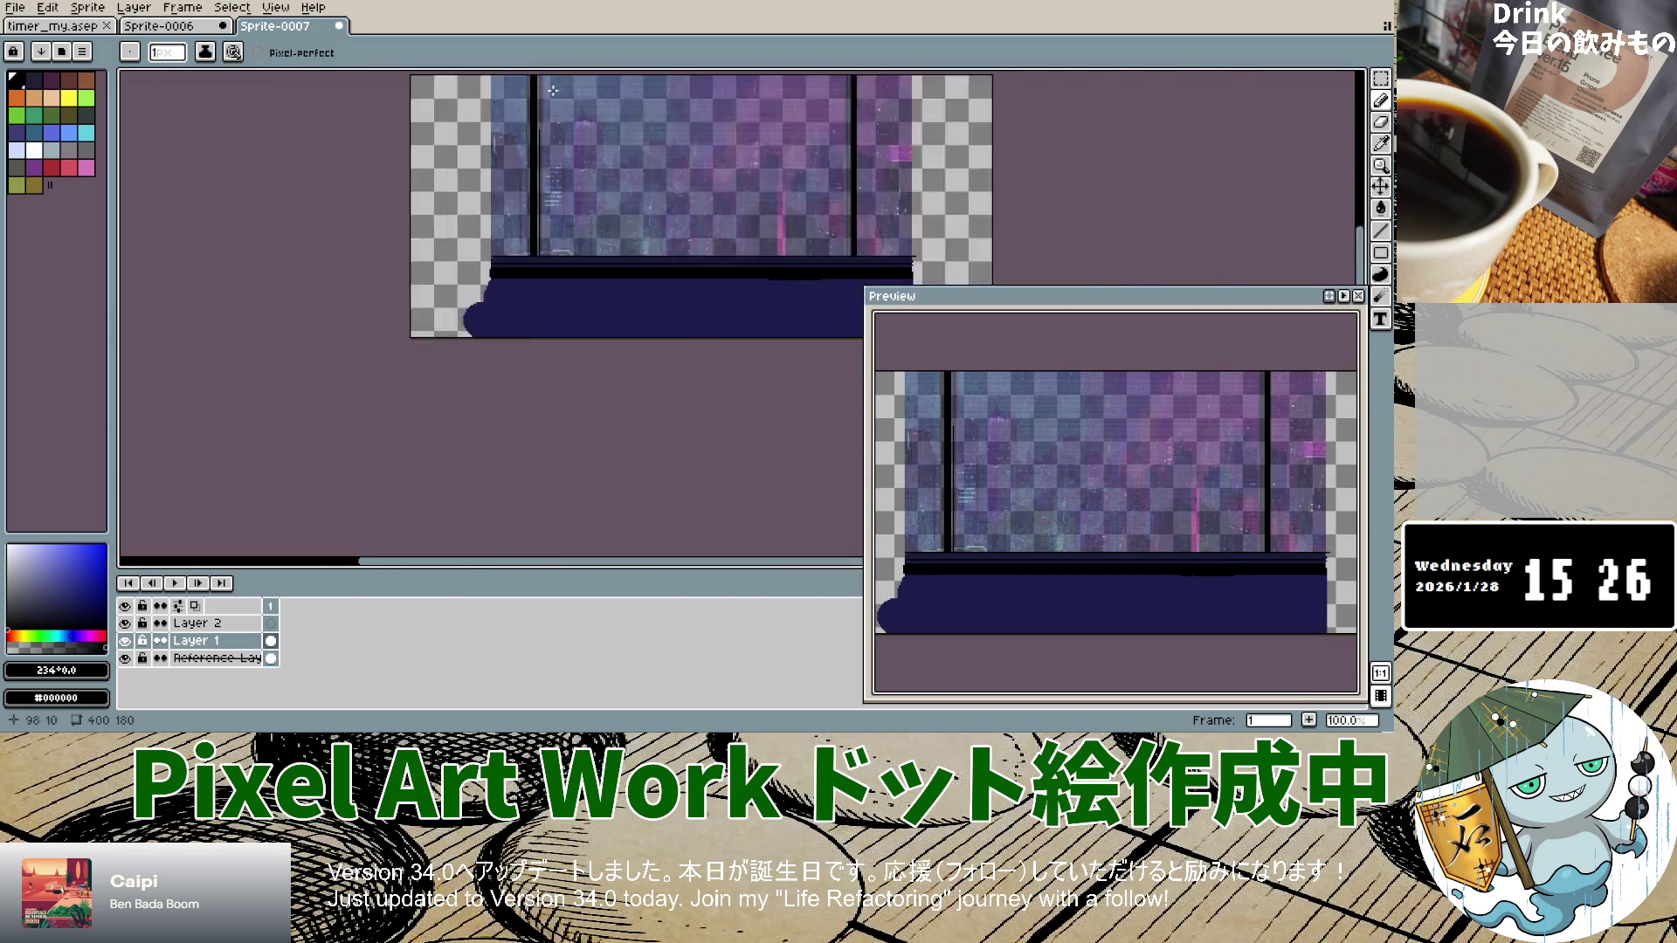
scroll(553, 90, "up", 1)
scroll(527, 88, "up", 1)
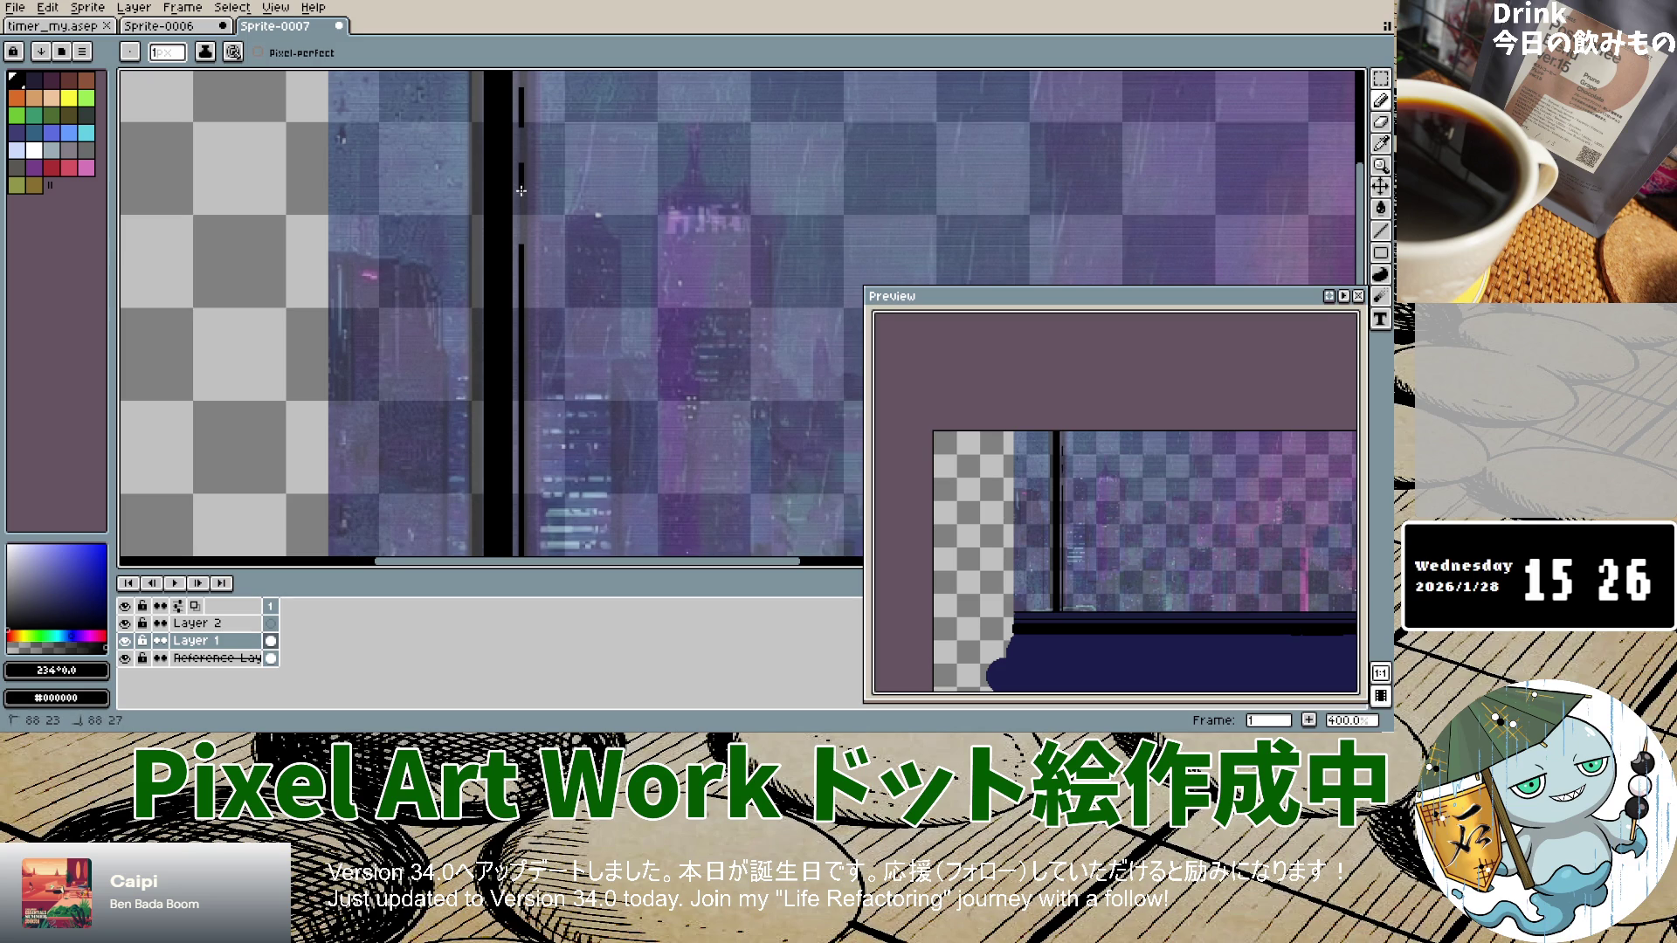
scroll(520, 218, "up", 1)
scroll(520, 218, "up", 4)
mouse_move(520, 218)
left_mouse_down()
mouse_move(520, 245)
mouse_move(518, 175)
mouse_move(514, 340)
left_mouse_up()
Step: Add more black pixels along the line so it runs unbroken toward the sill
scroll(523, 170, "down", 6)
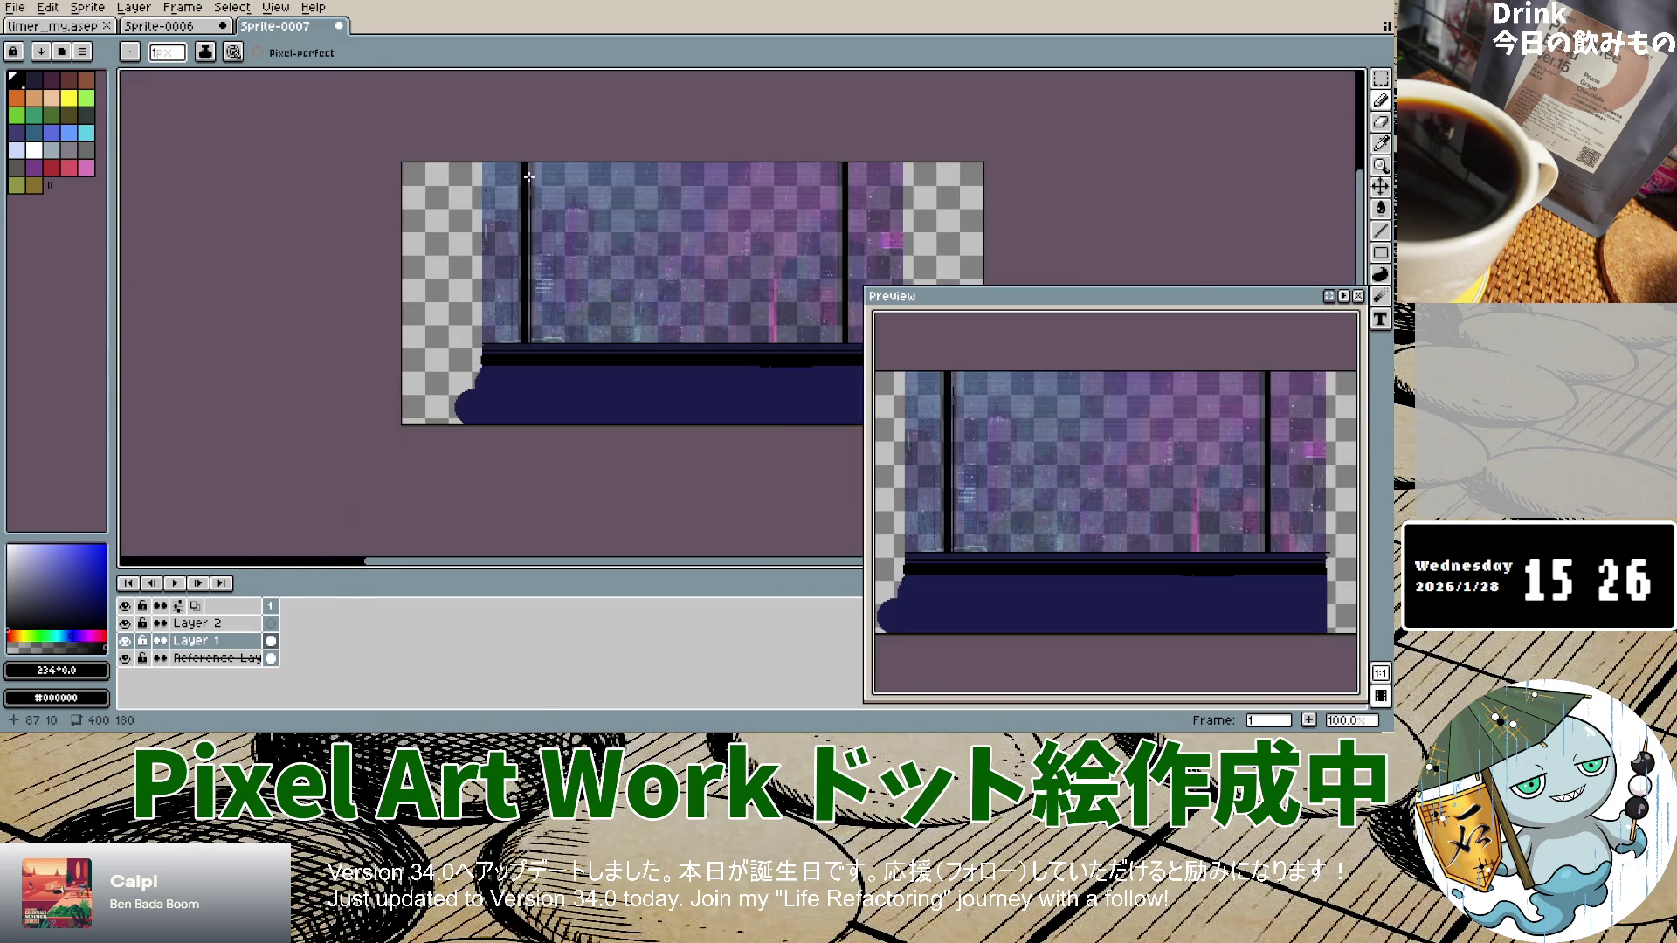
scroll(529, 183, "up", 4)
scroll(535, 236, "up", 3)
mouse_move(536, 243)
left_mouse_down()
mouse_move(539, 160)
mouse_move(535, 356)
left_mouse_up()
scroll(535, 280, "up", 5)
scroll(535, 279, "down", 6)
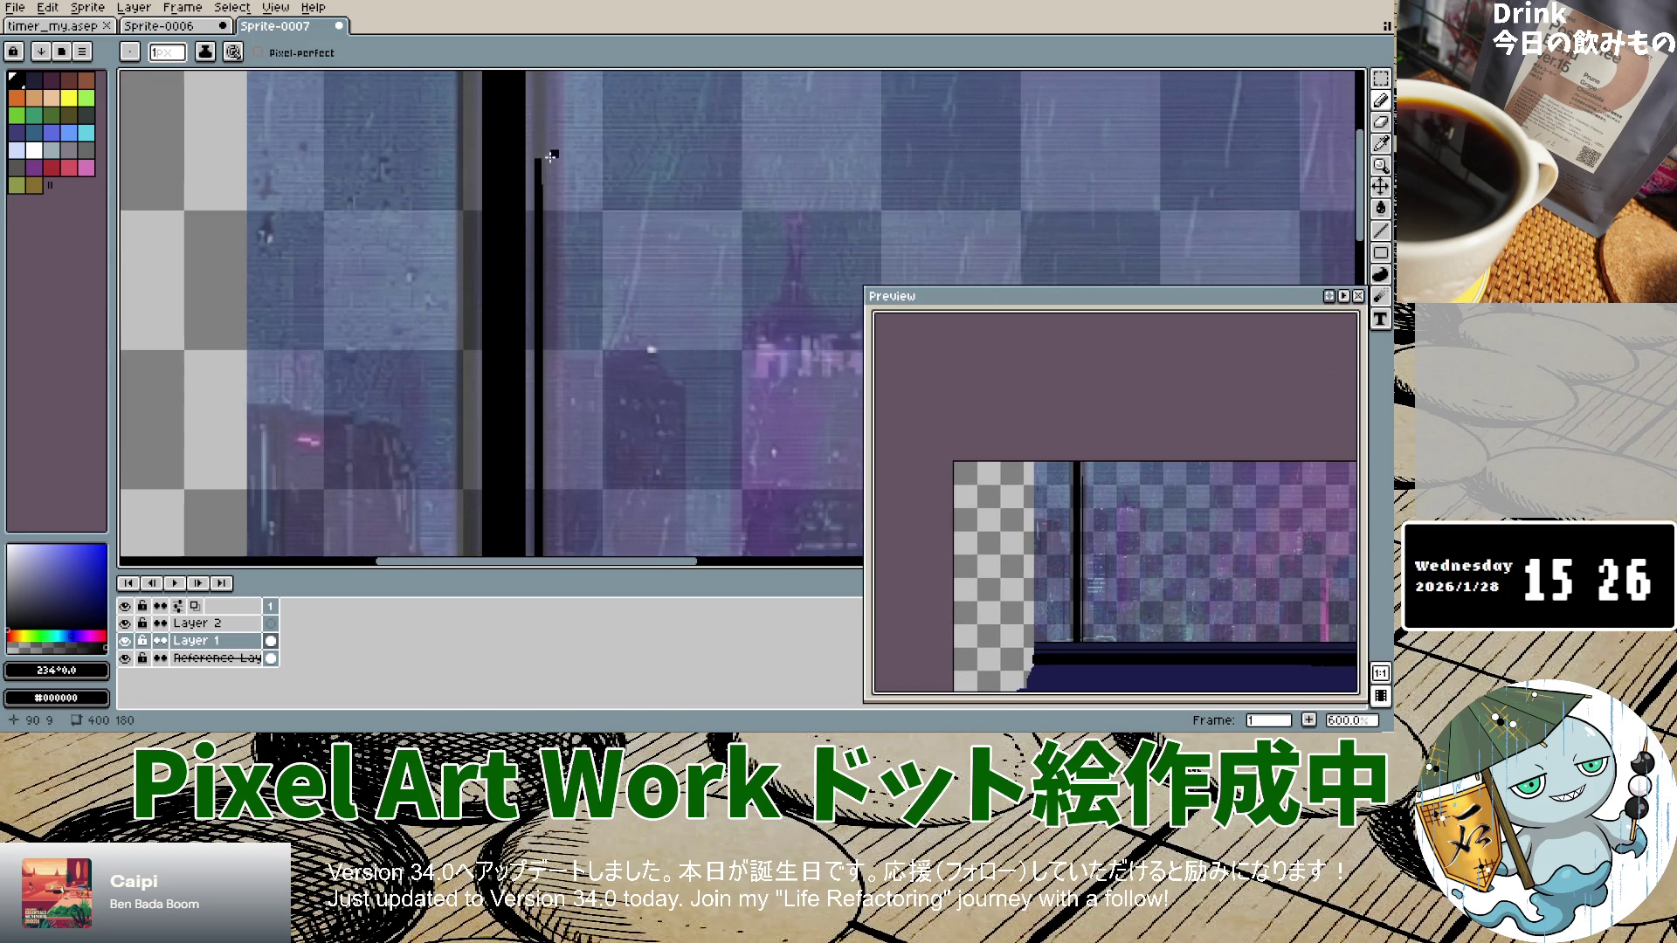
scroll(535, 111, "up", 7)
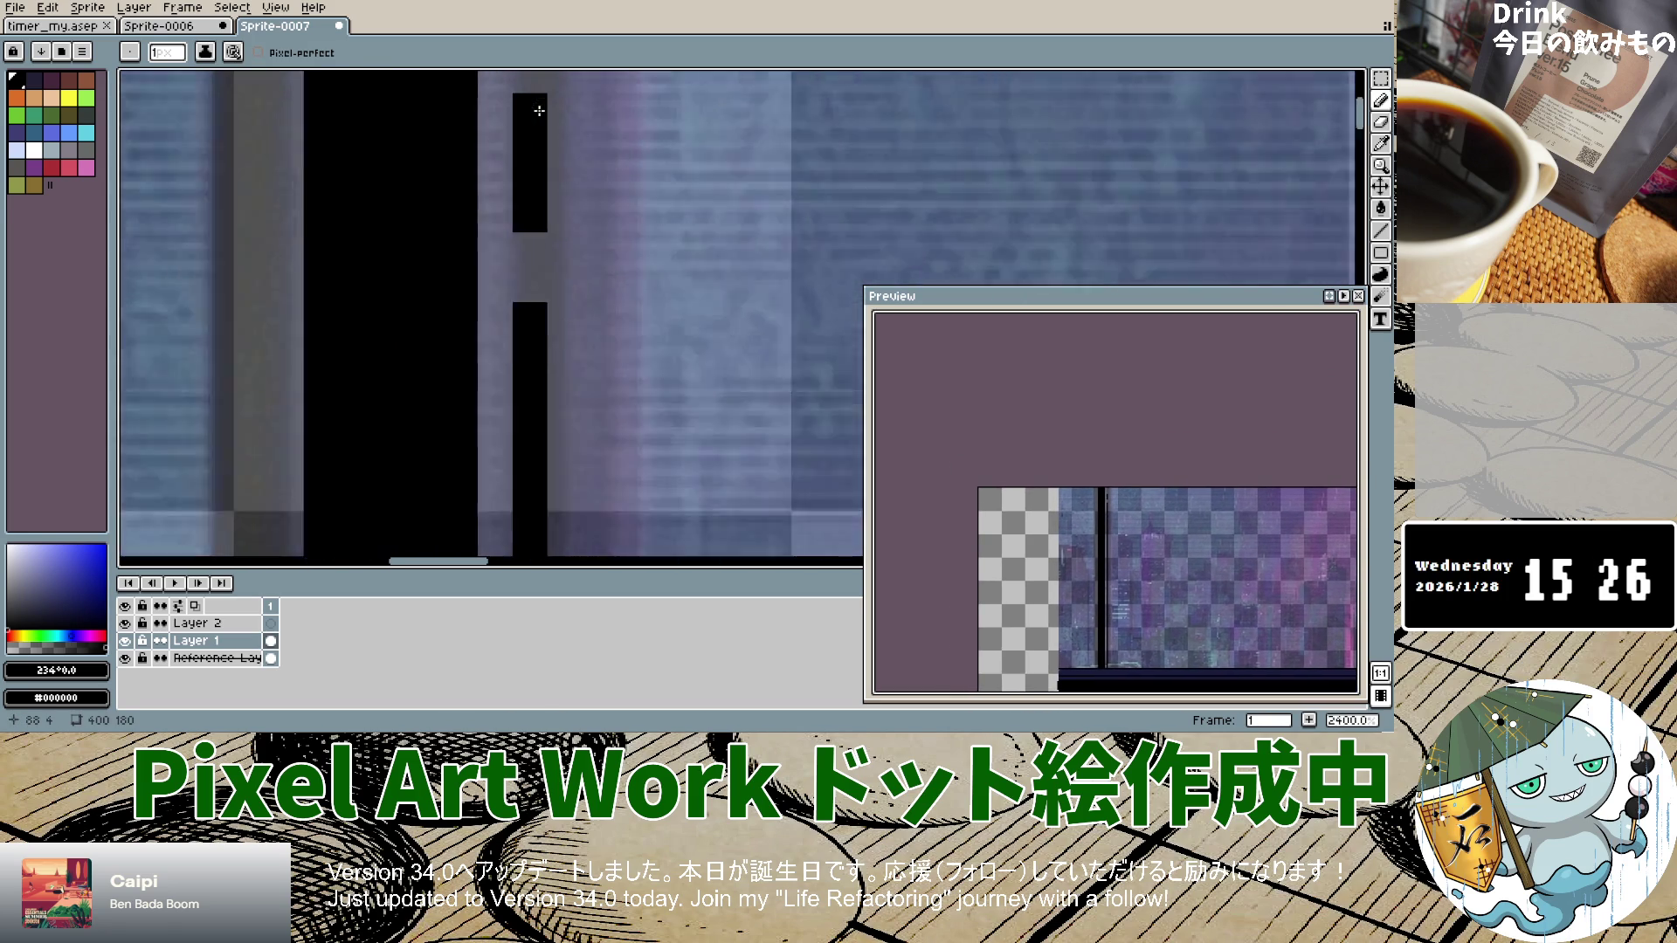
left_click_drag(524, 249, 516, 353)
scroll(520, 262, "down", 6)
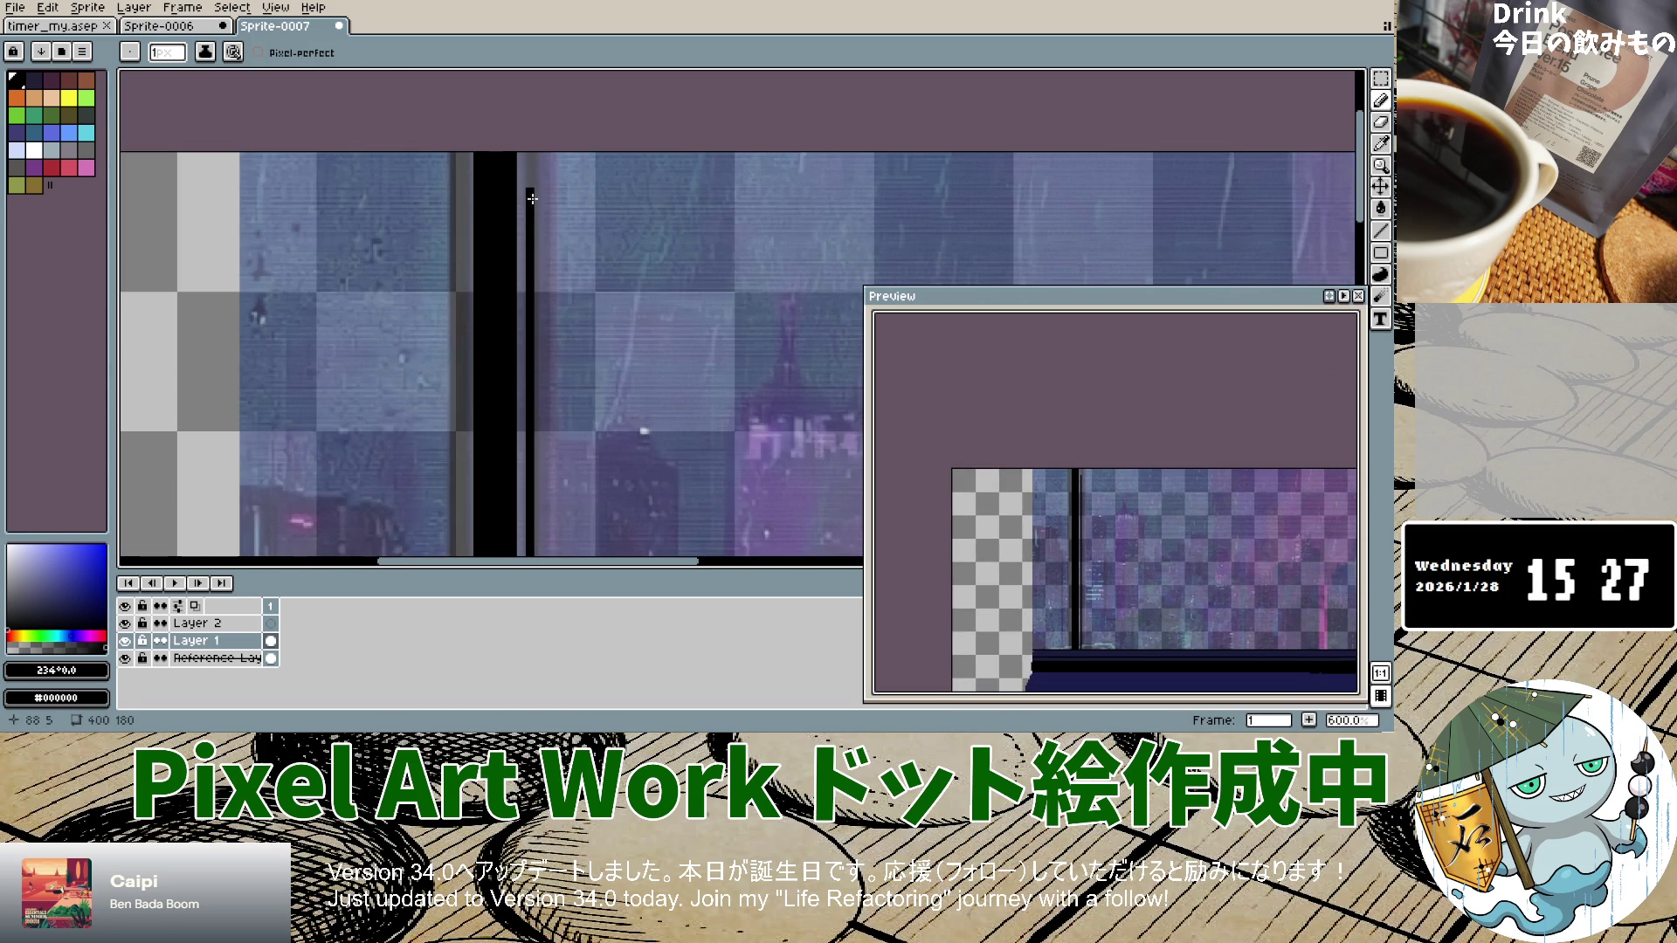
scroll(519, 137, "down", 6)
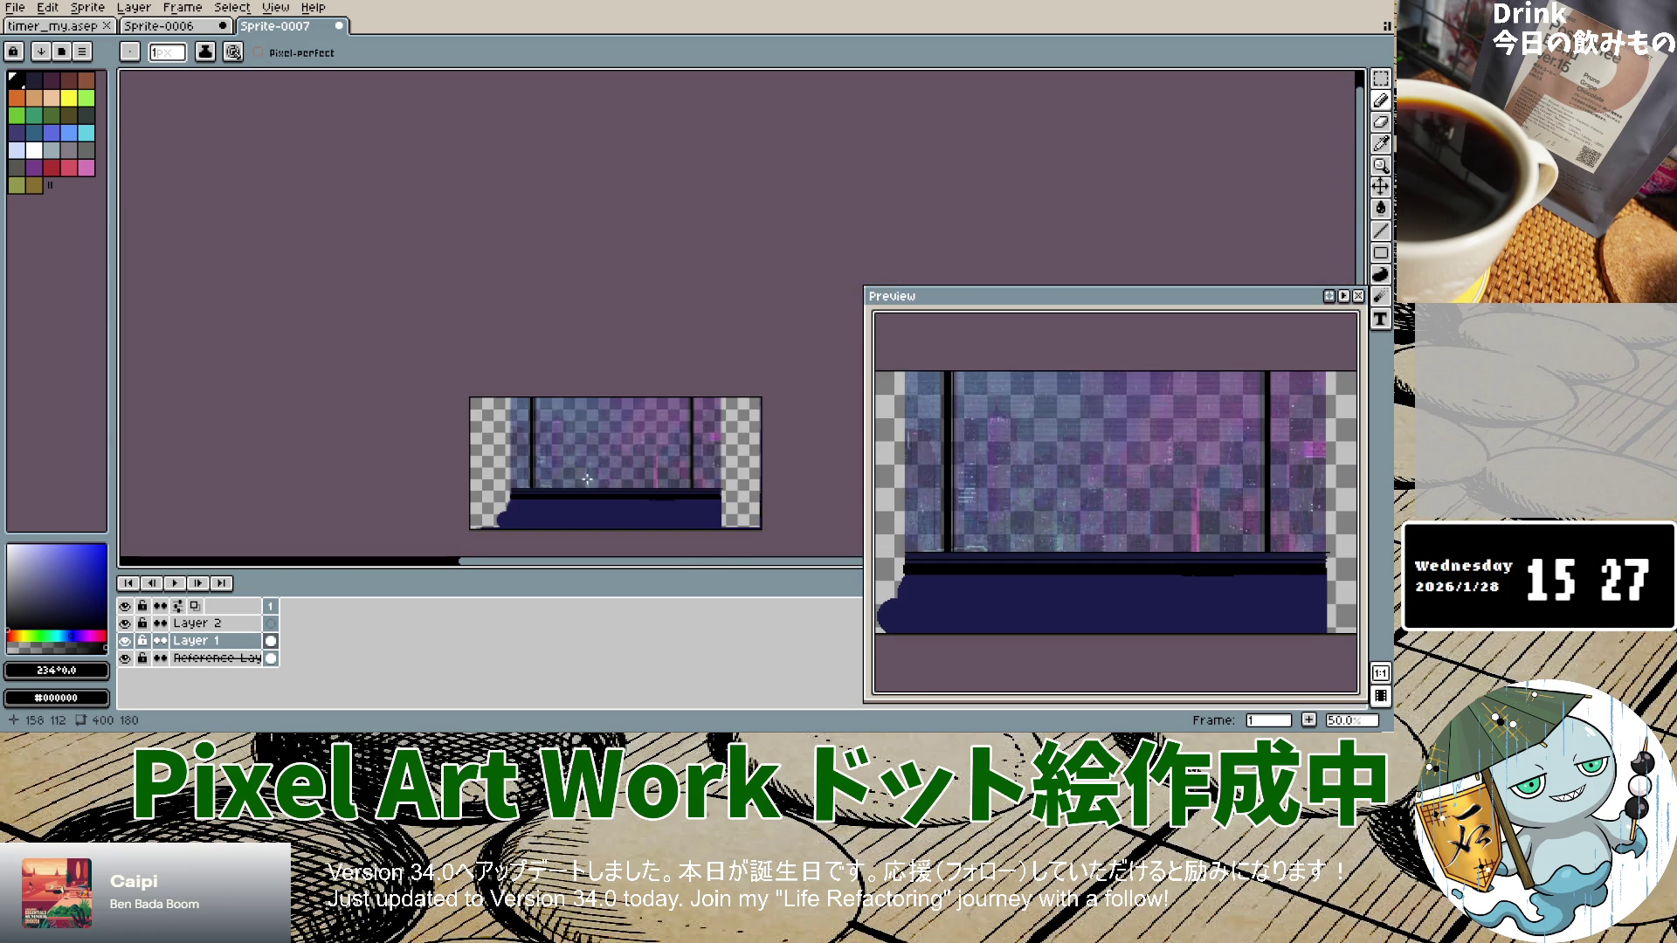
Step: Draw the first thin black vertical strokes beside the right window post near x=300
scroll(718, 460, "up", 3)
scroll(718, 460, "down", 3)
scroll(718, 460, "up", 4)
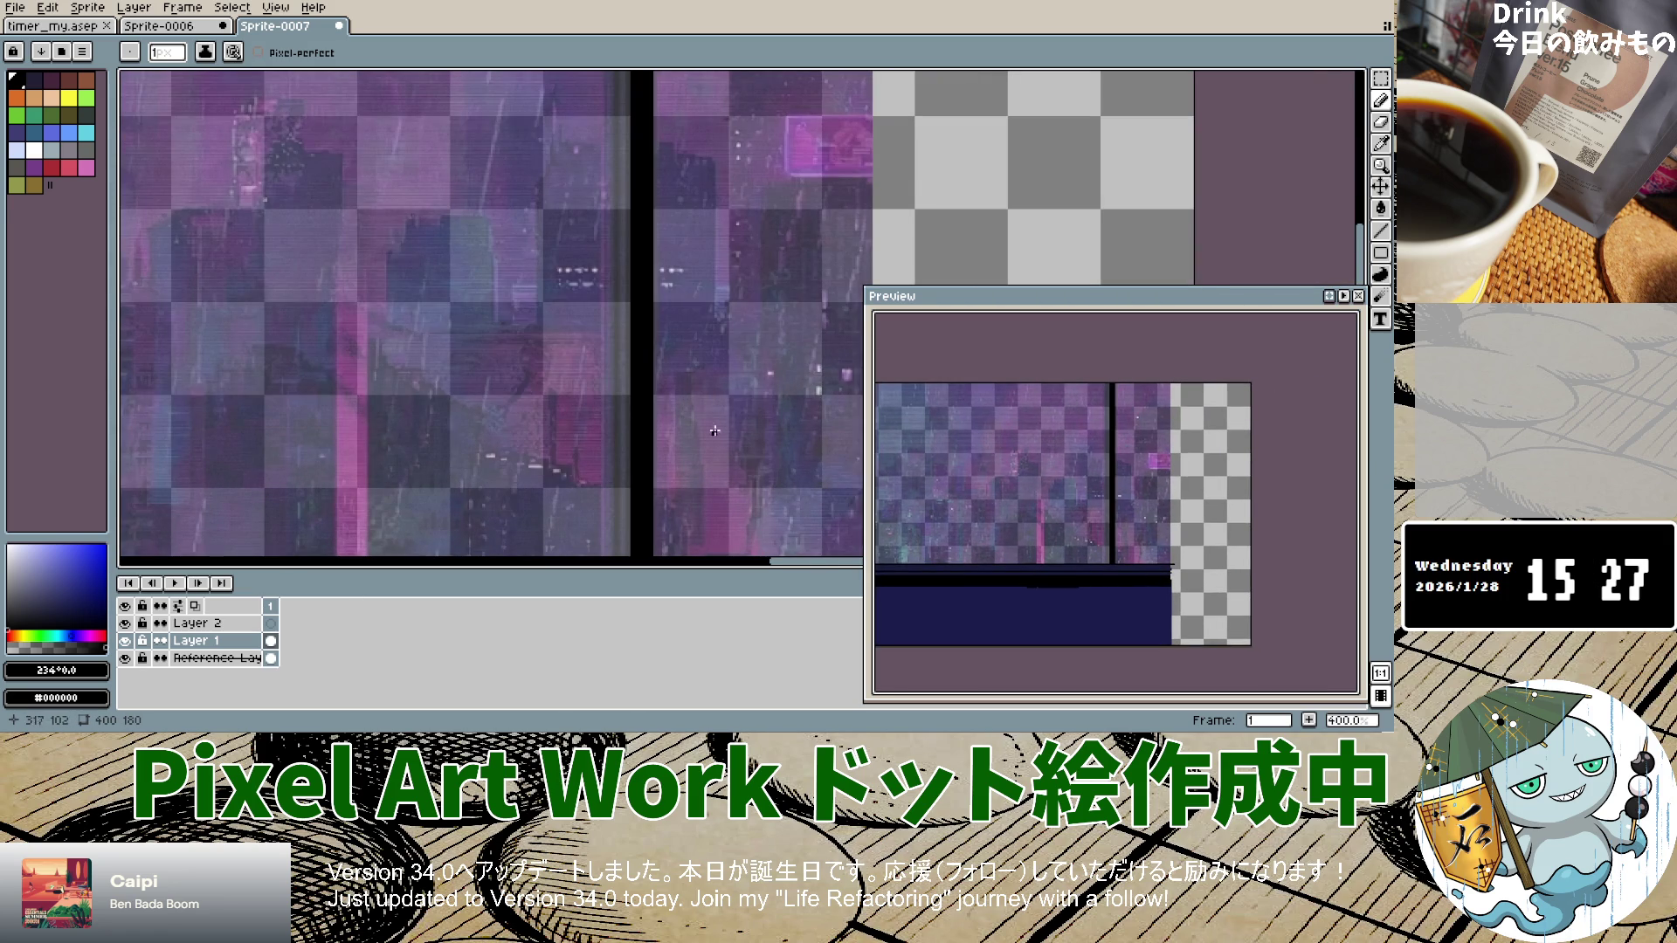
scroll(614, 363, "up", 2)
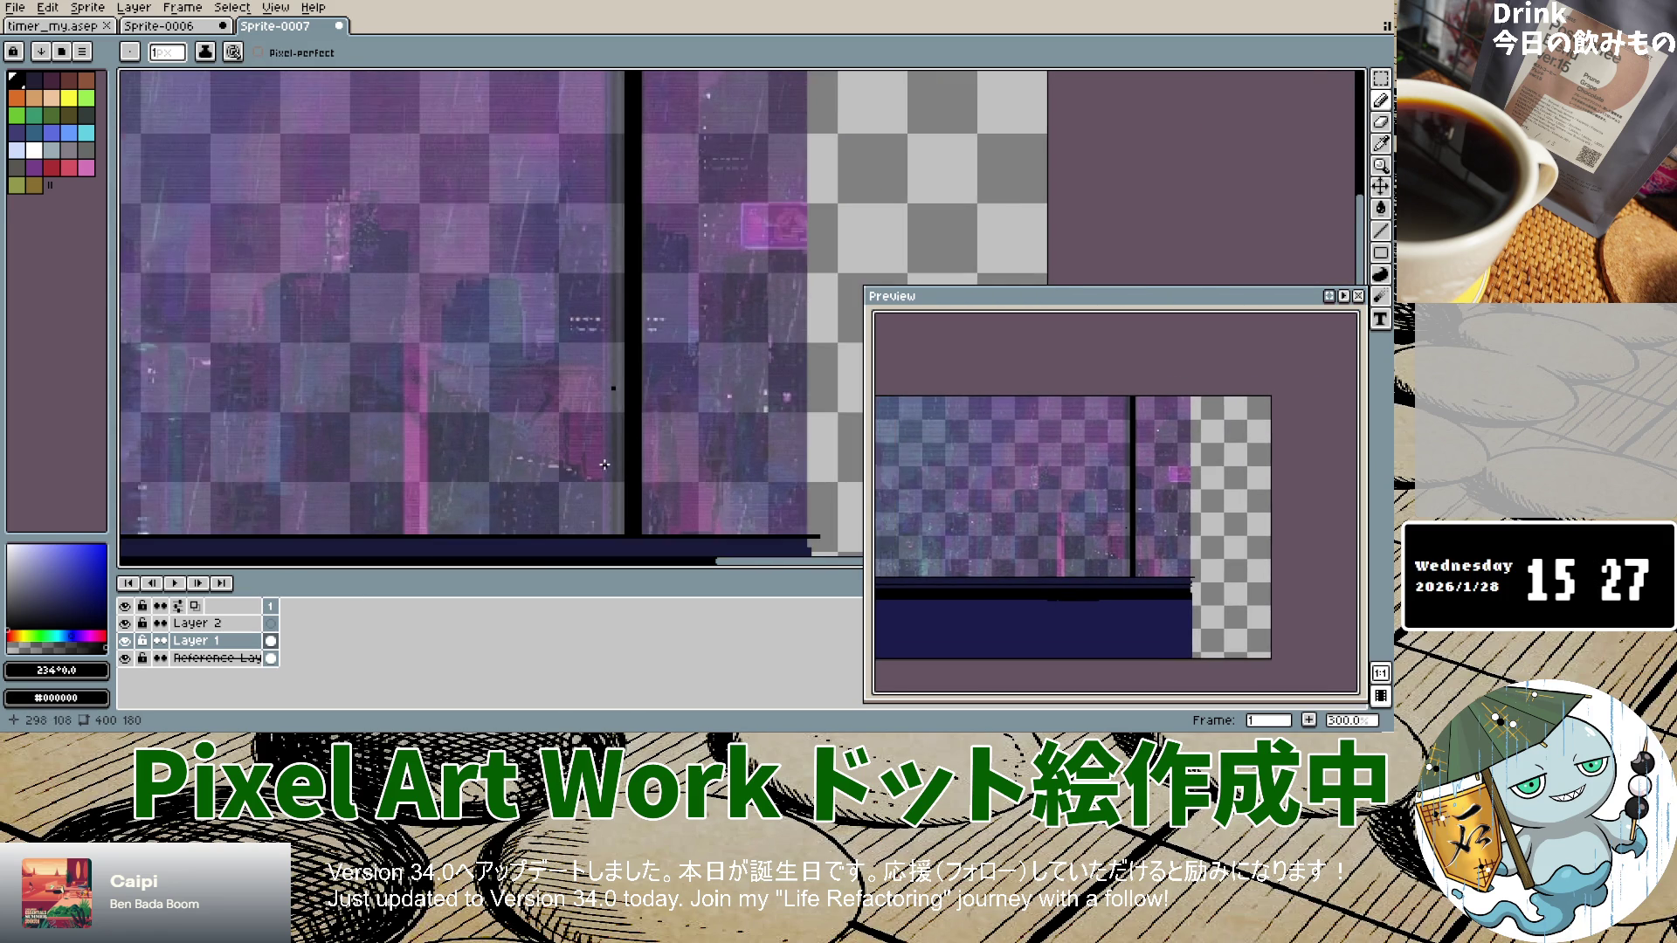
scroll(611, 384, "up", 3)
left_click(598, 340)
scroll(601, 336, "up", 3)
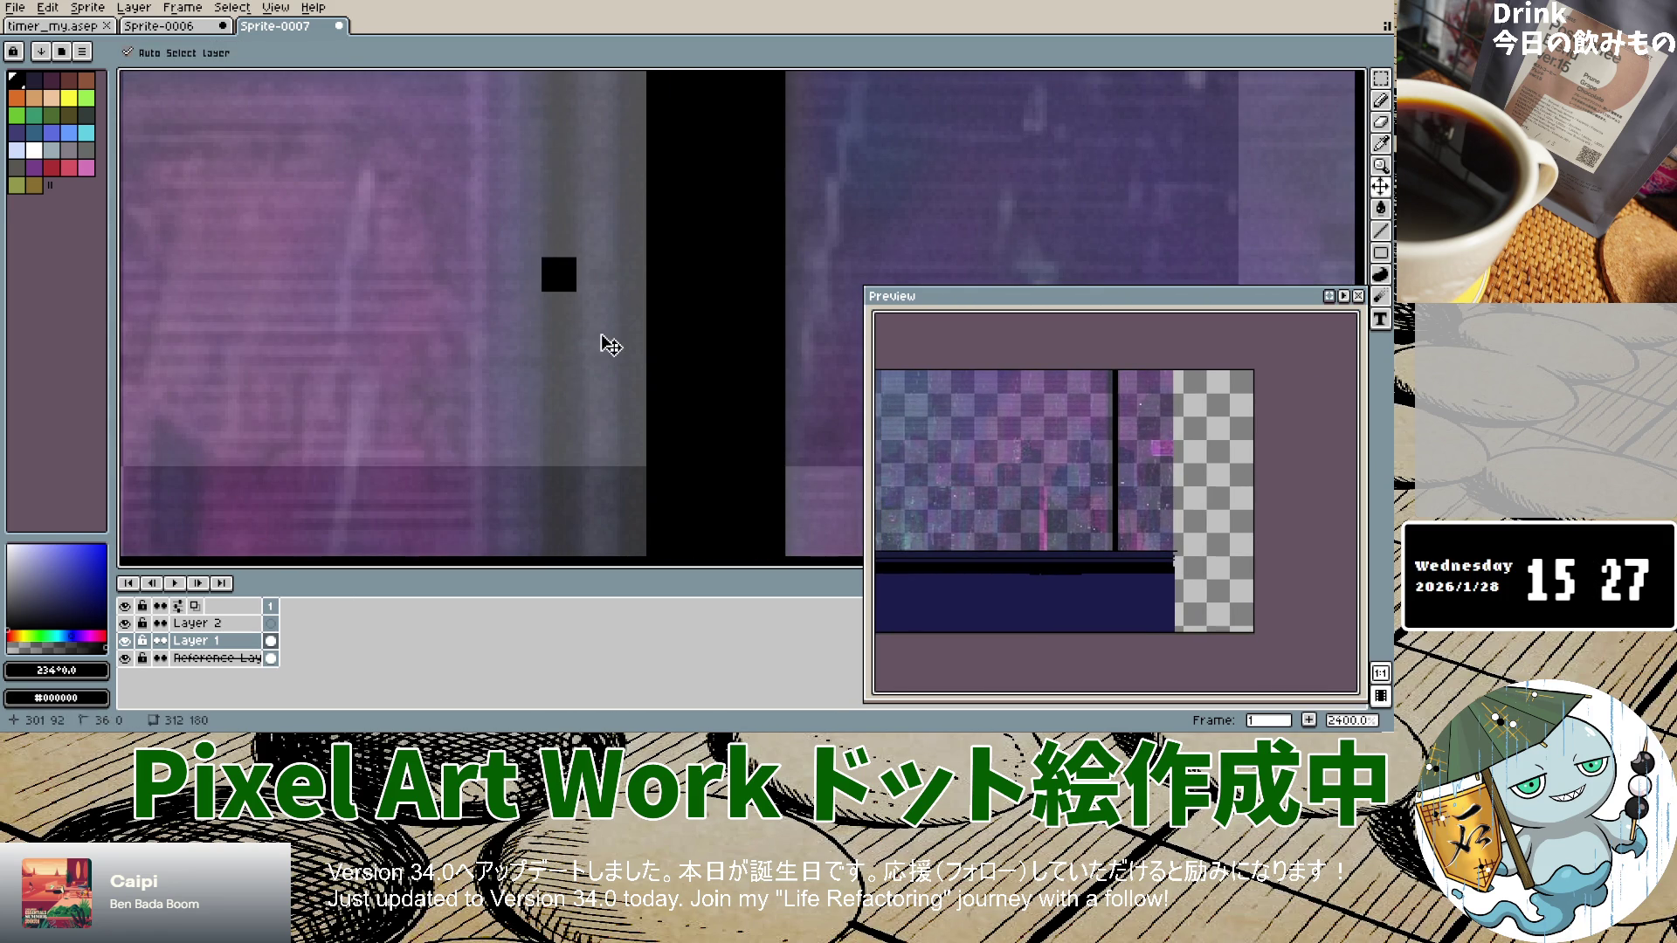
key("ctrl+z")
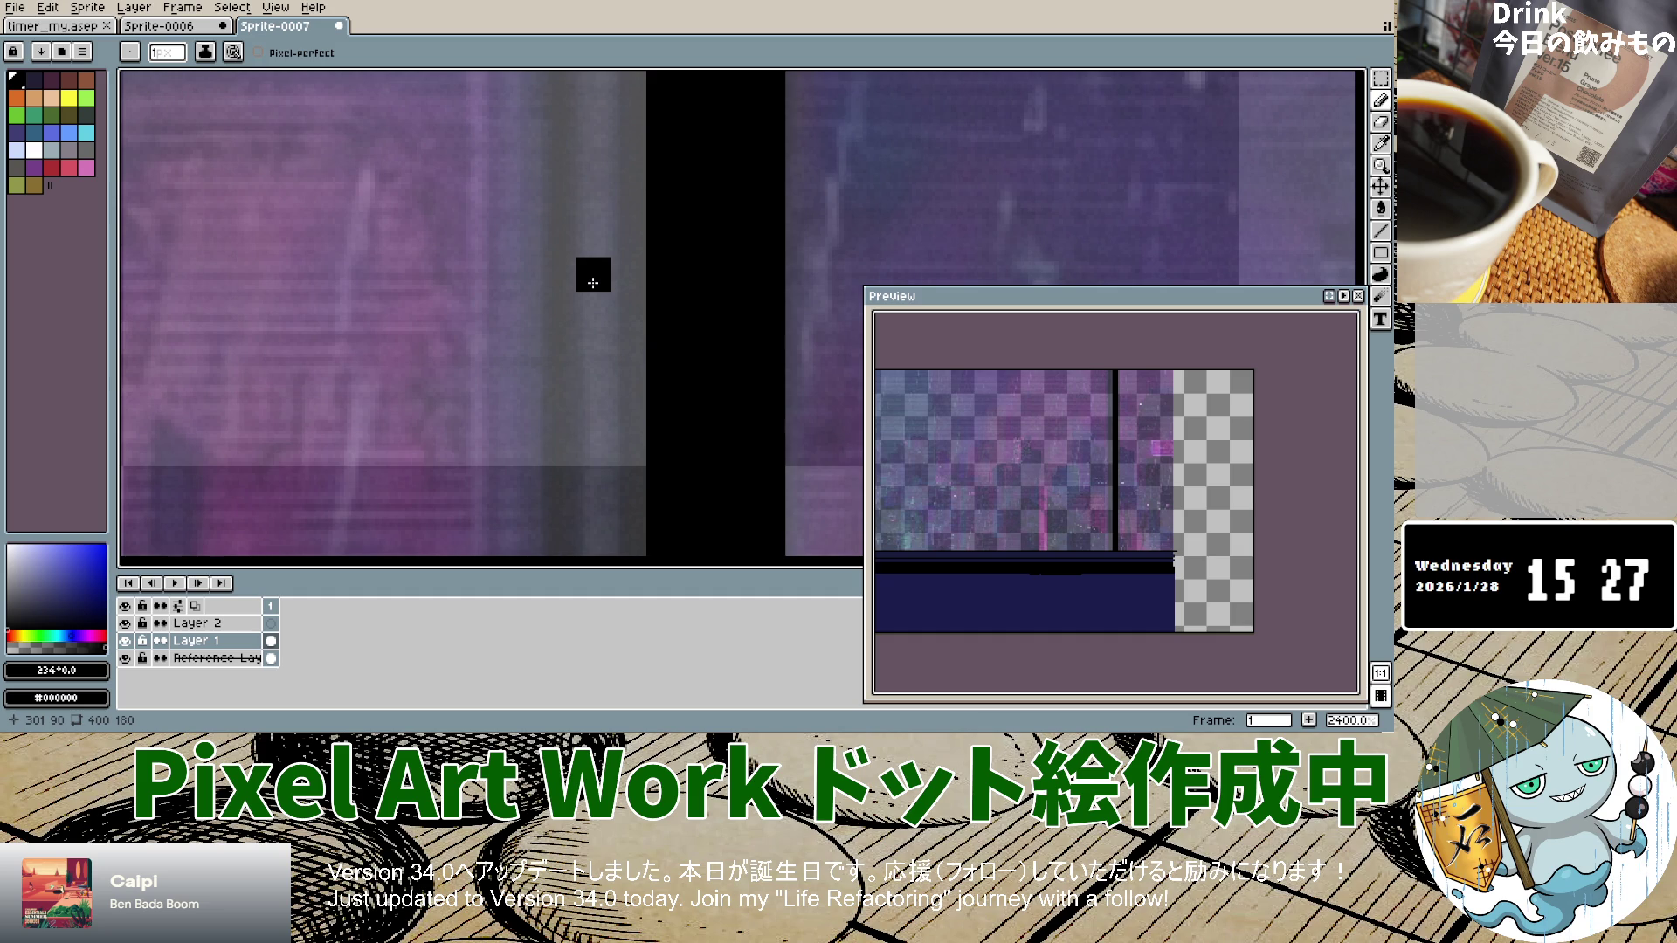
scroll(583, 483, "down", 10)
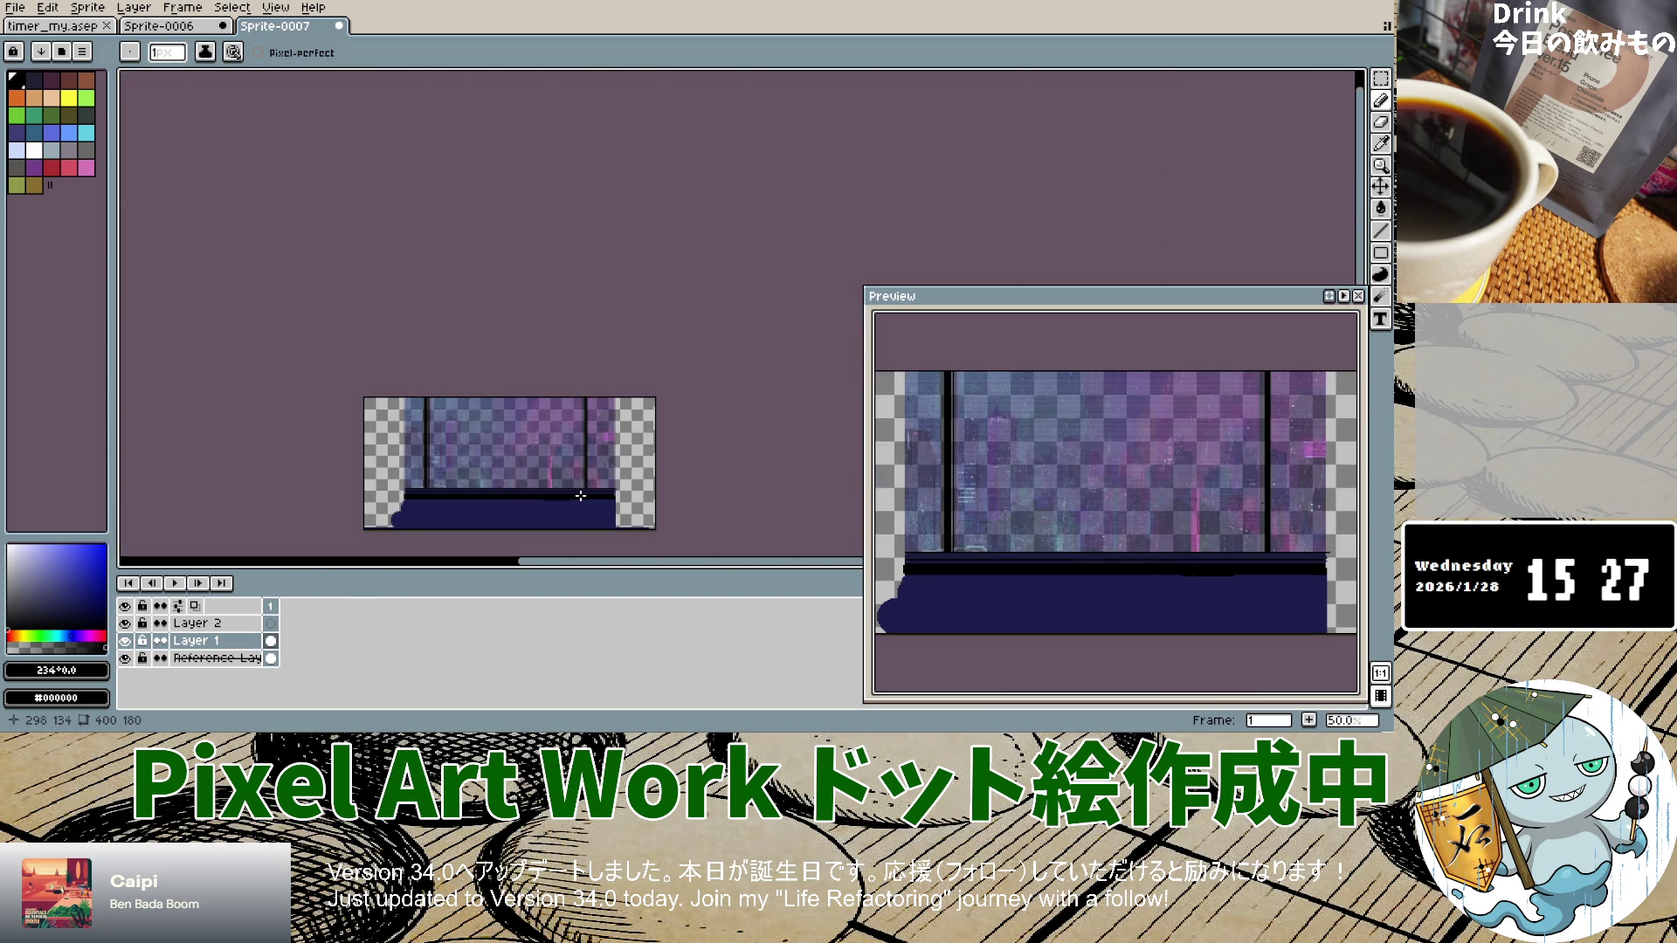
scroll(581, 496, "up", 3)
left_click_drag(593, 444, 593, 411)
left_click_drag(594, 331, 593, 345)
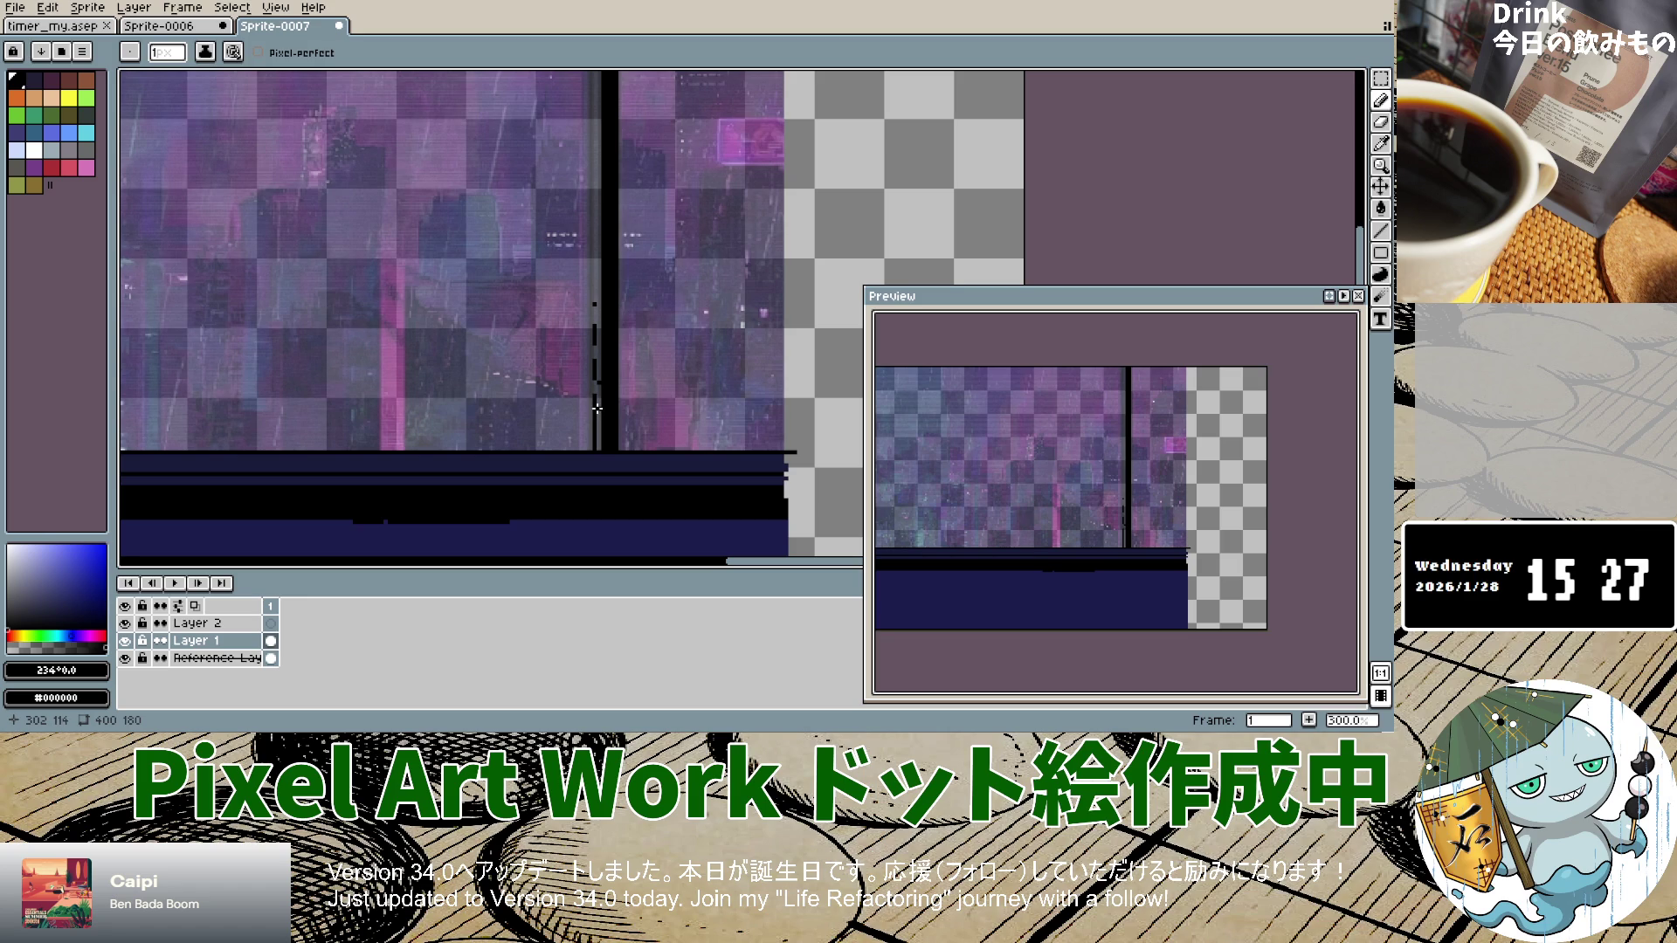
scroll(598, 370, "up", 6)
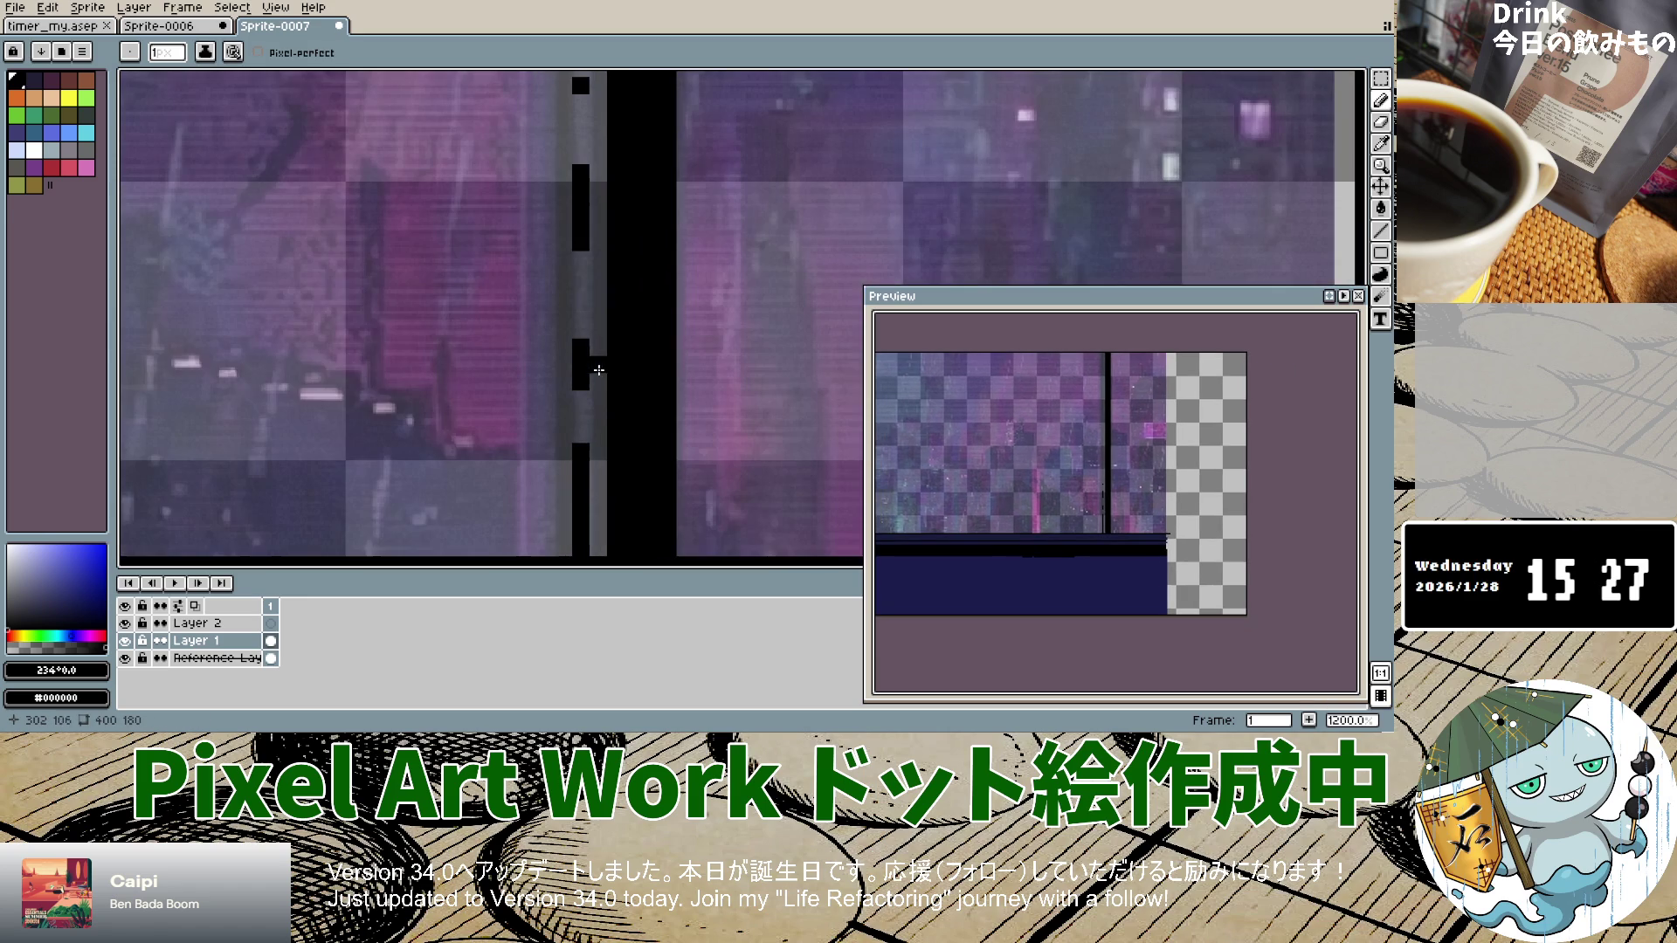
left_click_drag(581, 253, 581, 446)
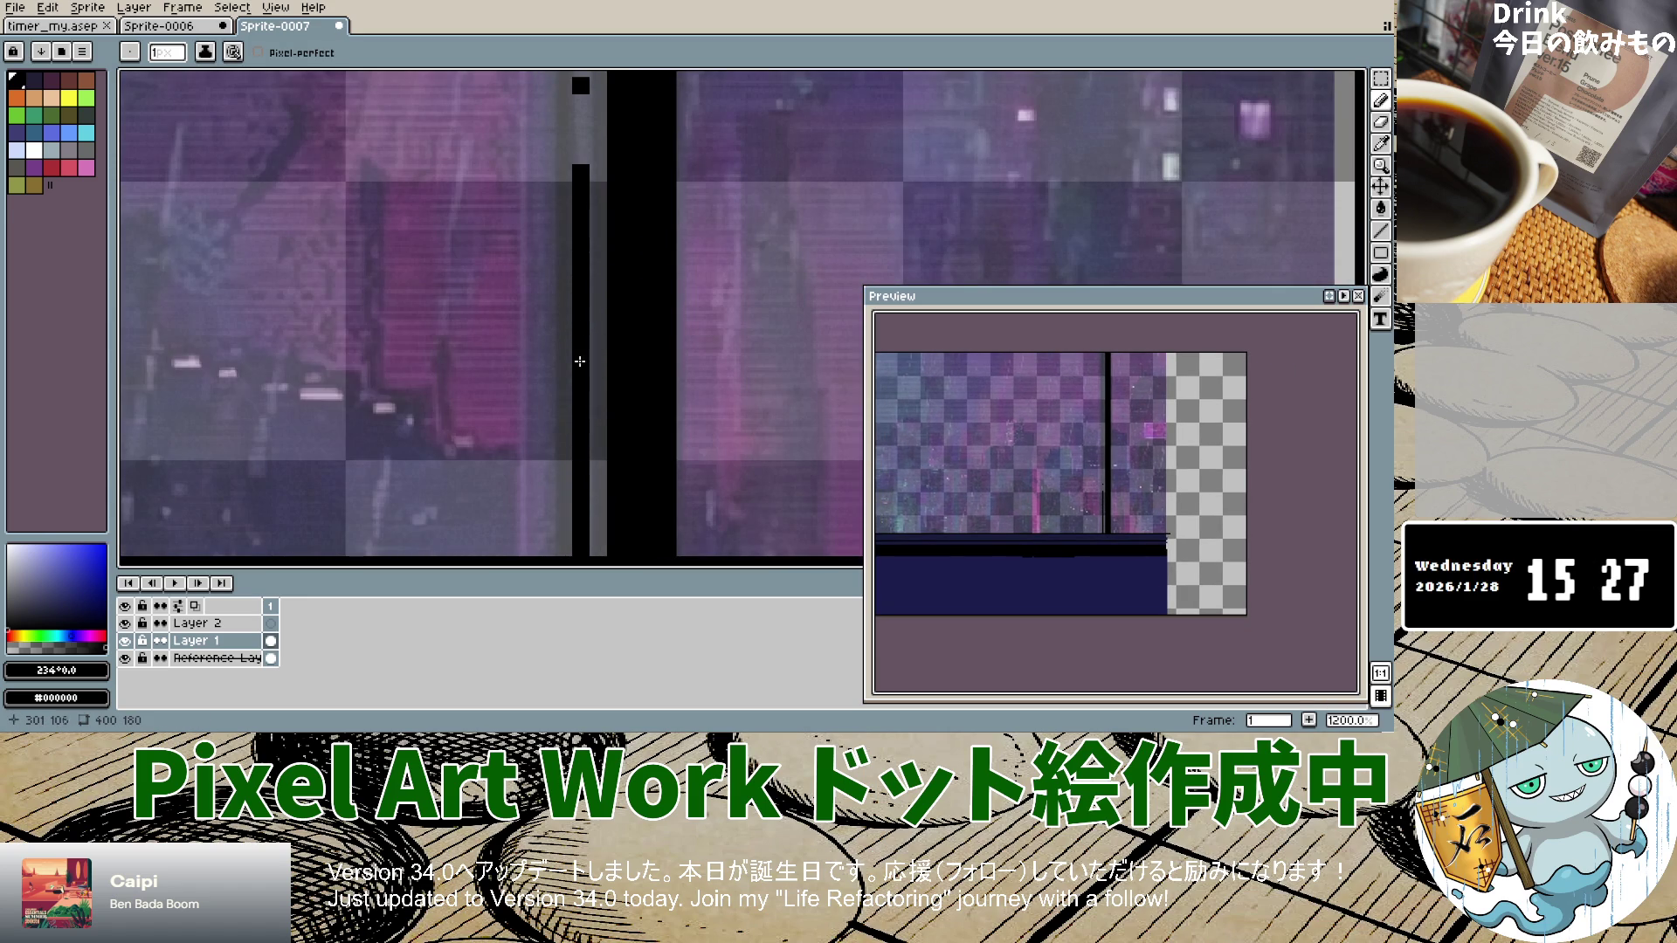
Step: Extend the black line along the post's pixel column, undoing the strokes that went astray
scroll(580, 360, "up", 1)
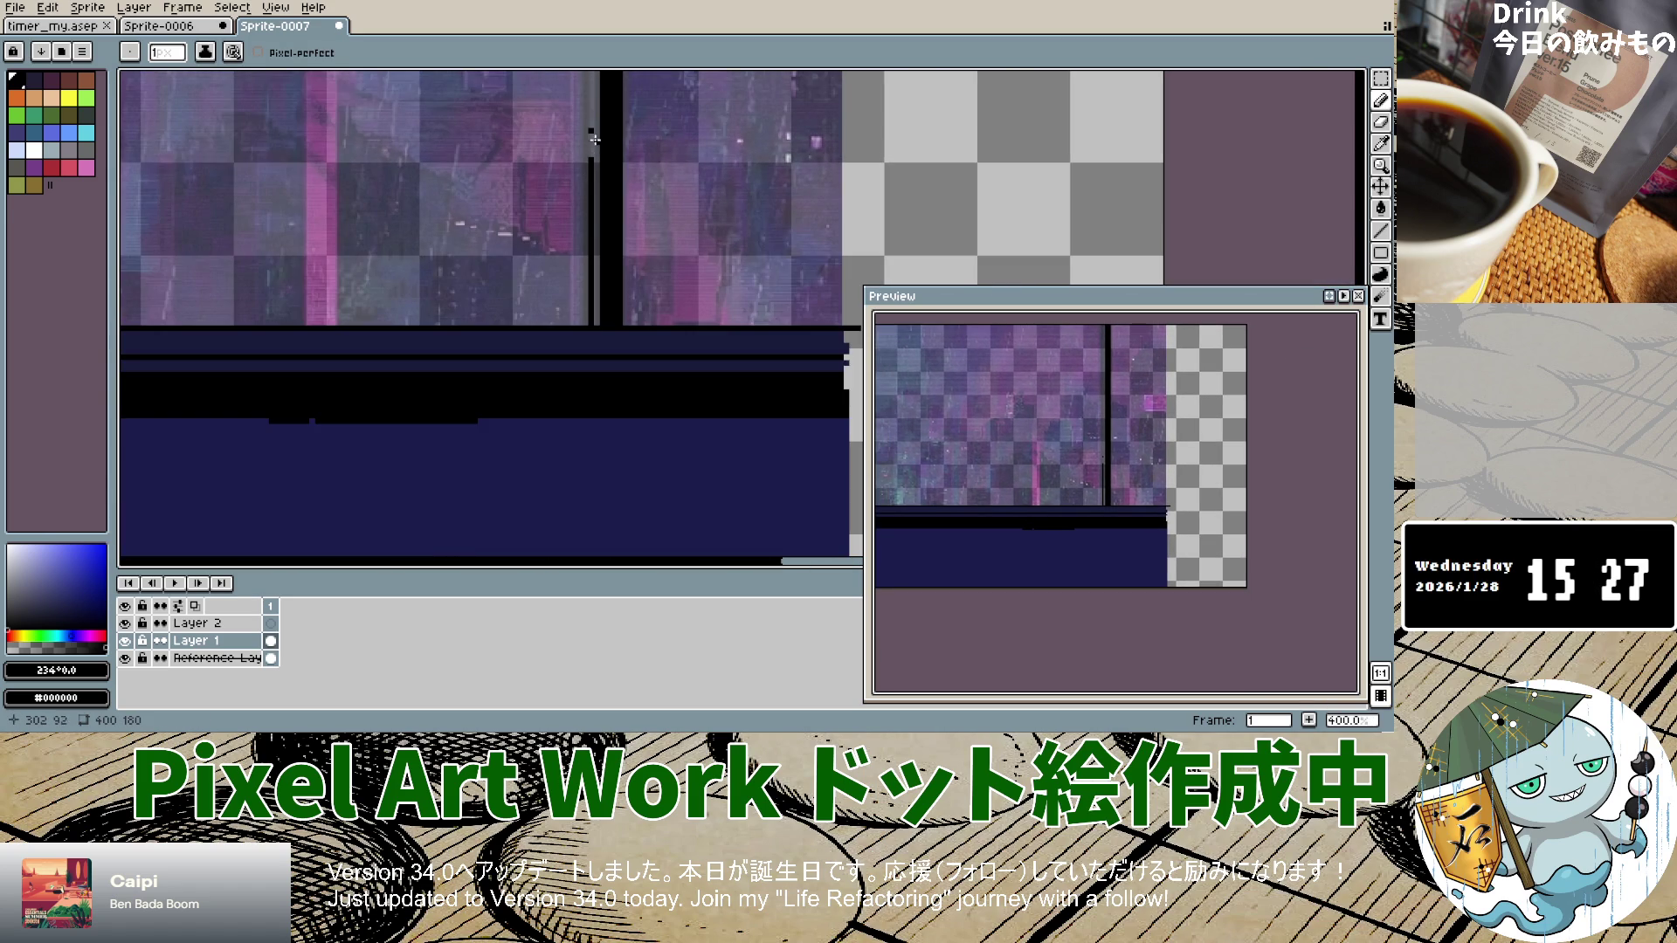
scroll(593, 139, "up", 3)
scroll(586, 134, "up", 3)
left_click_drag(586, 134, 587, 192)
scroll(583, 135, "down", 3)
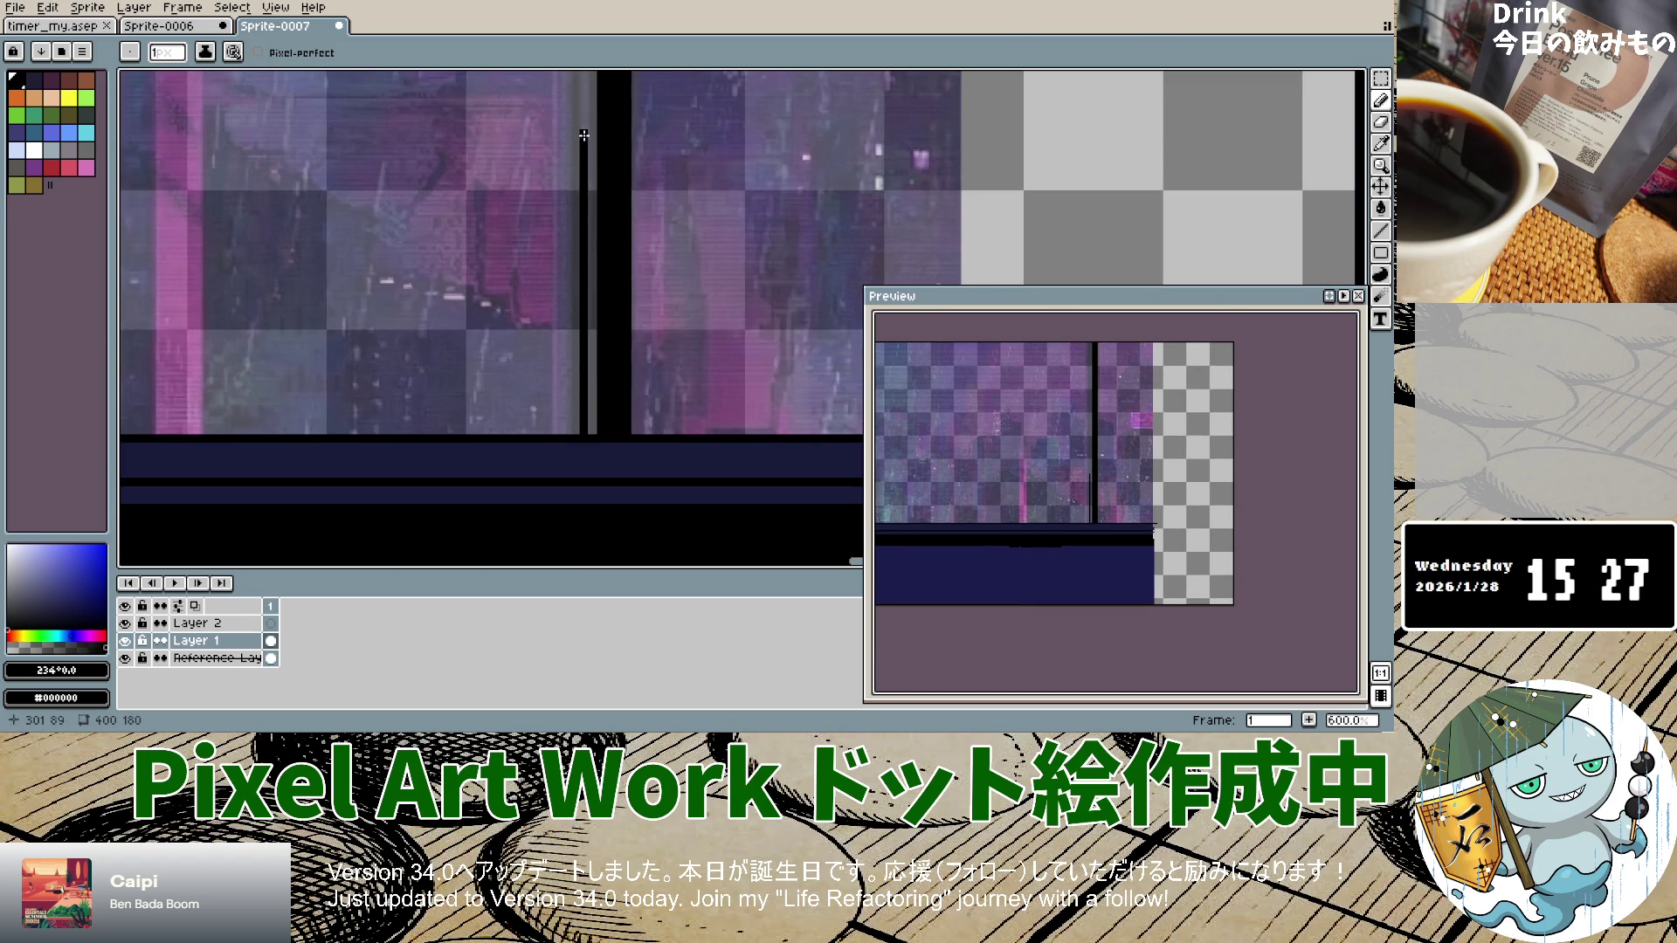
scroll(584, 135, "down", 2)
scroll(582, 118, "up", 2)
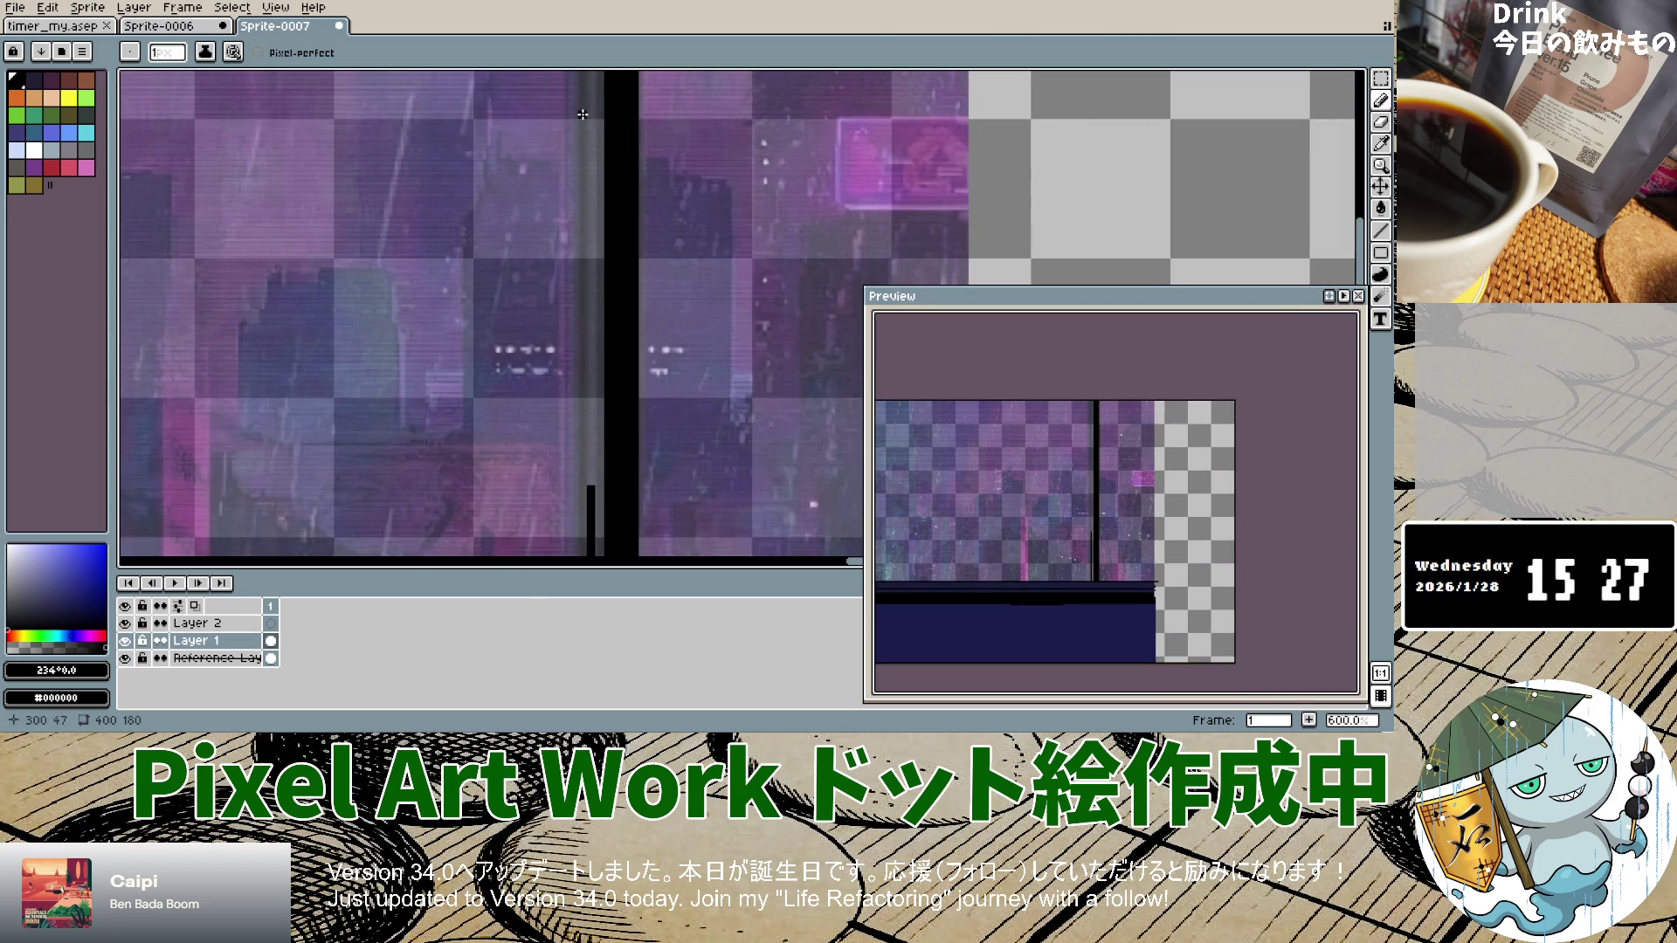
scroll(574, 174, "down", 3)
scroll(569, 235, "up", 1)
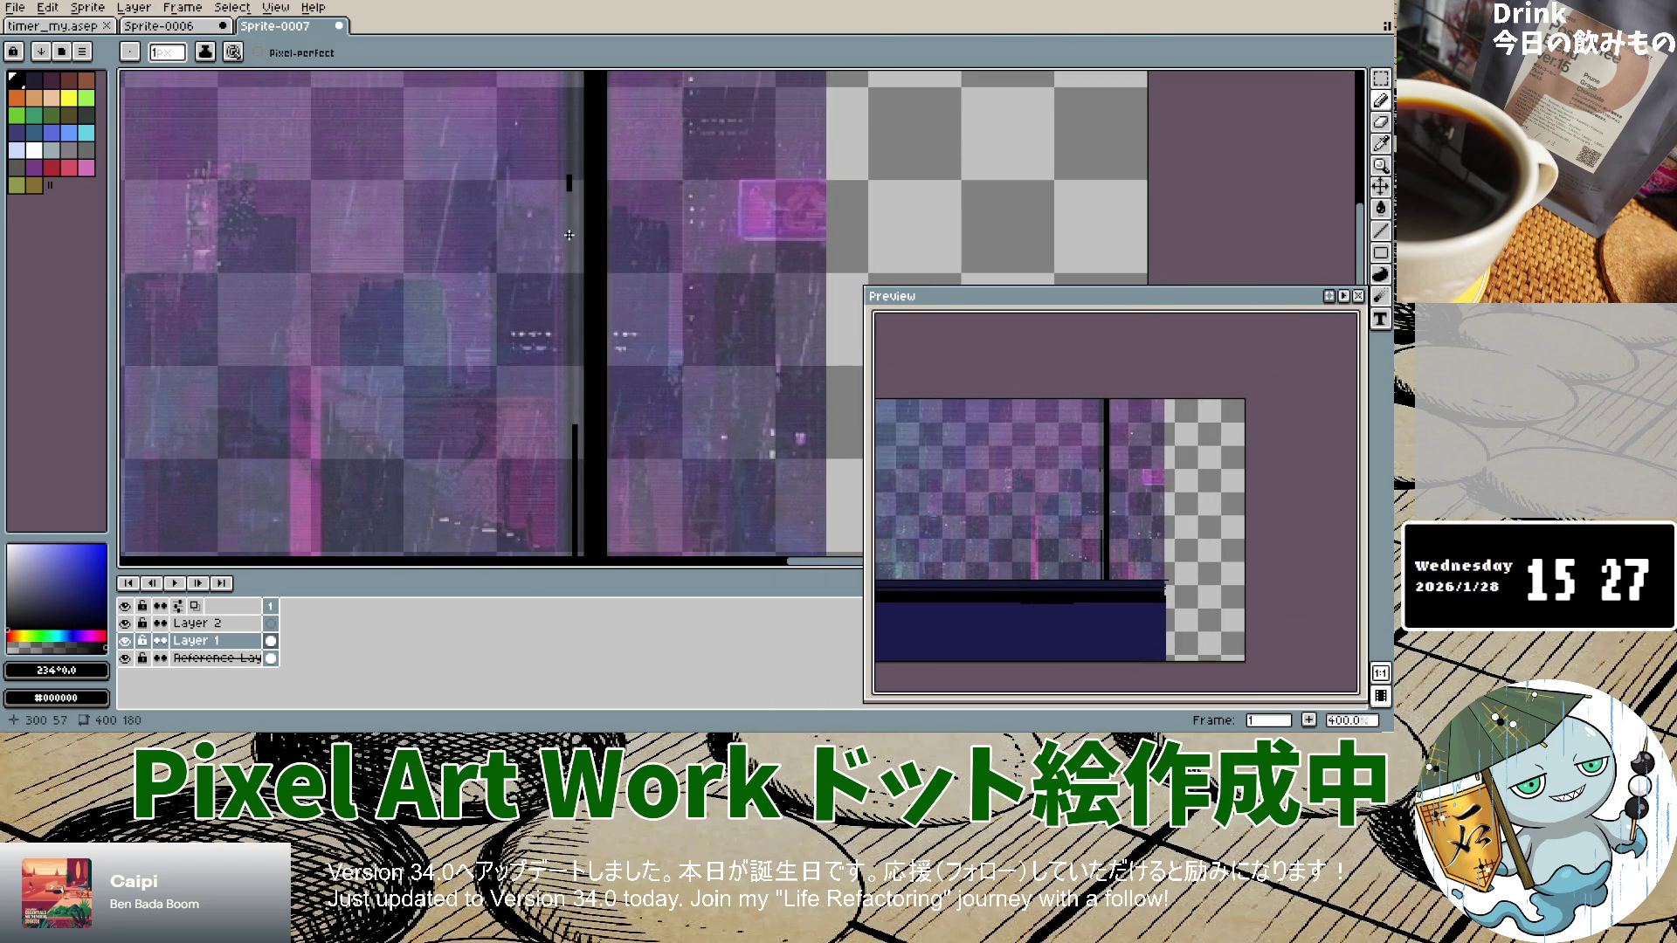
left_click_drag(569, 235, 564, 349)
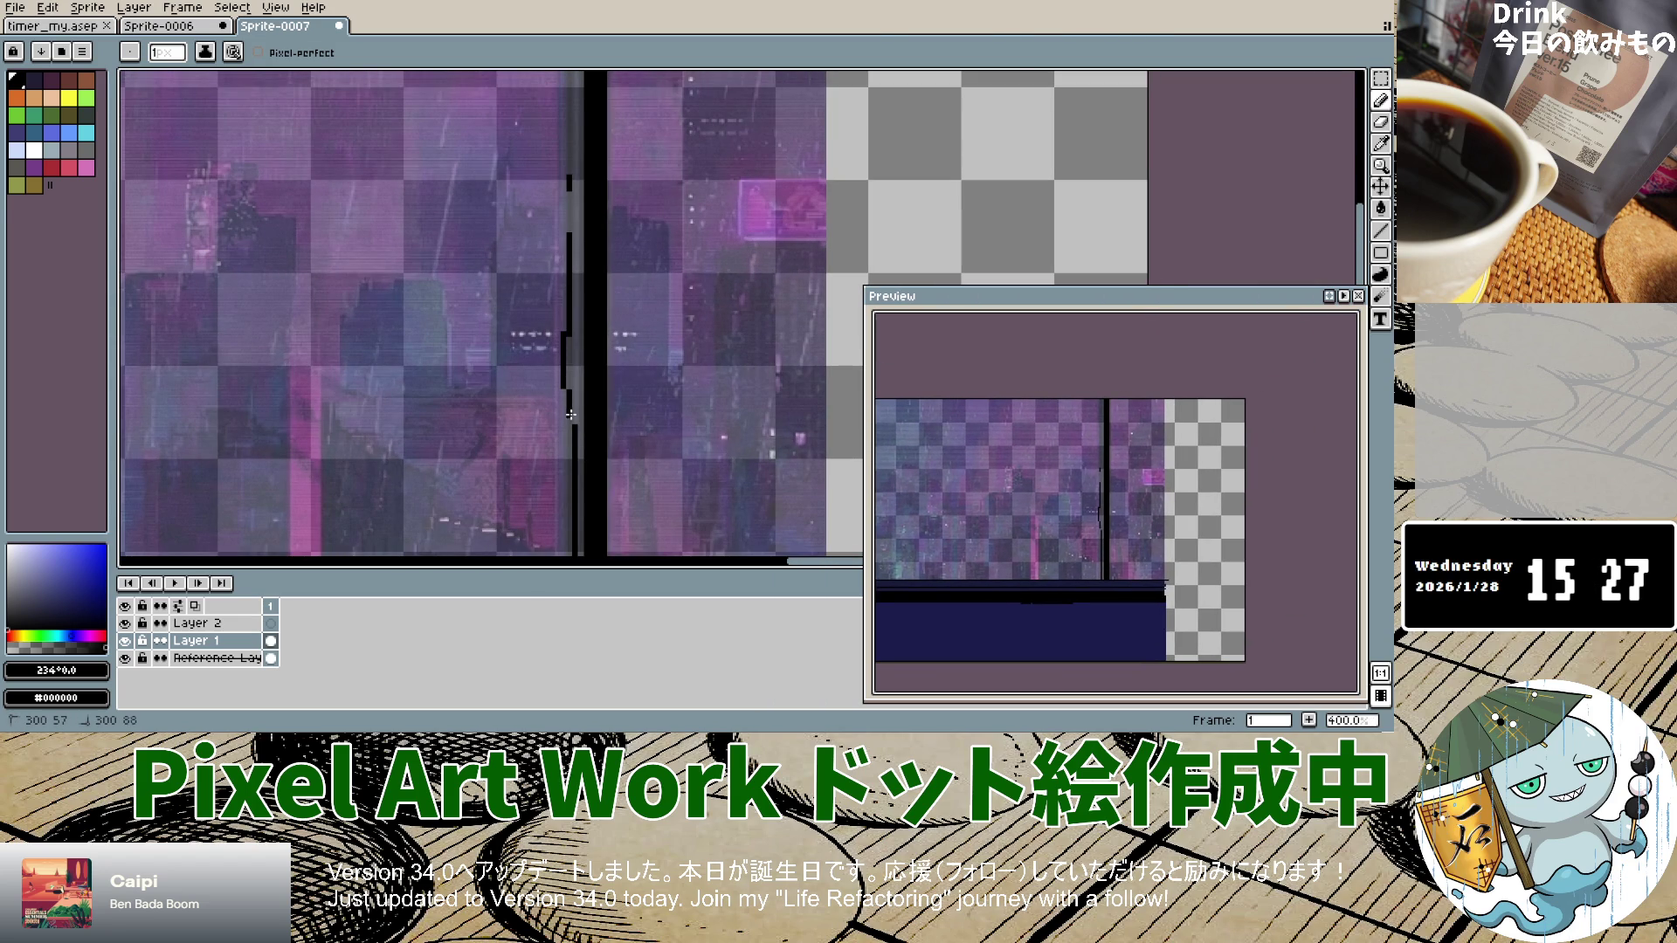
key("ctrl+z")
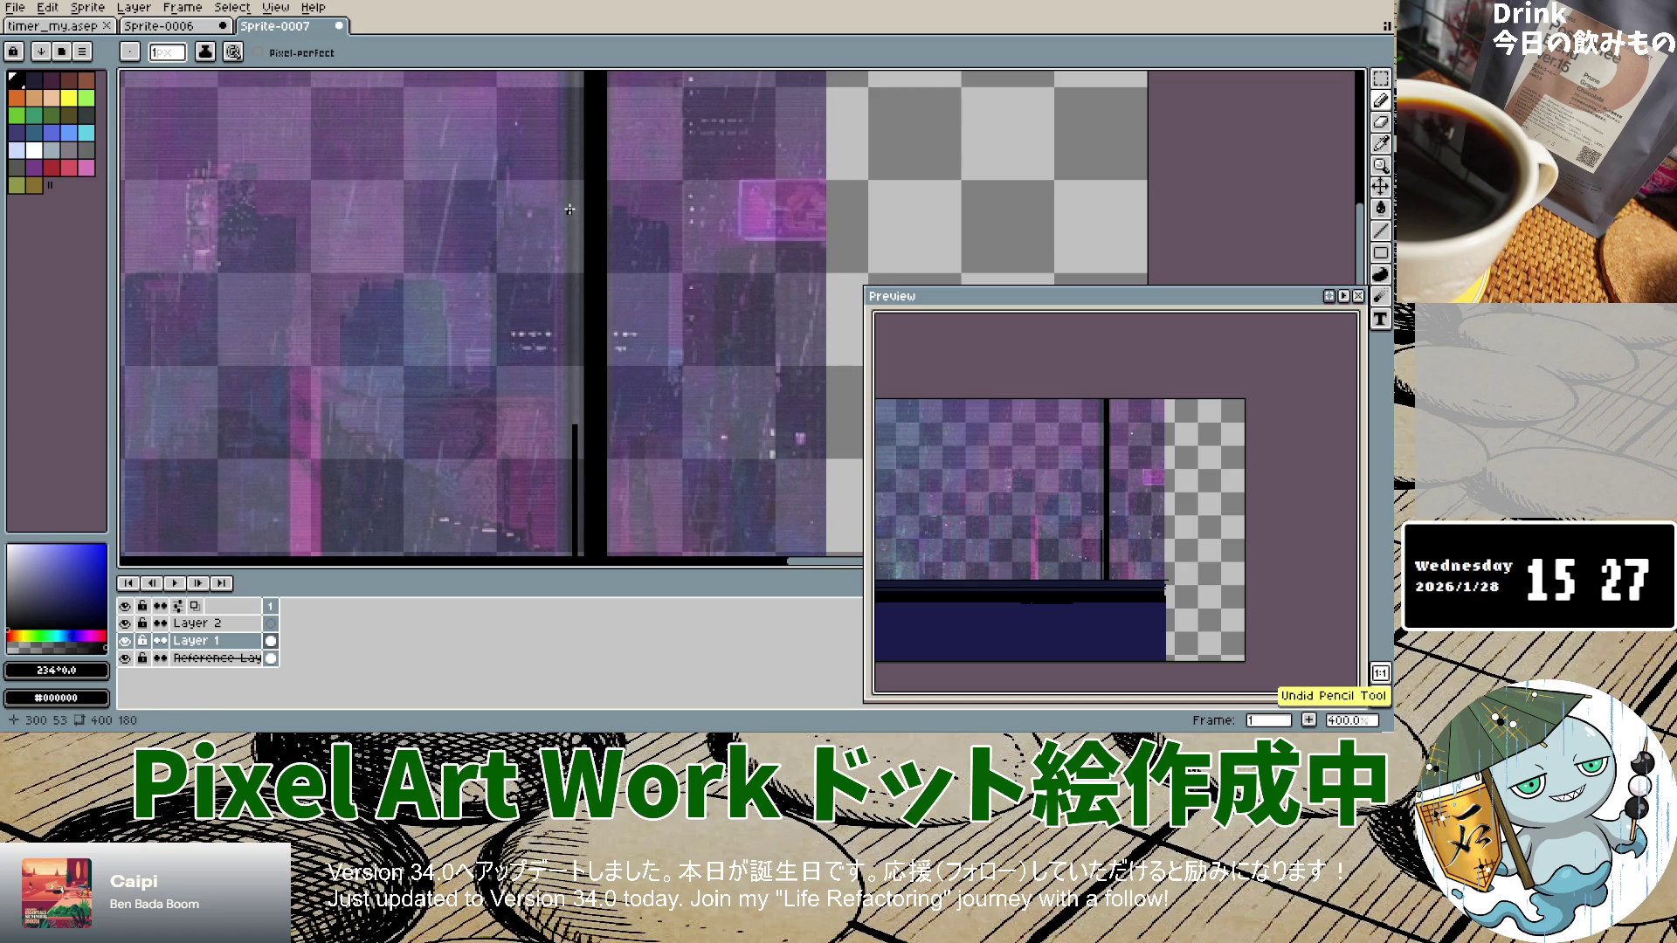
left_click_drag(574, 435, 583, 266)
key("ctrl+z")
left_click_drag(574, 425, 575, 340)
key("ctrl+z")
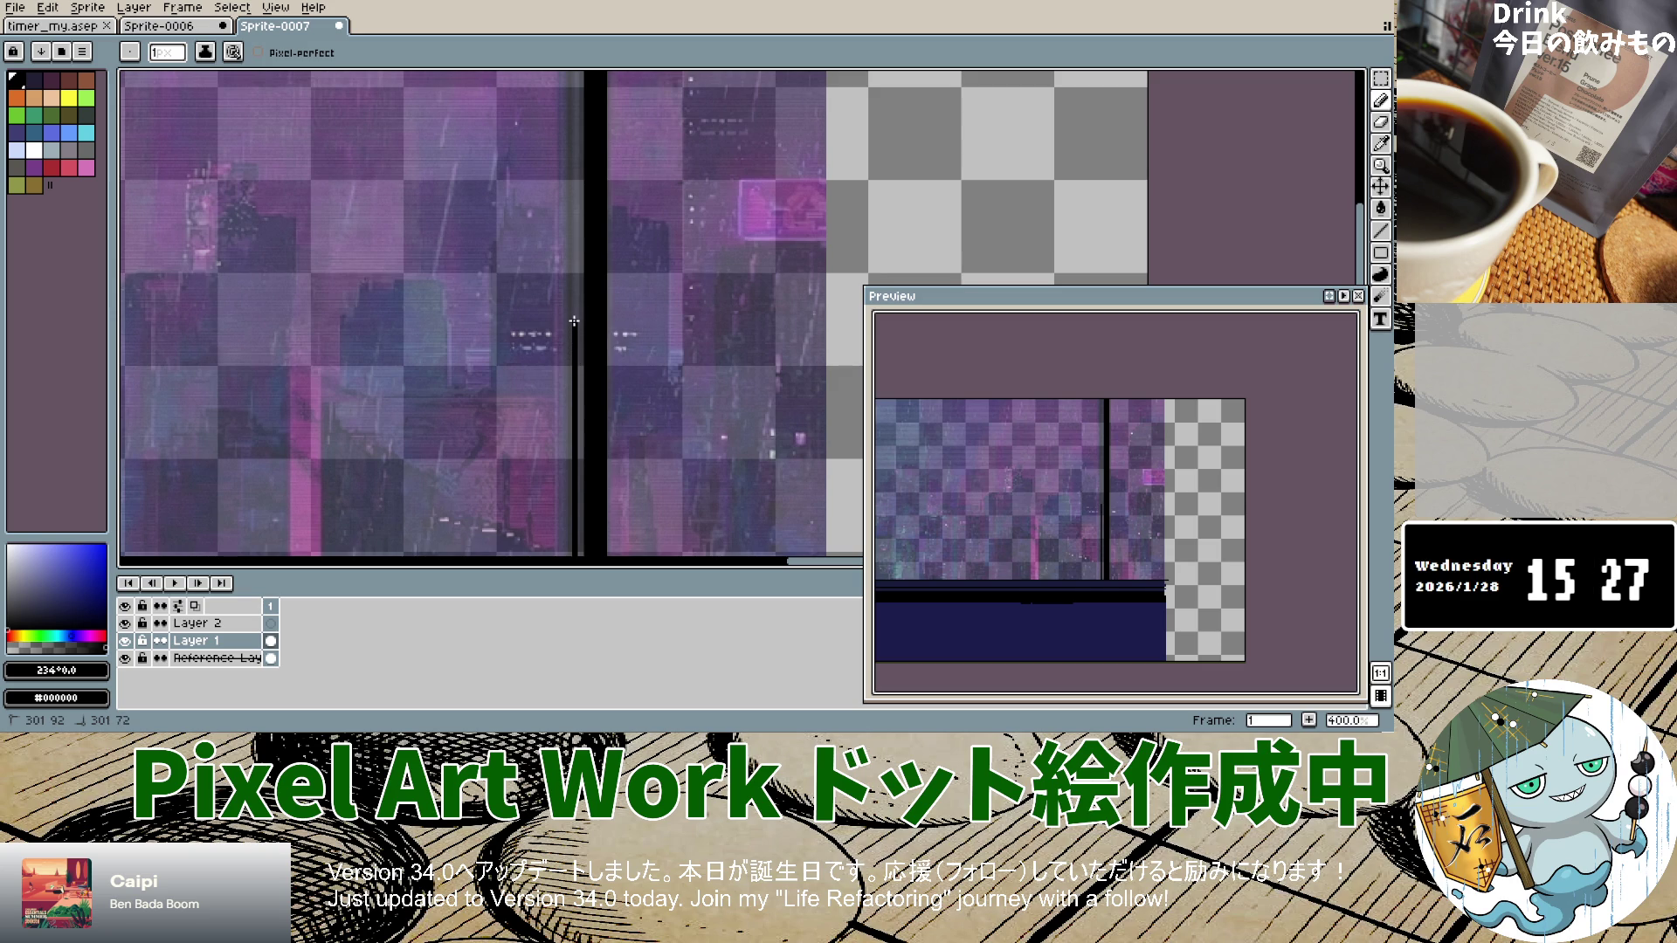
Step: Add short black dashes along the line at upper, middle and lower heights
scroll(570, 170, "up", 1)
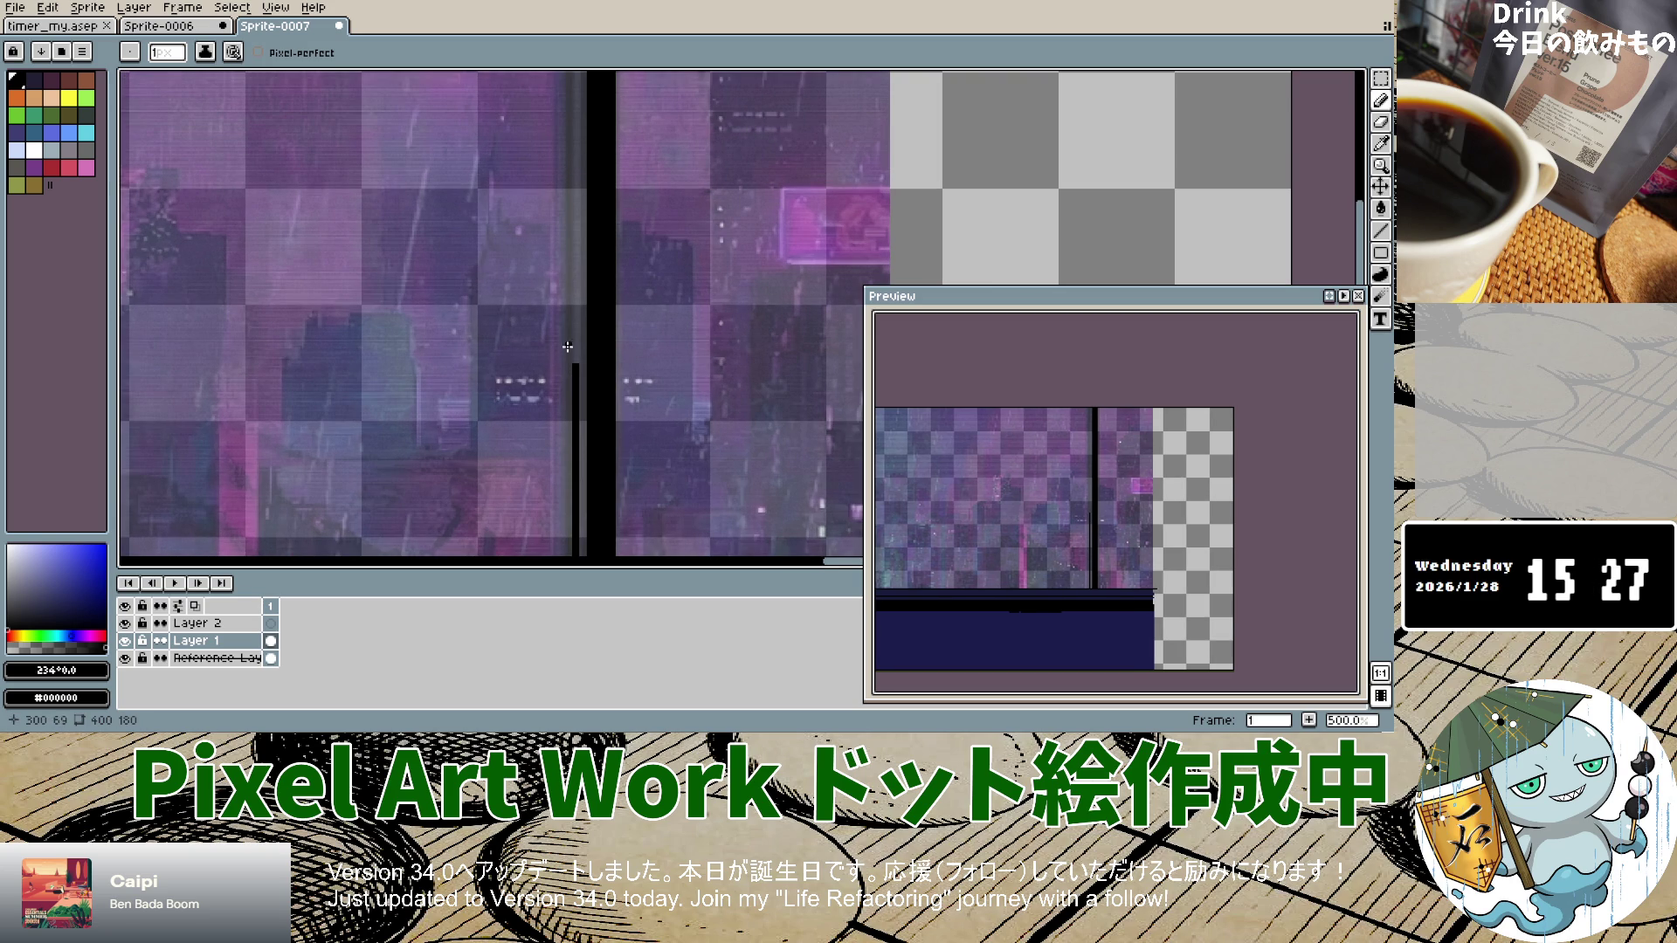
left_click_drag(574, 269, 575, 297)
left_click_drag(574, 160, 574, 239)
left_click_drag(573, 332, 575, 348)
scroll(581, 293, "up", 5)
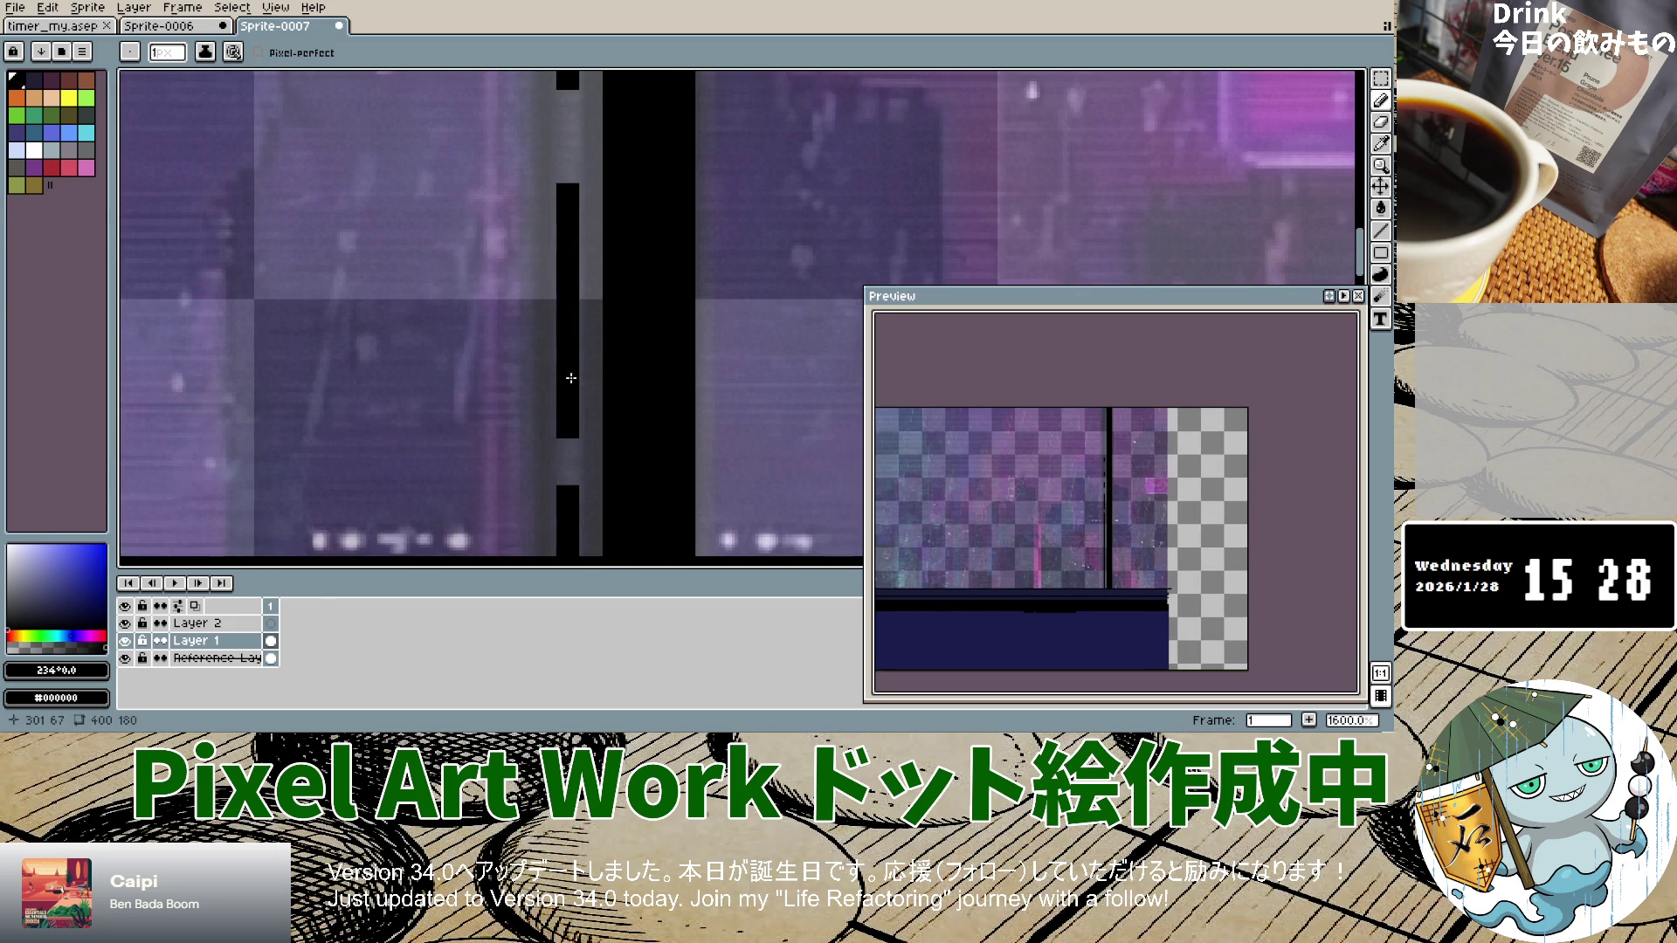
Step: Fill the upper gaps in the vertical black window-frame line with pencil dots and a stroke
left_click(574, 145)
left_click_drag(574, 102, 576, 217)
scroll(573, 168, "down", 5)
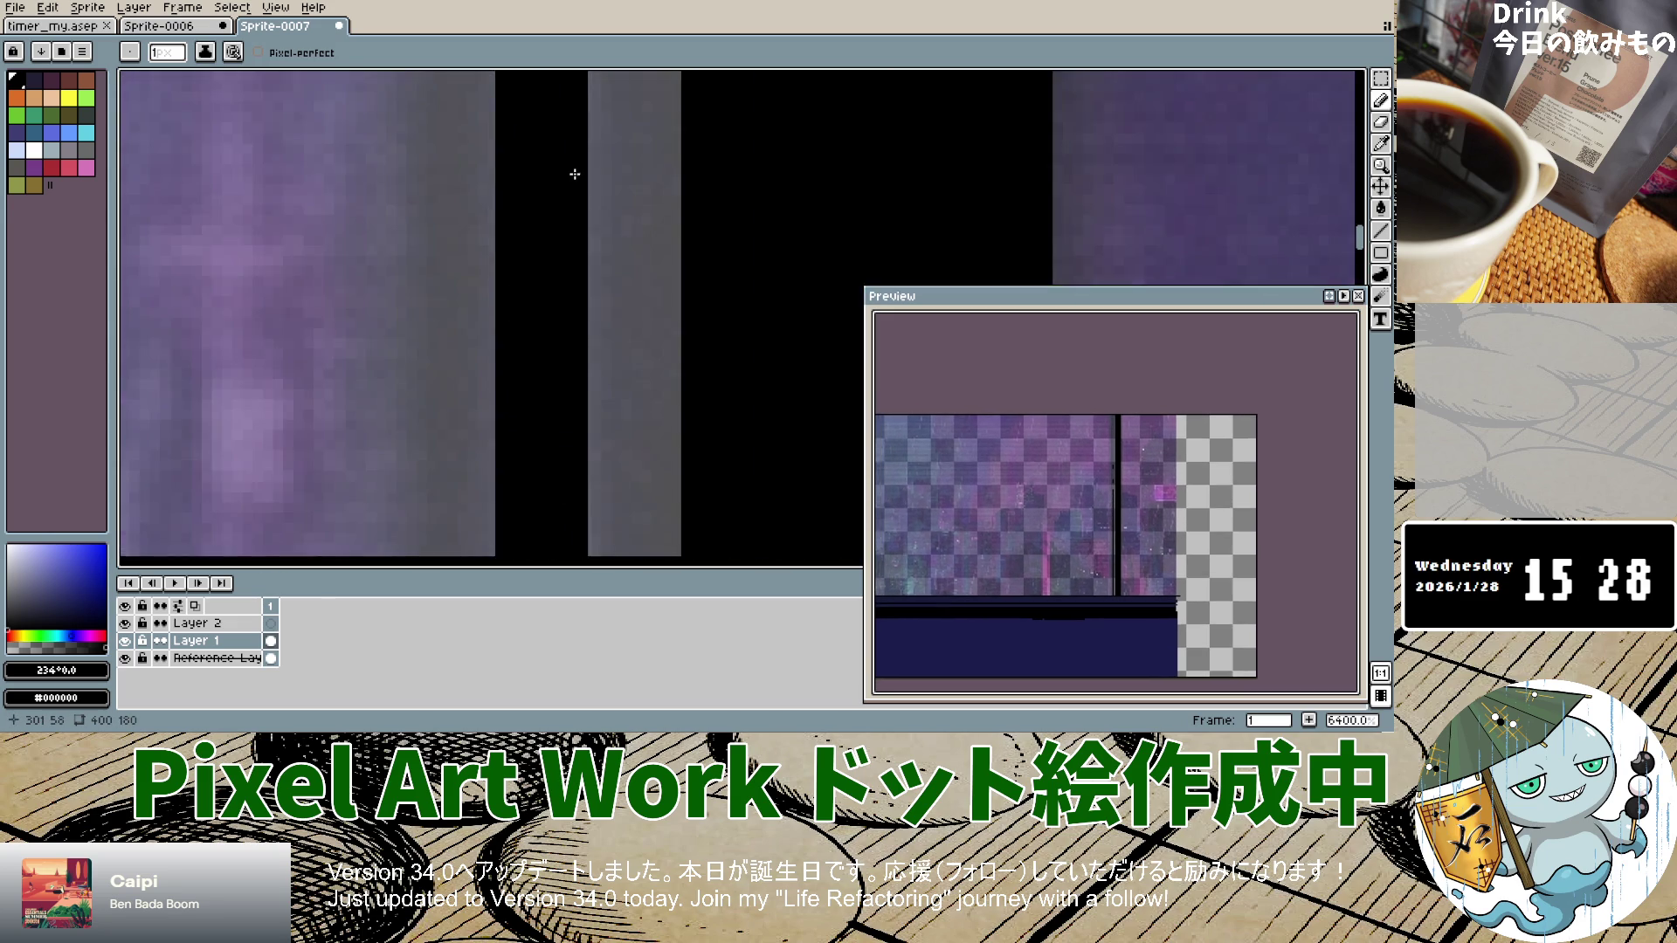
scroll(573, 112, "down", 4)
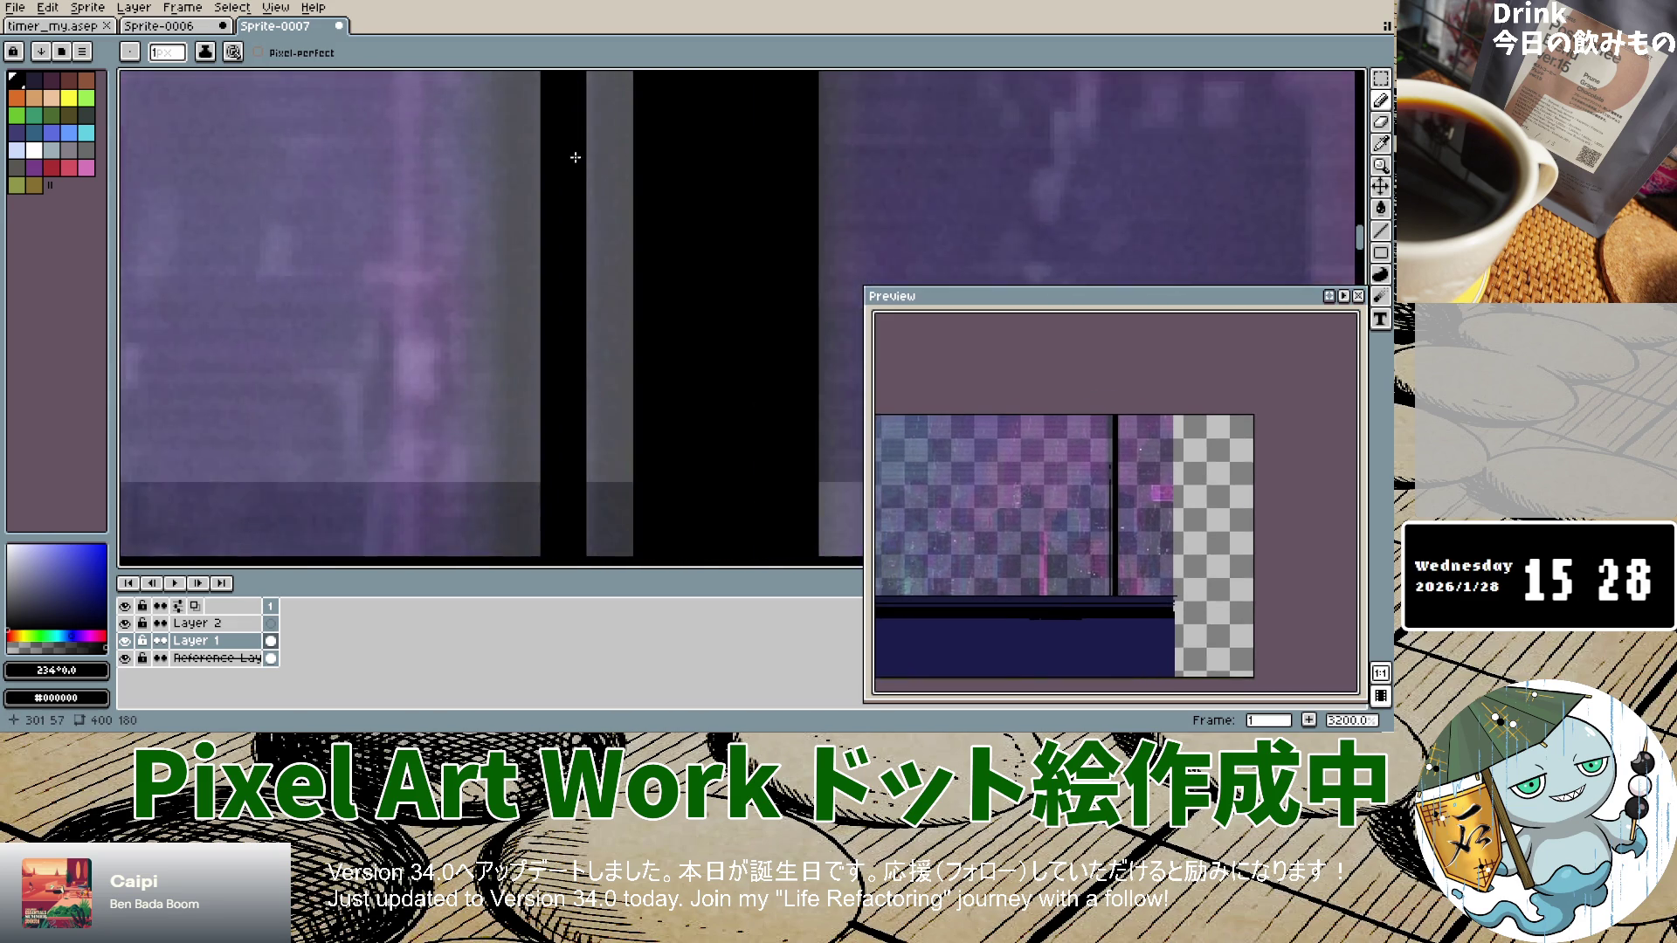
scroll(574, 142, "down", 1)
scroll(576, 142, "up", 5)
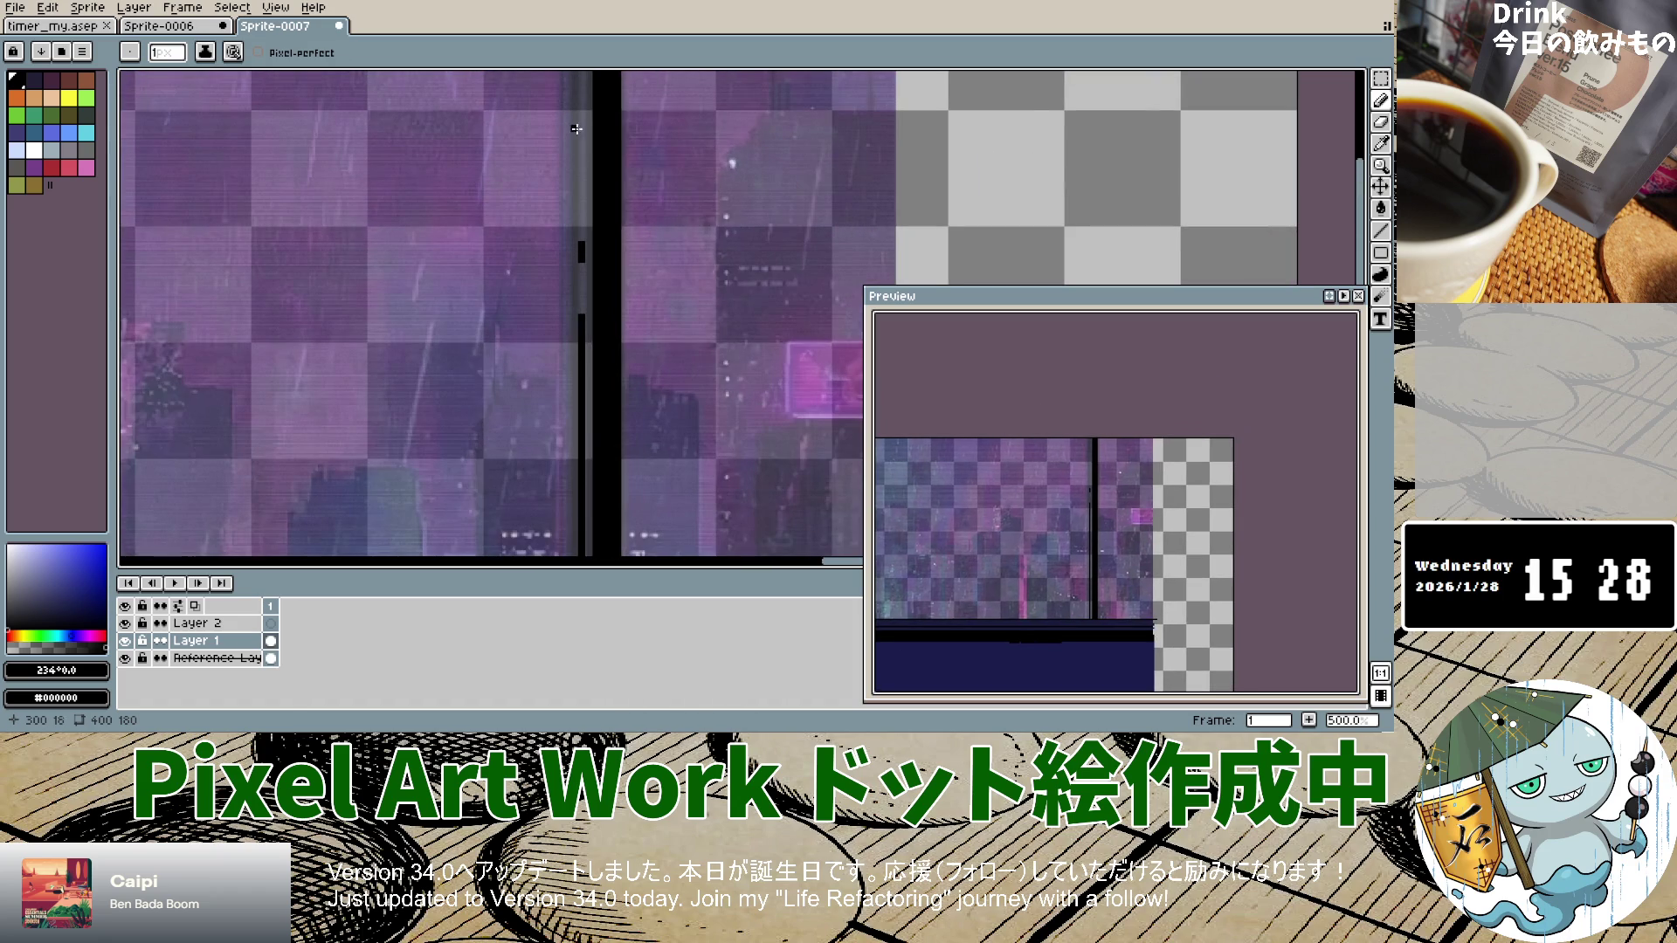
left_click(582, 193)
left_click(579, 289)
Step: Extend the frame line further down and fill the remaining gaps so it is continuous
scroll(584, 177, "up", 3)
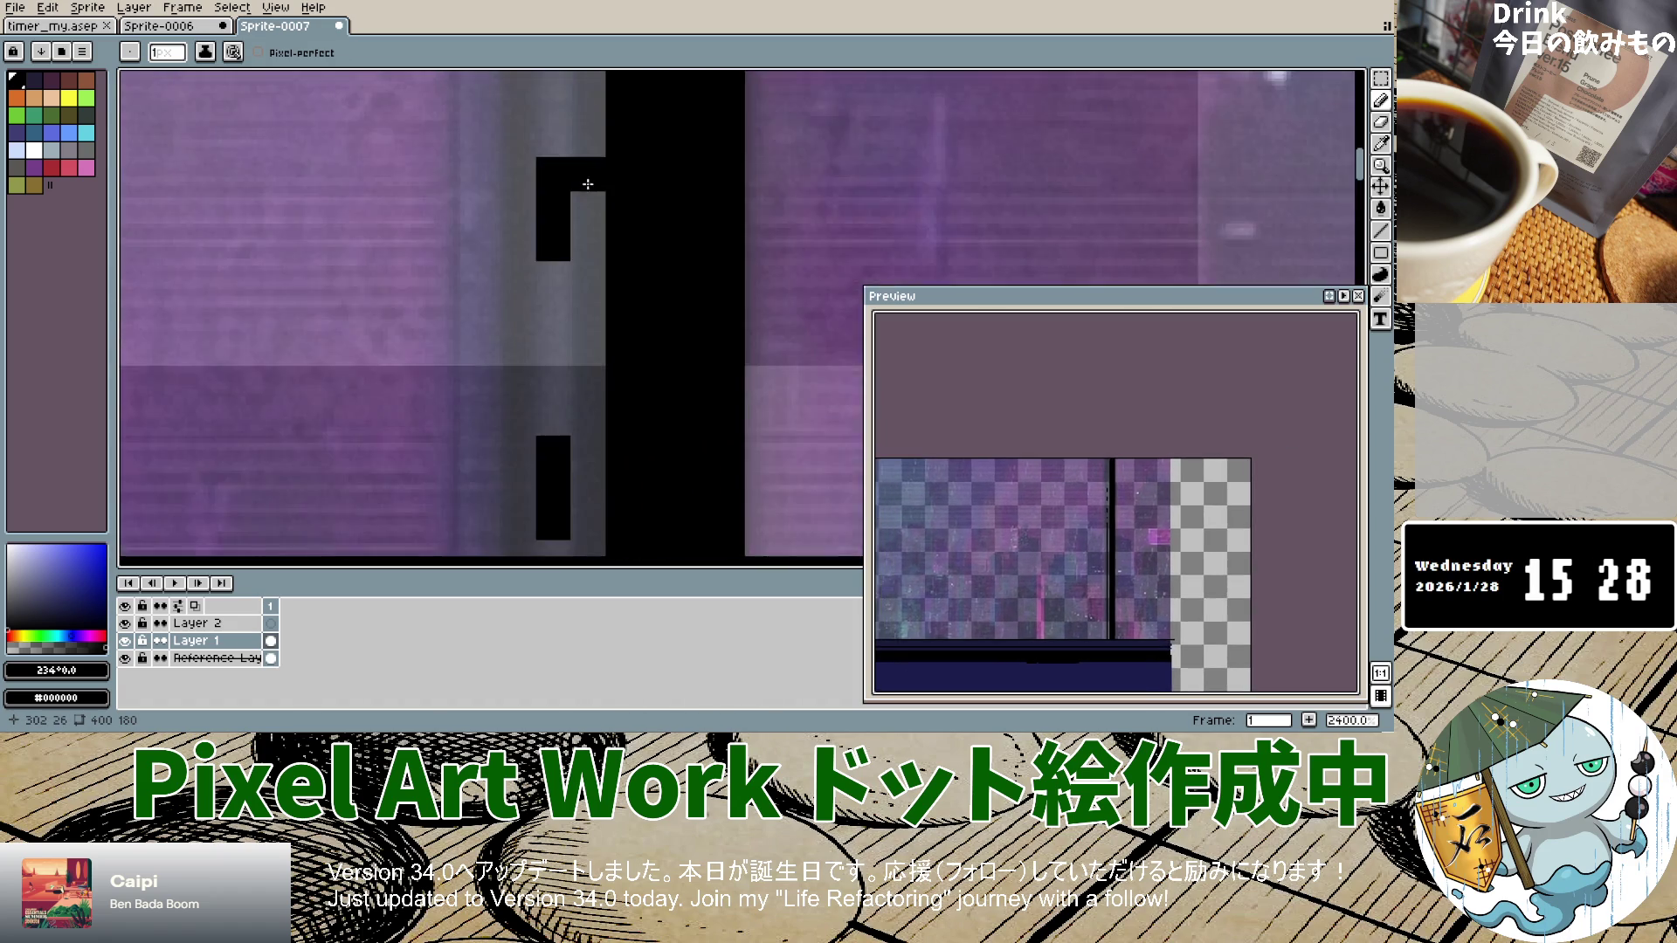
scroll(576, 131, "down", 4)
scroll(569, 93, "up", 1)
scroll(568, 87, "down", 6)
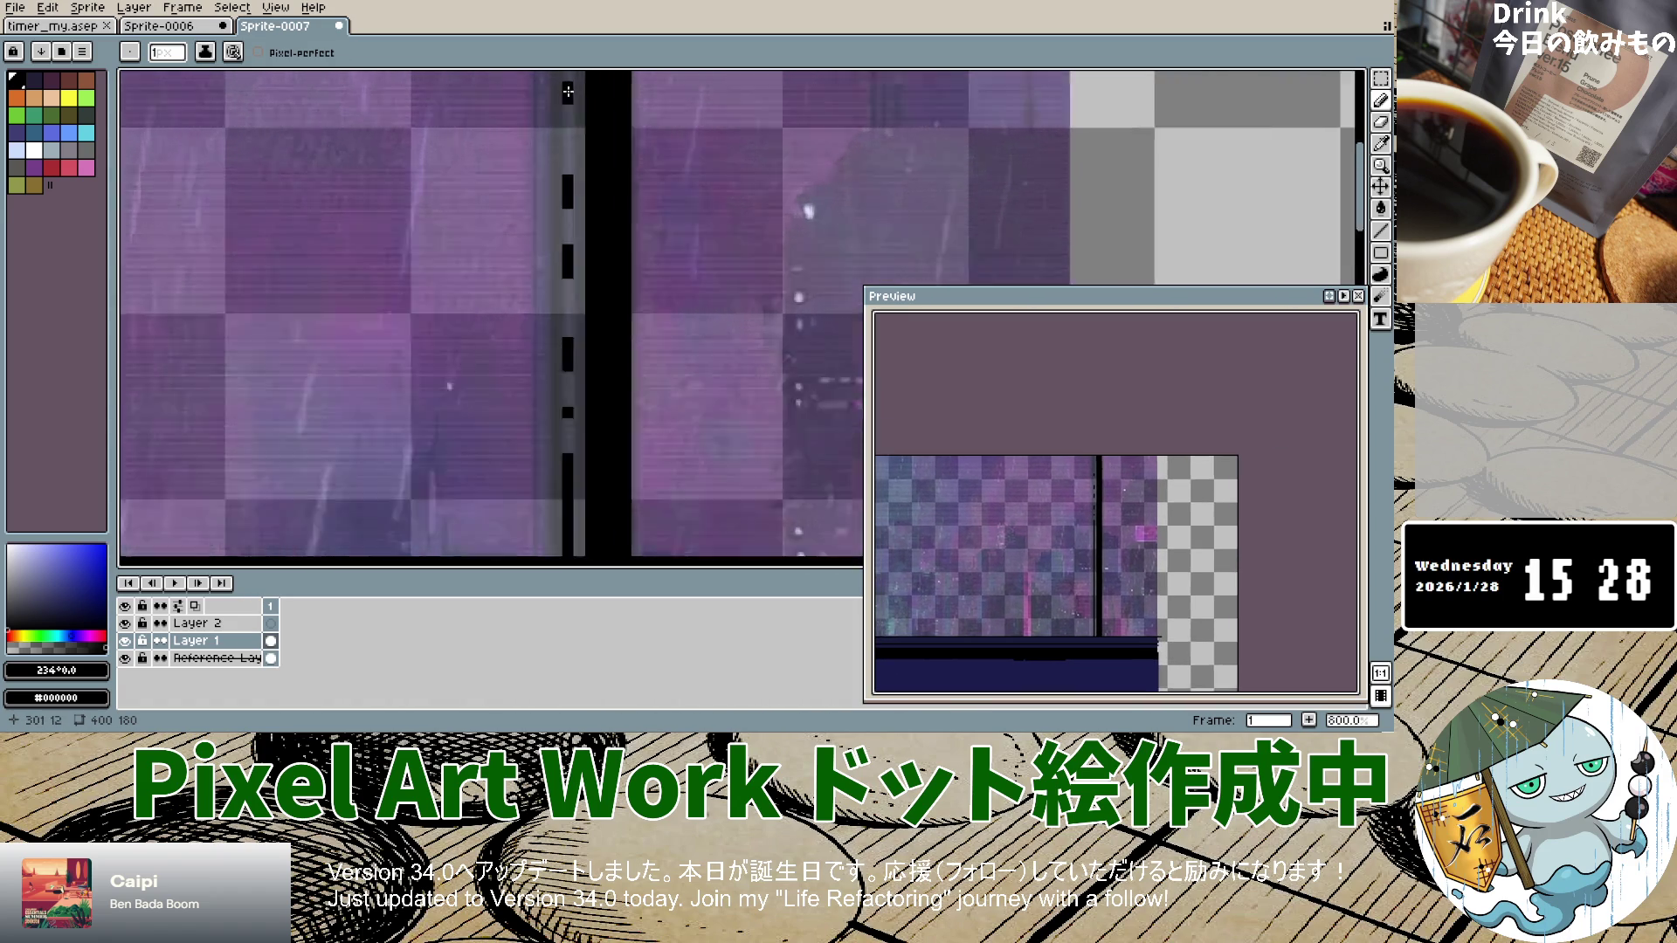
scroll(565, 89, "up", 5)
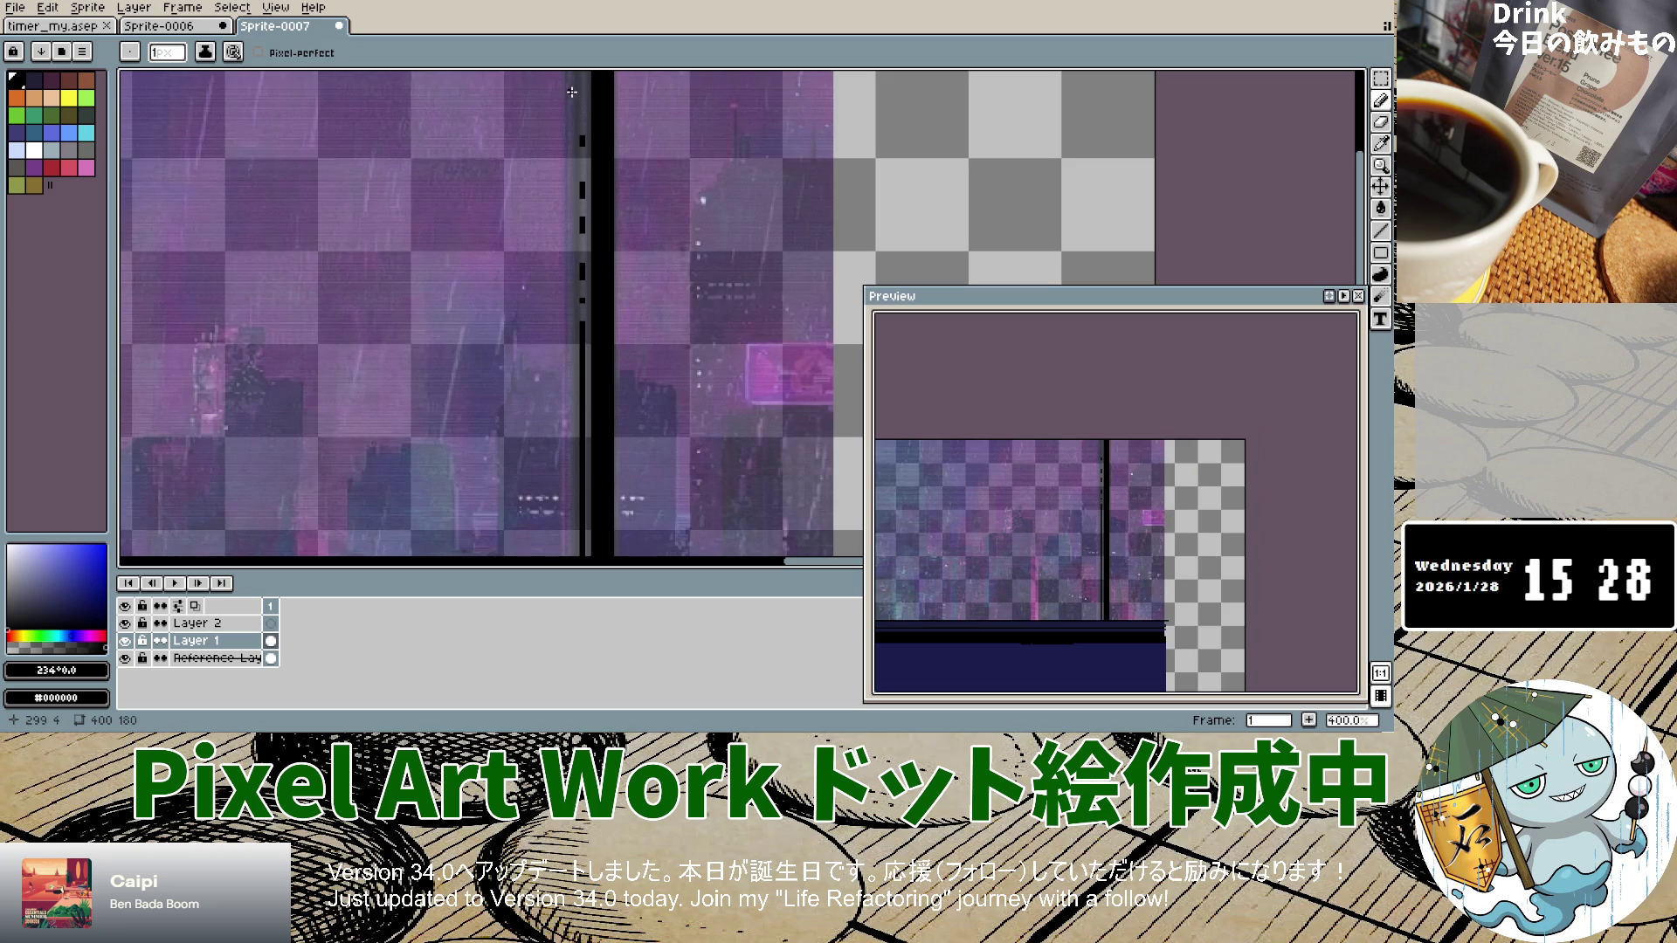
scroll(581, 94, "up", 4)
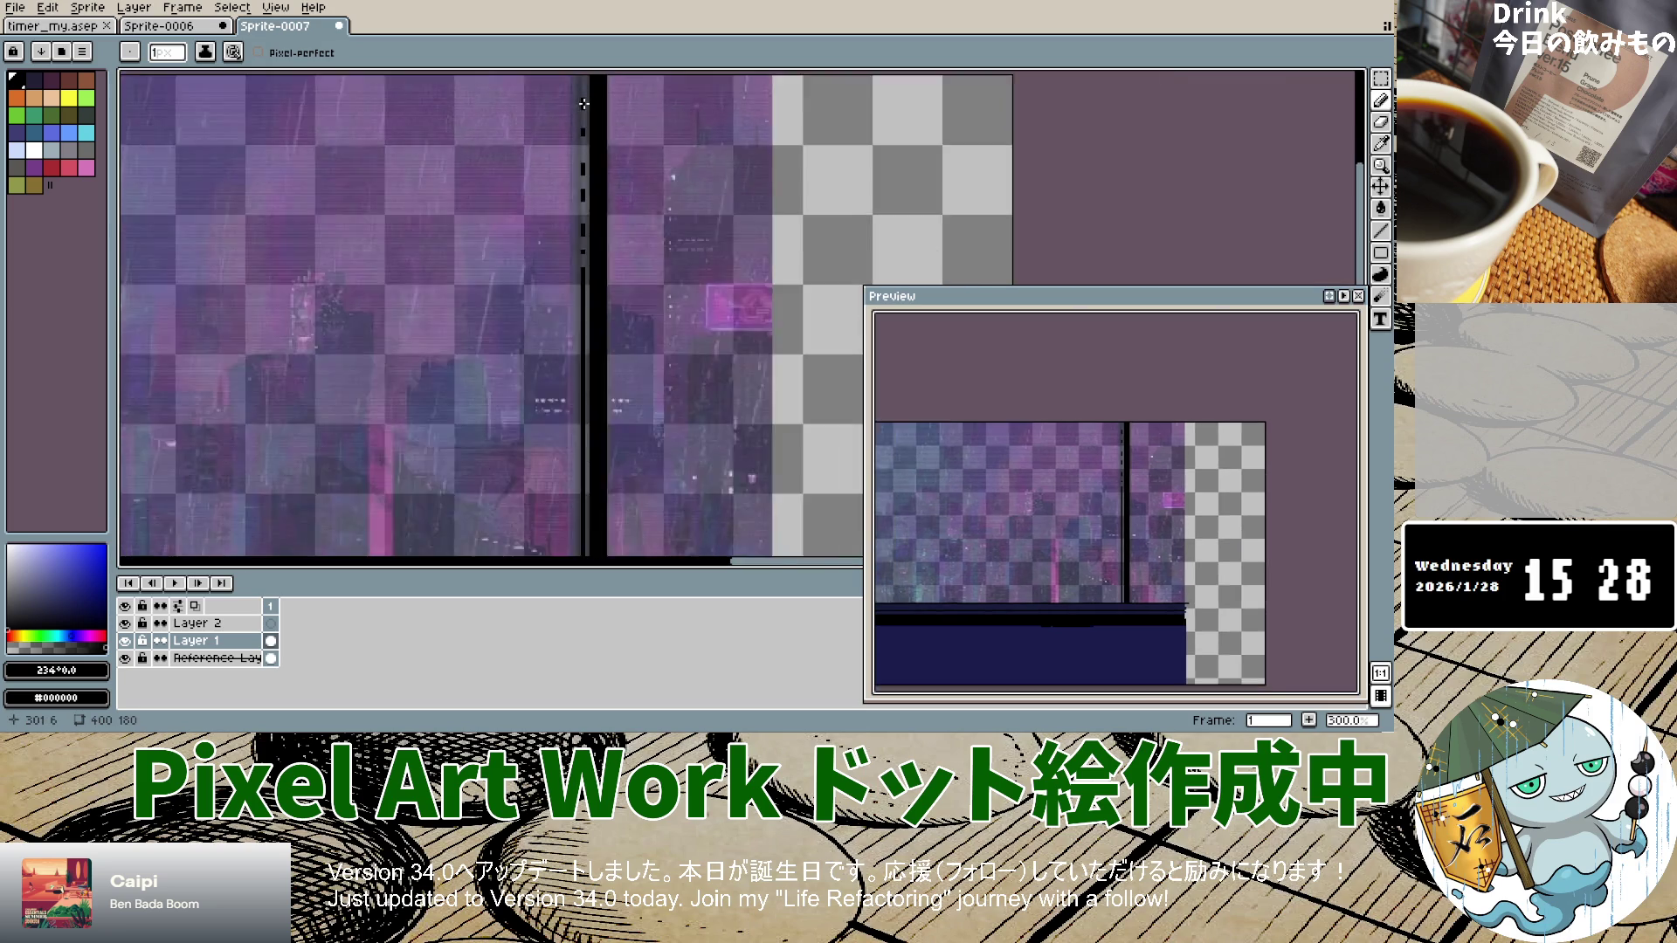
scroll(581, 97, "down", 4)
scroll(581, 97, "up", 3)
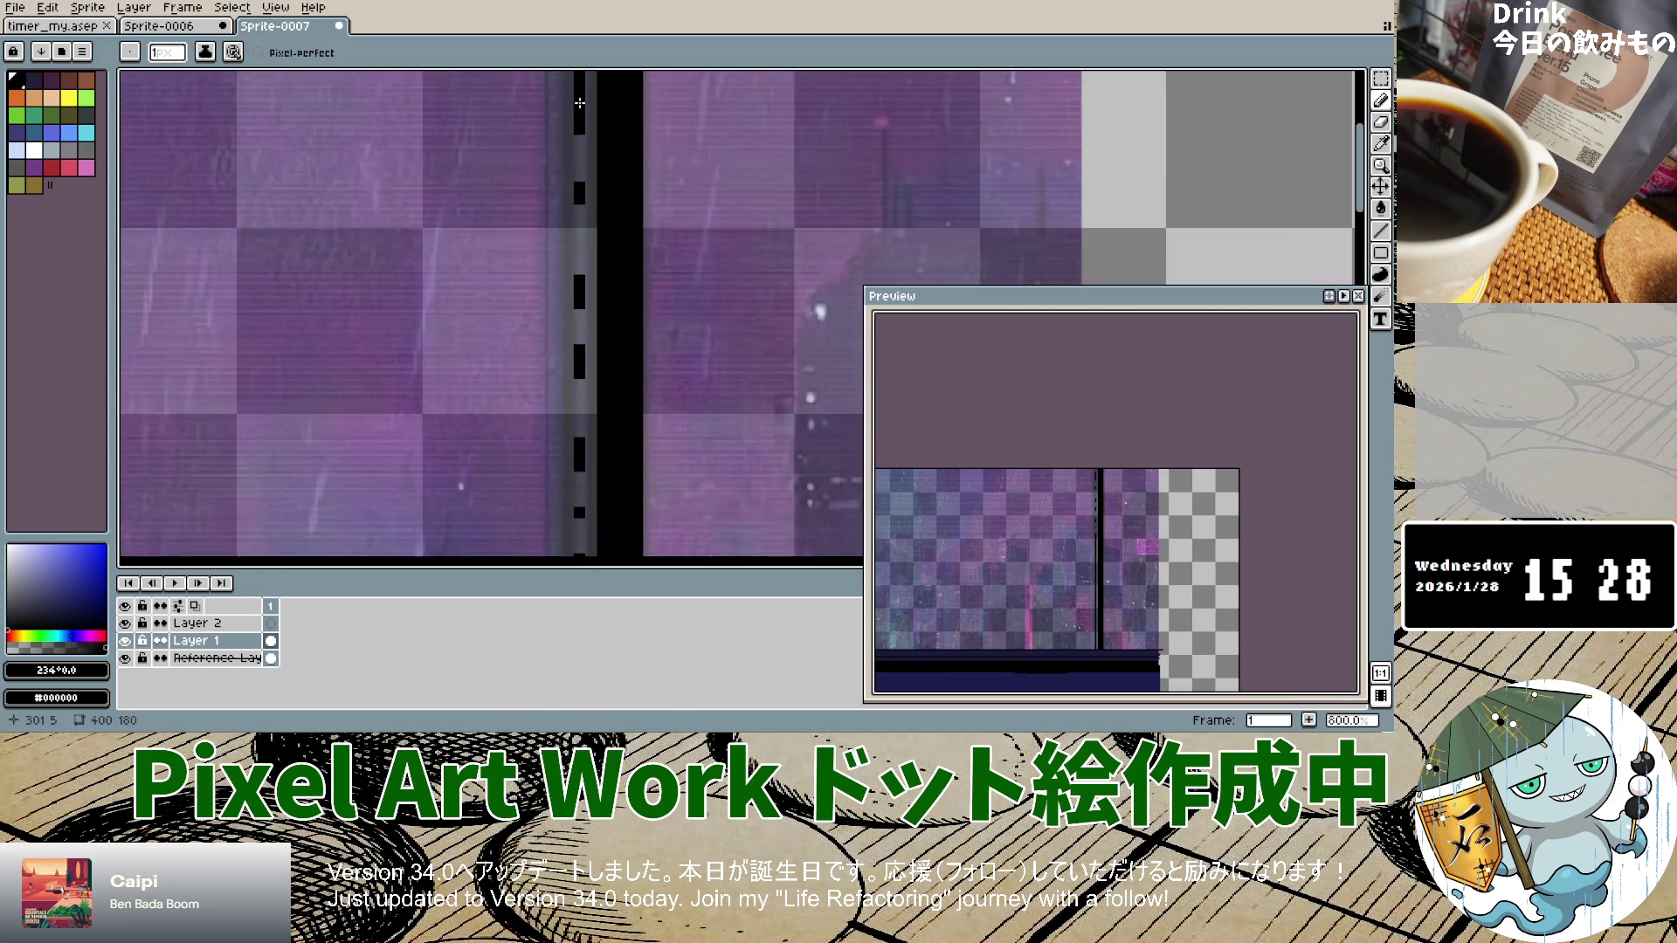
scroll(578, 95, "down", 3)
scroll(580, 98, "up", 5)
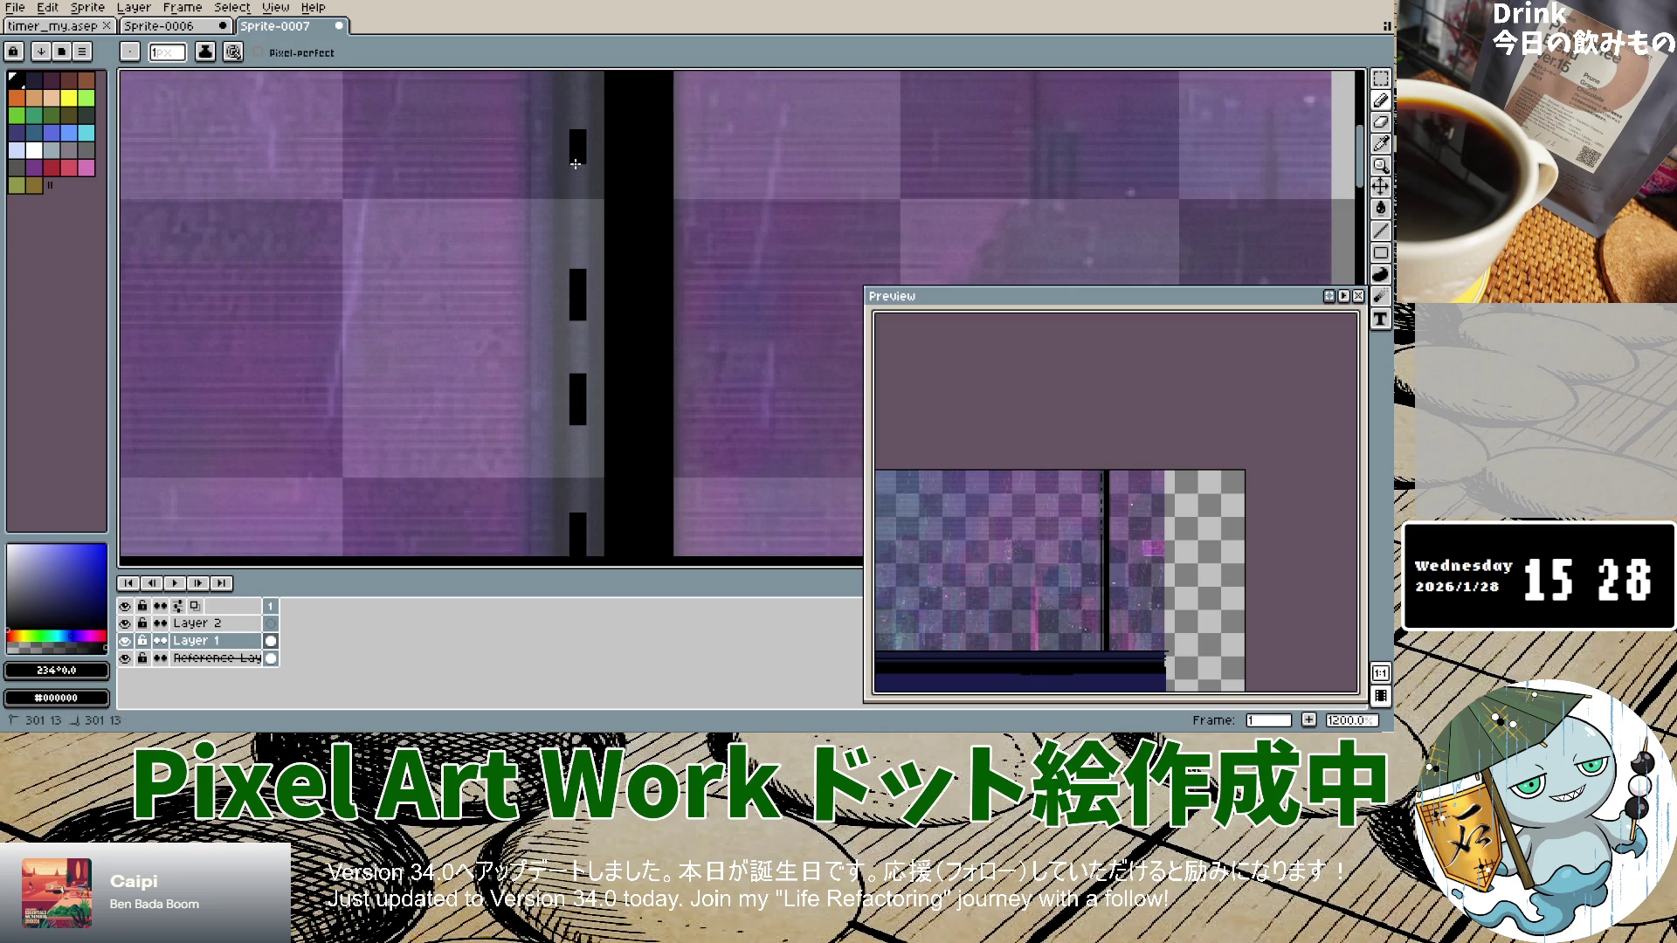
left_click_drag(578, 171, 572, 330)
left_click(578, 510, "shift")
scroll(582, 397, "down", 4)
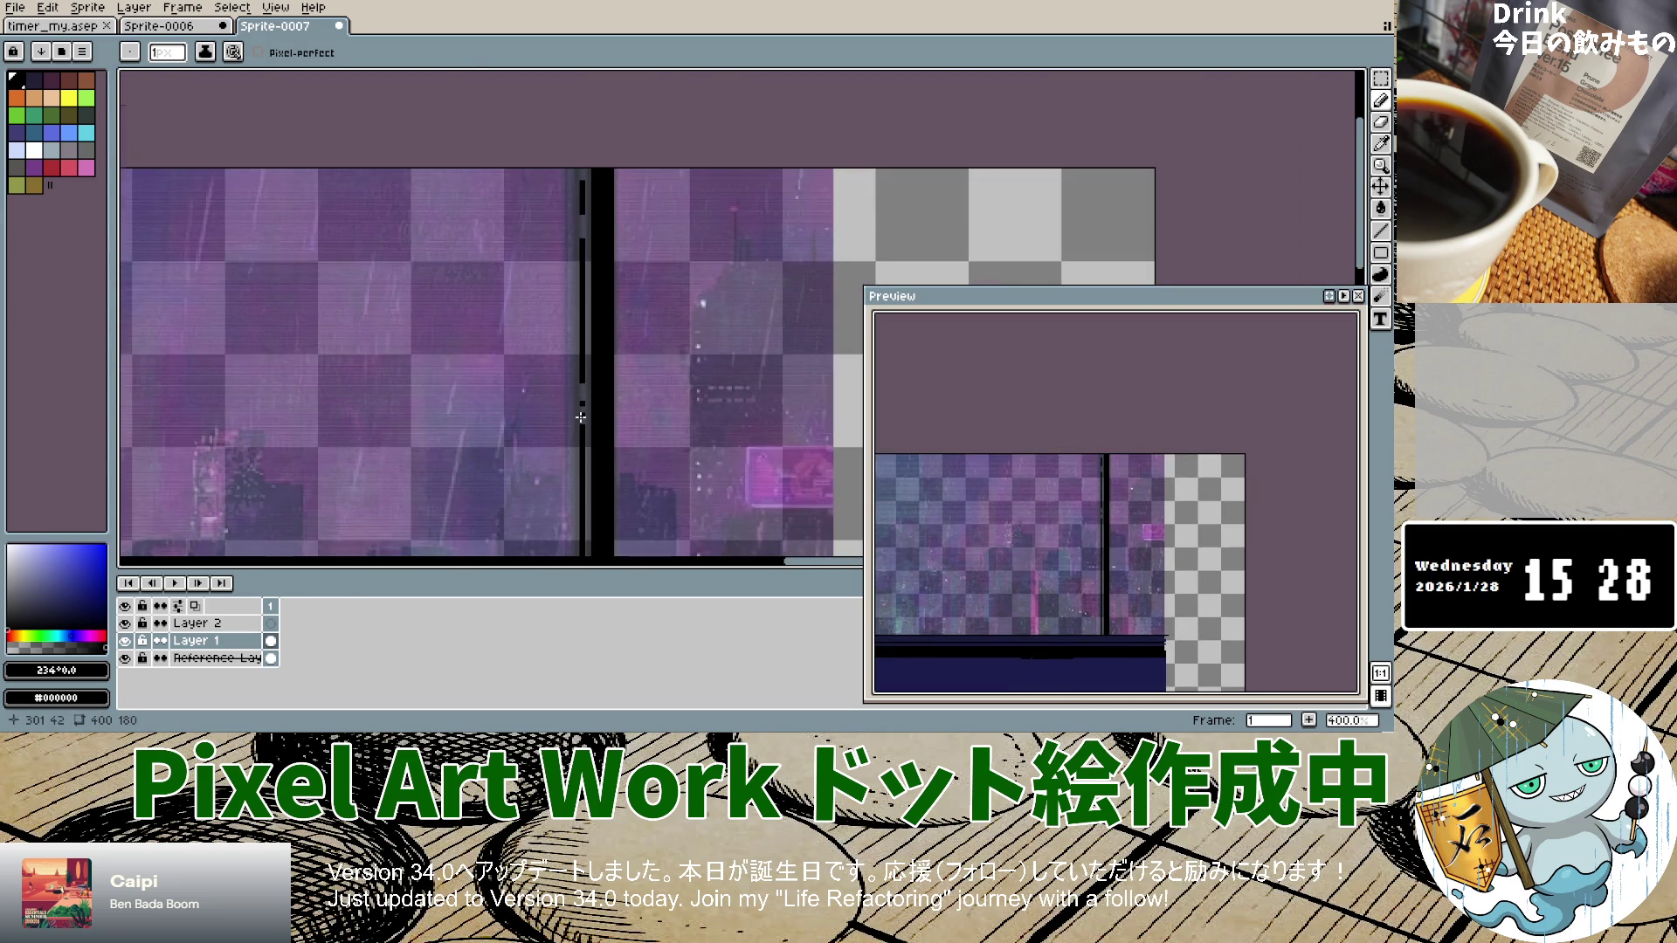
scroll(581, 418, "up", 4)
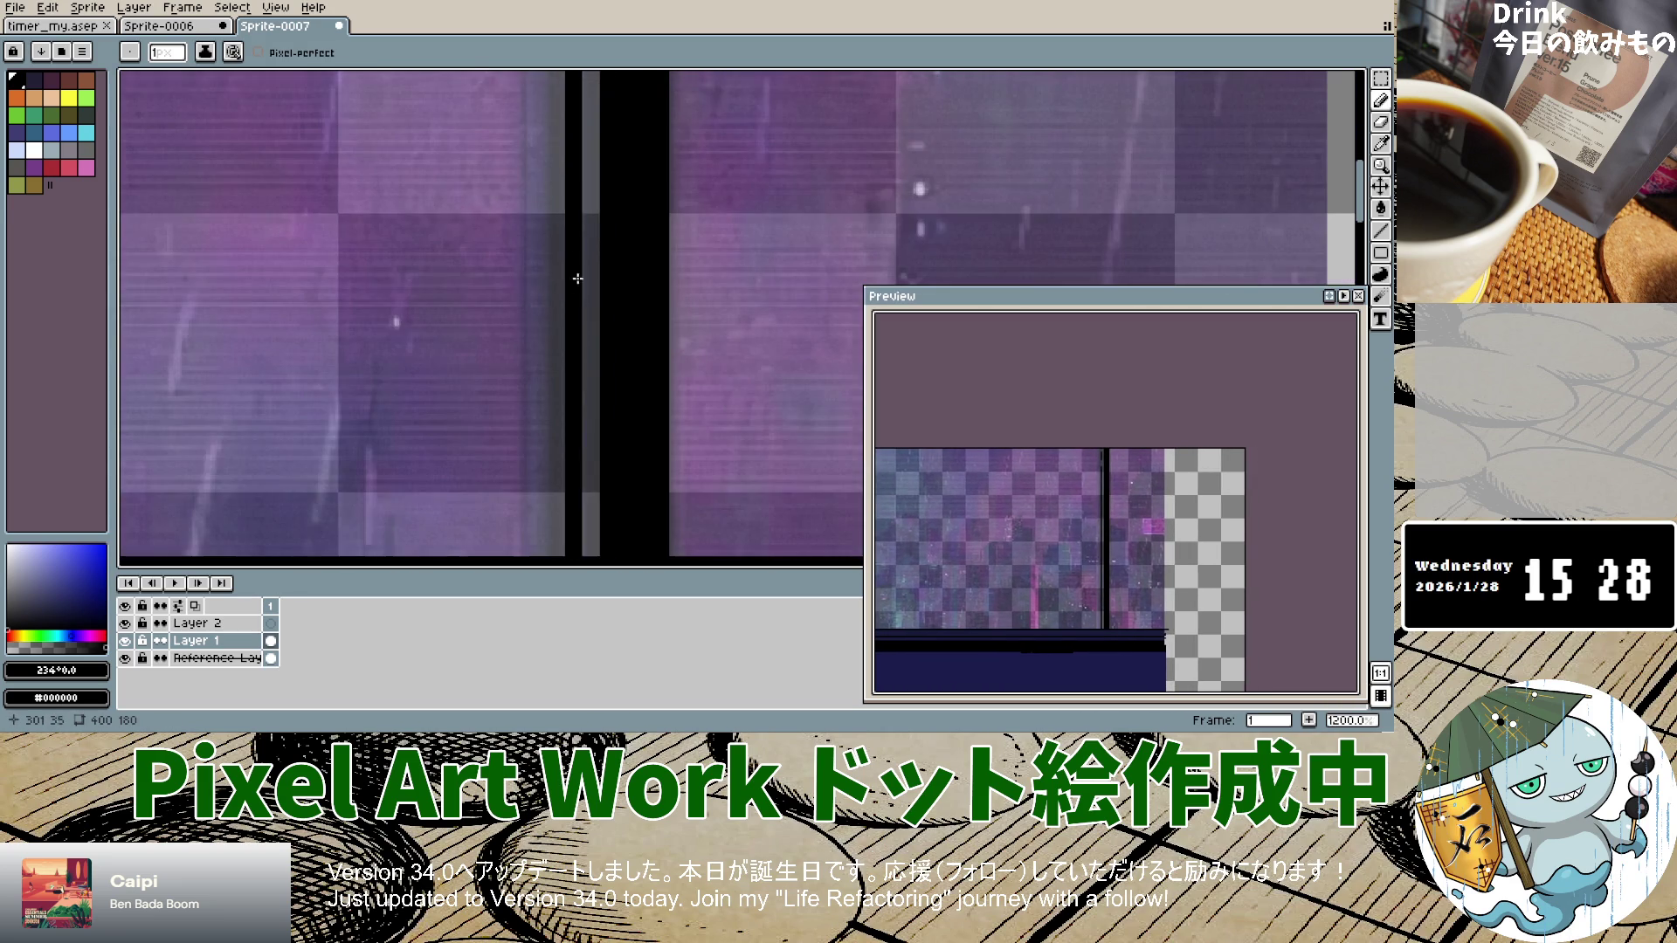
scroll(577, 279, "down", 5)
scroll(571, 94, "up", 4)
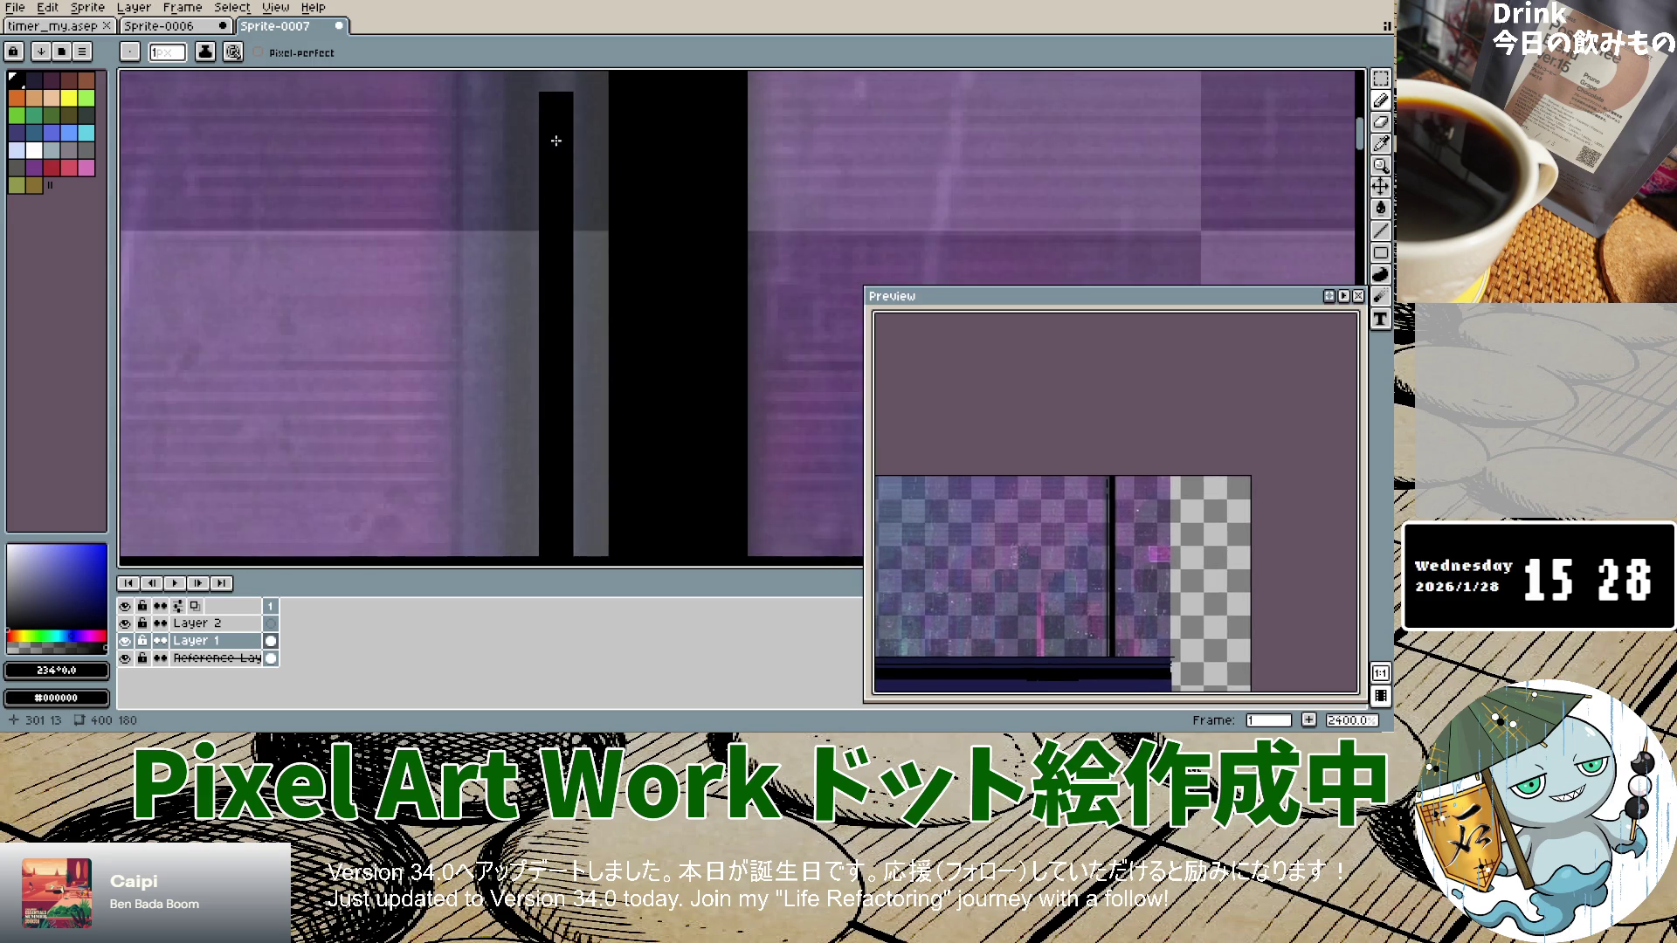
scroll(555, 83, "down", 2)
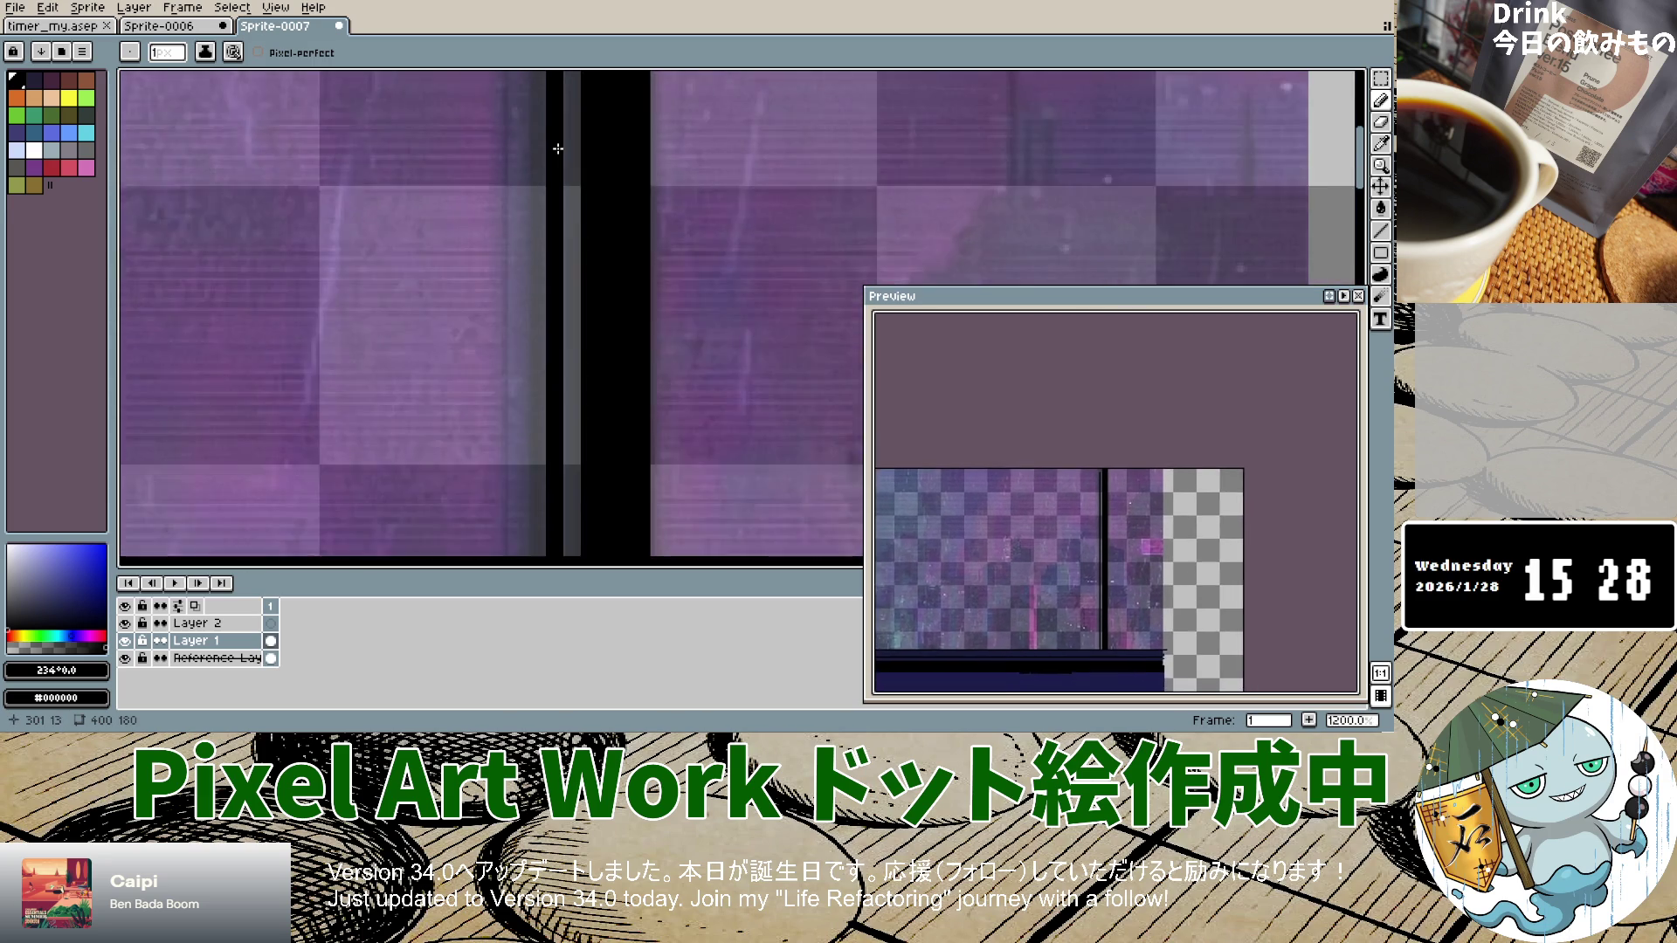
scroll(557, 87, "down", 5)
scroll(561, 85, "up", 9)
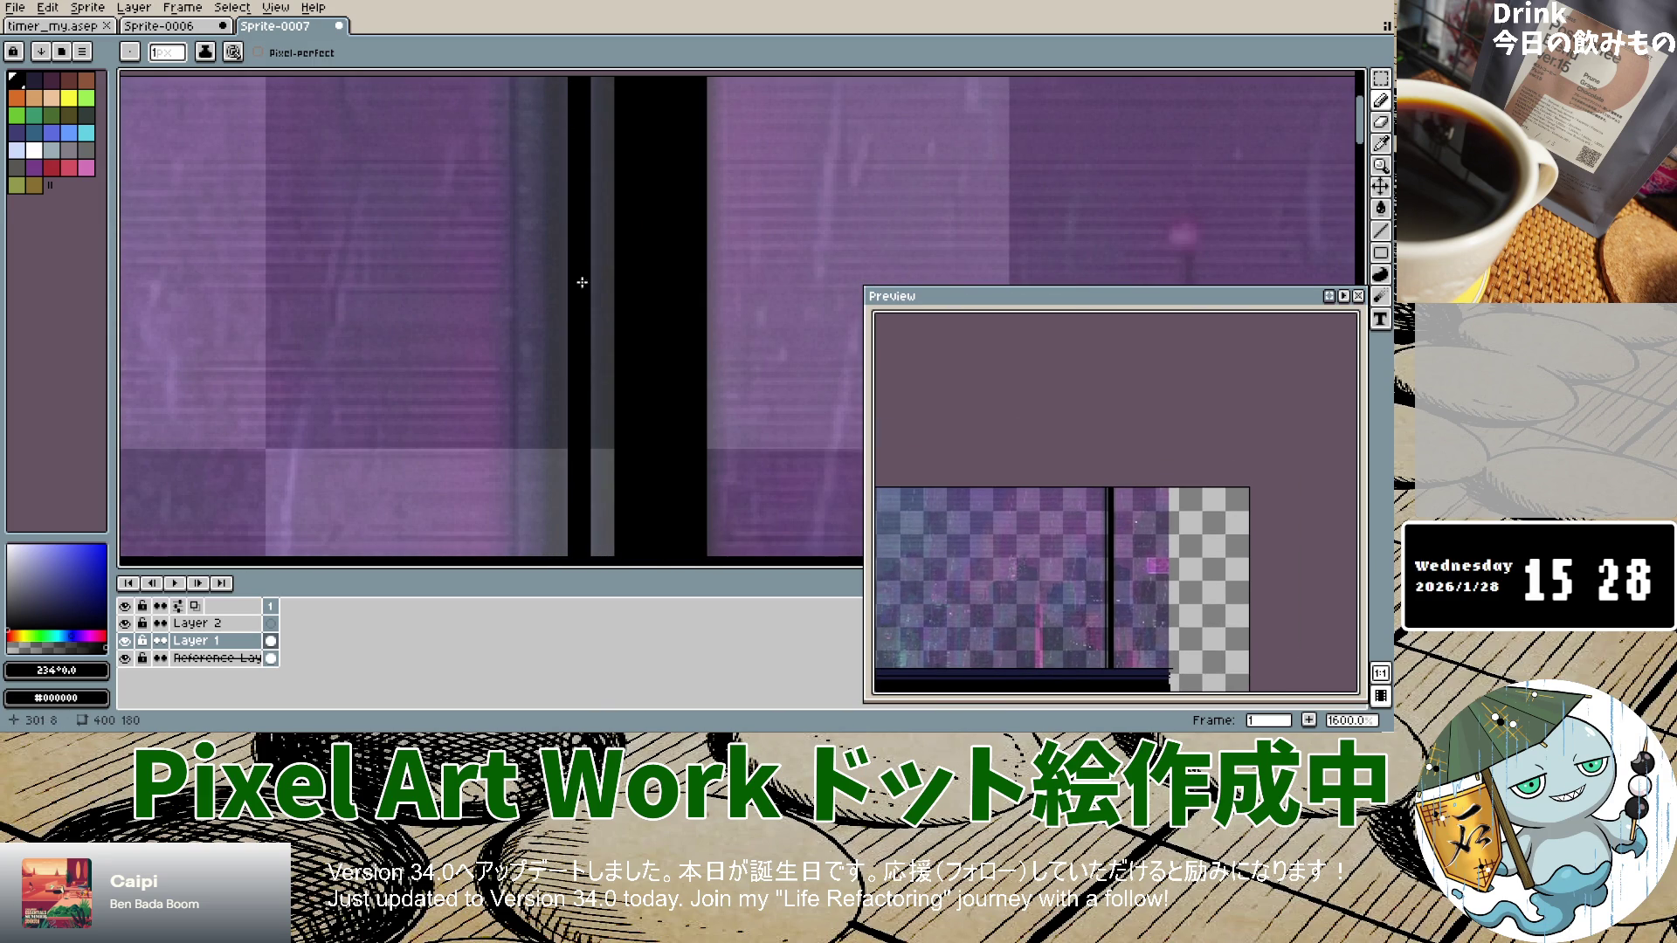
scroll(518, 415, "down", 10)
scroll(518, 416, "up", 7)
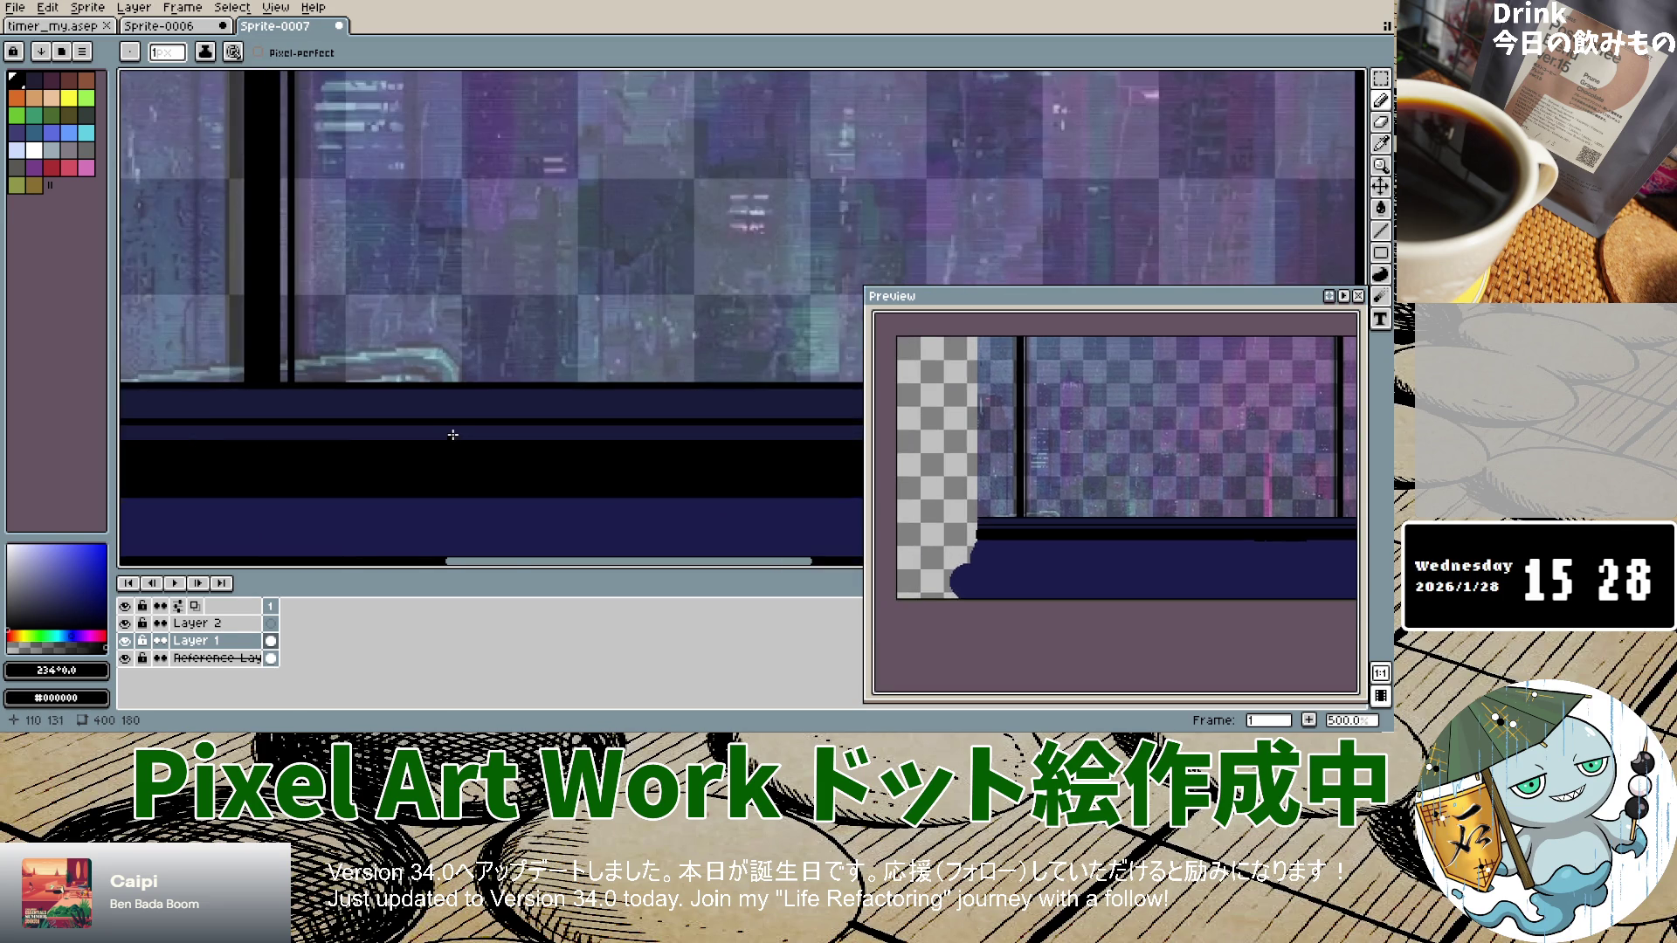
scroll(568, 393, "down", 5)
scroll(608, 371, "up", 1)
scroll(608, 371, "up", 4)
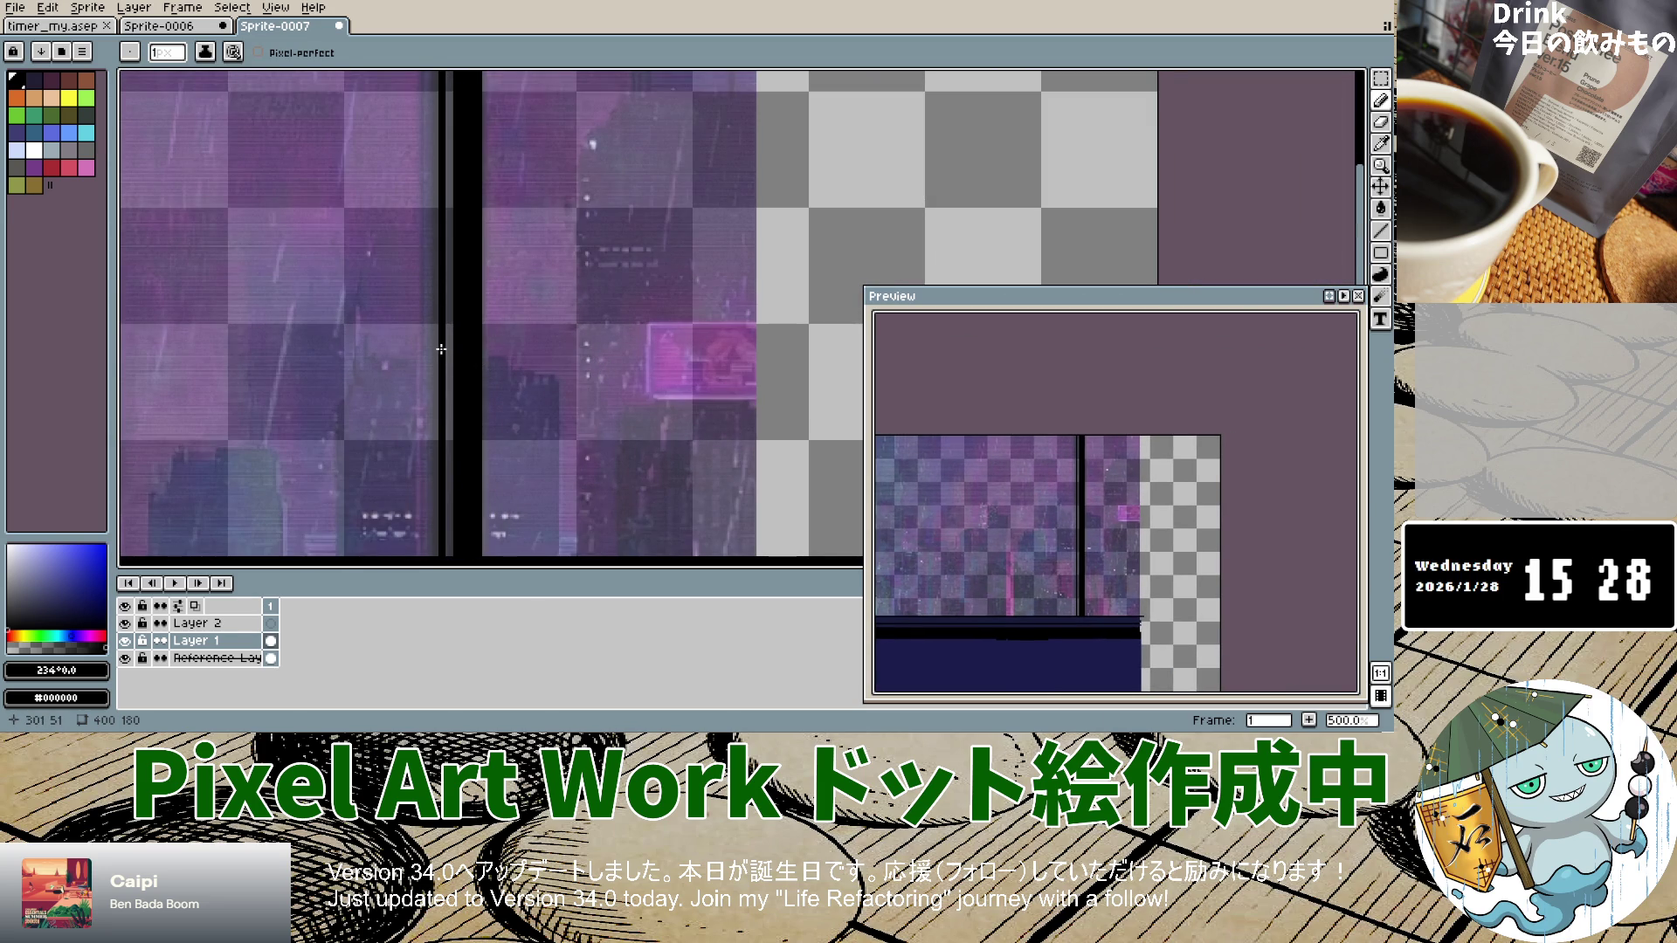
scroll(441, 349, "down", 4)
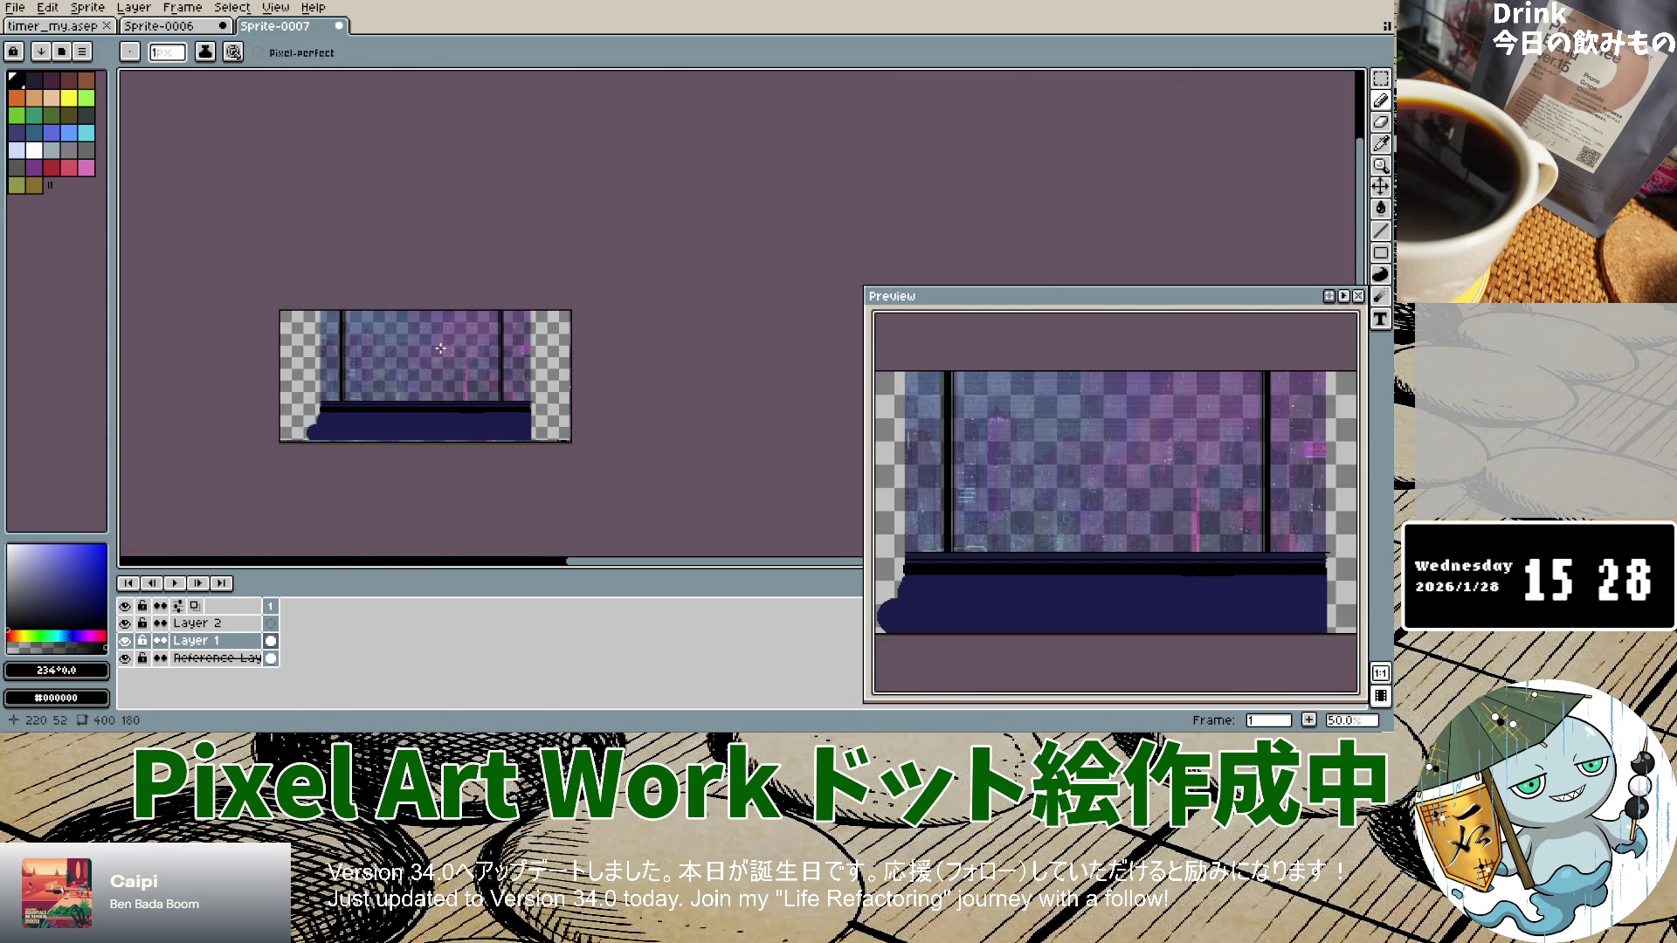
scroll(513, 382, "up", 5)
scroll(636, 356, "down", 5)
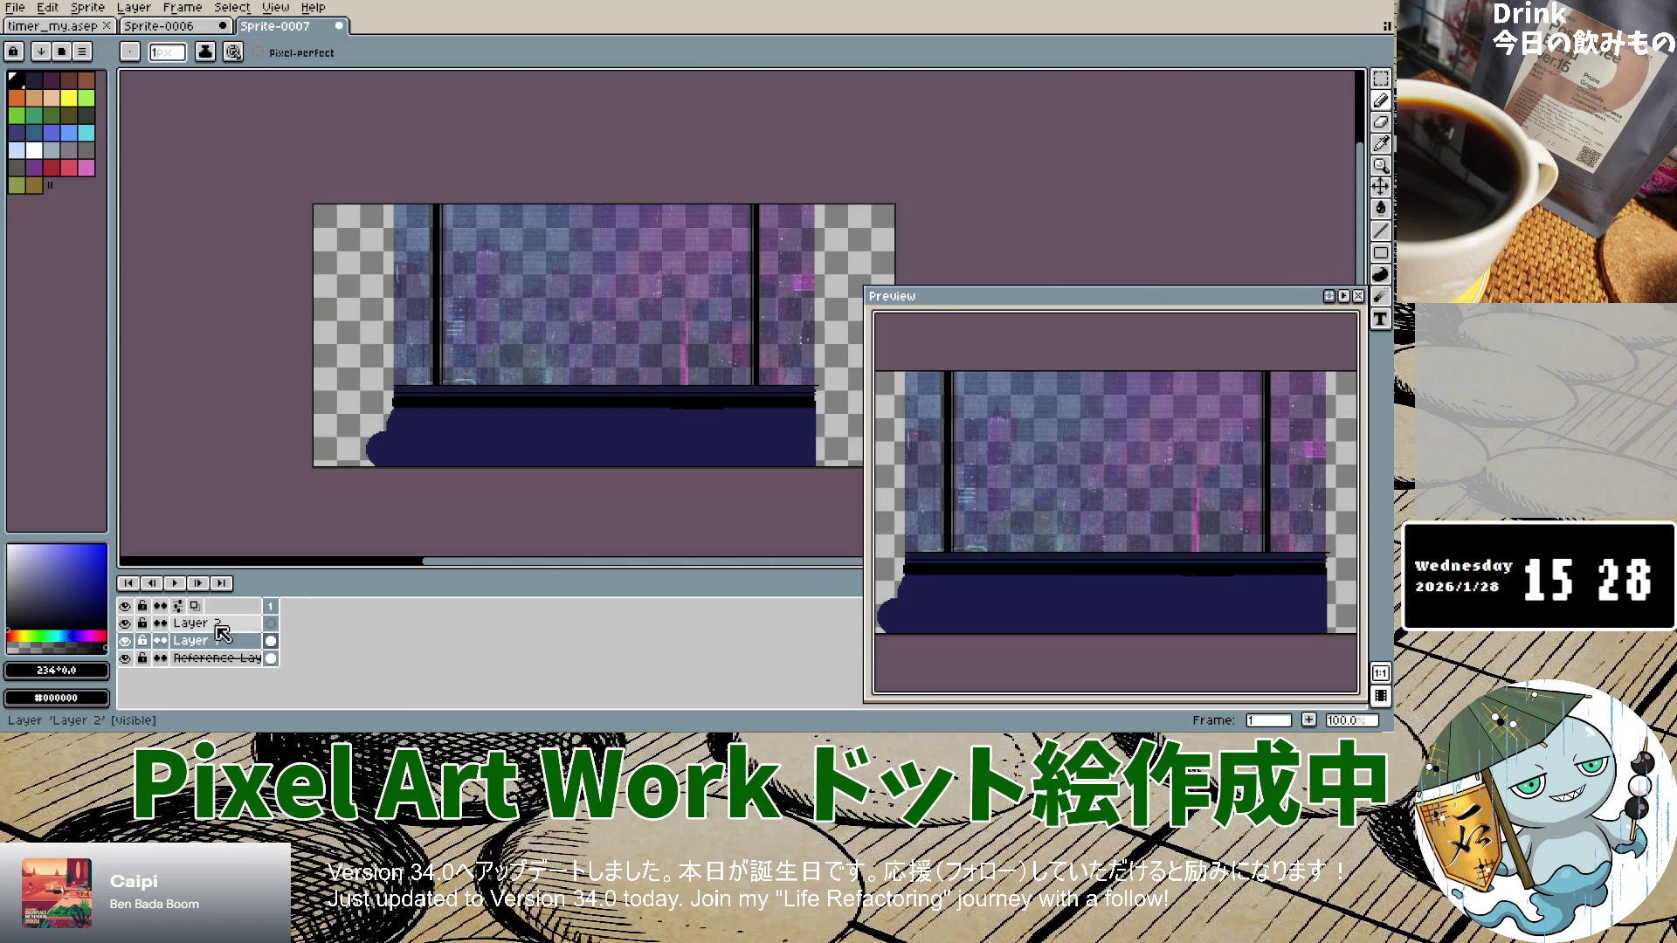
left_click(125, 641)
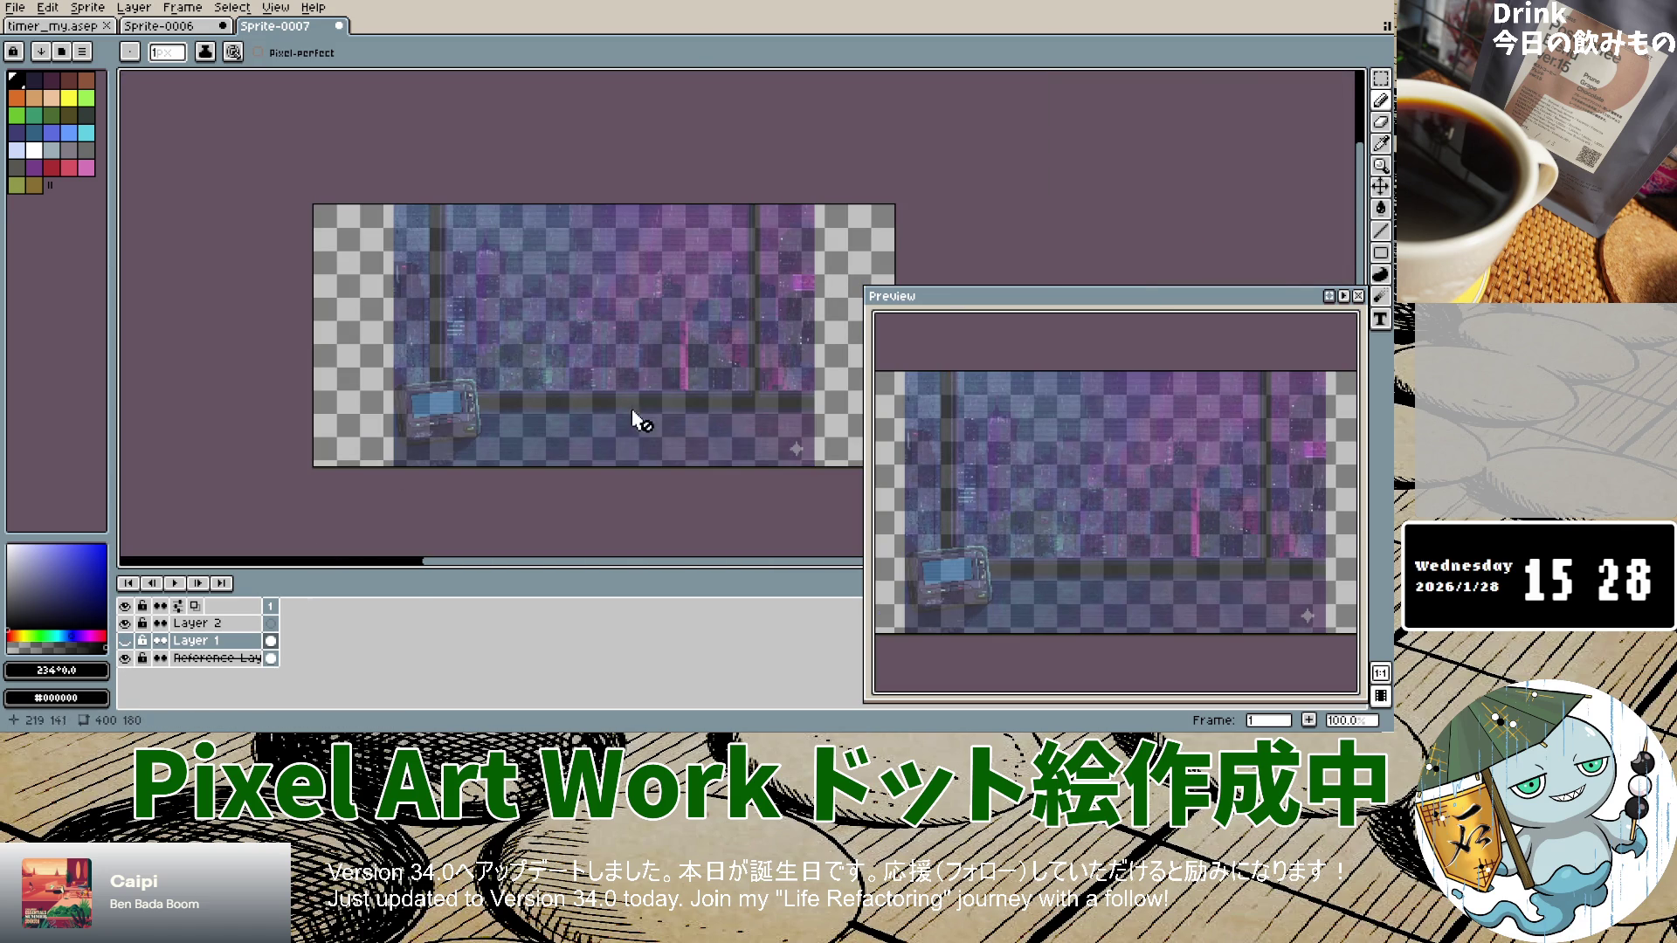
scroll(786, 350, "up", 5)
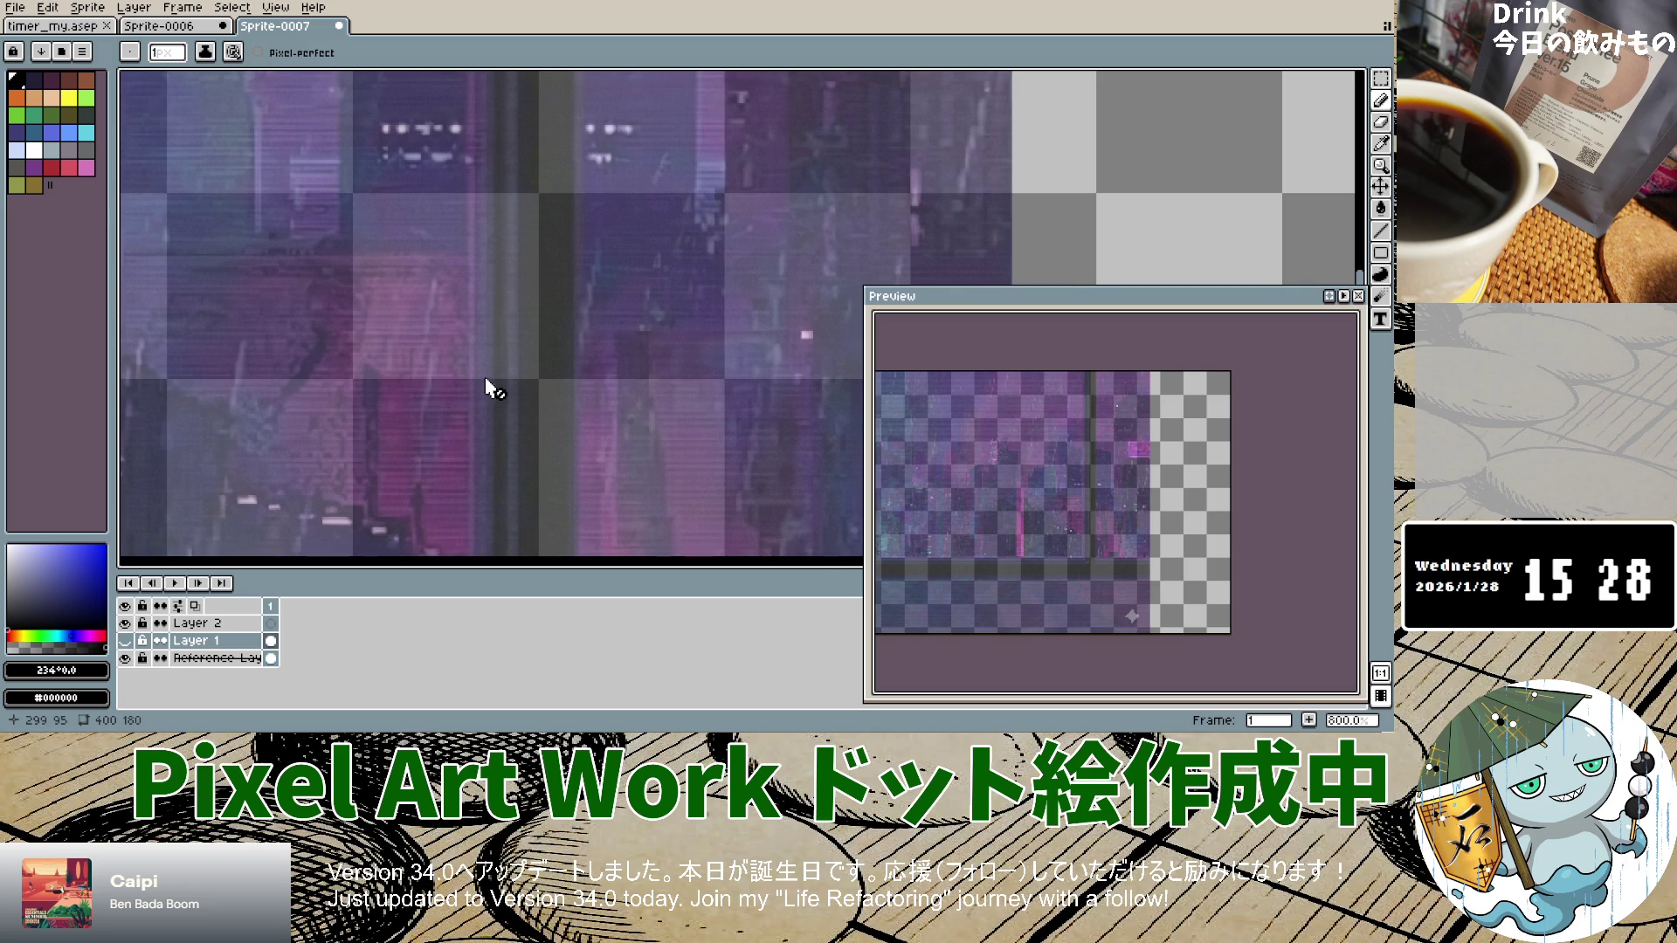
scroll(486, 385, "down", 6)
scroll(487, 363, "up", 4)
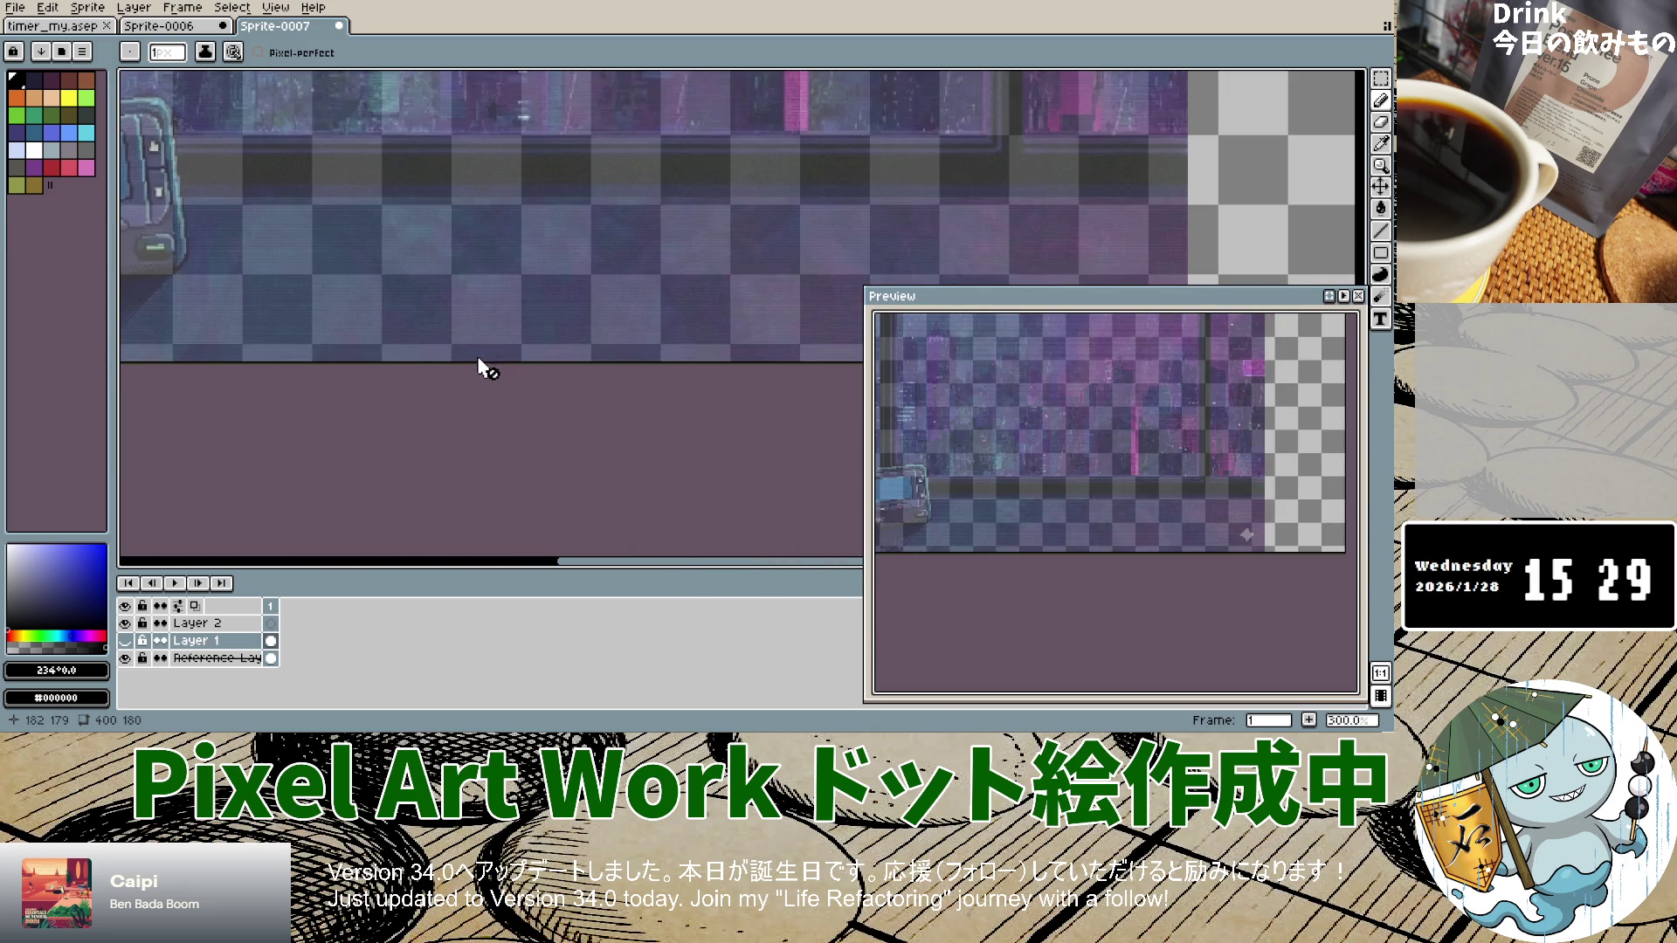
scroll(431, 363, "down", 1)
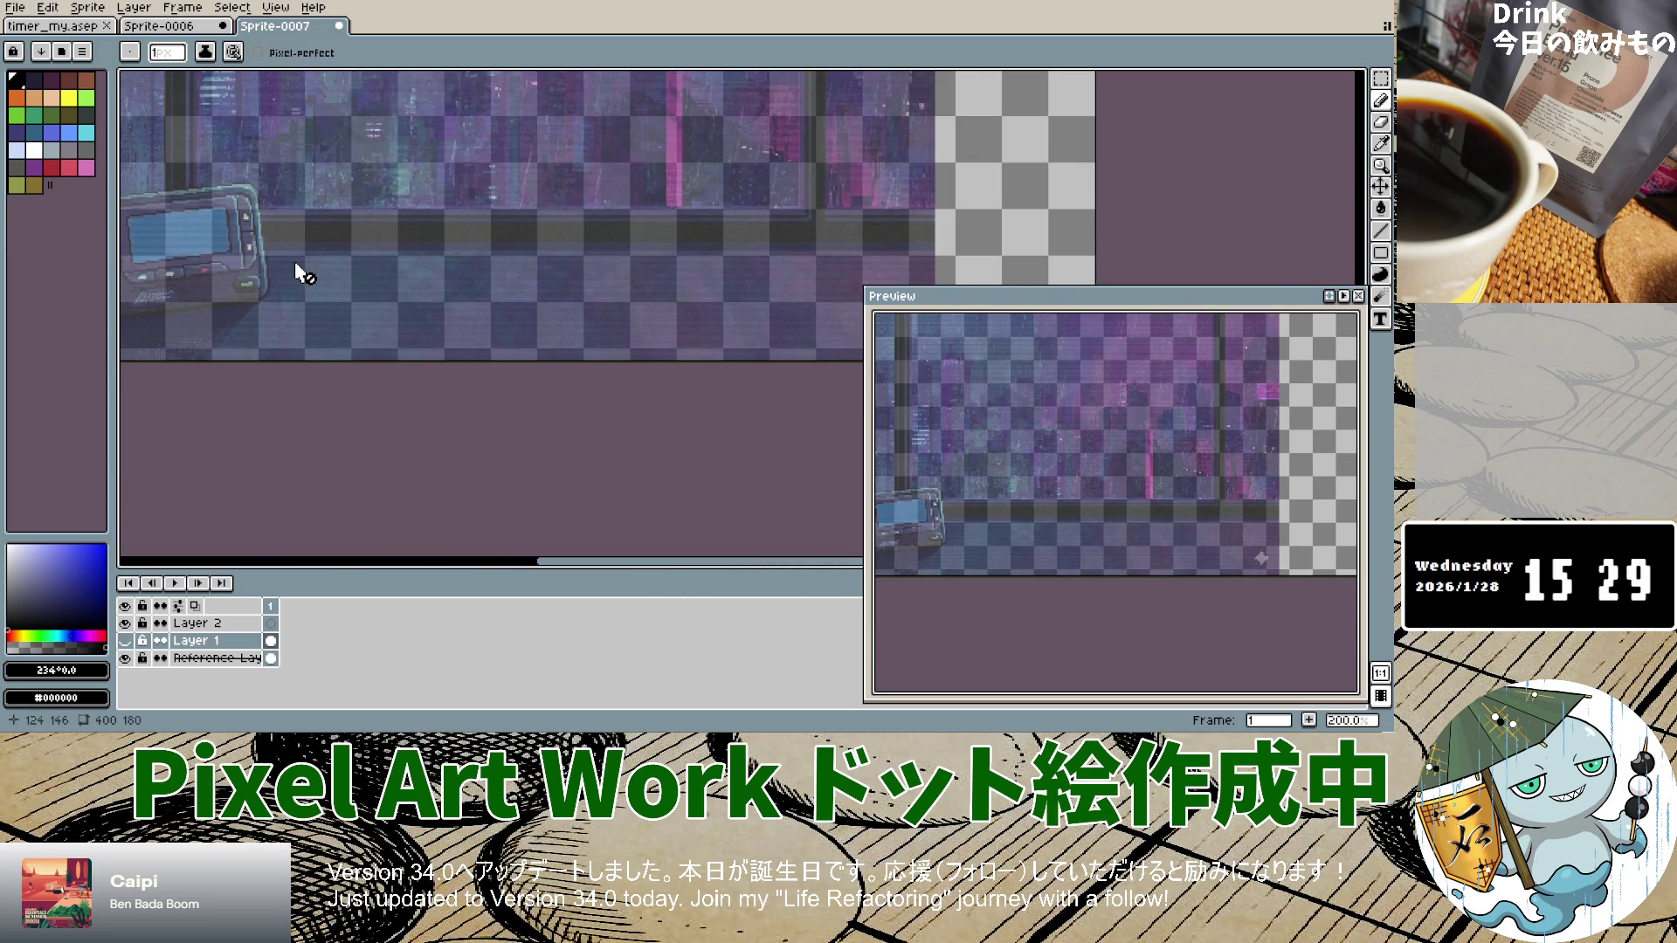
left_click(125, 640)
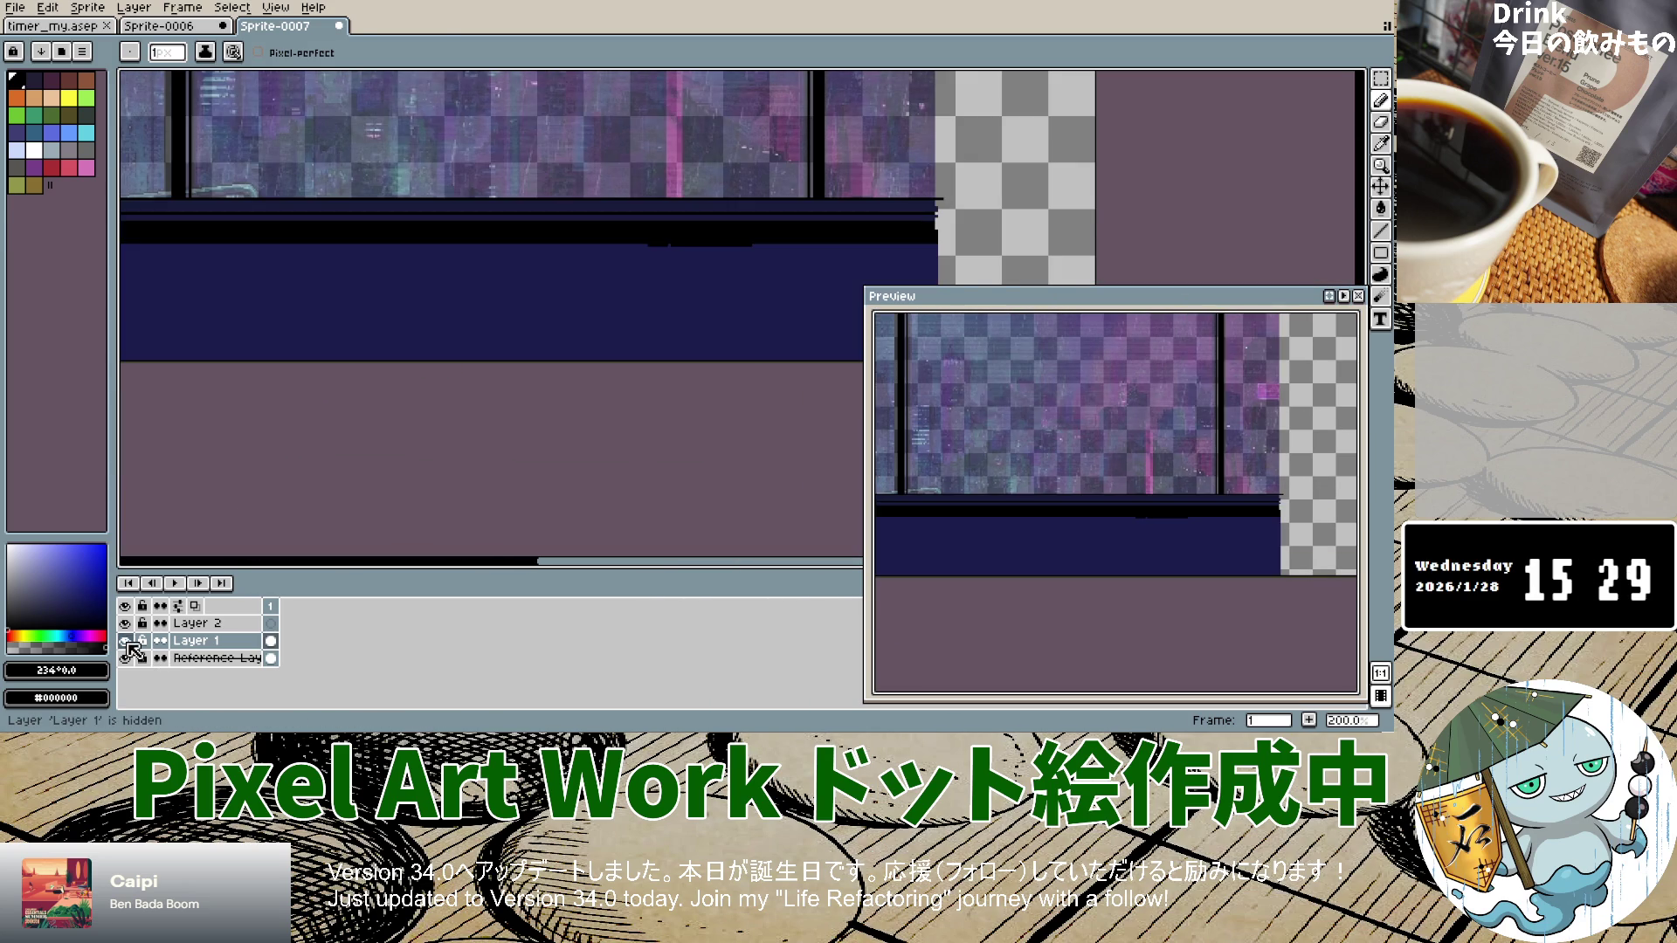
left_click(125, 658)
left_click(126, 659)
left_click(126, 658)
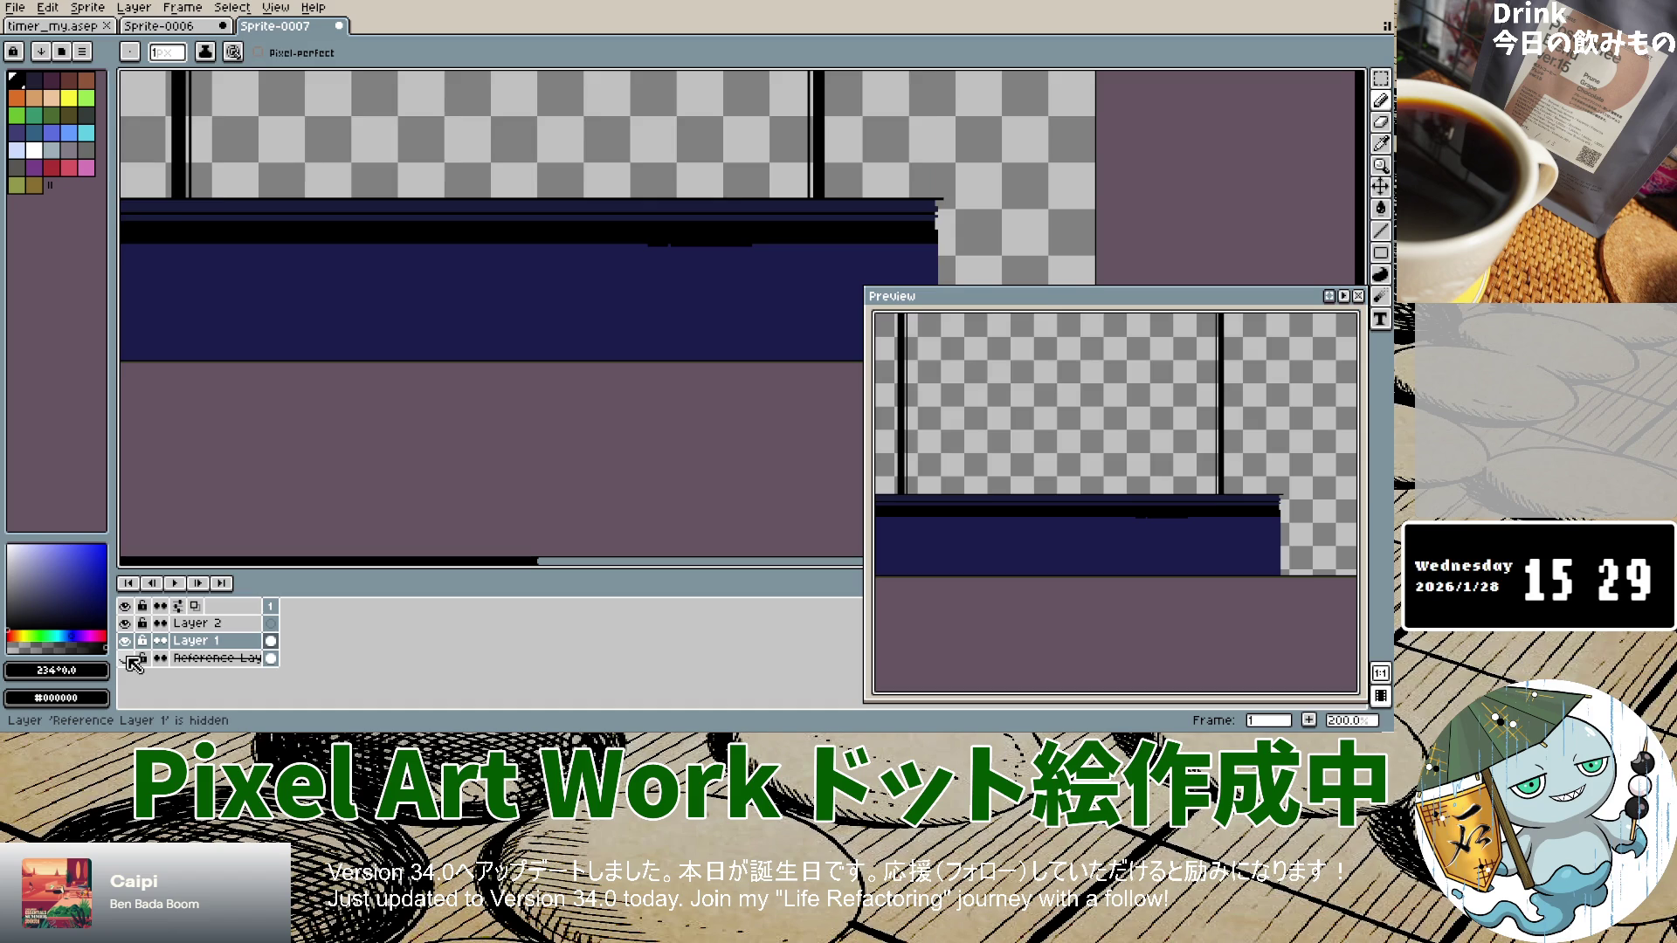
left_click(126, 658)
left_click(127, 659)
left_click(127, 659)
left_click(127, 658)
left_click(127, 659)
left_click(127, 640)
left_click(131, 641)
left_click(130, 641)
left_click(131, 641)
left_click(130, 641)
left_click(130, 641)
left_click(130, 641)
left_click(130, 641)
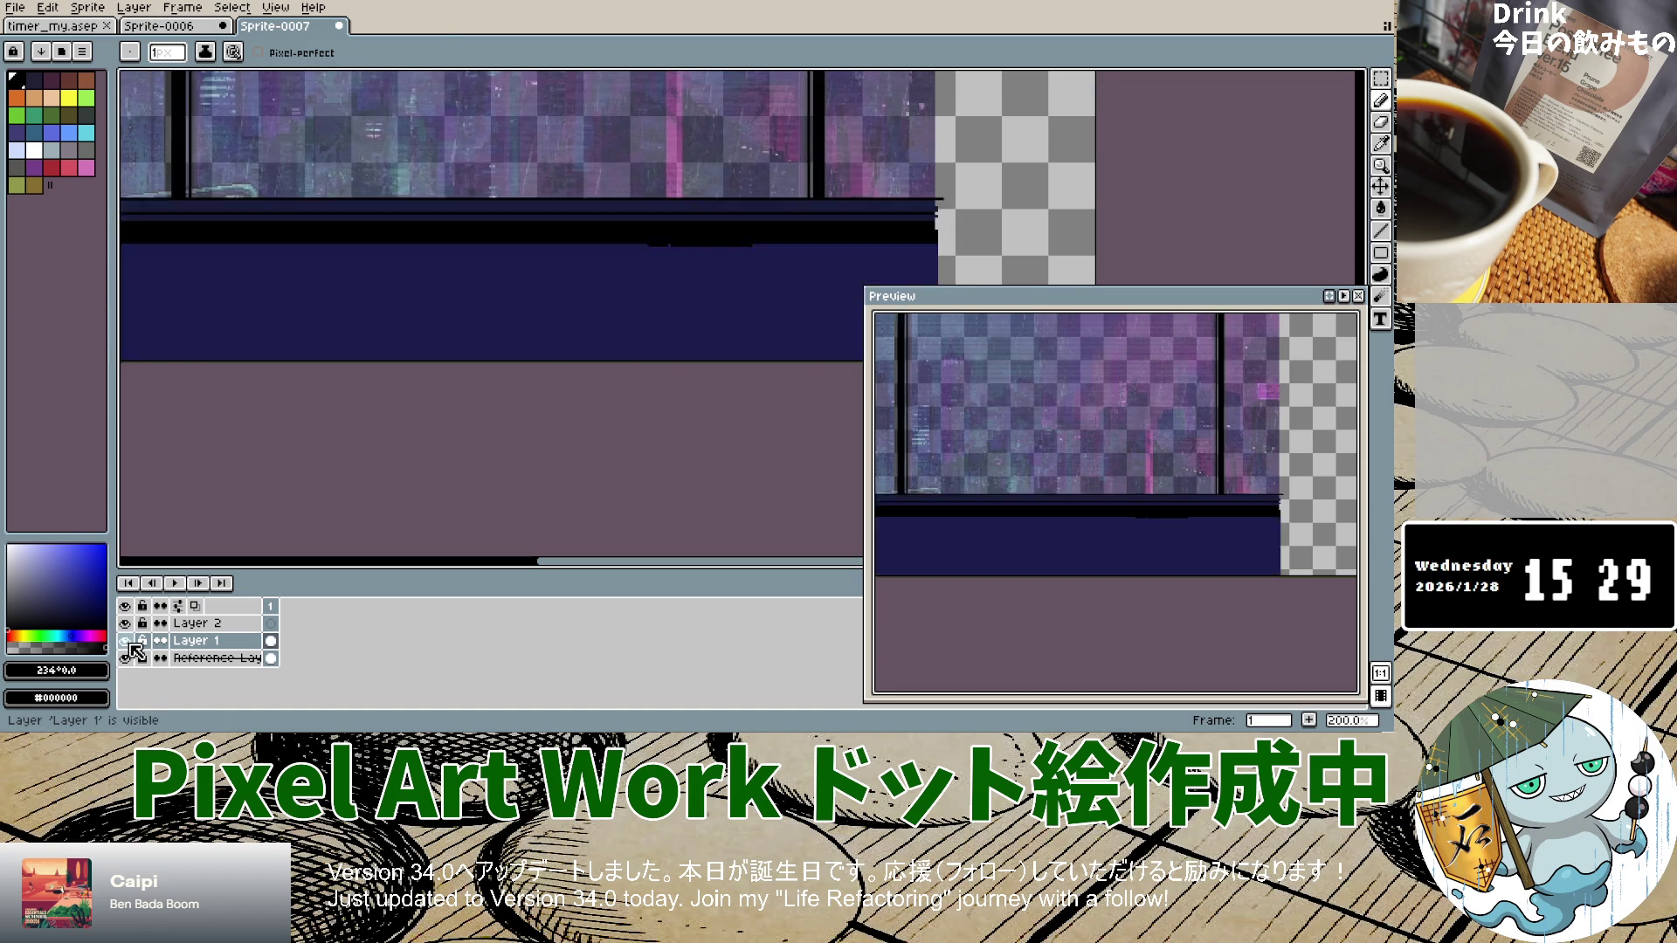
left_click(130, 641)
scroll(460, 340, "down", 6)
scroll(460, 341, "up", 5)
left_click(217, 623)
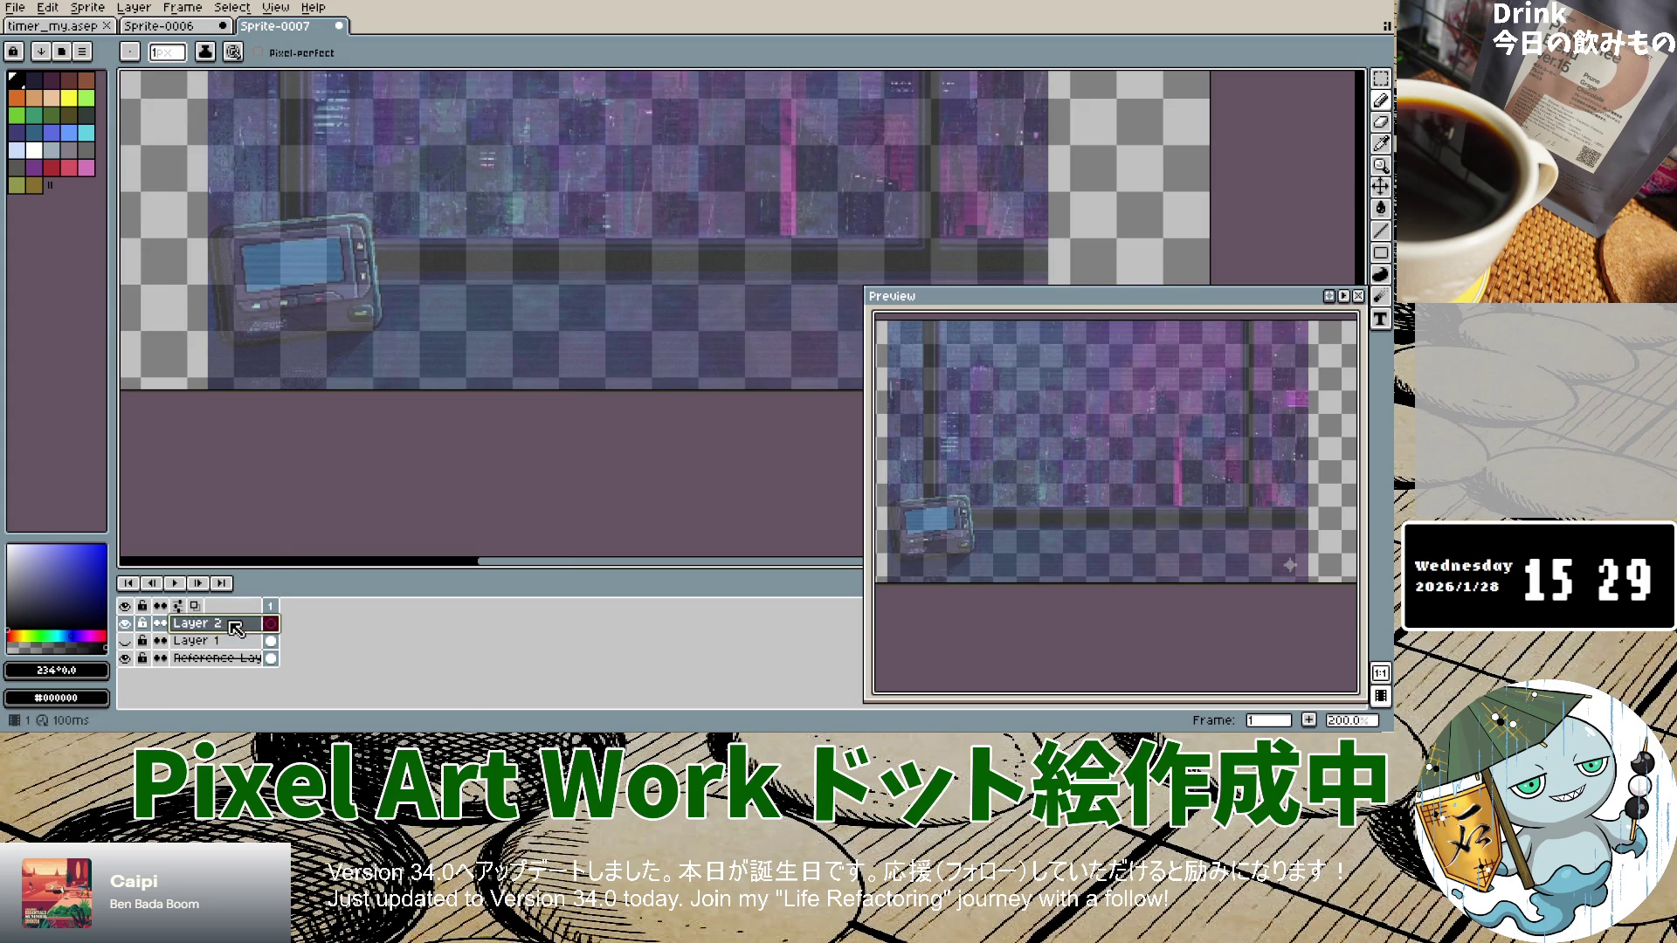
scroll(351, 177, "up", 4)
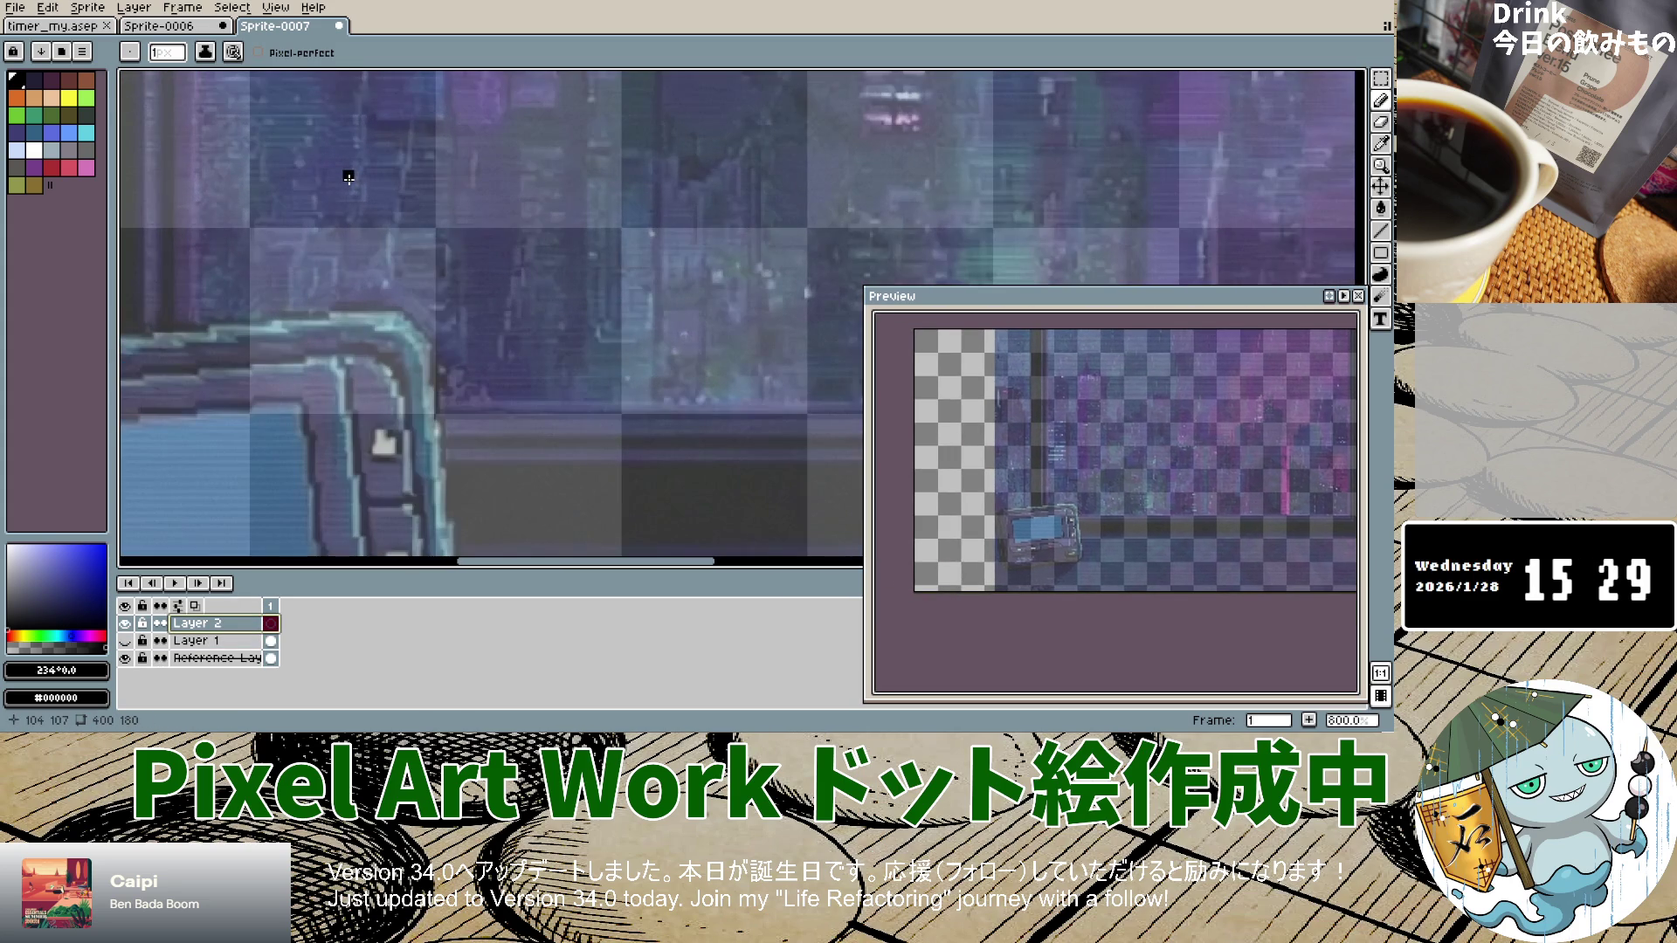
left_click(125, 641)
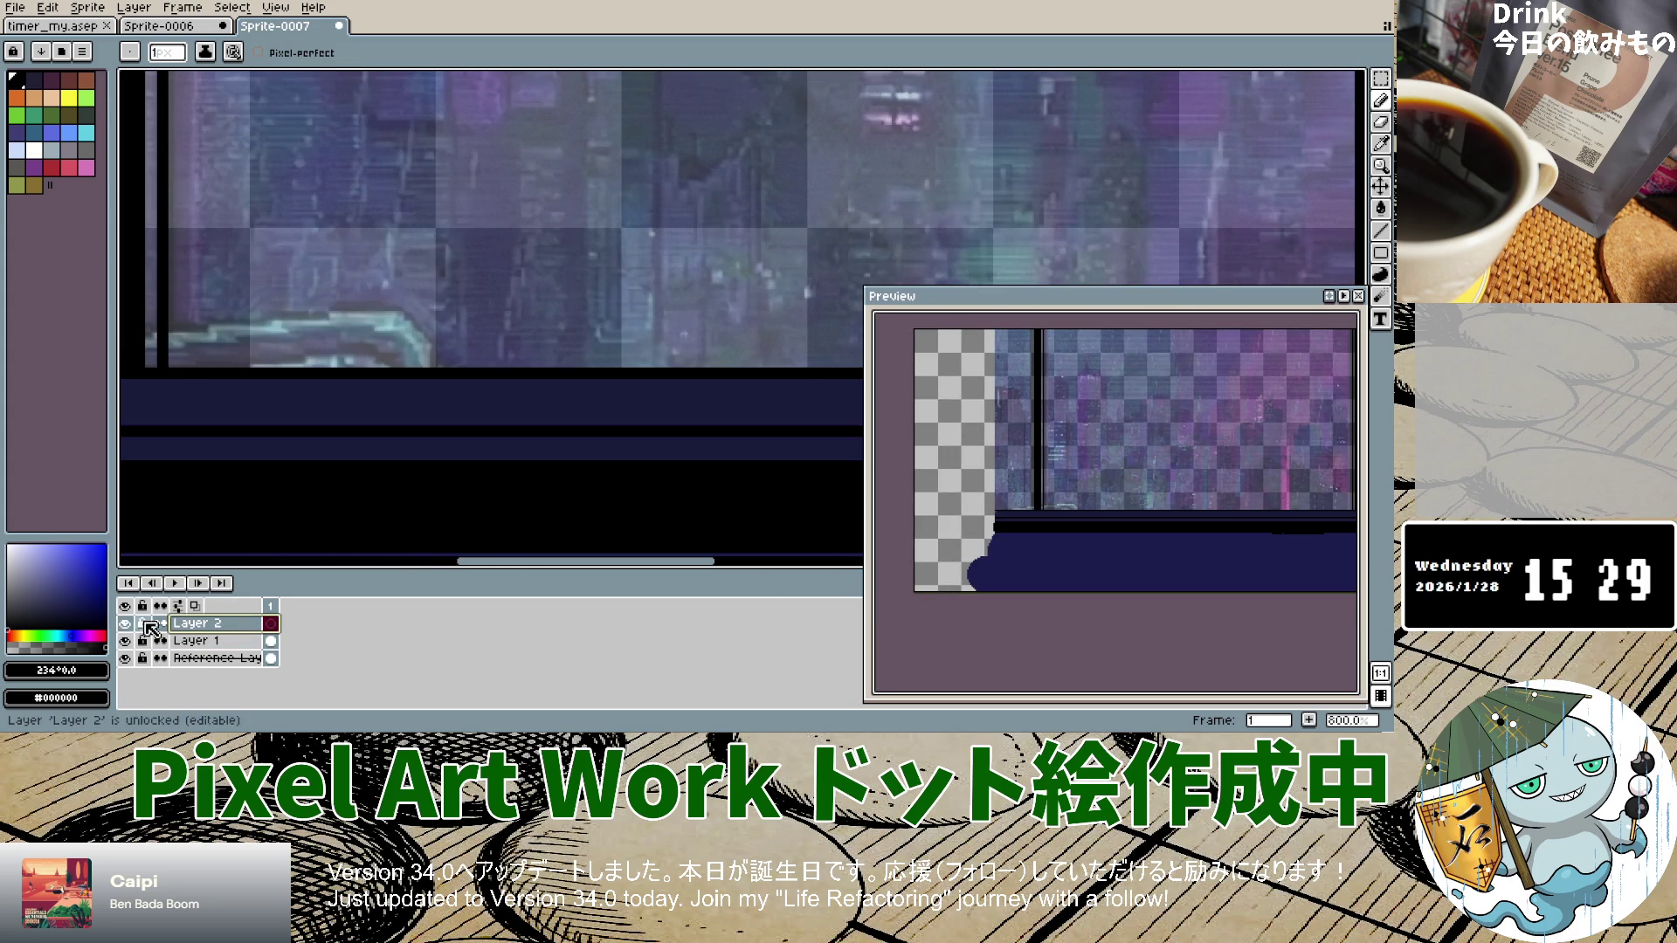
Step: Rename Layer 1 to 'desk', then open Layer 2's properties and clear its name
double_click(220, 643)
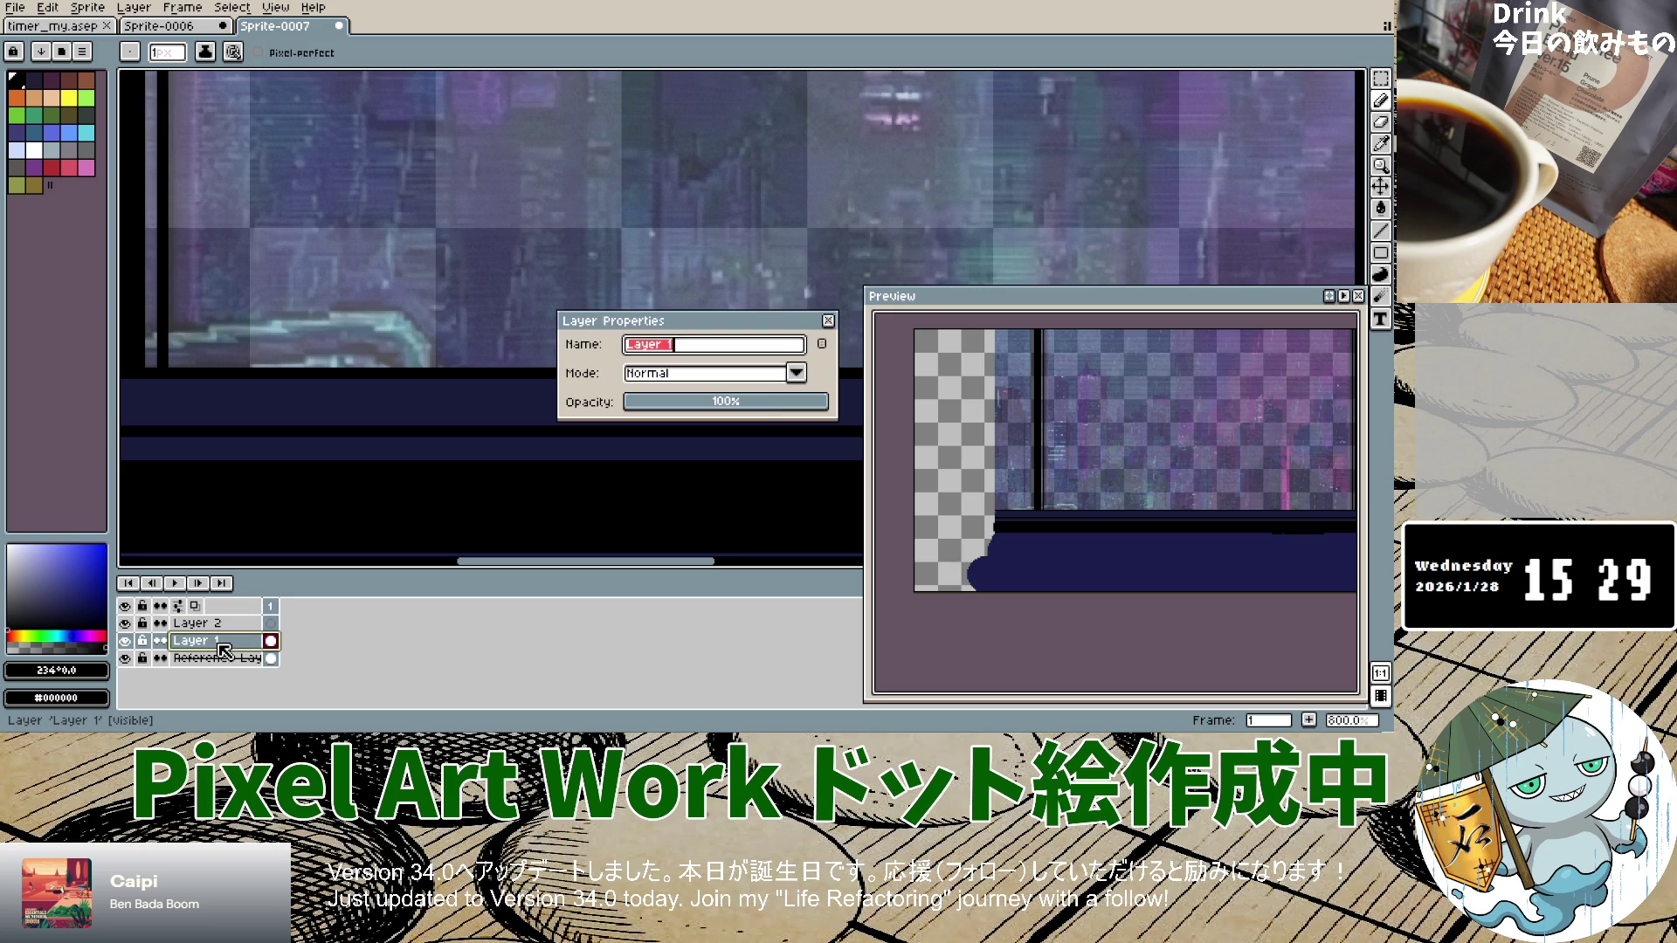
key("BackSpace")
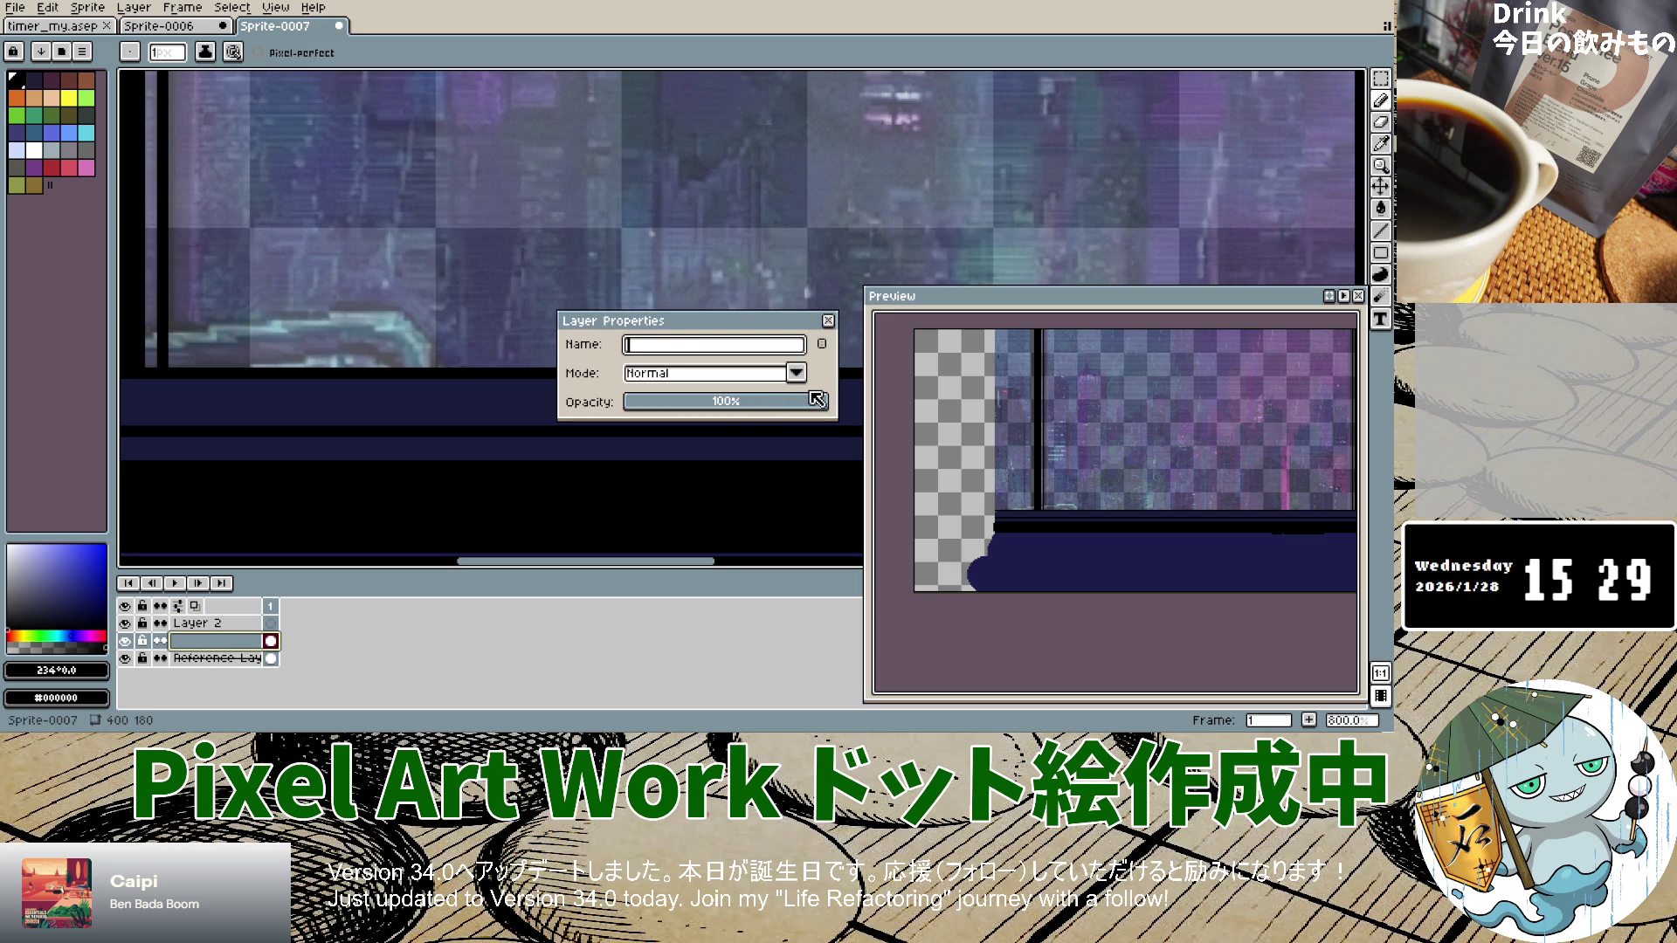
type("desk")
key("BackSpace")
type("jk")
key("BackSpace")
key("BackSpace")
type("k")
key("Return")
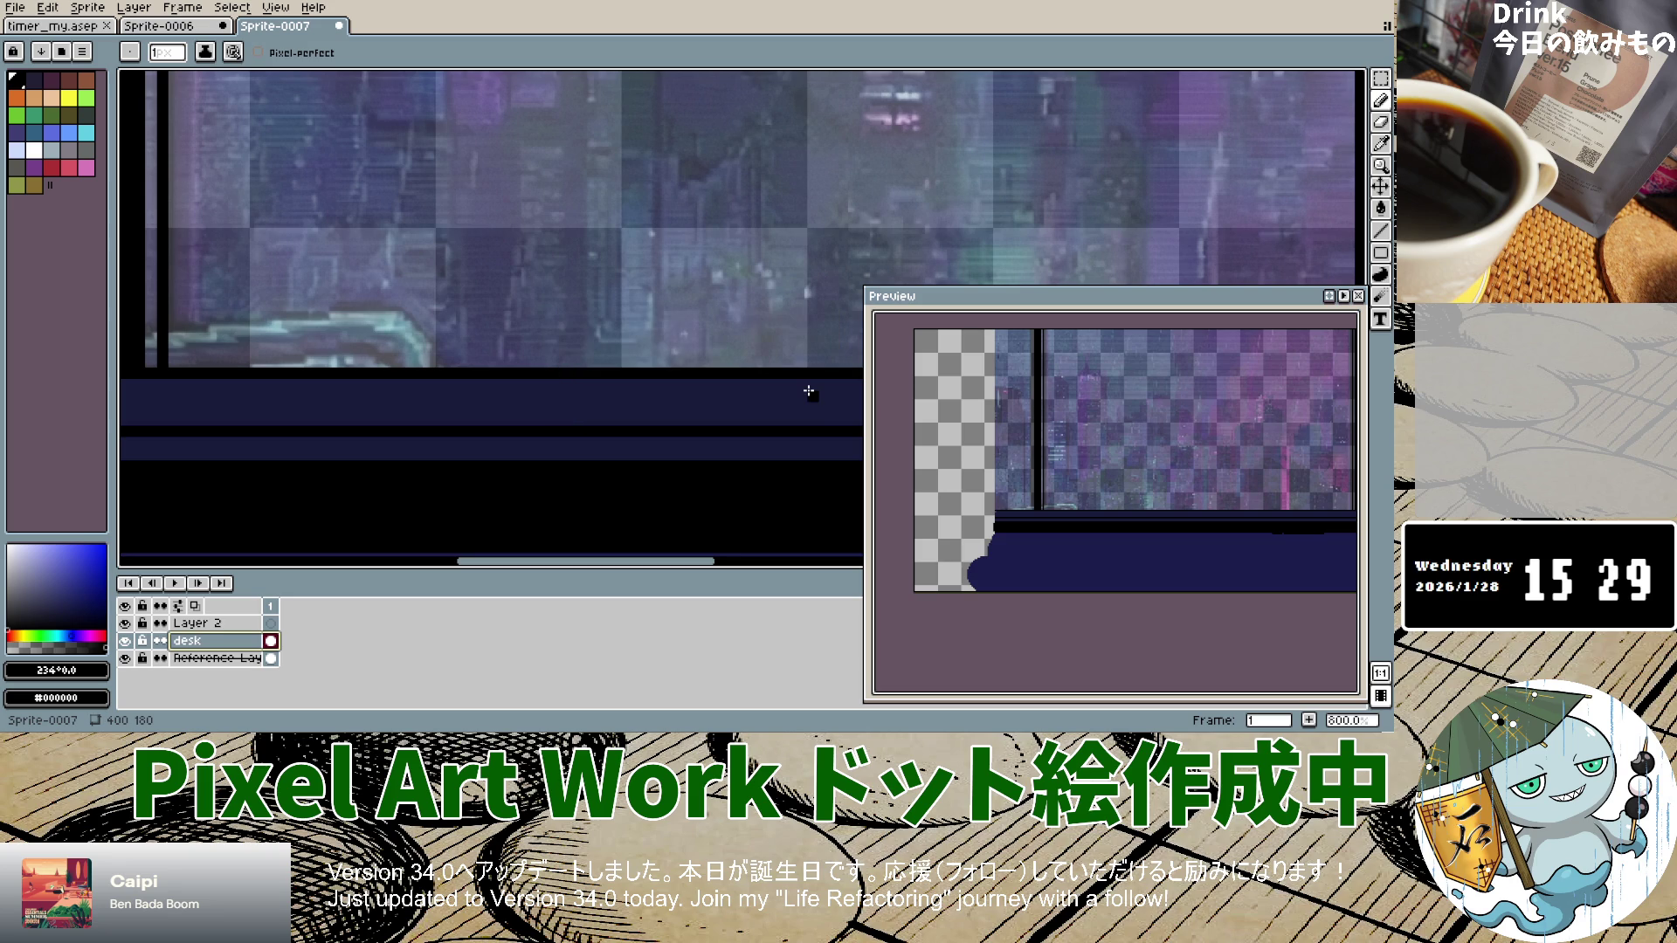
double_click(196, 623)
key("BackSpace")
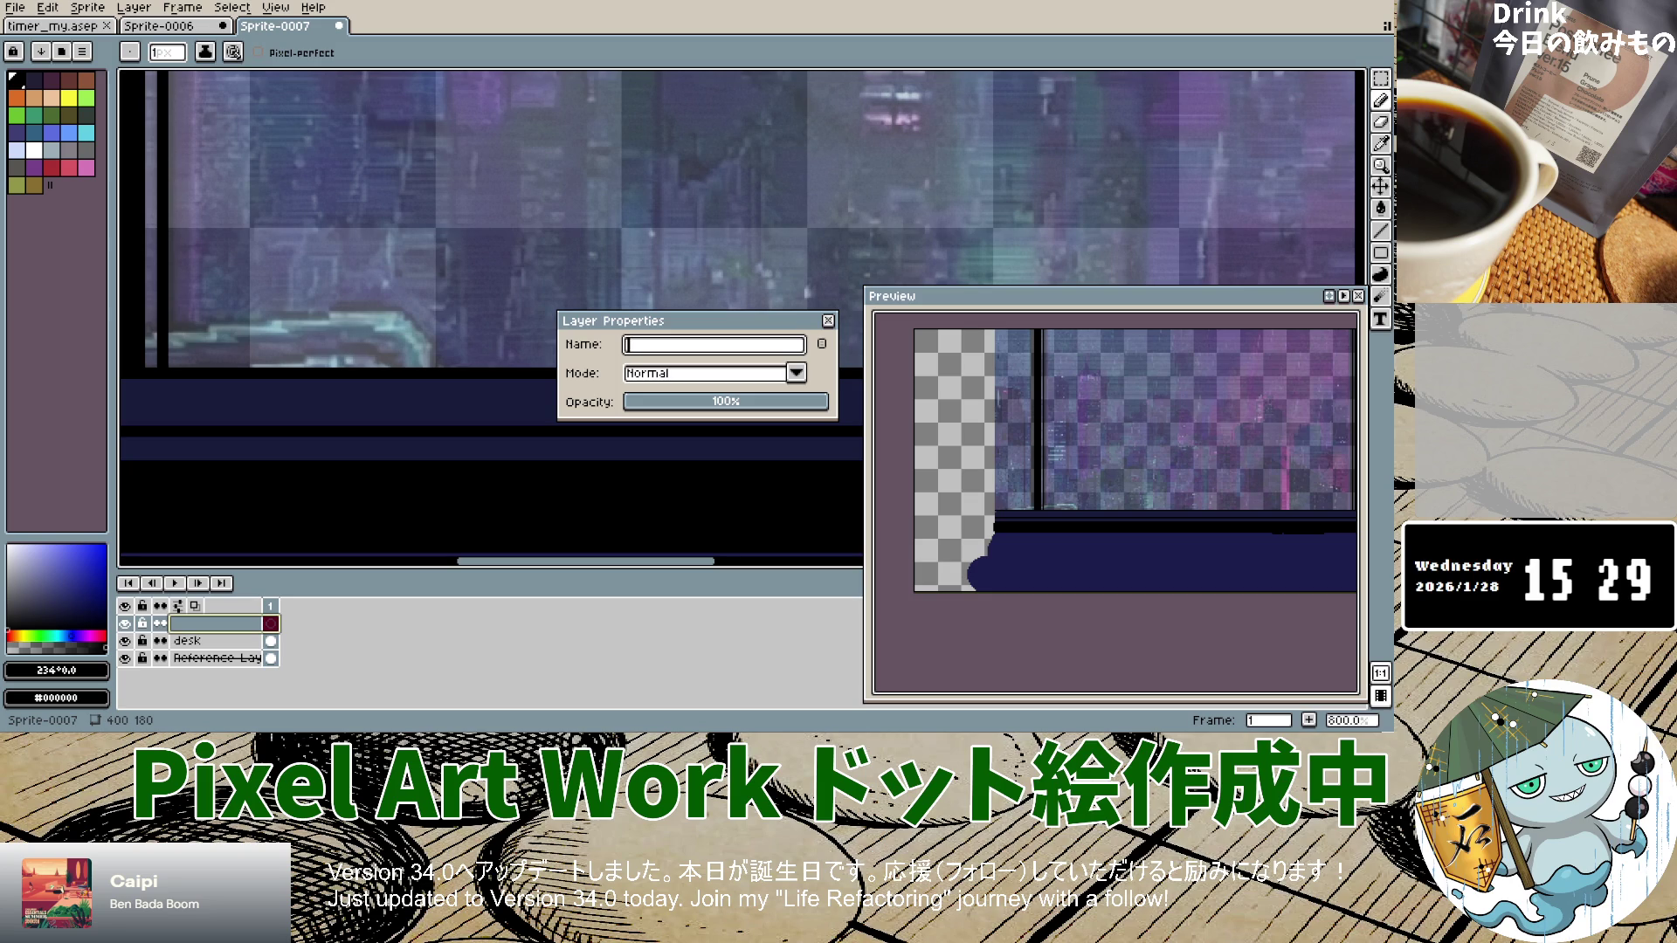
Step: Name the new layer night_scenery, joining the two words with an underscore
type("night scenery")
left_click(666, 347)
key("BackSpace")
type("_")
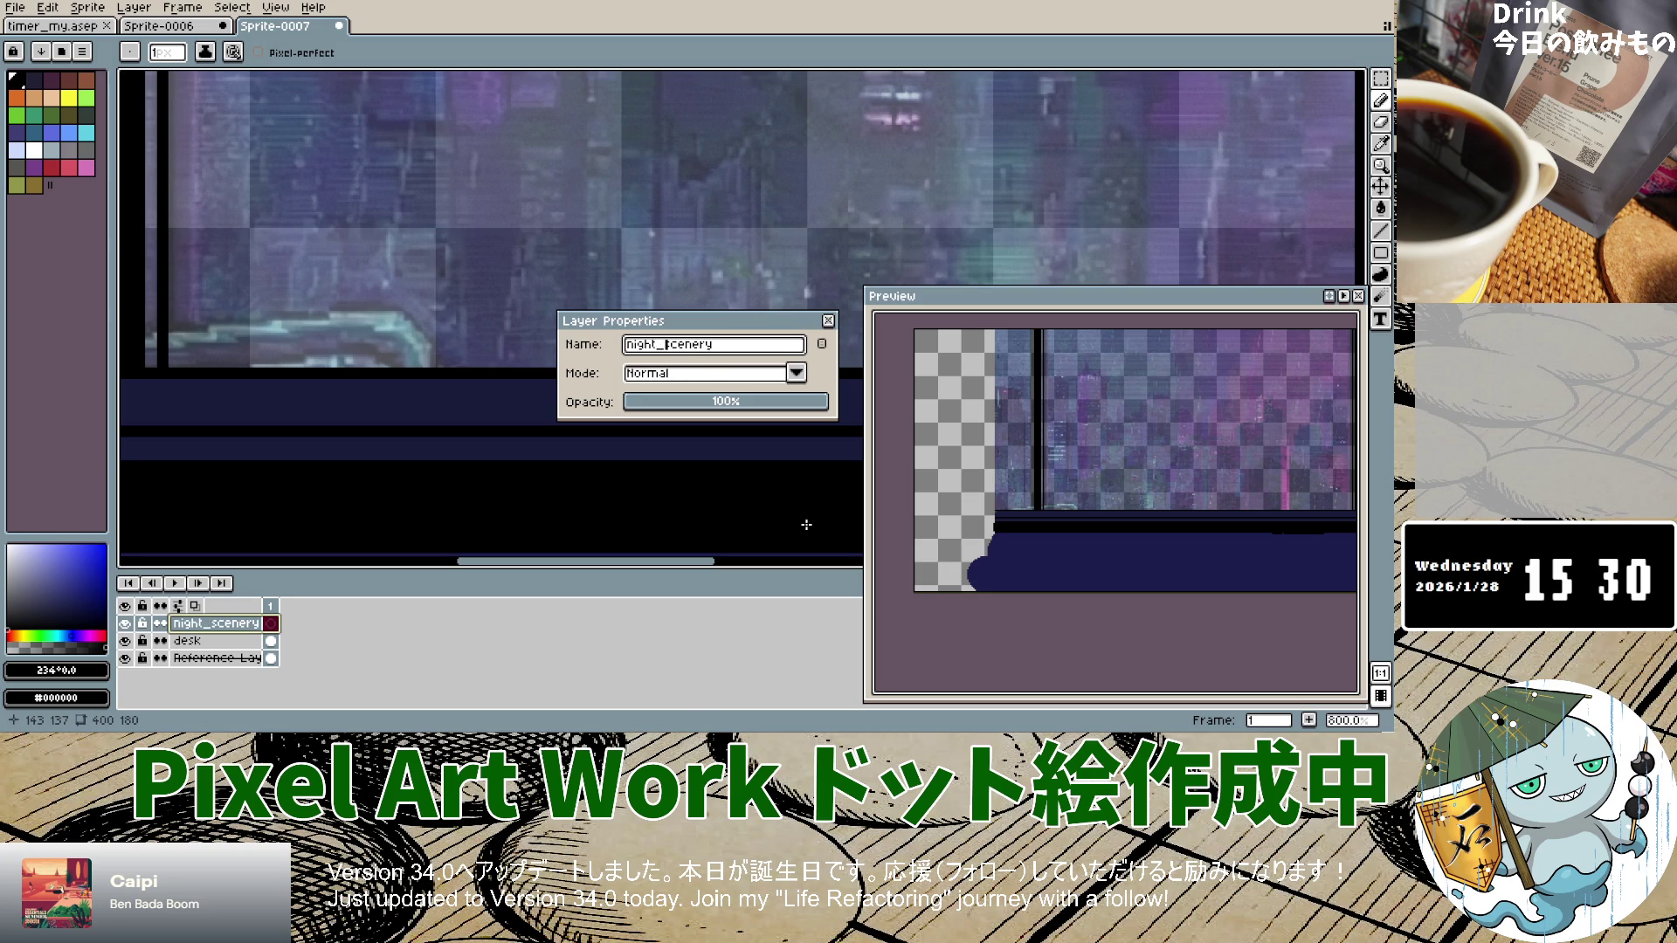
key("Return")
Step: Lower the desk layer's opacity to 71% in its Layer Properties
scroll(554, 262, "down", 3)
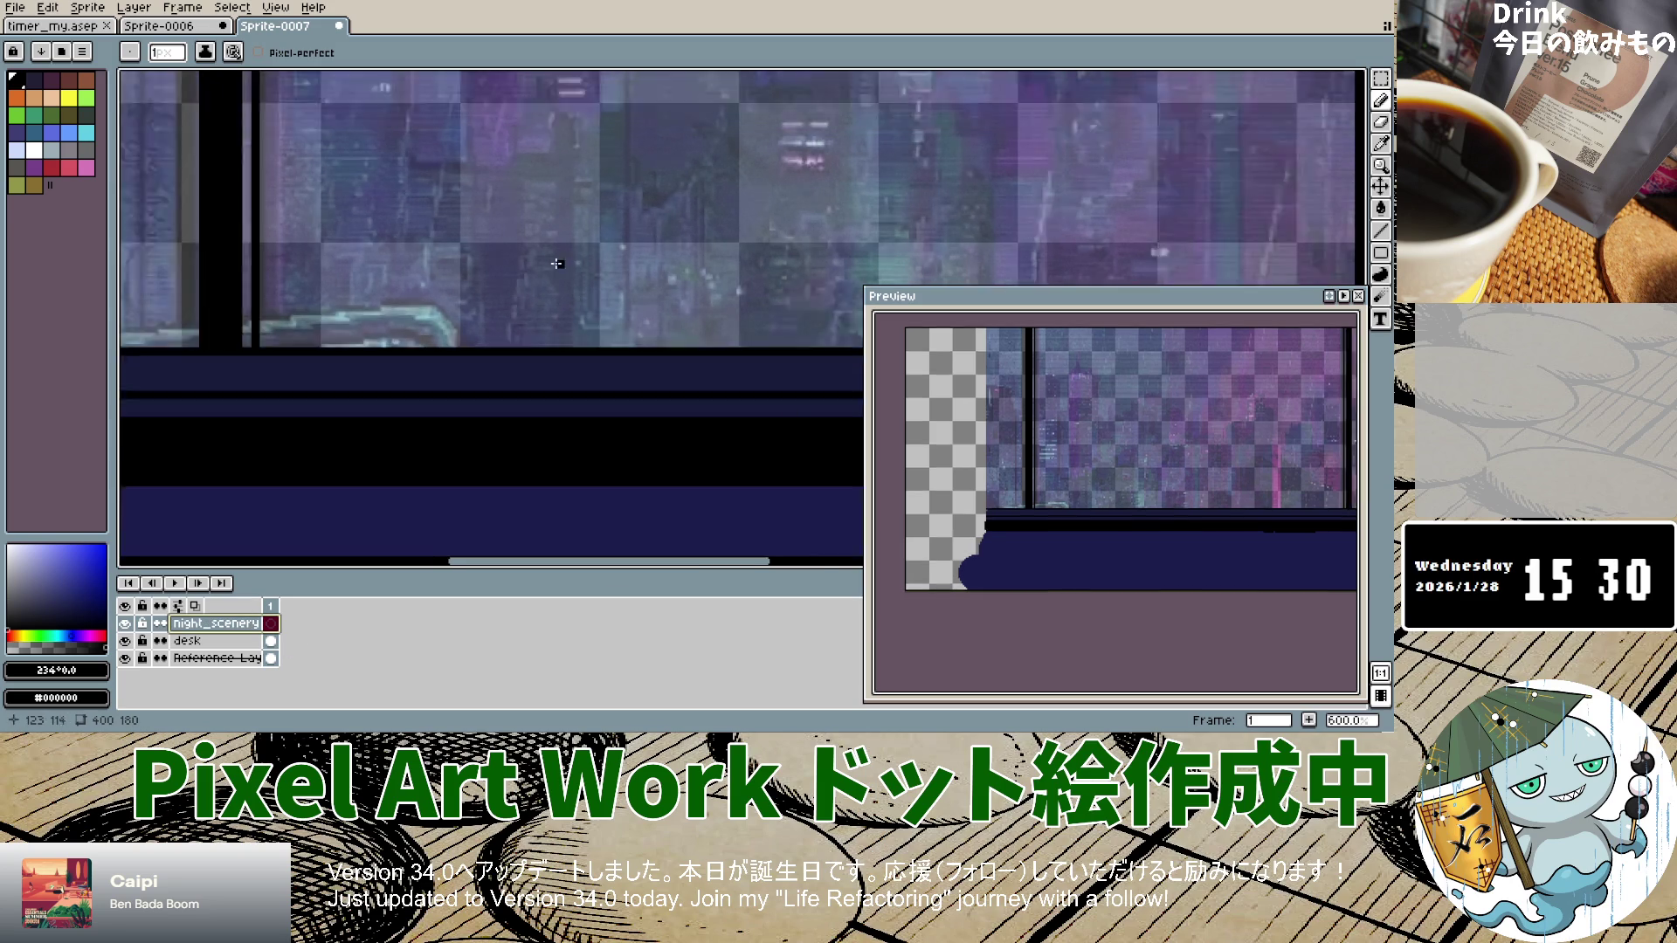
scroll(525, 237, "up", 2)
scroll(525, 236, "up", 1)
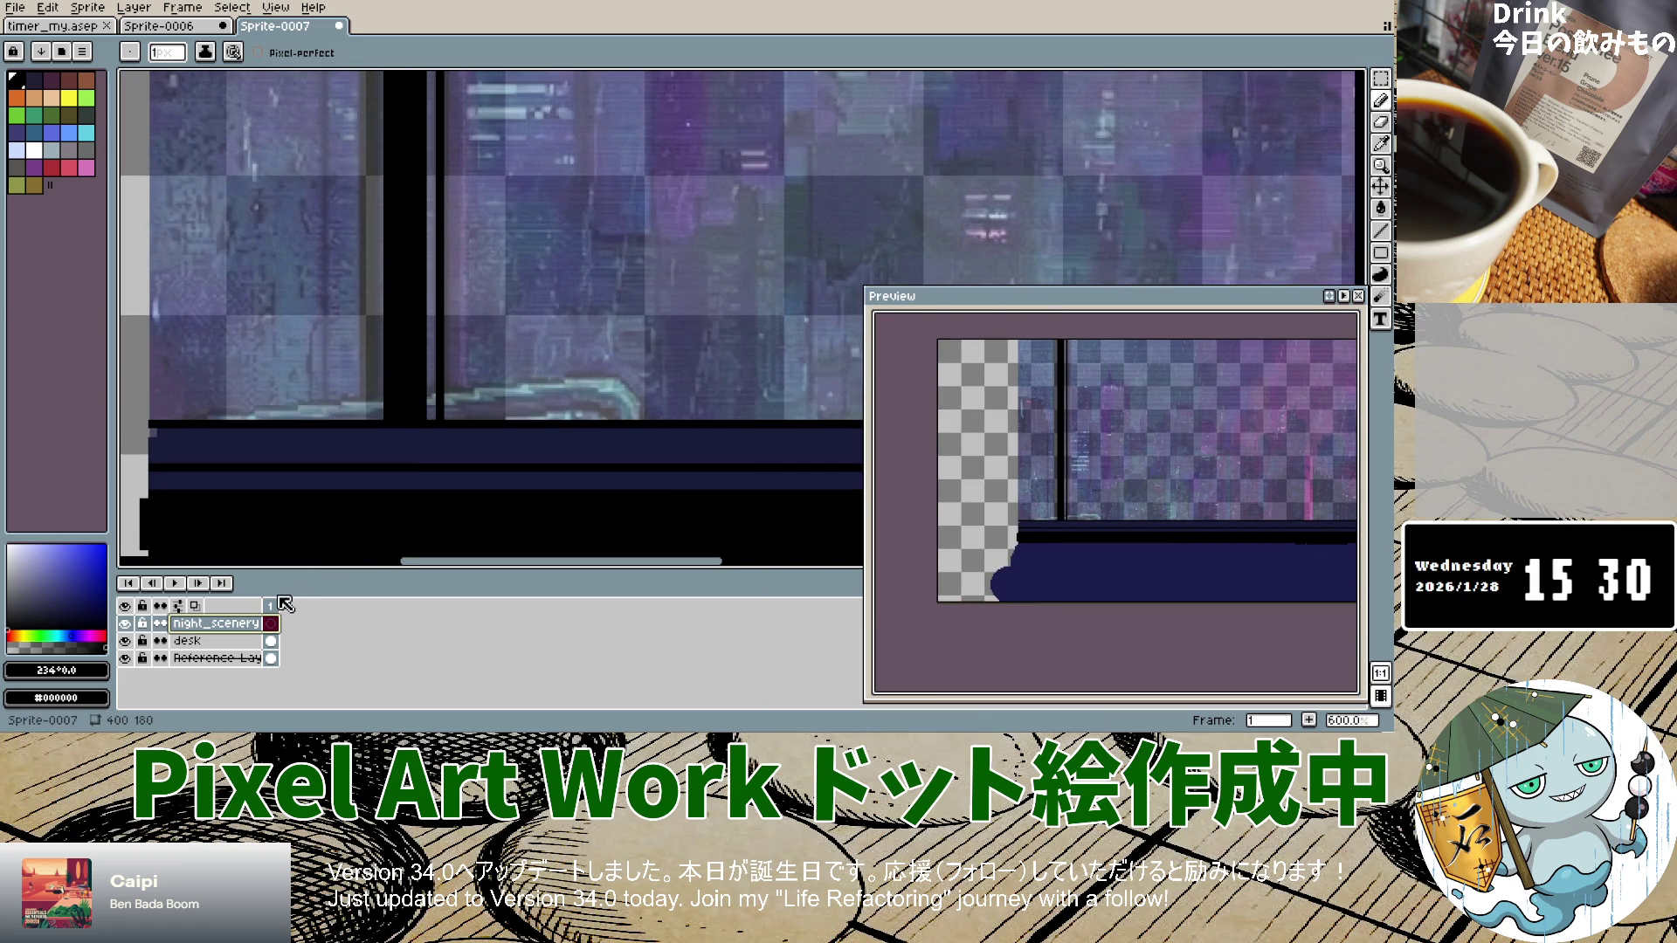
double_click(209, 646)
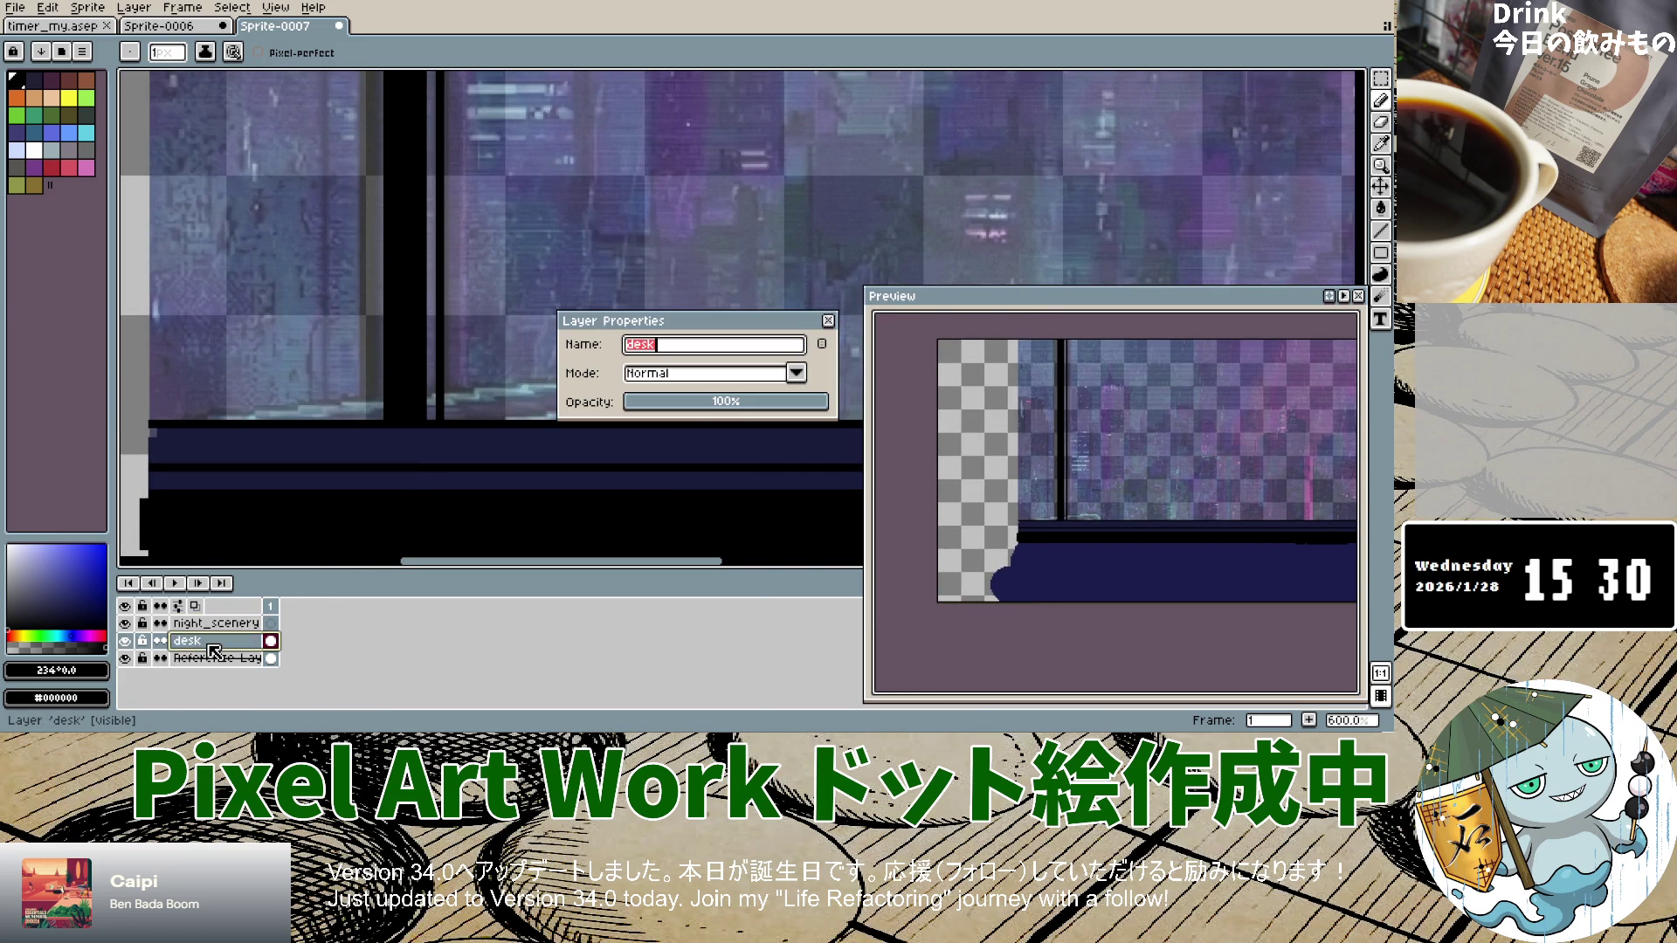
left_click(780, 407)
left_click_drag(780, 408, 788, 407)
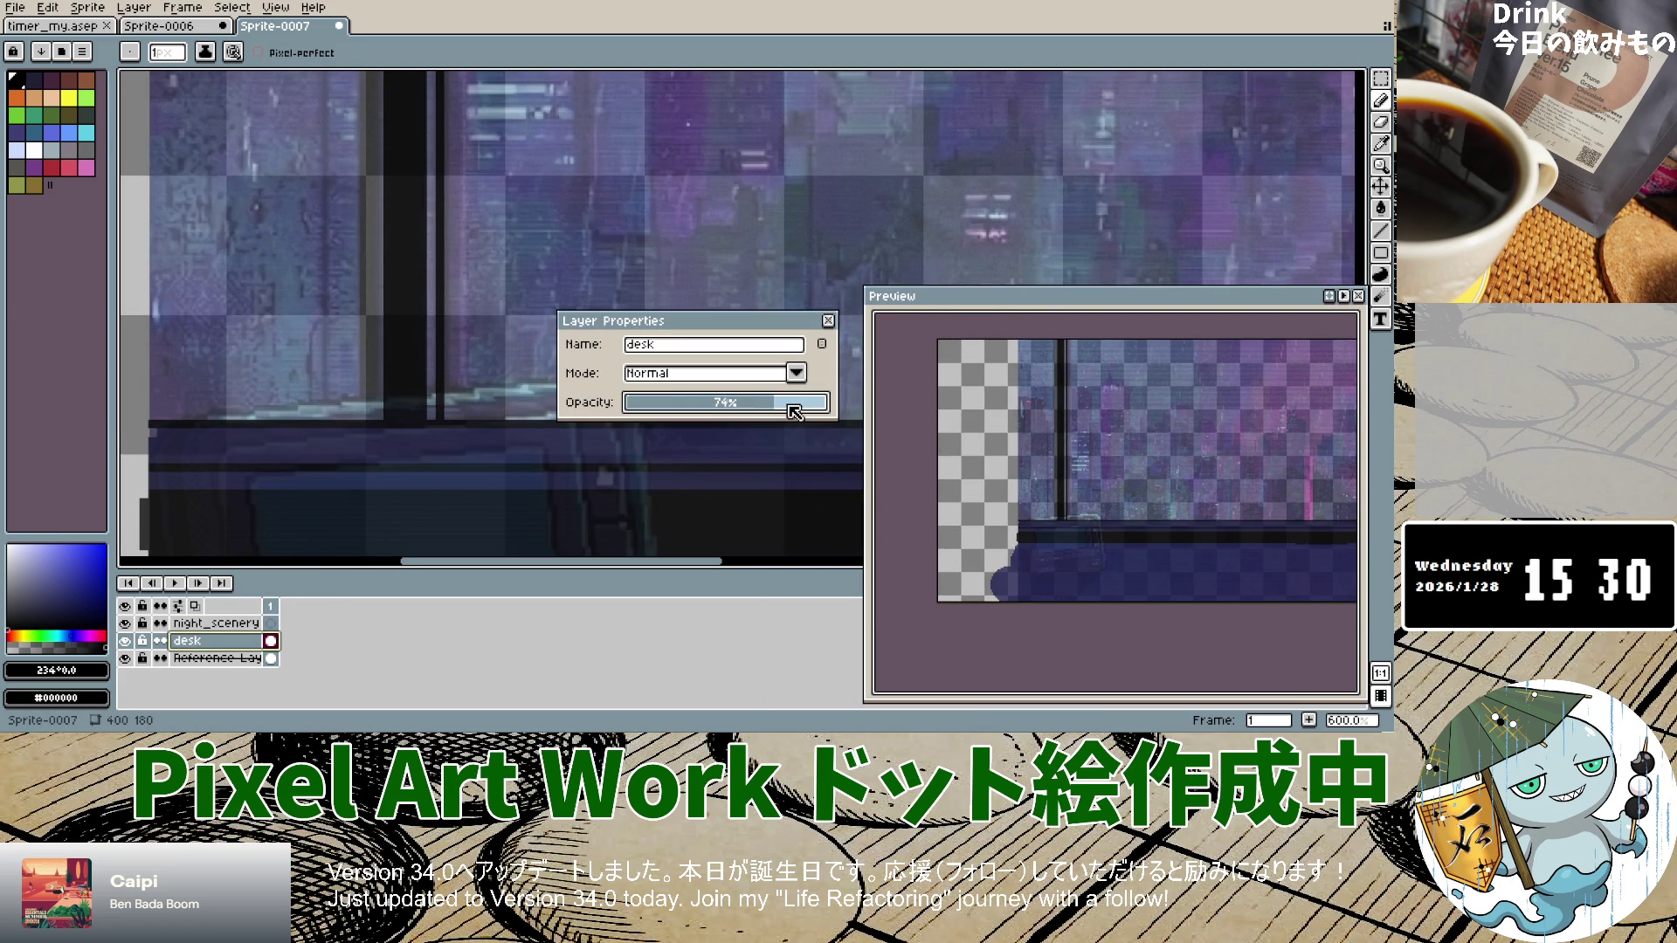
scroll(736, 459, "down", 5)
left_click(767, 402)
scroll(745, 483, "up", 3)
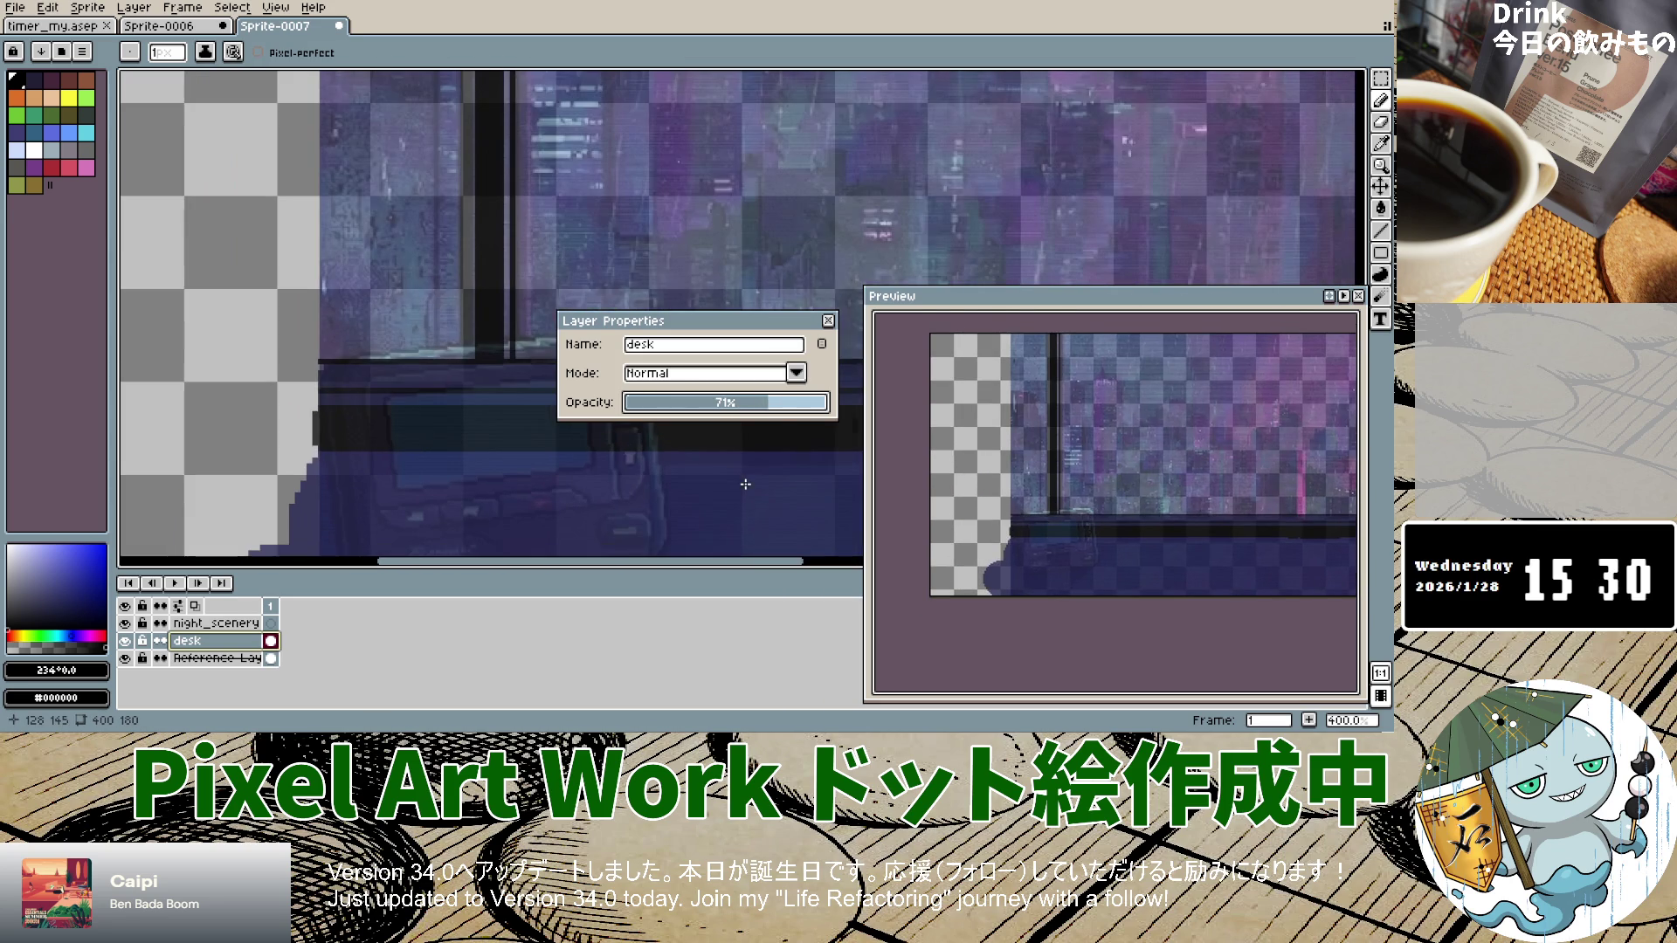
key("Return")
Step: Zoom around the window scene and bring up the reference layer's properties
scroll(559, 278, "down", 4)
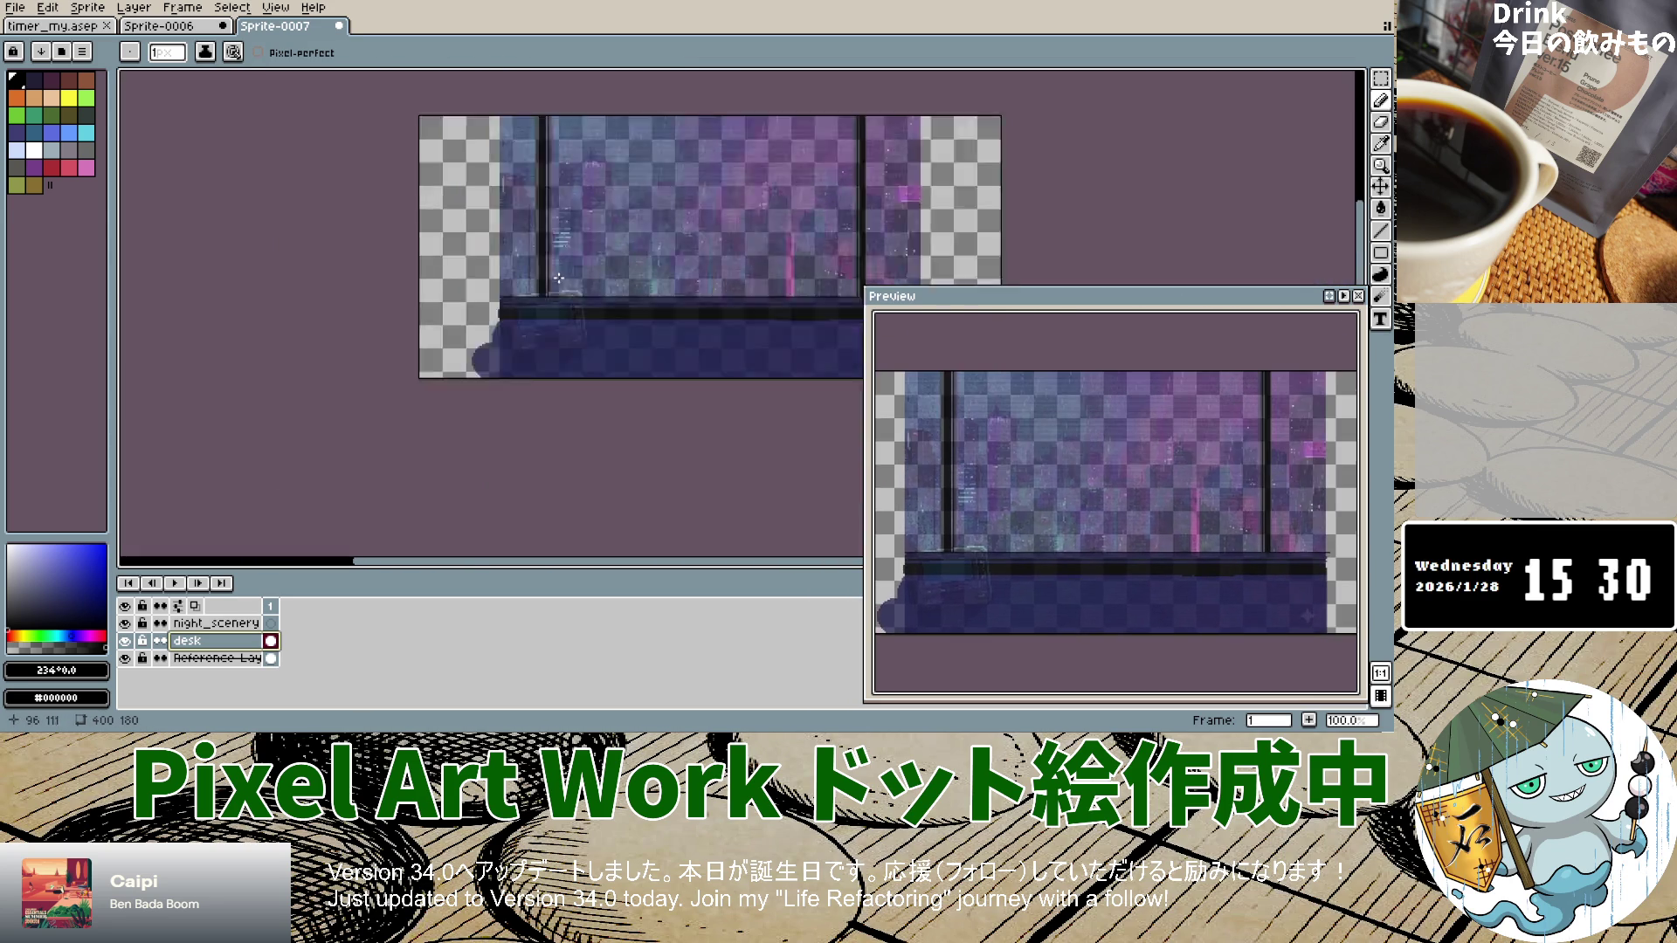
scroll(642, 291, "up", 5)
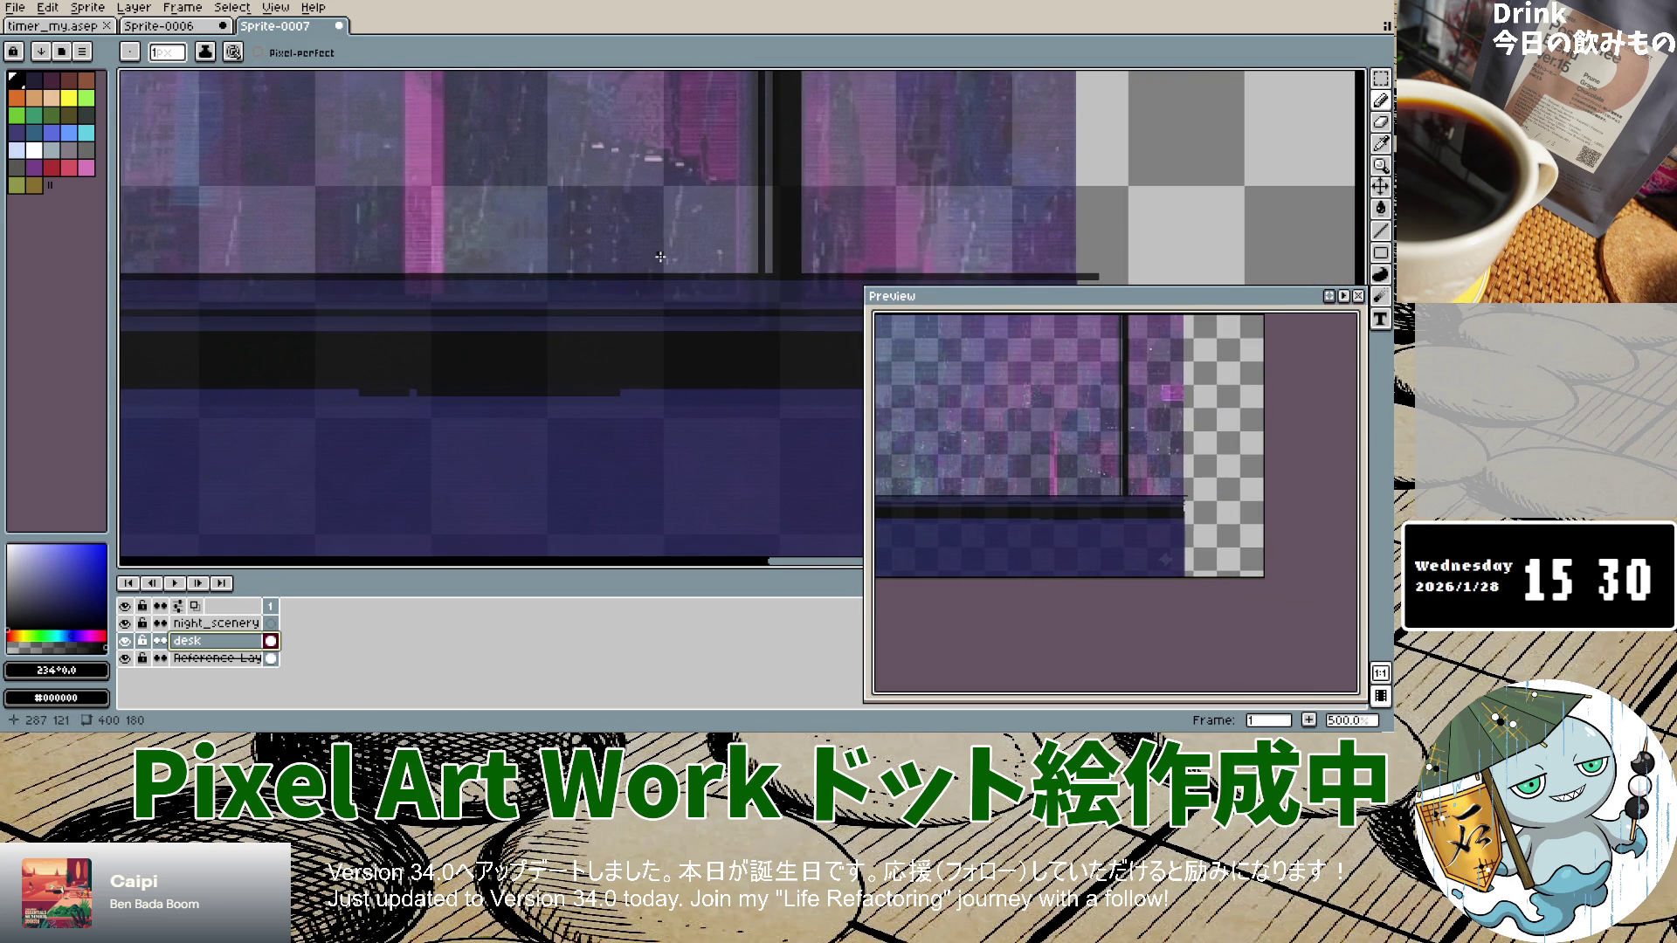
scroll(660, 256, "down", 5)
scroll(535, 232, "up", 4)
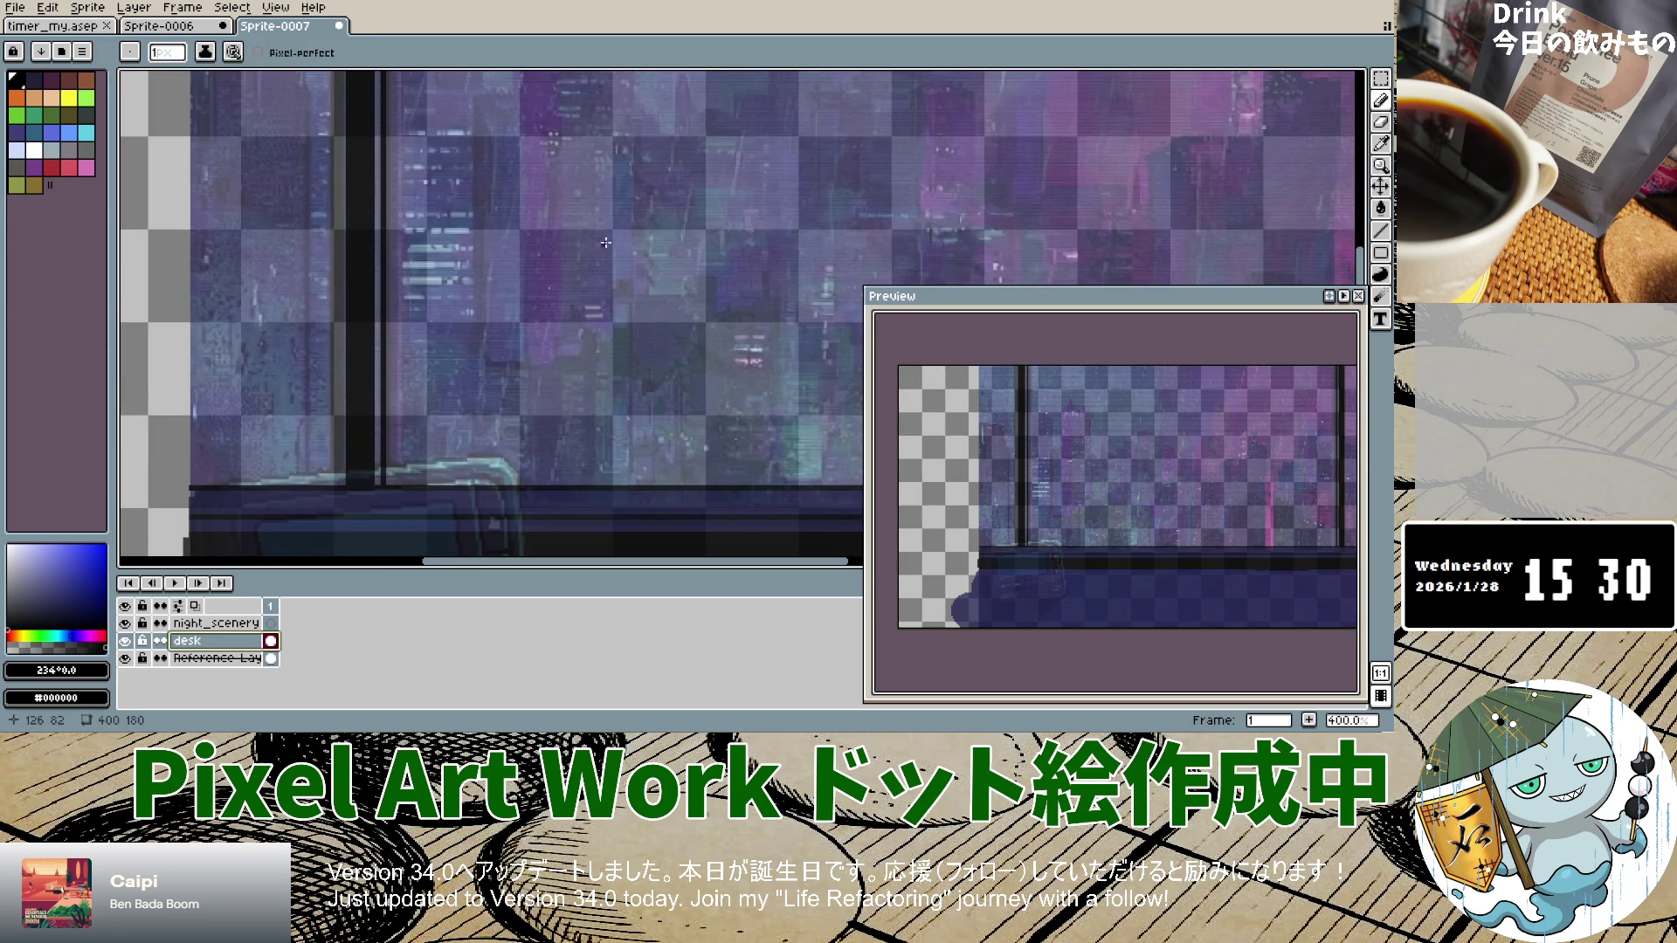
scroll(535, 241, "up", 2)
scroll(612, 253, "down", 6)
scroll(632, 259, "up", 6)
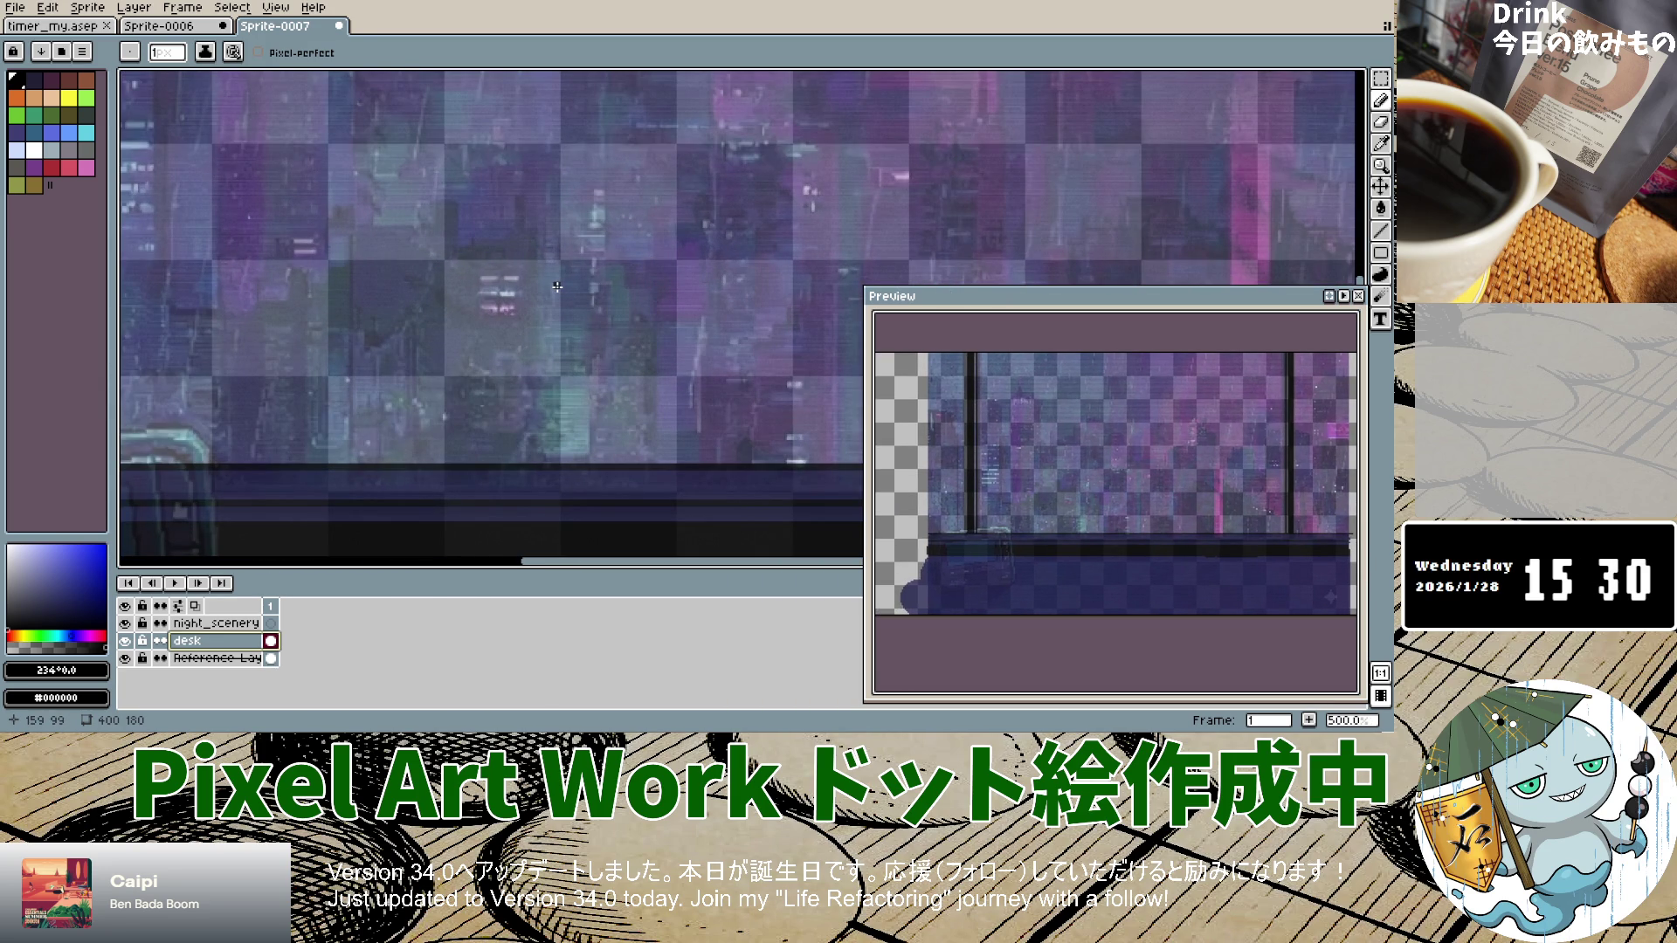
double_click(214, 657)
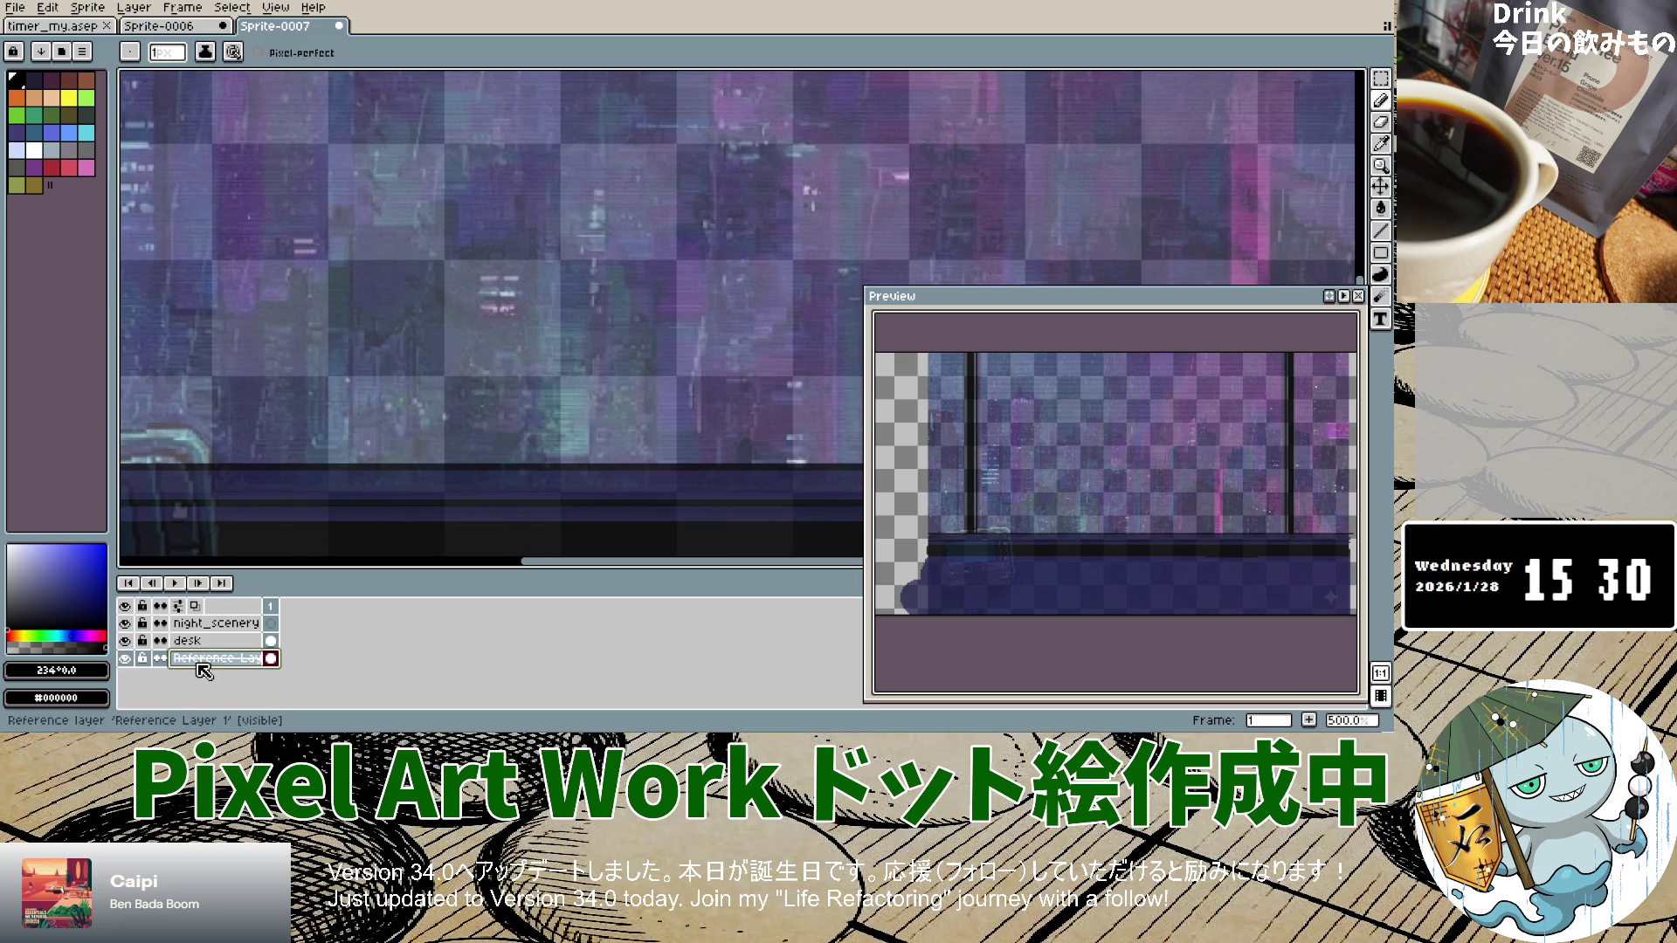
Step: Drag Reference Layer 1's opacity slider up to 100%
left_click(731, 402)
left_click_drag(733, 405, 845, 407)
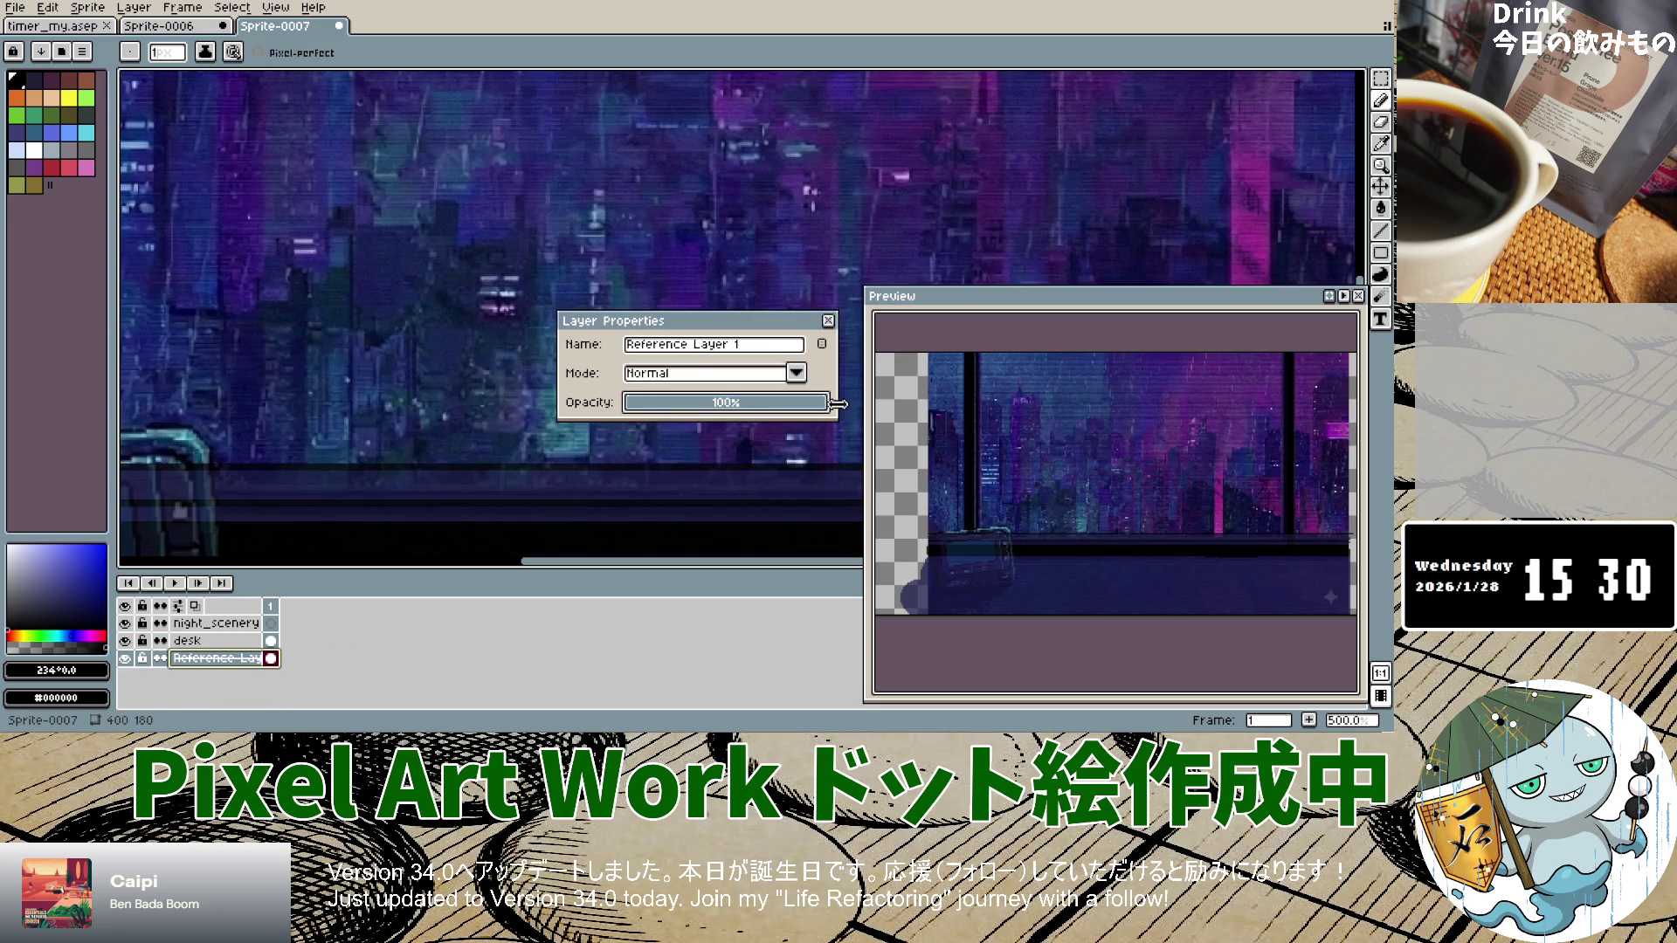
scroll(403, 328, "down", 6)
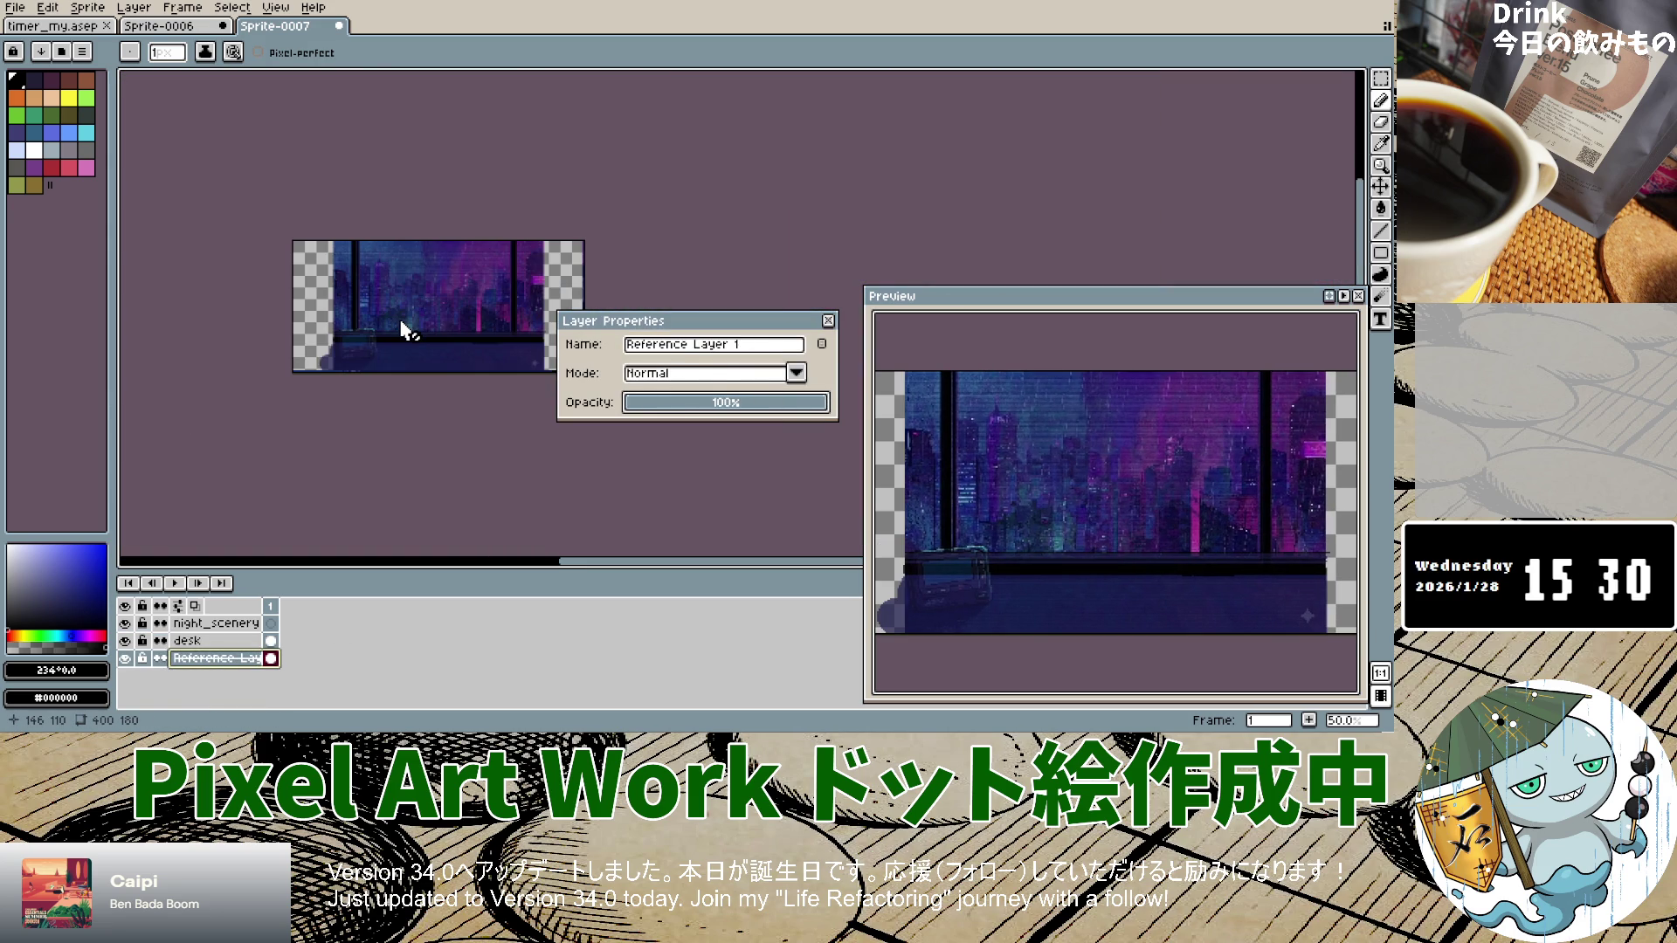
scroll(404, 329, "up", 2)
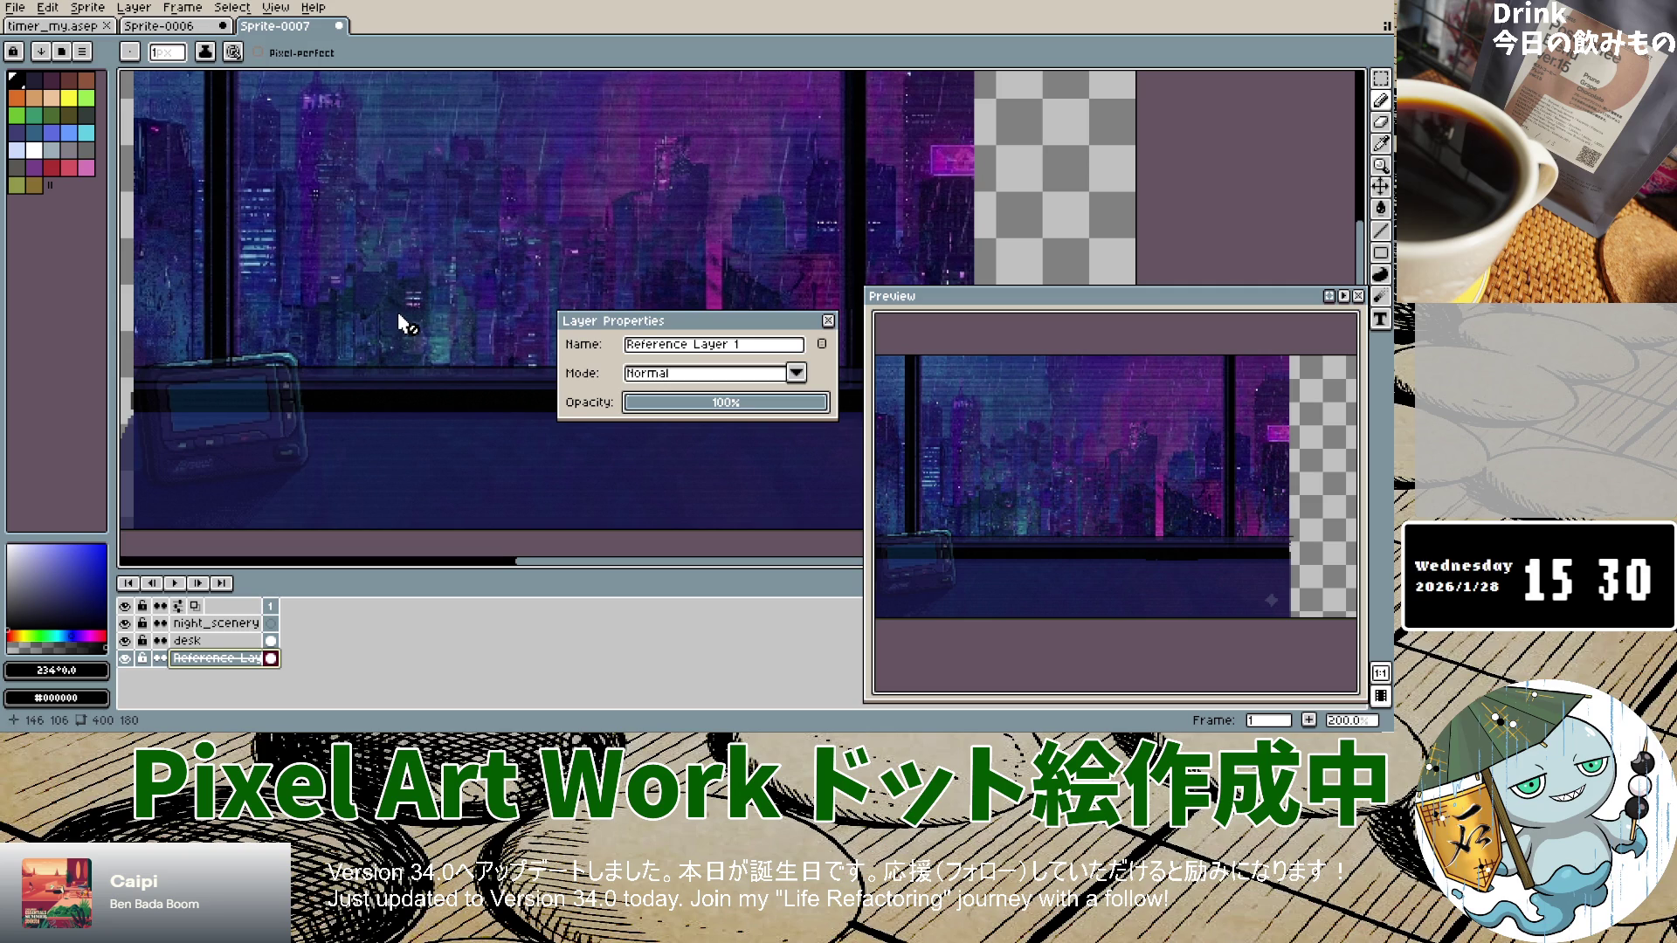
Step: Create a new 200×40 sprite via File > New
left_click(15, 7)
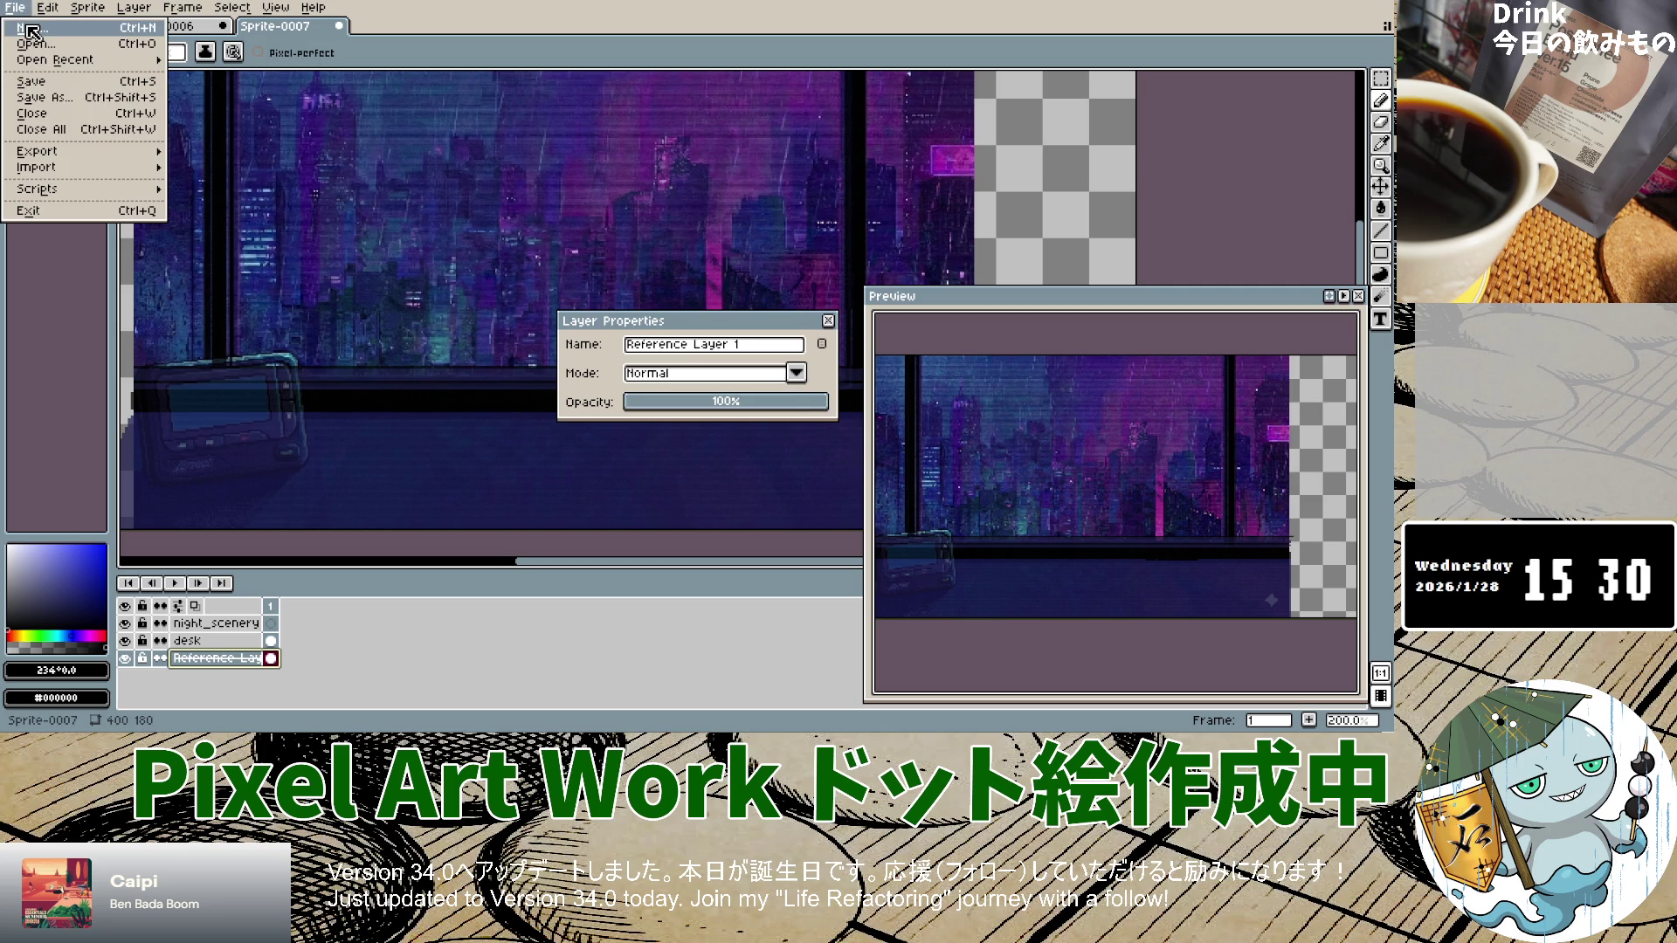
left_click(33, 32)
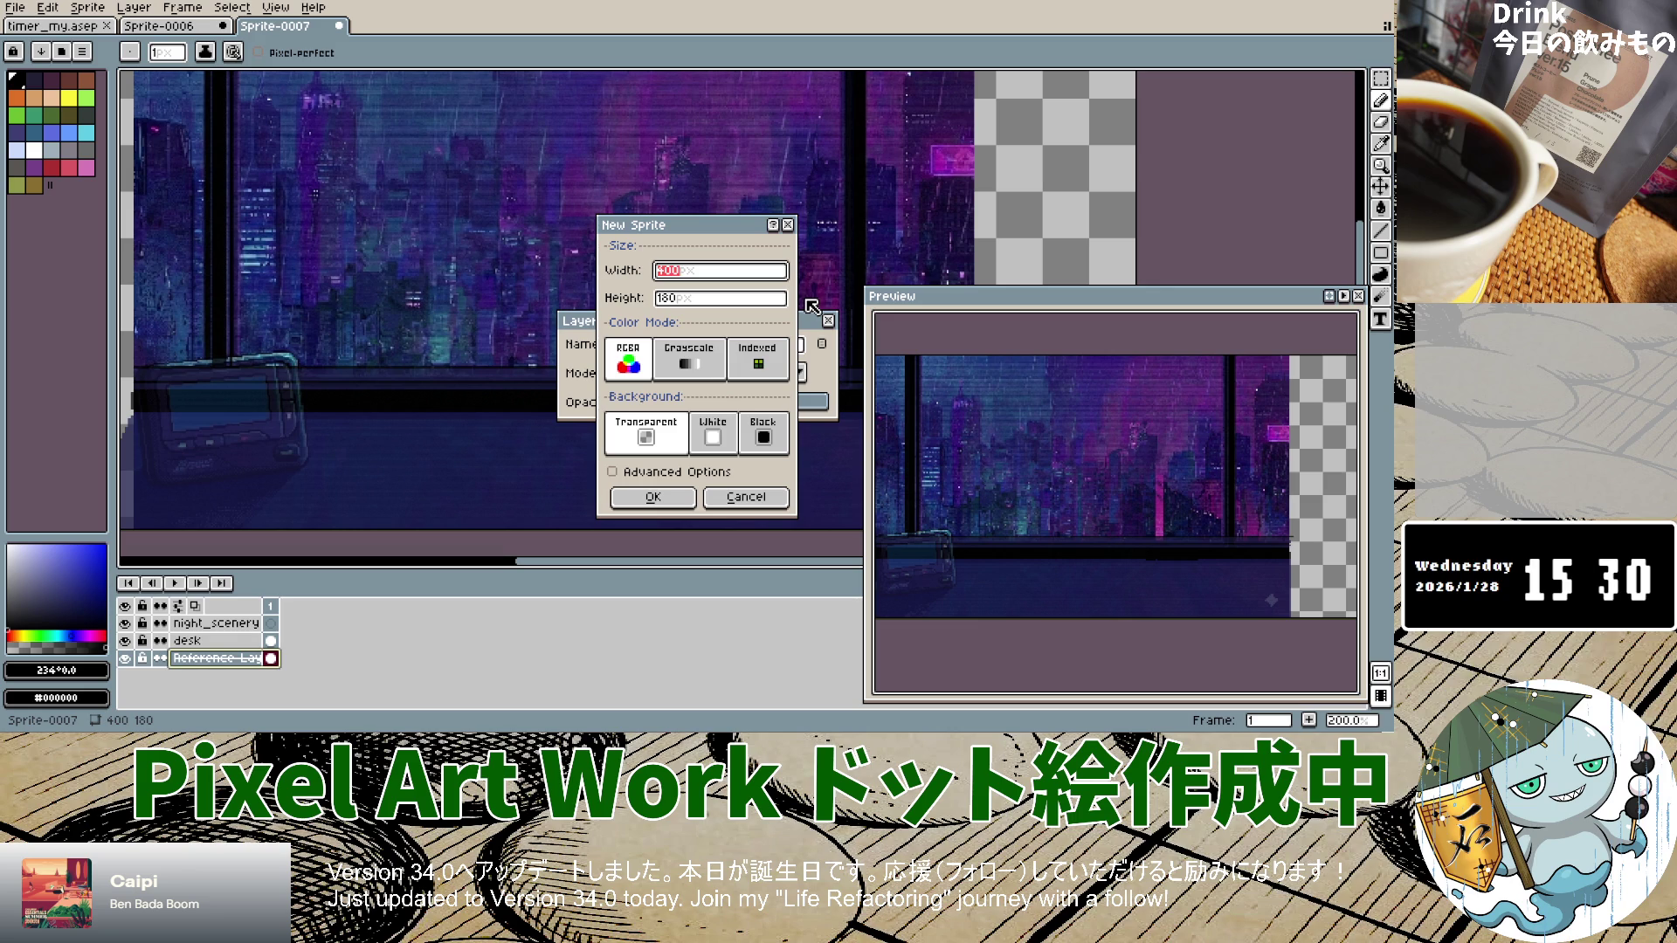
type("200")
key("Tab")
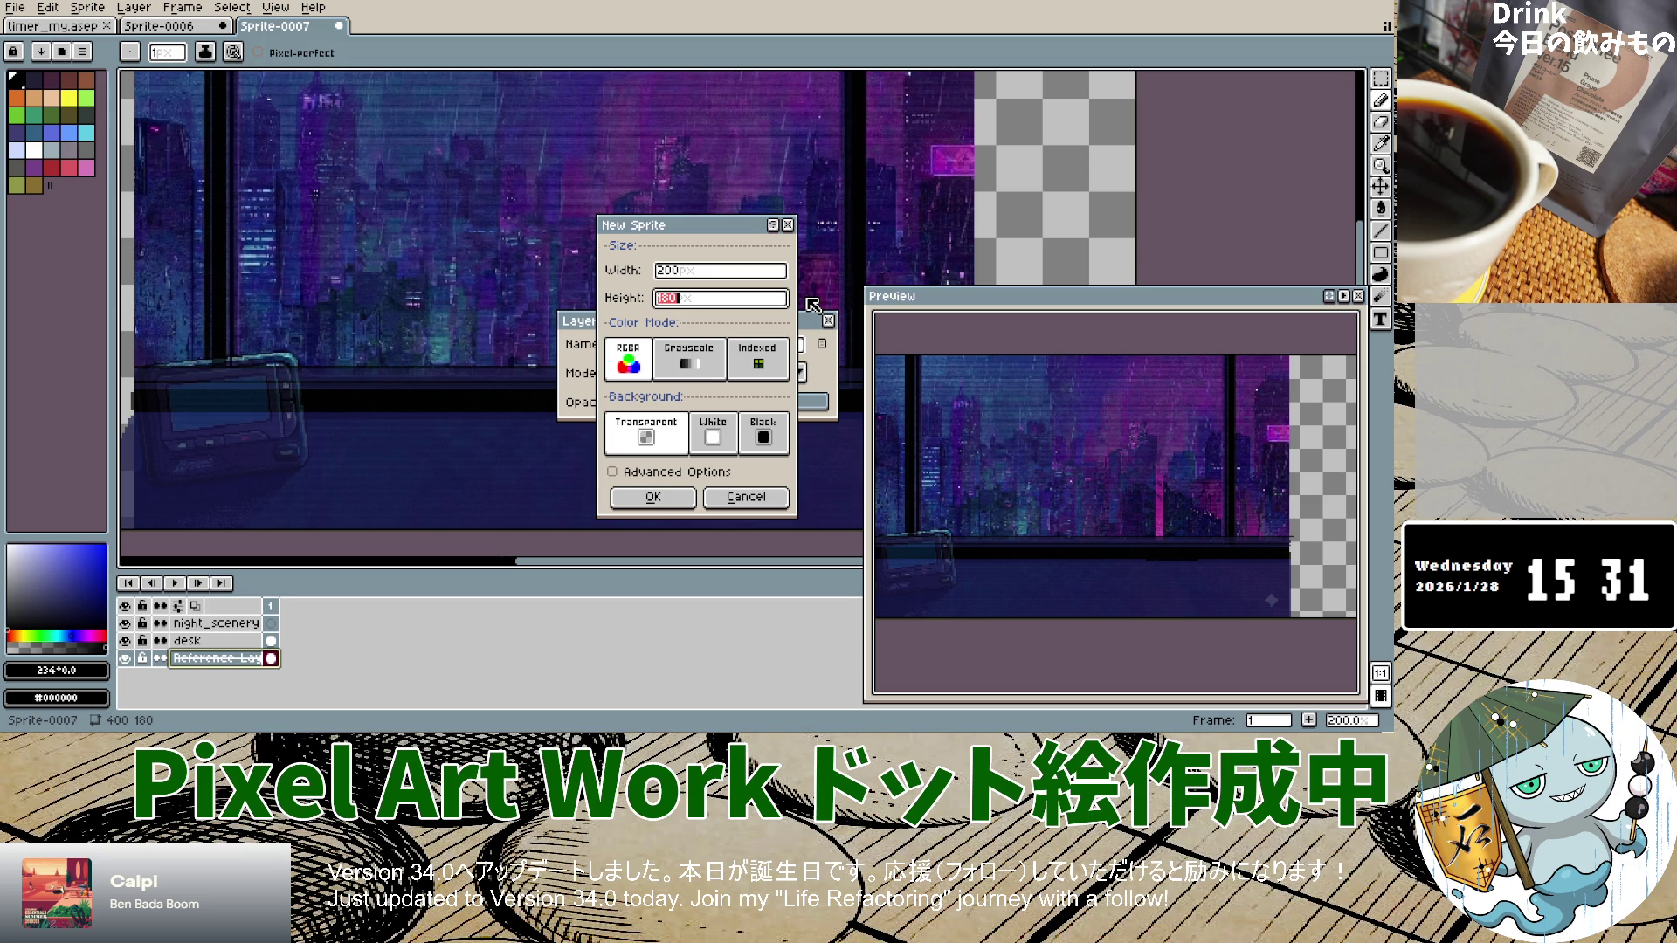
type("40")
key("Return")
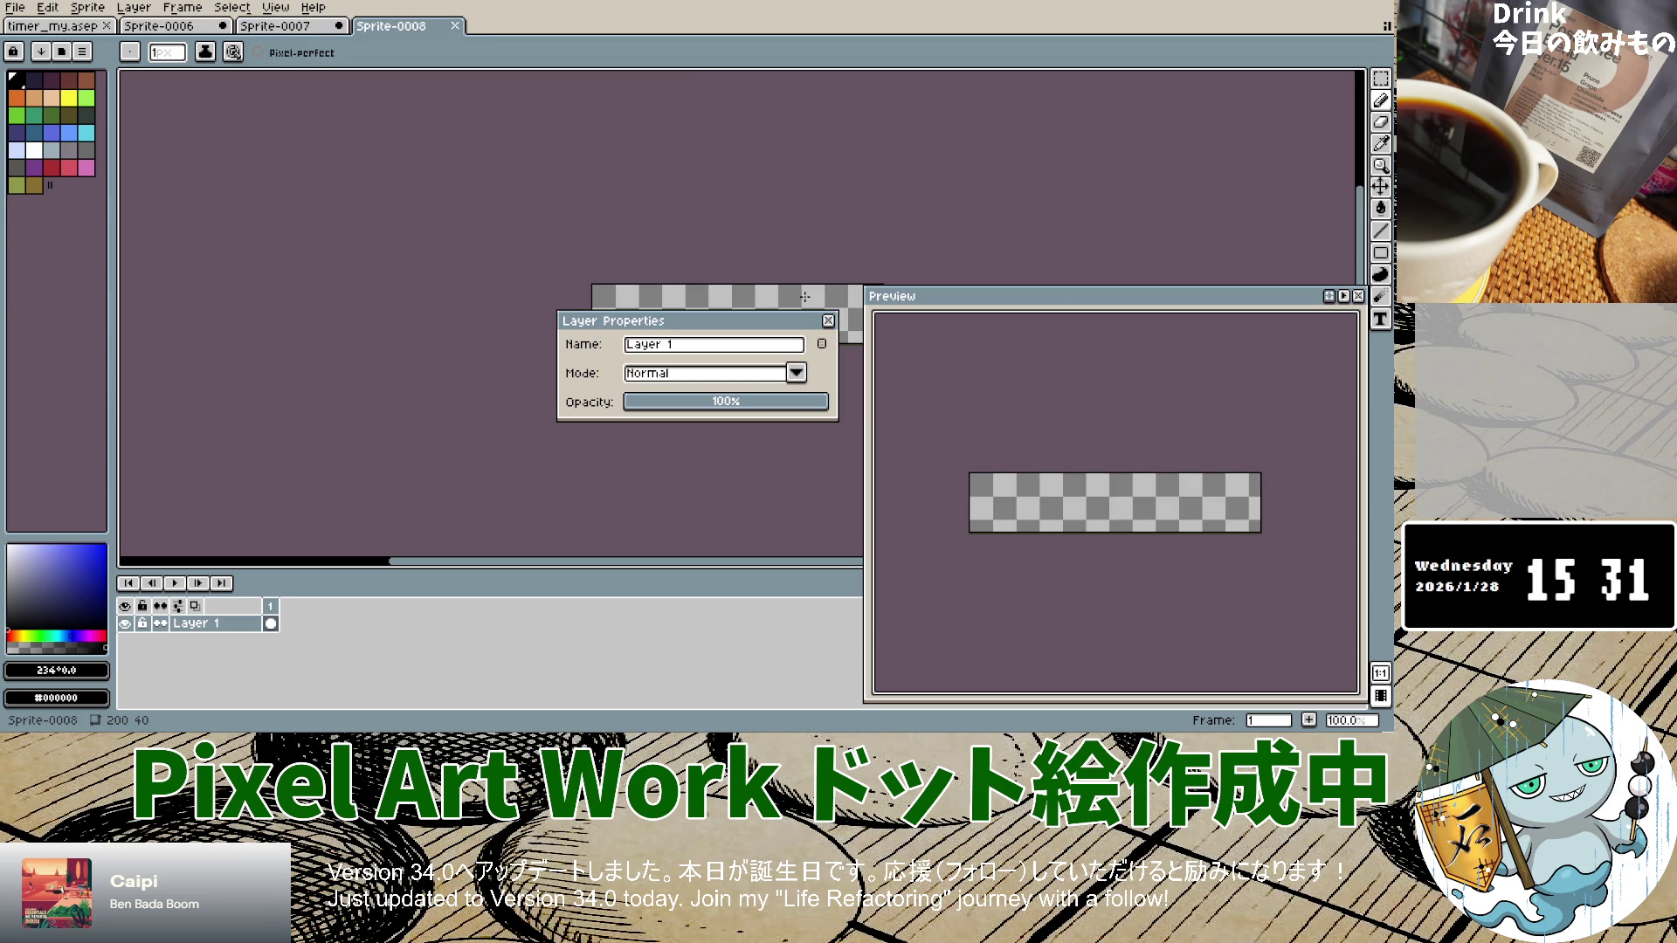
Step: Create a 40×200 sprite, close the unused 200×40 one, and return to the night city
left_click(828, 321)
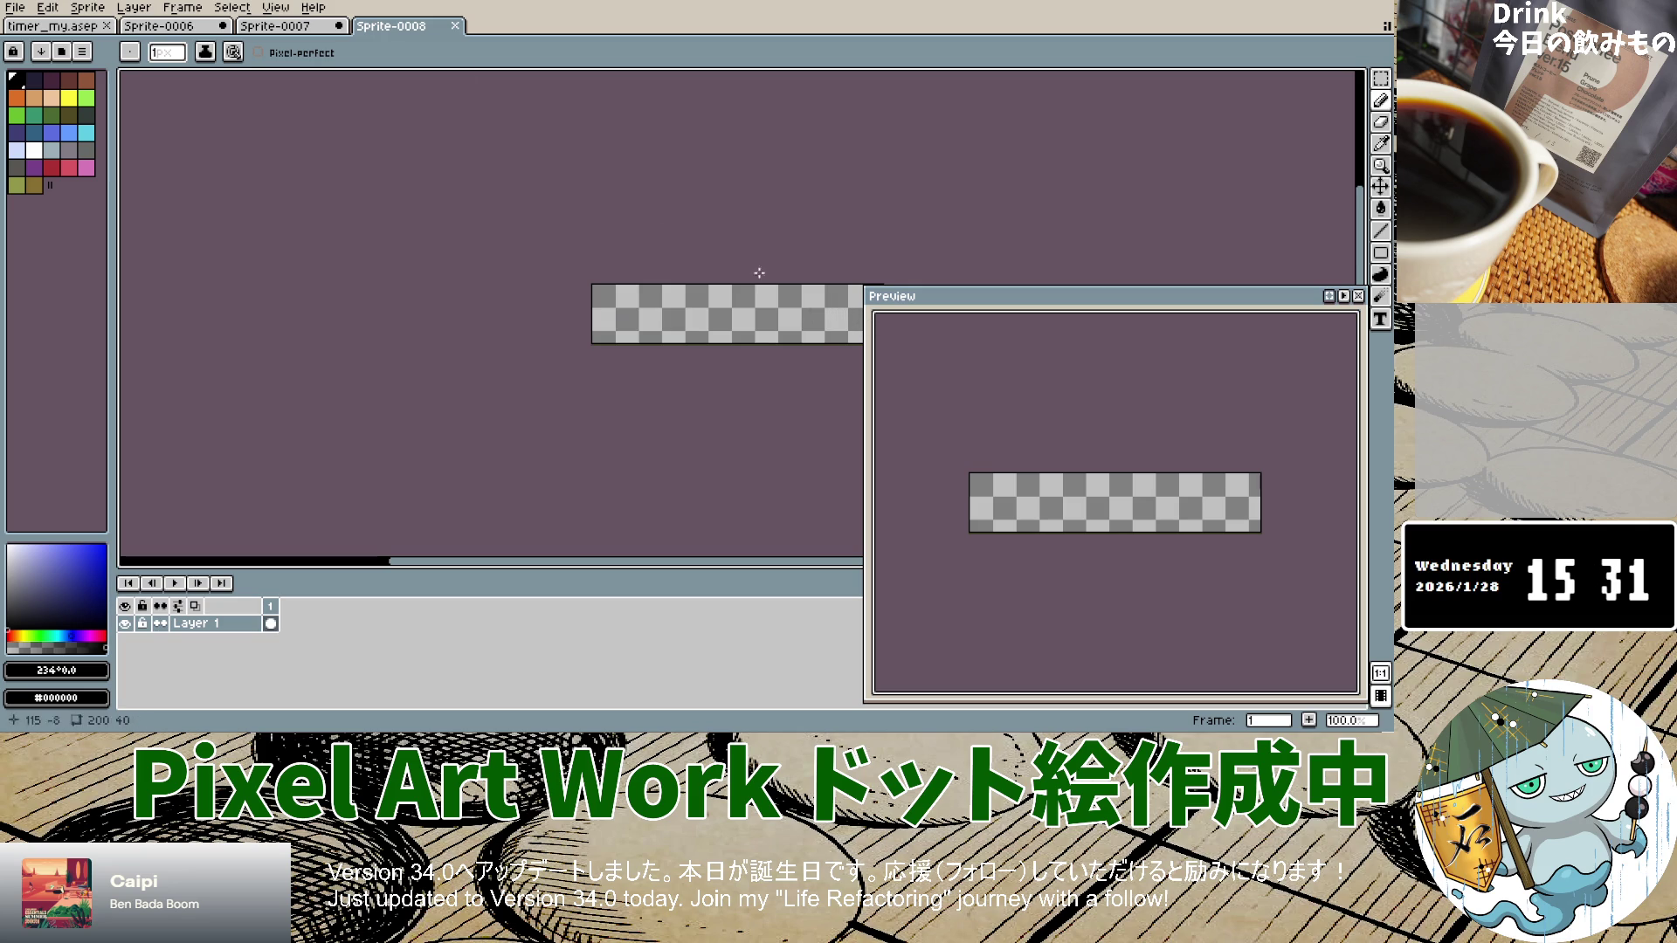
left_click(15, 7)
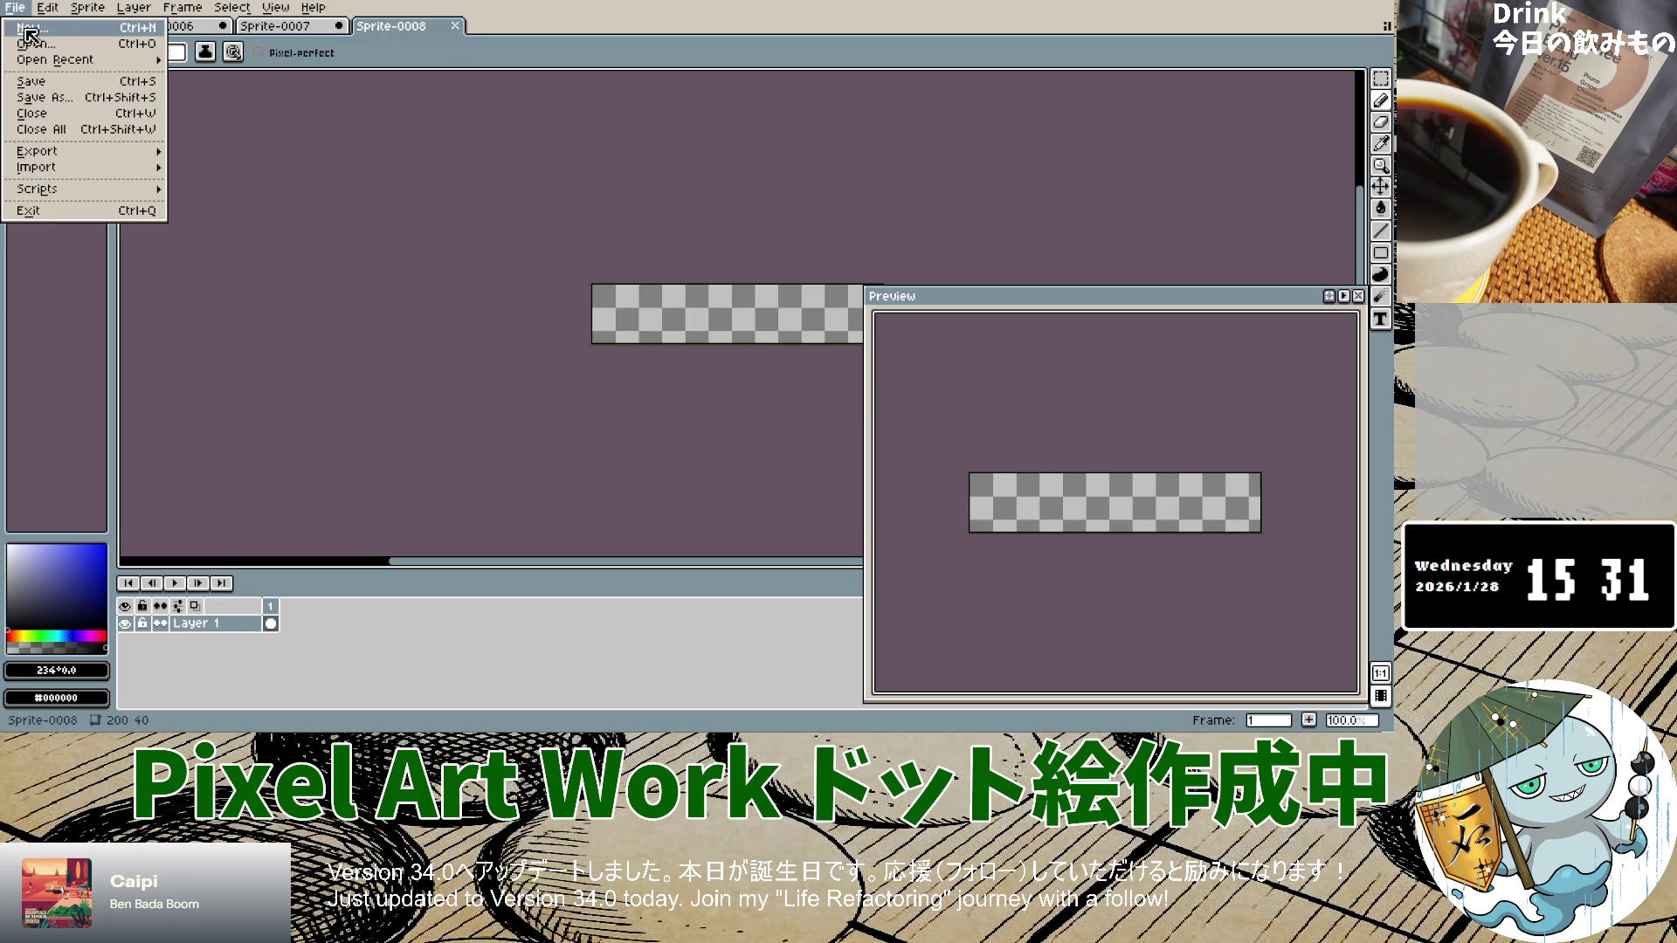
left_click(32, 33)
type("40")
key("Tab")
type("200")
key("Return")
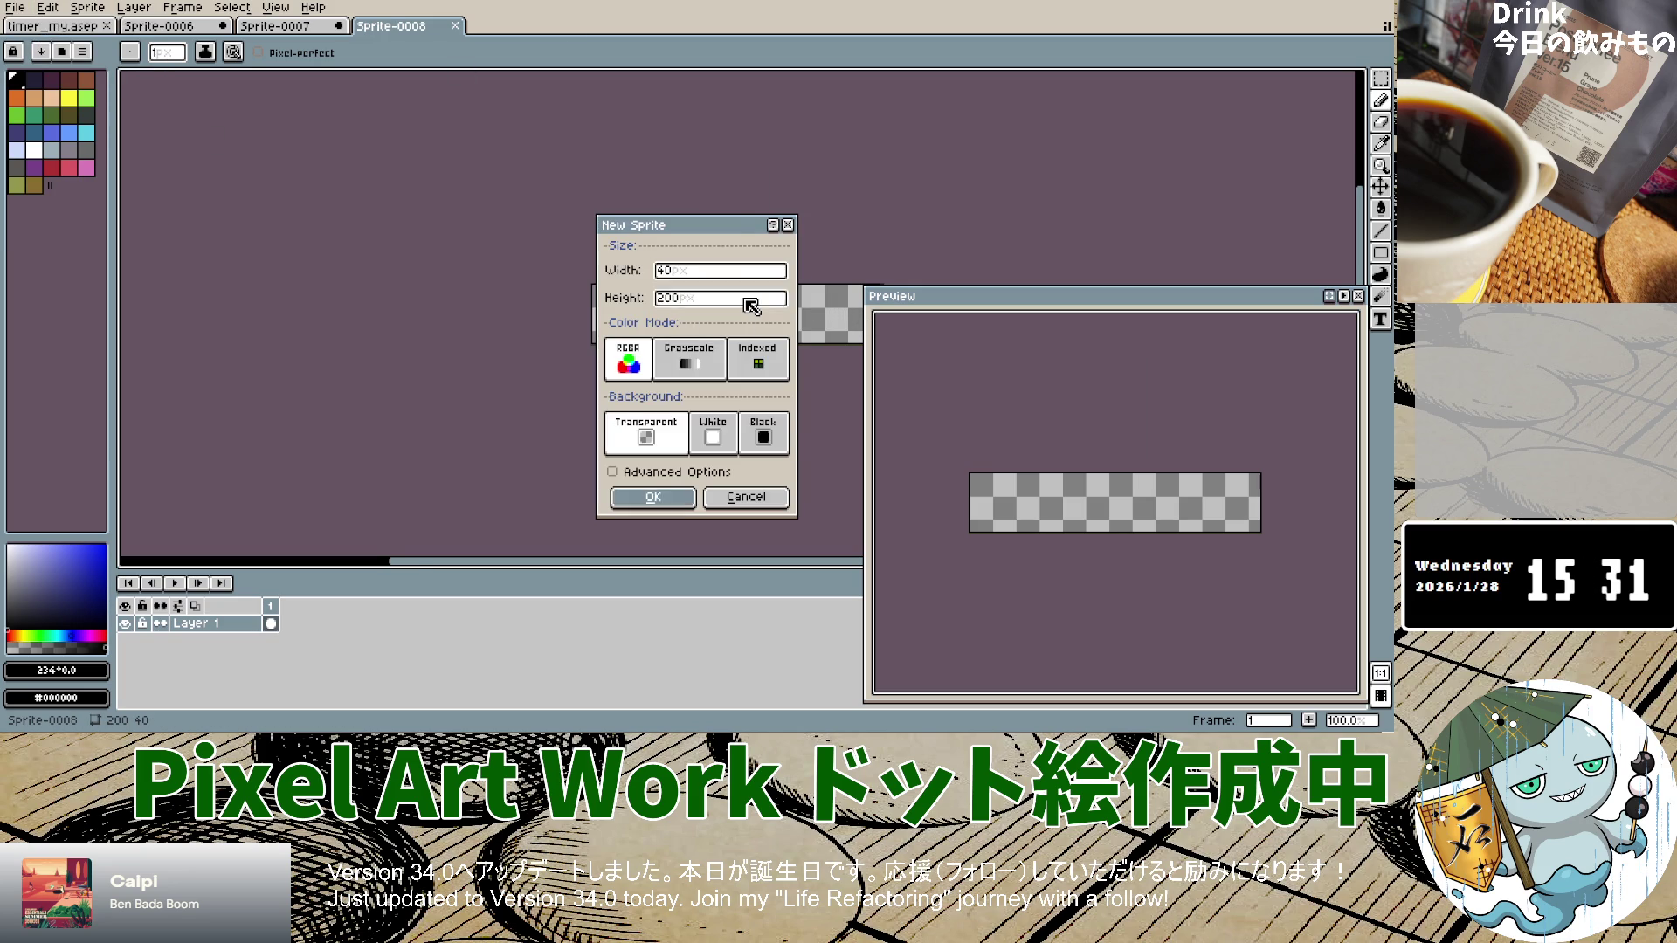
left_click(455, 25)
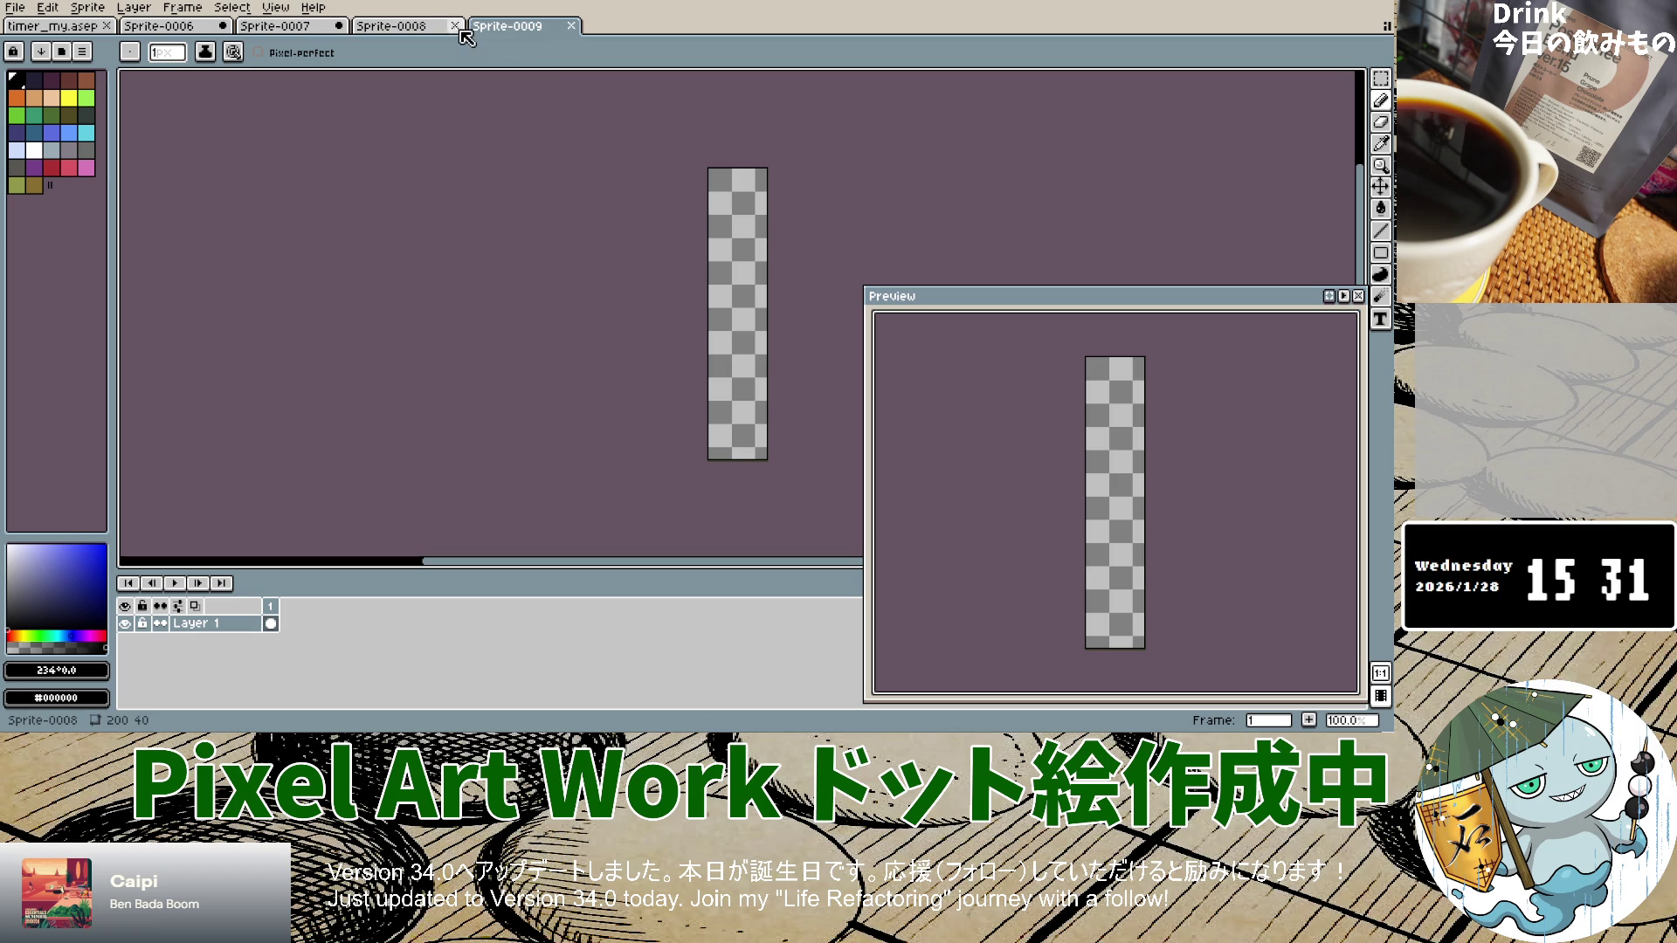
left_click(319, 26)
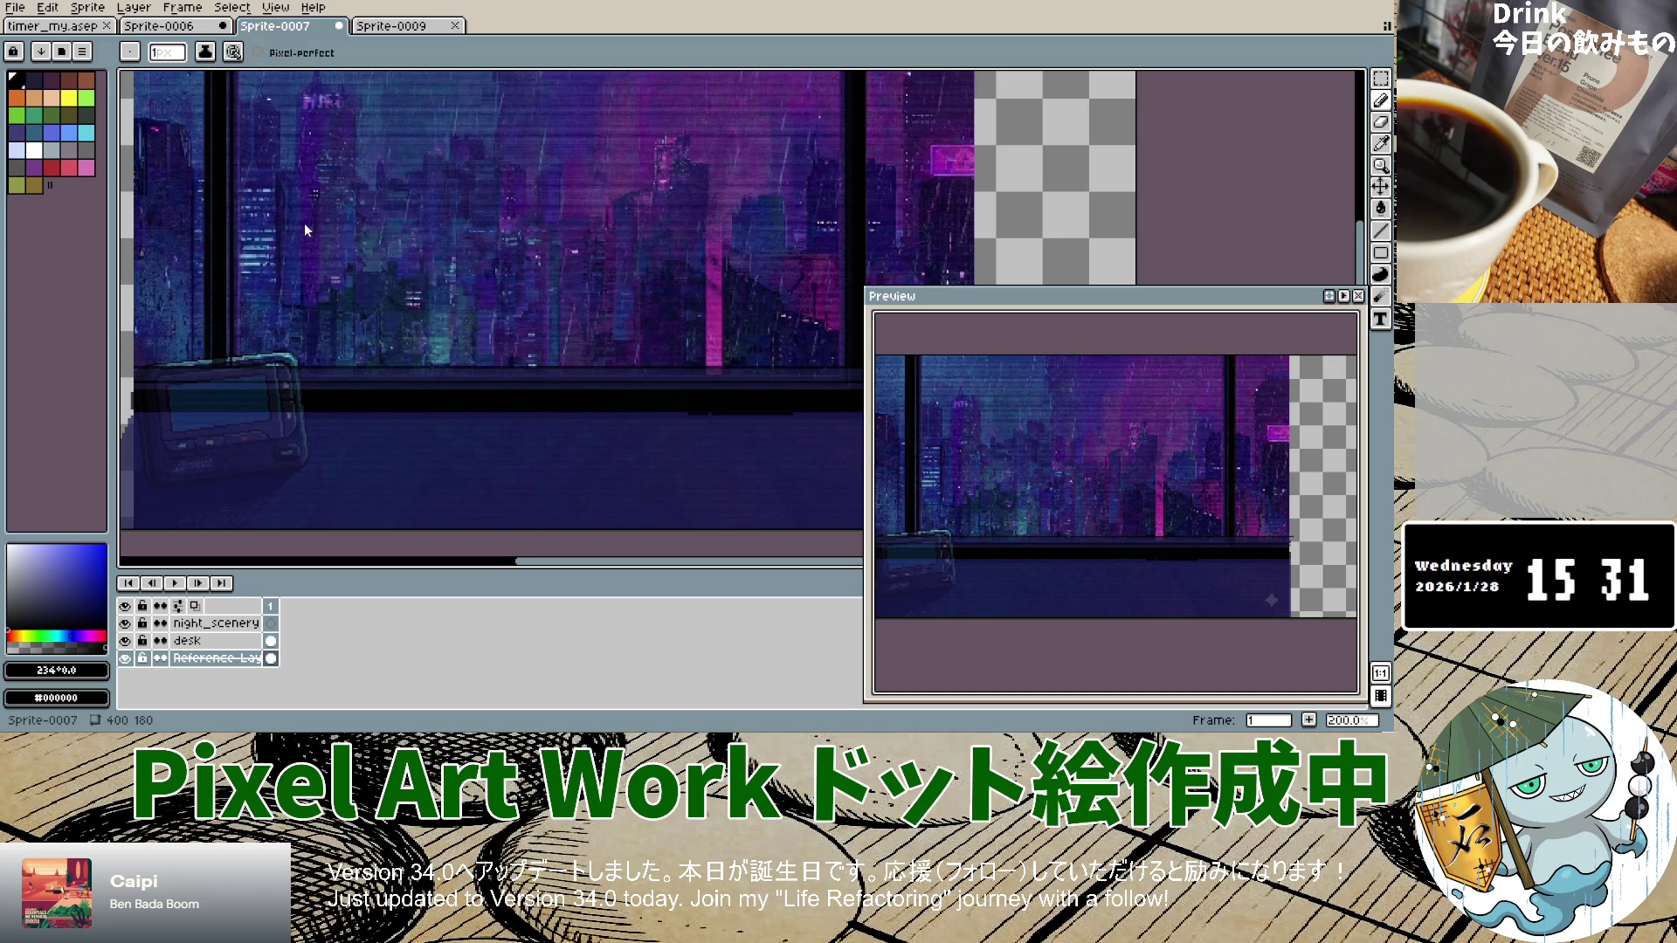
Step: Save the night city as background_my.aseprite, discard Sprite-0006, and switch to Sprite-0009
key("Return")
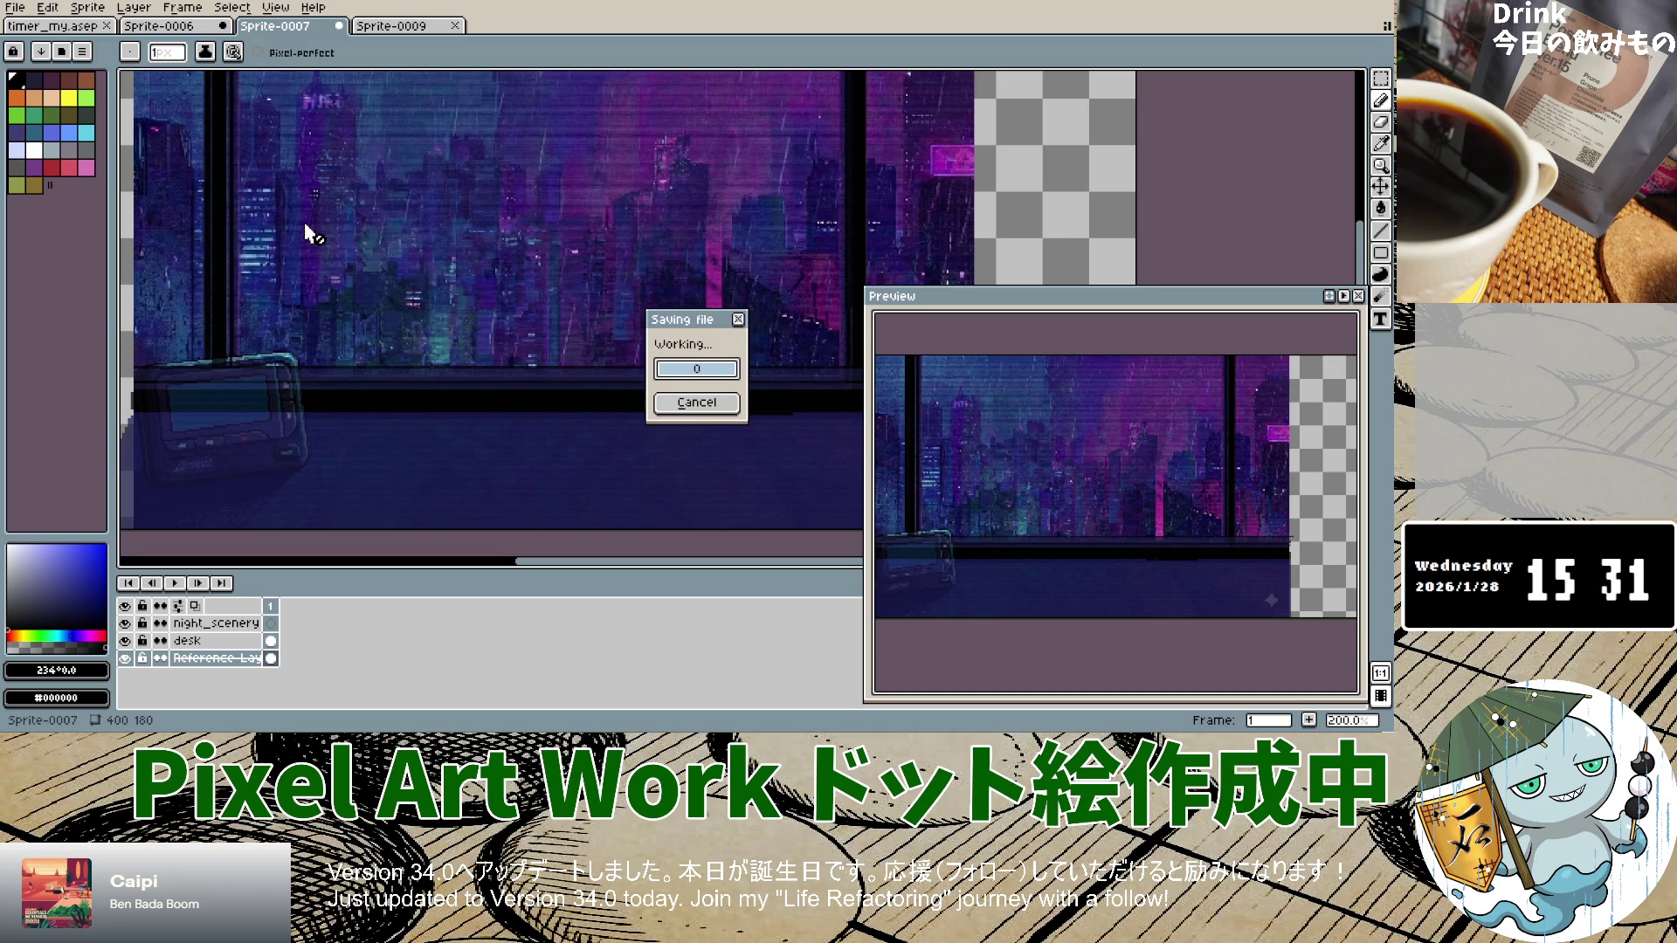
left_click(354, 19)
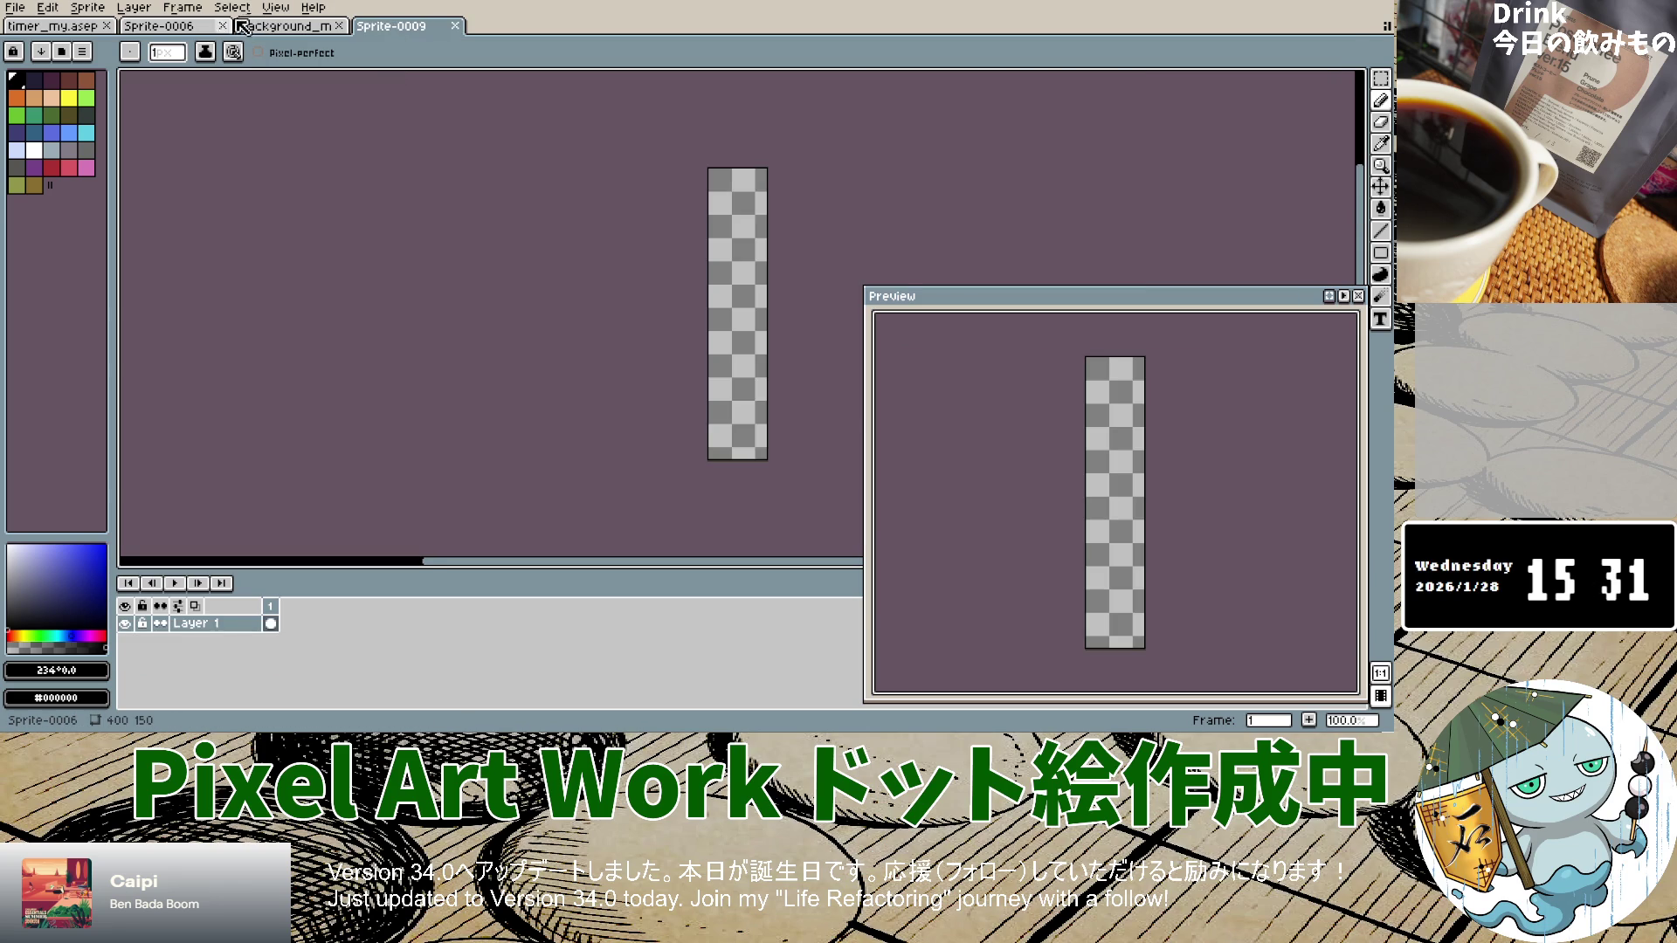
left_click(229, 28)
left_click(222, 25)
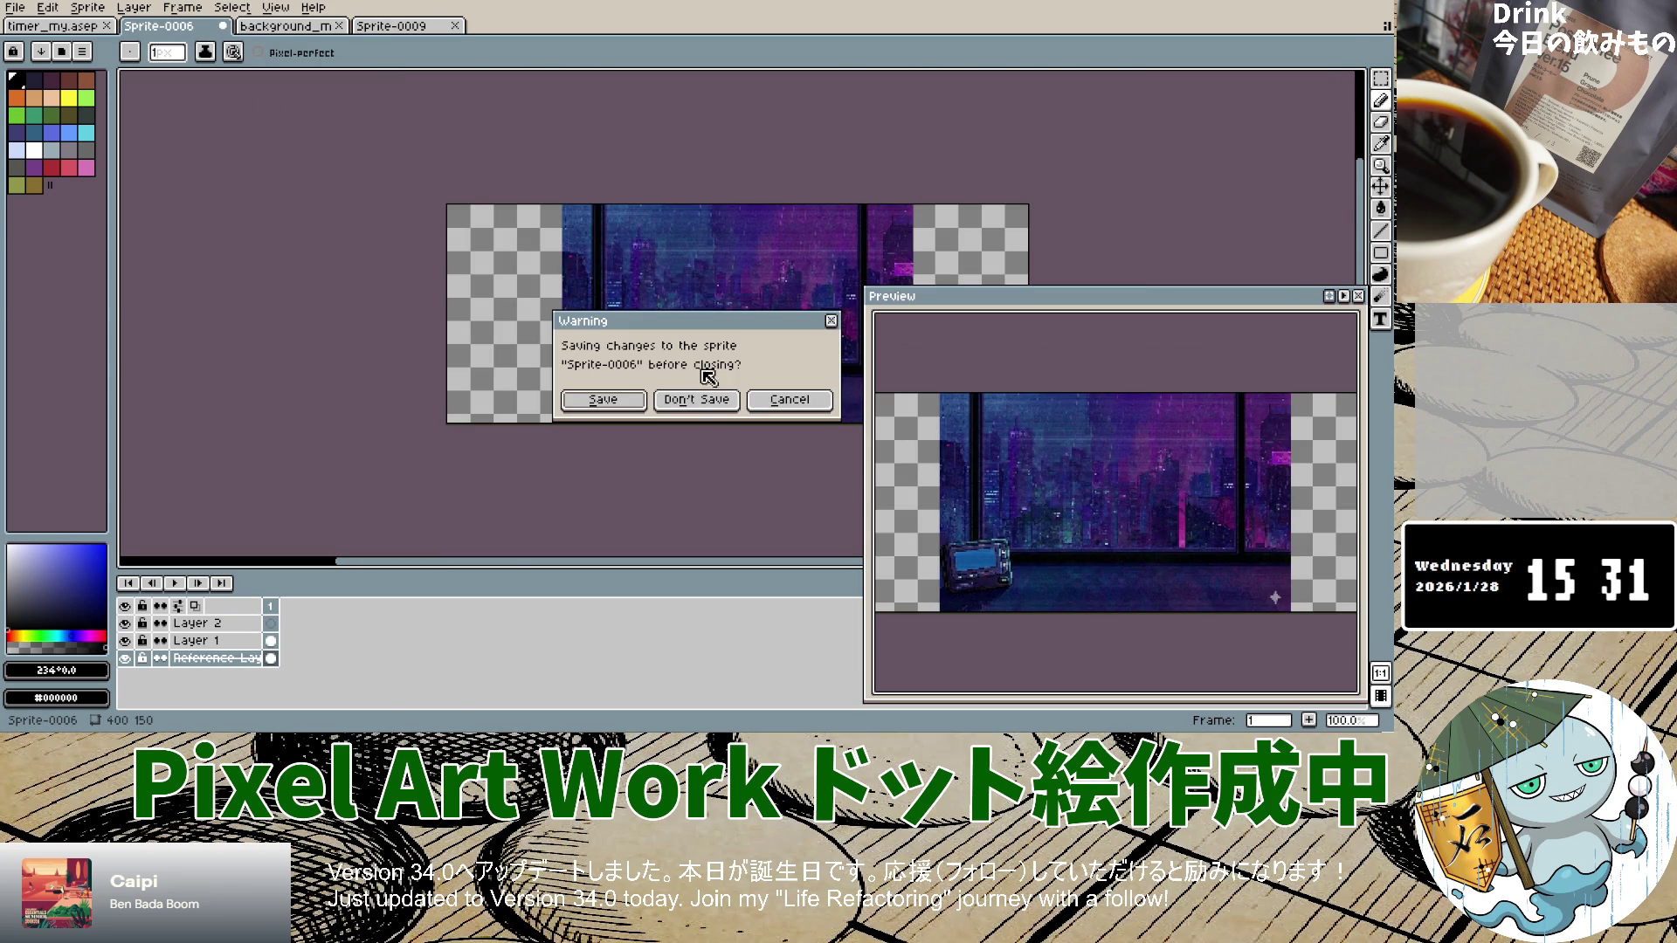
left_click(697, 403)
left_click(288, 25)
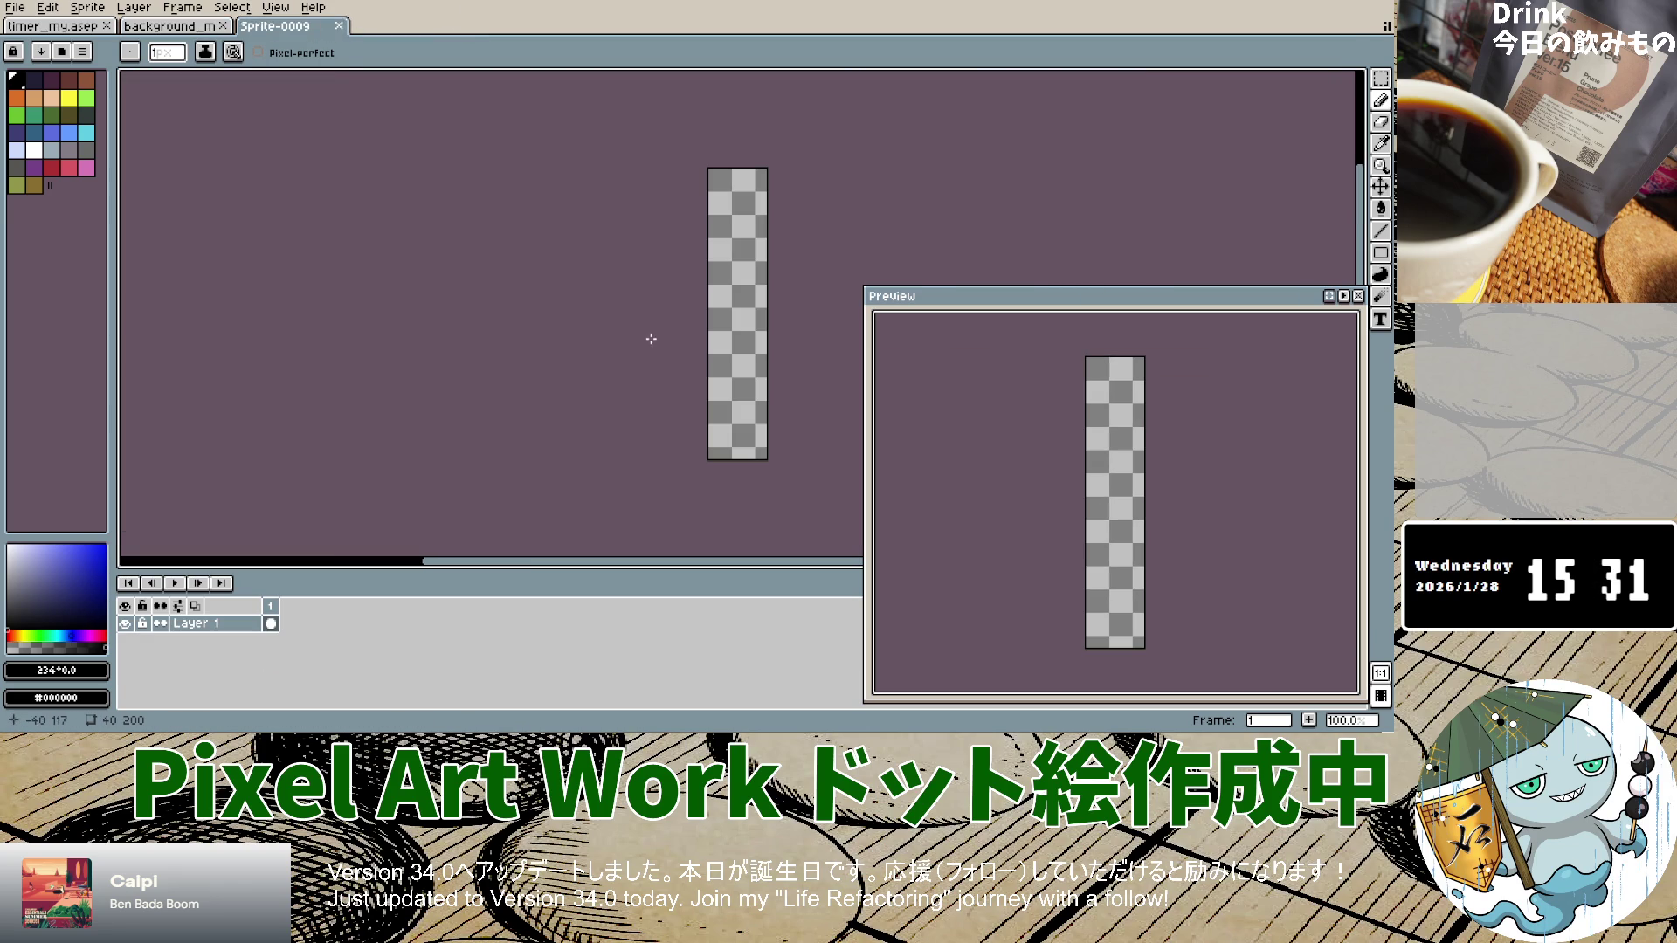
key("v")
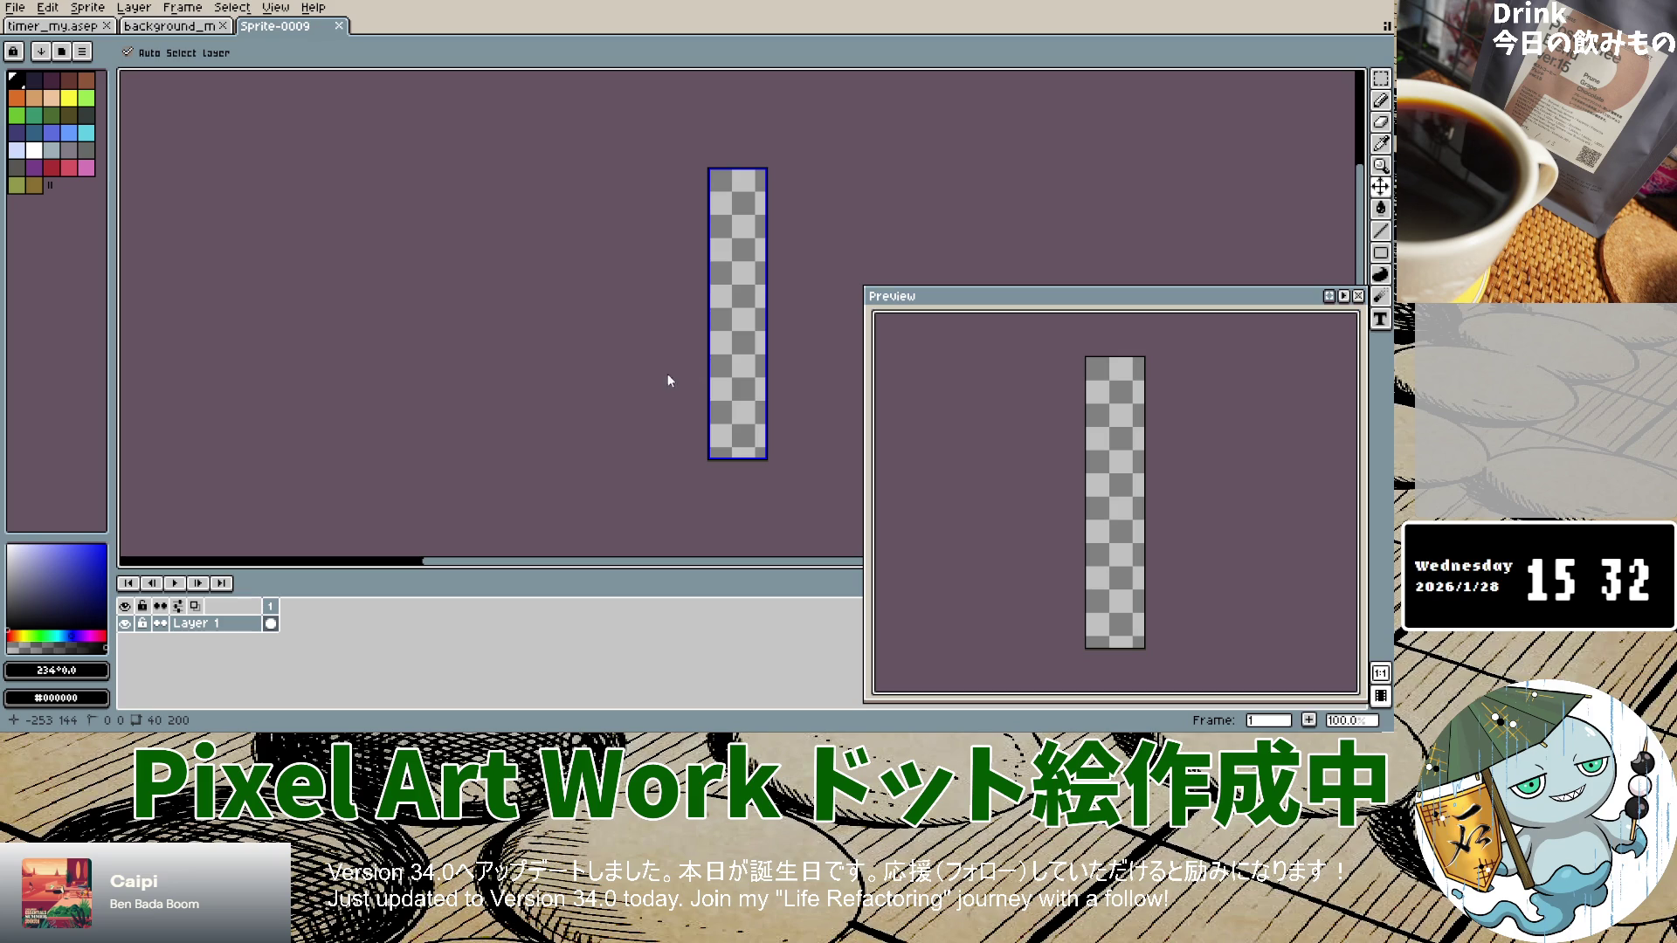
Step: Save the tall 40×200 sprite as high_bilding.aseprite and bring up the Layer menu
key("ctrl+s")
scroll(783, 389, "up", 4)
scroll(756, 358, "down", 4)
scroll(756, 358, "up", 3)
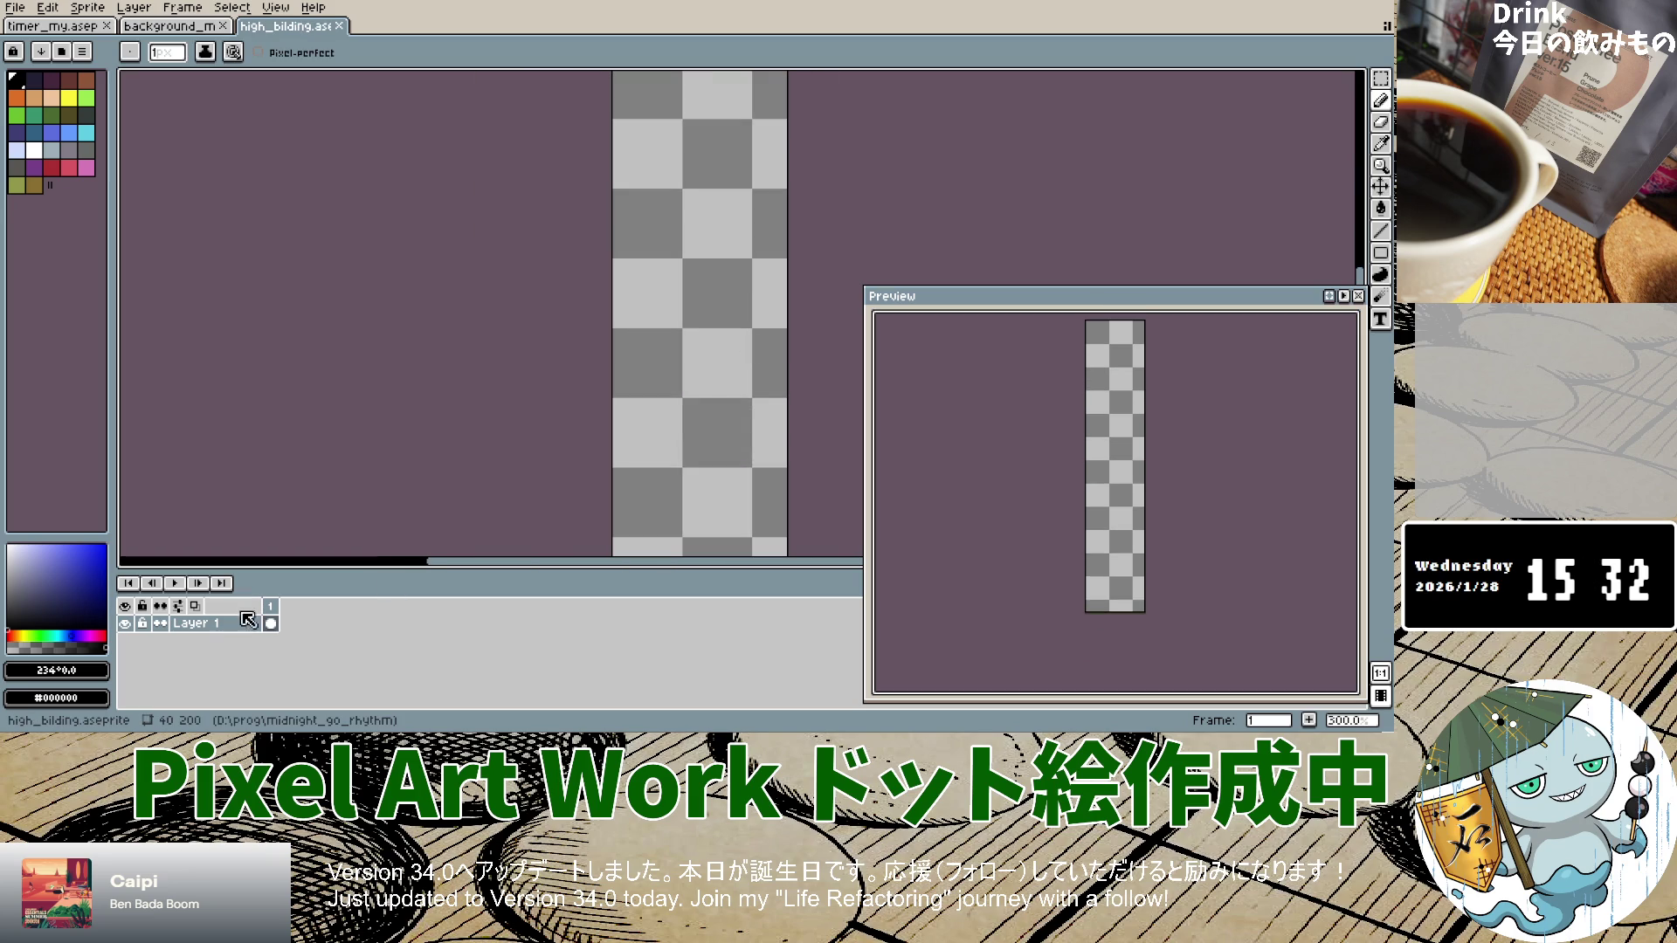
left_click(144, 11)
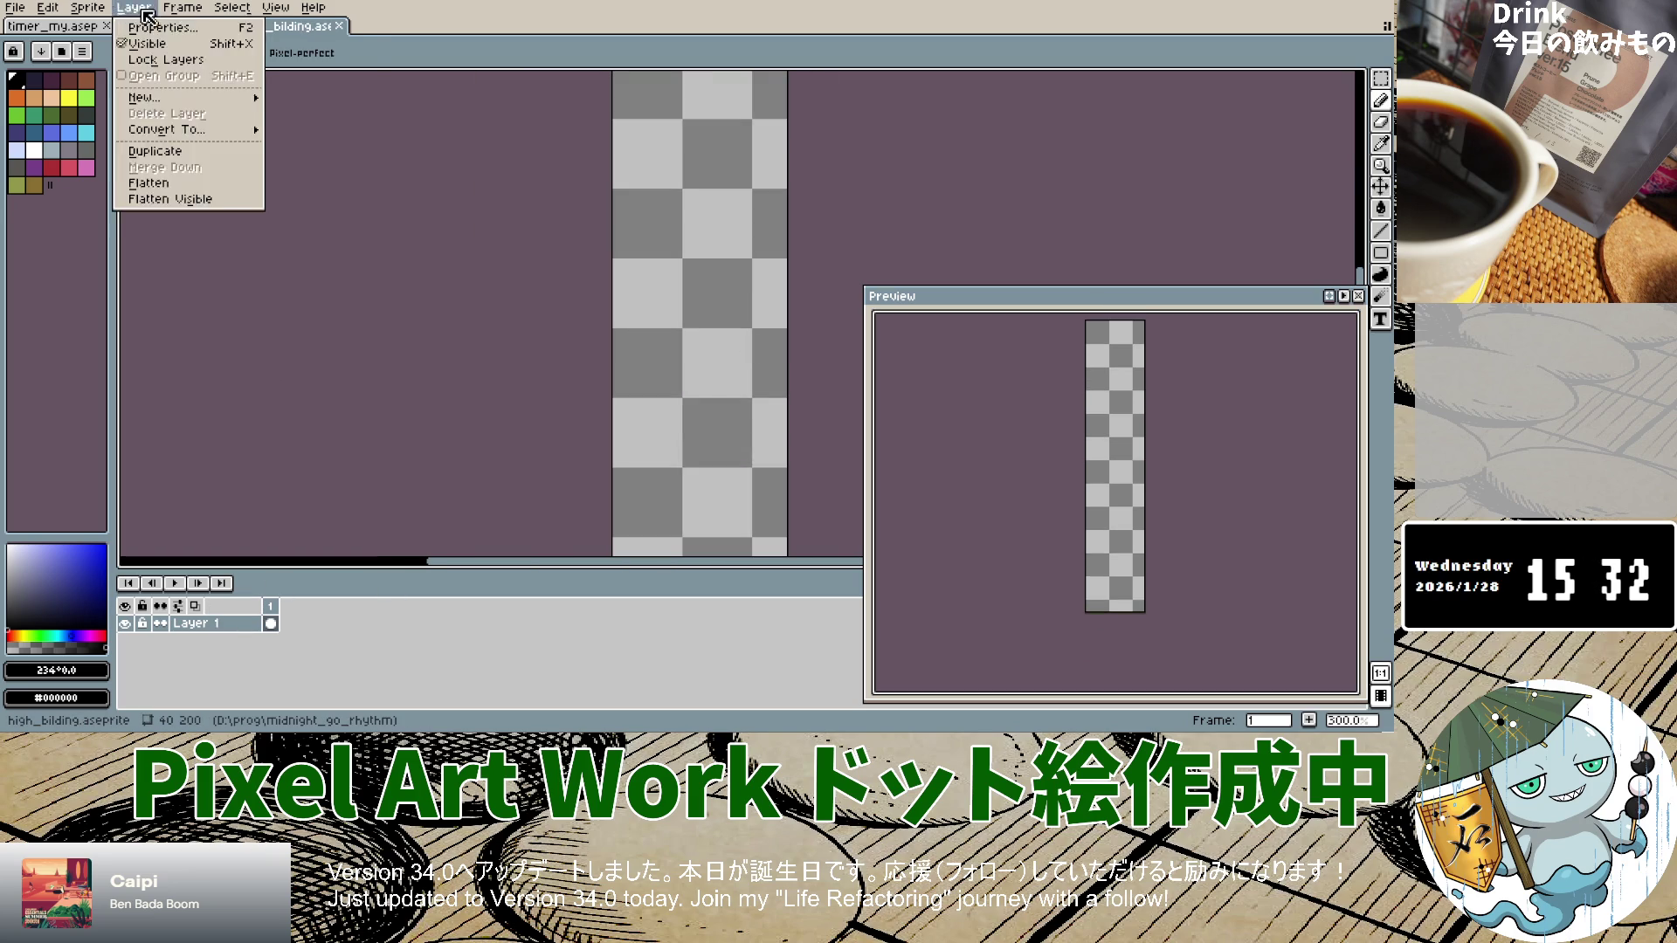
Step: Add Layer 2 and a reference layer loaded from the night-city image file
mouse_move(199, 100)
left_click(322, 103)
left_click(140, 9)
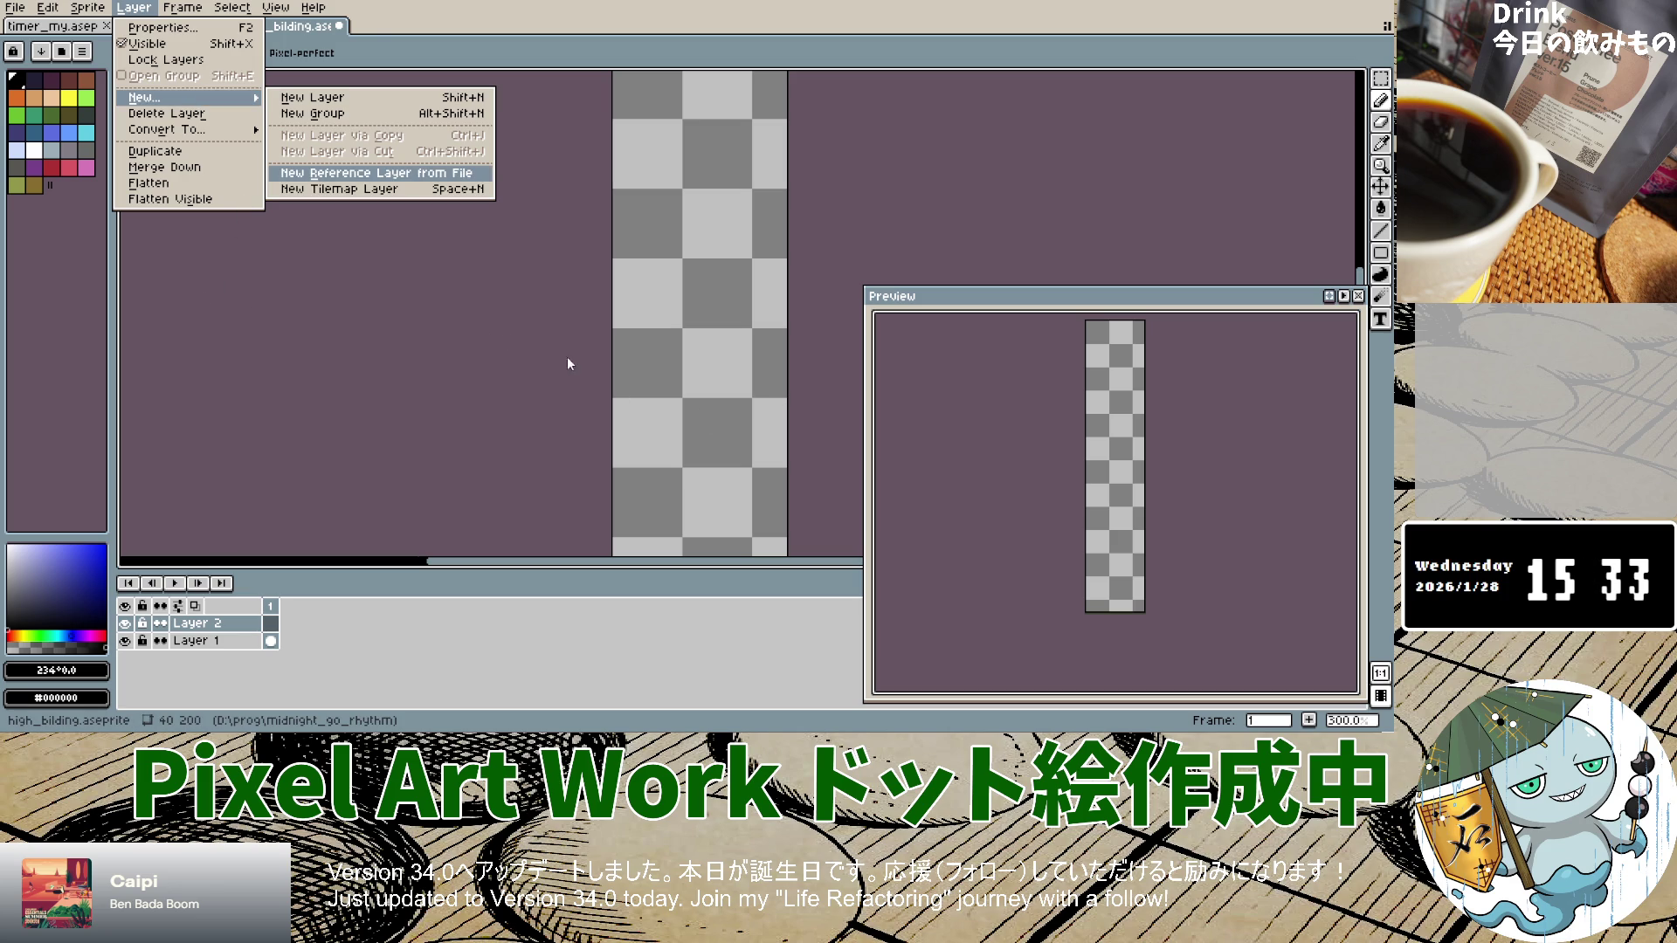
key("Return")
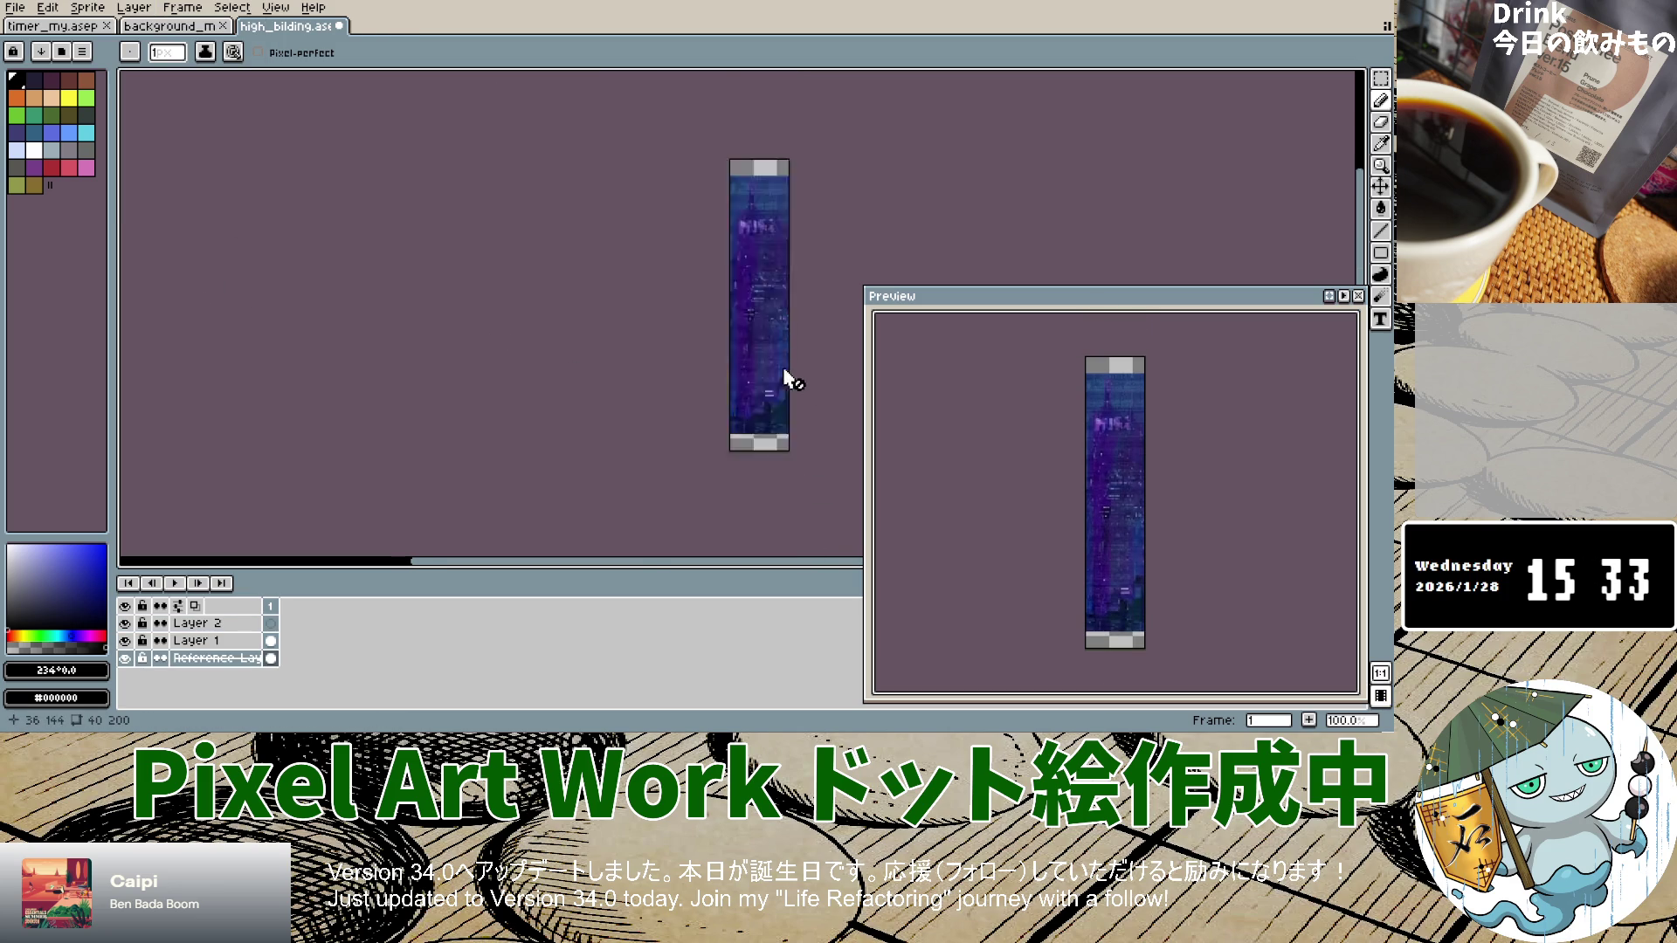
scroll(784, 377, "up", 3)
scroll(719, 262, "down", 4)
scroll(722, 254, "up", 4)
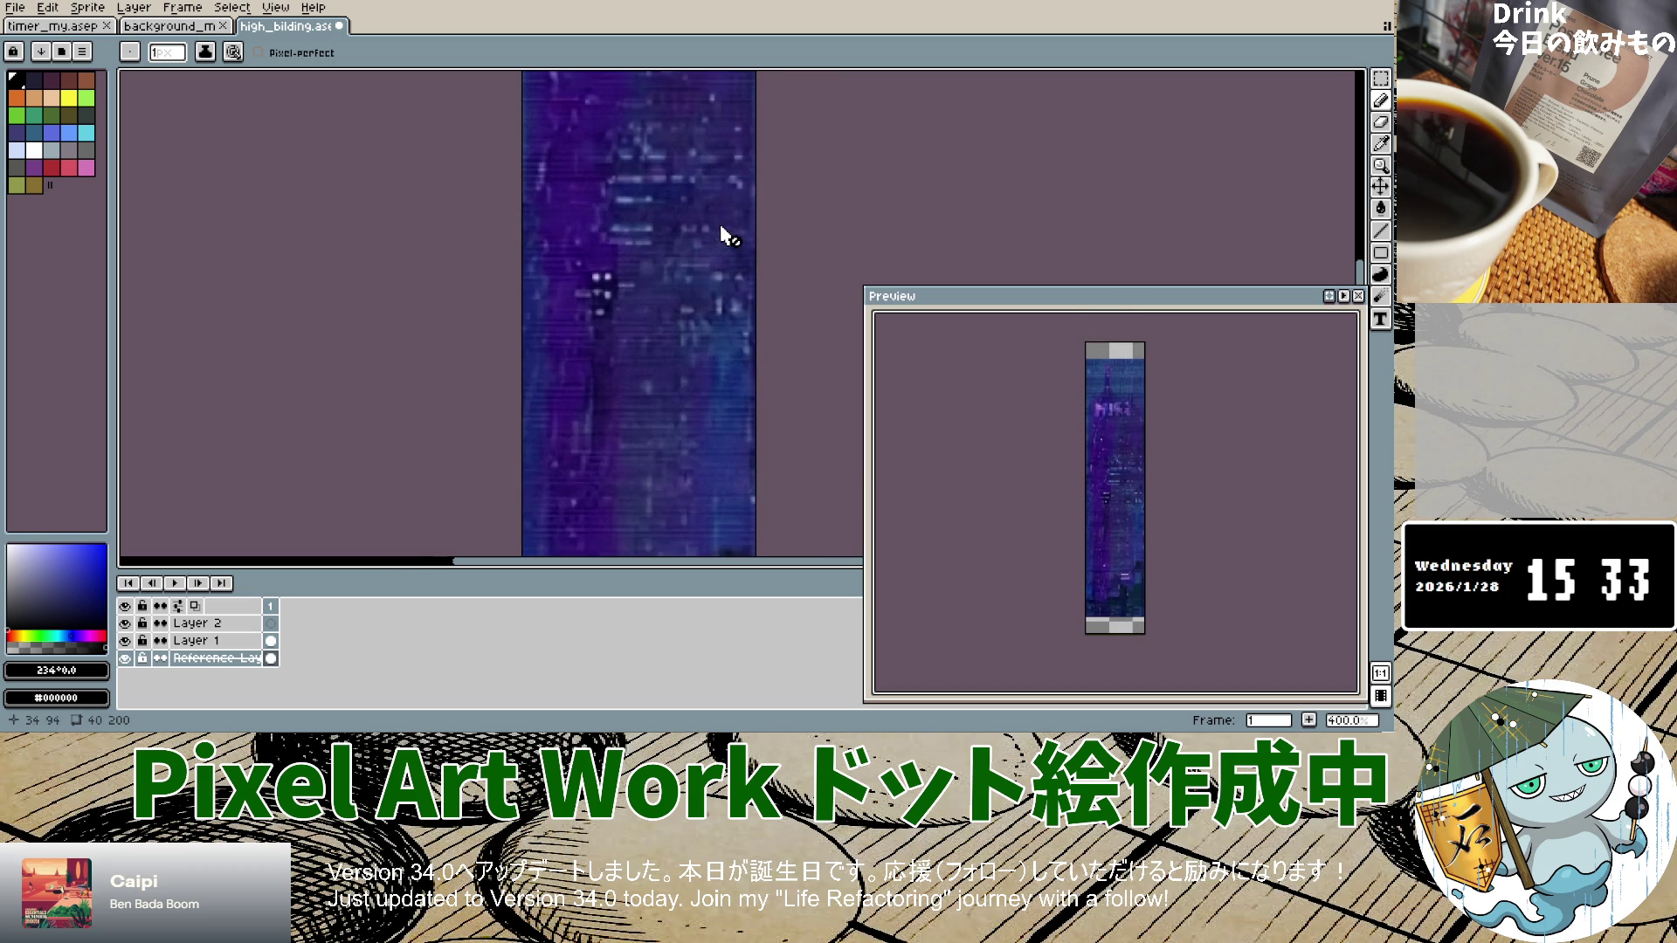
scroll(693, 214, "down", 3)
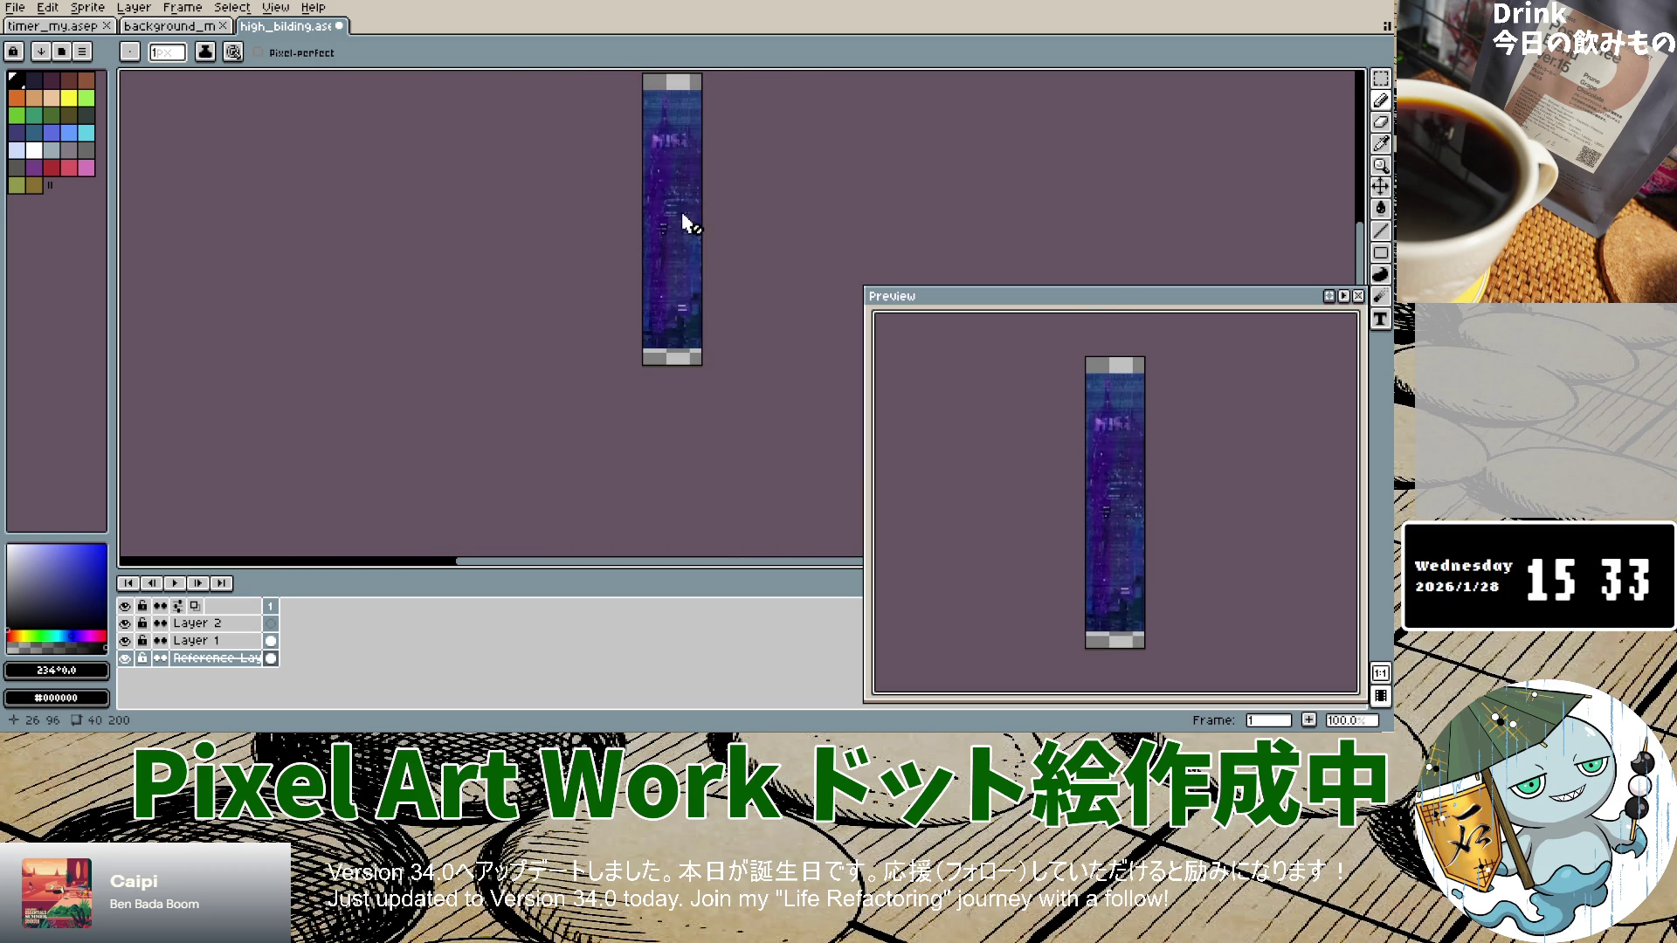
scroll(684, 223, "up", 2)
scroll(690, 284, "up", 1)
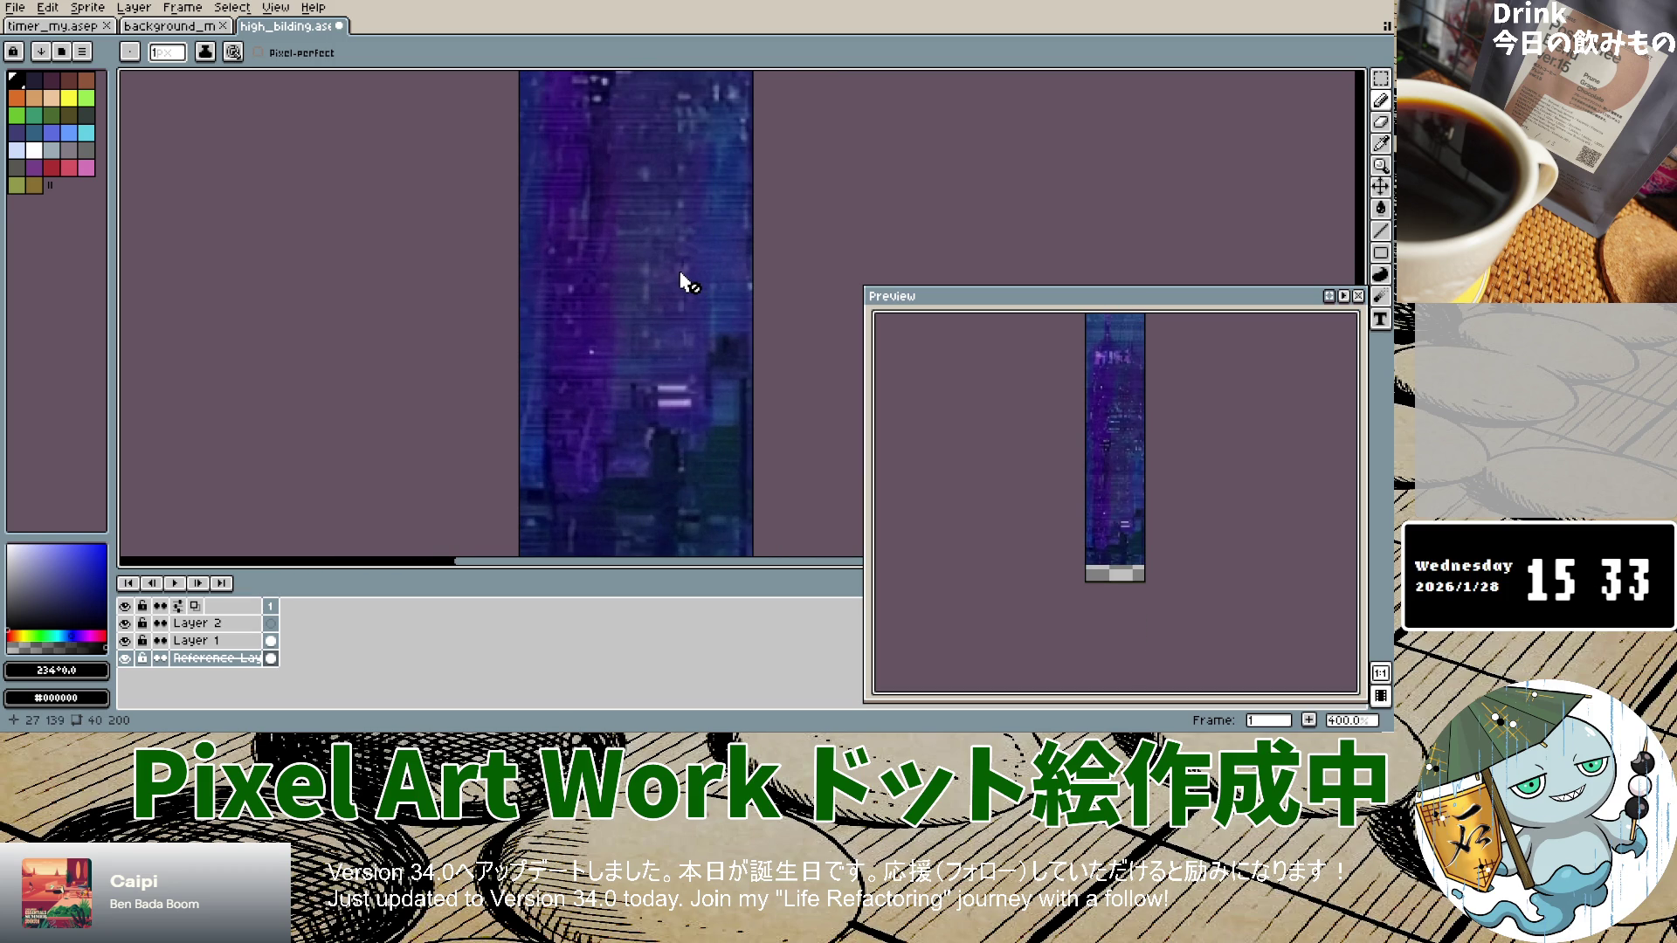
scroll(680, 277, "down", 3)
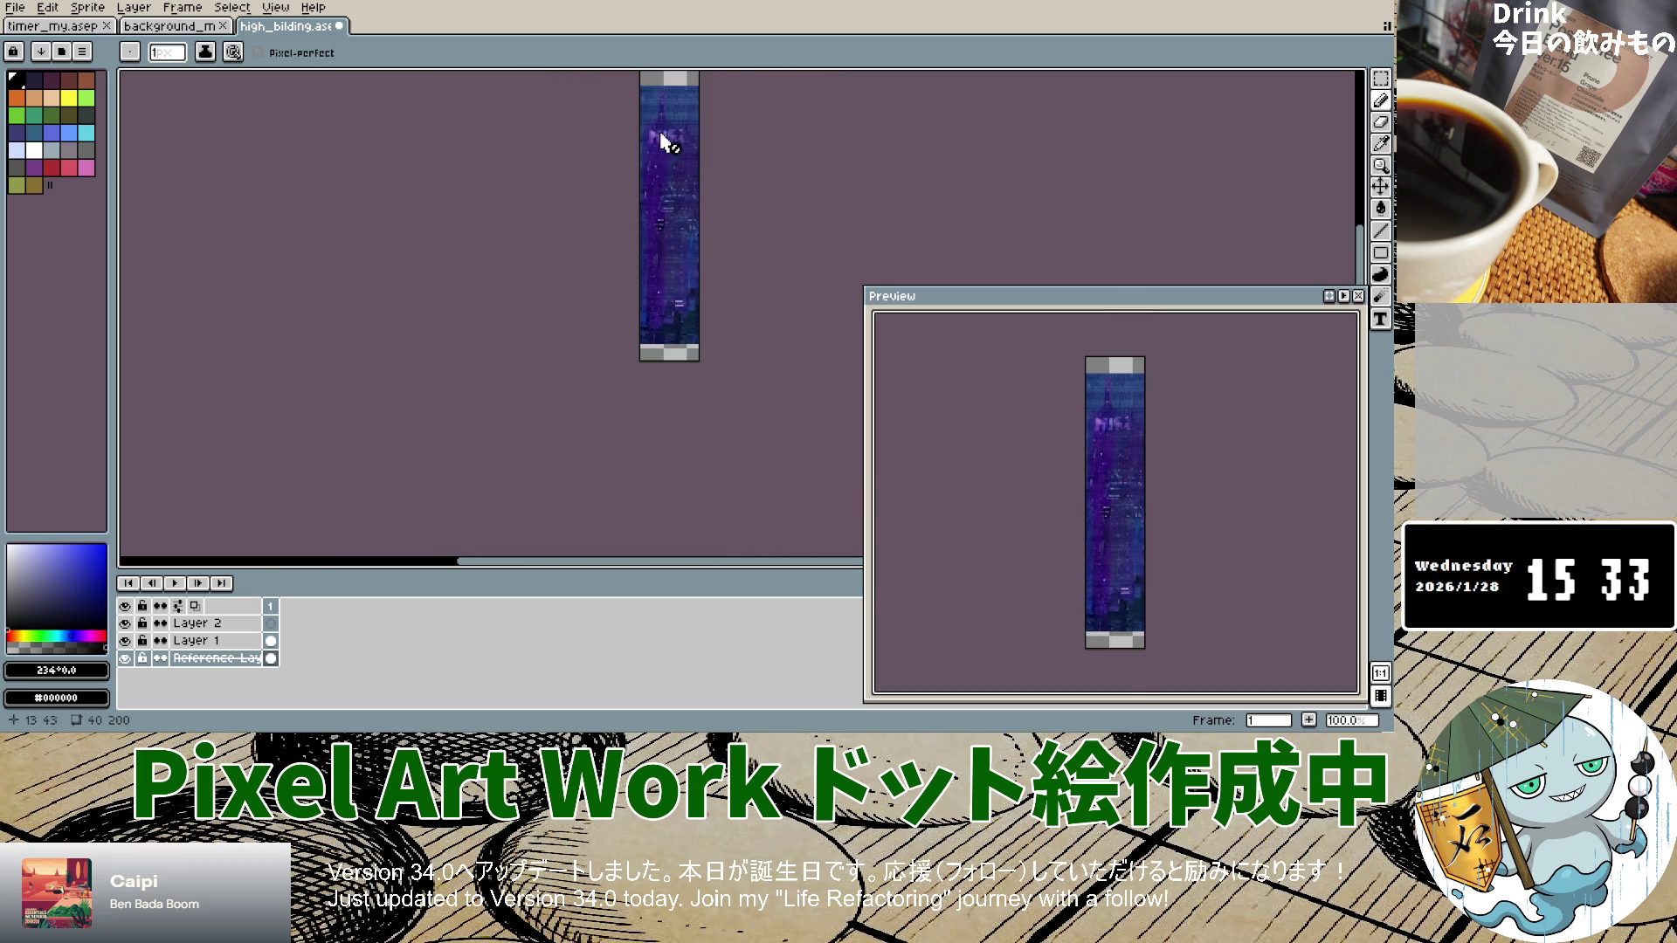
scroll(661, 140, "up", 5)
scroll(657, 183, "down", 1)
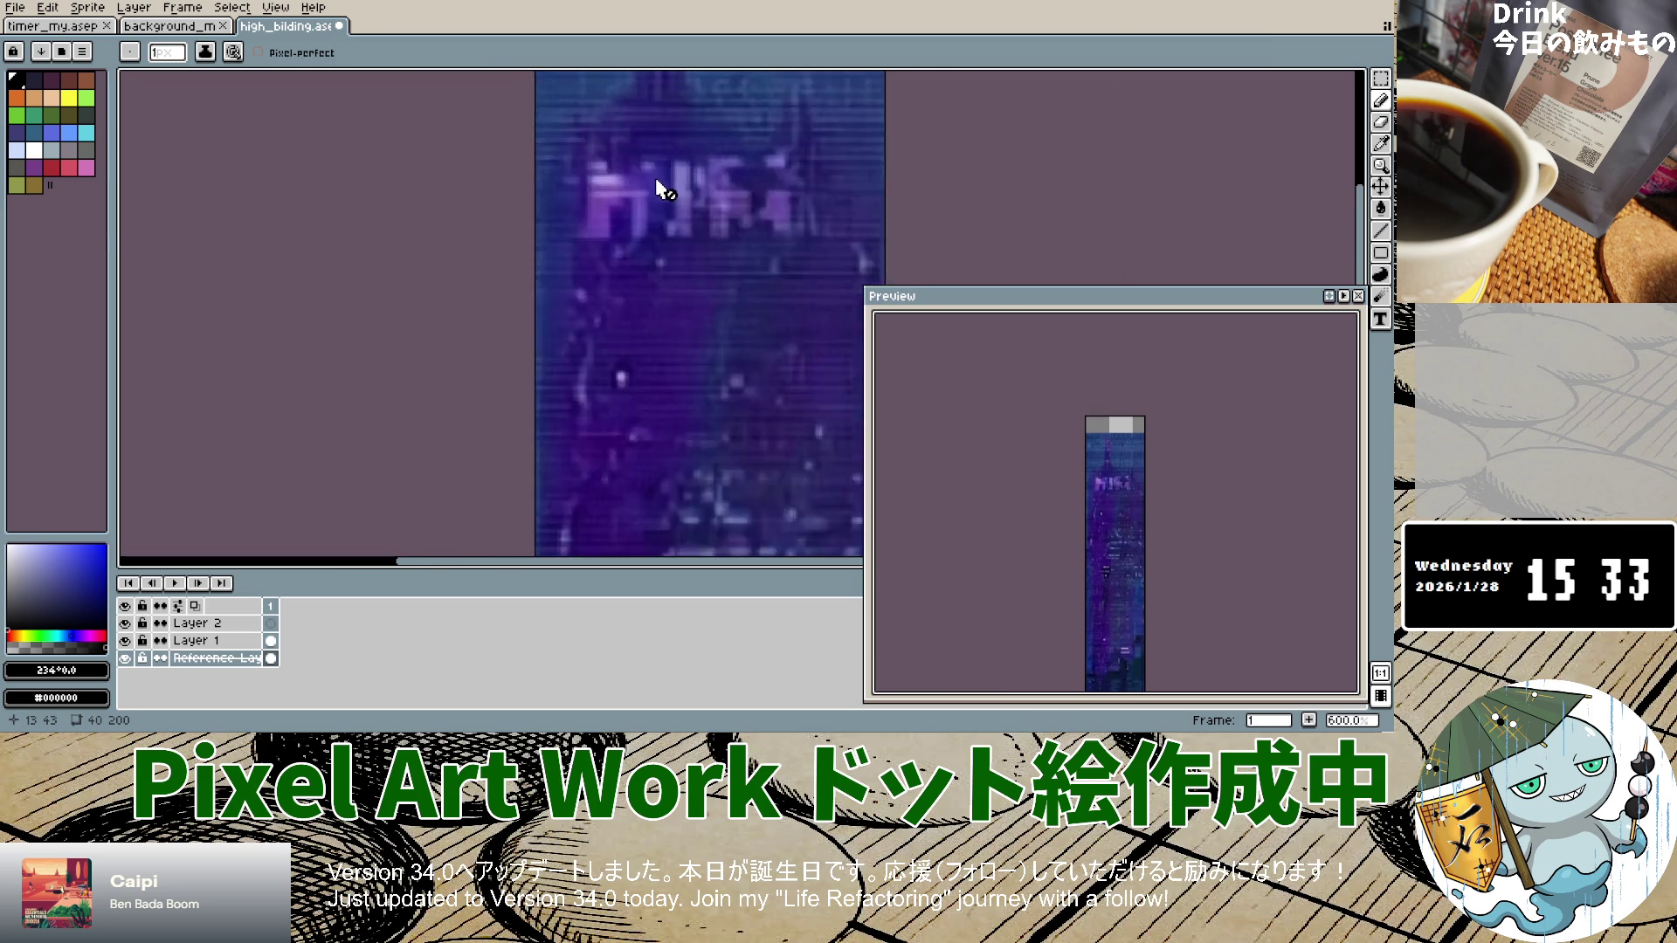
scroll(657, 185, "down", 4)
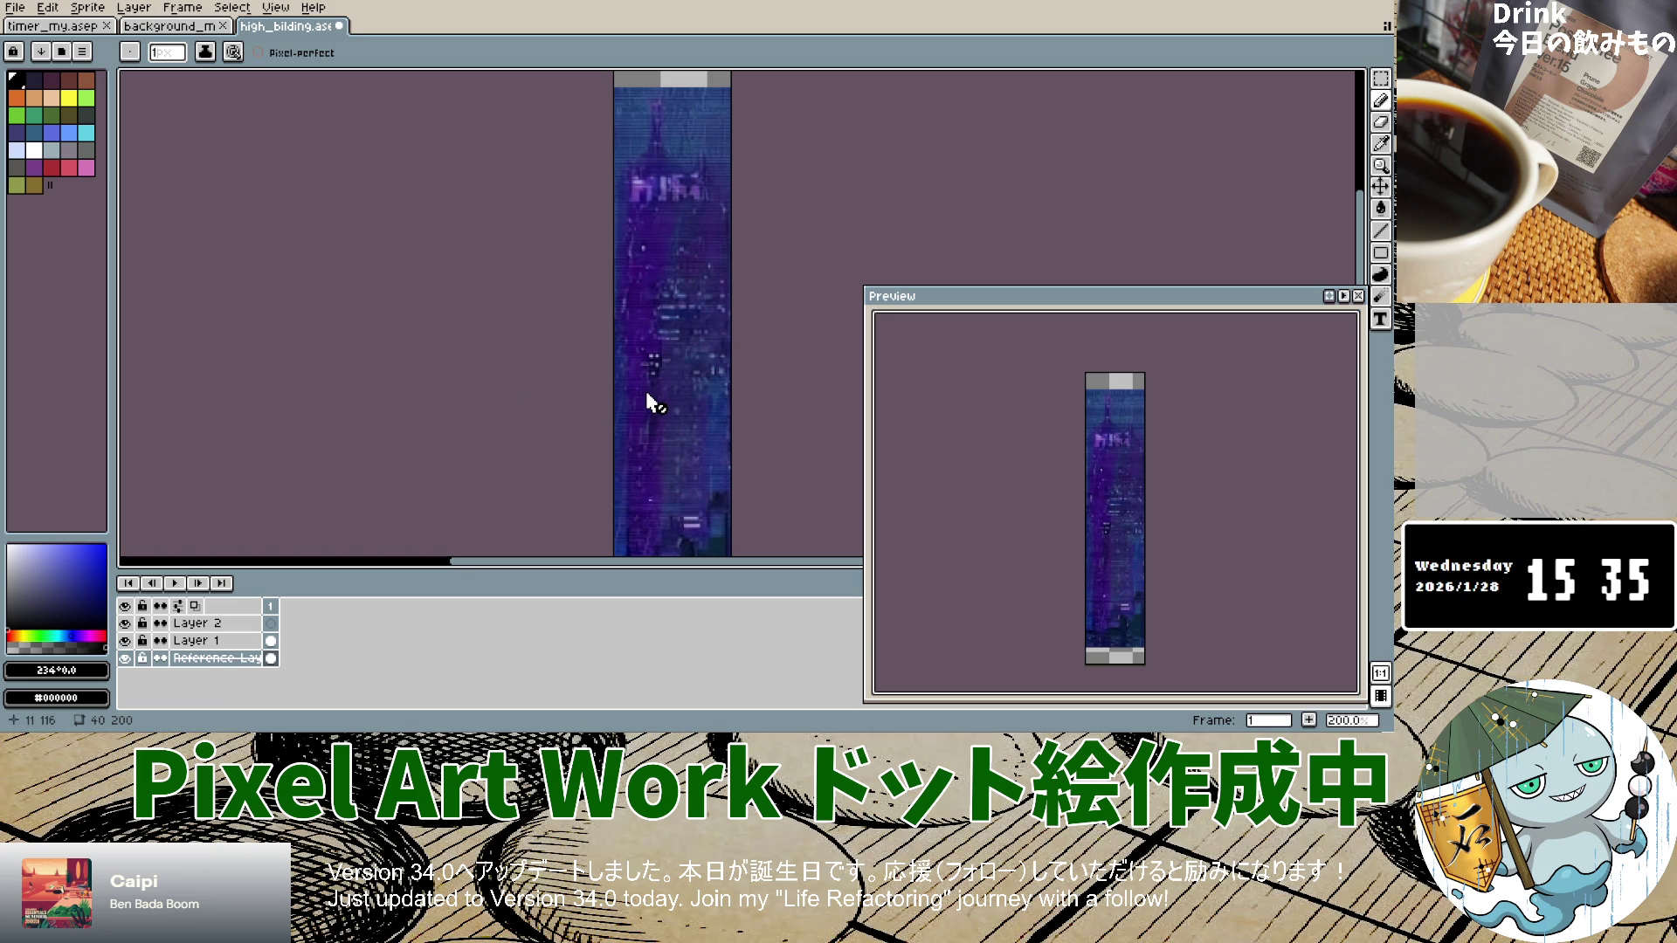
scroll(660, 248, "up", 5)
scroll(660, 250, "up", 3)
scroll(664, 262, "down", 6)
scroll(681, 302, "up", 3)
scroll(697, 334, "down", 5)
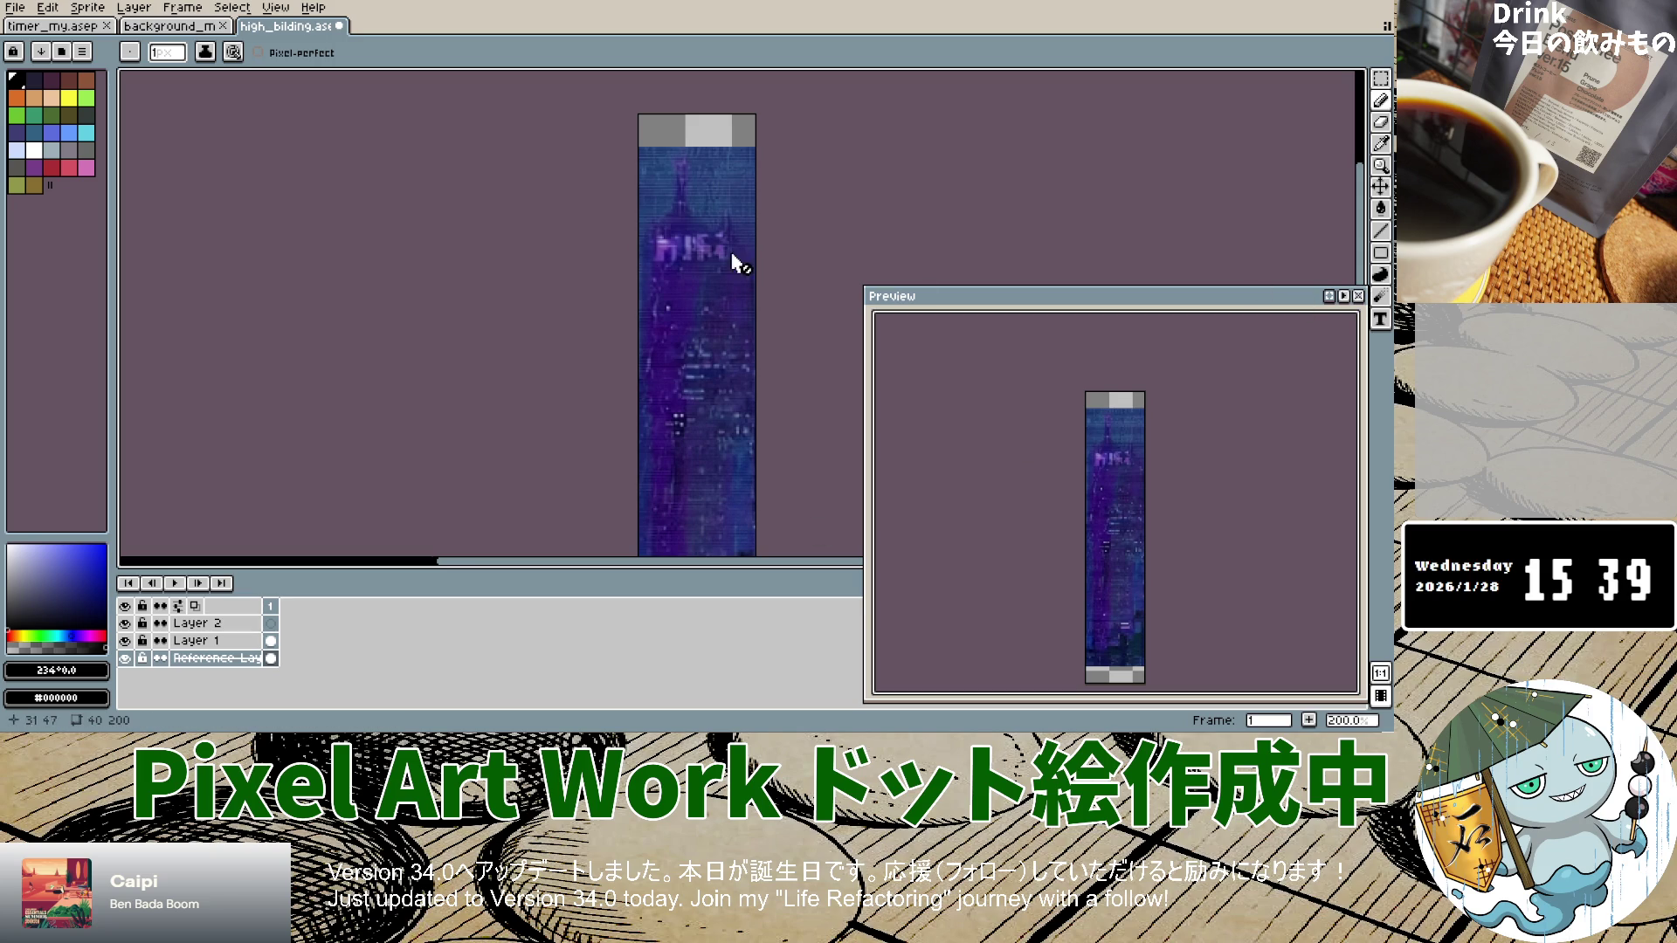
right_click(236, 665)
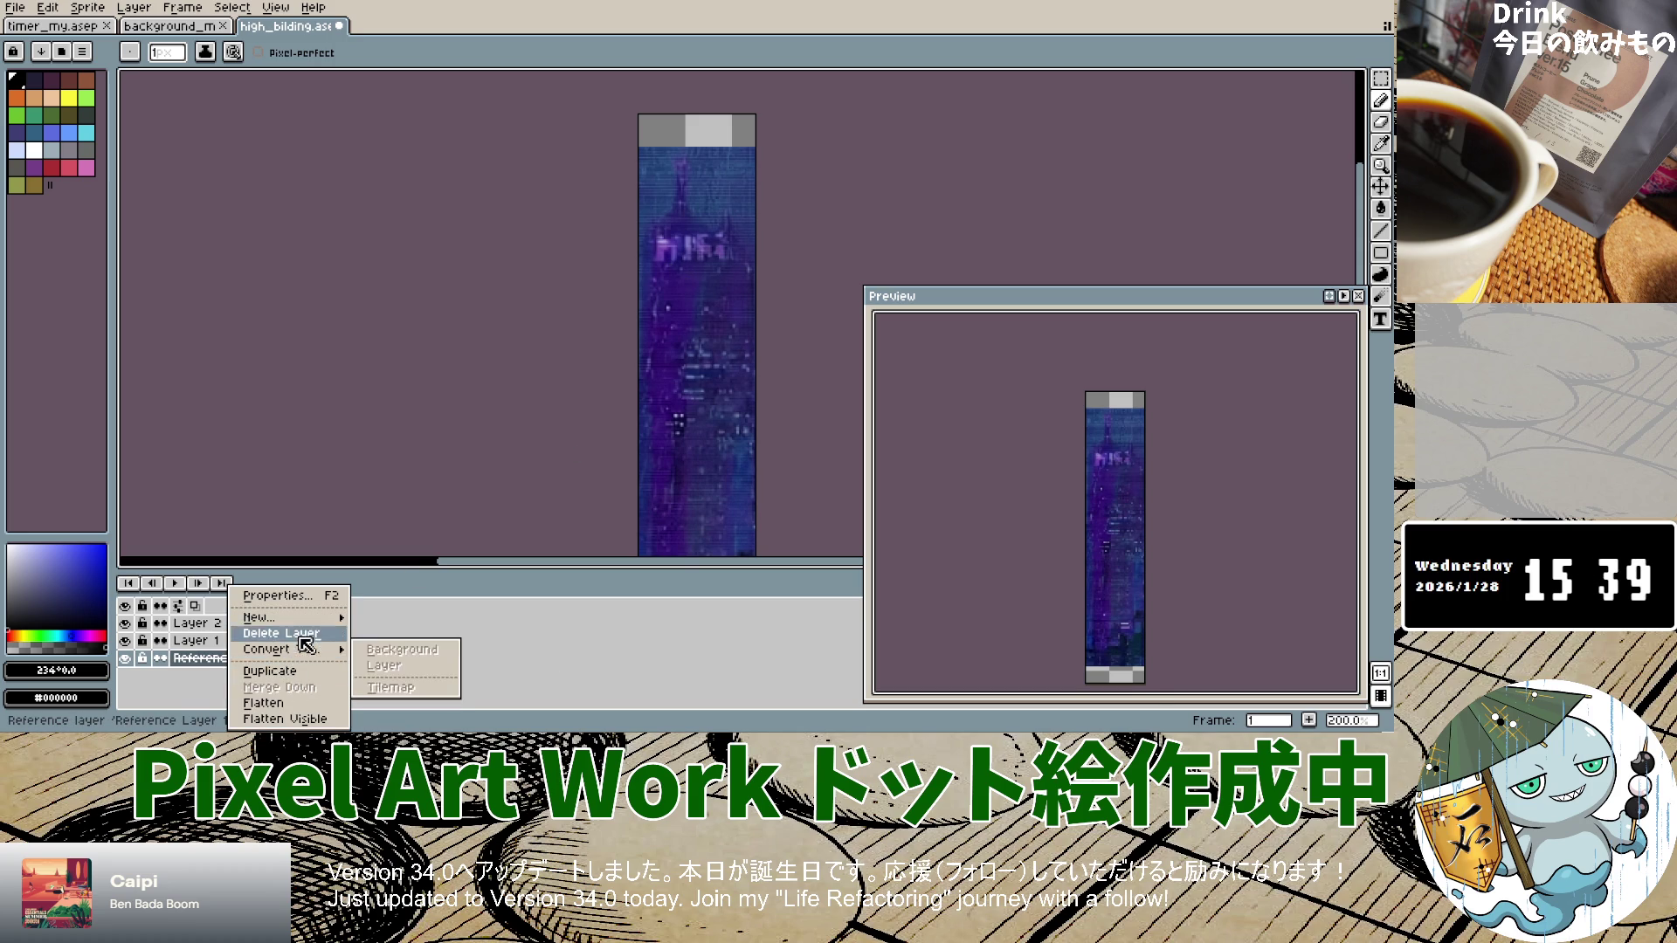
left_click(300, 635)
left_click(183, 8)
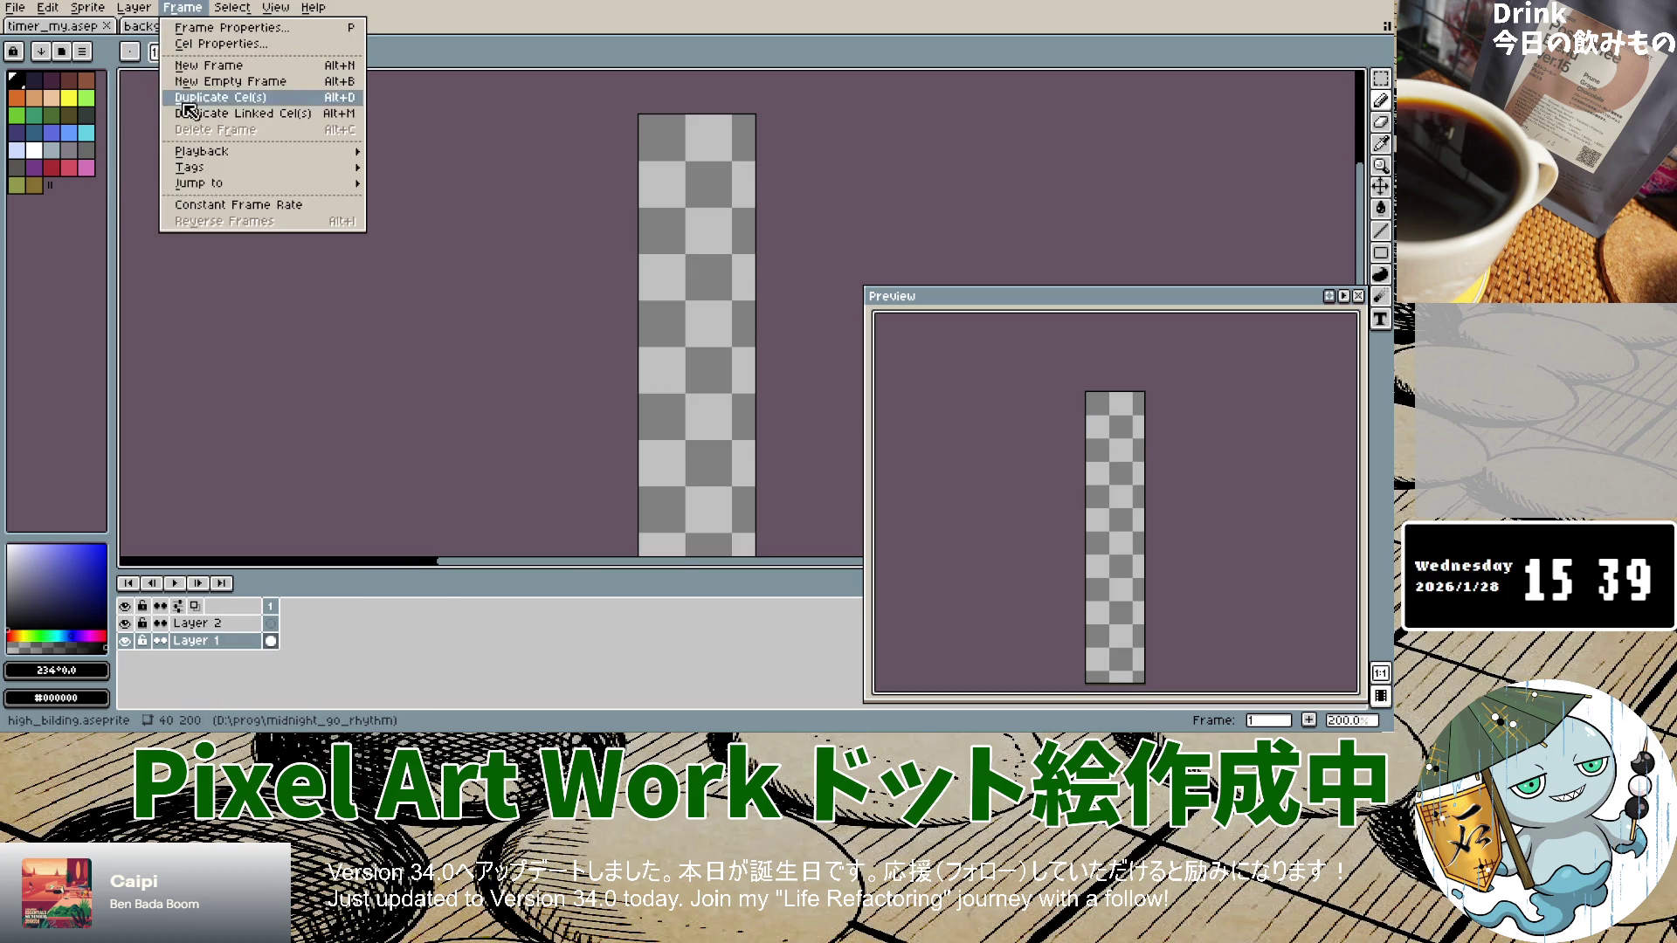
mouse_move(134, 8)
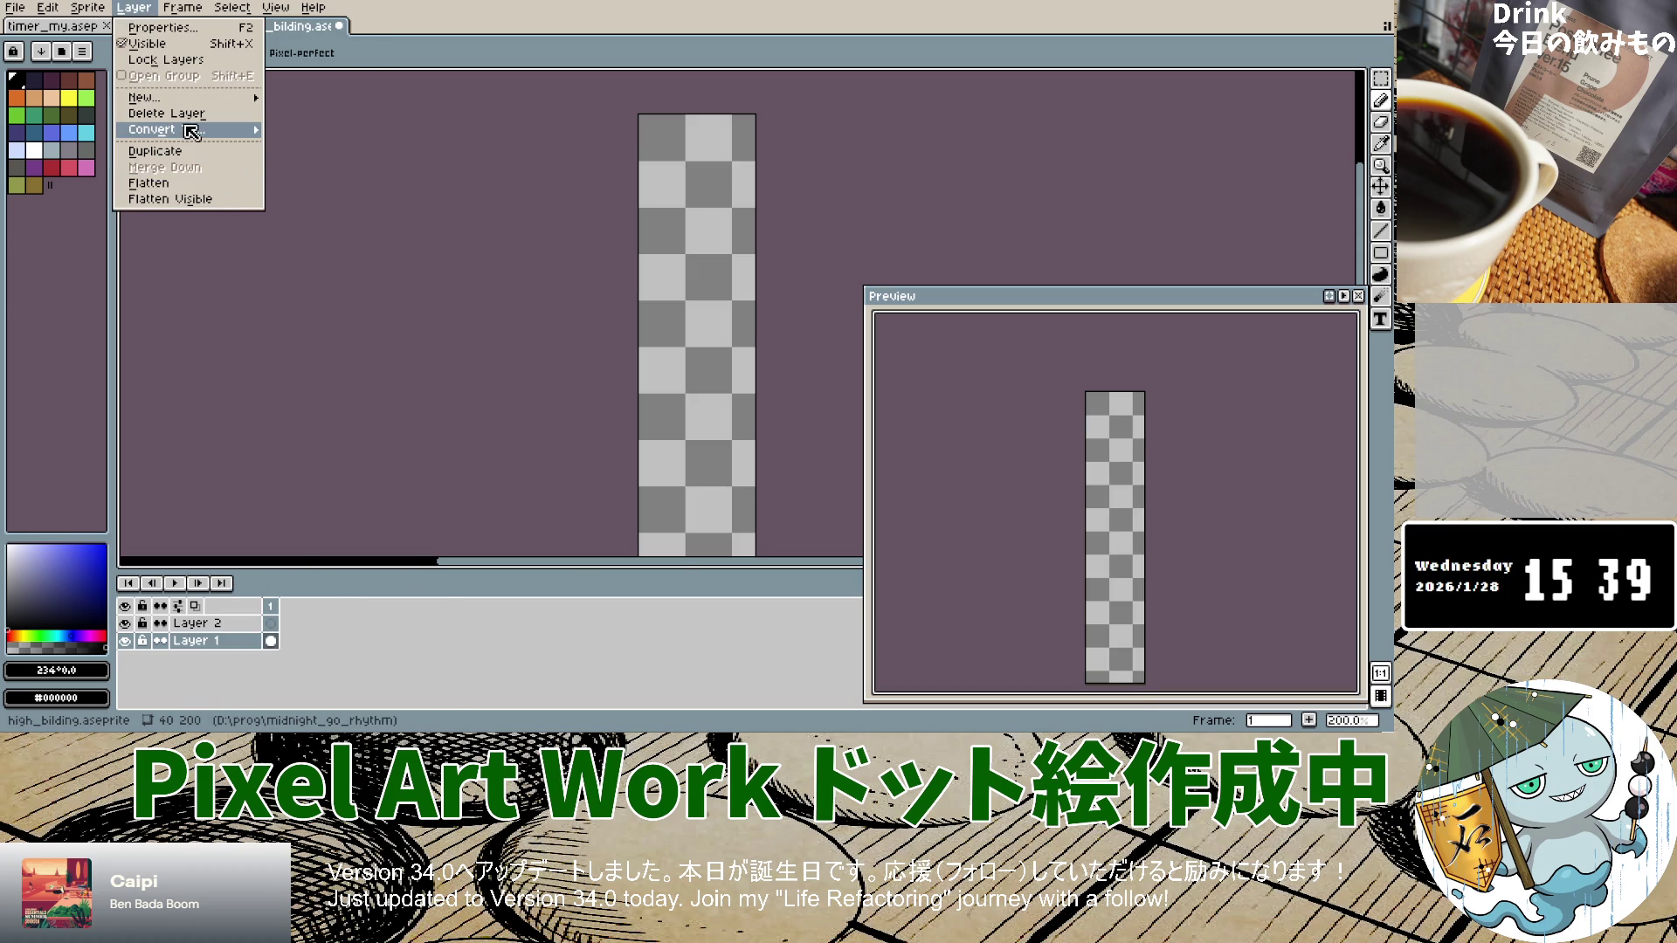
mouse_move(192, 132)
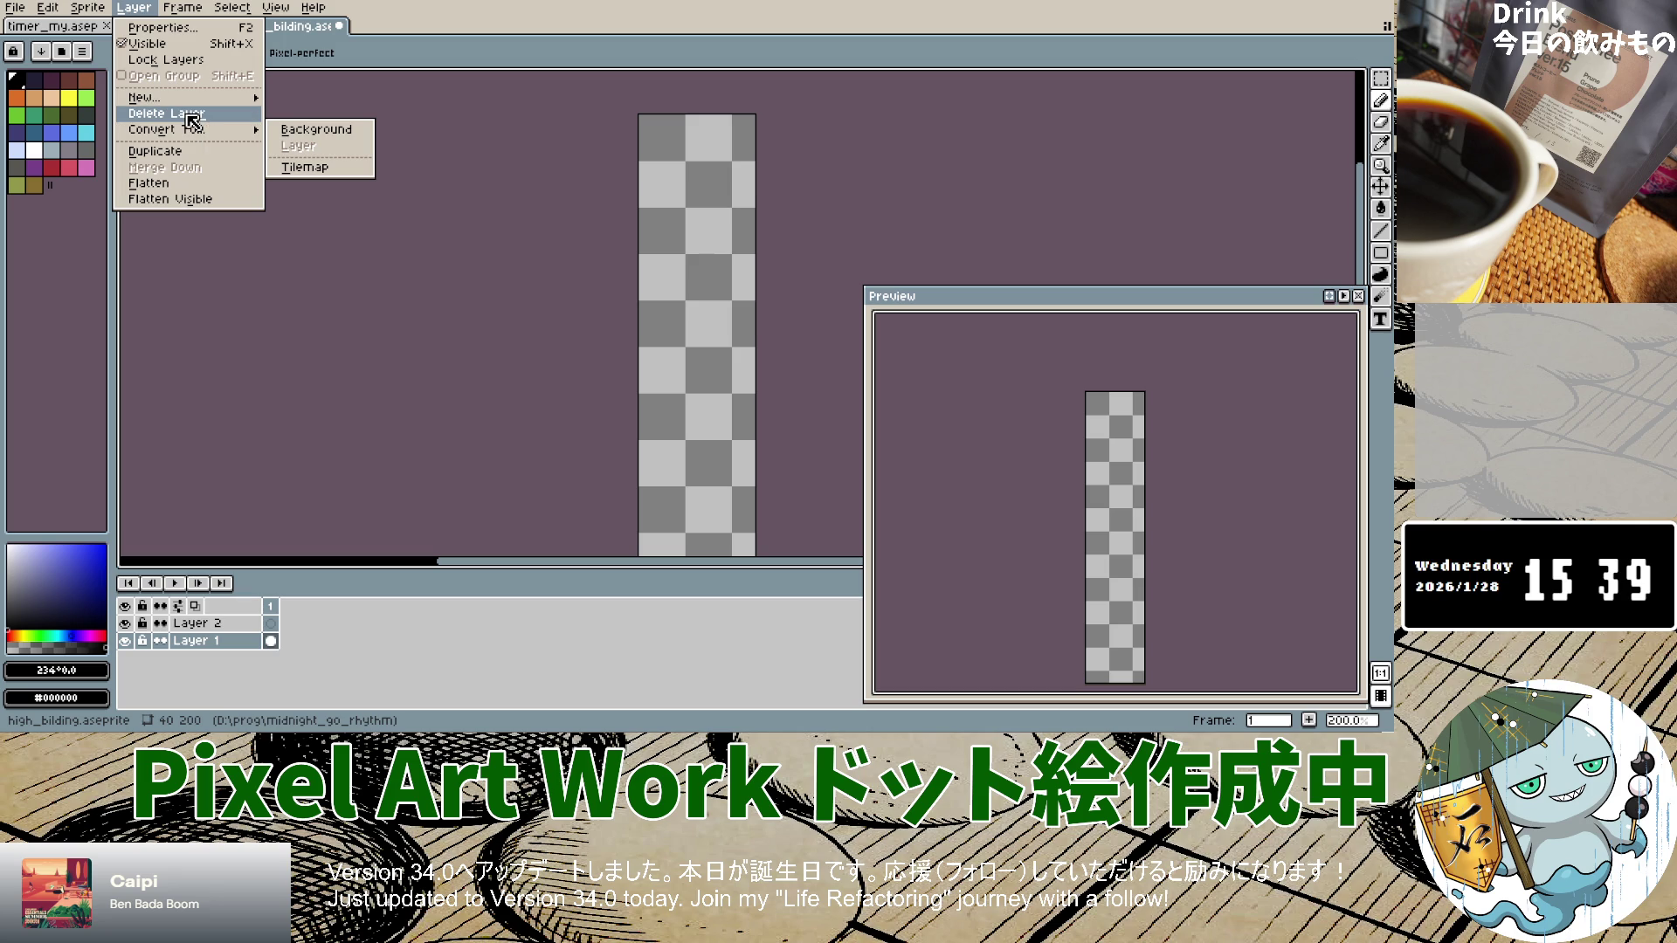
mouse_move(174, 97)
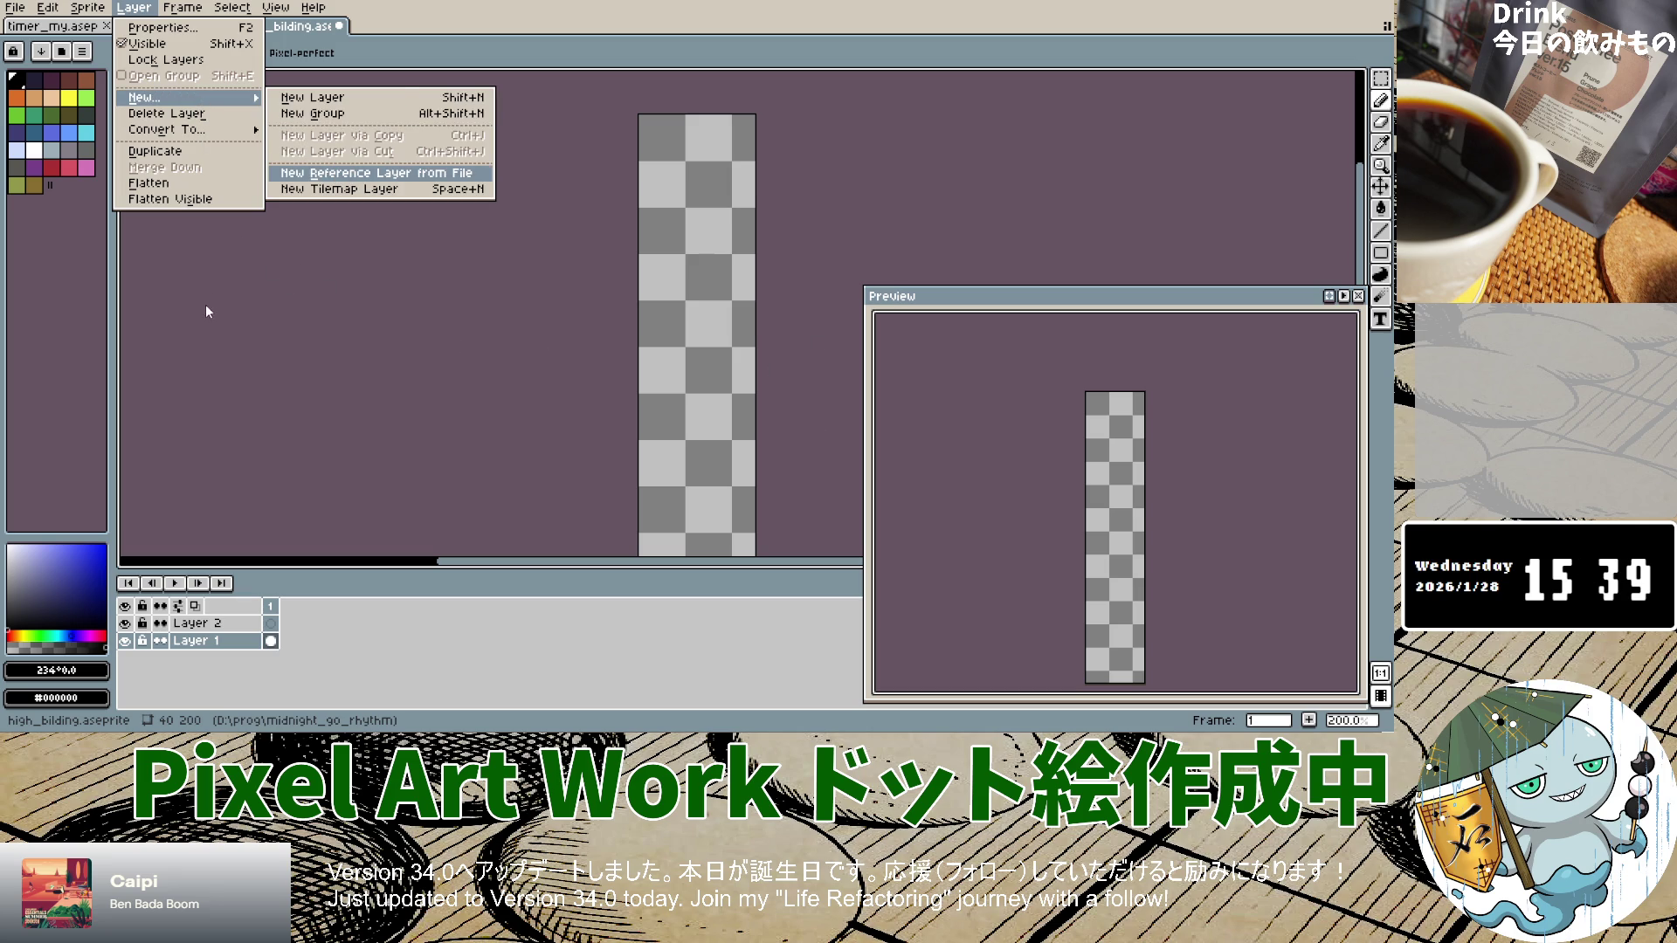
key("Return")
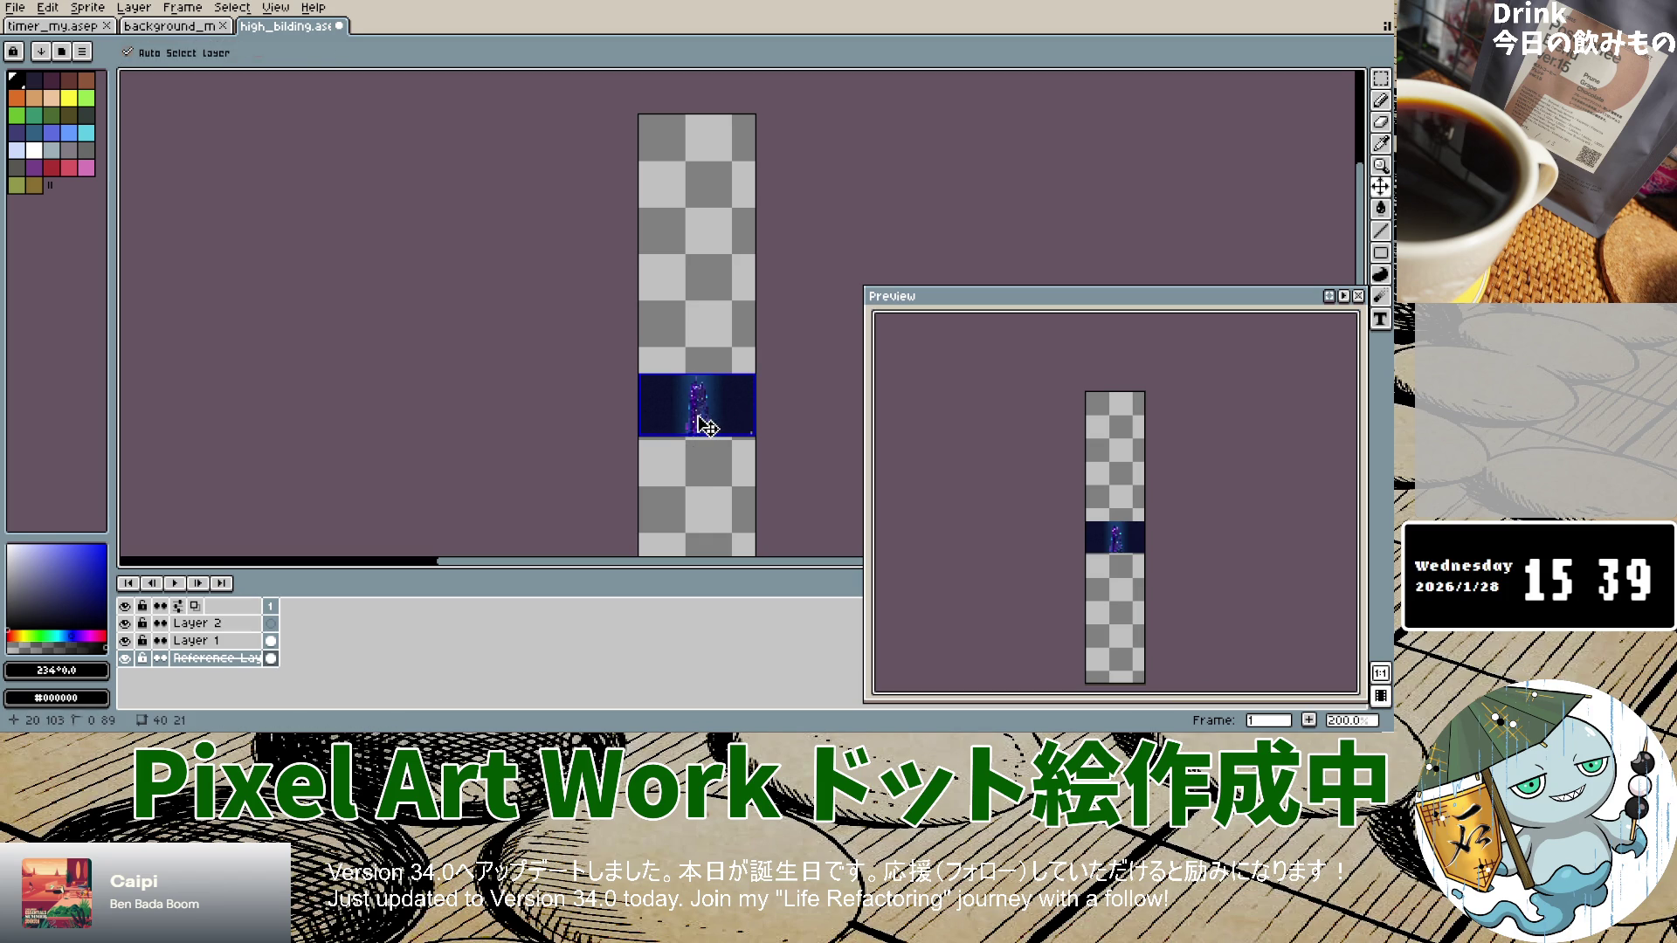
key("ctrl+z")
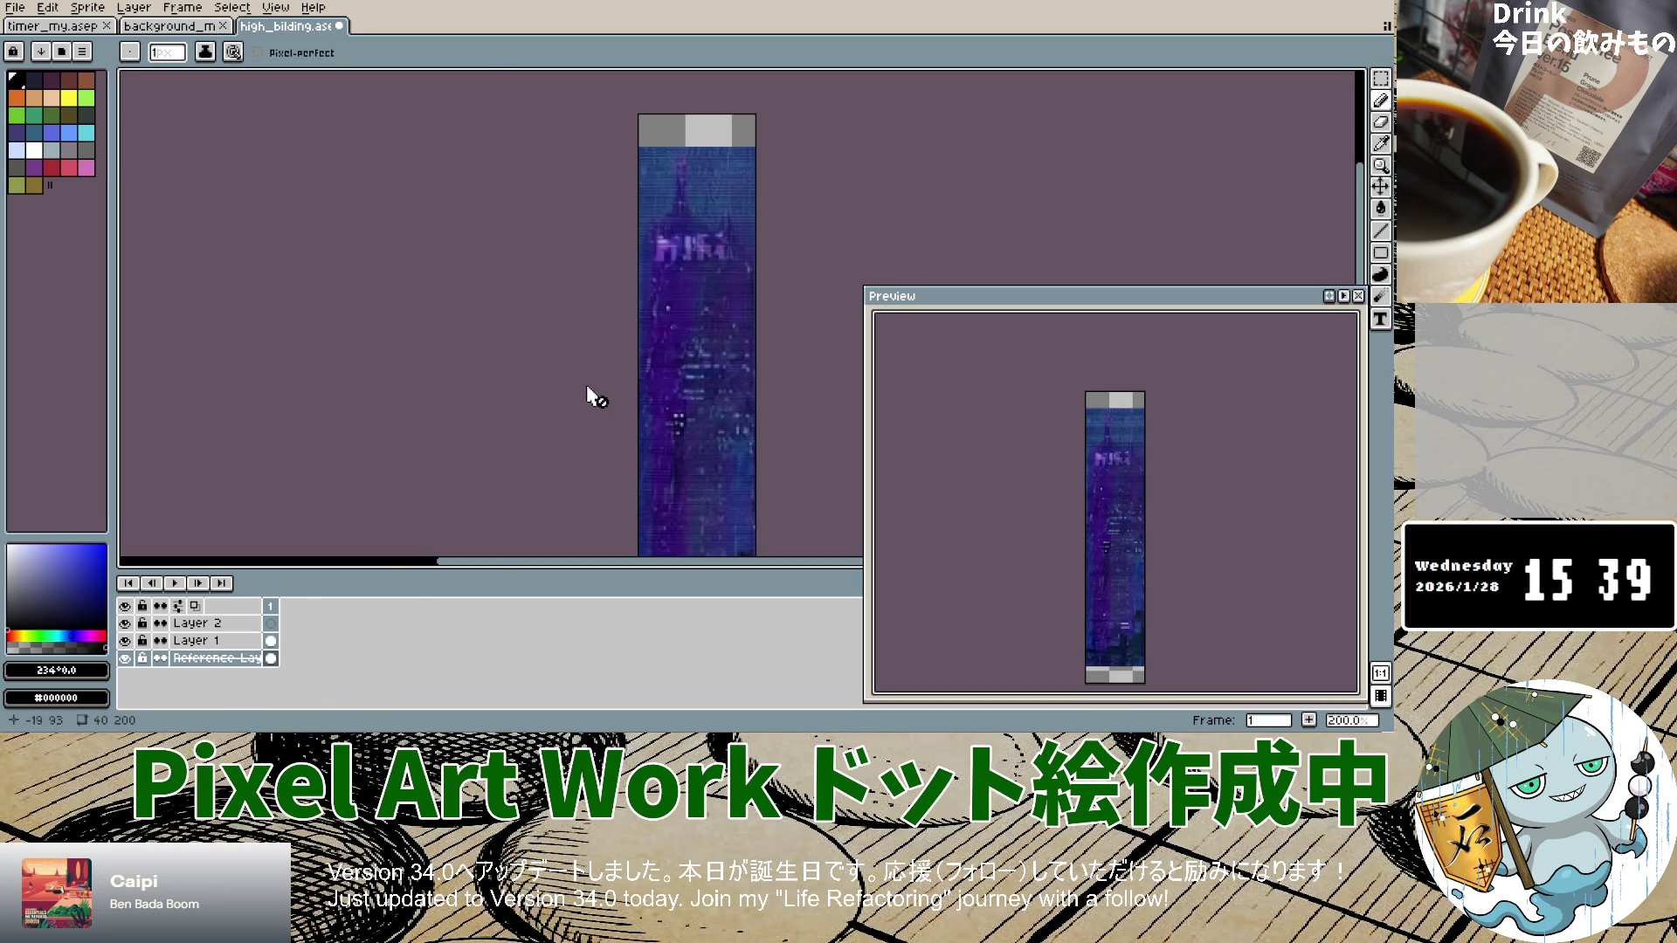
key("i")
key("b")
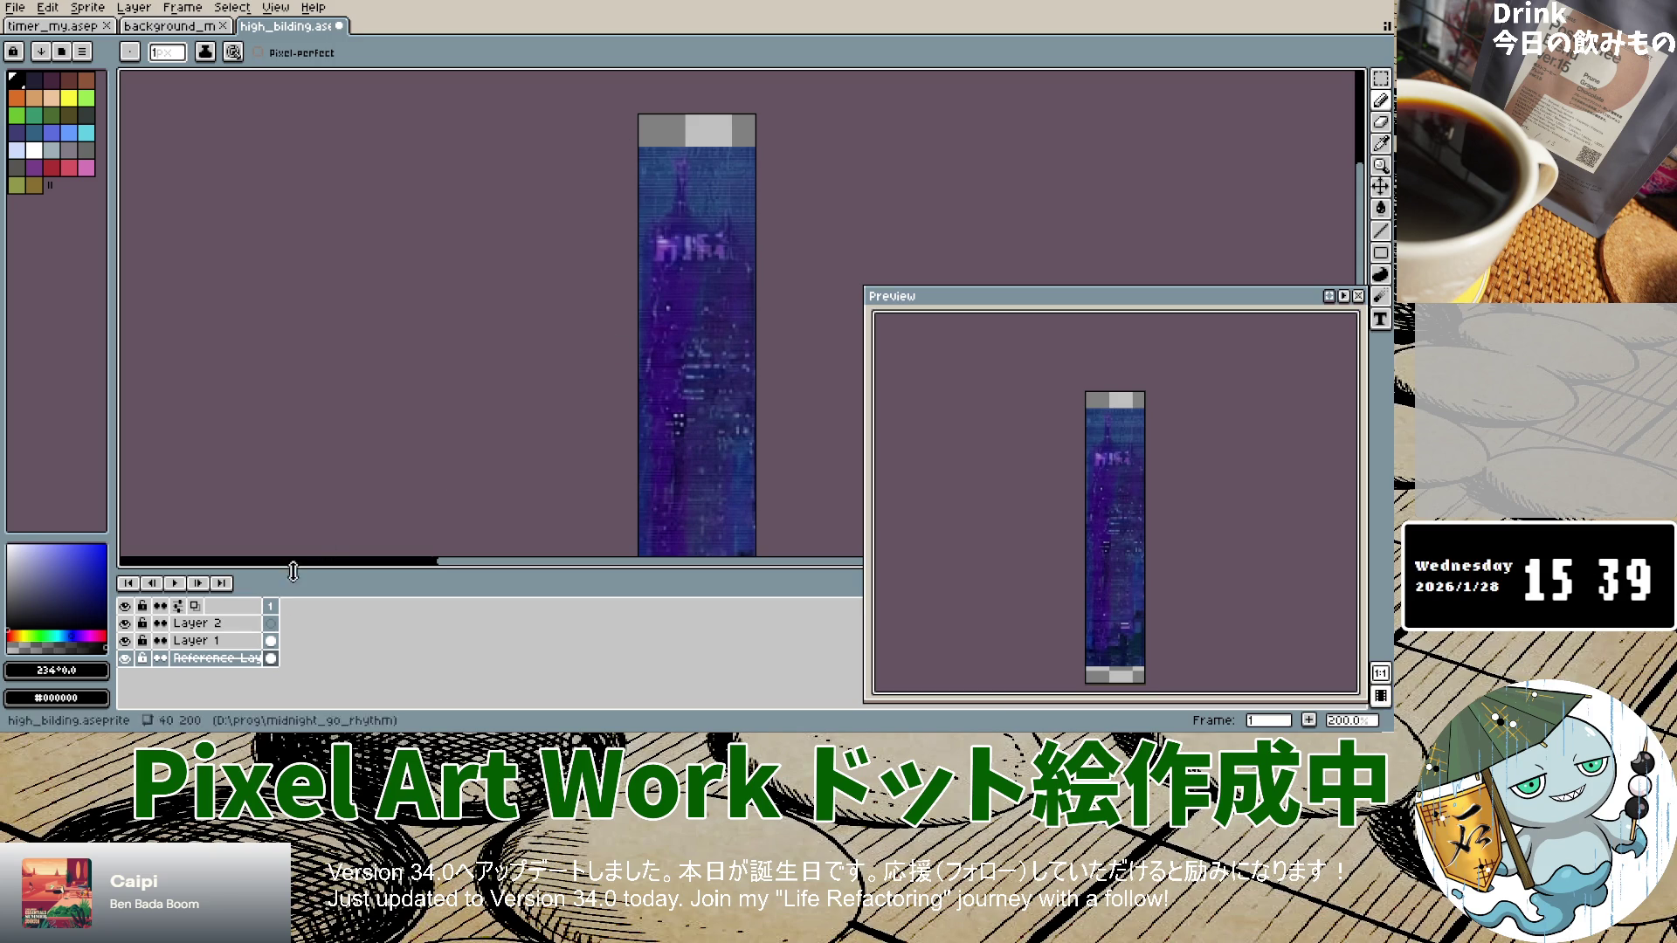
right_click(218, 658)
Step: Replace the stretched reference layer with a freshly loaded, unstretched building reference image
mouse_move(253, 617)
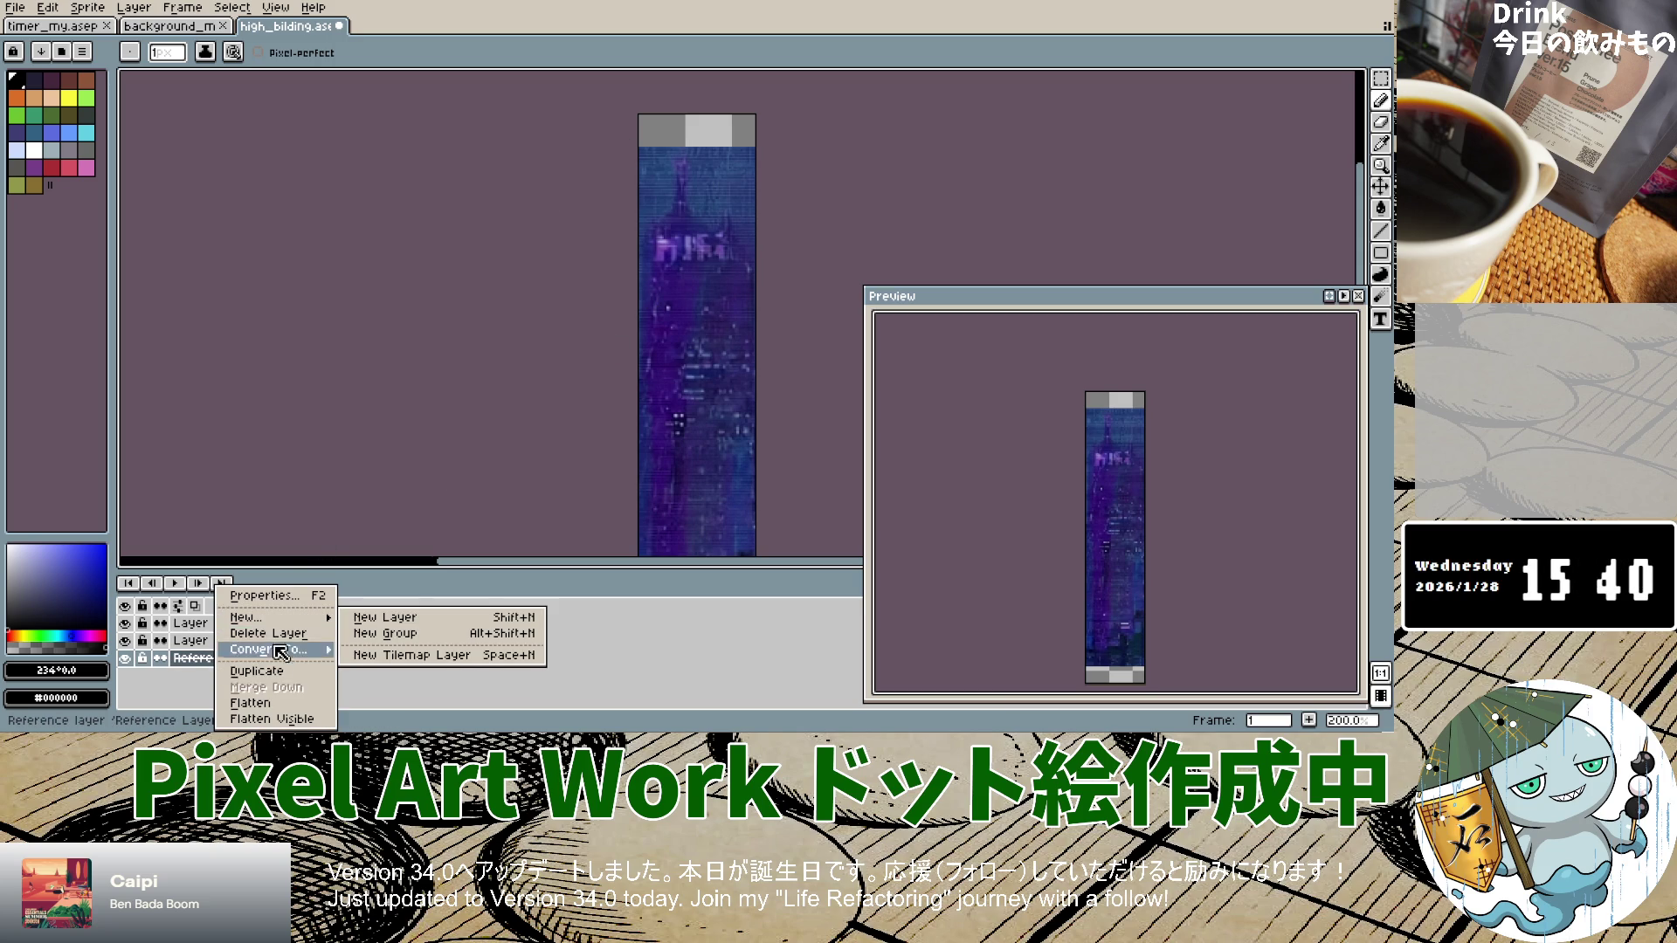
left_click(266, 634)
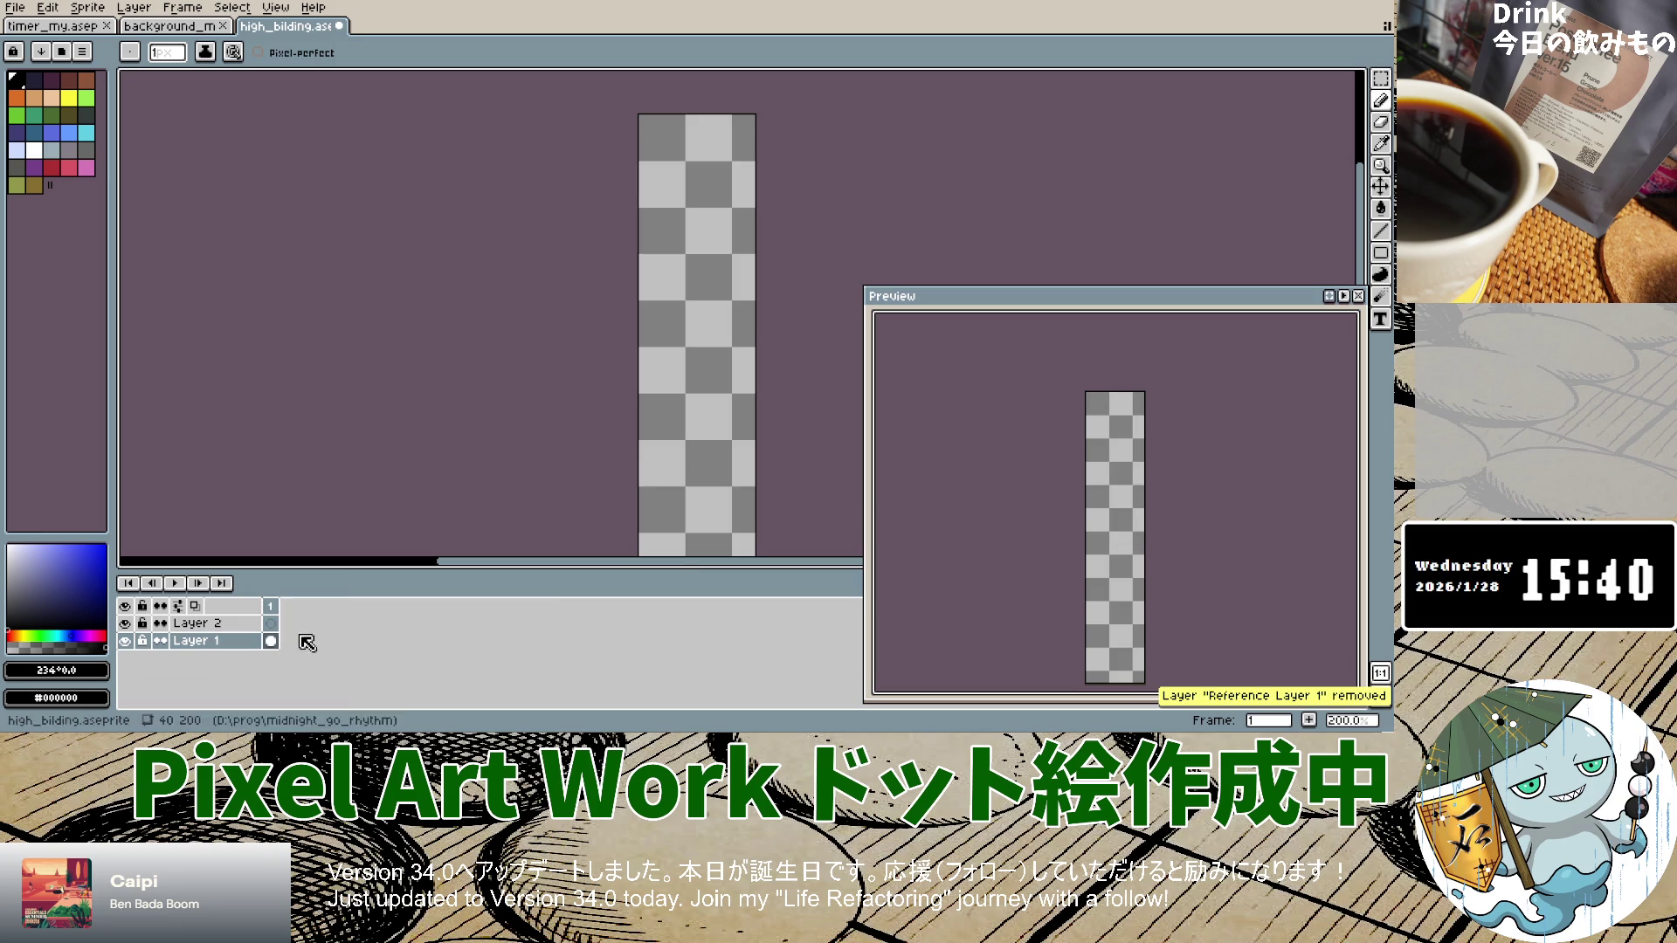
left_click(133, 7)
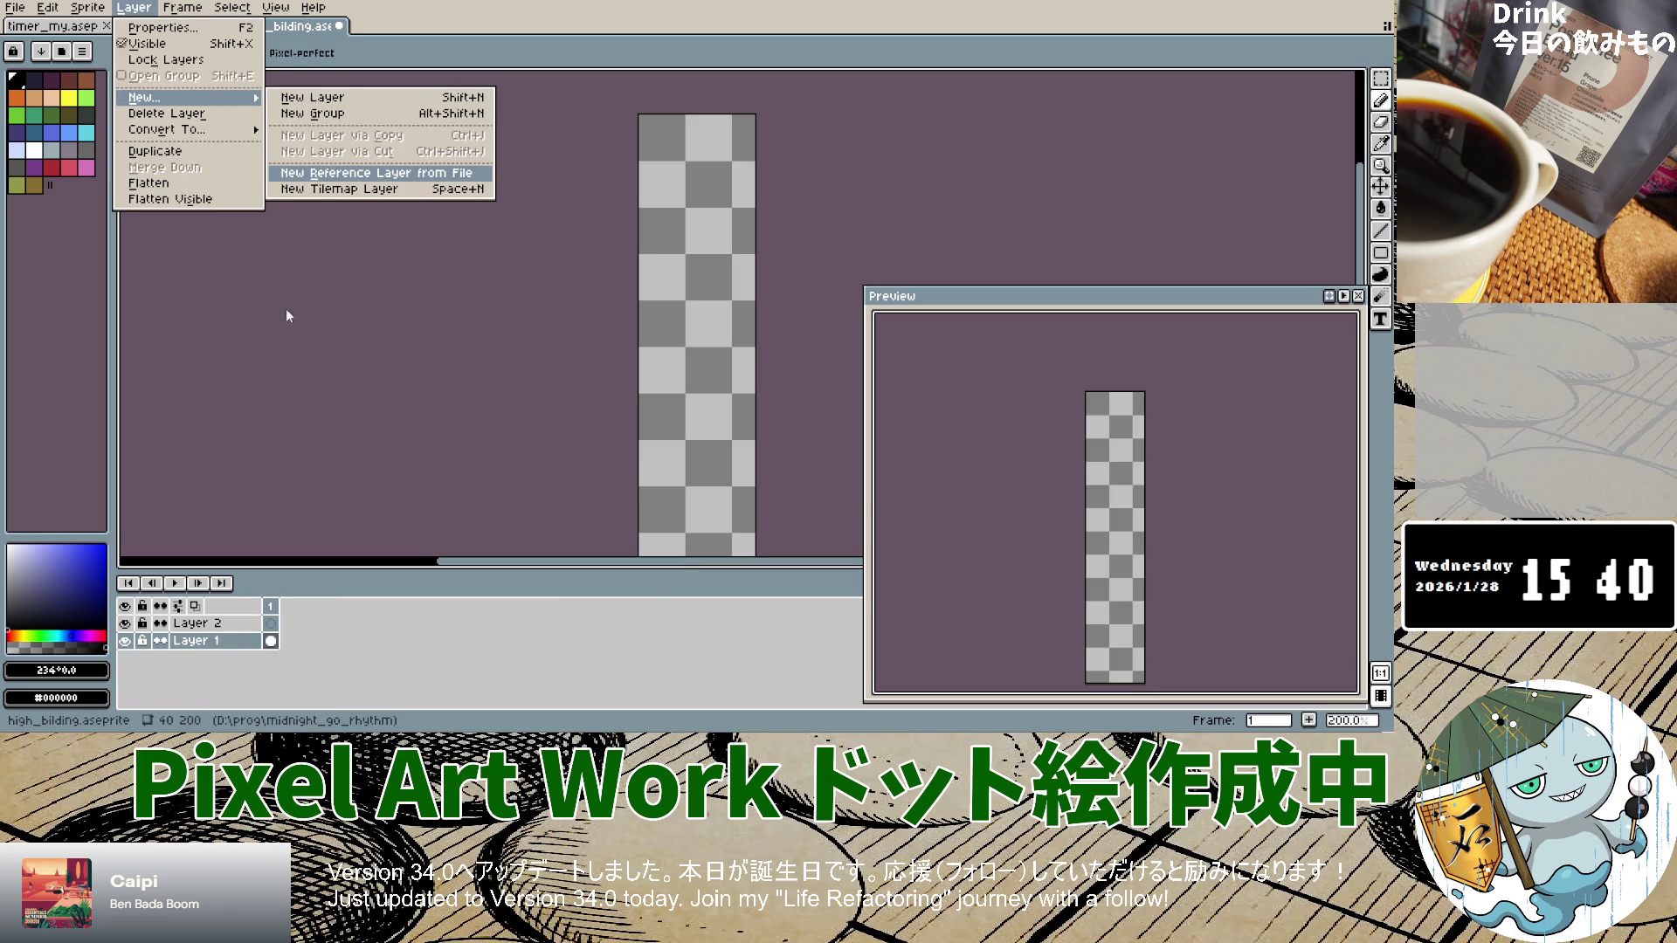
key("Return")
left_click(699, 400)
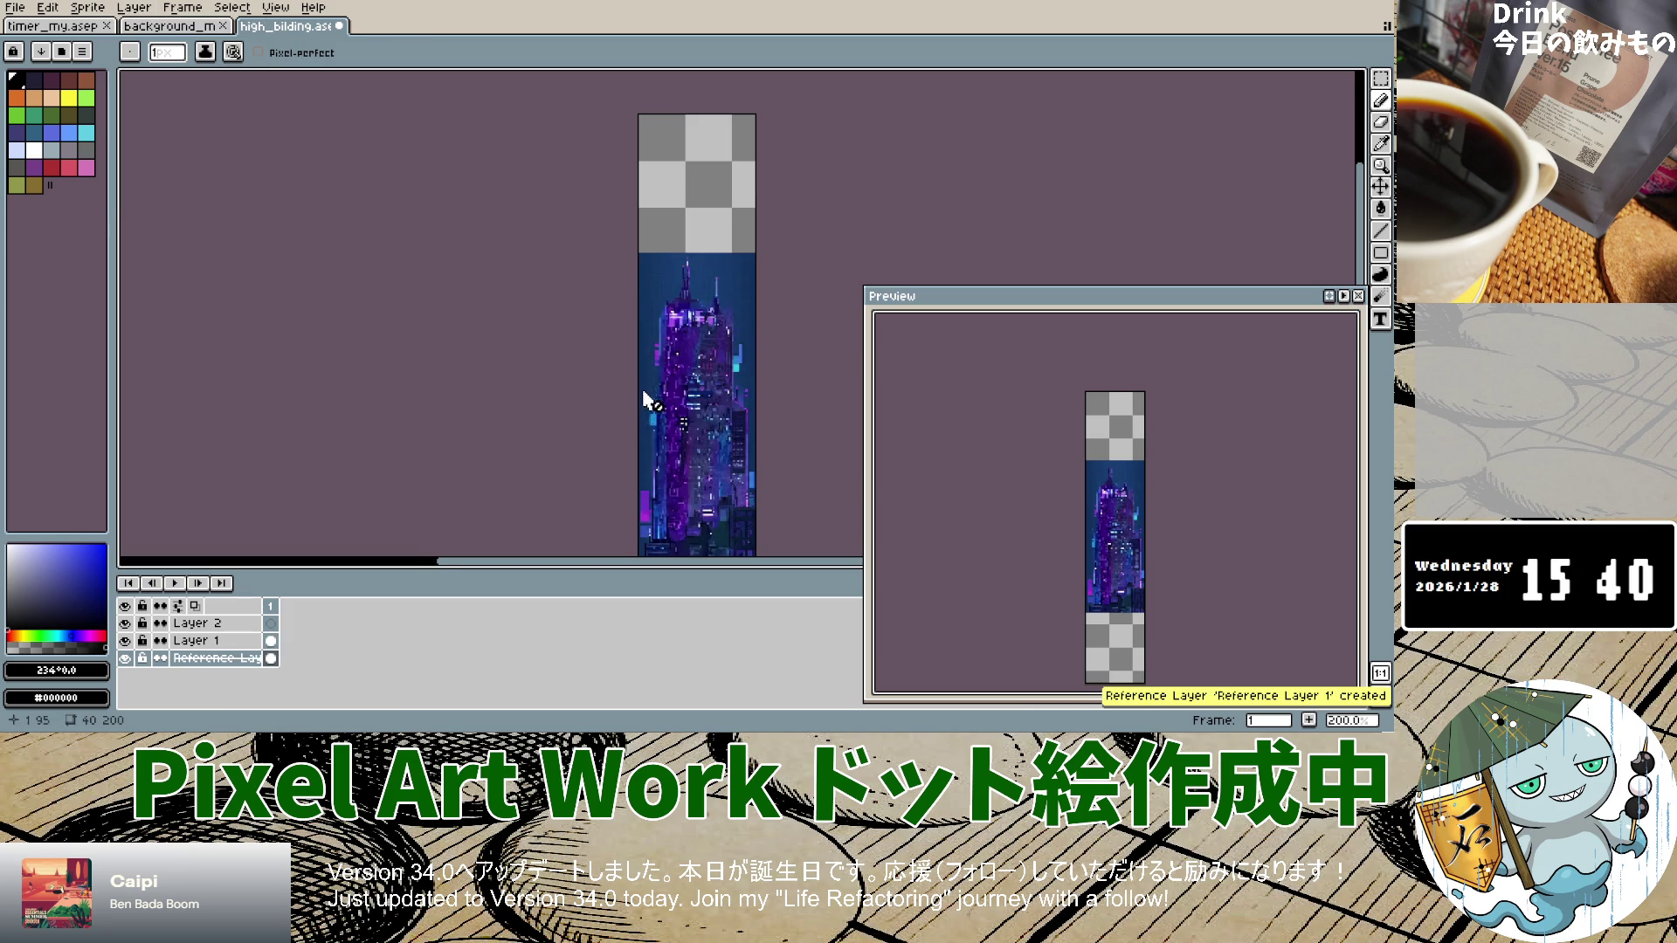
scroll(711, 323, "up", 3)
scroll(712, 322, "down", 4)
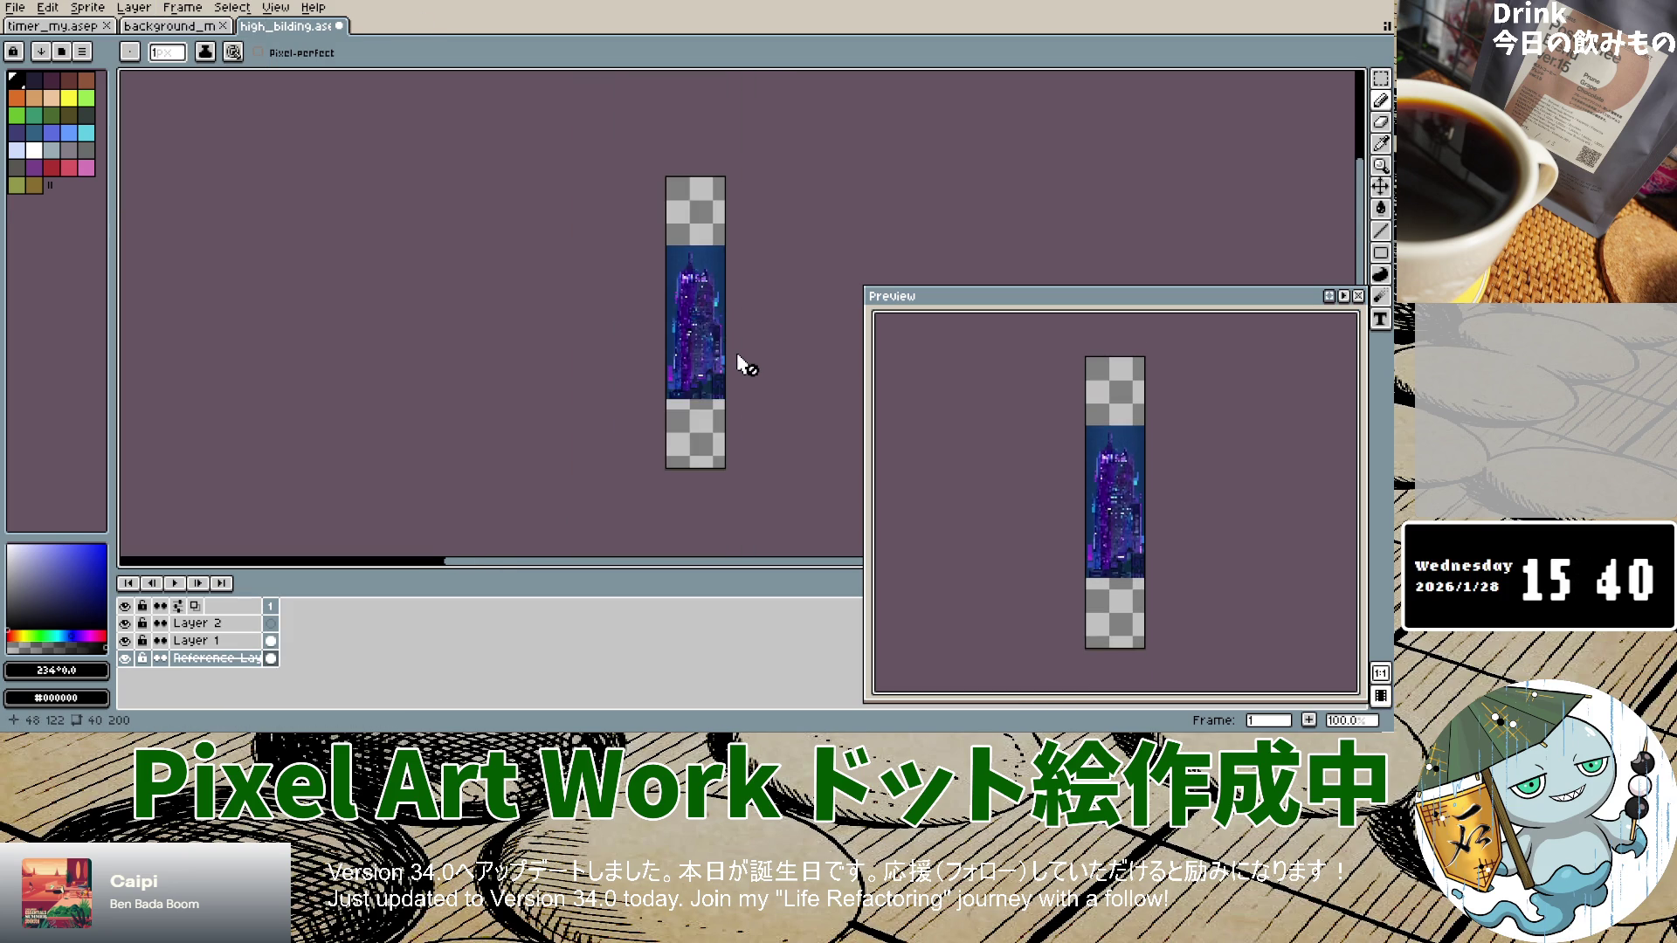
scroll(737, 353, "up", 1)
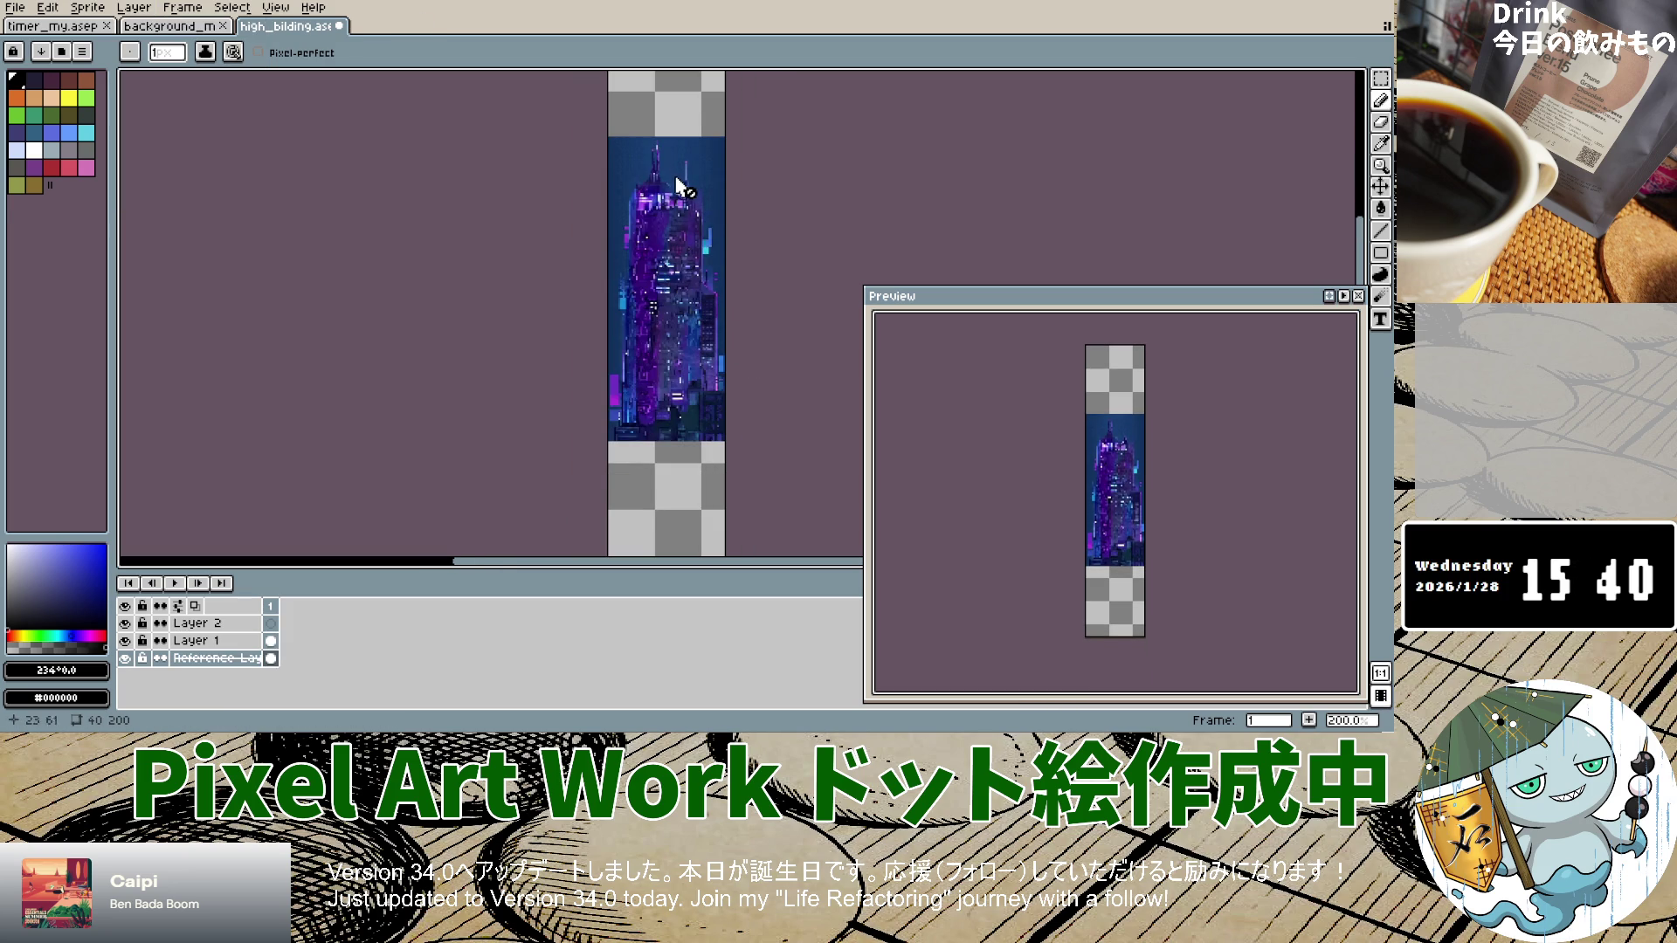
scroll(732, 367, "down", 4)
scroll(732, 370, "up", 4)
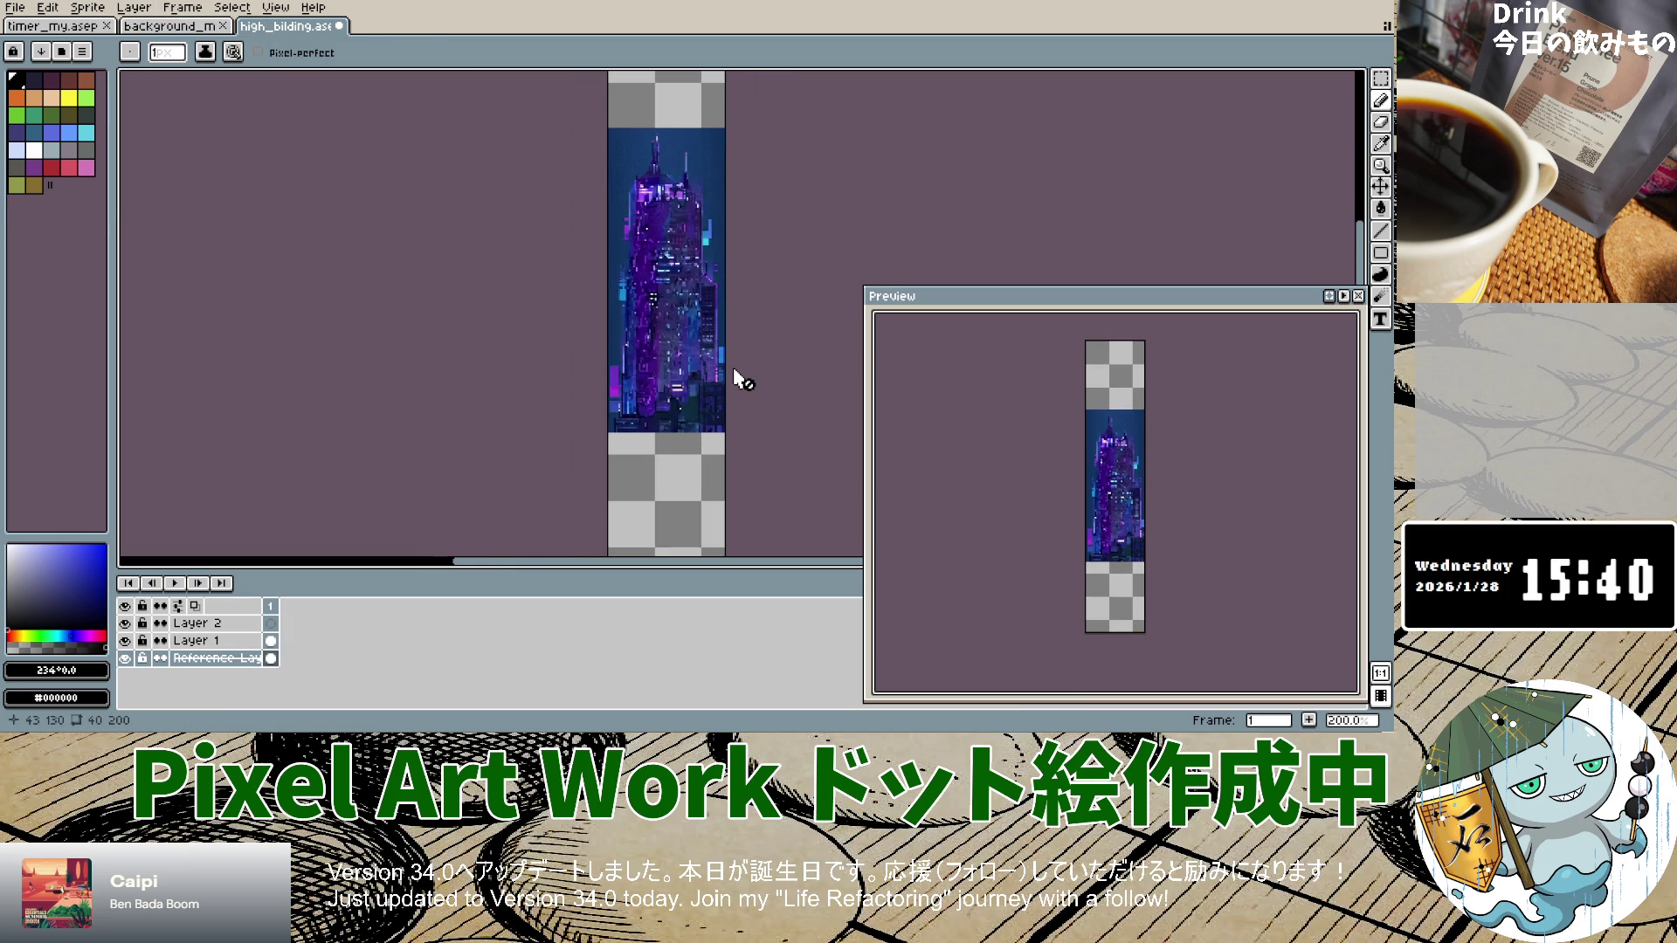
left_click(26, 10)
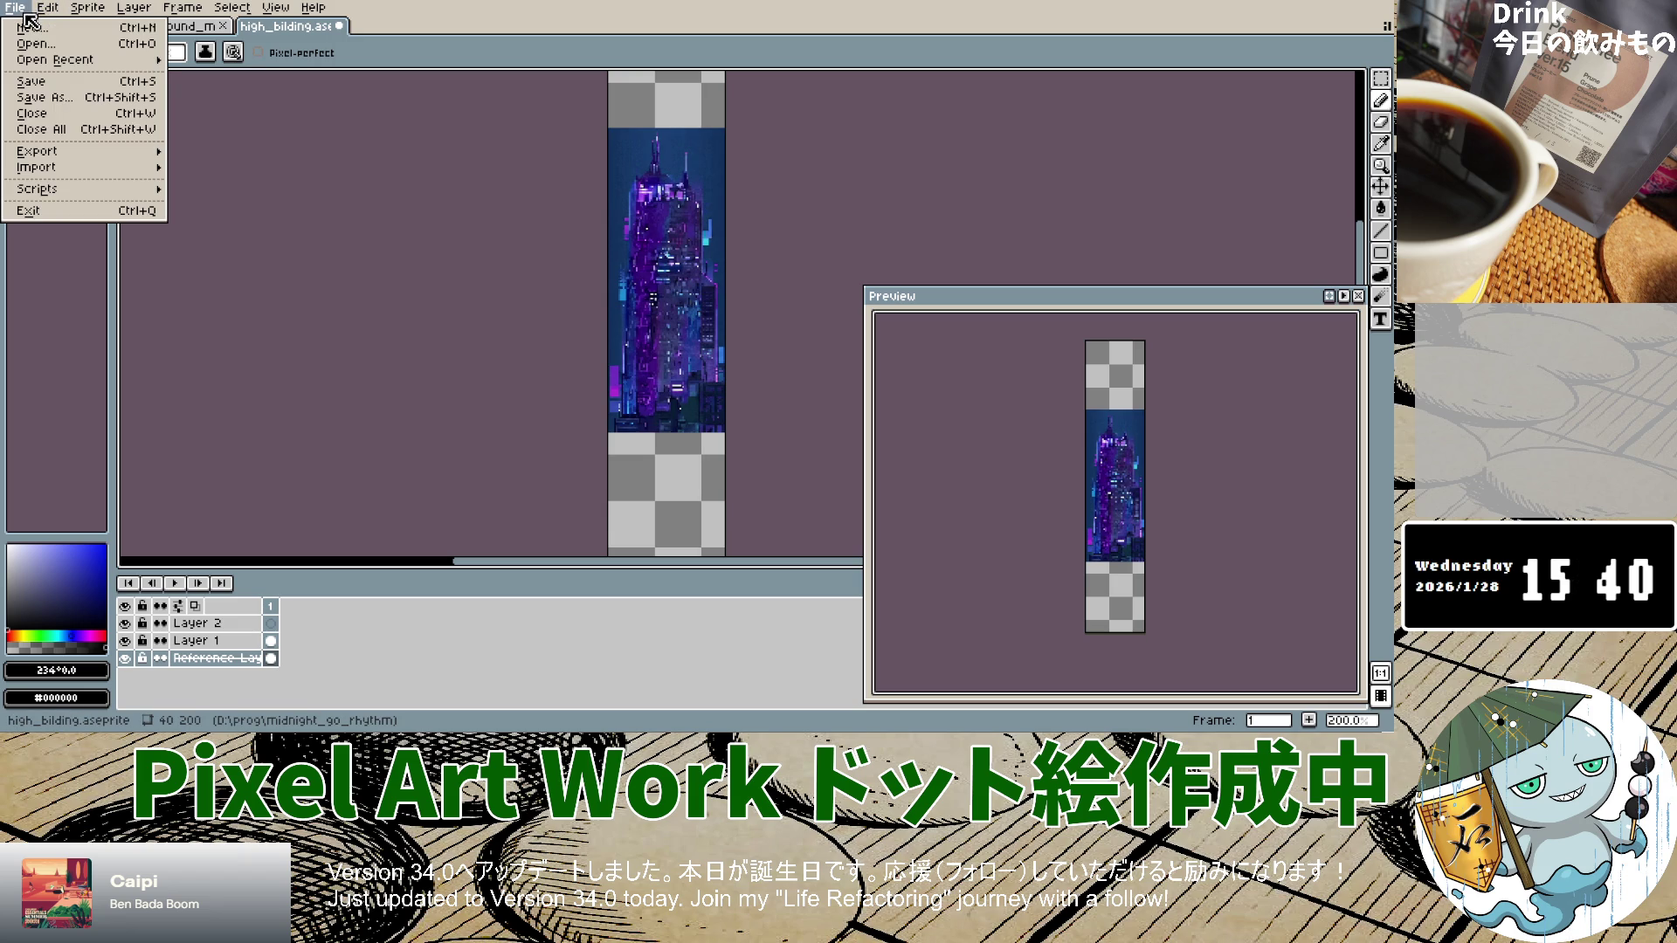
Step: Create a new 40×160 sprite, correcting the mistyped height to 160
left_click(33, 27)
left_click(668, 300)
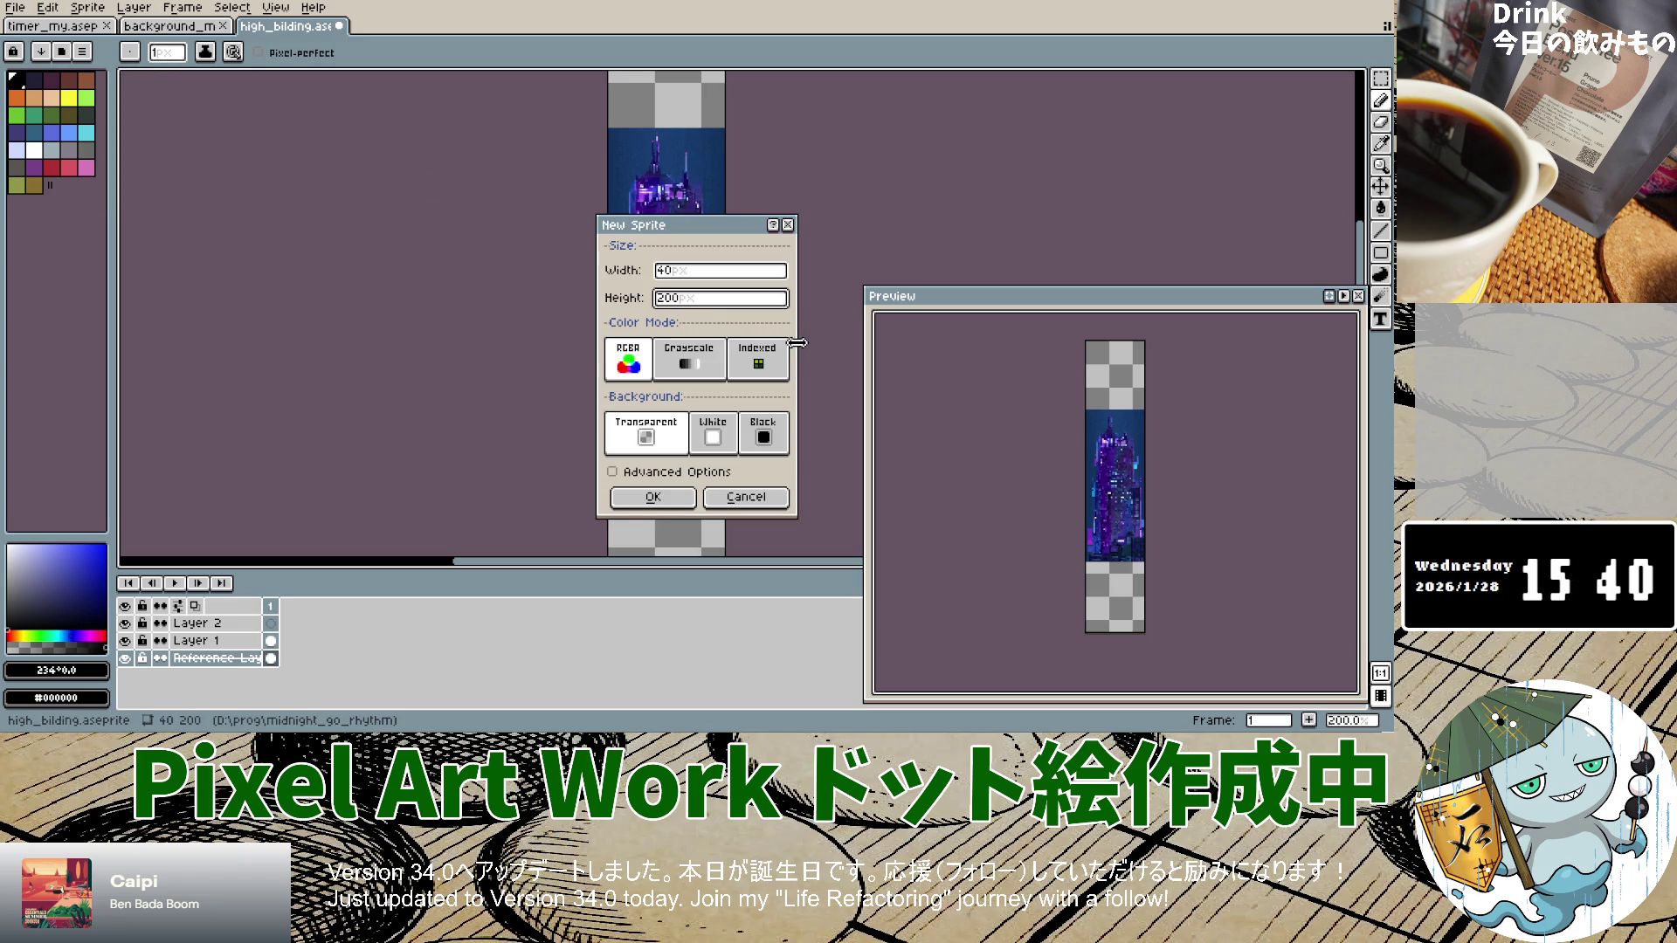
key("BackSpace")
key("BackSpace")
key("BackSpace")
type("1690")
key("BackSpace")
key("BackSpace")
type("0")
key("Return")
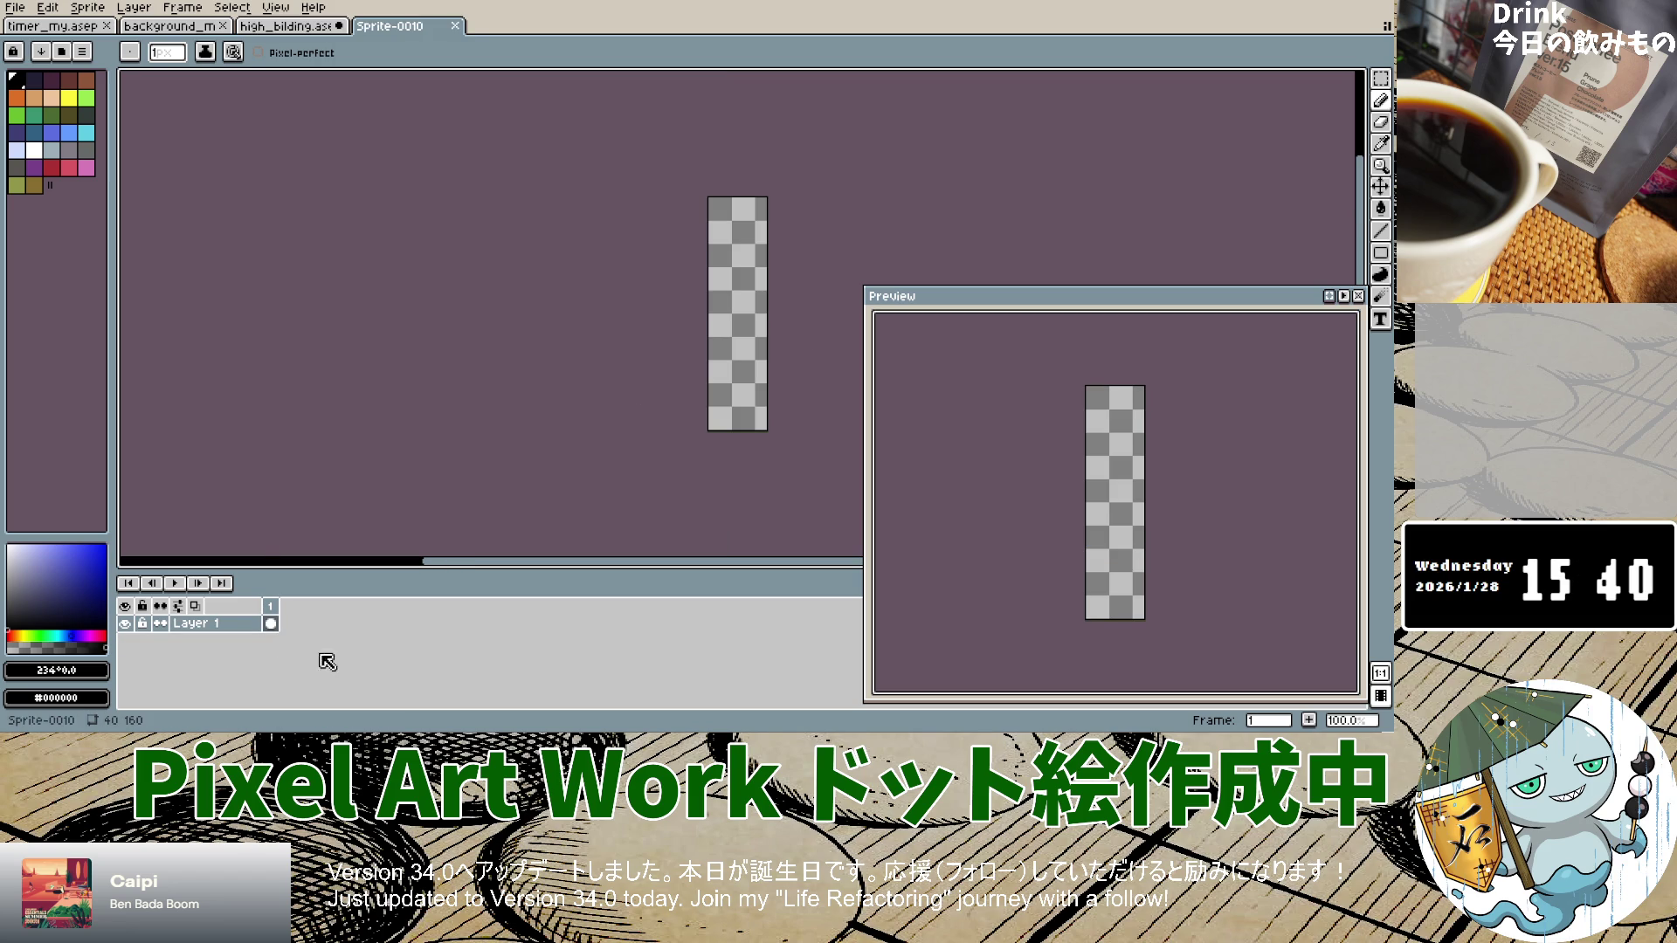
Step: Add Layer 2 and a city-image reference layer to the 40×160 sprite
left_click(152, 24)
left_click(134, 7)
left_click(389, 25)
left_click(140, 10)
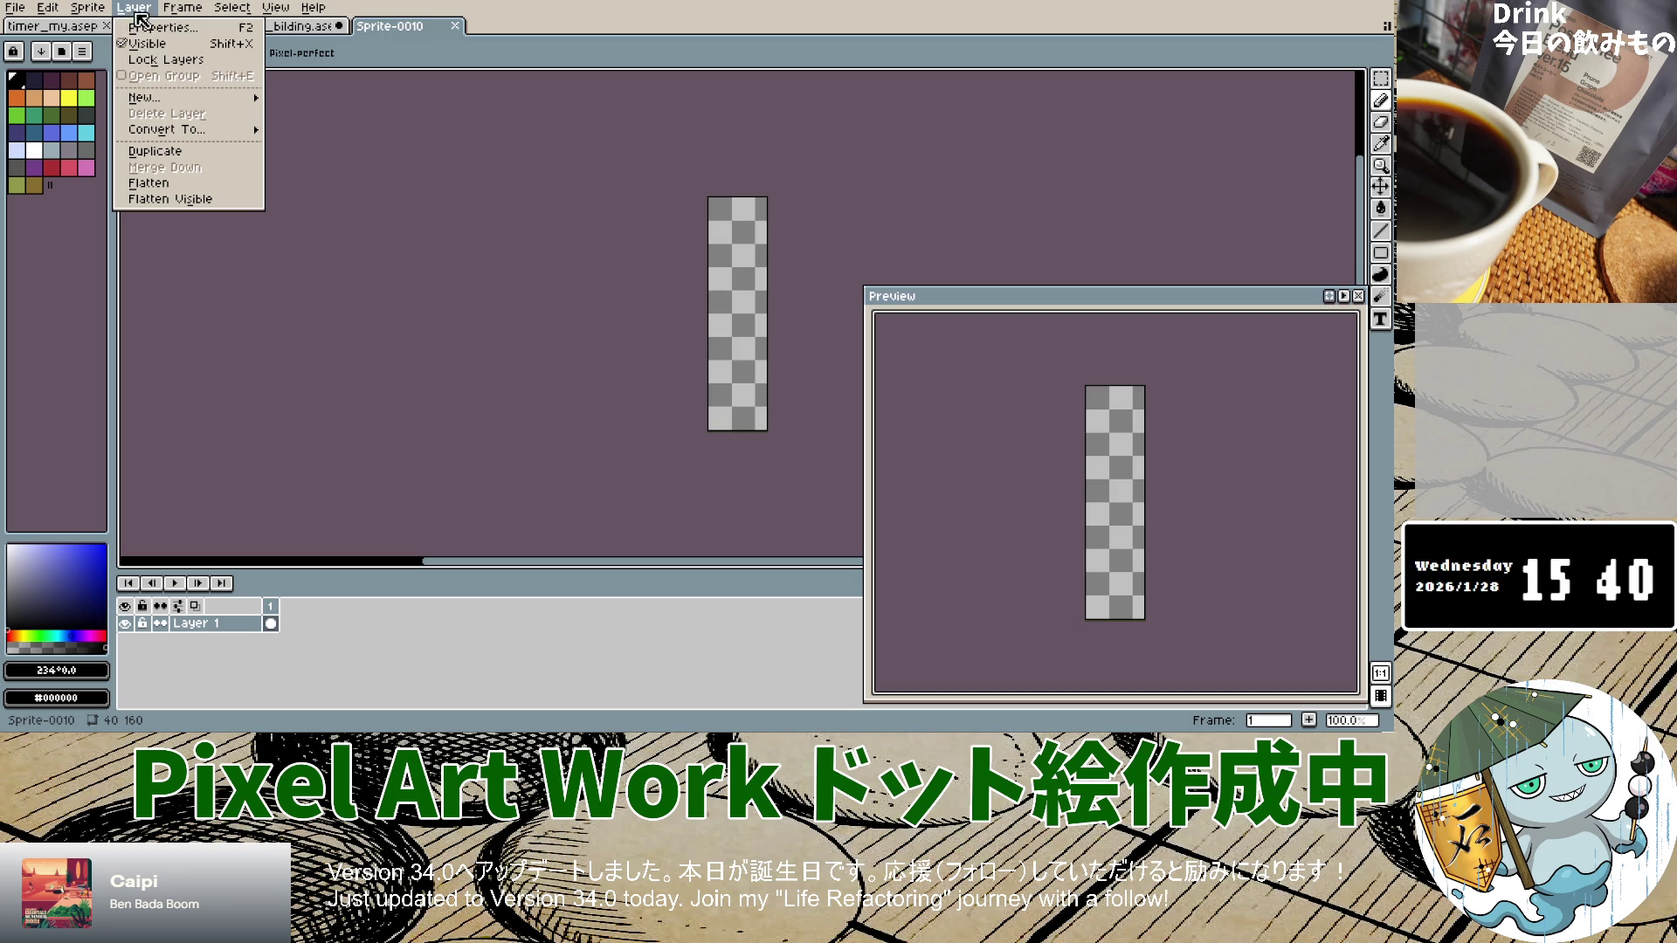
left_click(297, 98)
left_click(133, 7)
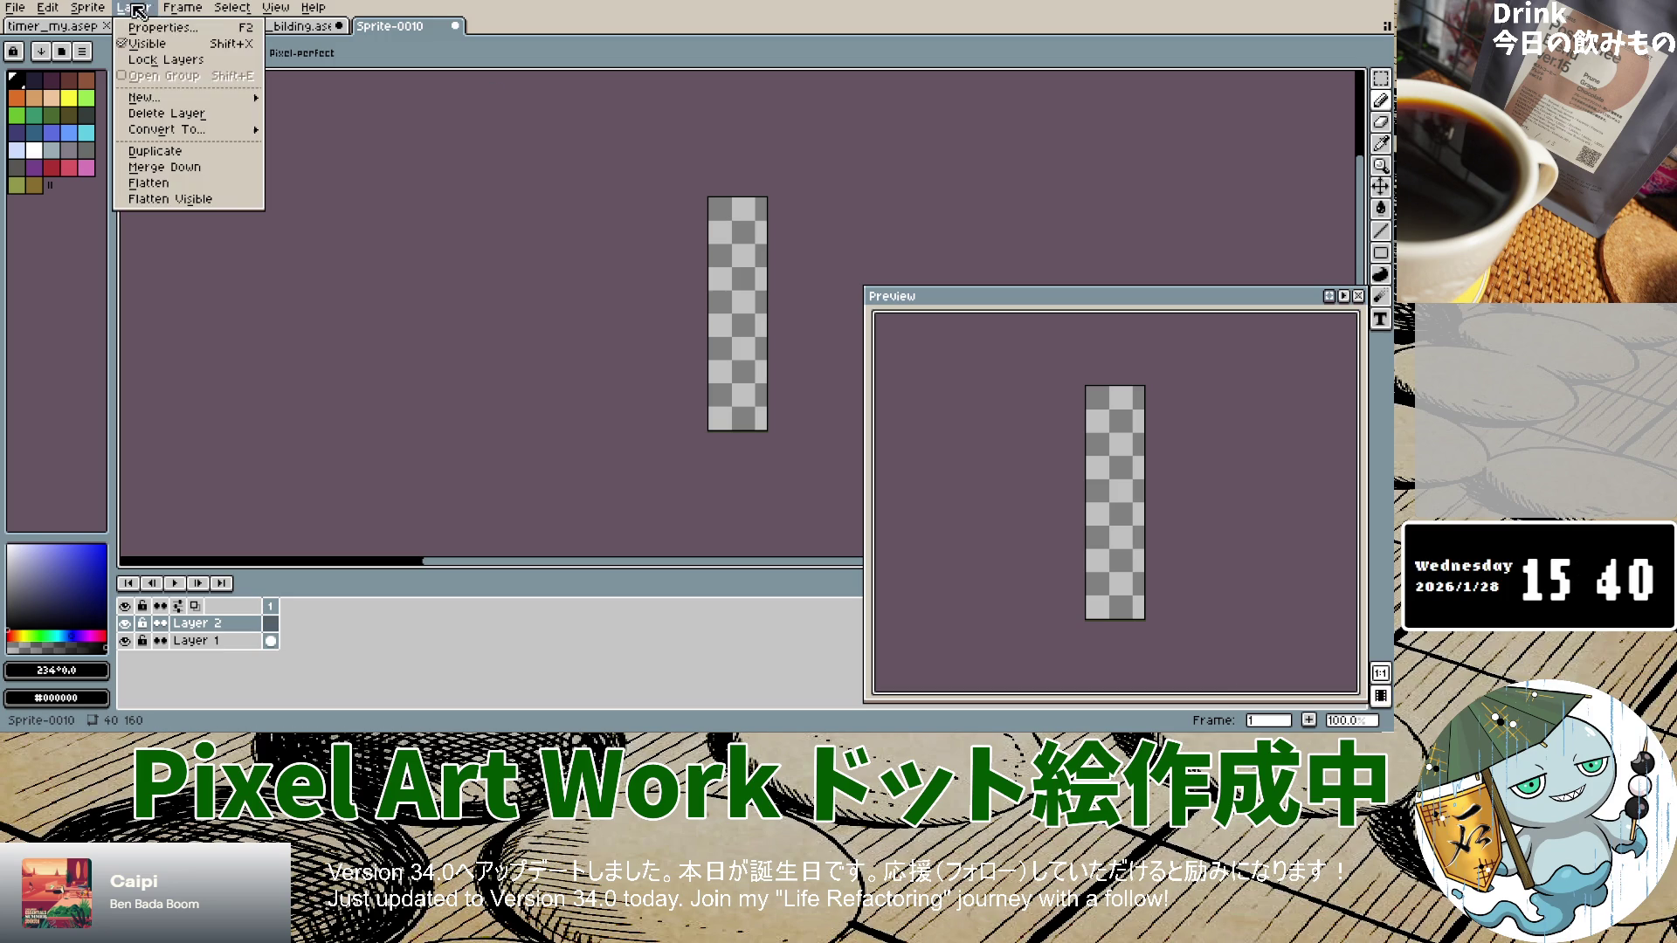
mouse_move(181, 103)
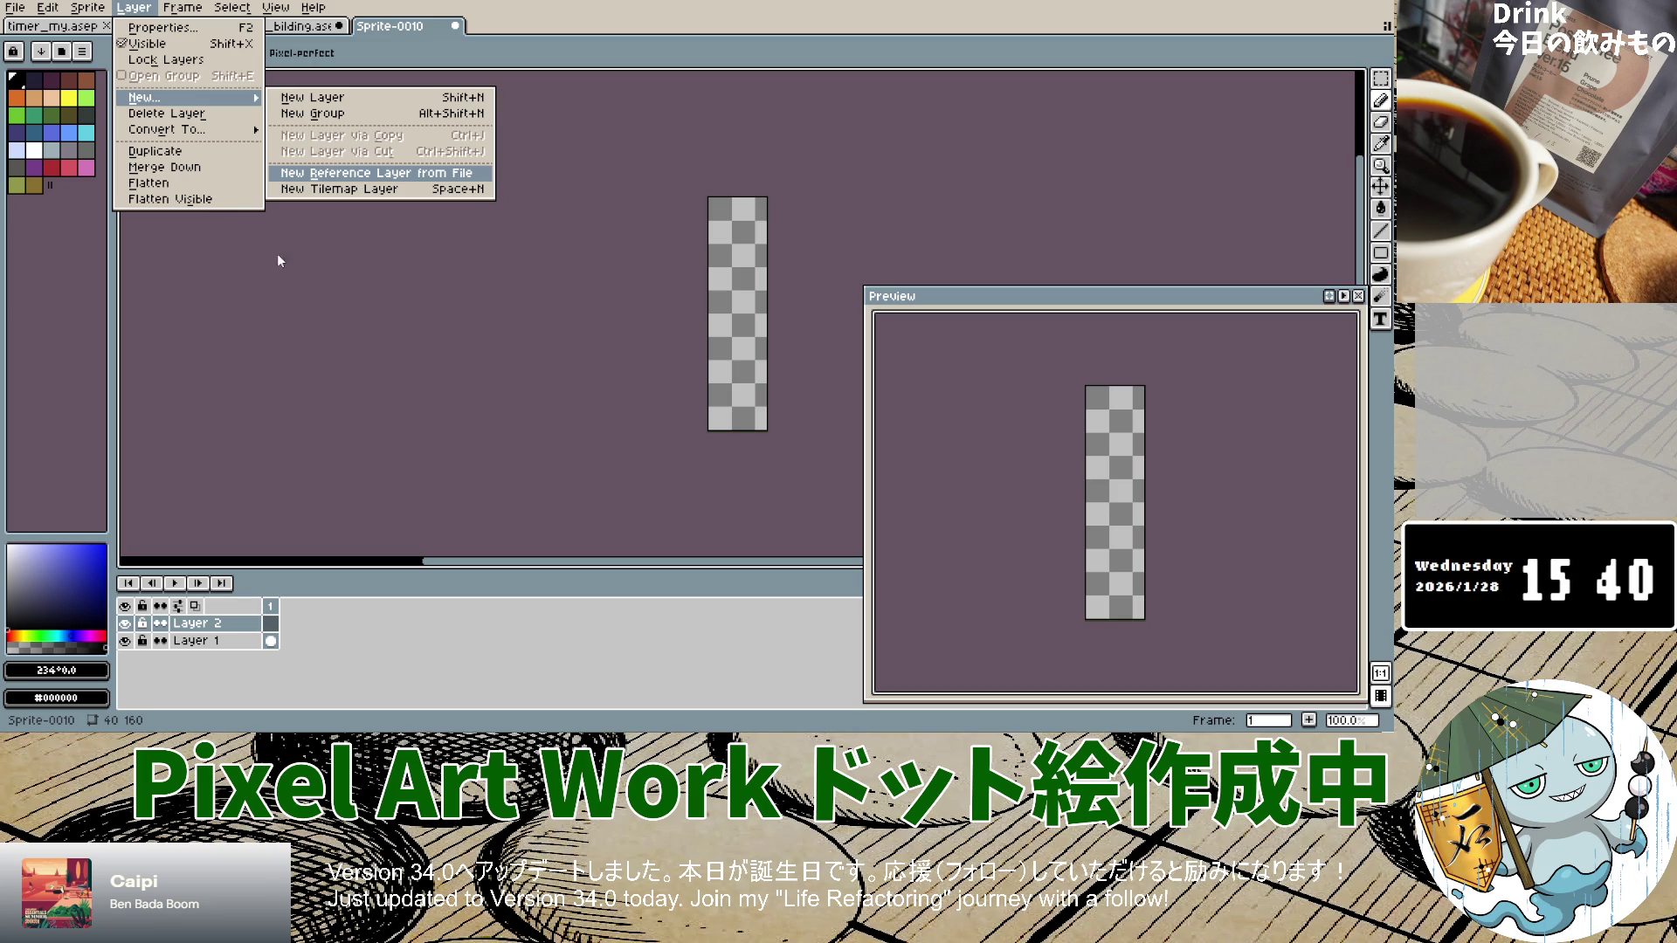
key("Return")
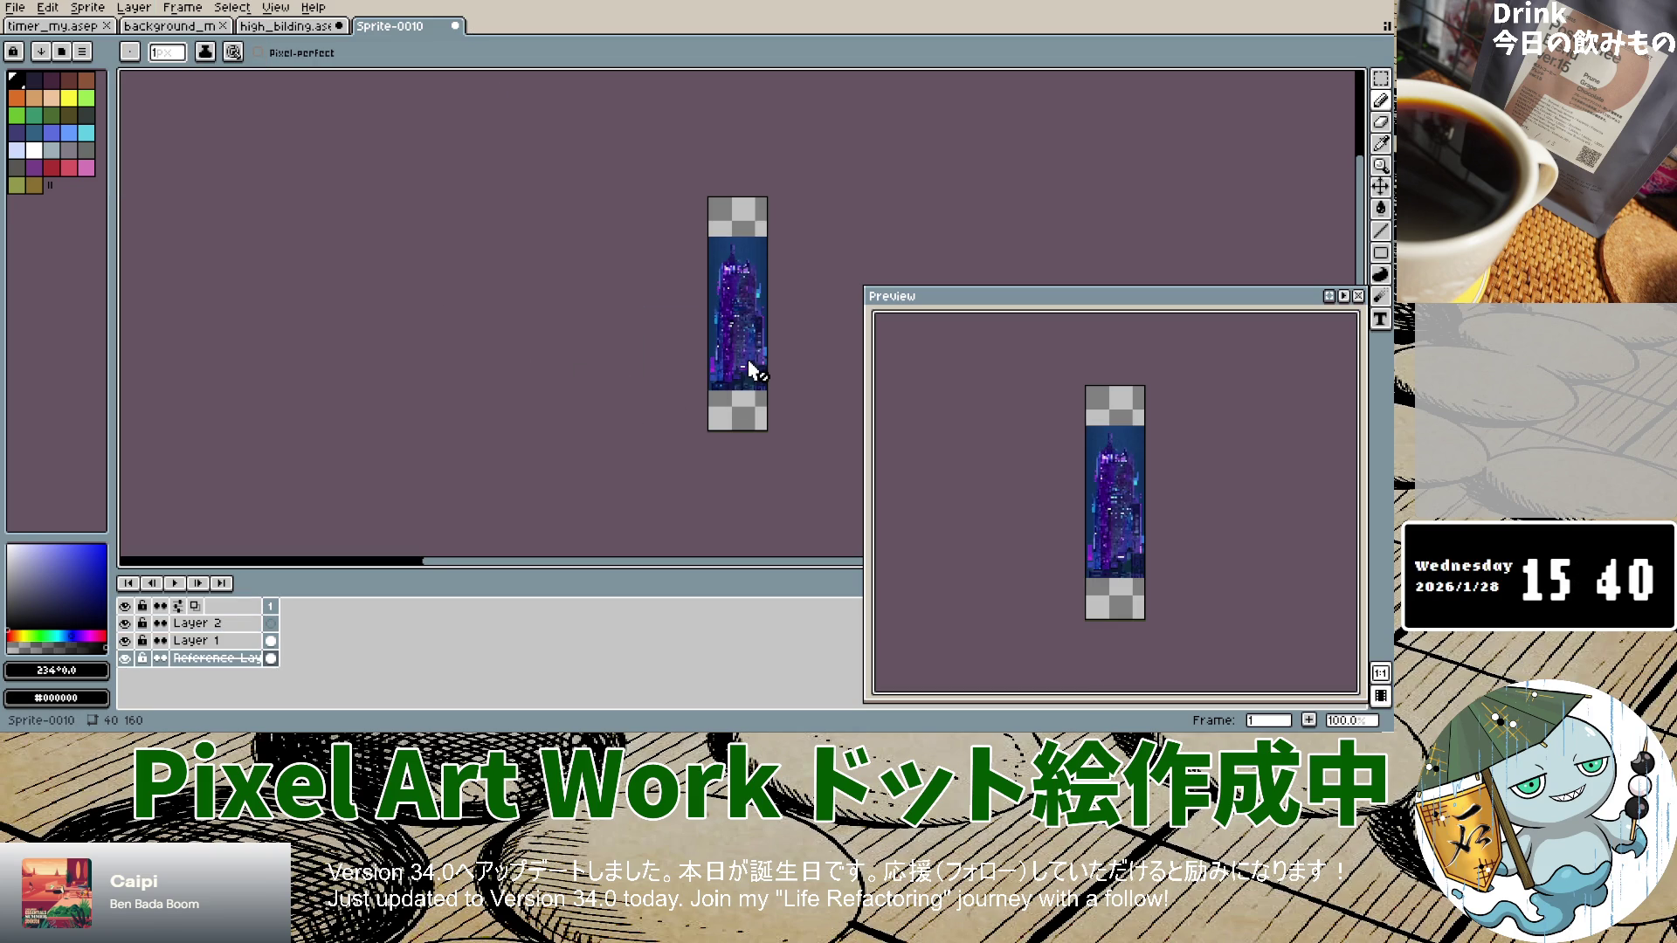
scroll(751, 213, "up", 4)
scroll(747, 202, "down", 4)
scroll(750, 211, "up", 4)
scroll(751, 217, "down", 4)
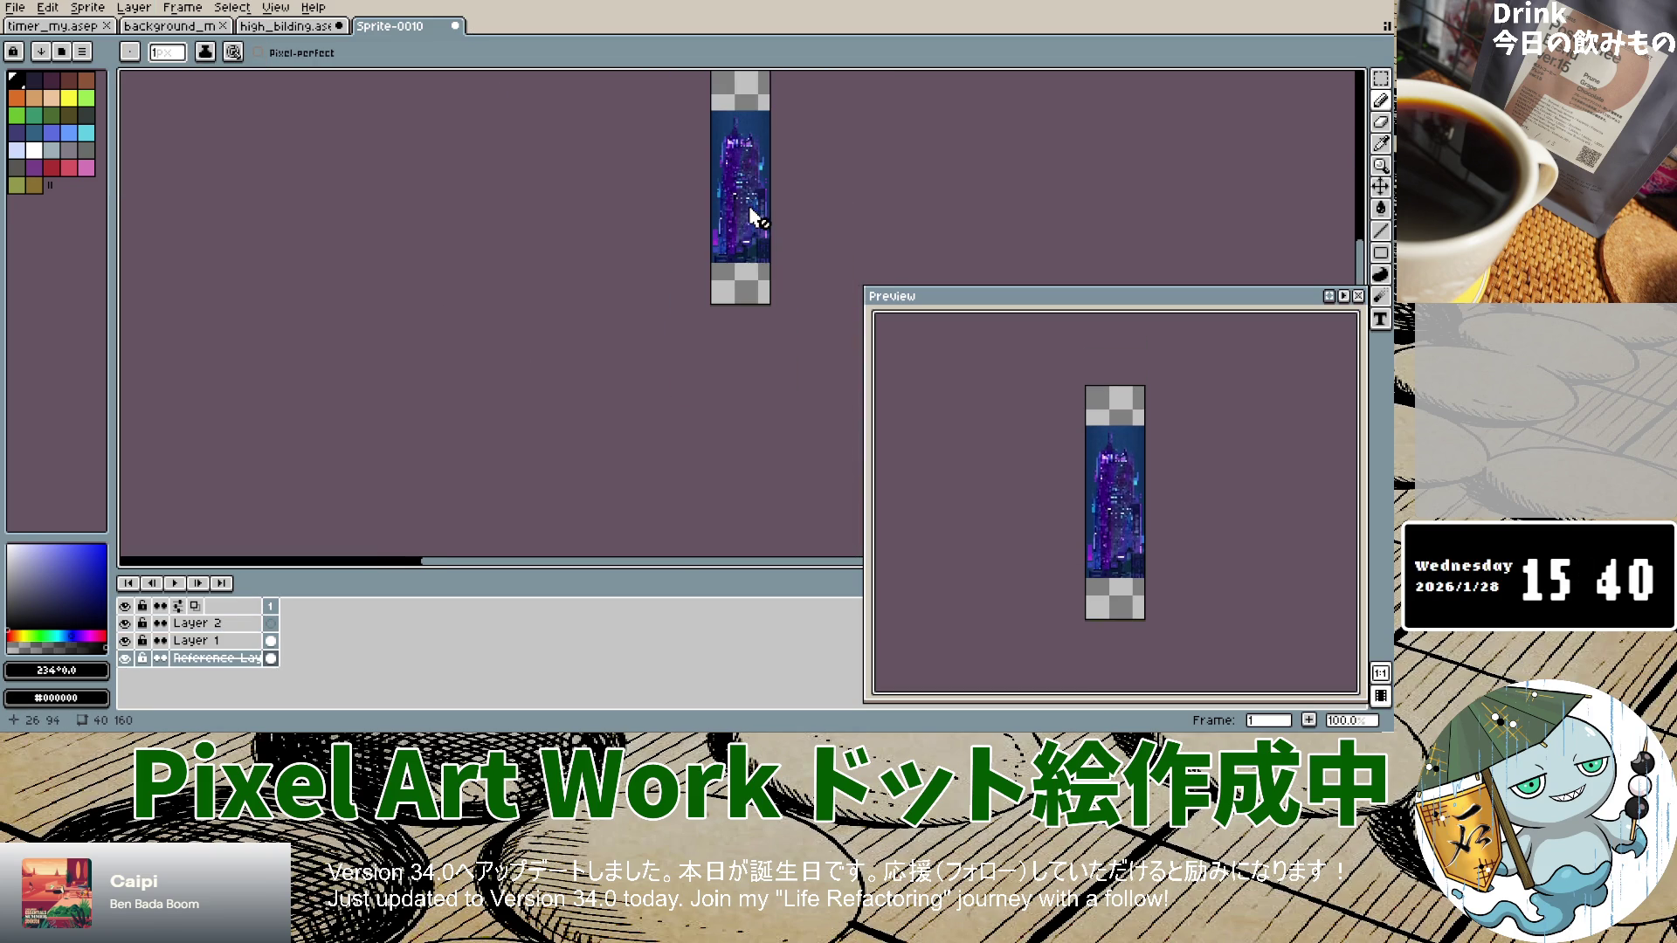
Step: Create a new 40×120 sprite with File > New
left_click(15, 7)
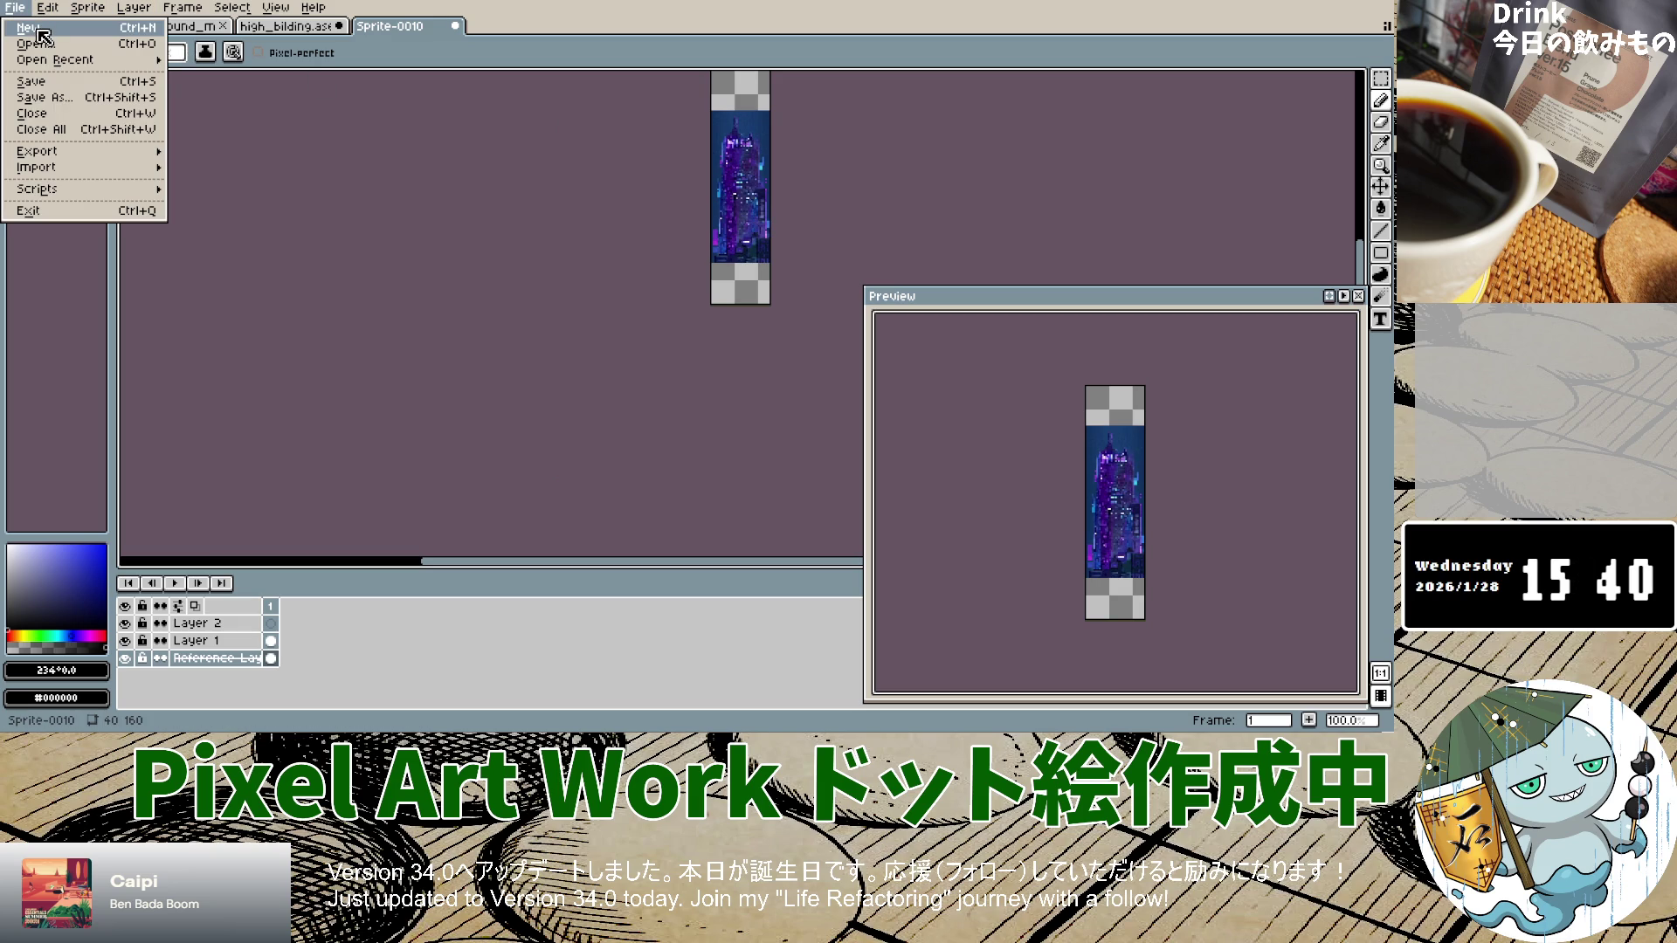
left_click(40, 32)
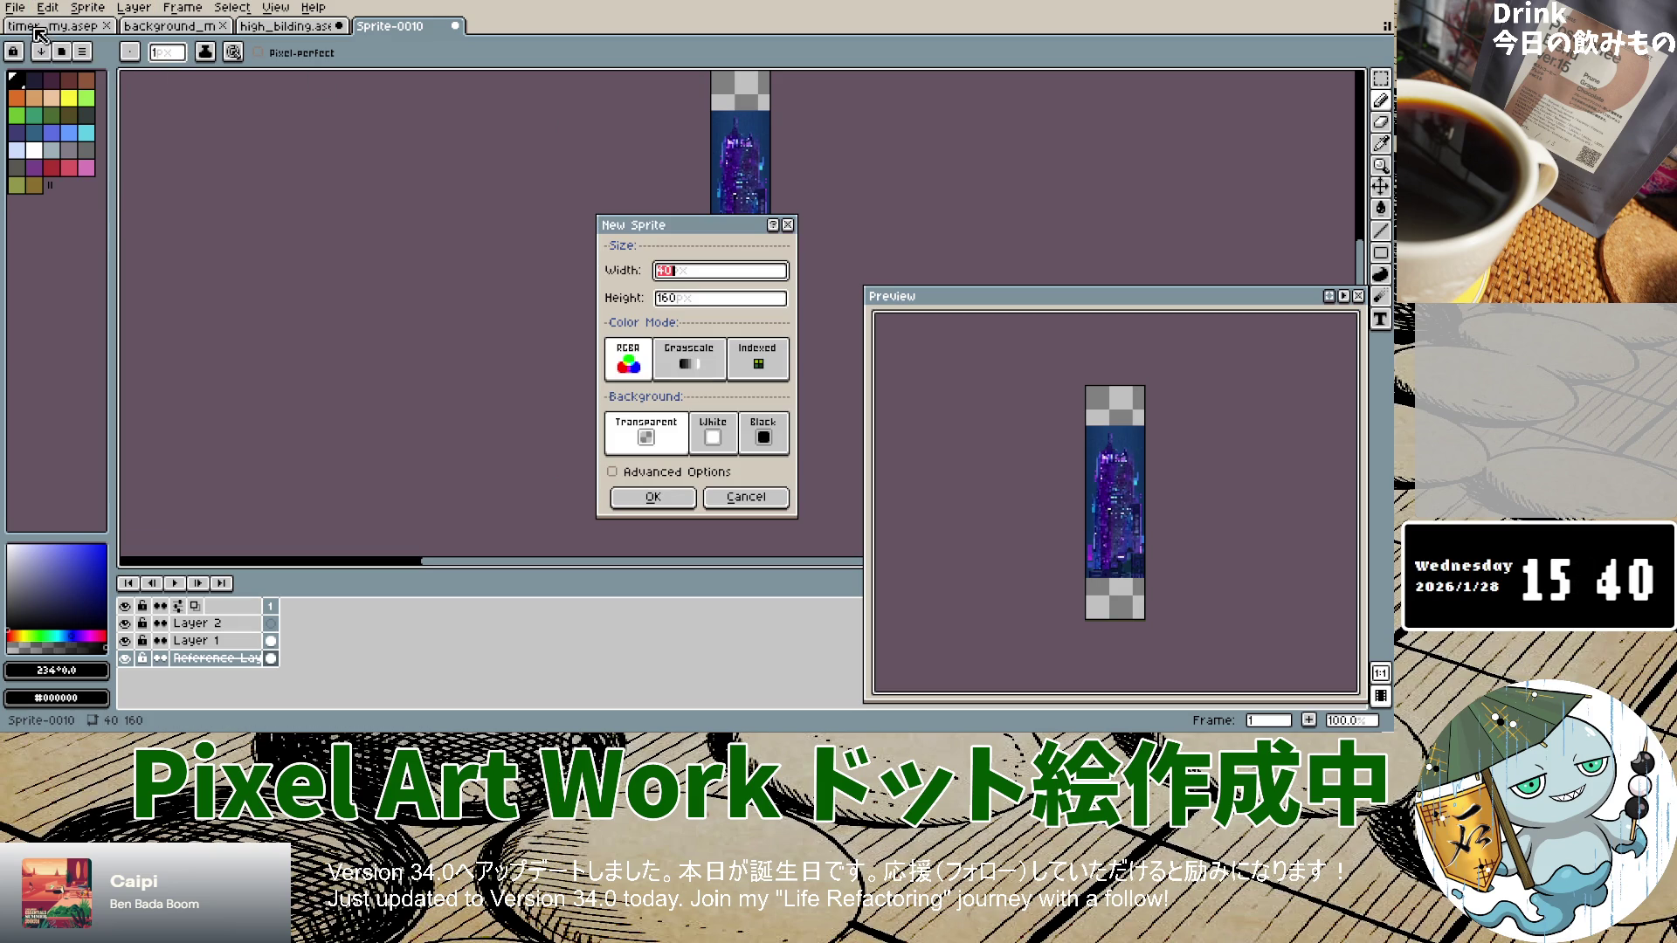
left_click(699, 298)
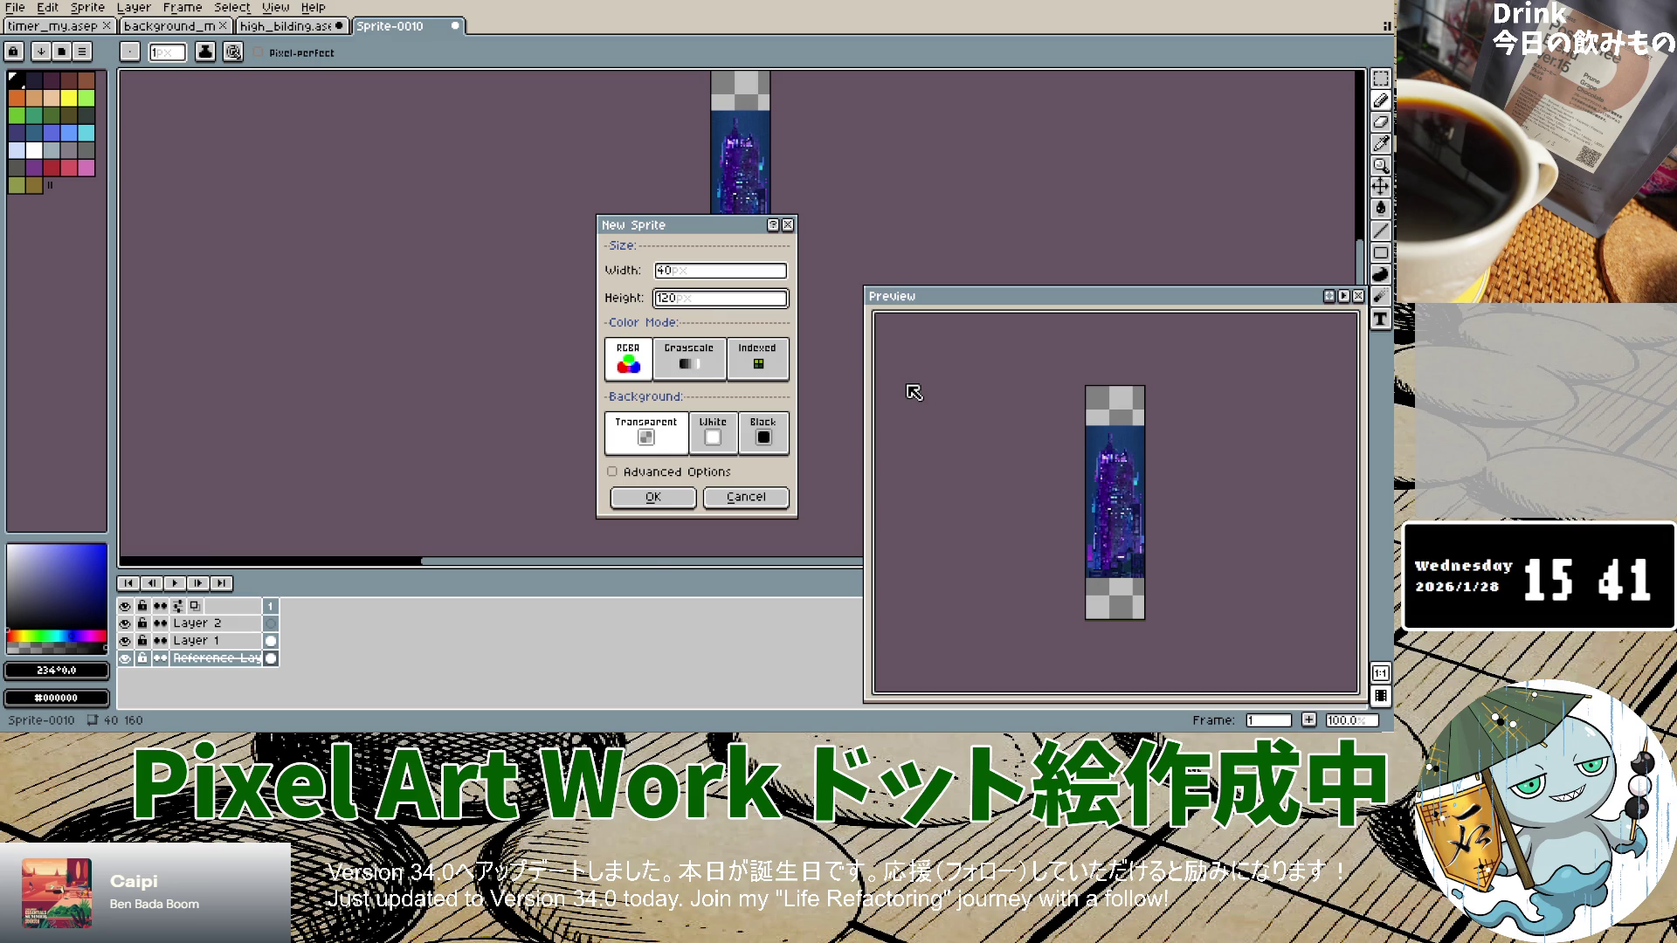
left_click(665, 497)
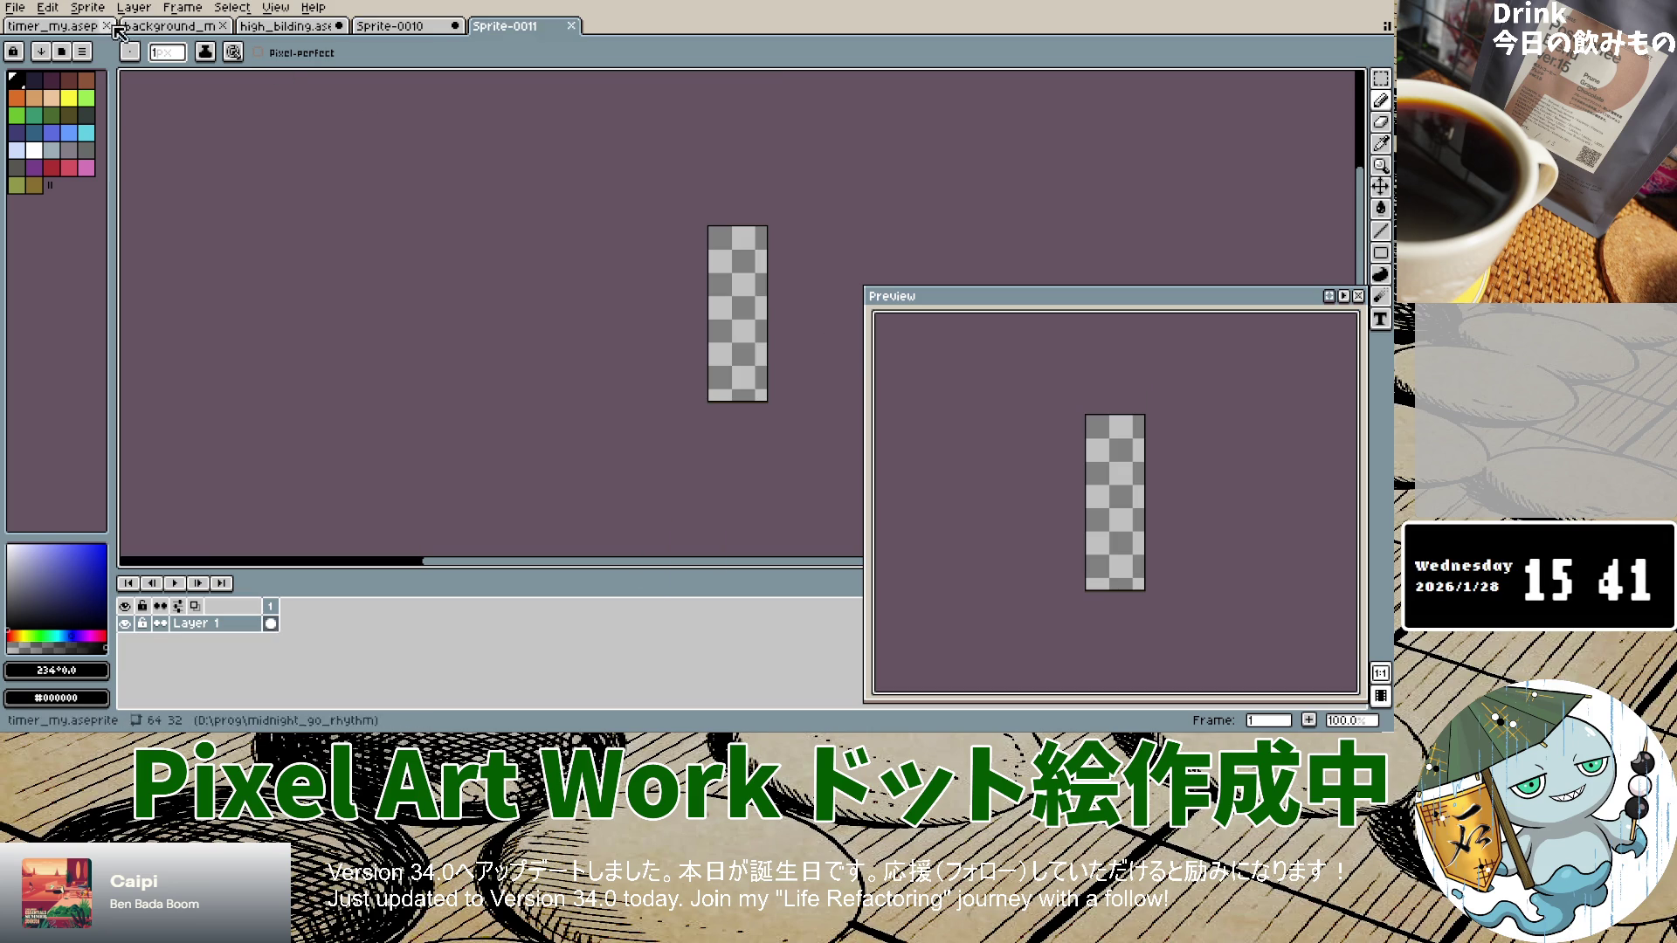
Step: Add Layer 2 and a reference layer holding the purple city image
left_click(134, 8)
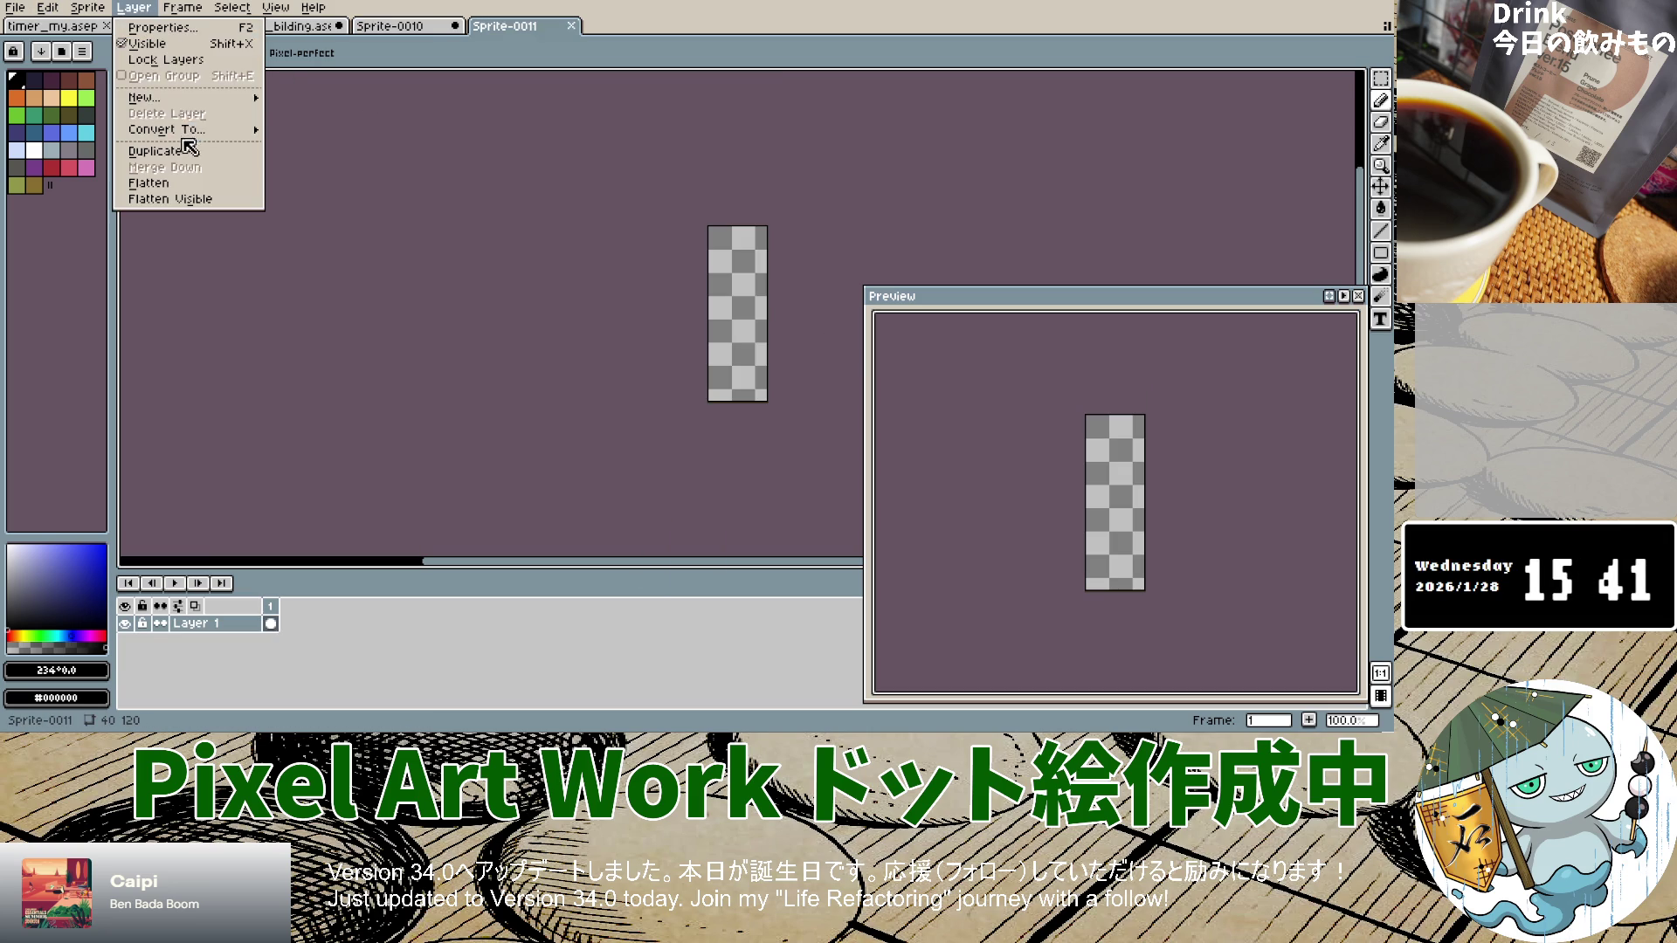
mouse_move(149, 97)
left_click(332, 99)
left_click(138, 11)
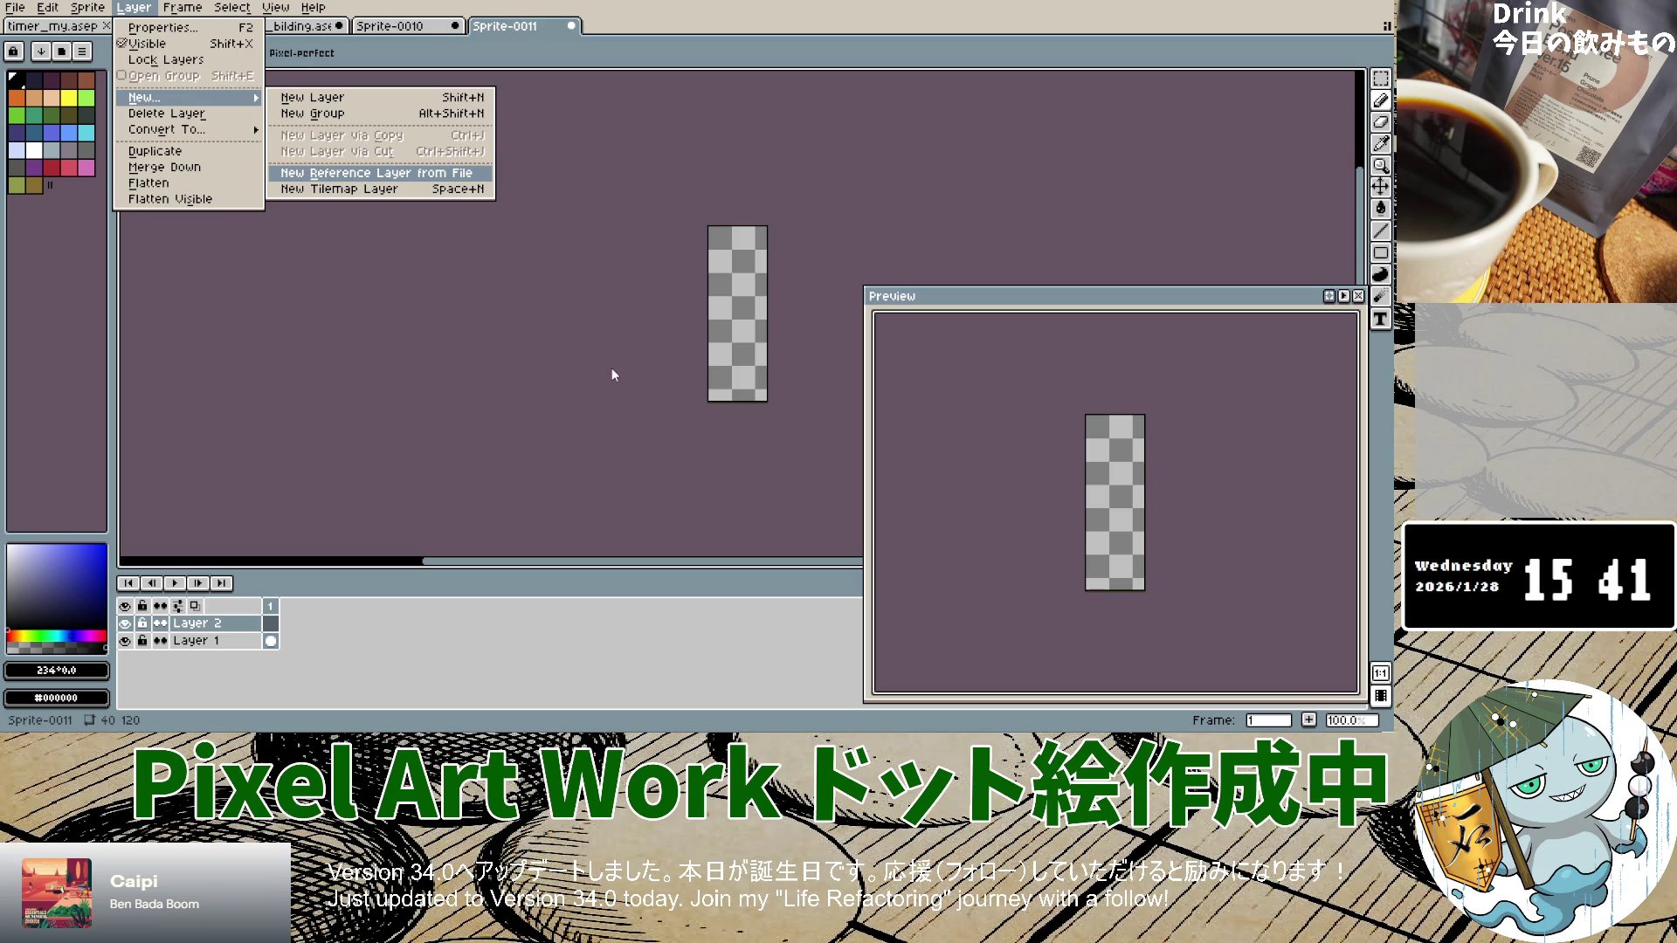
scroll(762, 358, "up", 1)
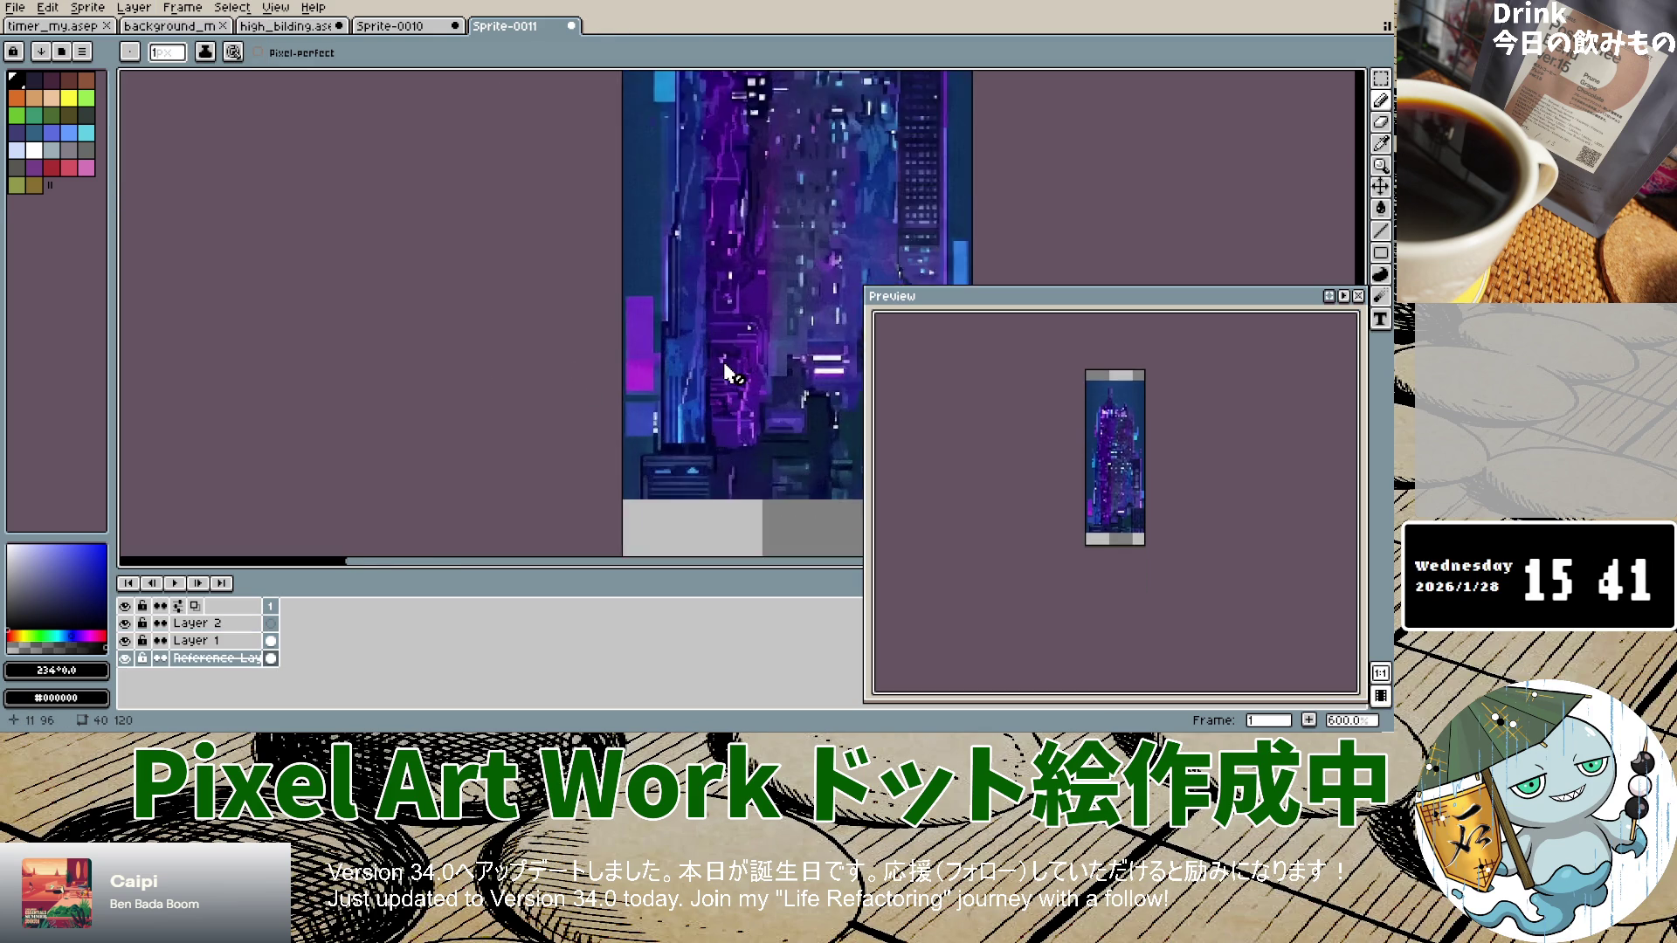
scroll(763, 358, "up", 3)
scroll(782, 354, "down", 5)
scroll(786, 354, "up", 3)
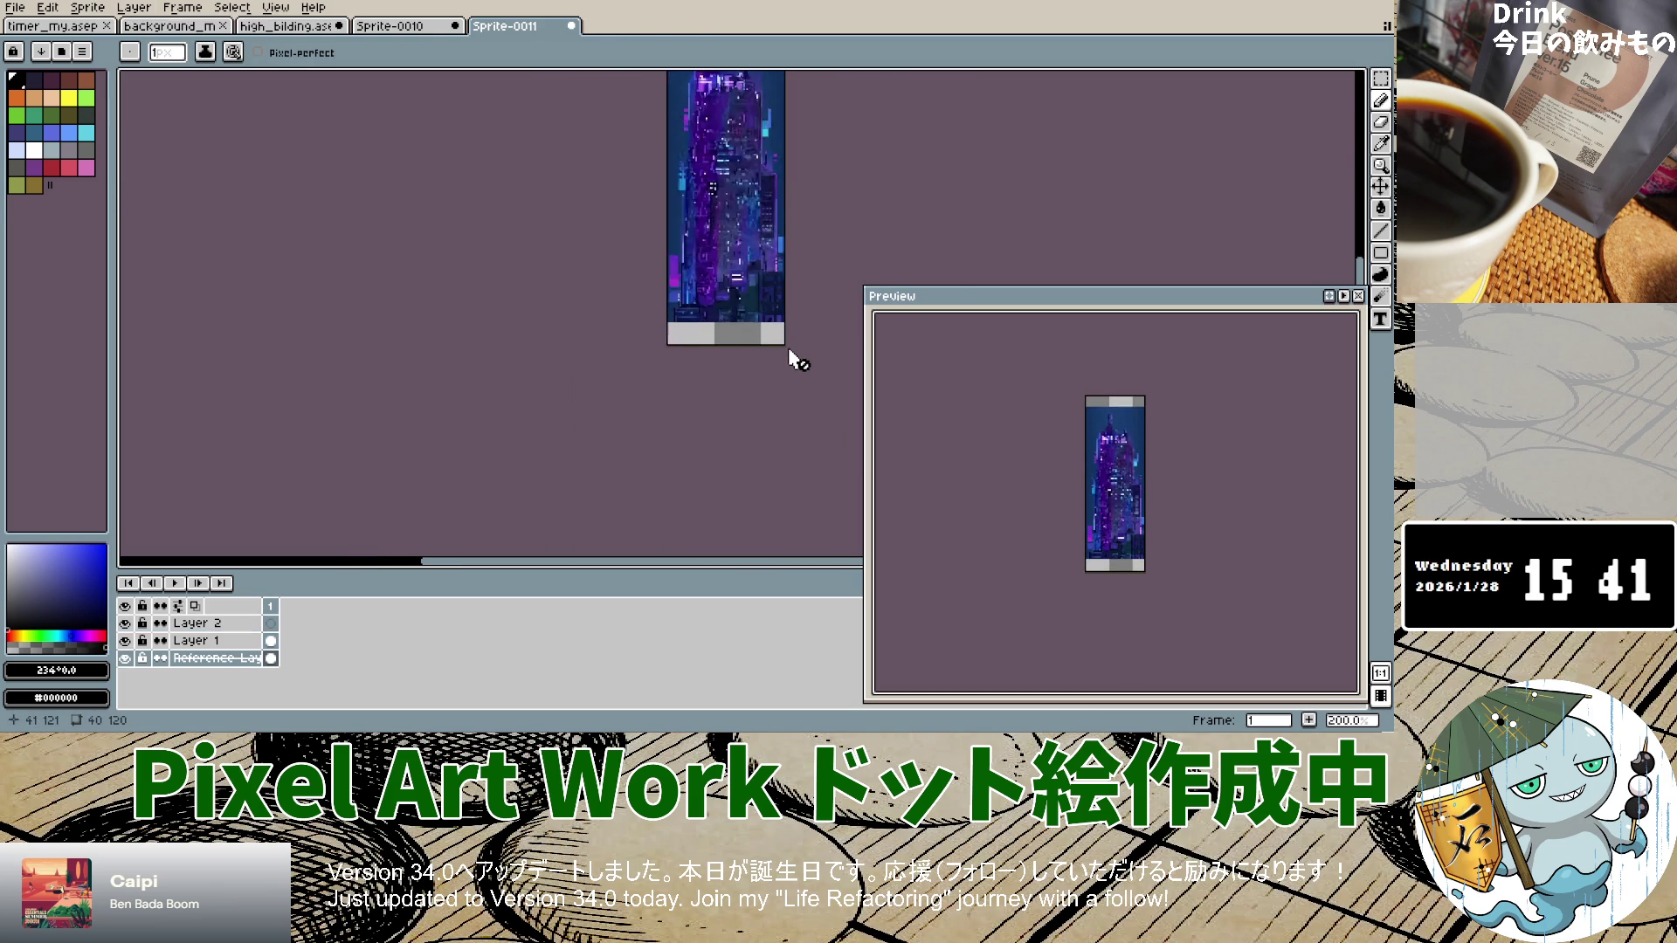
scroll(689, 295, "down", 3)
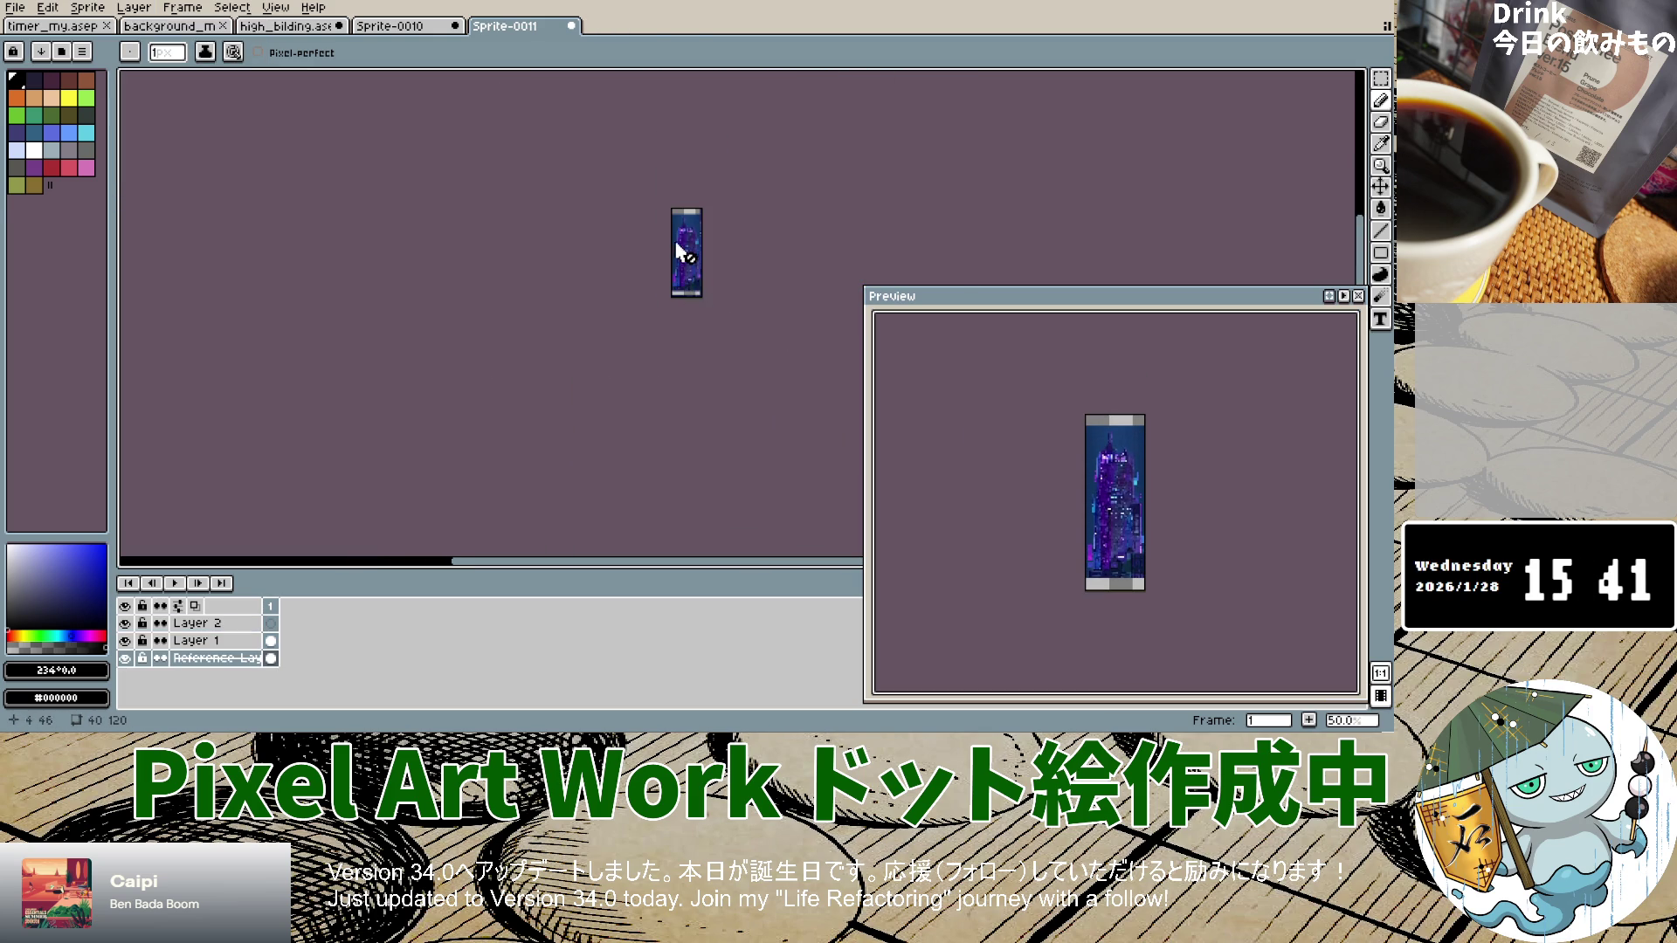
scroll(678, 248, "up", 2)
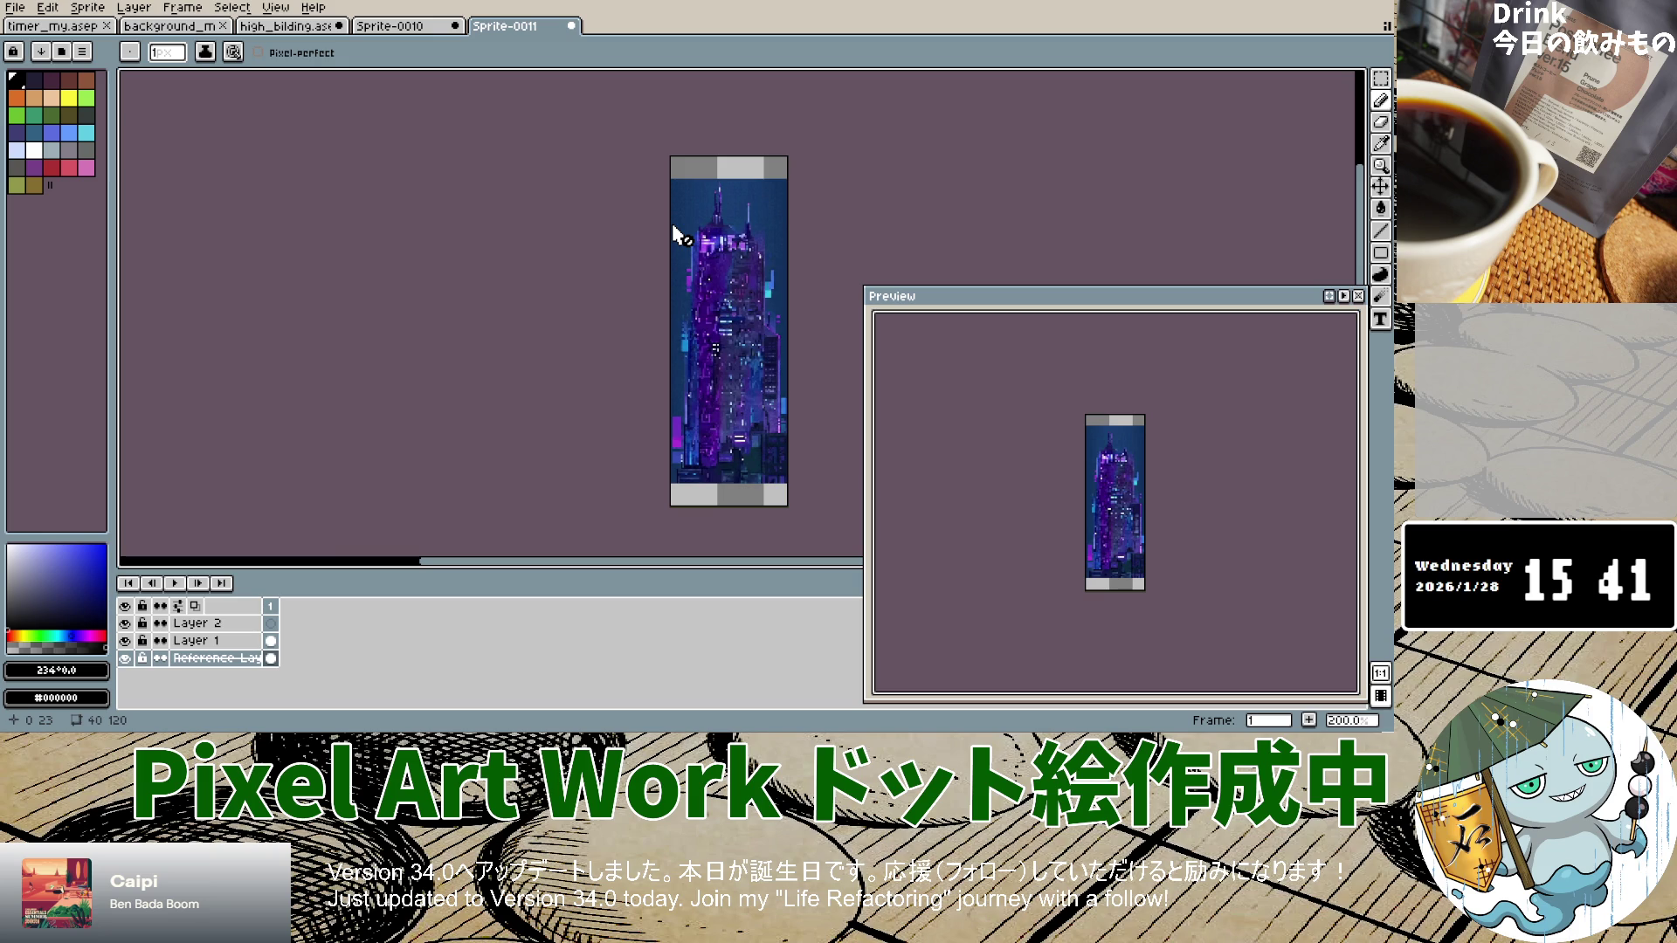
Step: Lower the reference layer's opacity so the city image is semi-transparent
double_click(203, 661)
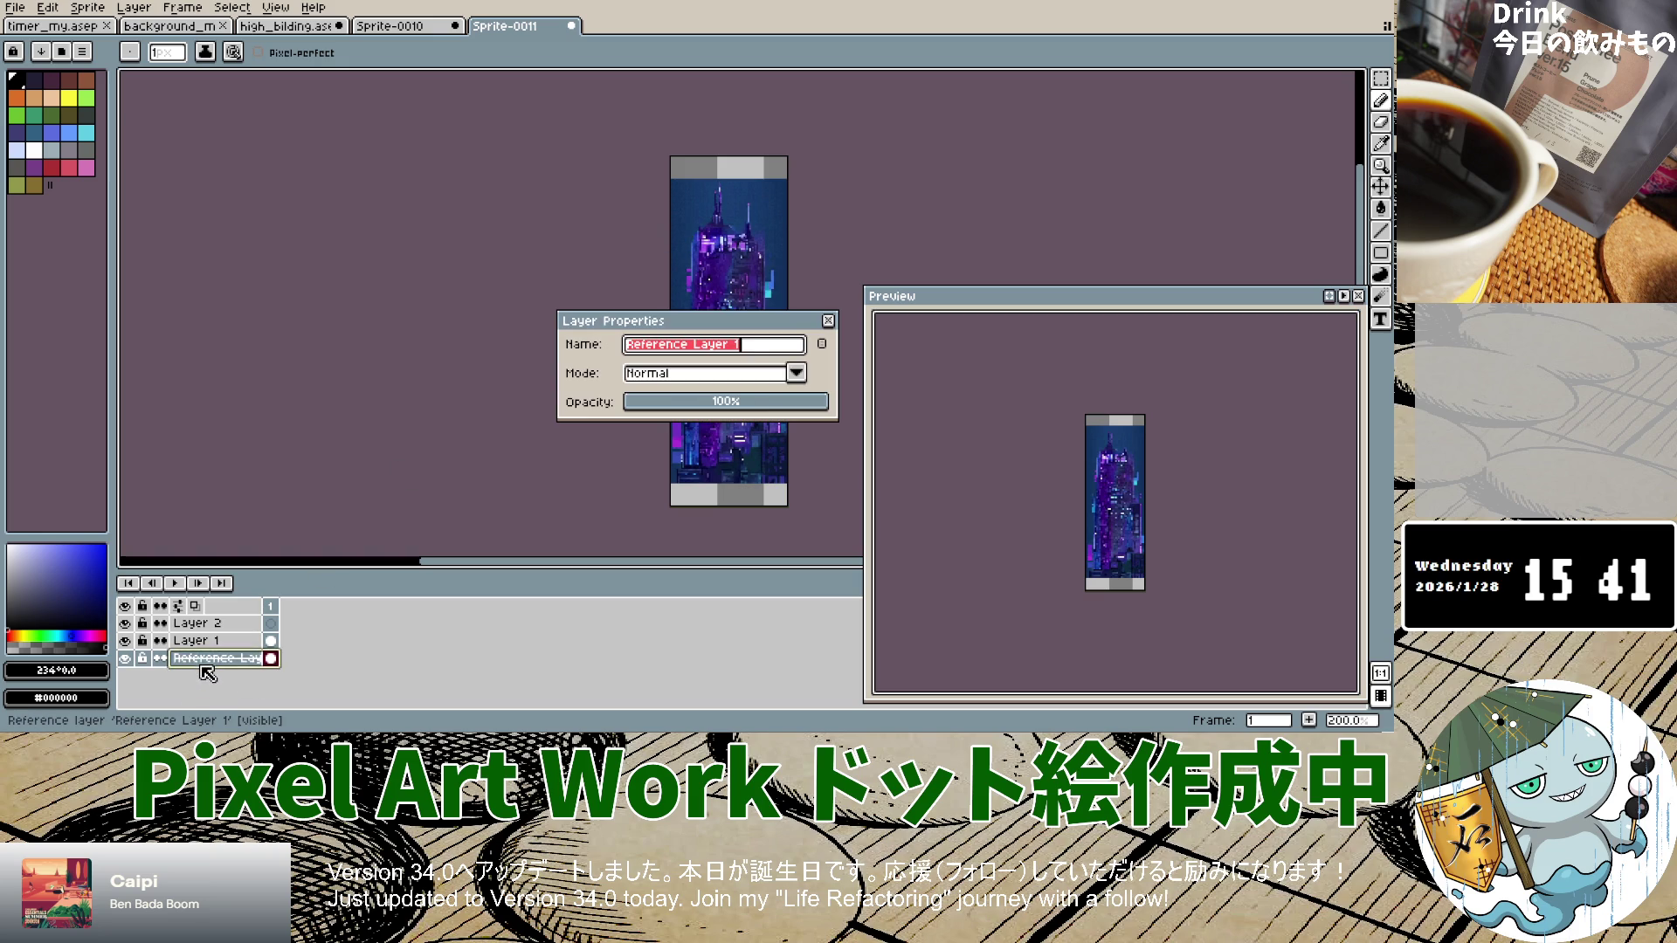
mouse_move(760, 401)
left_mouse_down()
mouse_move(694, 409)
mouse_move(738, 411)
left_mouse_up()
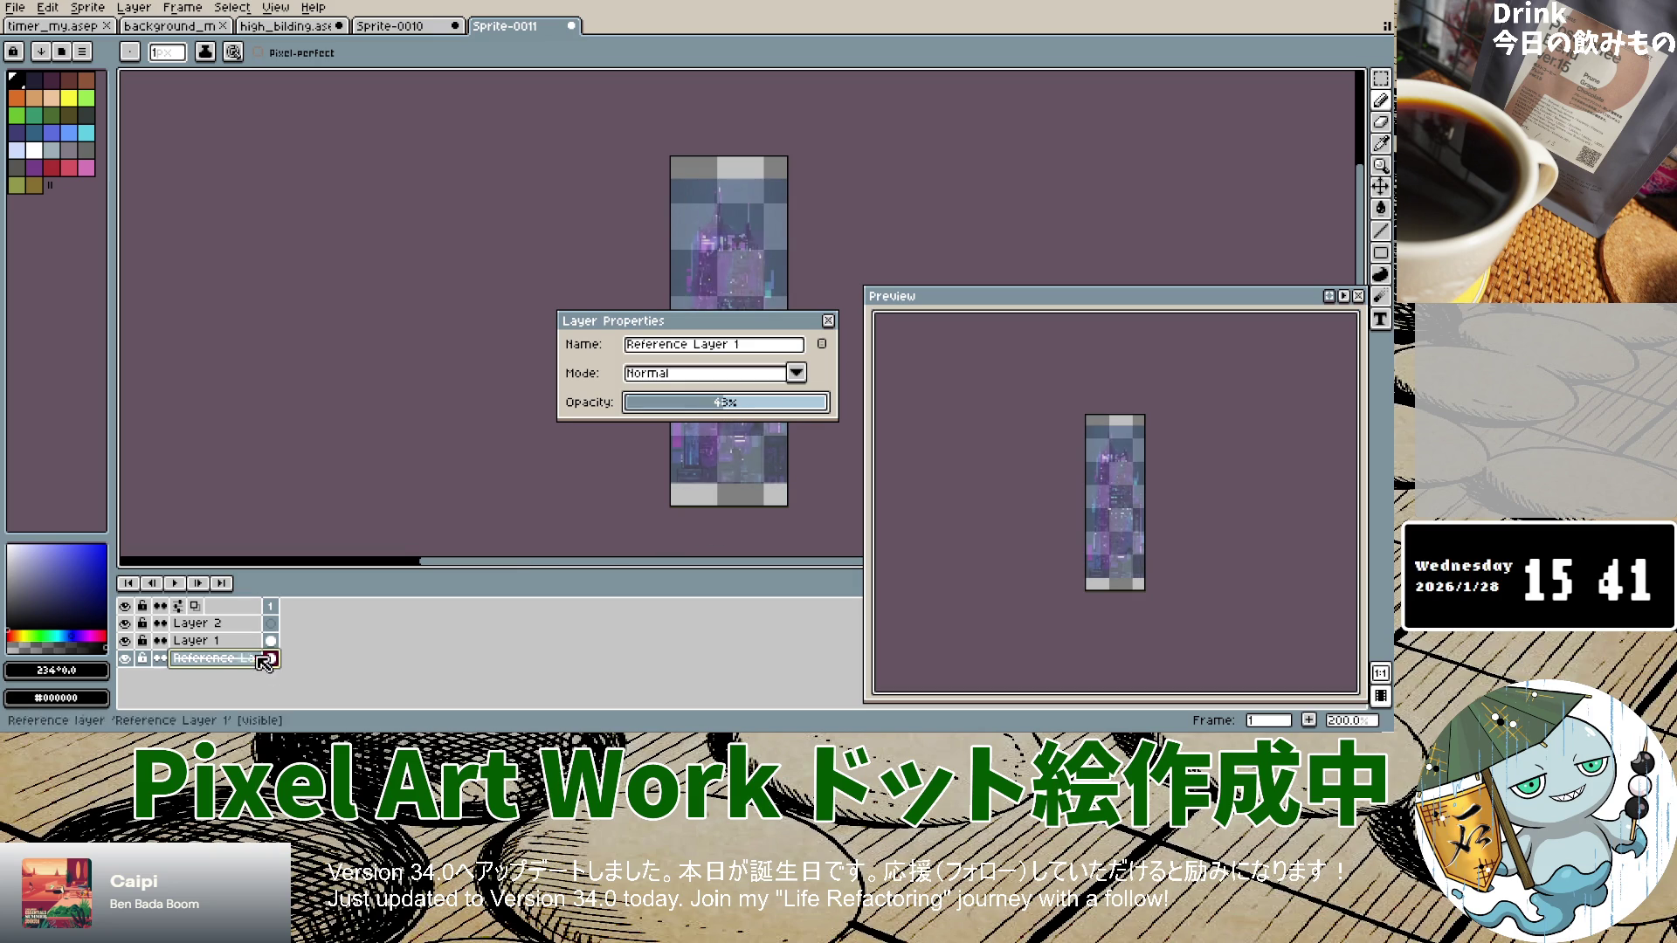
left_click(223, 642)
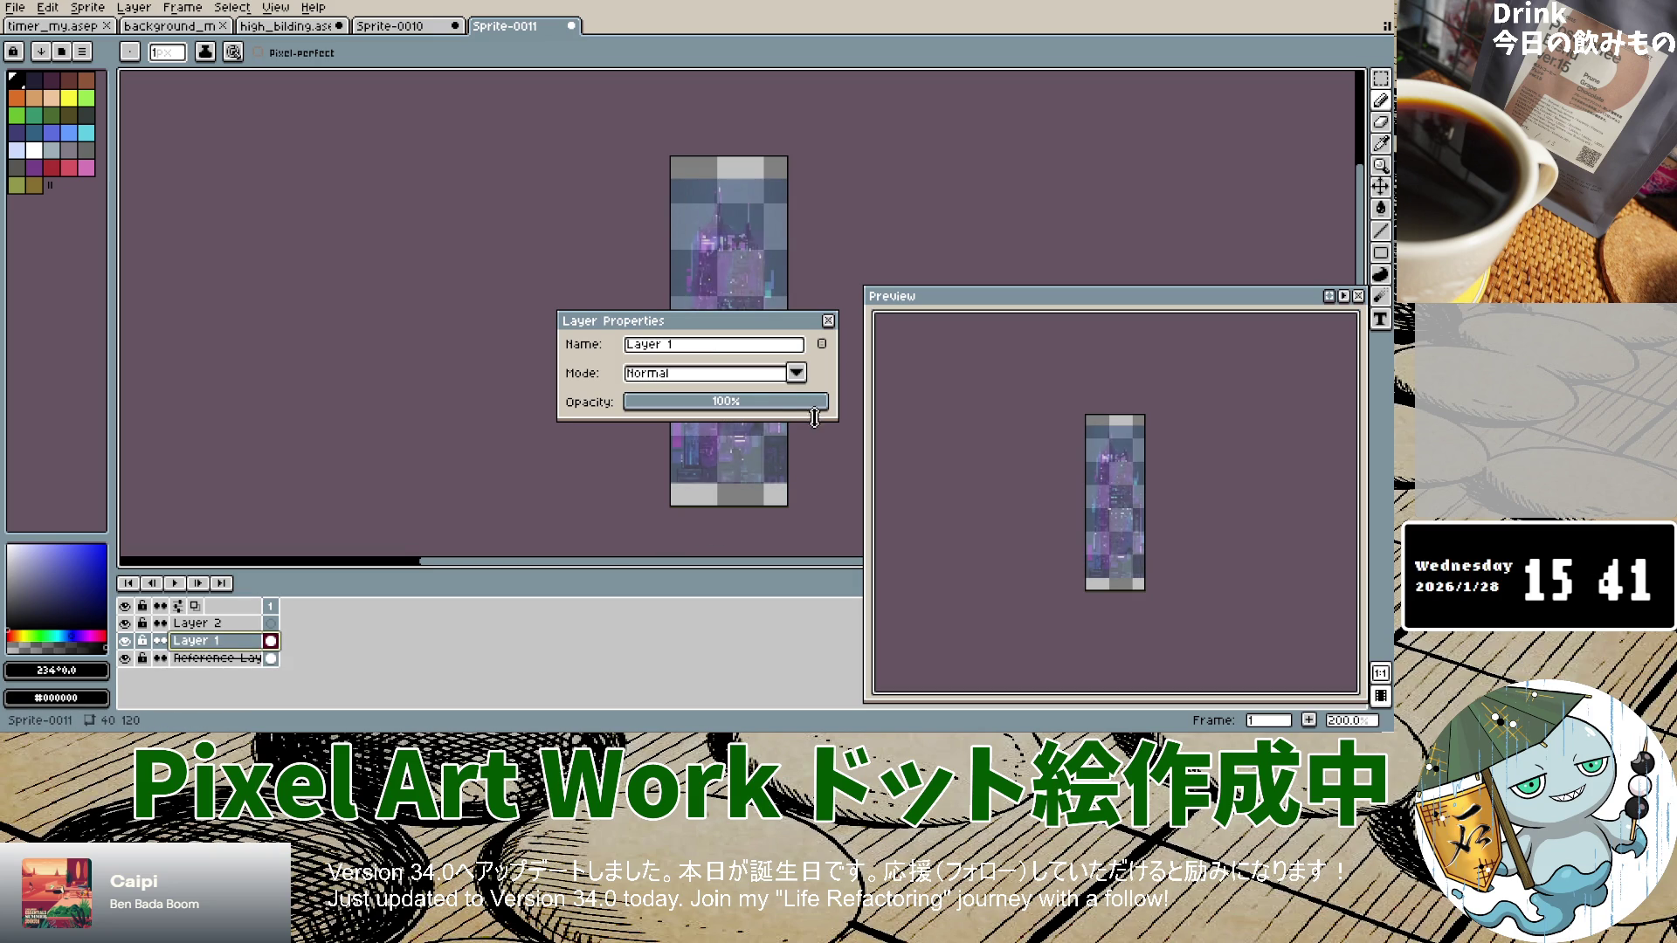
left_click(828, 321)
scroll(747, 342, "up", 2)
scroll(747, 342, "down", 1)
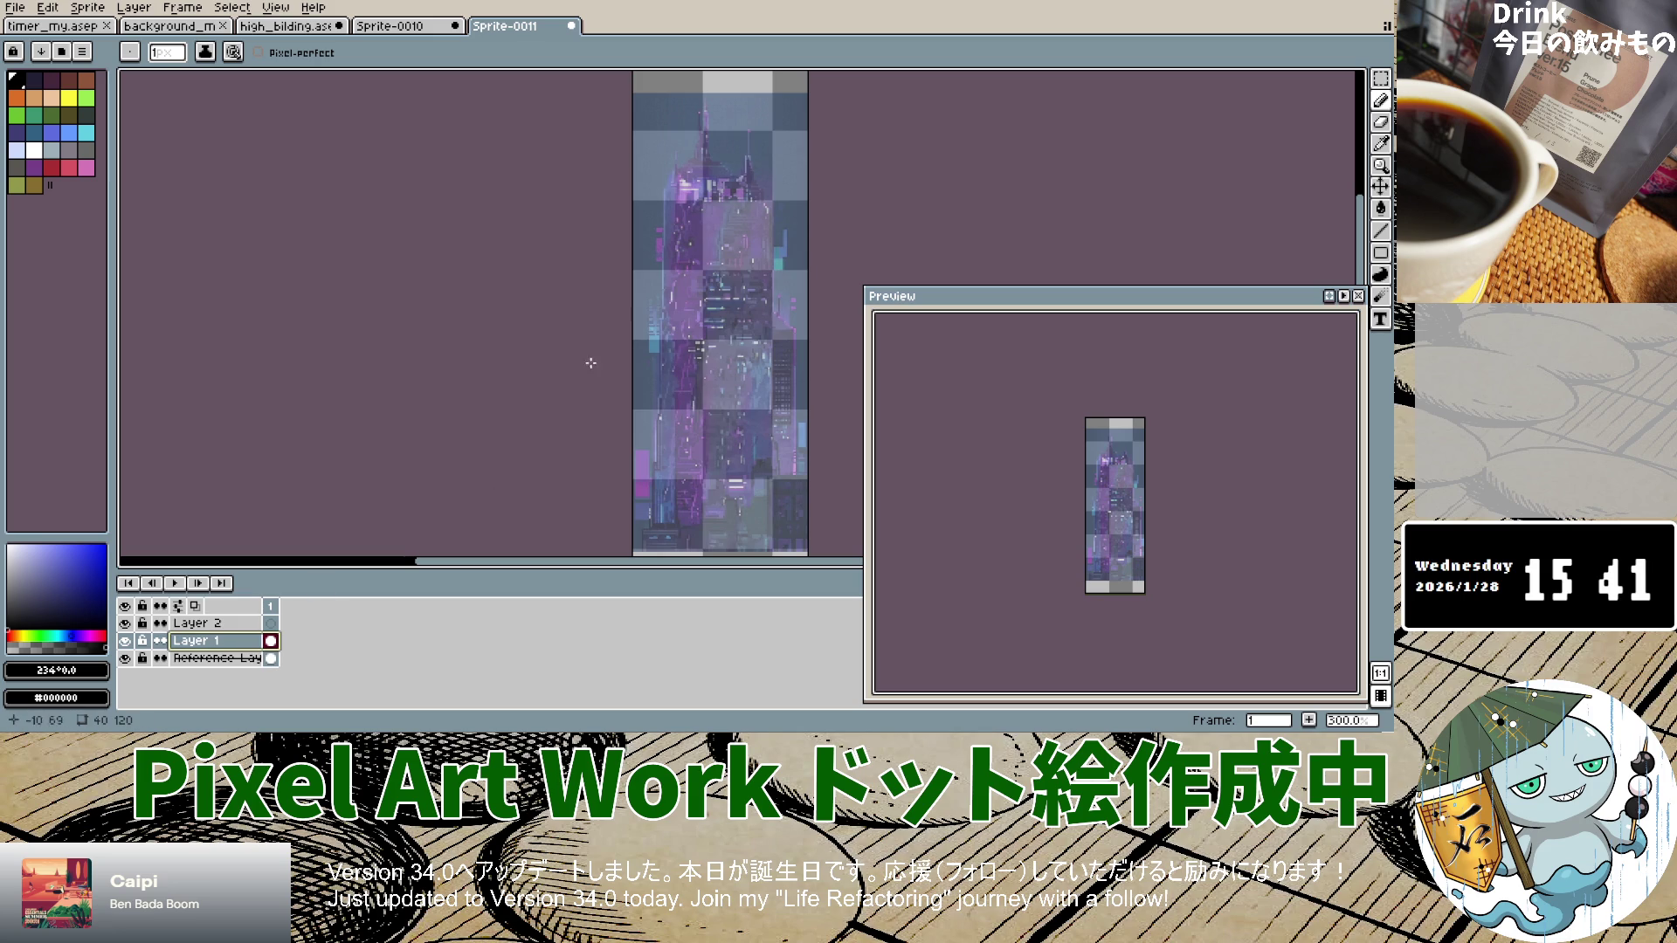
Step: Rename Layer 1 to background
double_click(220, 645)
type("backgrou")
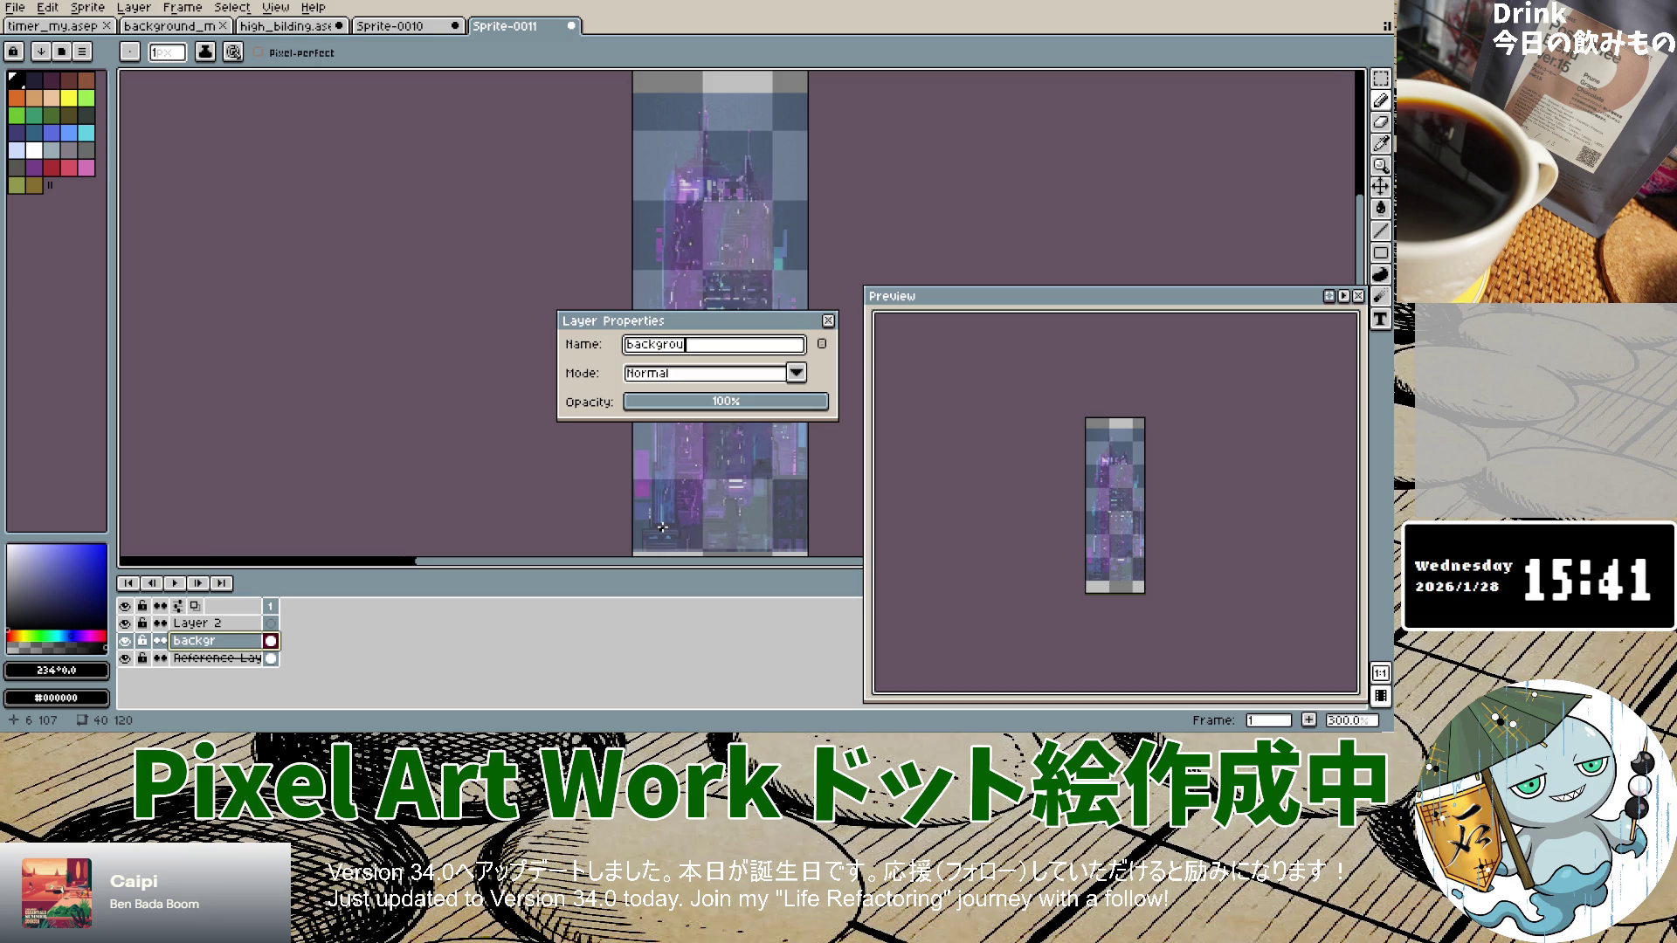
type("nd")
key("Return")
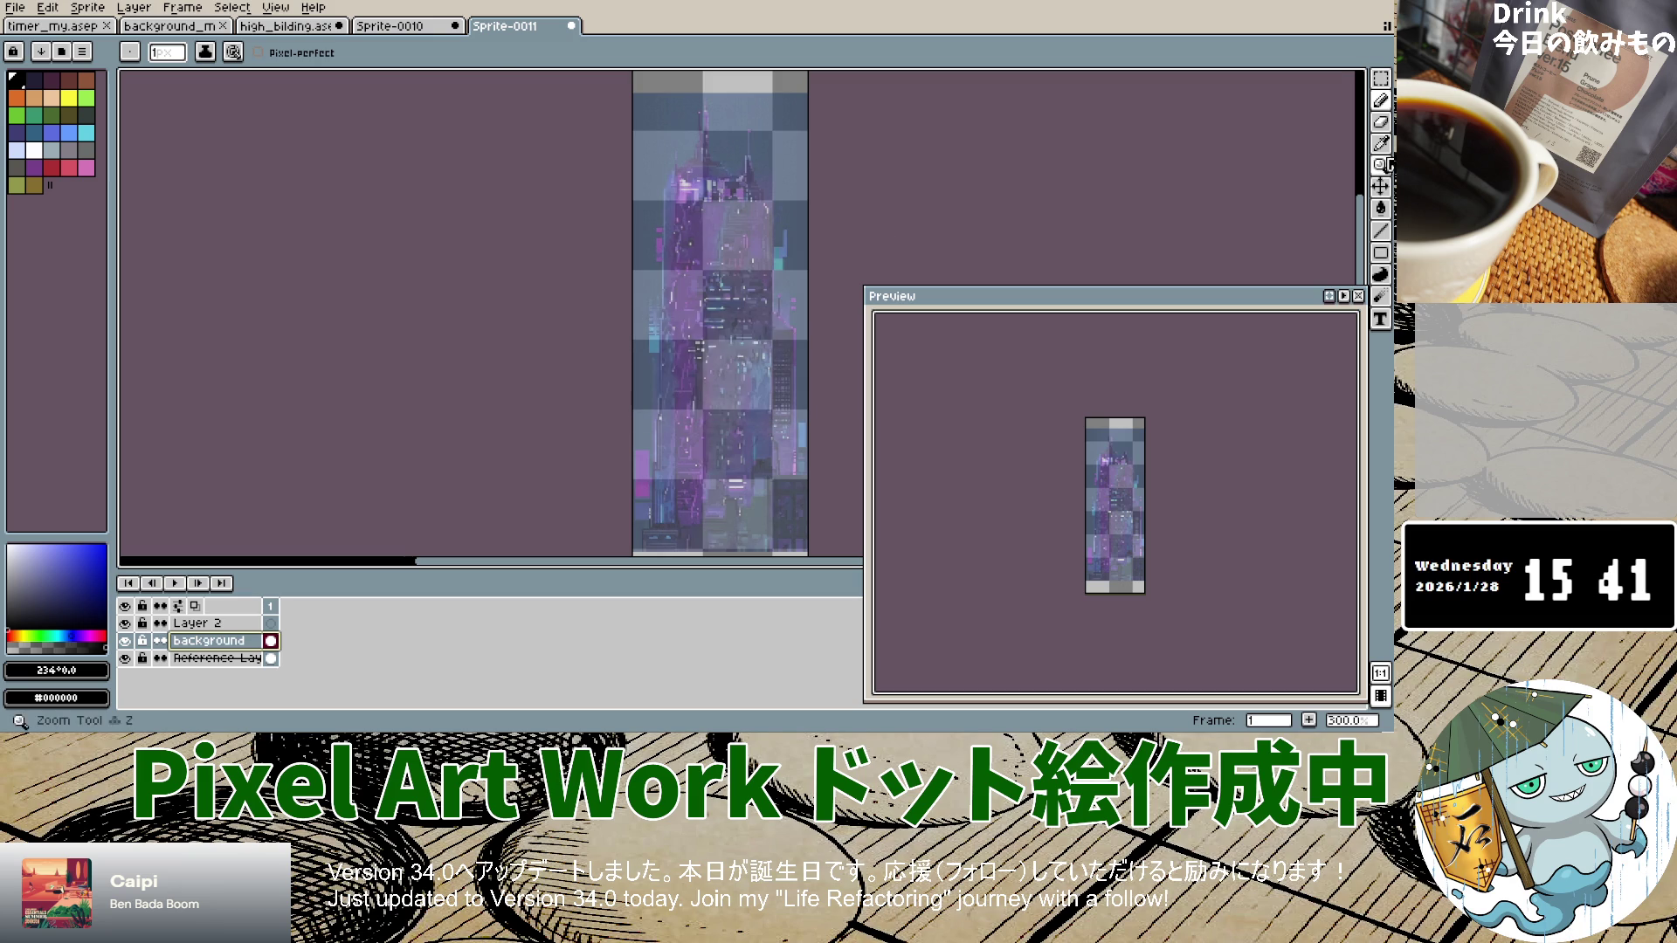
Step: Sample the dark blue #163764 from the city image as the drawing colour
key("i")
left_click(218, 658)
left_click(657, 158)
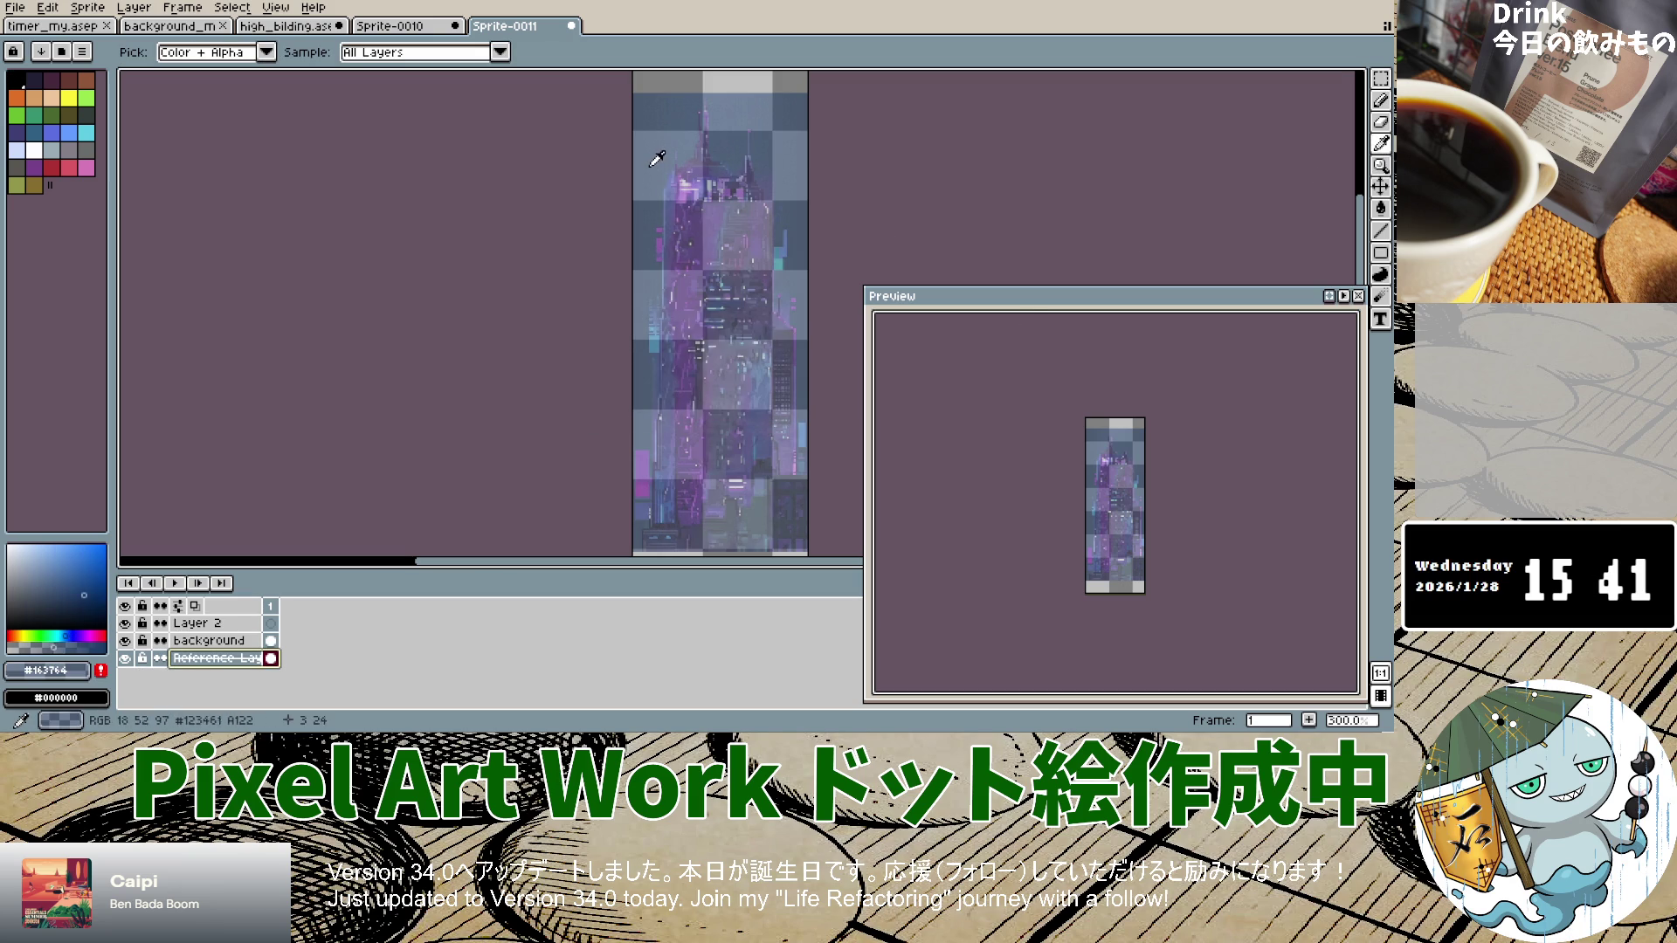
Step: Select the background layer, resize the brush to 64 px, and check its properties and visibility
left_click(1379, 101)
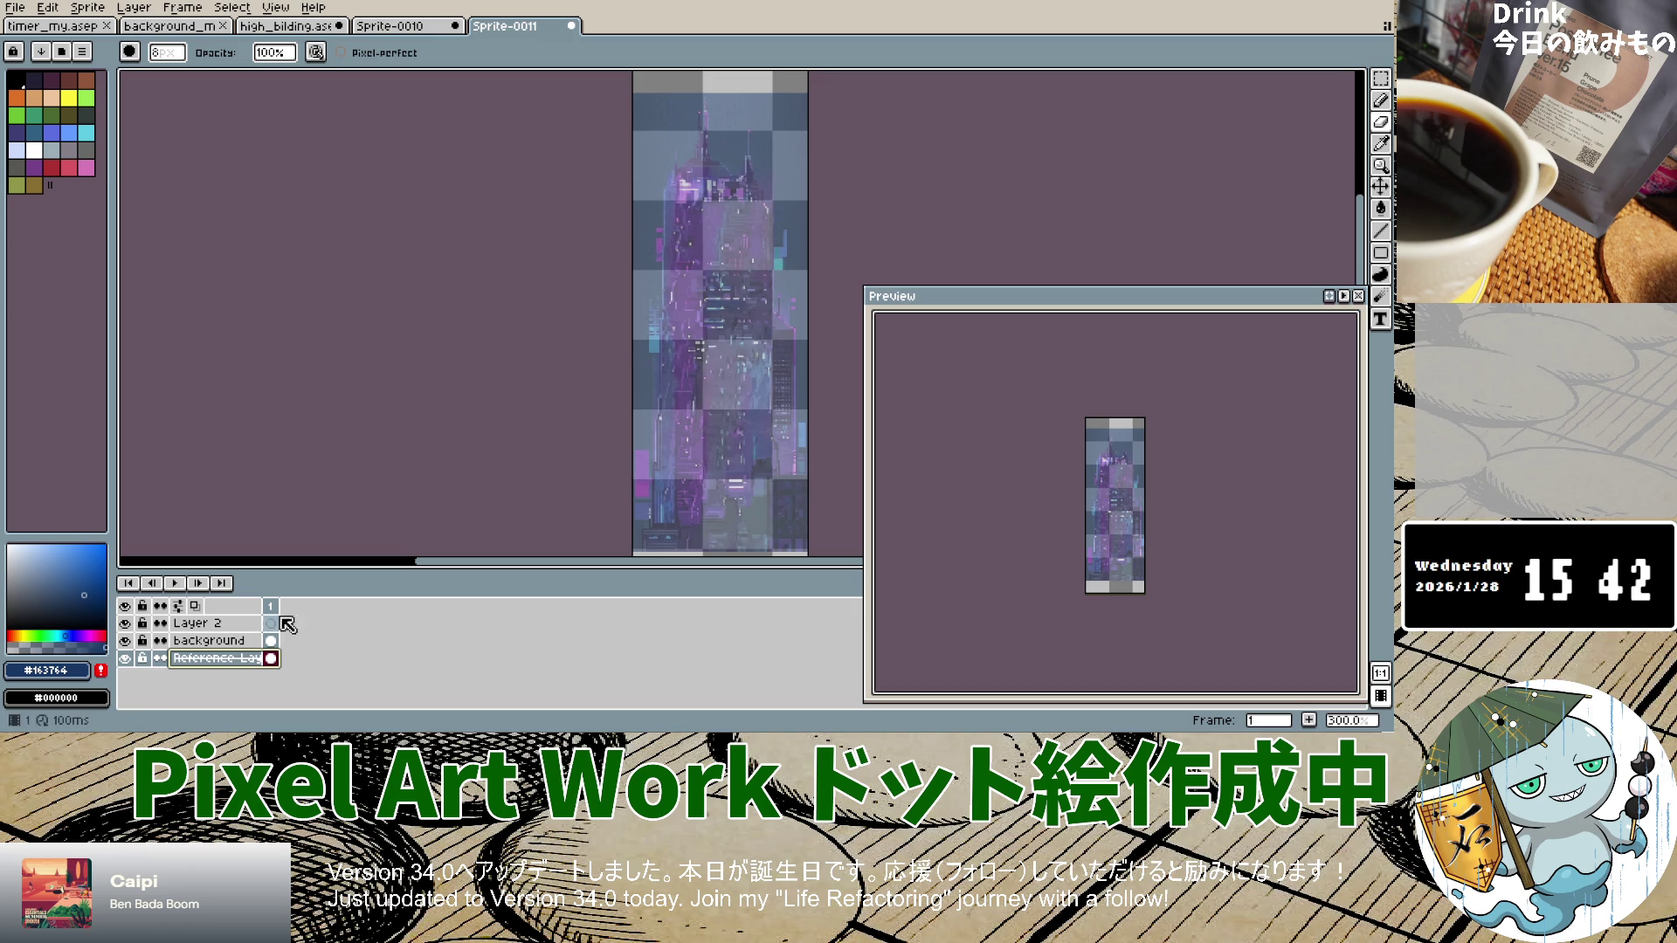
left_click(214, 641)
key("minus")
key("plus")
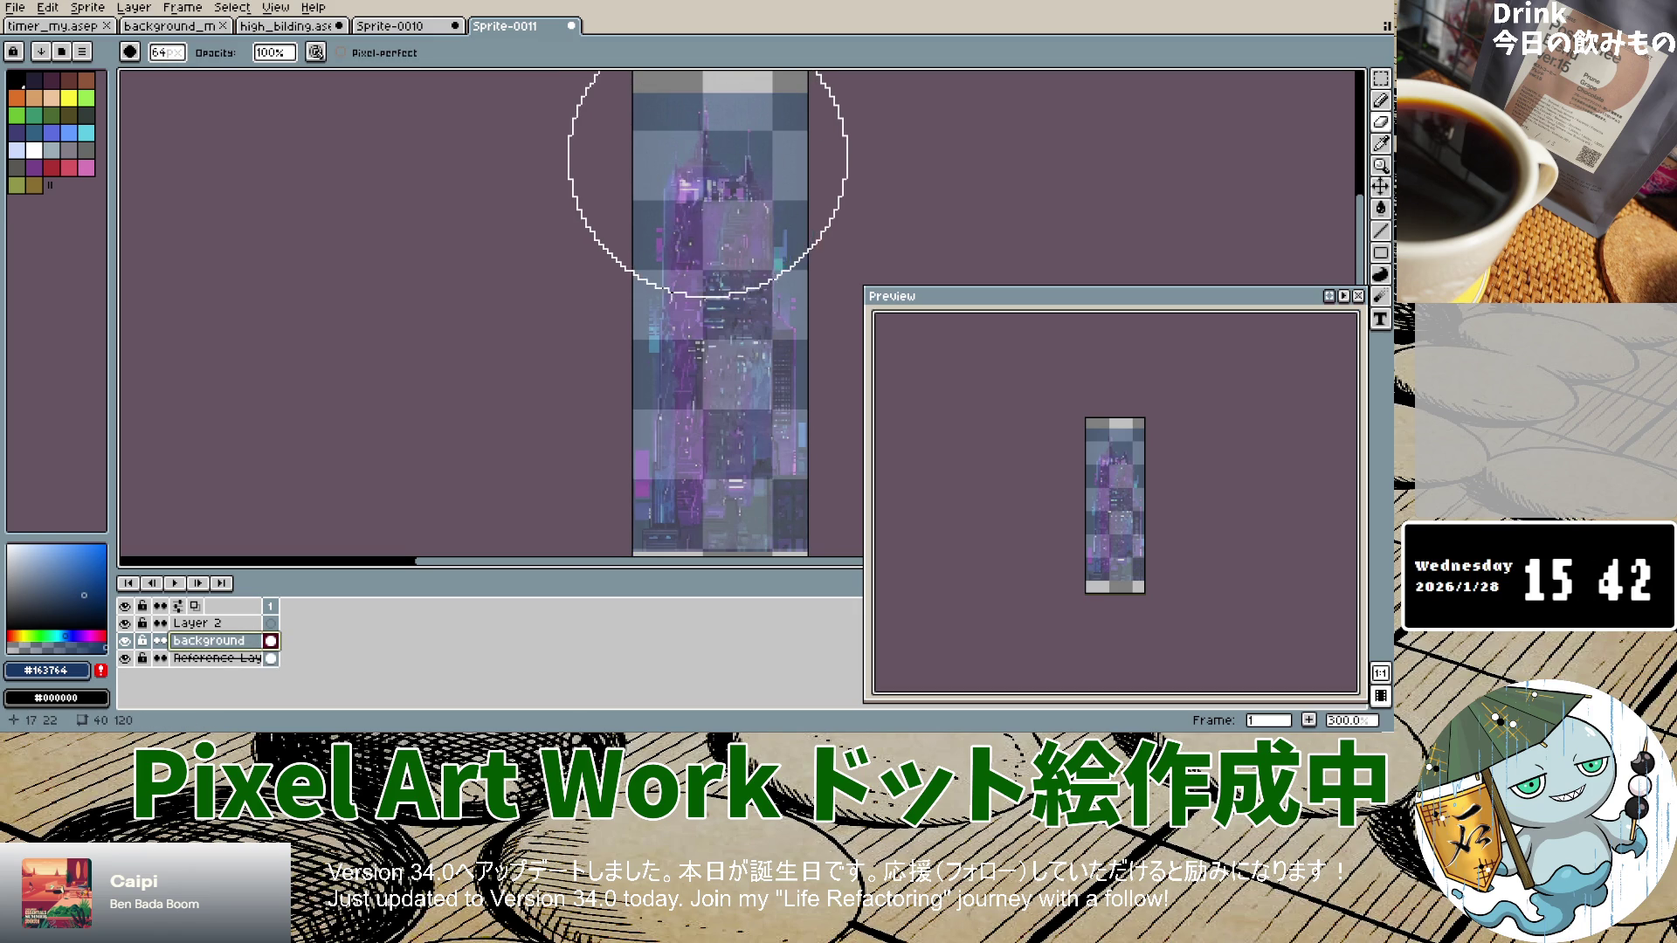
scroll(703, 148, "down", 3)
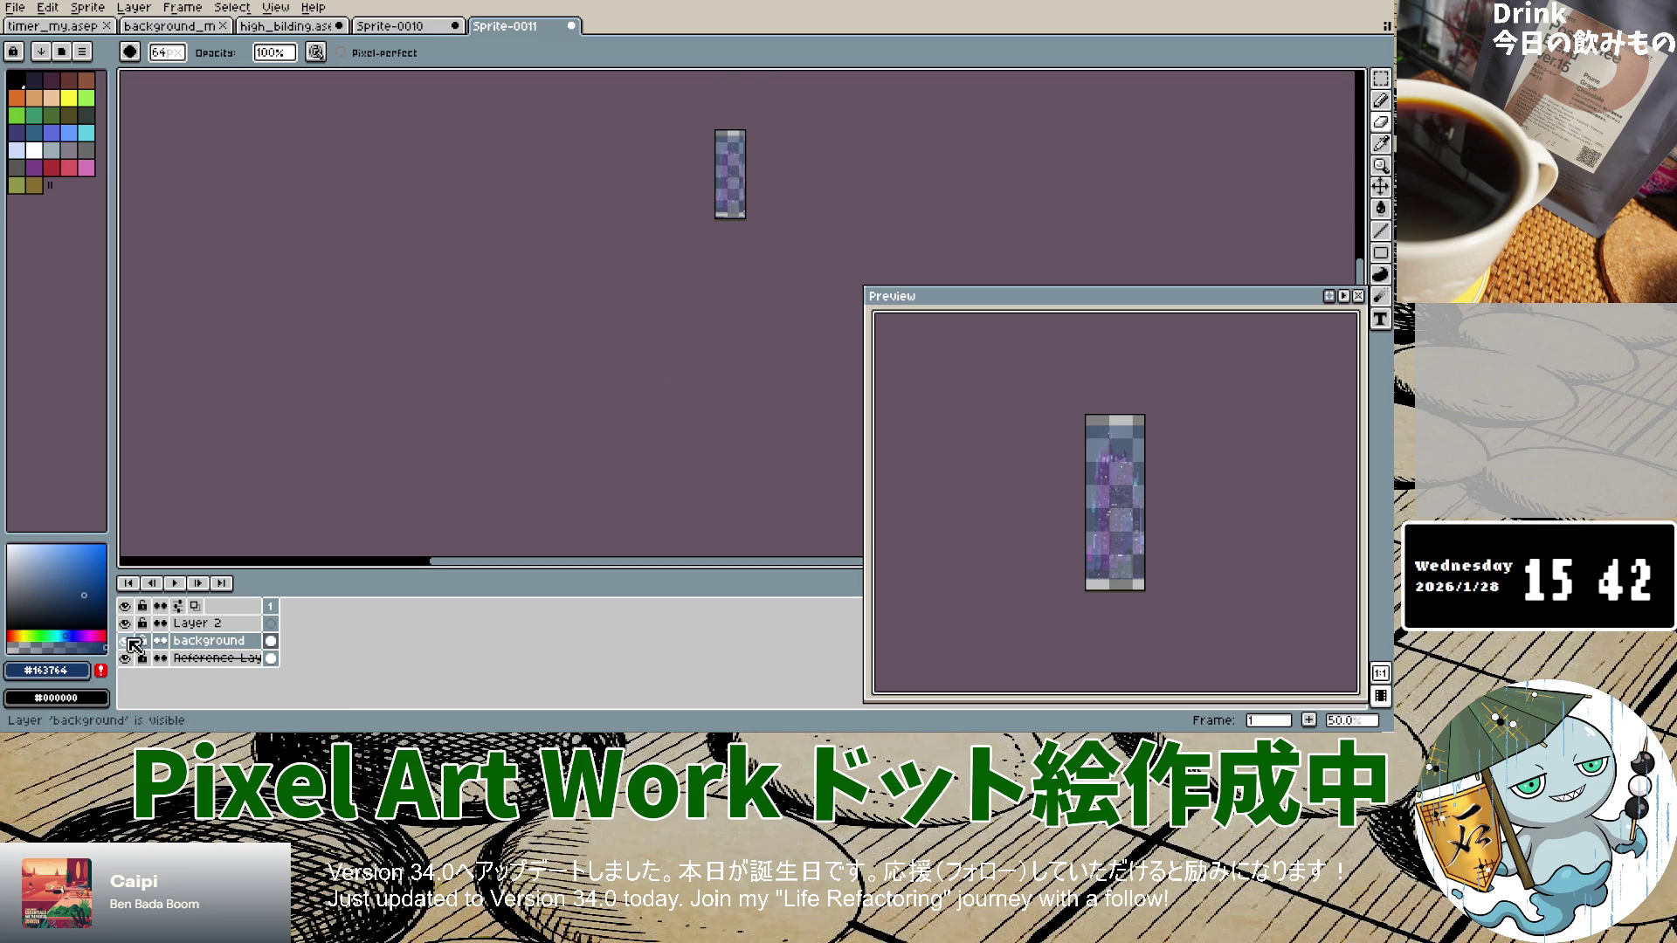
scroll(698, 153, "up", 3)
scroll(730, 178, "down", 2)
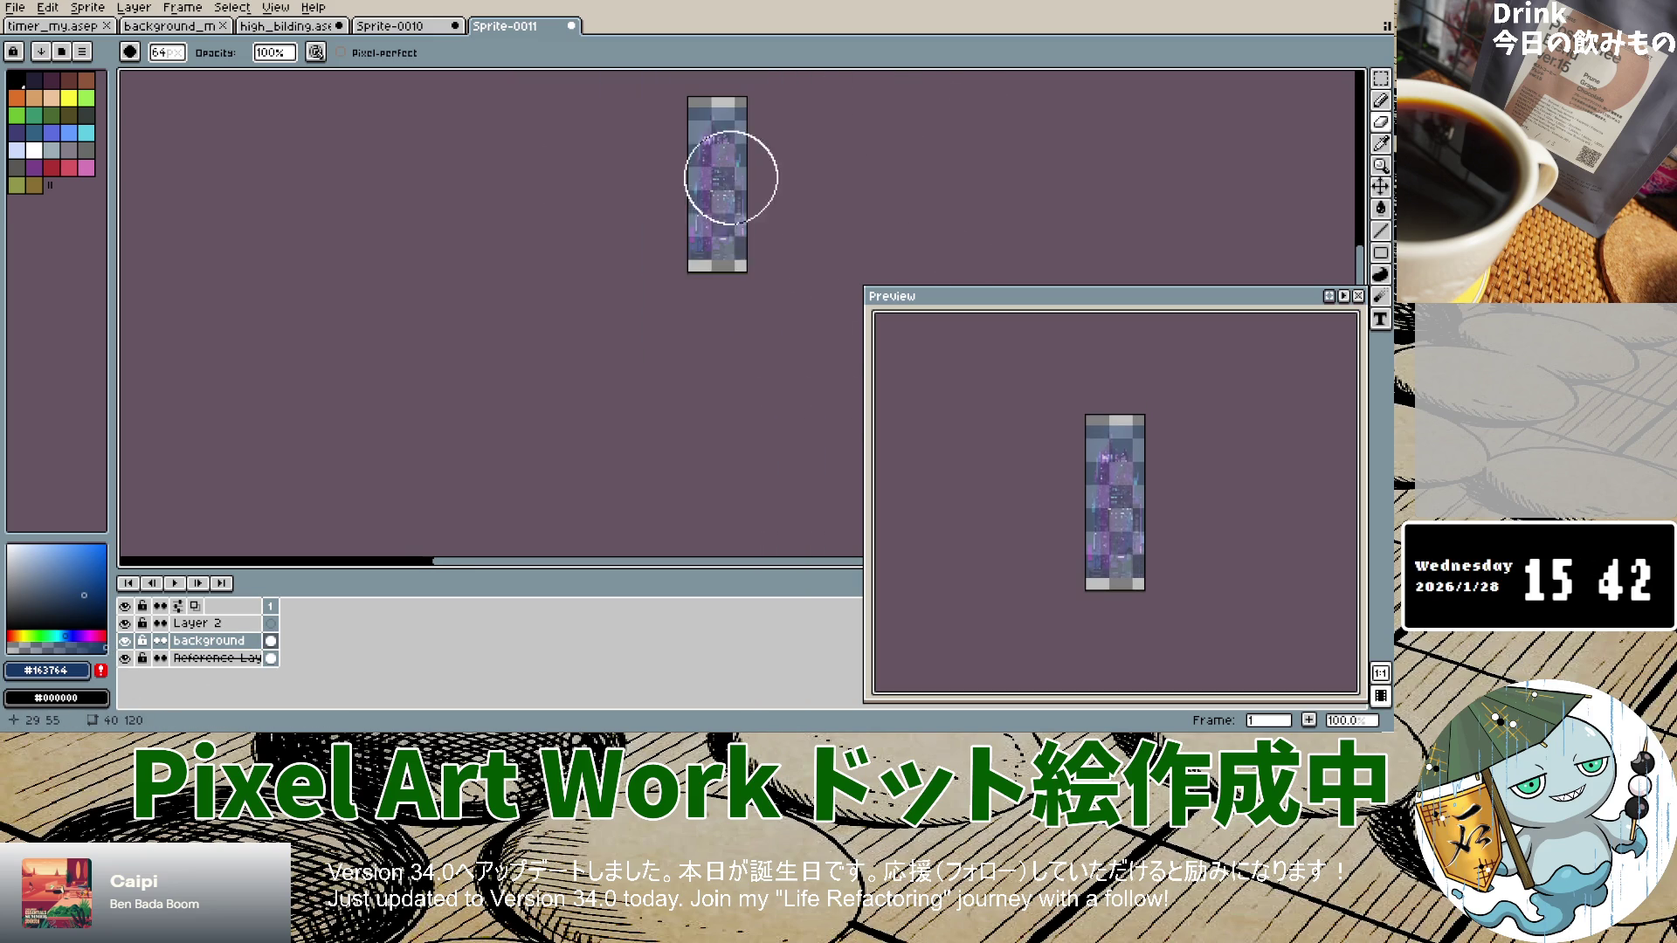
double_click(214, 642)
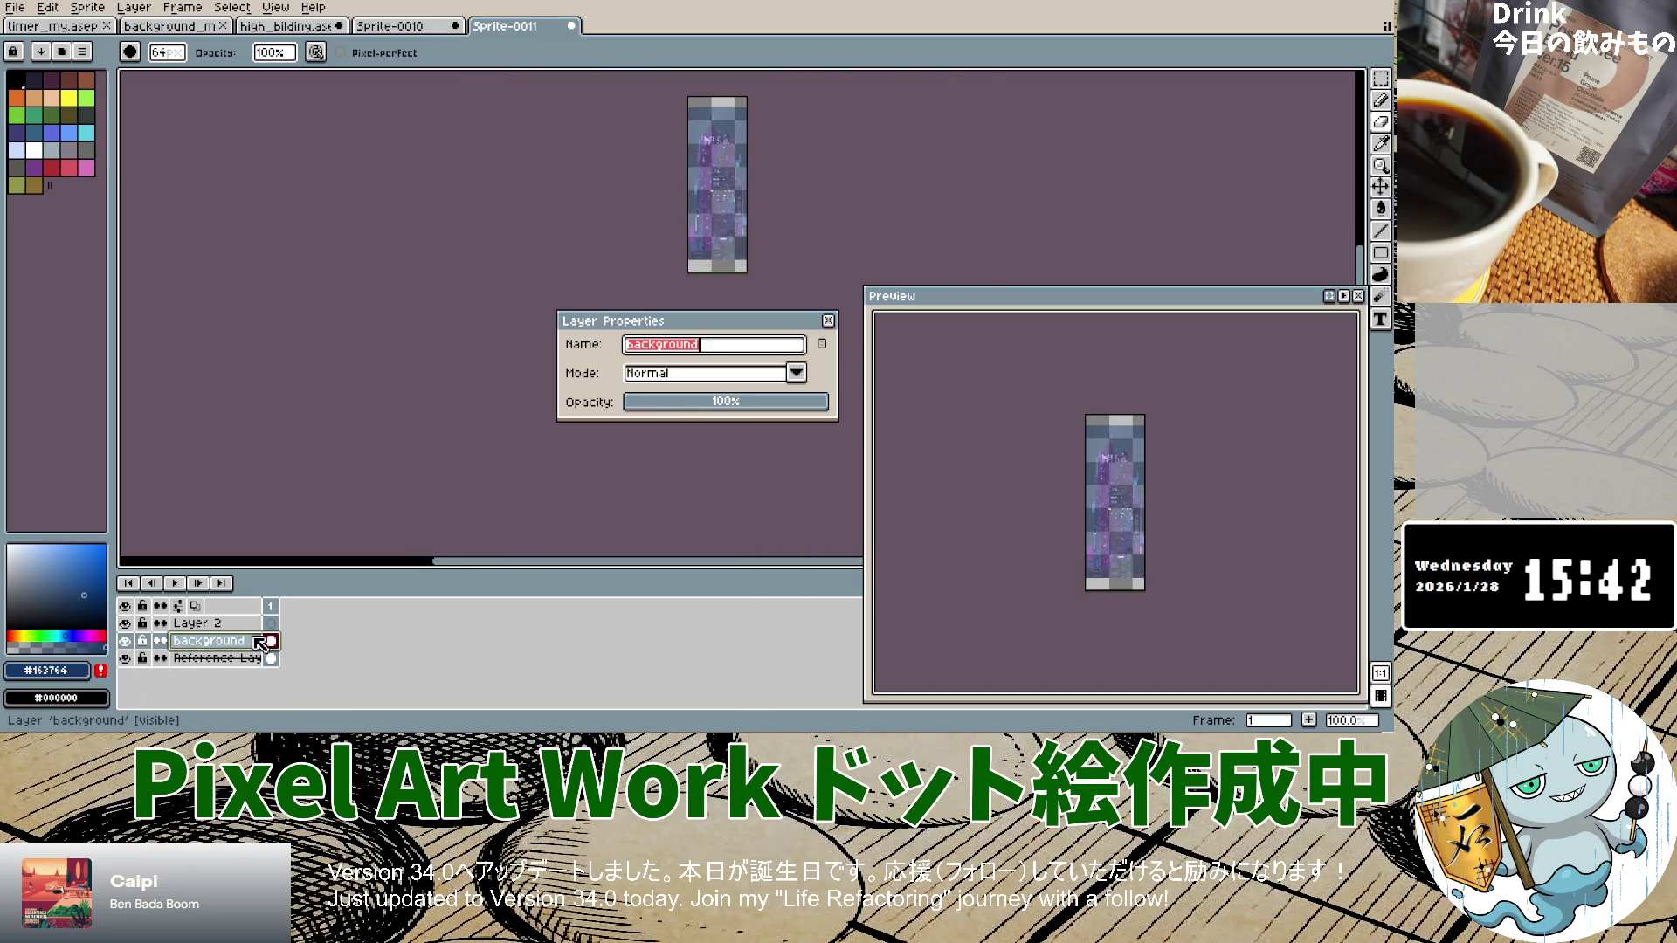
left_click(827, 322)
left_click(125, 642)
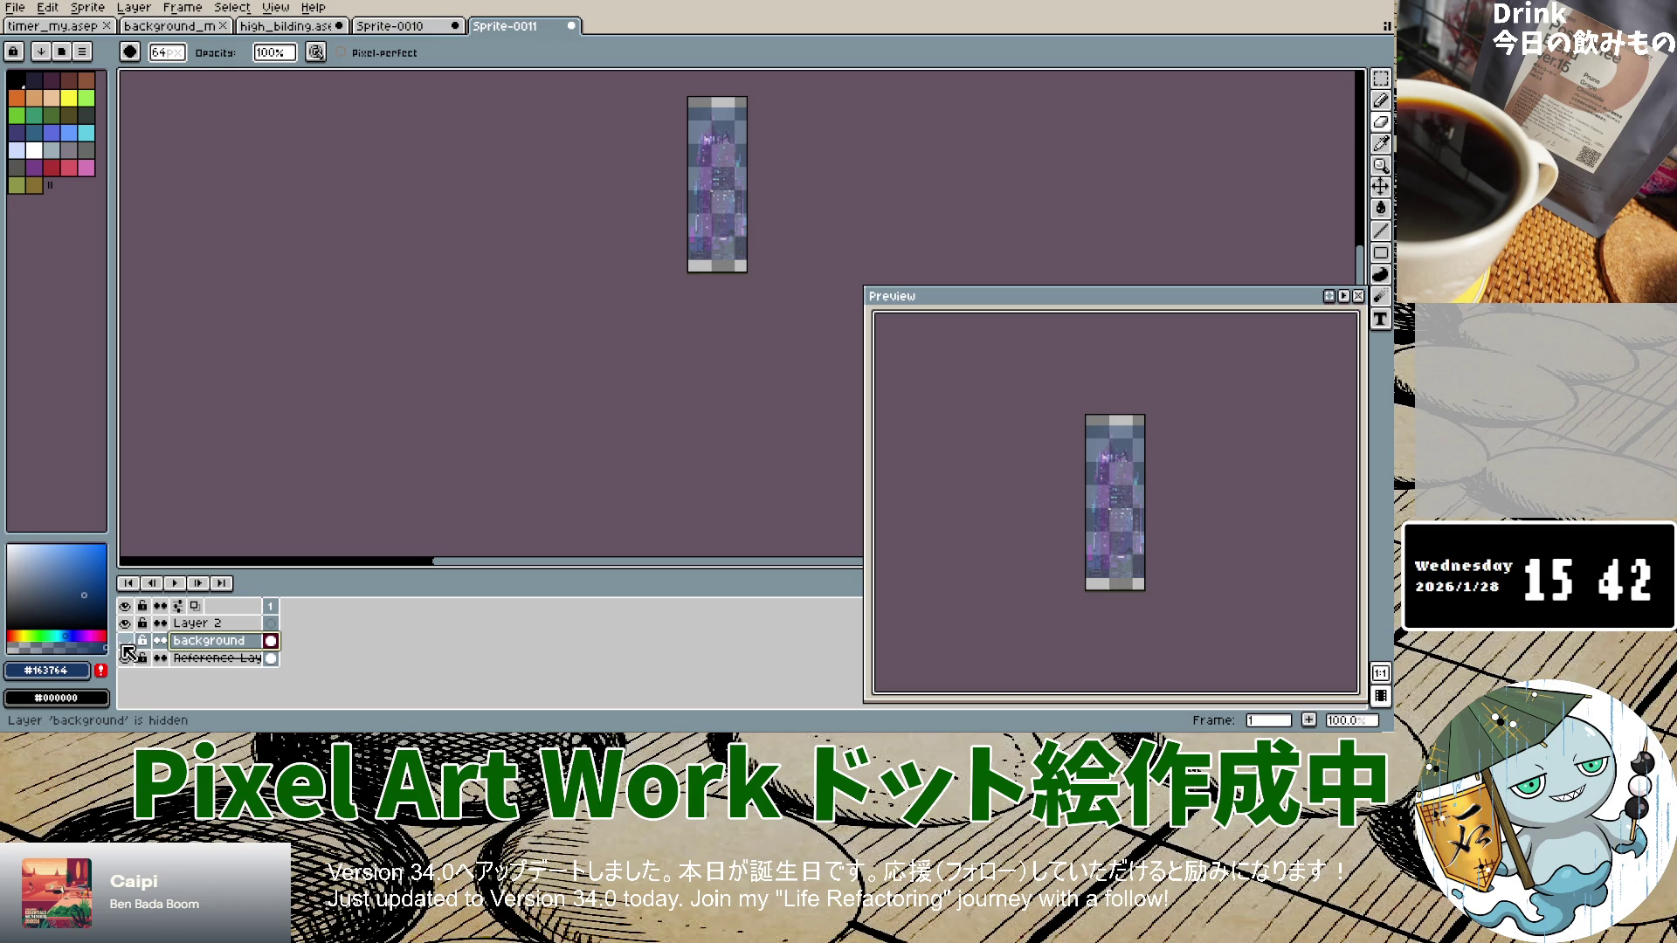
left_click(125, 642)
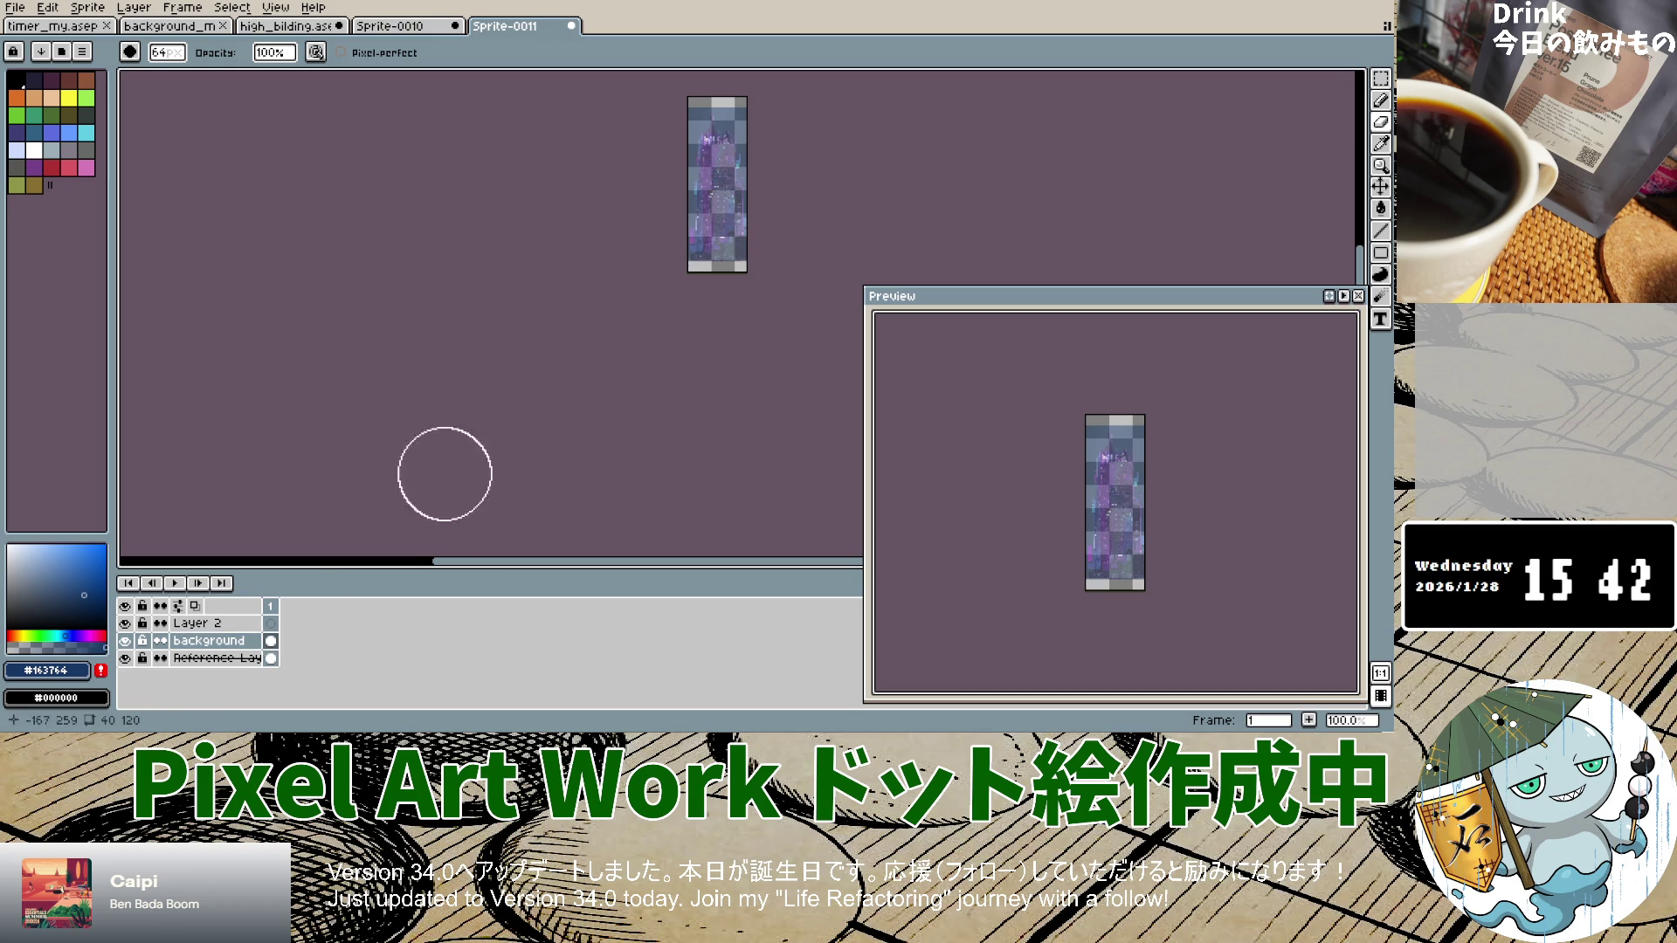
scroll(703, 192, "up", 4)
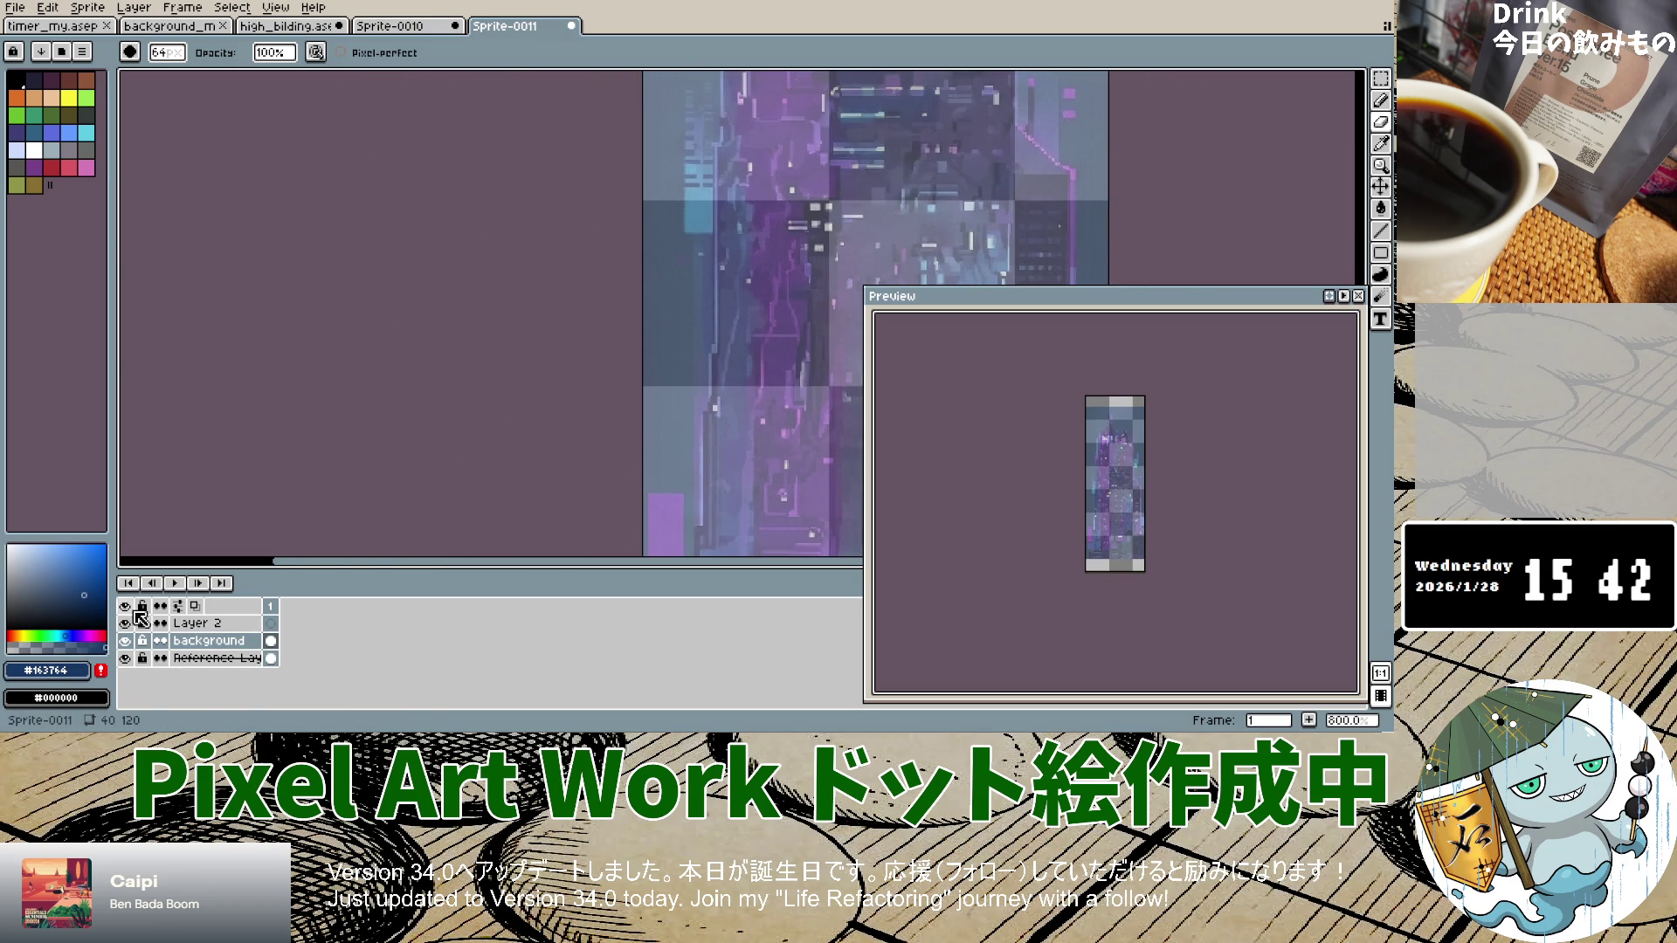
Step: Sample a dark navy from the reference image, select the Reference Layer, and return to the Pencil
left_click(105, 545)
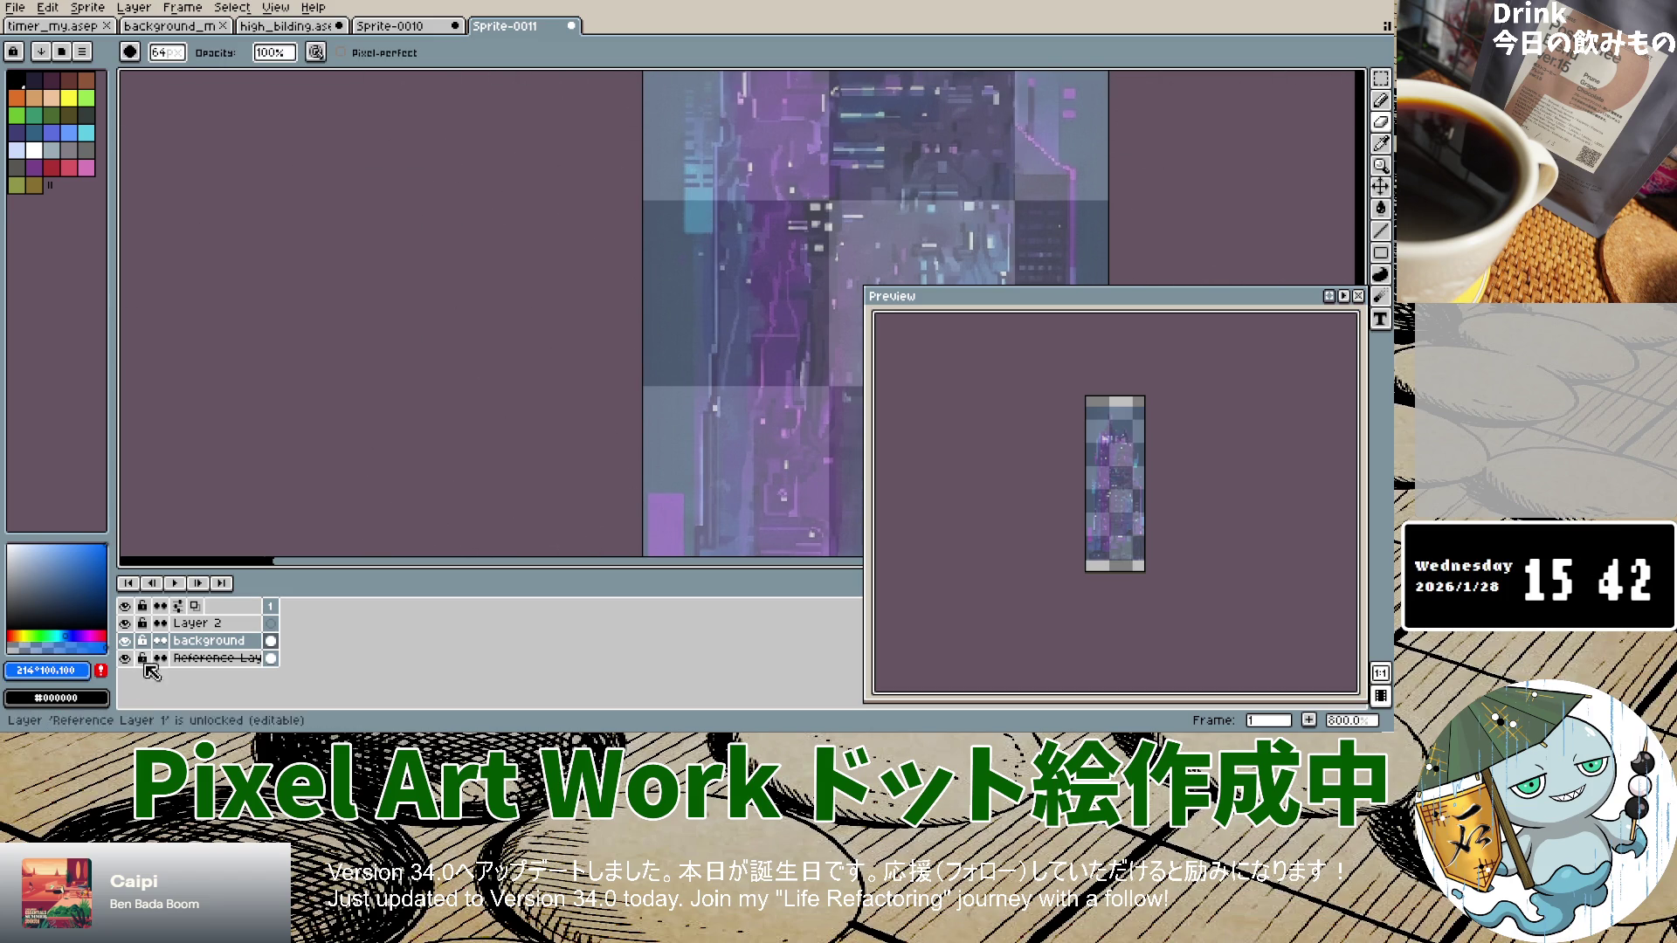
left_click(1380, 144)
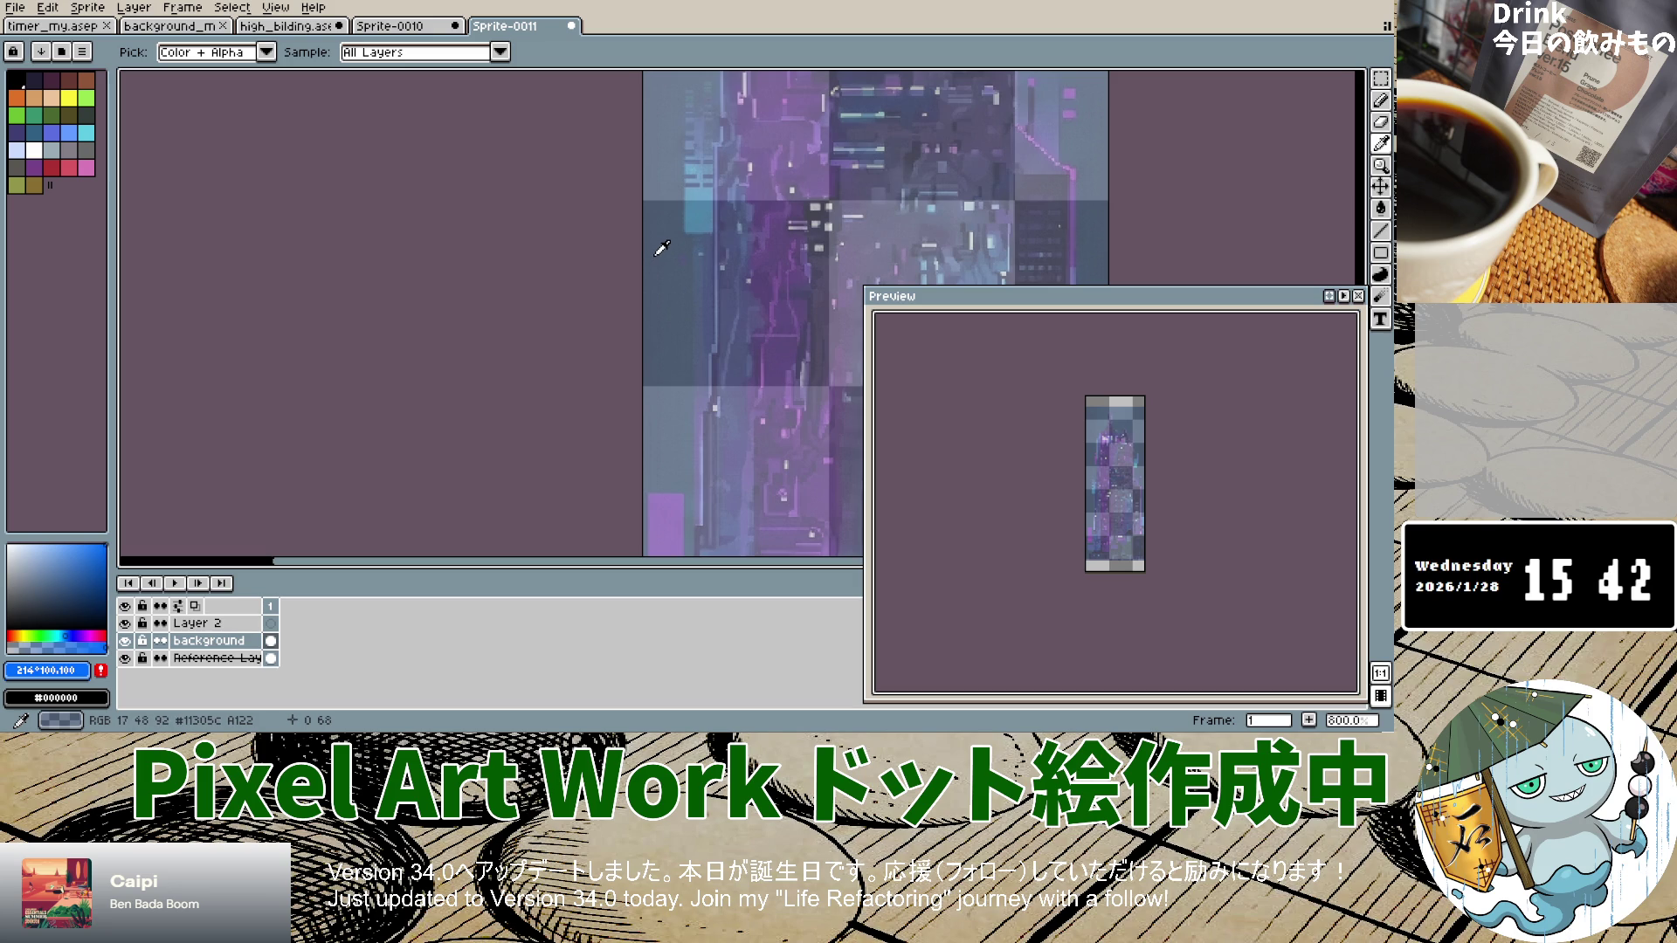
left_click(662, 248)
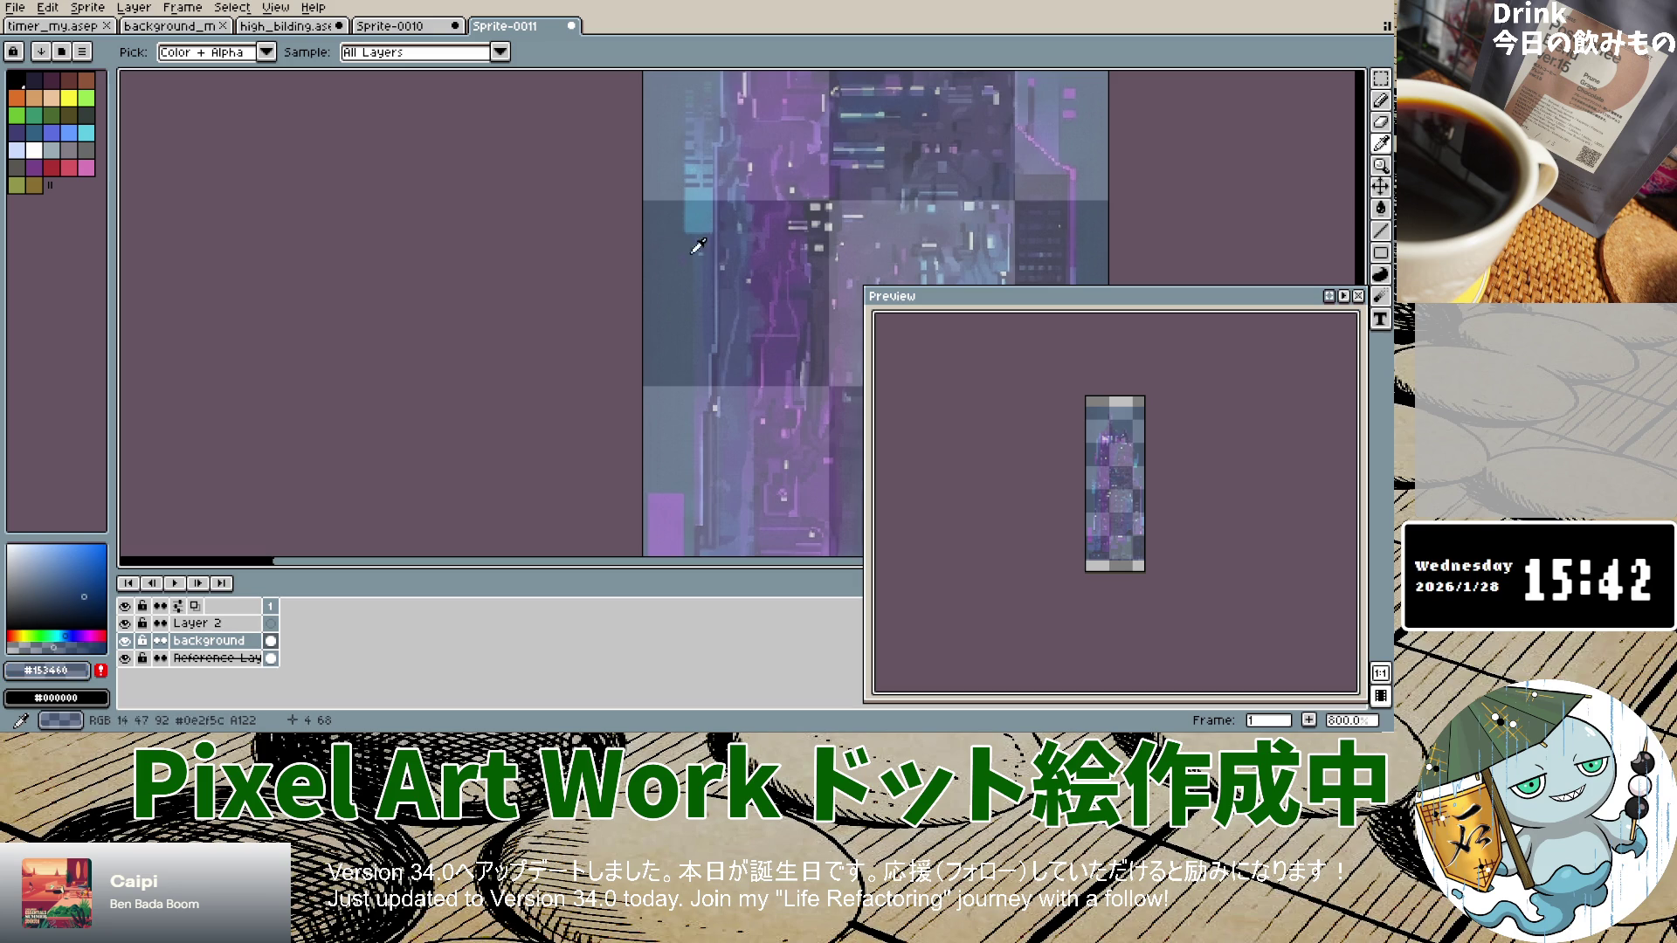
left_click(235, 657)
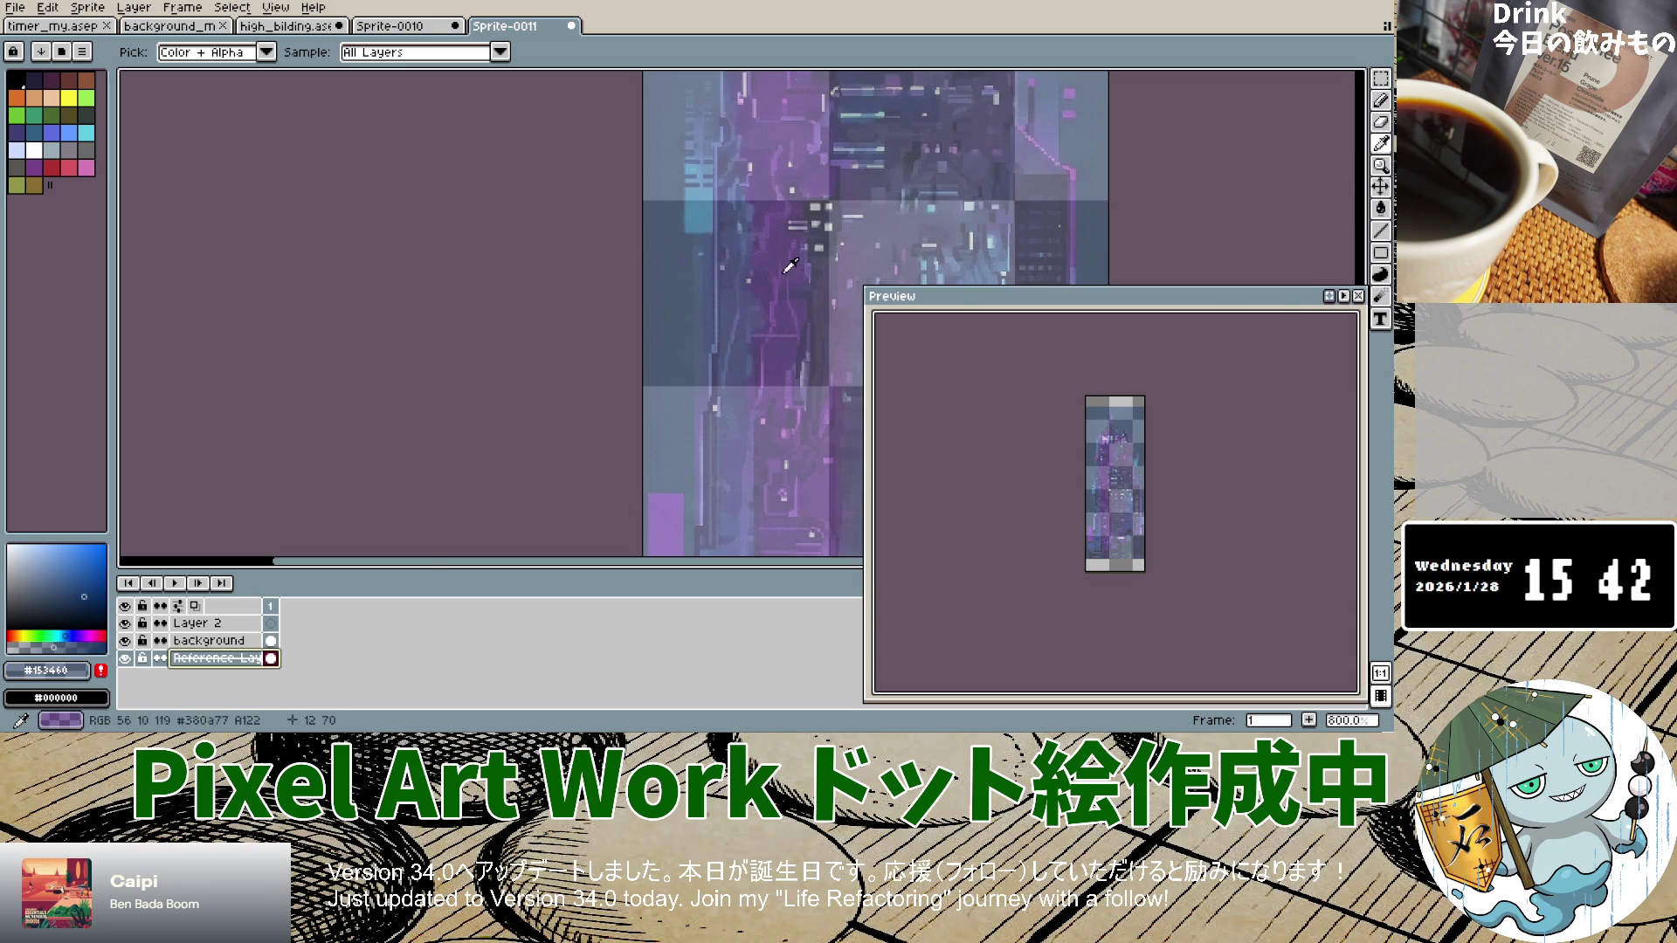
left_click(1384, 102)
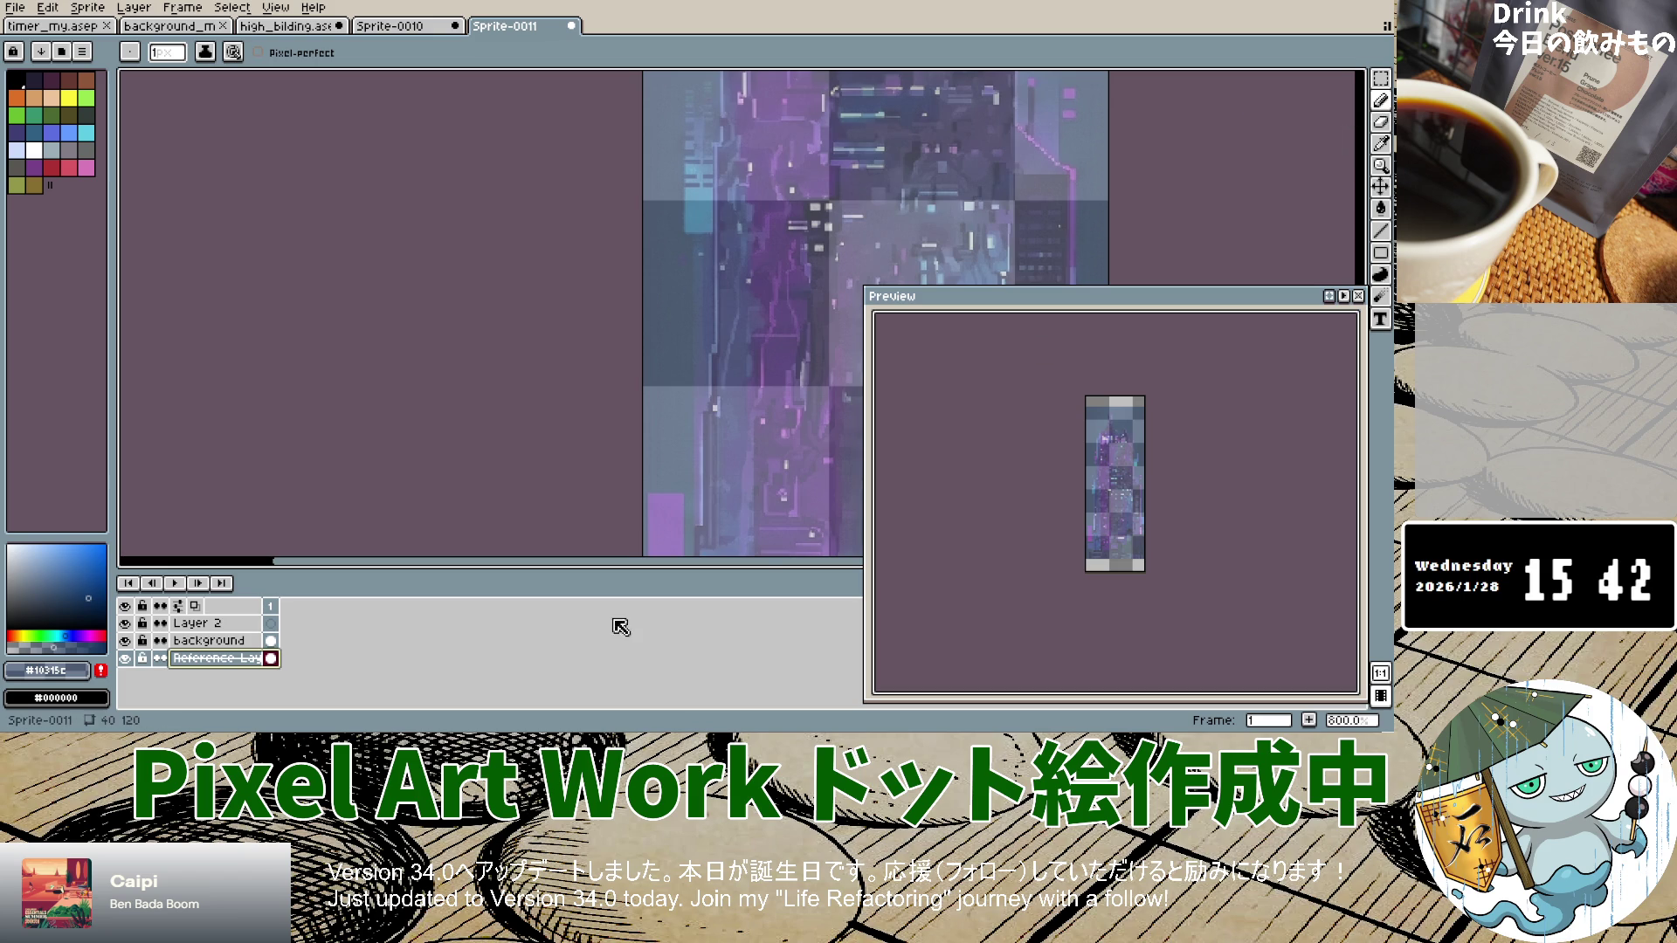
Step: Hide every layer, then show only the background layer again
left_click(219, 642)
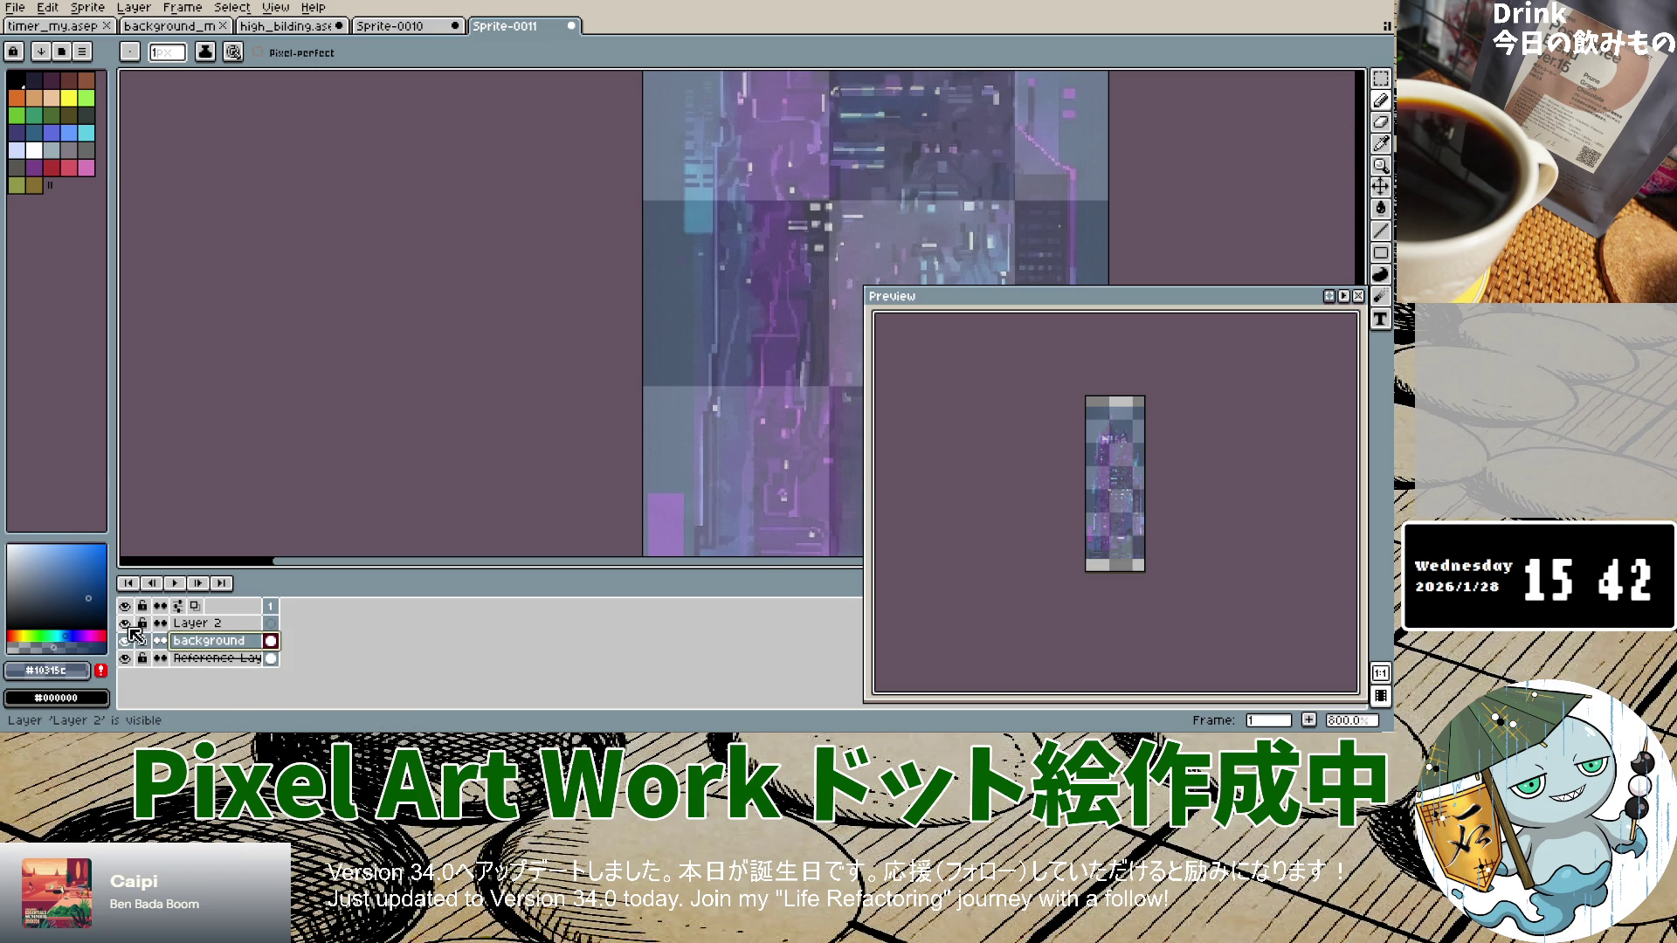
left_click_drag(129, 627, 124, 660)
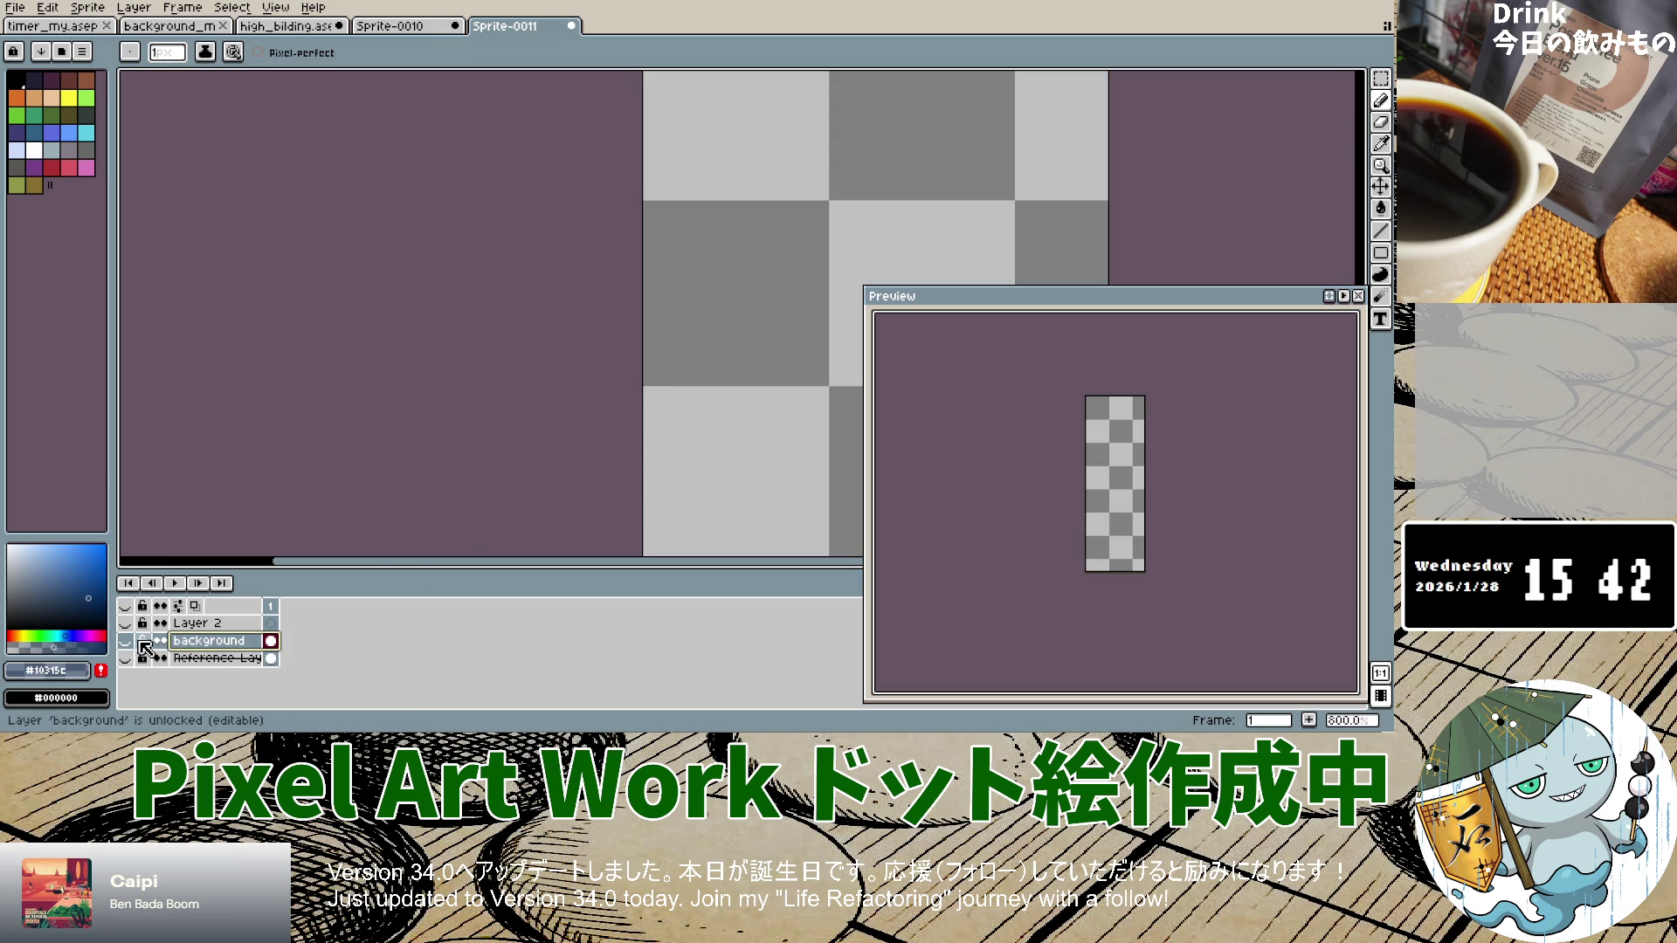
mouse_move(1381, 100)
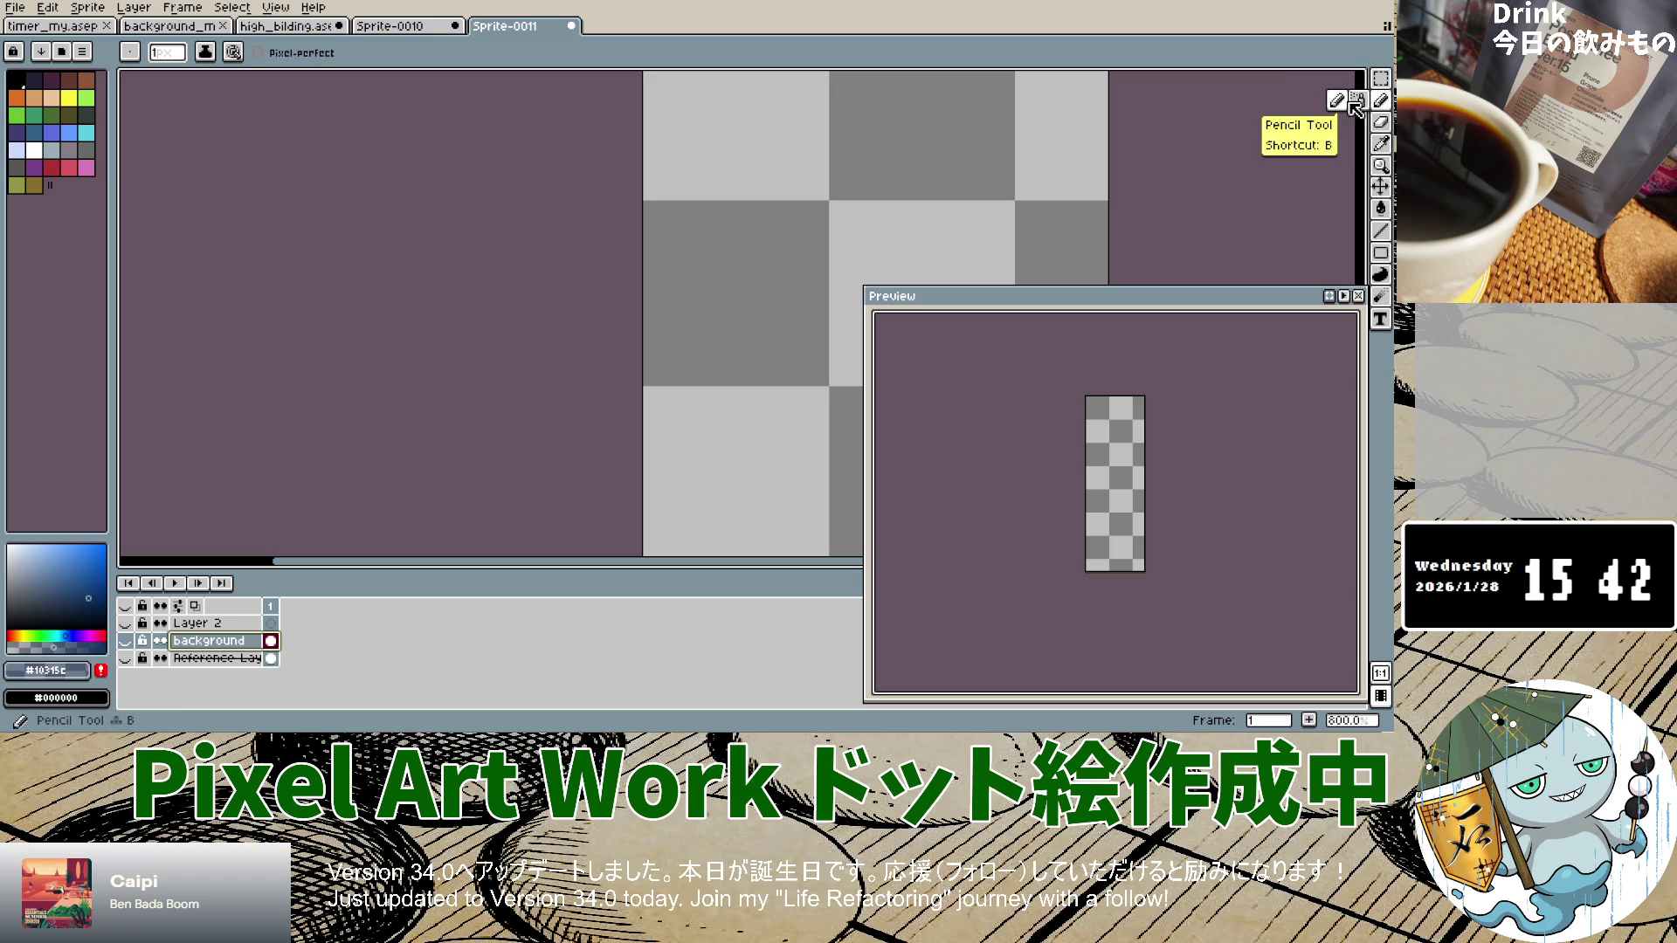
left_click(701, 387)
left_click(697, 404)
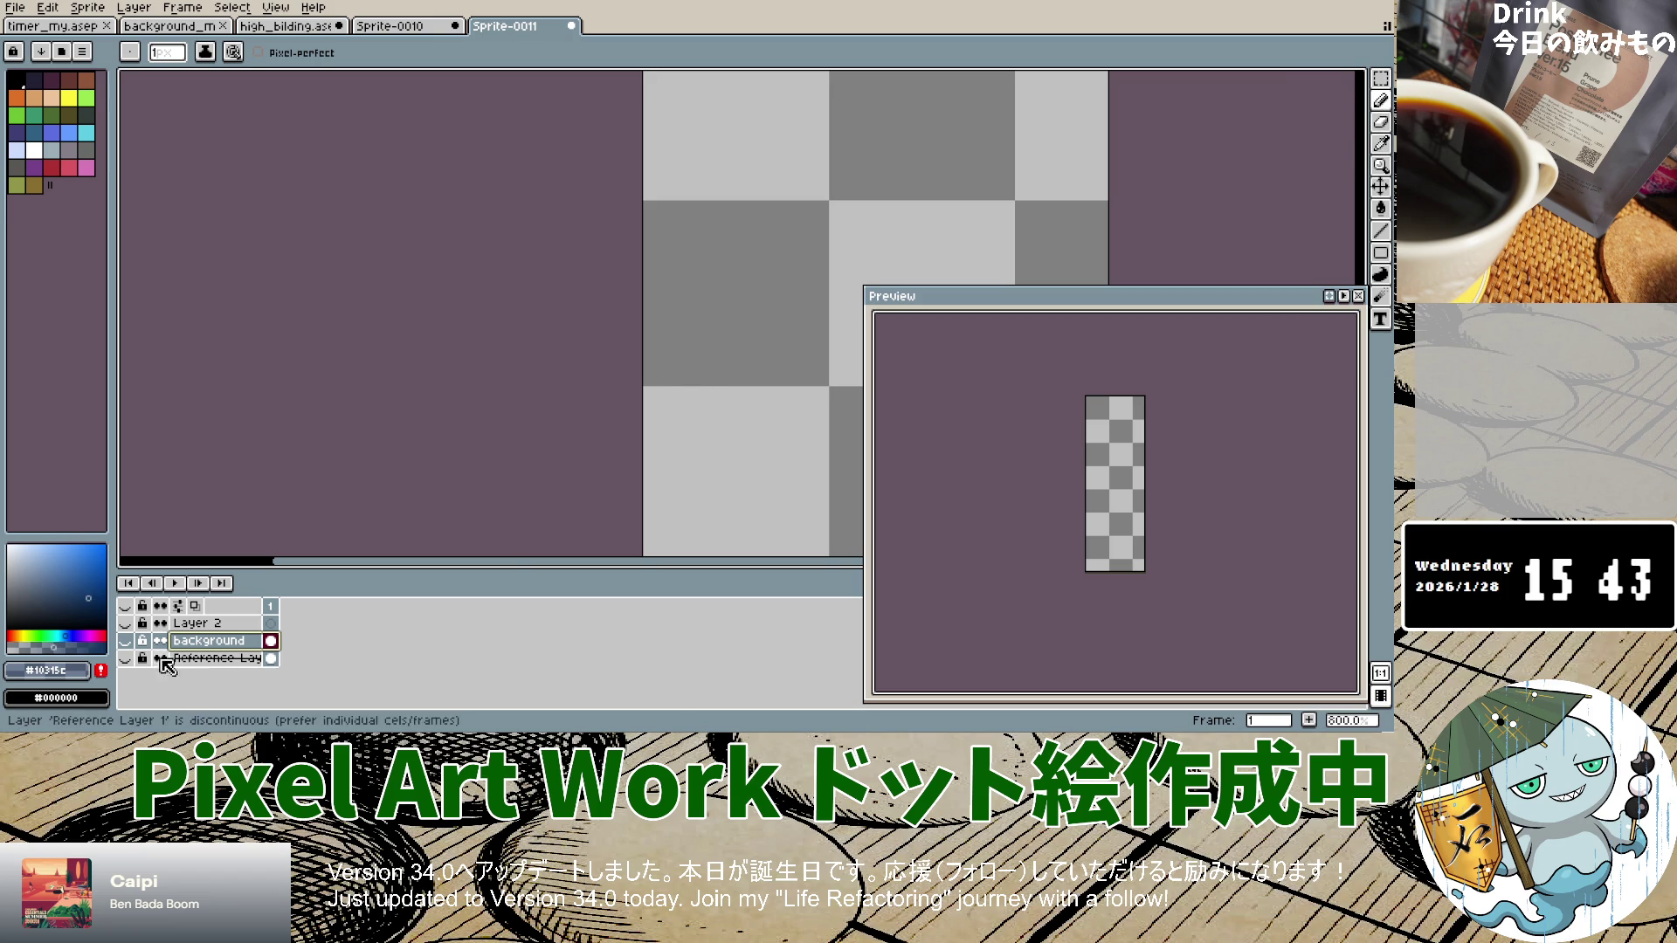
left_click(127, 641)
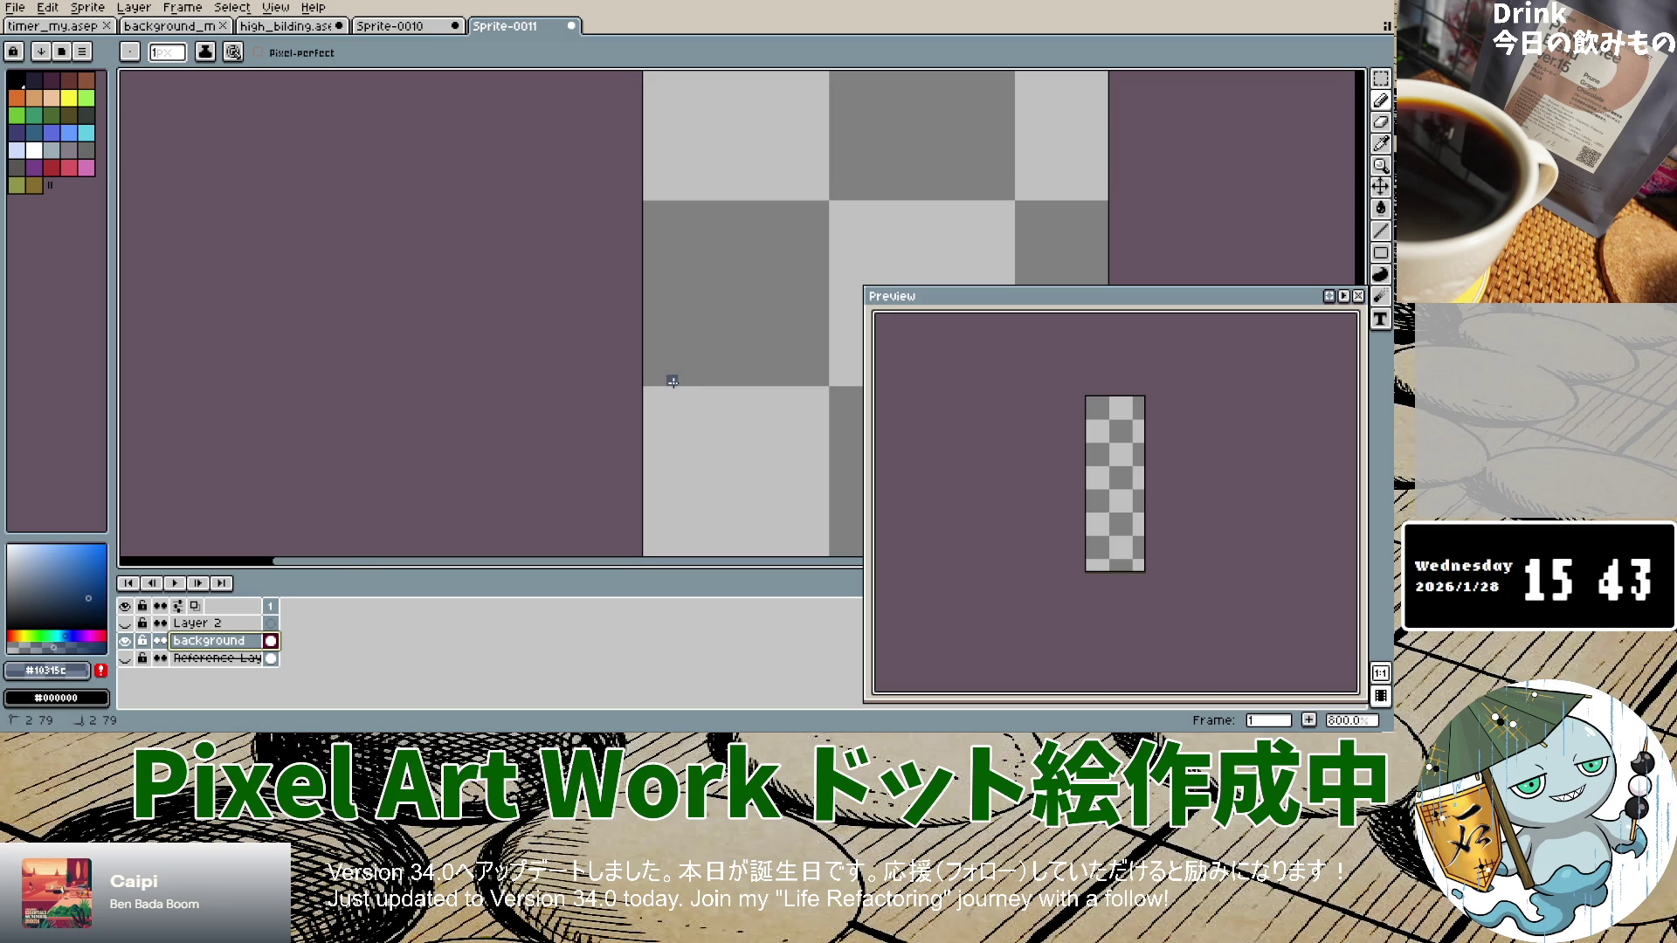
Step: Paint the whole 40×120 sprite solid navy #10315c on the background layer
scroll(673, 381, "down", 9)
scroll(697, 371, "up", 4)
key("ctrl")
scroll(703, 349, "up", 5)
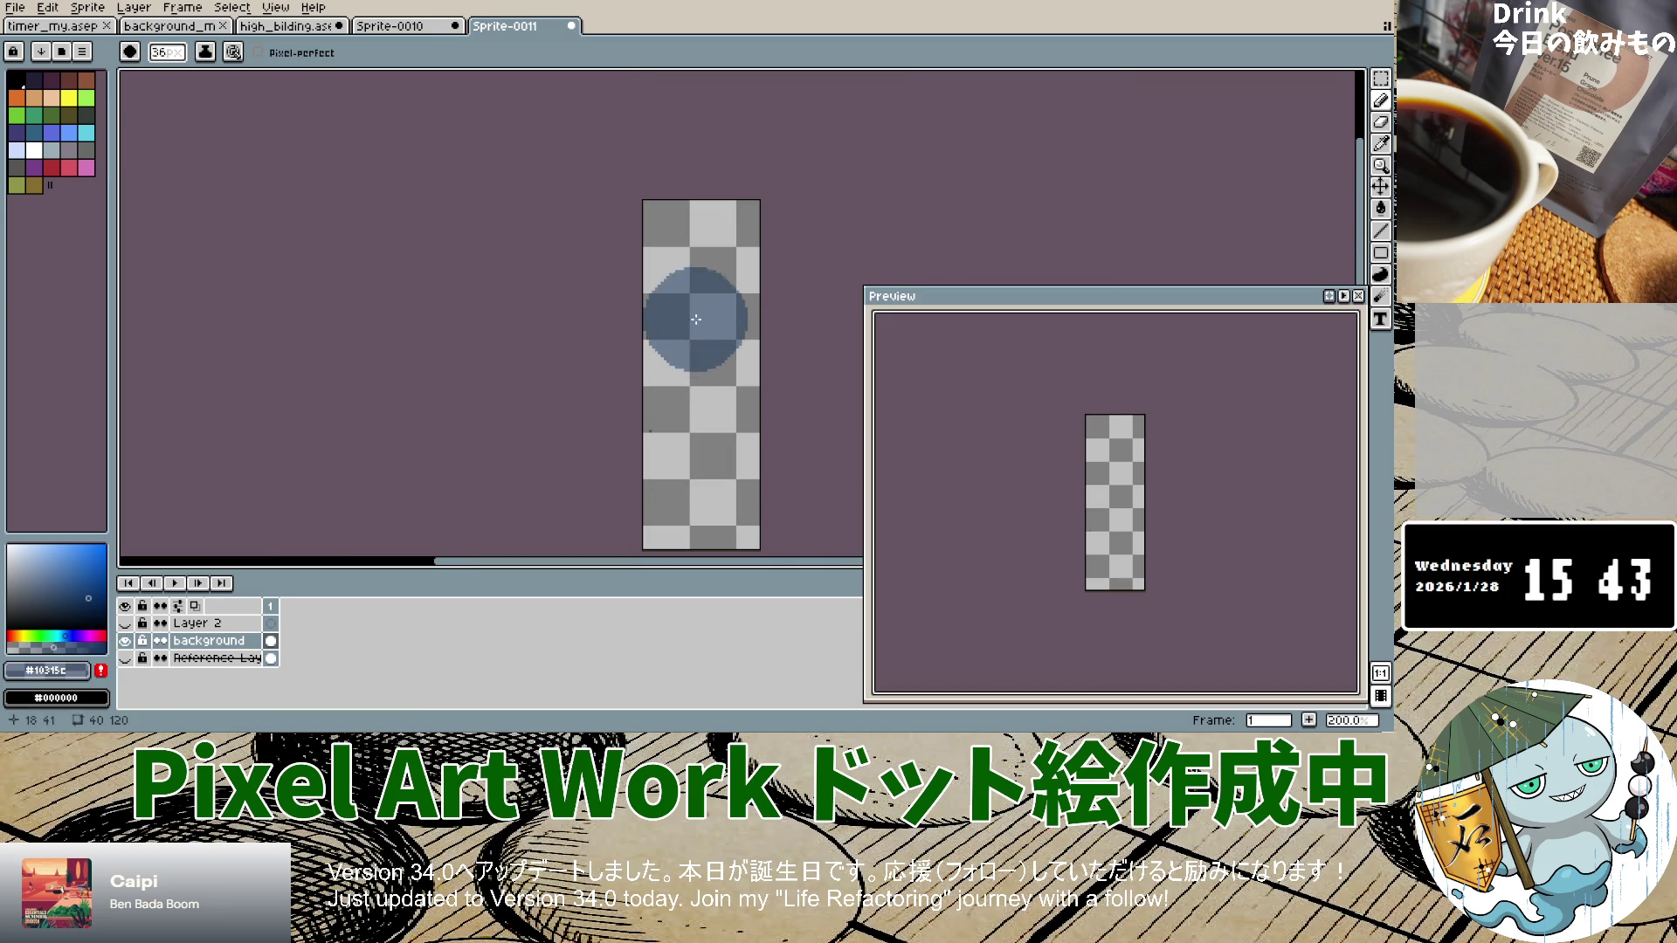
left_click_drag(699, 206, 673, 432)
left_click(203, 635)
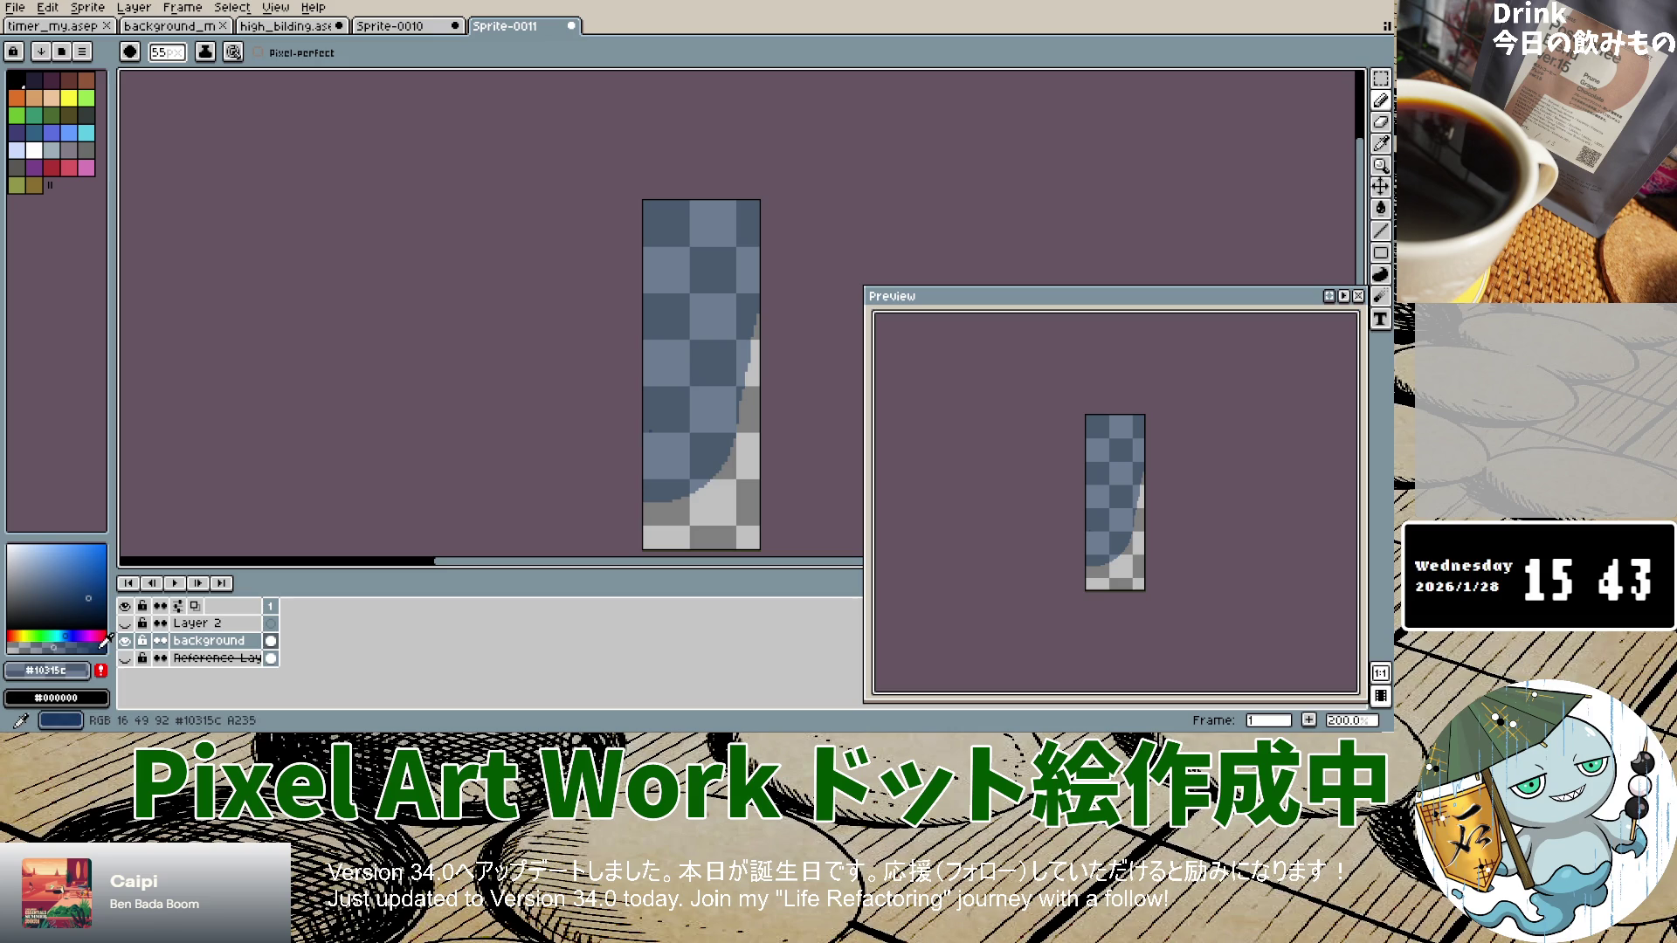
left_click_drag(719, 217, 690, 531)
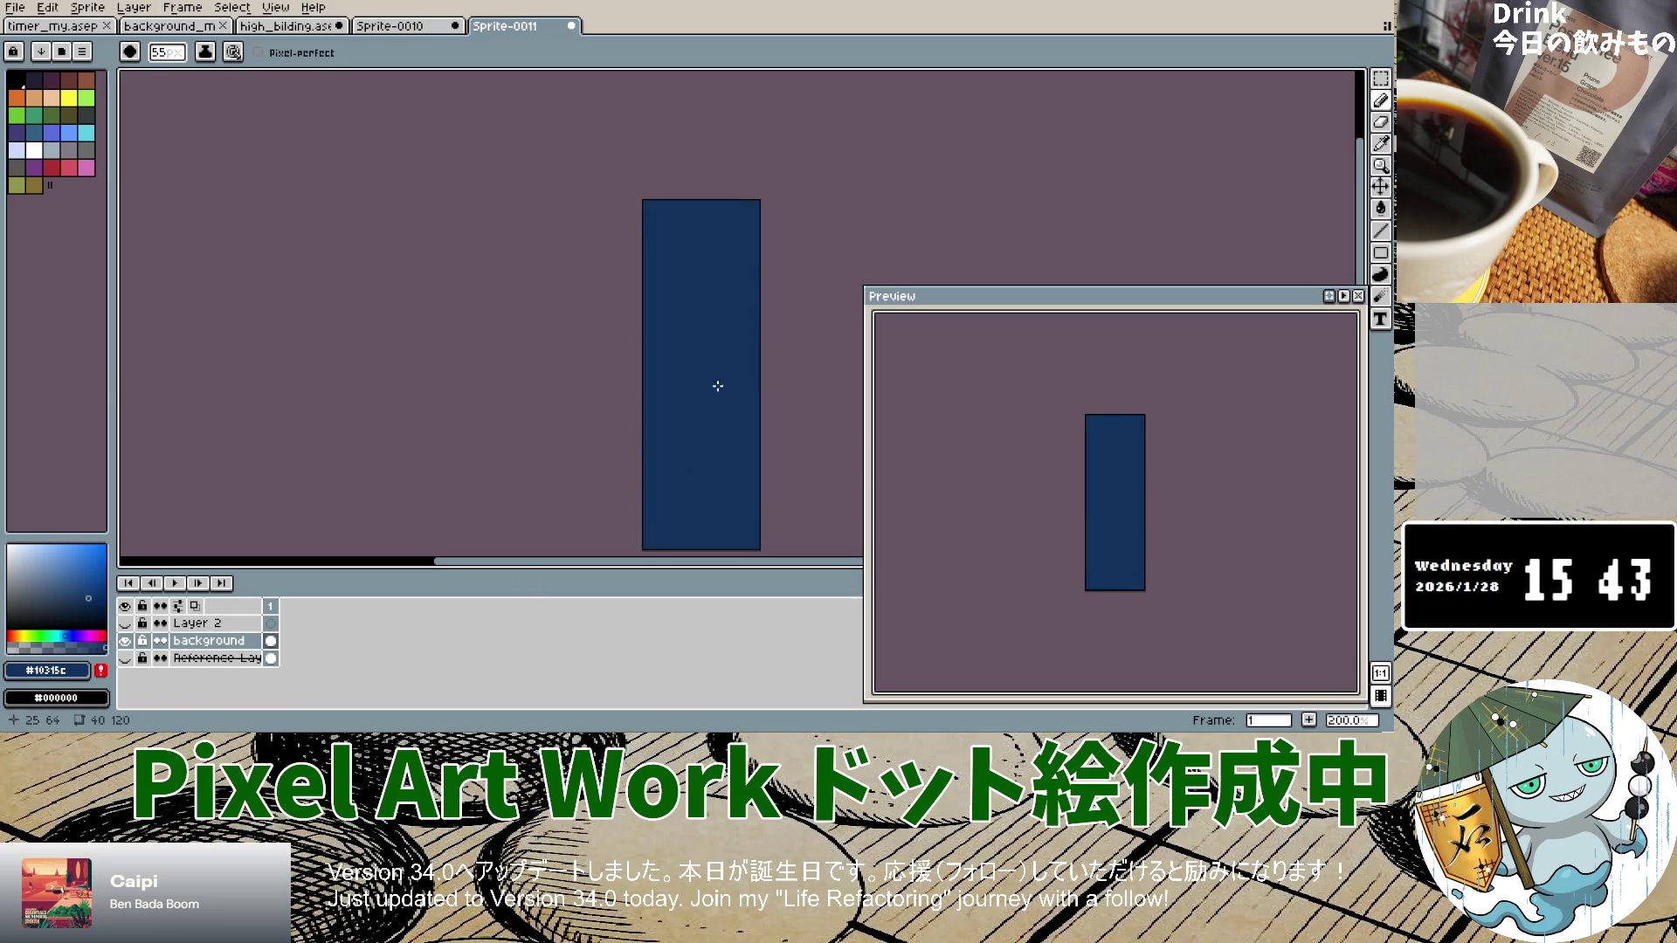
left_click(126, 659)
left_click(126, 659)
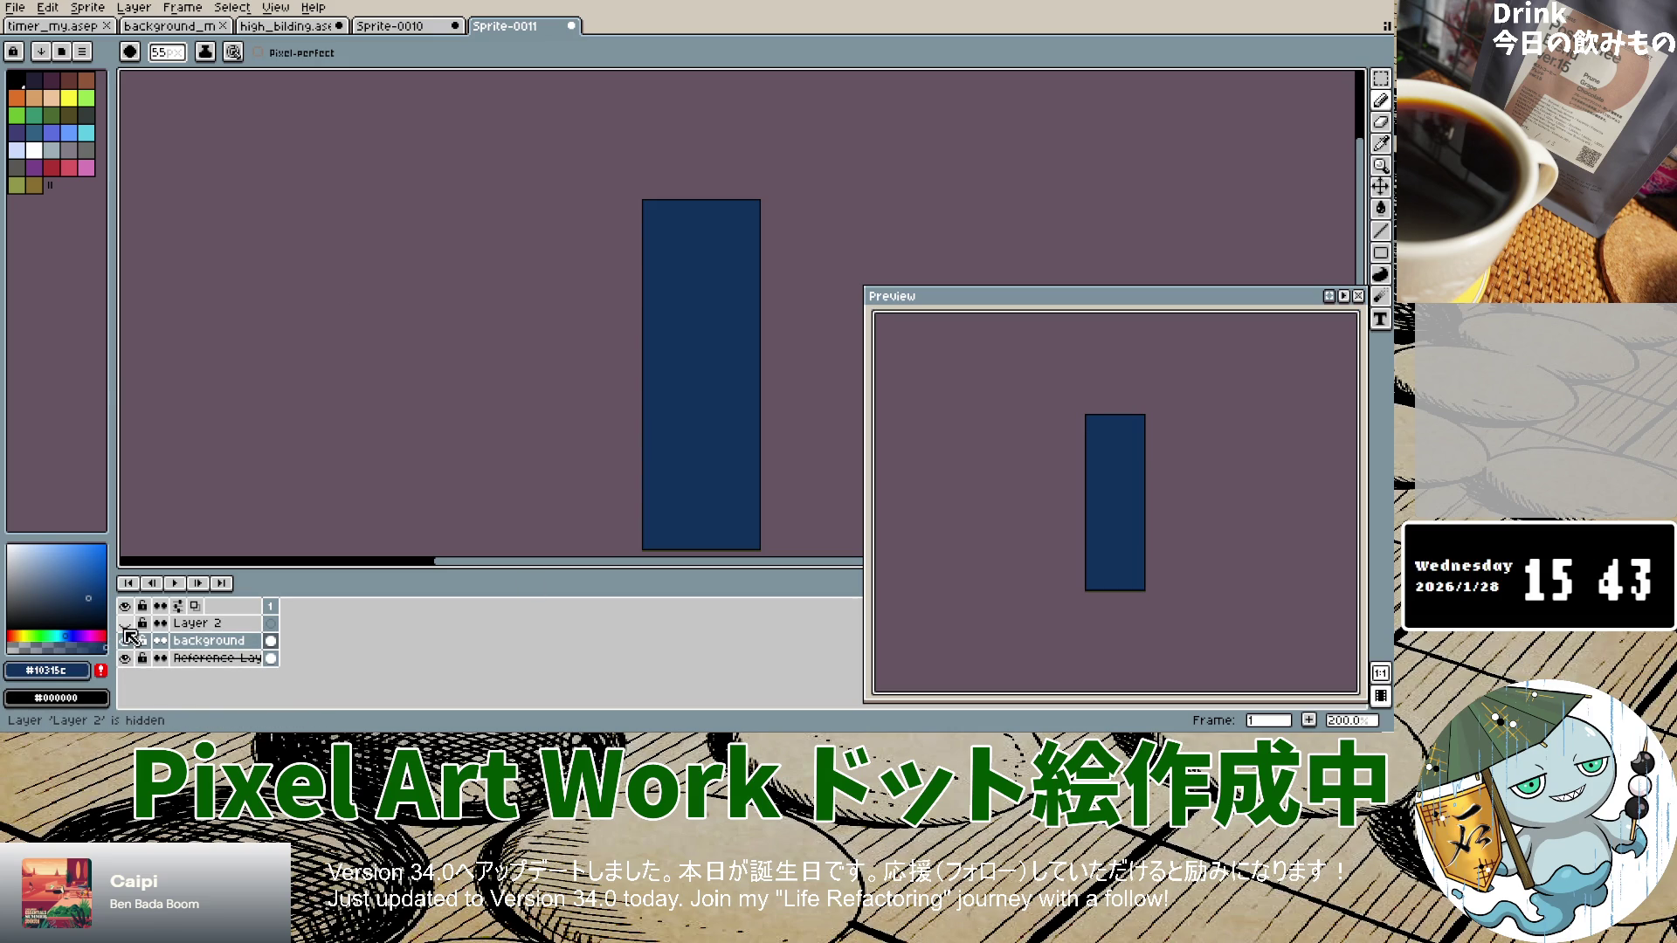
Step: Give Reference Layer 1 44% opacity and drag it above Layer 2 and the background
double_click(214, 659)
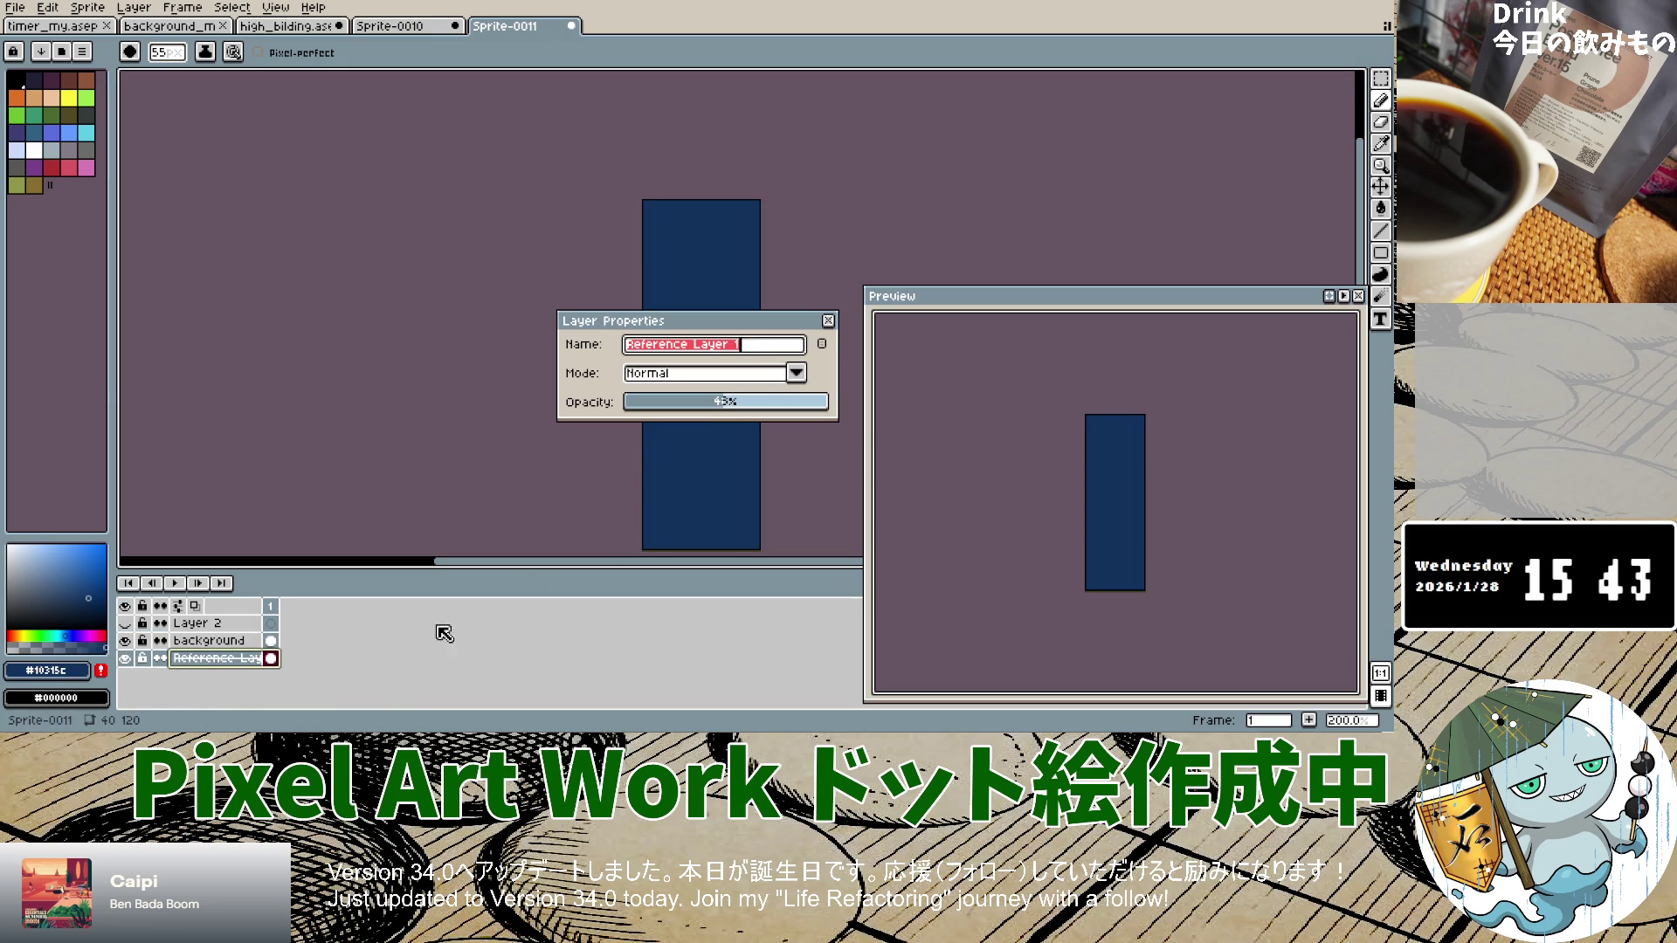
mouse_move(770, 400)
left_mouse_down()
mouse_move(827, 412)
mouse_move(738, 412)
mouse_move(842, 412)
mouse_move(722, 404)
left_mouse_up()
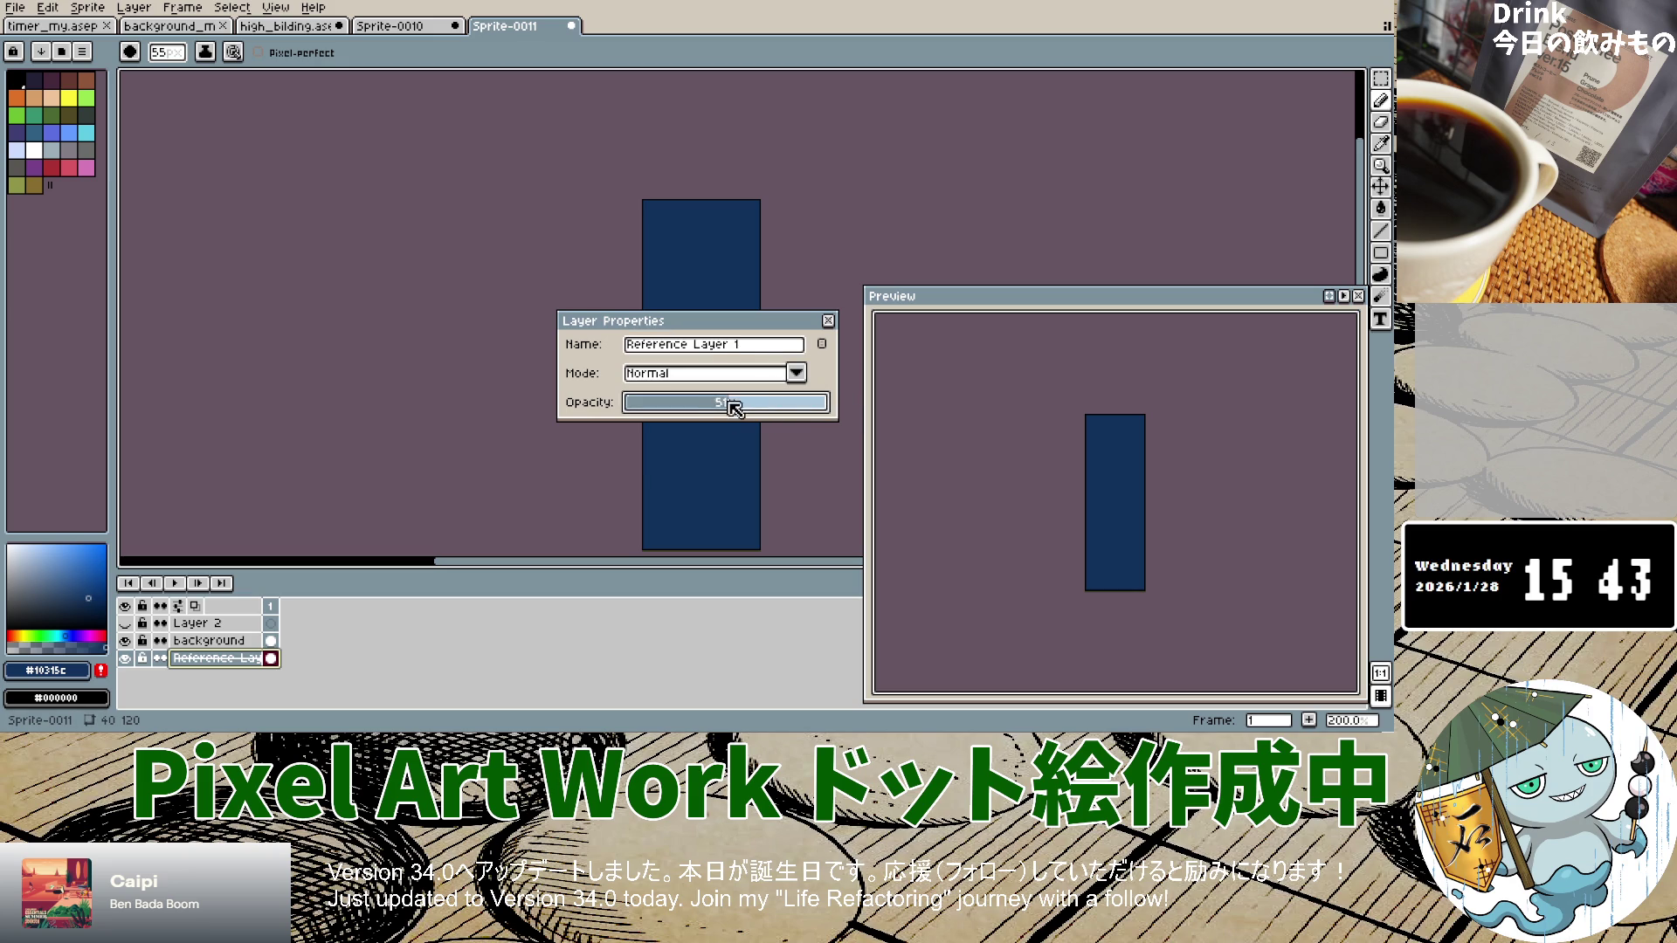
left_click(222, 626)
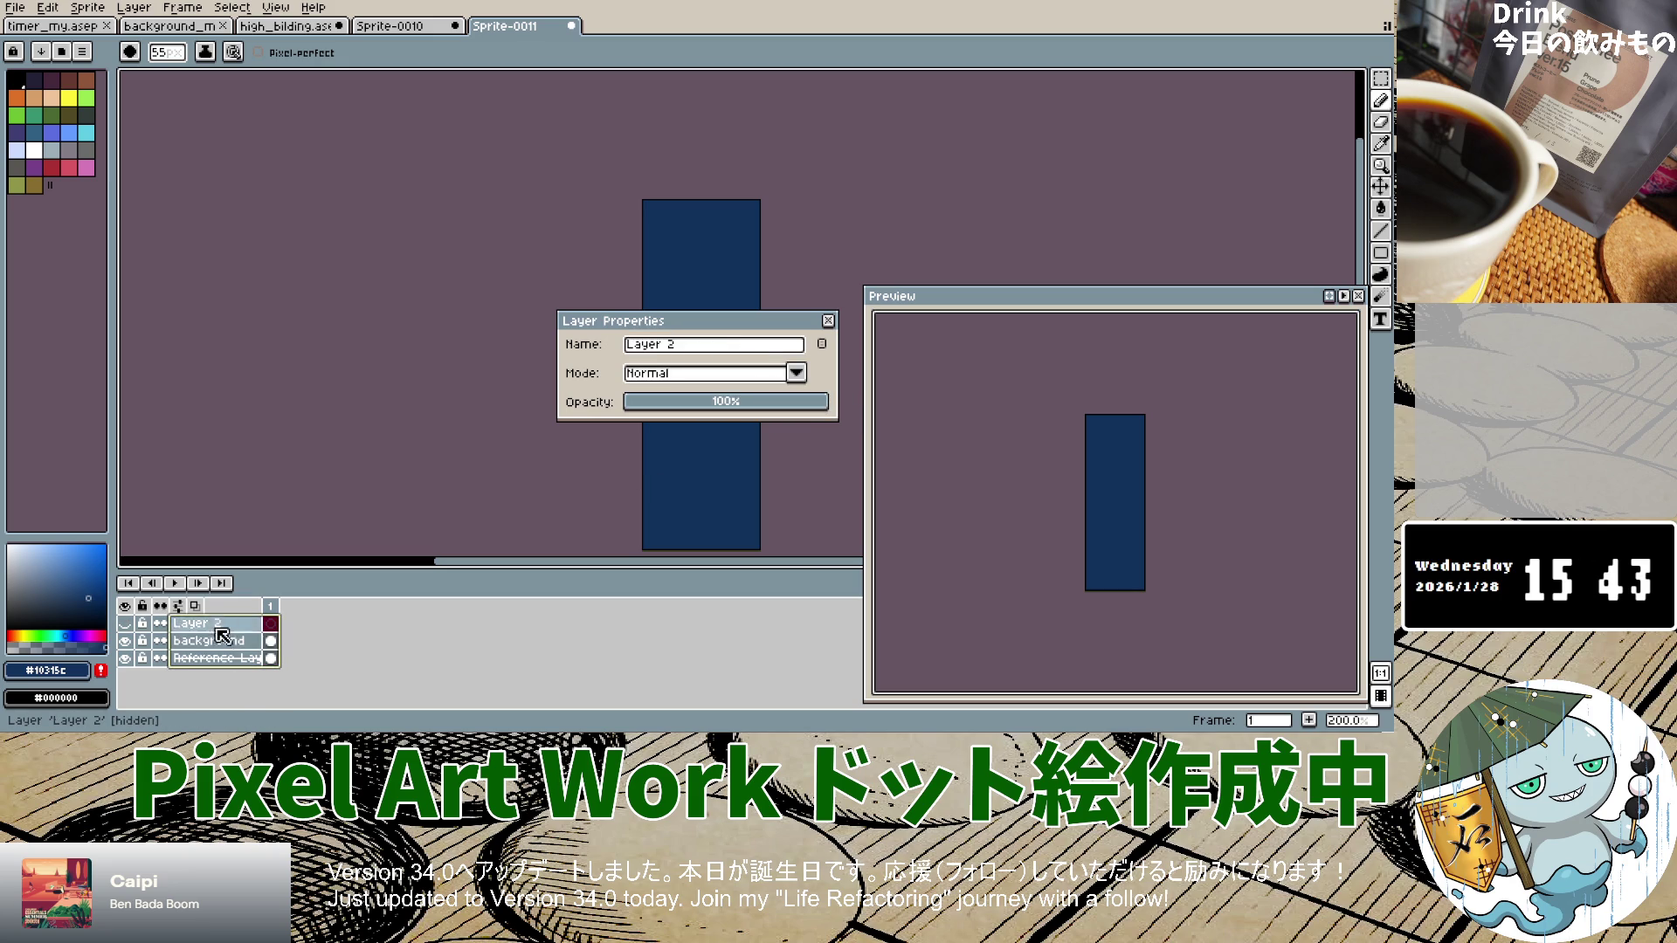
left_click(219, 658)
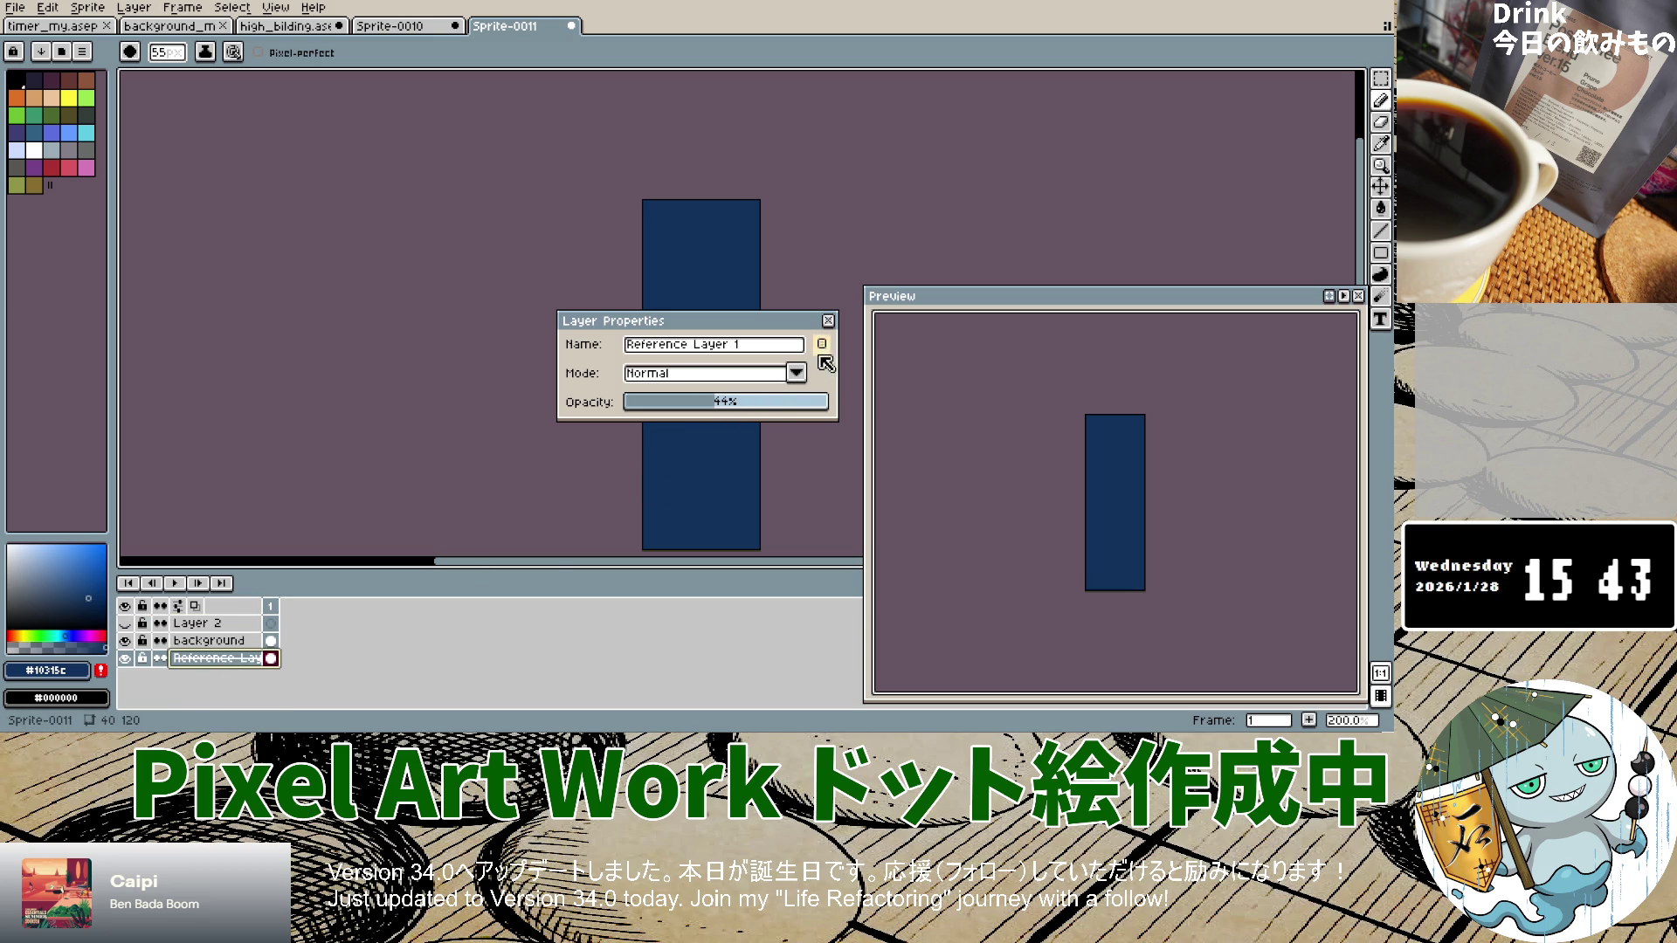
left_click(828, 320)
left_click_drag(236, 661, 234, 622)
Step: Zoom in, sample navy #0c1f49 from the reference, and select Layer 2 with the Pencil
scroll(636, 496, "up", 1)
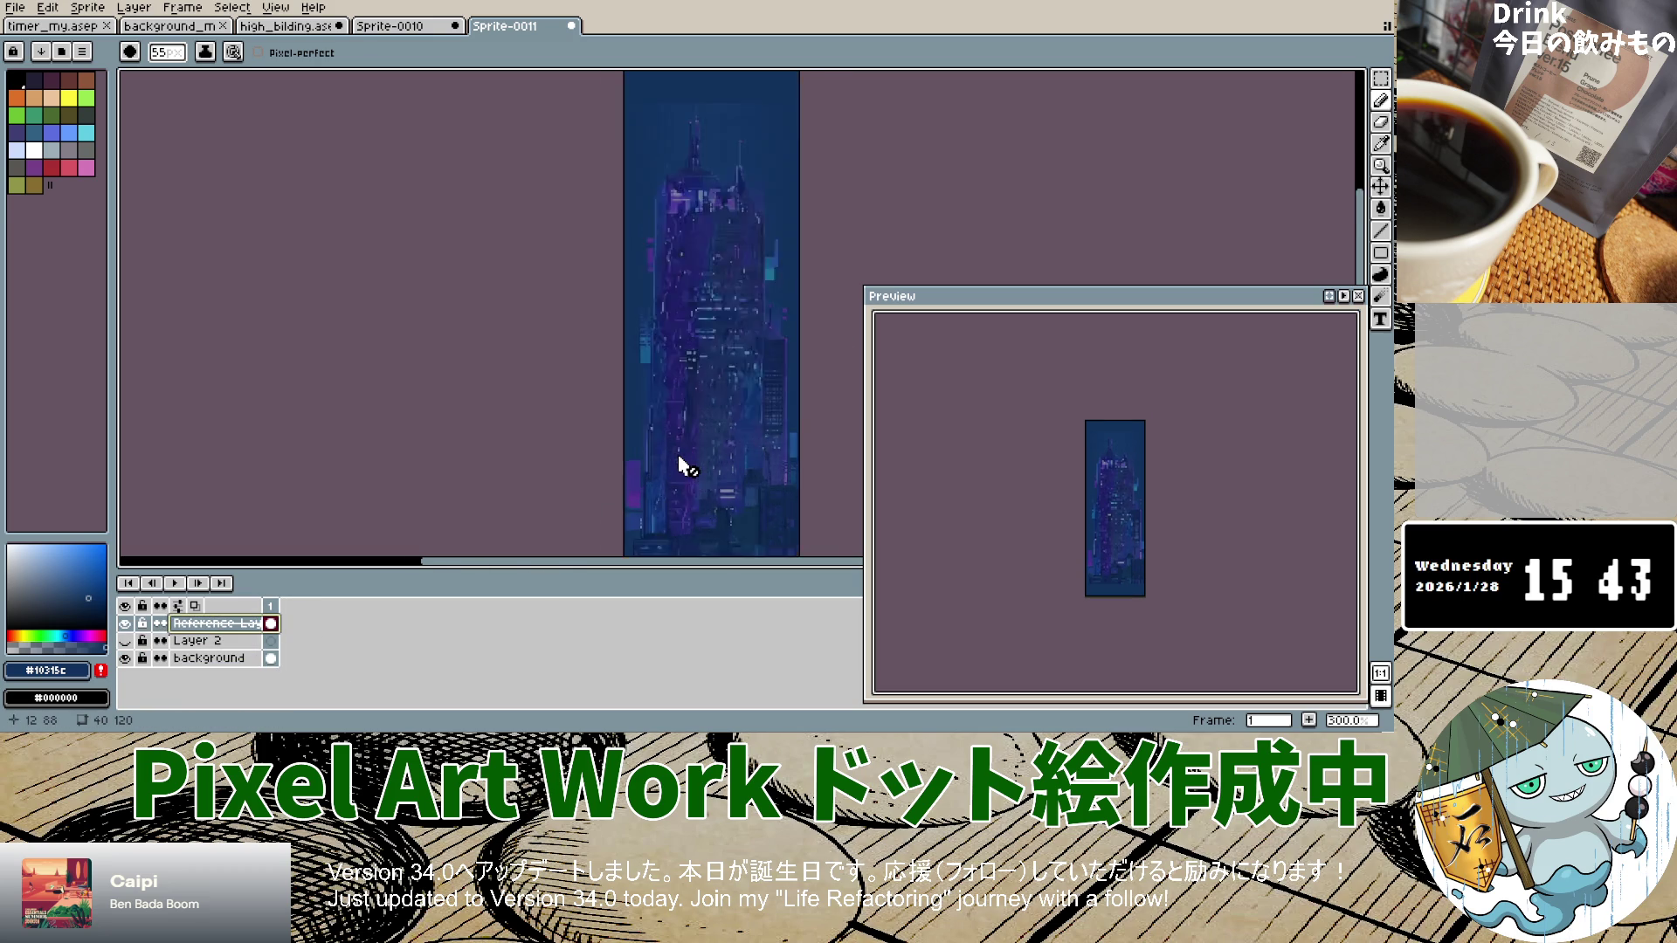
scroll(681, 468, "down", 3)
scroll(681, 471, "up", 3)
scroll(697, 461, "down", 1)
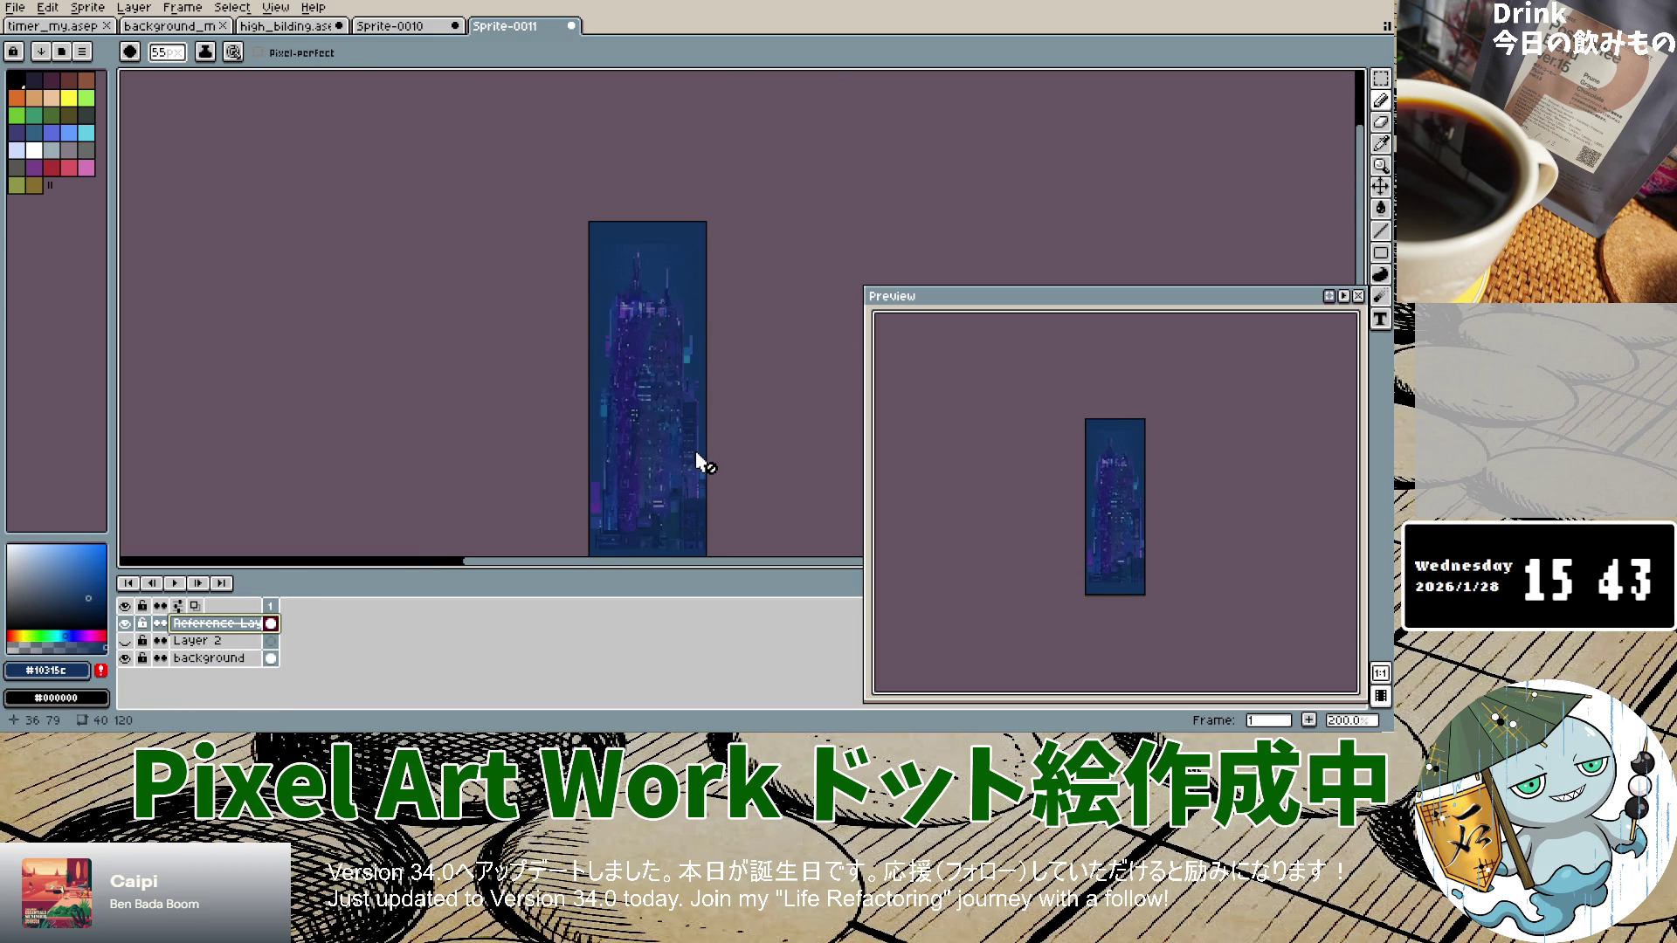
scroll(648, 389, "up", 2)
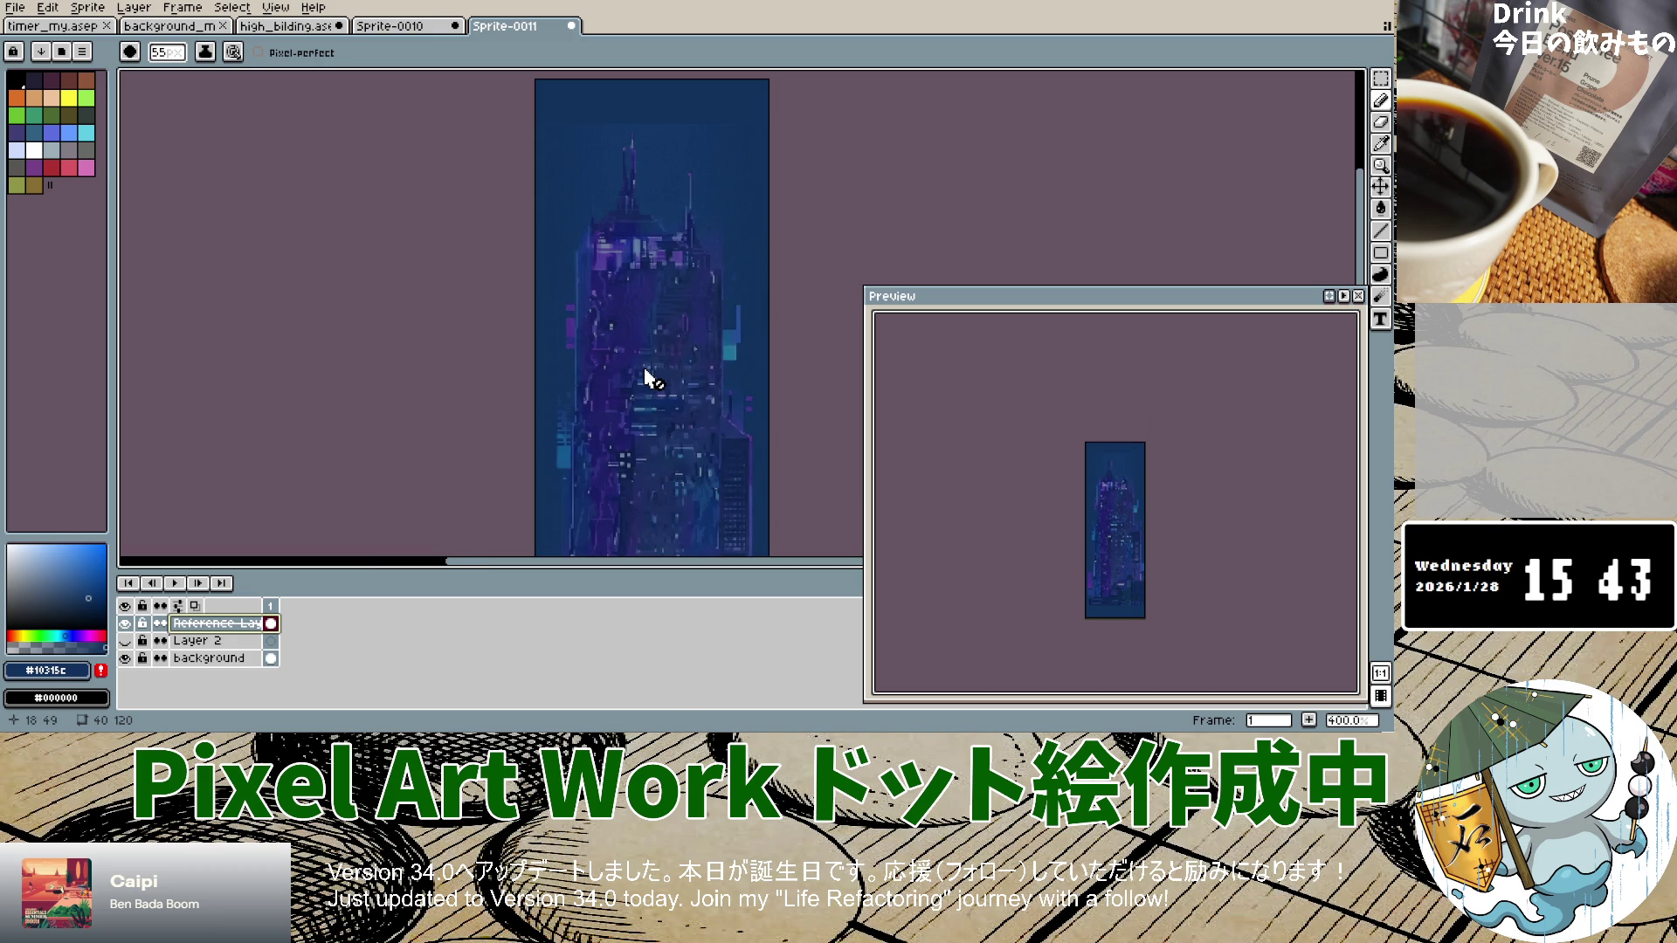
scroll(647, 385, "down", 3)
scroll(647, 451, "up", 4)
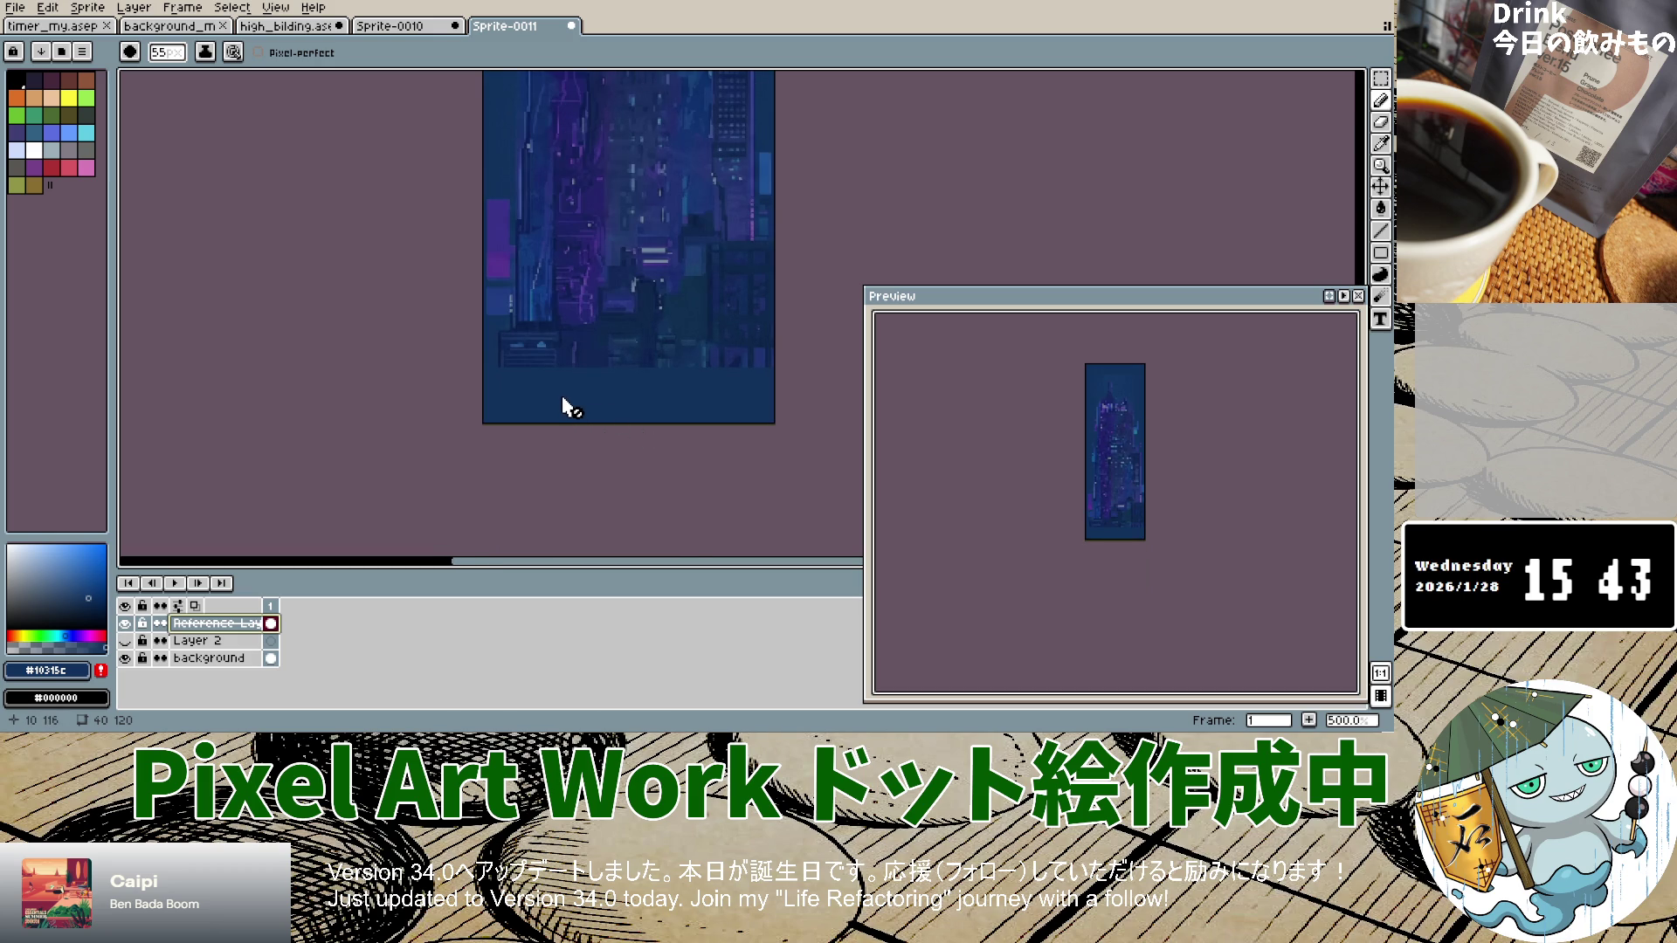
scroll(564, 399, "up", 7)
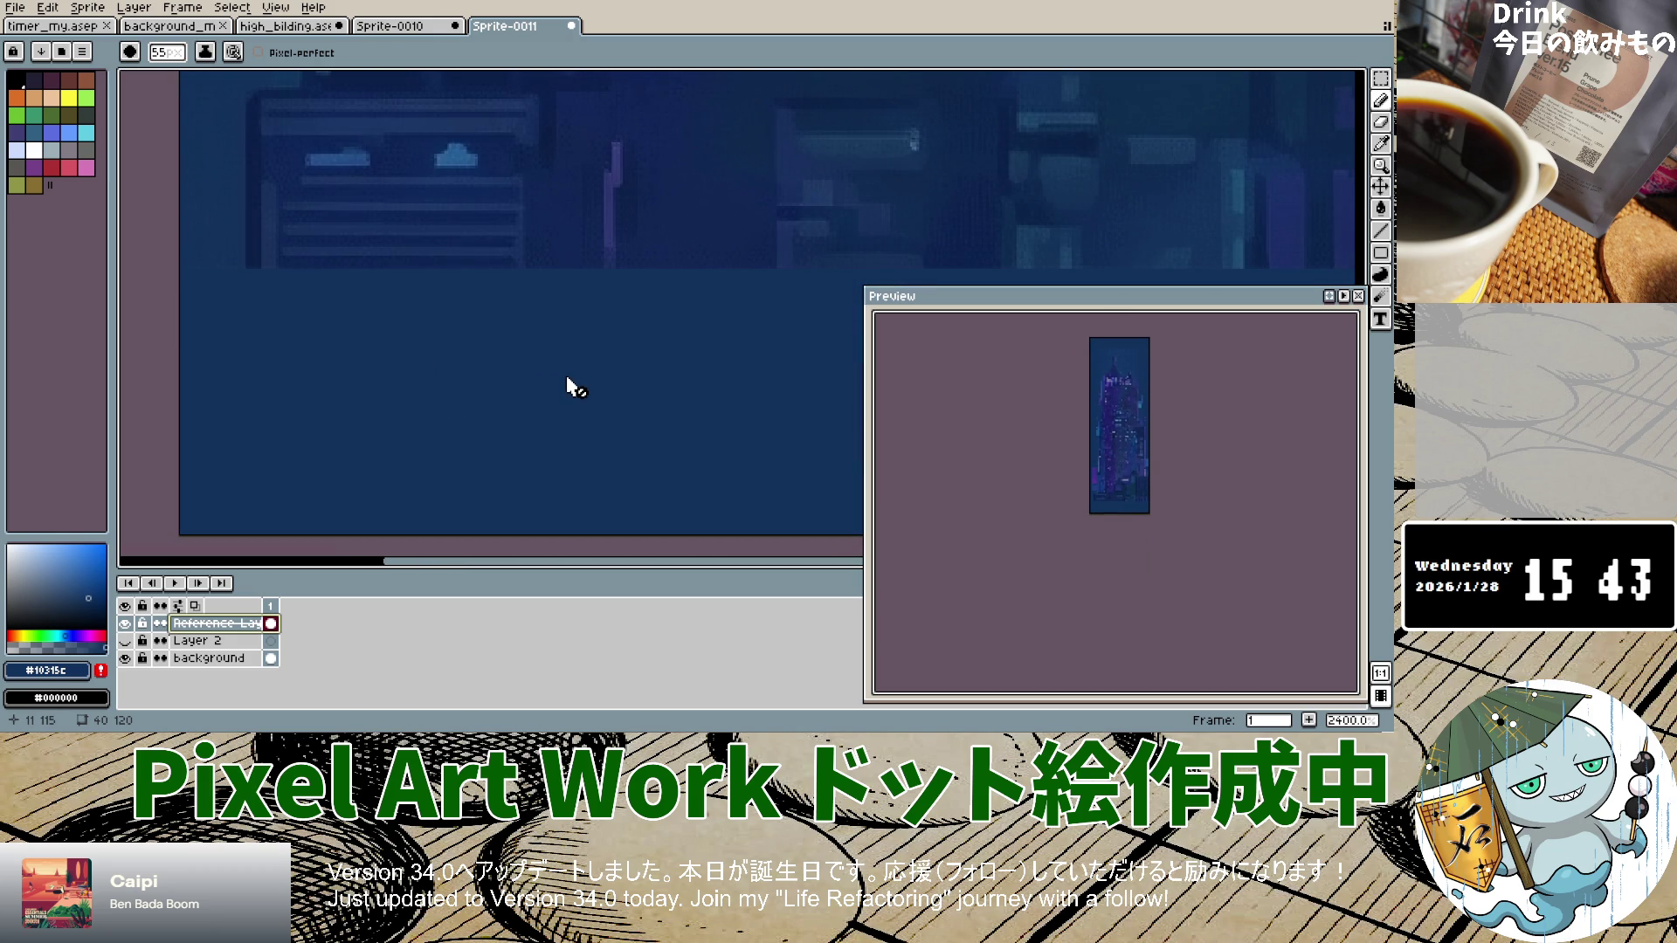
left_click(1380, 145)
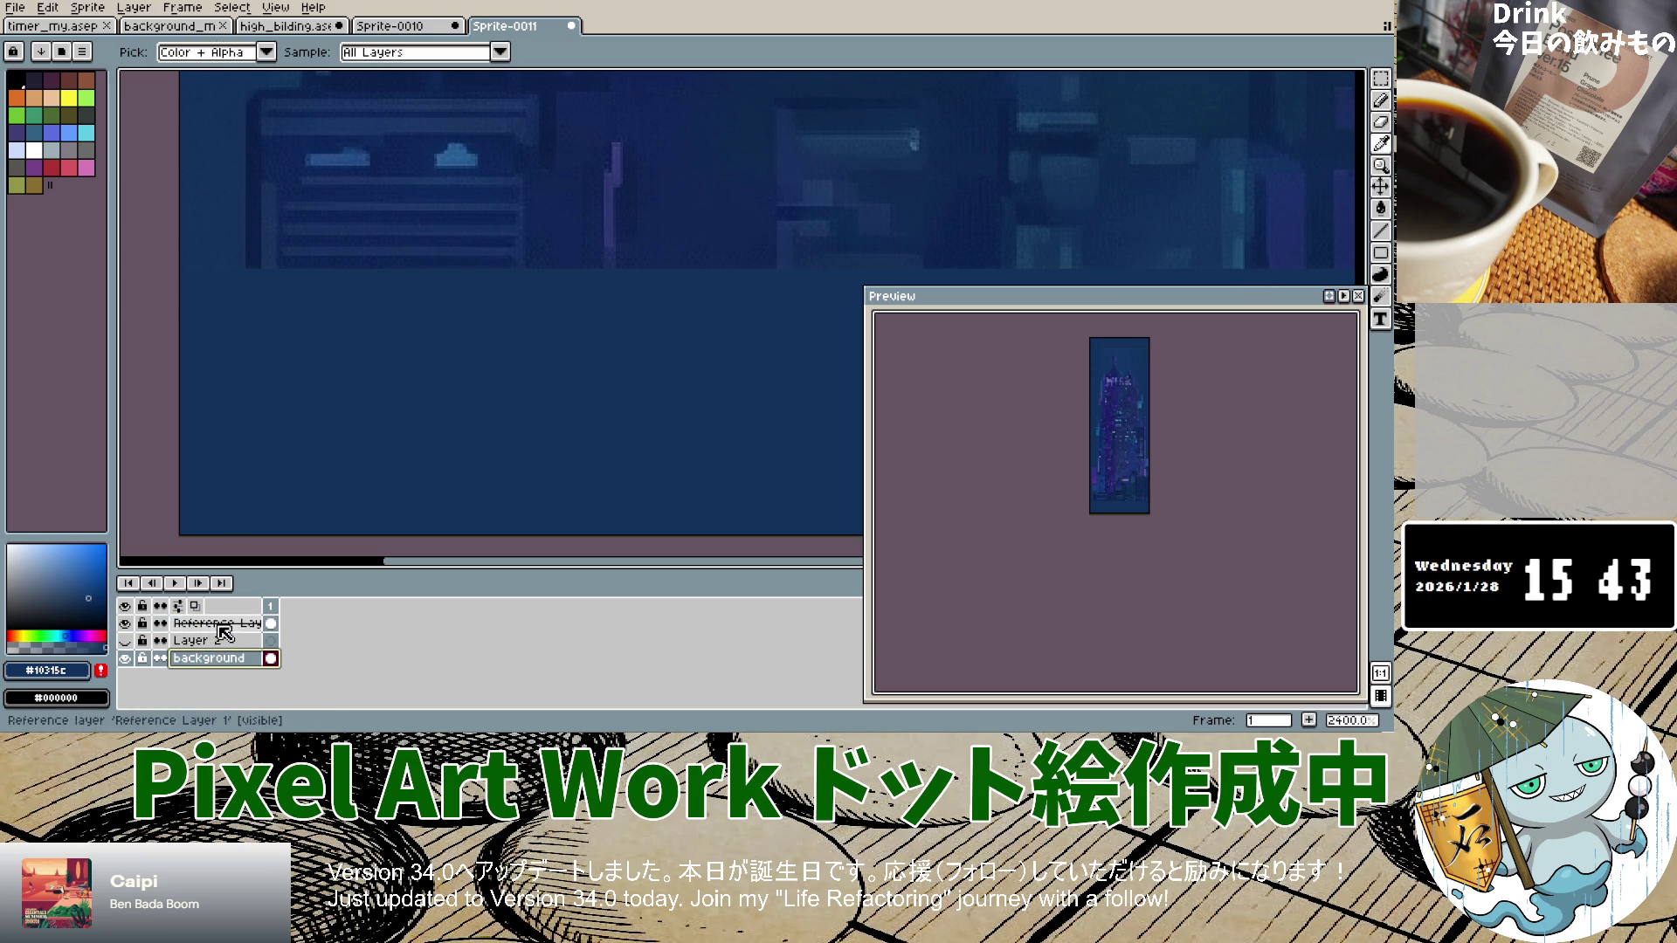
left_click(262, 177)
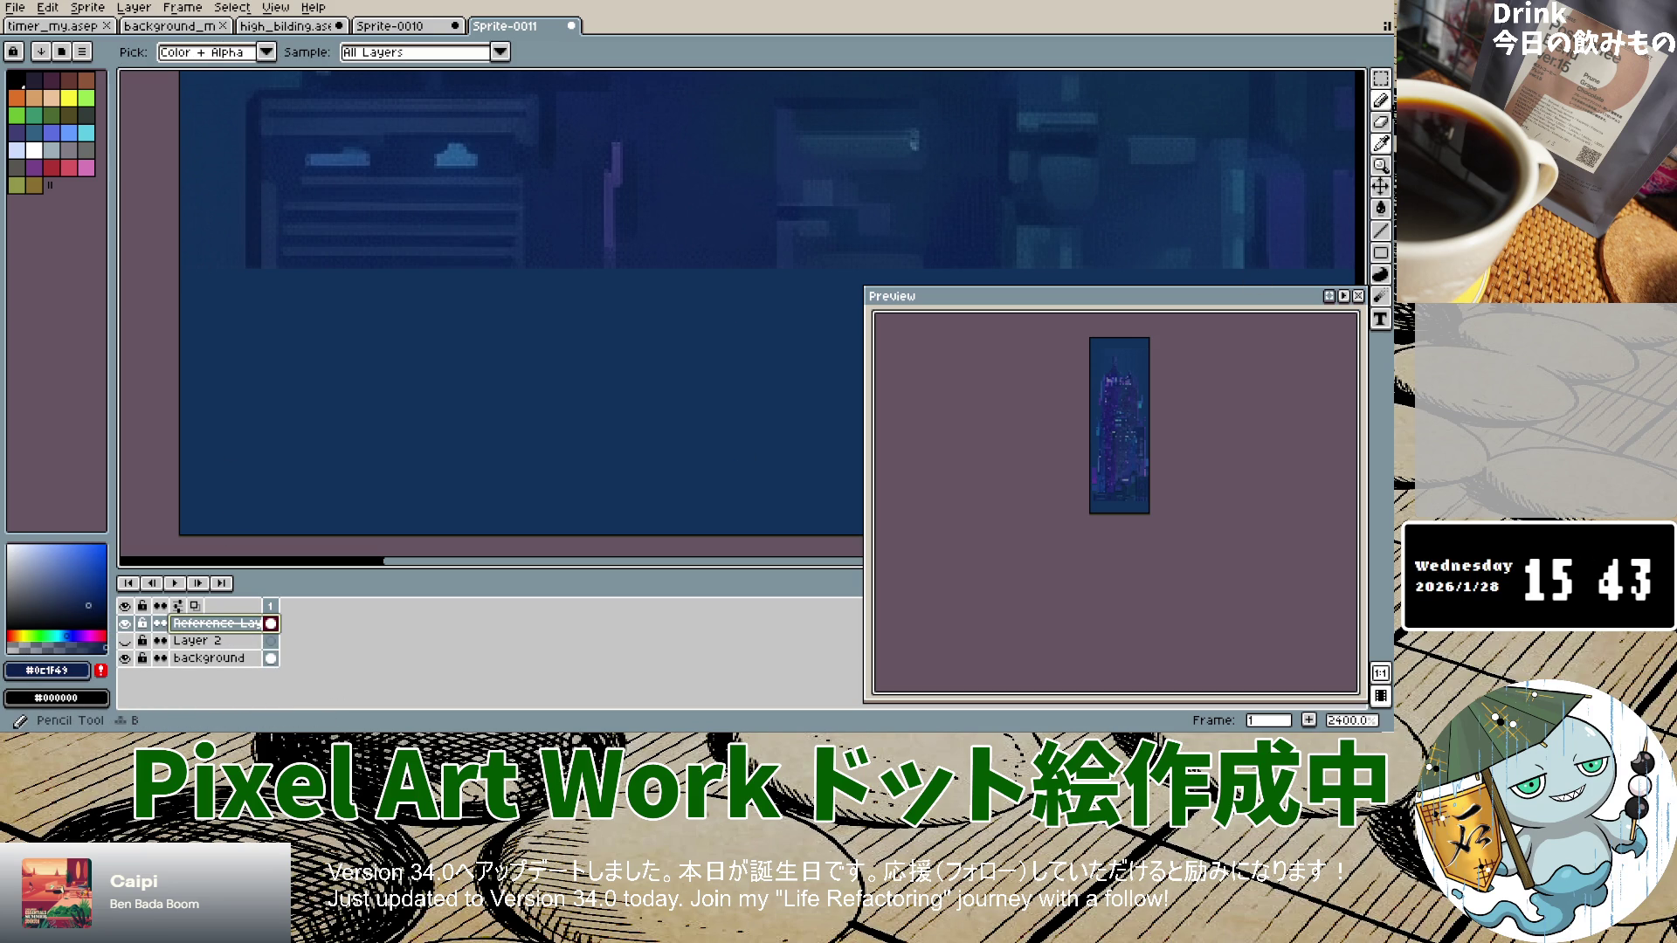
left_click(1379, 100)
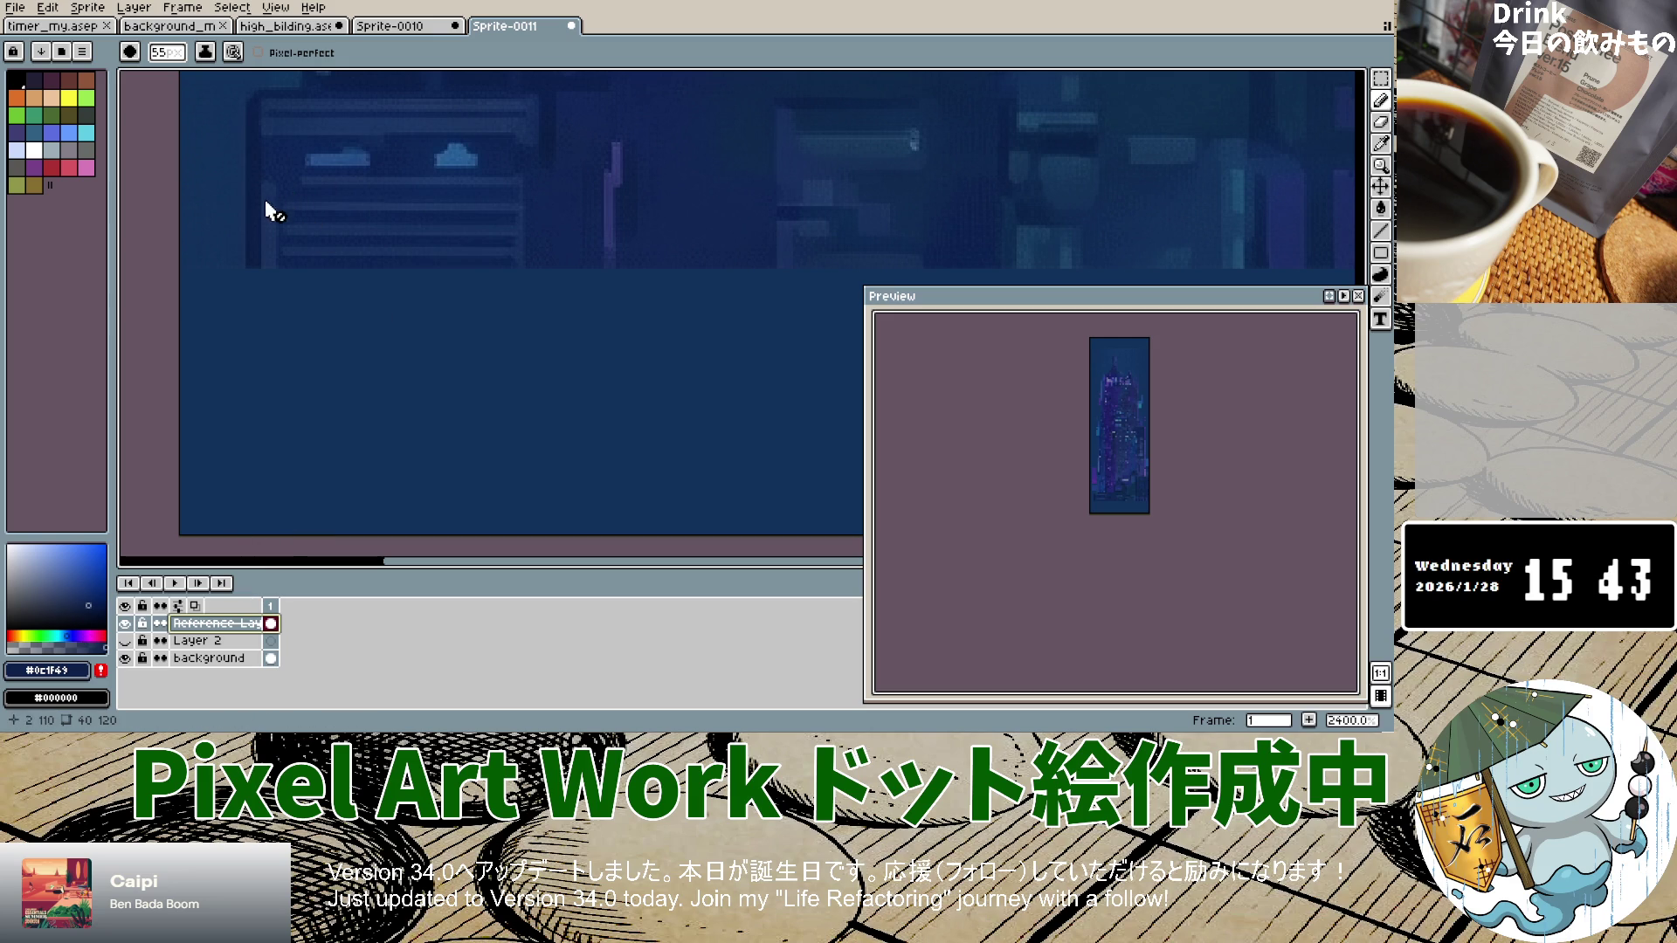
left_click(218, 647)
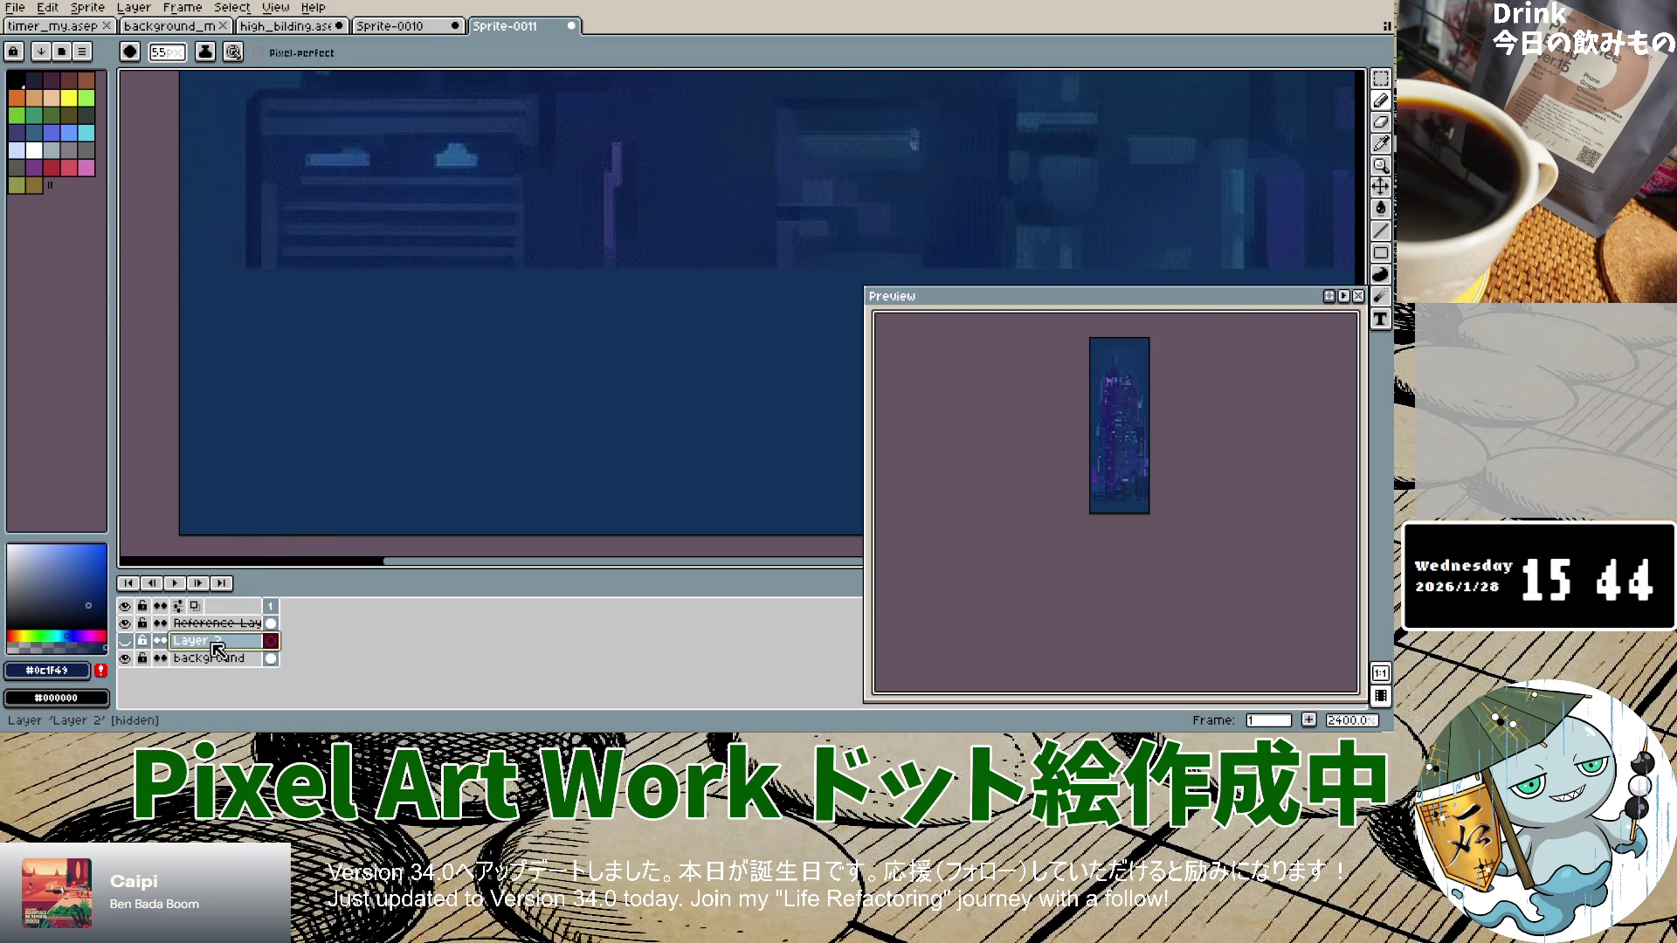
Step: Rename Layer 2 to 'building', make it visible, and paint a short navy stroke on it
double_click(217, 648)
type("building")
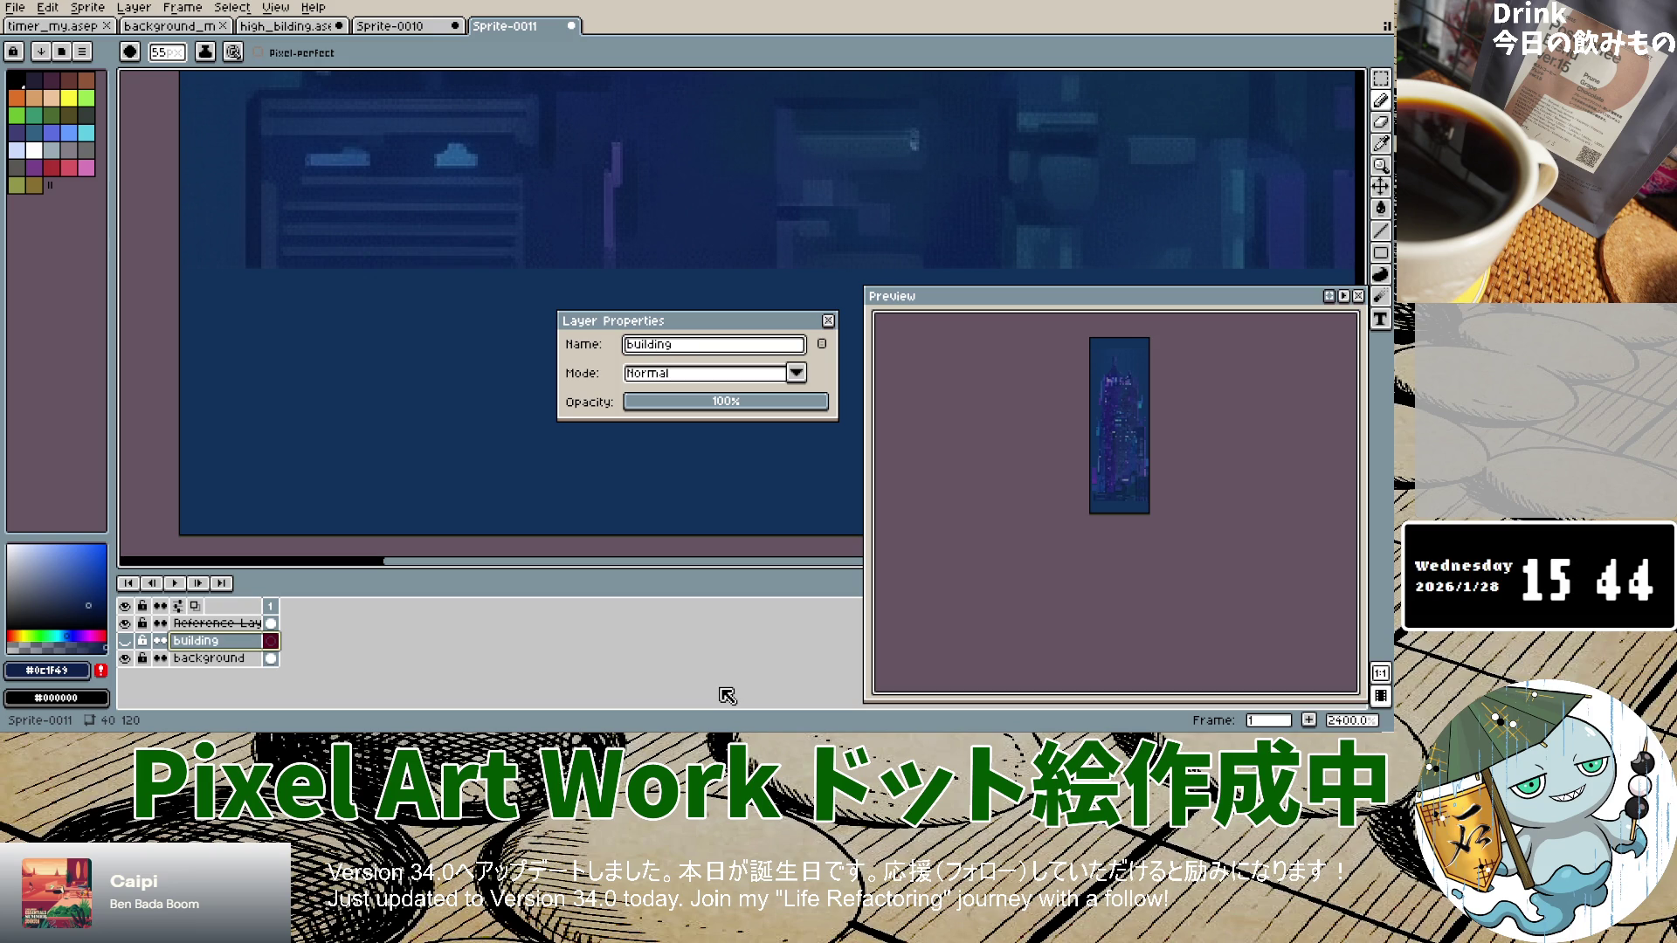
key("Return")
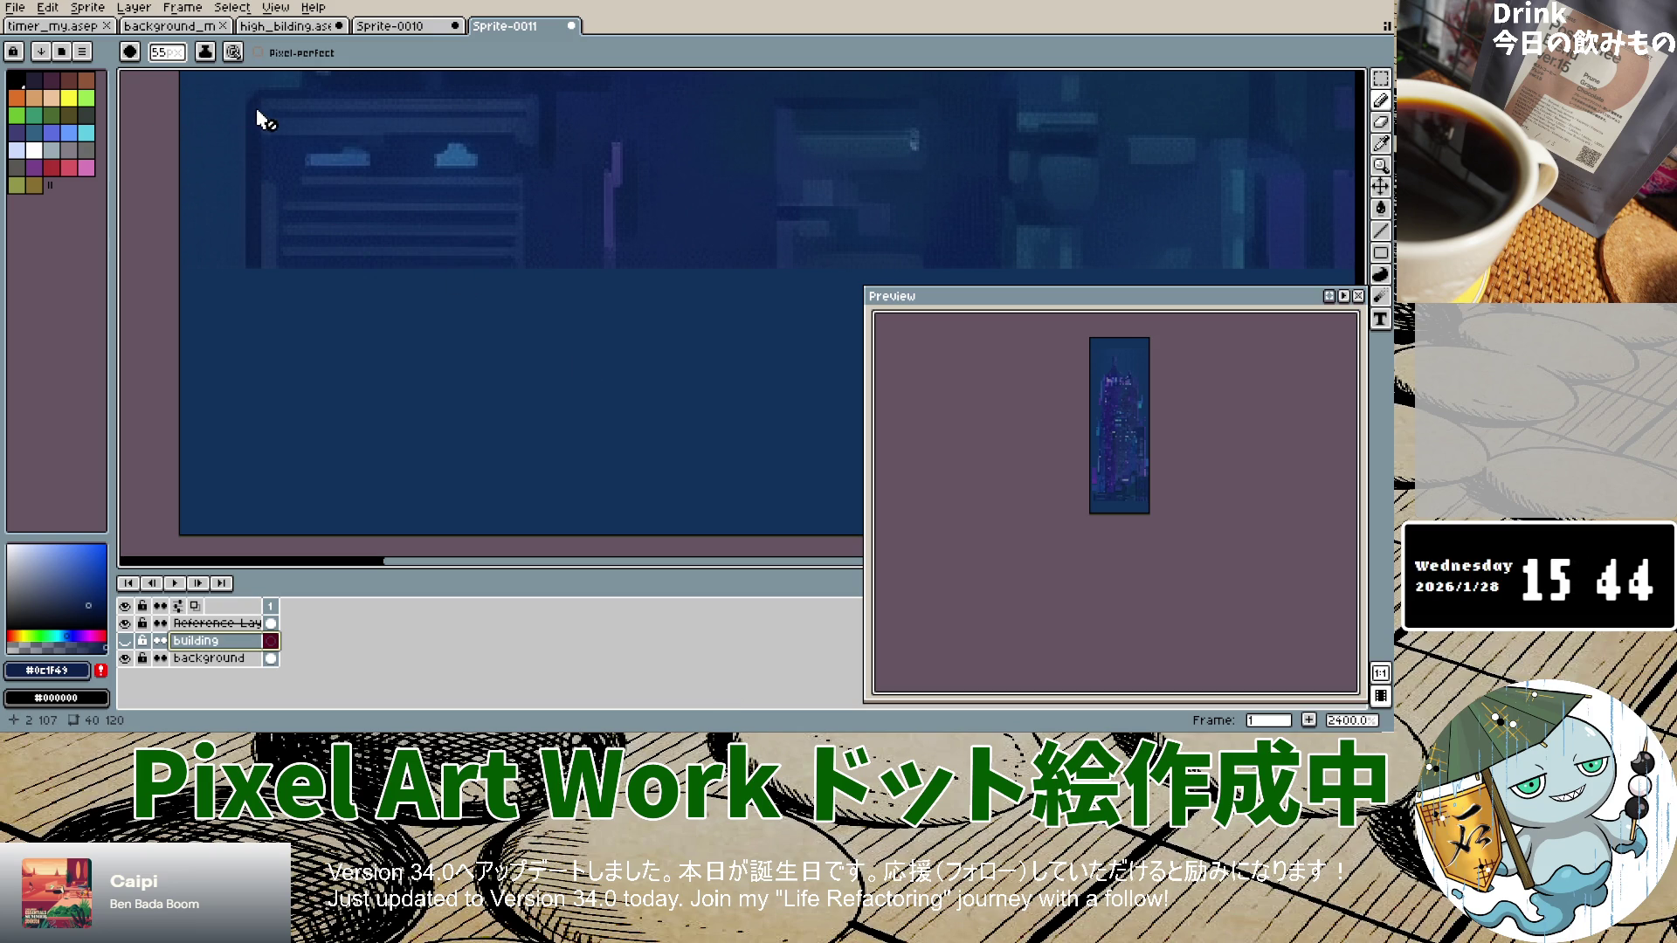
left_click(125, 641)
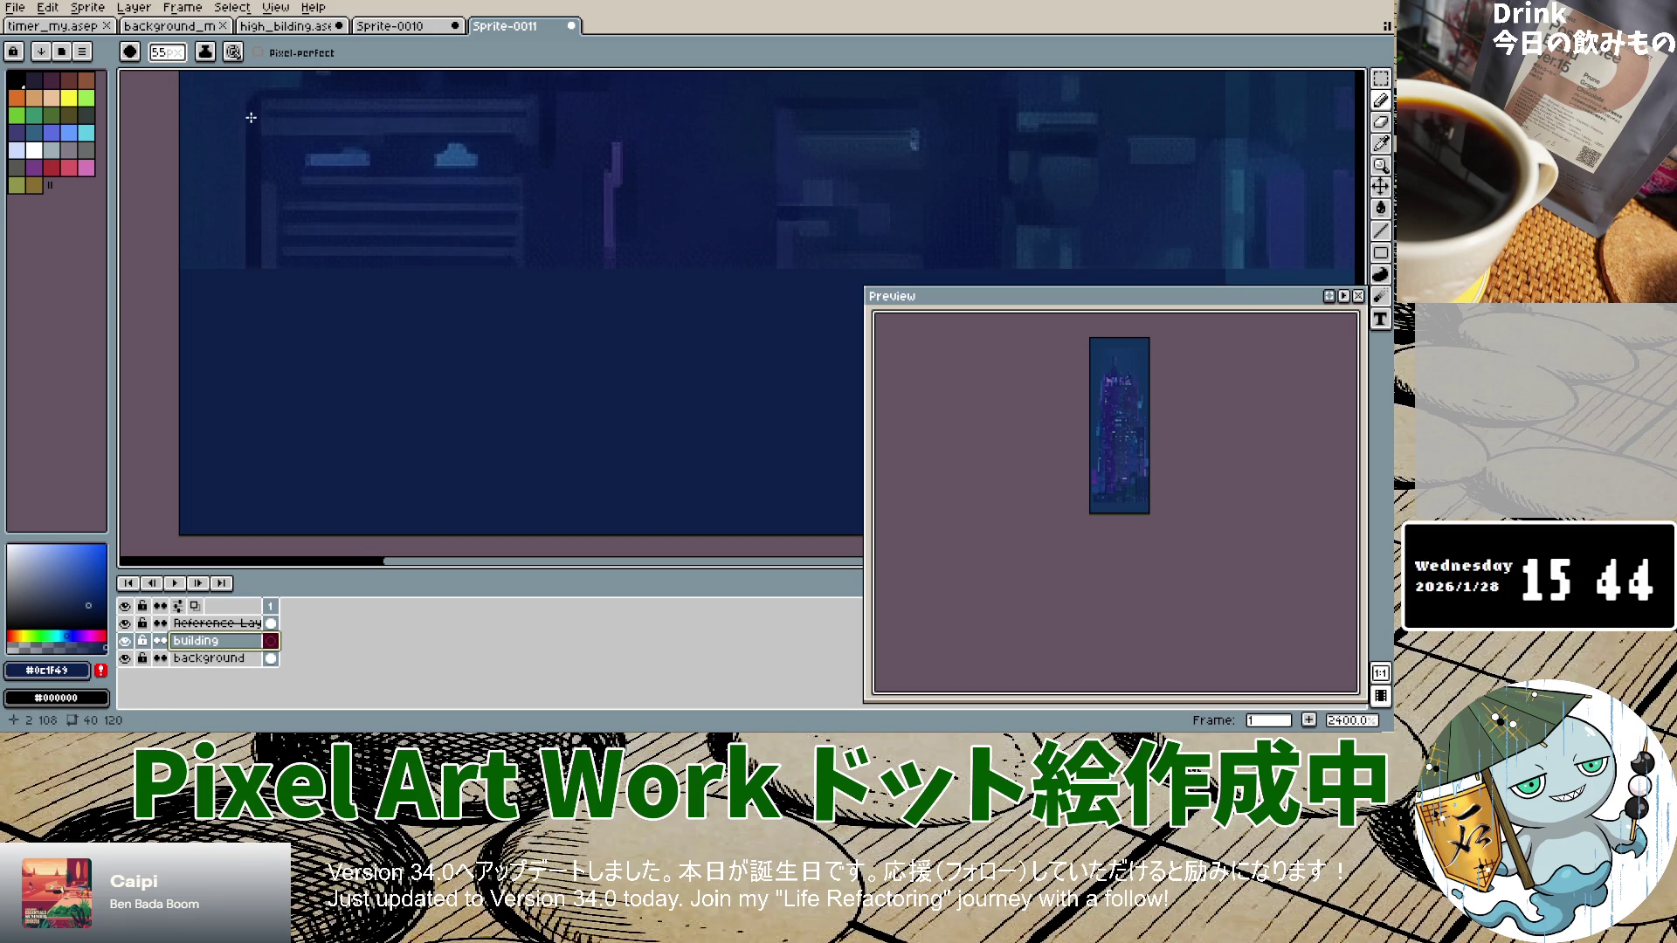
left_click_drag(252, 260, 250, 345)
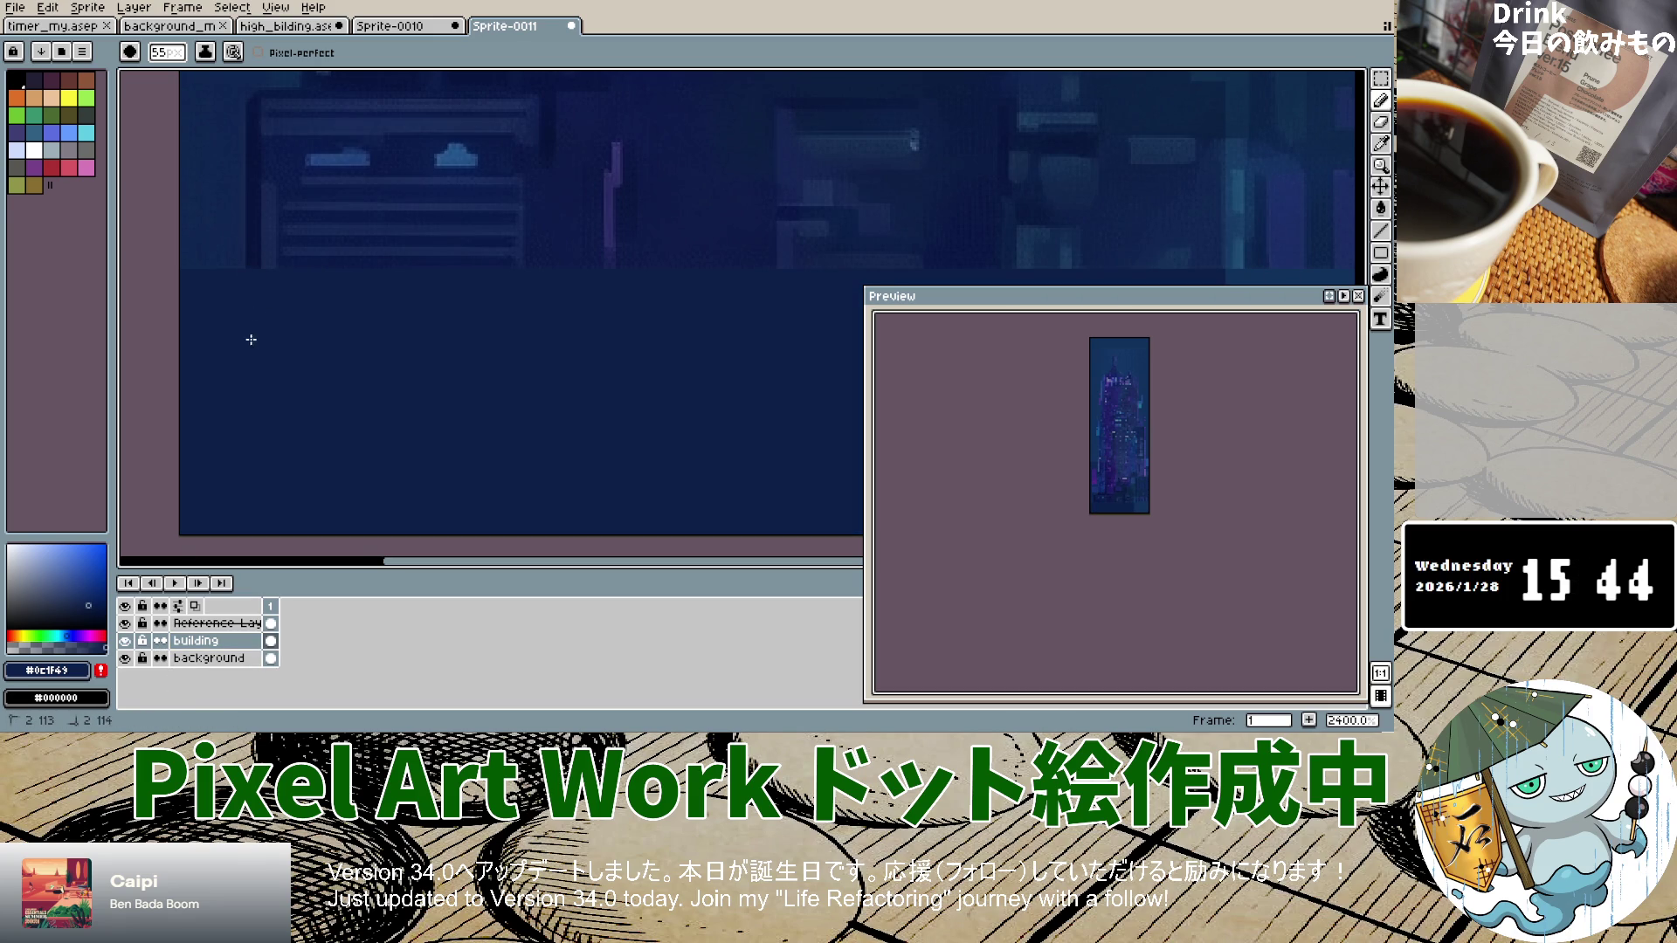
Step: Toggle the building and background layers' visibility, leaving the background layer hidden
left_click(126, 640)
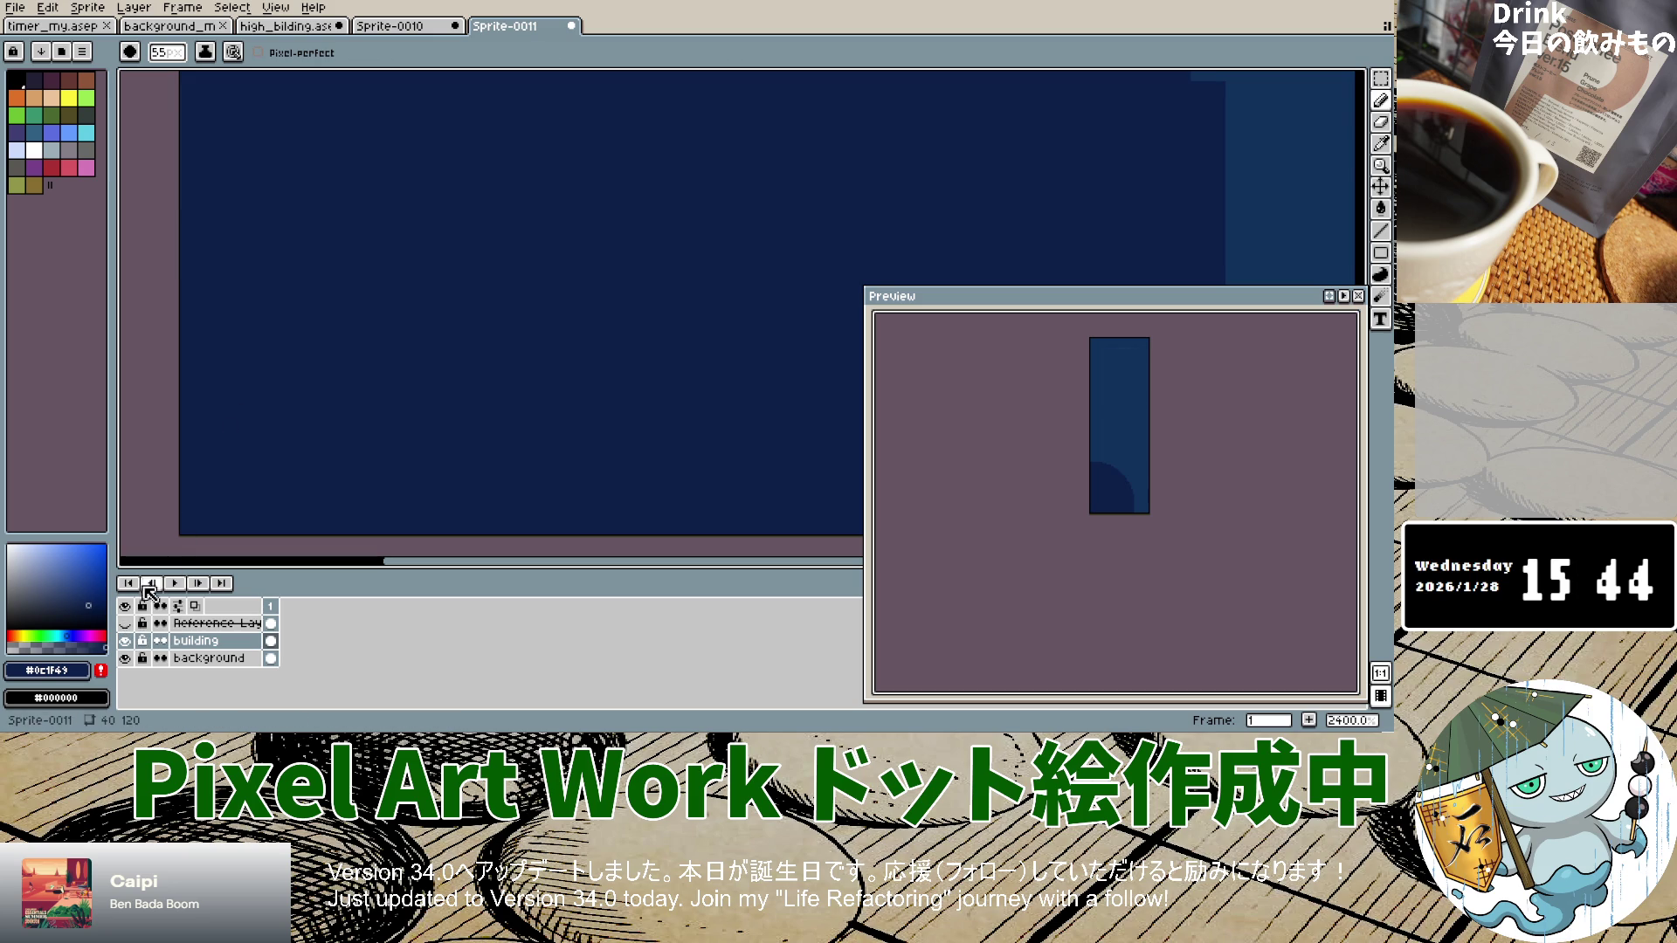
left_click(127, 641)
left_click(124, 659)
left_click(125, 659)
left_click(125, 658)
left_click(125, 658)
left_click(125, 658)
left_click(125, 658)
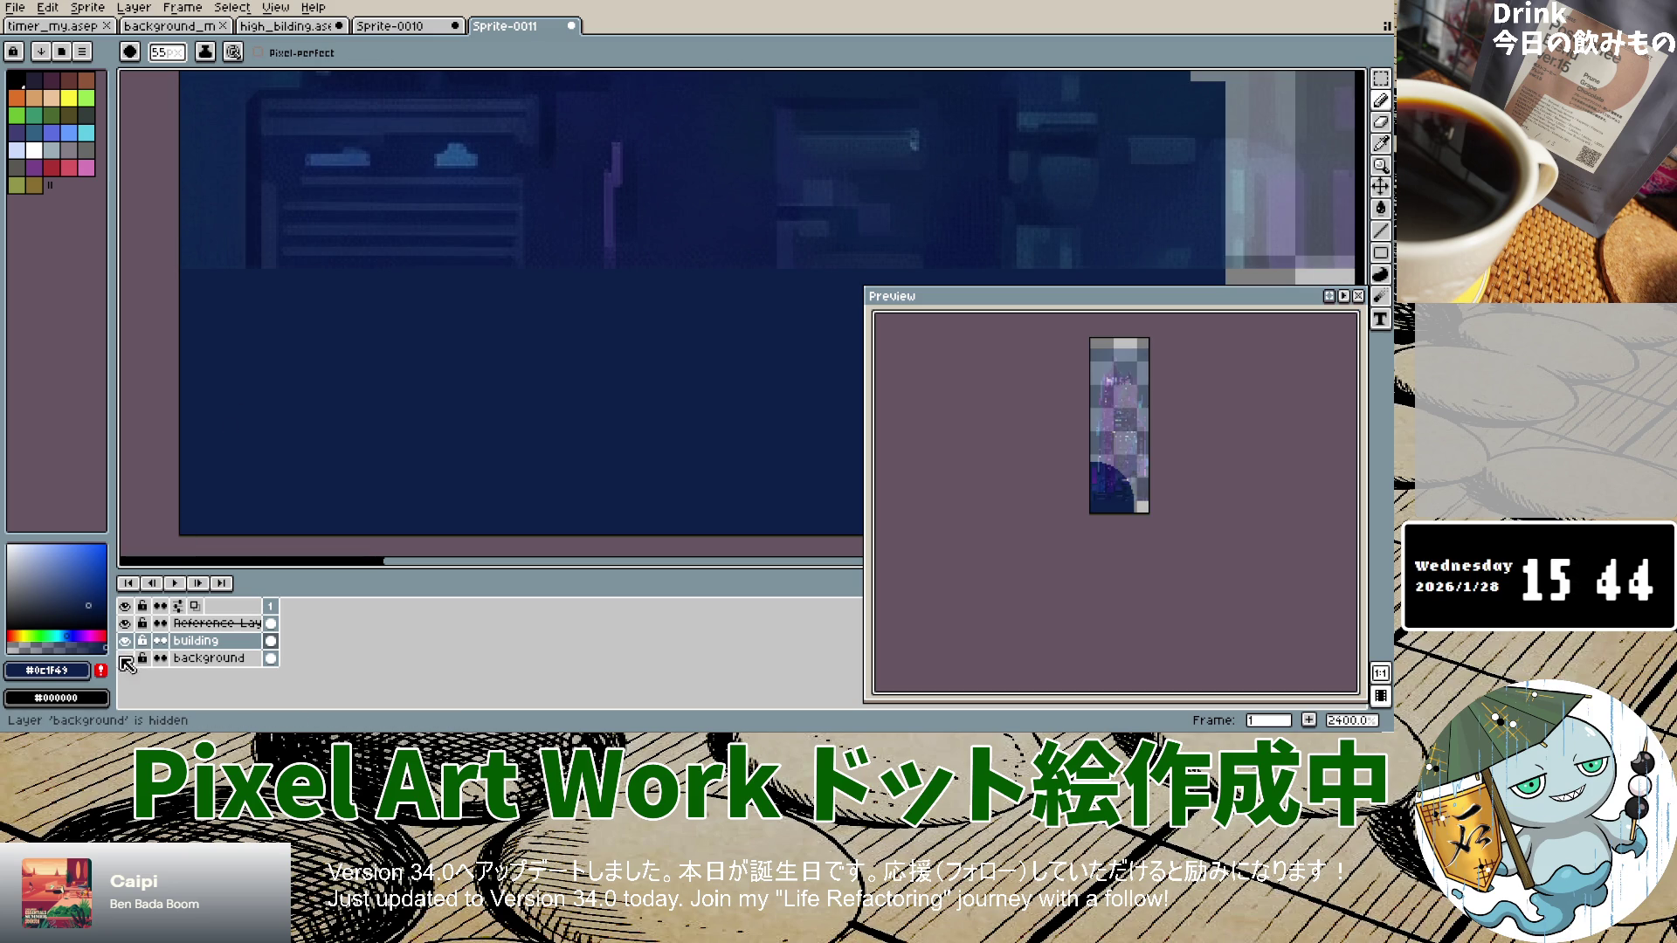
scroll(397, 401, "down", 5)
Step: Undo the navy fill strokes and draw a narrow navy column up from the lower-left edge
key("ctrl+z")
key("ctrl+z")
key("ctrl+z")
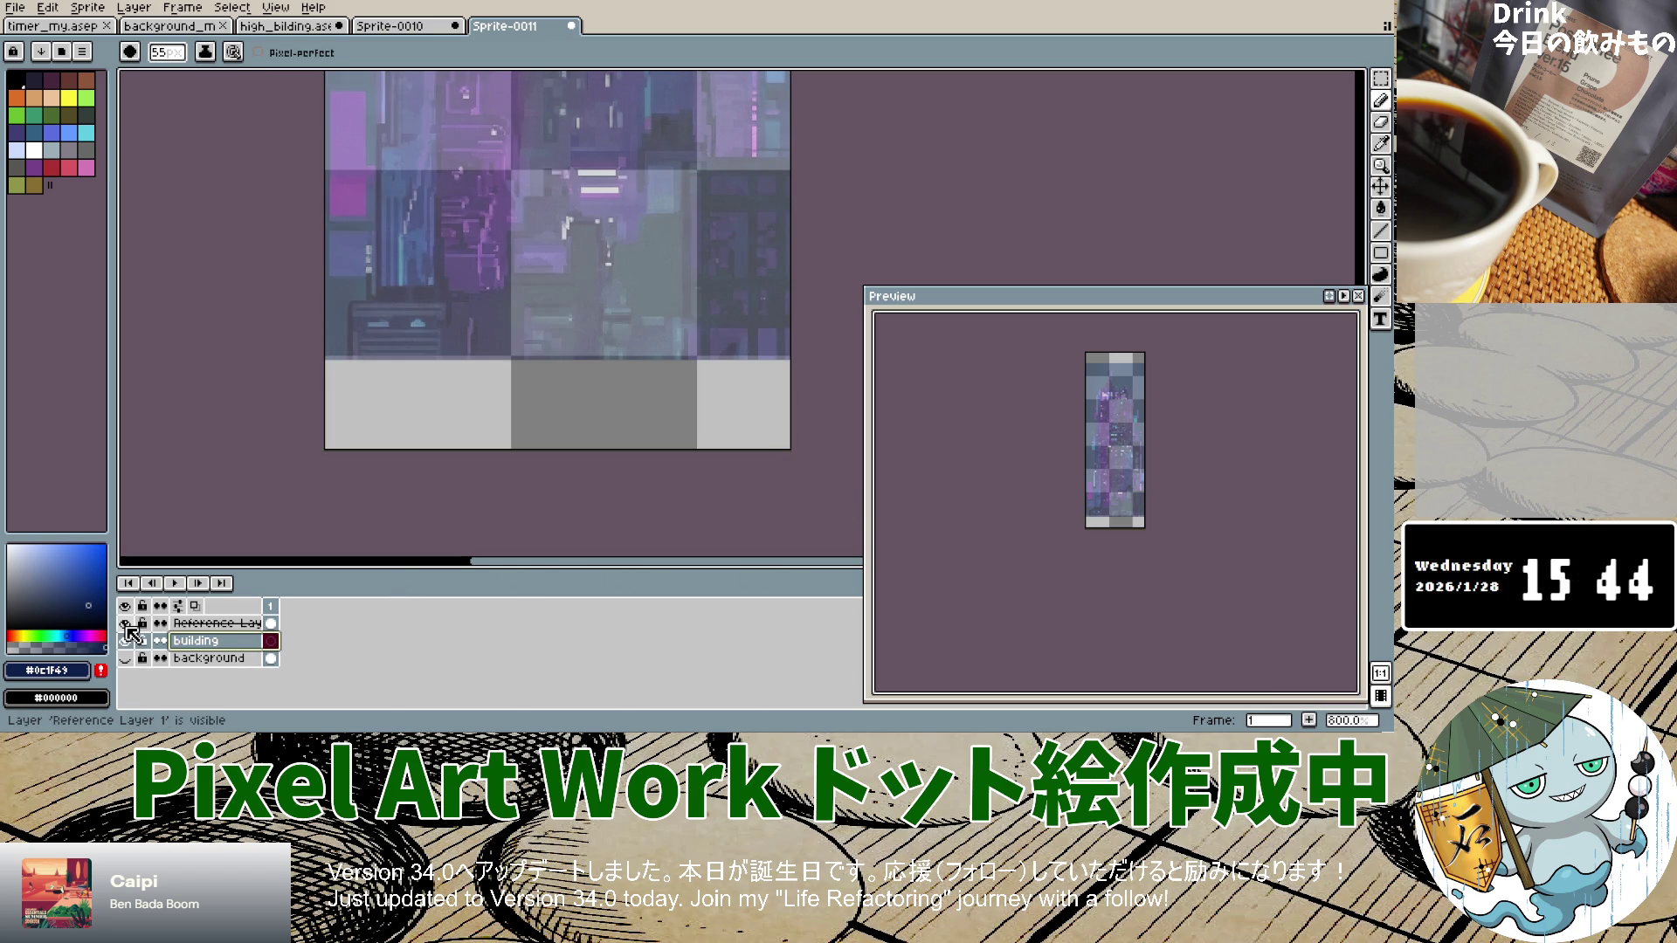
key("ctrl+y")
key("ctrl+y")
key("ctrl+y")
key("ctrl+z")
key("ctrl+z")
key("ctrl+z")
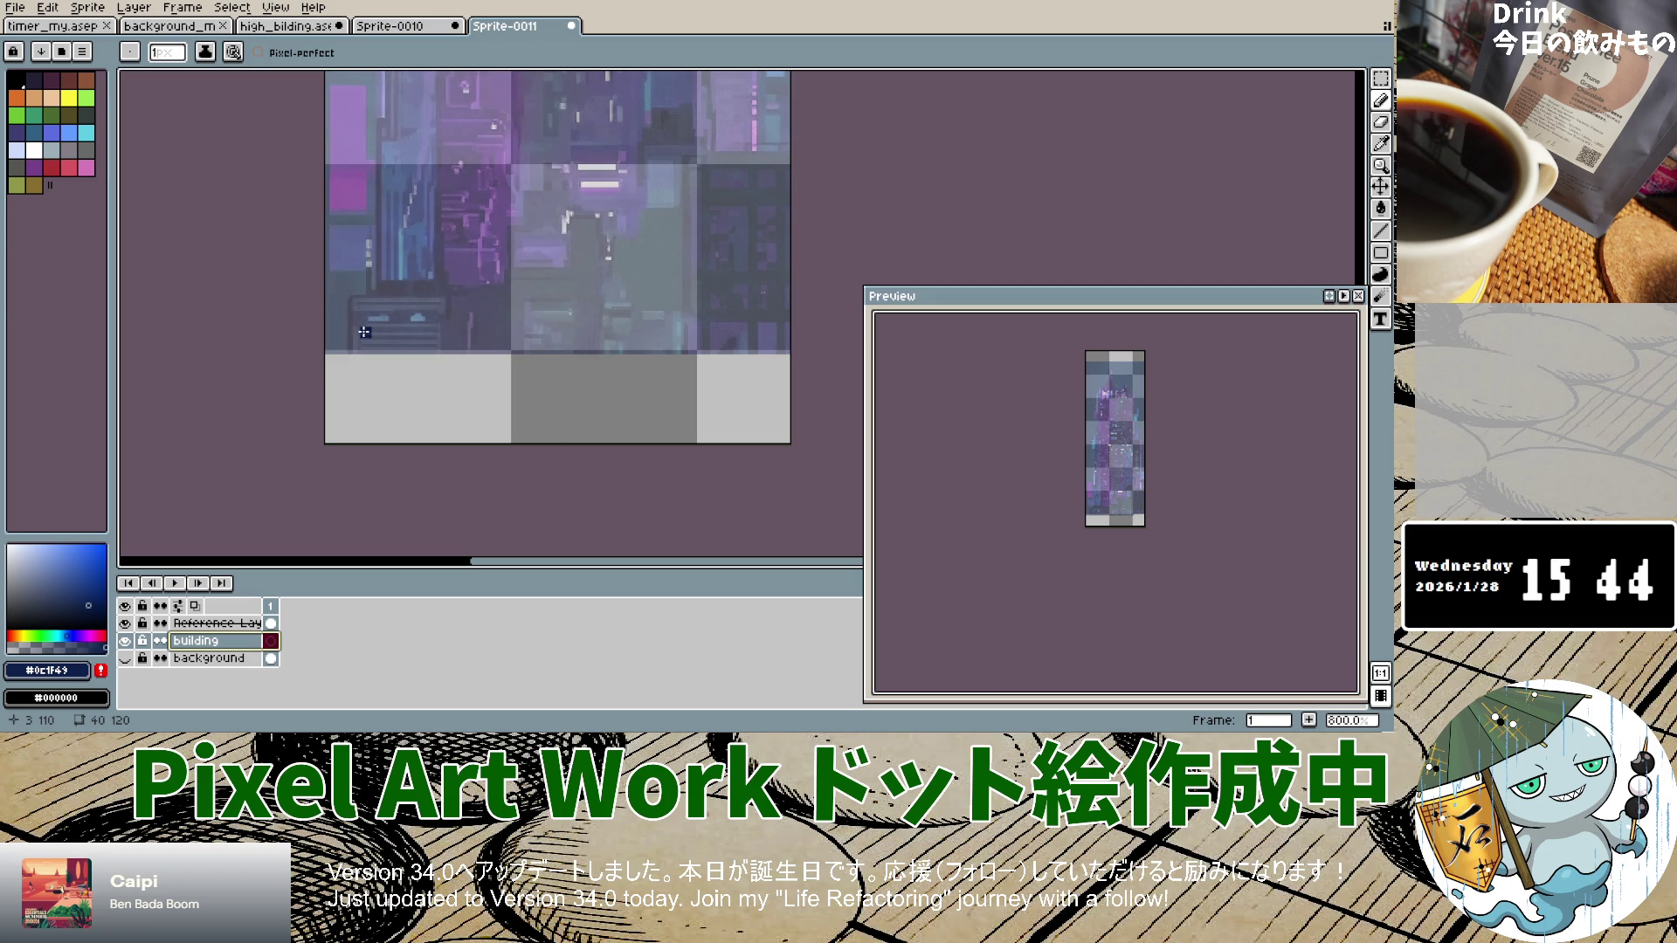
left_click(354, 325)
scroll(353, 324, "up", 3)
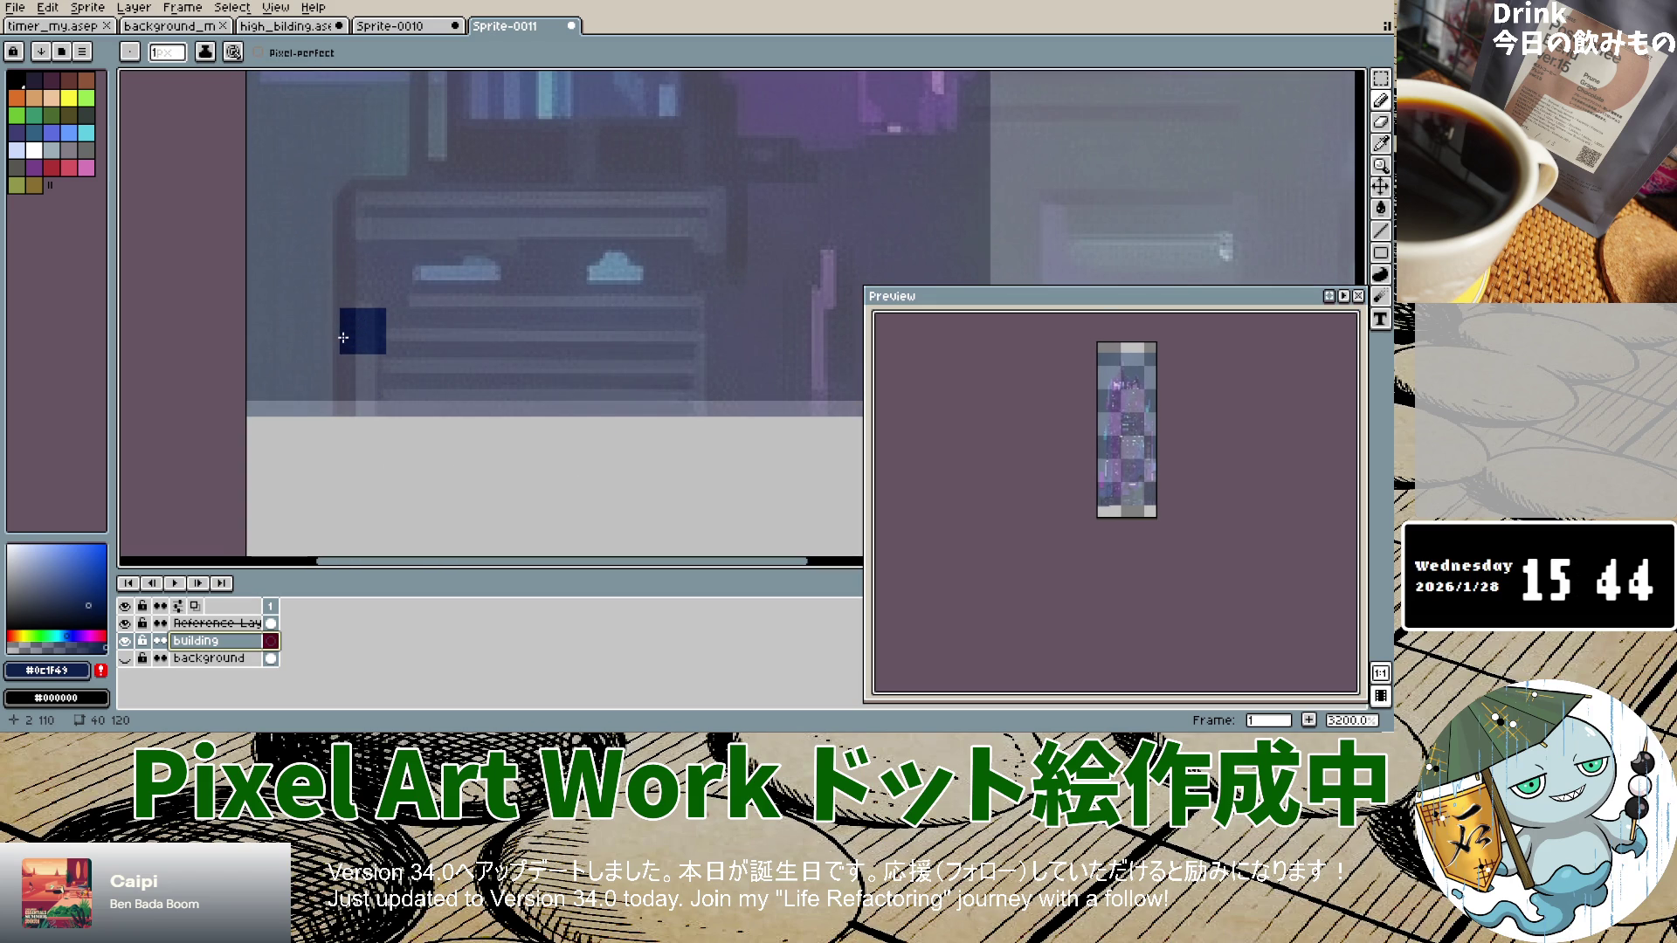
scroll(346, 327, "down", 3)
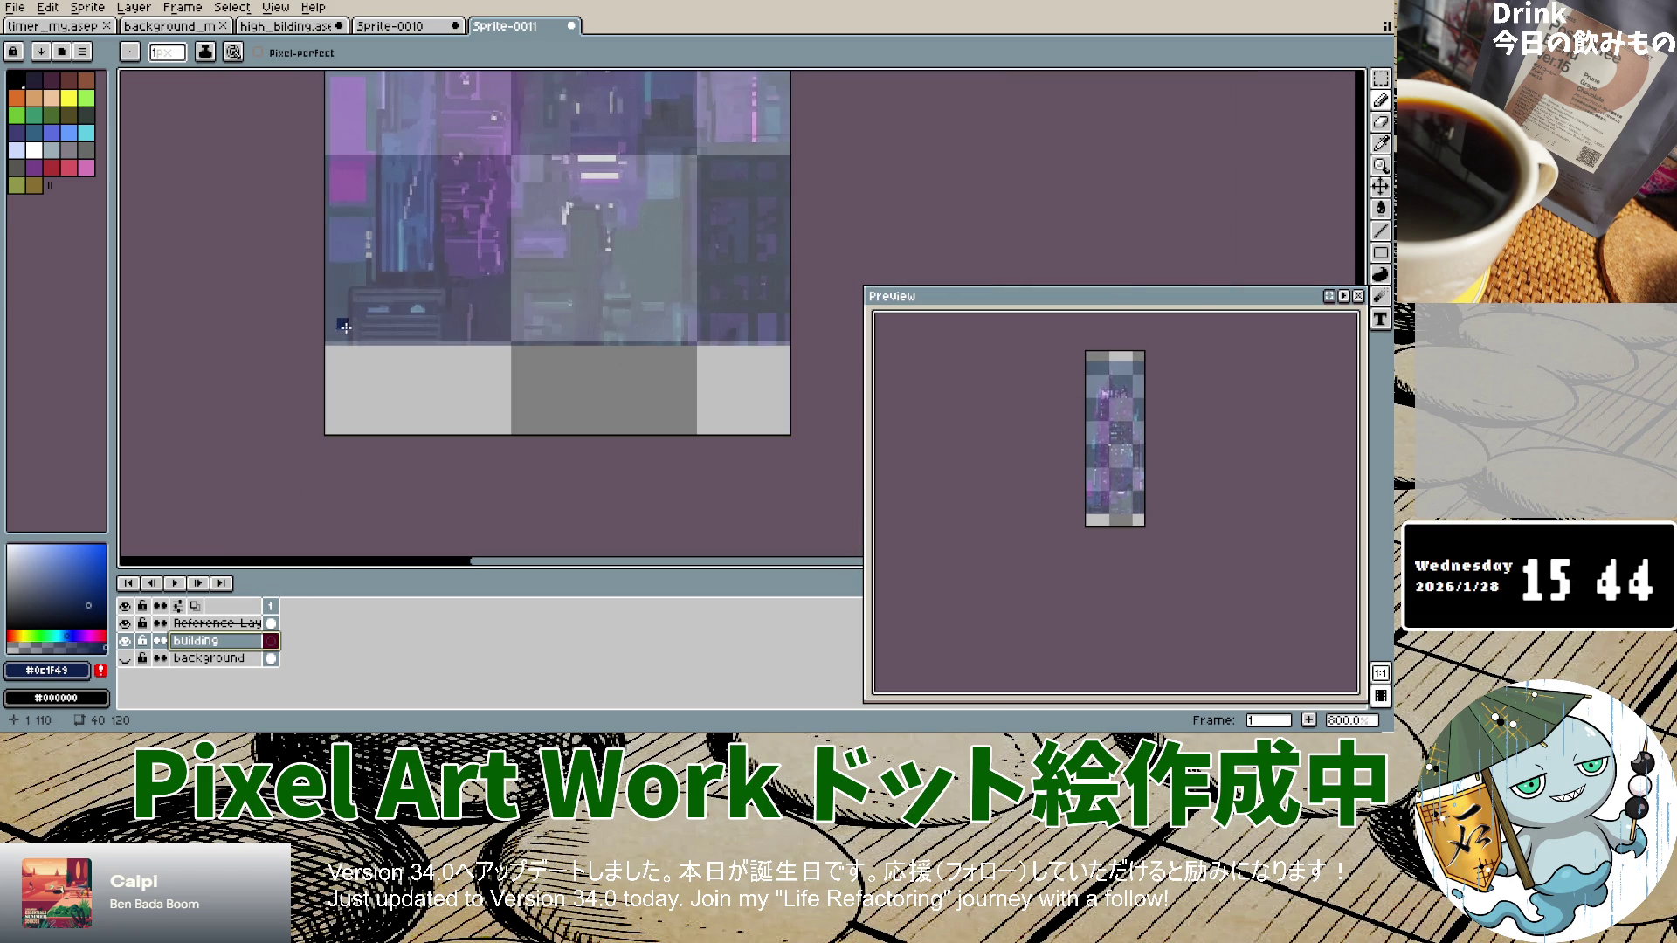
scroll(346, 328, "up", 3)
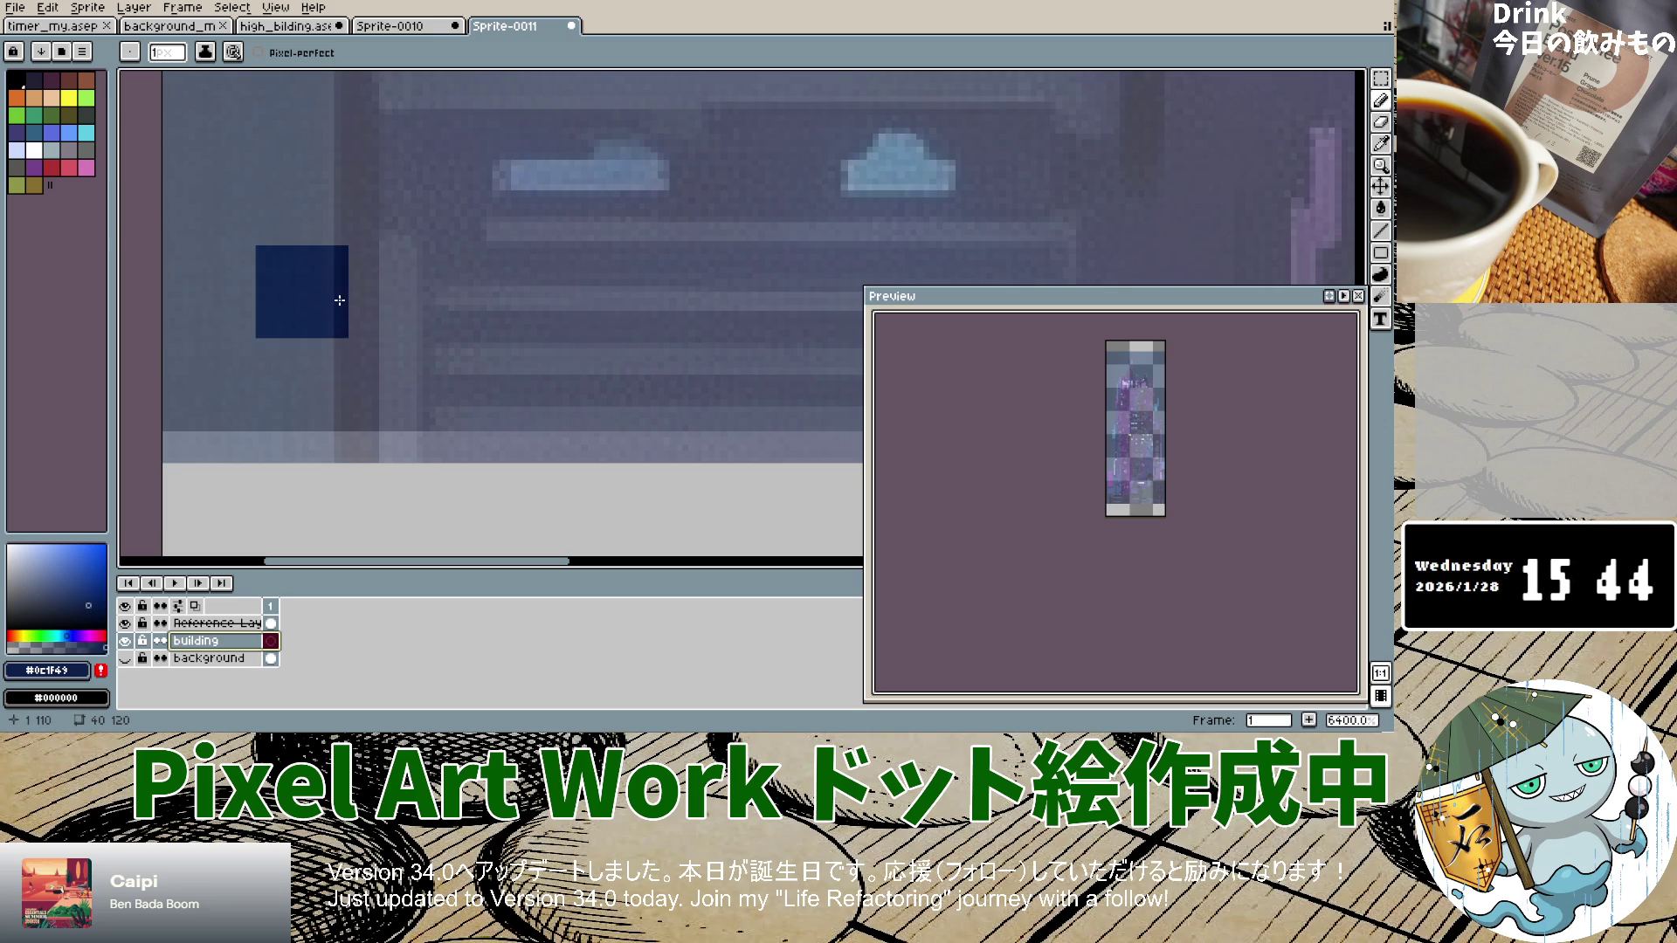
mouse_move(350, 299)
left_mouse_down()
mouse_move(348, 552)
mouse_move(297, 542)
left_mouse_up()
Step: Draw a navy vertical edge line and a top edge line on the building layer
scroll(415, 432, "down", 10)
key("v")
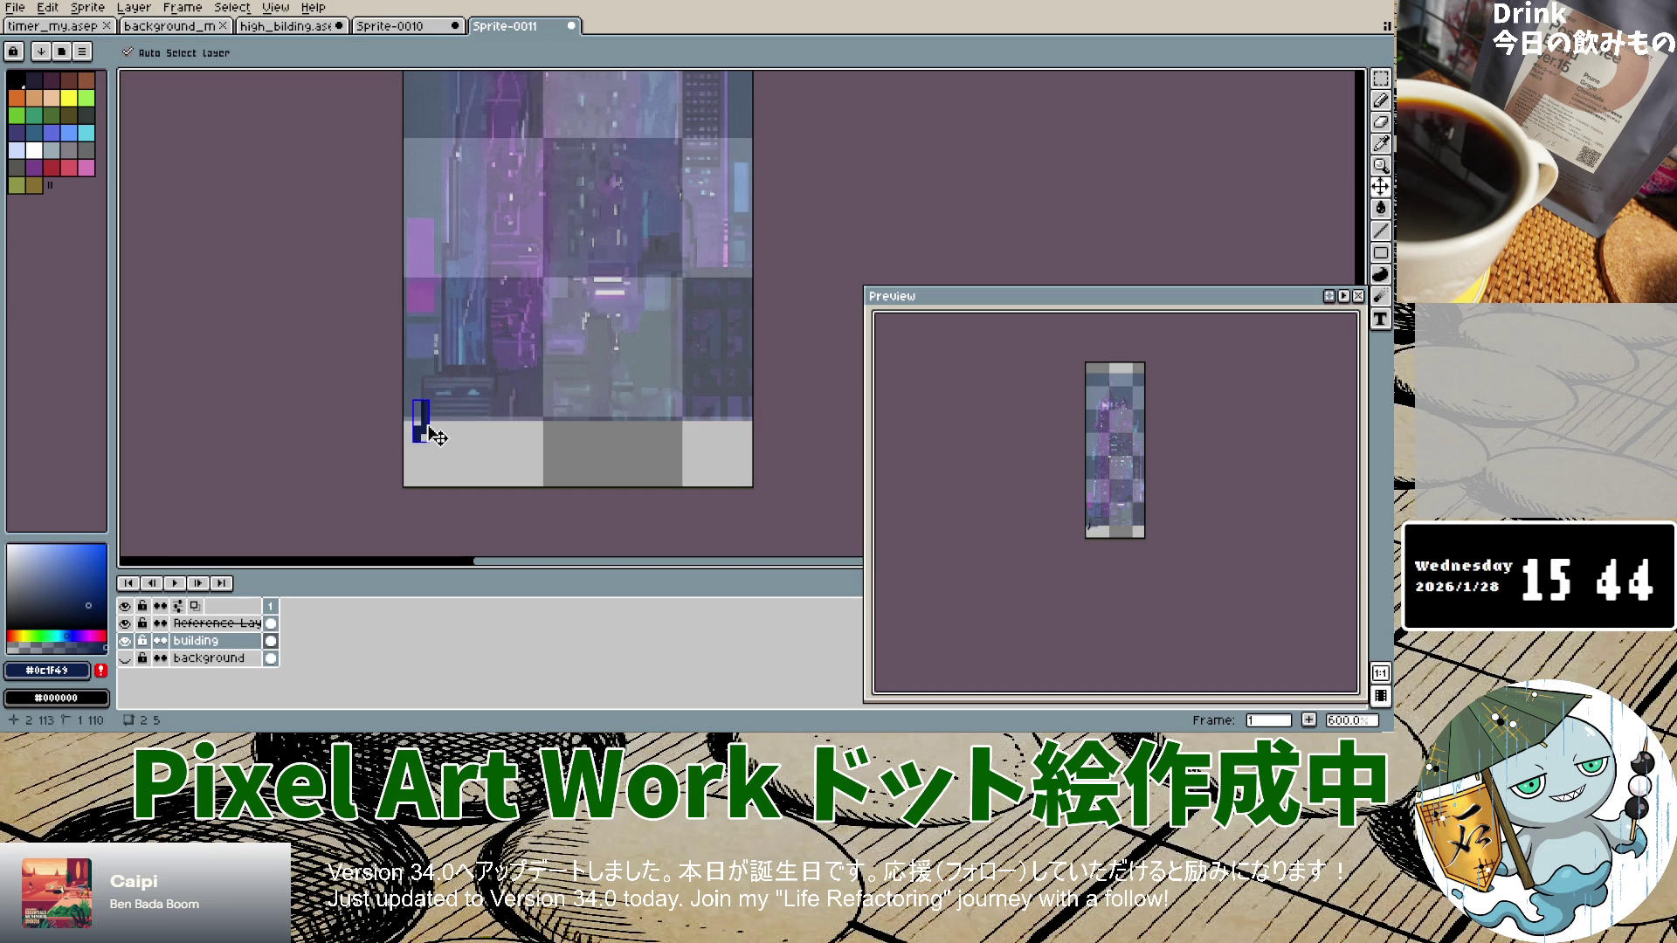
key("b")
scroll(428, 432, "up", 7)
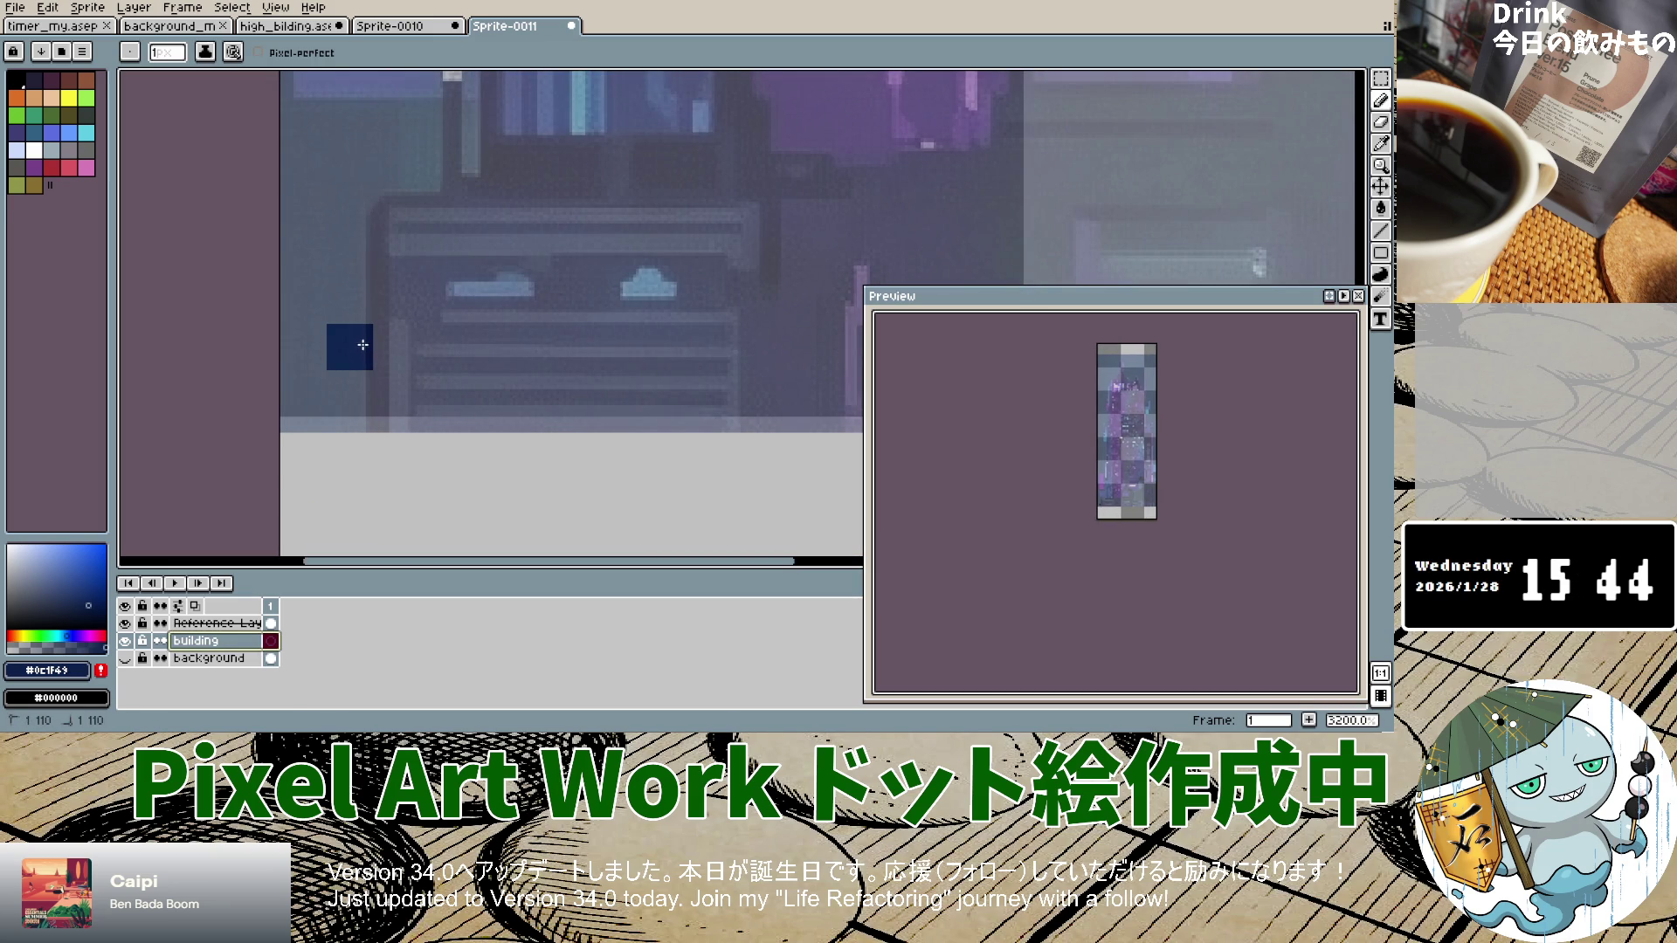
scroll(342, 459, "down", 7)
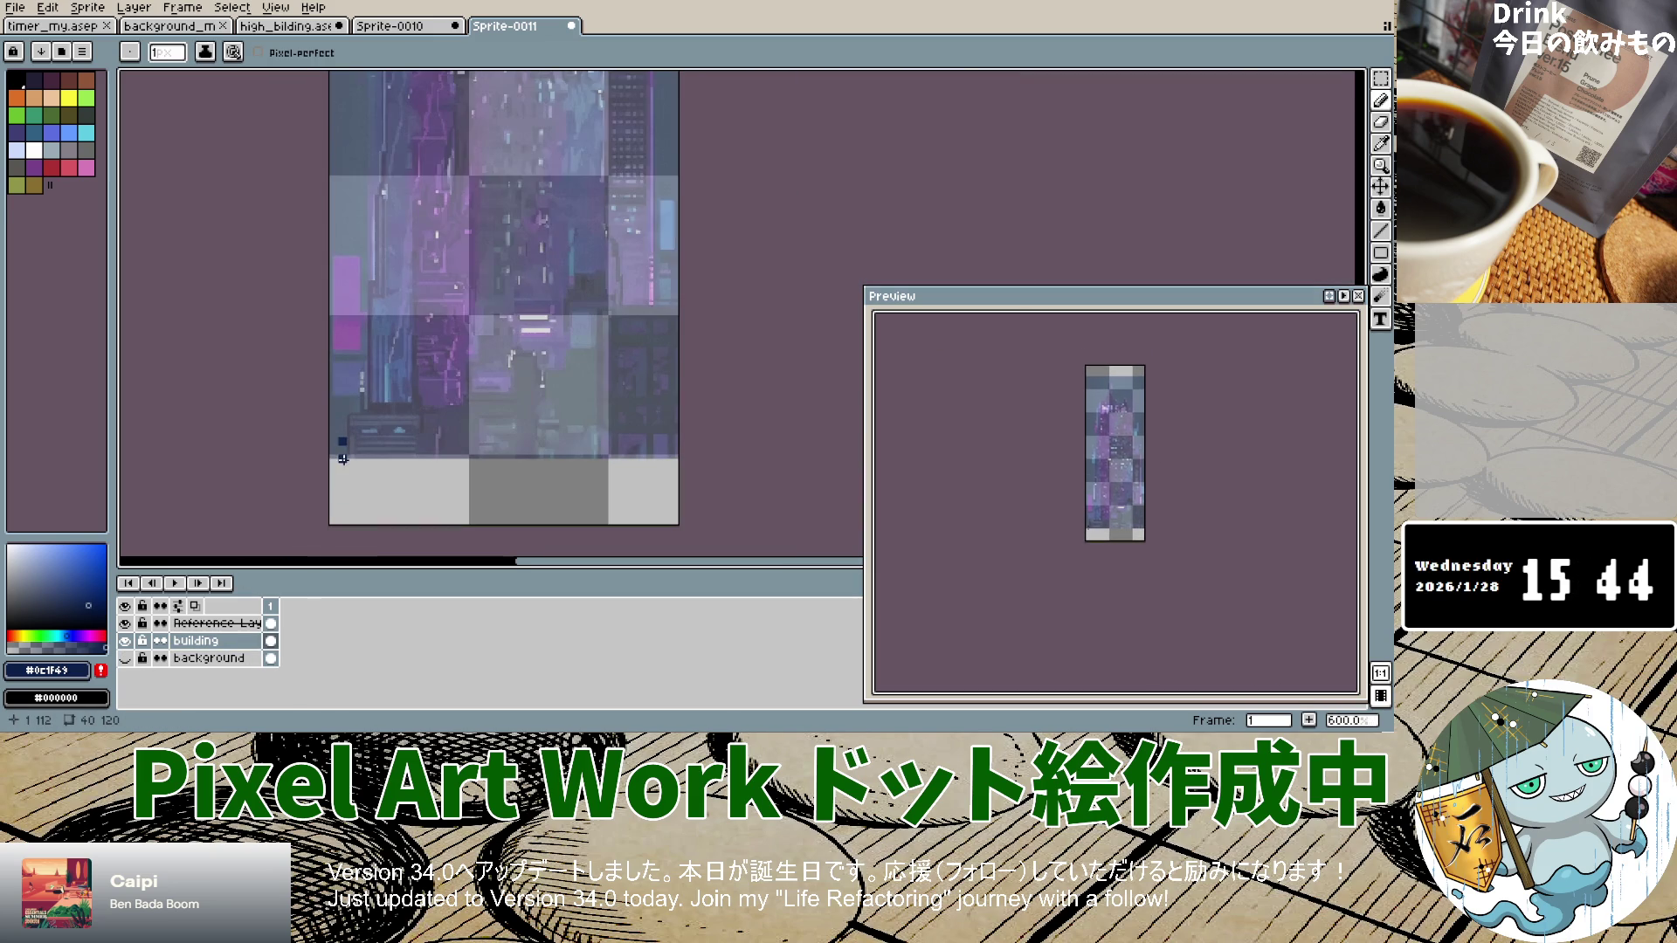
double_click(209, 640)
left_click(828, 320)
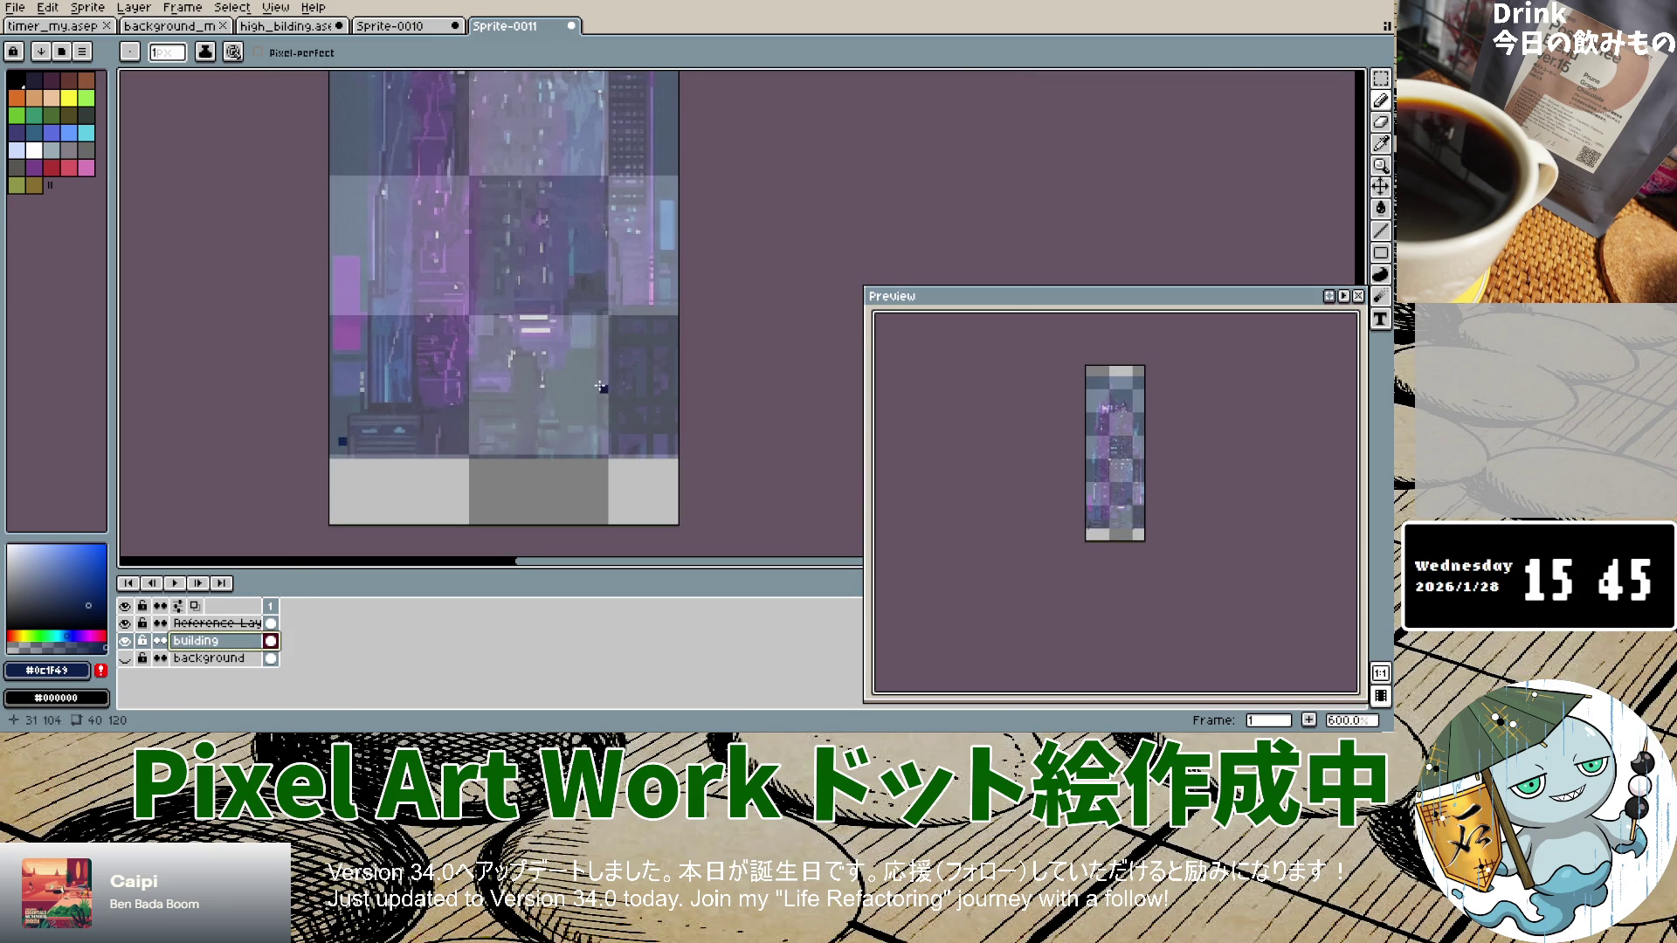
scroll(386, 417, "up", 8)
scroll(386, 416, "down", 5)
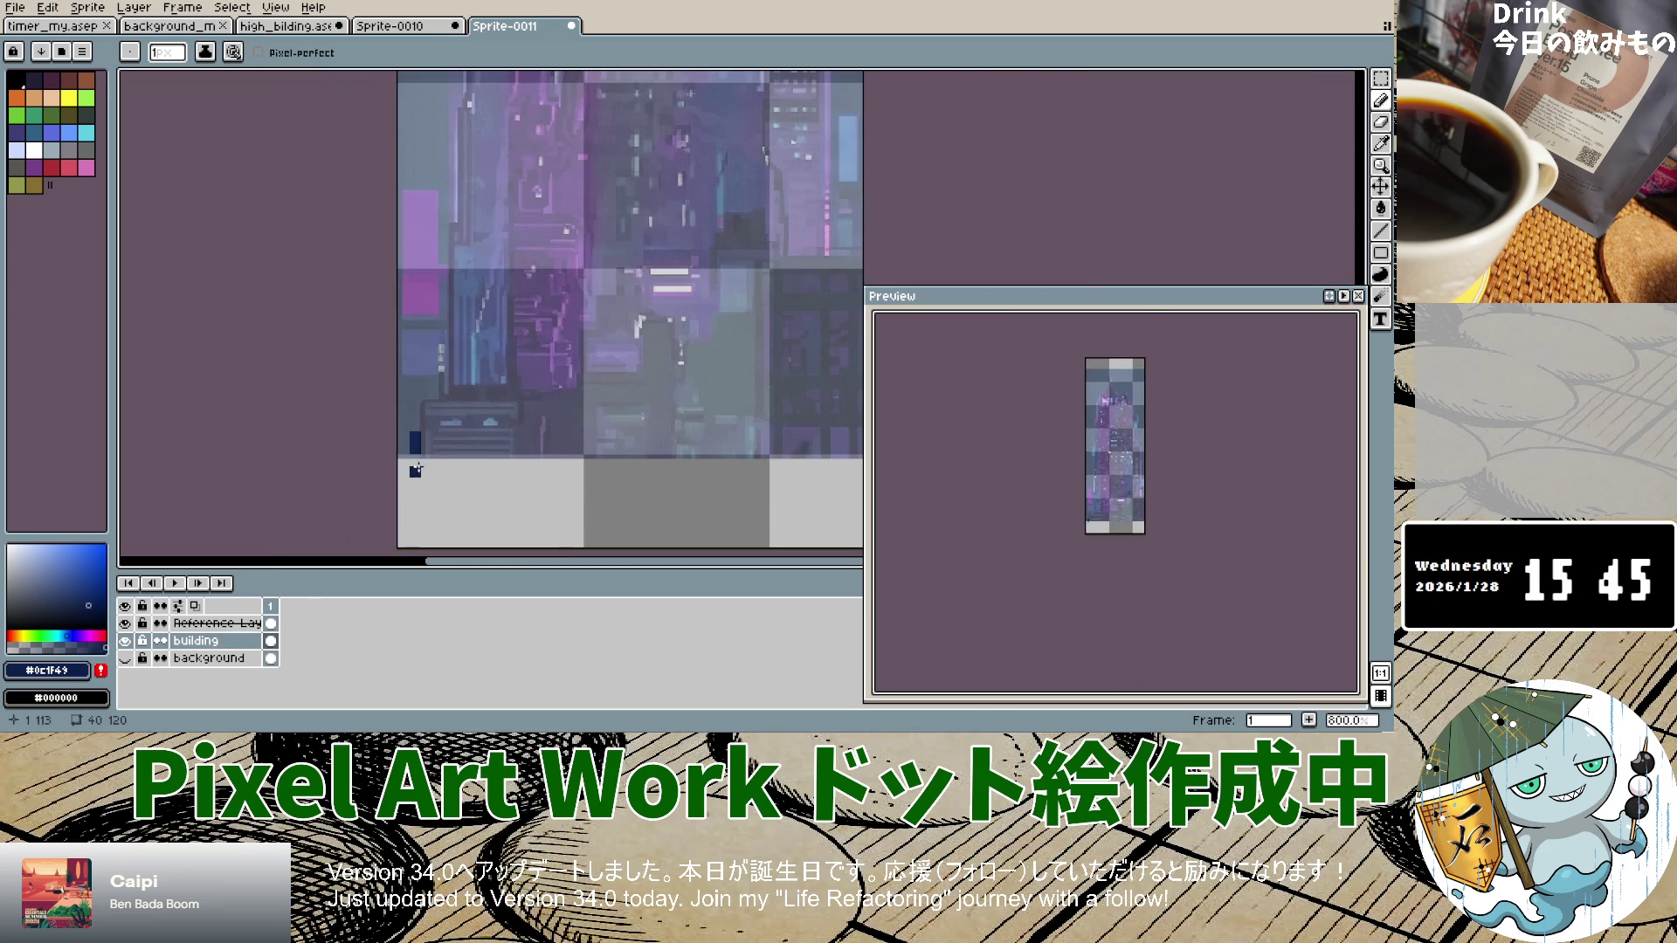
left_click_drag(416, 462, 416, 539)
mouse_move(416, 411)
left_mouse_down()
mouse_move(525, 403)
mouse_move(523, 416)
left_mouse_up()
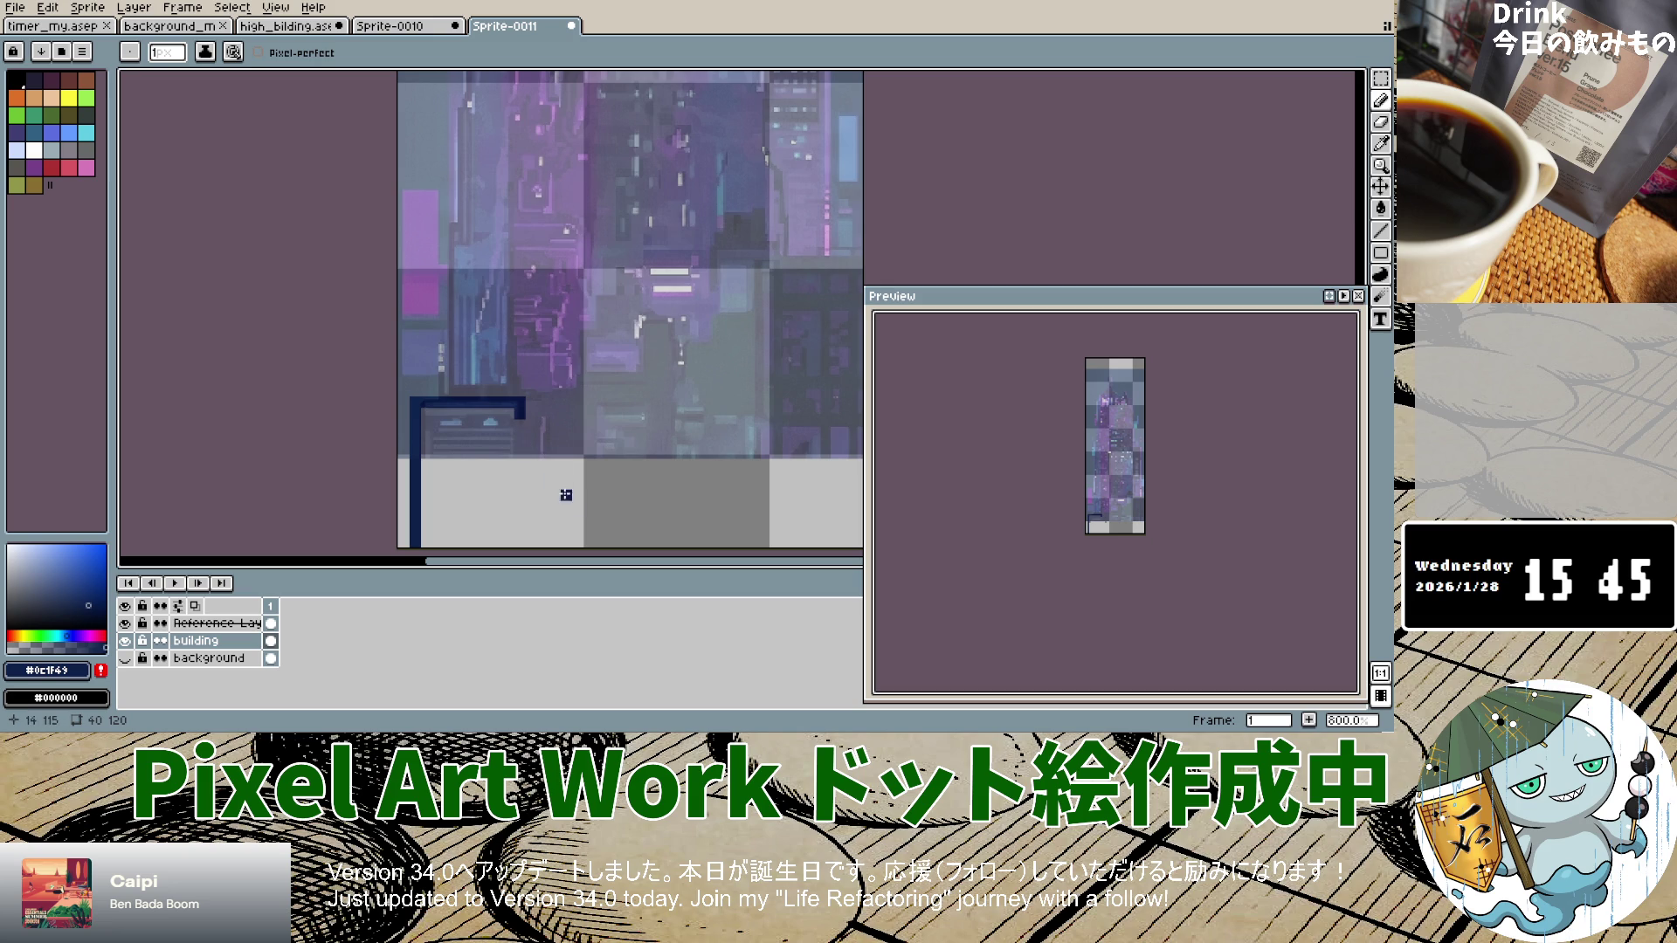
Step: Draw the right outline's navy vertical line with a two-pixel diagonal step down to the bottom
scroll(745, 366, "up", 3)
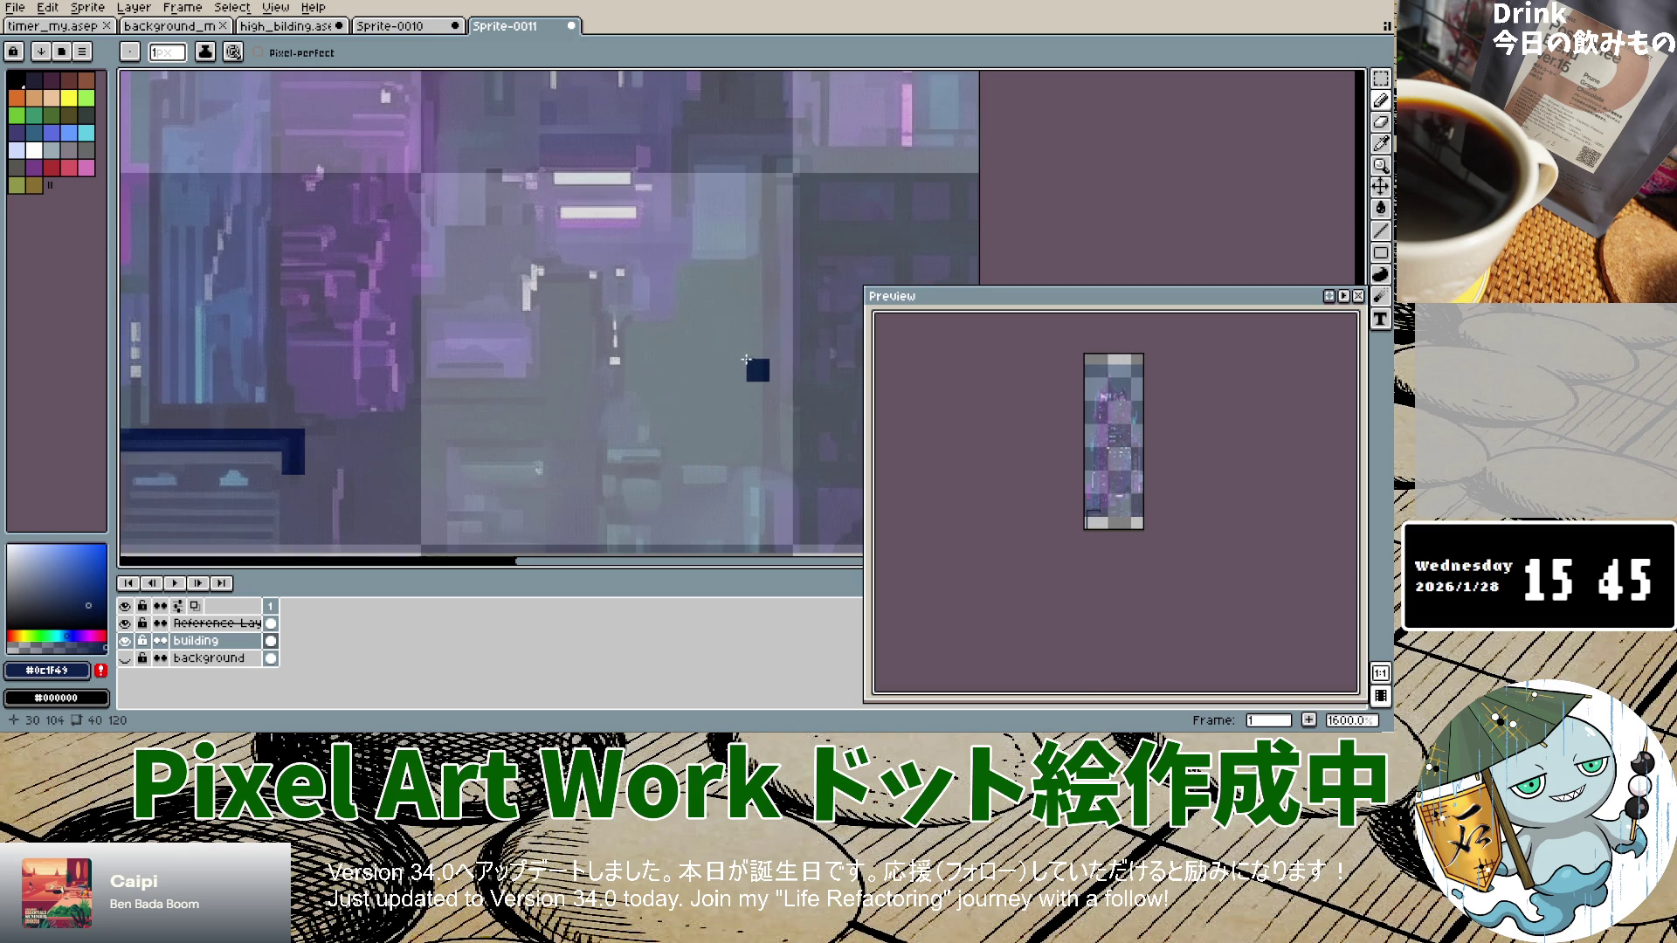
mouse_move(781, 160)
left_mouse_down()
mouse_move(758, 161)
mouse_move(761, 354)
left_mouse_up()
scroll(758, 341, "down", 5)
scroll(761, 358, "up", 7)
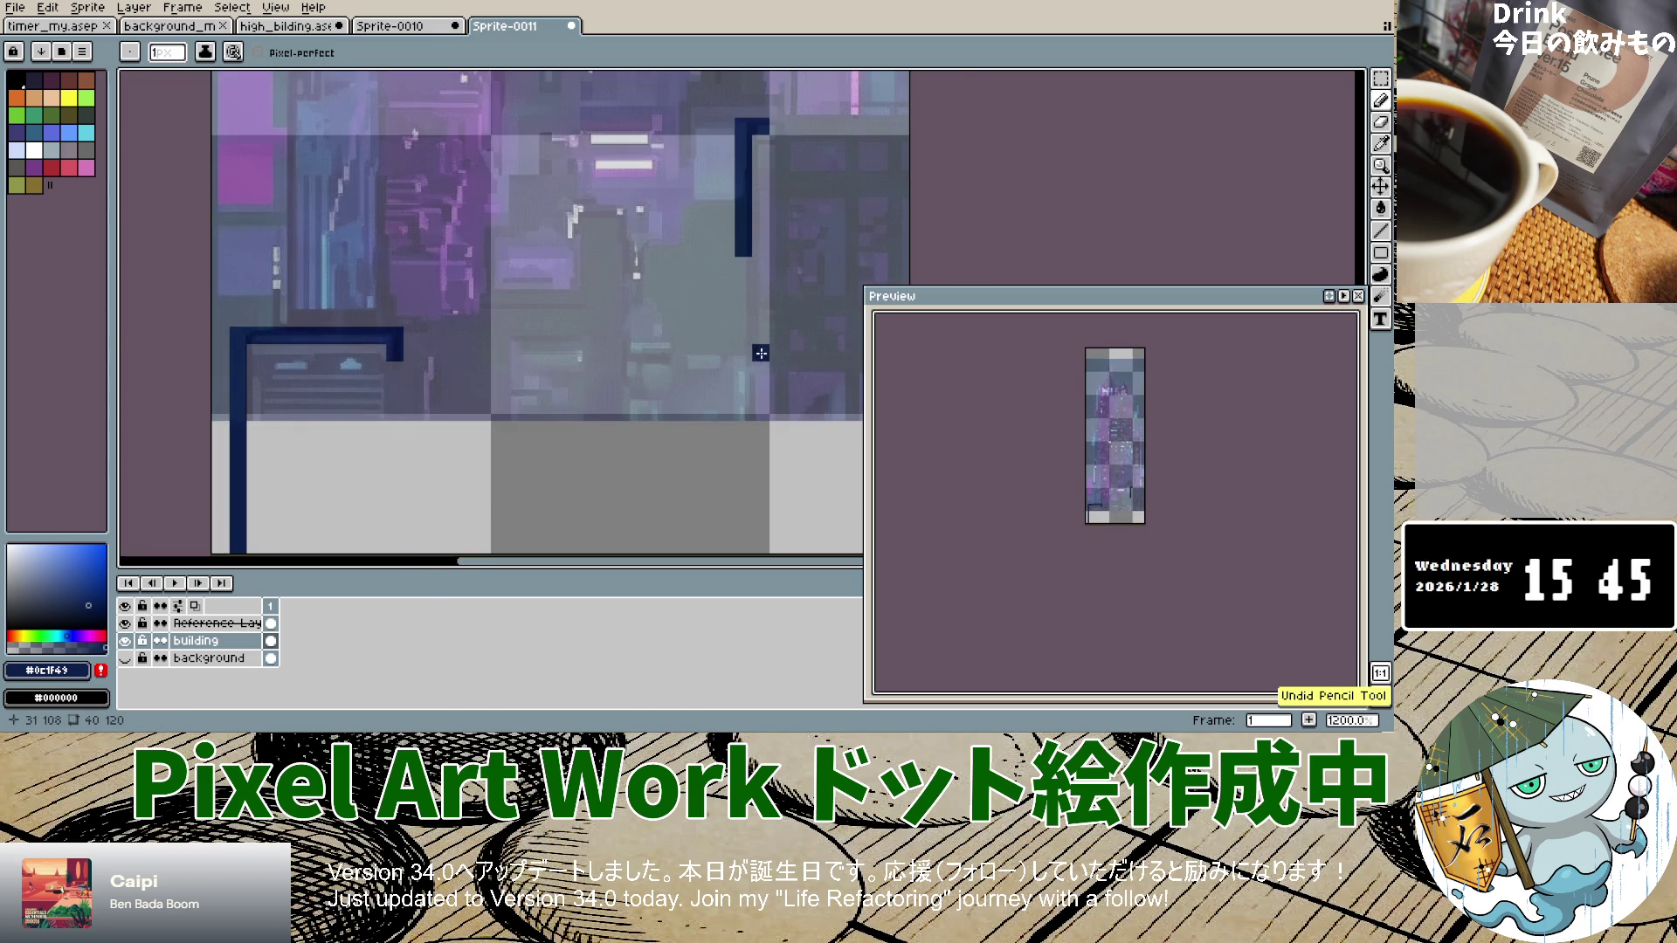
left_click_drag(742, 262, 732, 413)
key("ctrl+z")
key("ctrl+z")
left_click_drag(742, 247, 748, 356)
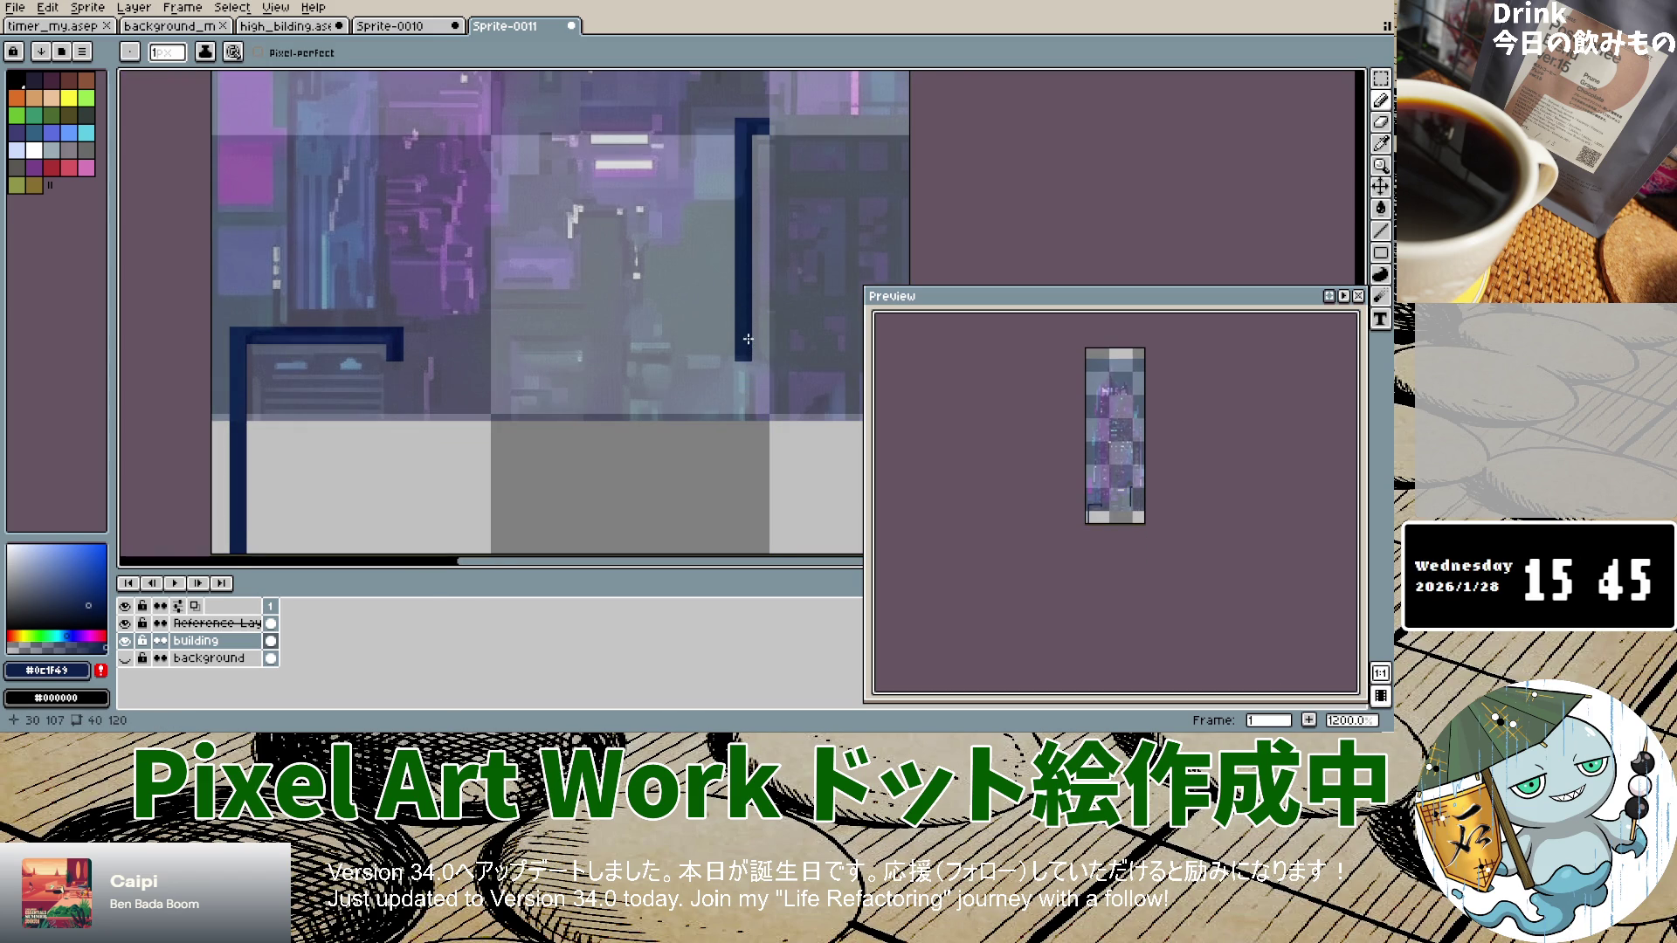
left_click(759, 369)
left_click(772, 384)
scroll(748, 455, "down", 4)
left_click_drag(748, 416, 749, 431)
scroll(762, 434, "up", 1)
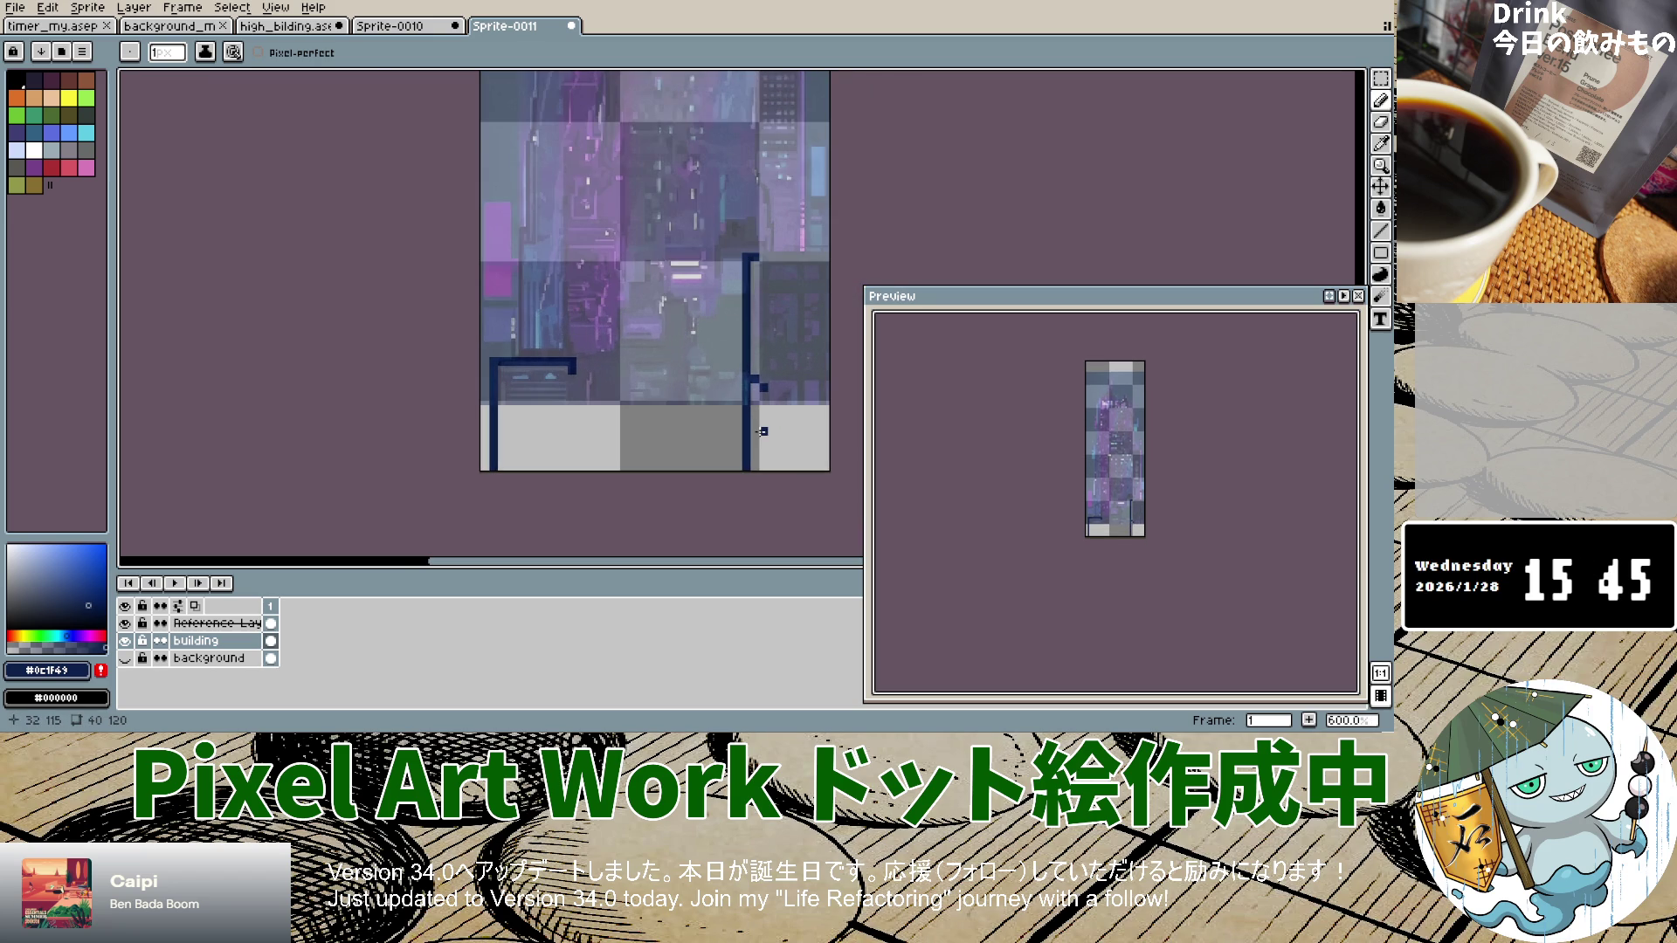
left_click_drag(766, 393, 762, 469)
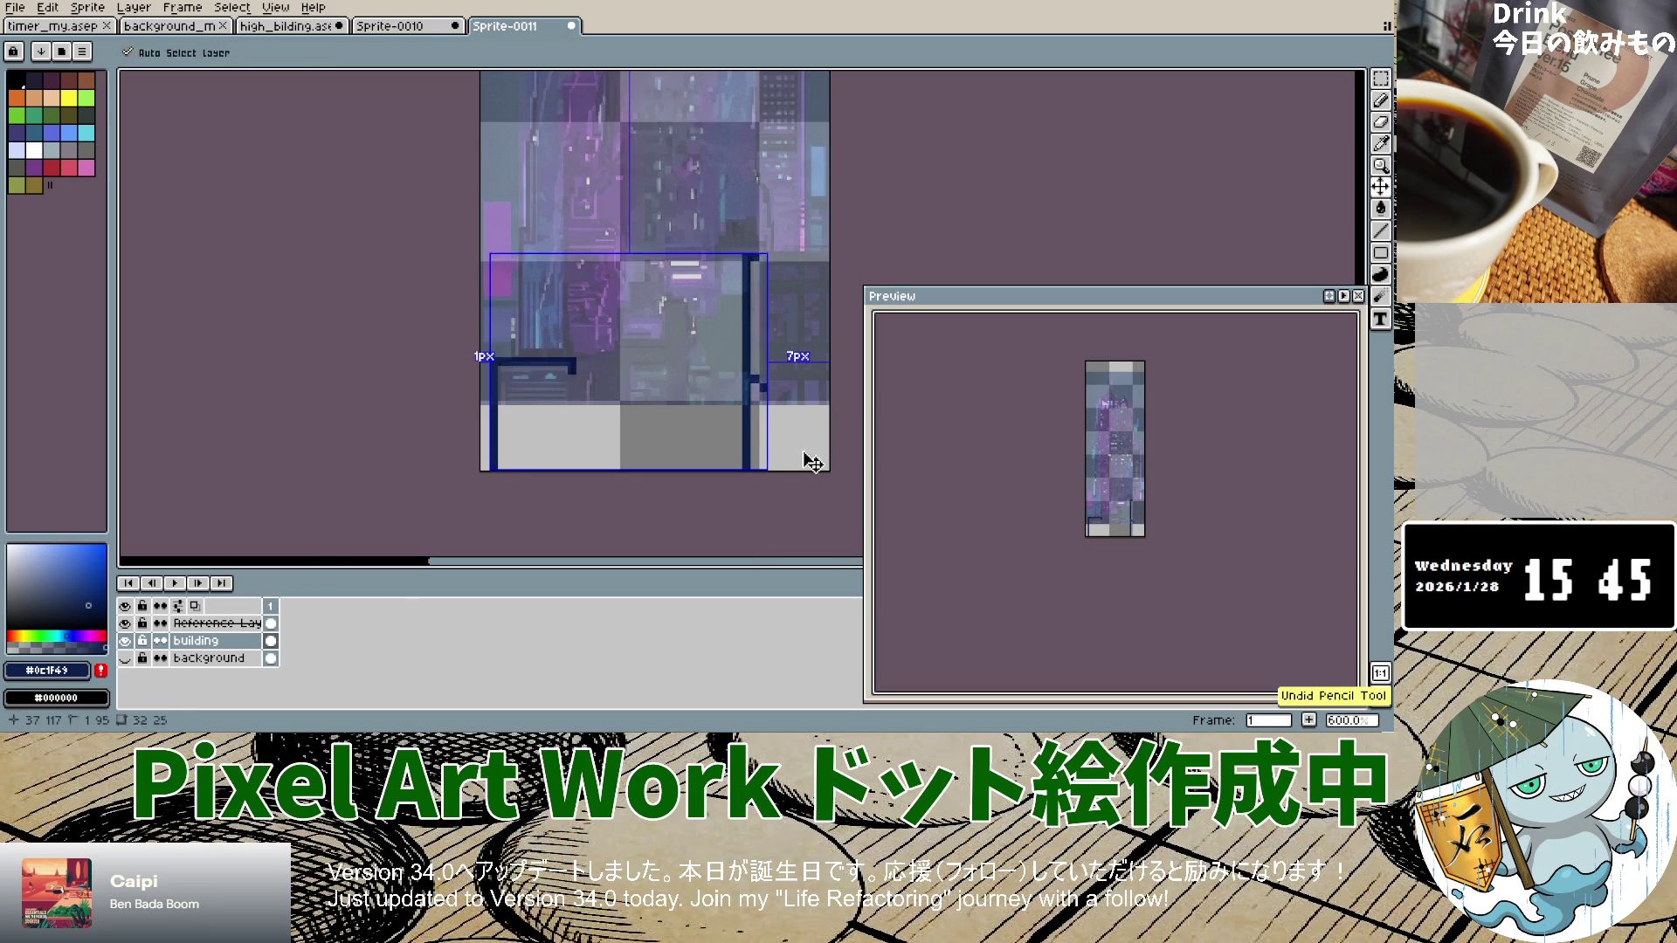
Step: Add a tall navy vertical outline line and a horizontal bar across the right outline
left_click_drag(763, 395, 763, 433)
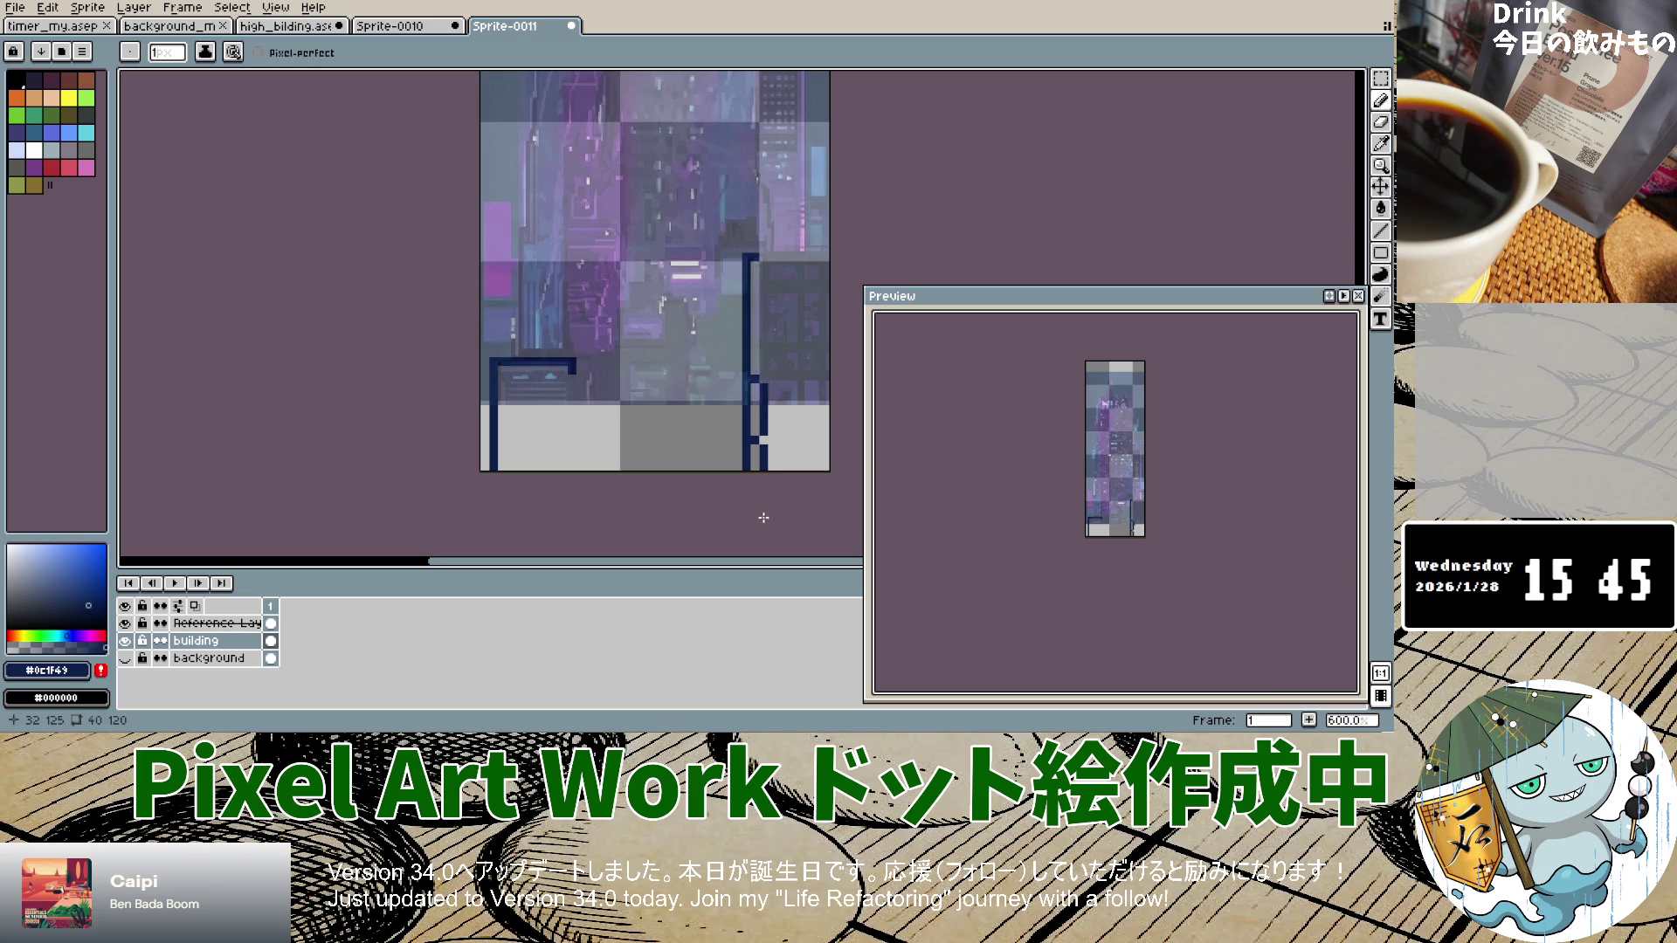
scroll(772, 360, "up", 4)
left_click_drag(723, 105, 724, 400)
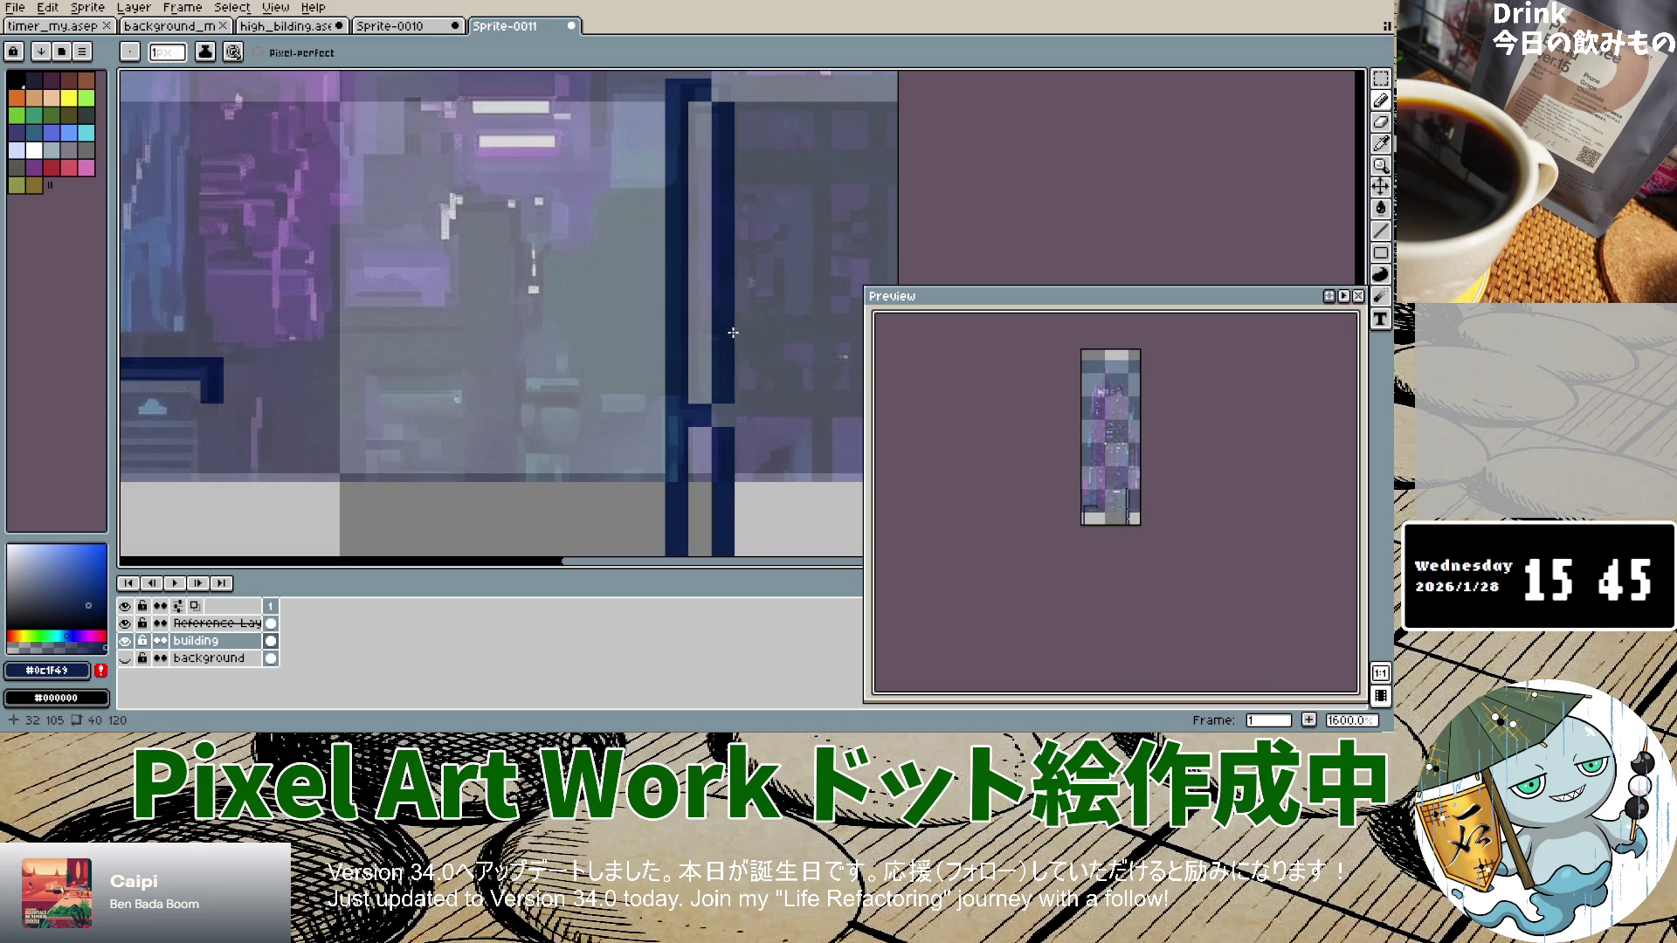
scroll(738, 420, "down", 4)
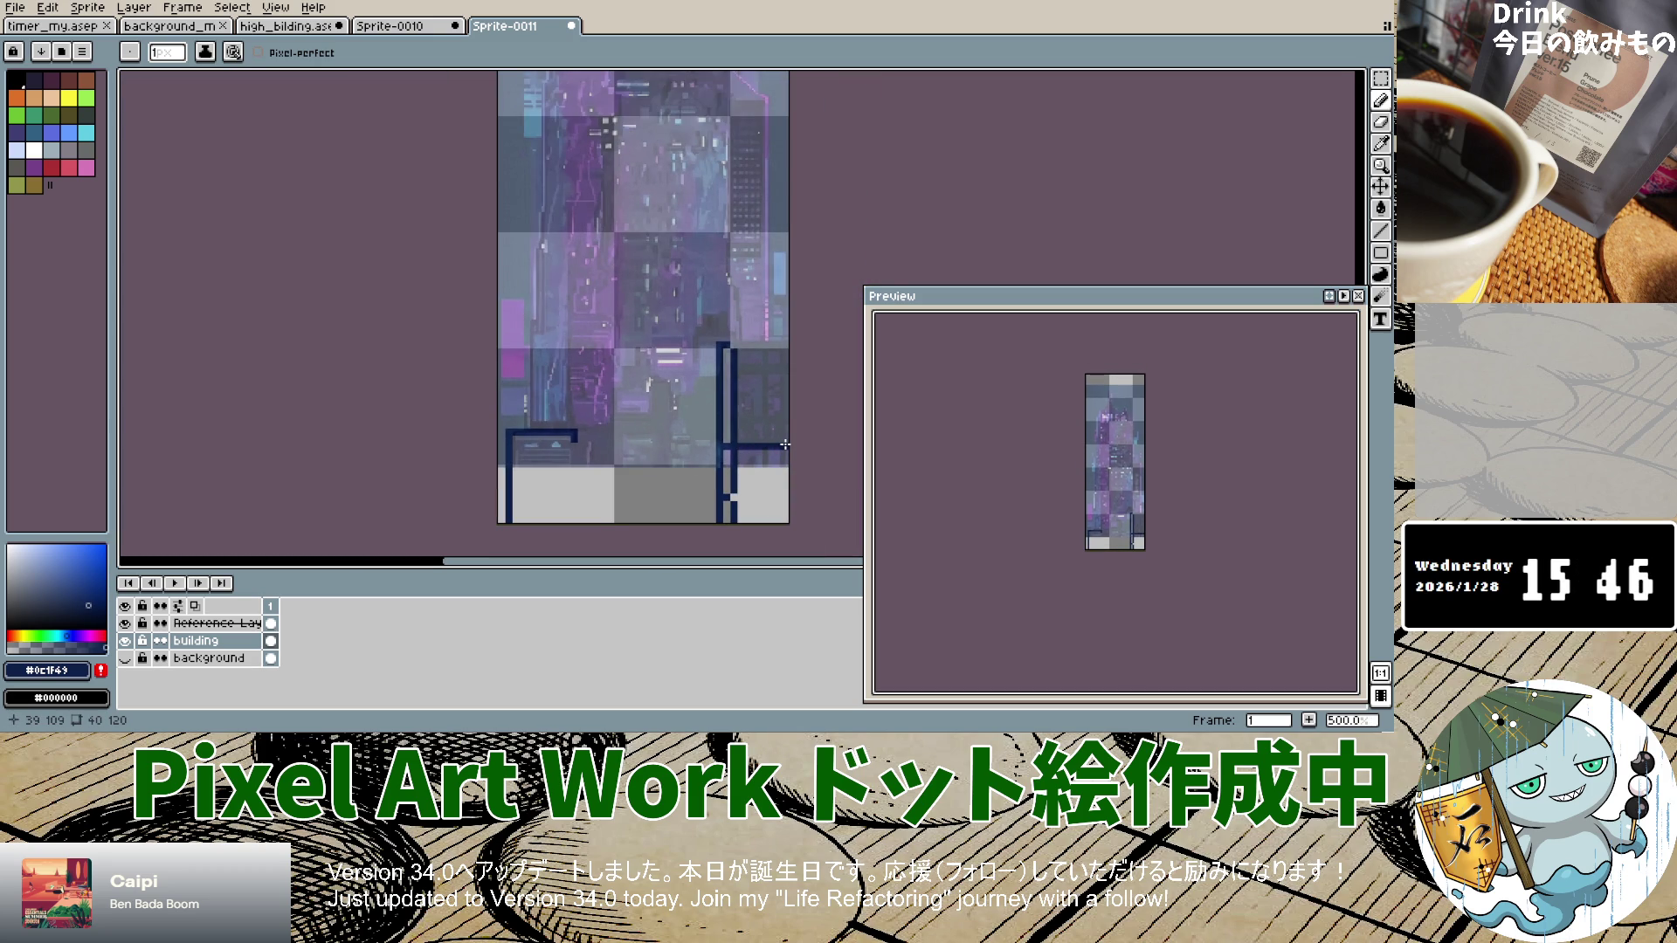
scroll(785, 444, "up", 7)
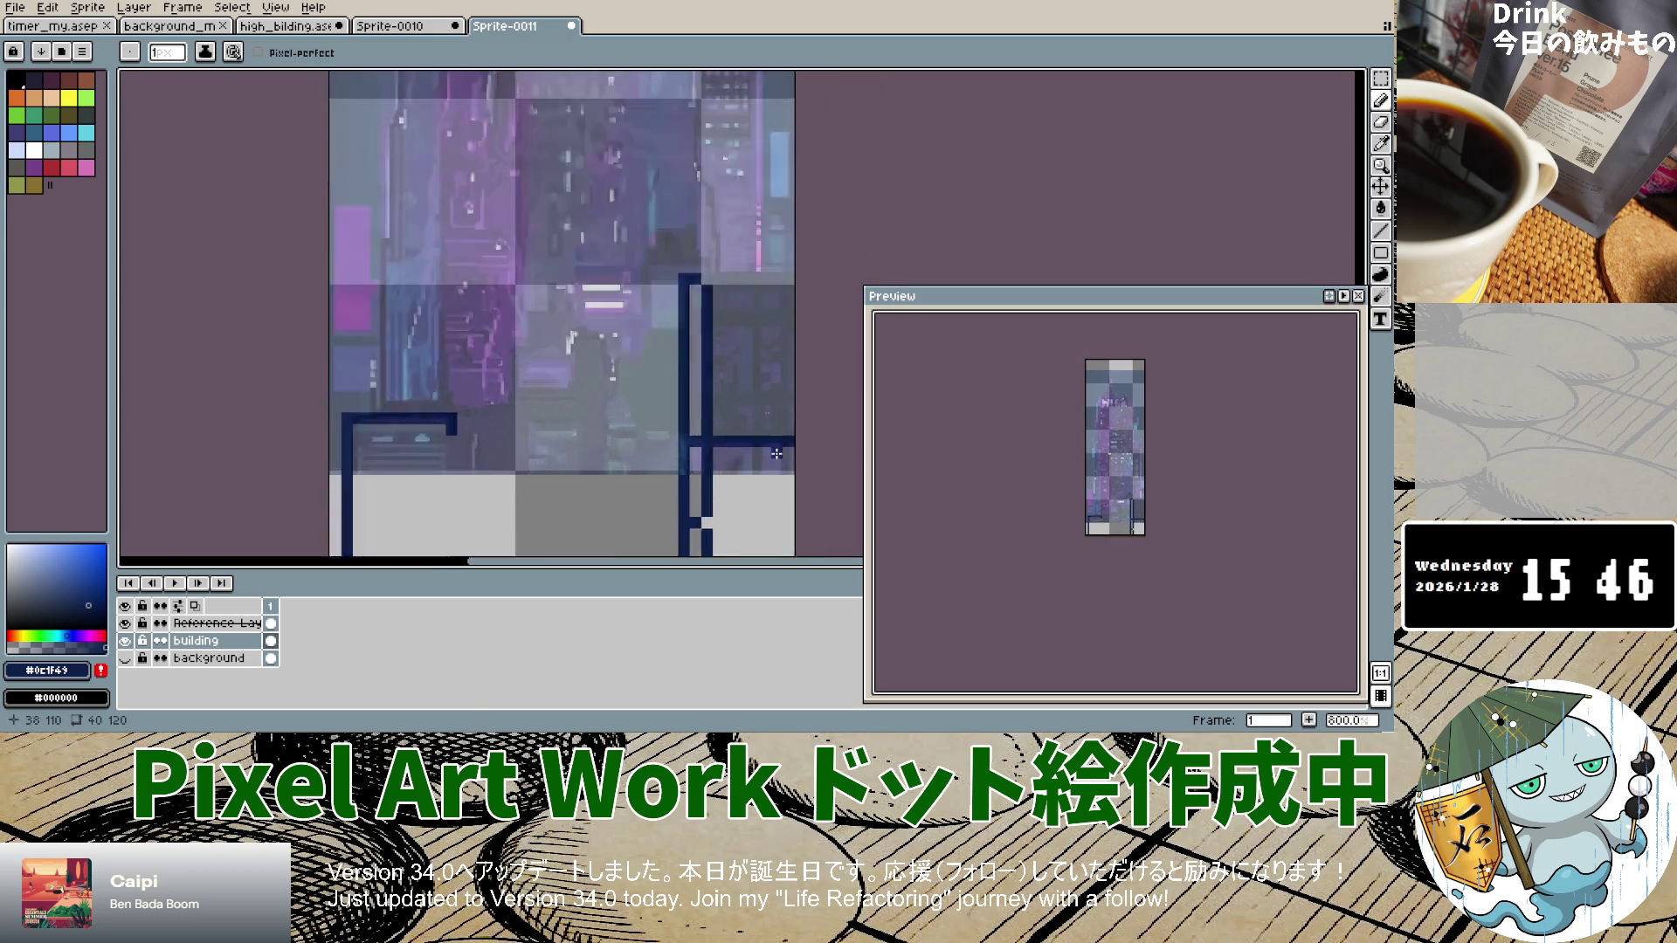
scroll(774, 454, "down", 2)
scroll(773, 455, "up", 3)
scroll(772, 455, "down", 7)
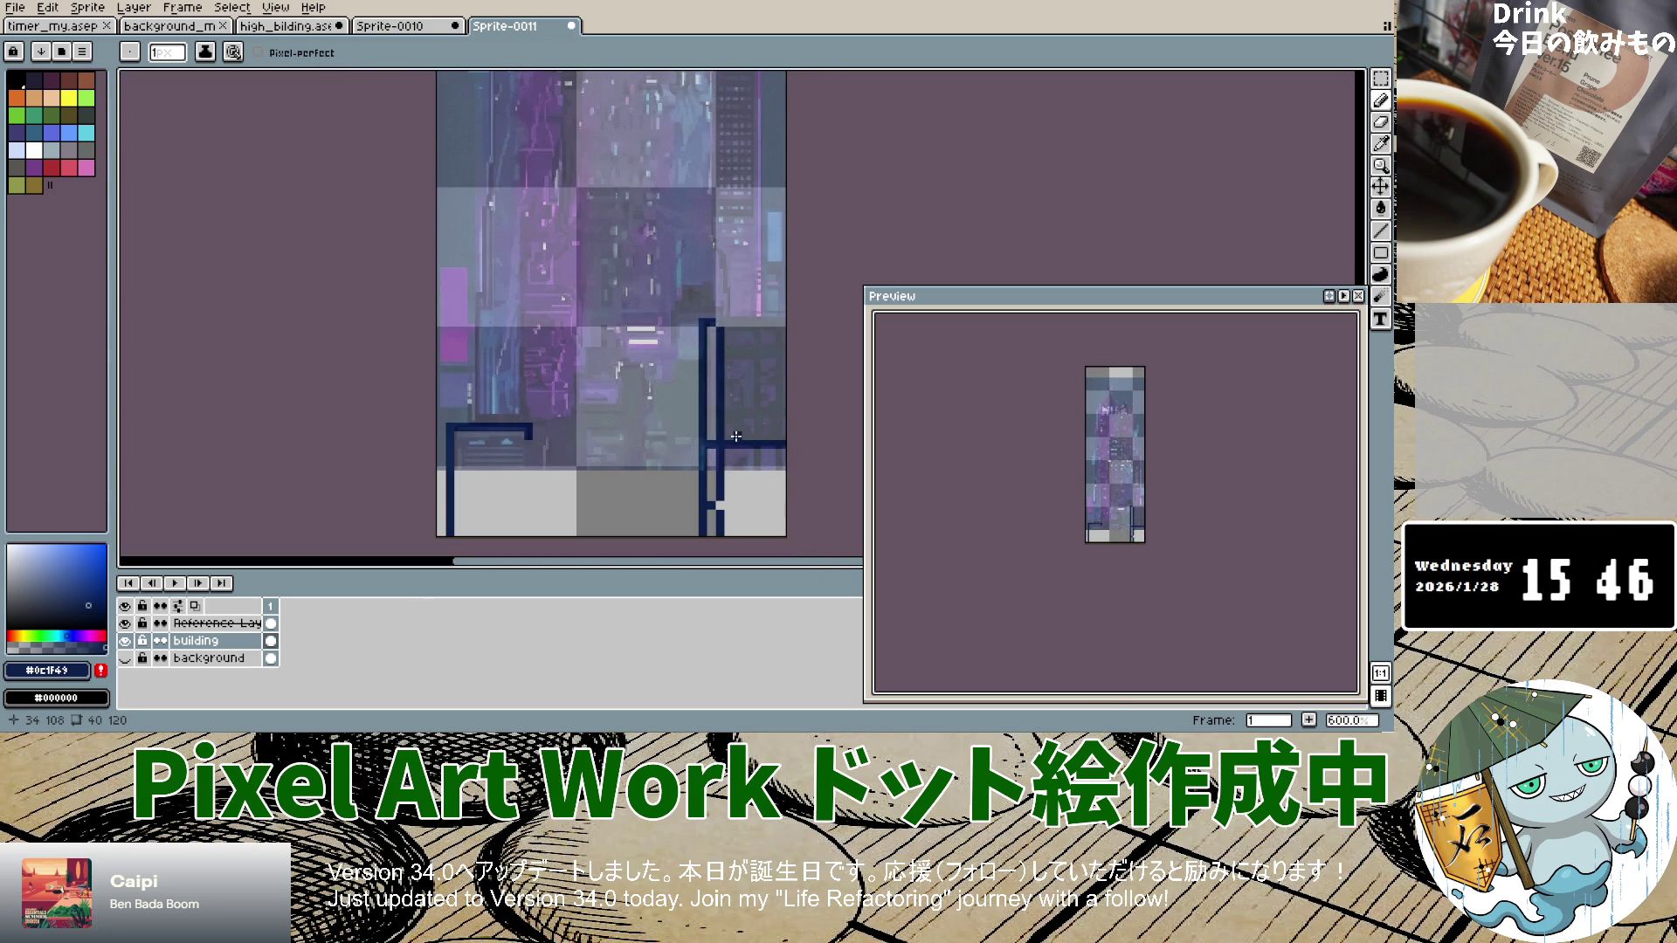
left_click_drag(737, 436, 784, 436)
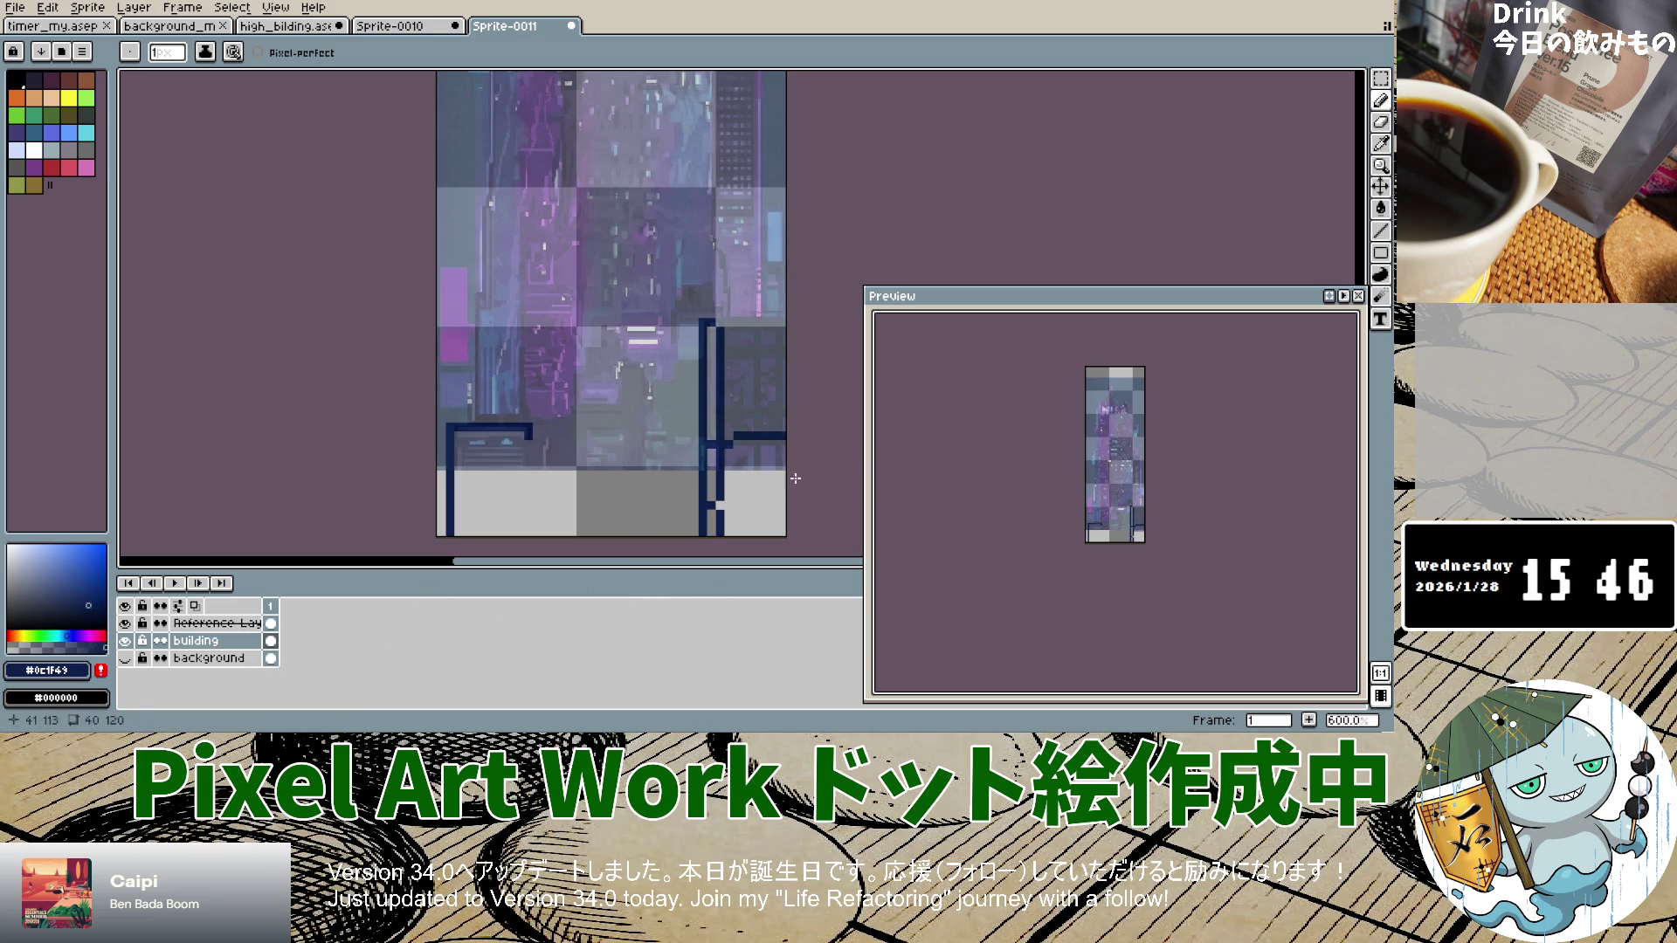
Step: Draw the navy top-edge line, extend the dark column, and add a short horizontal ledge
scroll(761, 346, "up", 6)
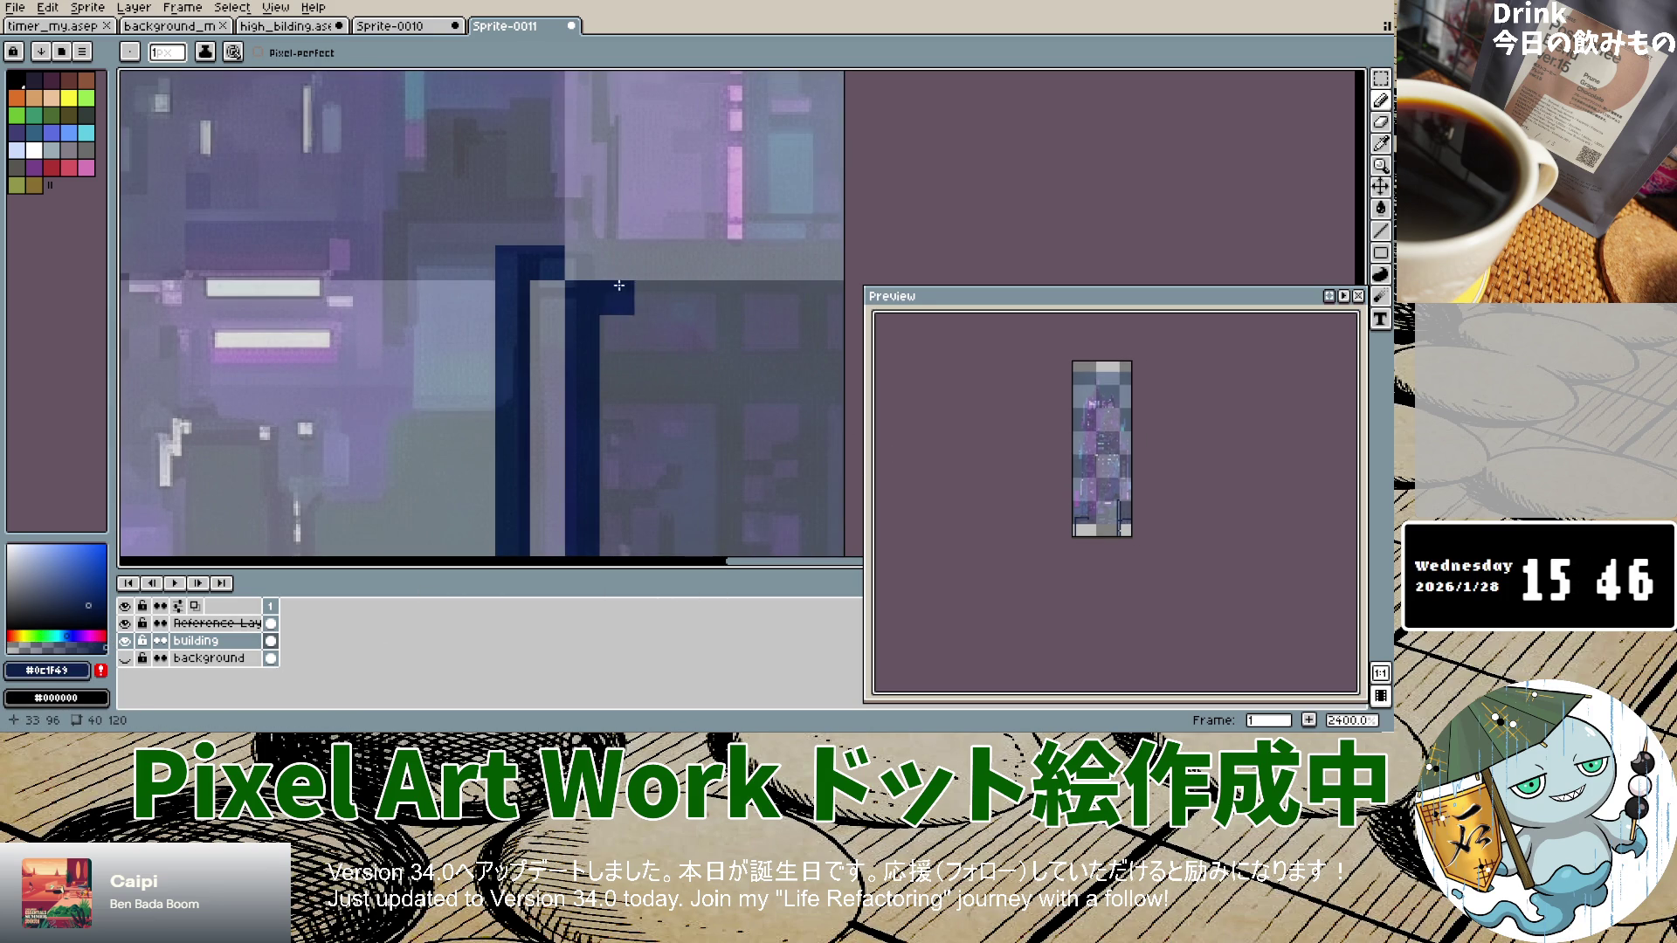
left_click_drag(578, 264, 671, 280)
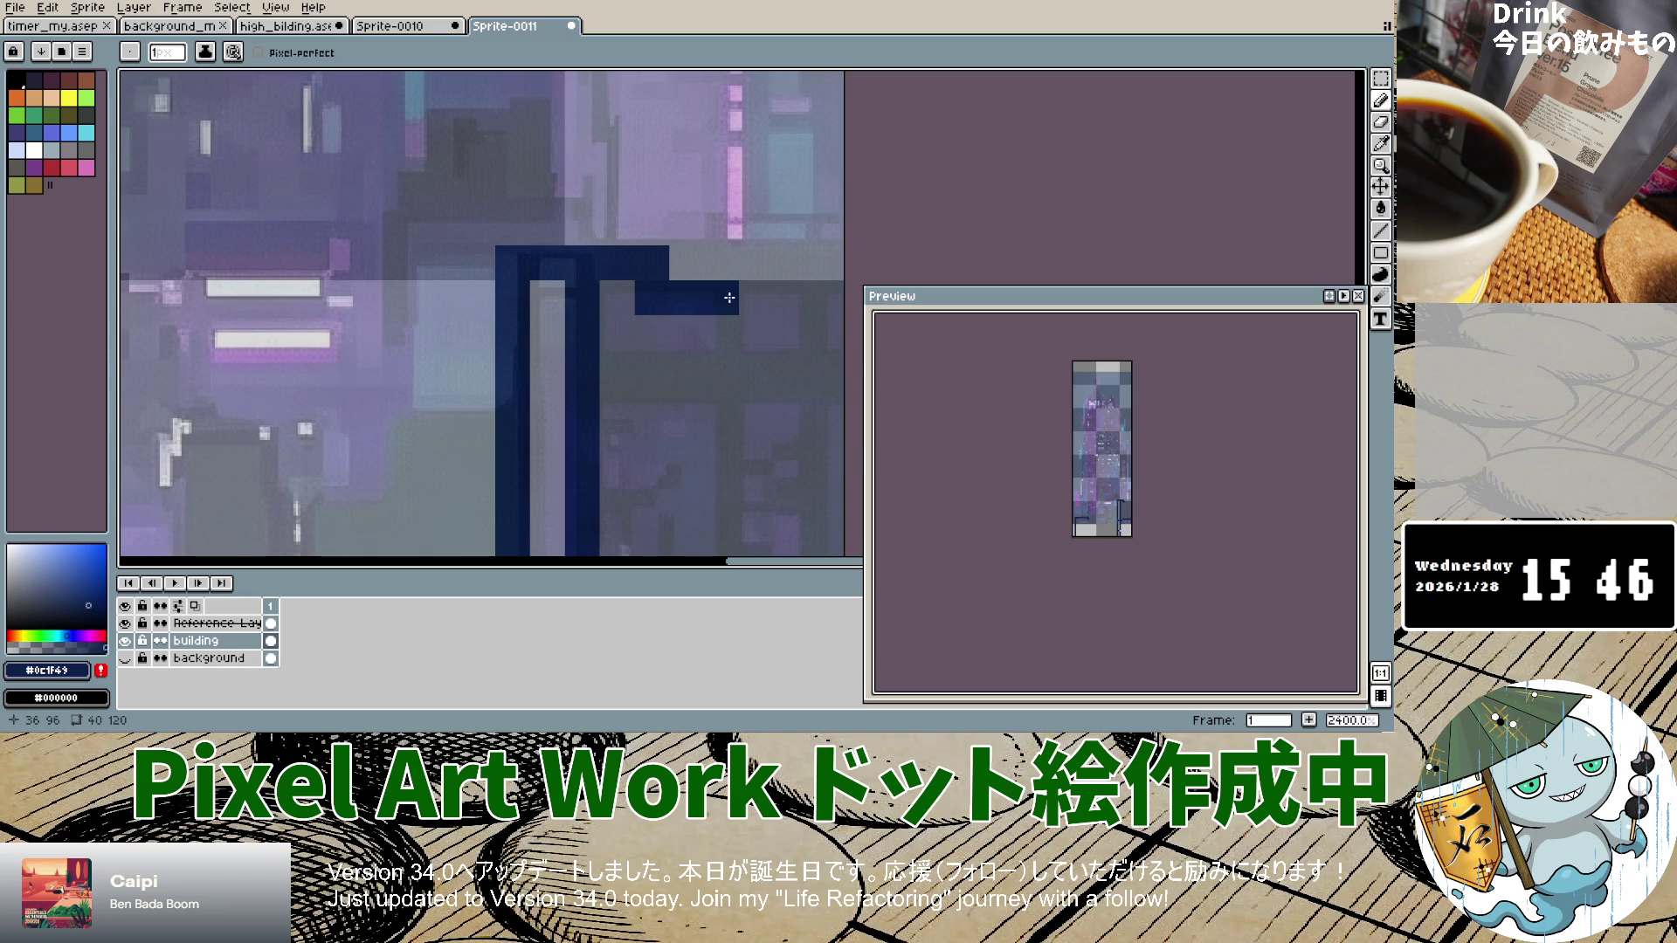
key("ctrl+z")
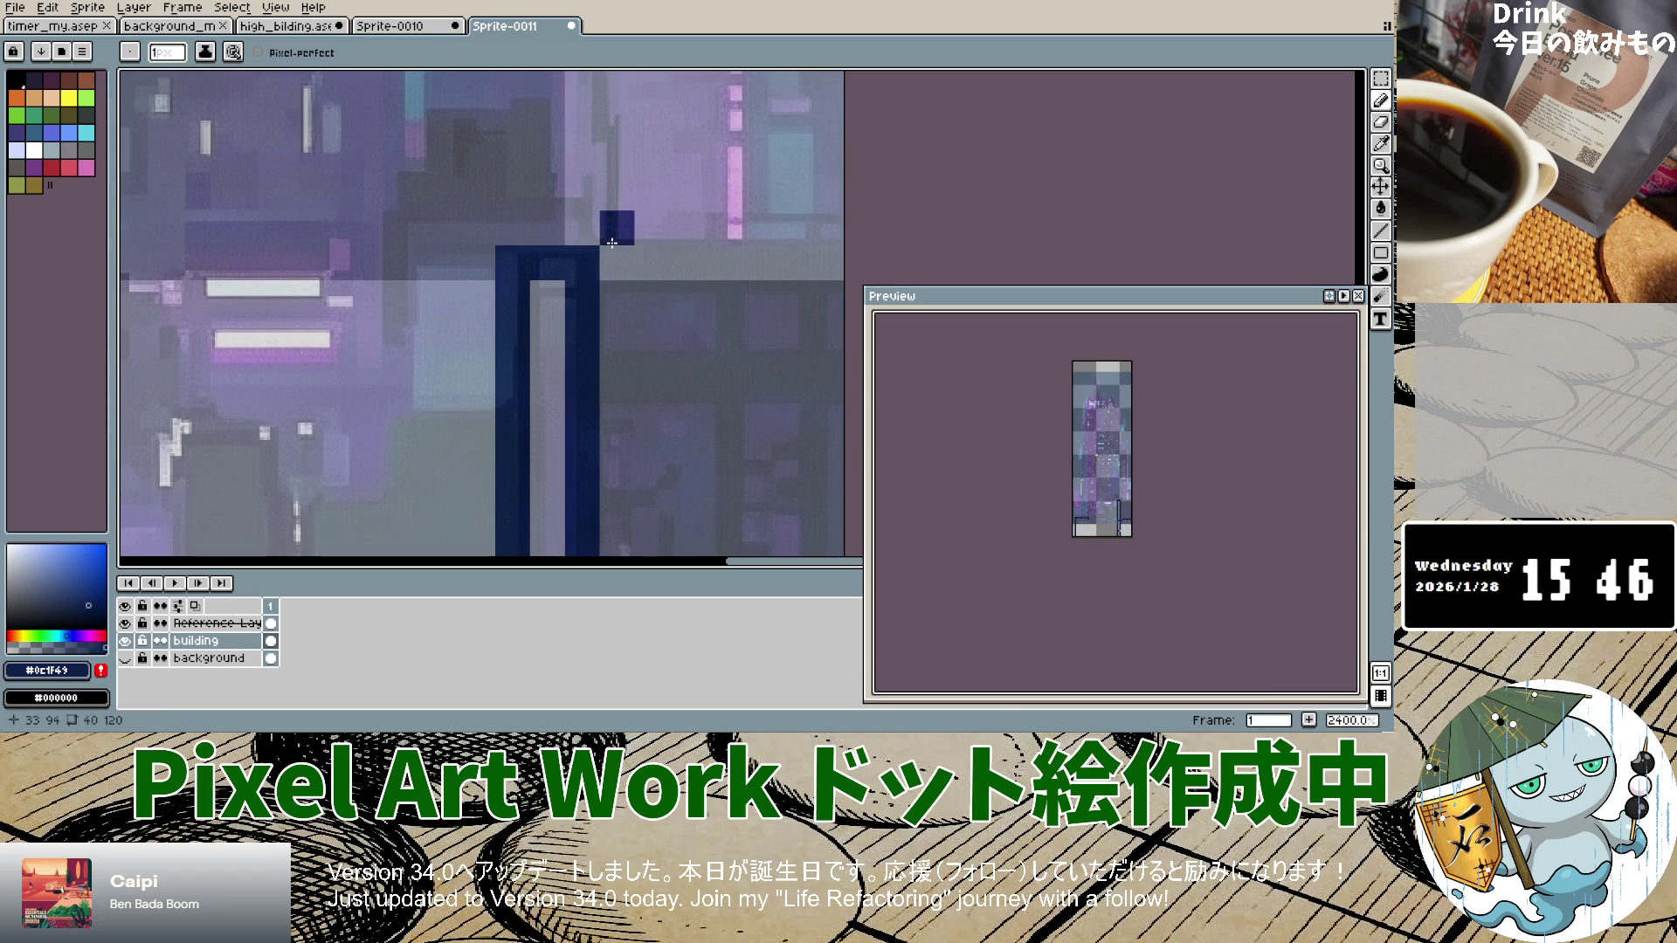
scroll(664, 288, "down", 6)
left_click_drag(661, 284, 718, 286)
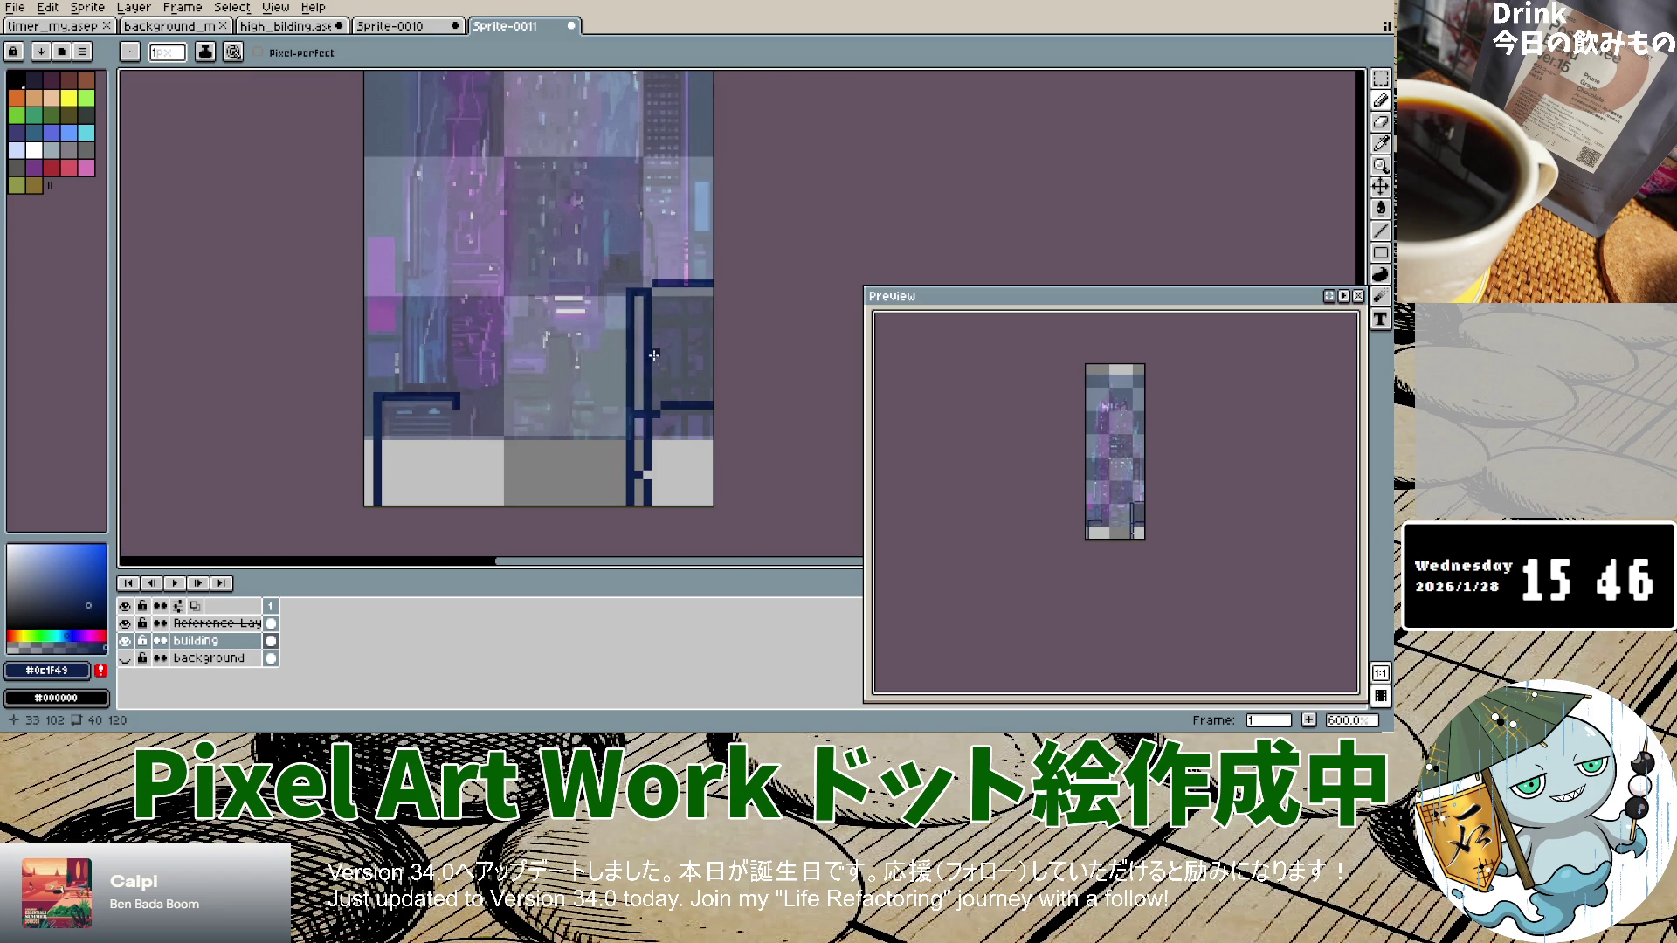
scroll(647, 306, "up", 4)
scroll(648, 307, "down", 4)
scroll(667, 333, "up", 5)
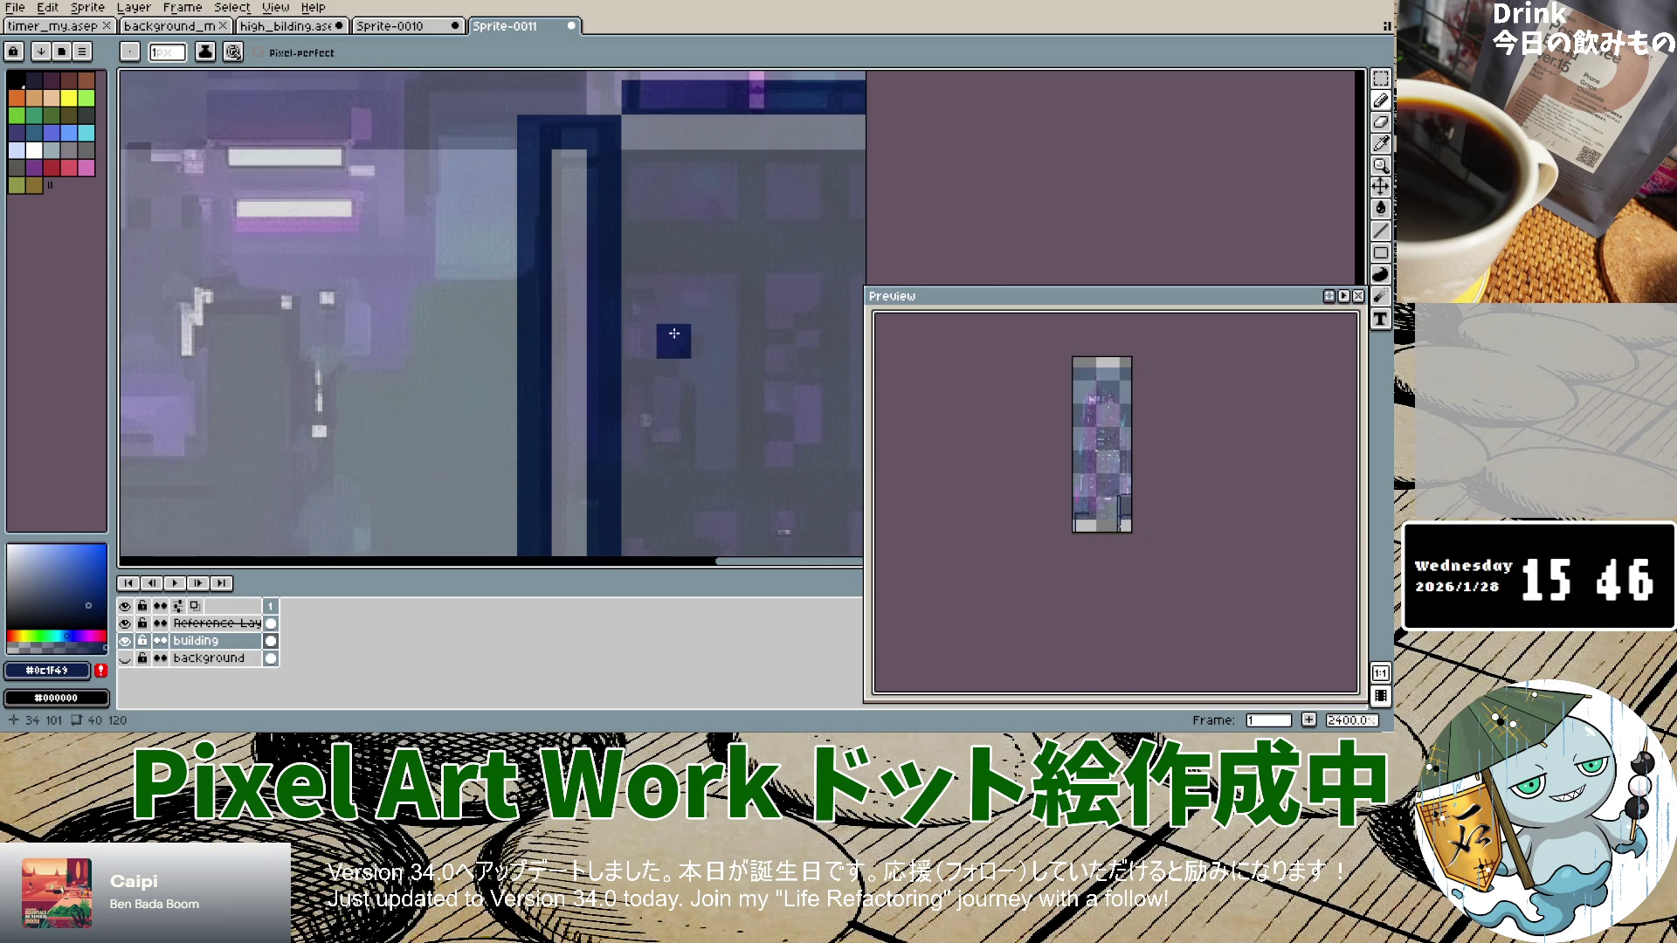
left_click(638, 236)
left_click(633, 258)
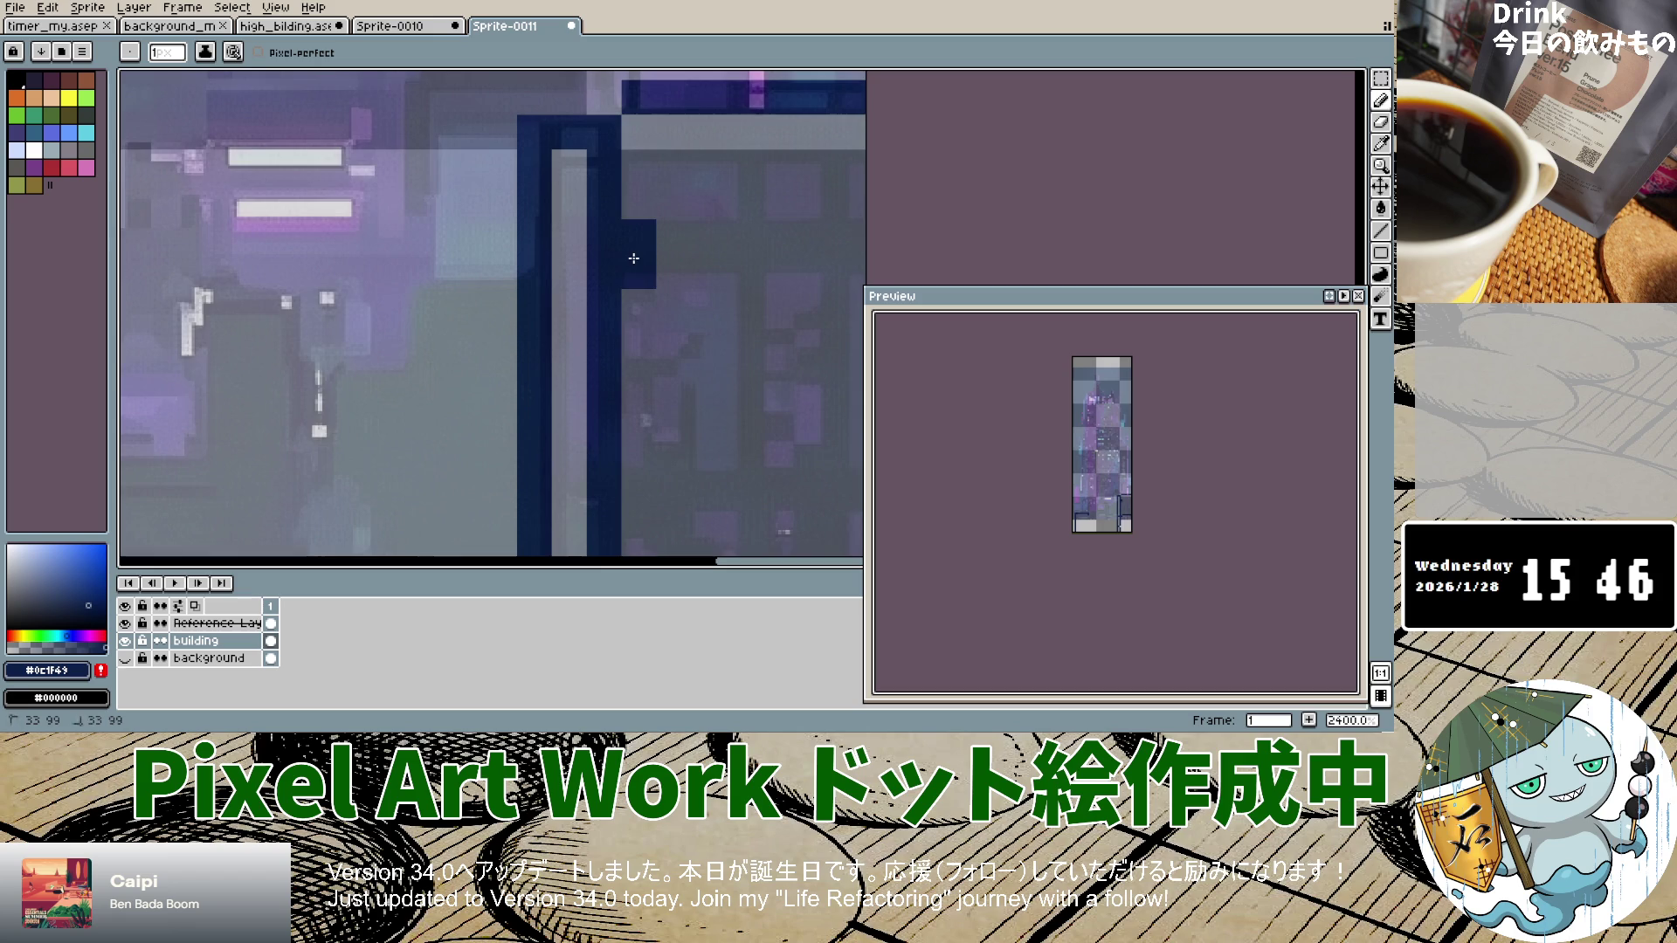
left_click(638, 305)
scroll(642, 302, "down", 5)
left_click_drag(649, 278, 689, 277)
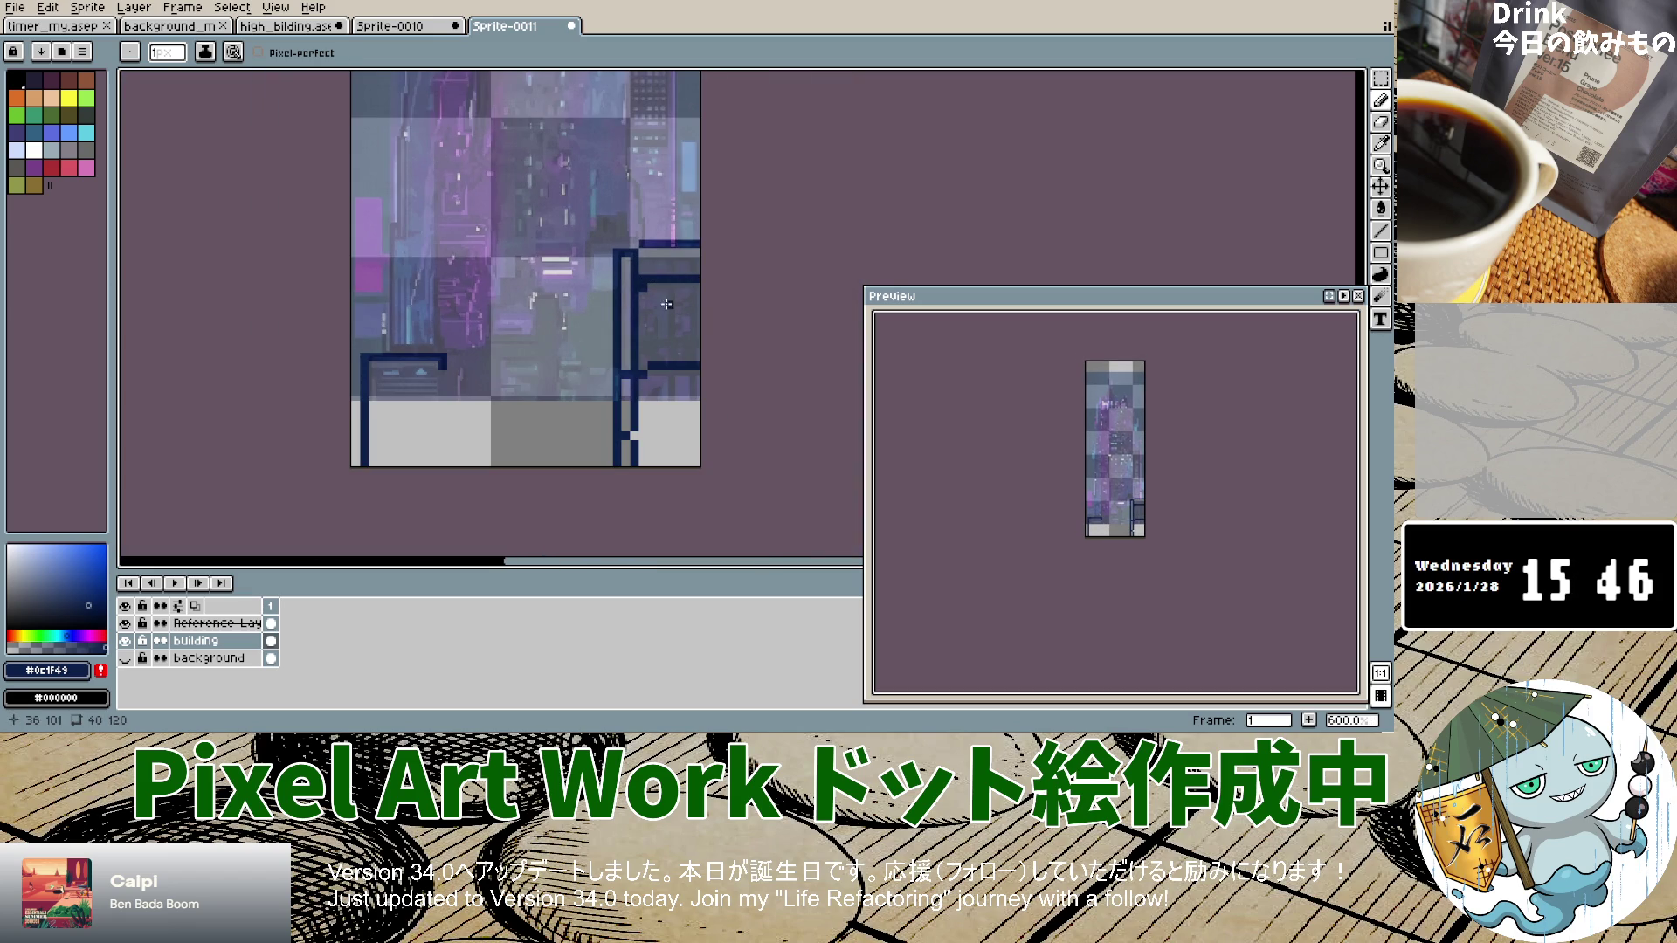
Step: Draw a vertical navy divider line running down from the ledge
scroll(647, 336, "up", 3)
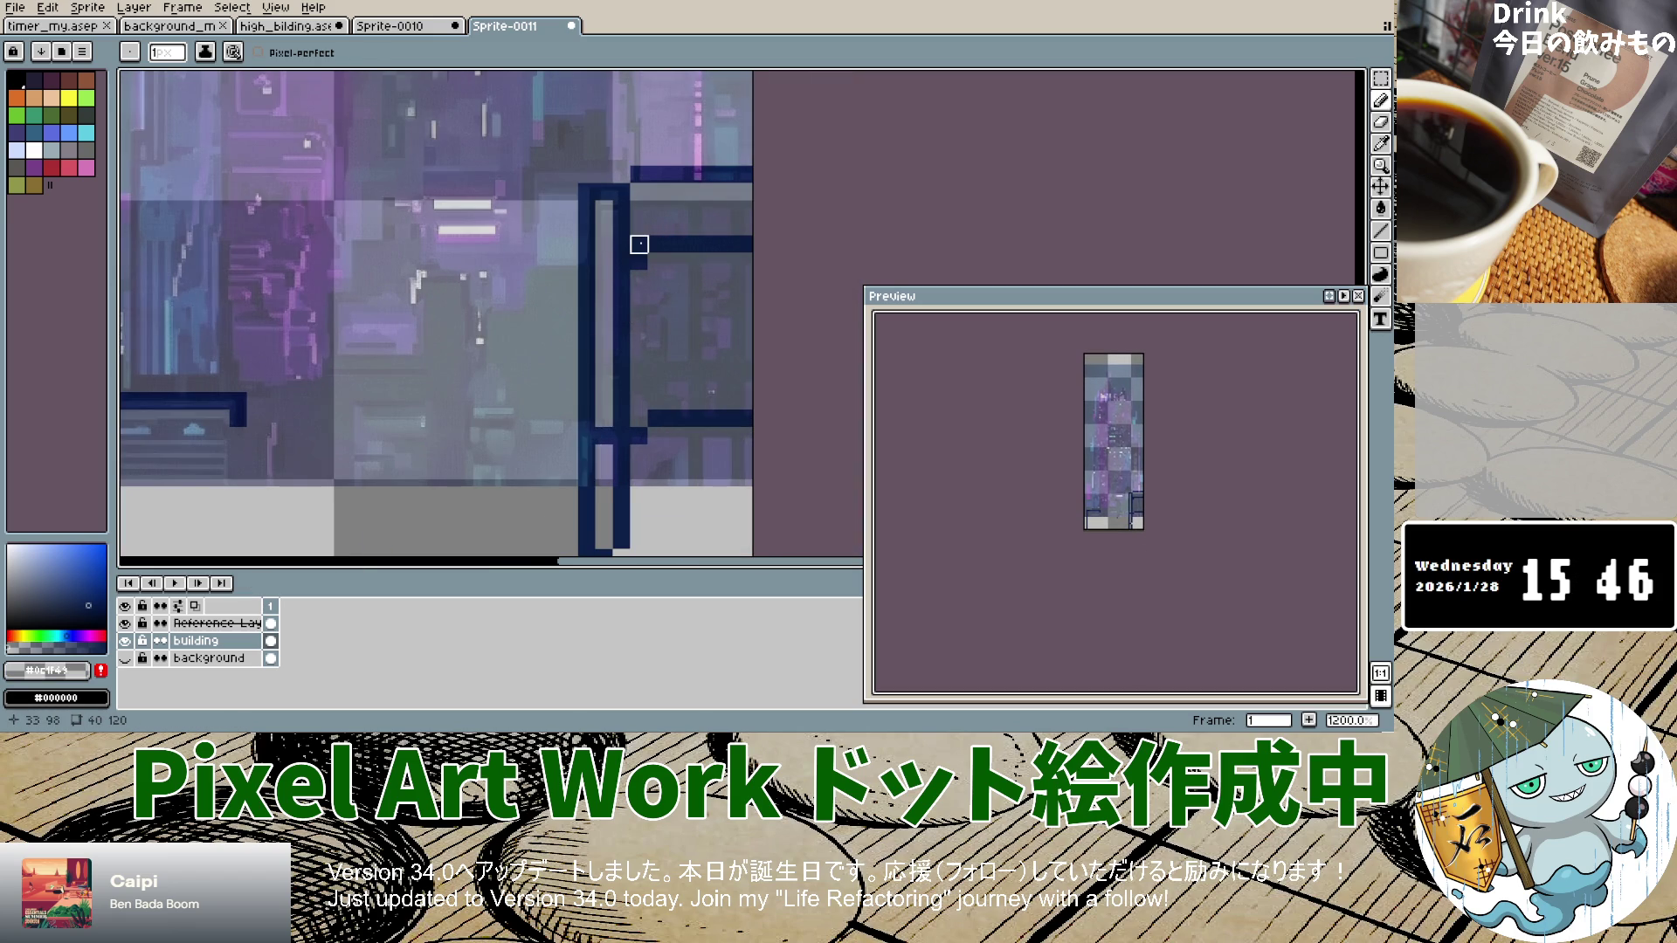
scroll(657, 472, "down", 3)
scroll(657, 471, "up", 3)
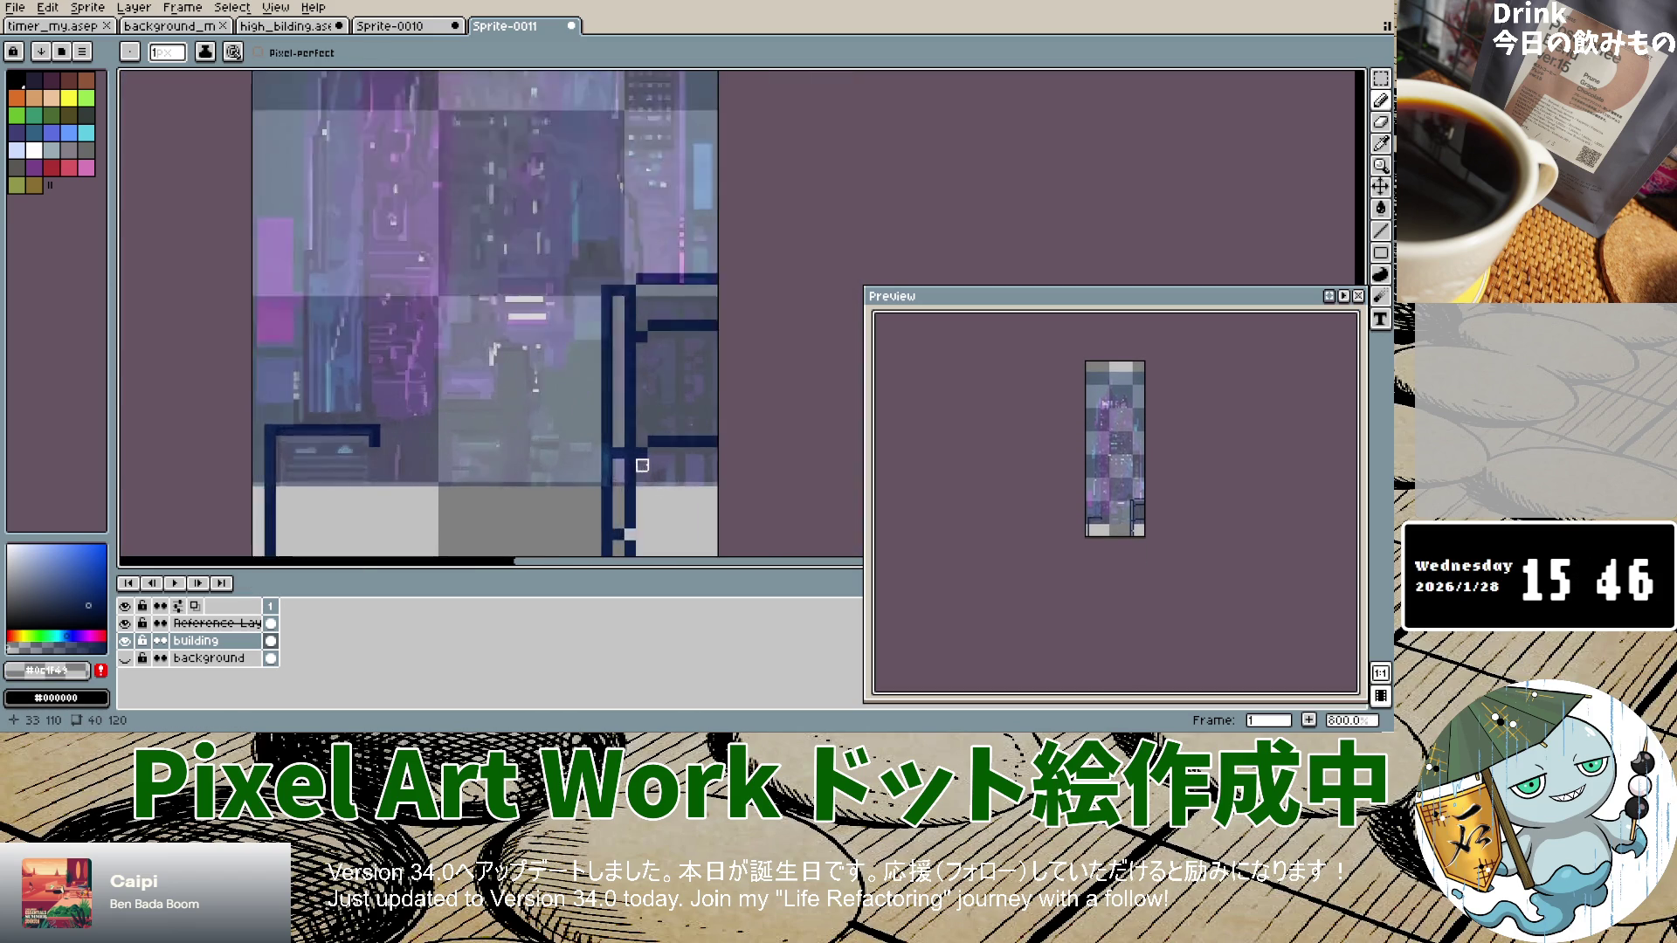
left_click(701, 267)
left_click_drag(690, 267, 692, 430)
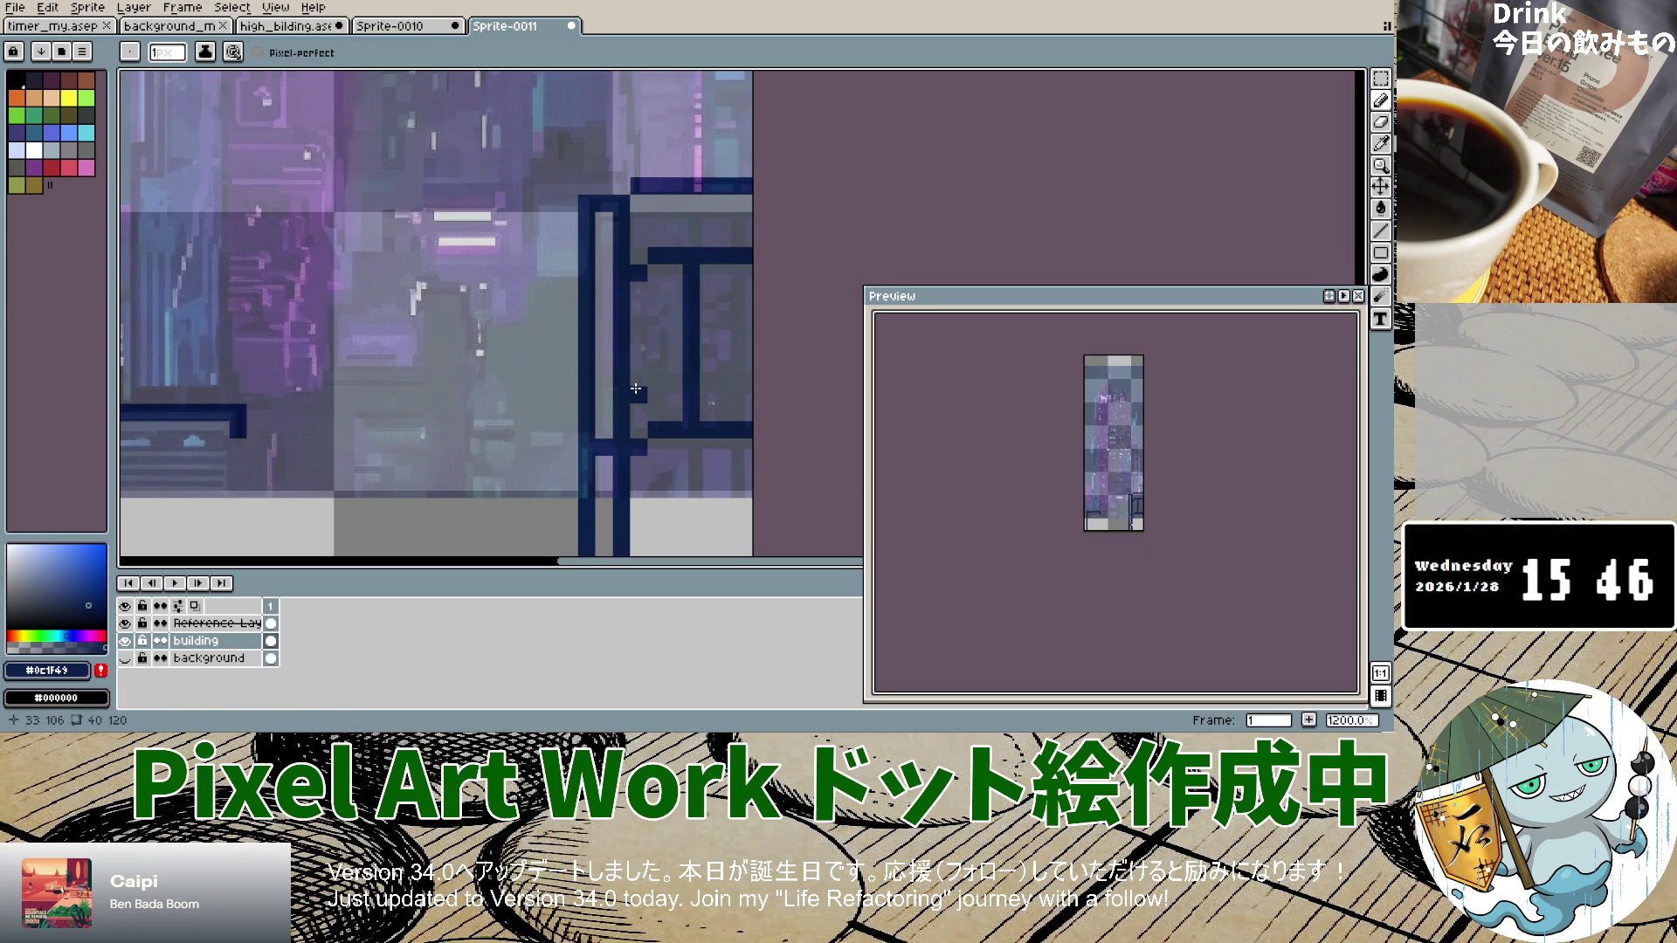
scroll(673, 453, "down", 3)
scroll(674, 453, "up", 2)
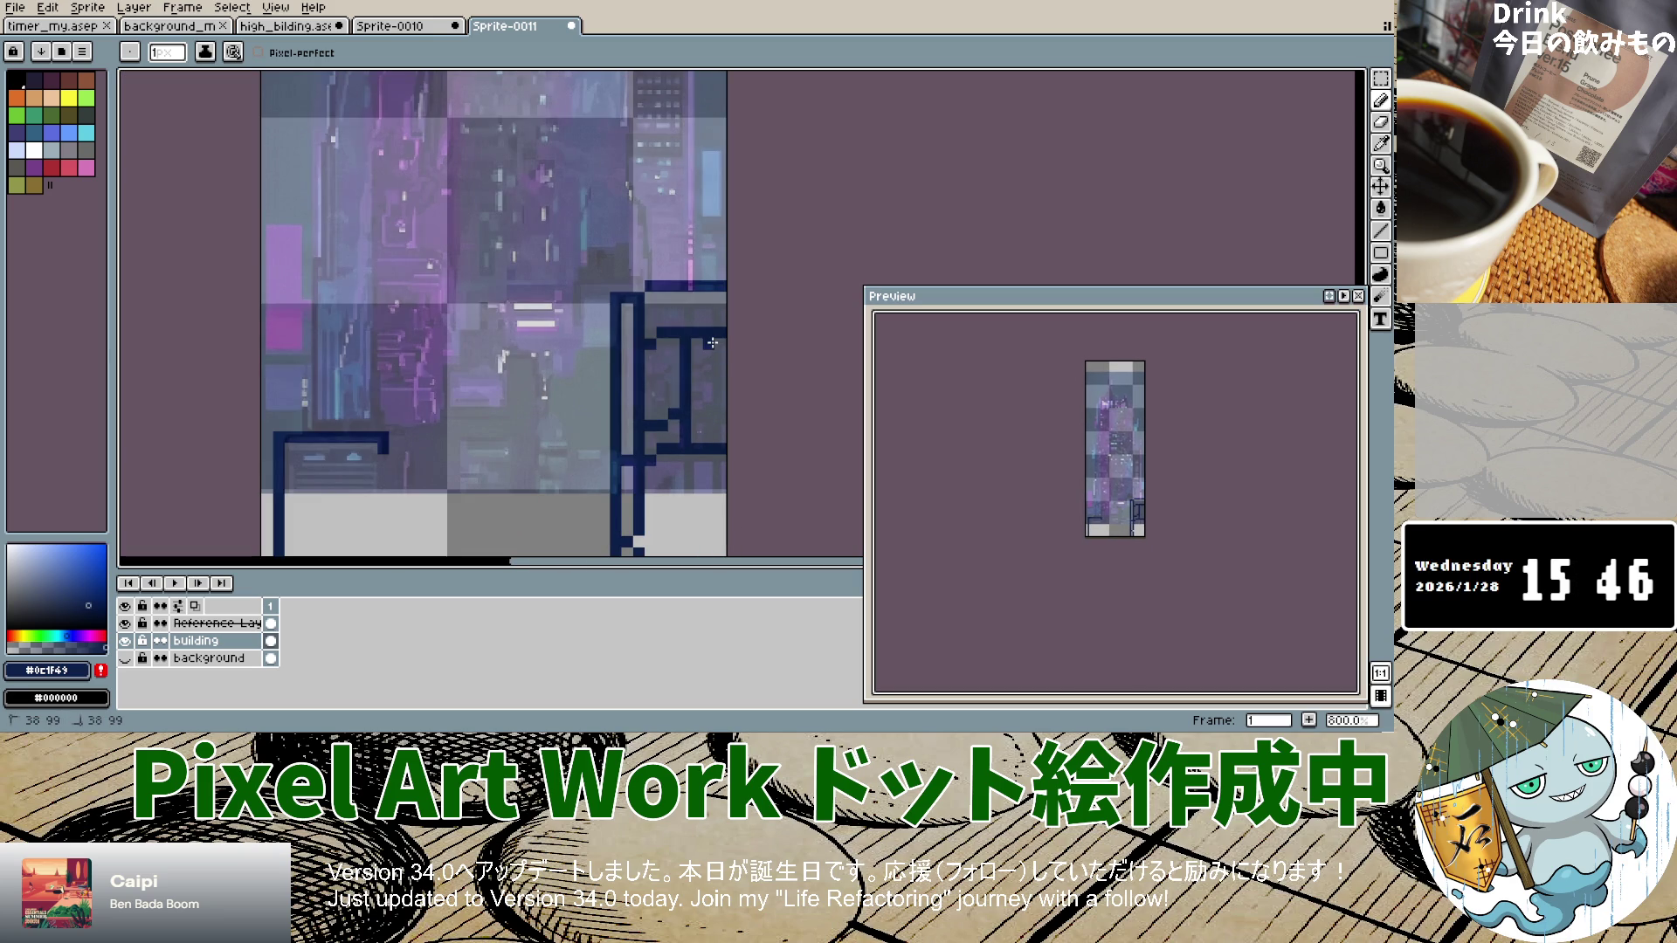
Step: Pencil navy vertical lines down the right-hand window columns and fill grey gaps in the outline
left_click(710, 364)
left_click_drag(711, 352, 710, 406)
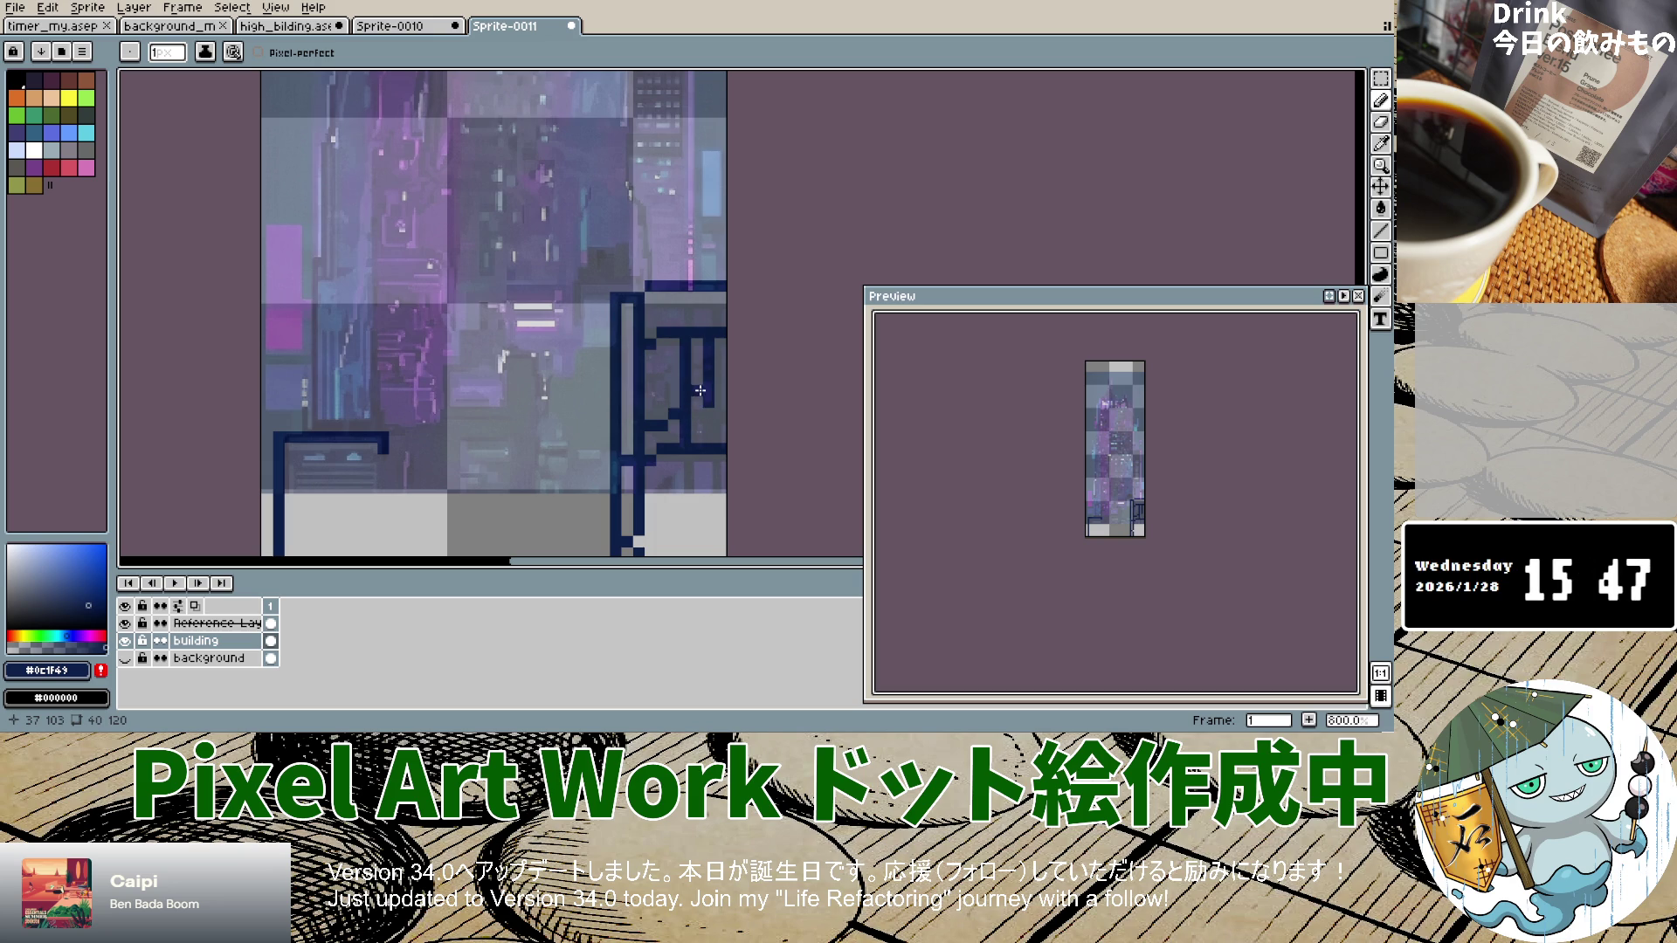
left_click_drag(710, 365, 711, 403)
left_click_drag(722, 358, 716, 425)
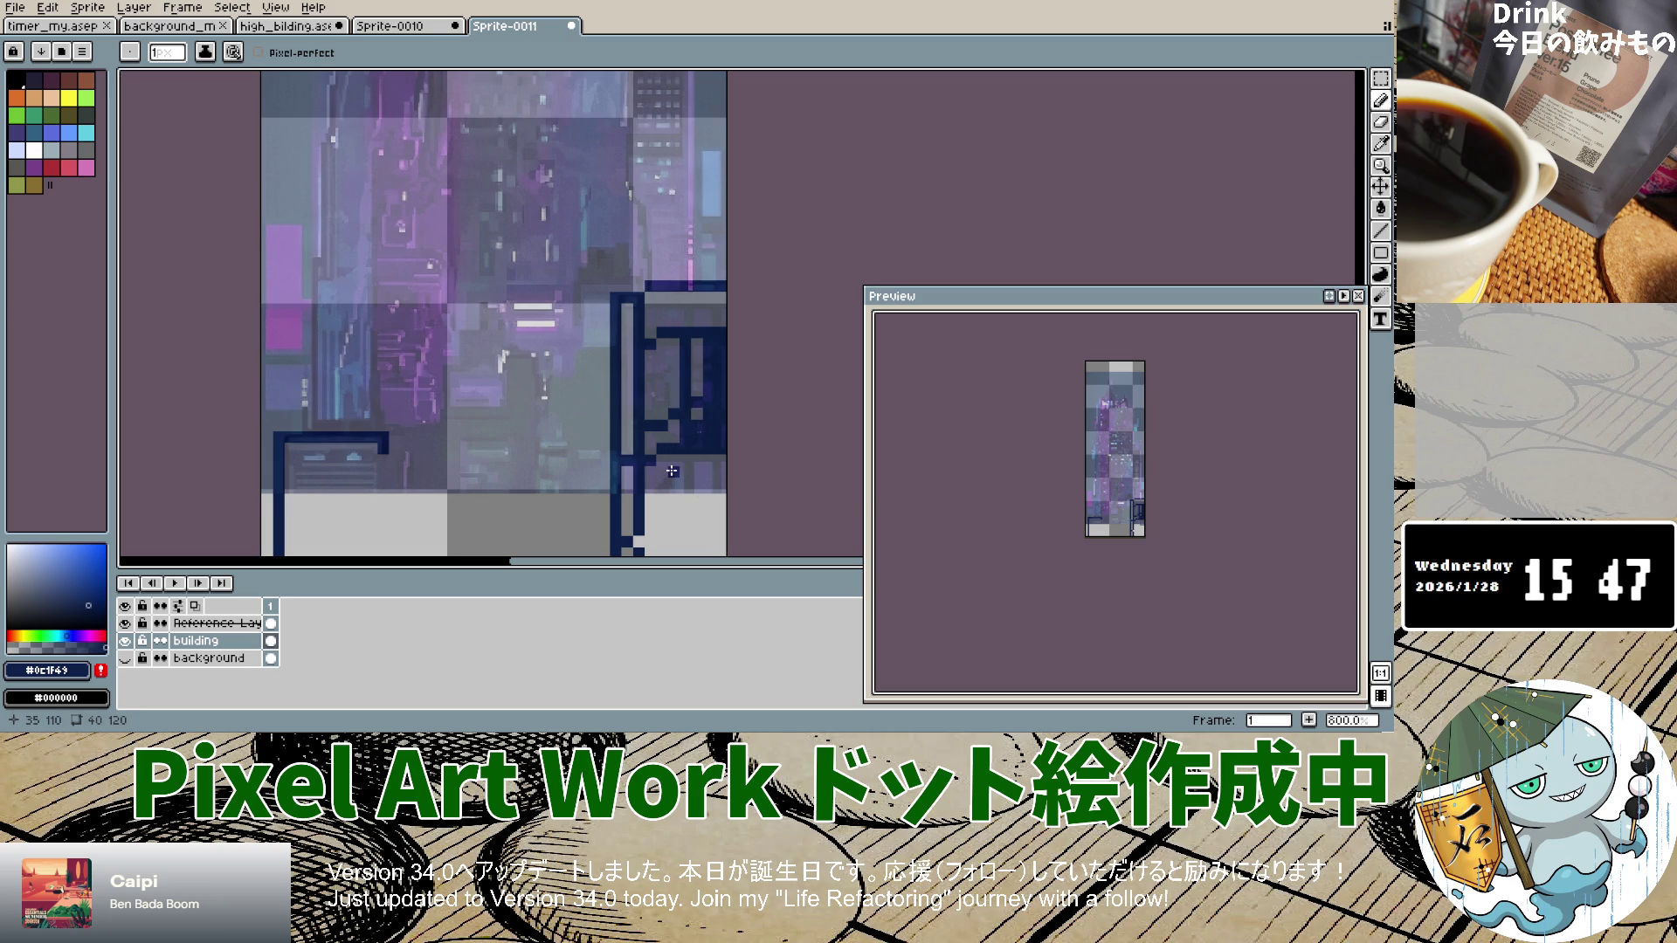
left_click(665, 445)
left_click(663, 389)
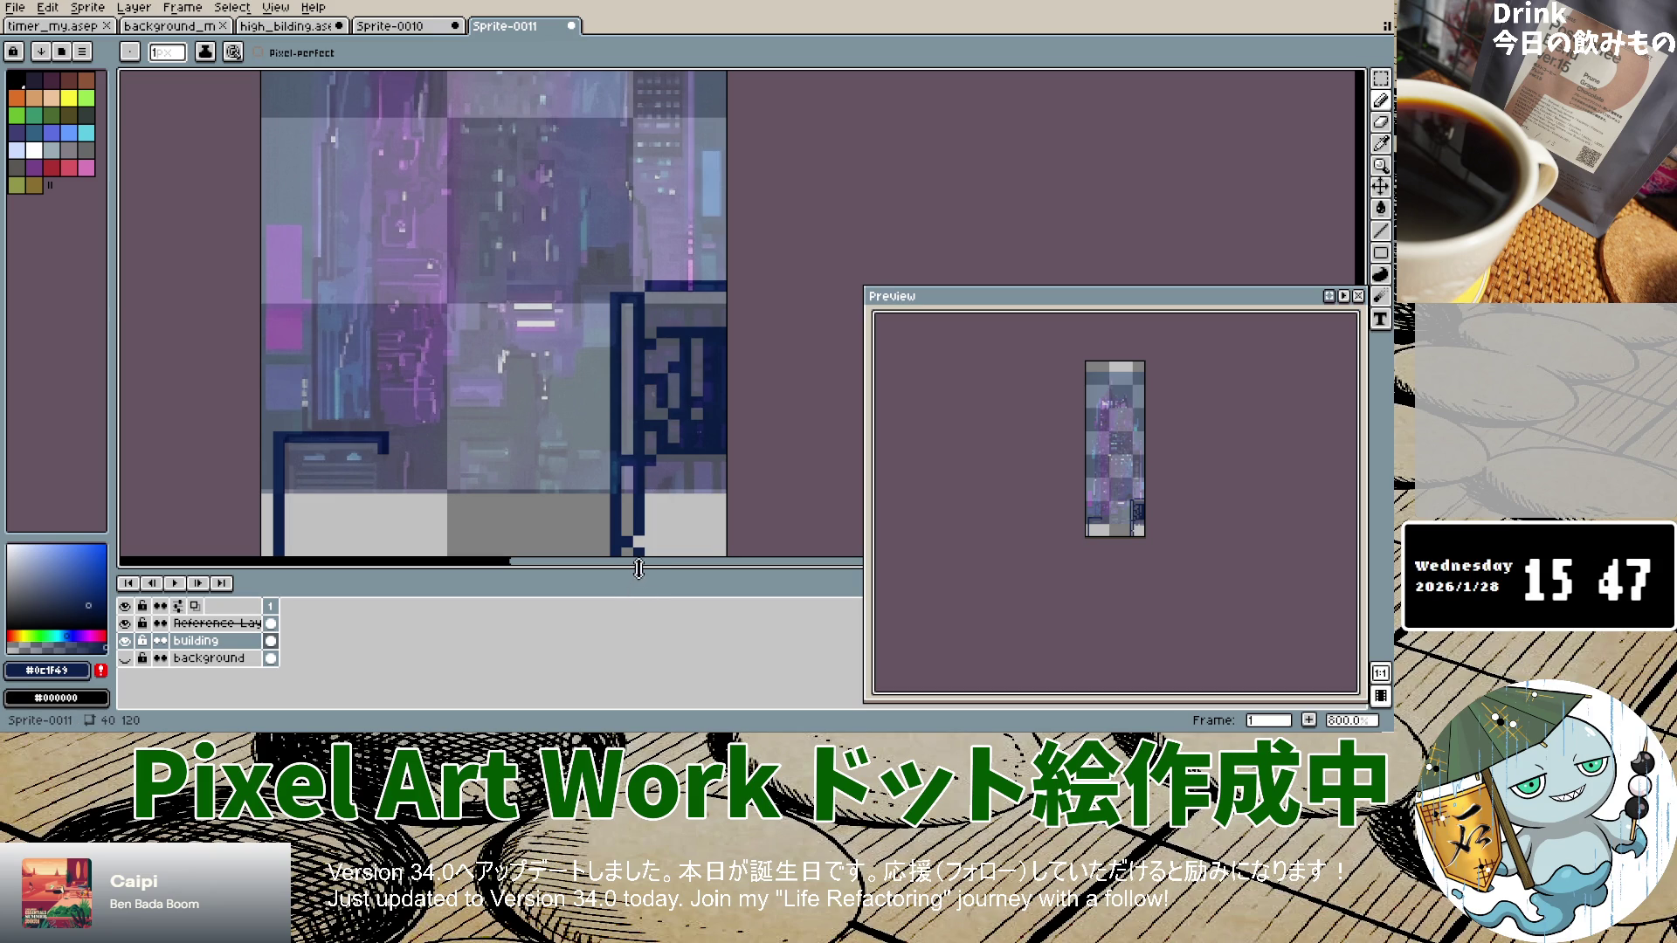
Step: Extend the navy column stroke and add dark pixels along the building's side and lower edge
scroll(670, 465, "up", 4)
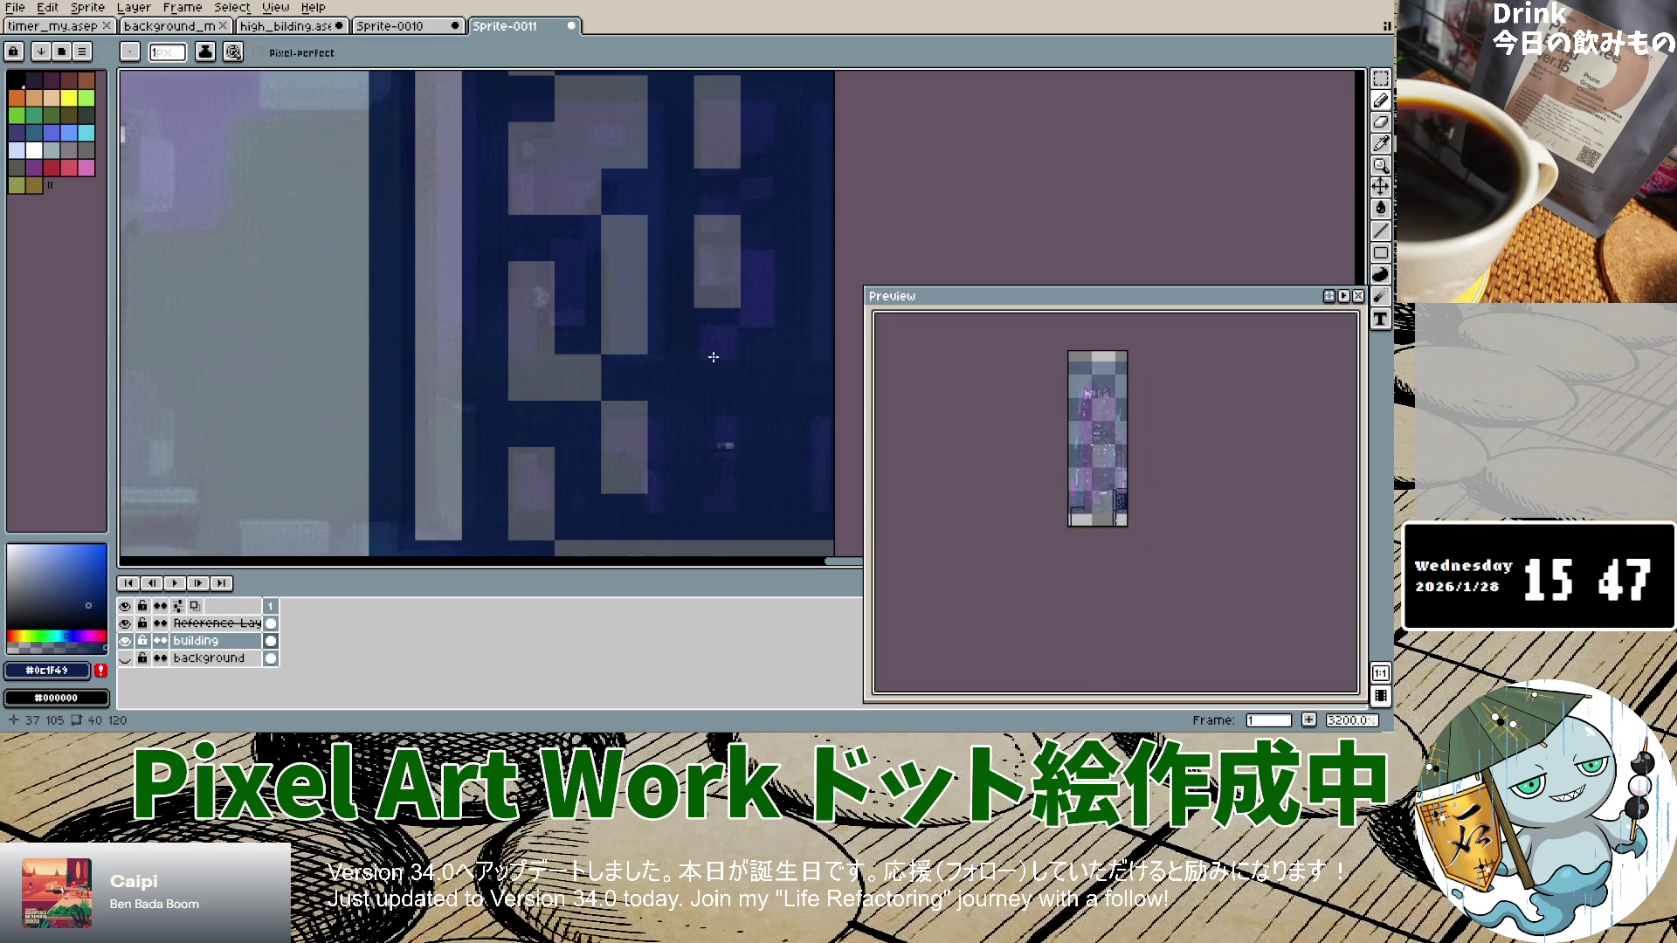
scroll(706, 387, "down", 4)
scroll(700, 404, "down", 2)
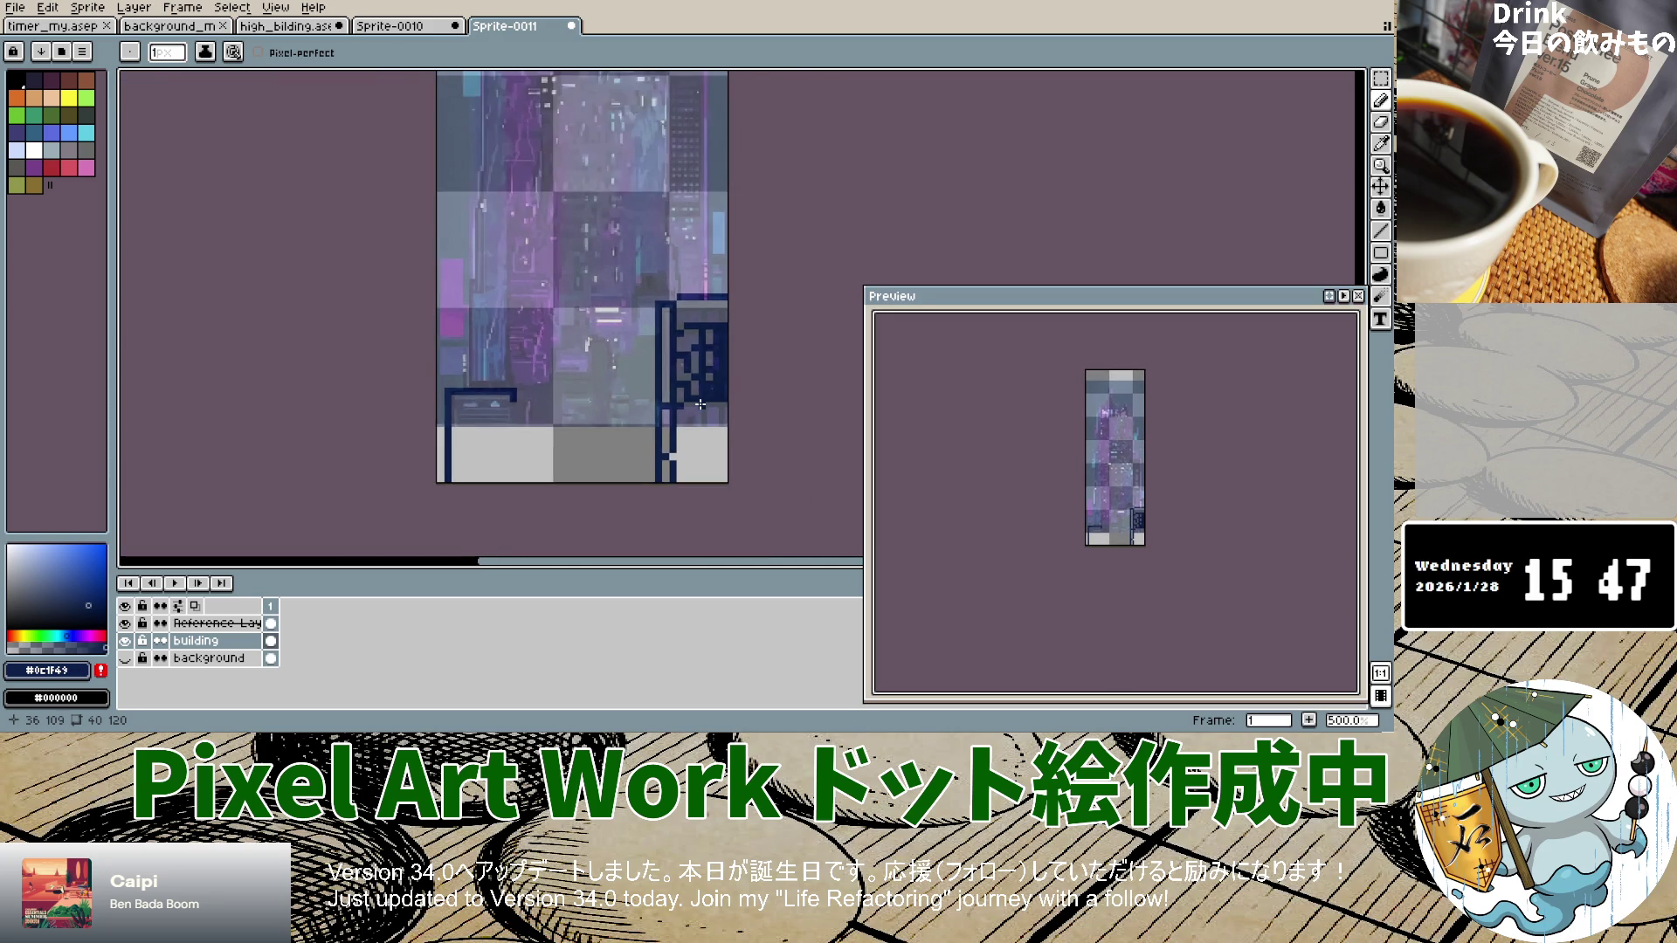
scroll(703, 393, "up", 4)
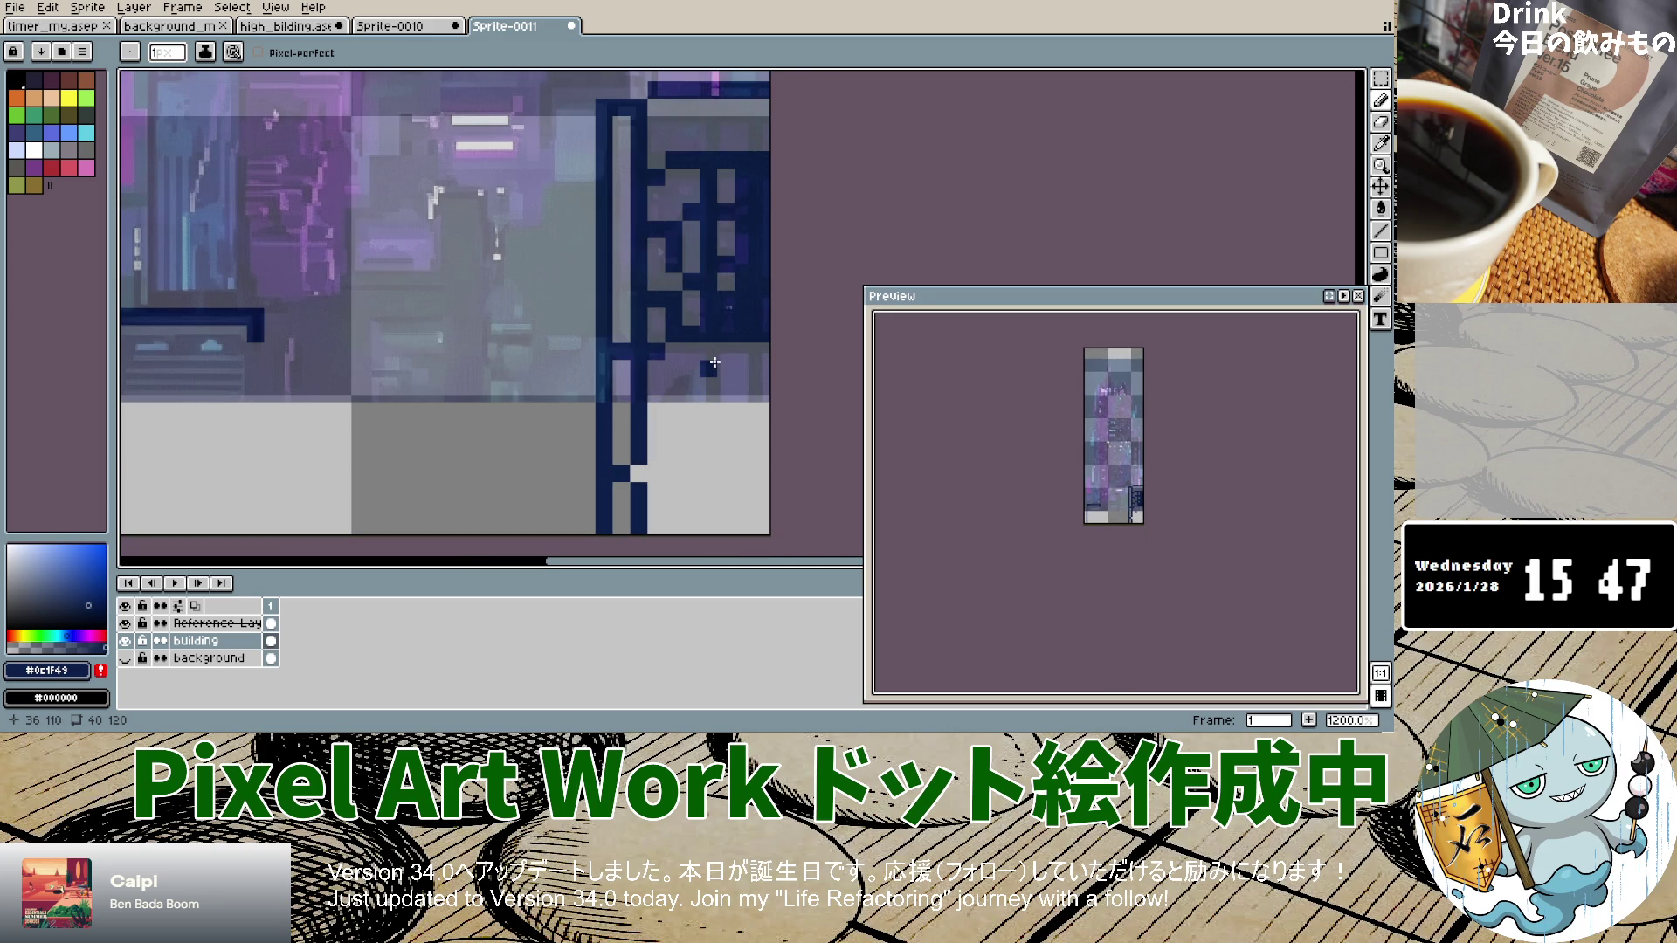
left_click_drag(714, 352, 712, 437)
left_click(689, 401)
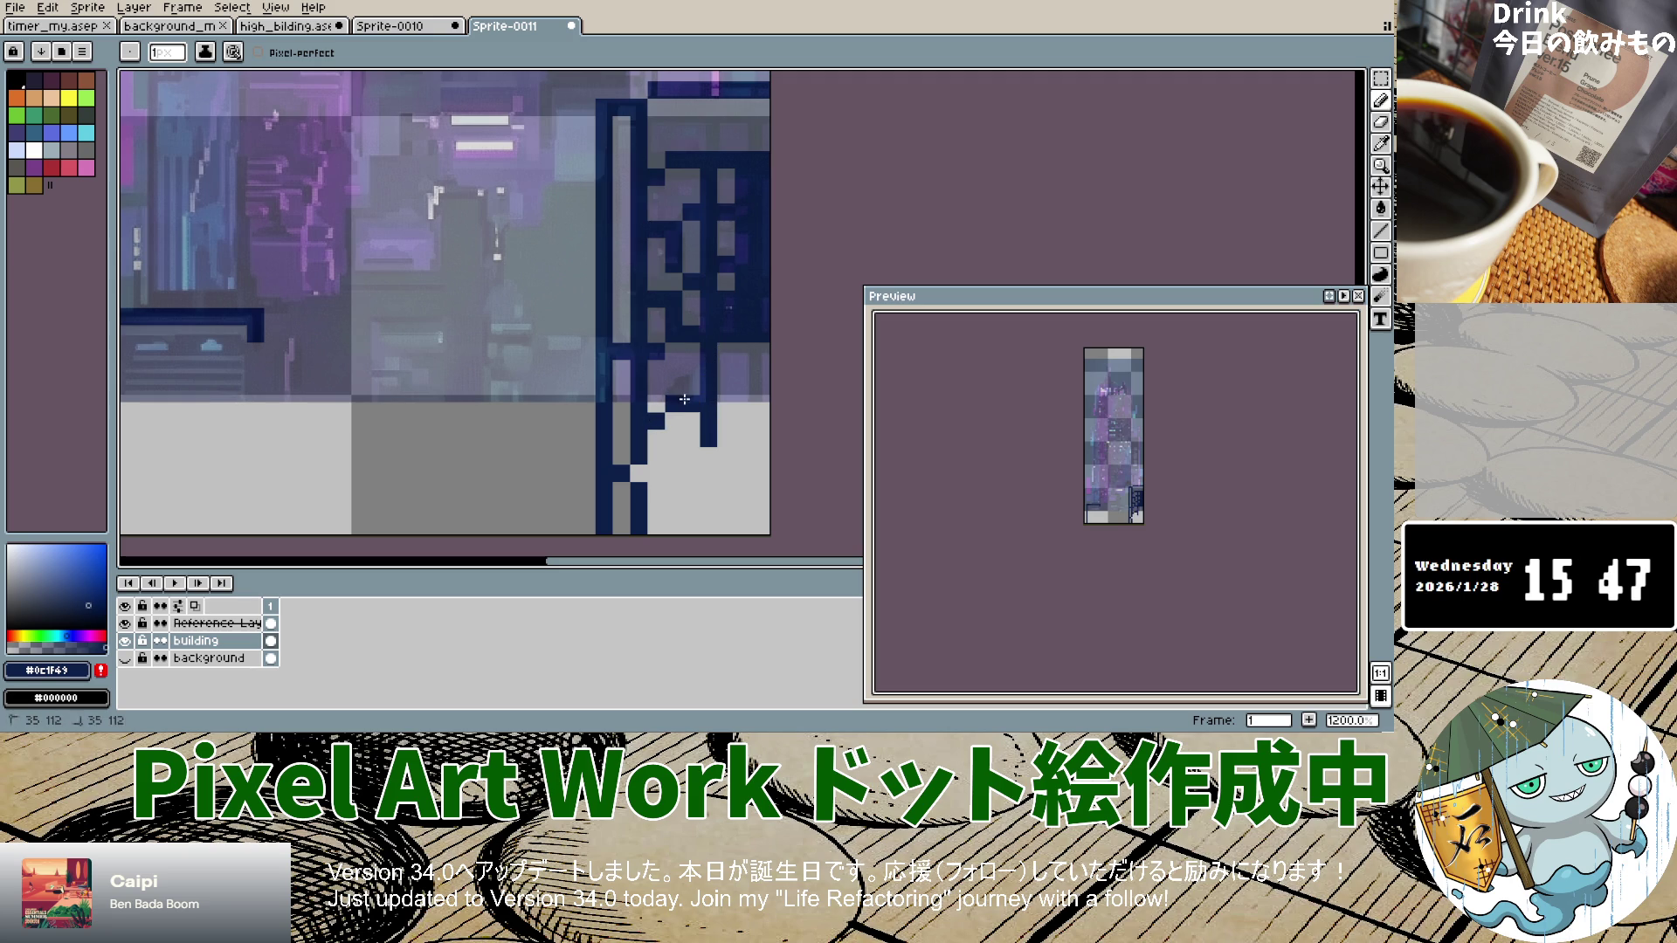
key("v")
key("b")
left_click(690, 387)
left_click(654, 455)
scroll(655, 458, "down", 3)
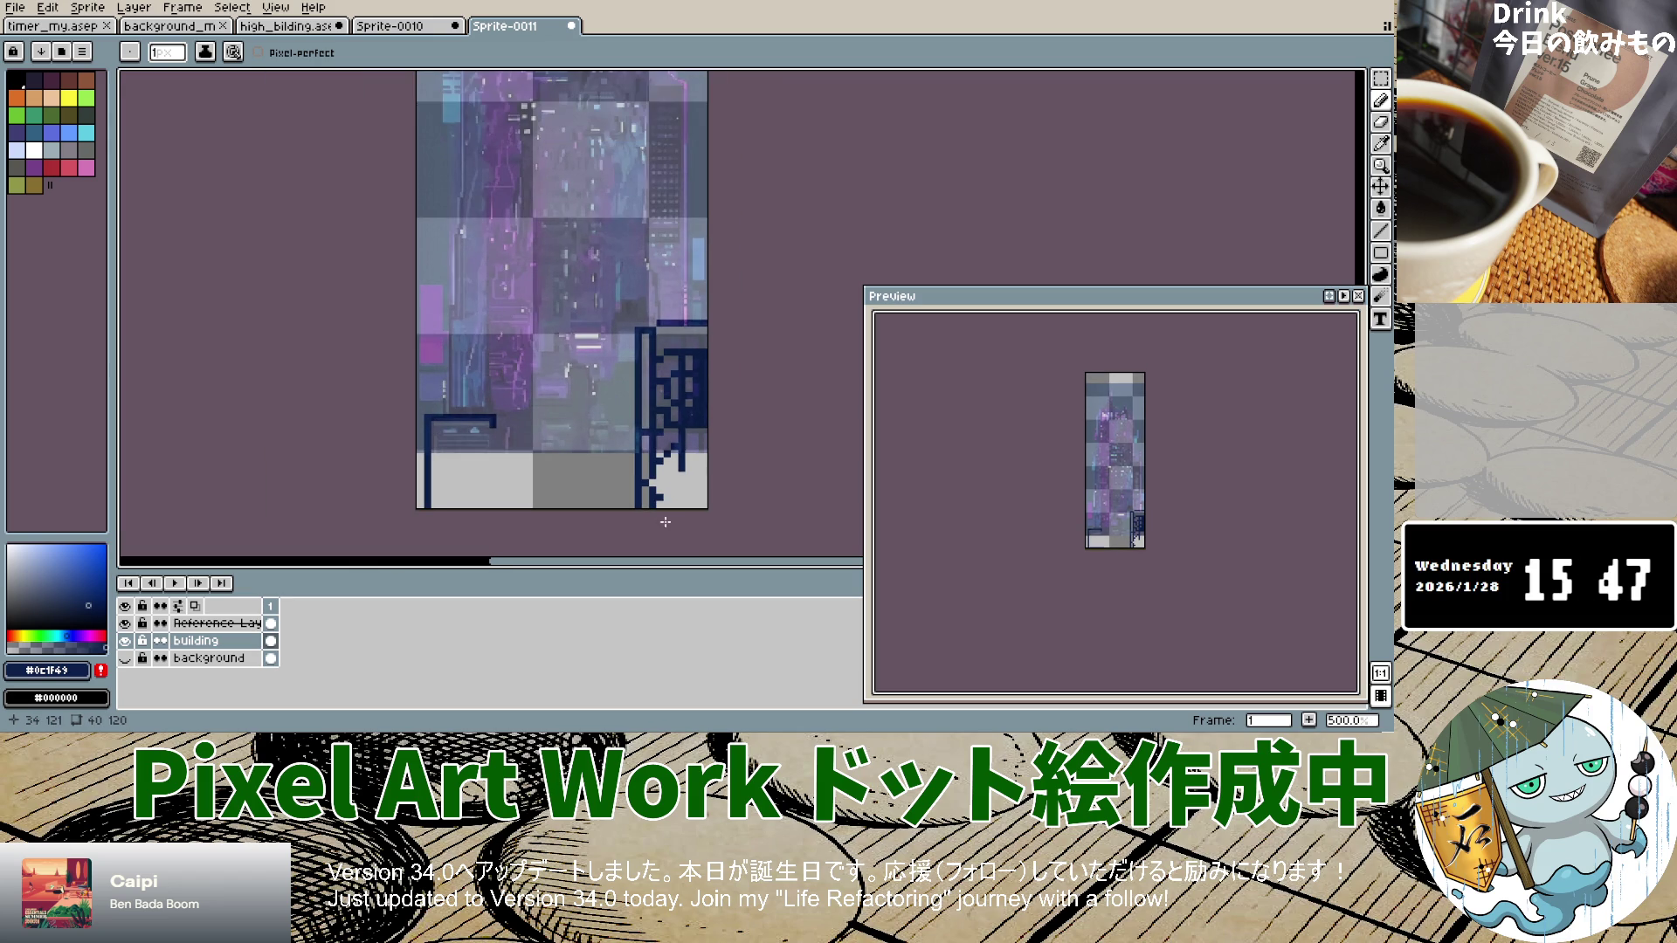
Step: Undo a stray stroke, add a navy pixel near the building's base, and select the Eyedropper
key("ctrl+z")
scroll(690, 494, "up", 7)
scroll(690, 495, "down", 7)
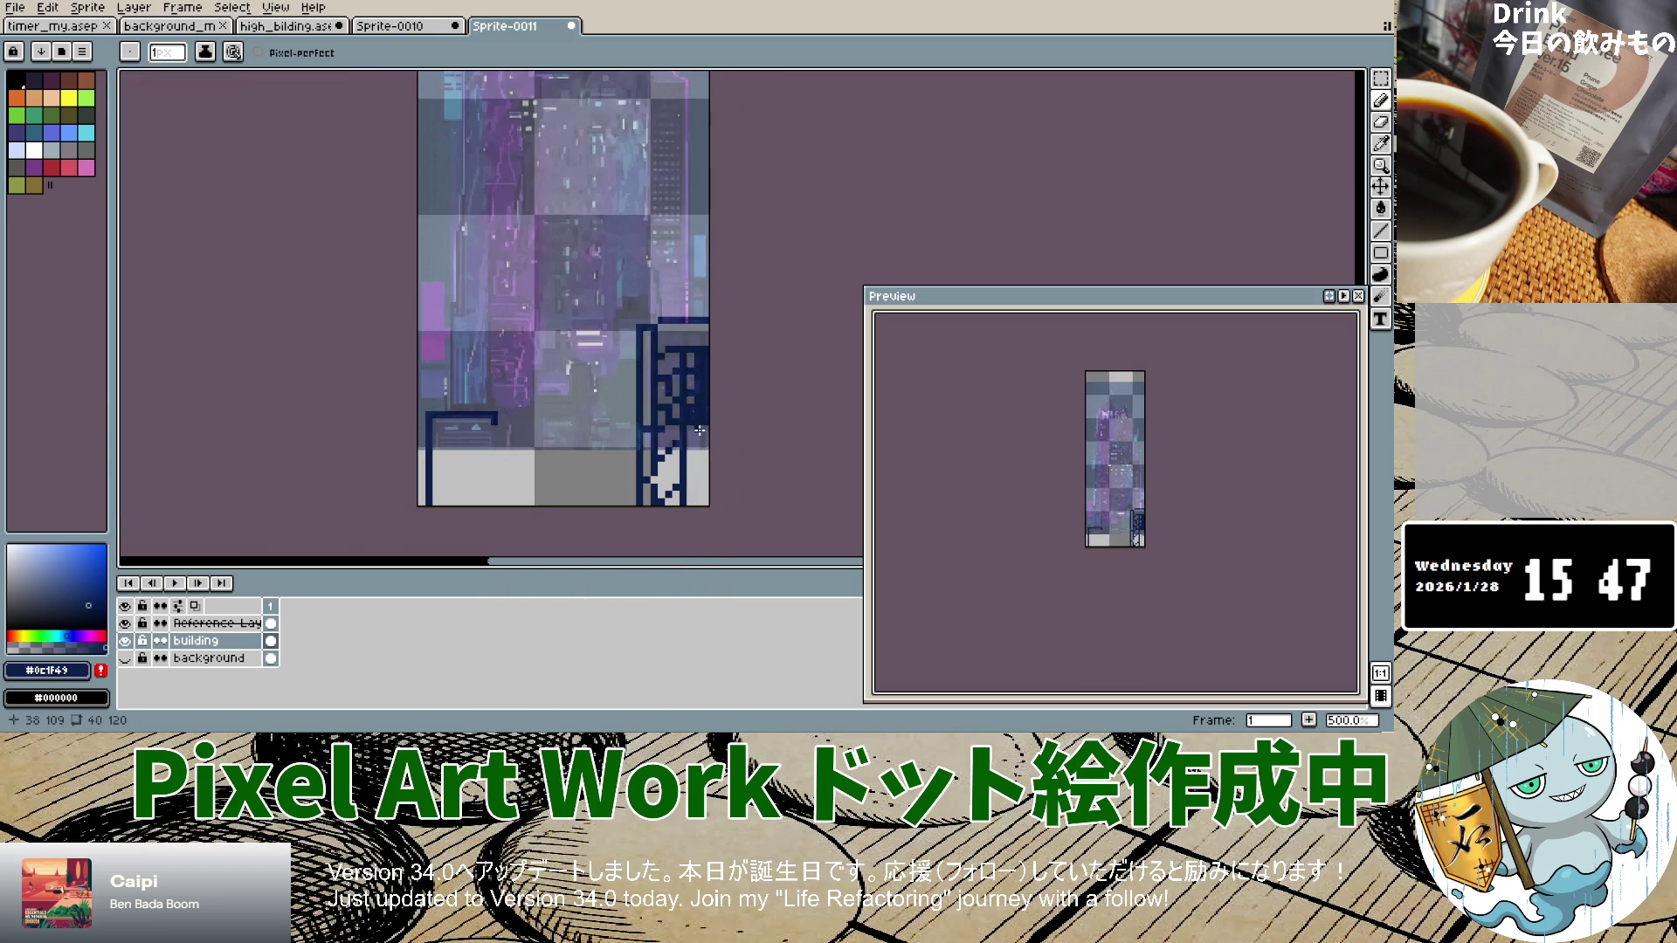
scroll(702, 432, "up", 3)
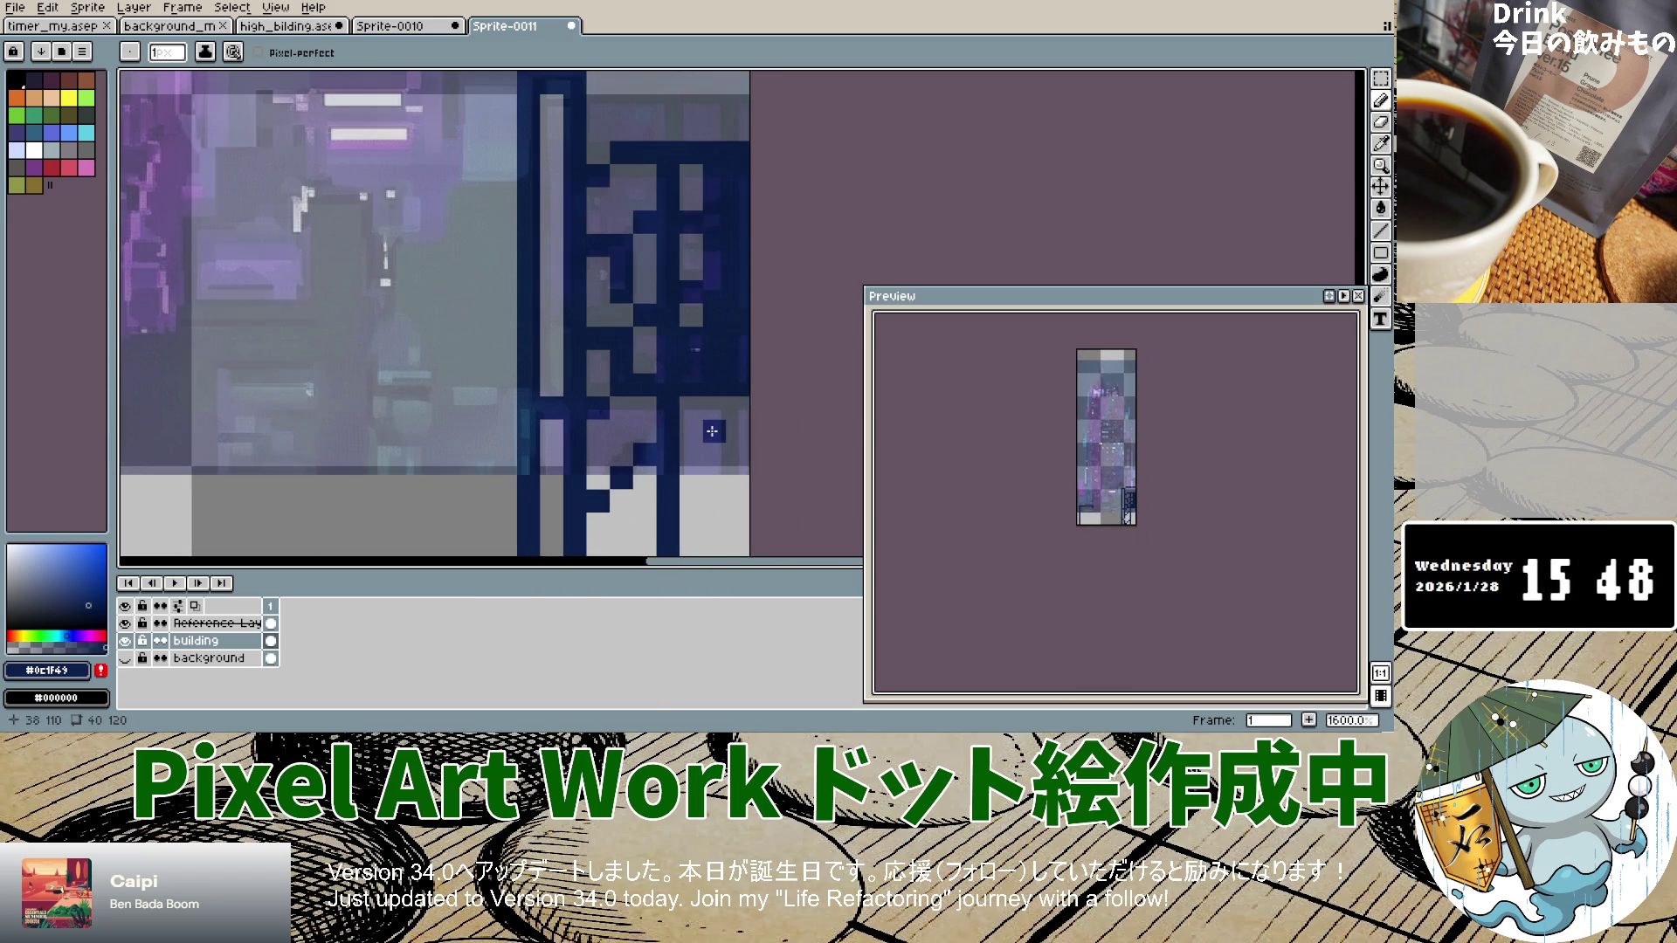
scroll(720, 426, "down", 1)
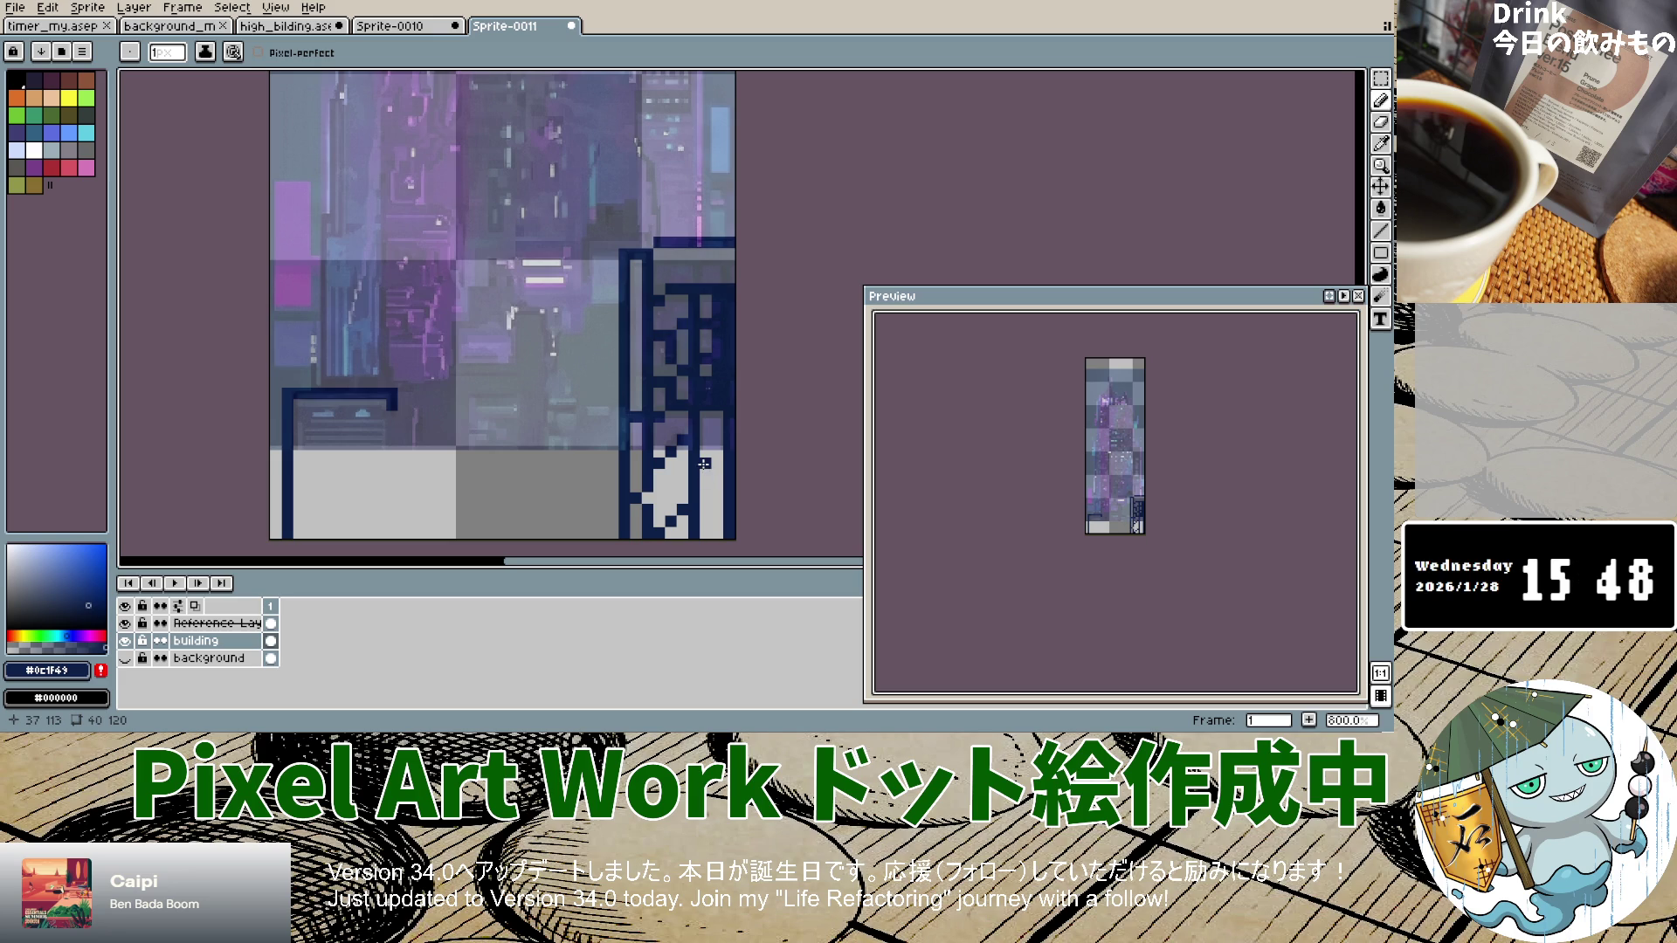
left_click(717, 463)
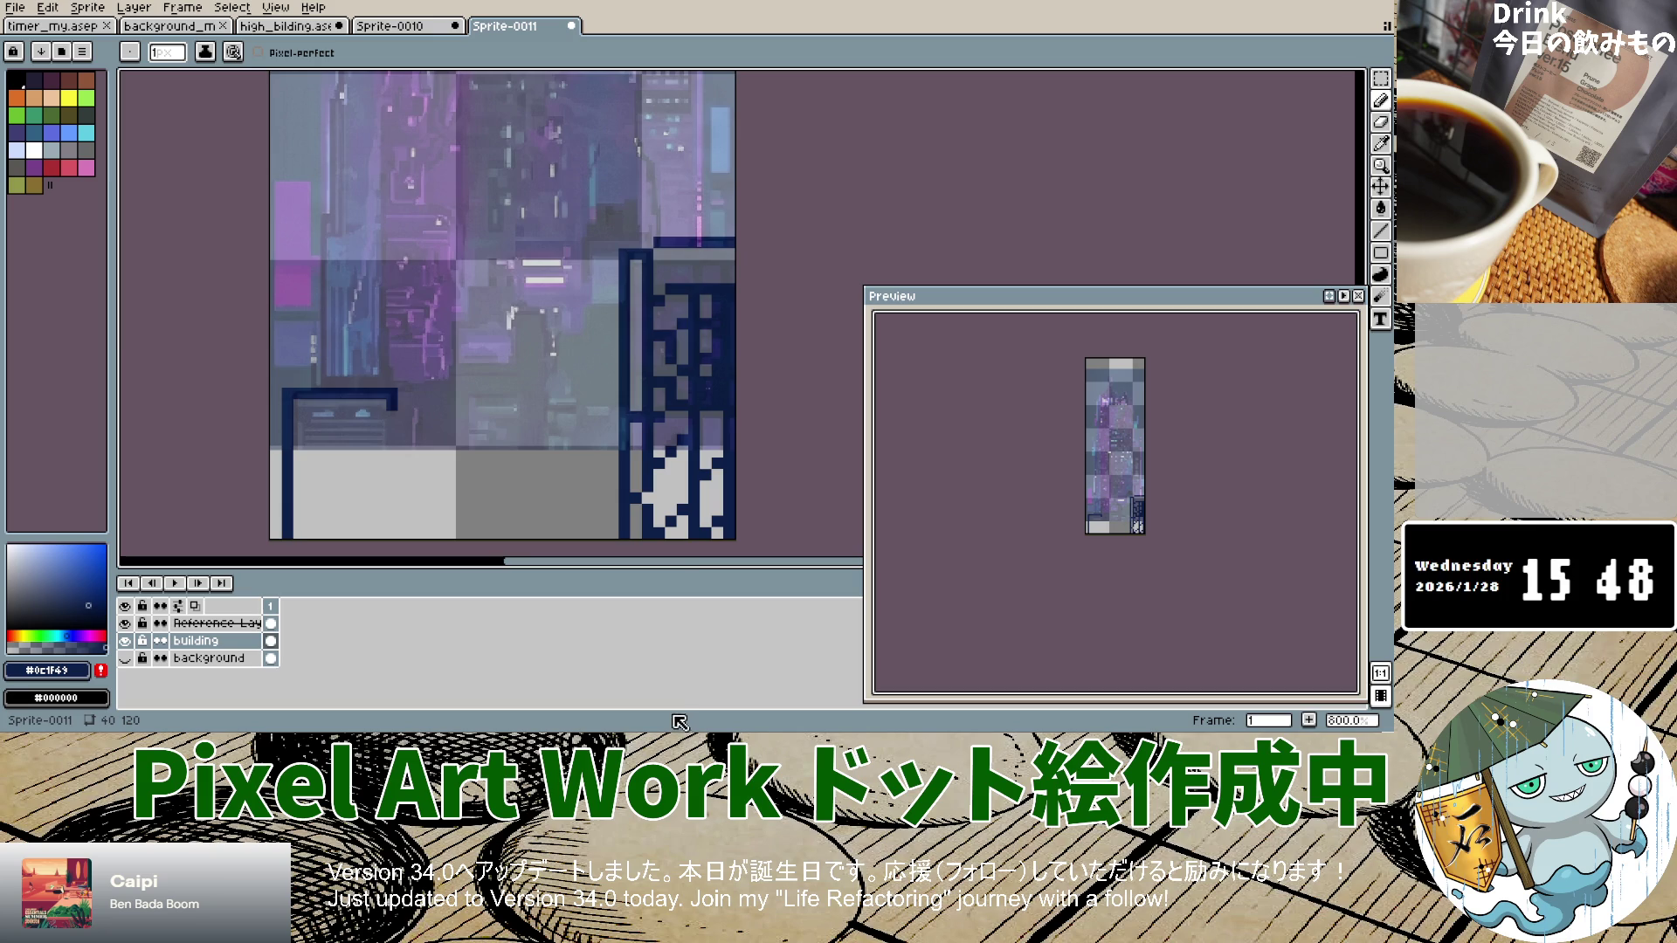
scroll(680, 495, "up", 3)
scroll(679, 495, "down", 3)
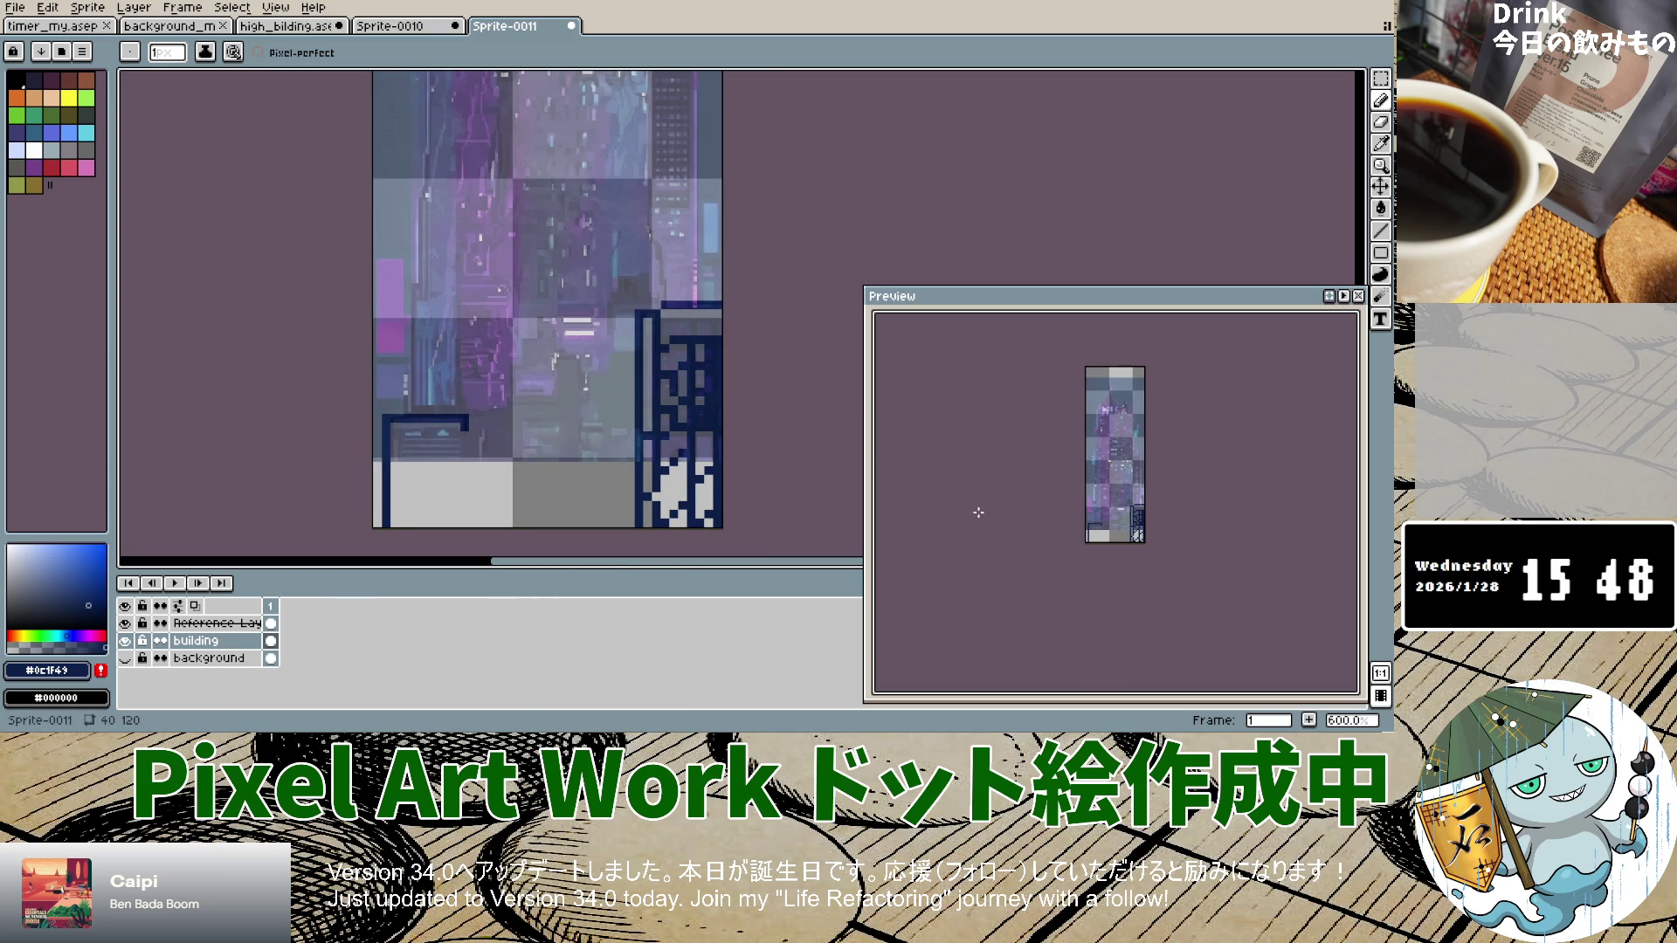
left_click(1380, 143)
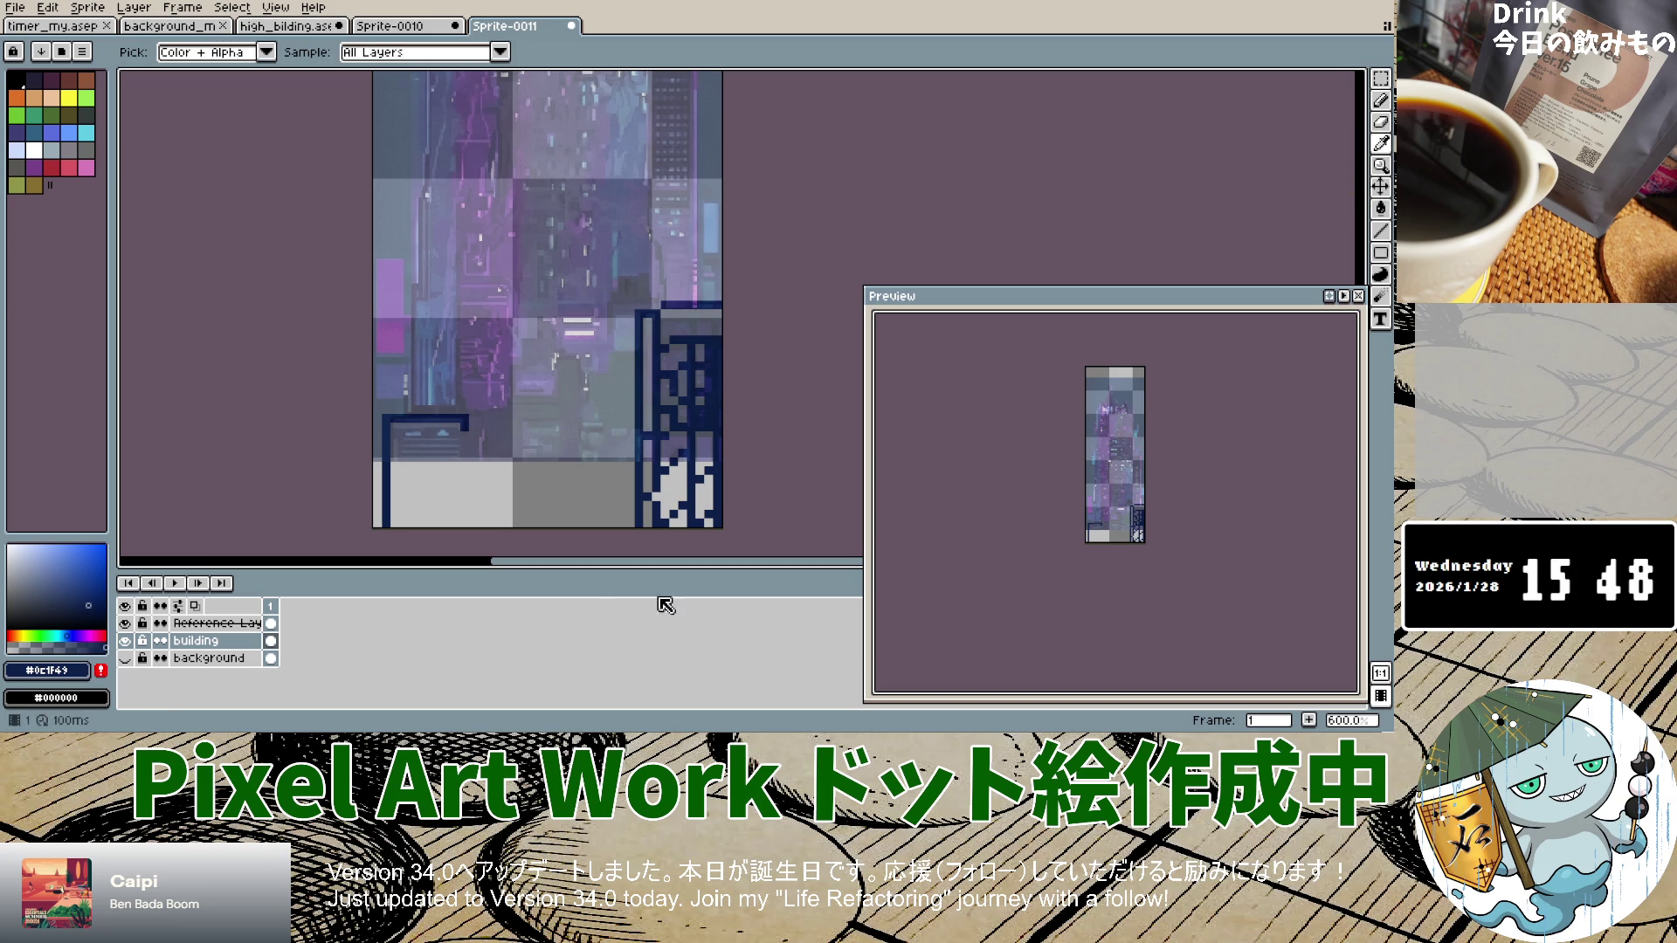
Step: Sample the blue-violet from the reference layer, then return to pencilling on the building layer
left_click(210, 622)
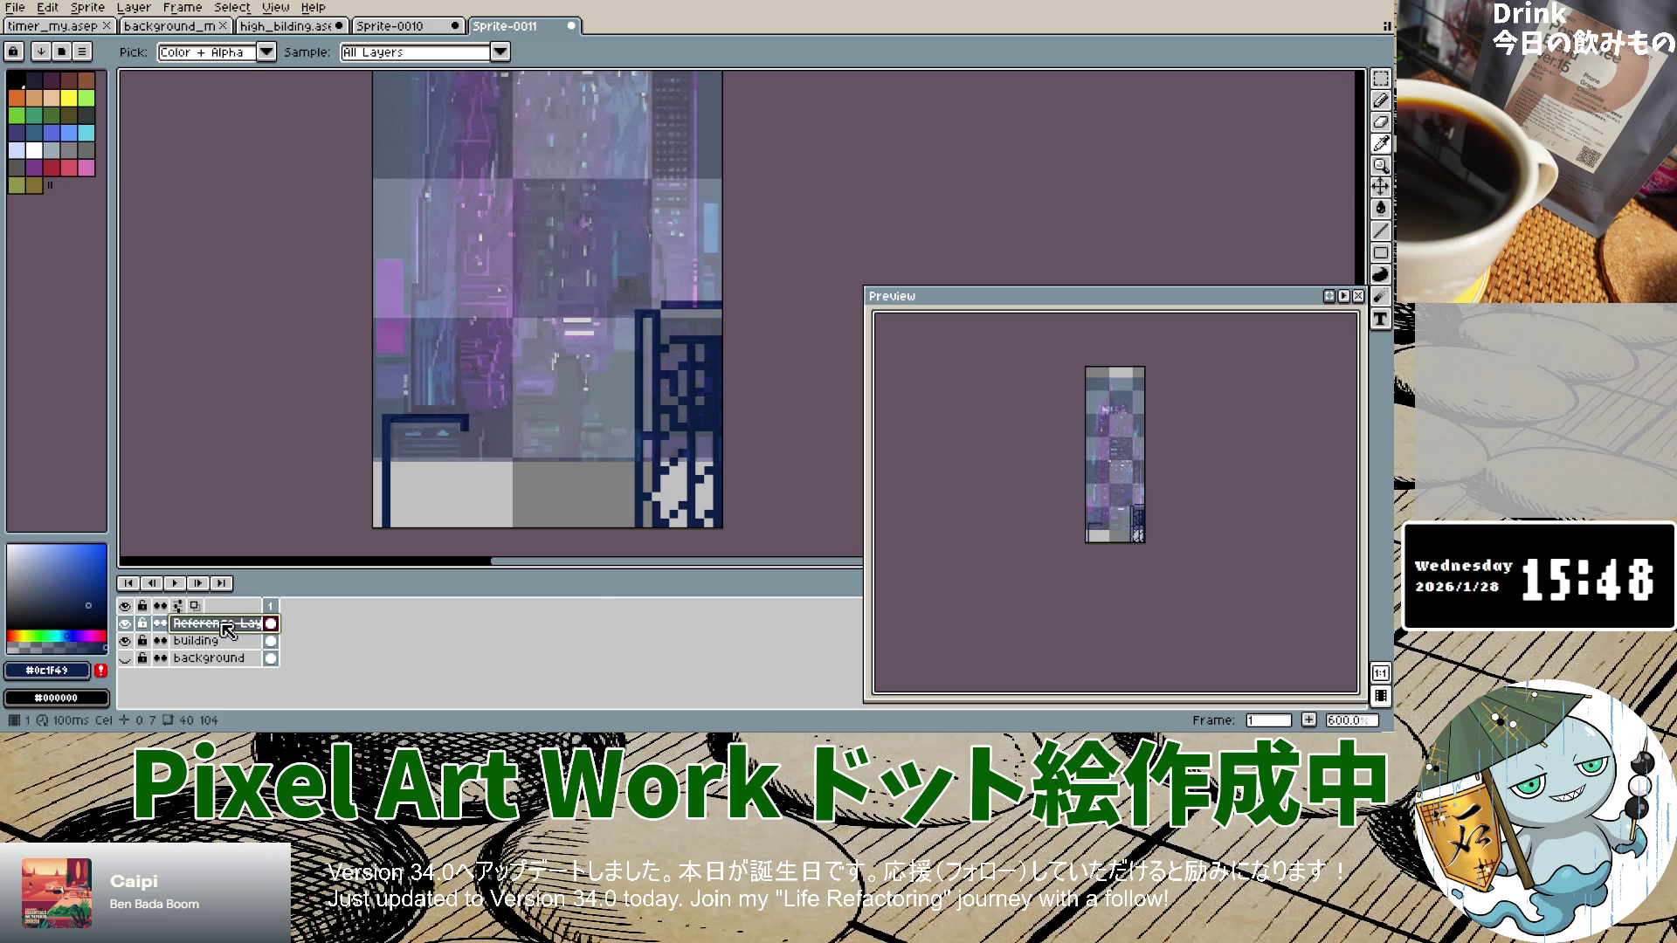
left_click(715, 436)
left_click(209, 640)
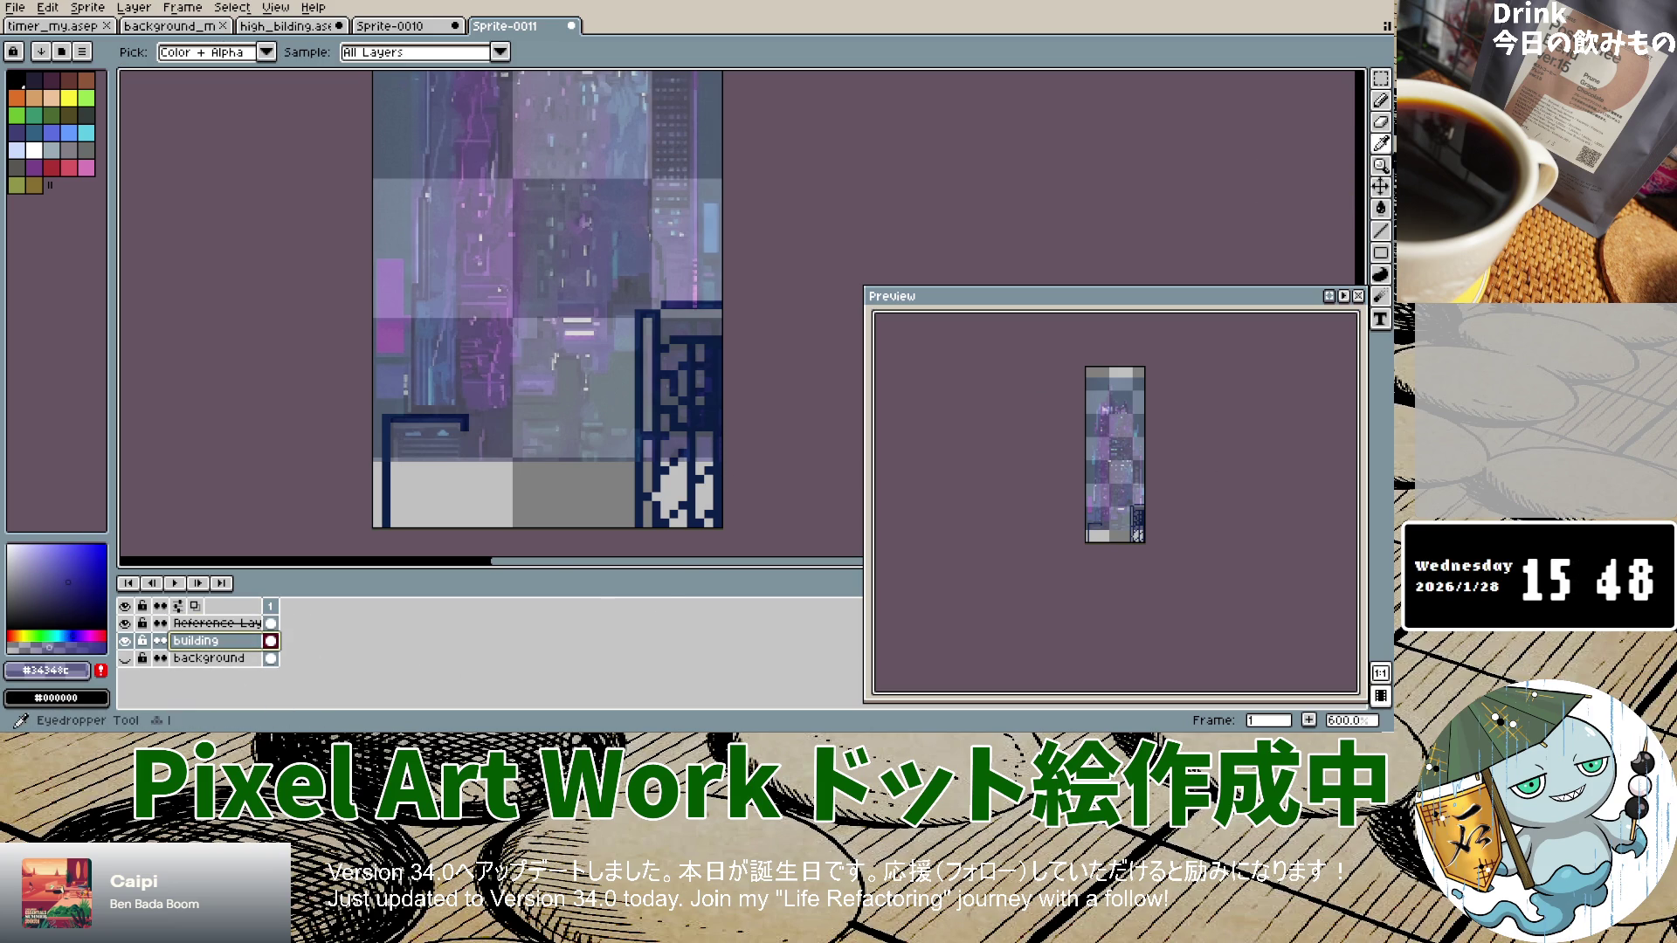
left_click(1381, 99)
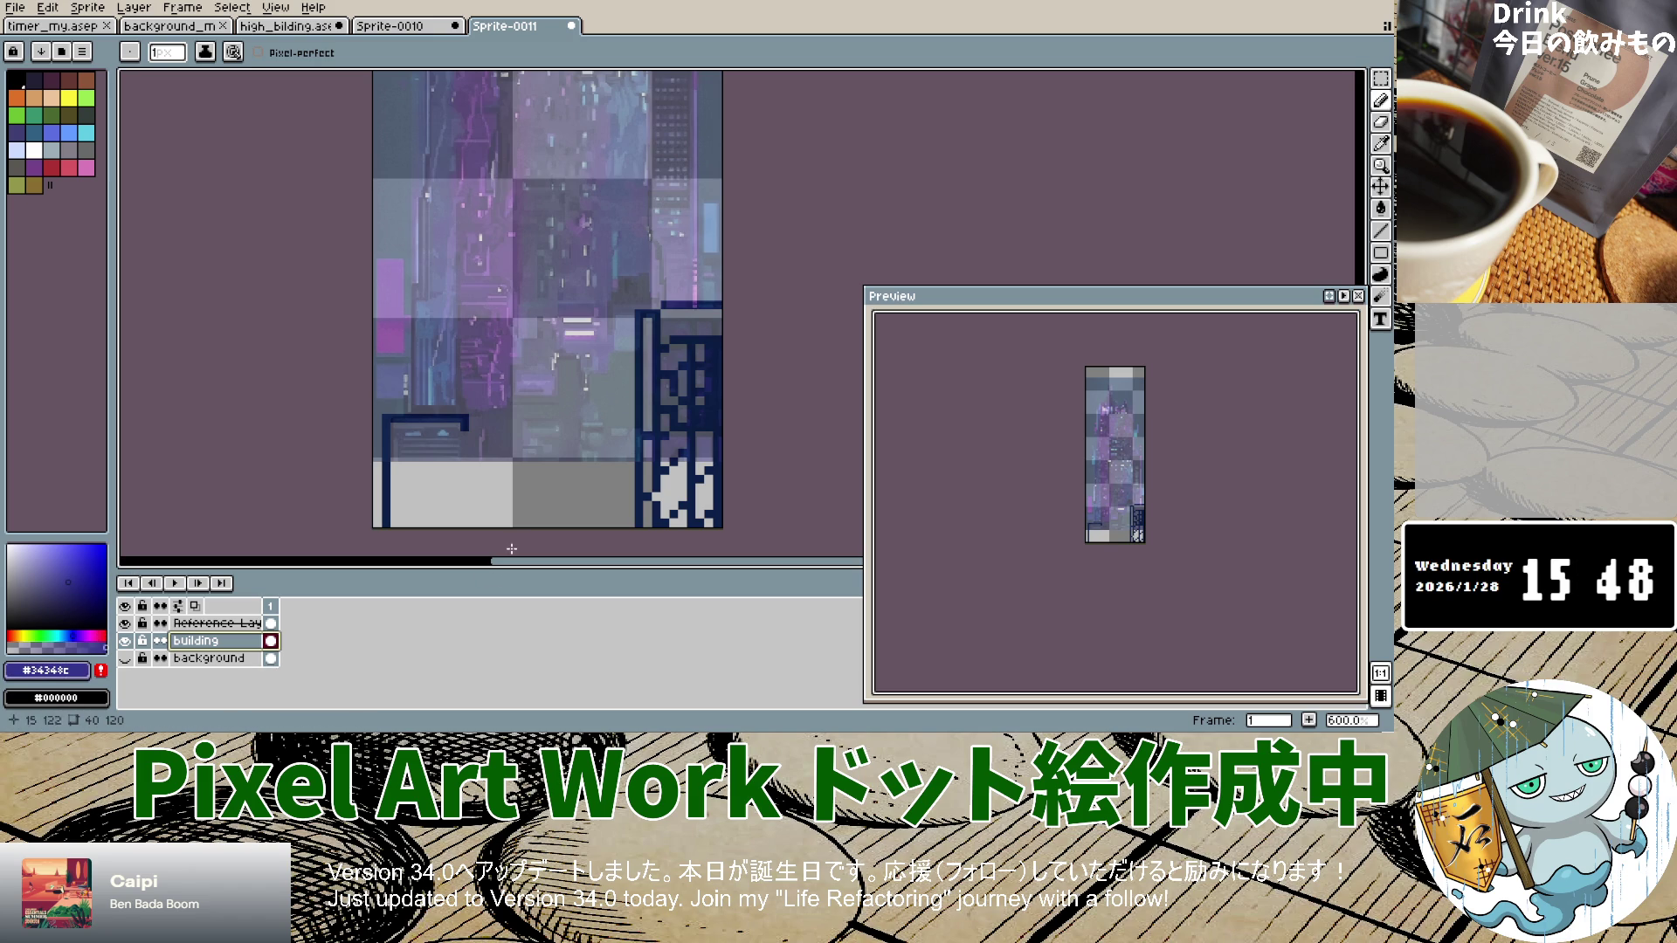
Step: Paint purple and dark blue pixels over the light areas in the tower's lower section
left_click(668, 451)
mouse_move(673, 437)
left_mouse_down()
mouse_move(707, 458)
mouse_move(682, 491)
mouse_move(666, 482)
mouse_move(664, 515)
left_mouse_up()
left_click(679, 473)
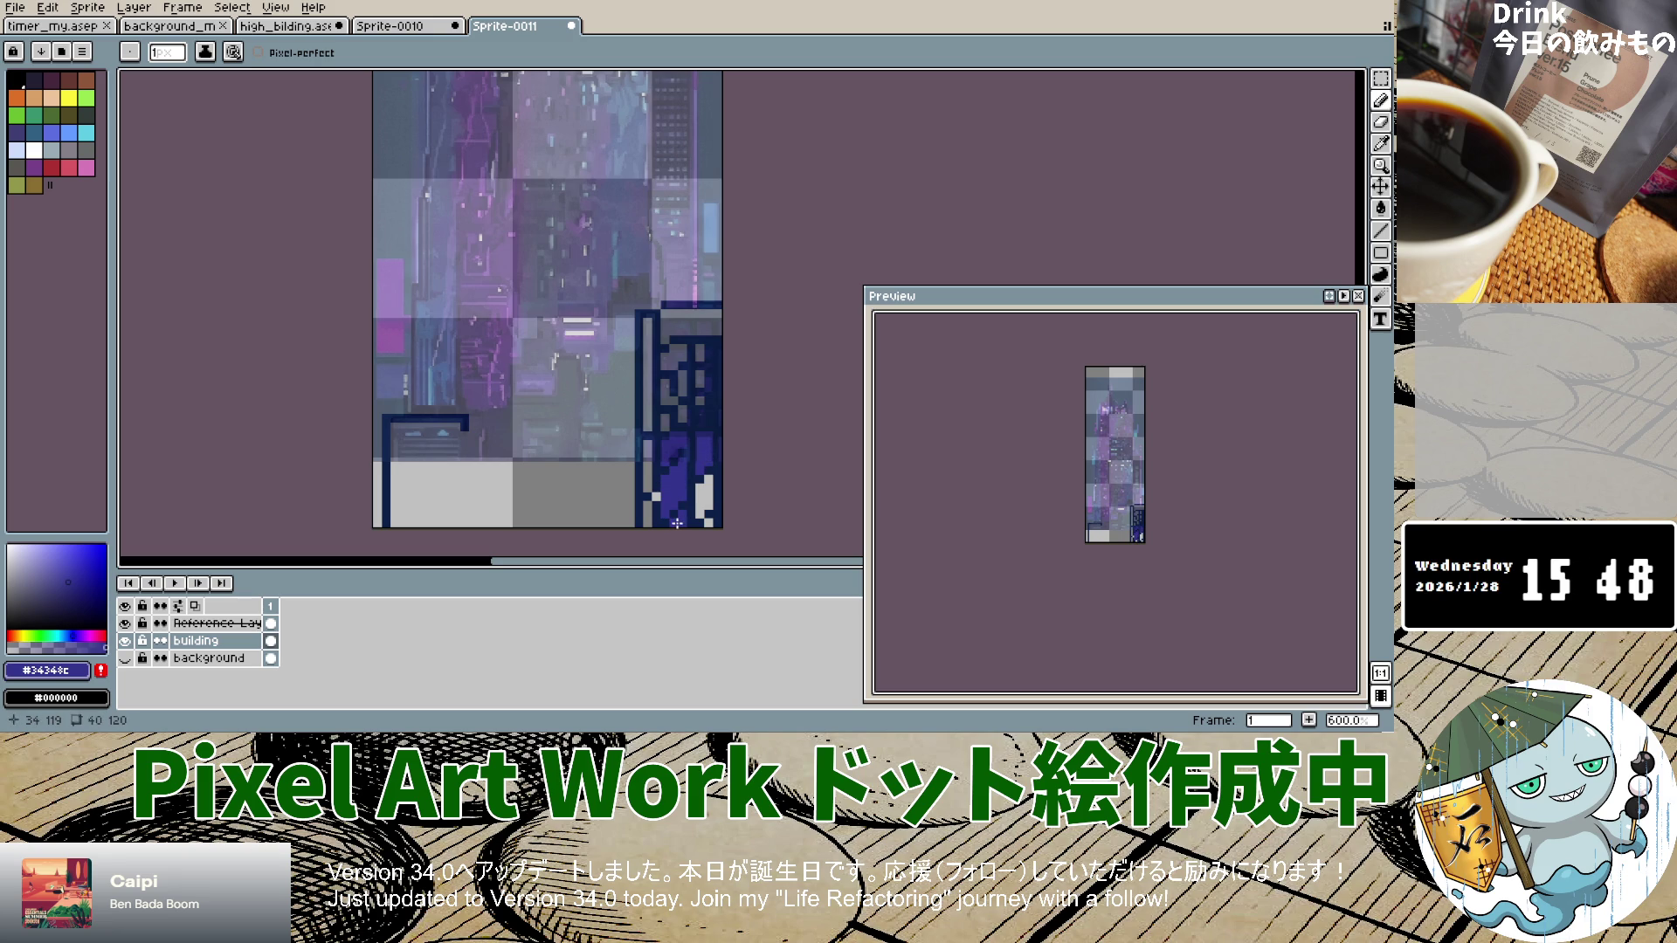
left_click_drag(701, 485, 708, 503)
left_click(707, 505)
Step: Hide and reshow the building layer to check the reference, then draw a navy line down its left edge
left_click(125, 640)
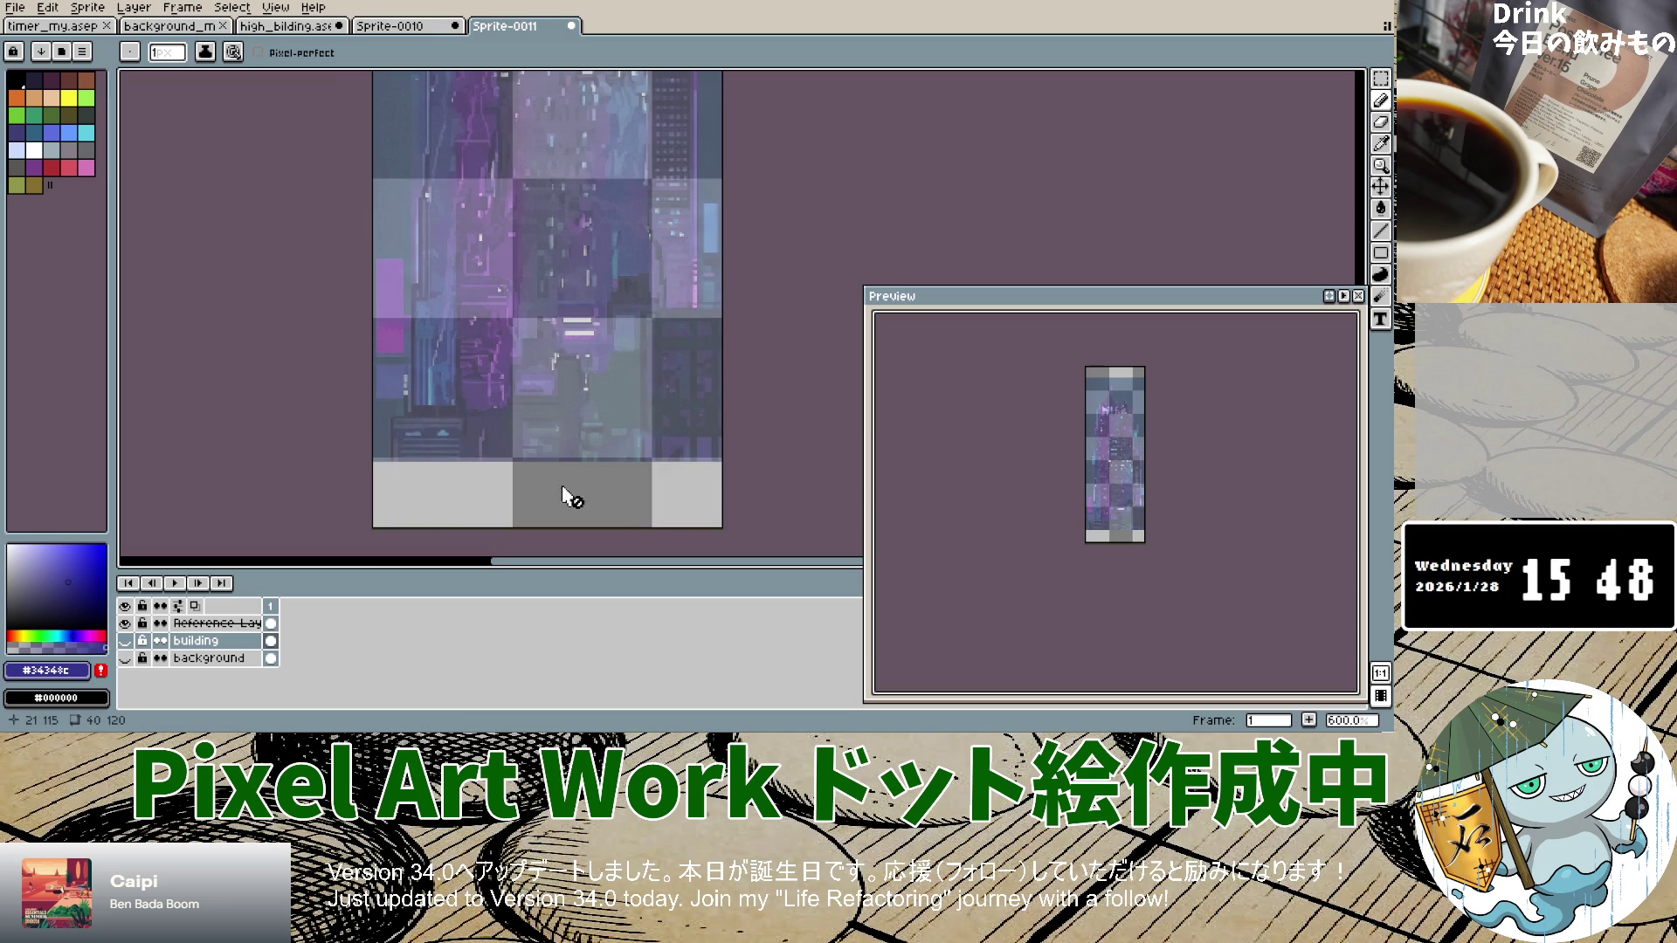
scroll(692, 476, "up", 1)
scroll(692, 475, "down", 1)
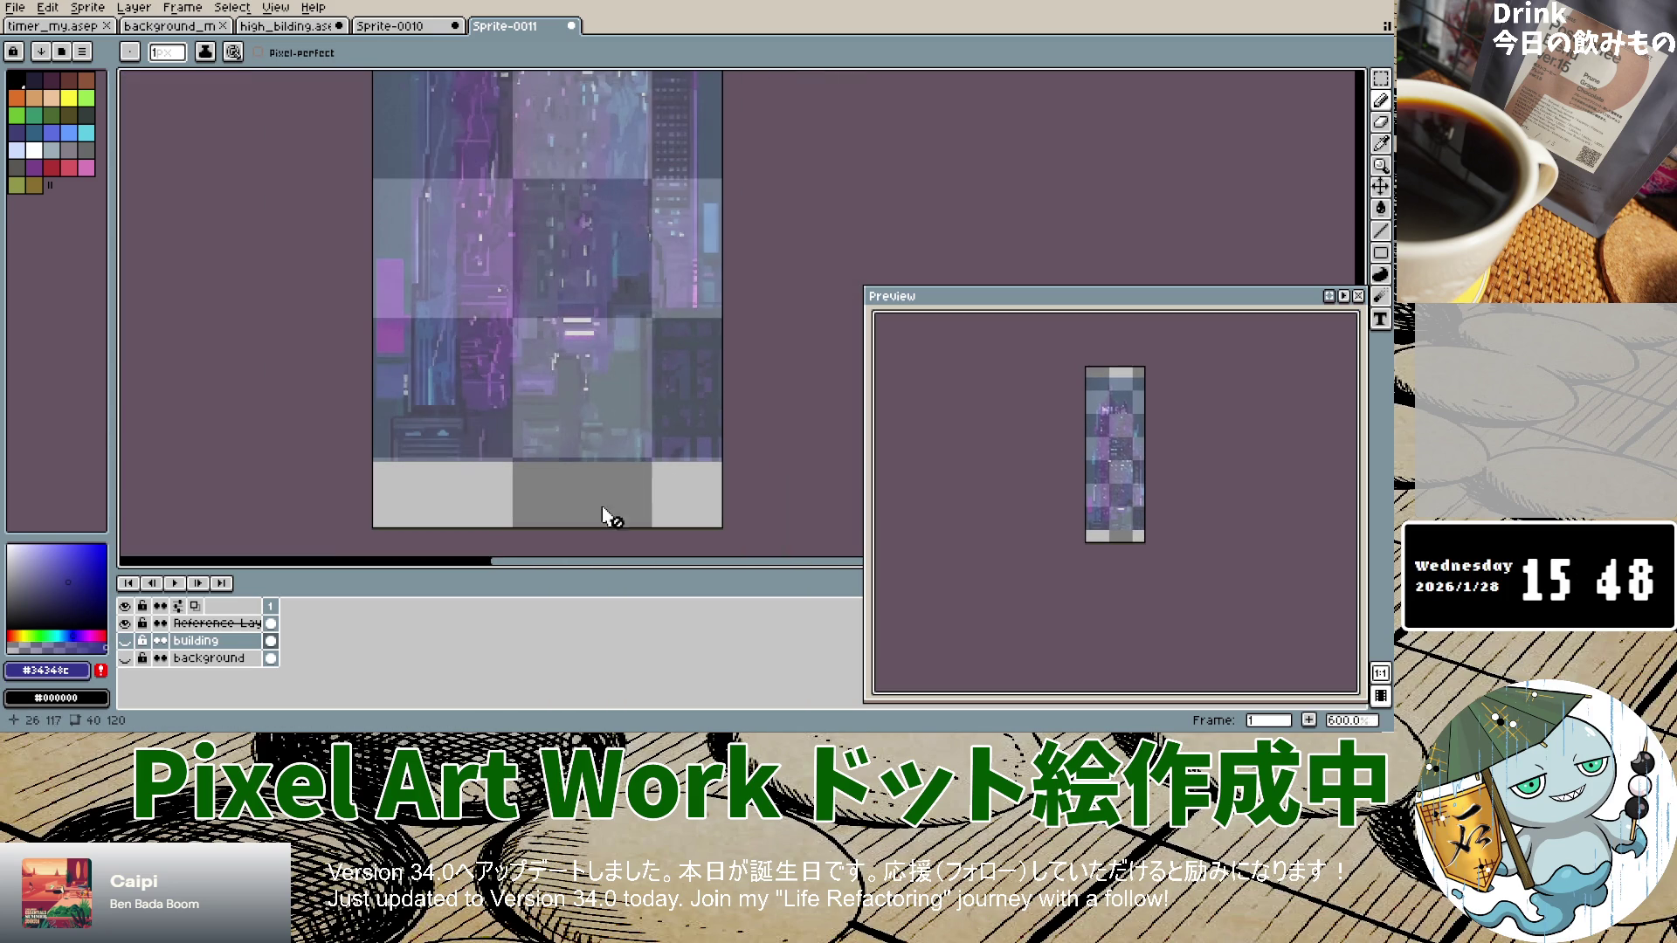
left_click(125, 640)
left_click_drag(648, 330, 644, 517)
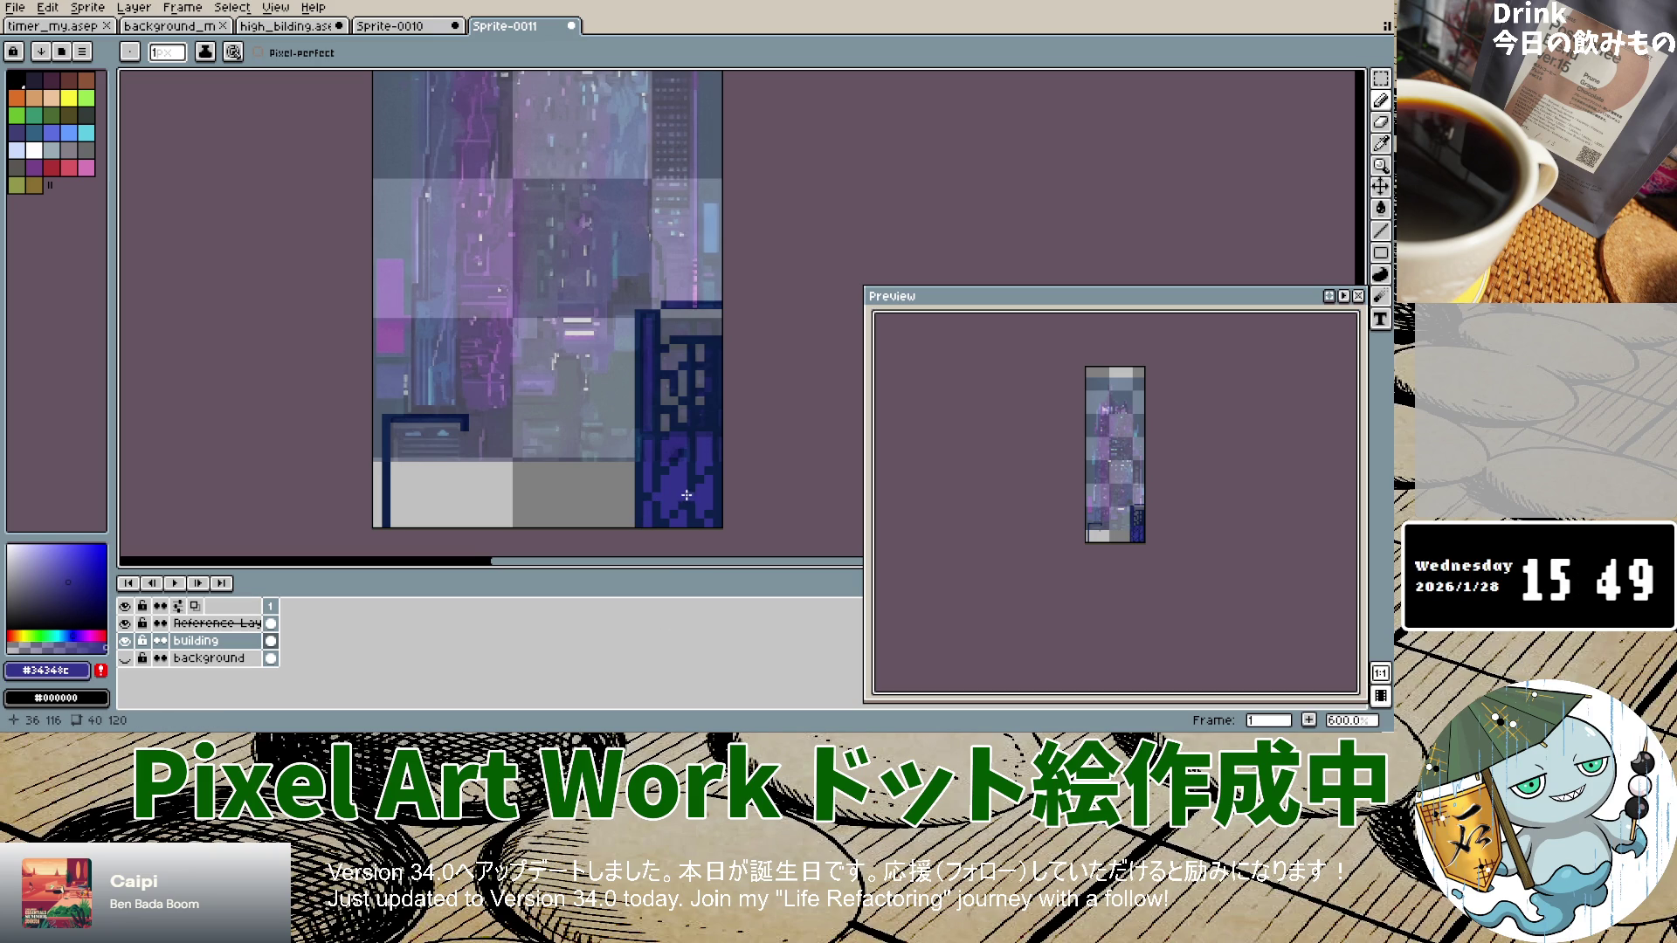
Step: Fill the tower's upper grey window gaps with purple and the remaining grey pixels with dark navy
scroll(682, 472, "up", 2)
scroll(682, 472, "up", 3)
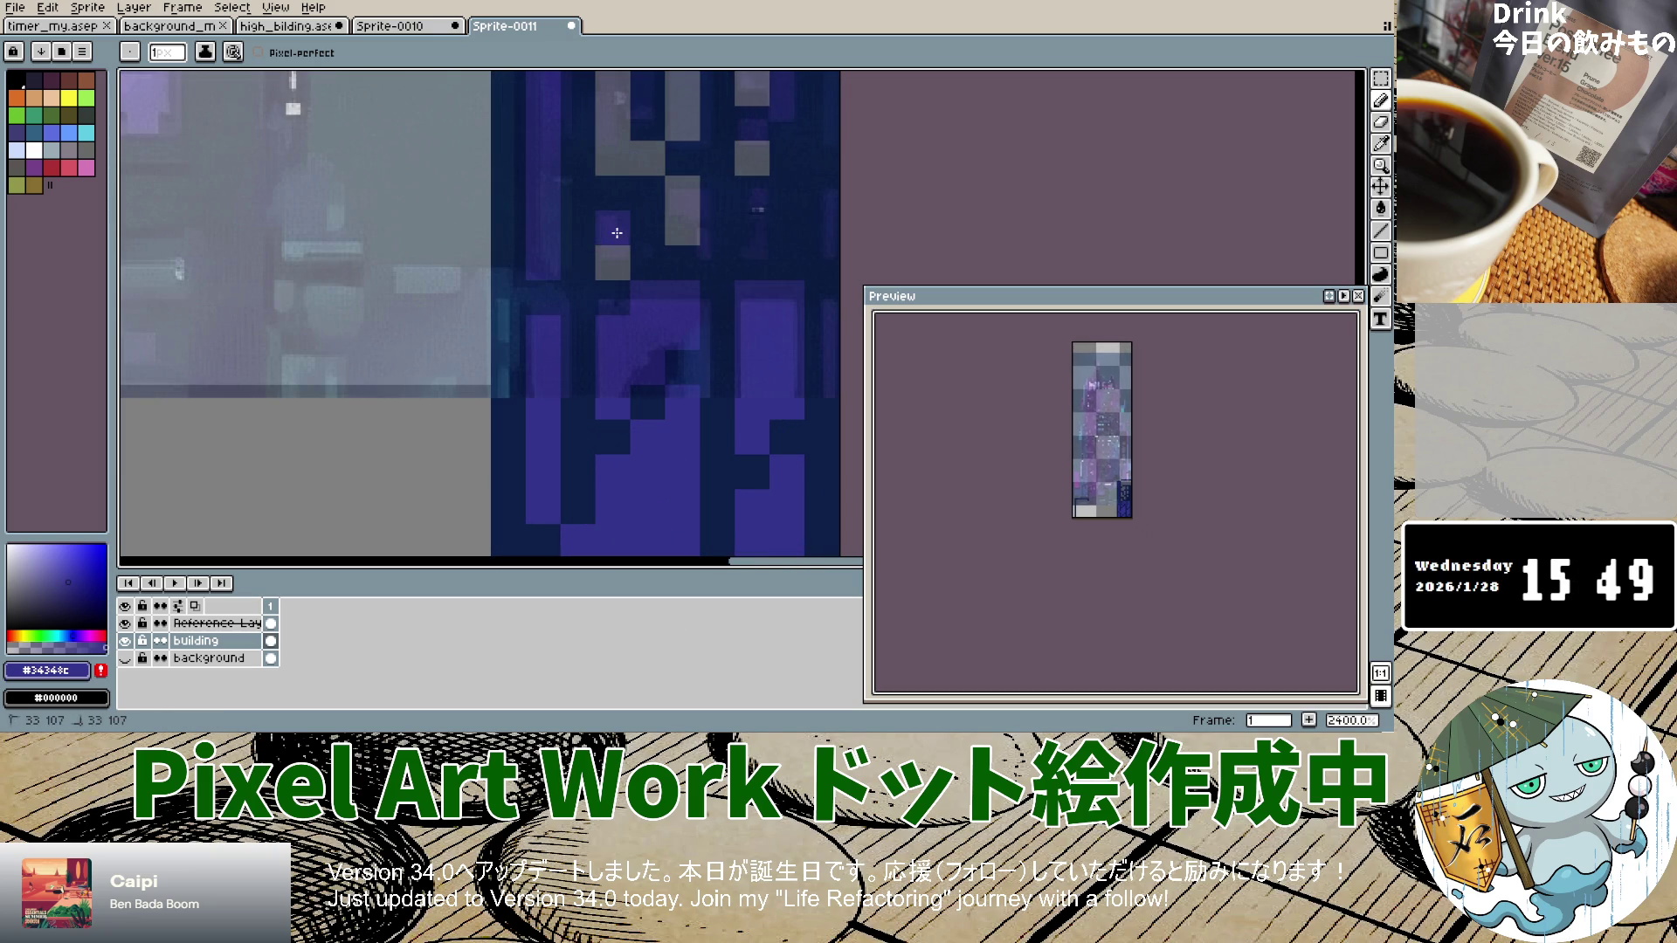
scroll(628, 322, "down", 4)
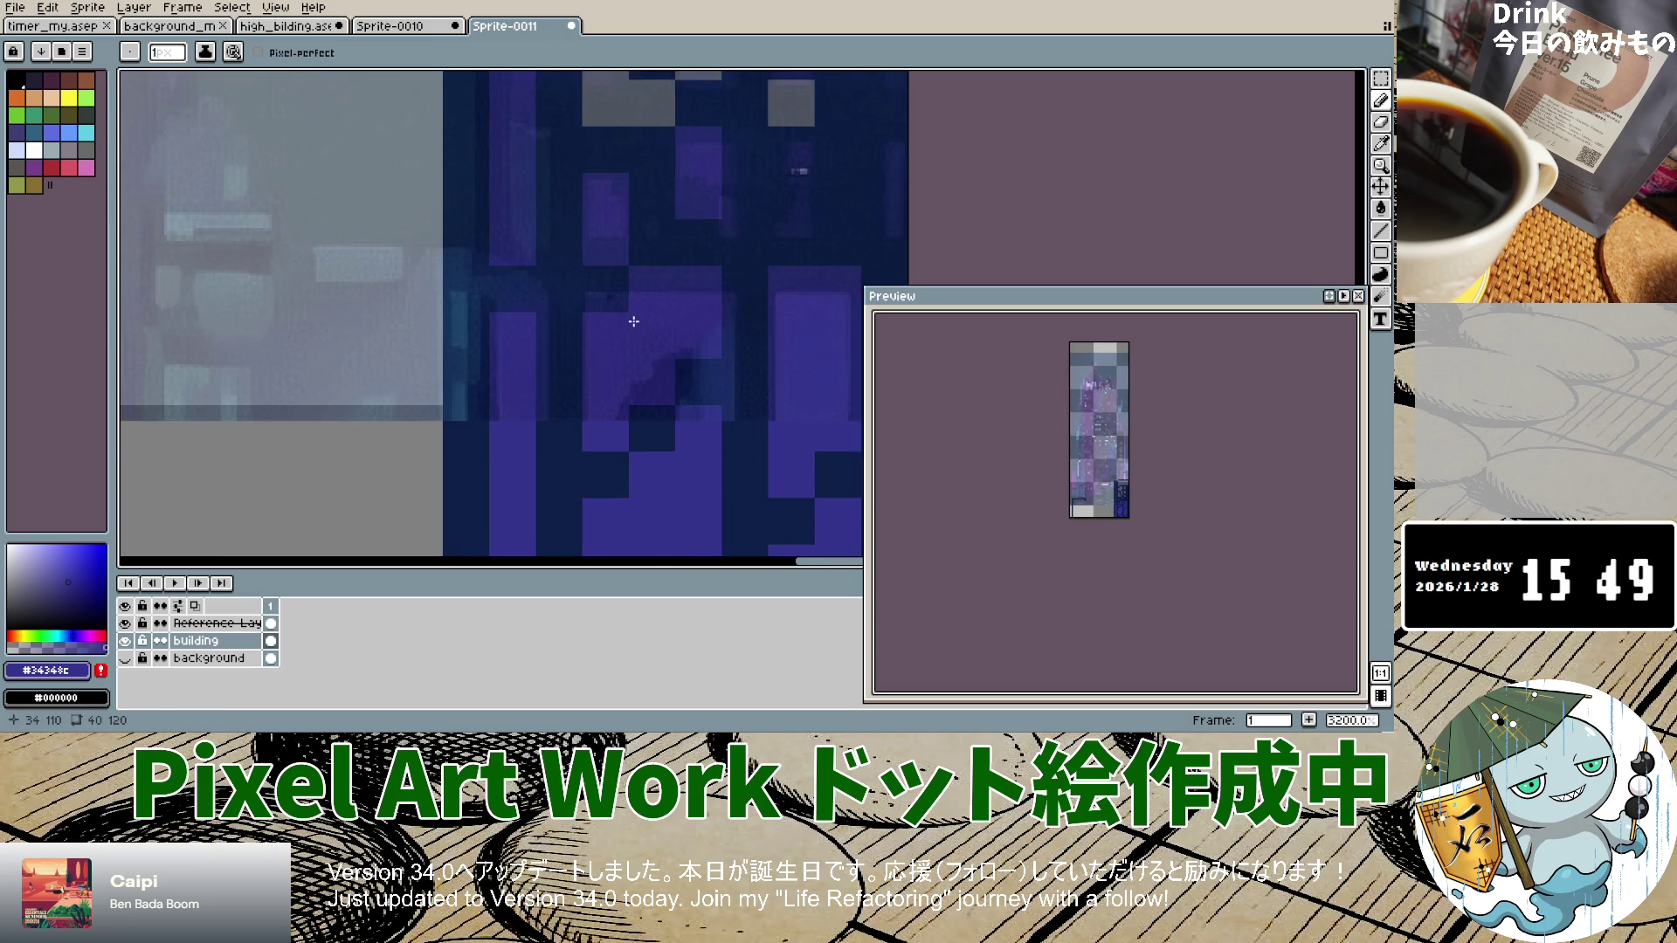
left_click_drag(635, 277, 639, 276)
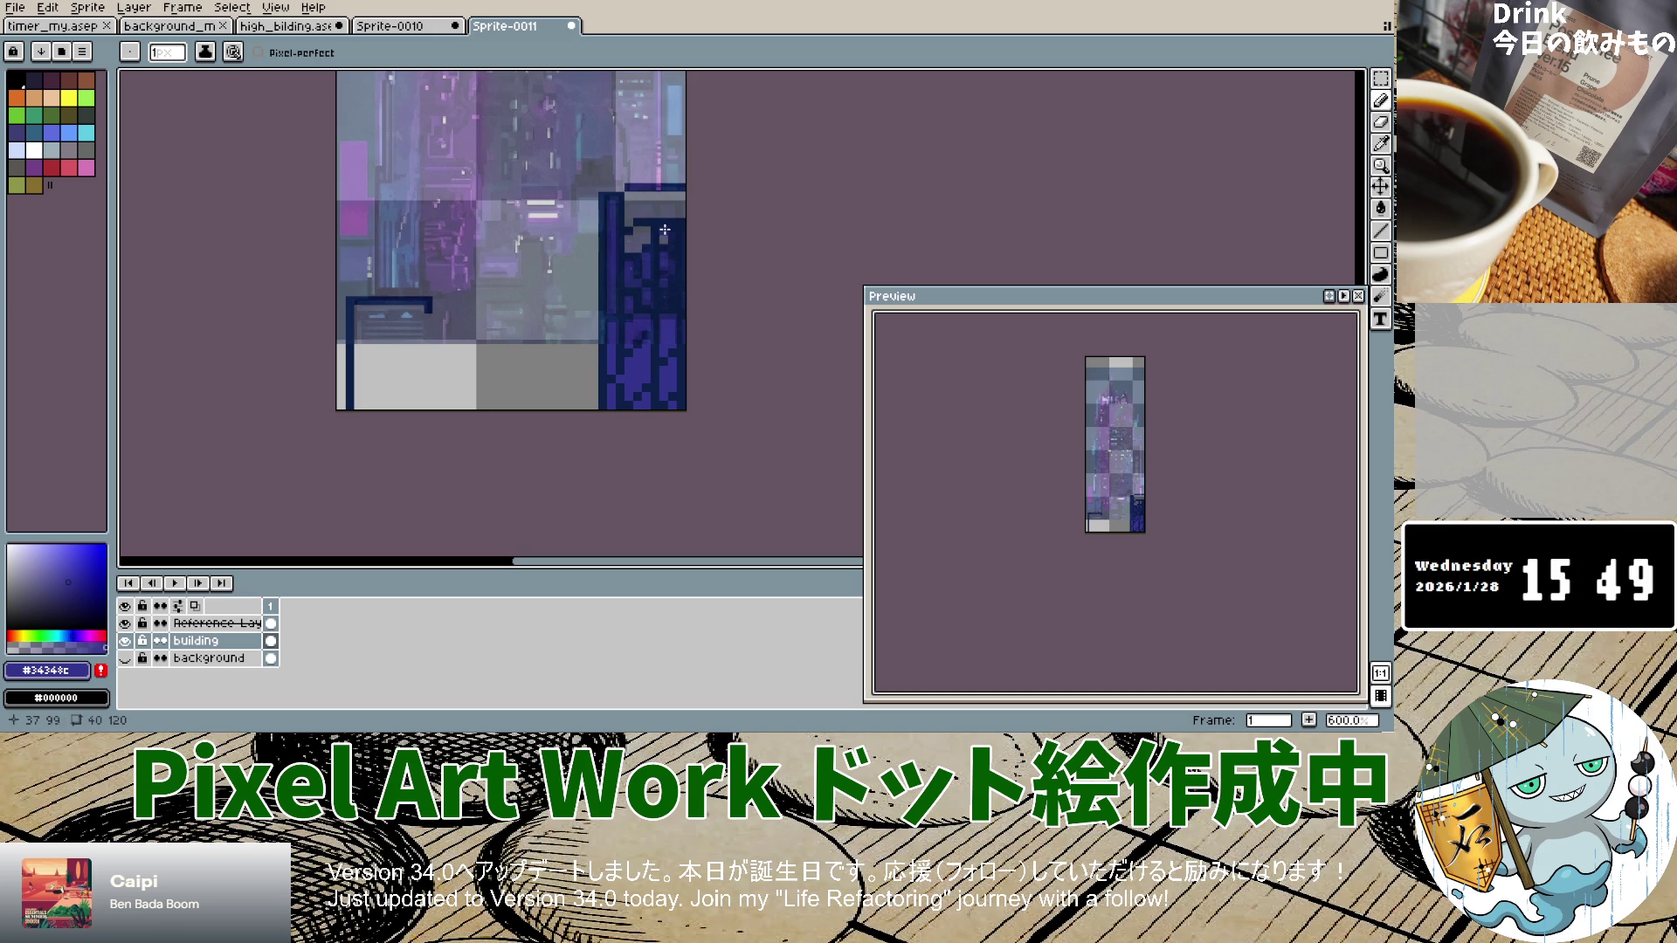
scroll(677, 292, "up", 5)
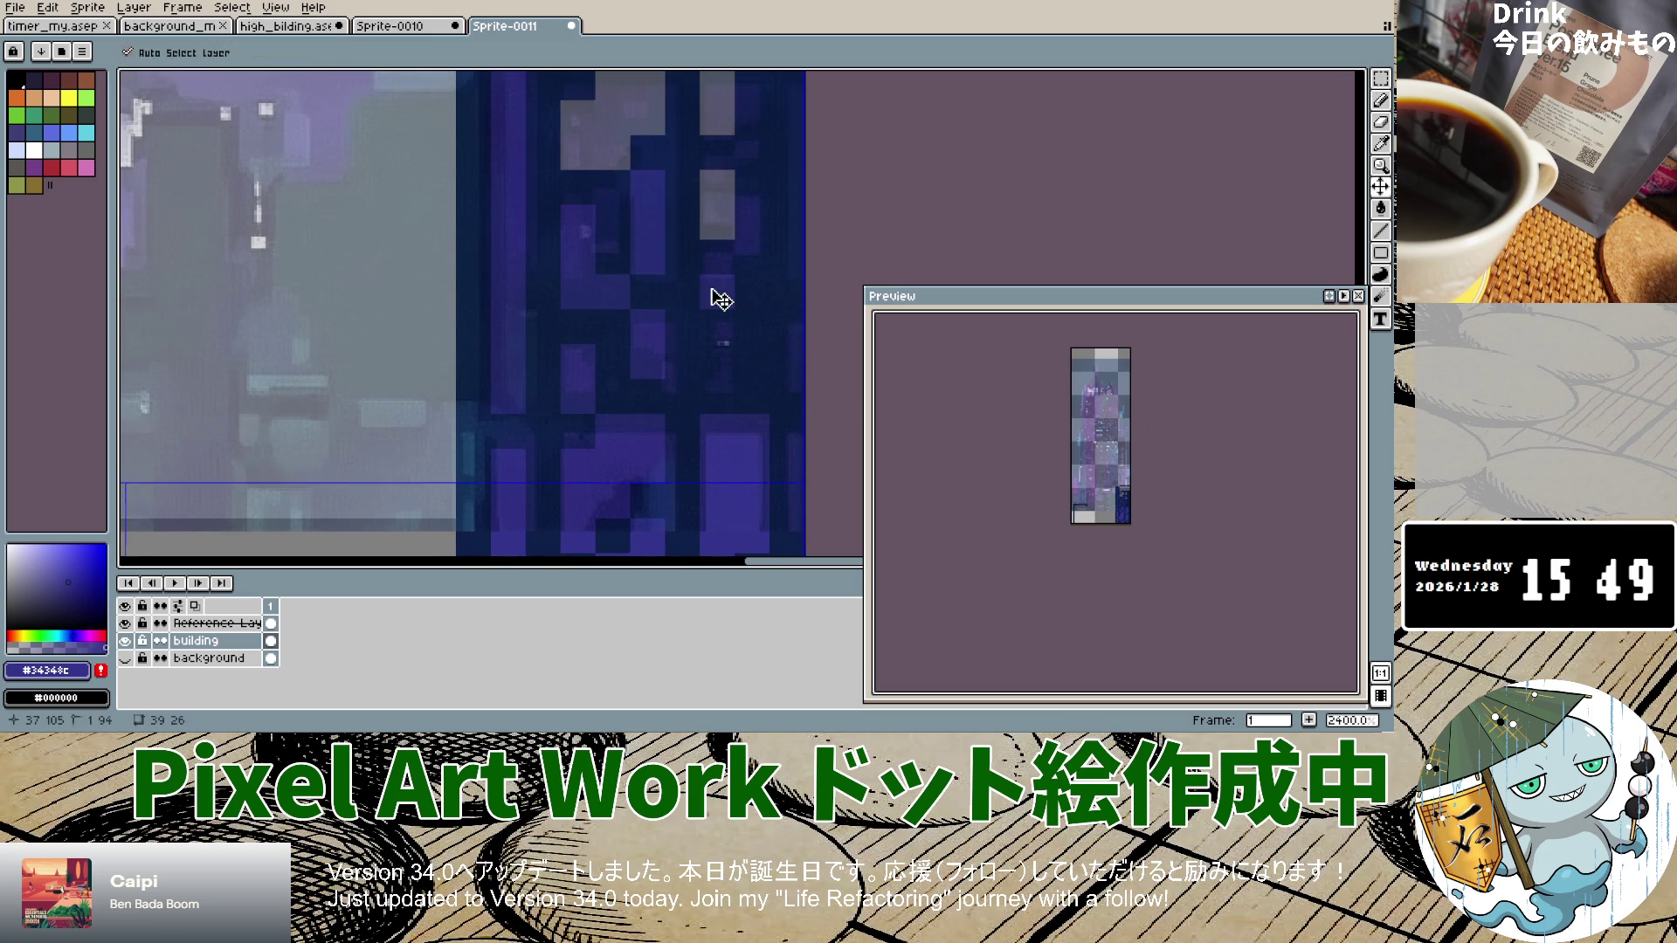
scroll(715, 186, "down", 2)
mouse_move(715, 186)
left_mouse_down()
mouse_move(714, 140)
mouse_move(644, 152)
mouse_move(658, 161)
left_mouse_up()
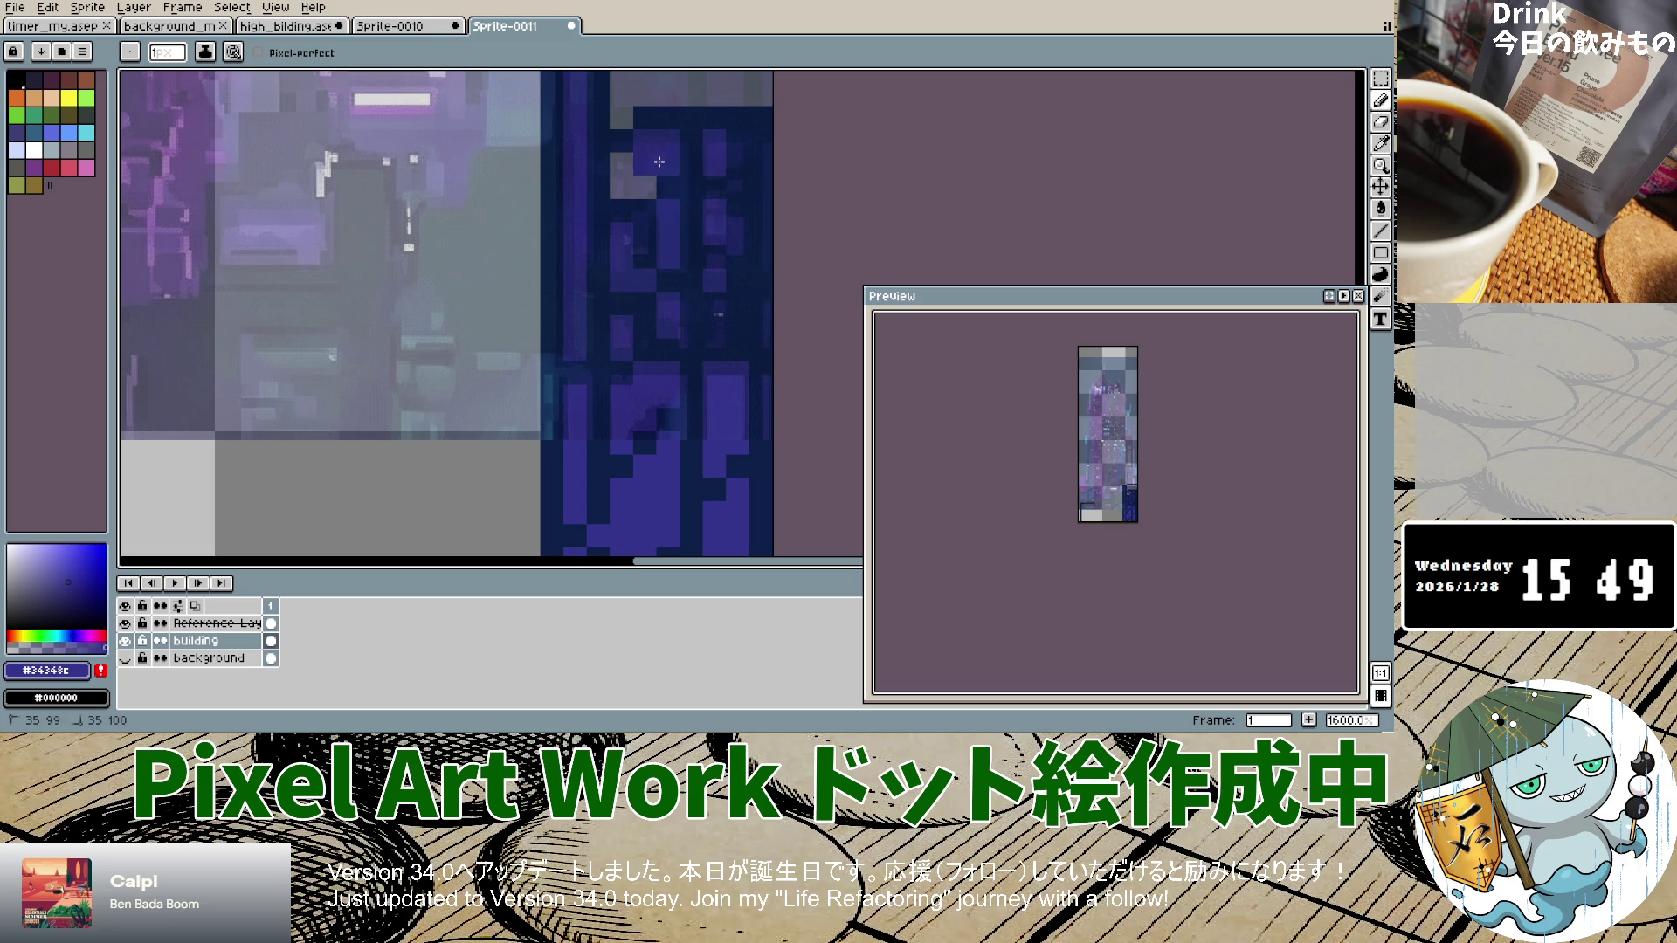
scroll(687, 221, "down", 6)
scroll(688, 221, "up", 5)
scroll(646, 125, "down", 3)
mouse_move(647, 125)
left_mouse_down()
mouse_move(637, 107)
mouse_move(637, 149)
mouse_move(655, 109)
mouse_move(709, 131)
mouse_move(659, 120)
mouse_move(653, 138)
mouse_move(691, 134)
left_mouse_up()
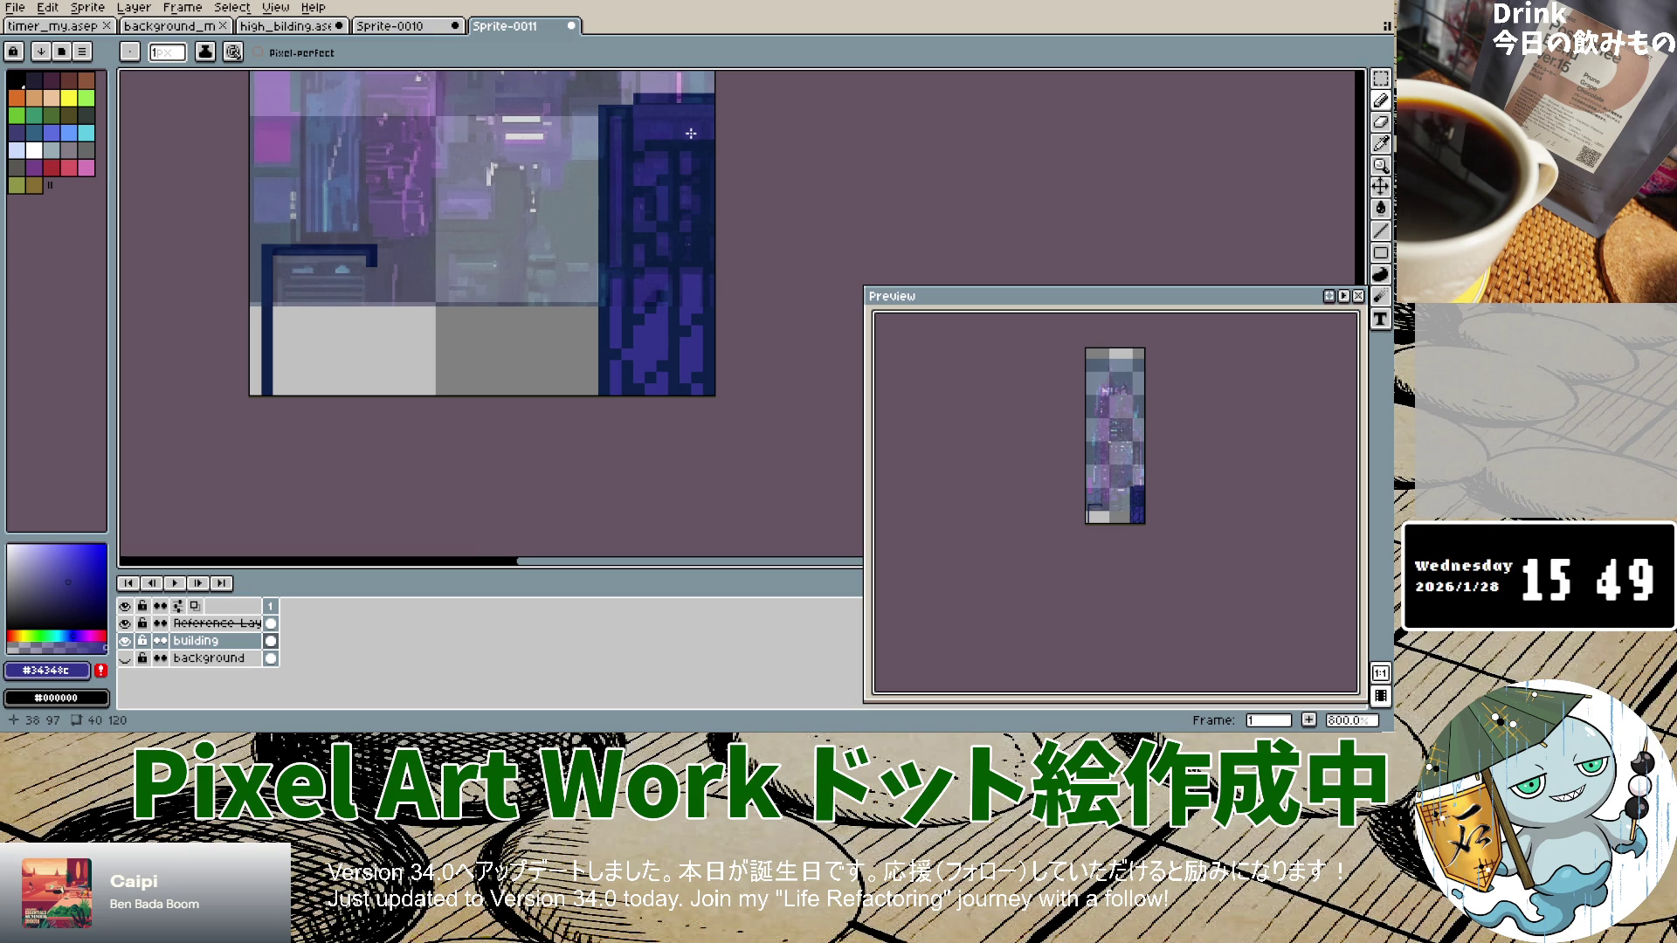
scroll(677, 311, "up", 5)
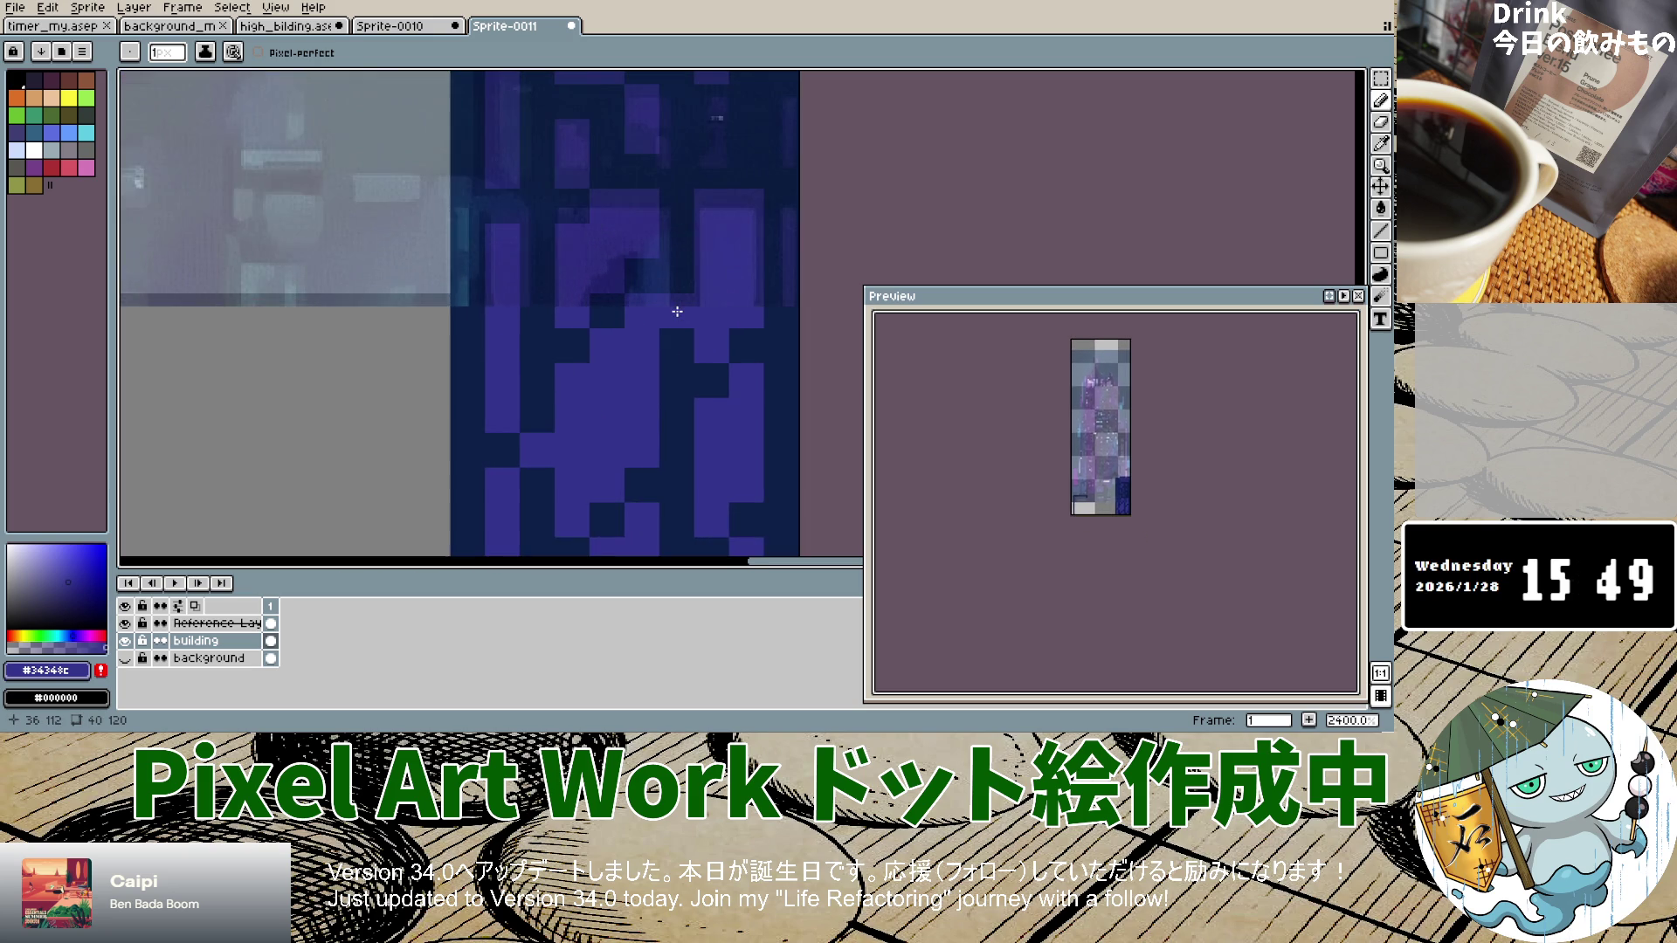
scroll(677, 312, "down", 5)
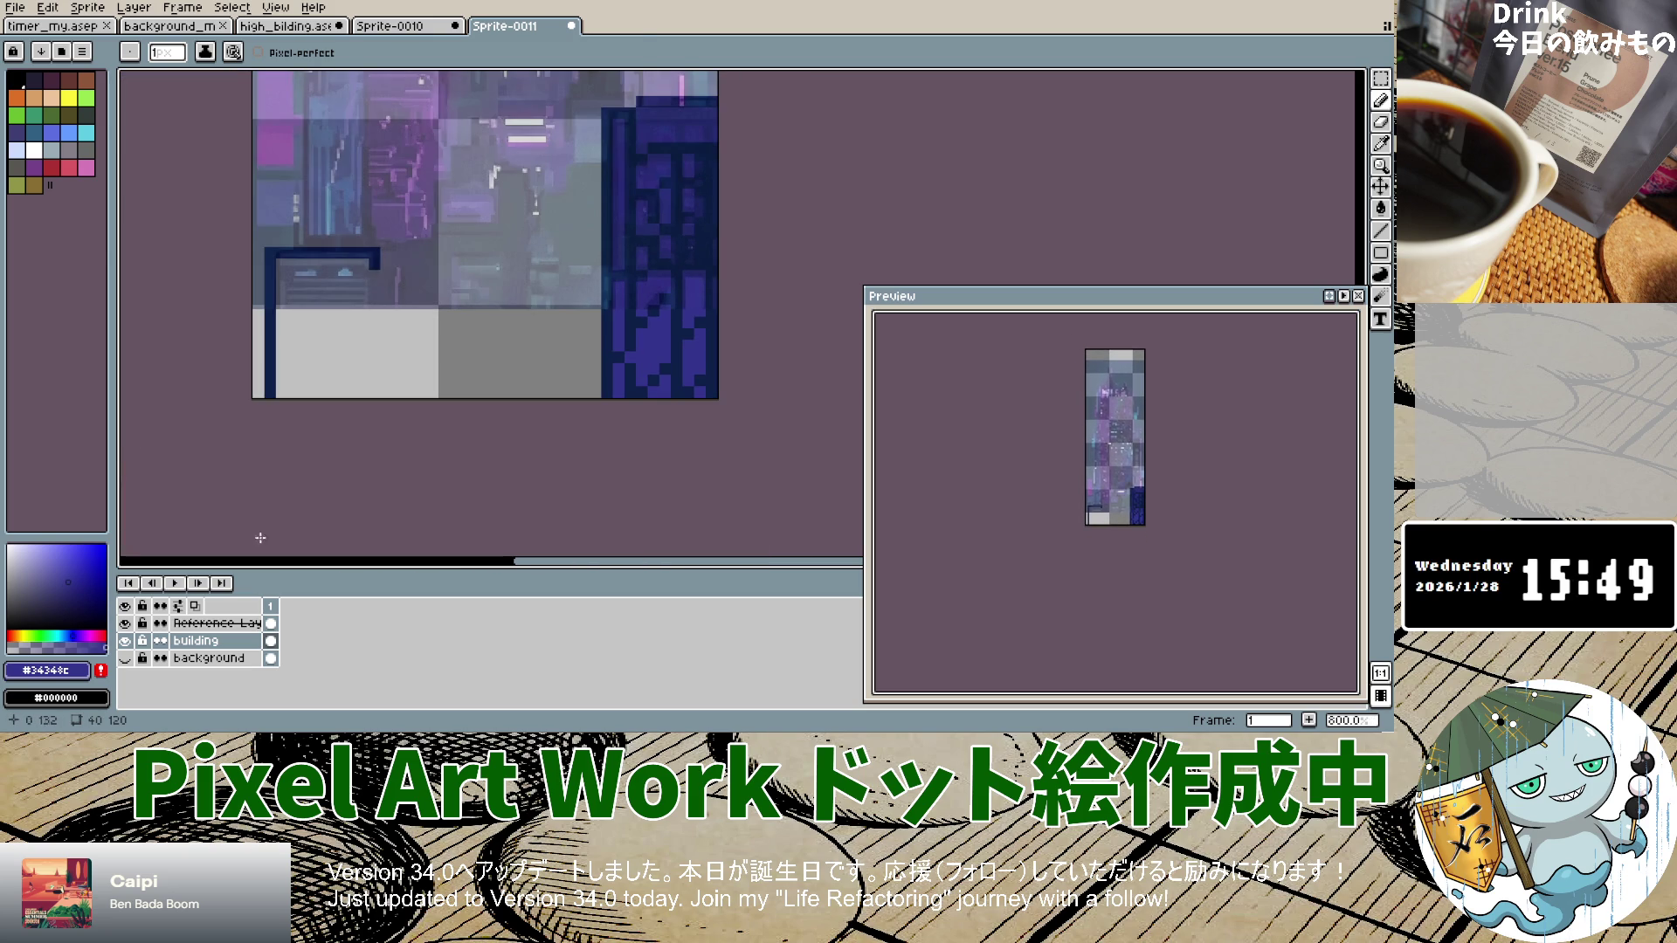
Step: Pick a 257° violet from the hue bar and place a pixel near the tower's base
left_click(83, 631)
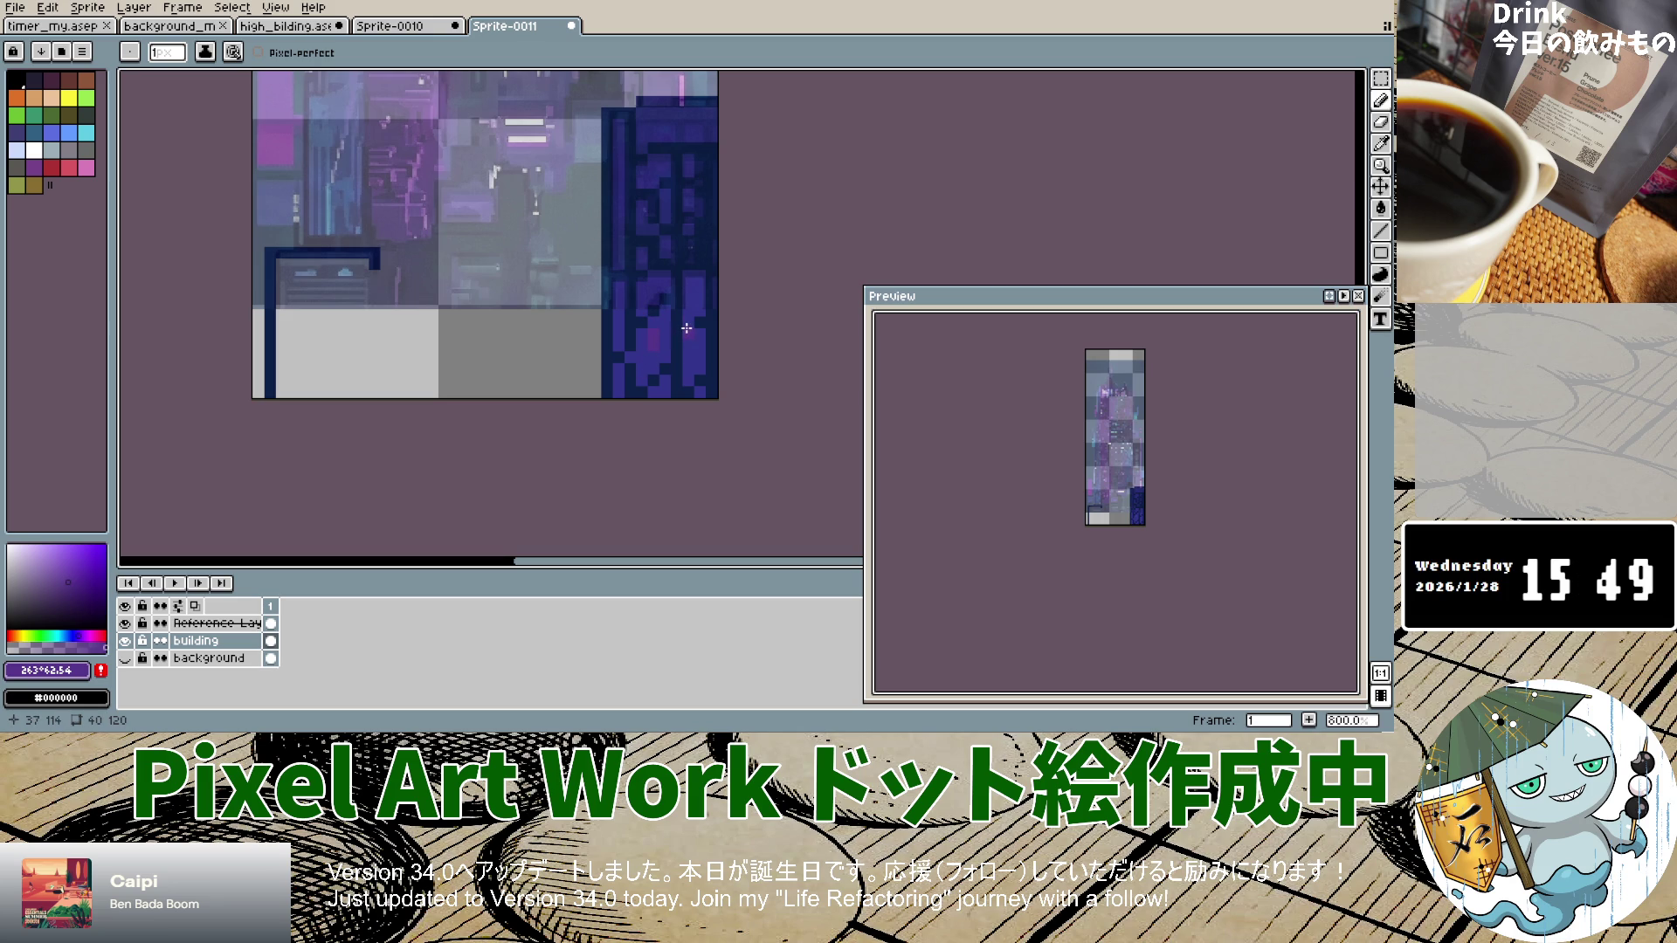
left_click(643, 370)
Step: Scroll around the canvas and flick the building layer off and on to compare it with the reference
scroll(655, 249, "down", 1)
scroll(678, 200, "up", 1)
scroll(677, 196, "down", 1)
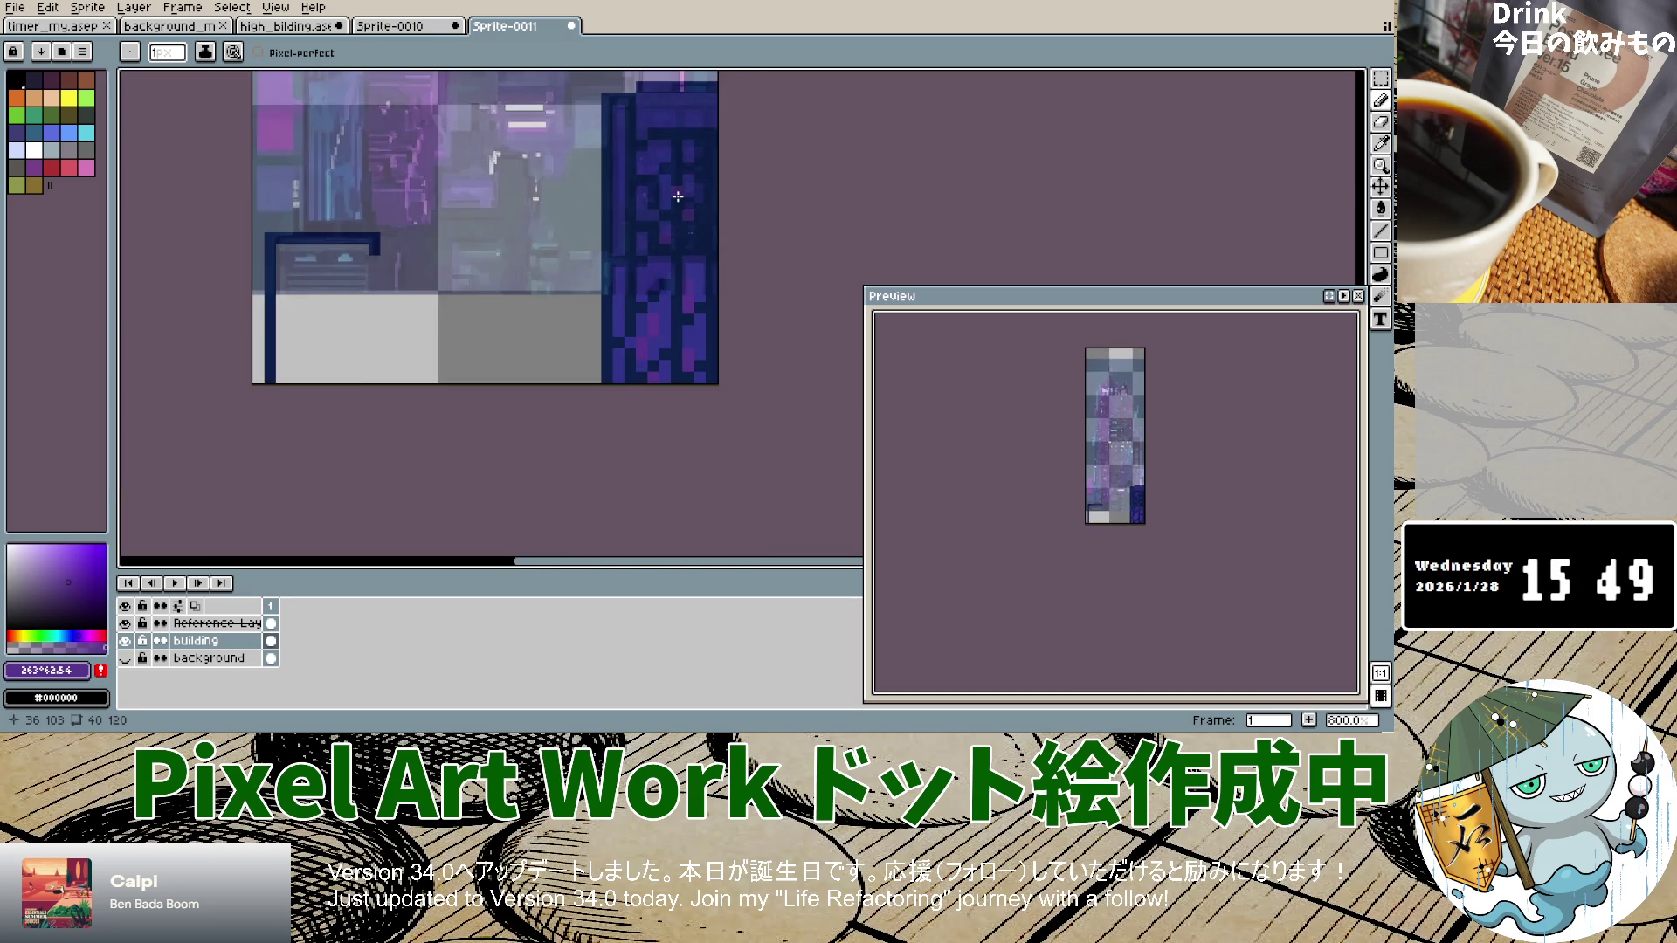
scroll(678, 196, "down", 1)
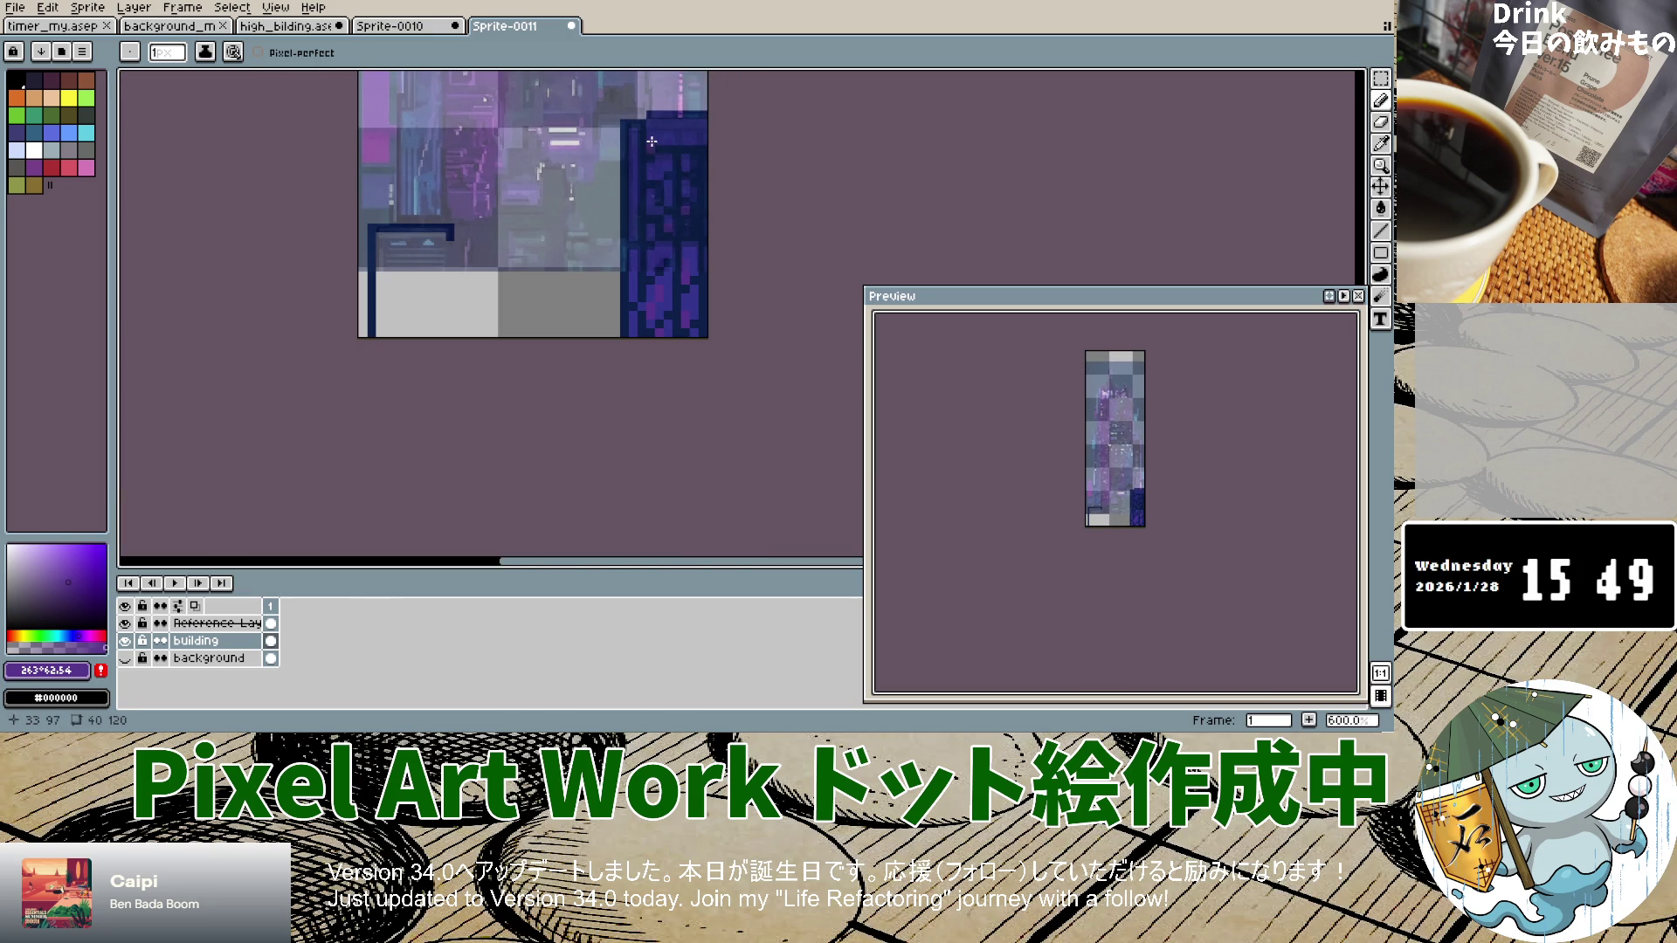
scroll(621, 387, "right", 2)
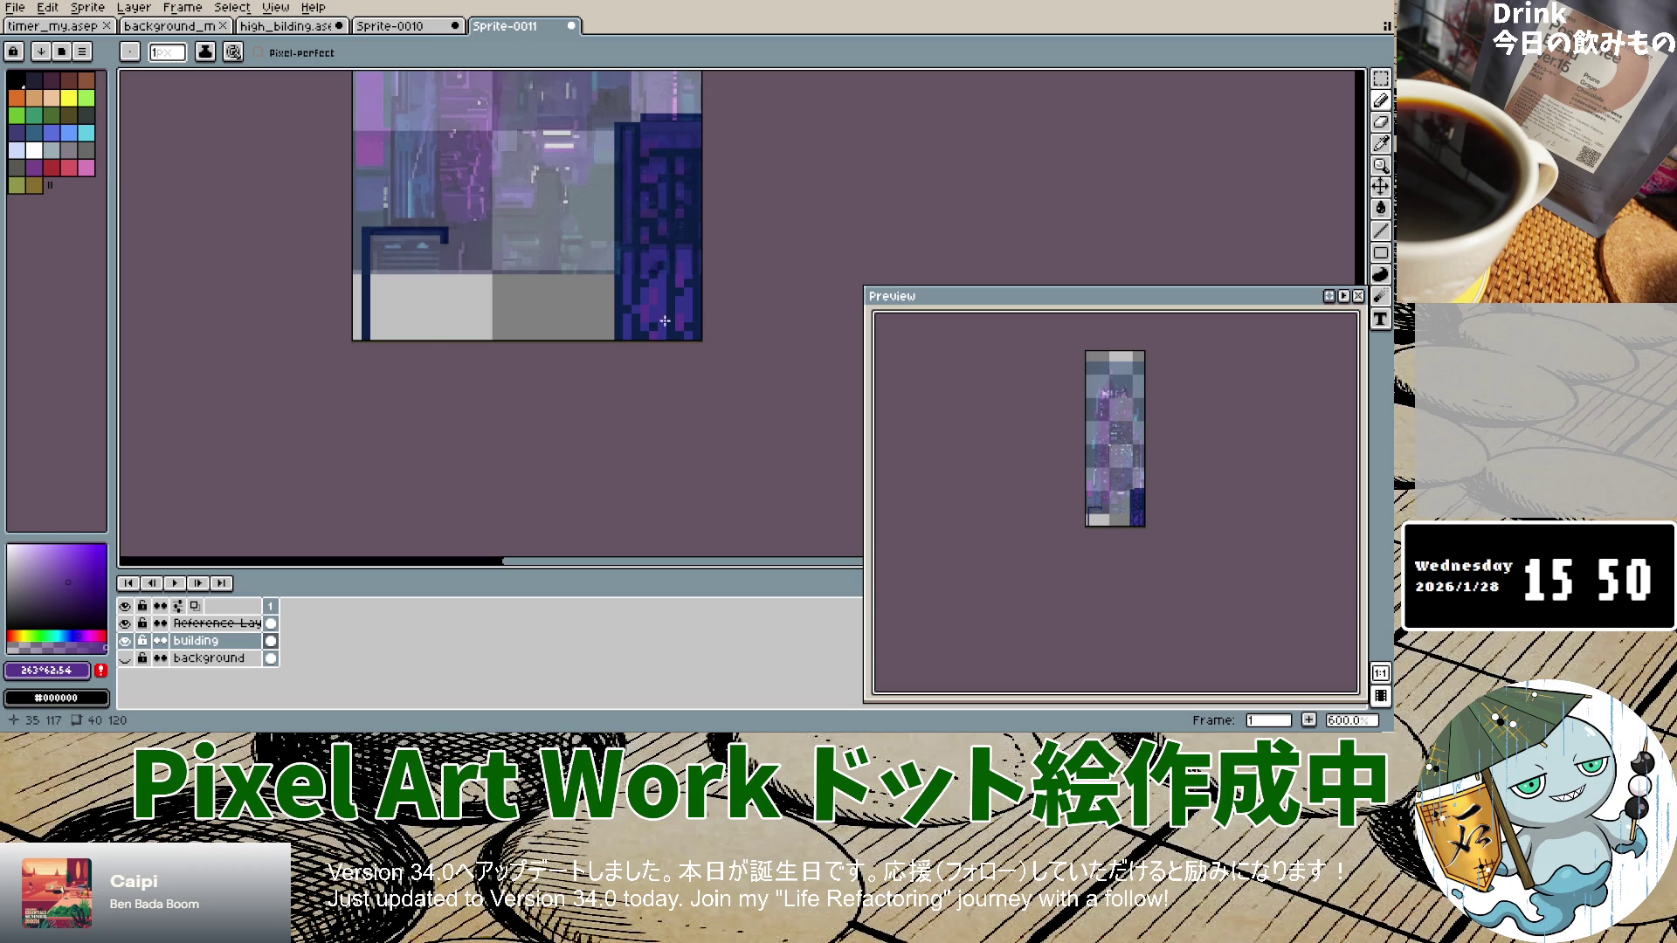
scroll(562, 374, "down", 1)
scroll(567, 370, "up", 1)
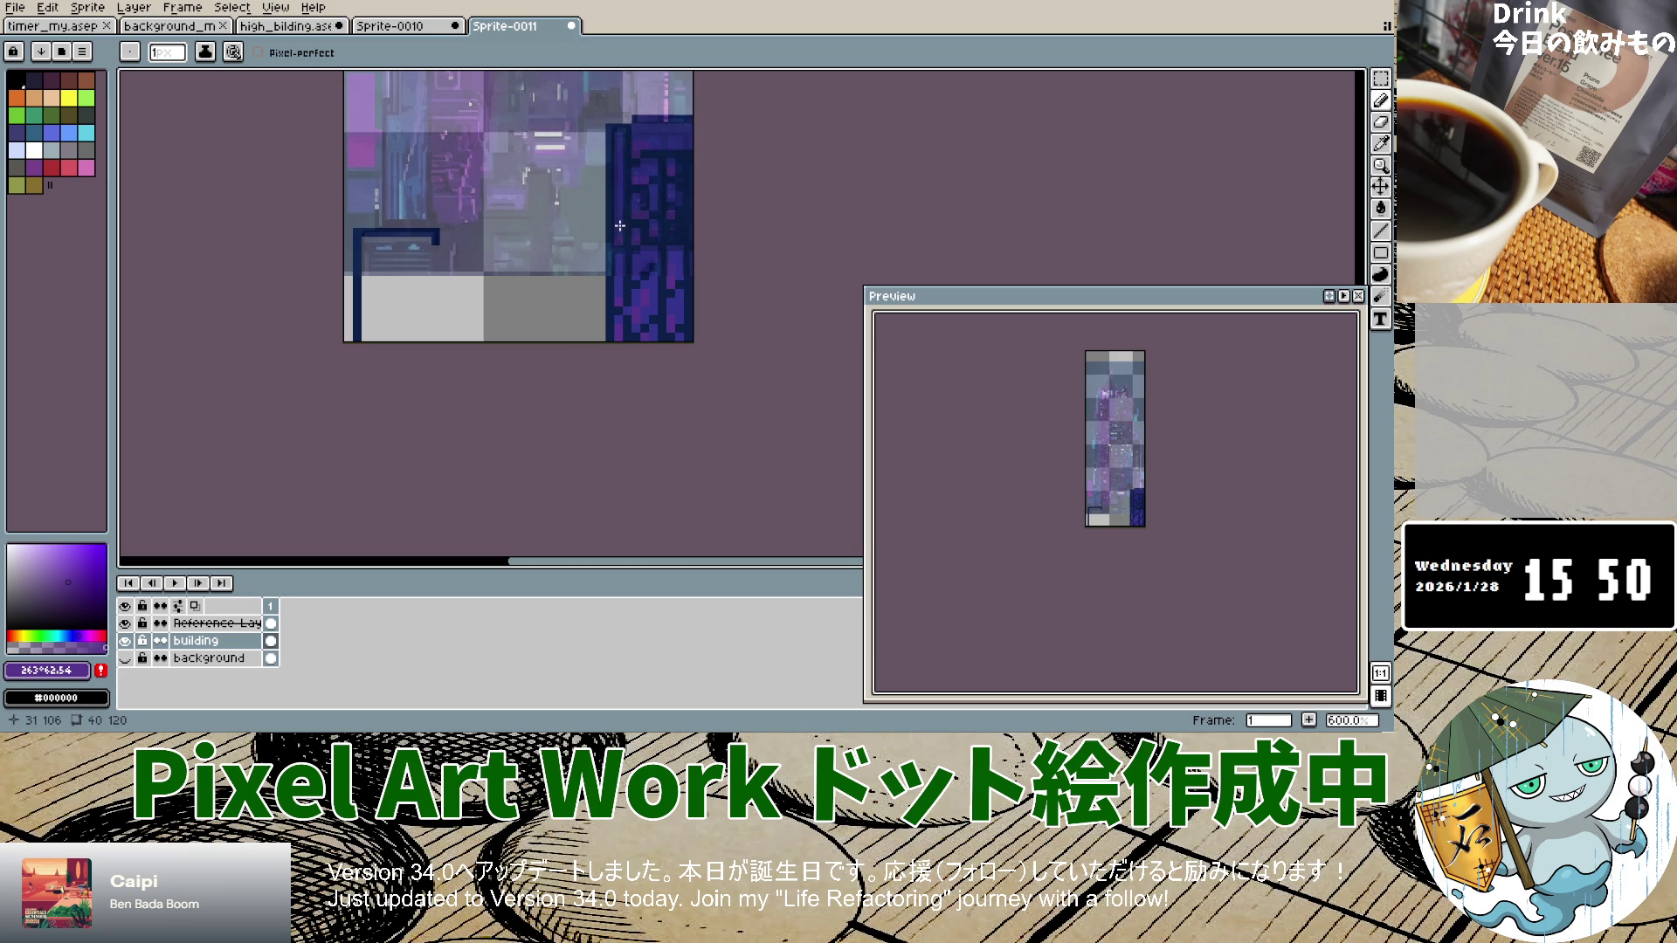
scroll(611, 257, "down", 6)
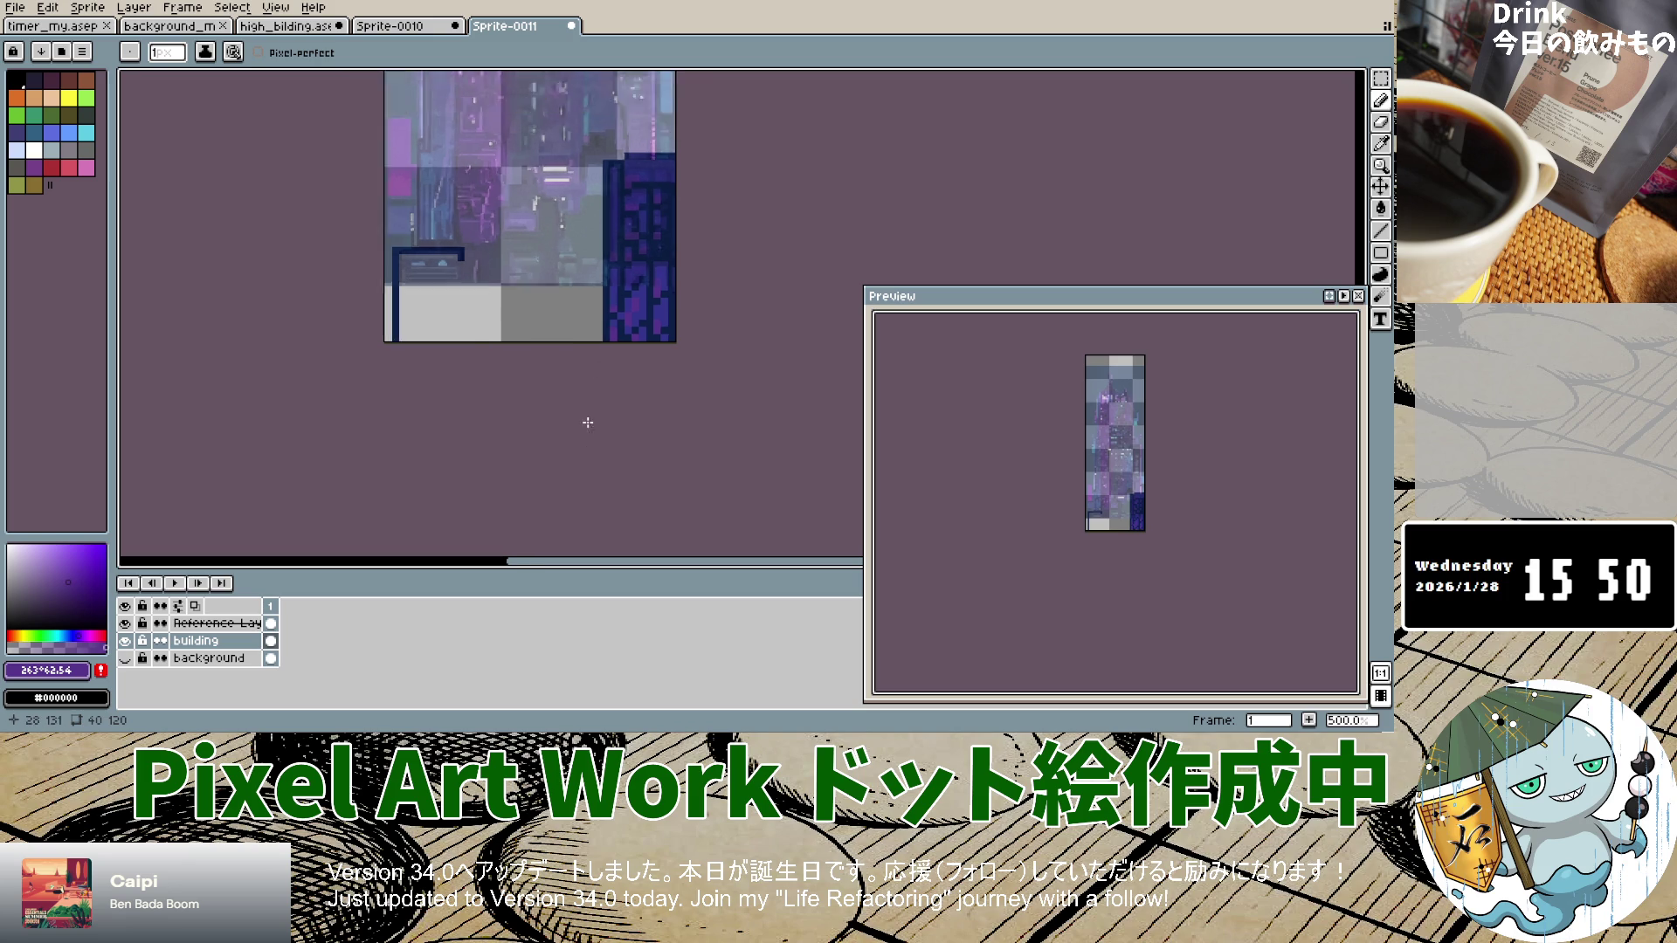
scroll(586, 382, "up", 5)
scroll(585, 377, "up", 1)
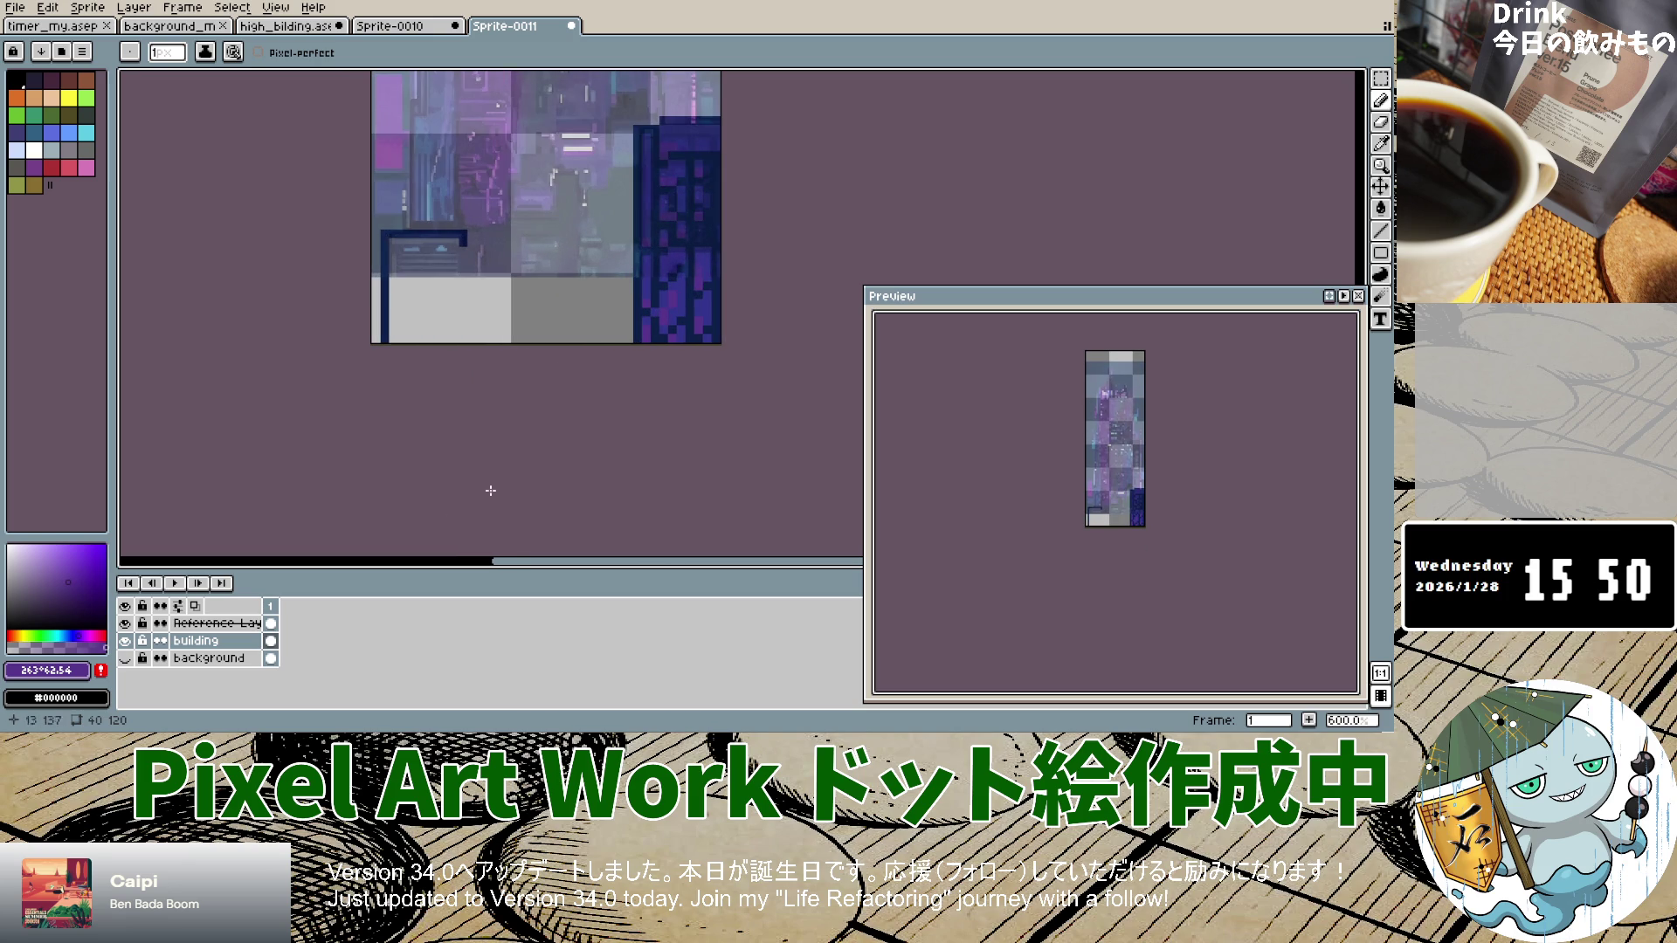
left_click(125, 640)
left_click(125, 641)
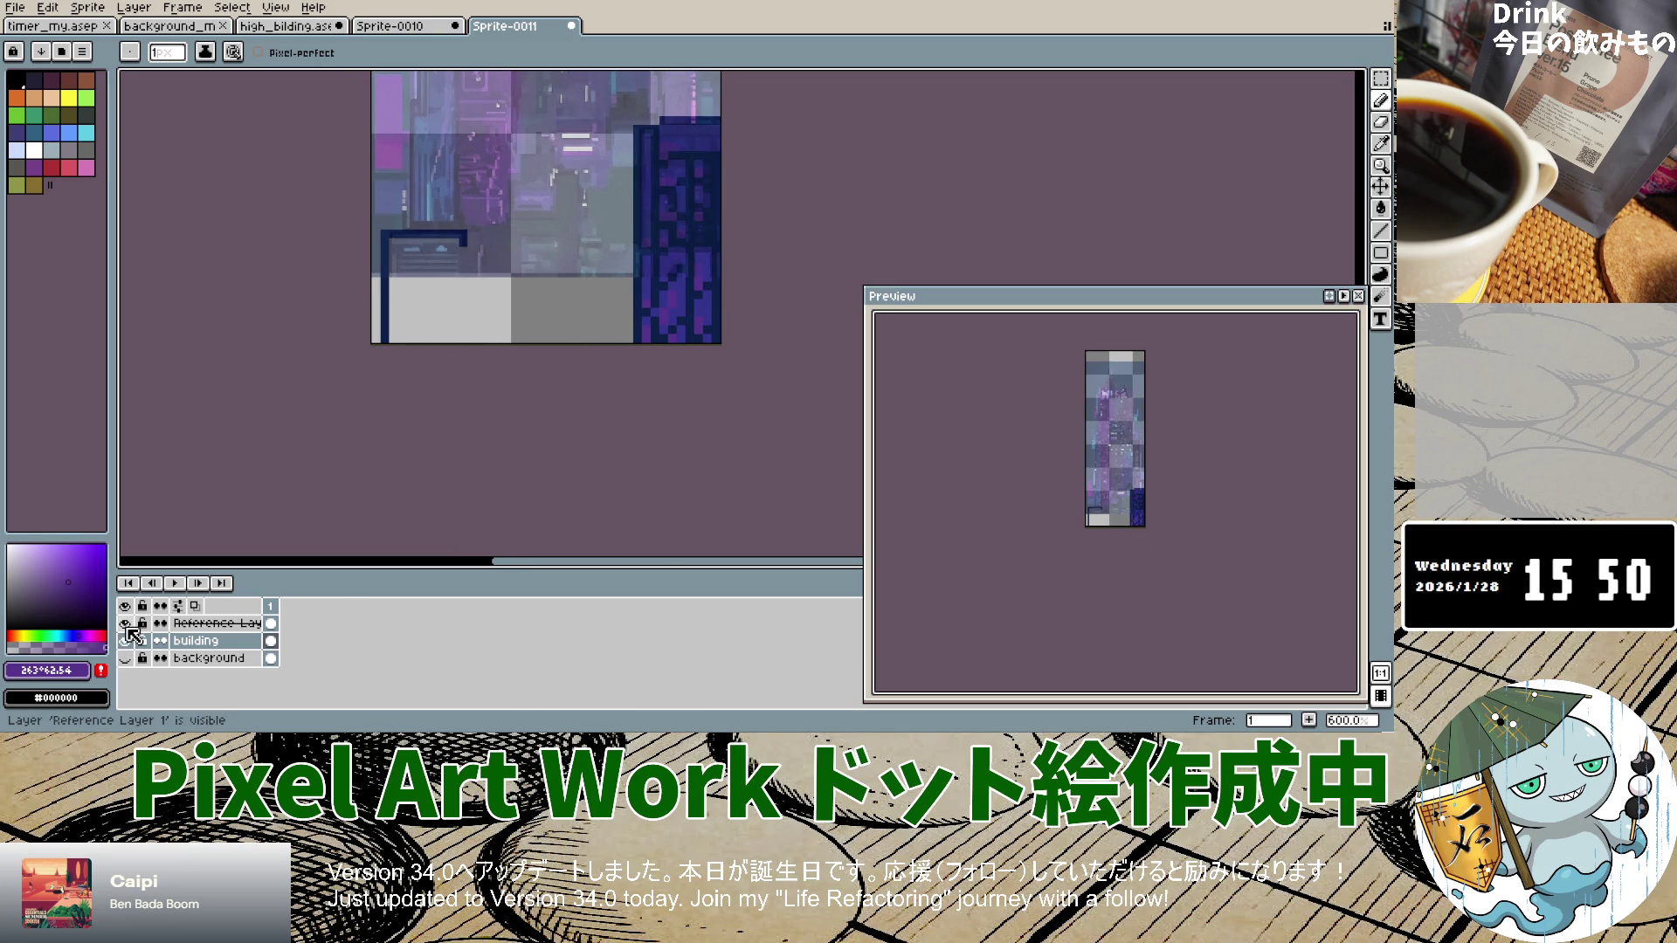
Step: Toggle the Reference Layer's visibility repeatedly to compare, leaving it visible
left_click(125, 623)
left_click(127, 625)
left_click(127, 625)
left_click(126, 624)
left_click(126, 624)
left_click(127, 625)
left_click(127, 625)
left_click(127, 625)
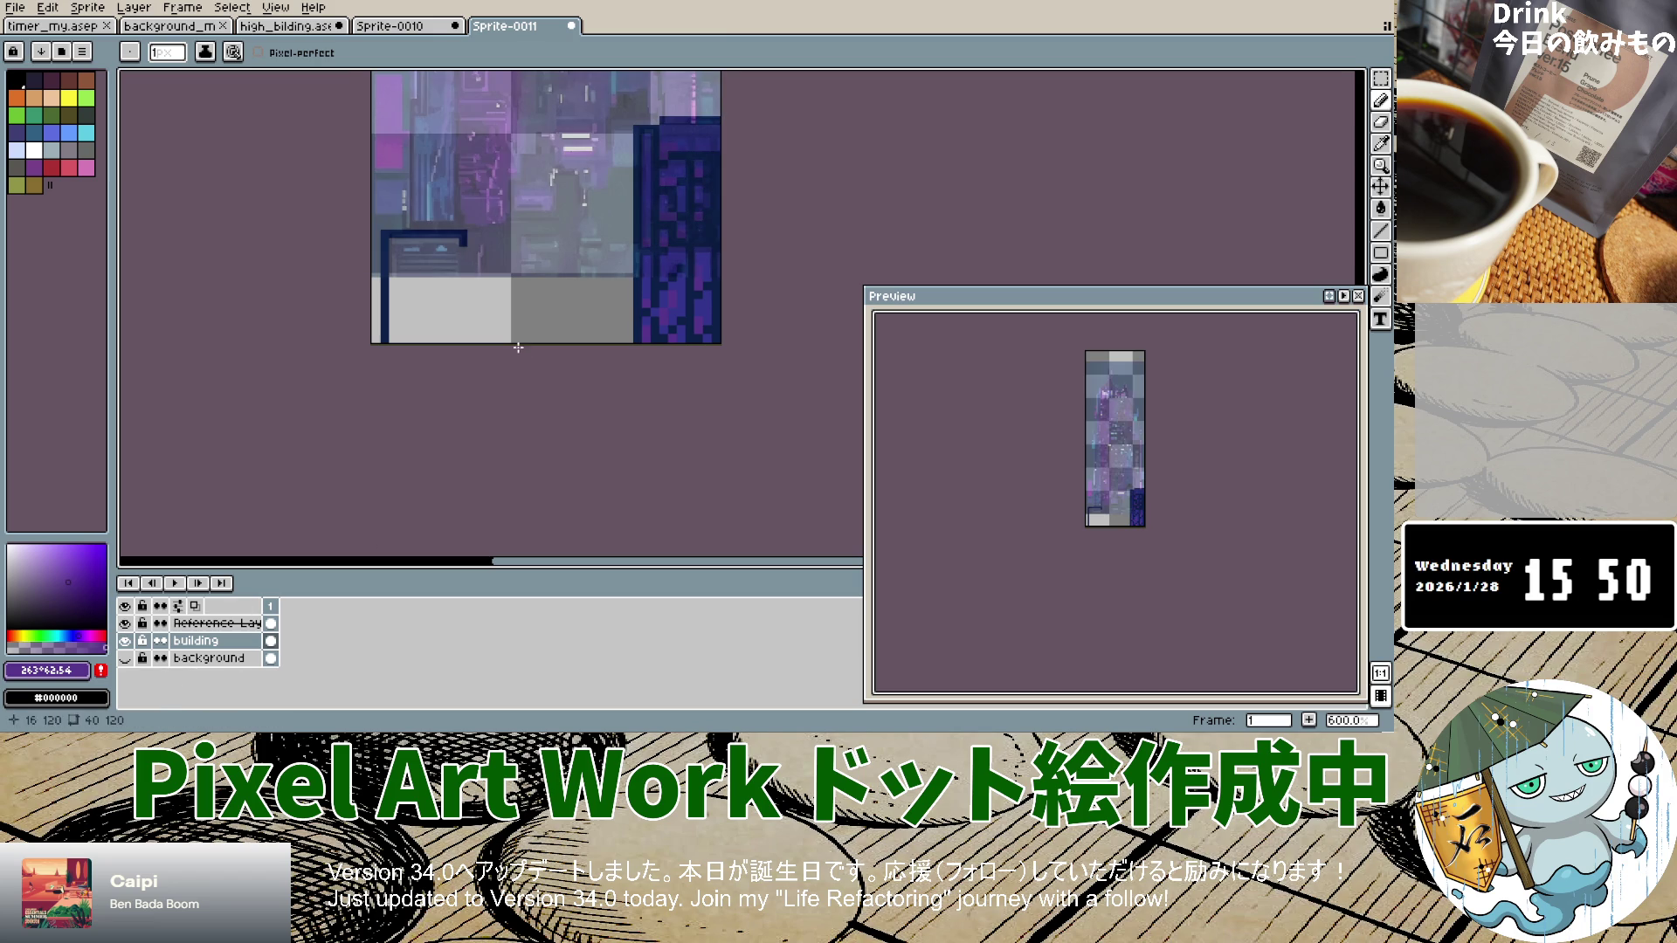
Step: Sample navy #091a3f, select the building layer, then sample violet #3d2c75 and return to the Pencil
key("i")
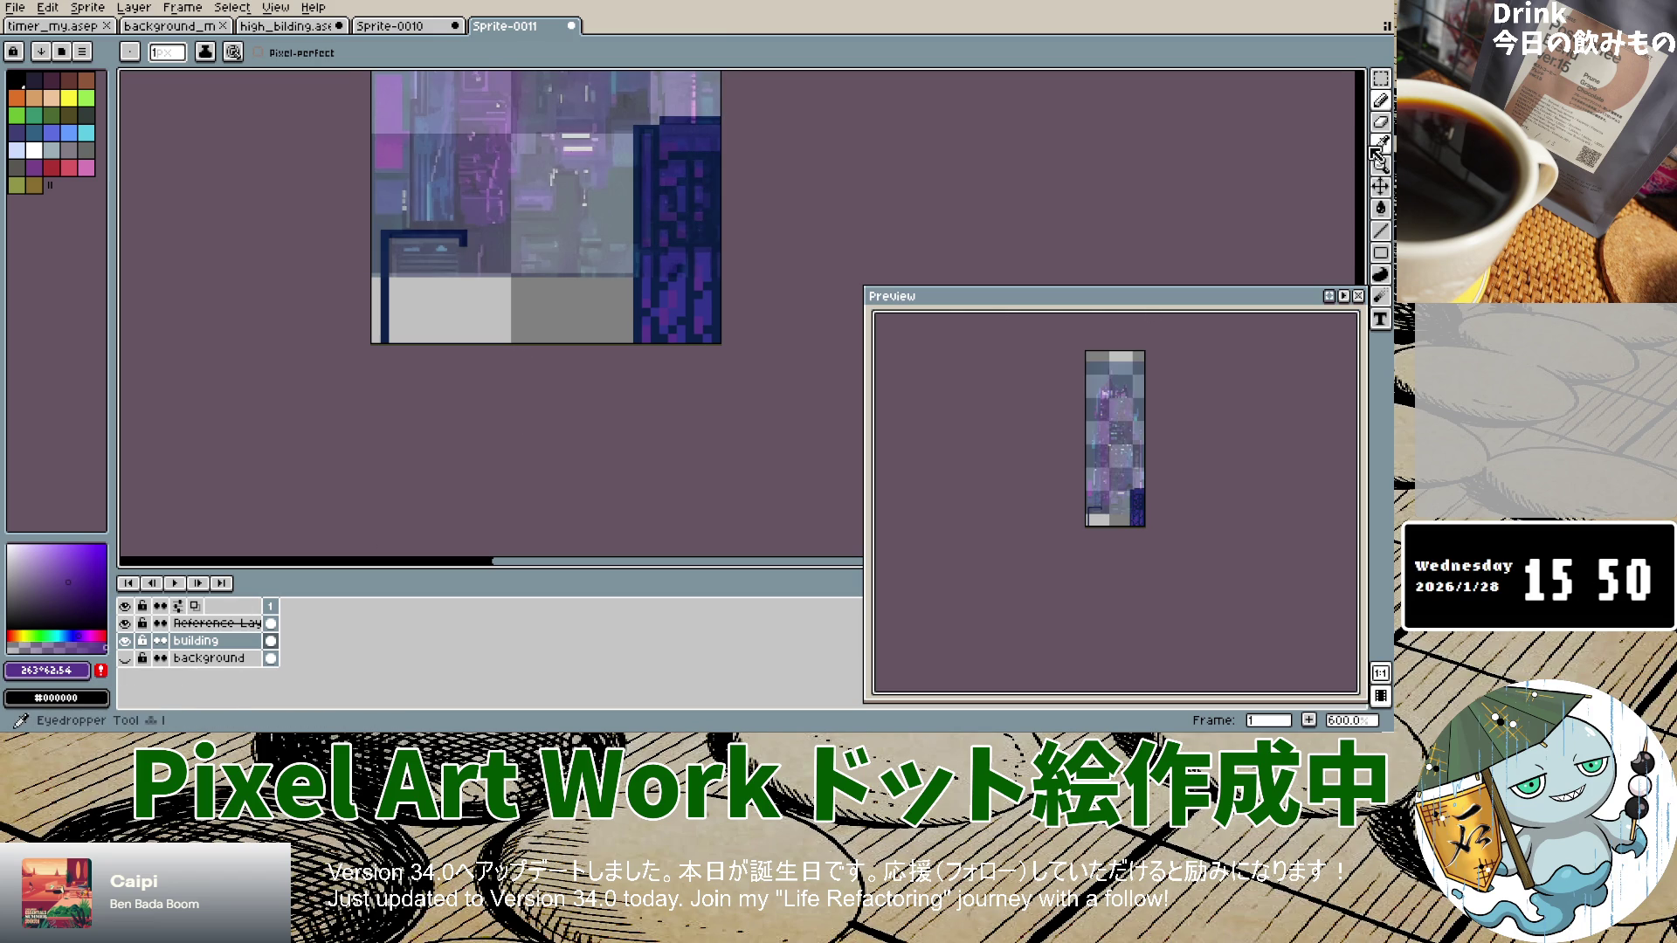
left_click(718, 165)
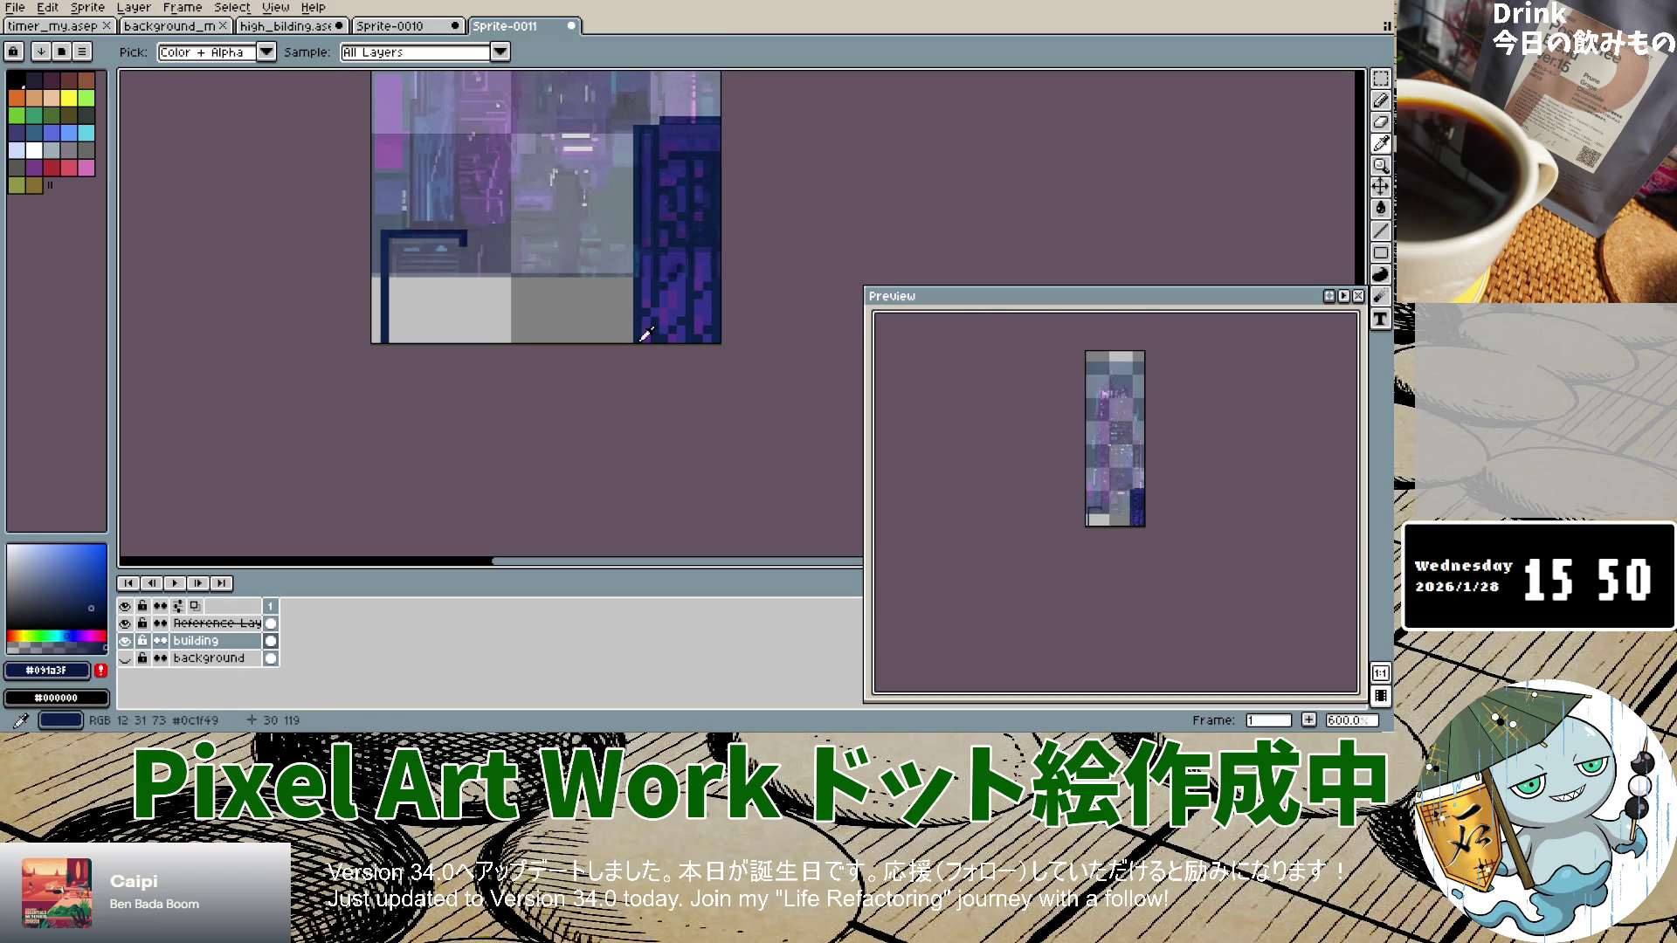
left_click(1379, 100)
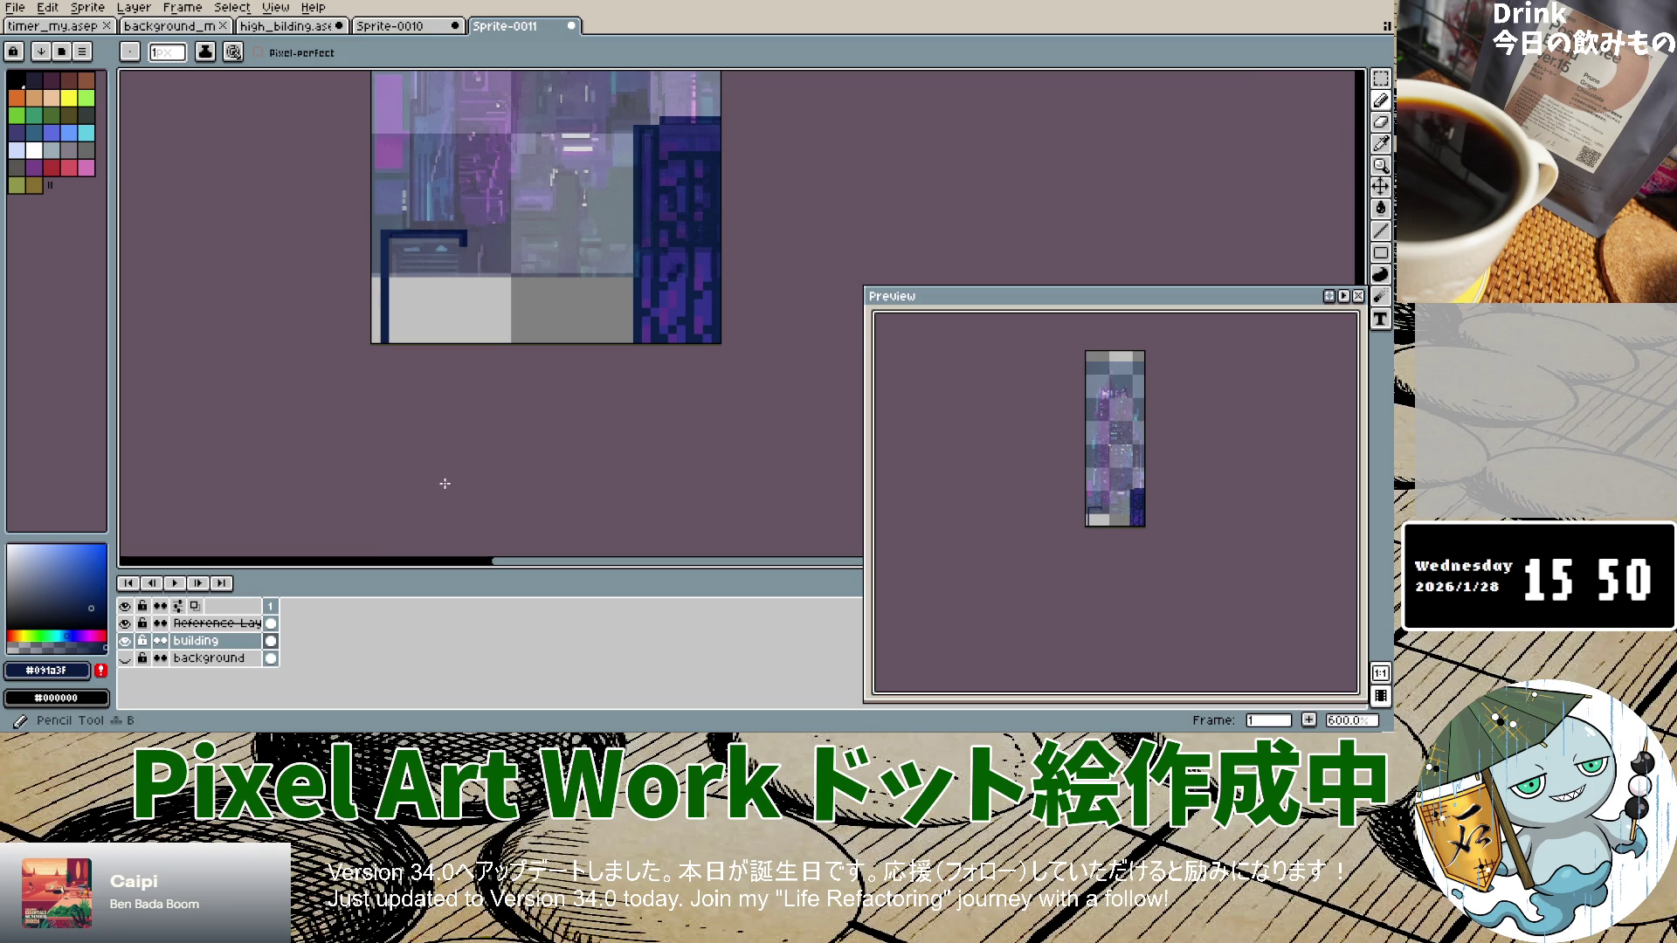
left_click(215, 650)
key("i")
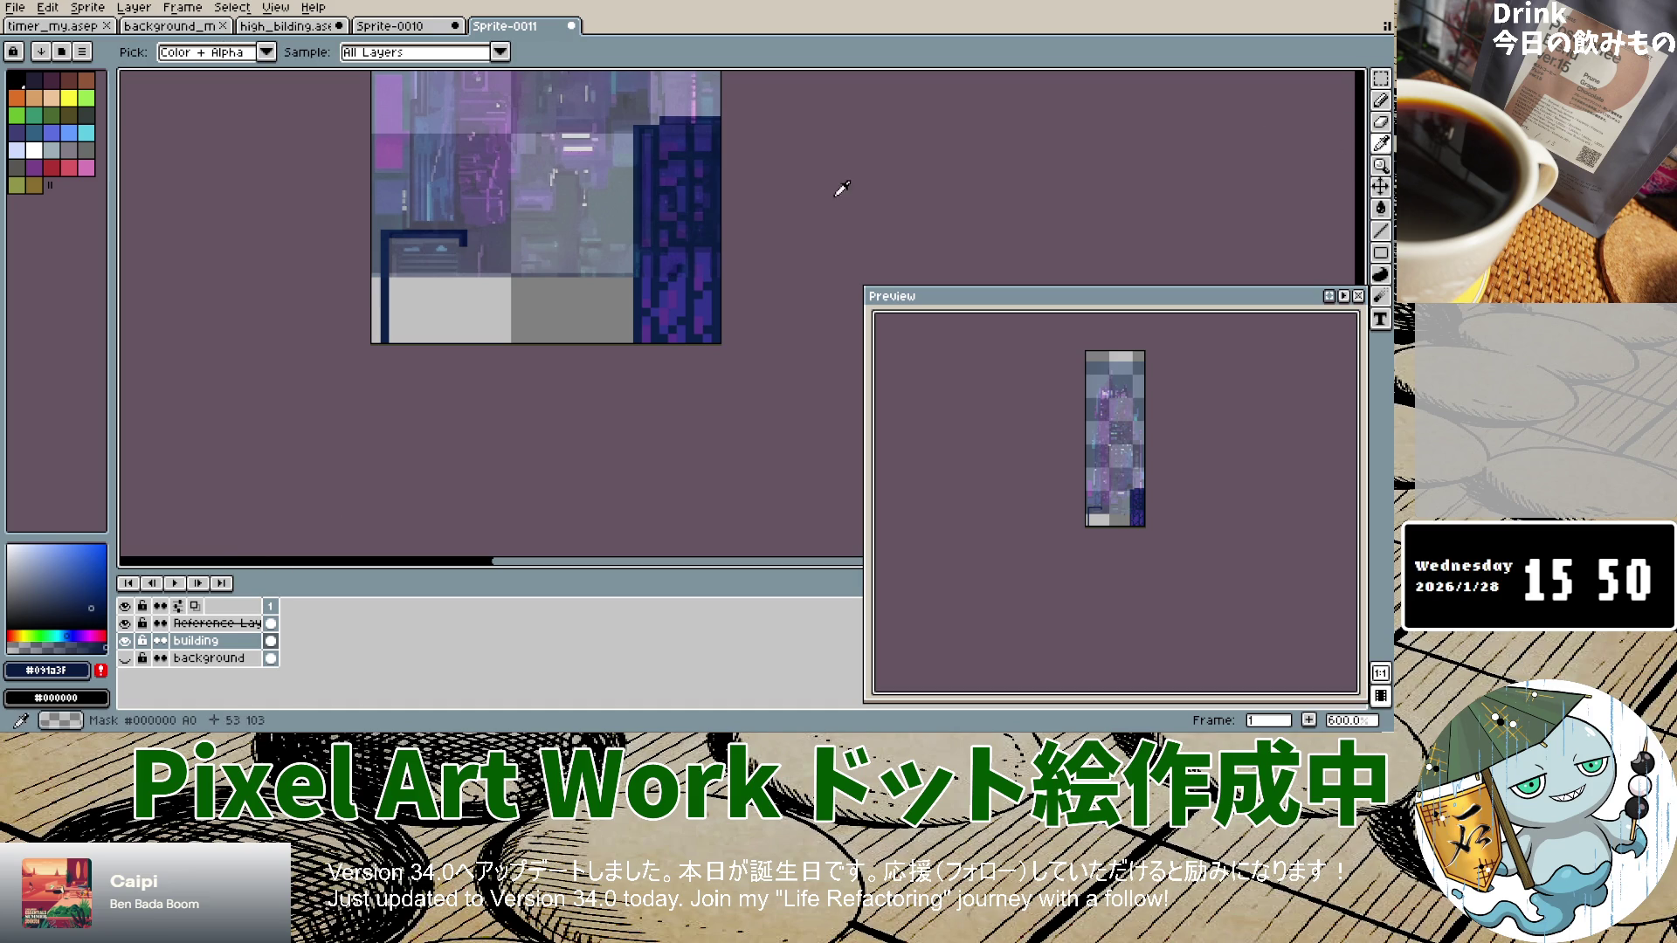
left_click(712, 137)
left_click(1380, 100)
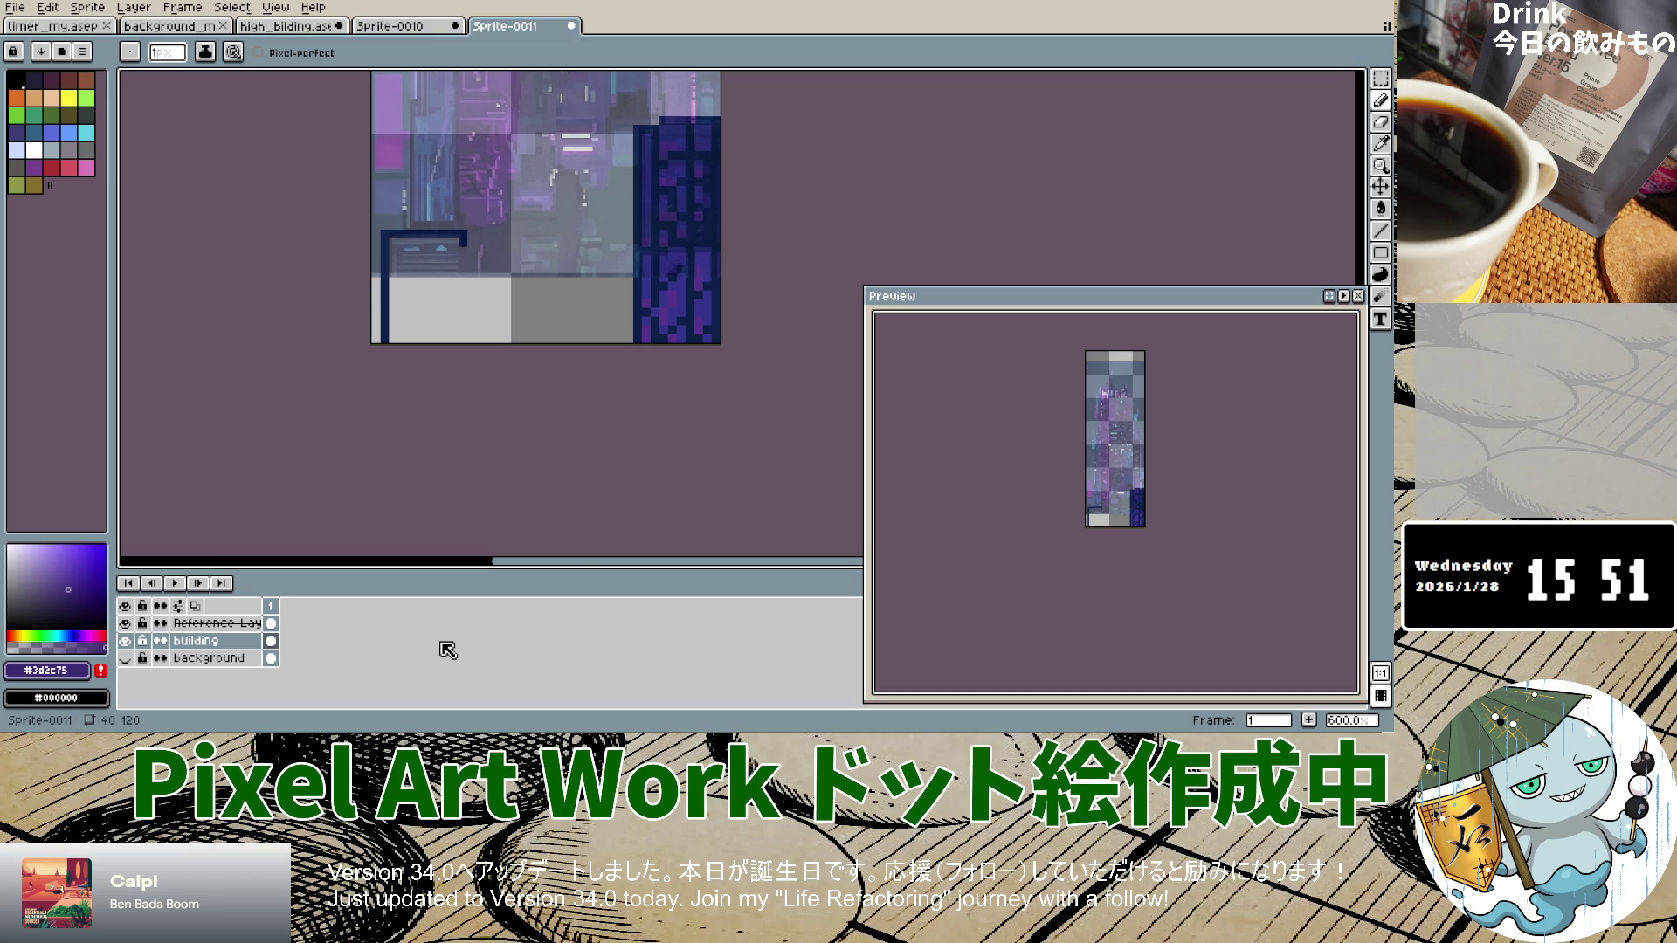
Step: Flick the Reference Layer on and off to compare, ending with it visible
left_click(125, 624)
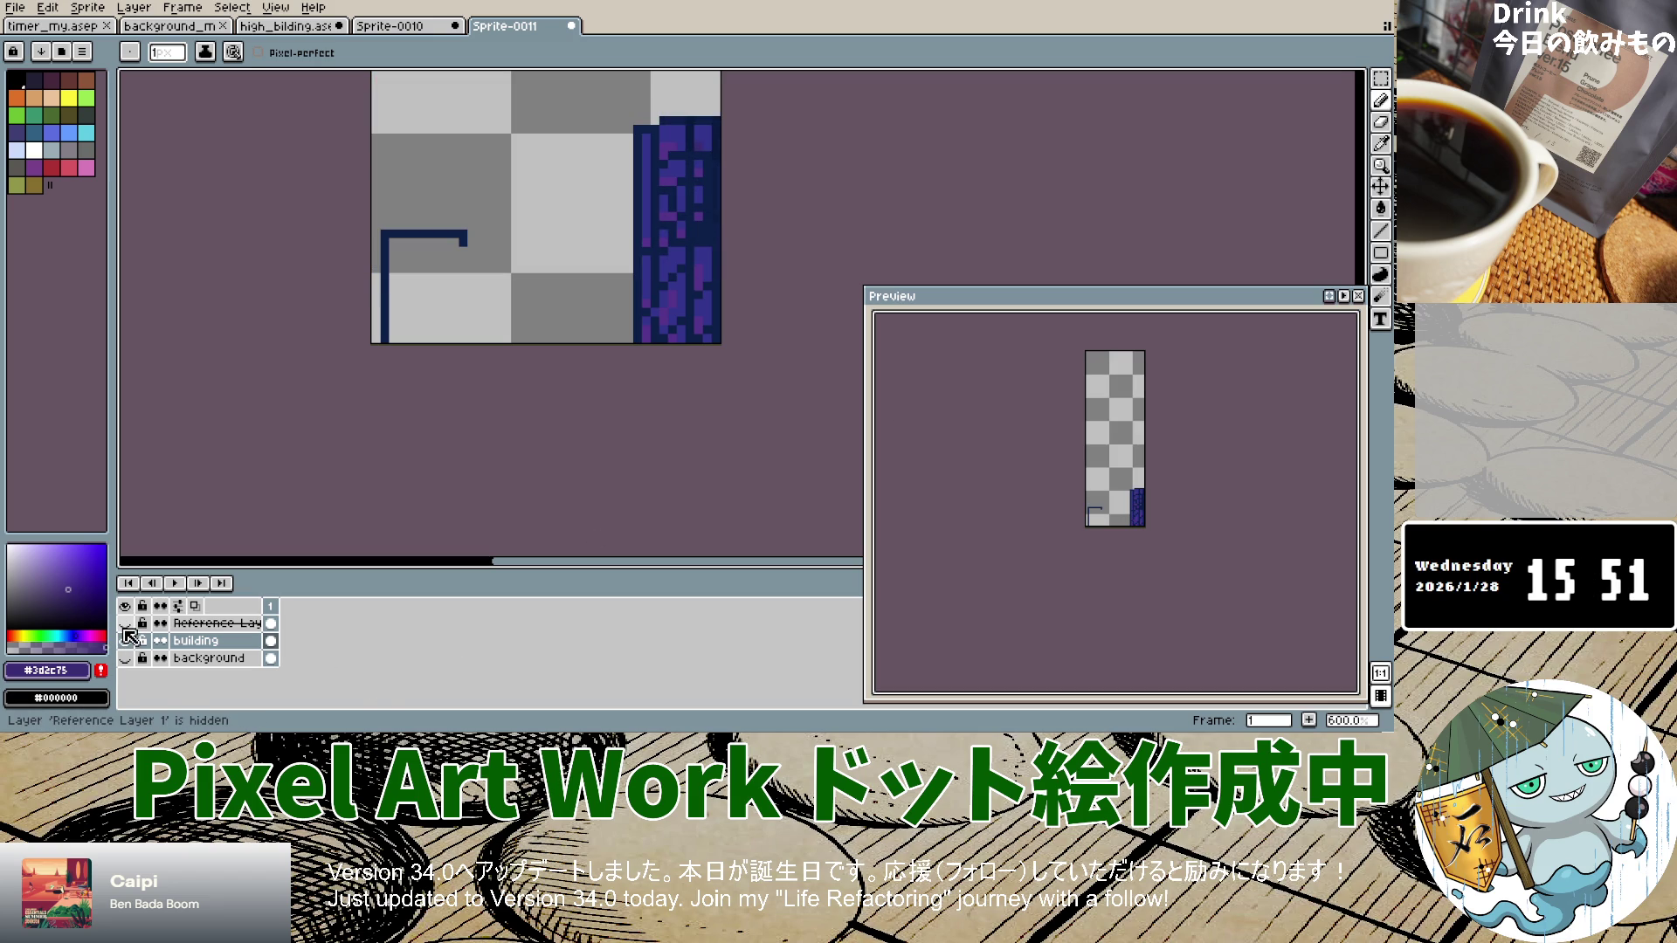
left_click(124, 625)
left_click(125, 626)
left_click(125, 625)
left_click(125, 625)
left_click(125, 625)
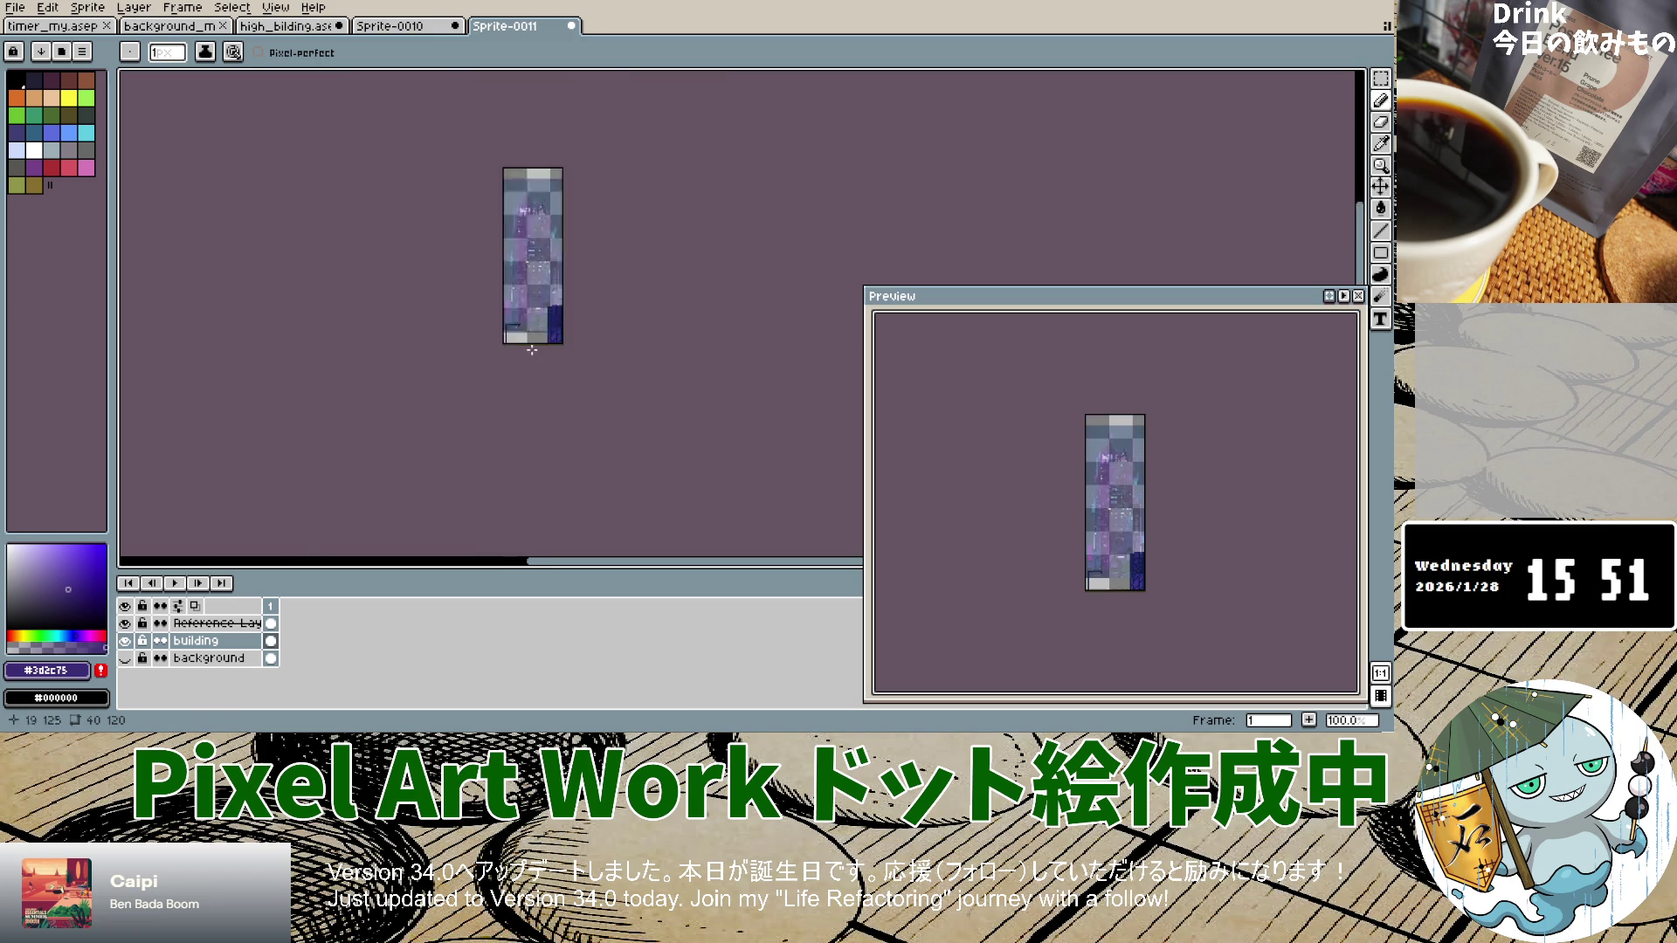
Step: Sample the dark navy of the building outline with the Eyedropper
scroll(532, 350, "up", 5)
scroll(535, 294, "up", 7)
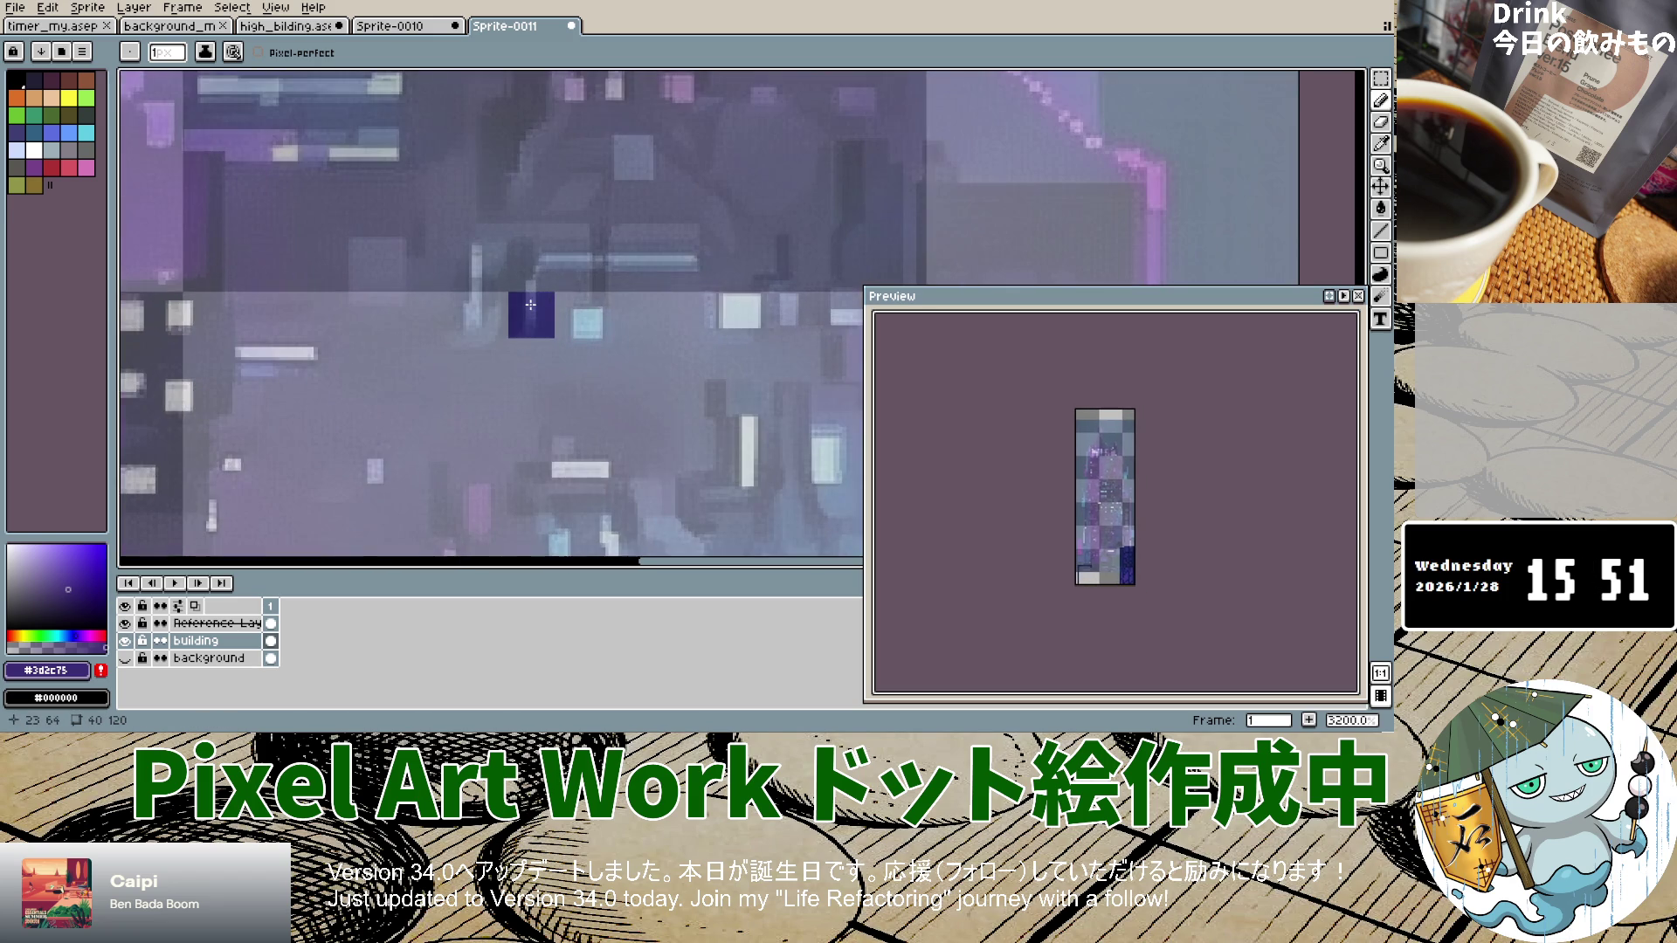
scroll(530, 305, "down", 12)
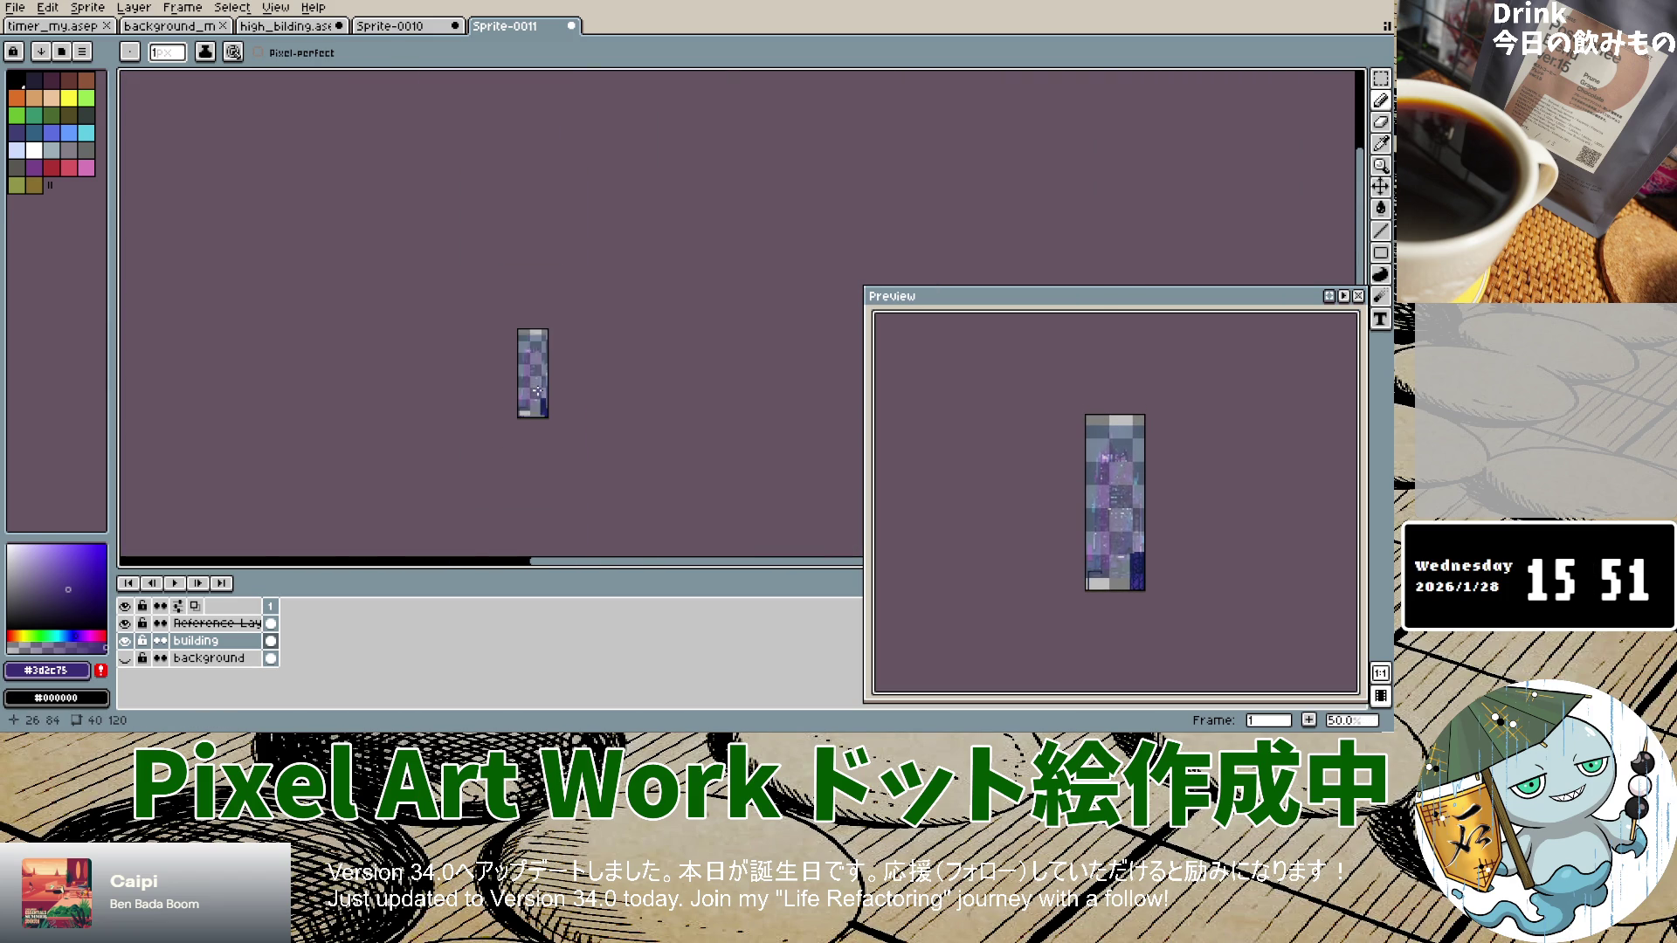
scroll(536, 390, "up", 7)
scroll(494, 460, "down", 3)
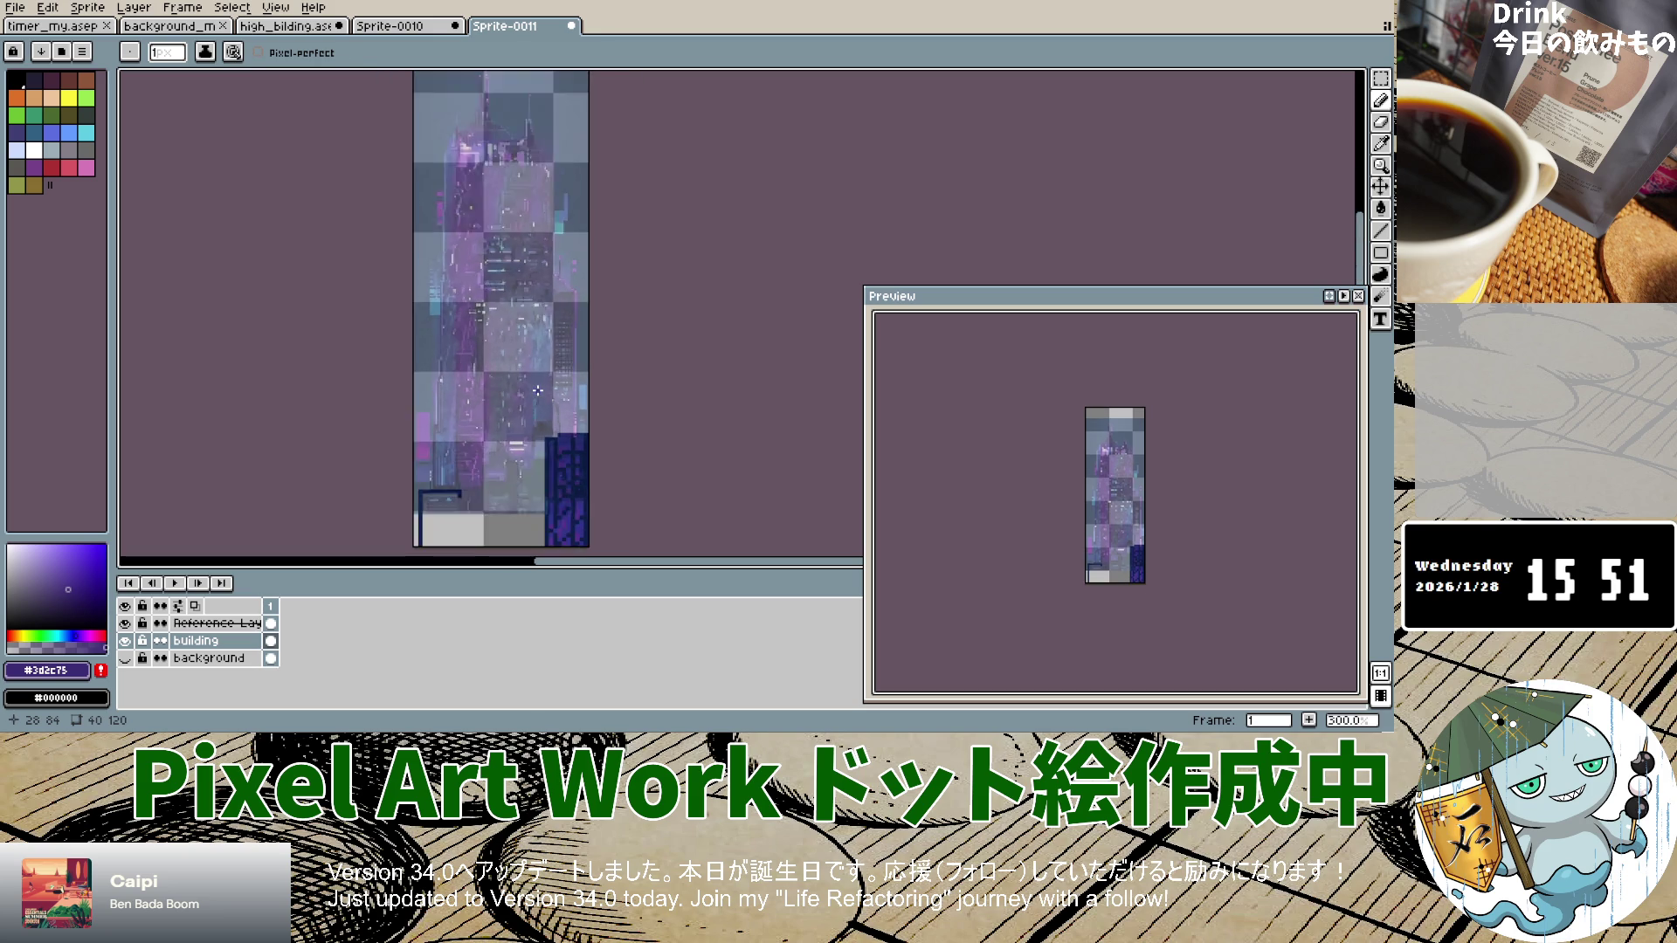
scroll(494, 460, "up", 4)
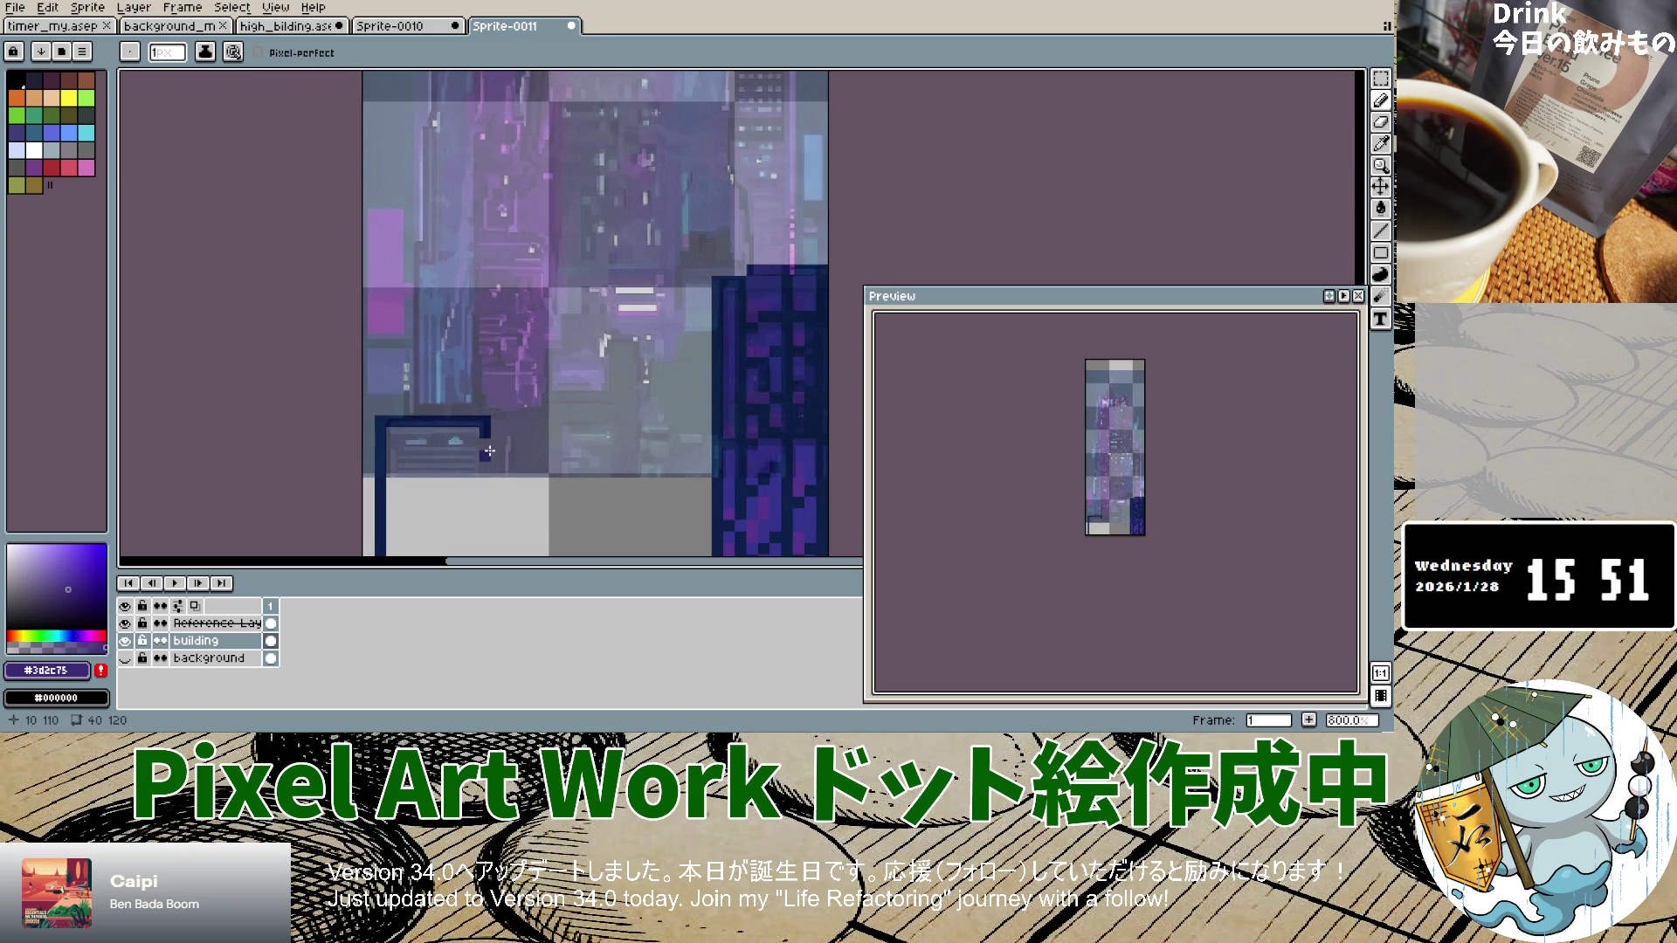
scroll(513, 405, "down", 5)
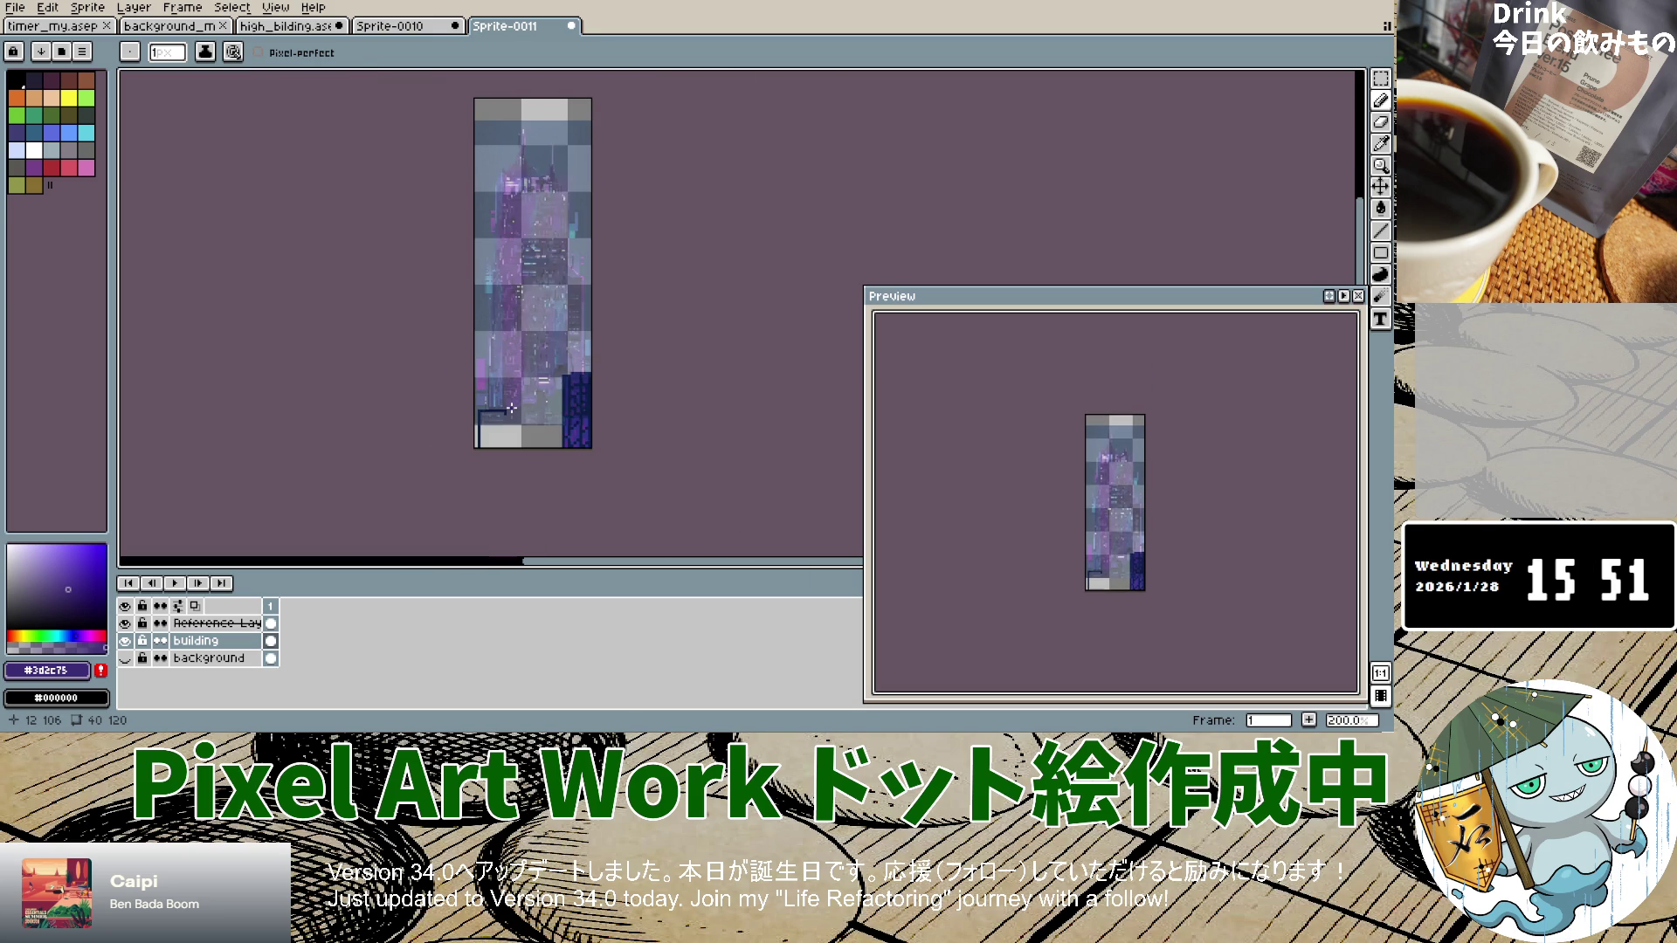
scroll(511, 408, "up", 4)
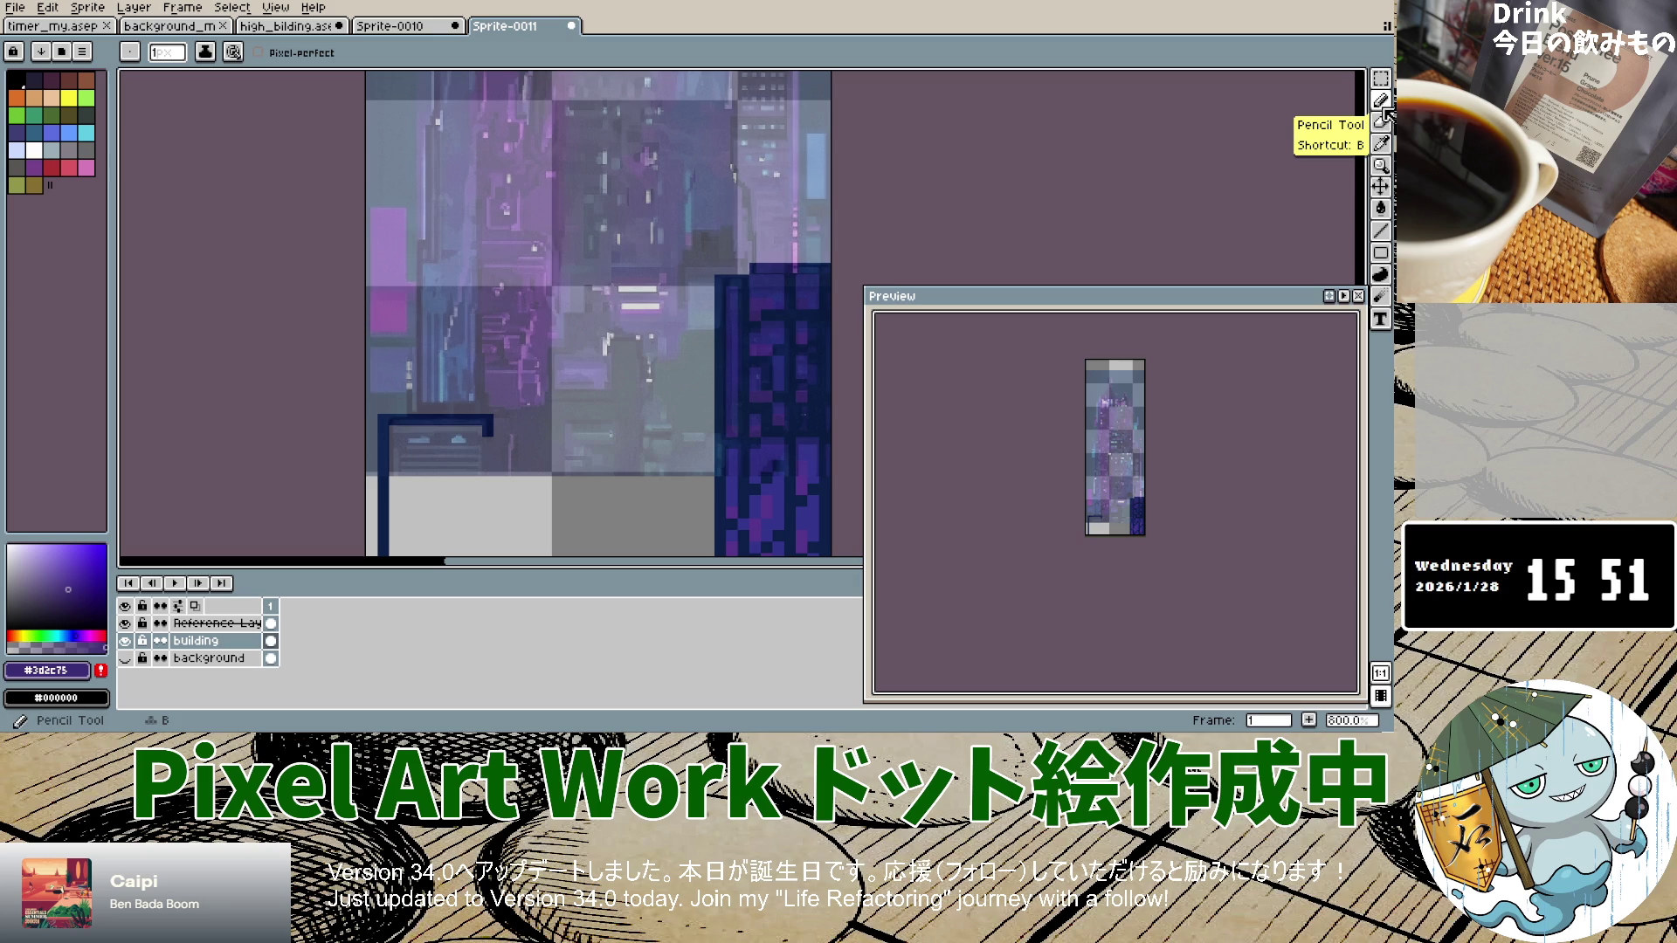
left_click(1380, 144)
left_click(486, 423)
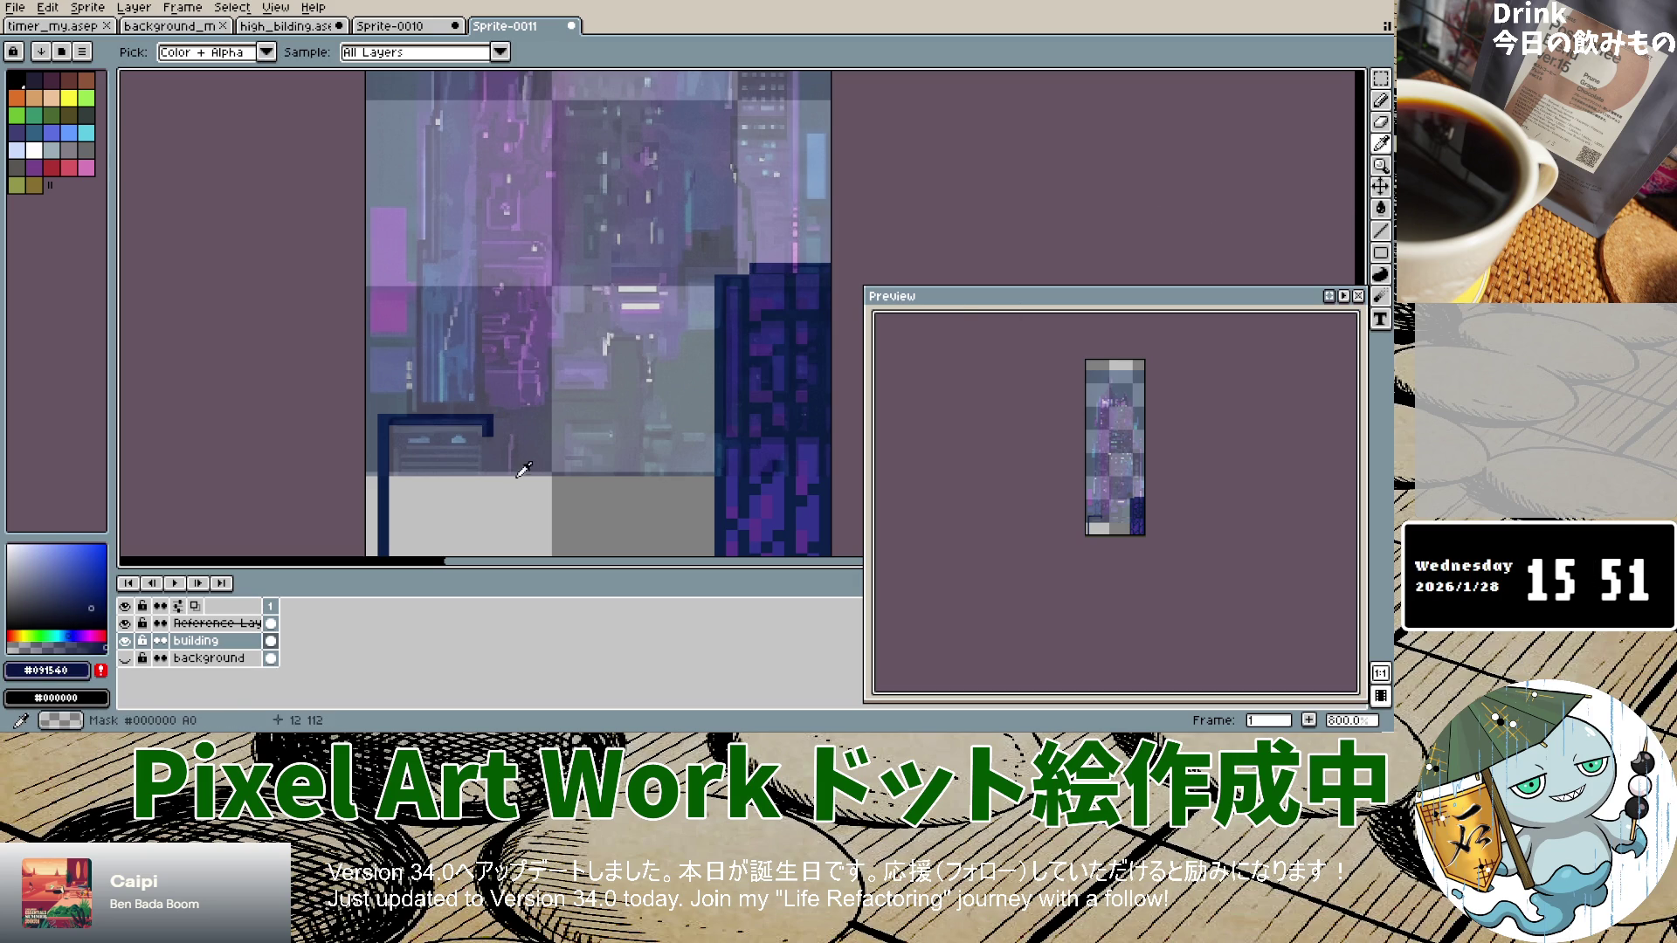
Step: Pick a purple from the Reference Layer and pencil it downward beside the navy box on the building layer
left_click(188, 623)
left_click(532, 433)
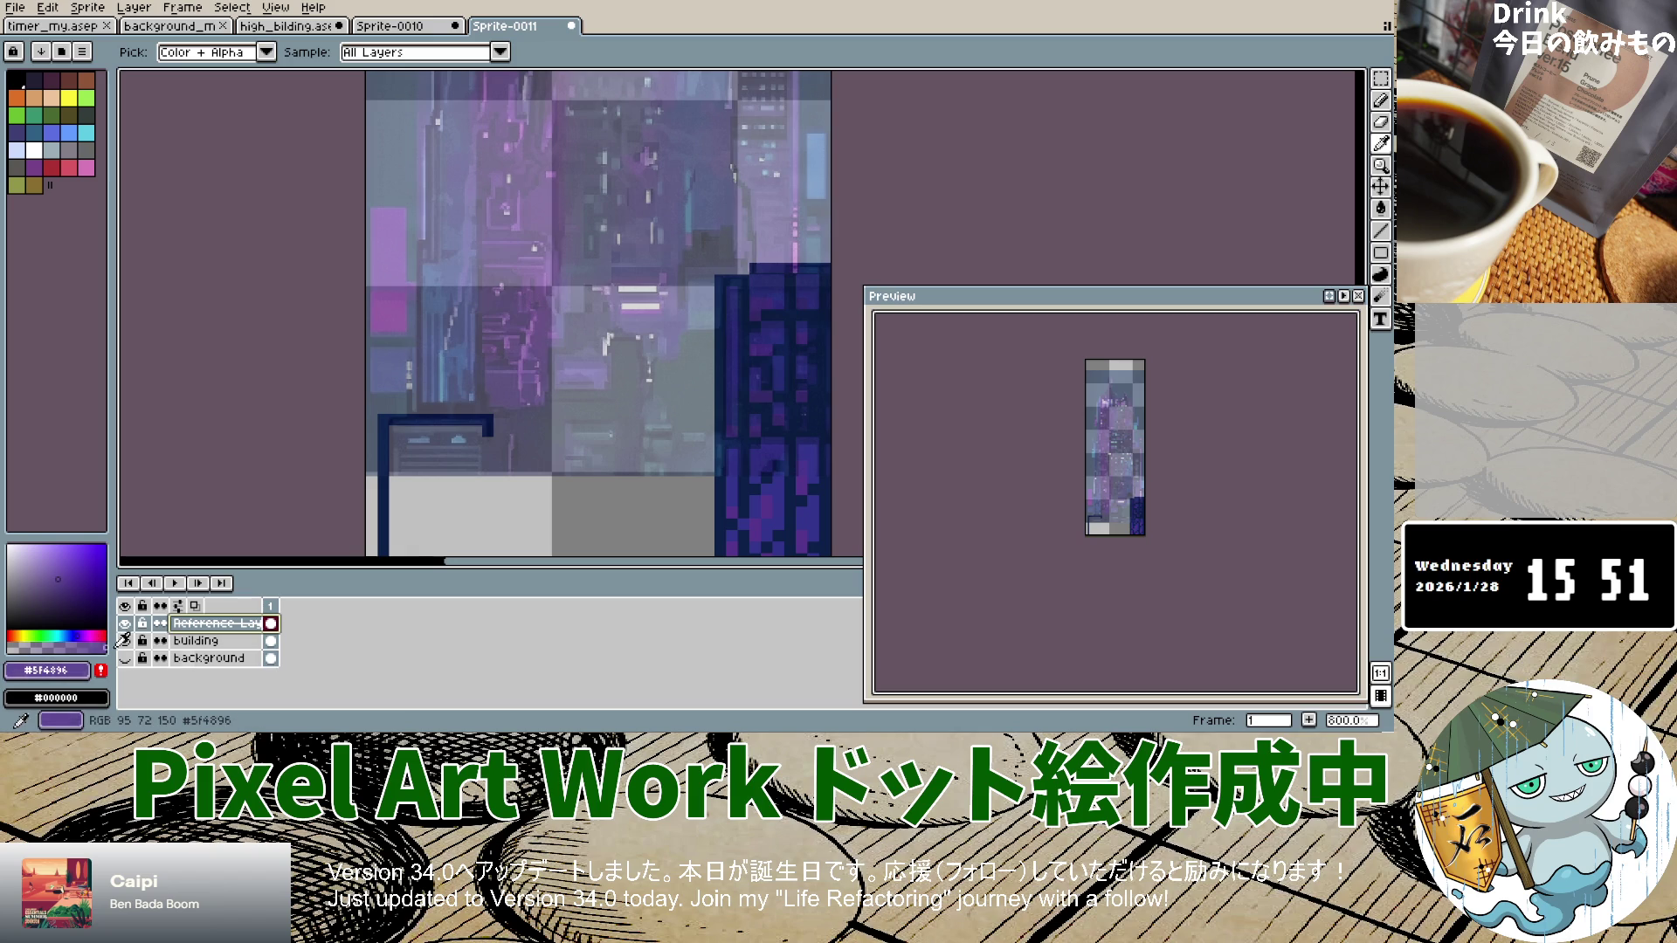
left_click(1380, 100)
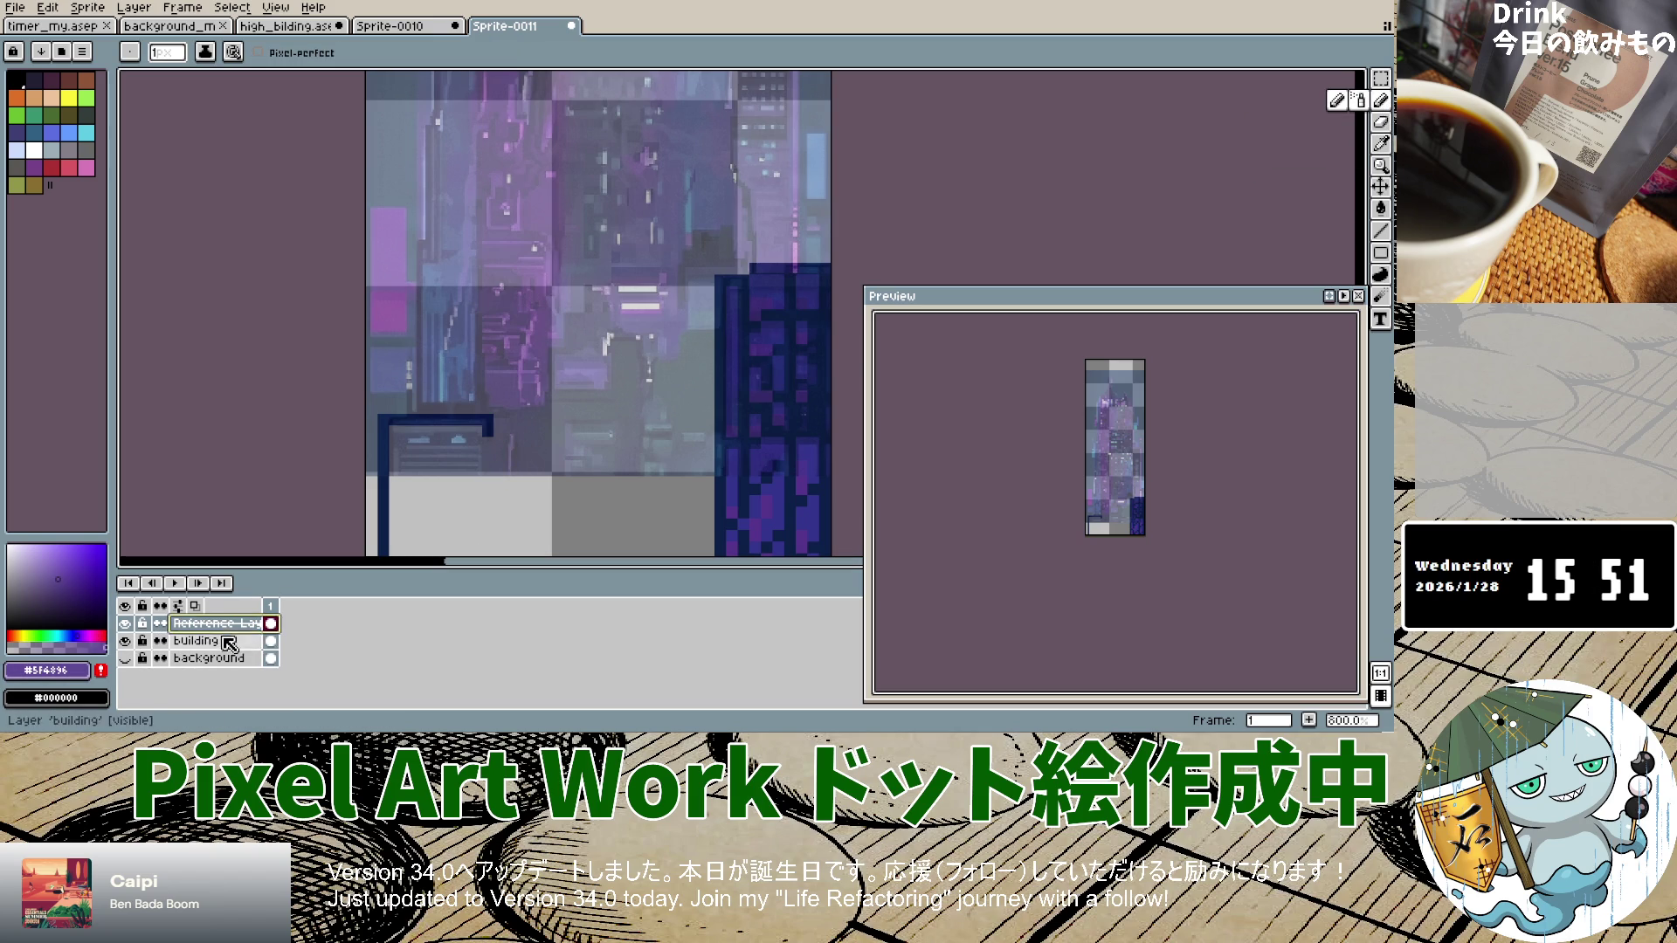
left_click(270, 640)
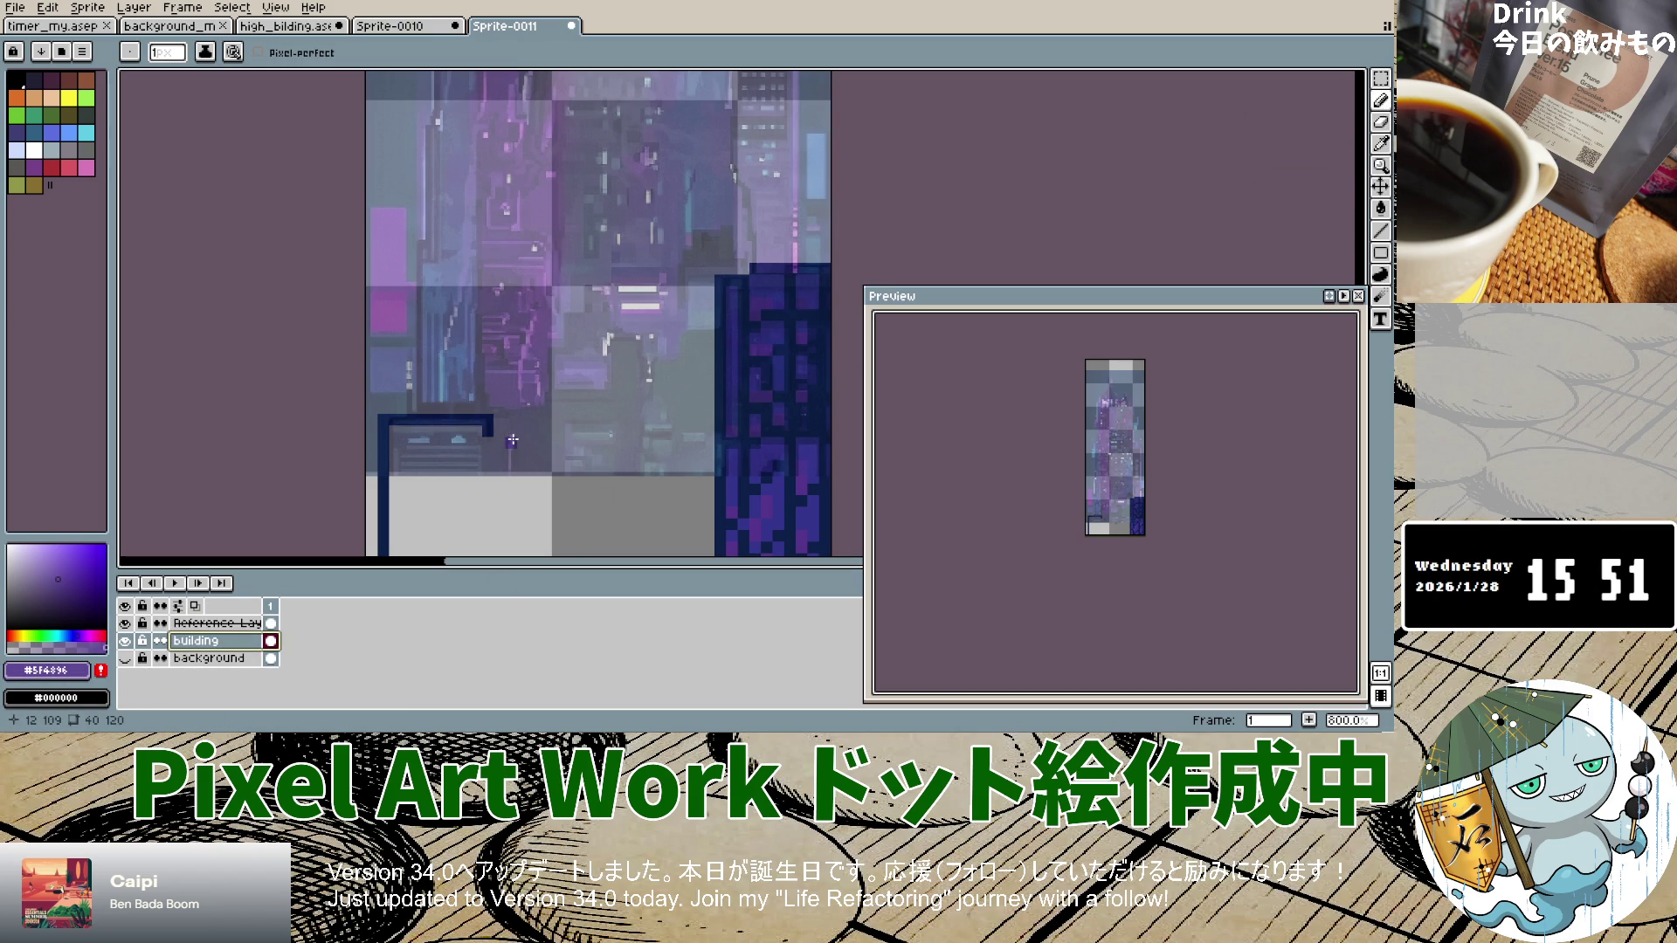
left_click(507, 483, "shift")
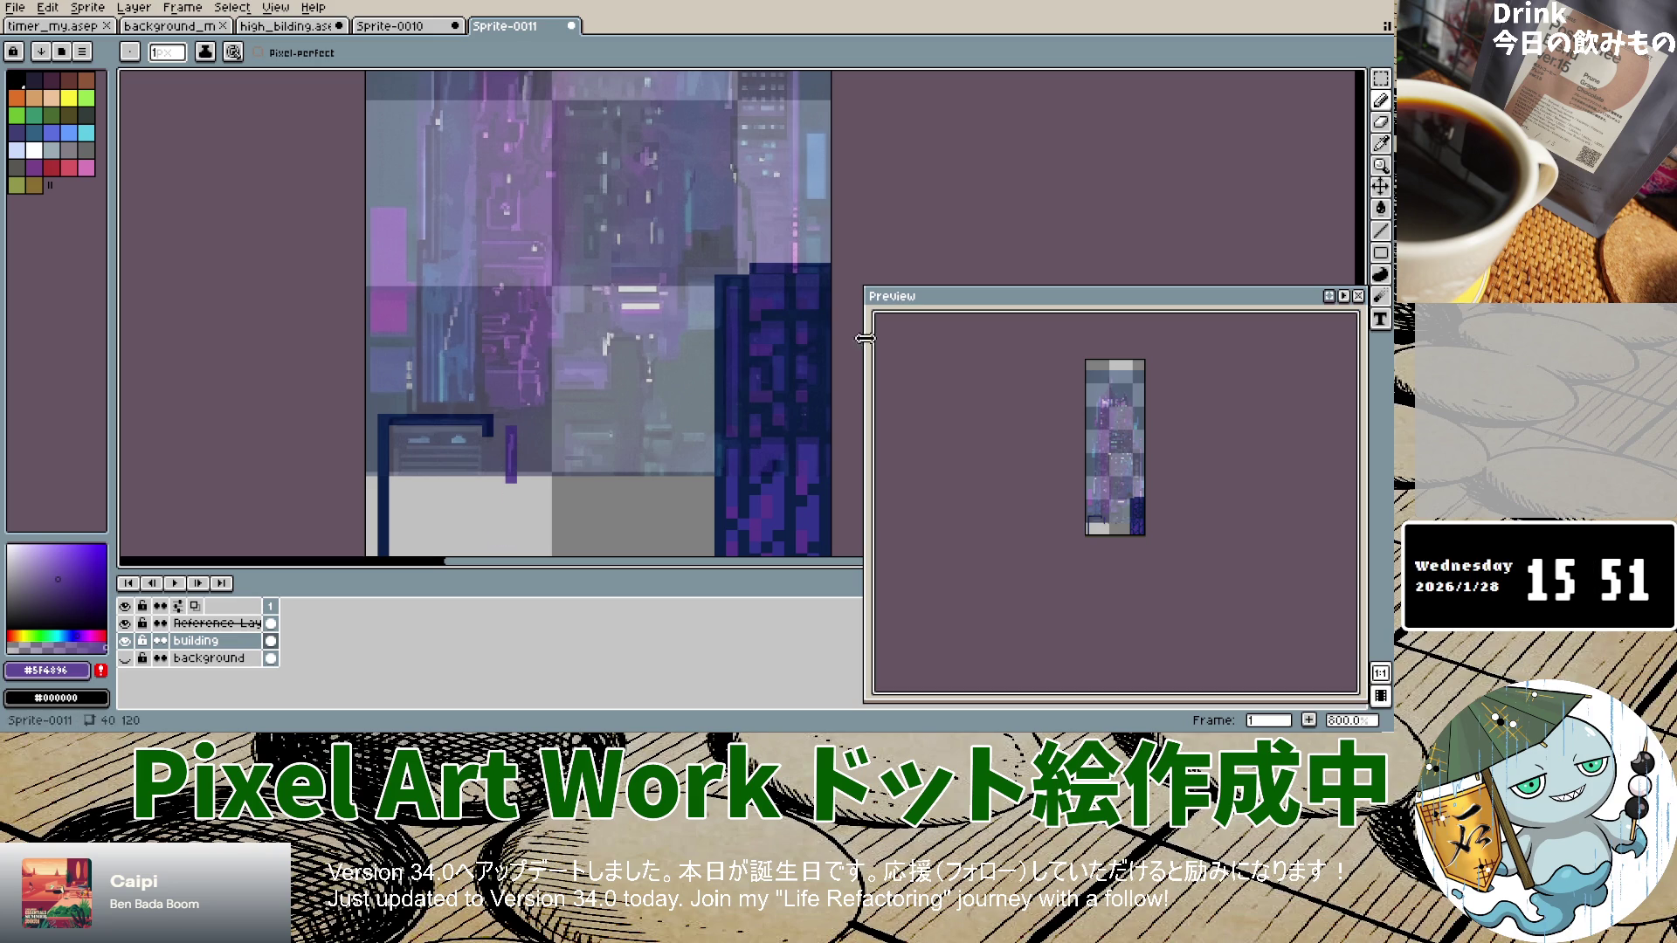
Step: Sample the navy outline colour and widen the lower-left dark box down to the sprite's bottom
key("i")
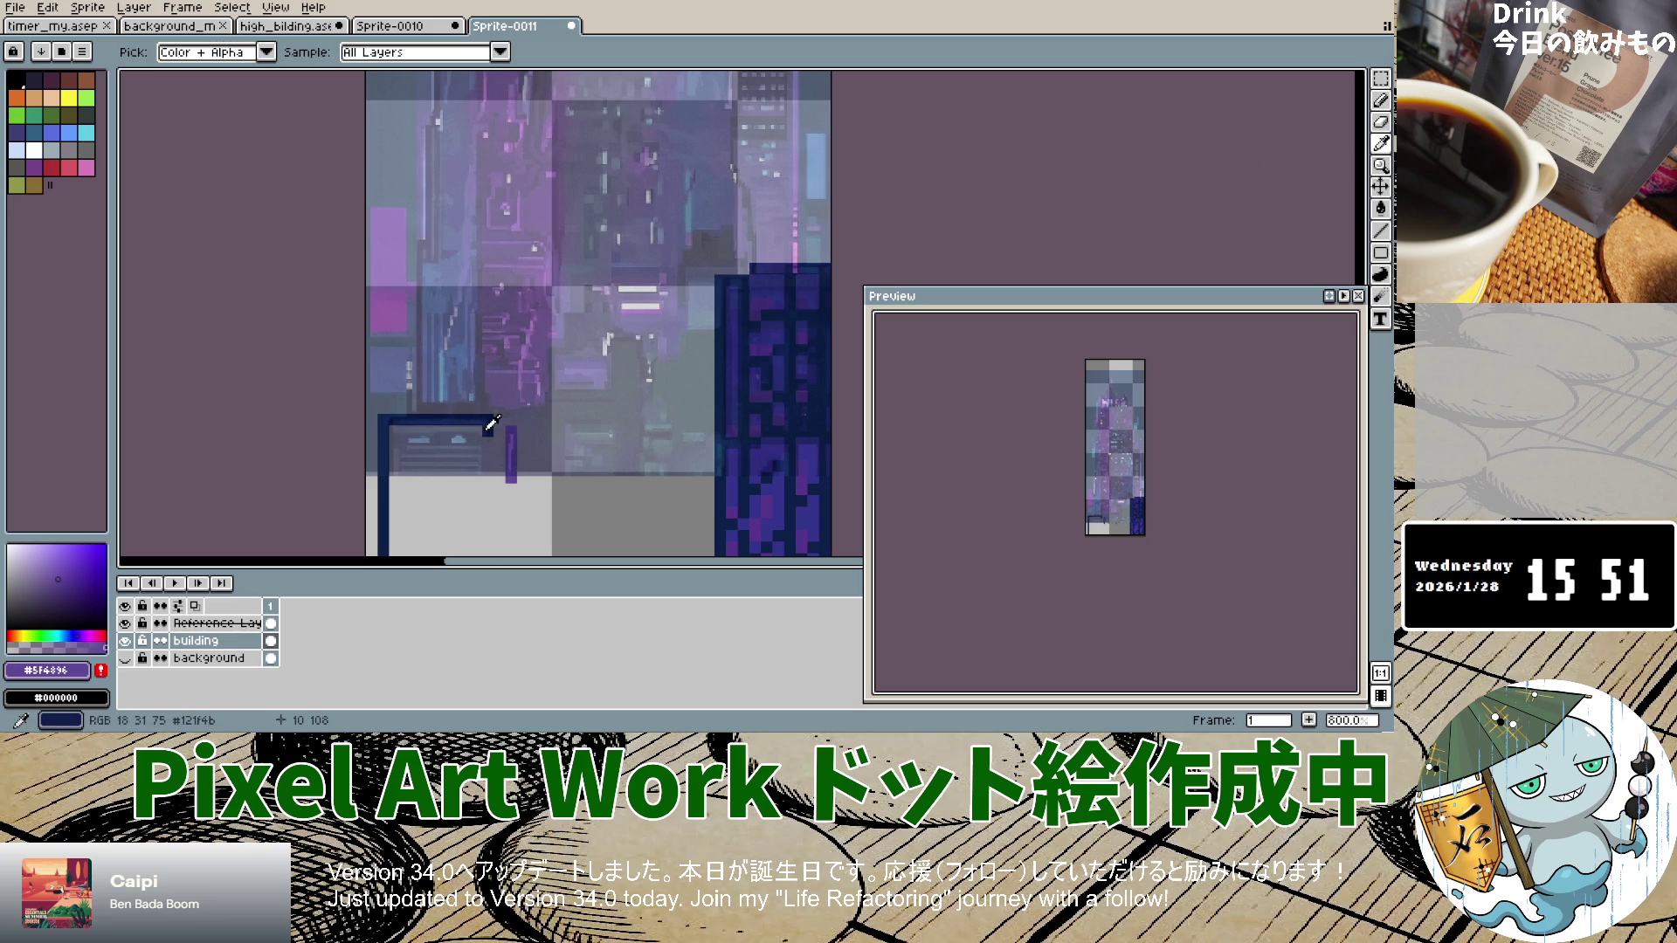
left_click(486, 422)
left_click(1381, 103)
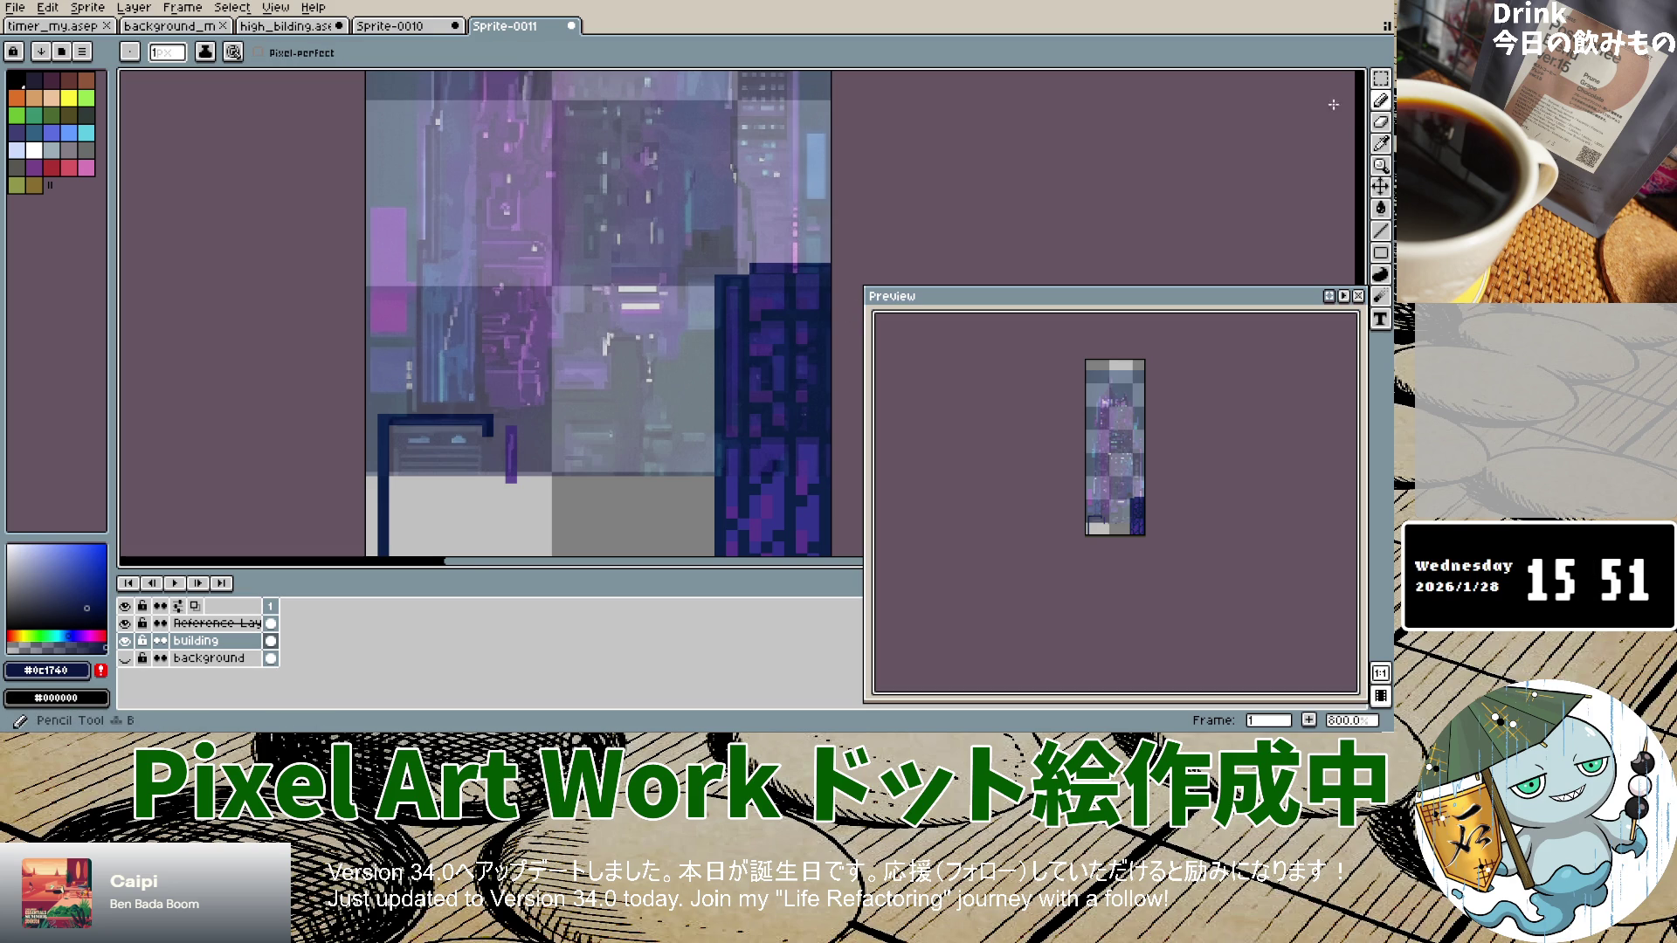
mouse_move(494, 442)
left_mouse_down()
mouse_move(500, 424)
mouse_move(499, 557)
left_mouse_up()
left_click_drag(488, 484, 489, 552)
mouse_move(507, 415)
left_mouse_down()
mouse_move(537, 408)
mouse_move(540, 555)
mouse_move(547, 506)
left_mouse_up()
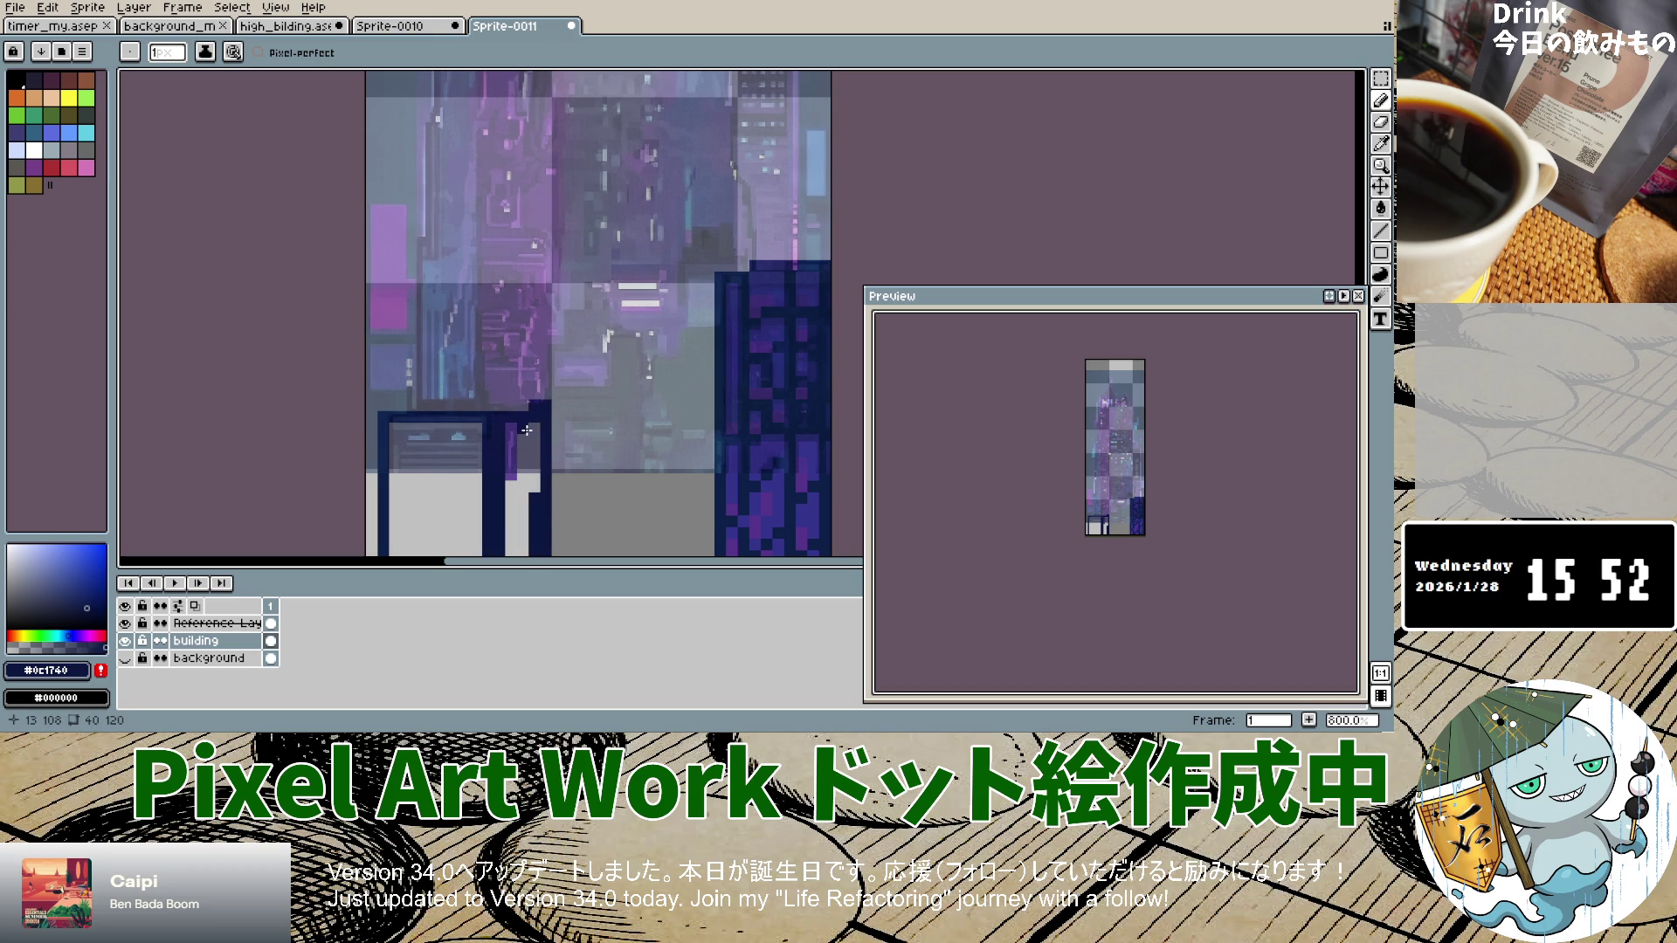
mouse_move(526, 428)
left_mouse_down()
mouse_move(511, 553)
mouse_move(527, 524)
mouse_move(512, 487)
mouse_move(522, 510)
left_mouse_up()
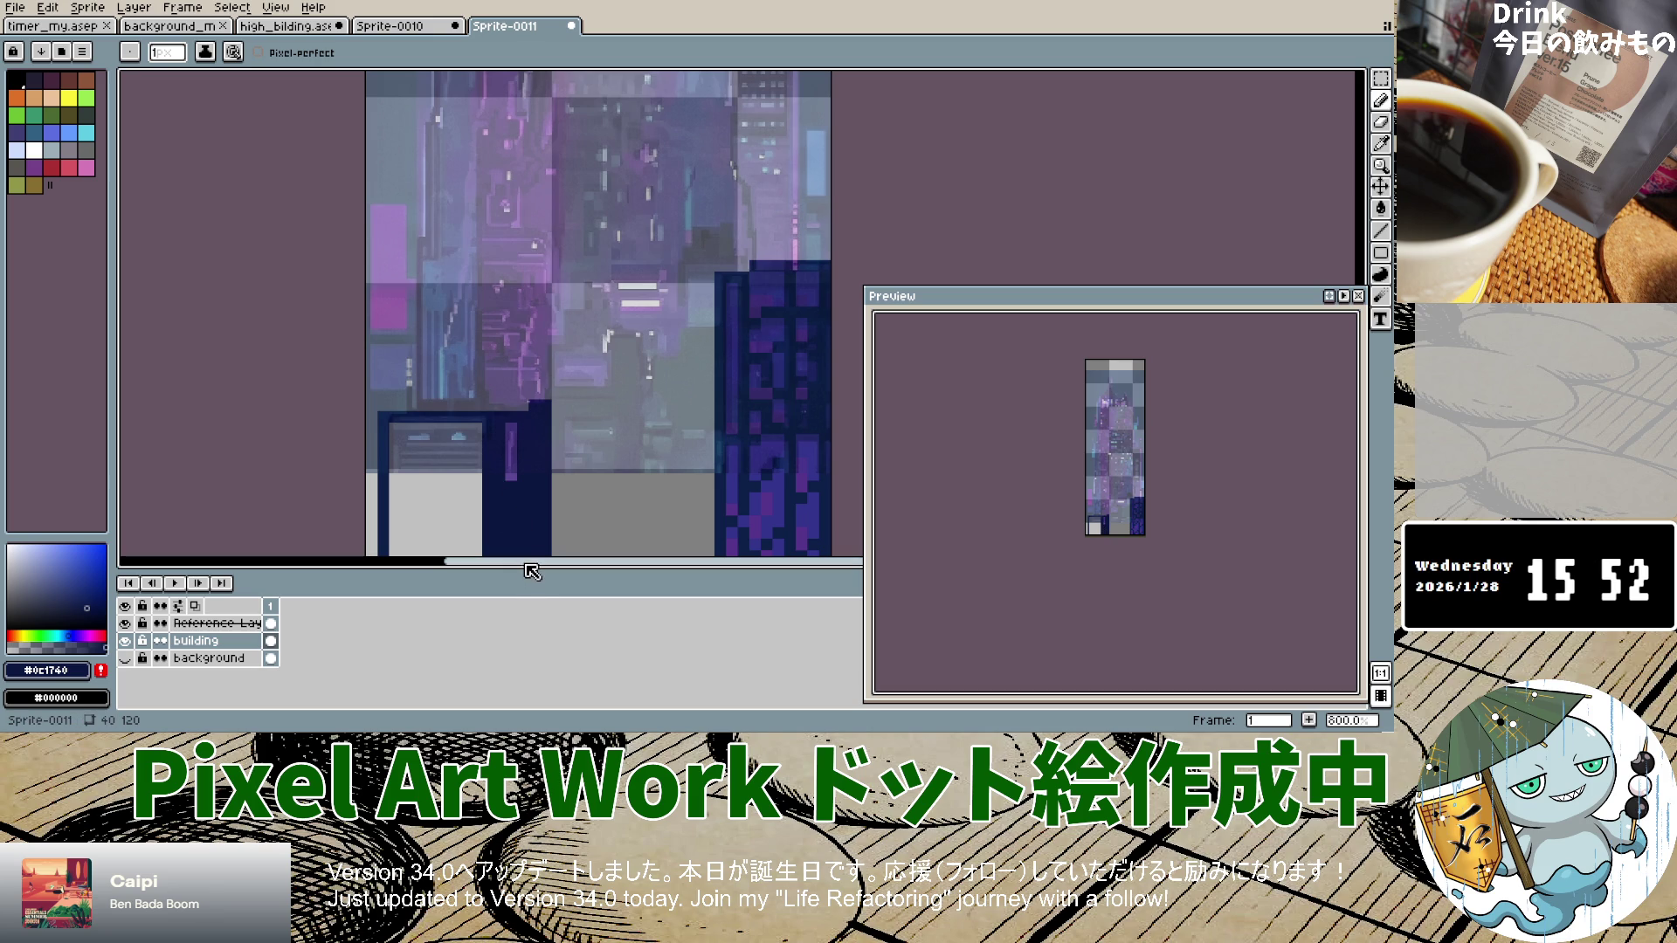
Step: Trace a navy ledge and higher roofline step across the reference building, undoing two stray strokes
left_click_drag(553, 398, 604, 407)
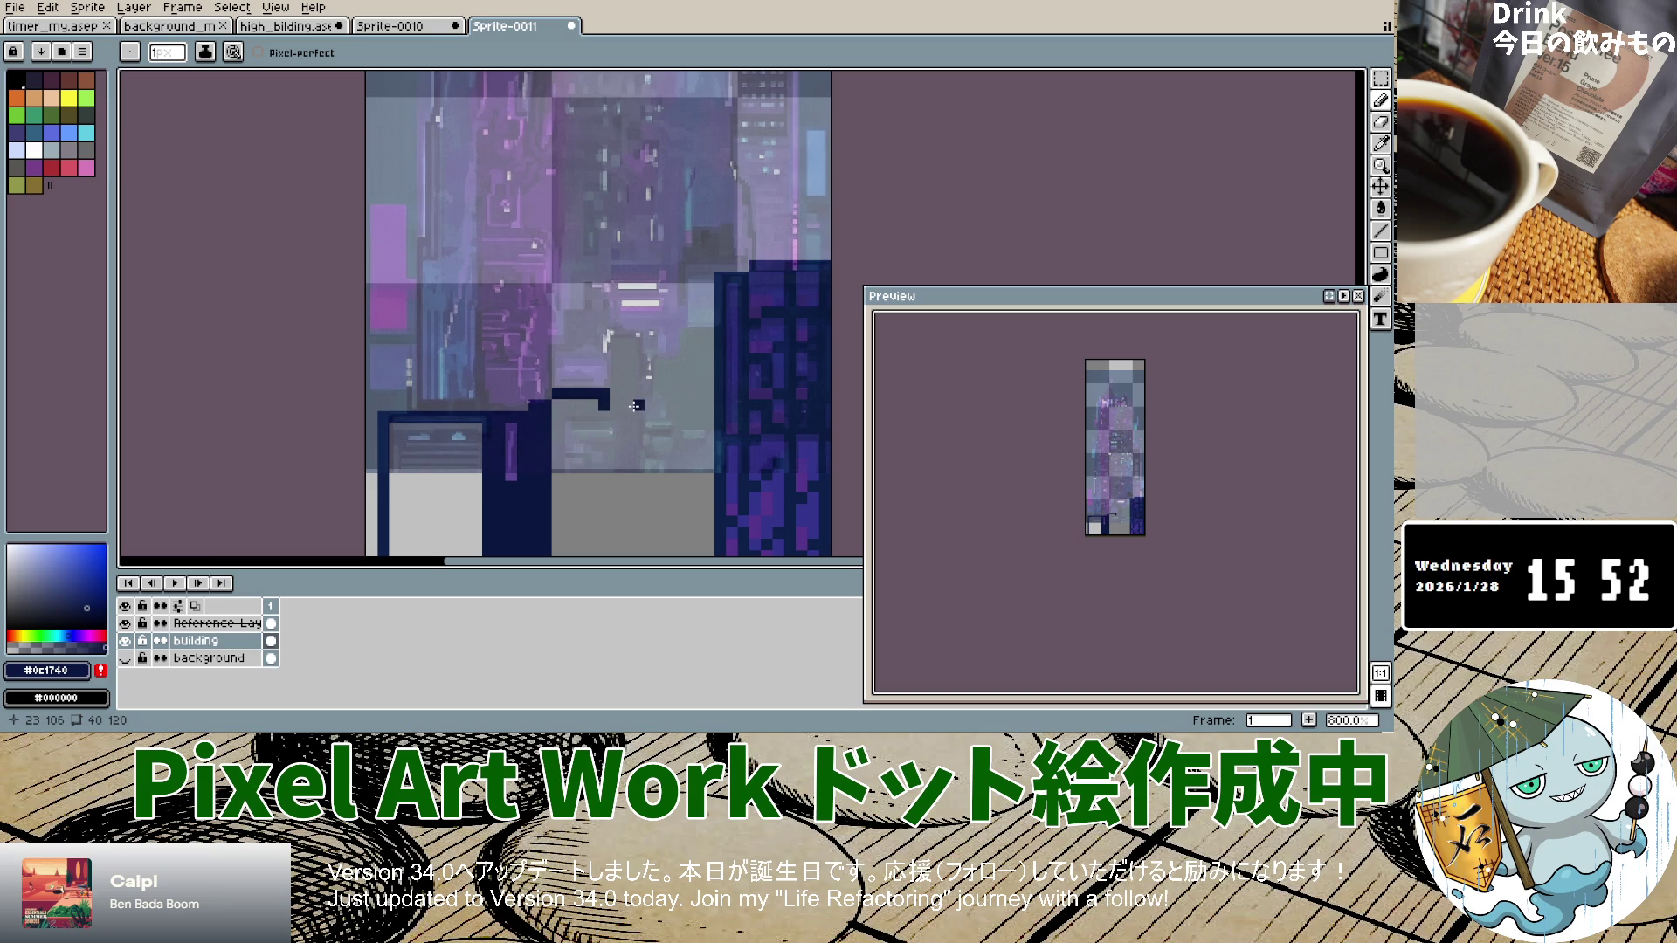
left_click_drag(610, 334, 639, 346)
key("ctrl+z")
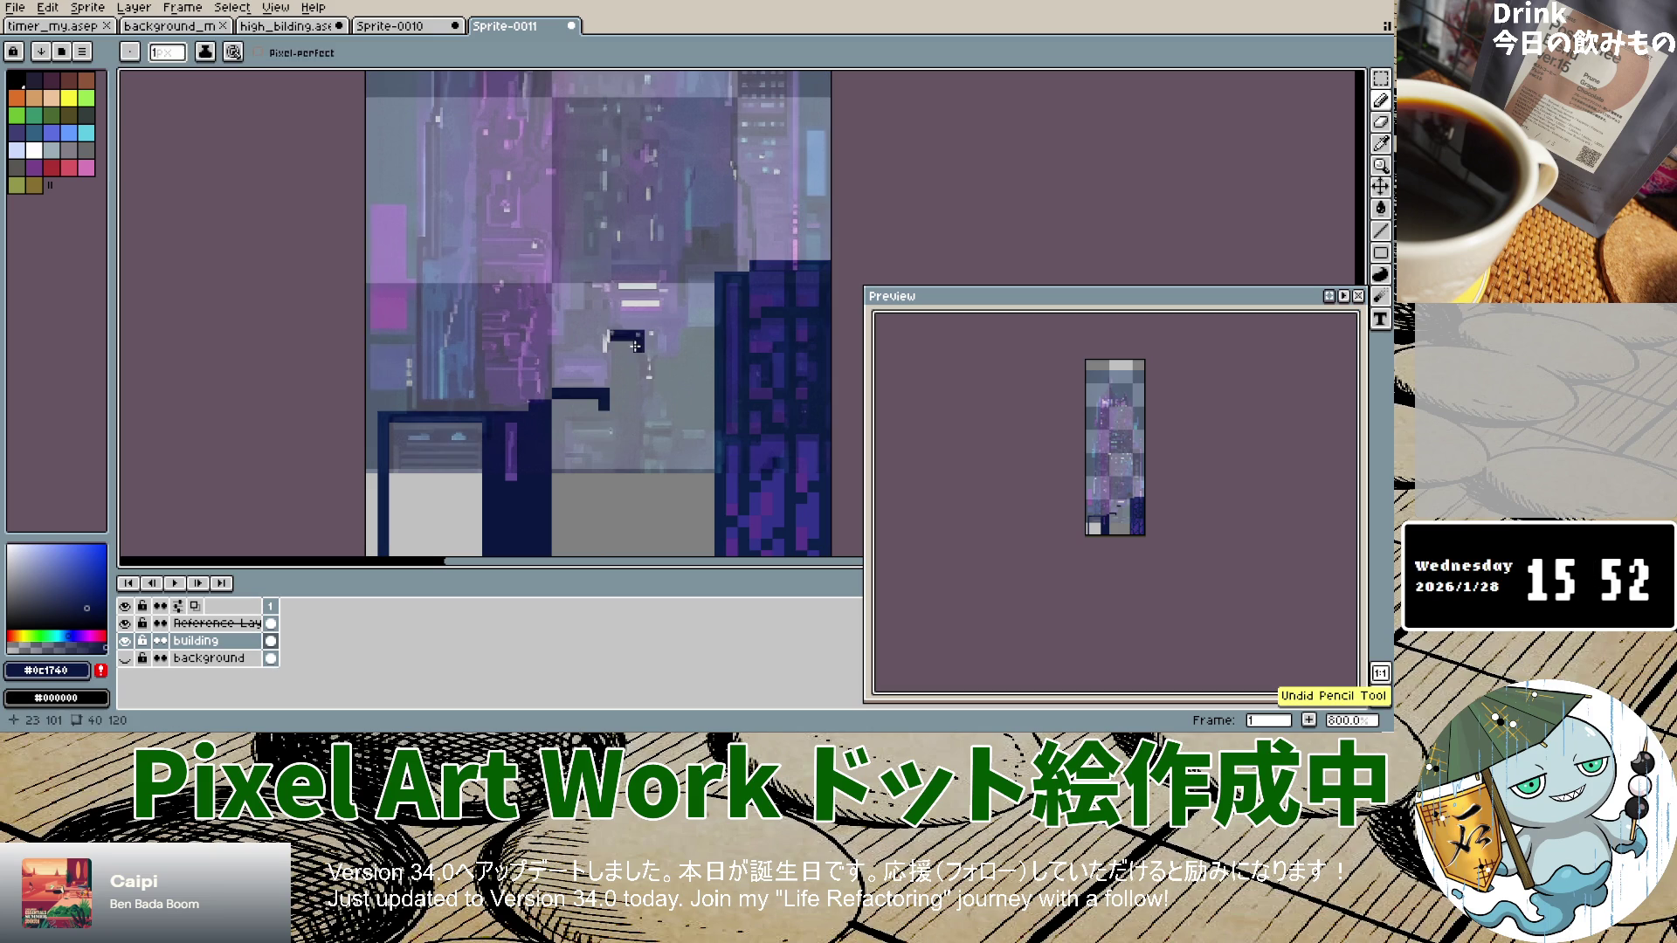
left_click_drag(638, 347, 648, 403)
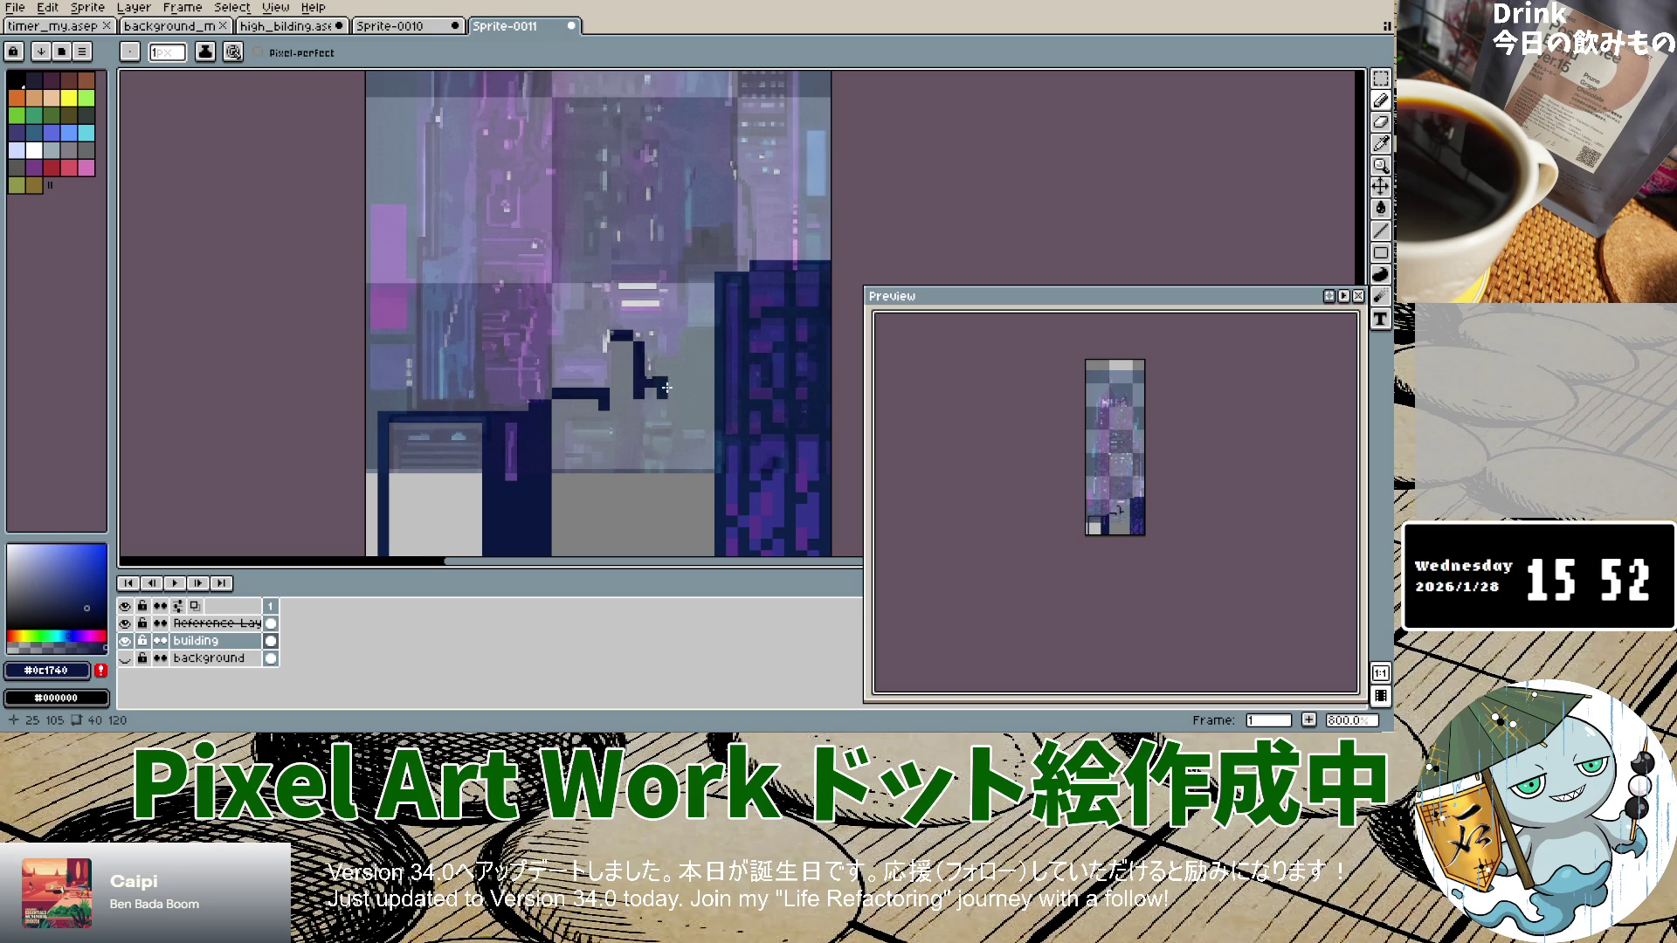
key("ctrl+z")
Step: With a 1-pixel pencil, draw a navy diagonal climbing up-right from the roofline toward the tower
scroll(660, 389, "up", 5)
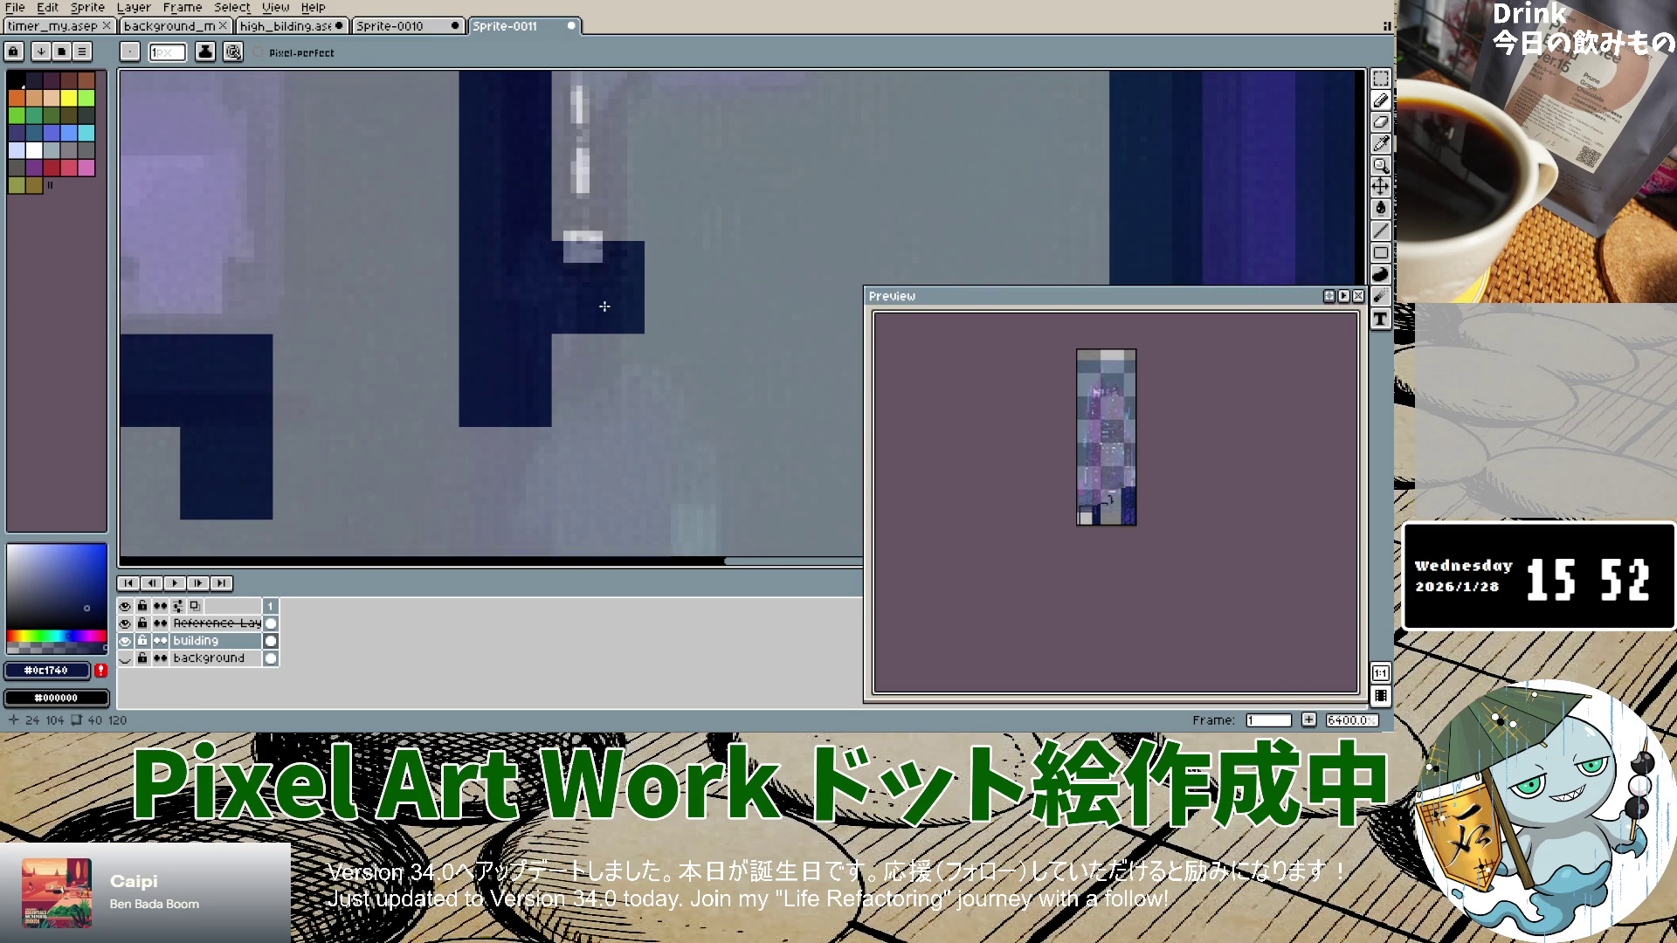
key("plus")
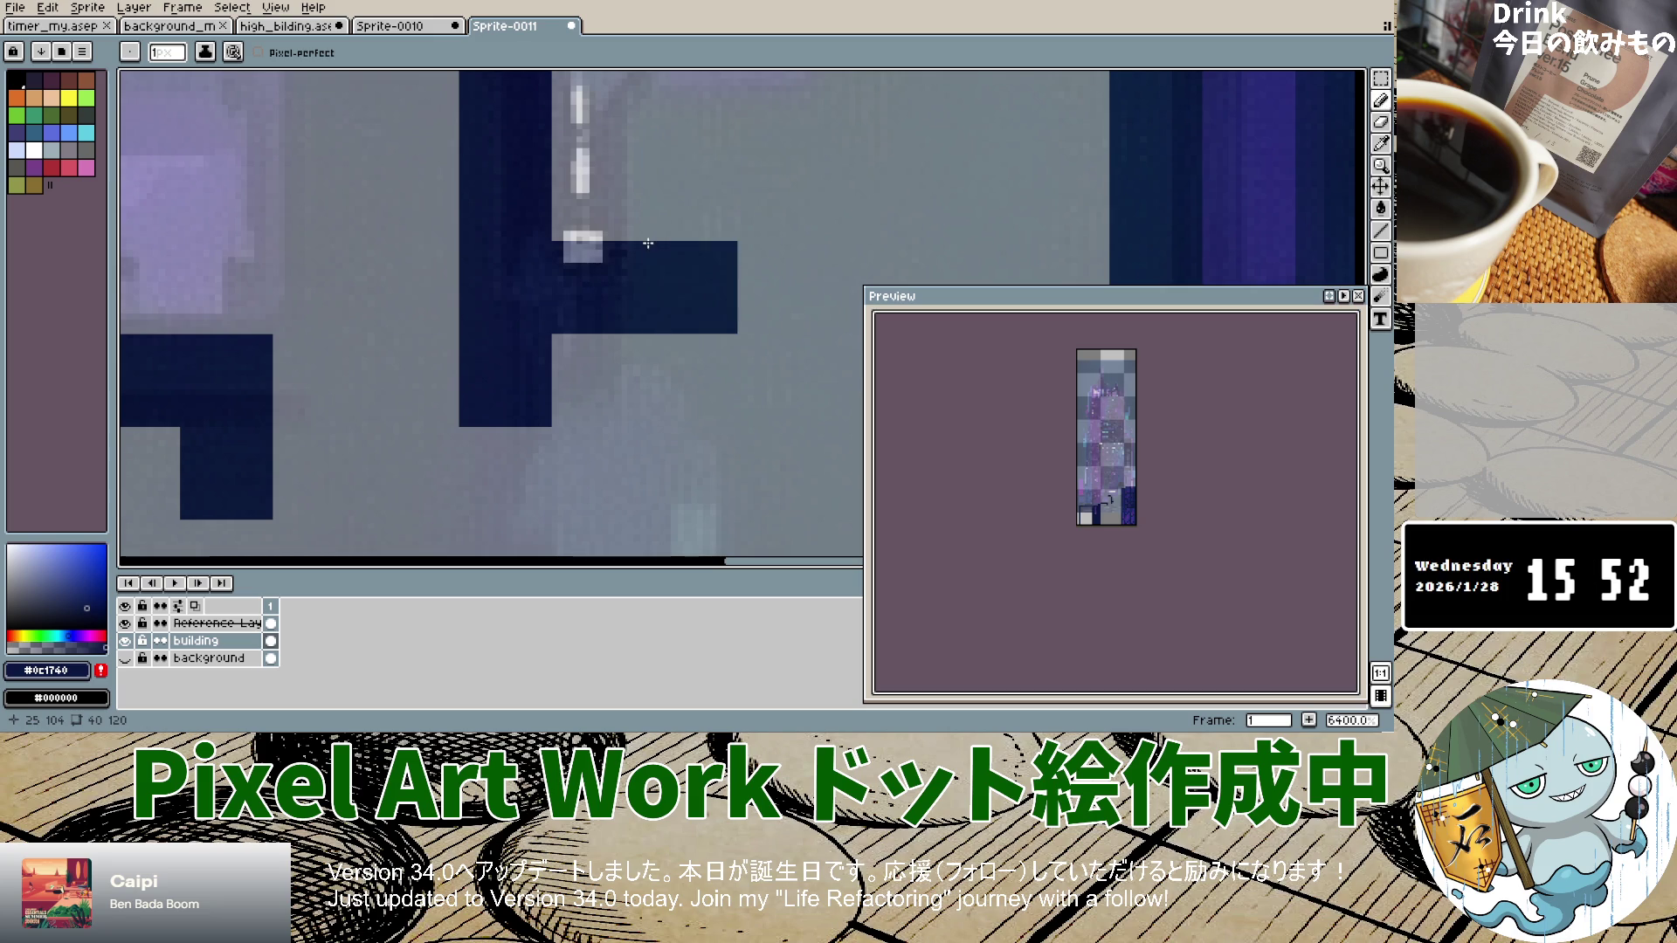
key("minus")
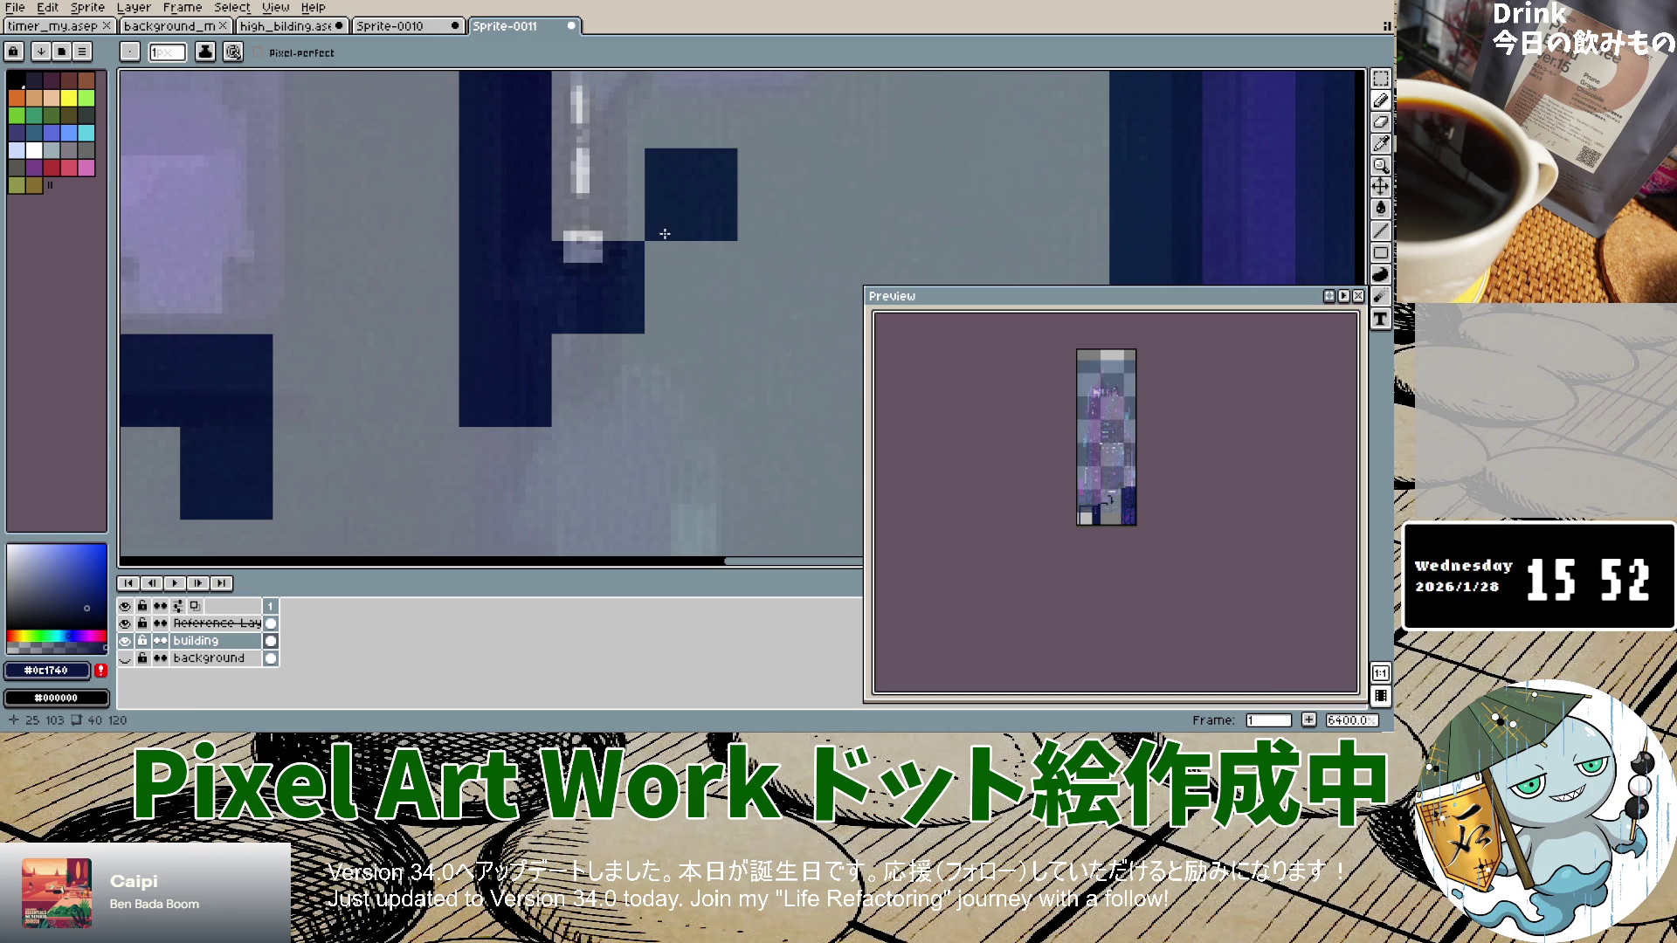
scroll(673, 240, "down", 5)
mouse_move(682, 245)
left_mouse_down()
mouse_move(714, 187)
mouse_move(753, 187)
mouse_move(708, 178)
left_mouse_up()
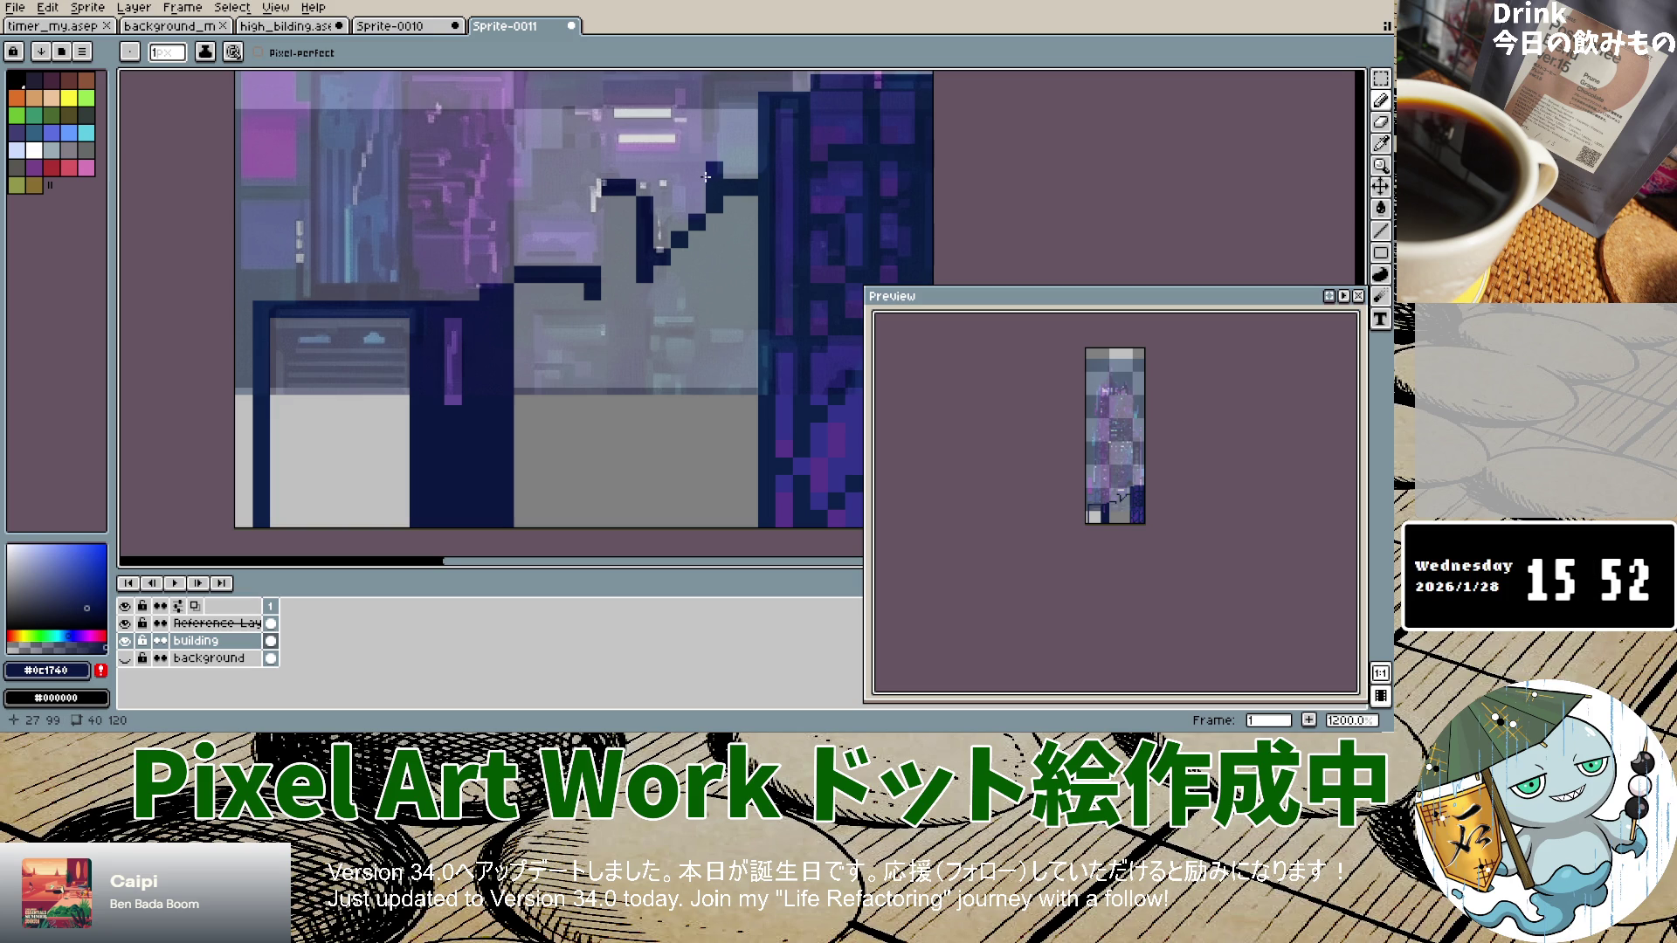
scroll(705, 179, "down", 4)
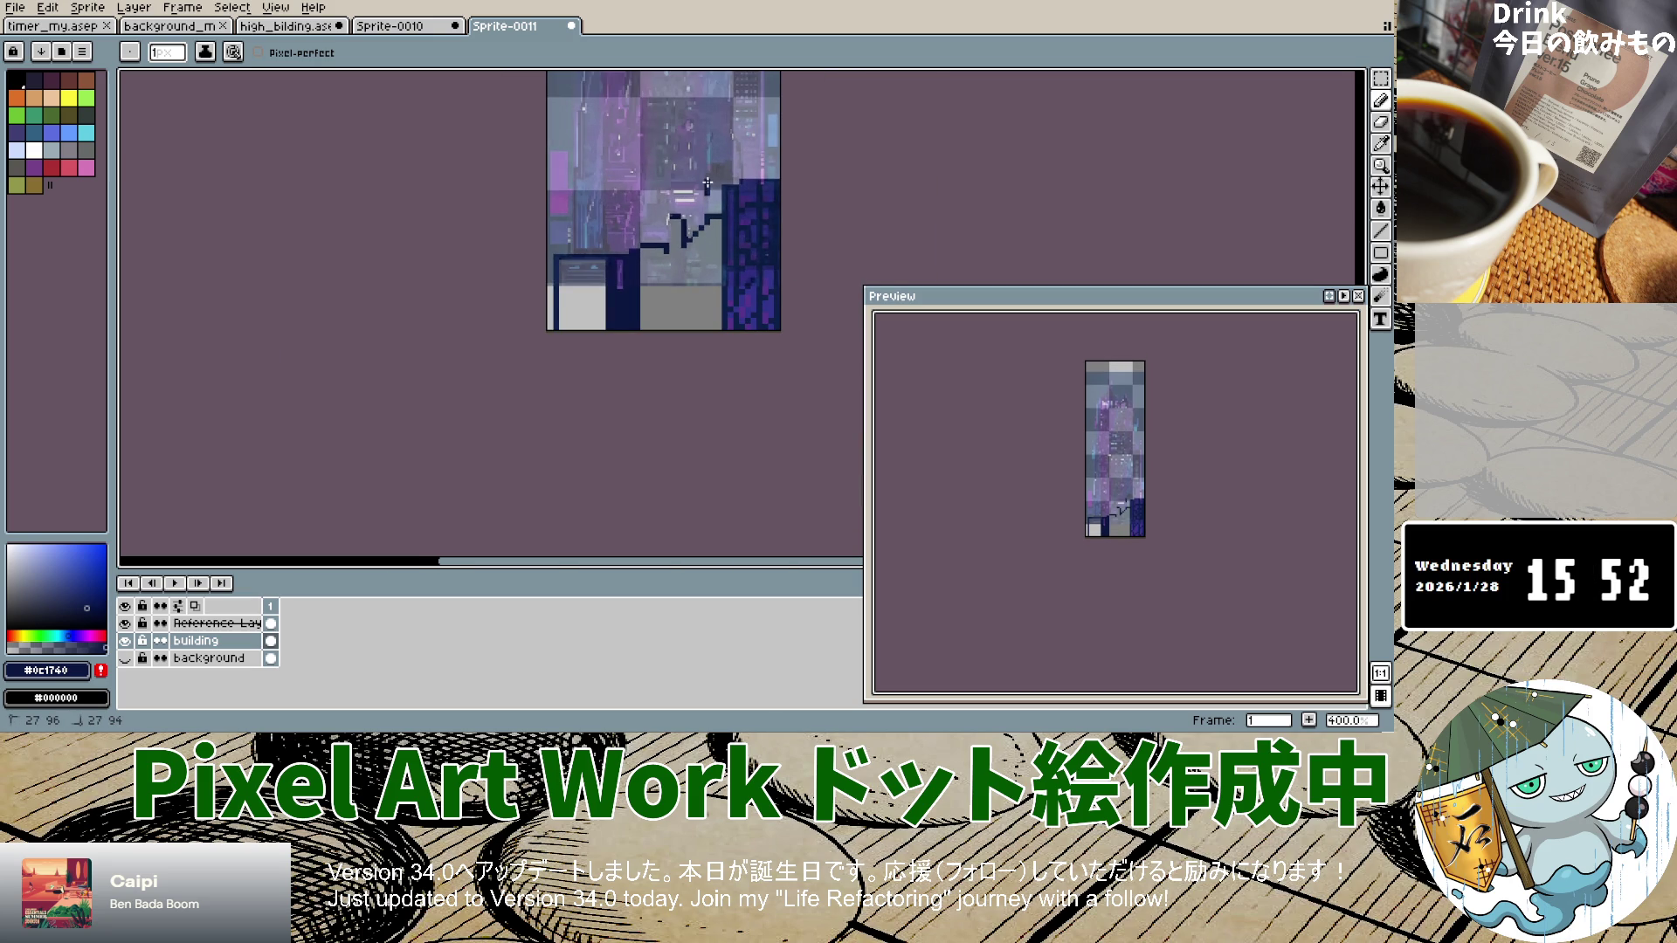
Step: Redraw the navy outline edge rising up and right from the stepped roofline, undoing misplaced attempts
key("ctrl+z")
scroll(708, 199, "up", 1)
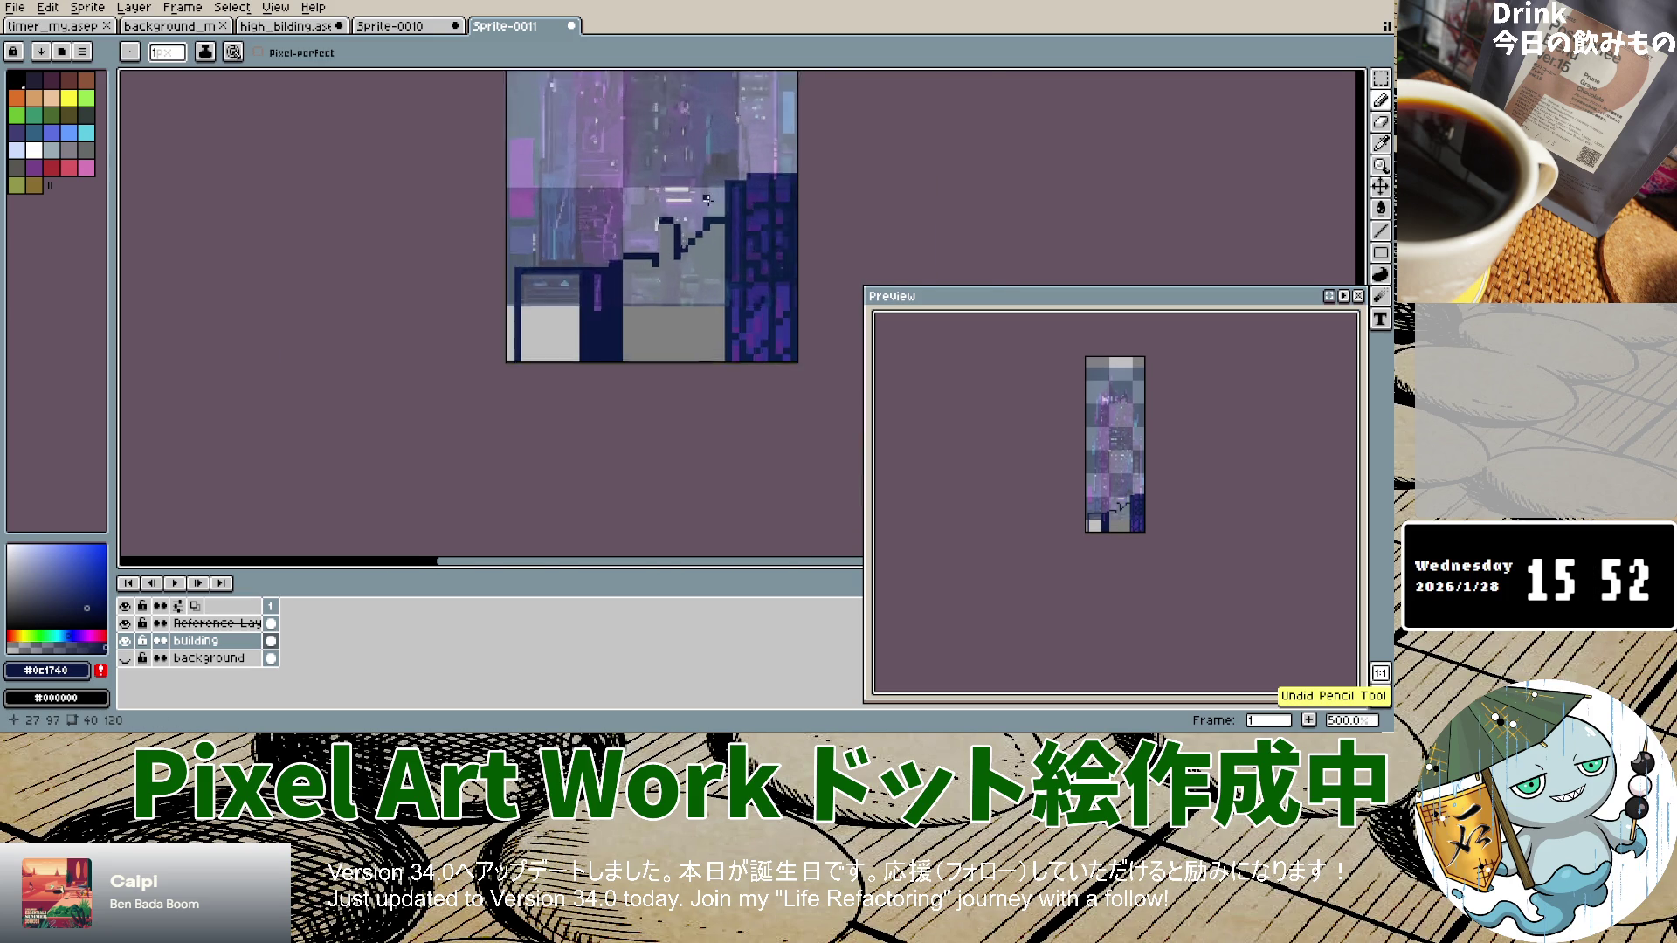
scroll(708, 200, "up", 5)
mouse_move(701, 189)
left_mouse_down()
mouse_move(701, 109)
mouse_move(772, 107)
left_mouse_up()
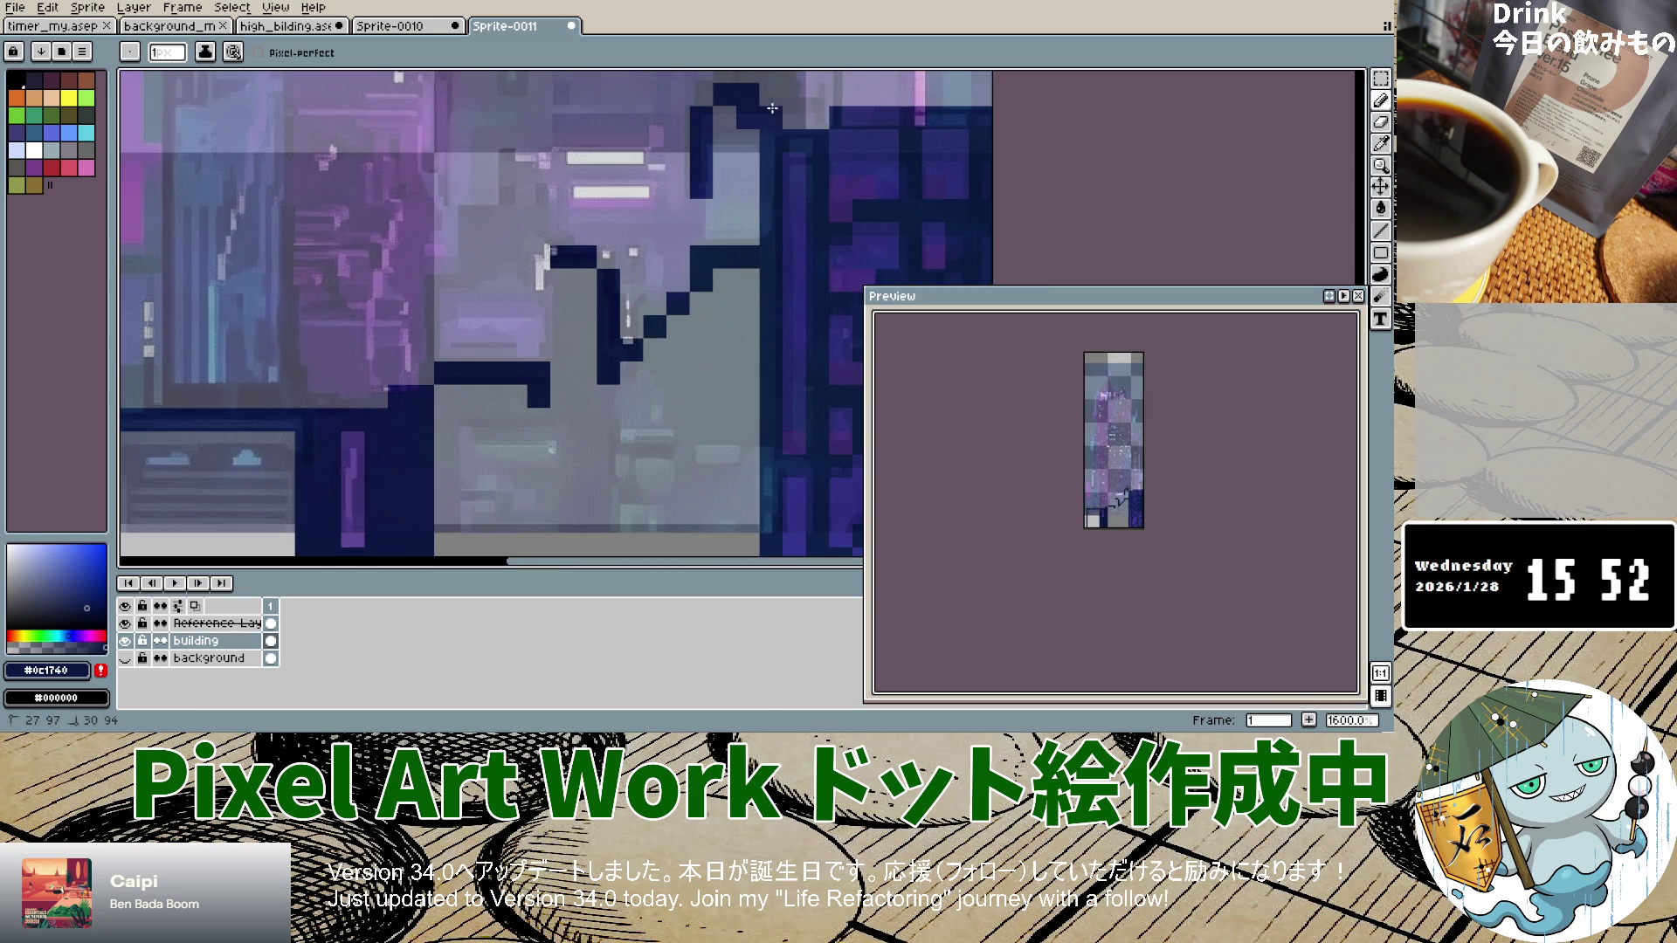
key("ctrl+z")
left_click(697, 165)
key("ctrl+z")
mouse_move(698, 186)
left_mouse_down()
mouse_move(701, 105)
mouse_move(725, 87)
left_mouse_up()
key("ctrl+z")
left_click(699, 187)
left_click_drag(698, 187, 722, 108)
key("ctrl+z")
mouse_move(701, 187)
left_mouse_down()
mouse_move(716, 103)
mouse_move(818, 110)
left_mouse_up()
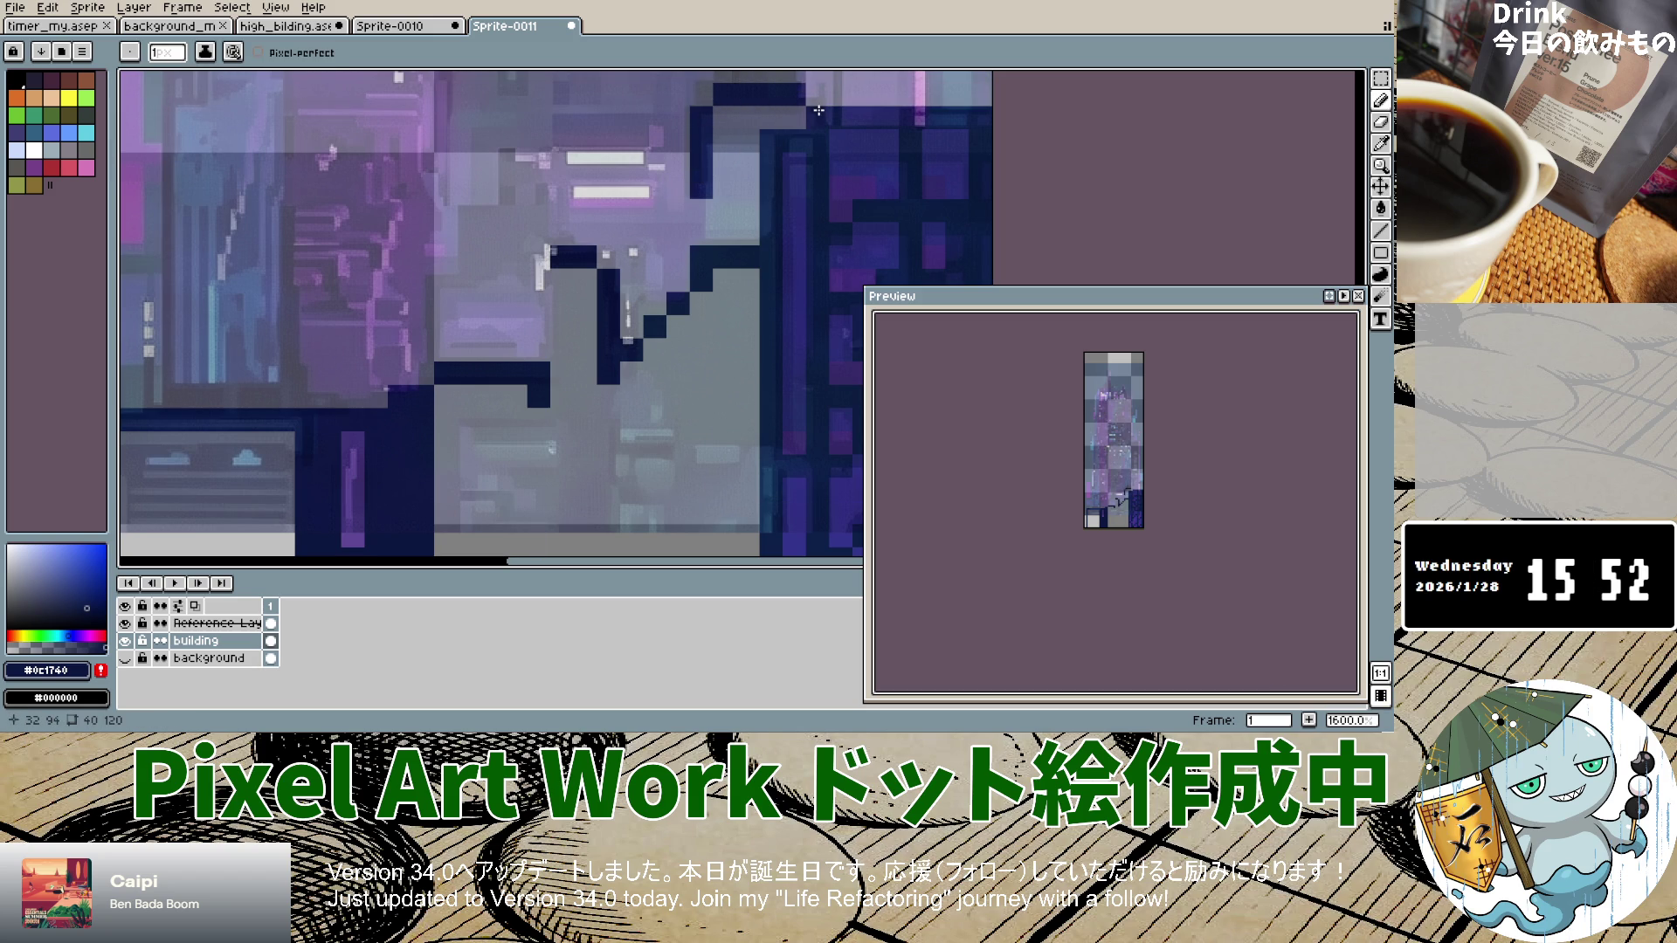
Step: Remove the stray navy corner pixel and draw a short vertical outline edge
scroll(768, 196, "down", 4)
scroll(760, 202, "up", 2)
key("ctrl+z")
left_click_drag(750, 185, 712, 220)
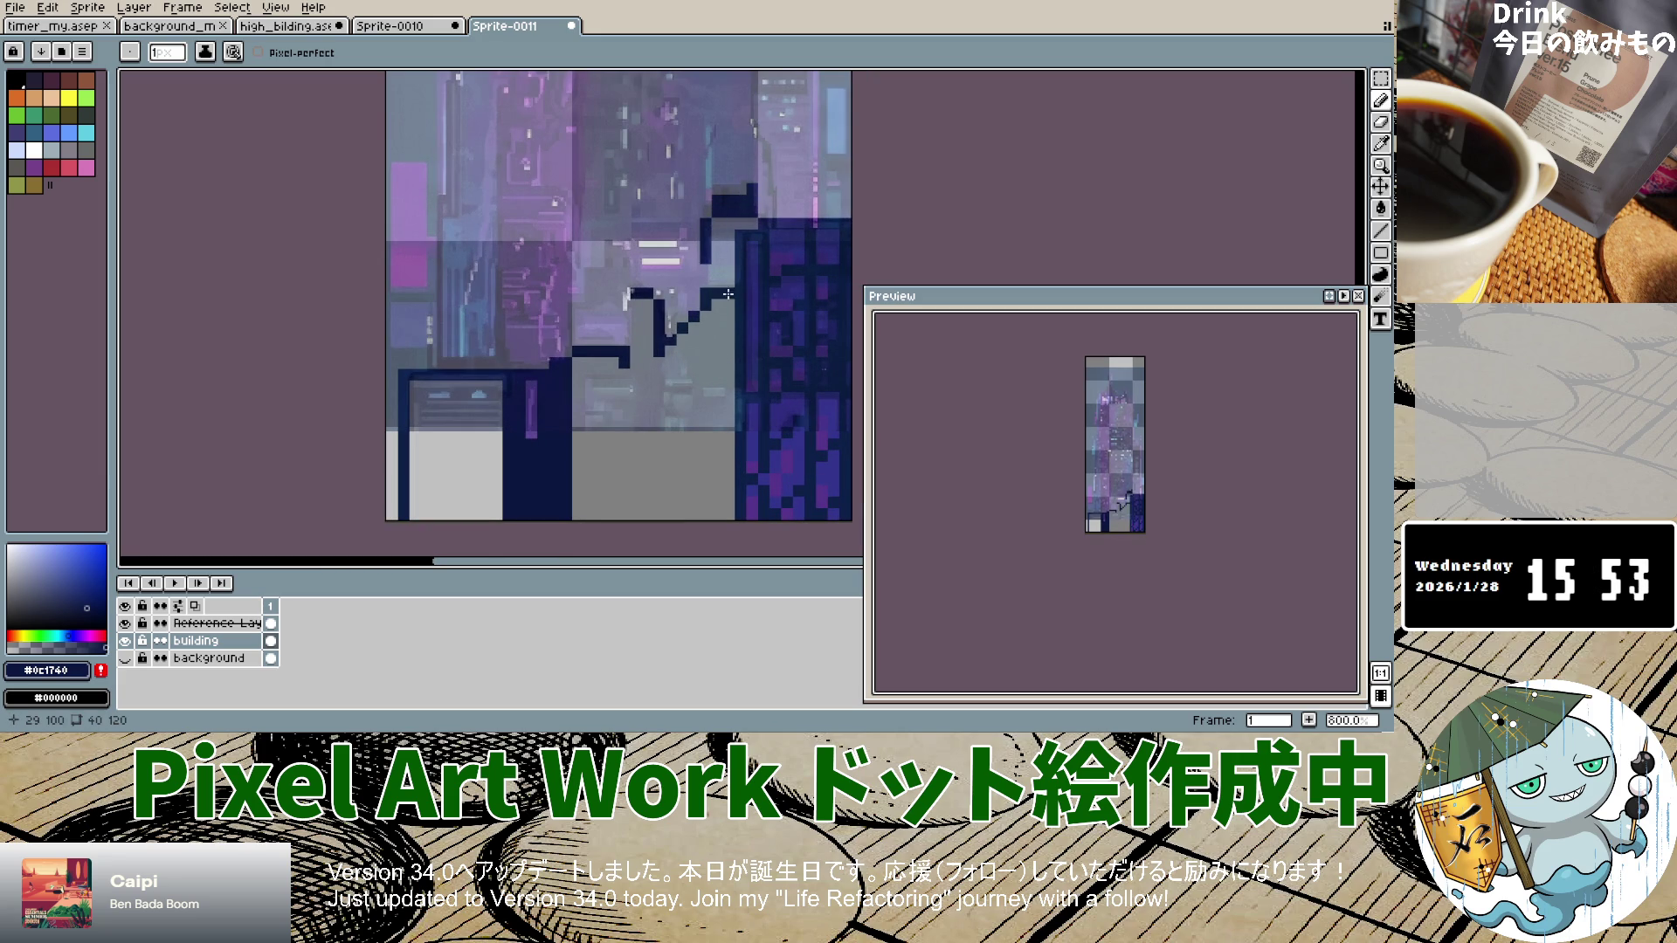
Step: Add navy pixels and vertical edges down to the ledge, closing a small shape mid-canvas
scroll(728, 295, "down", 4)
scroll(705, 307, "up", 4)
left_click(733, 278)
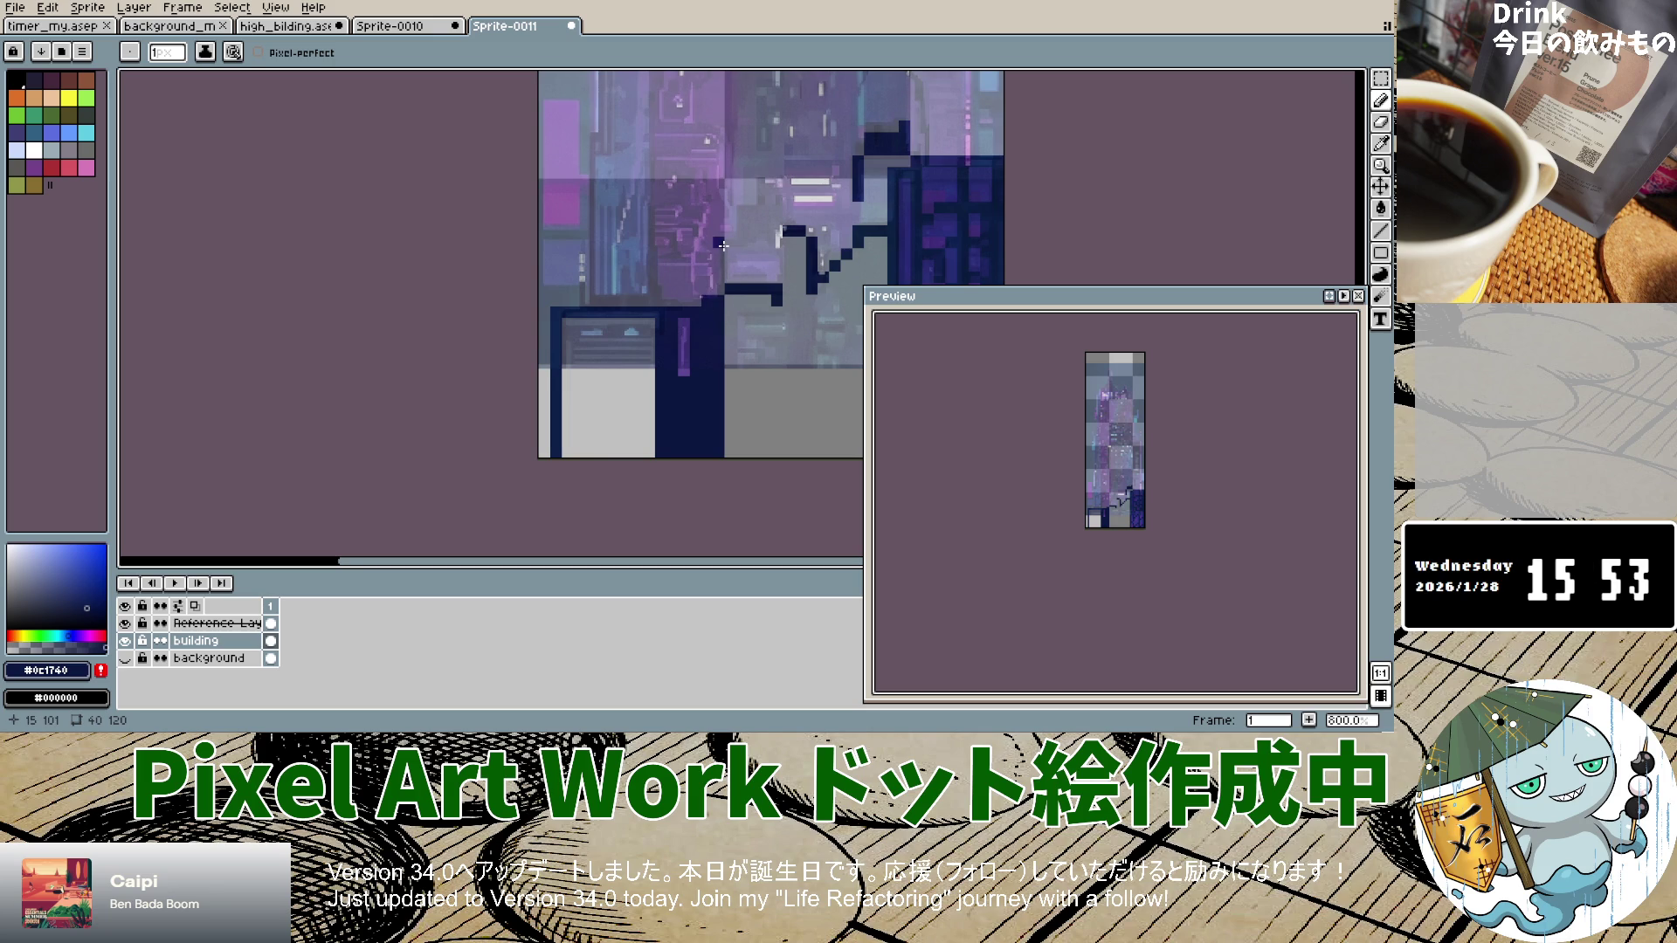
left_click_drag(723, 247, 725, 284)
mouse_move(740, 208)
left_mouse_down()
mouse_move(741, 234)
mouse_move(766, 203)
left_mouse_up()
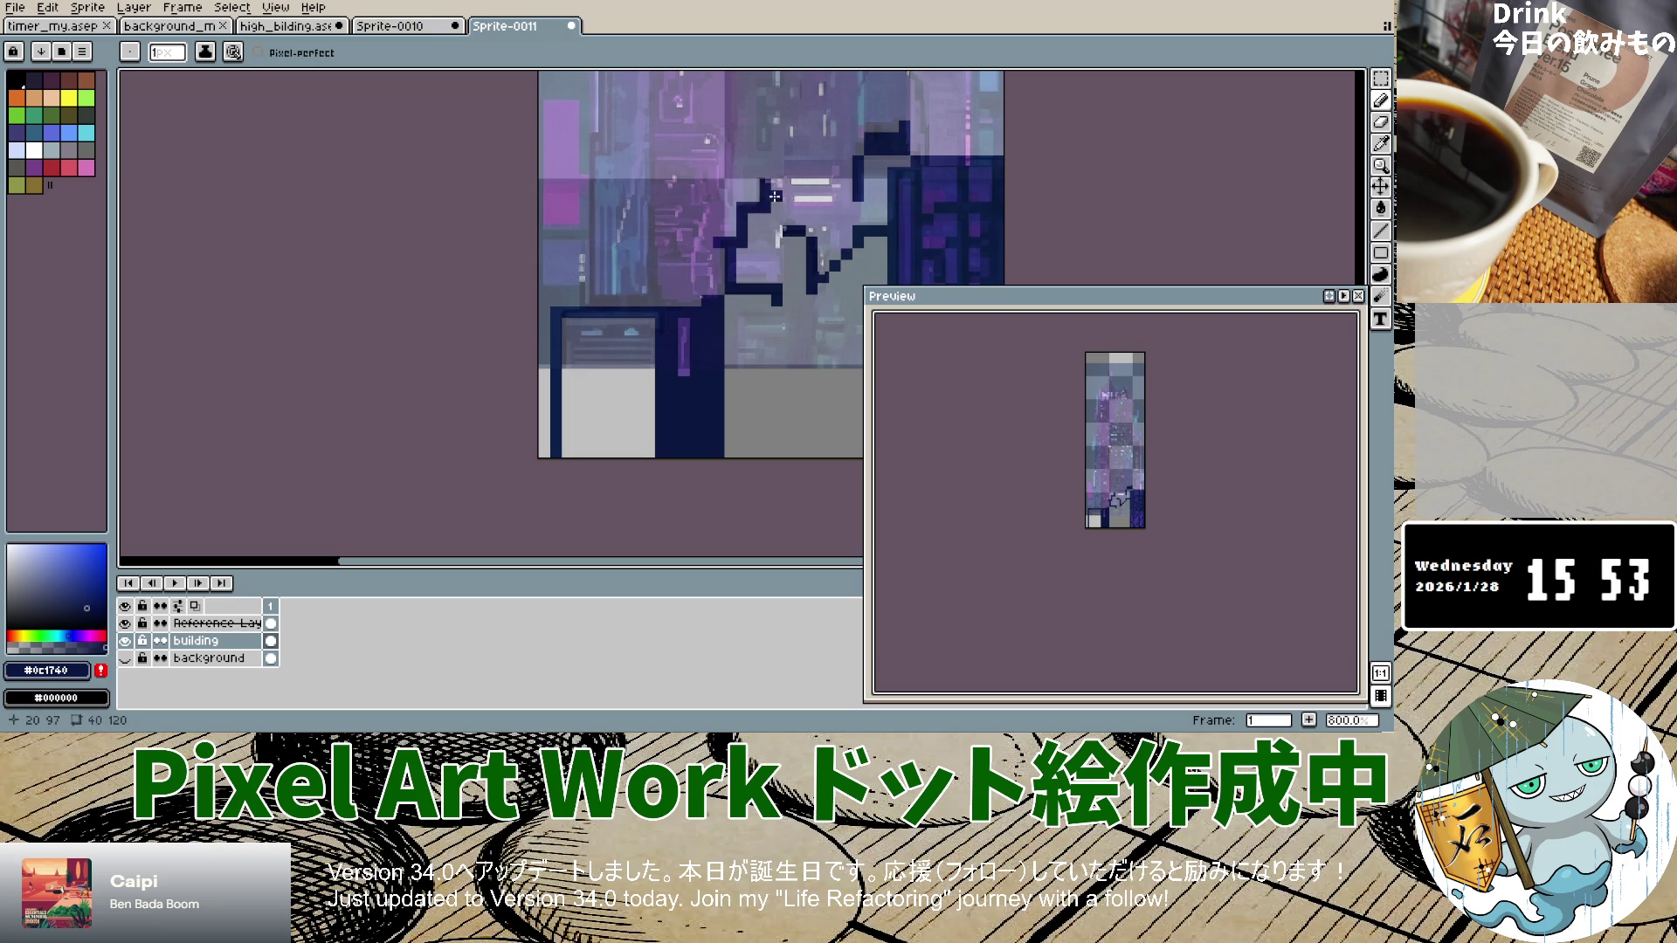
left_click_drag(805, 283, 793, 291)
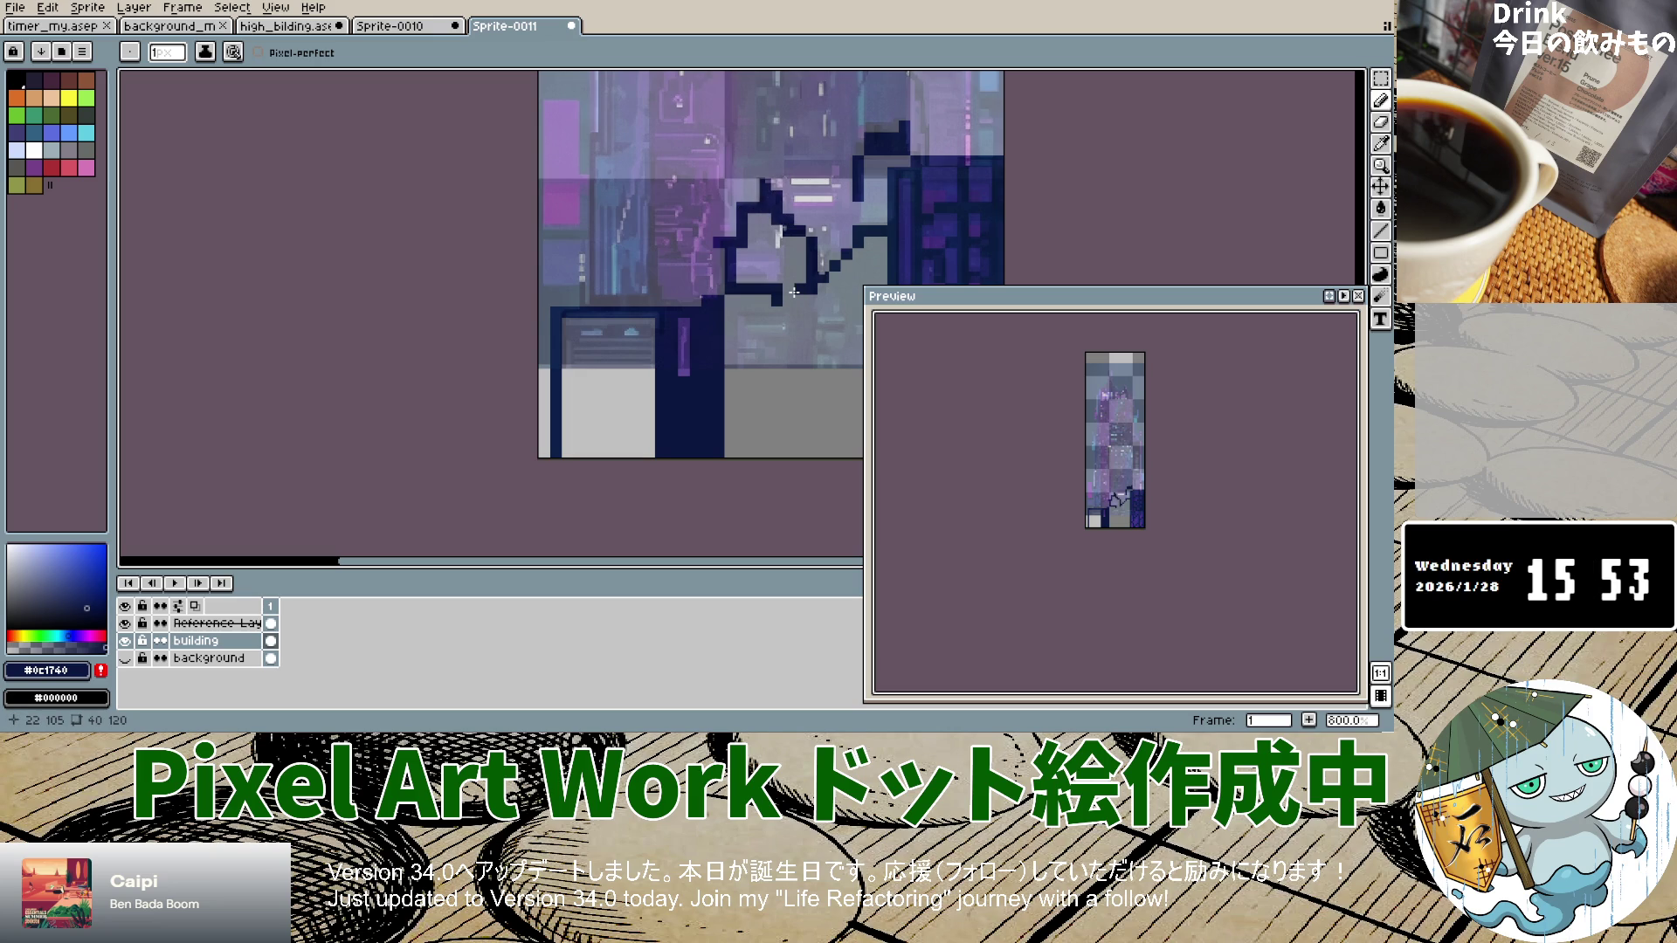
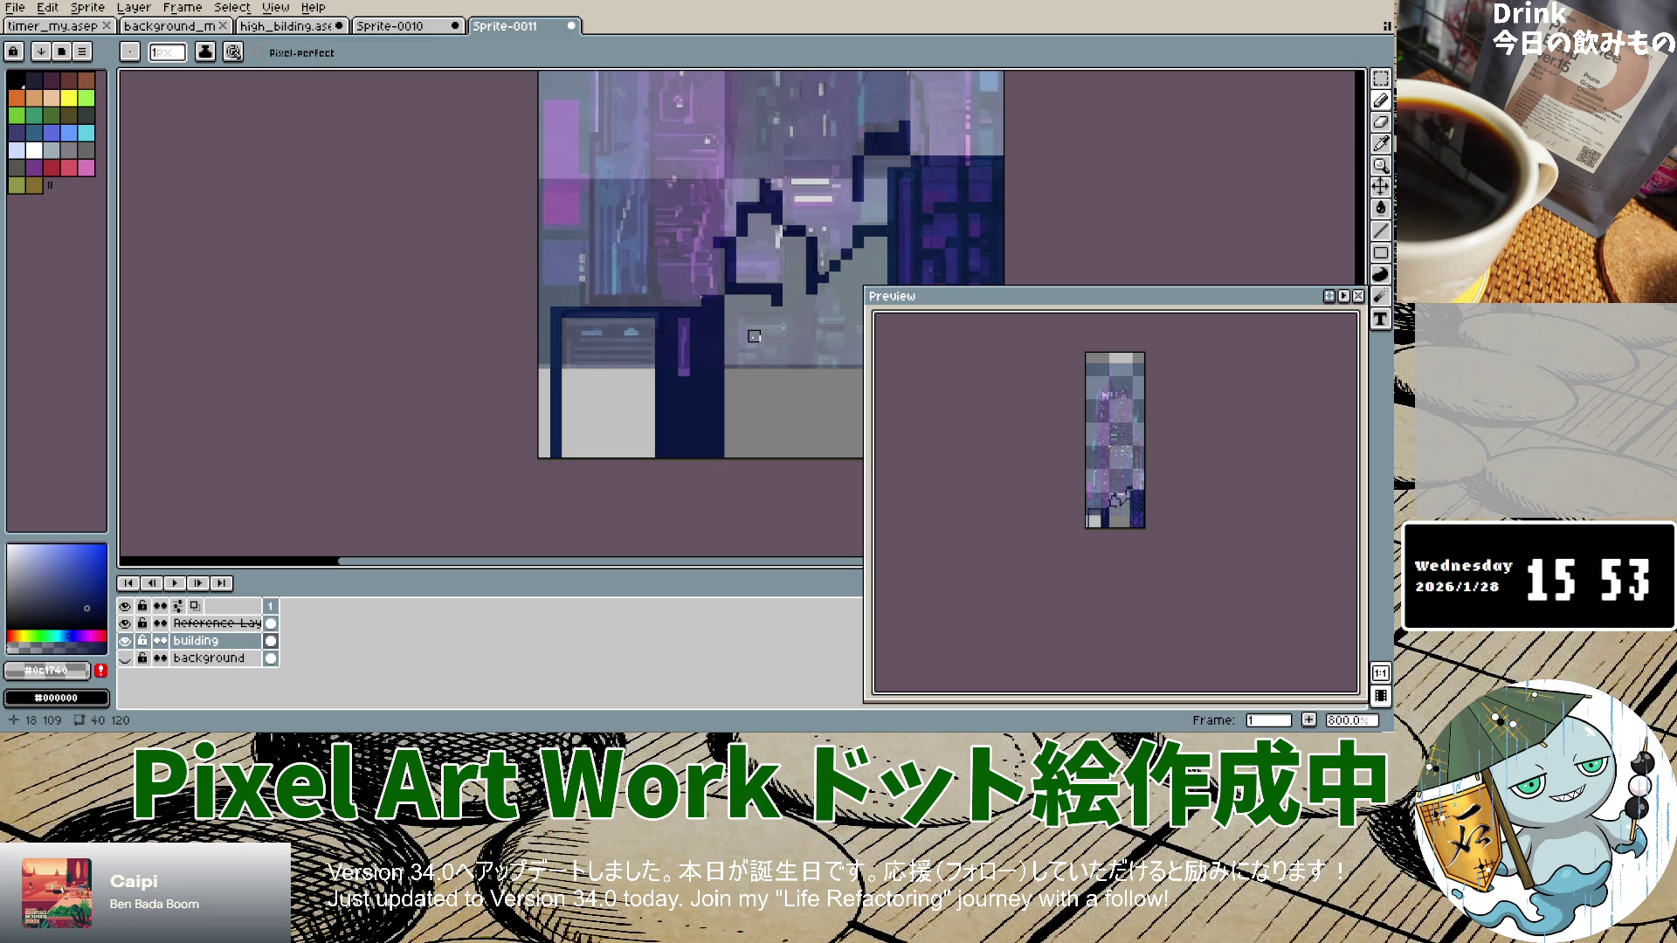
Step: Hide the reference layer to check the drawing, then show it again
scroll(765, 423, "down", 4)
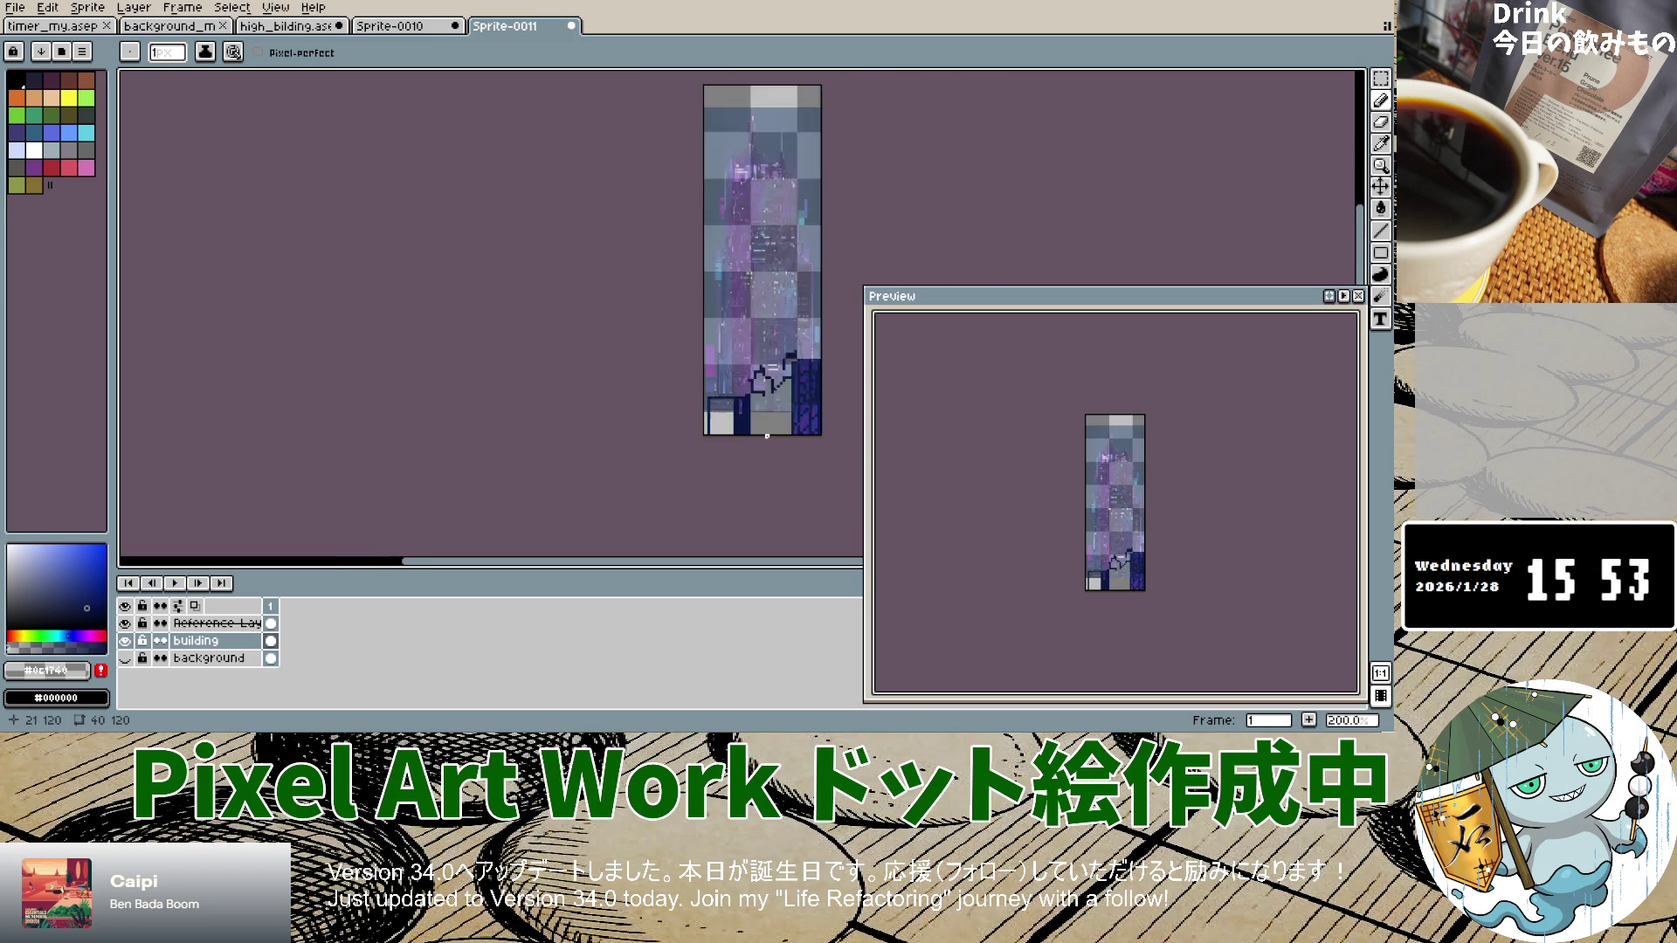
scroll(766, 436, "up", 3)
scroll(768, 439, "down", 2)
scroll(751, 447, "up", 3)
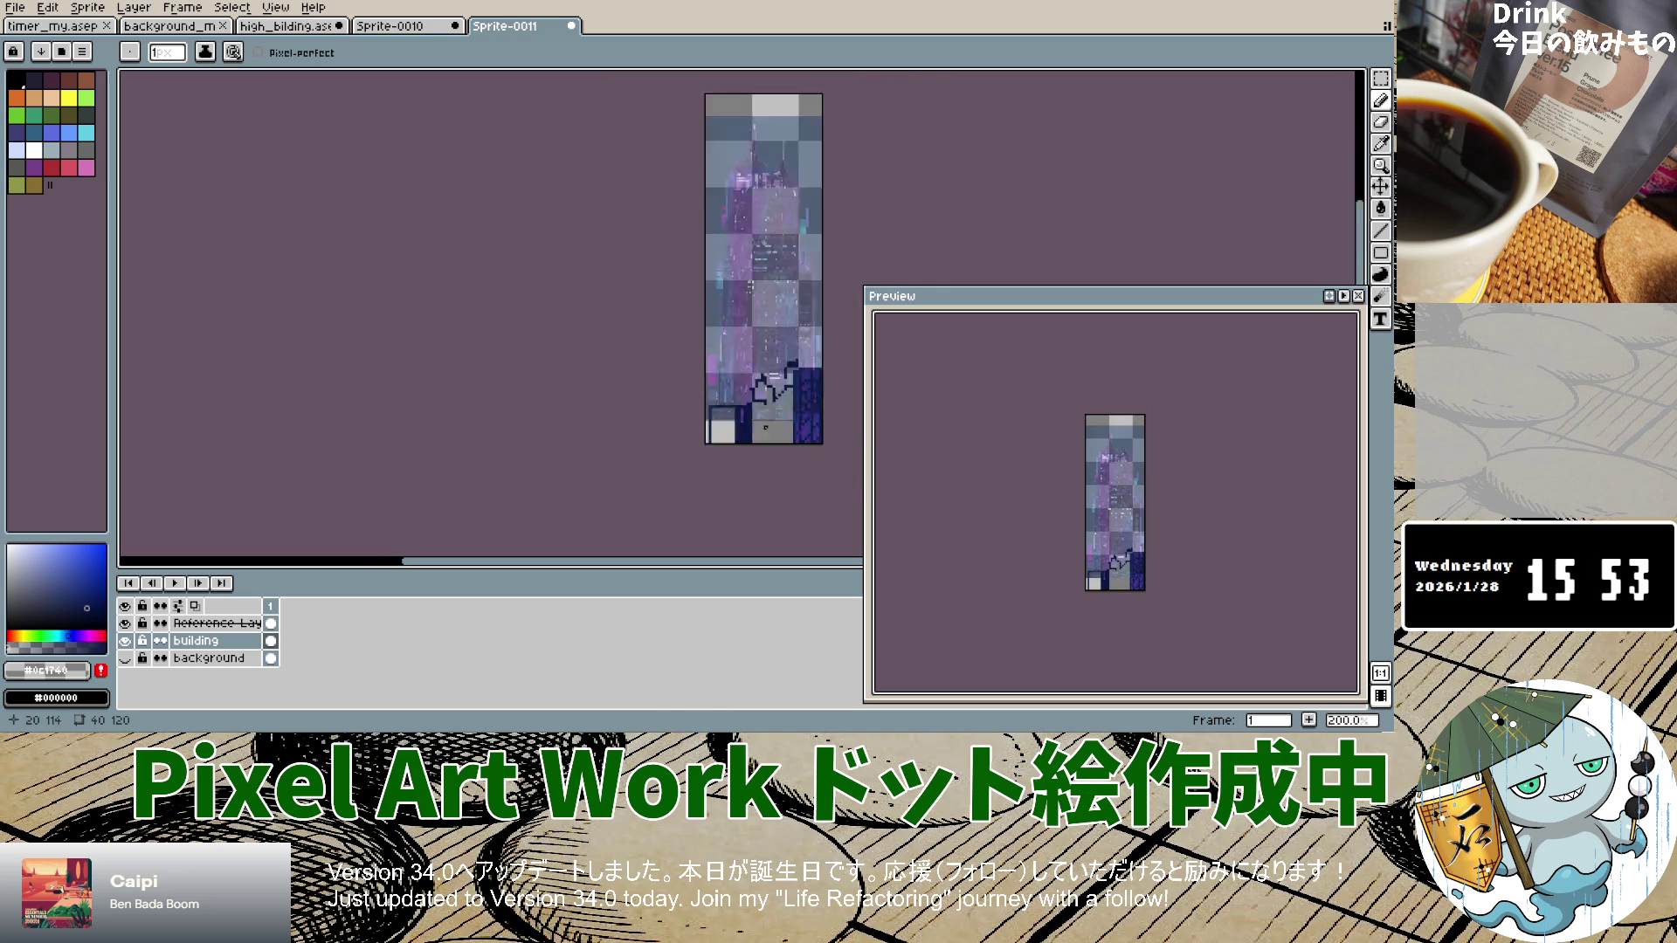
left_click(126, 623)
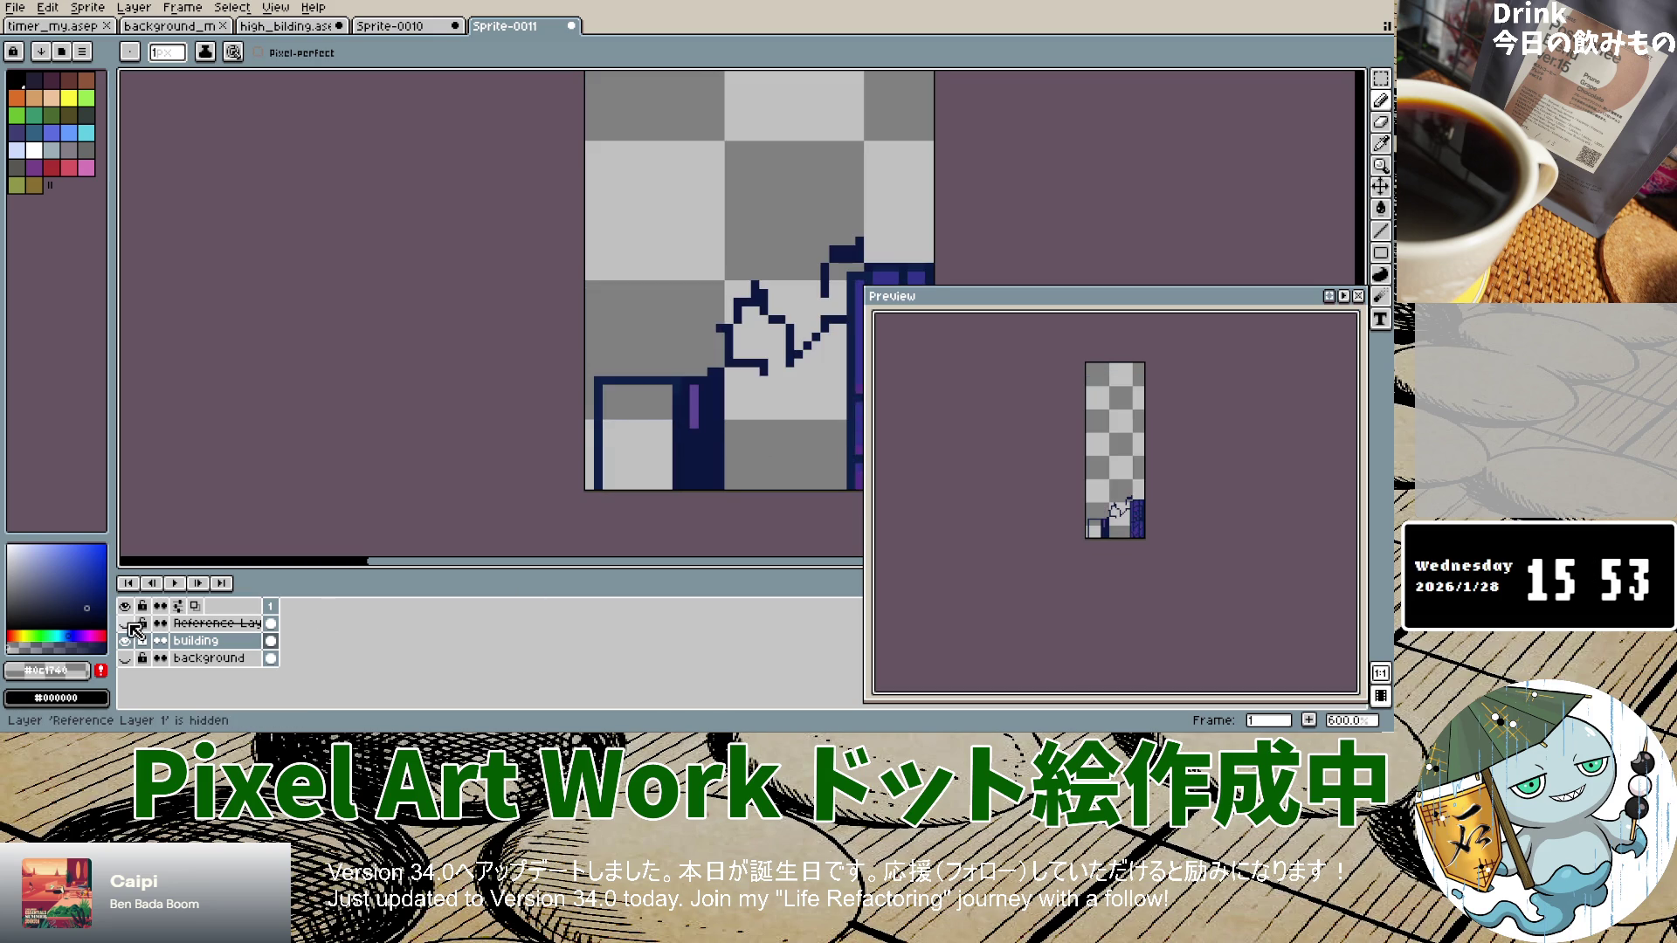
left_click(125, 623)
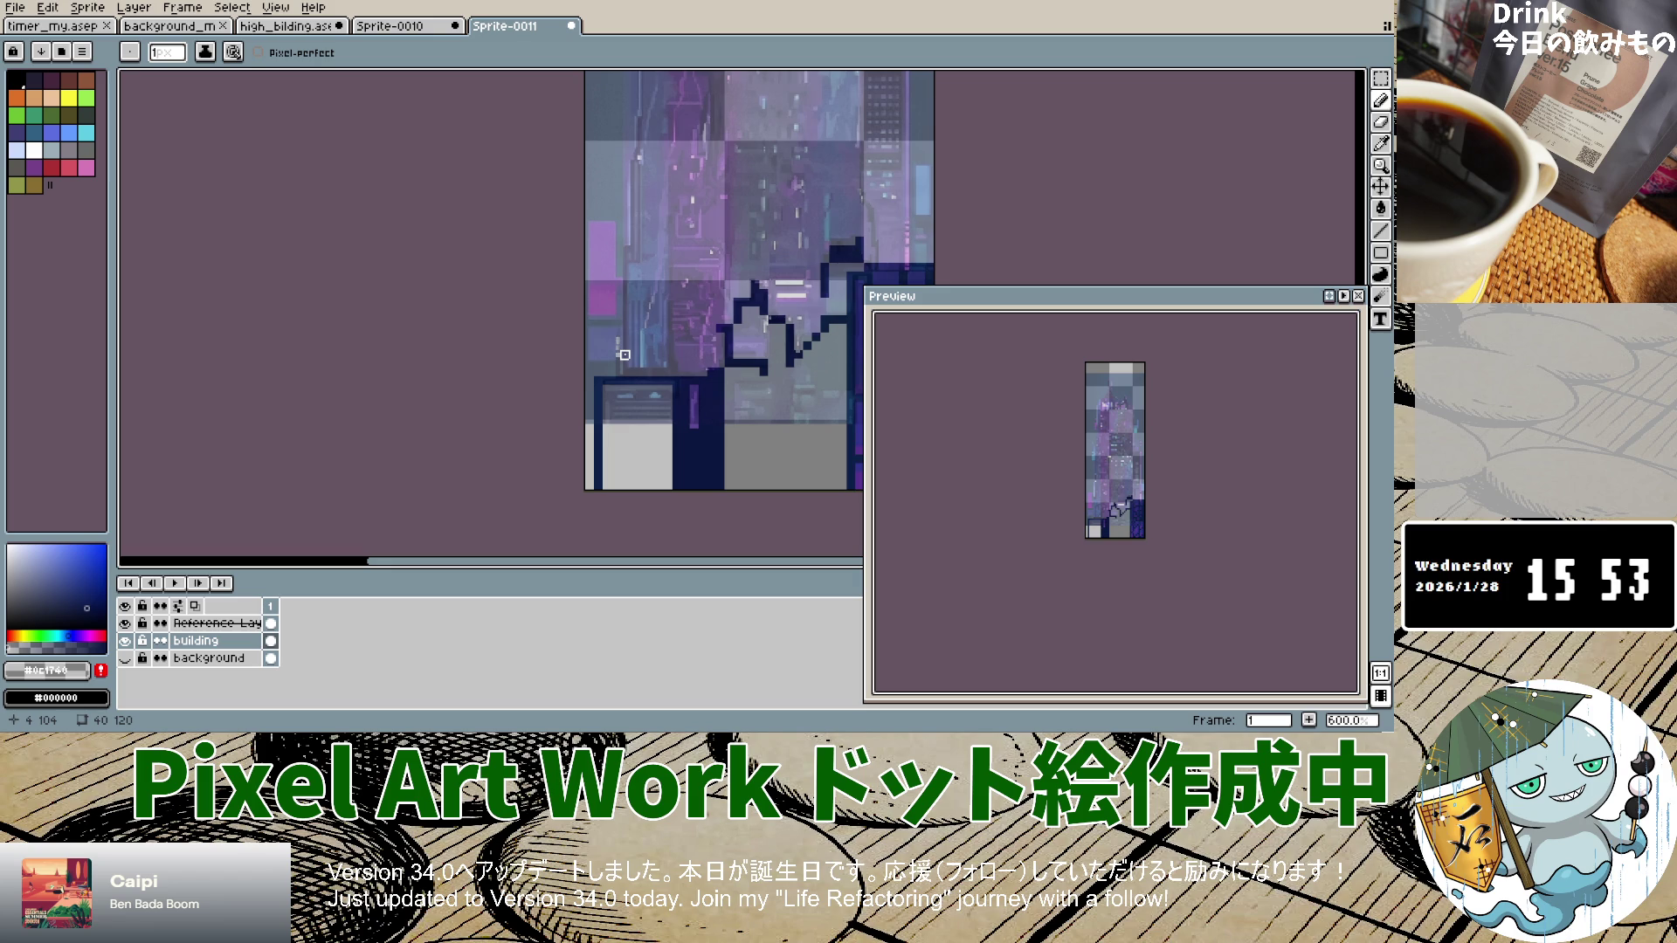
Step: Open Layer Properties for the building layer
scroll(624, 354, "down", 4)
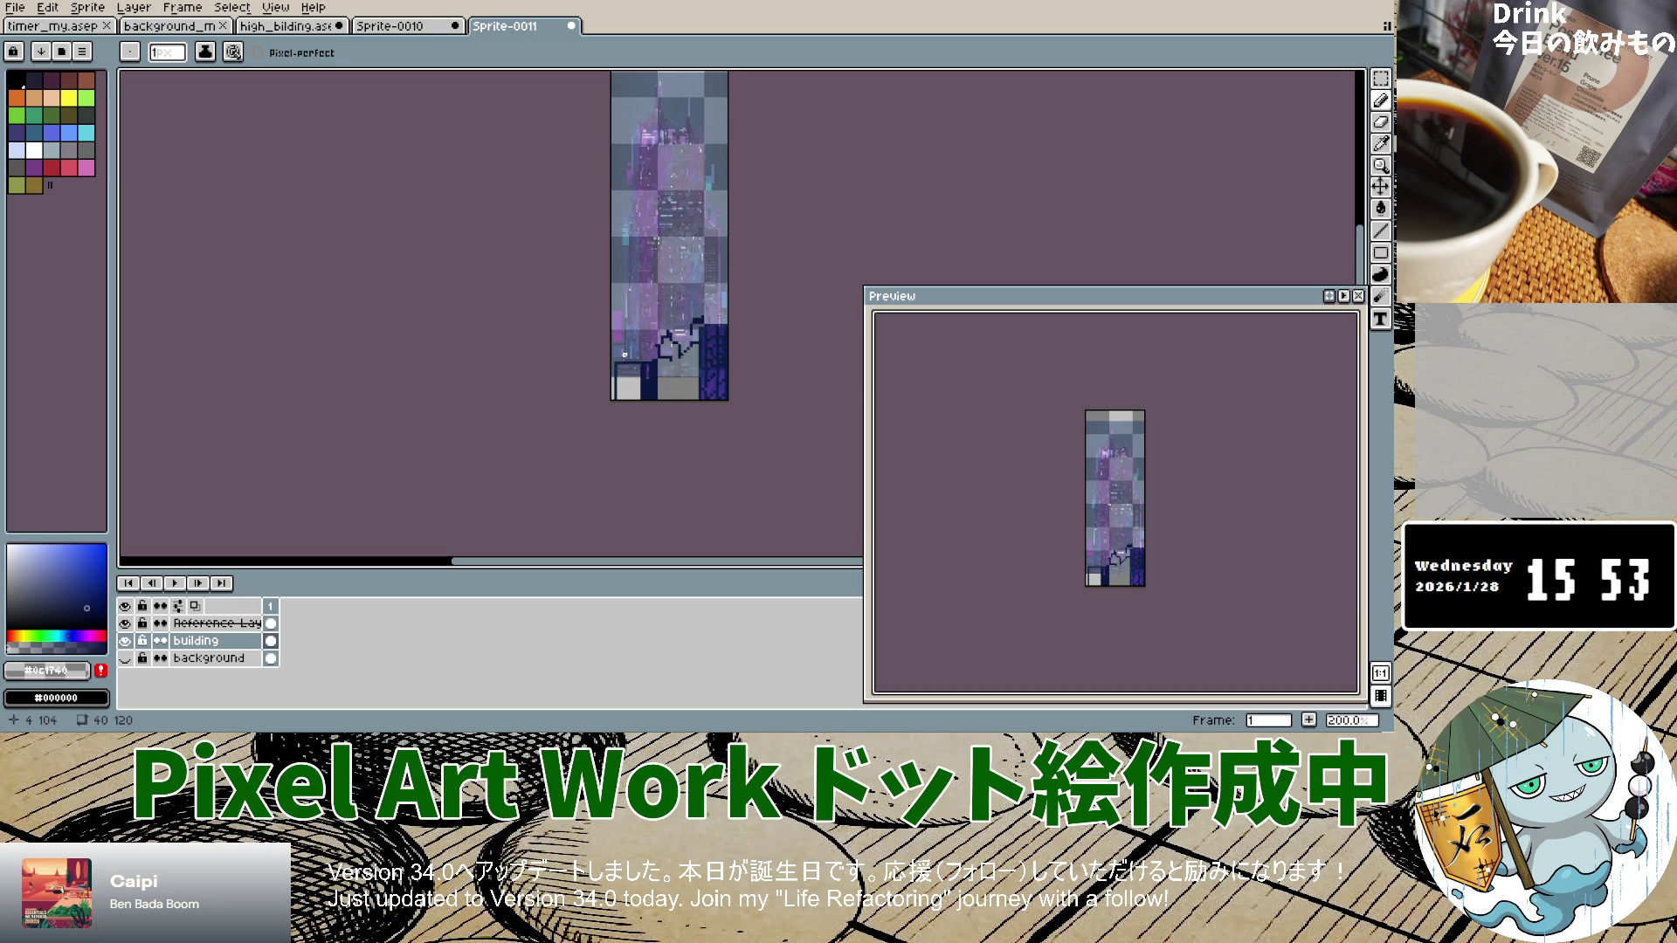
scroll(631, 343, "up", 5)
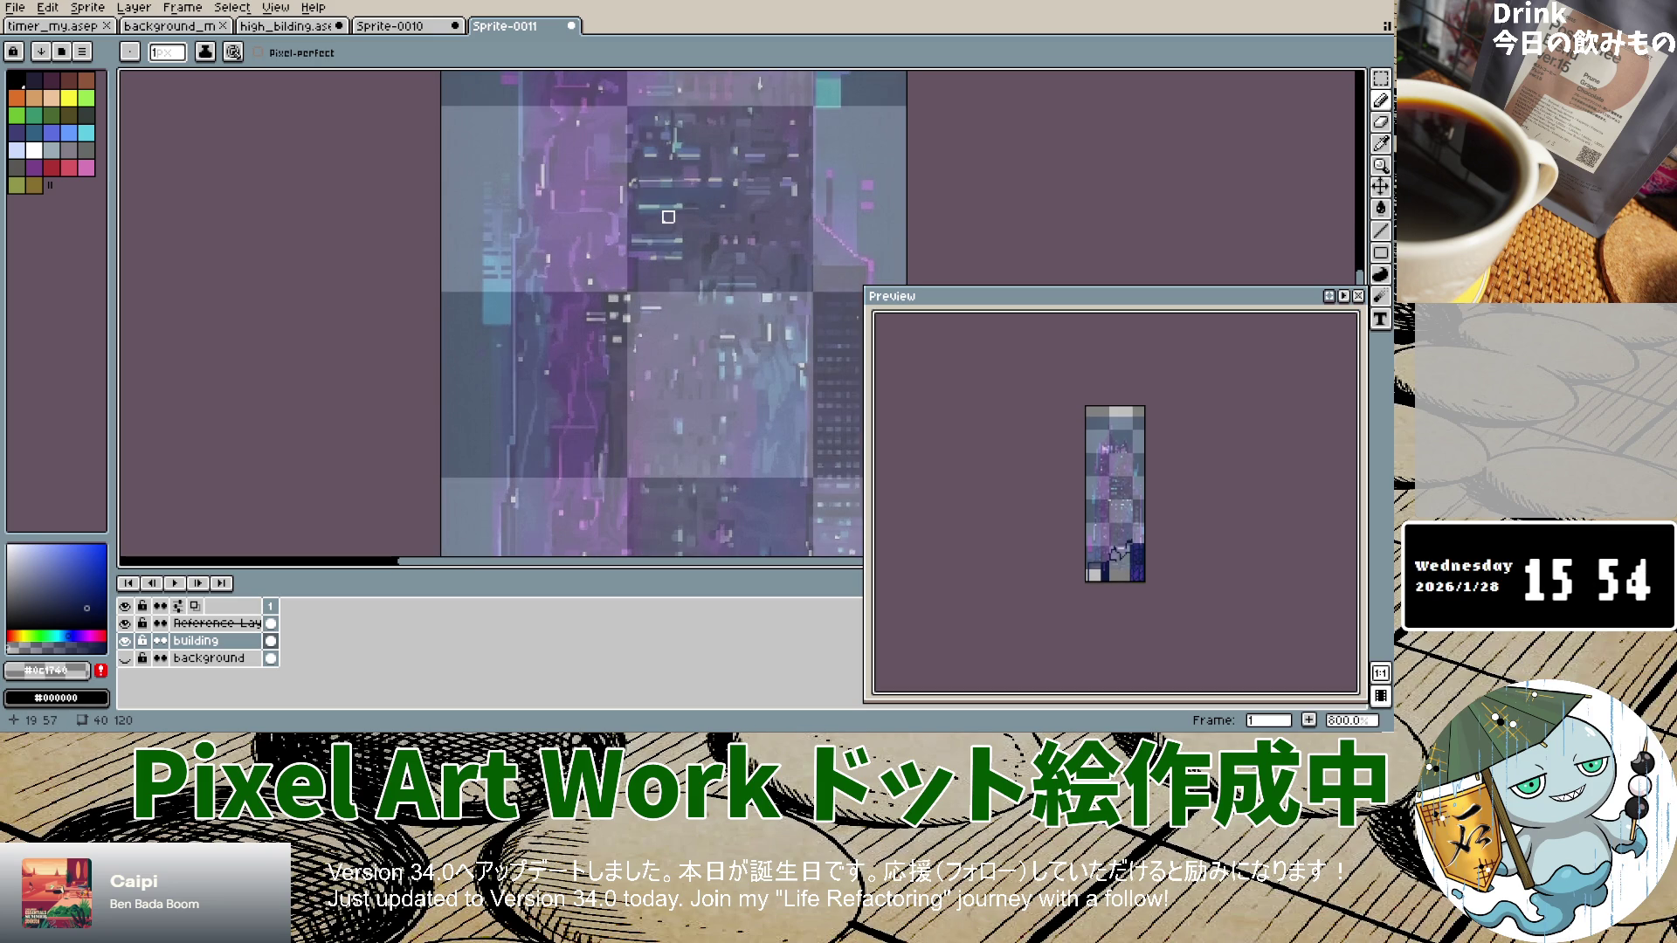
scroll(668, 216, "down", 5)
scroll(685, 341, "up", 5)
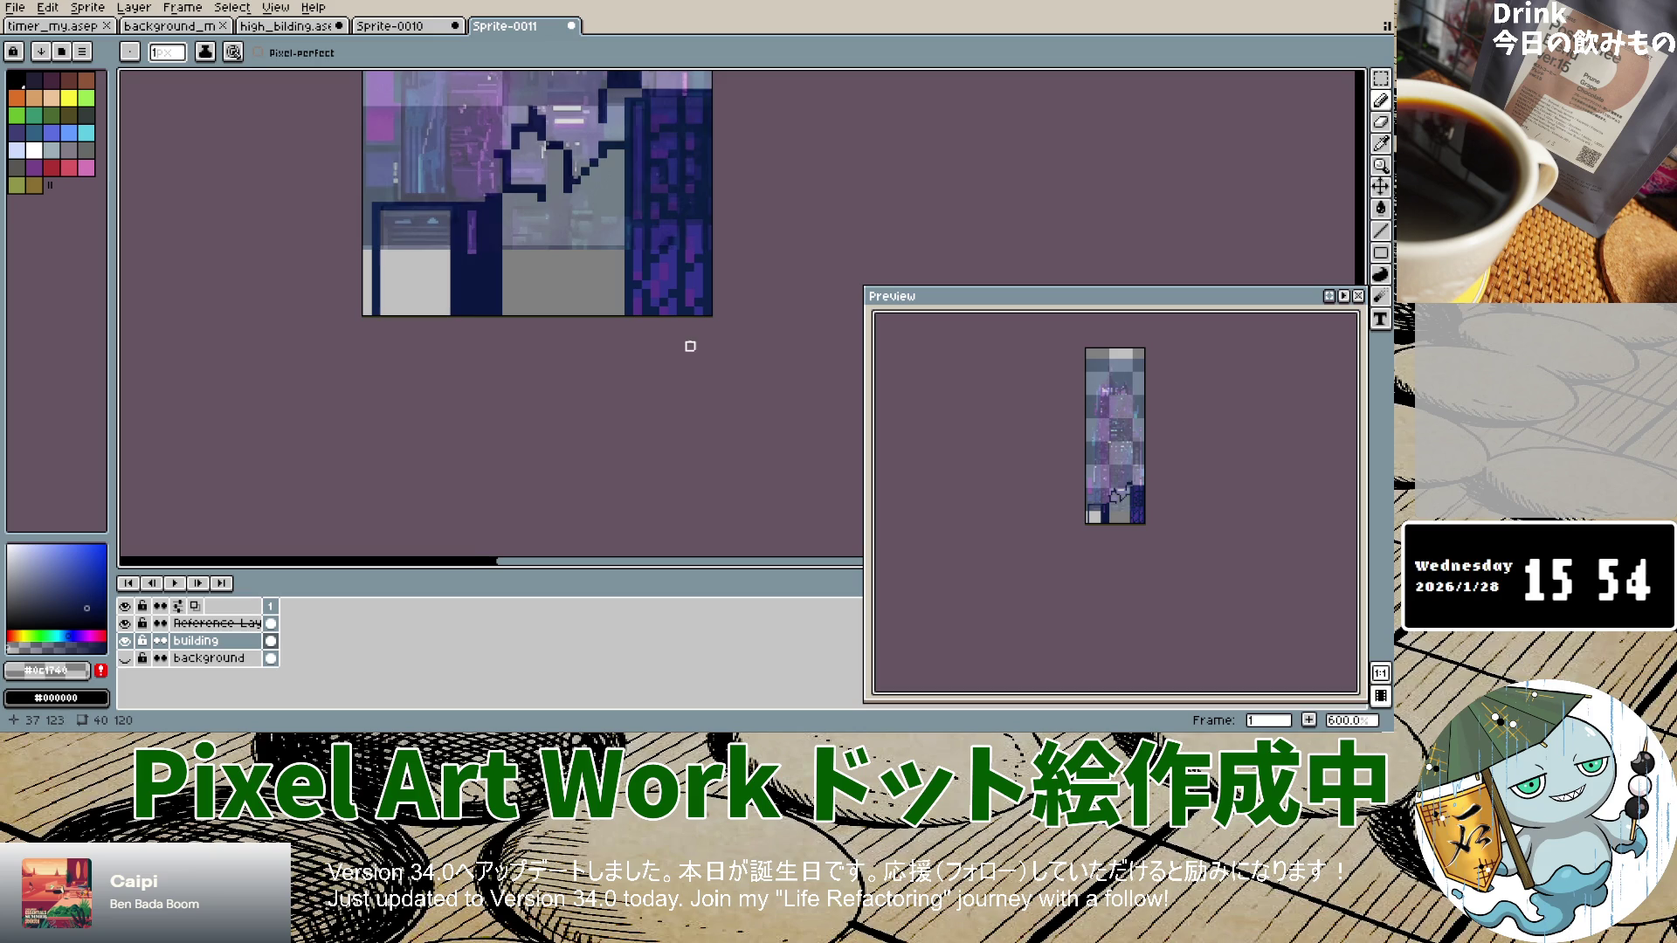
scroll(685, 340, "down", 2)
double_click(219, 640)
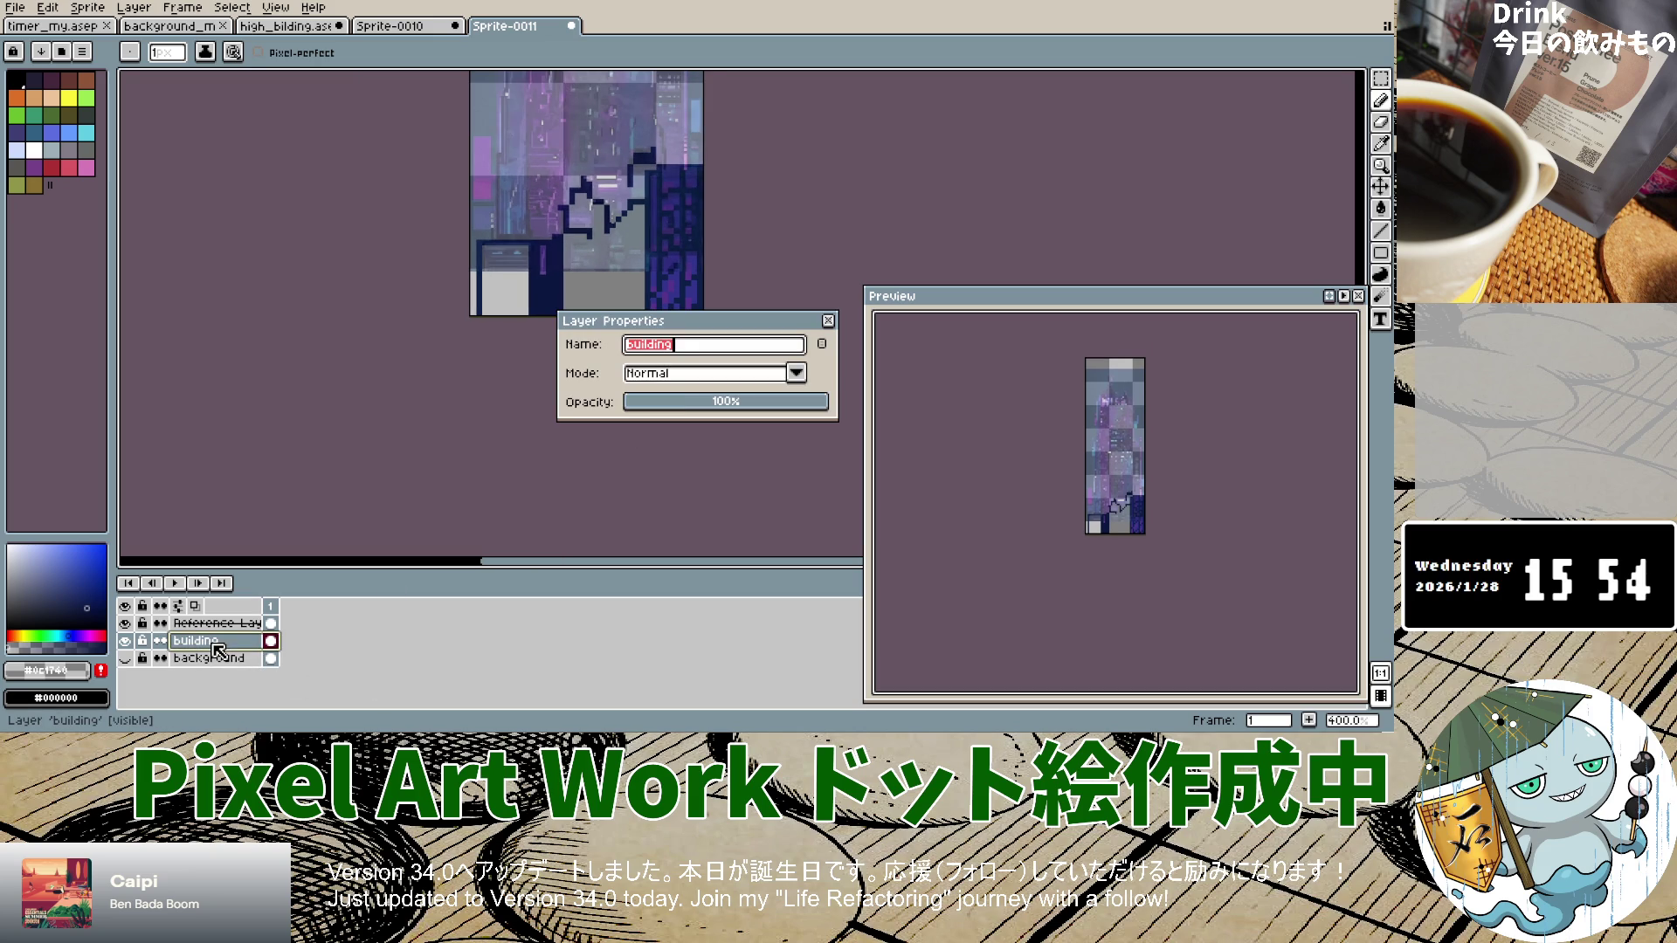
Step: Rename the building layer to small_building
key("Home")
type("small_")
key("Return")
left_click(133, 7)
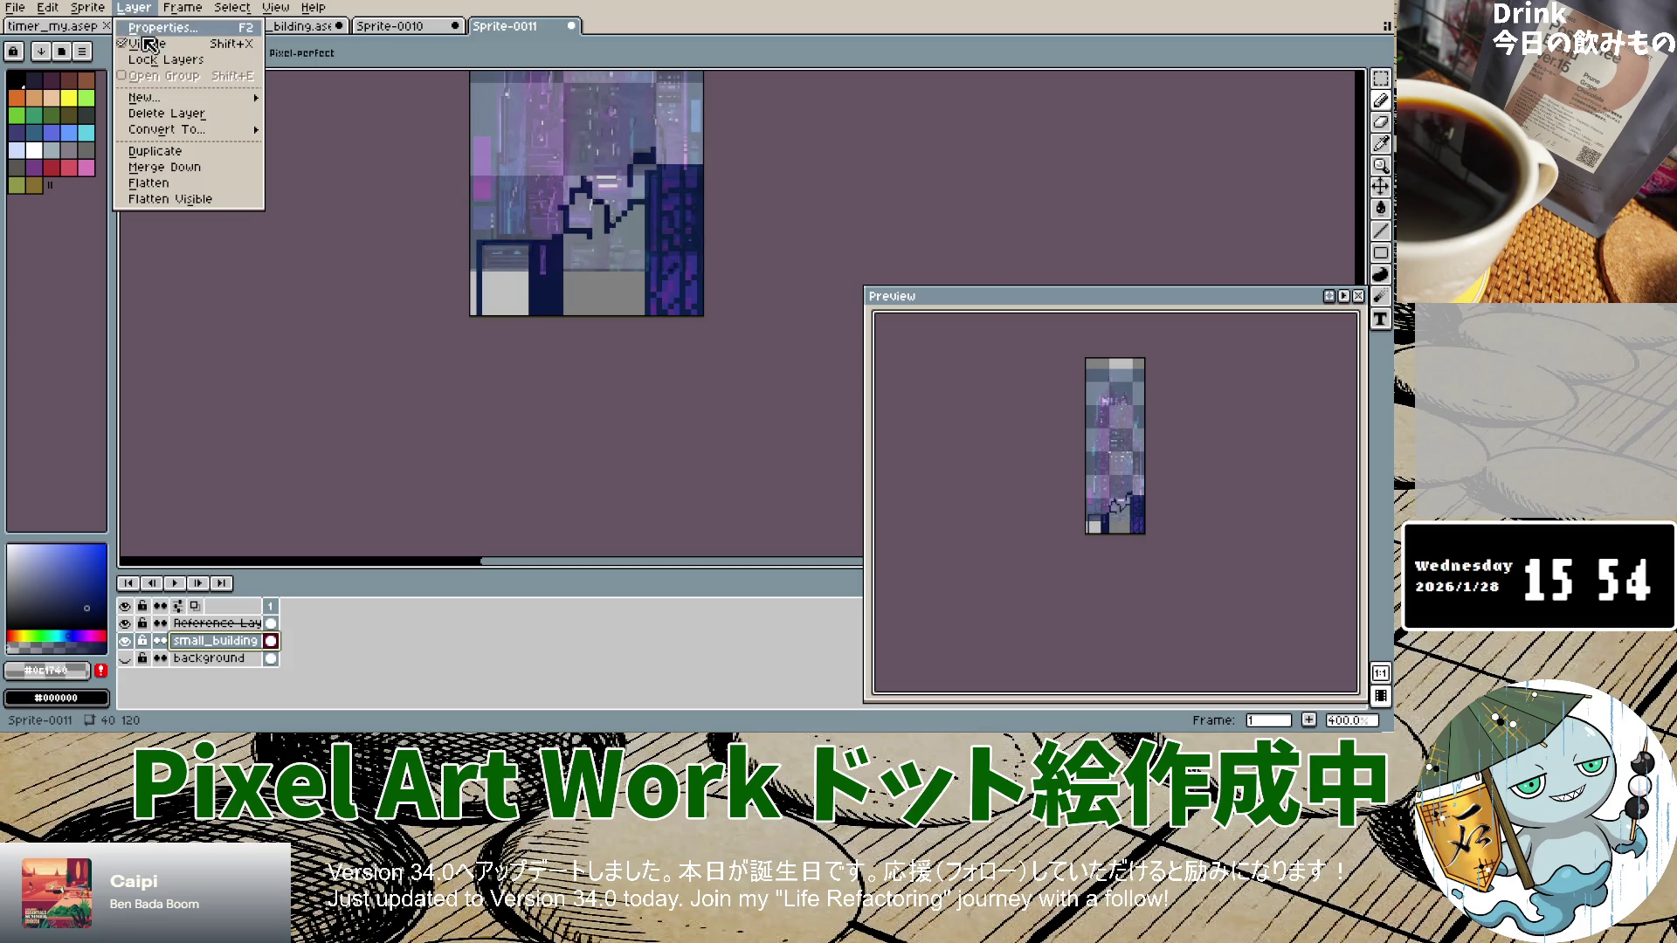
Step: Add a new layer above it named high_building
mouse_move(165, 98)
left_click(323, 99)
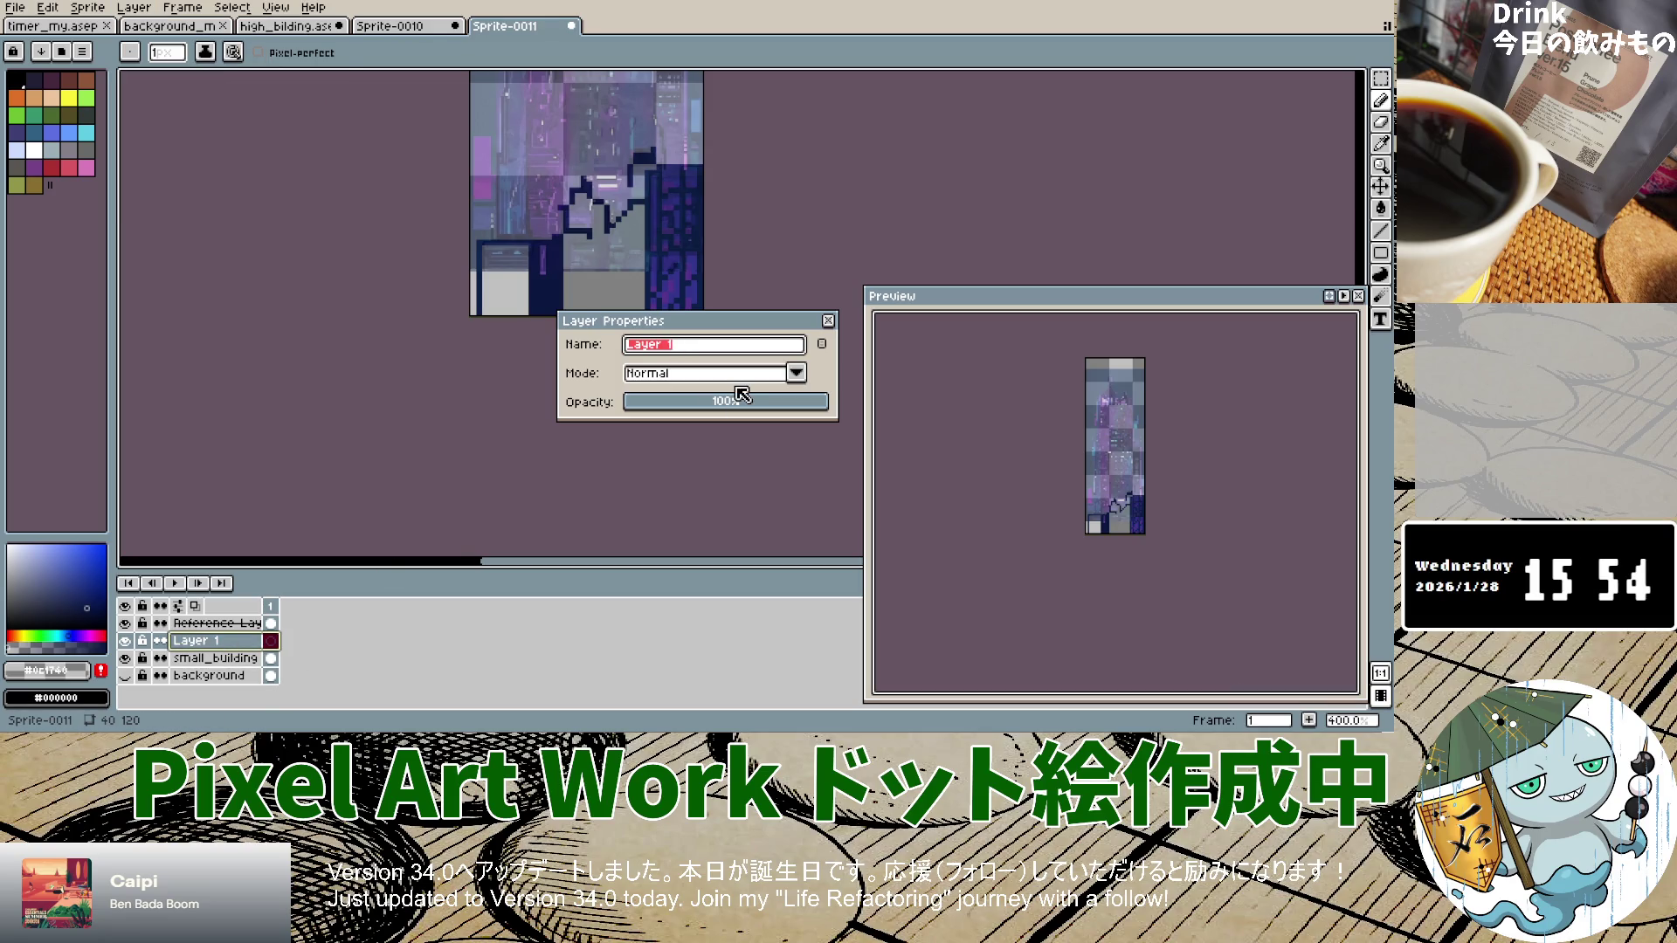
type("hi")
type("gh")
key("BackSpace")
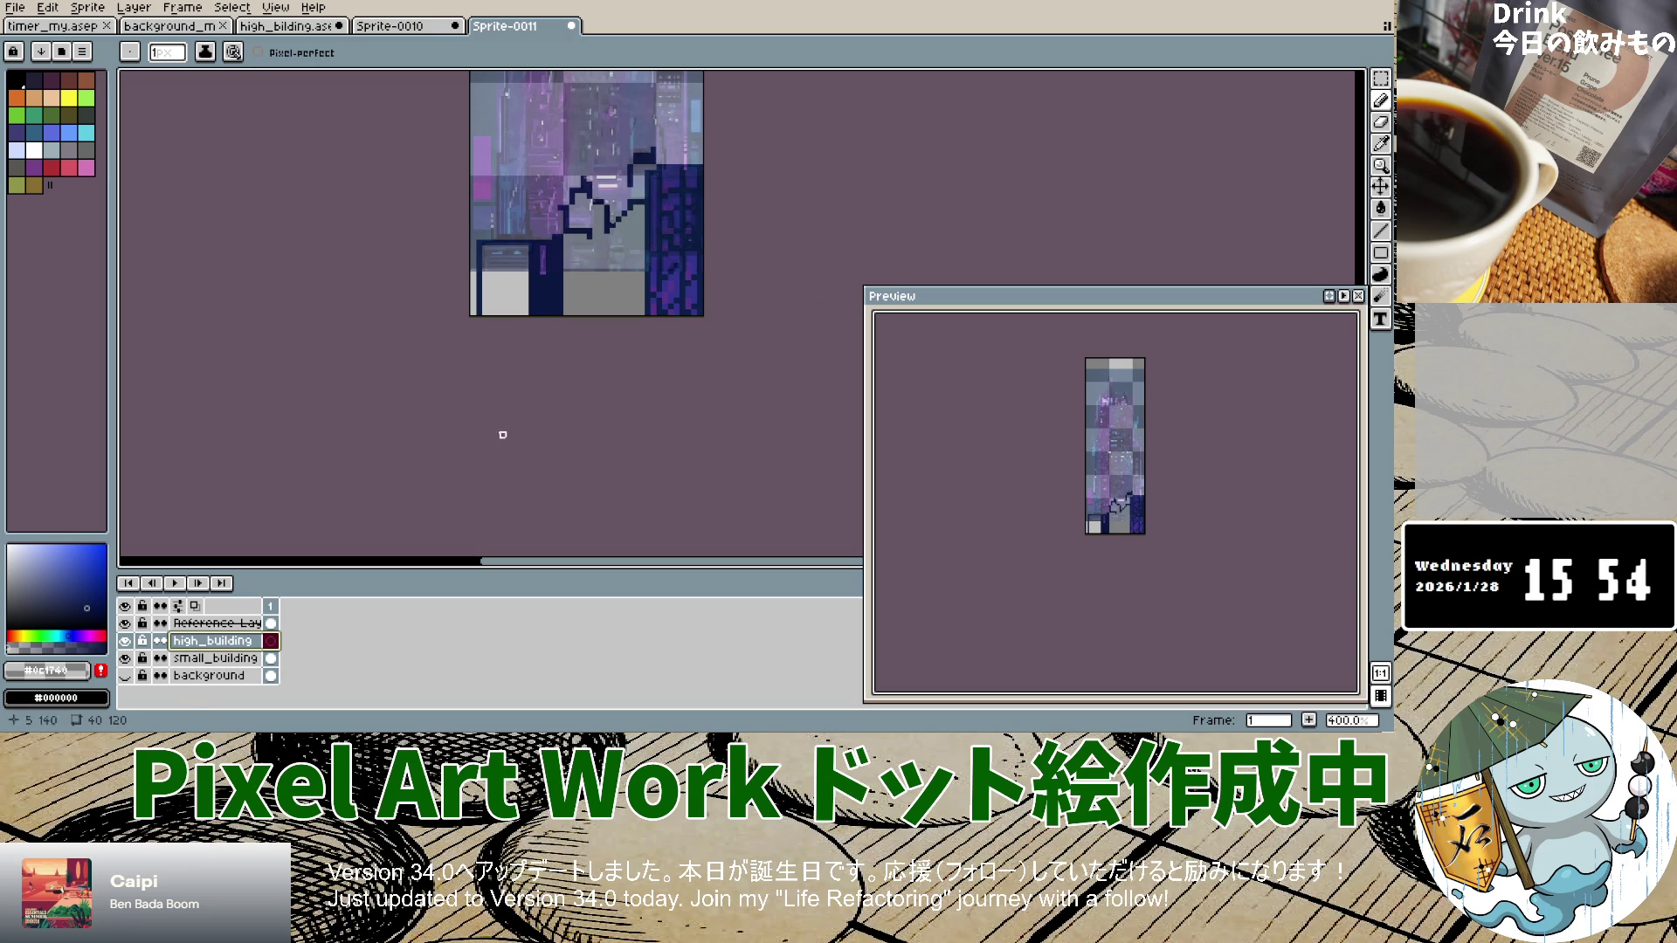
left_click(199, 661)
Step: Rename small_building to low_building and select high_building for drawing
key("Home")
key("shift+Right")
key("shift+Right")
key("shift+Right")
type("low")
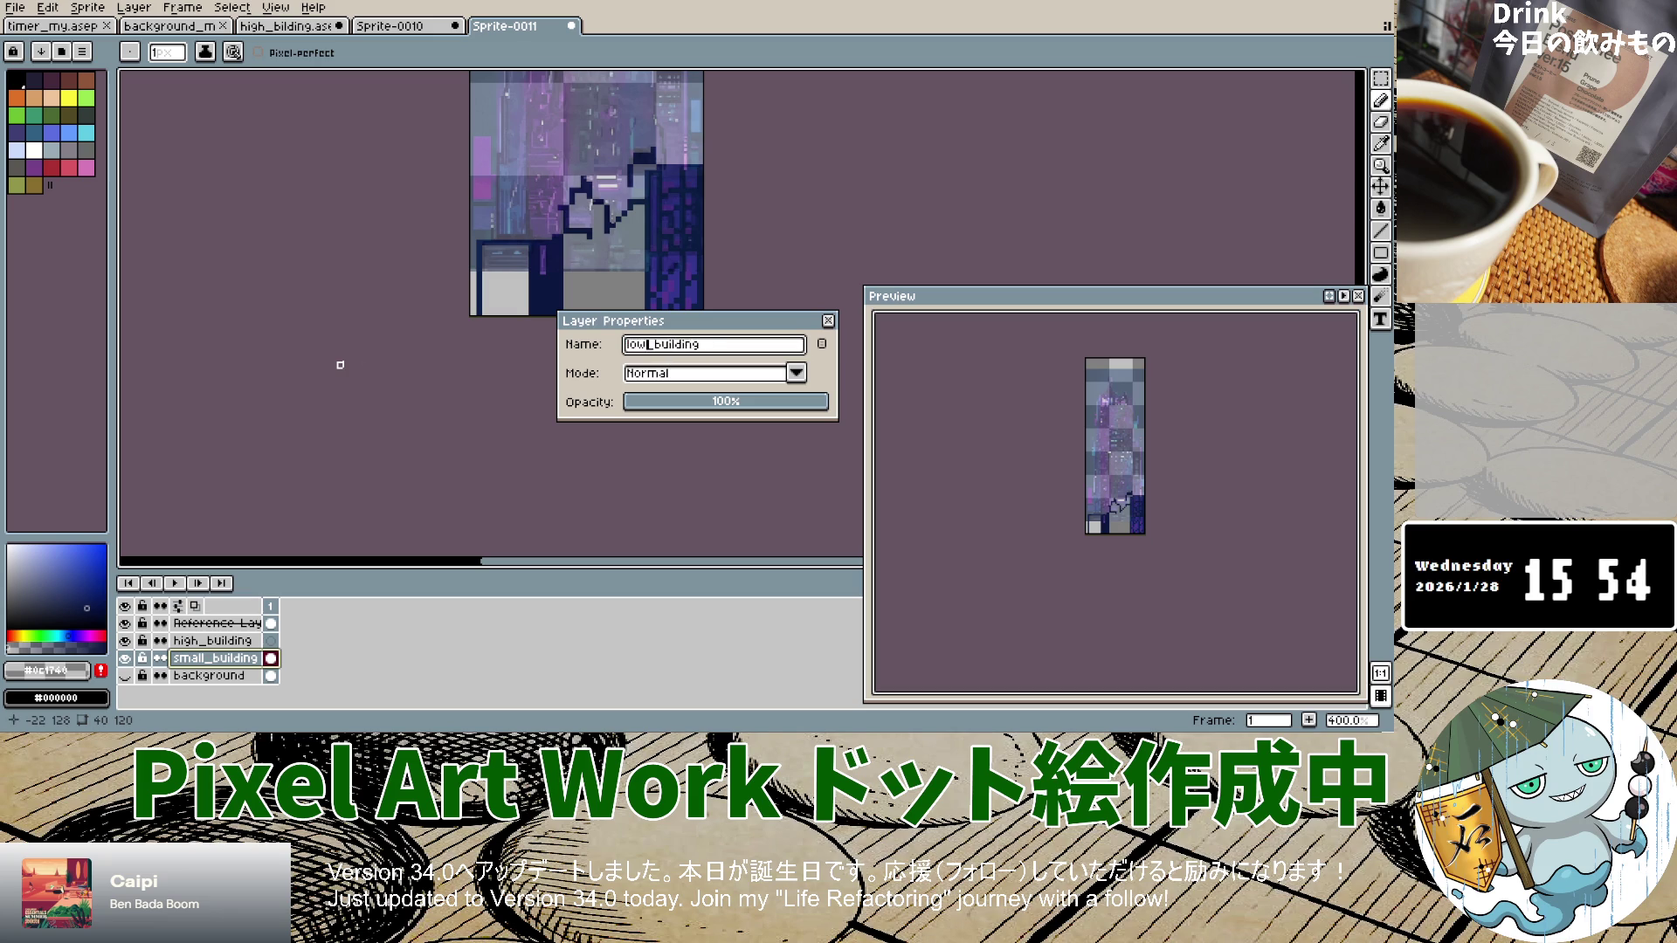
key("Return")
left_click(271, 640)
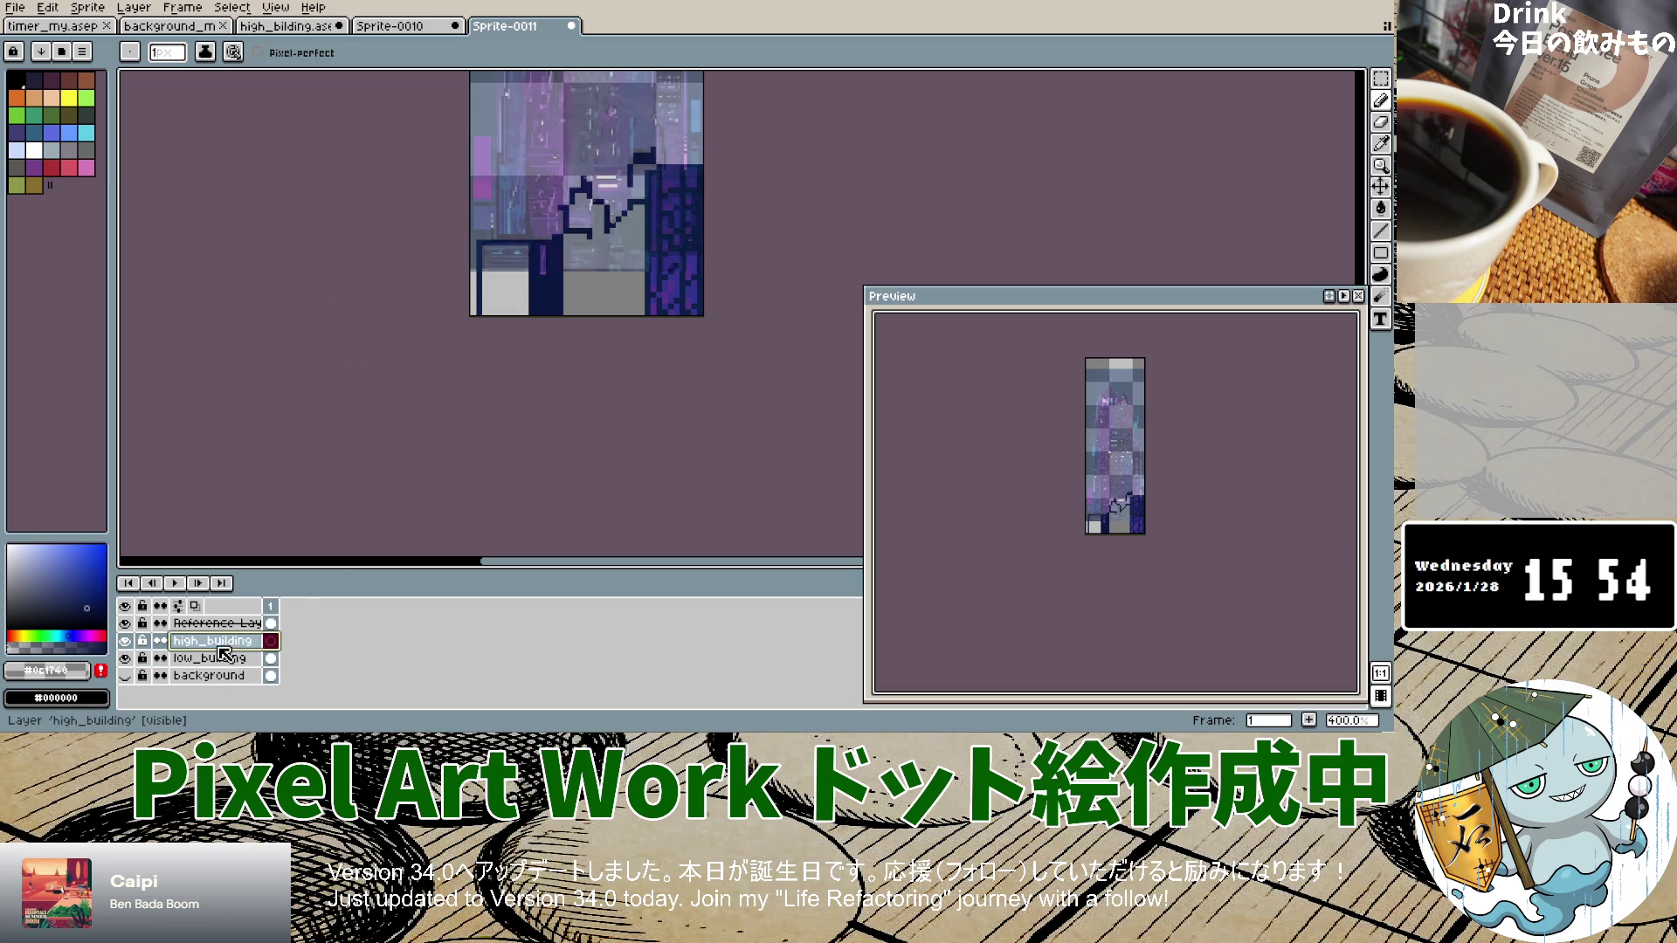
scroll(625, 284, "down", 4)
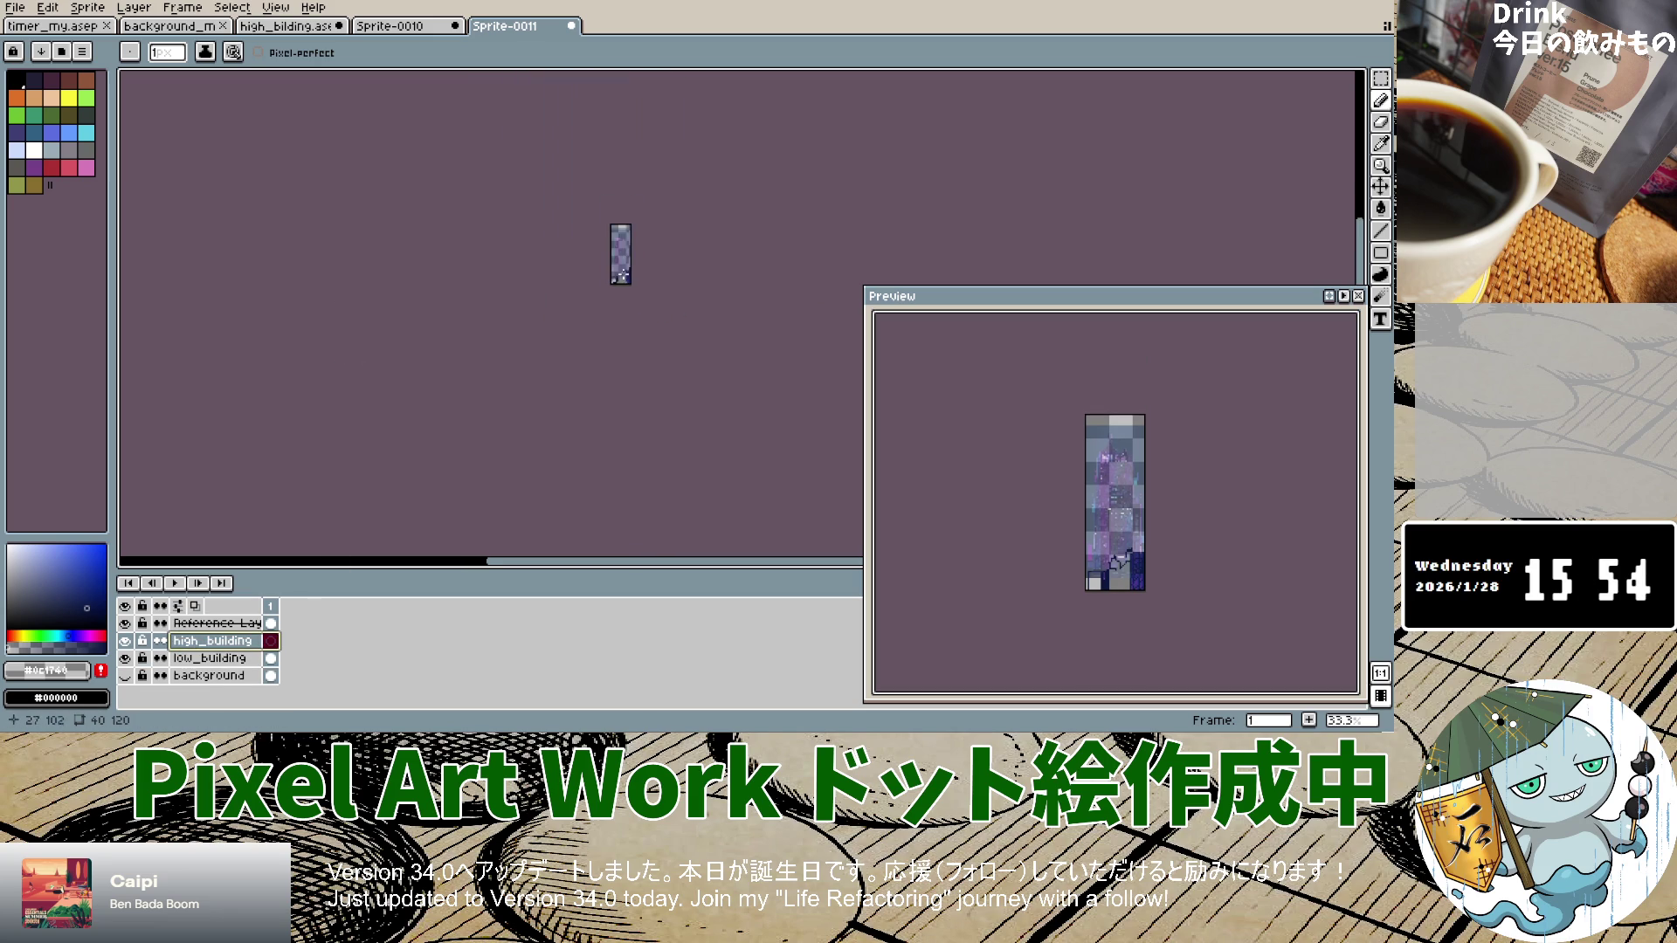
Step: Pick the dark navy from the building outline with the Eyedropper and return to the Pencil
scroll(541, 367, "up", 5)
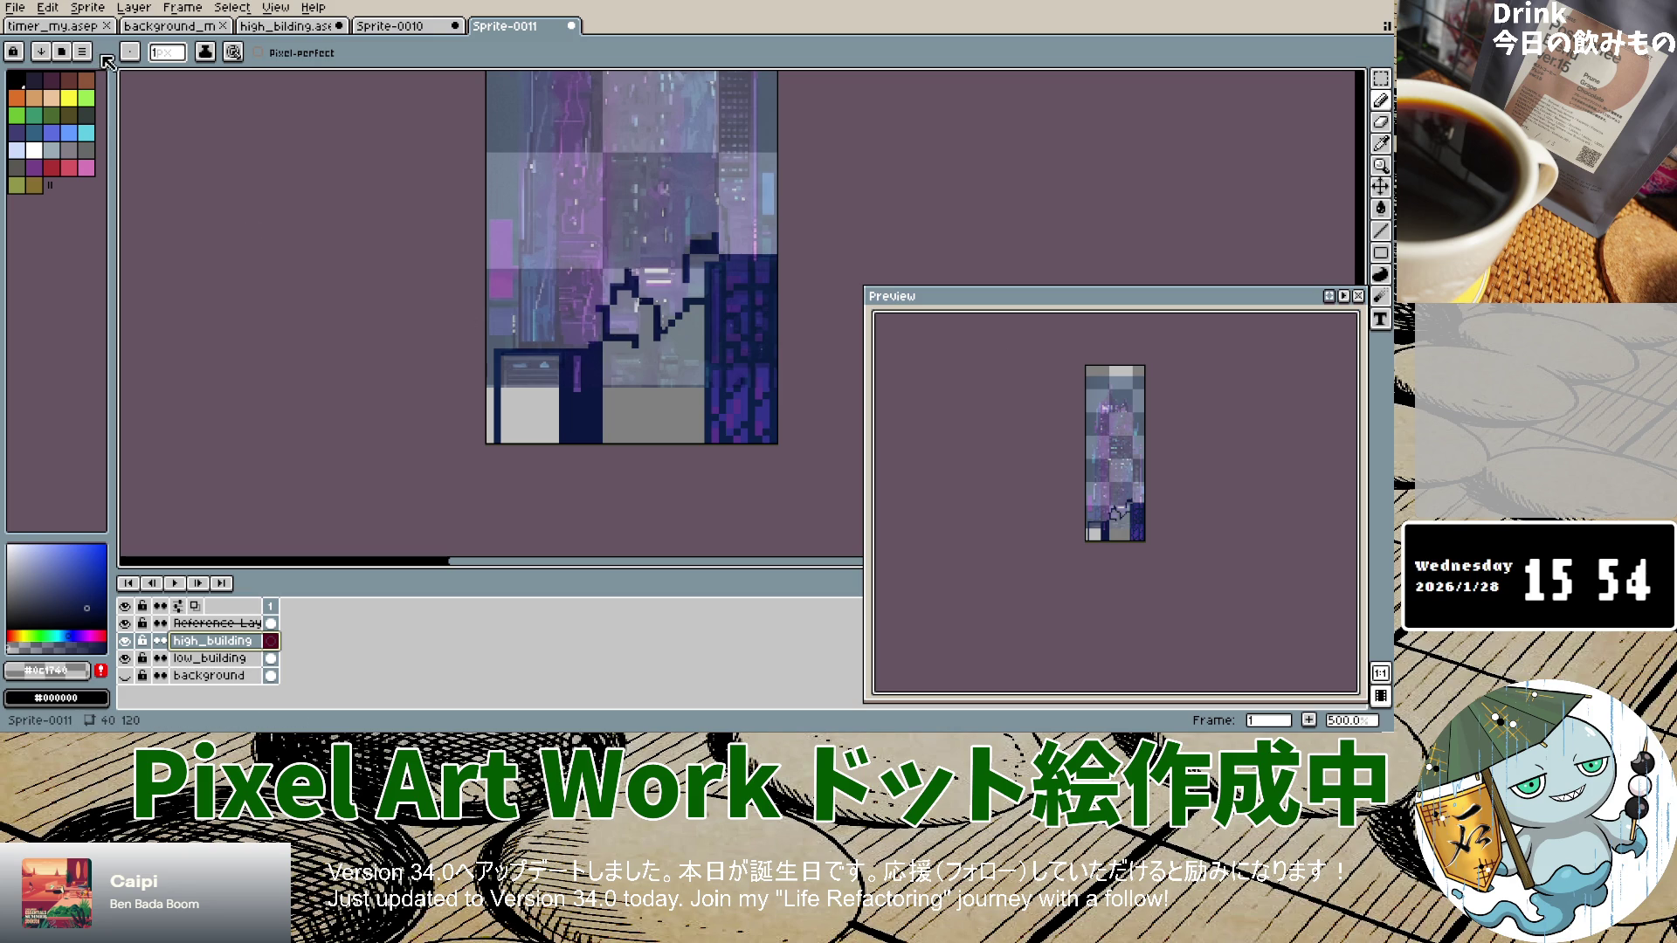
left_click(1381, 143)
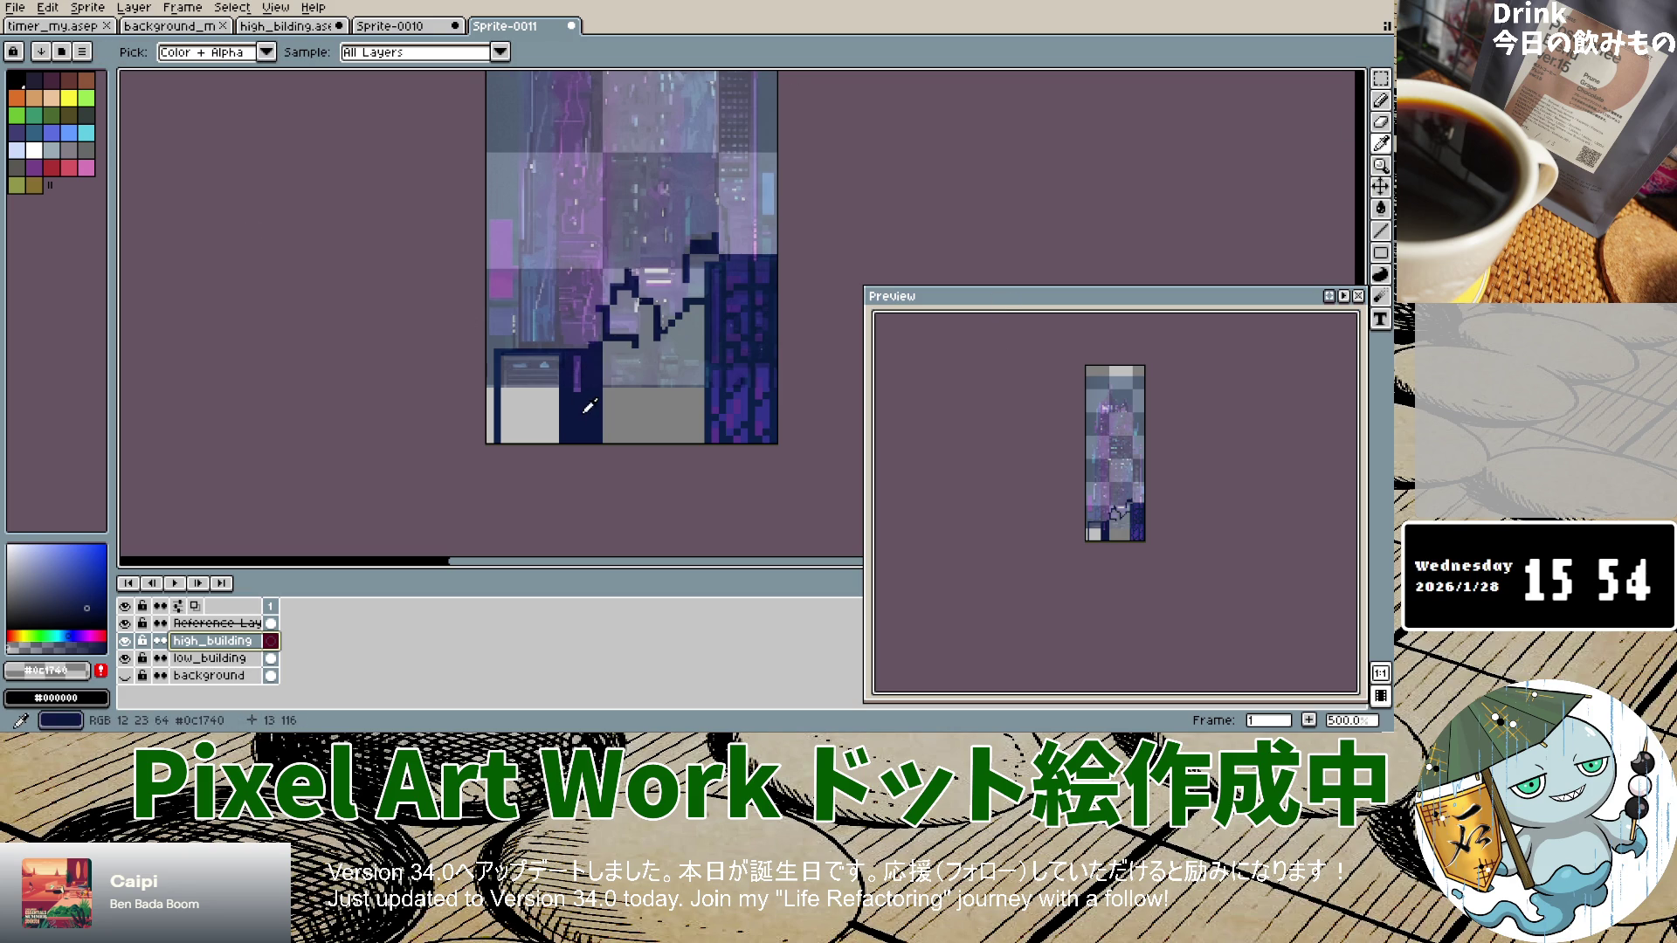
left_click(587, 406)
left_click(1381, 100)
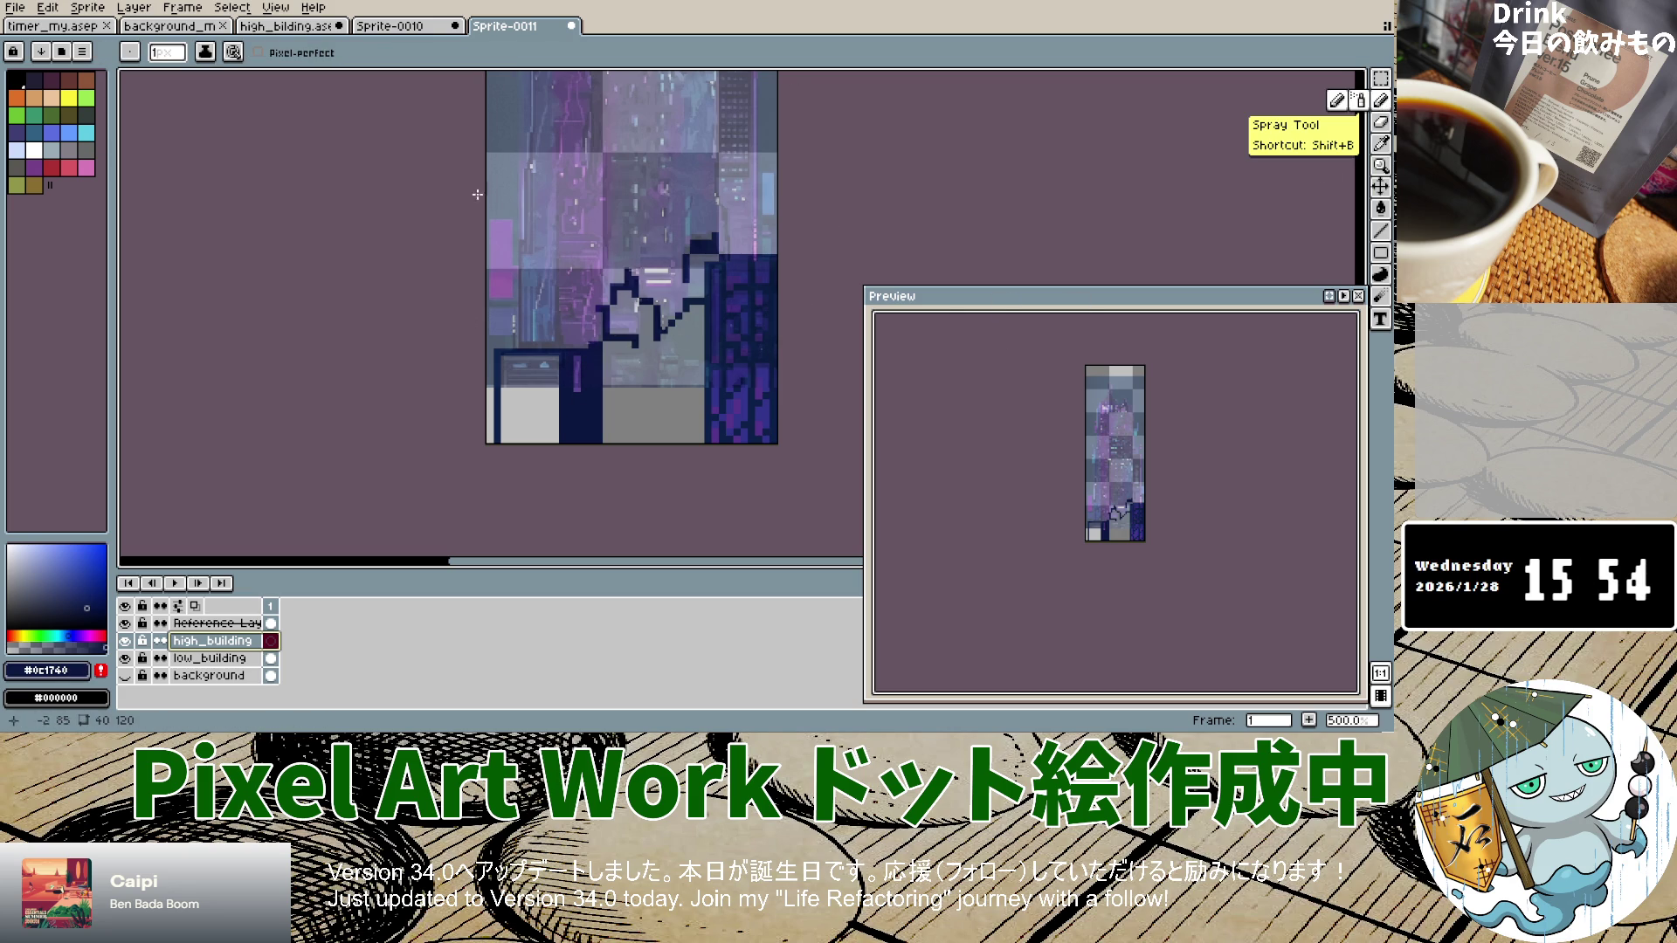
left_click(520, 243)
Step: Draw navy strokes along the lower part of the building's left edge
left_click_drag(520, 250, 520, 344)
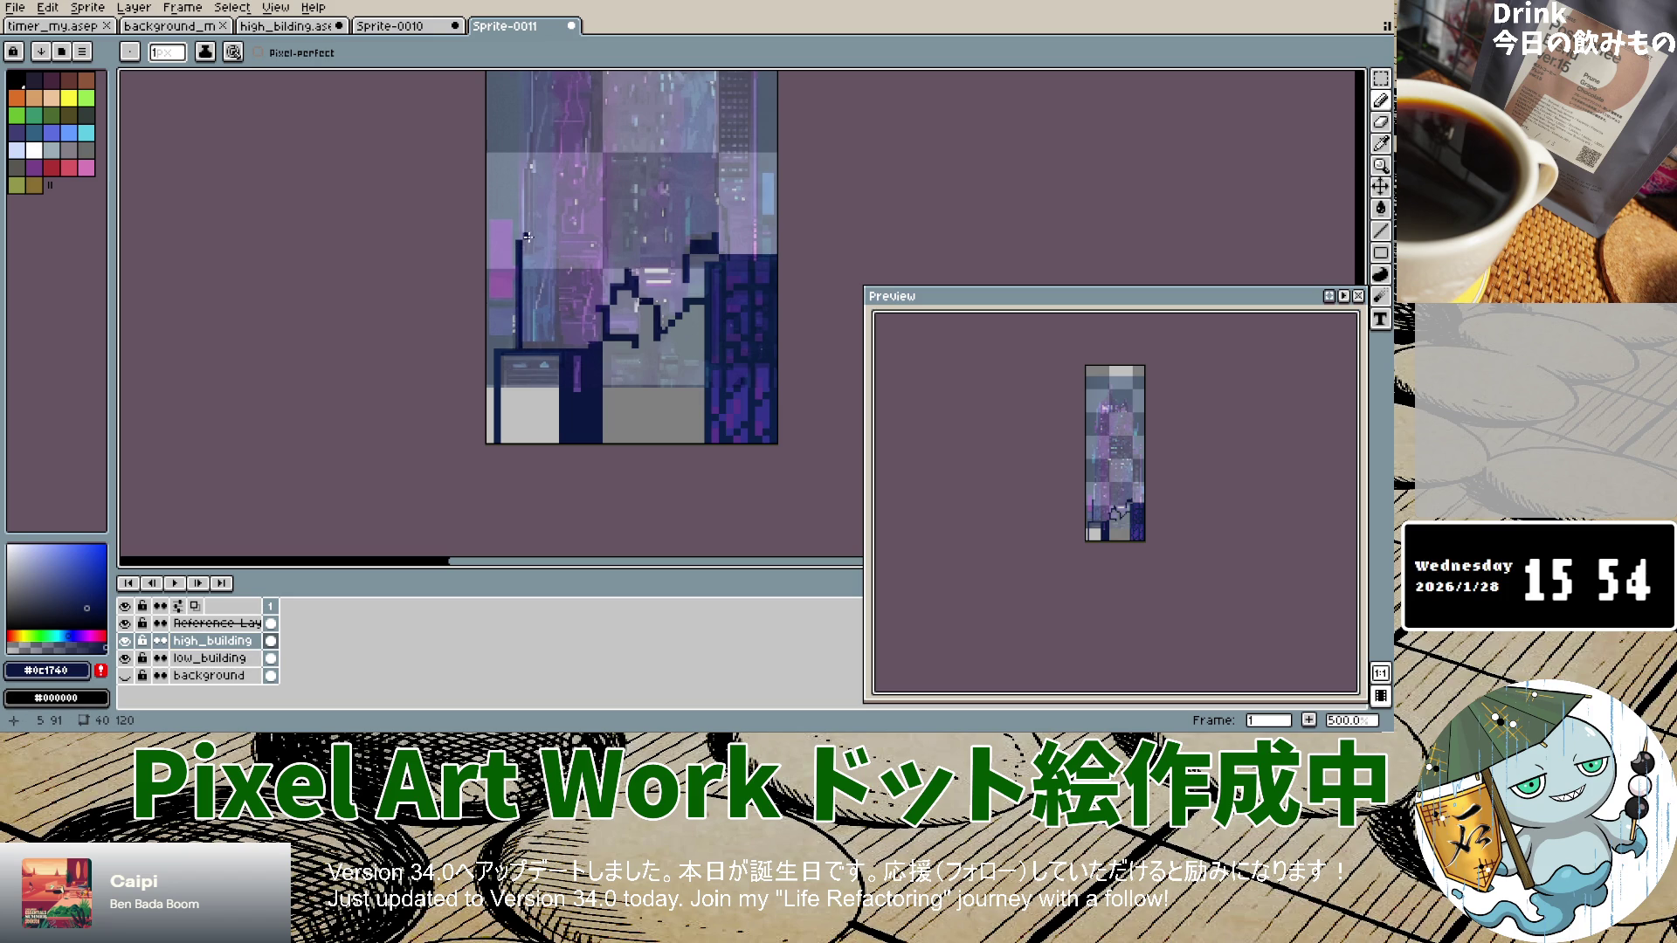
left_click(527, 170)
left_click_drag(527, 225, 527, 224)
left_click(531, 163)
left_click_drag(530, 141, 530, 138)
scroll(531, 158, "down", 2)
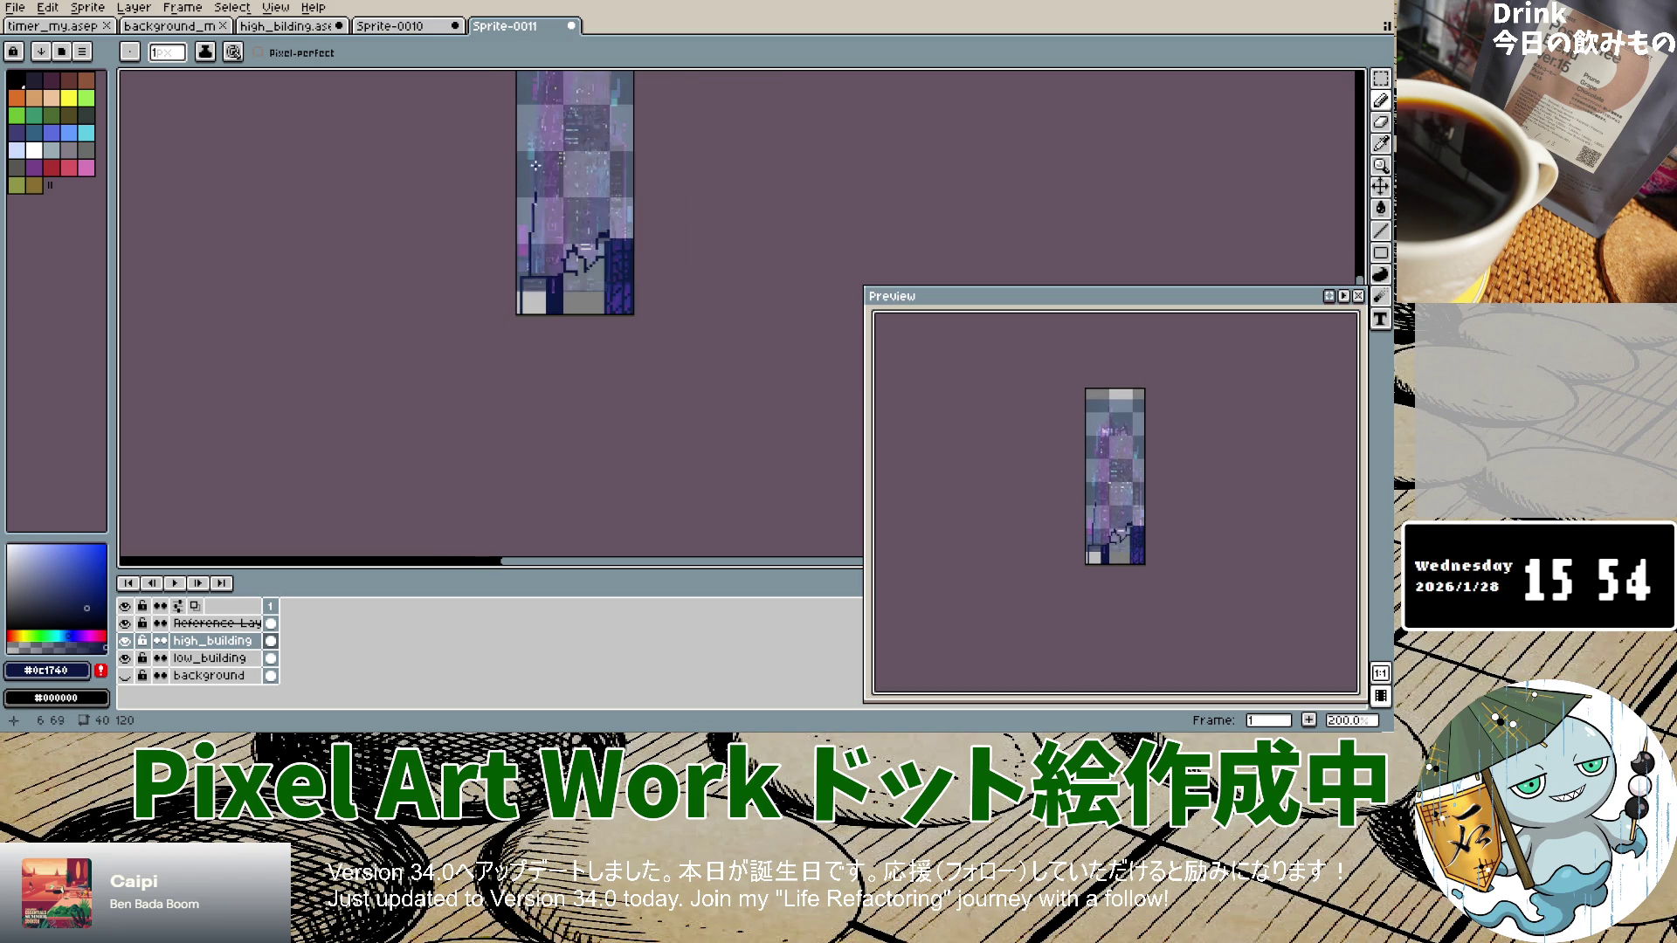
scroll(545, 149, "up", 6)
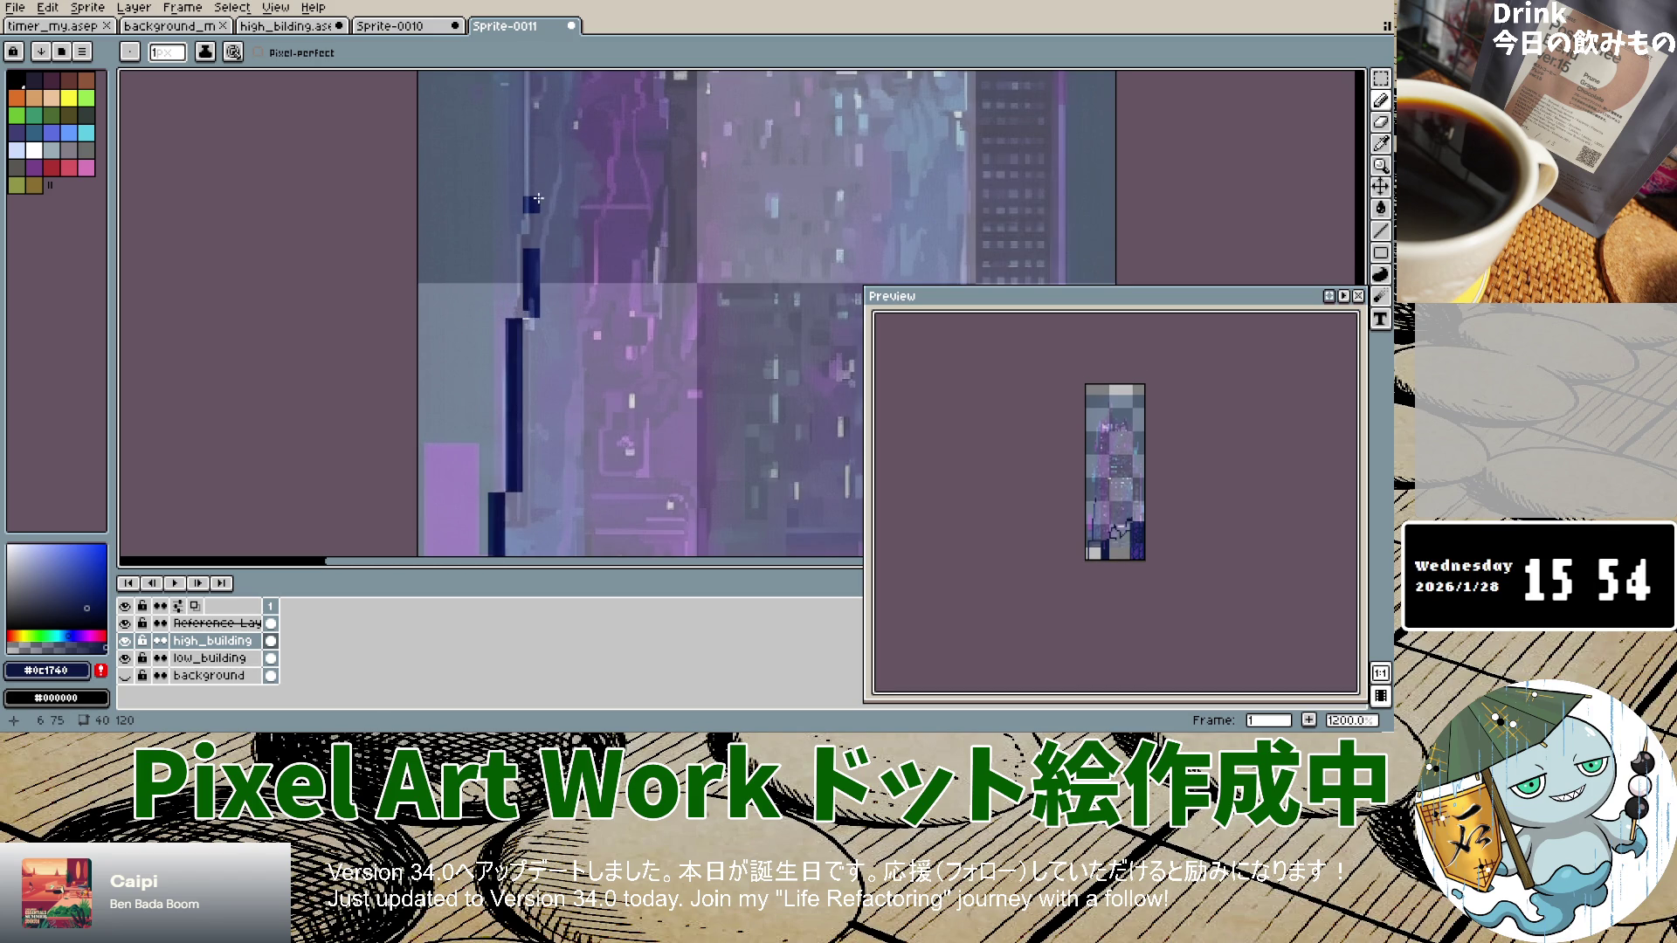
left_click(535, 234)
Step: Extend the left-edge navy line toward the top, undoing a stray stroke
scroll(532, 235, "down", 6)
left_click_drag(534, 237, 535, 109)
scroll(536, 109, "down", 2)
scroll(533, 131, "up", 3)
scroll(530, 153, "down", 3)
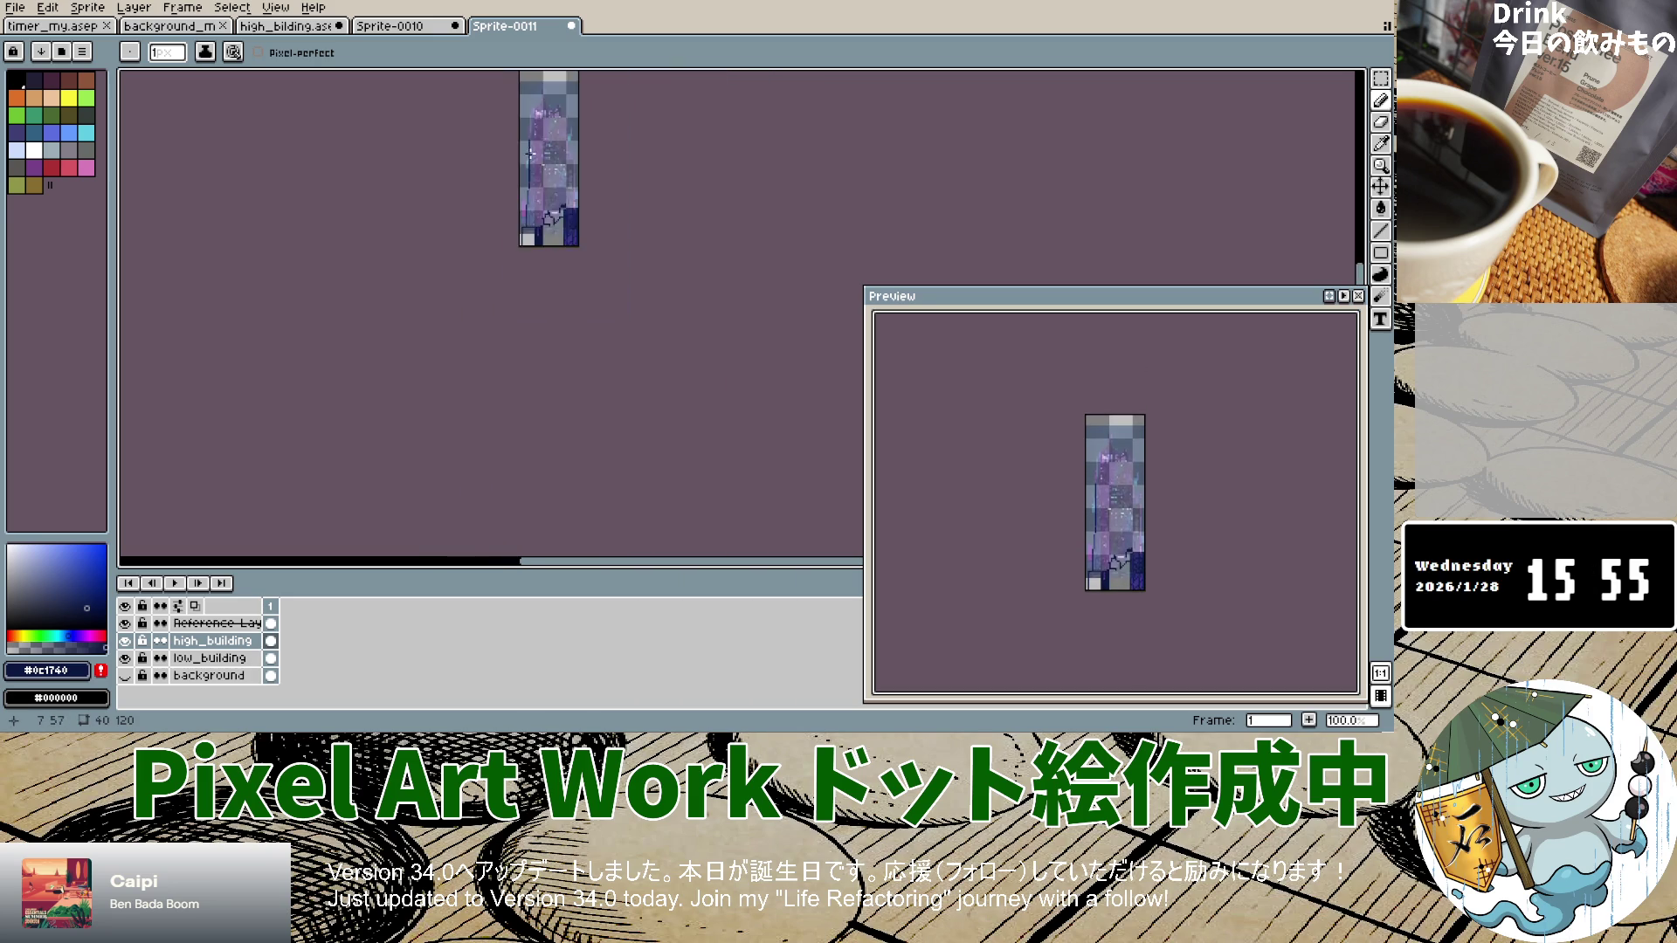
scroll(530, 154, "up", 5)
mouse_move(517, 269)
left_mouse_down()
mouse_move(522, 87)
mouse_move(520, 286)
left_mouse_up()
key("ctrl+z")
scroll(527, 158, "down", 2)
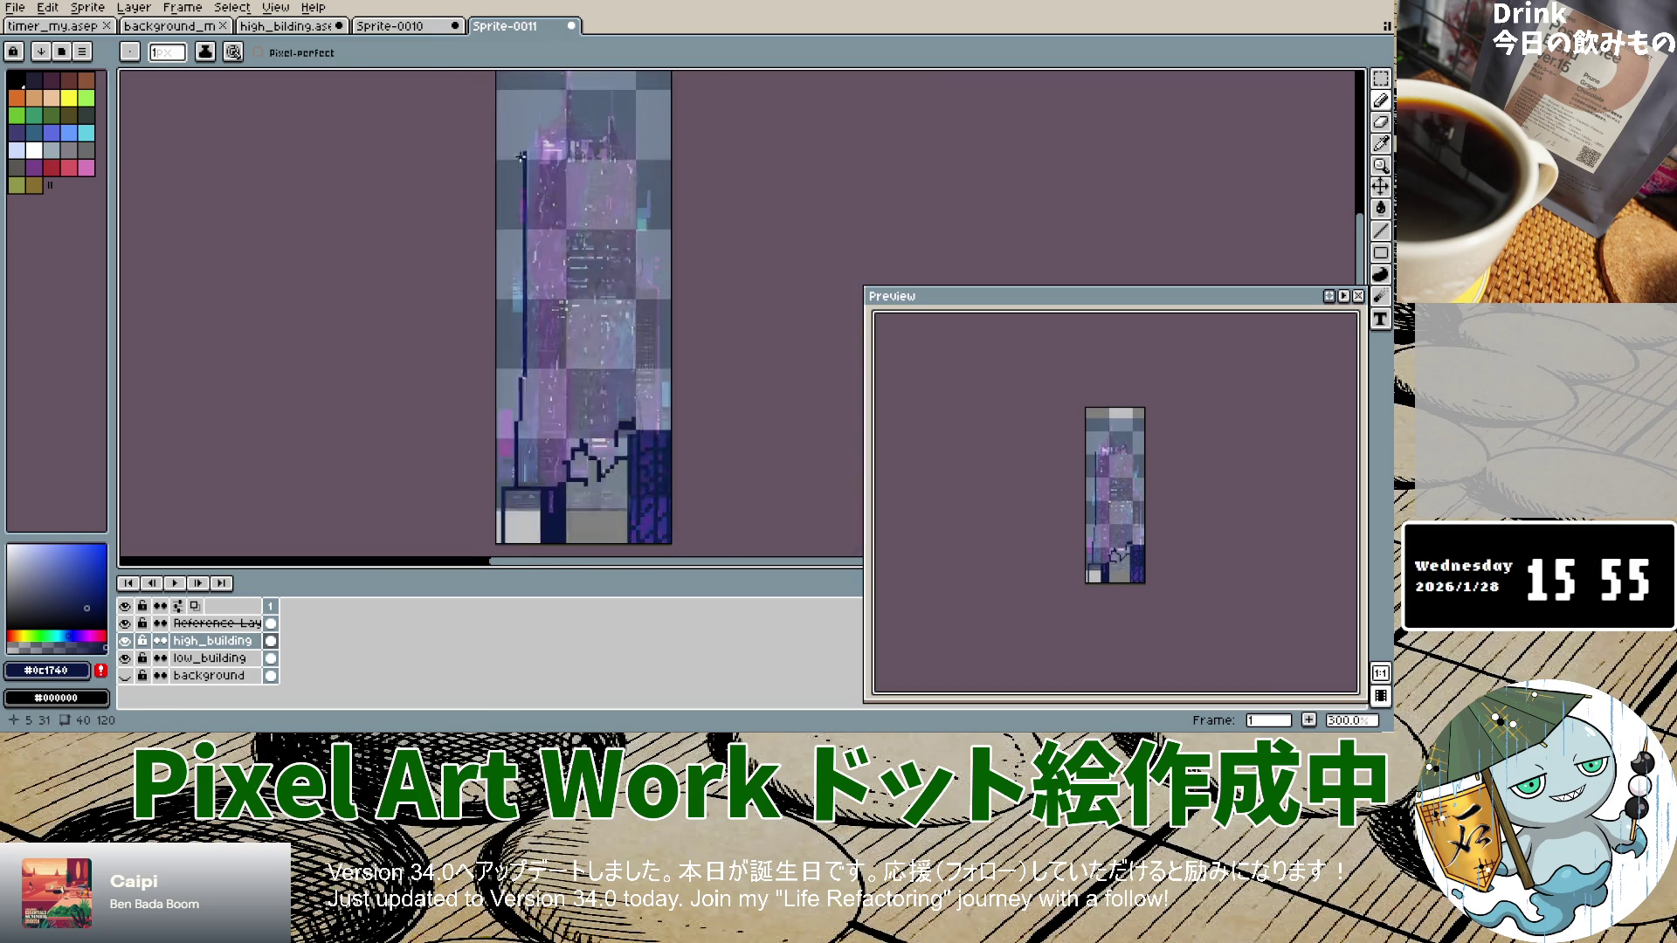
Step: Add stair-step navy pixels up toward the roof, undoing misplaced strokes
scroll(526, 158, "up", 2)
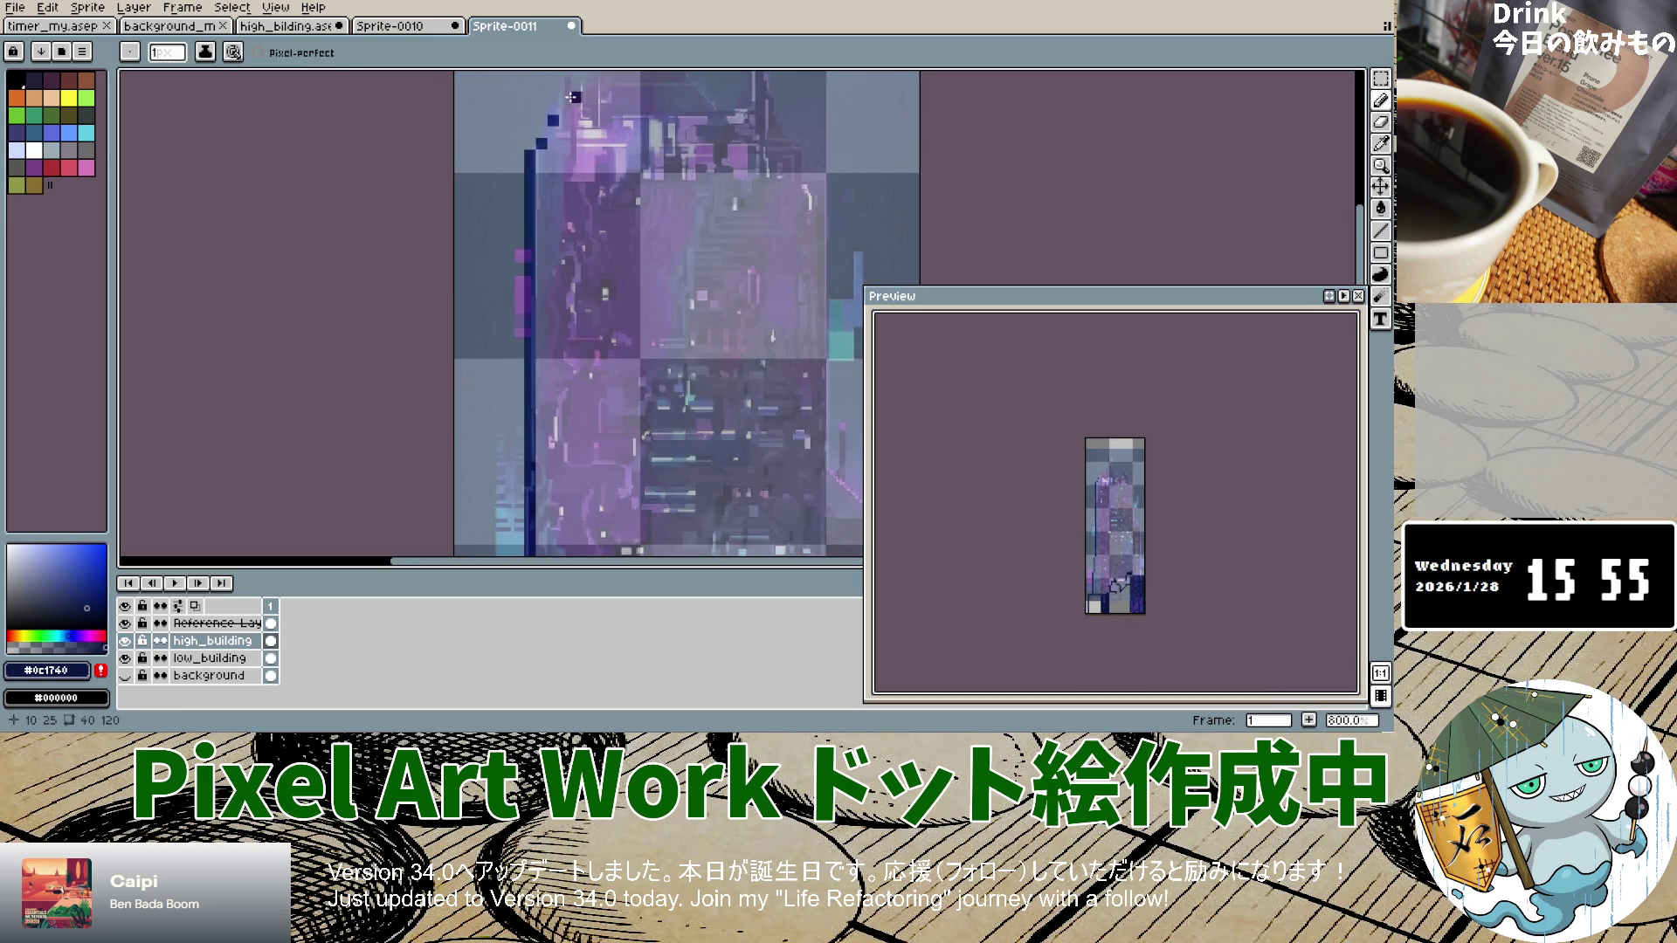
left_click(554, 132, "shift")
key("ctrl+z")
left_click(563, 121)
left_click_drag(569, 96, 582, 94)
key("ctrl+z")
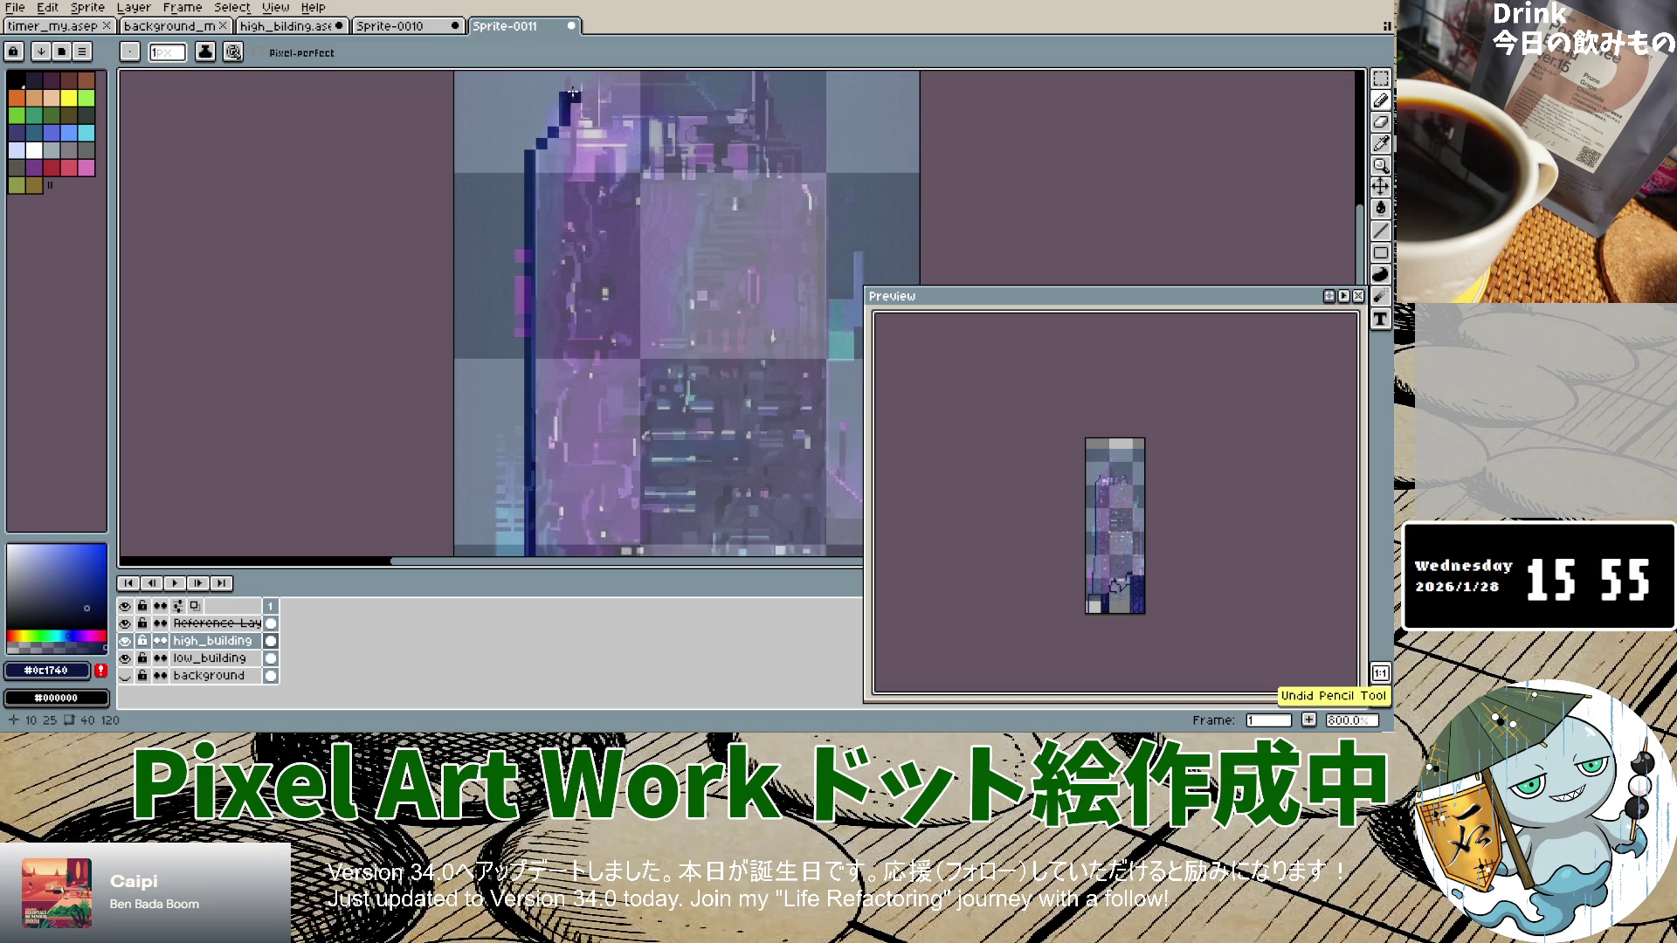
scroll(583, 139, "down", 3)
scroll(587, 133, "up", 4)
scroll(590, 129, "down", 1)
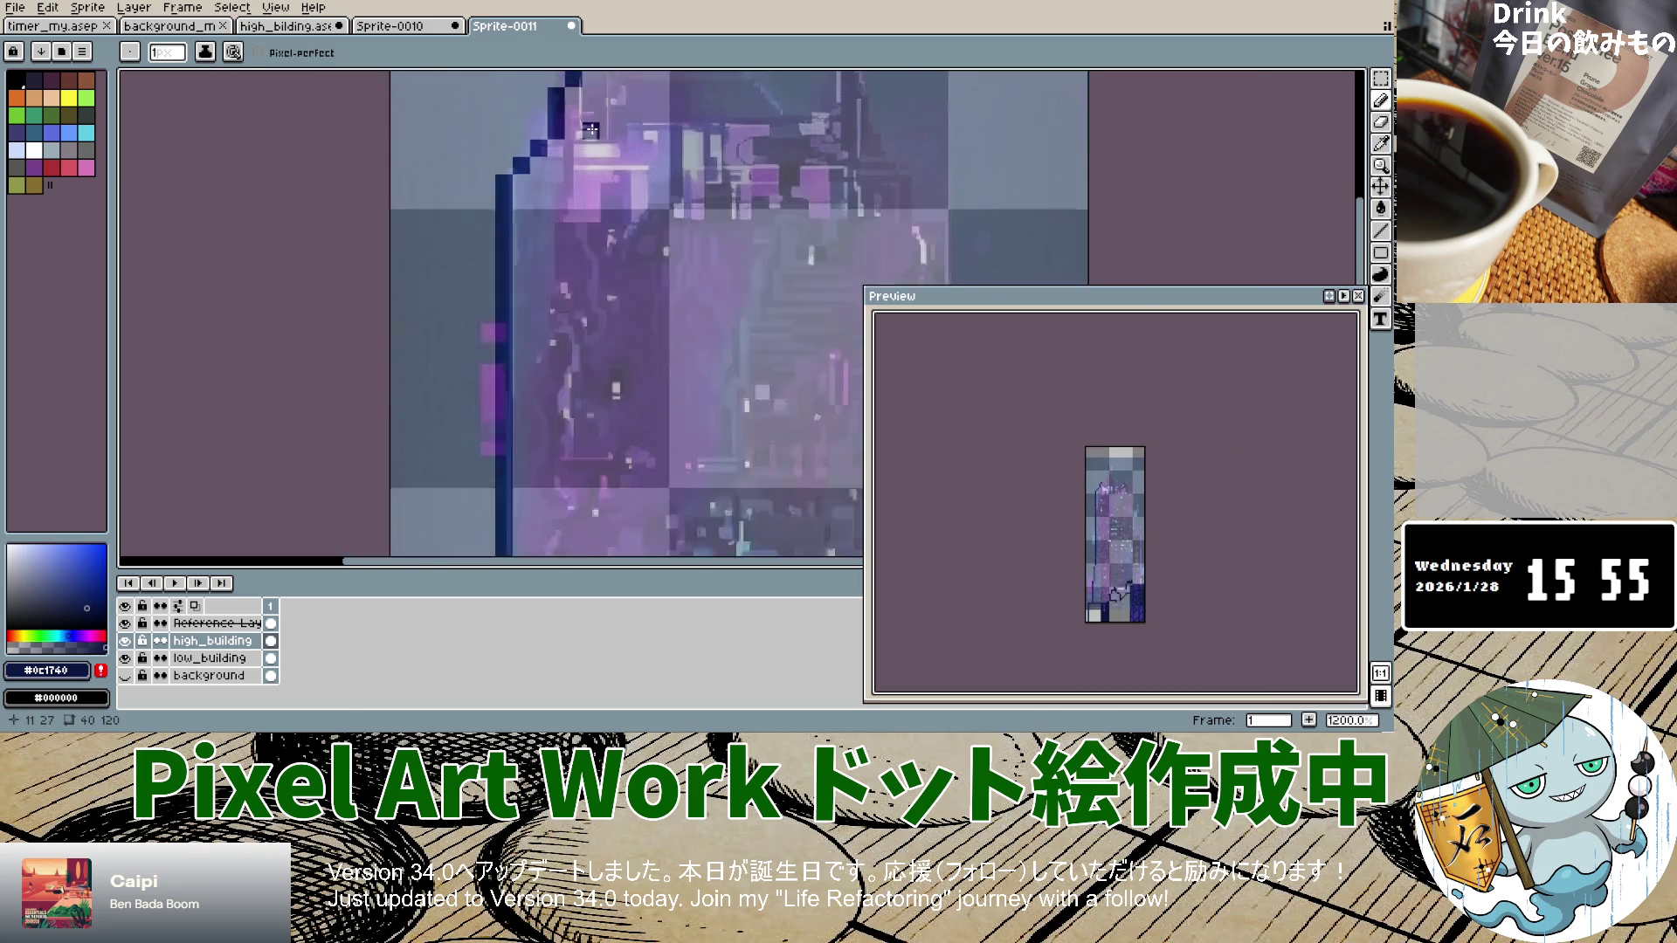
scroll(591, 130, "down", 1)
scroll(558, 140, "up", 3)
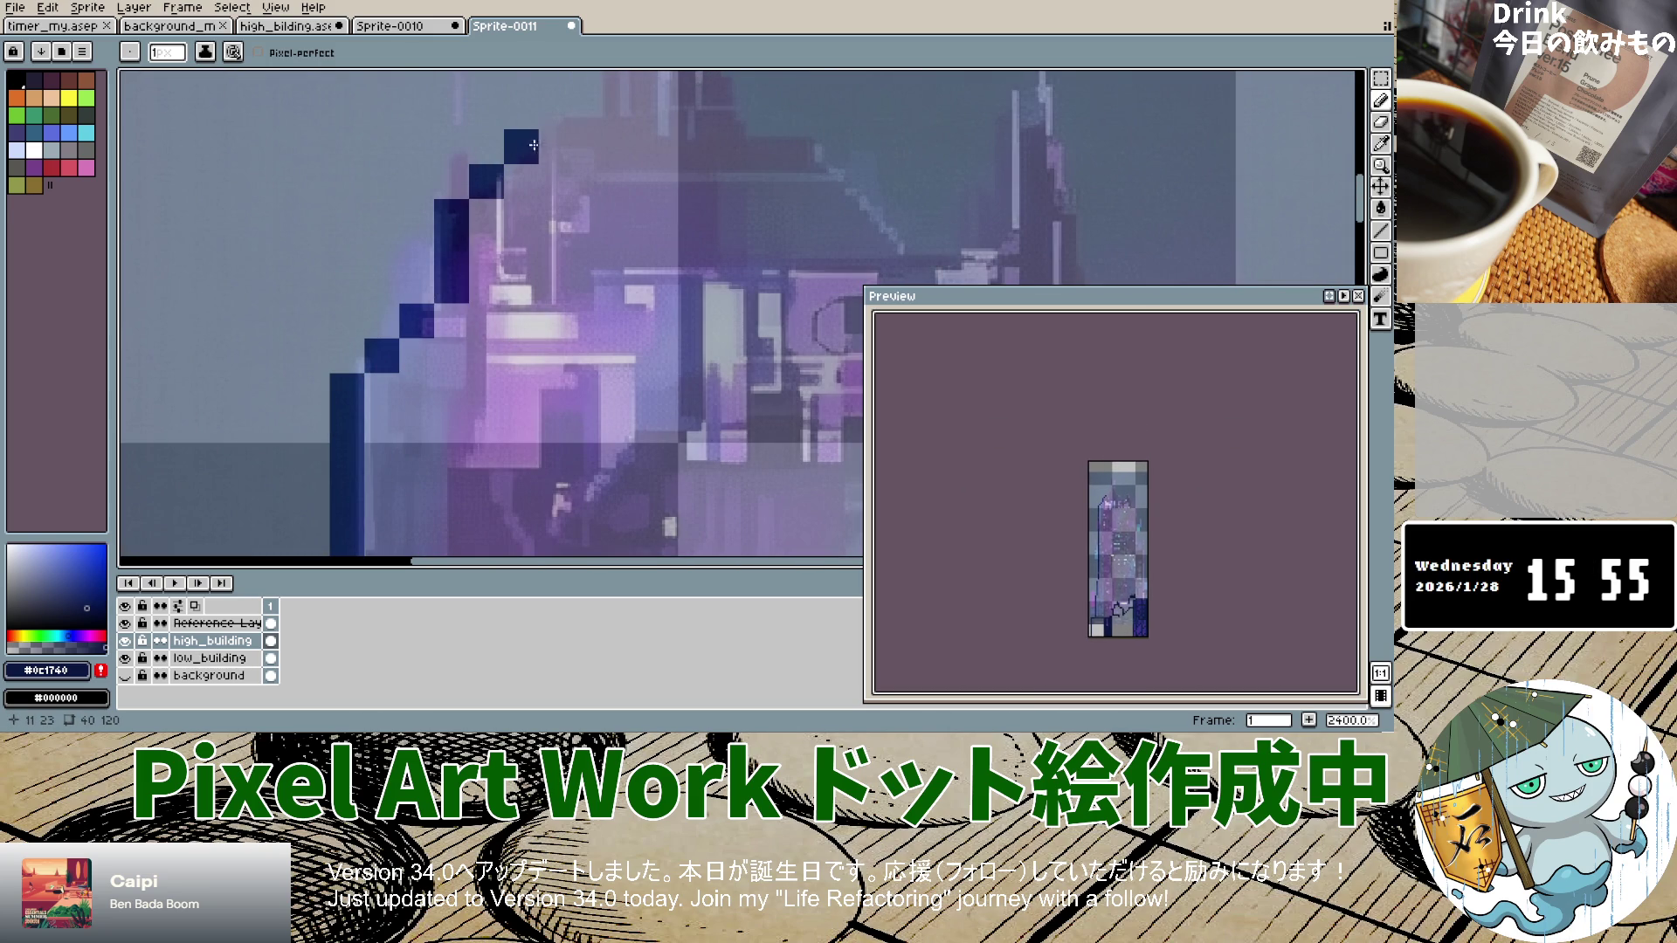
left_click(556, 146)
left_click(591, 112)
Step: Draw a navy vertical line up the building's right side
scroll(604, 130, "down", 4)
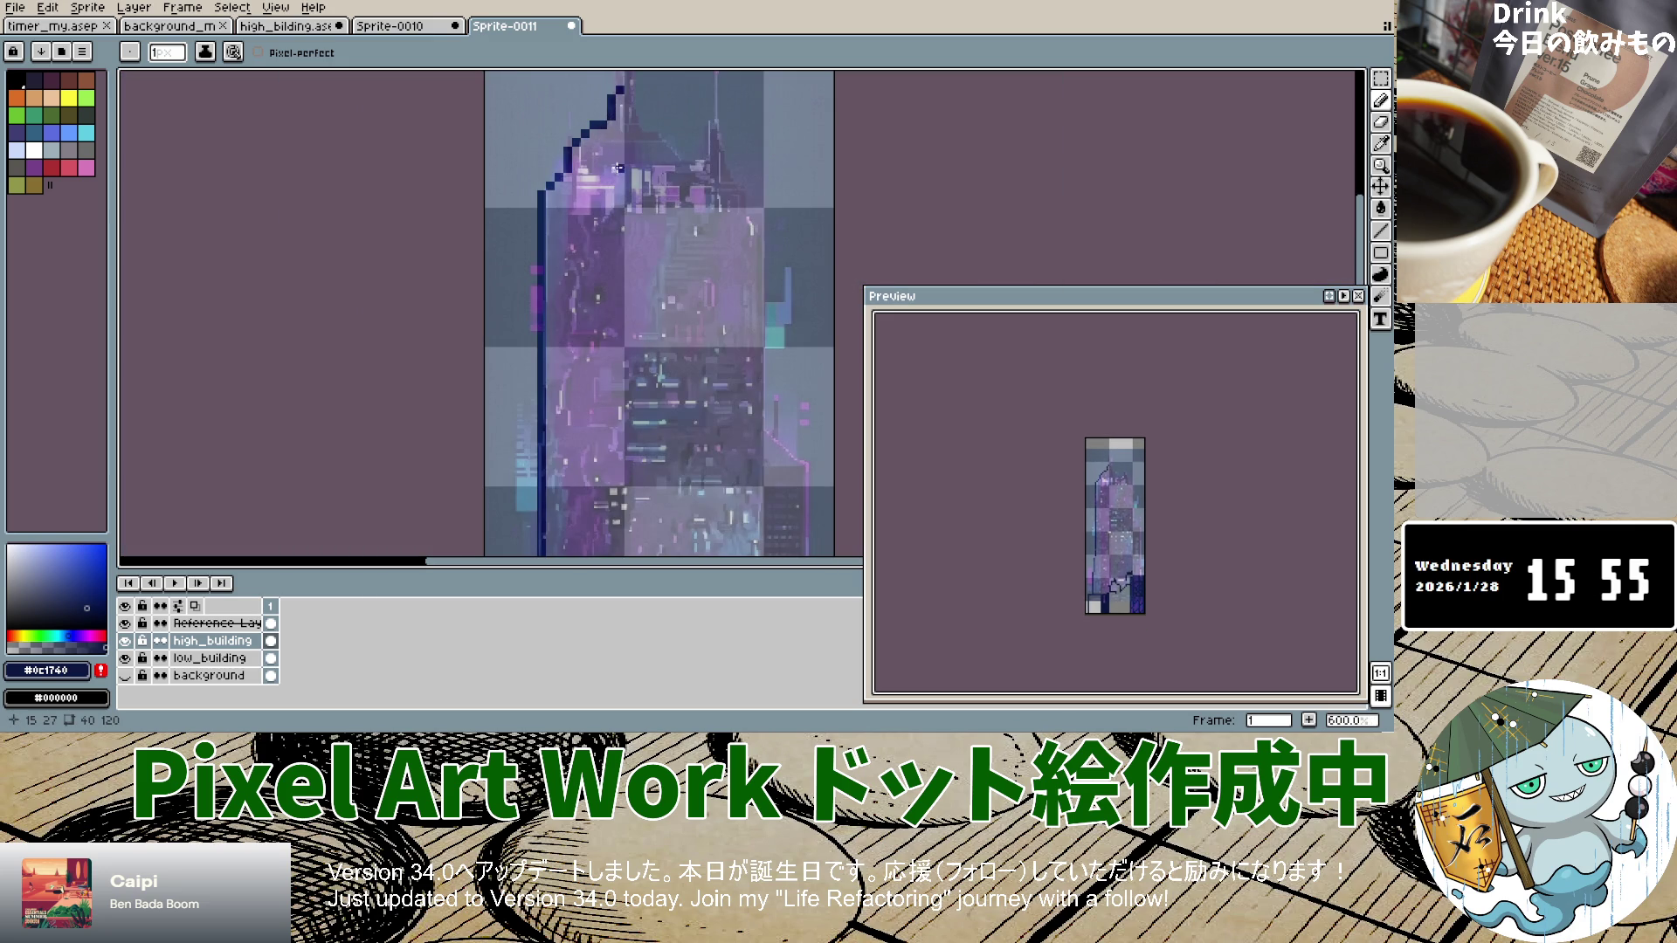
scroll(617, 165, "down", 2)
scroll(617, 165, "down", 1)
scroll(618, 170, "up", 2)
scroll(618, 174, "down", 6)
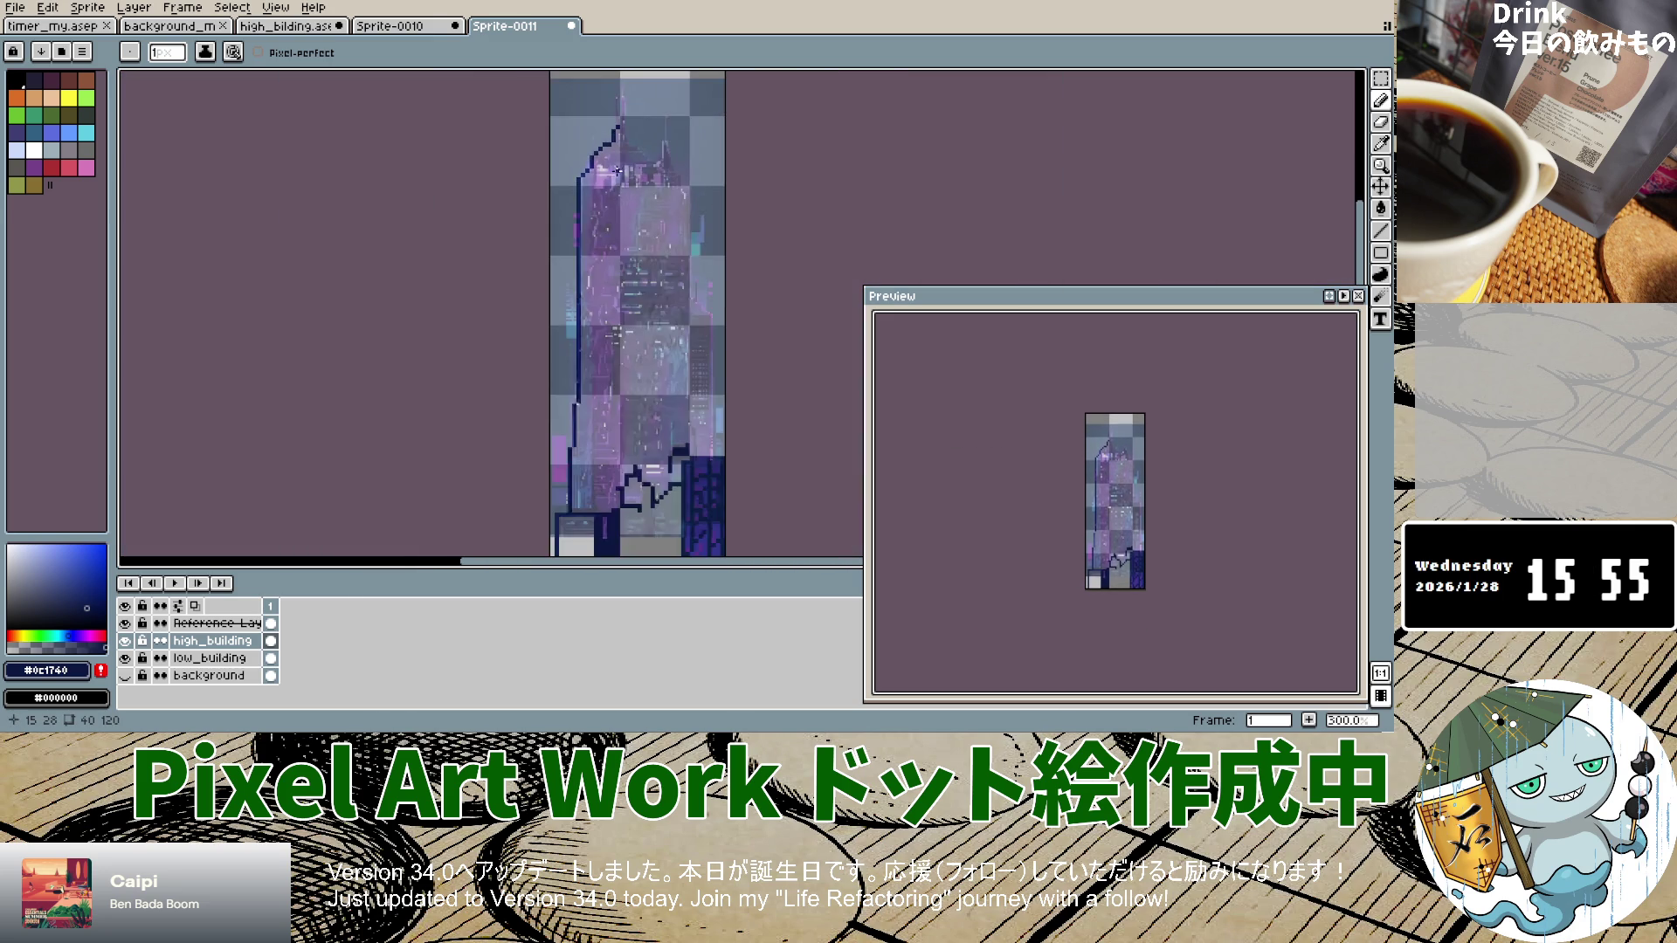
scroll(617, 183, "up", 8)
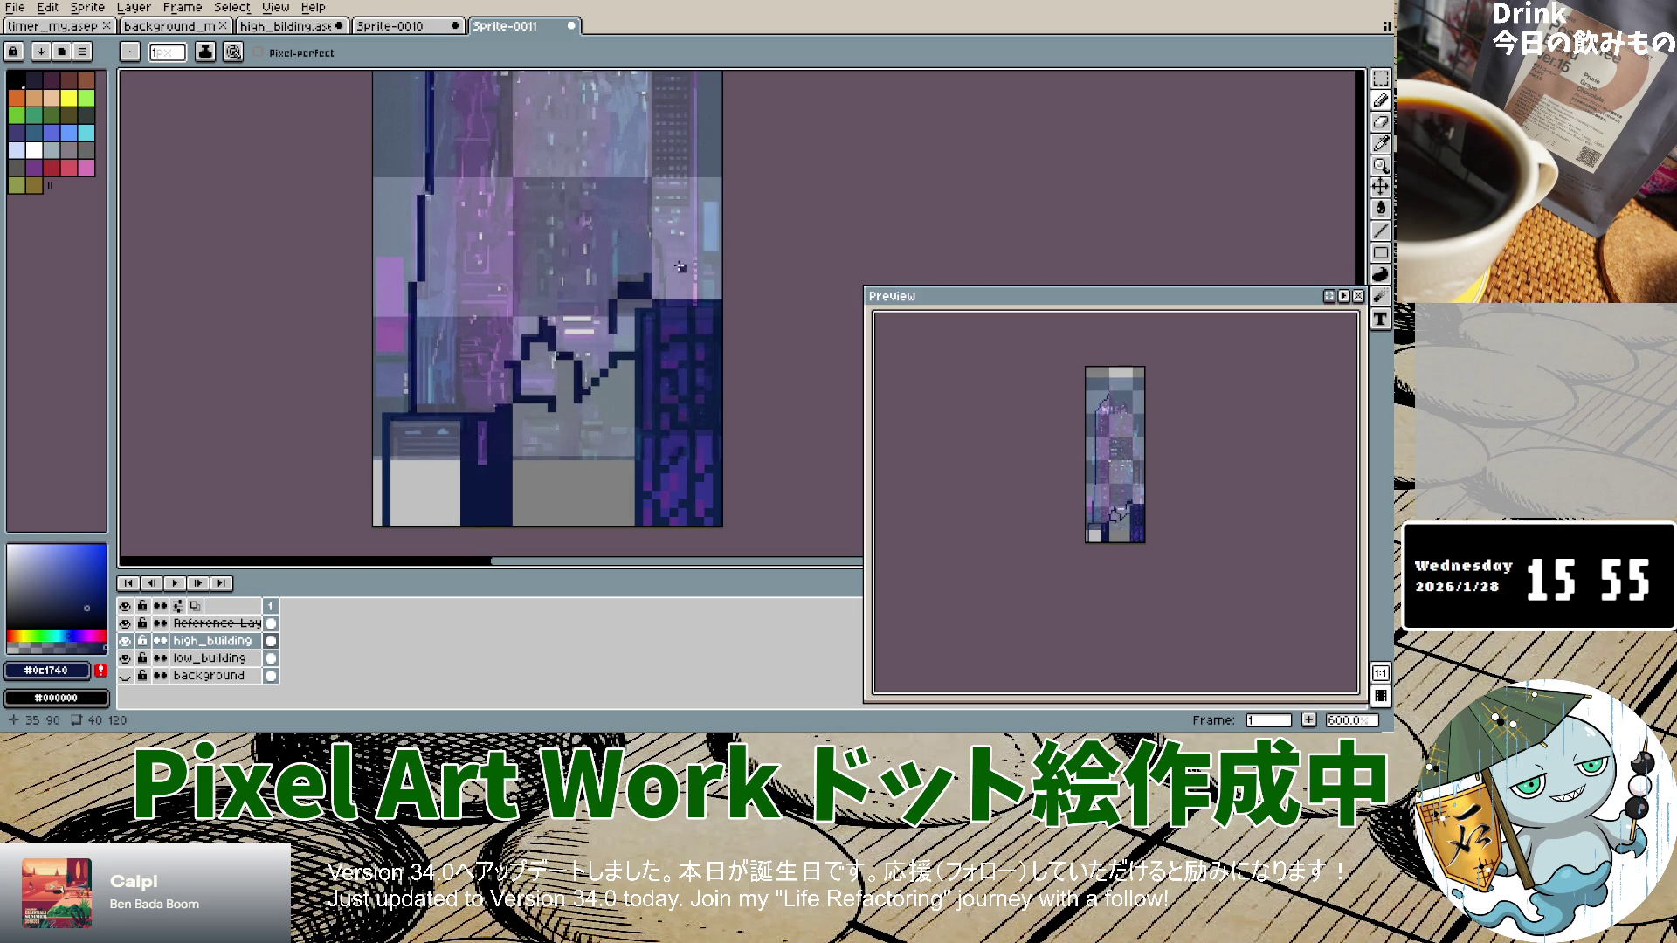
left_click(699, 297)
left_click_drag(699, 251, 700, 93)
scroll(705, 140, "down", 2)
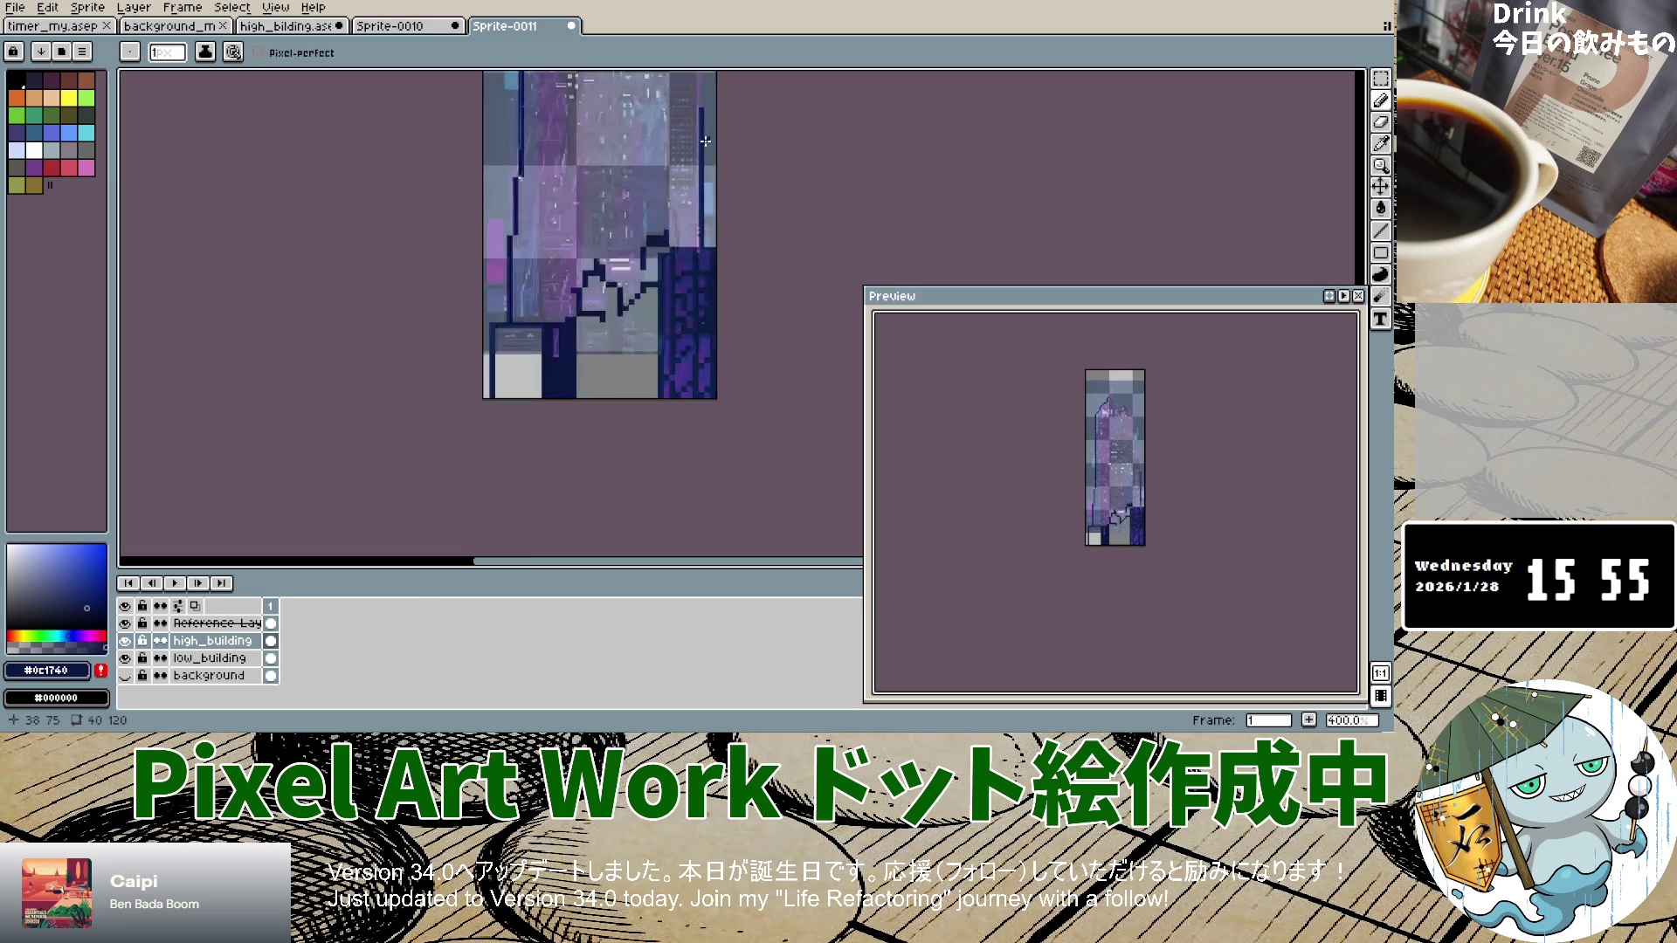
scroll(705, 141, "down", 3)
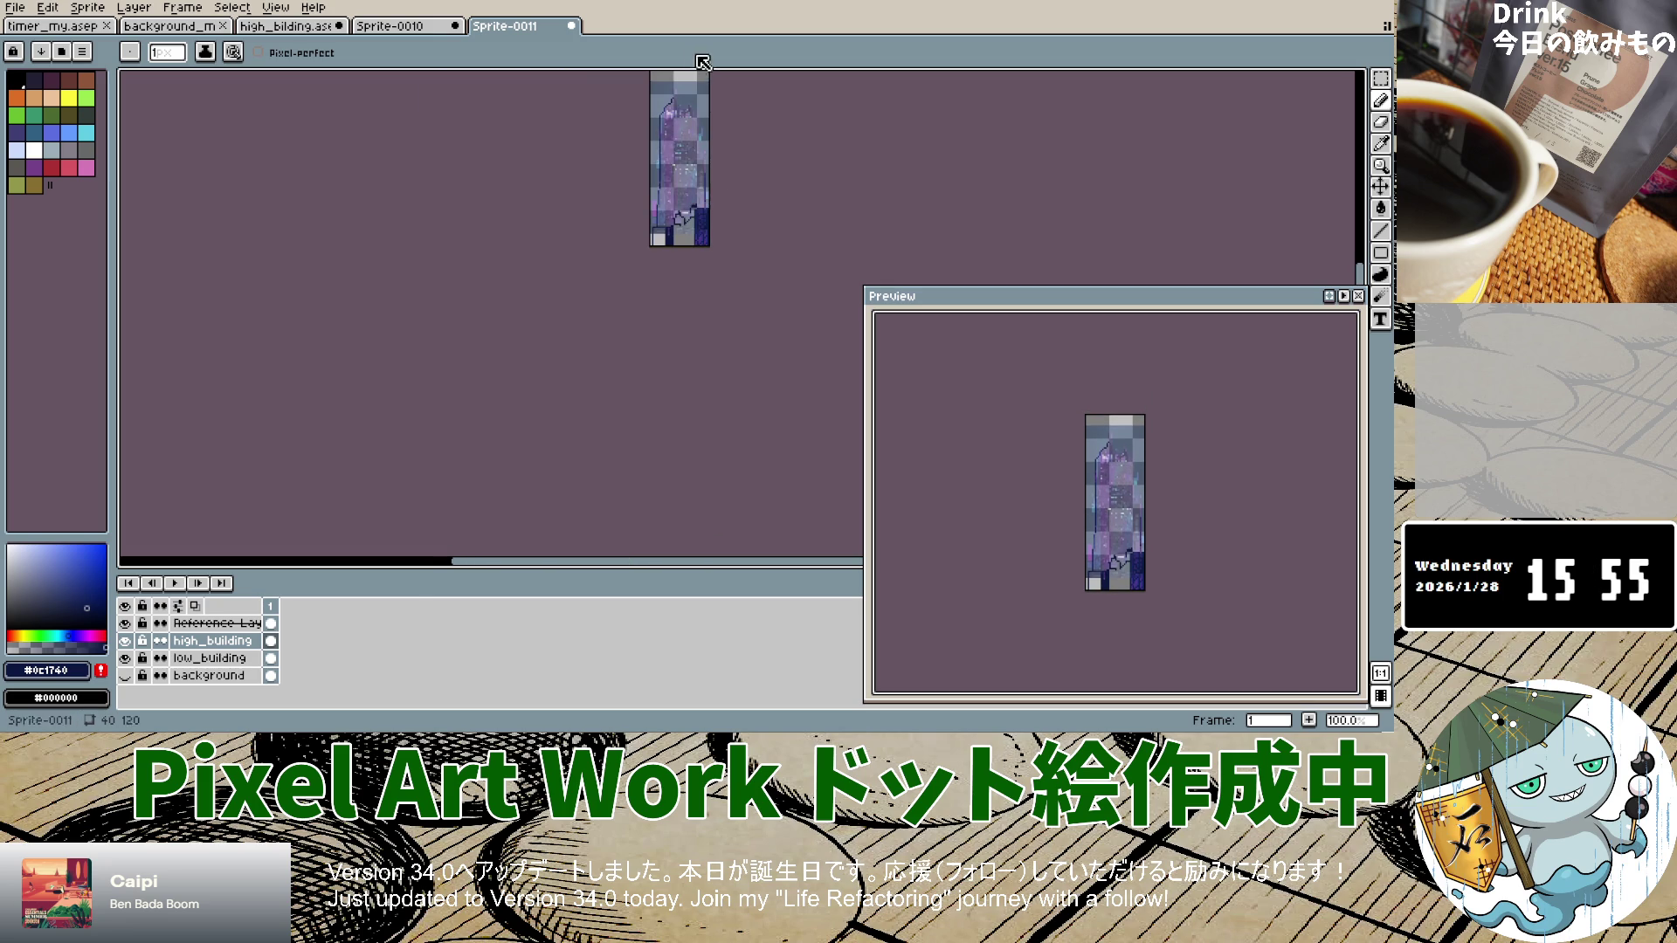
Step: Paint the long navy line up the right edge, redoing a misplaced stroke
scroll(703, 148, "up", 6)
left_click_drag(801, 303, 794, 419)
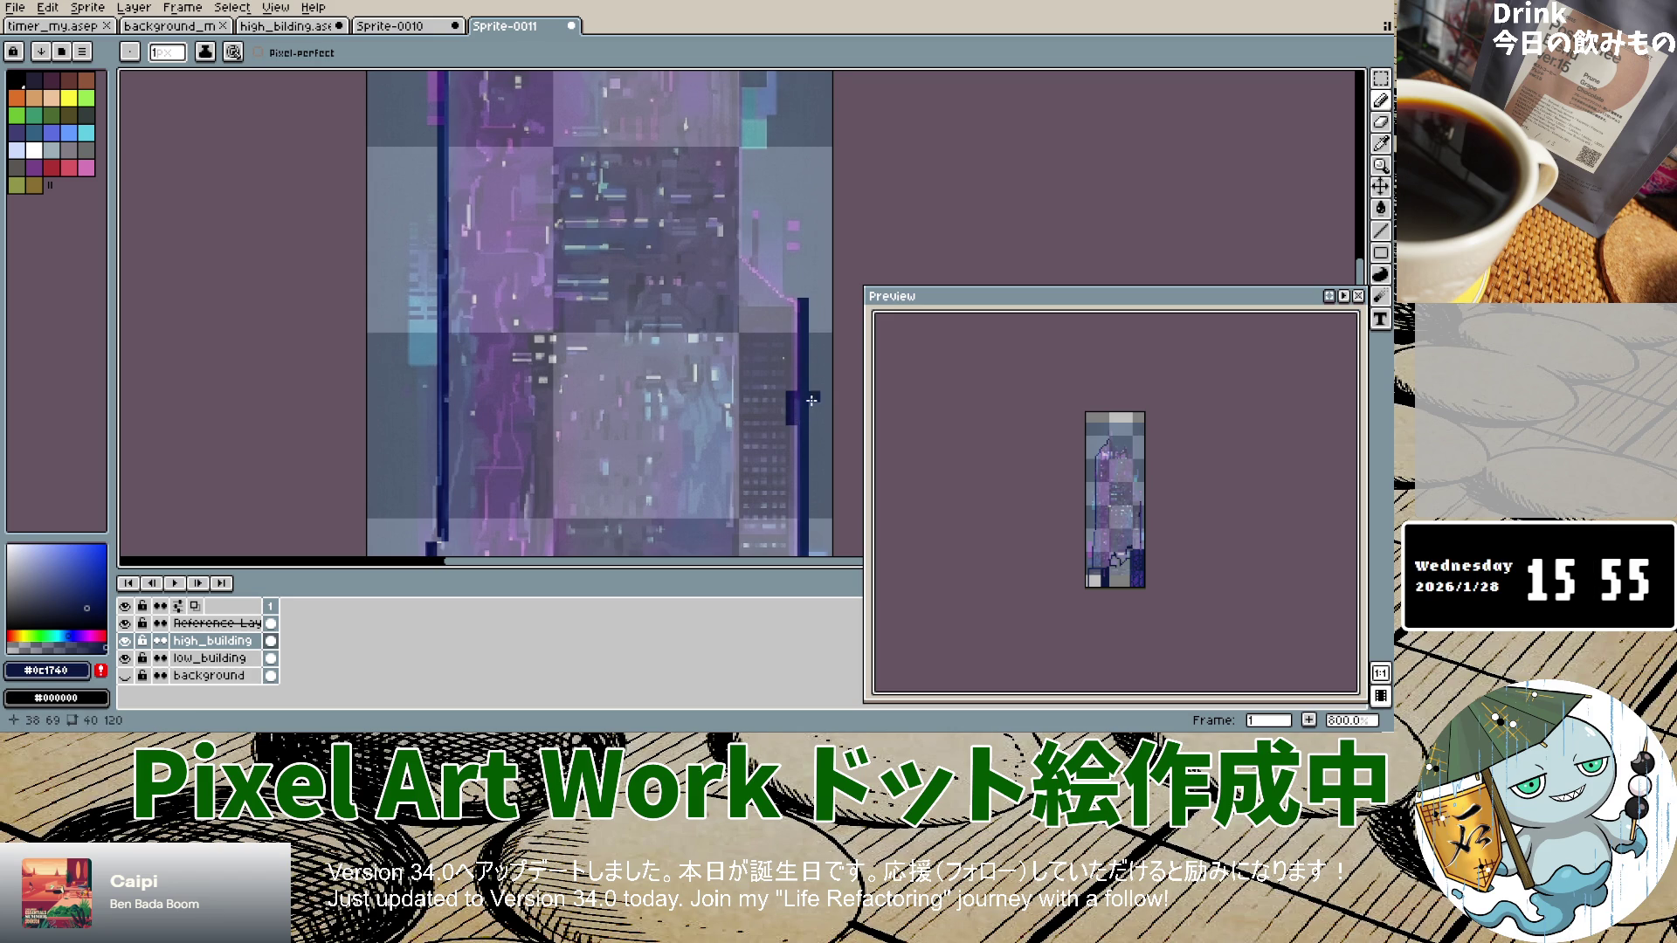
scroll(798, 475, "up", 5)
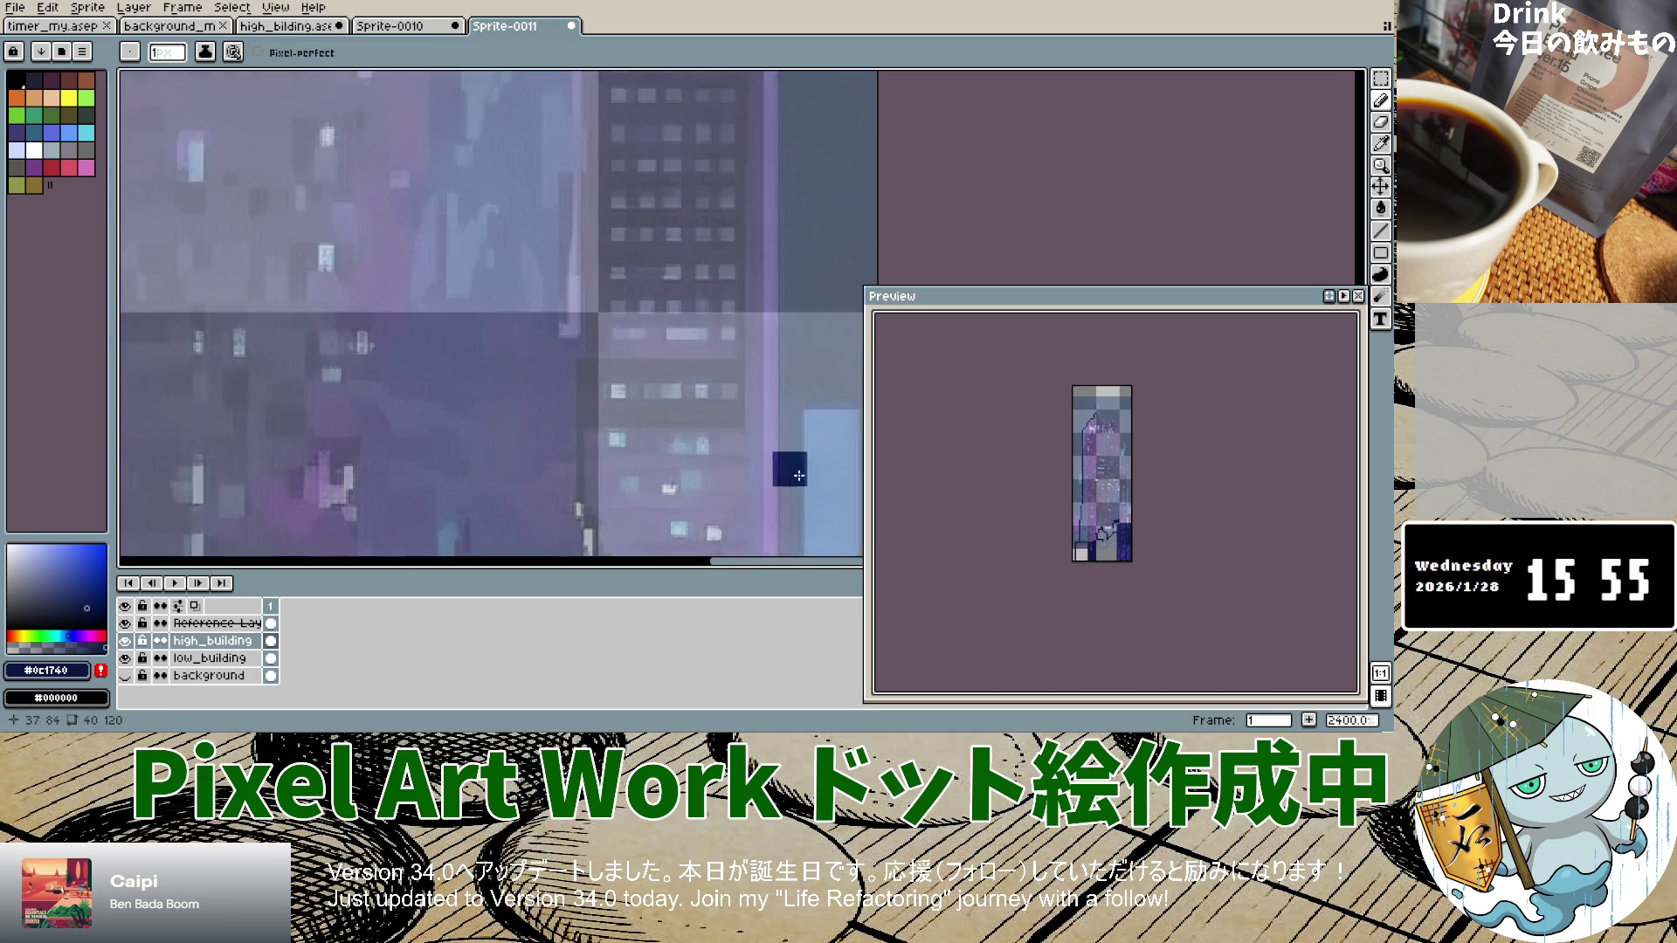
scroll(798, 475, "down", 4)
scroll(795, 489, "up", 2)
left_click_drag(792, 471, 804, 279)
key("ctrl+z")
left_click_drag(784, 477, 785, 122)
scroll(785, 127, "down", 3)
scroll(784, 131, "up", 3)
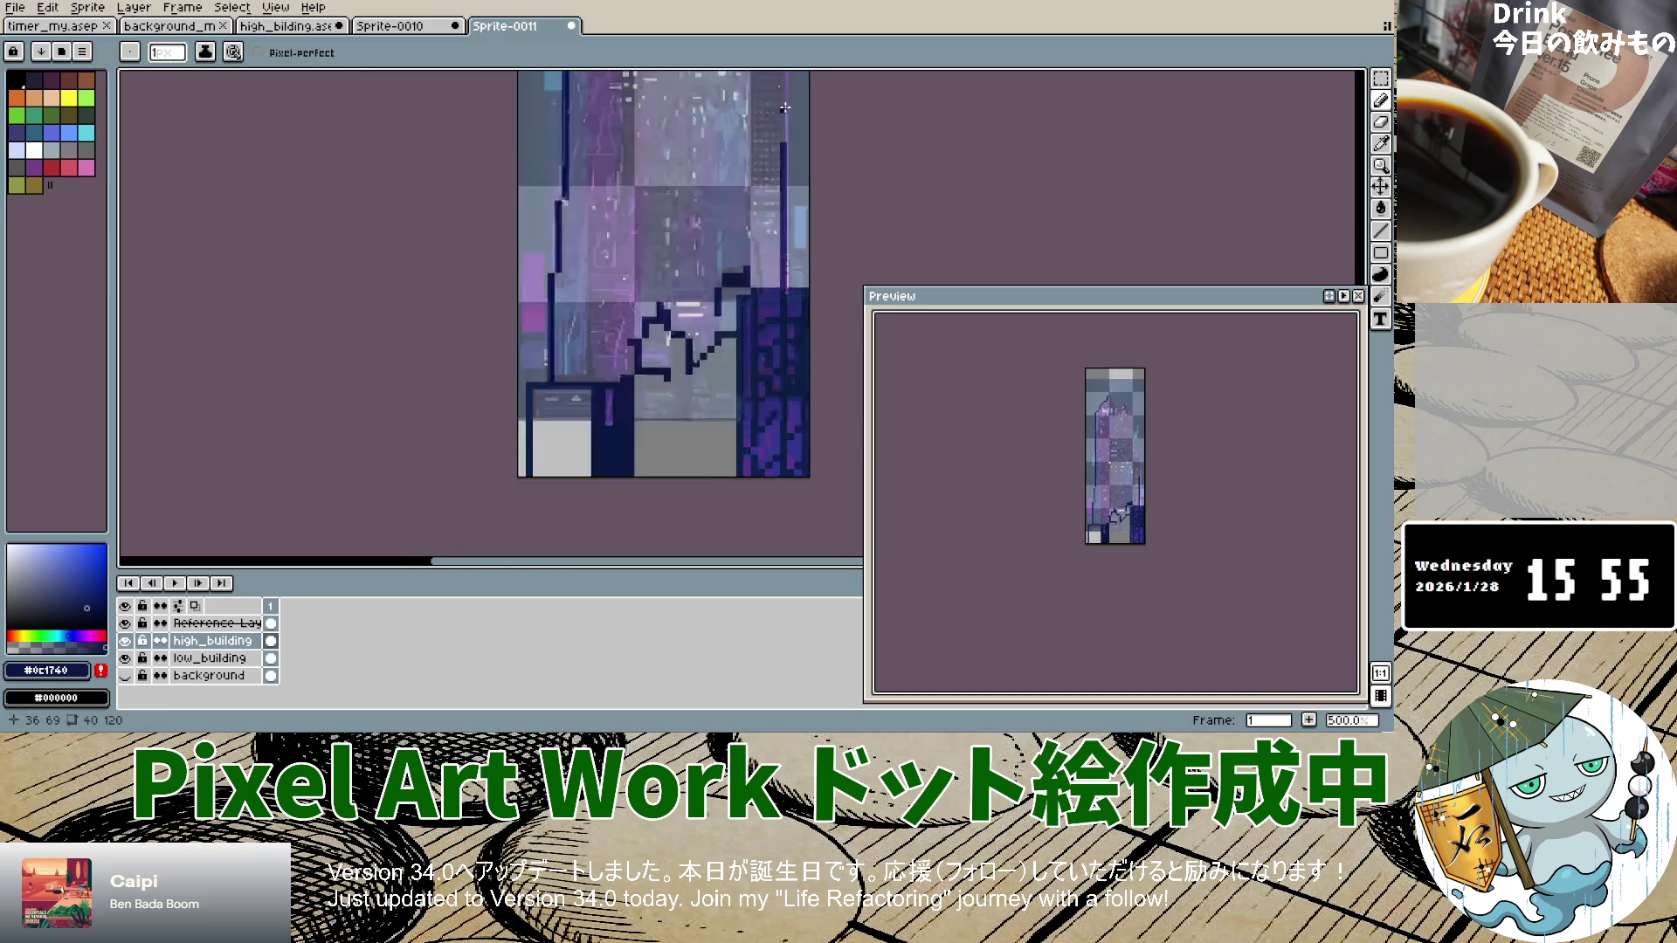
Step: Extend the right-edge outline higher and add a short segment above the diagonal
left_click_drag(779, 201, 780, 79)
scroll(779, 139, "down", 3)
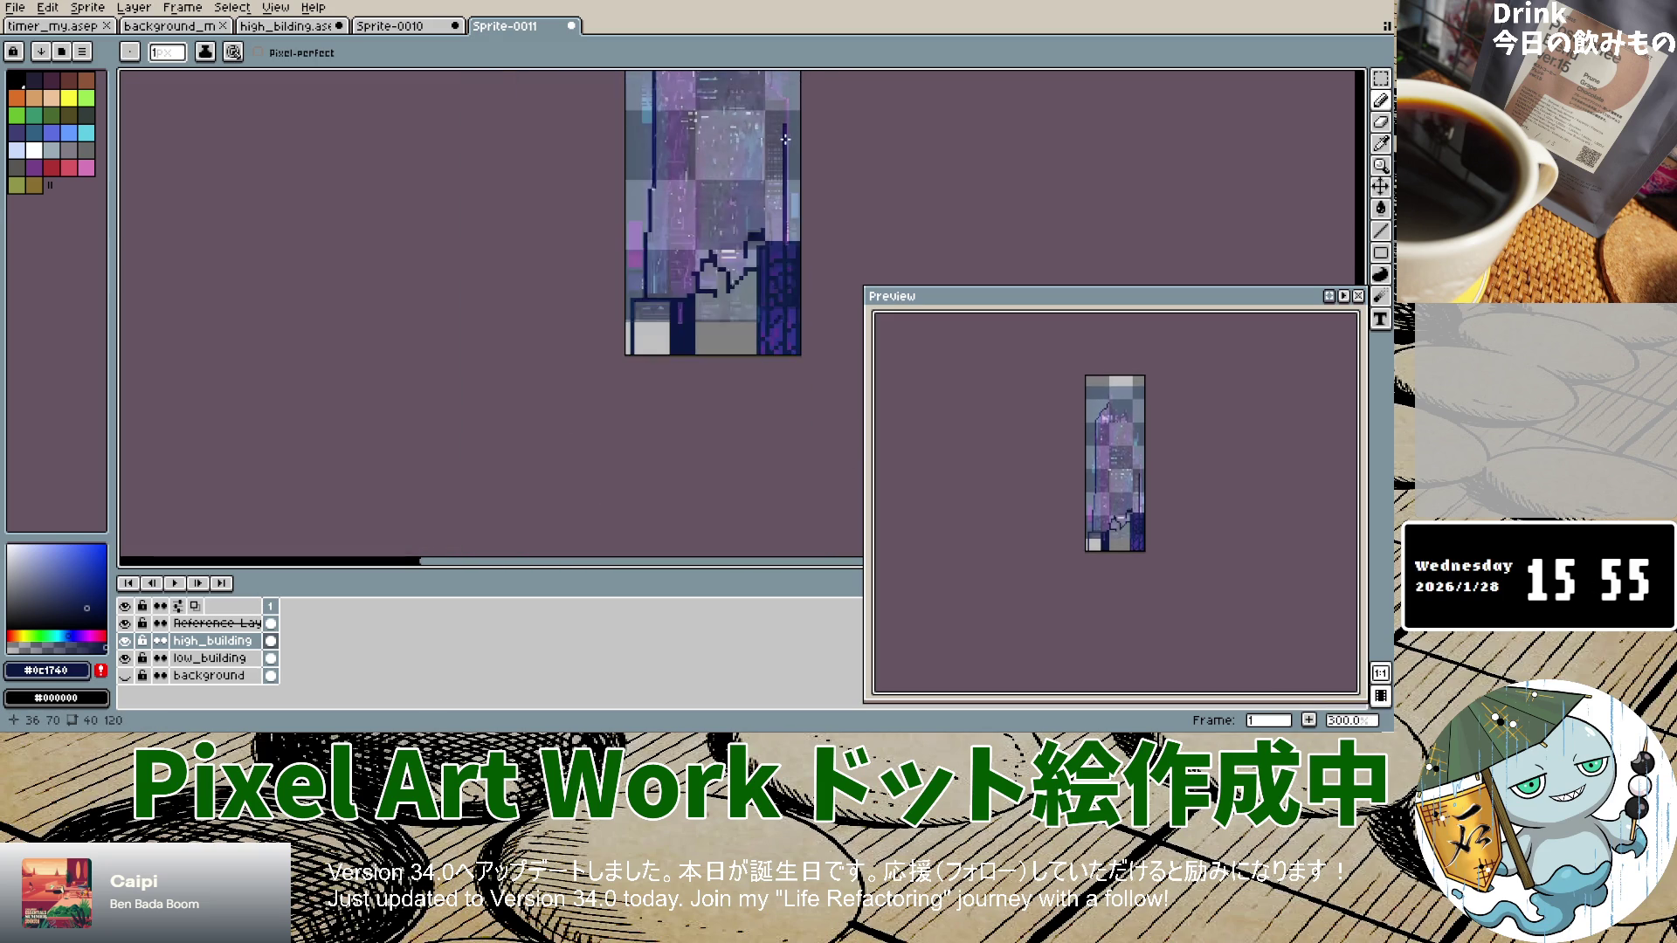
scroll(785, 175, "up", 3)
scroll(783, 166, "down", 5)
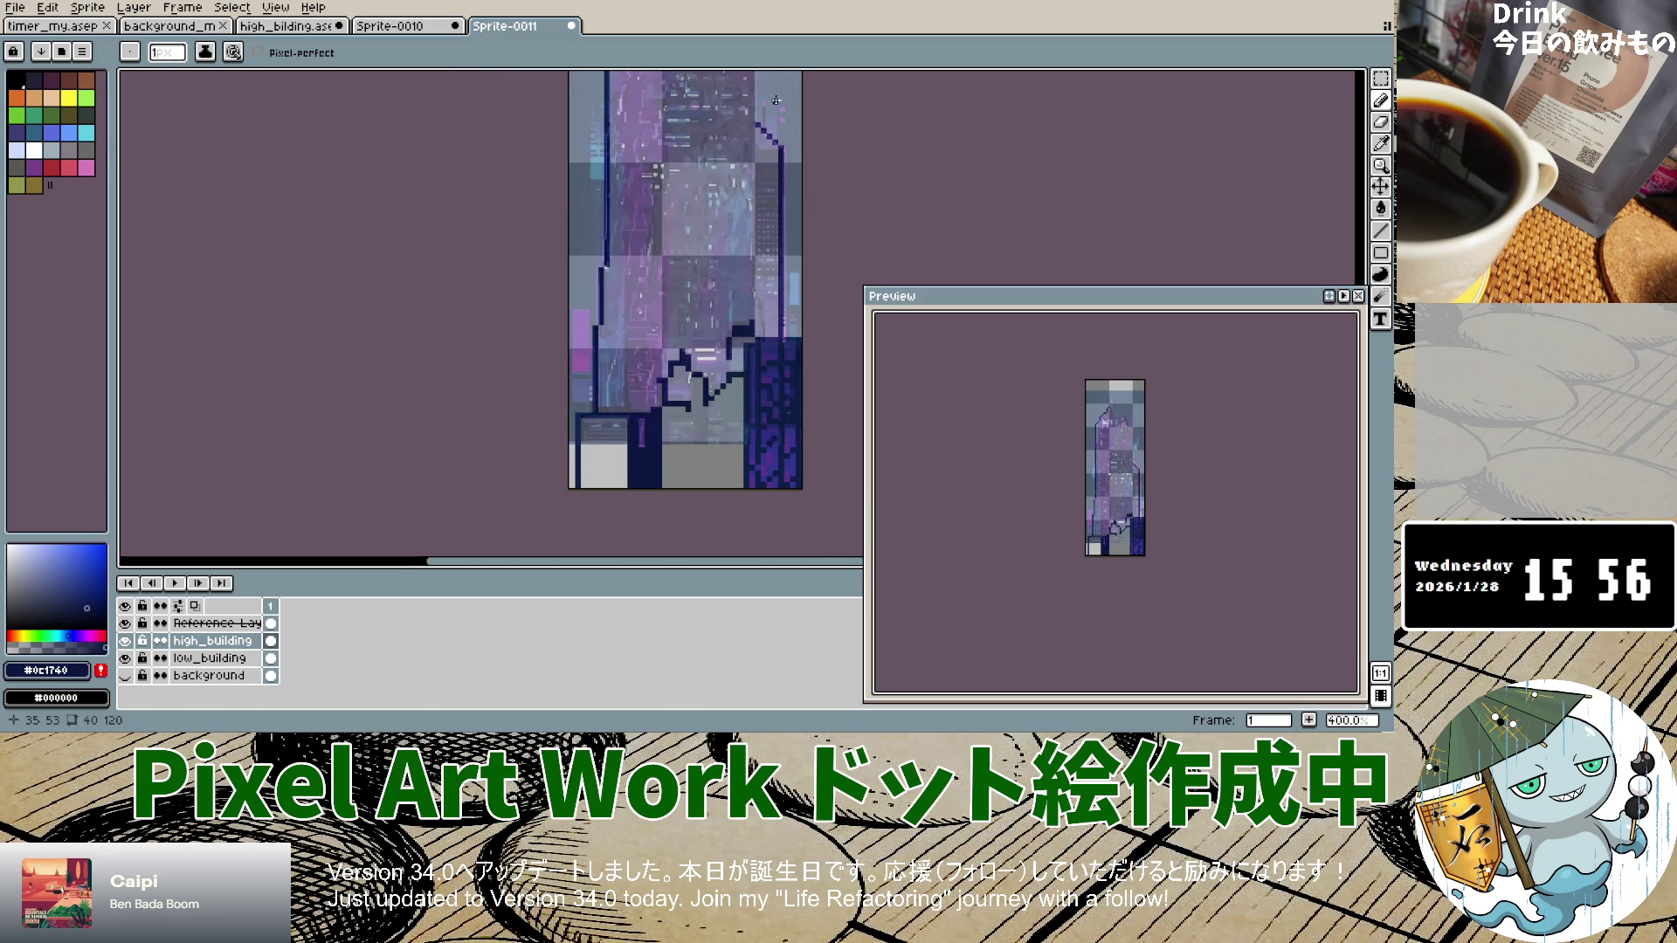
scroll(775, 101, "up", 4)
scroll(743, 158, "down", 2)
scroll(705, 213, "up", 3)
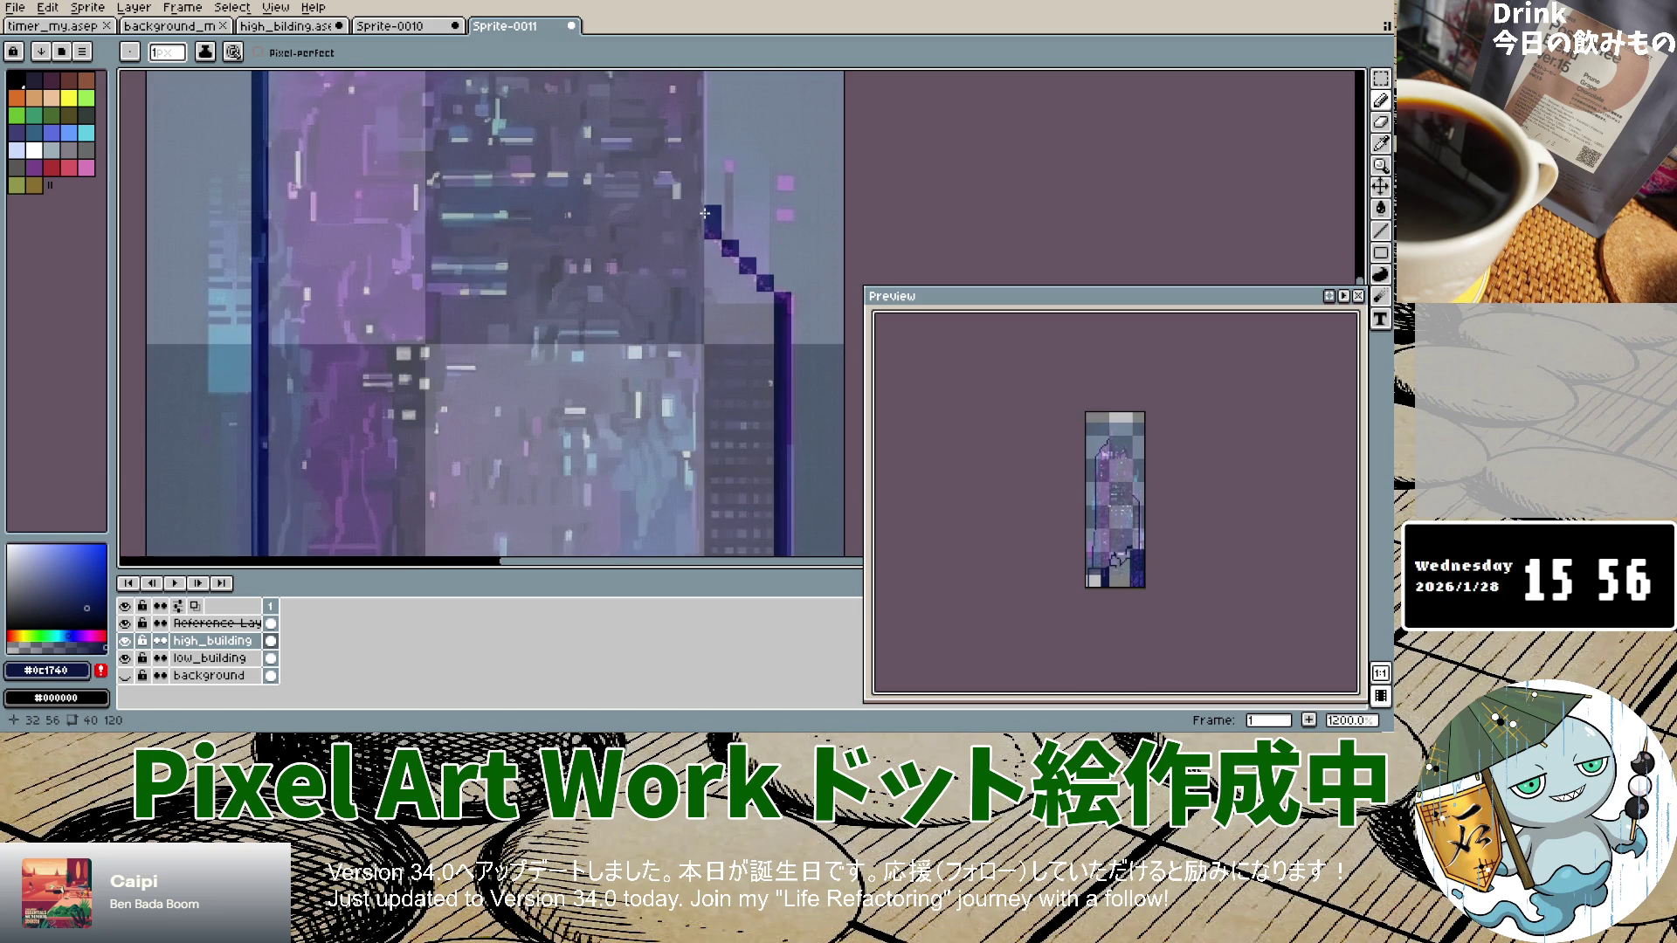
left_click_drag(695, 213, 697, 181)
scroll(699, 93, "down", 3)
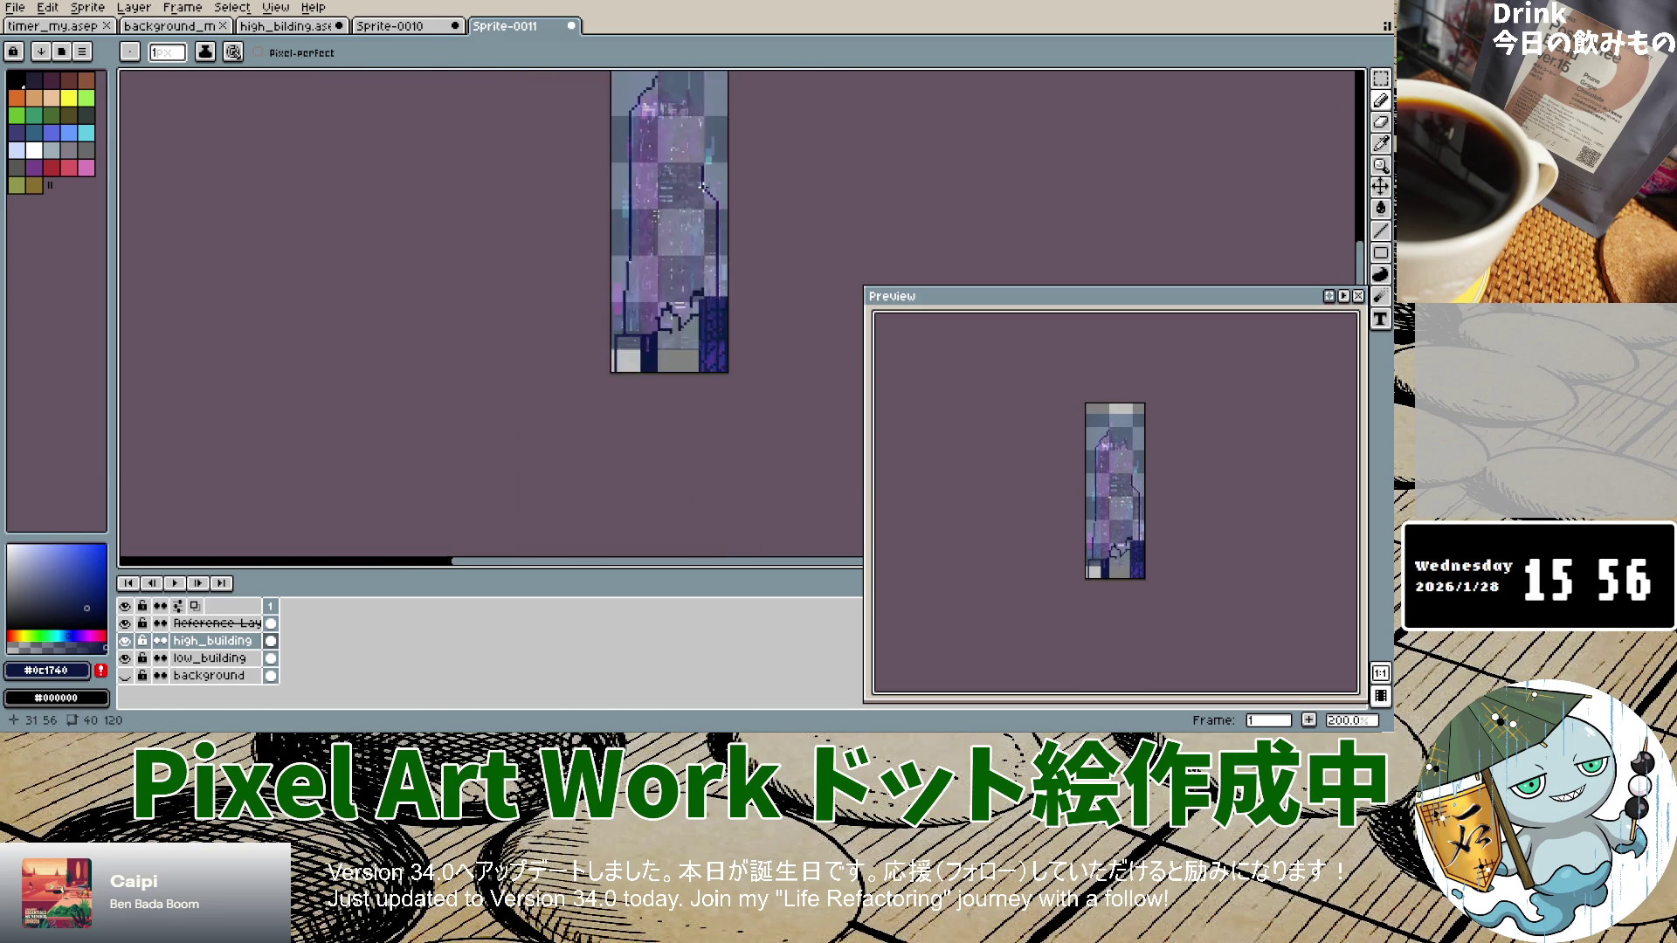
scroll(701, 91, "up", 3)
scroll(702, 87, "down", 2)
scroll(703, 84, "up", 1)
scroll(703, 86, "up", 2)
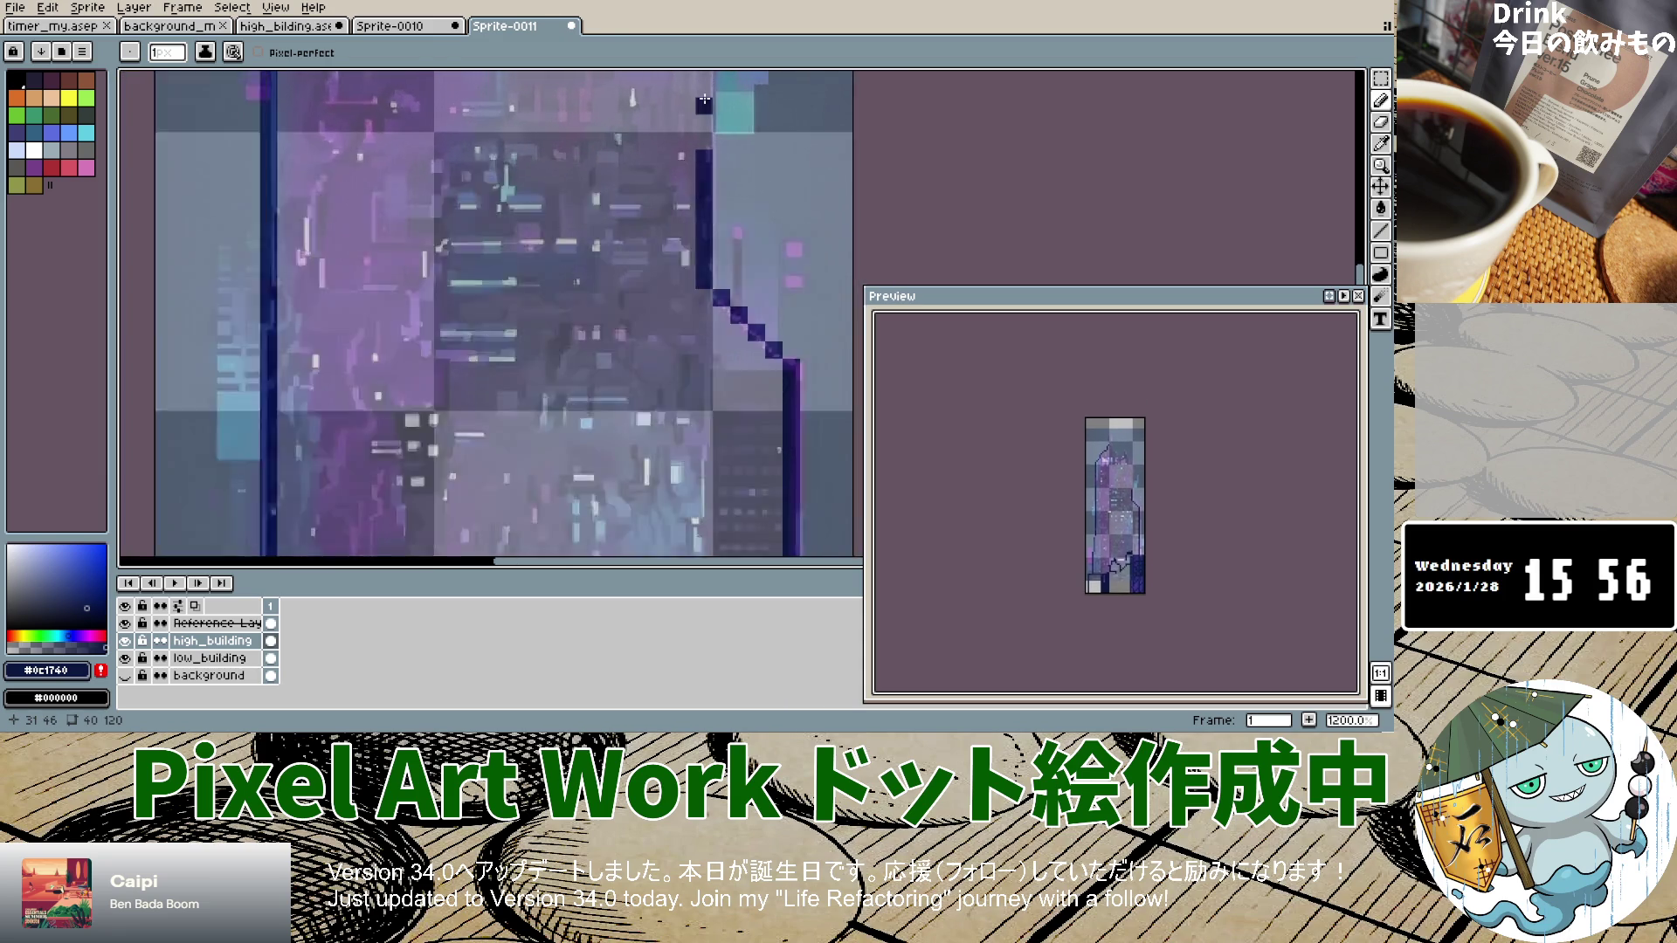
scroll(701, 91, "up", 2)
scroll(699, 93, "down", 3)
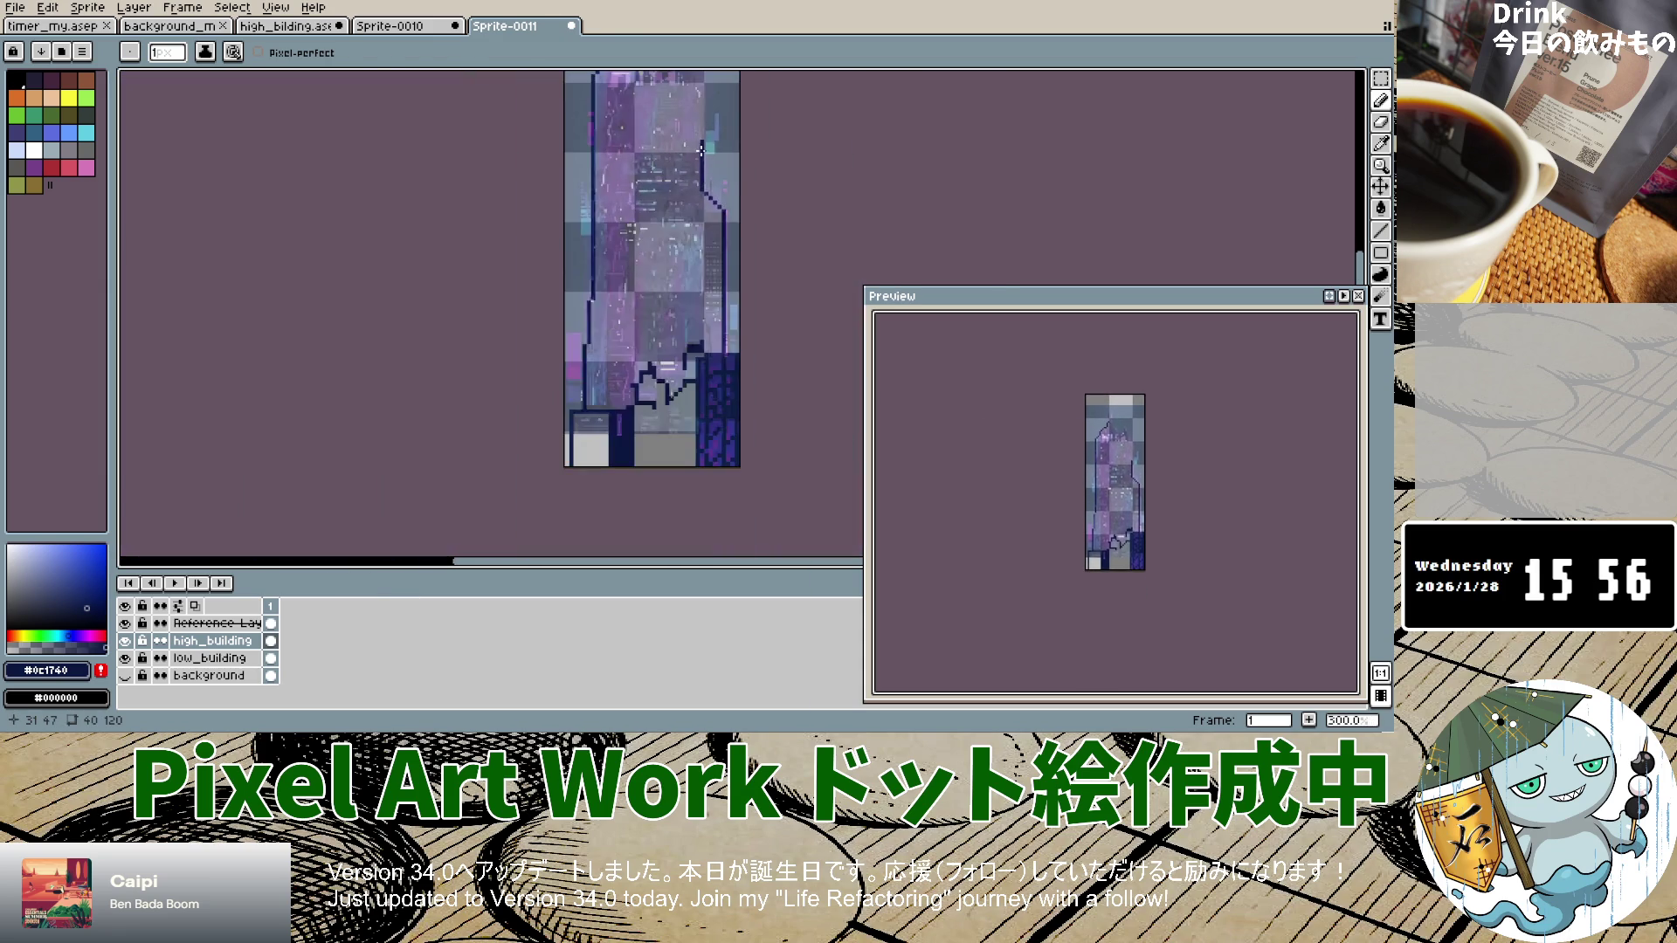
scroll(704, 131, "up", 2)
Step: Draw the vertical outline at column 31 further up and continue the diagonal
left_click_drag(708, 229, 708, 96)
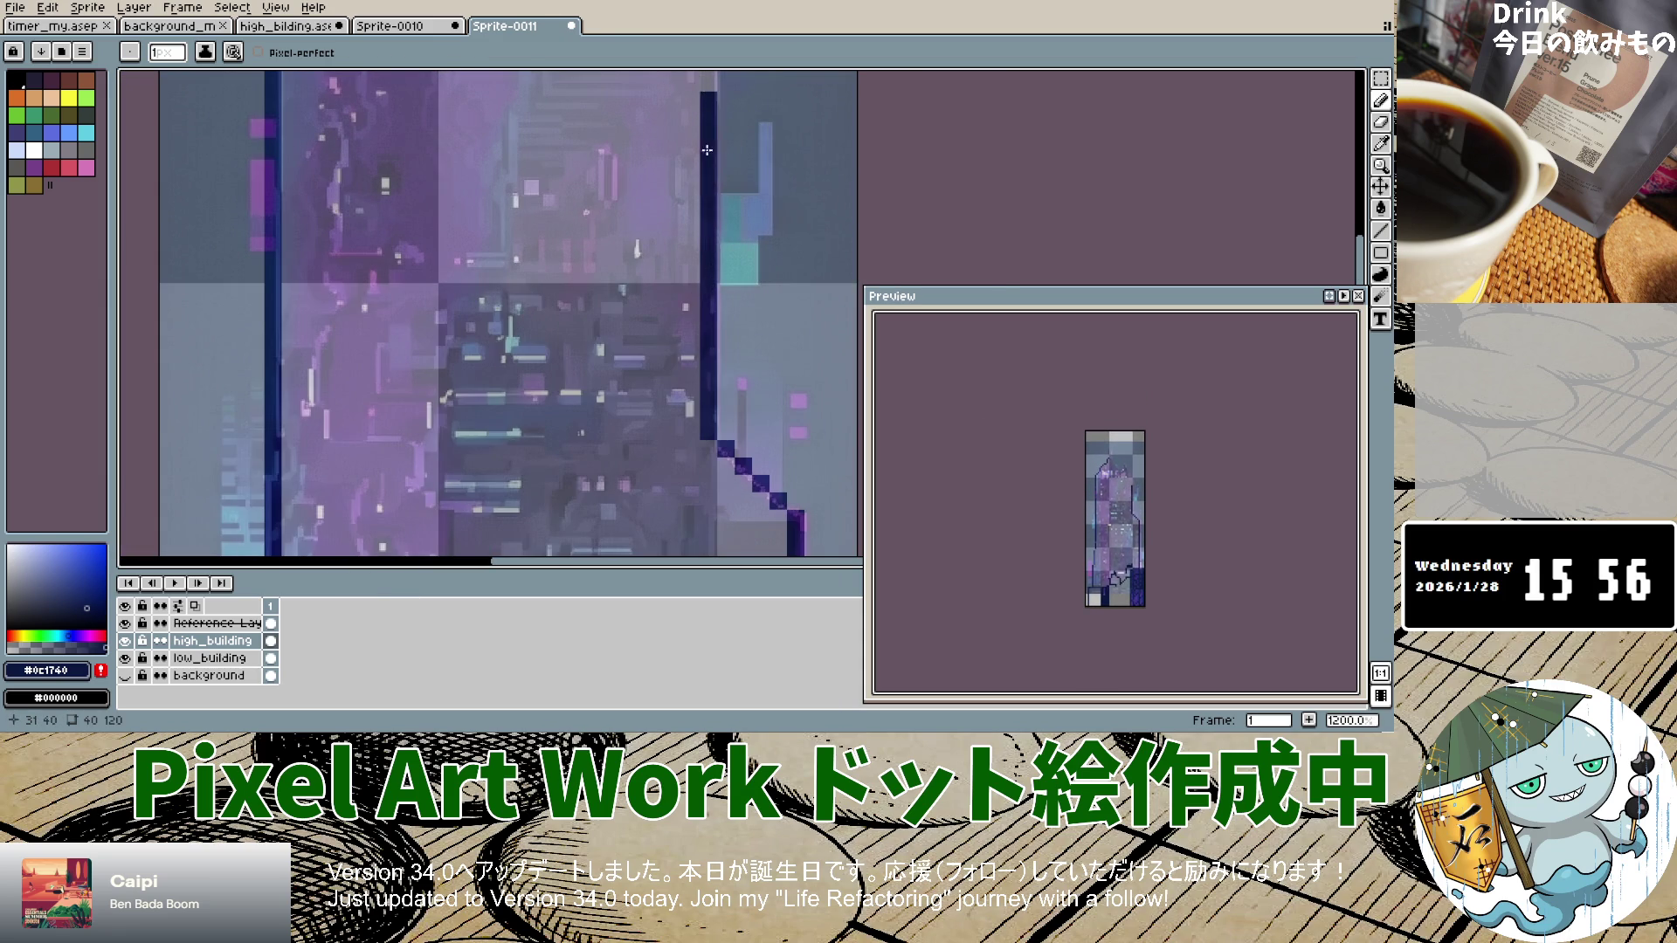
scroll(709, 131, "down", 5)
scroll(713, 184, "up", 4)
left_click_drag(714, 195, 703, 136)
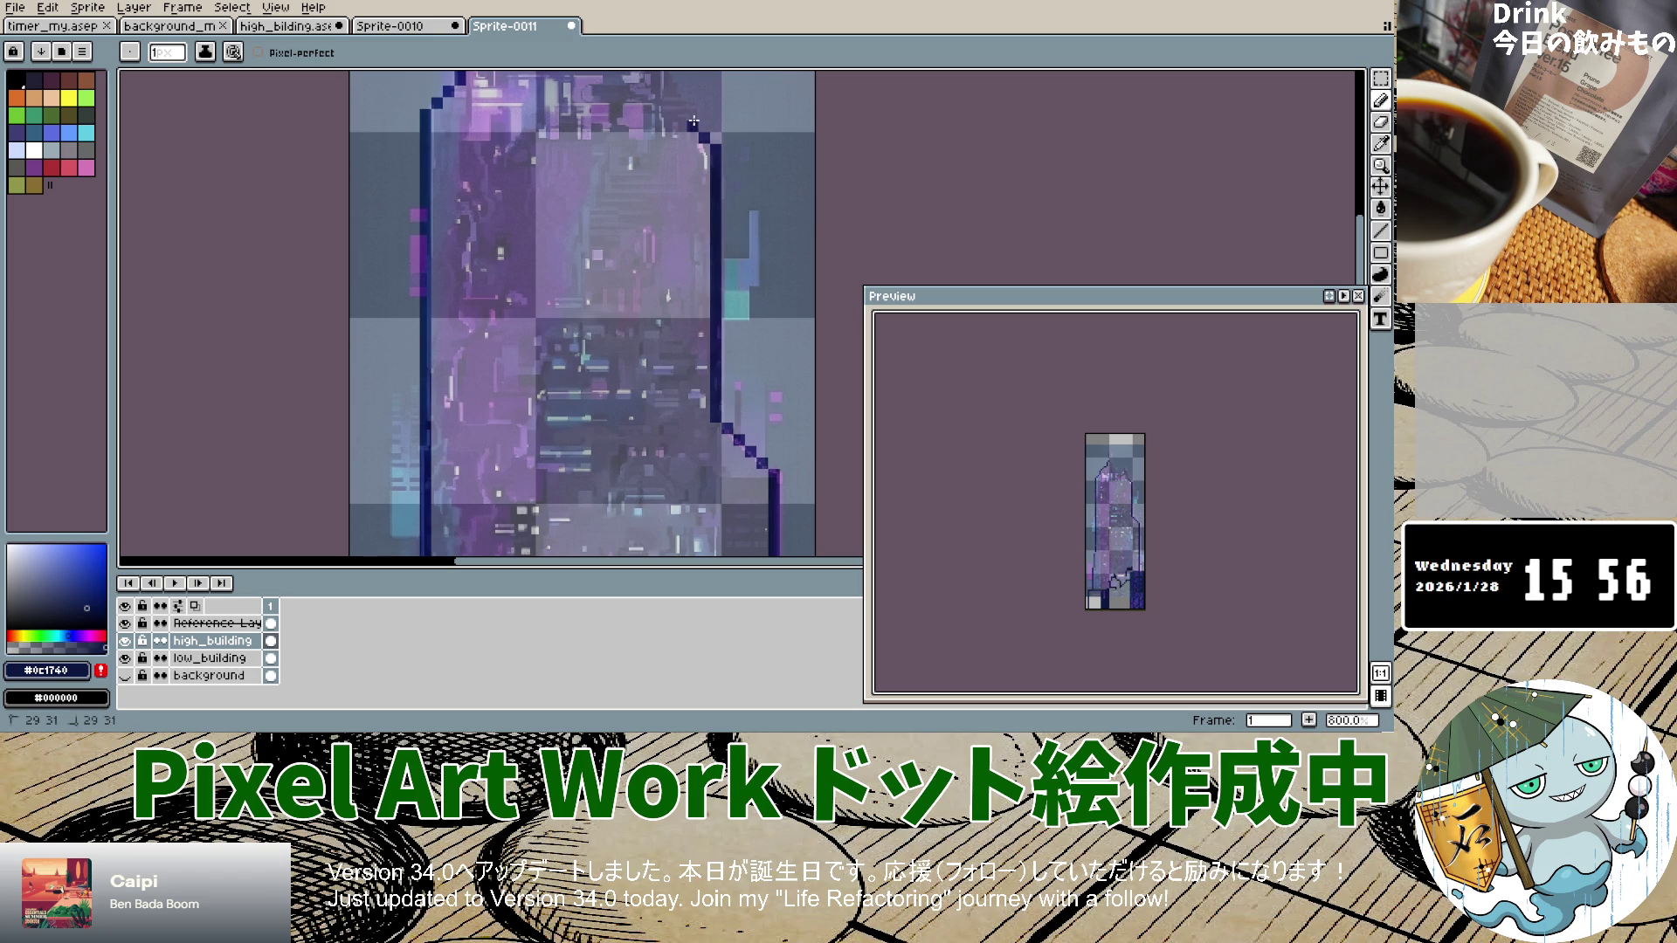
scroll(691, 147, "down", 5)
scroll(690, 166, "up", 6)
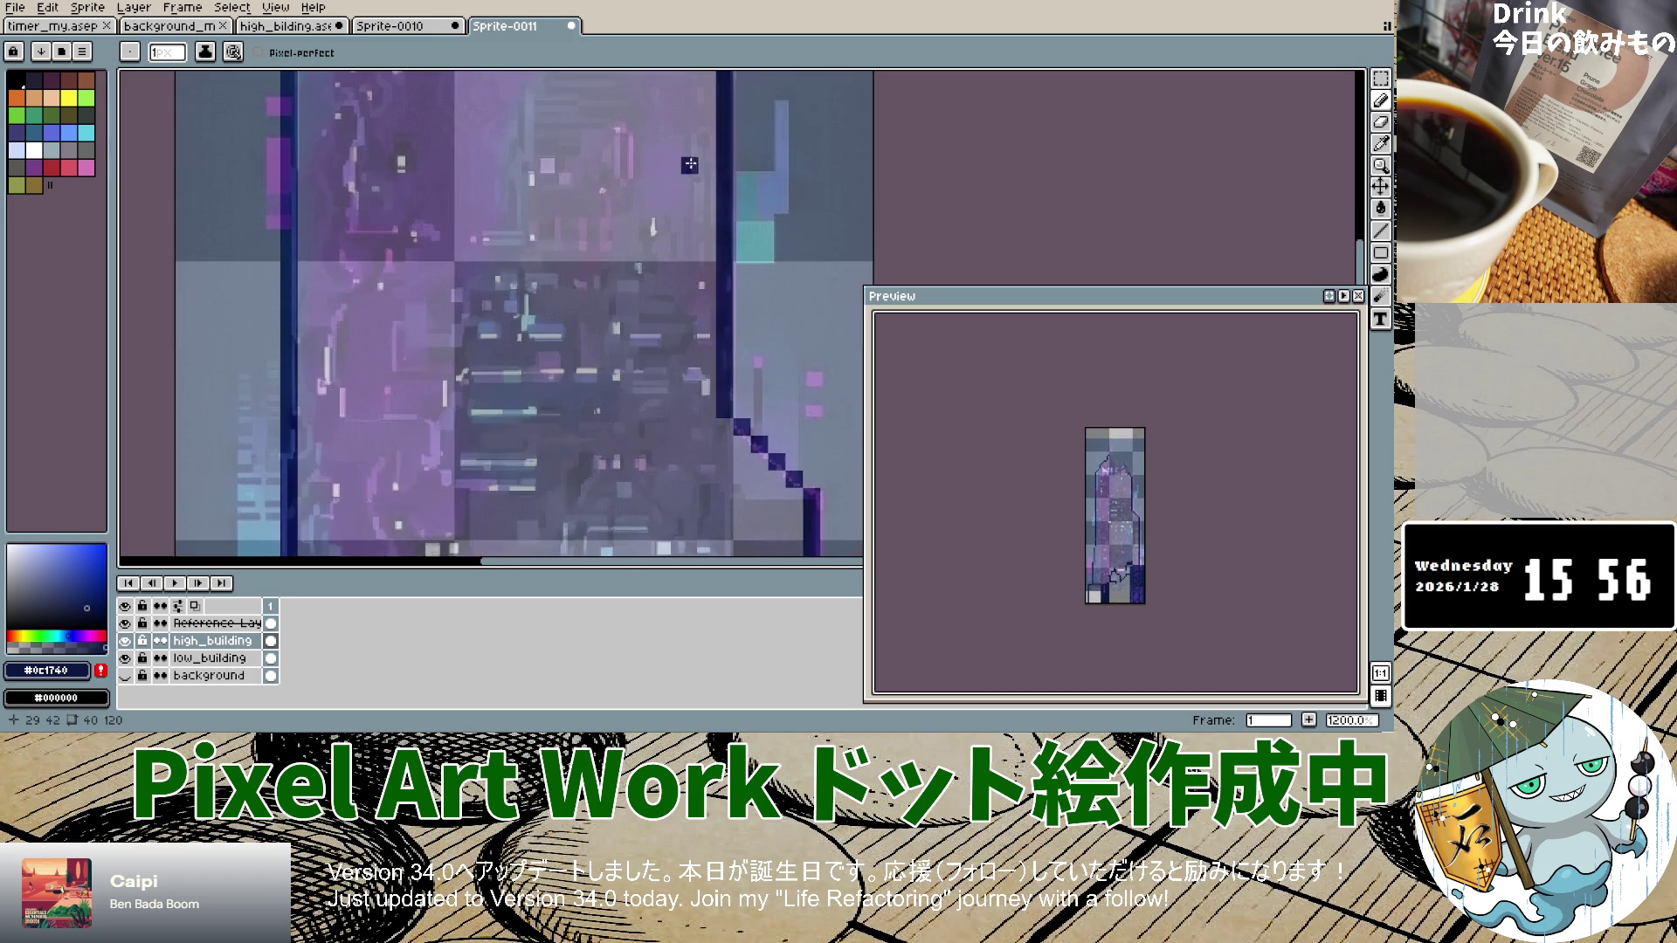
scroll(691, 125, "down", 4)
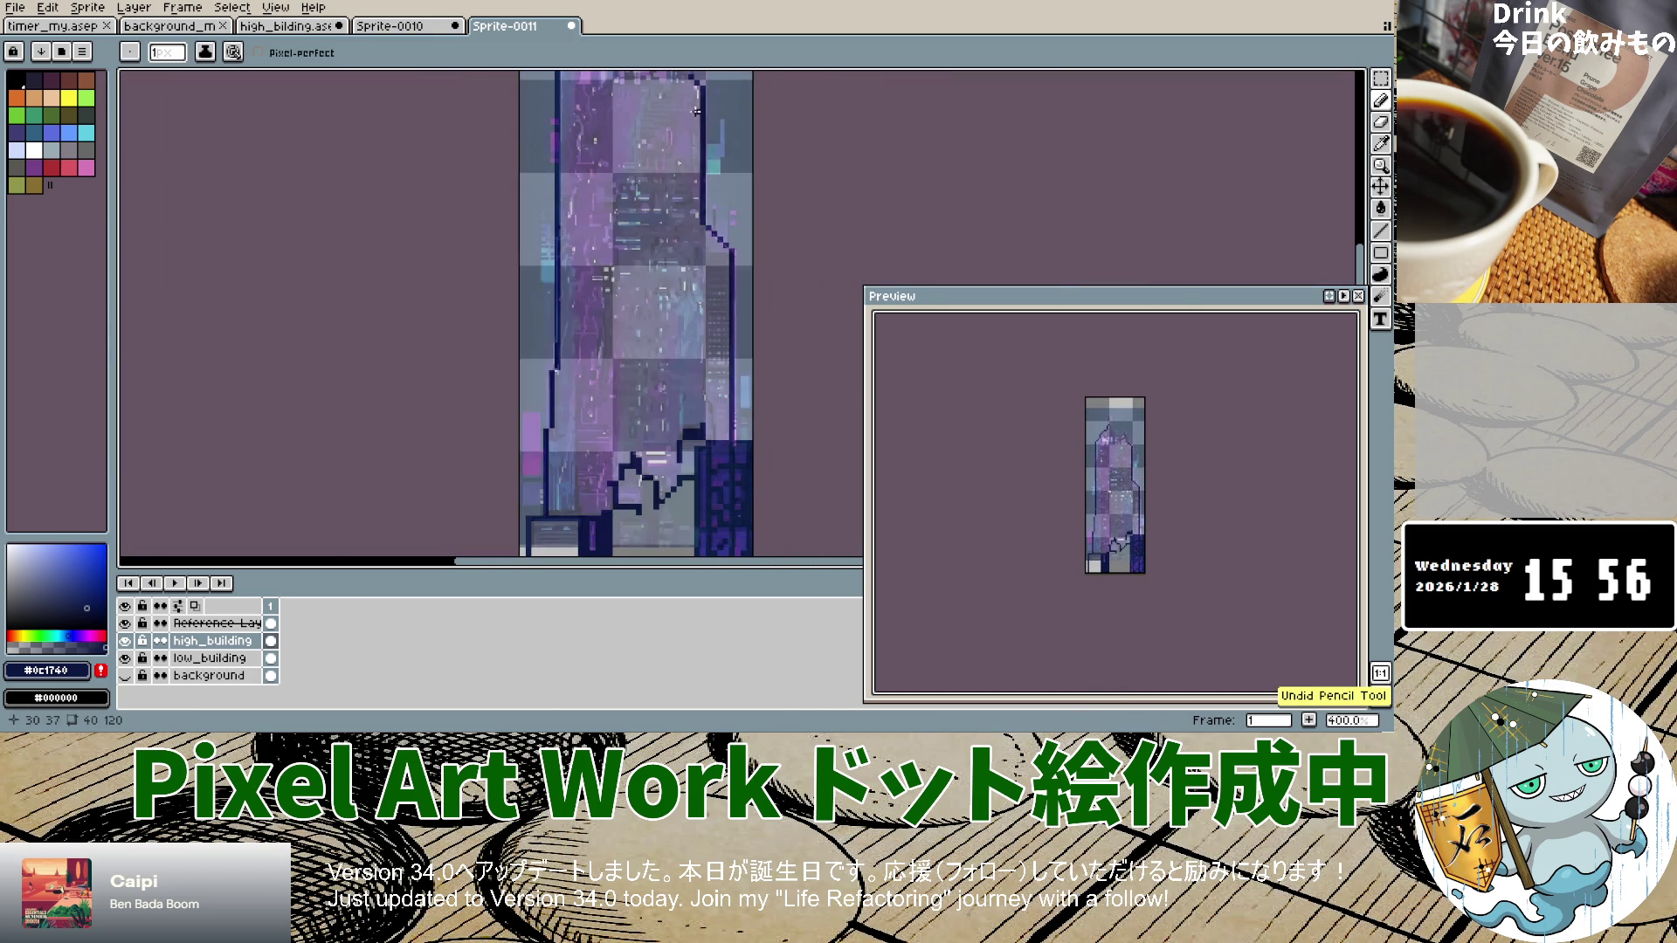
scroll(690, 113, "up", 4)
scroll(681, 96, "down", 3)
scroll(678, 88, "down", 5)
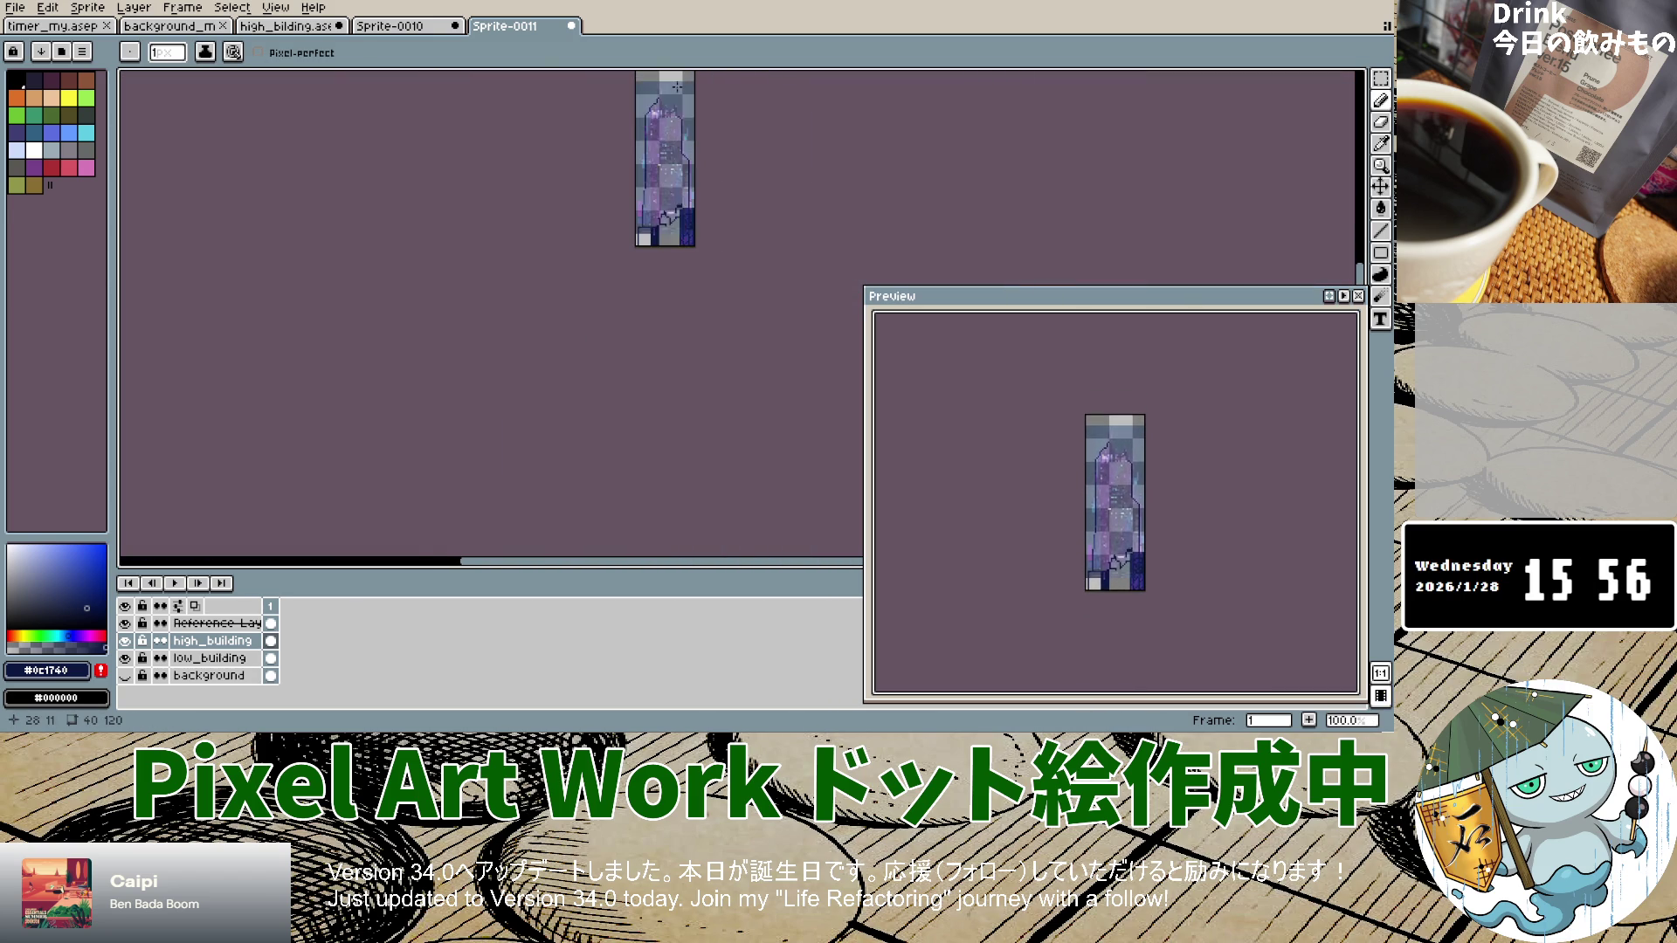
scroll(686, 129, "up", 9)
left_click(777, 338)
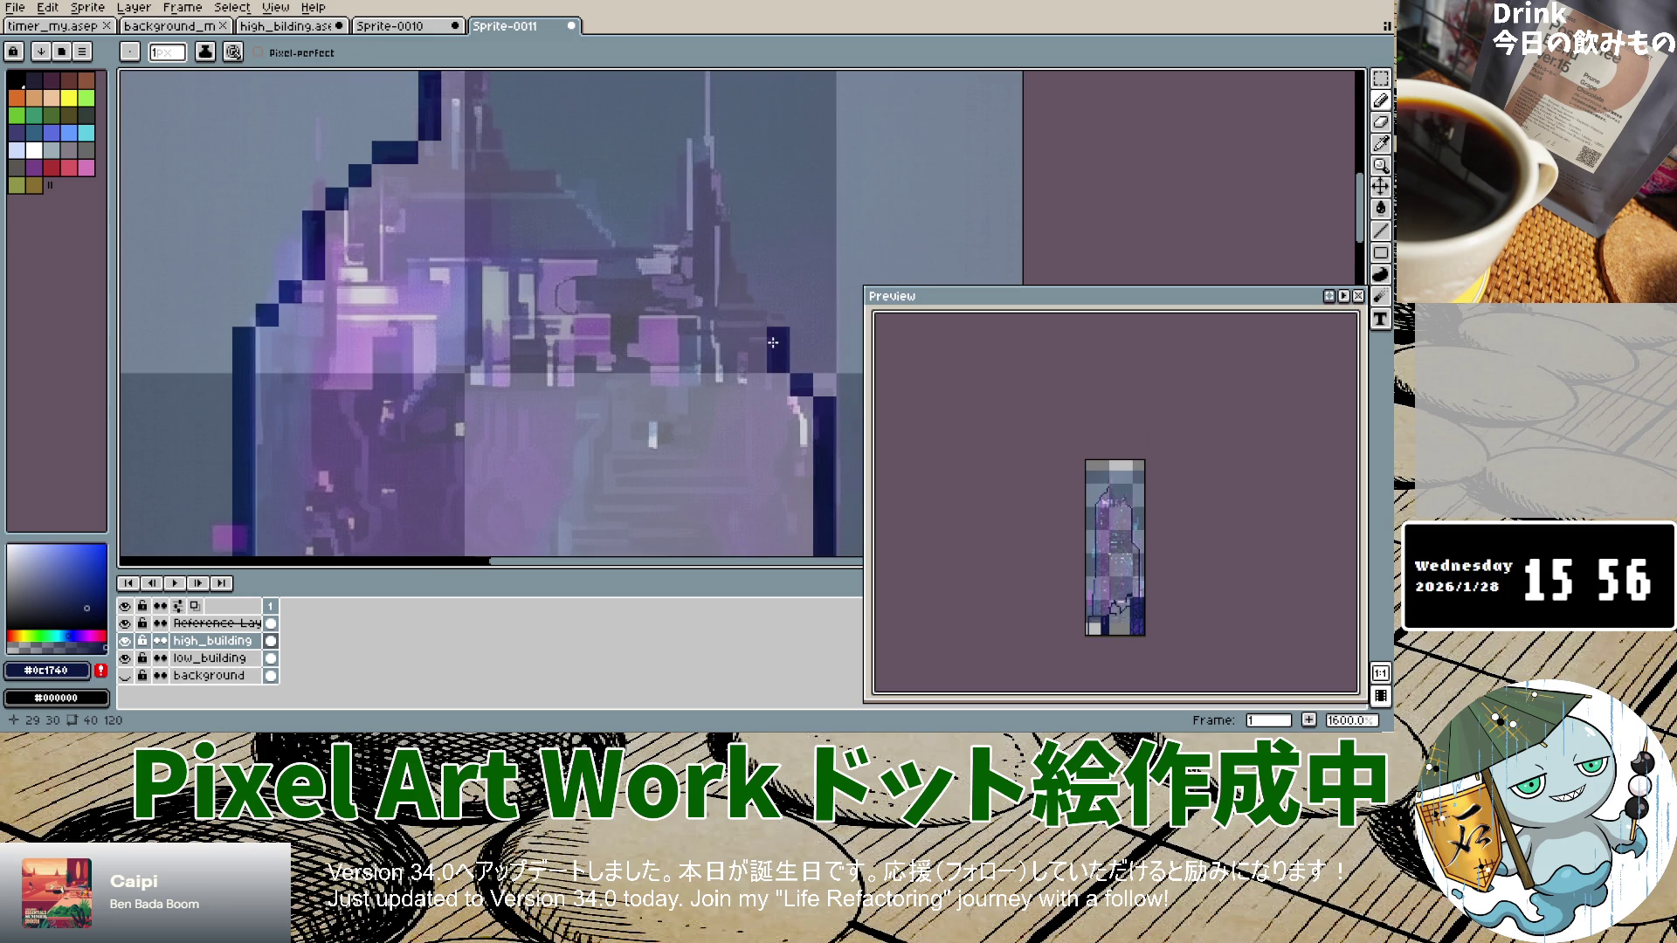
Step: Step the navy outline up-left and draw the right spire's edge to its tip
key("ctrl+z")
left_click(754, 315)
left_click(732, 292)
left_click(733, 269)
left_click(732, 246)
left_click(733, 222)
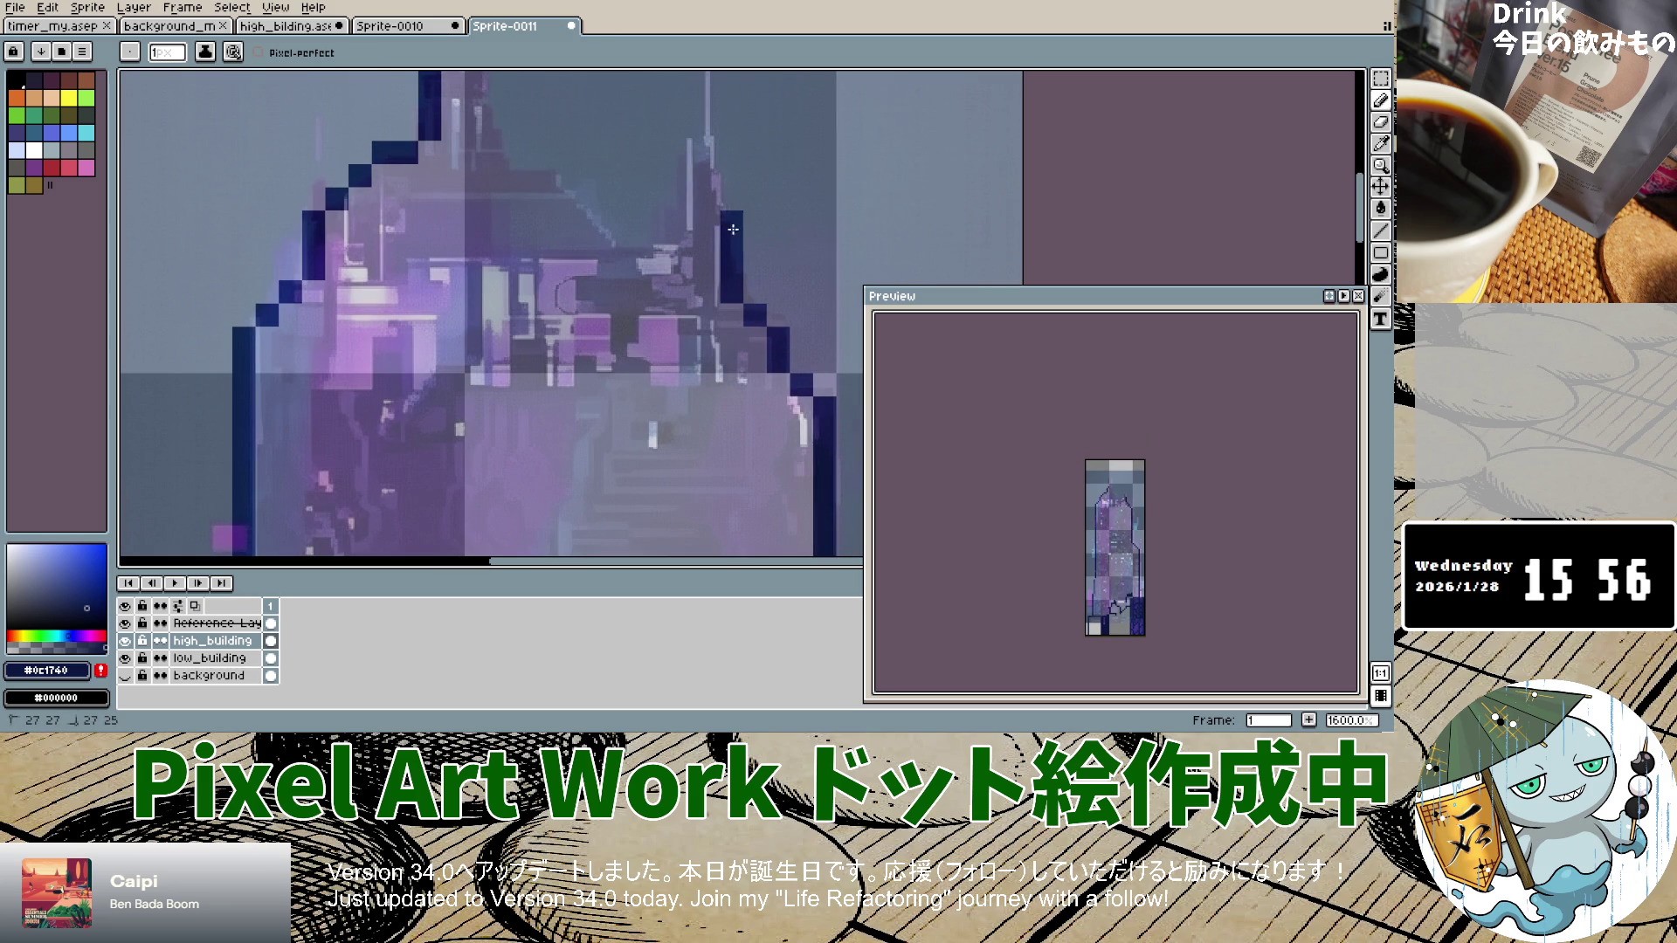
key("ctrl+z")
left_click(733, 200)
left_click(717, 175)
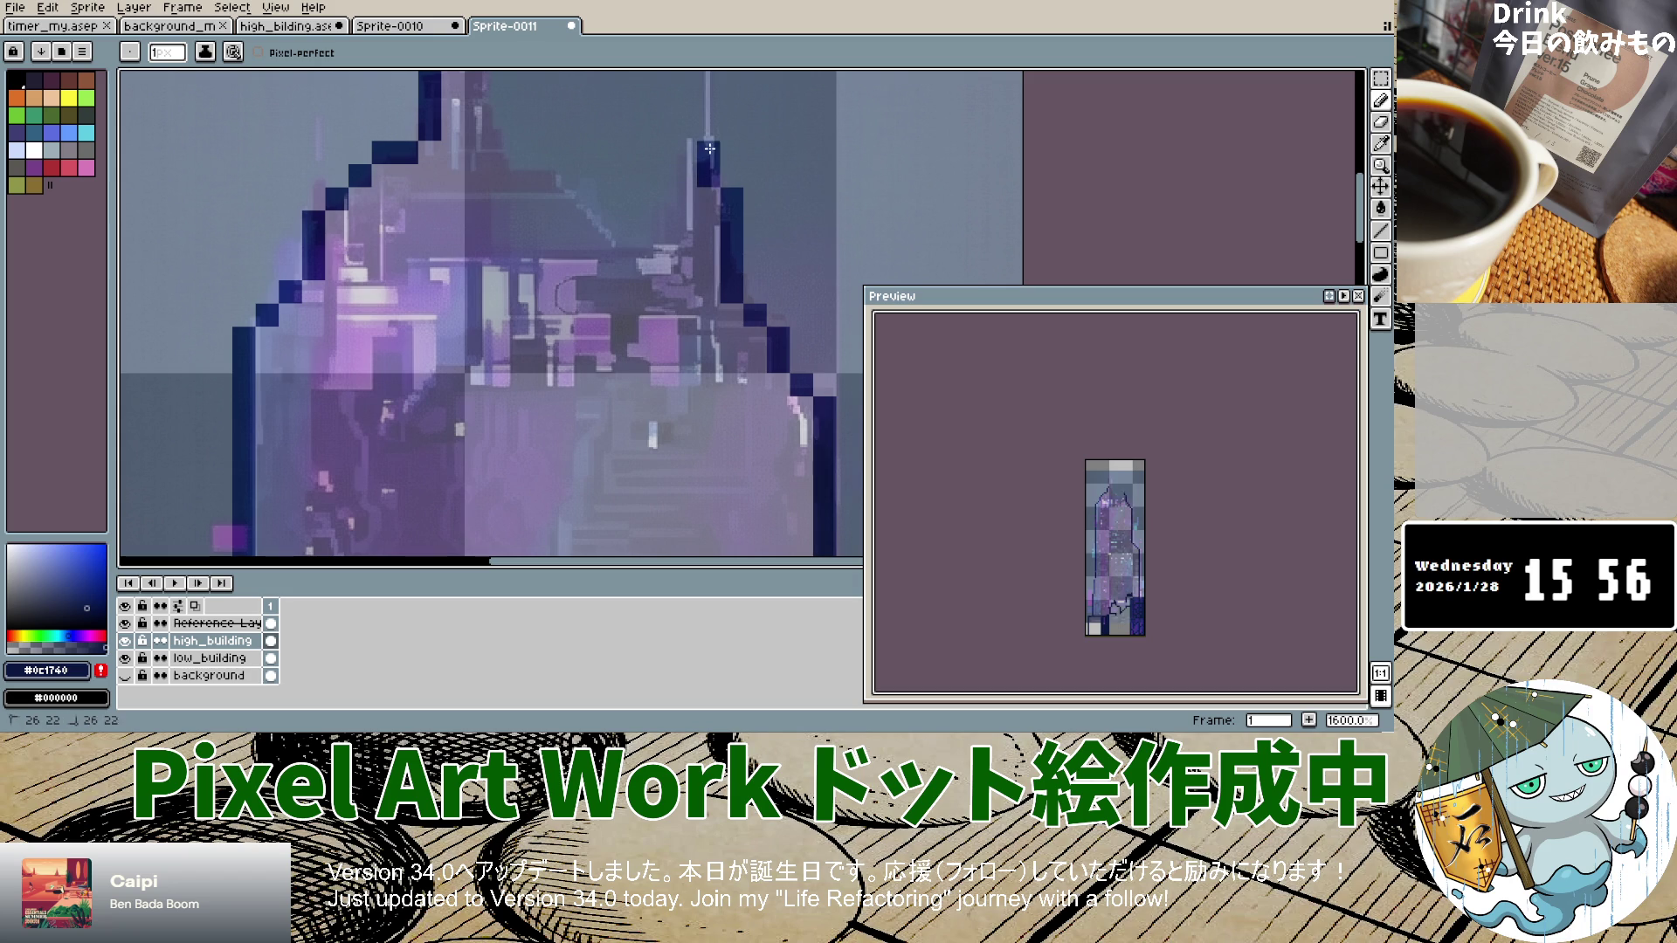
left_click_drag(708, 152, 709, 106)
left_click(708, 84)
Step: Outline the stepped roof leftward and draw the left spire's vertical edge
left_click(694, 197)
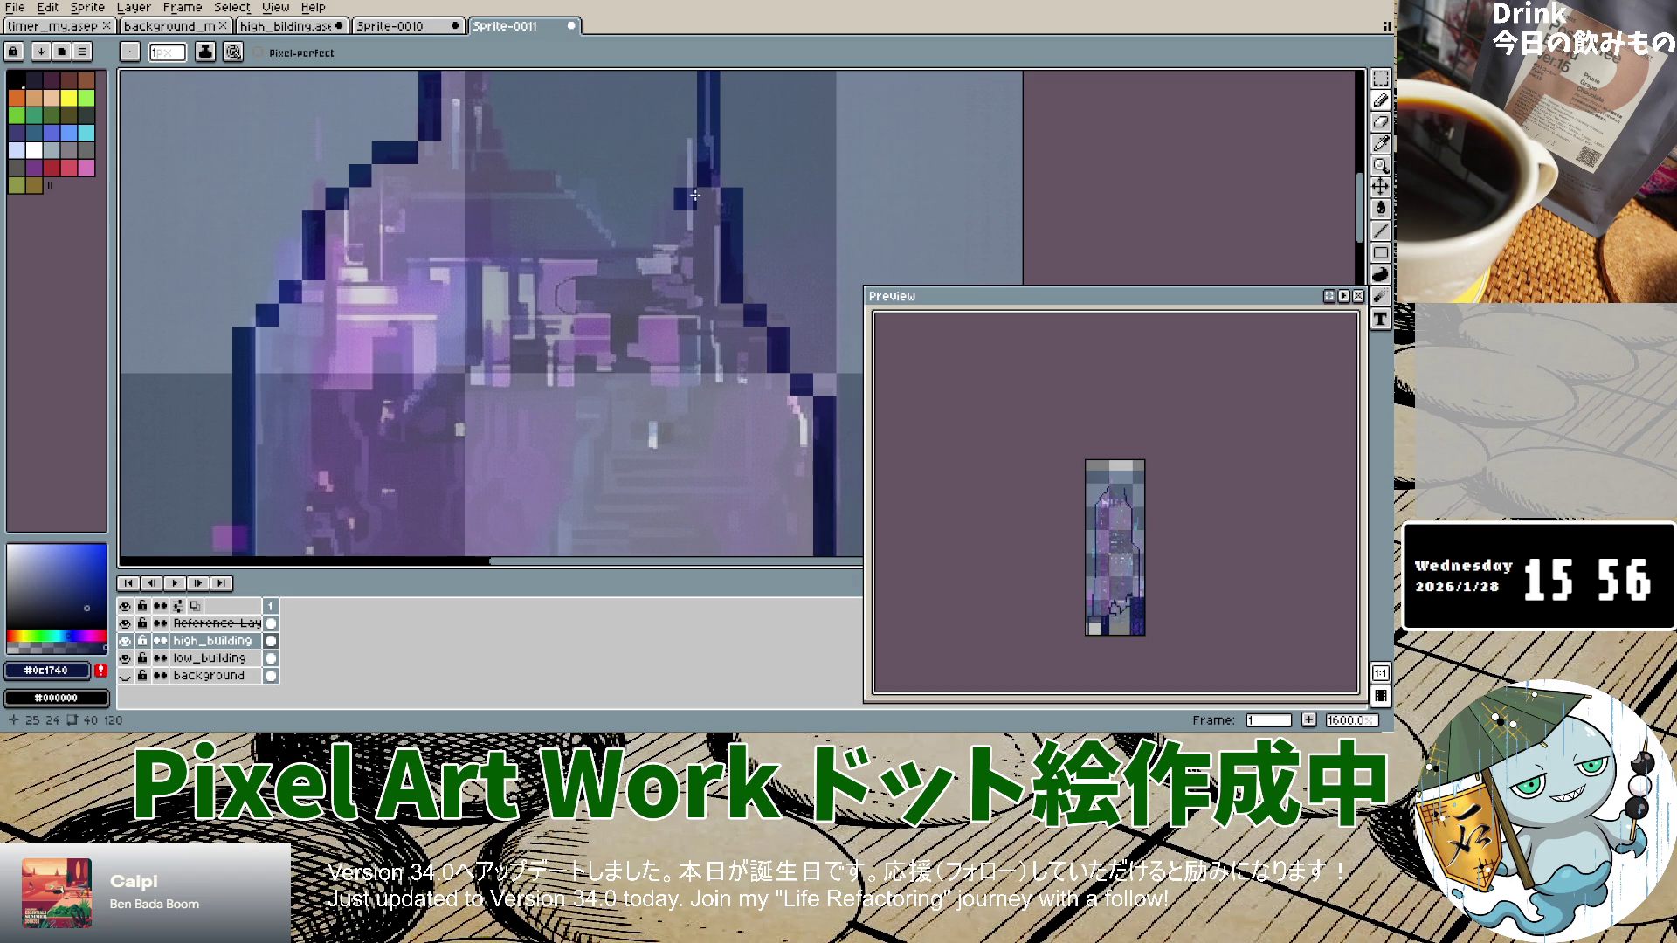
left_click(693, 223)
left_click_drag(686, 246, 620, 247)
left_click(590, 219)
left_click(568, 198)
left_click(556, 181)
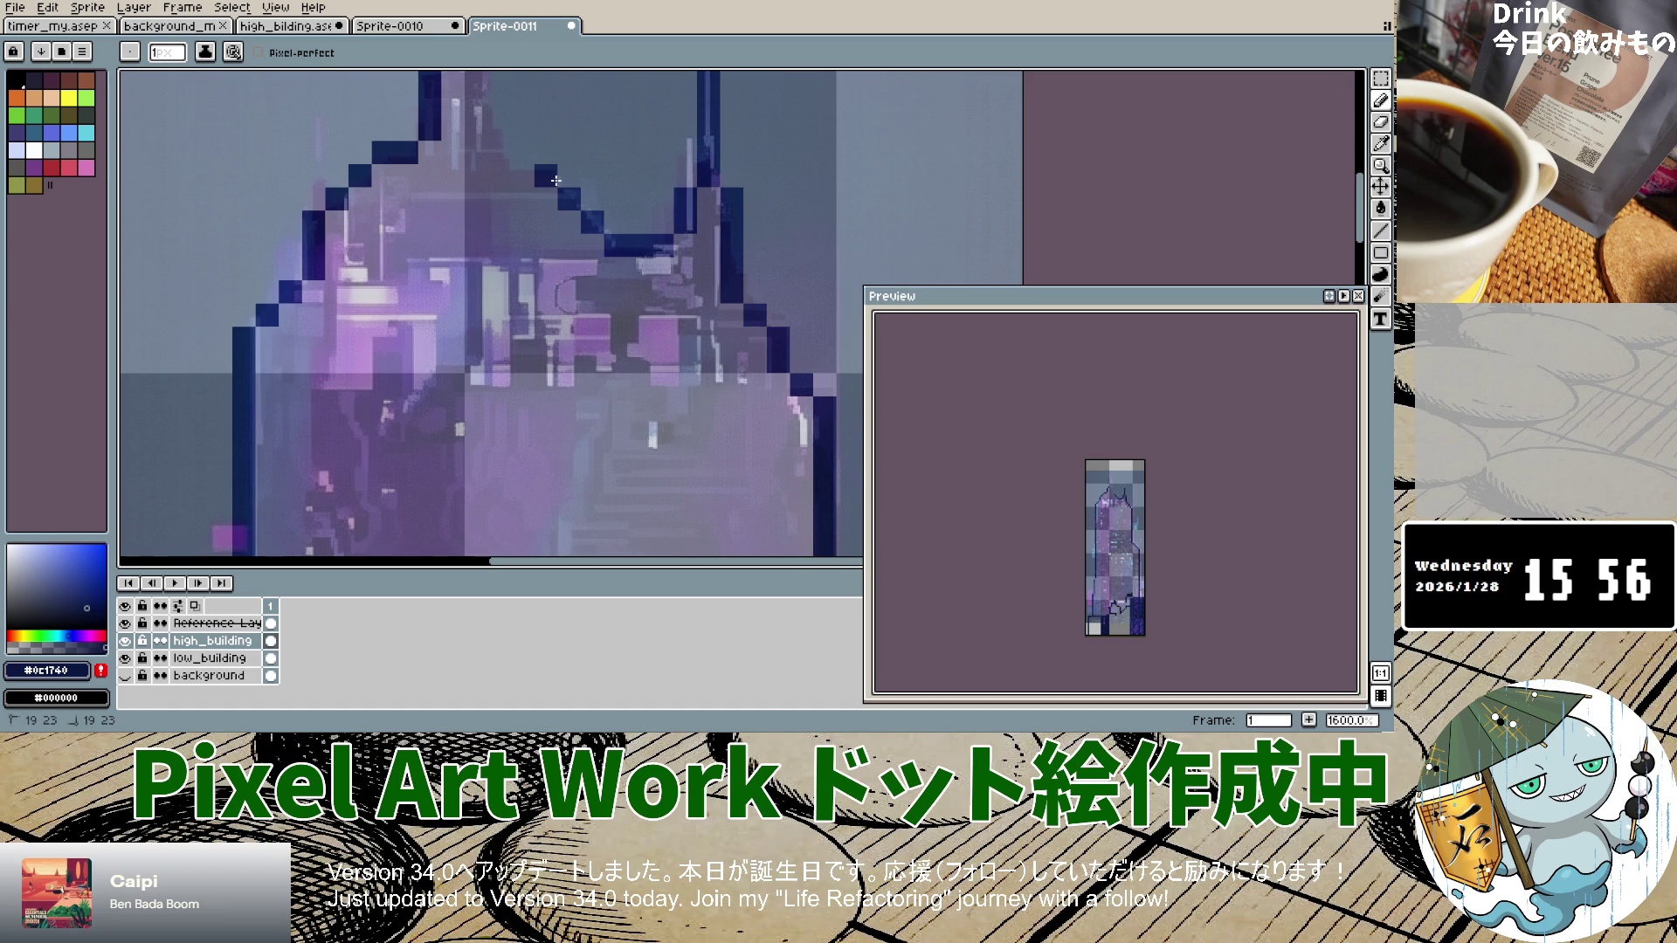
left_click(522, 174)
left_click(477, 130)
scroll(486, 153, "down", 5)
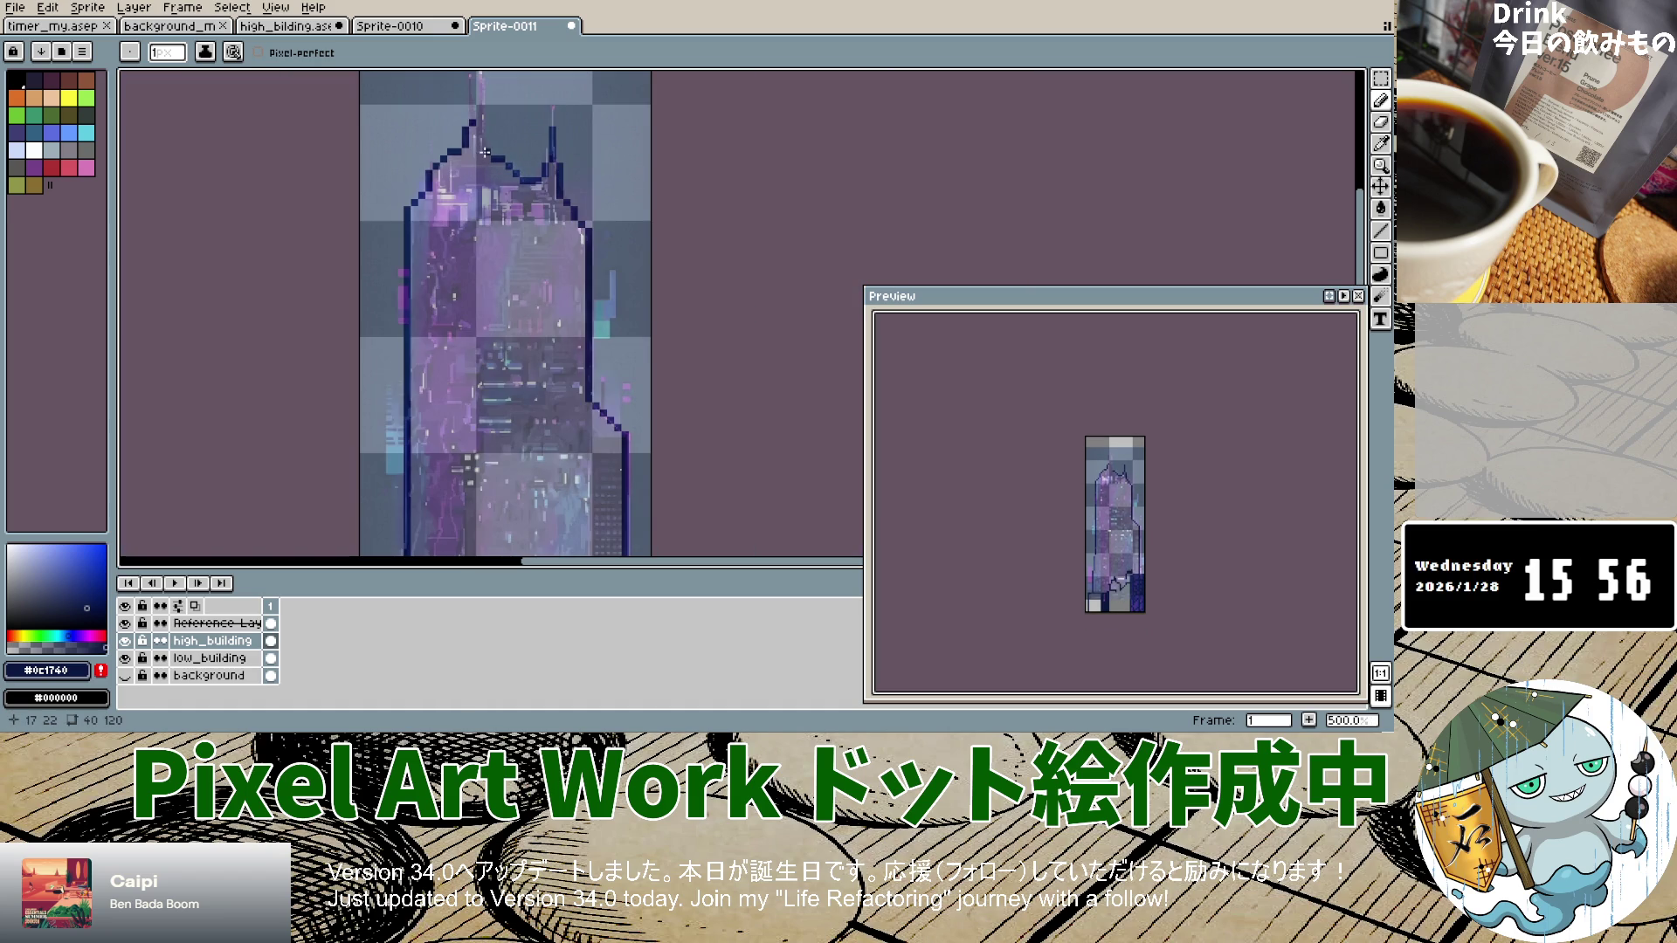
left_click_drag(485, 146, 486, 87)
left_click_drag(474, 119, 471, 106)
scroll(472, 93, "down", 4)
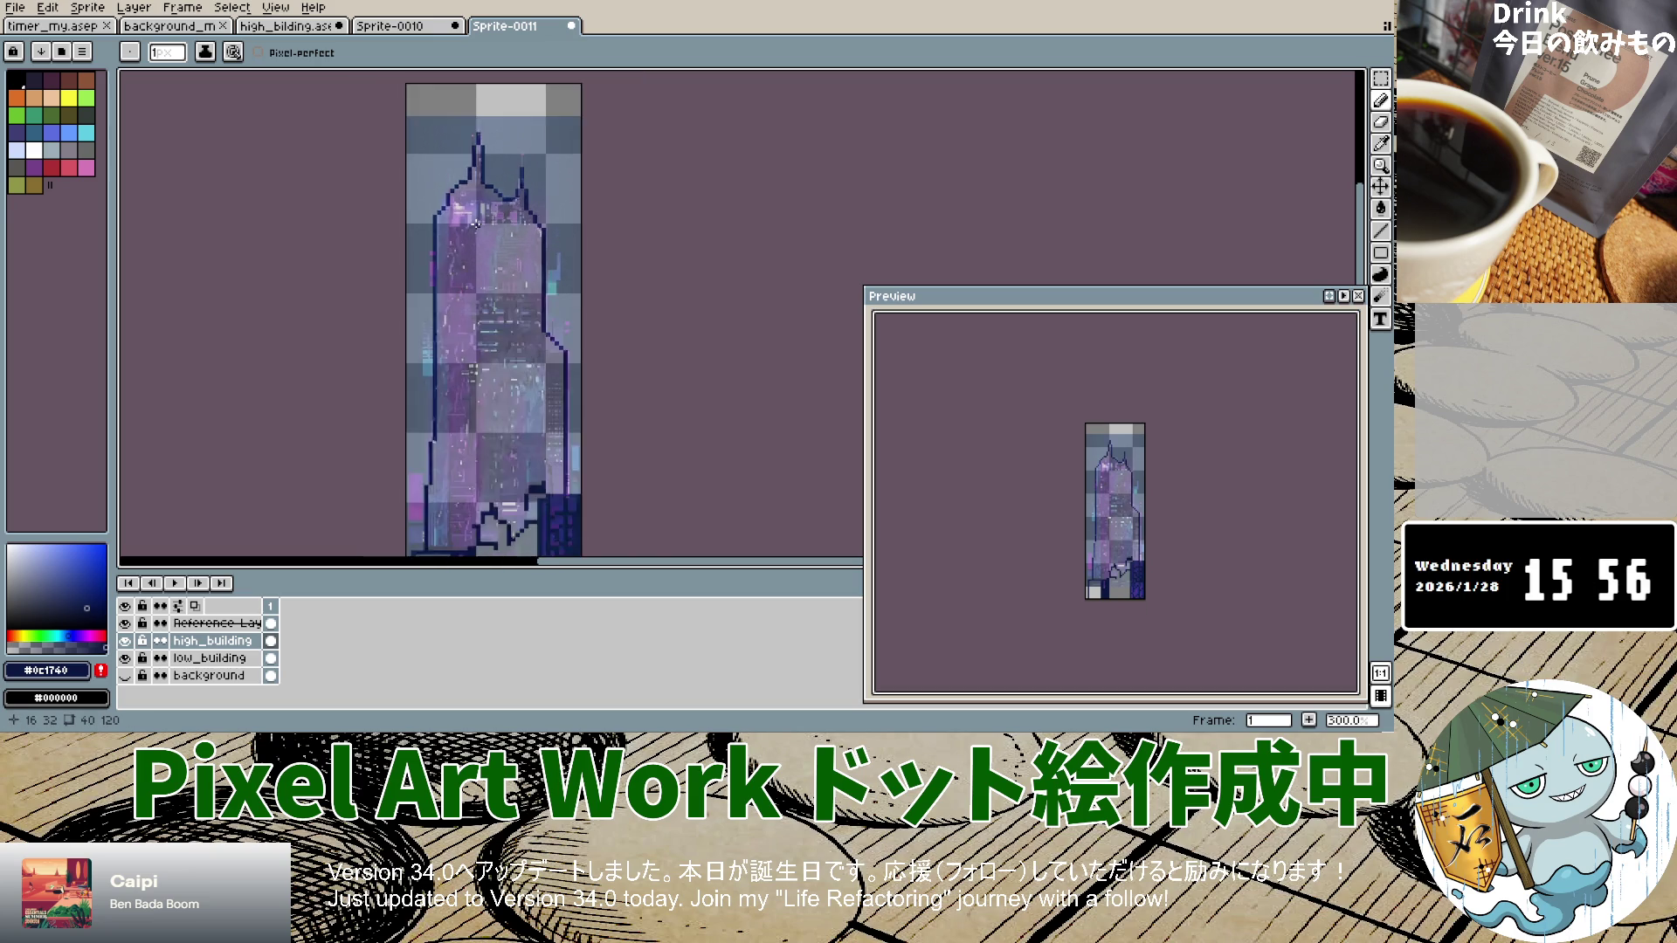
Step: Make the low_building layer visible
scroll(477, 208, "down", 3)
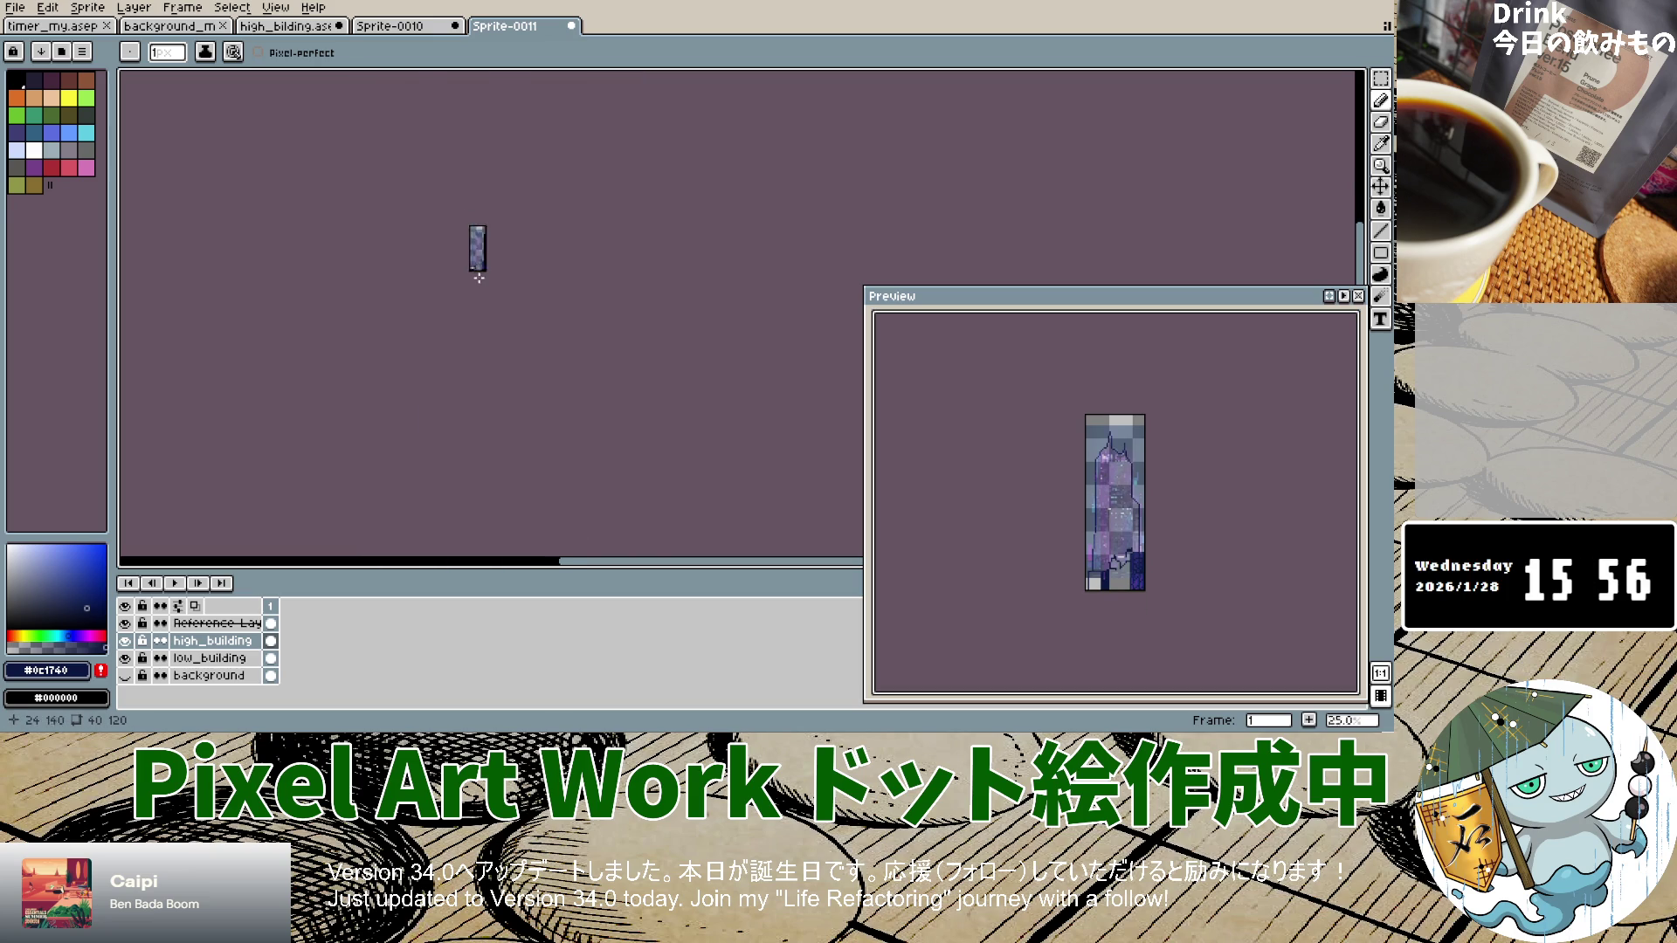
scroll(469, 255, "up", 5)
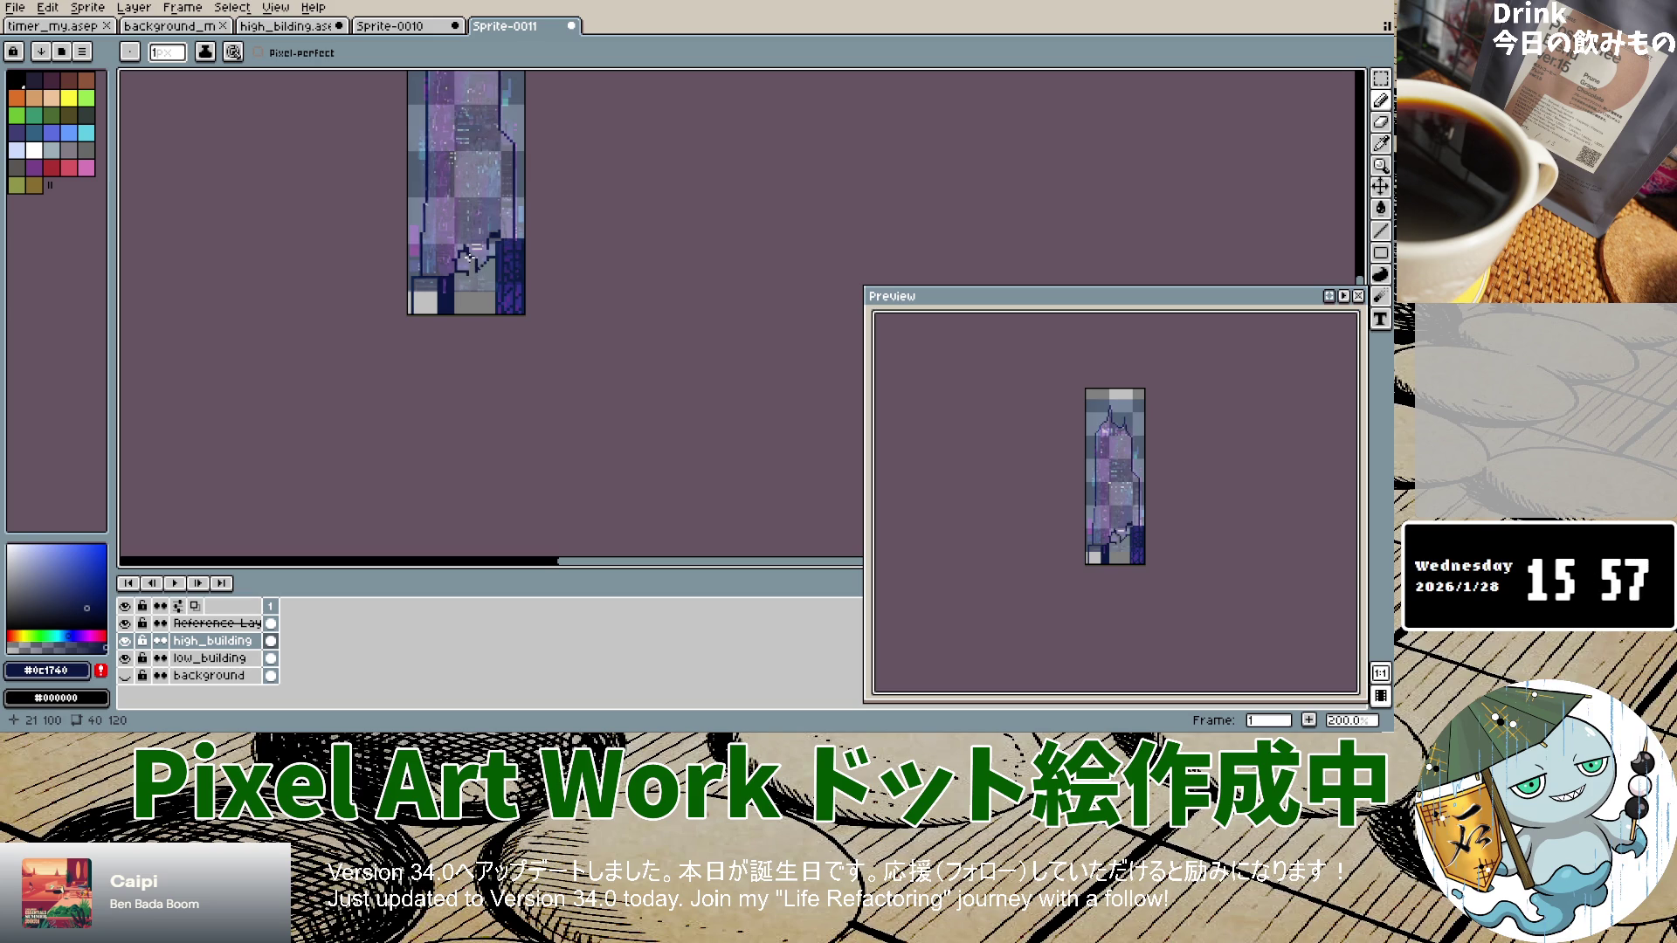
left_click(125, 676)
Step: Hide Reference Layer 1, then show it again over the navy building
scroll(419, 314, "down", 5)
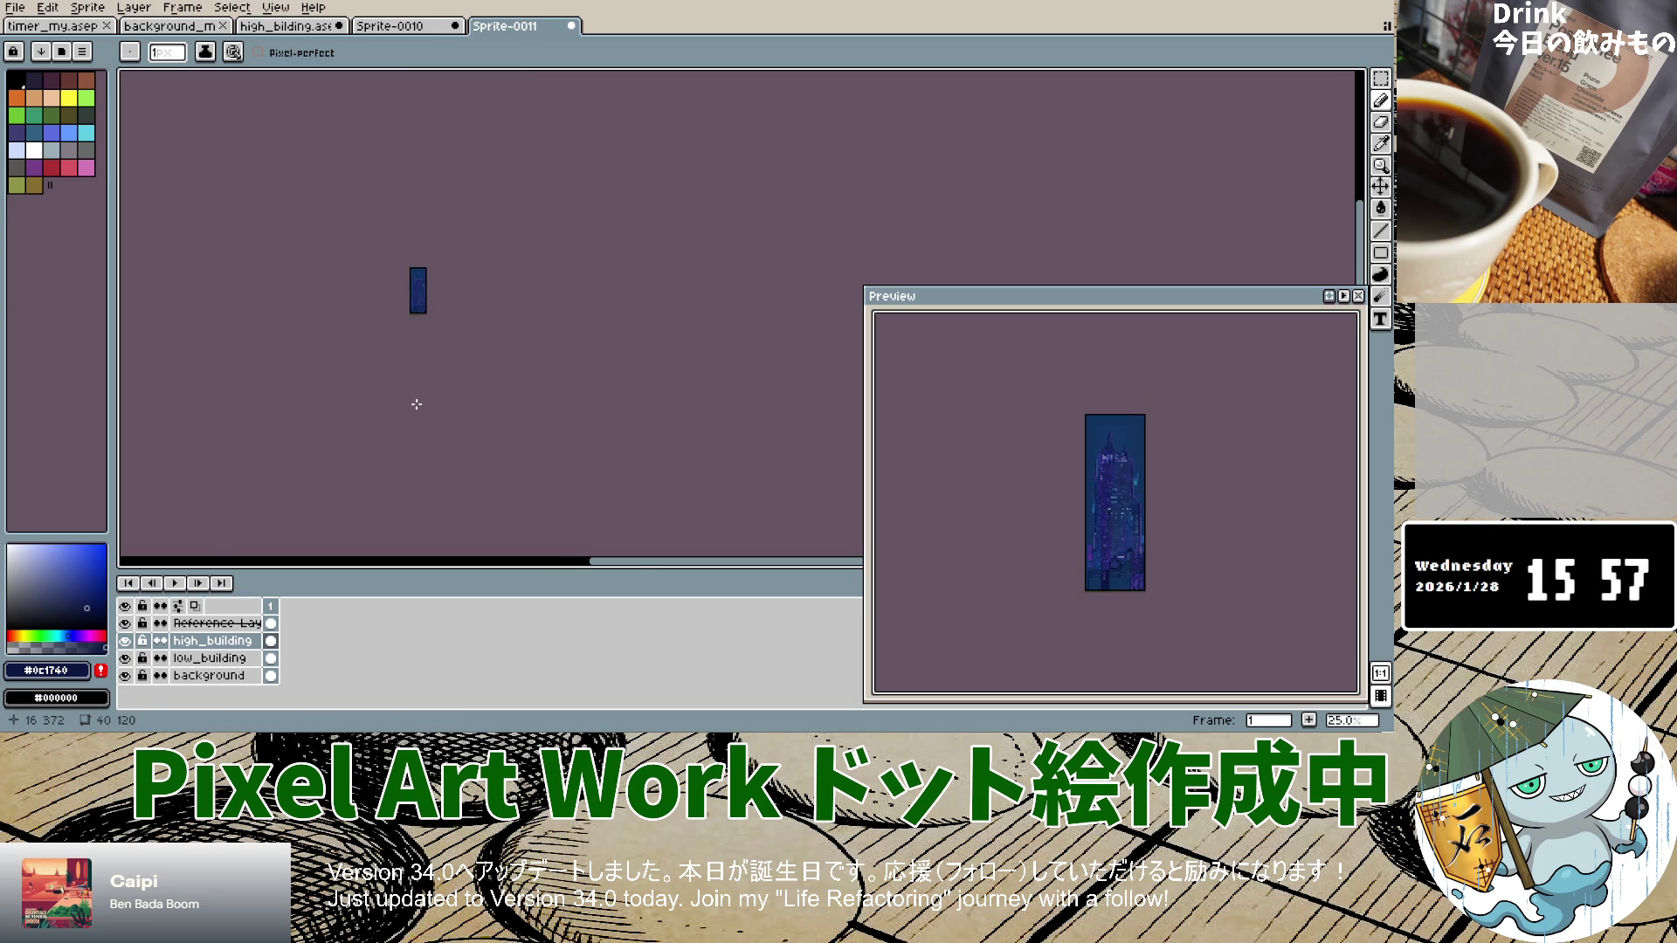
scroll(444, 317, "up", 9)
left_click(125, 622)
scroll(294, 334, "down", 4)
scroll(317, 218, "down", 1)
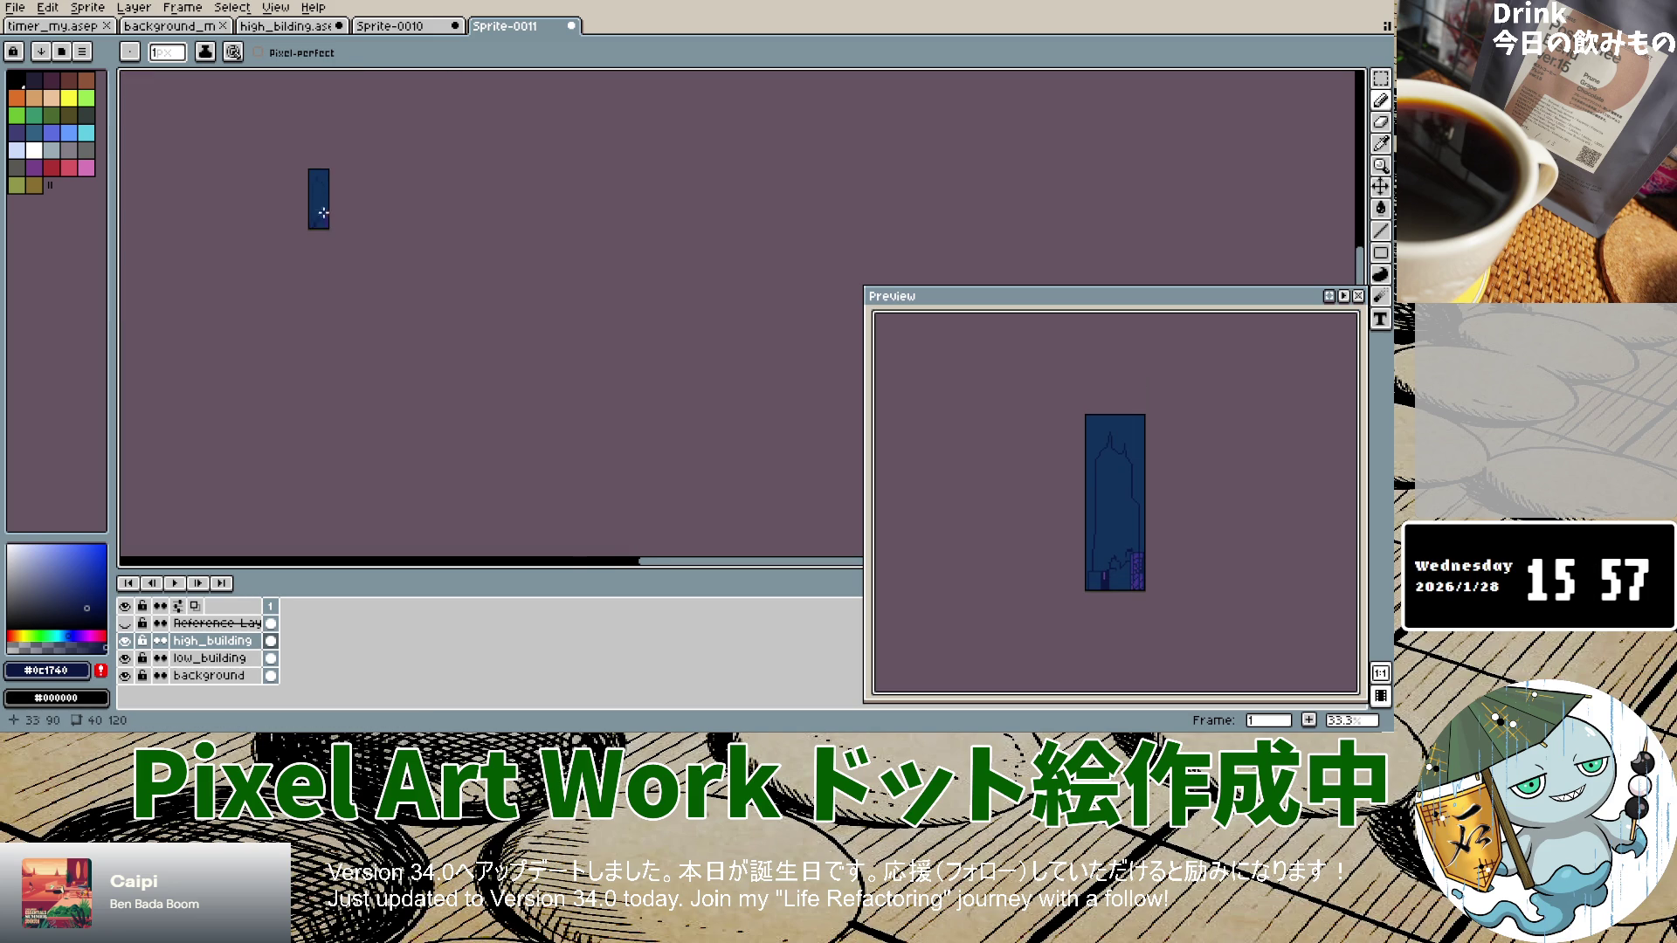
scroll(331, 186, "up", 3)
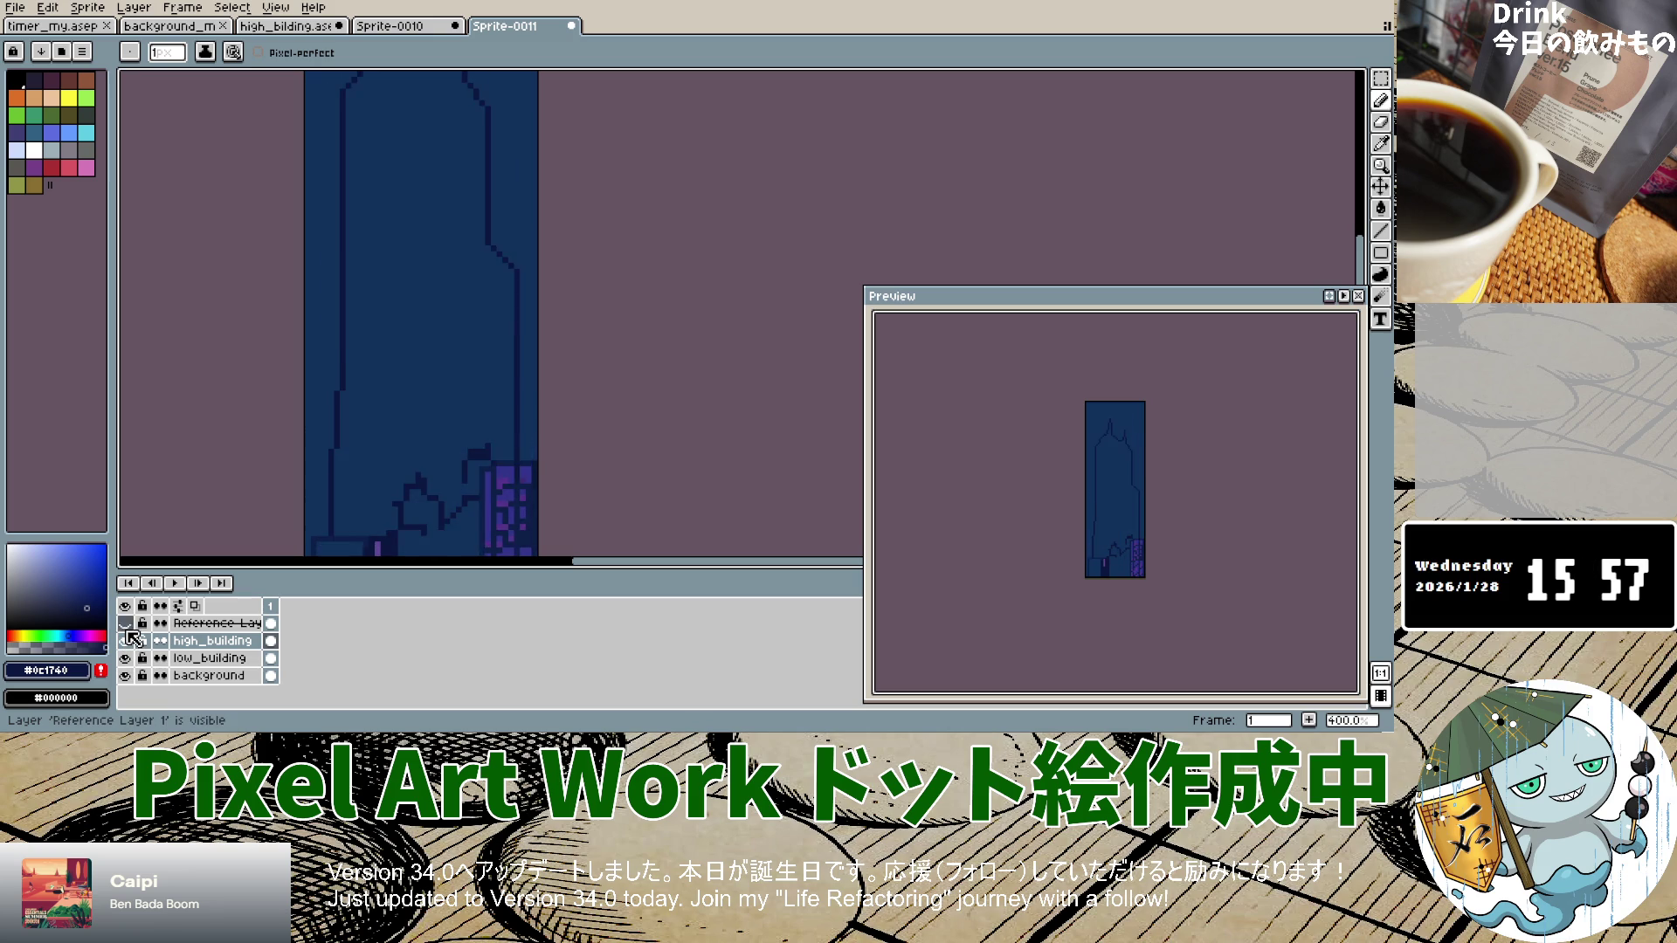
left_click(125, 624)
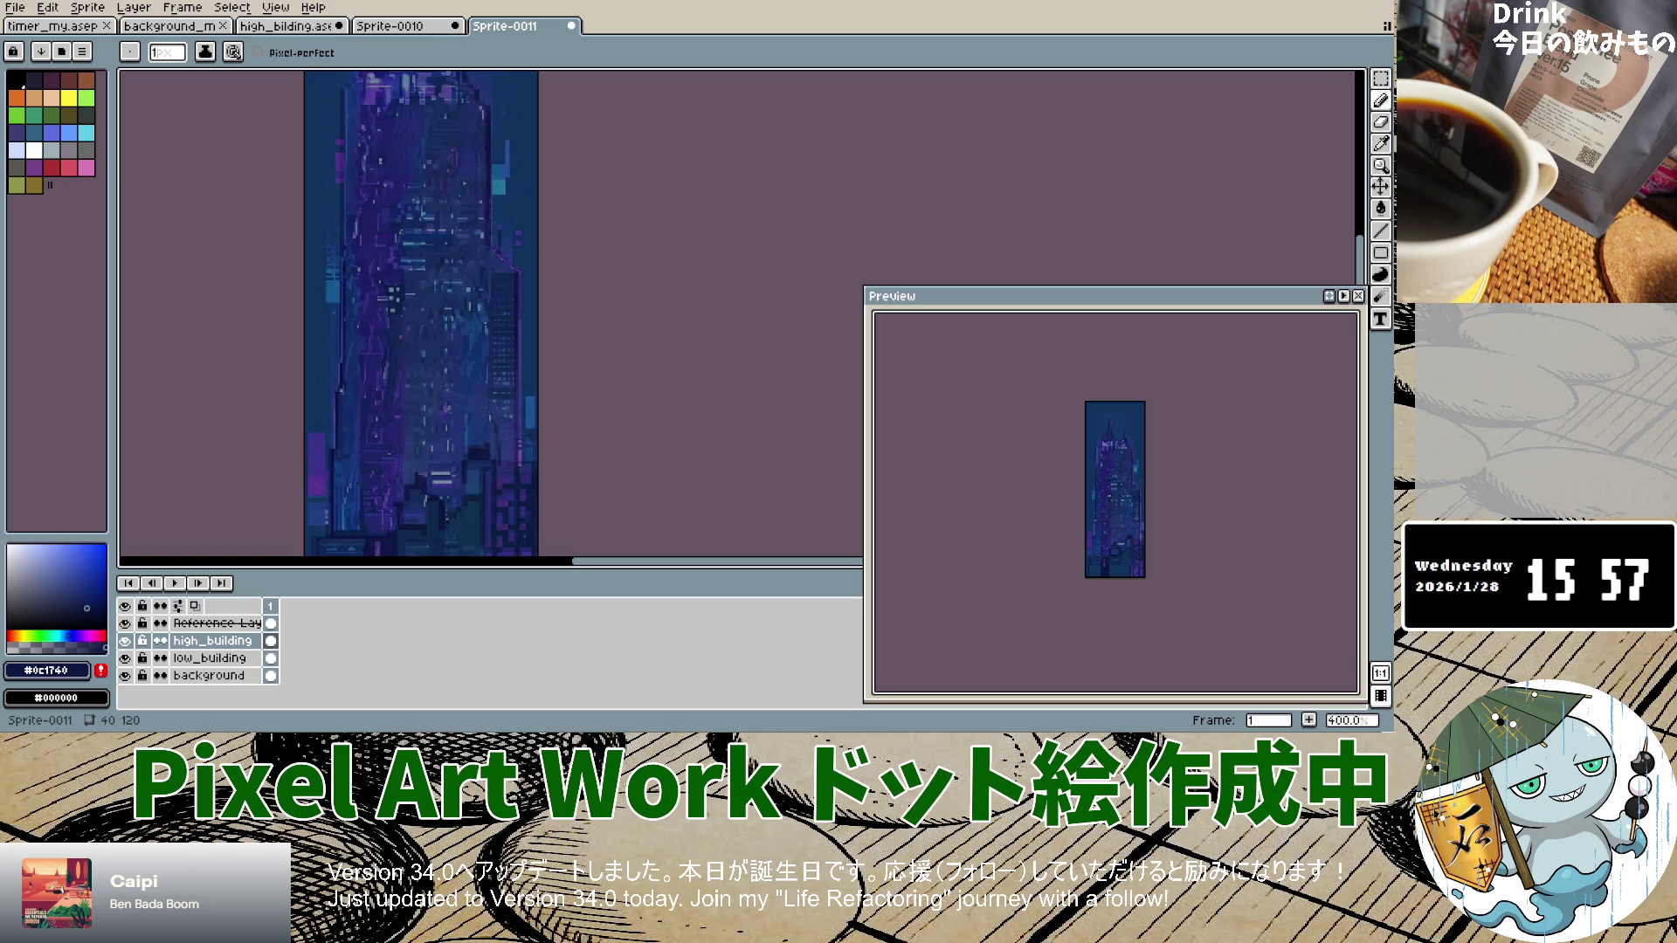
scroll(489, 345, "up", 3)
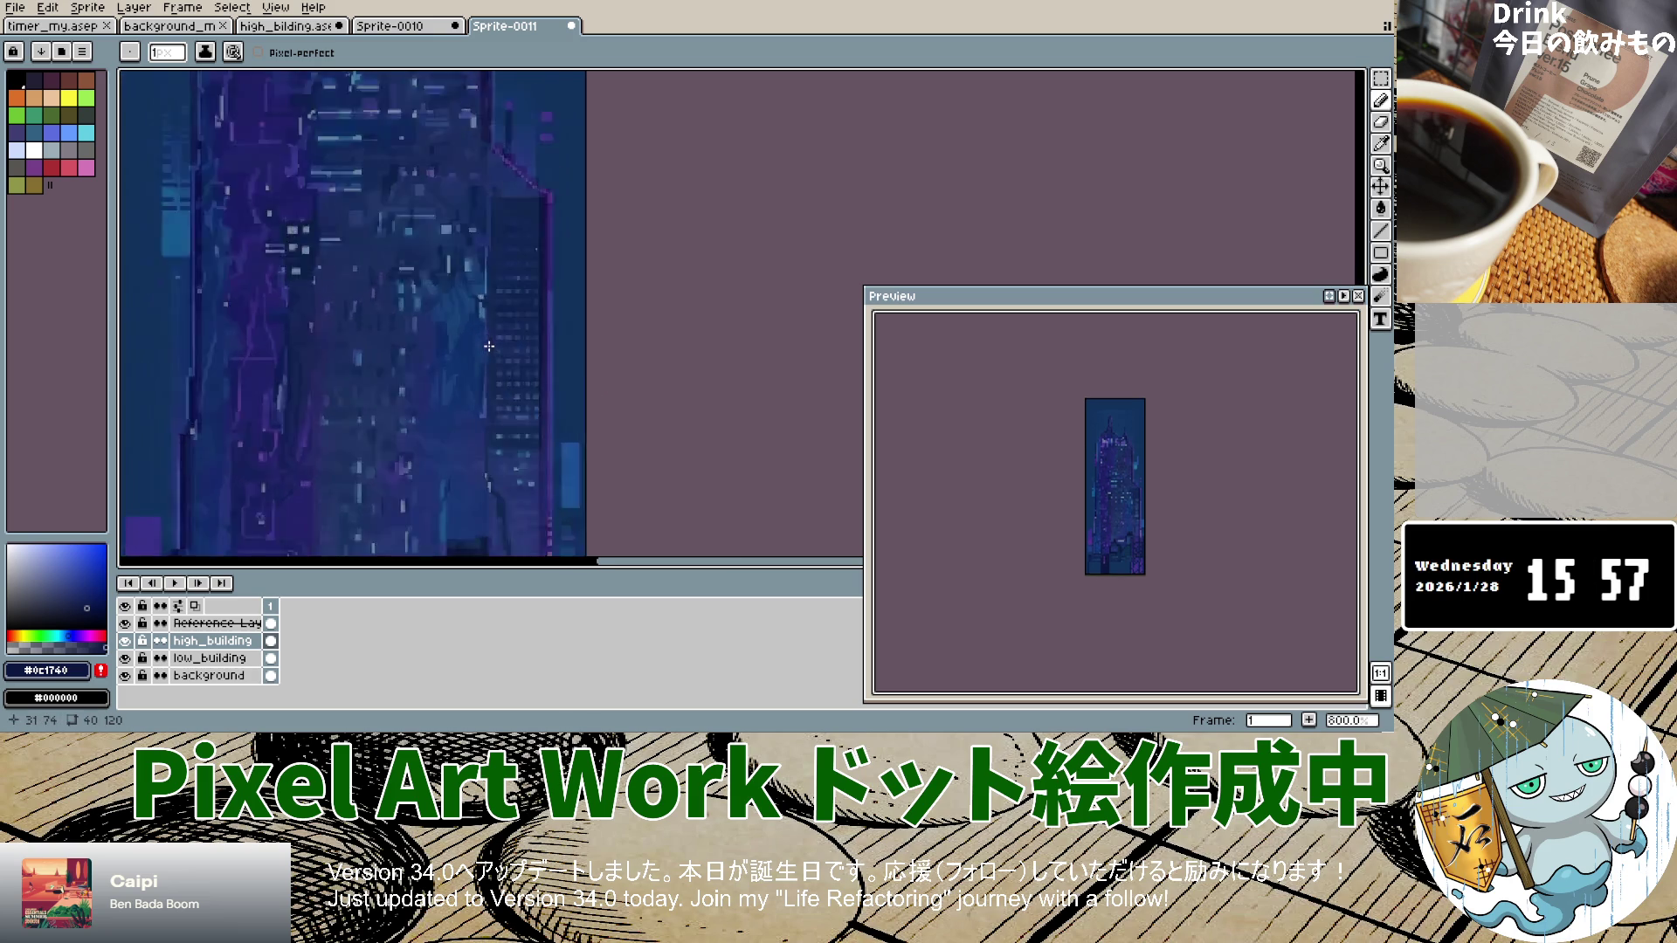
scroll(489, 345, "down", 3)
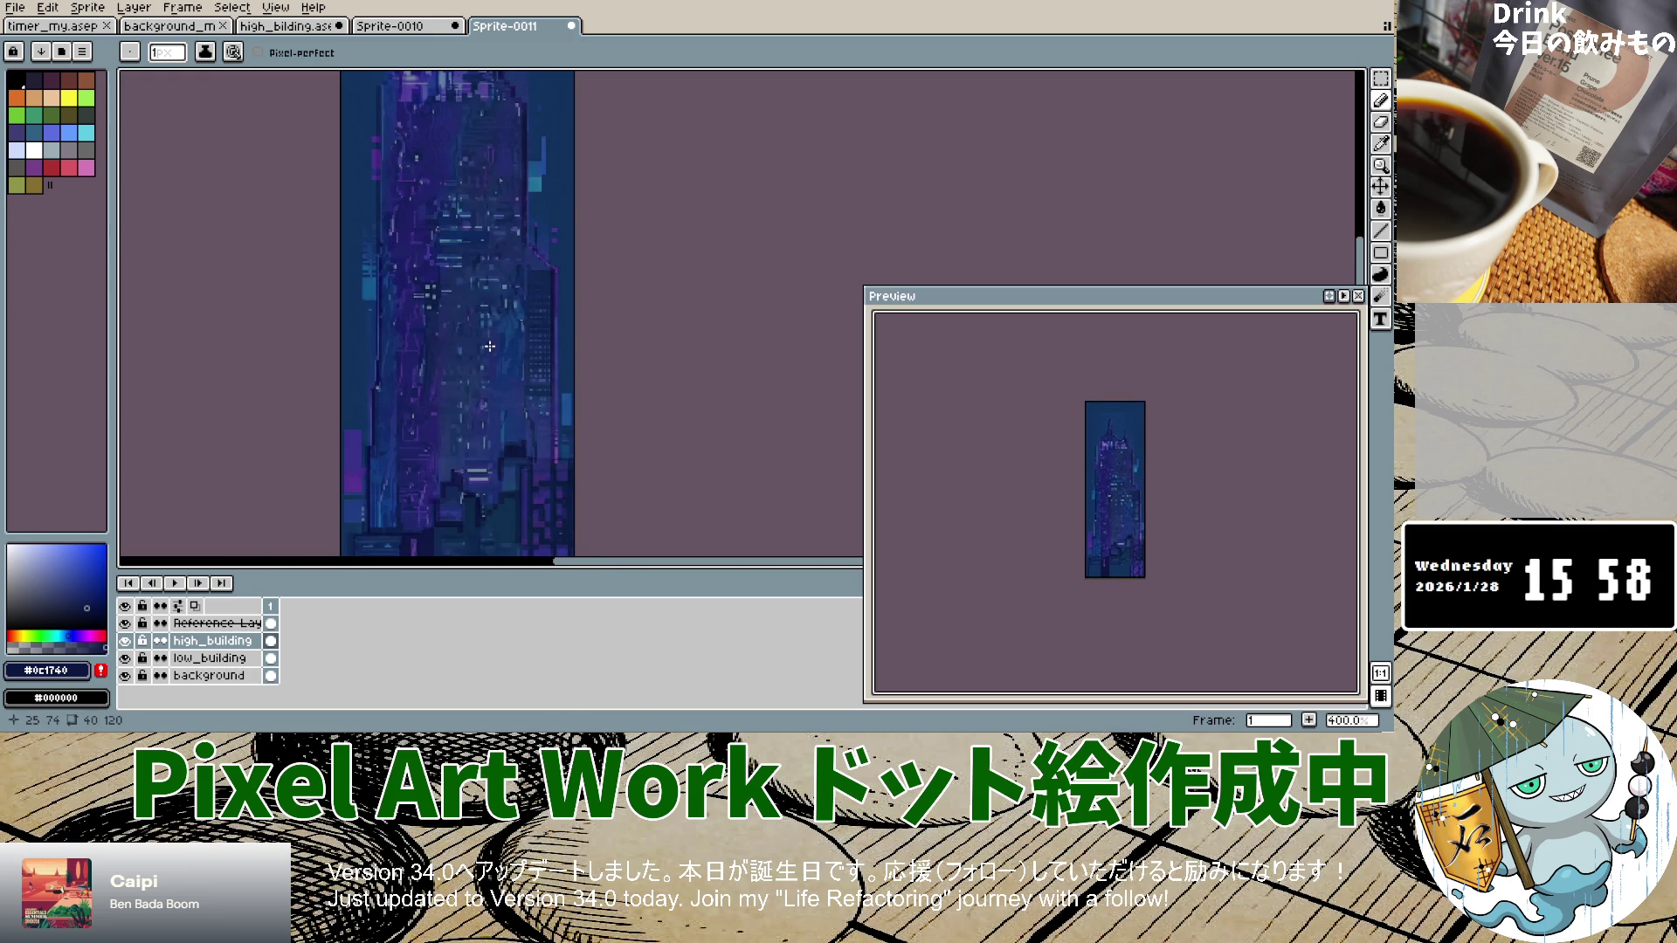
Step: Hide the reference image after comparing, and switch to the single-pixel eraser
left_click(127, 624)
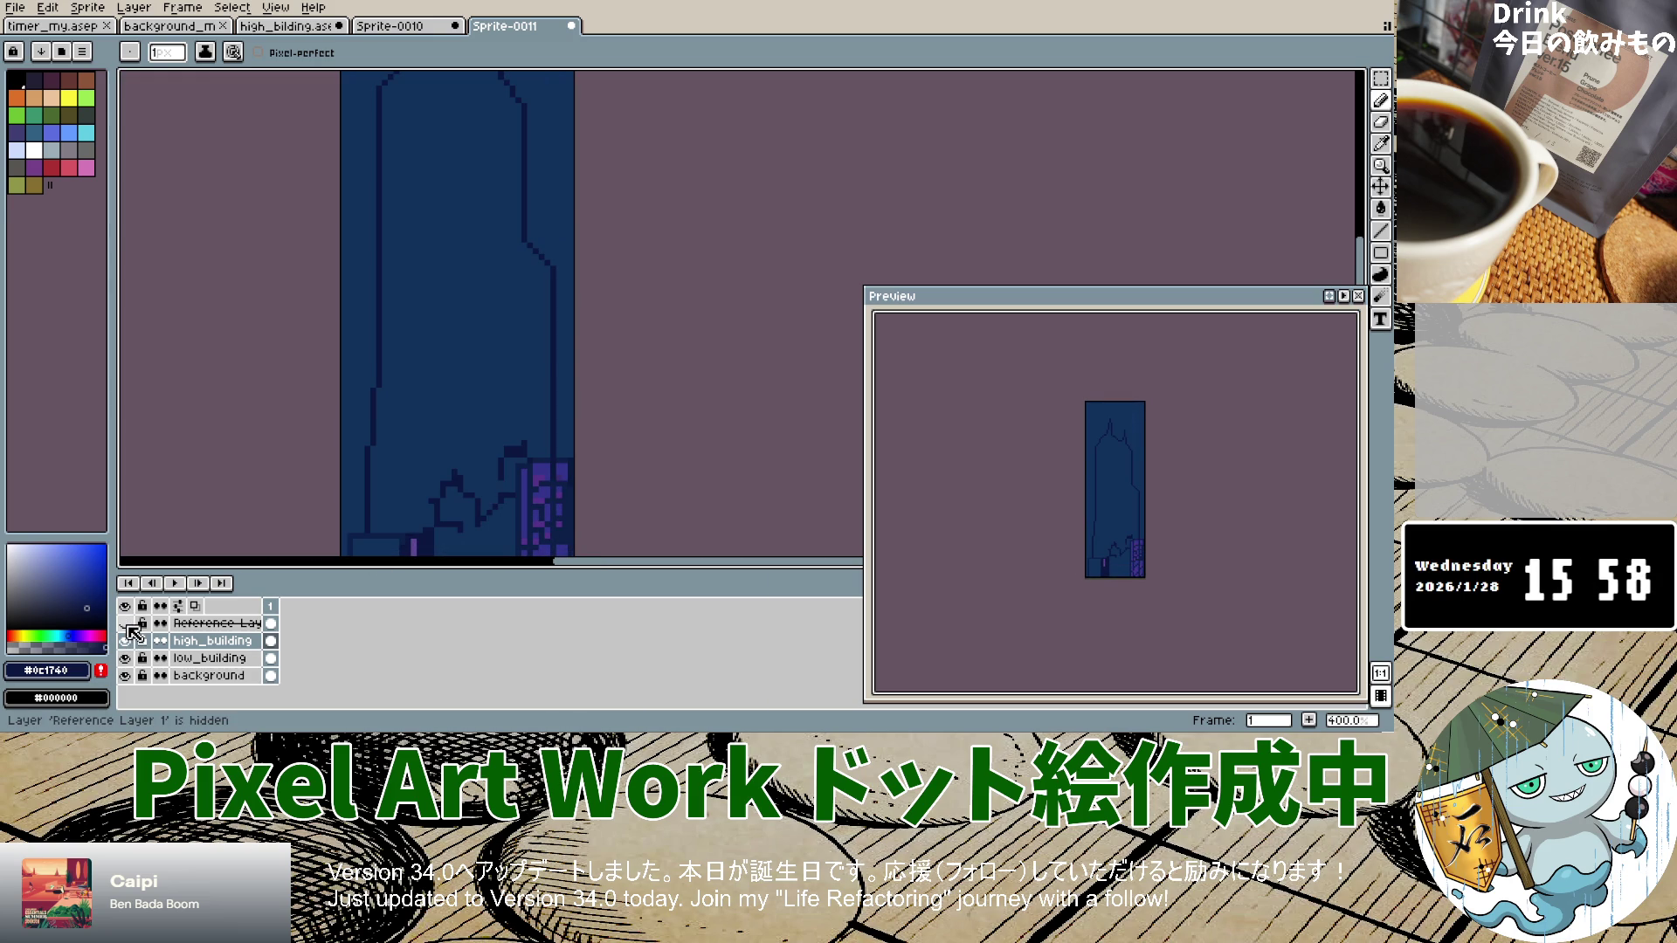
left_click(127, 624)
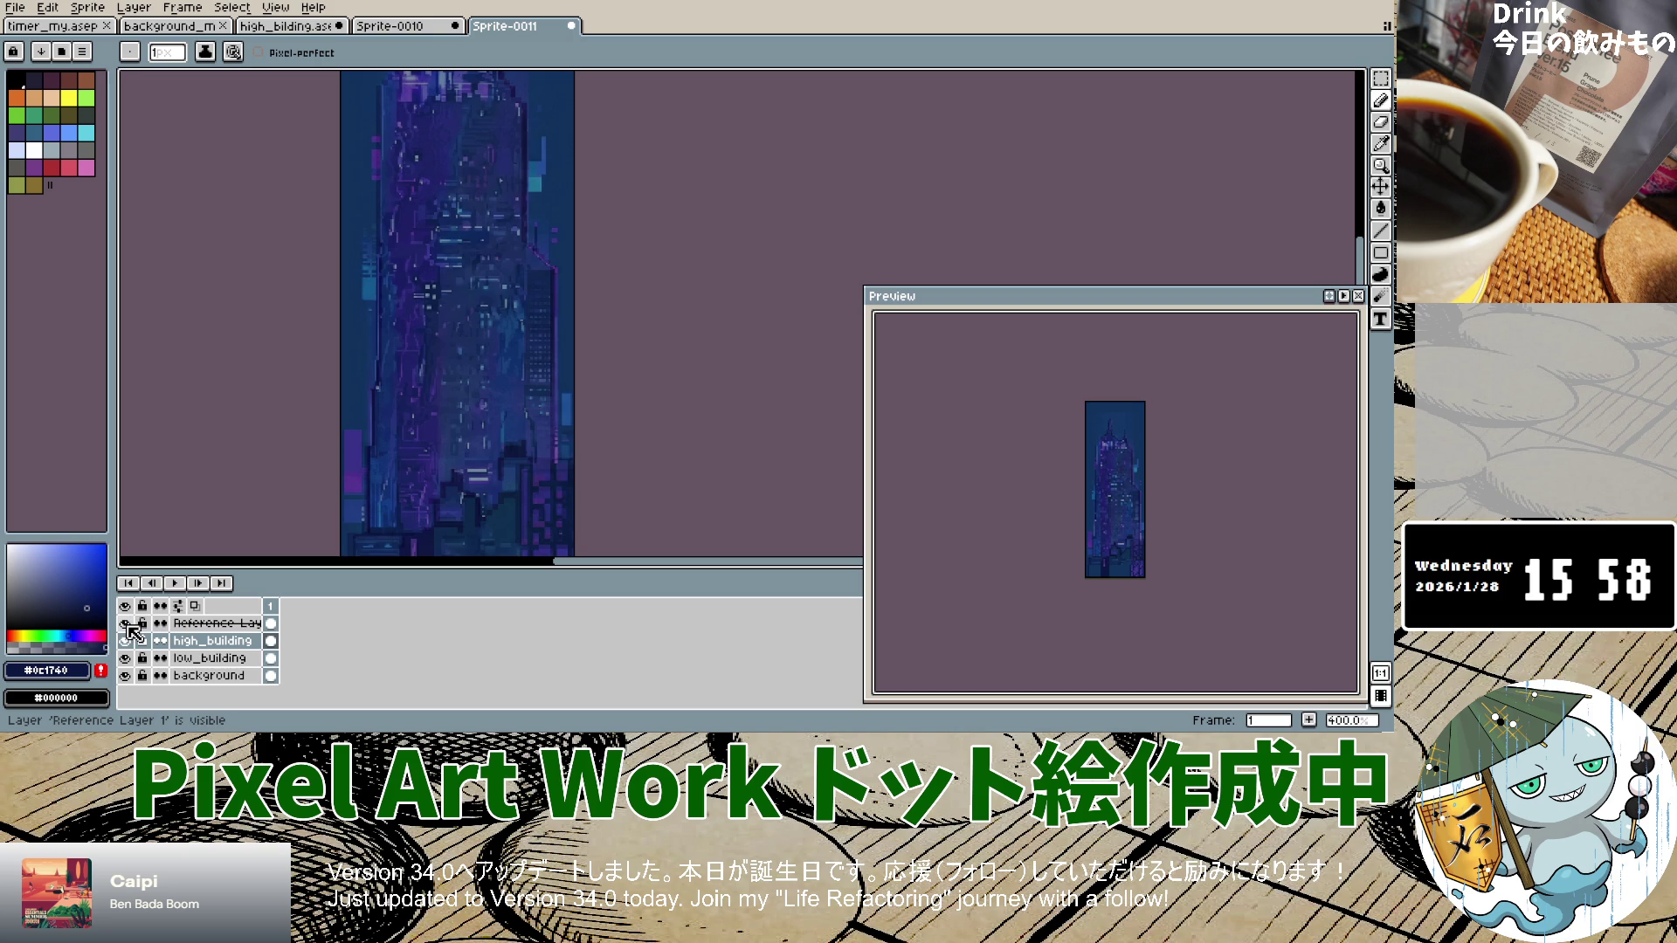
left_click(127, 625)
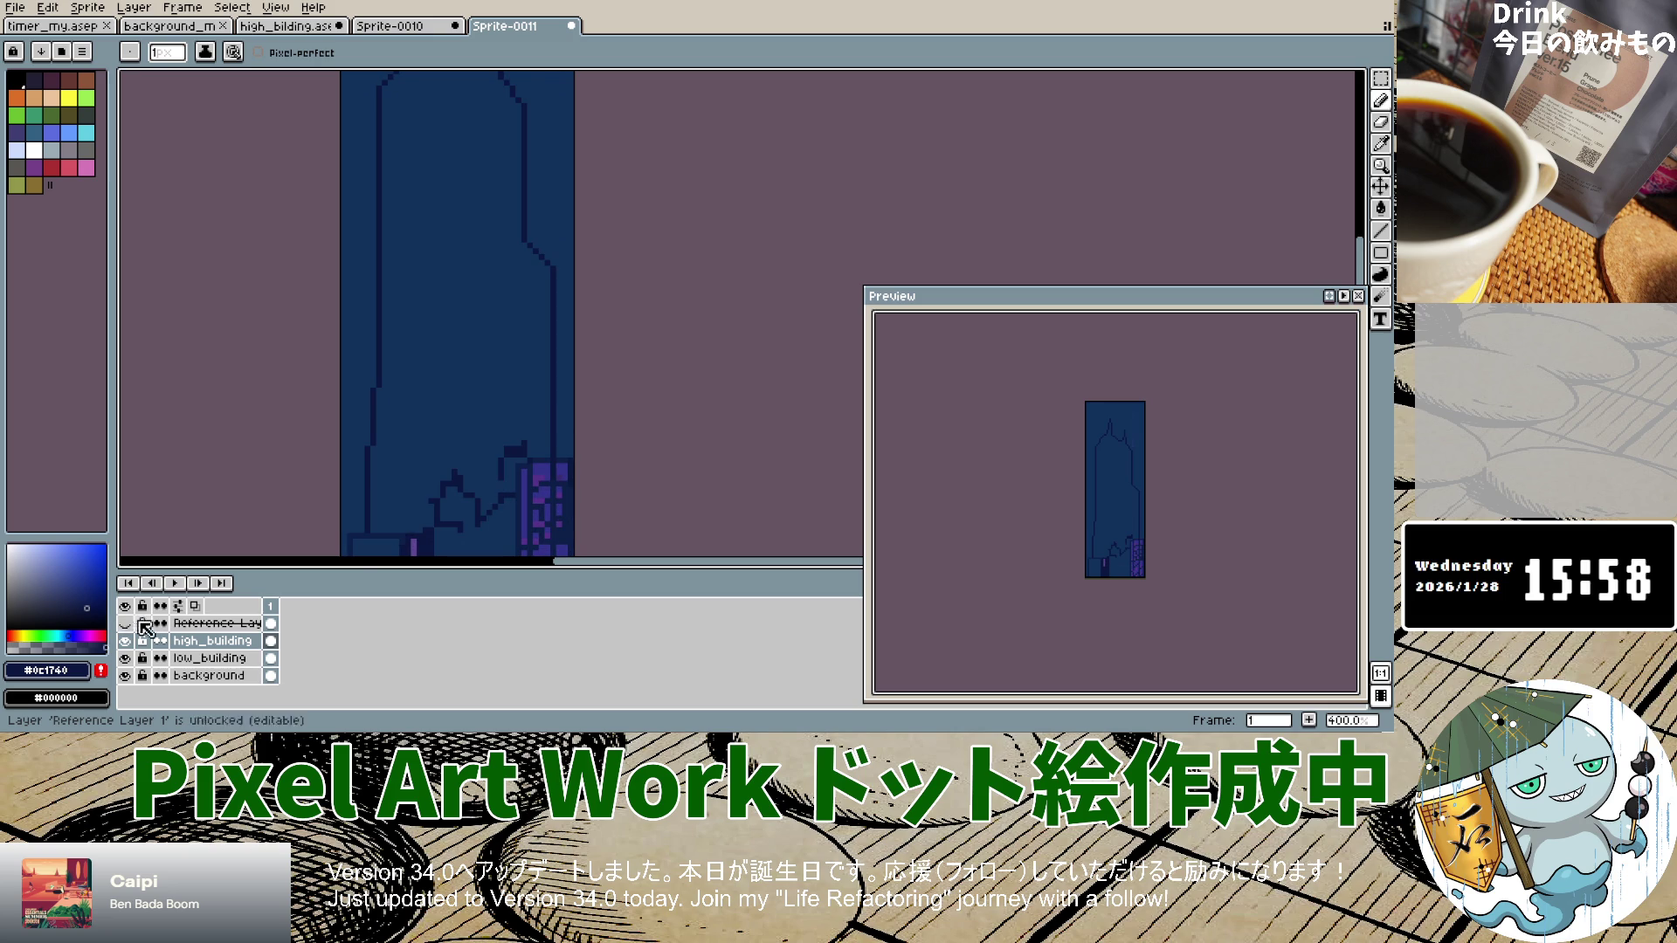
left_click(1383, 147)
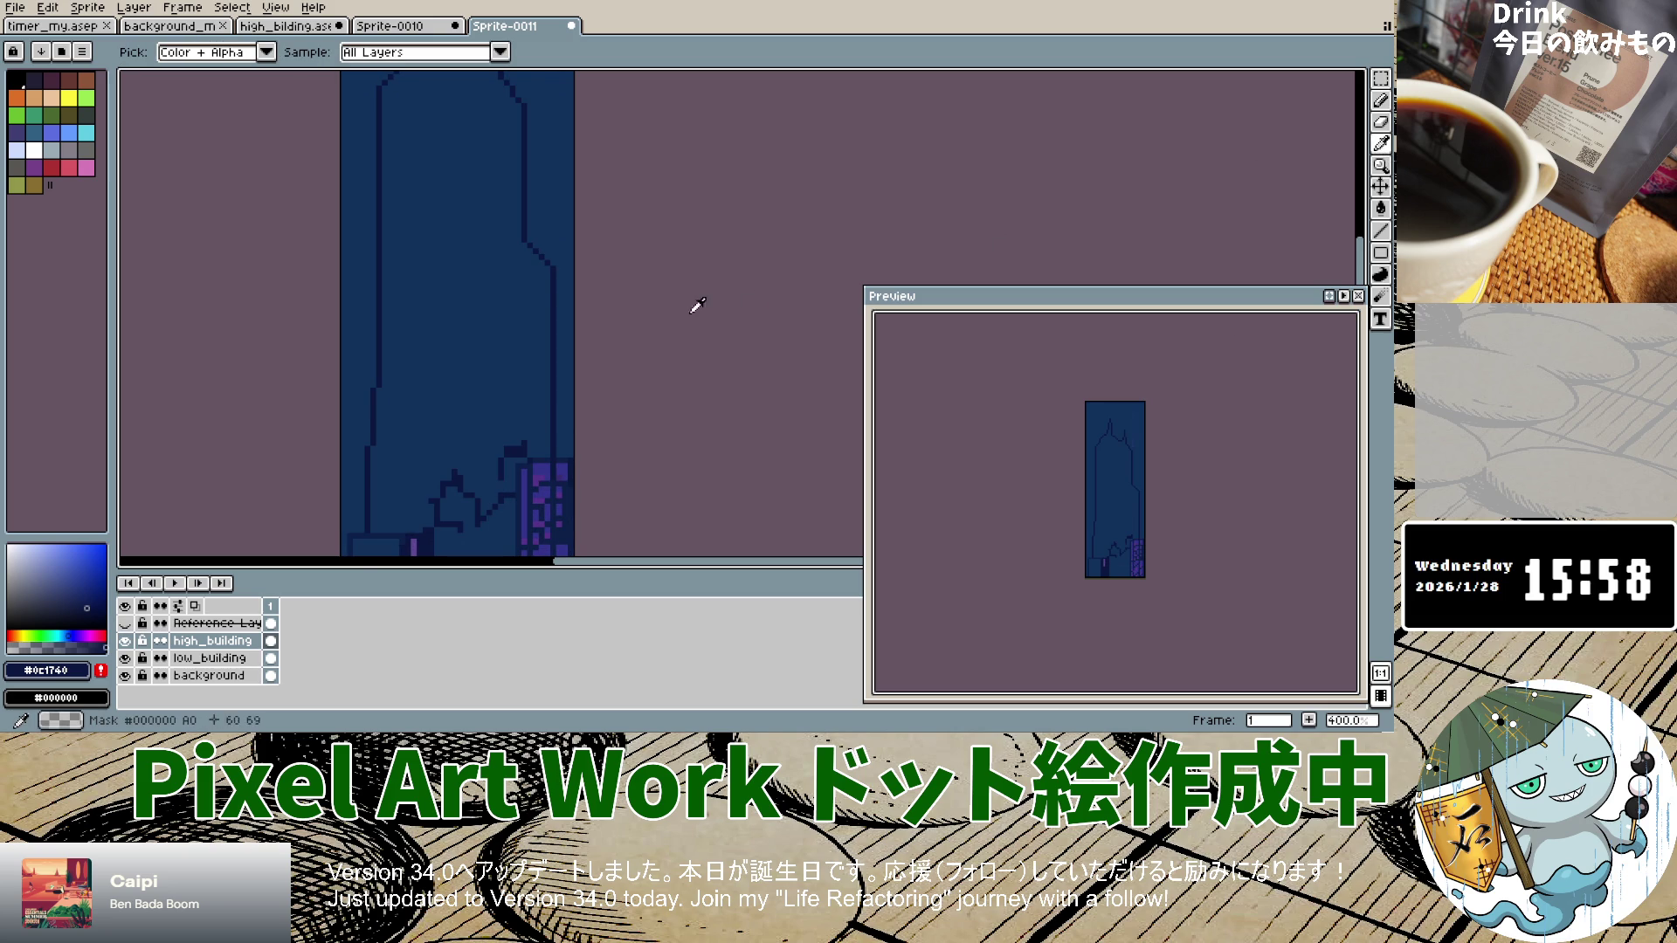
left_click(1383, 123)
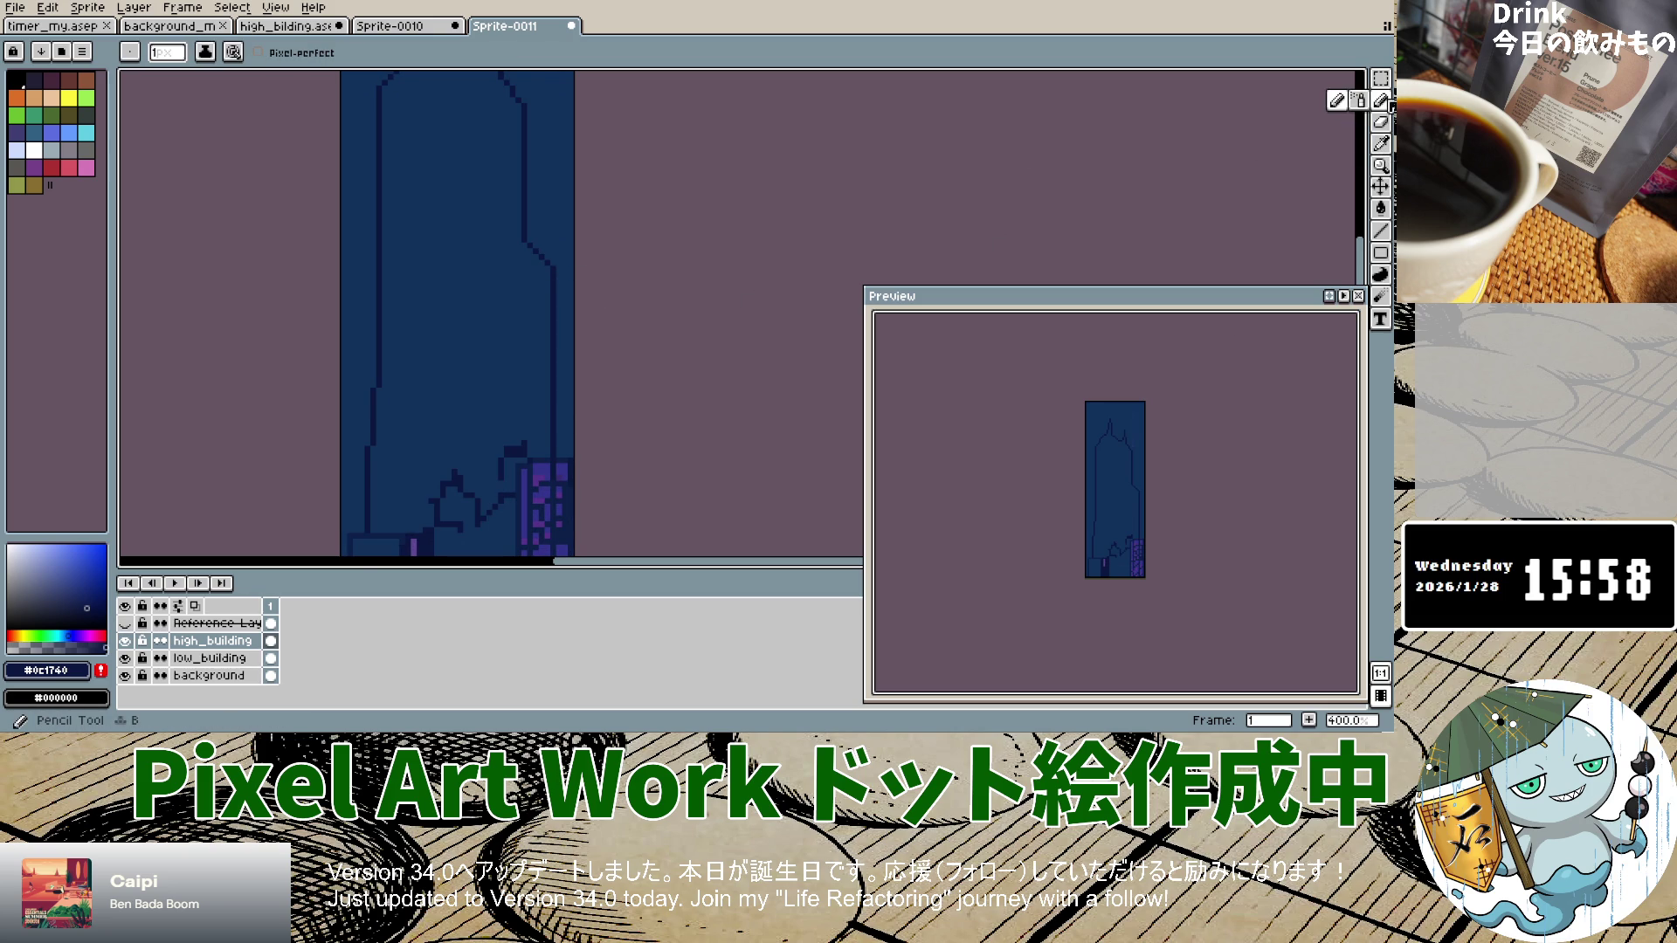
Step: Draw dark vertical strokes along the building's side, closing the gaps down to the dark block
left_click_drag(525, 254, 519, 419)
left_click(514, 247)
scroll(515, 249, "up", 6)
left_click_drag(608, 231, 607, 426)
scroll(607, 426, "down", 3)
scroll(611, 388, "up", 3)
left_click(609, 311)
left_click_drag(609, 311, 614, 385)
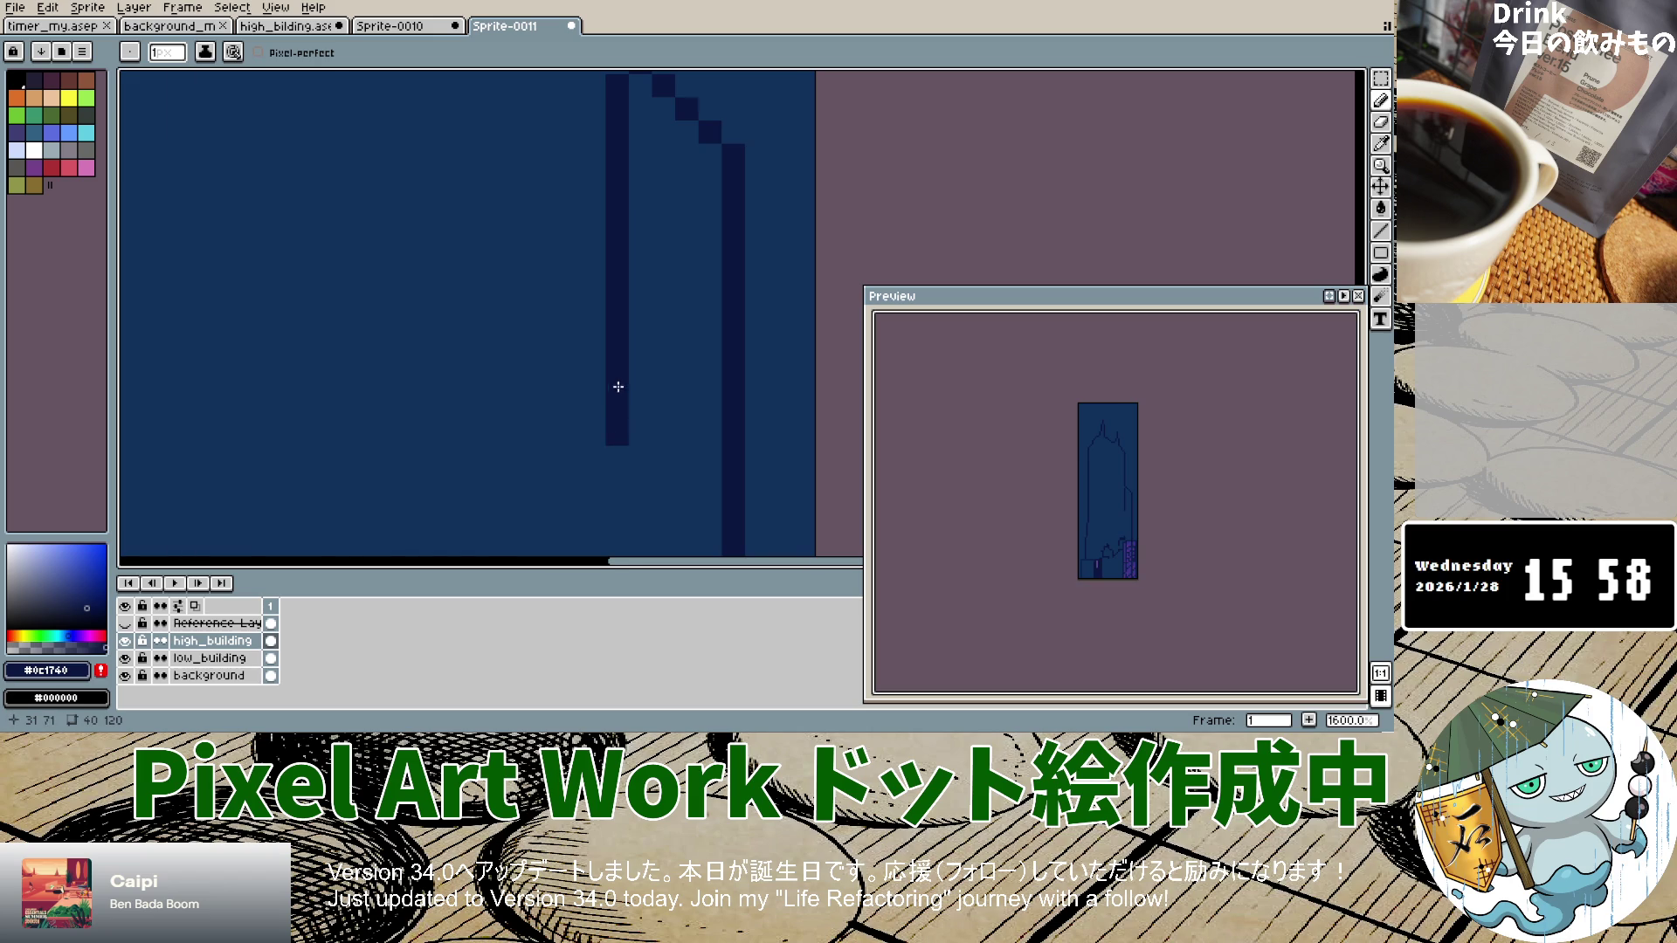
scroll(614, 385, "down", 3)
scroll(621, 367, "up", 2)
left_click_drag(625, 194, 625, 491)
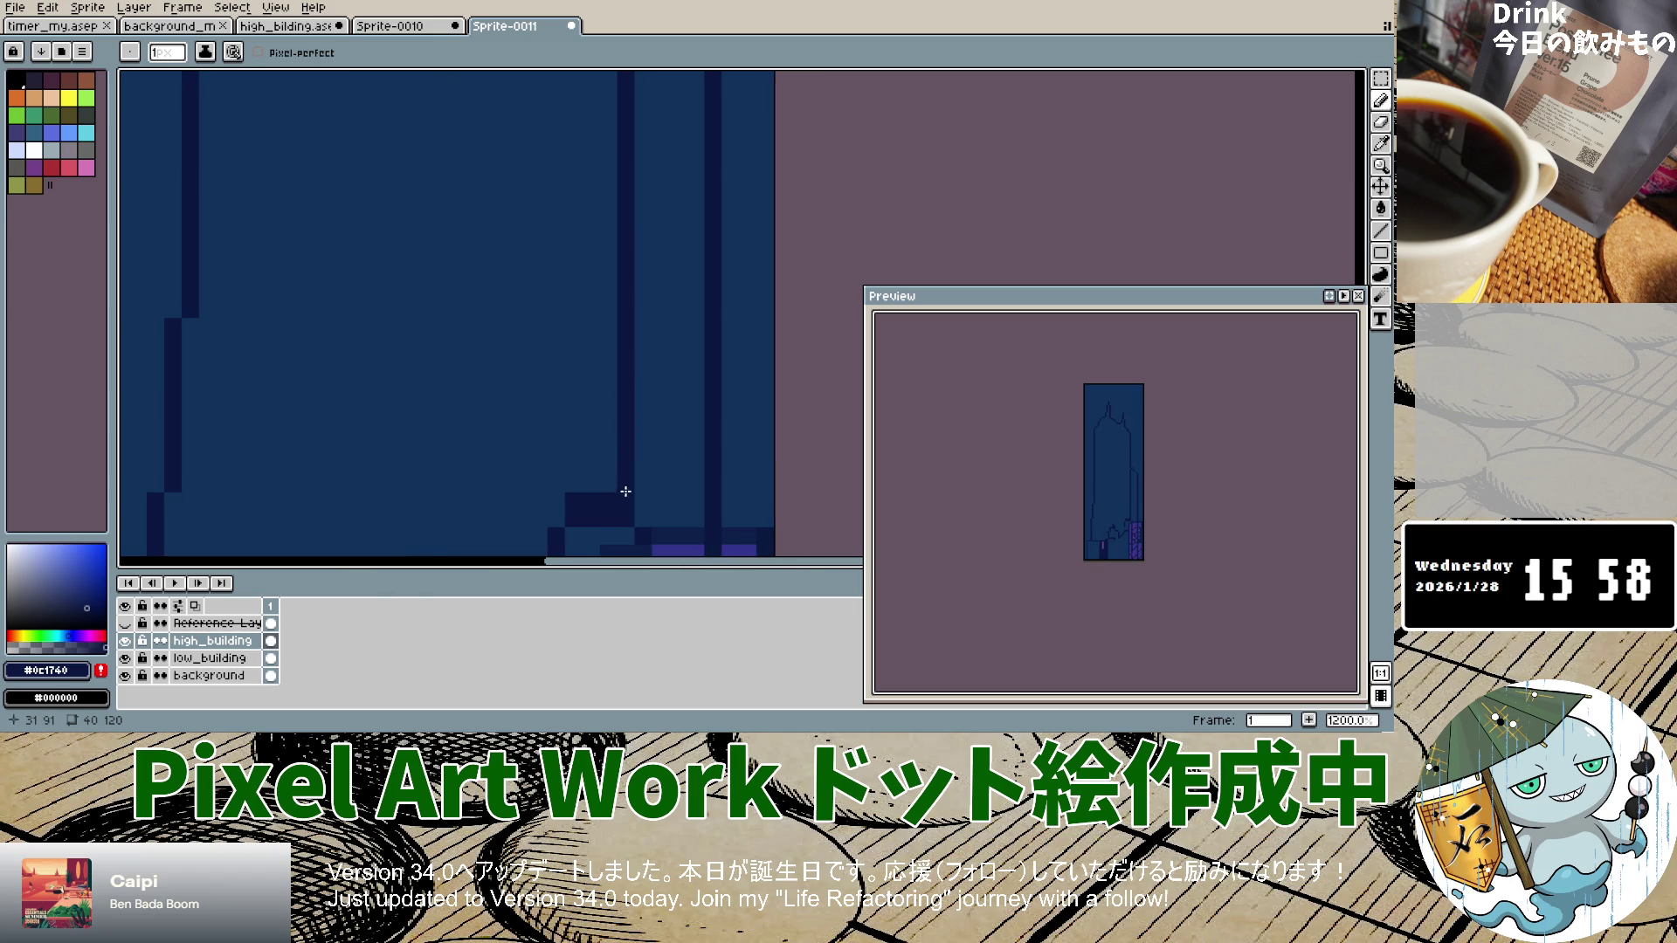
left_click(661, 518)
Step: Show the reference image over the building again
scroll(663, 519, "down", 10)
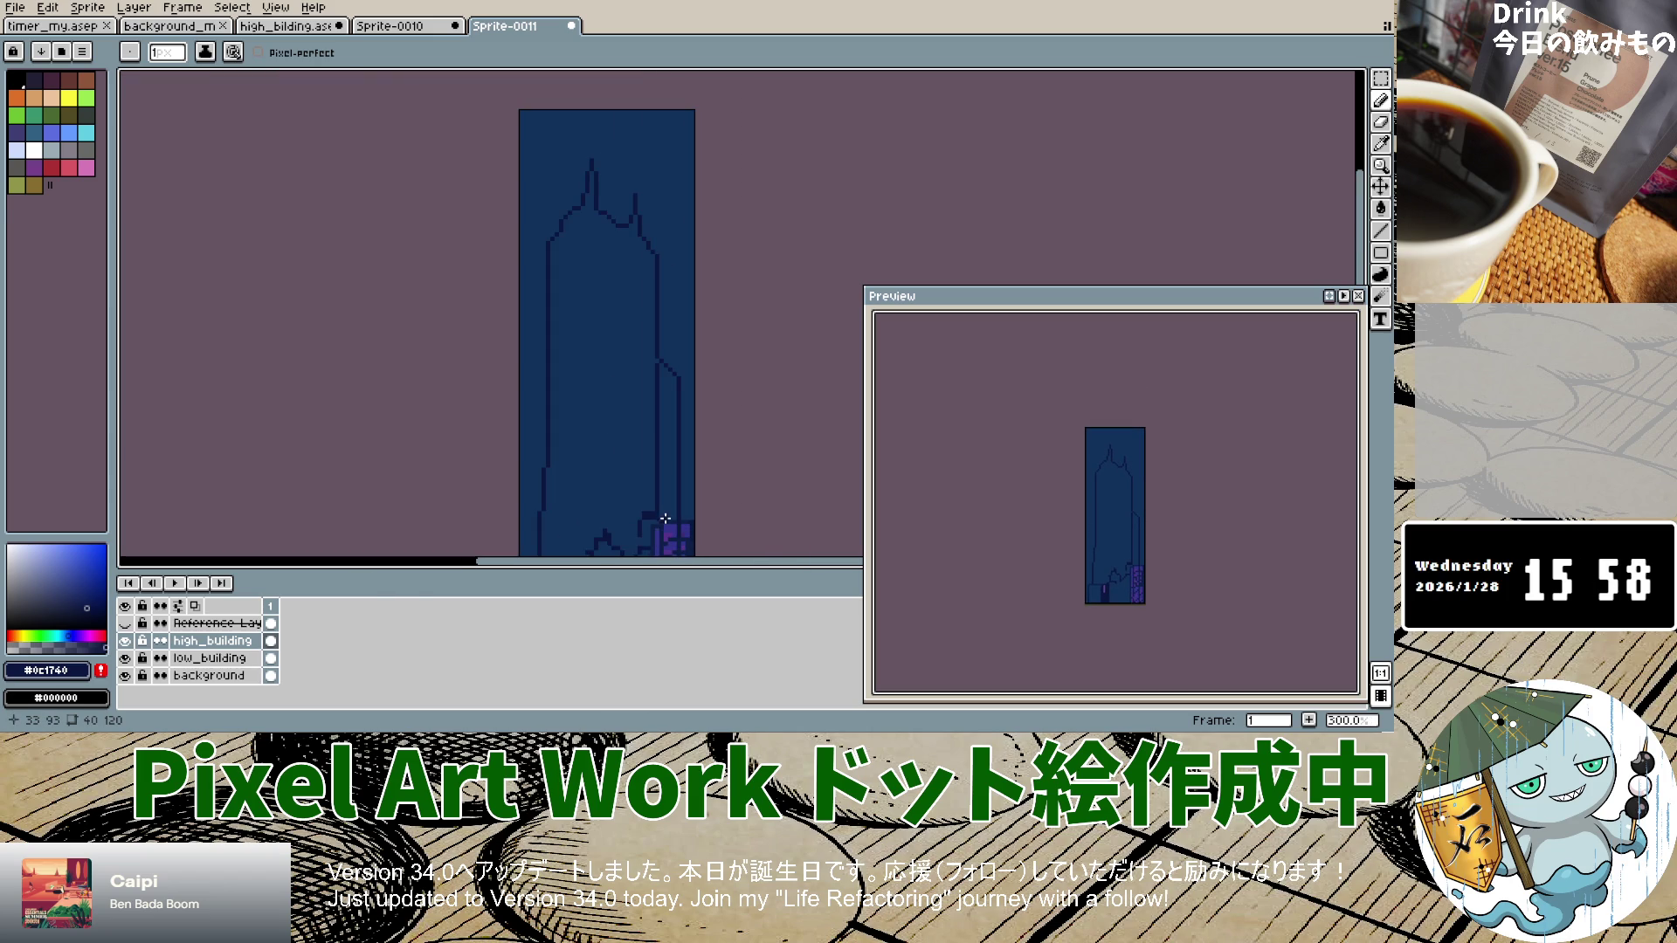
scroll(661, 520, "up", 7)
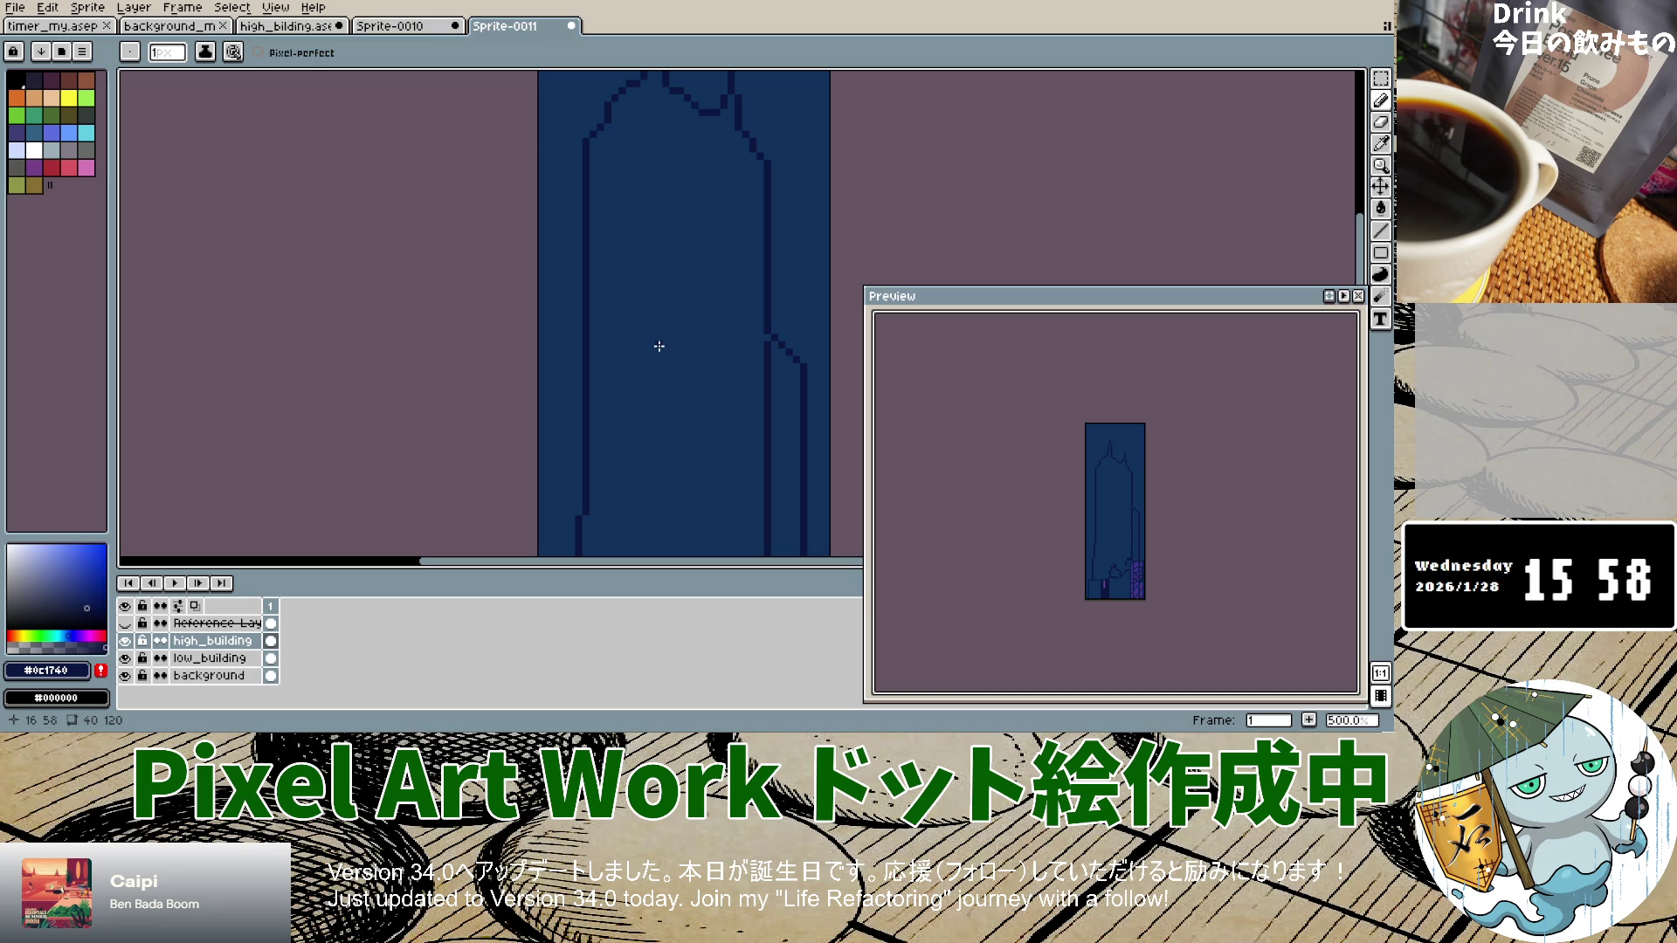
scroll(690, 257, "down", 2)
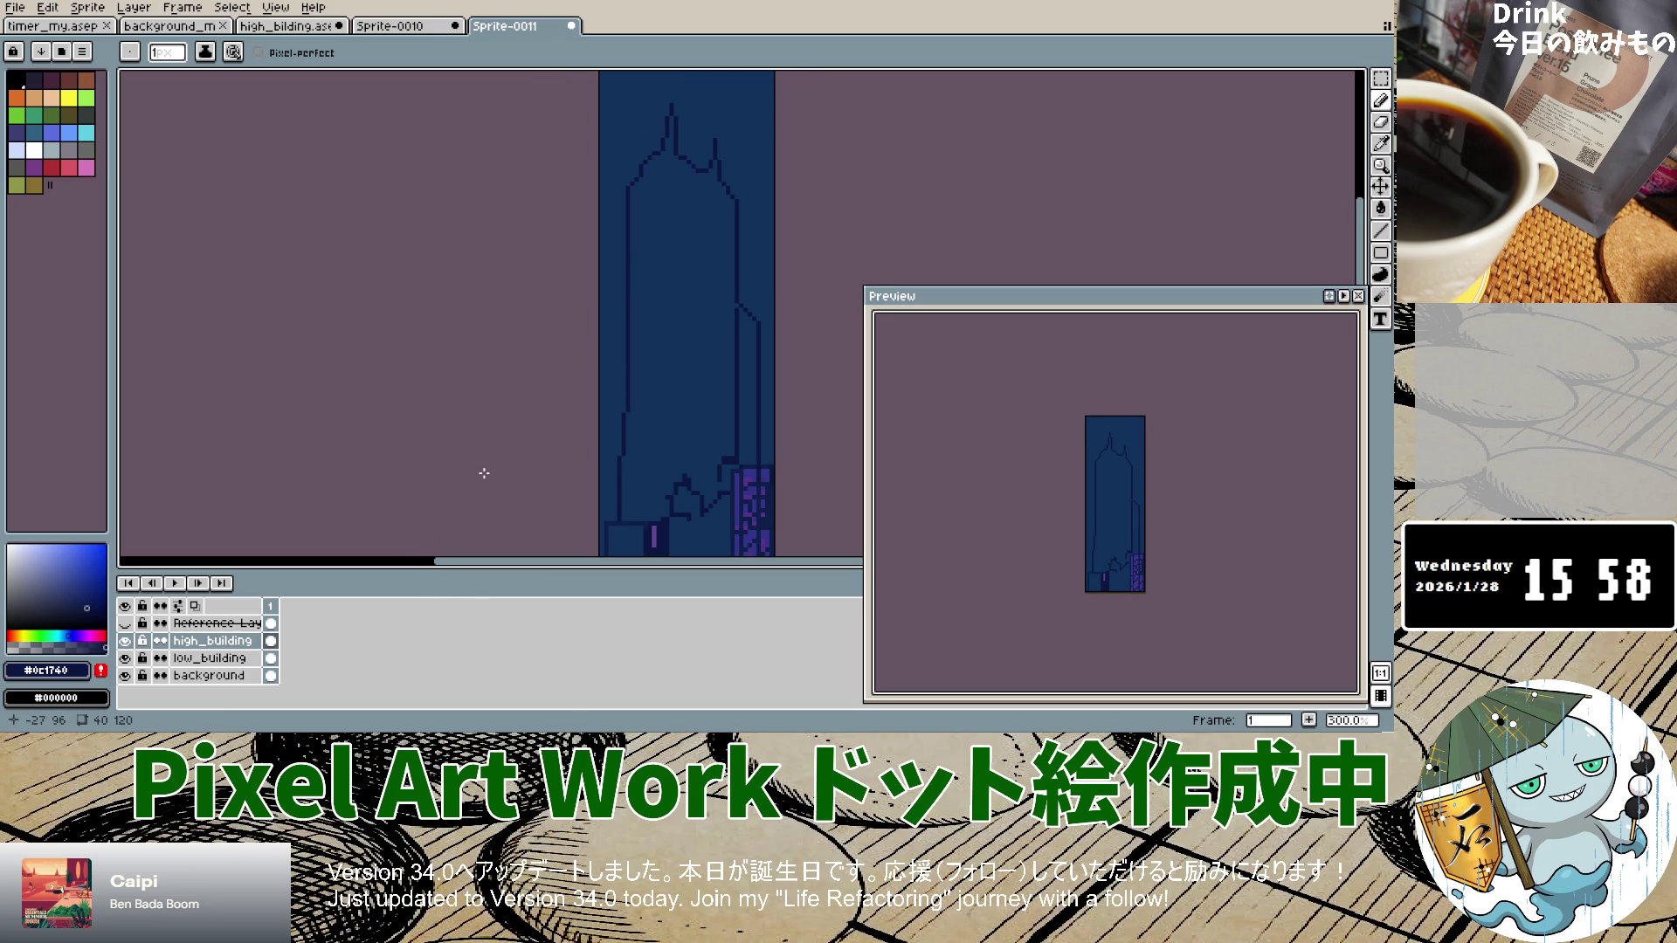
left_click(126, 624)
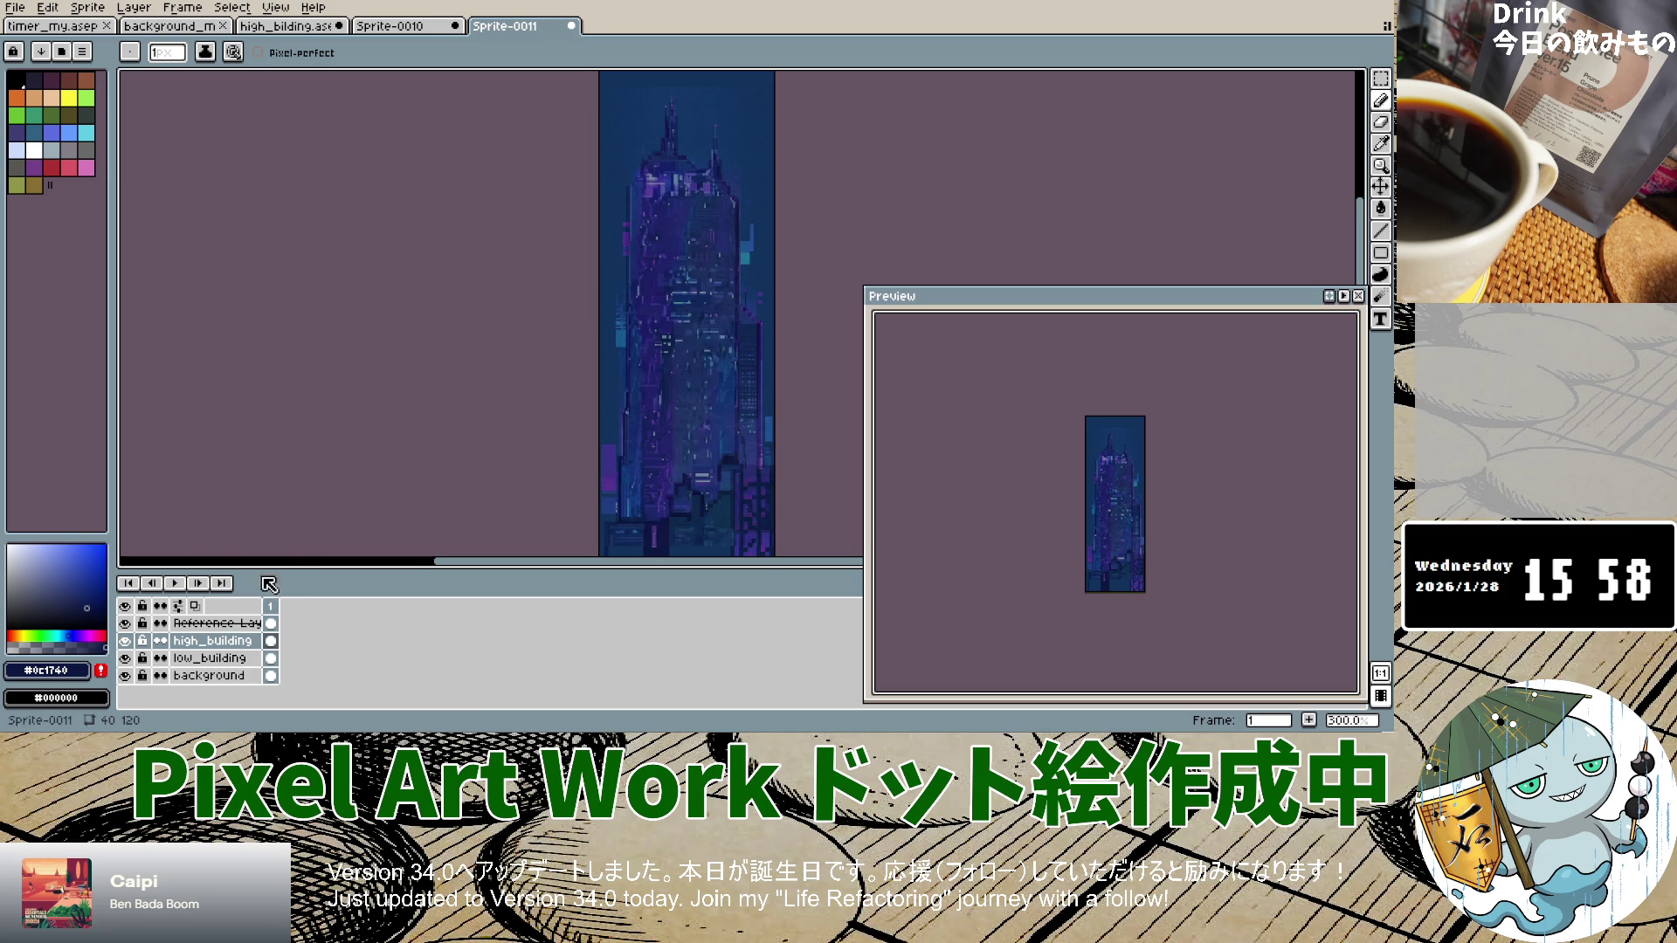
Step: Toggle the reference layer and set the drawing colour to white
left_click(126, 623)
left_click(131, 625)
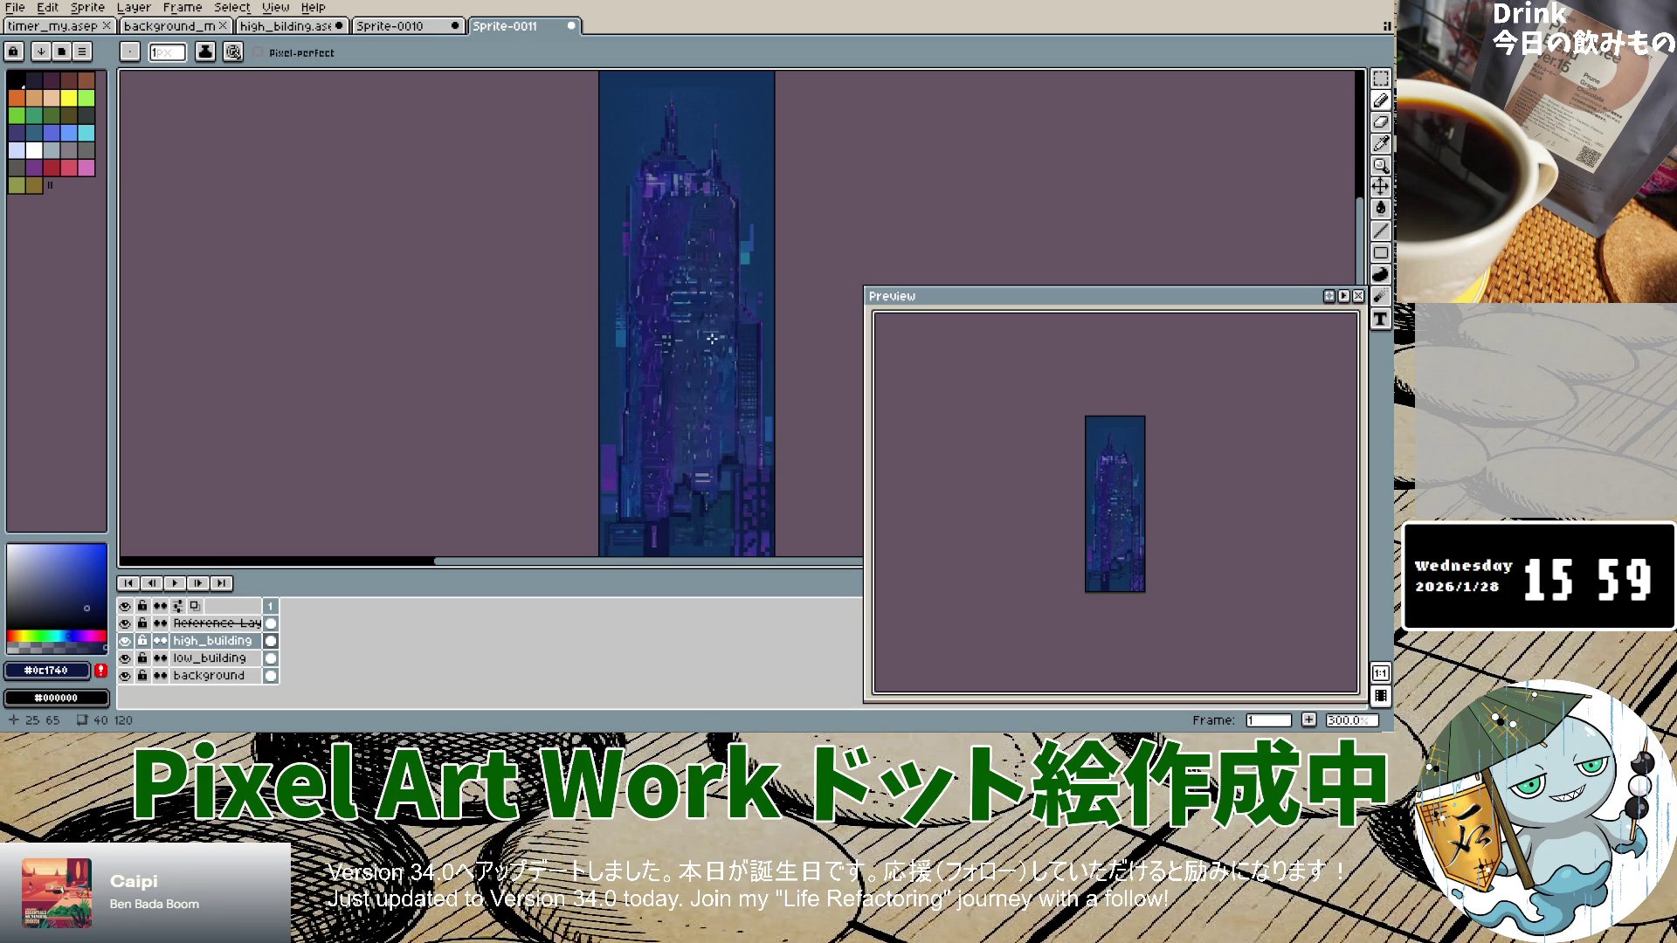
scroll(712, 339, "up", 6)
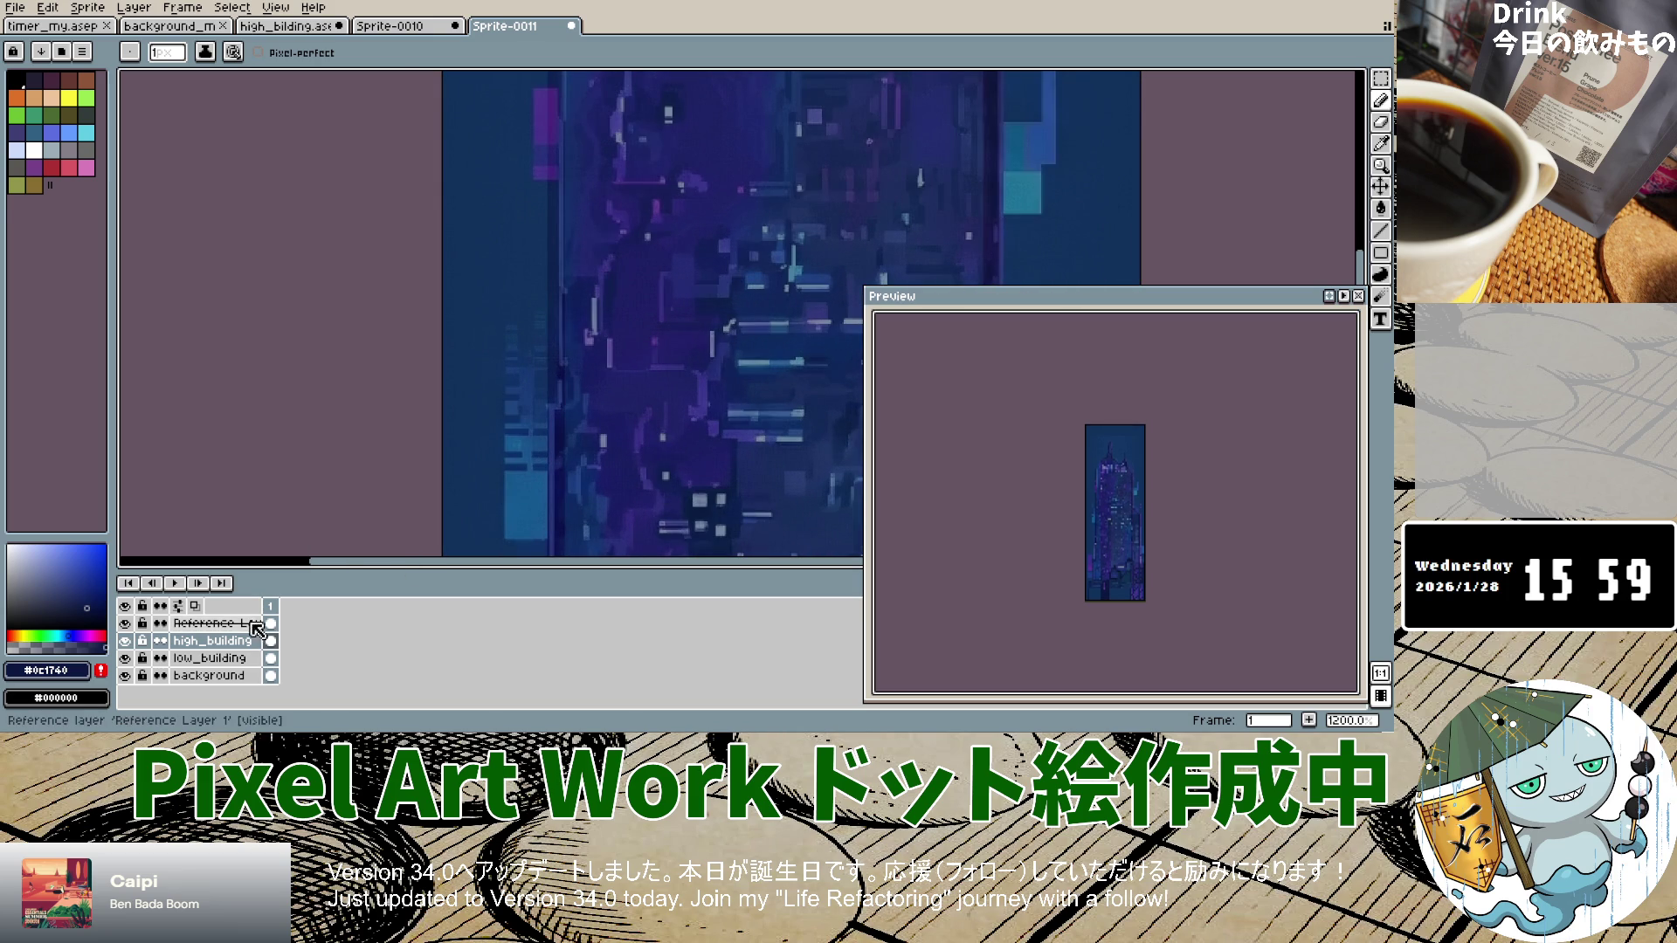
left_click(34, 150)
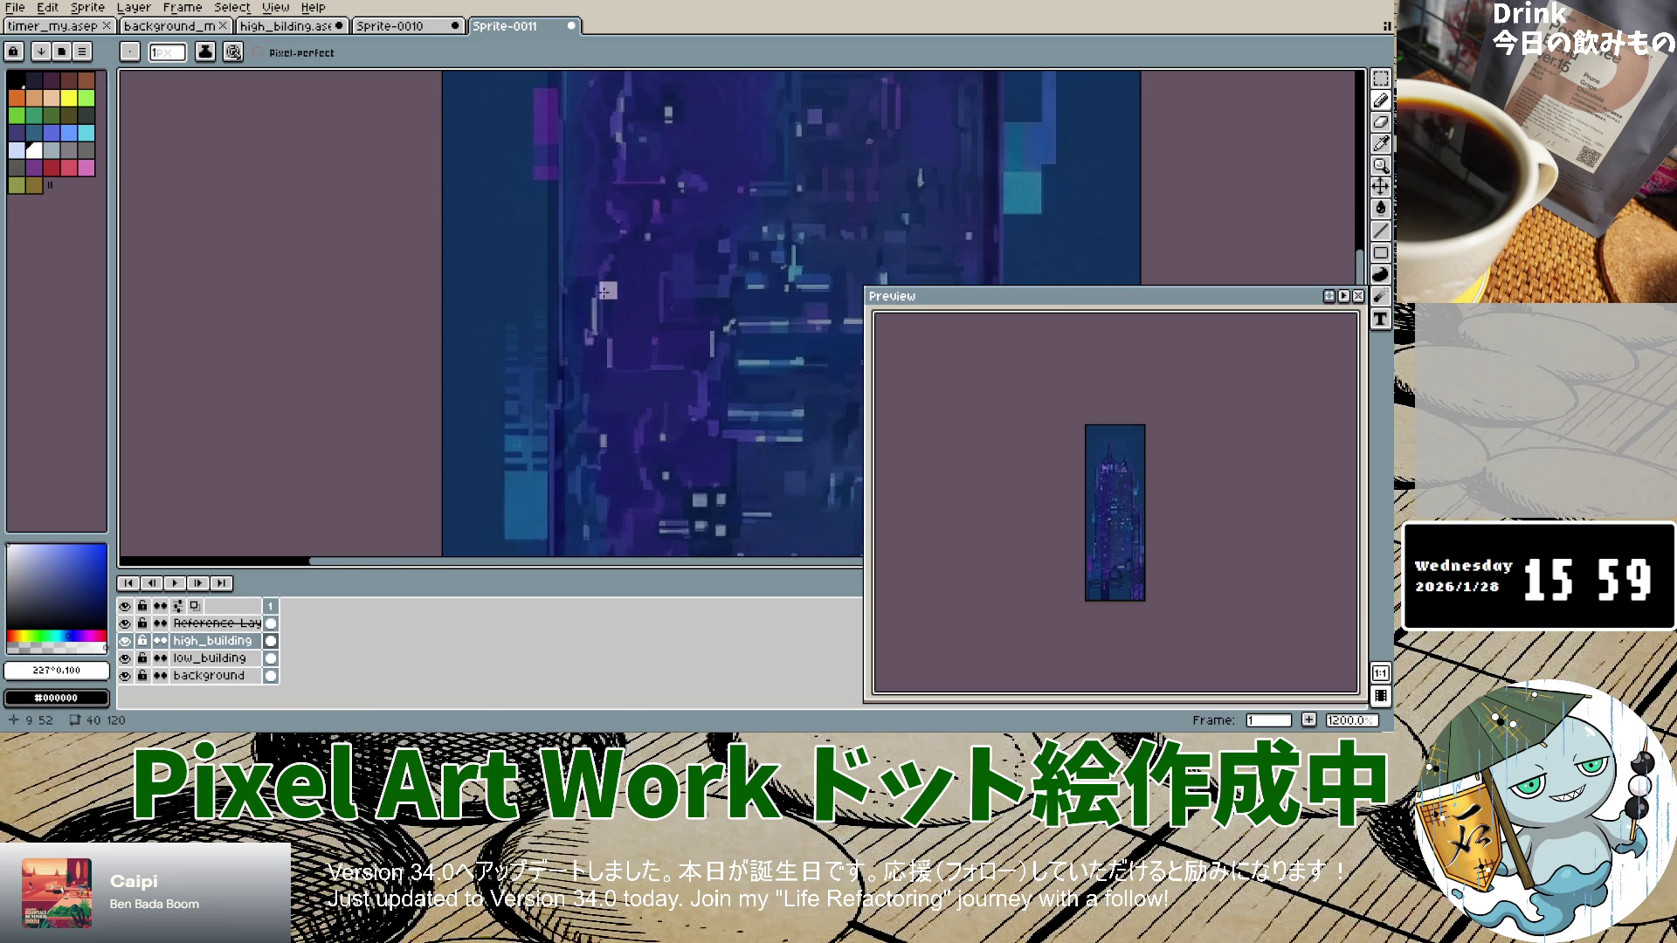
scroll(593, 480, "down", 2)
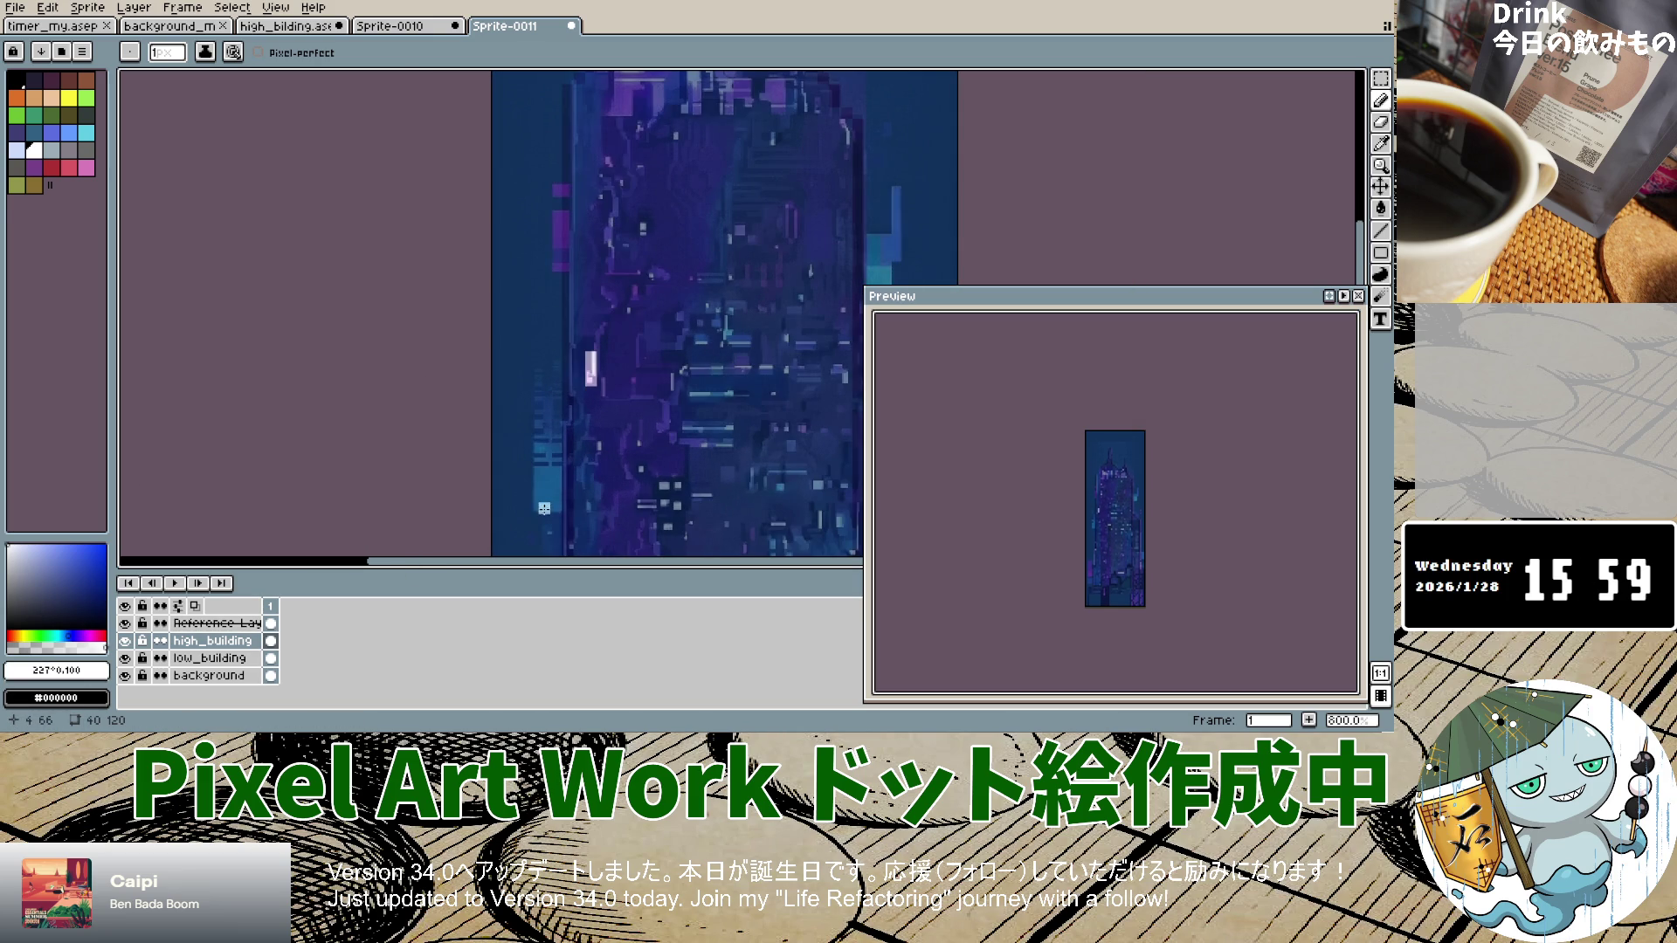
scroll(593, 427, "down", 1)
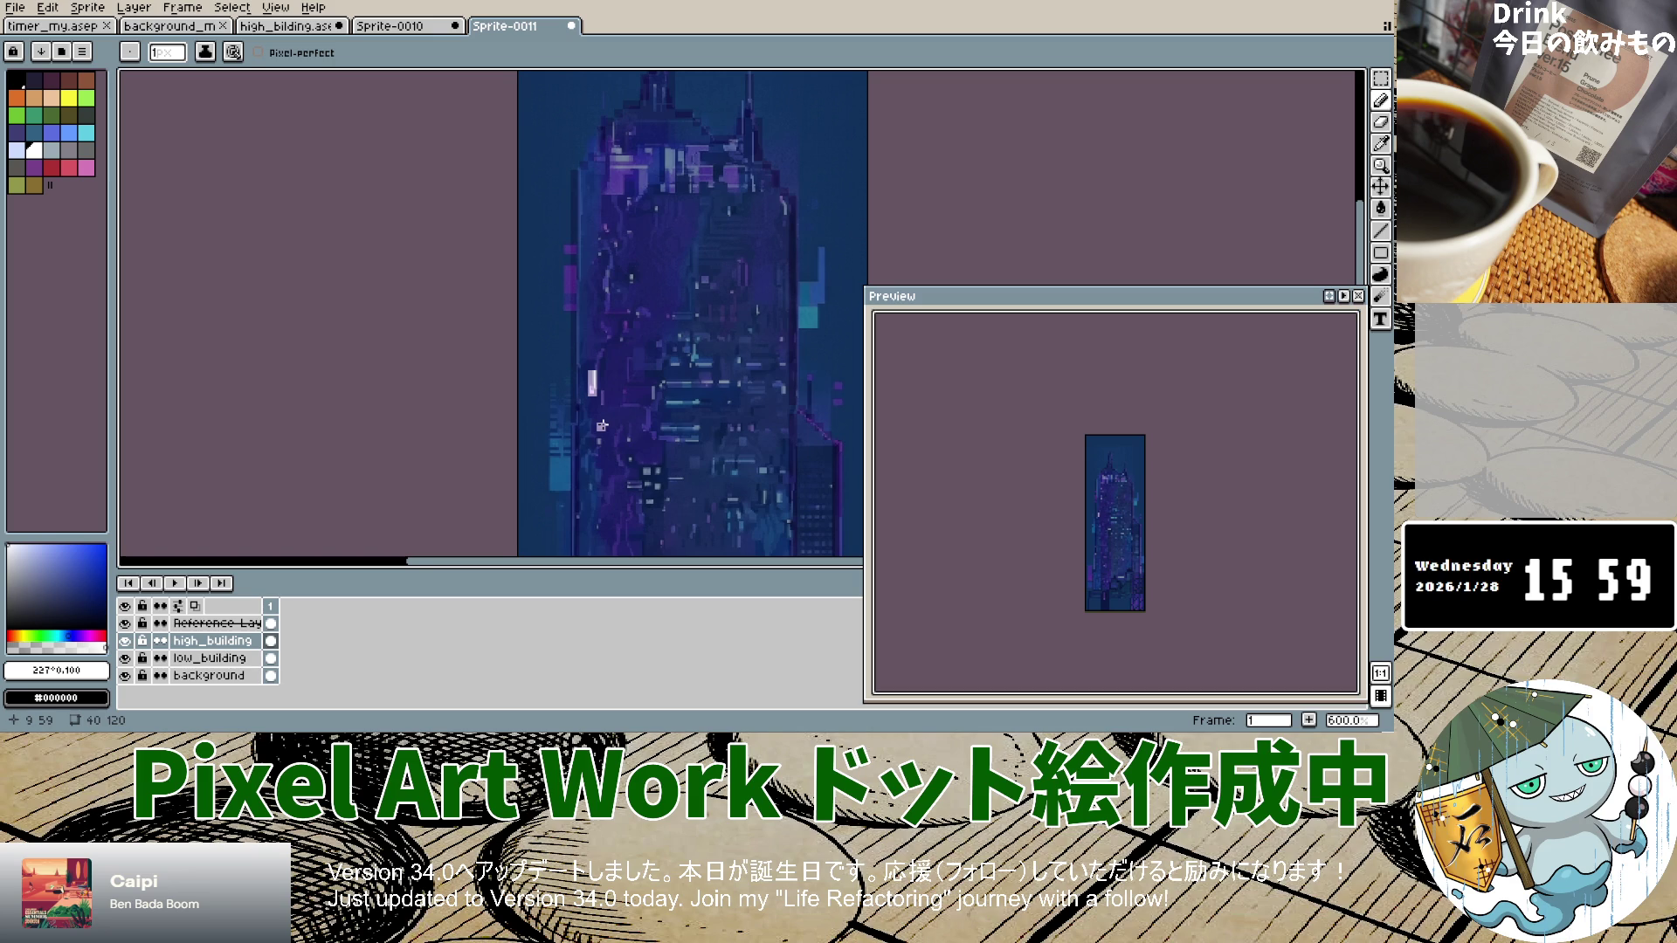
scroll(601, 428, "down", 3)
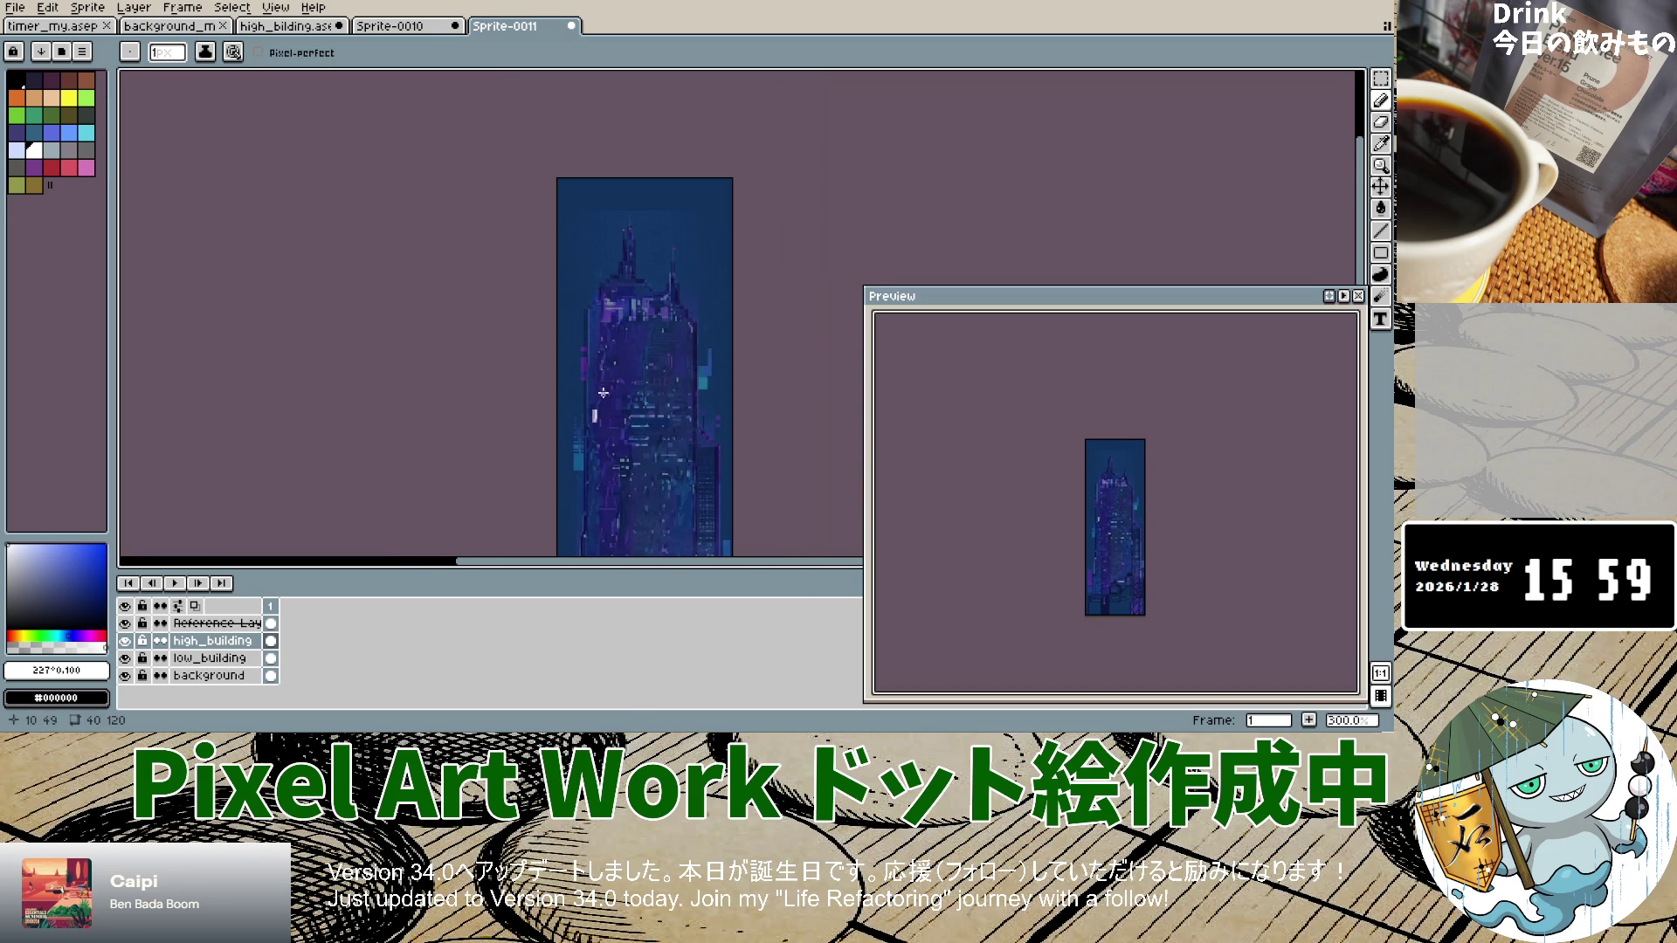
scroll(600, 412, "down", 4)
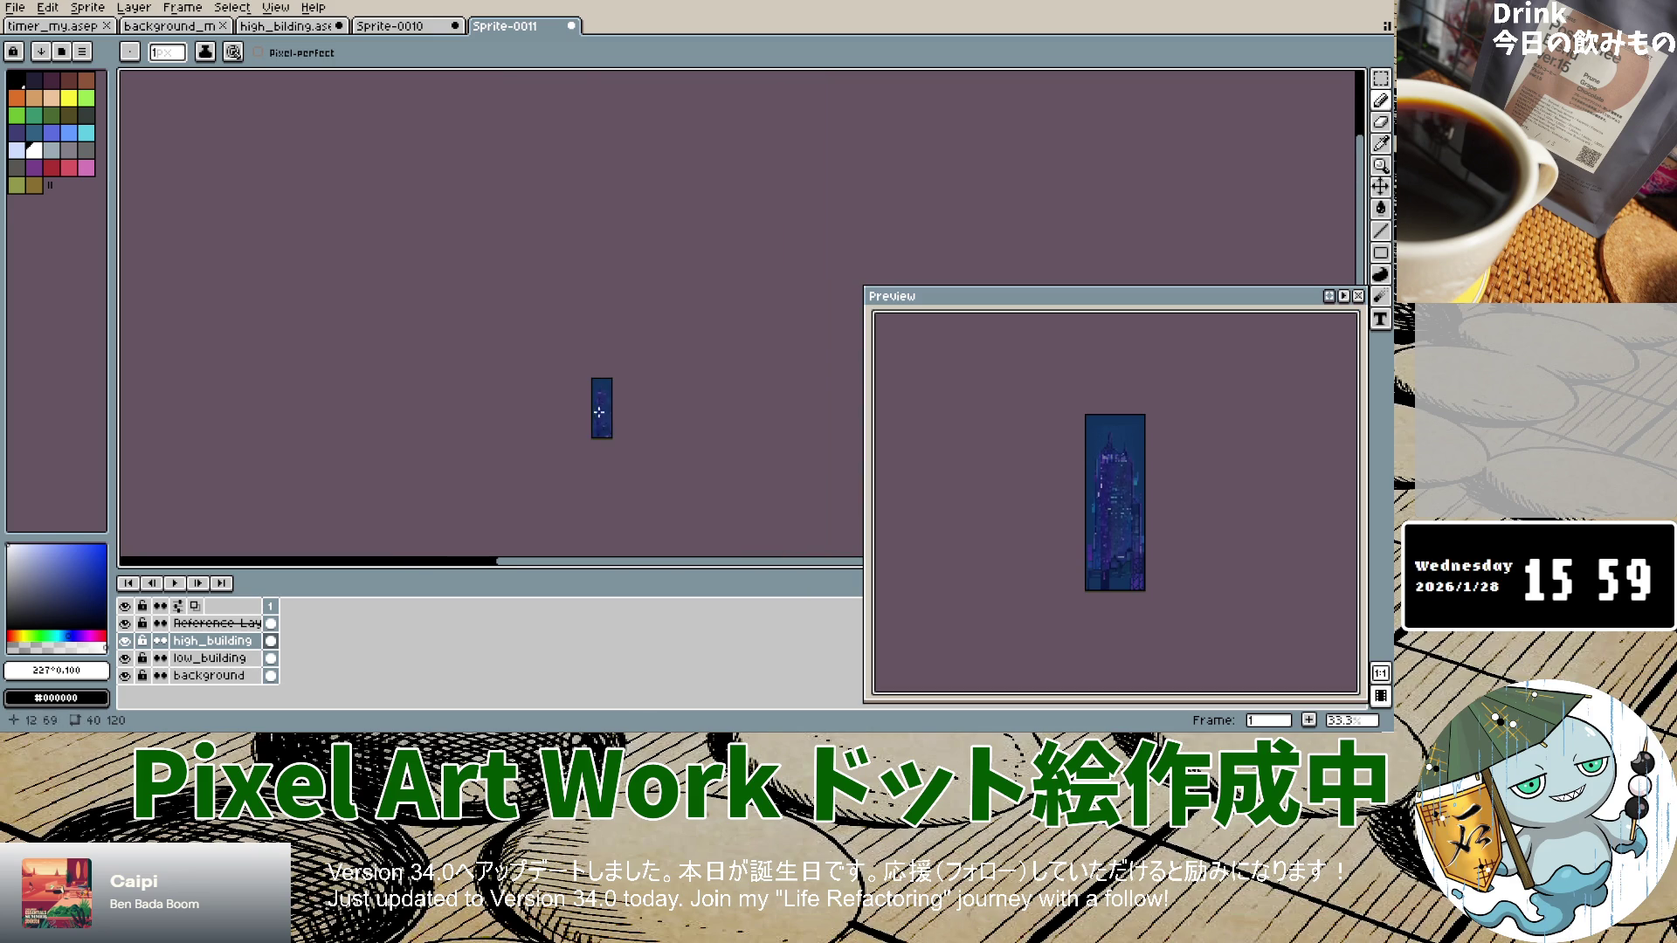
scroll(600, 411, "up", 6)
scroll(503, 249, "up", 1)
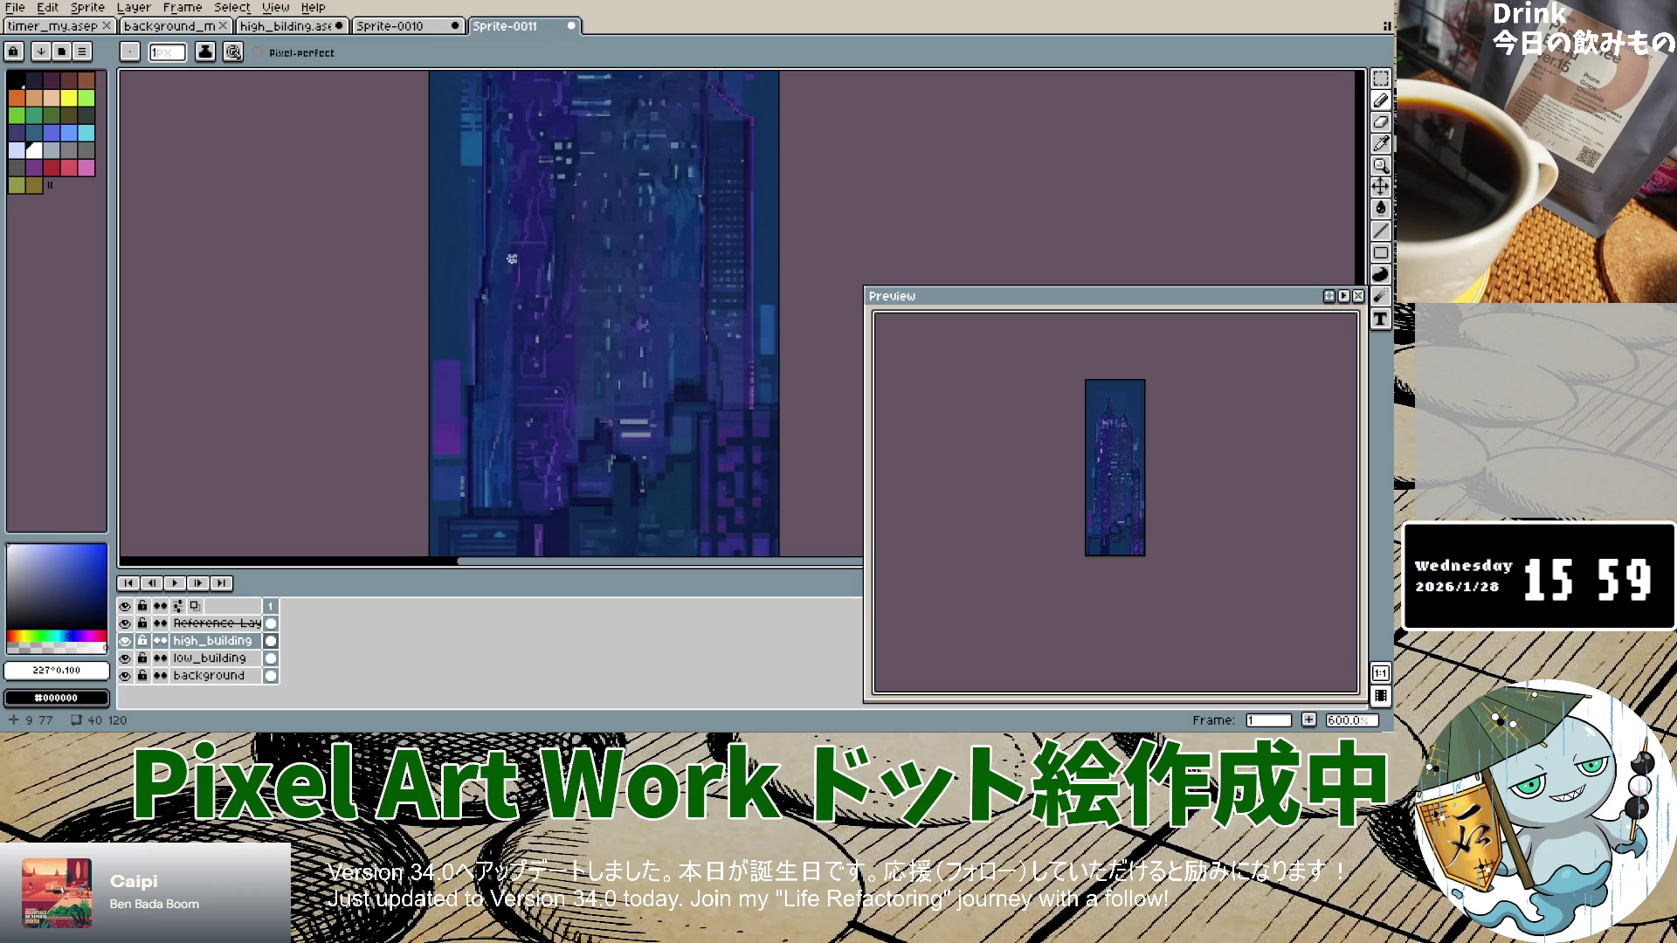
scroll(519, 258, "down", 4)
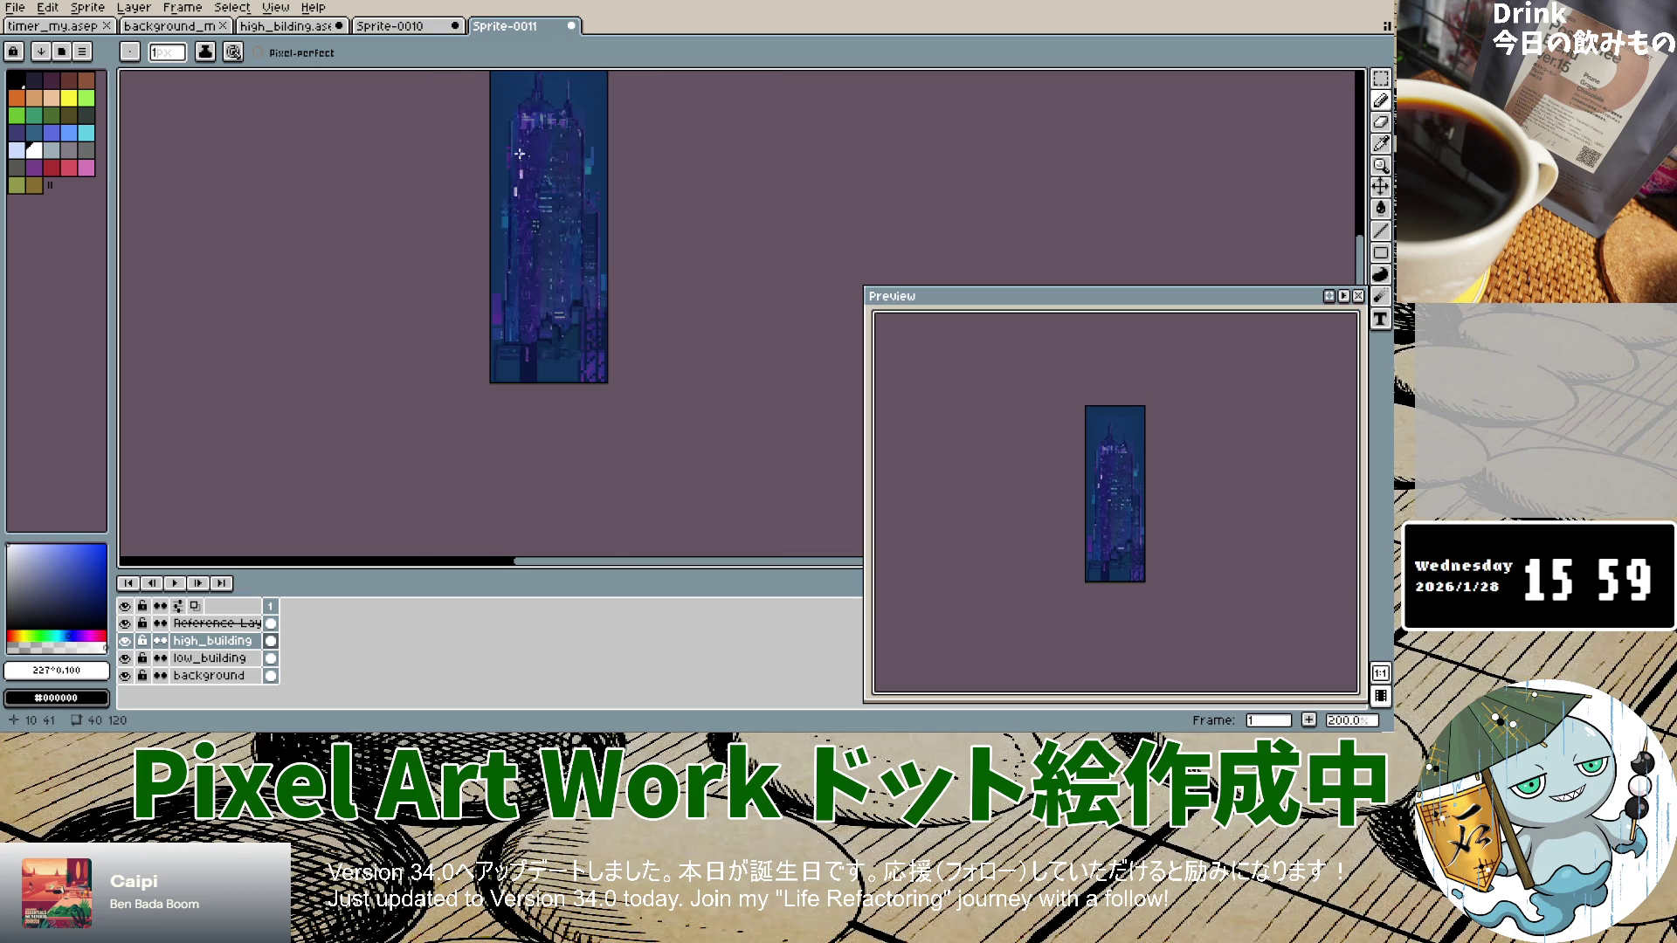
scroll(519, 154, "up", 4)
scroll(522, 262, "down", 4)
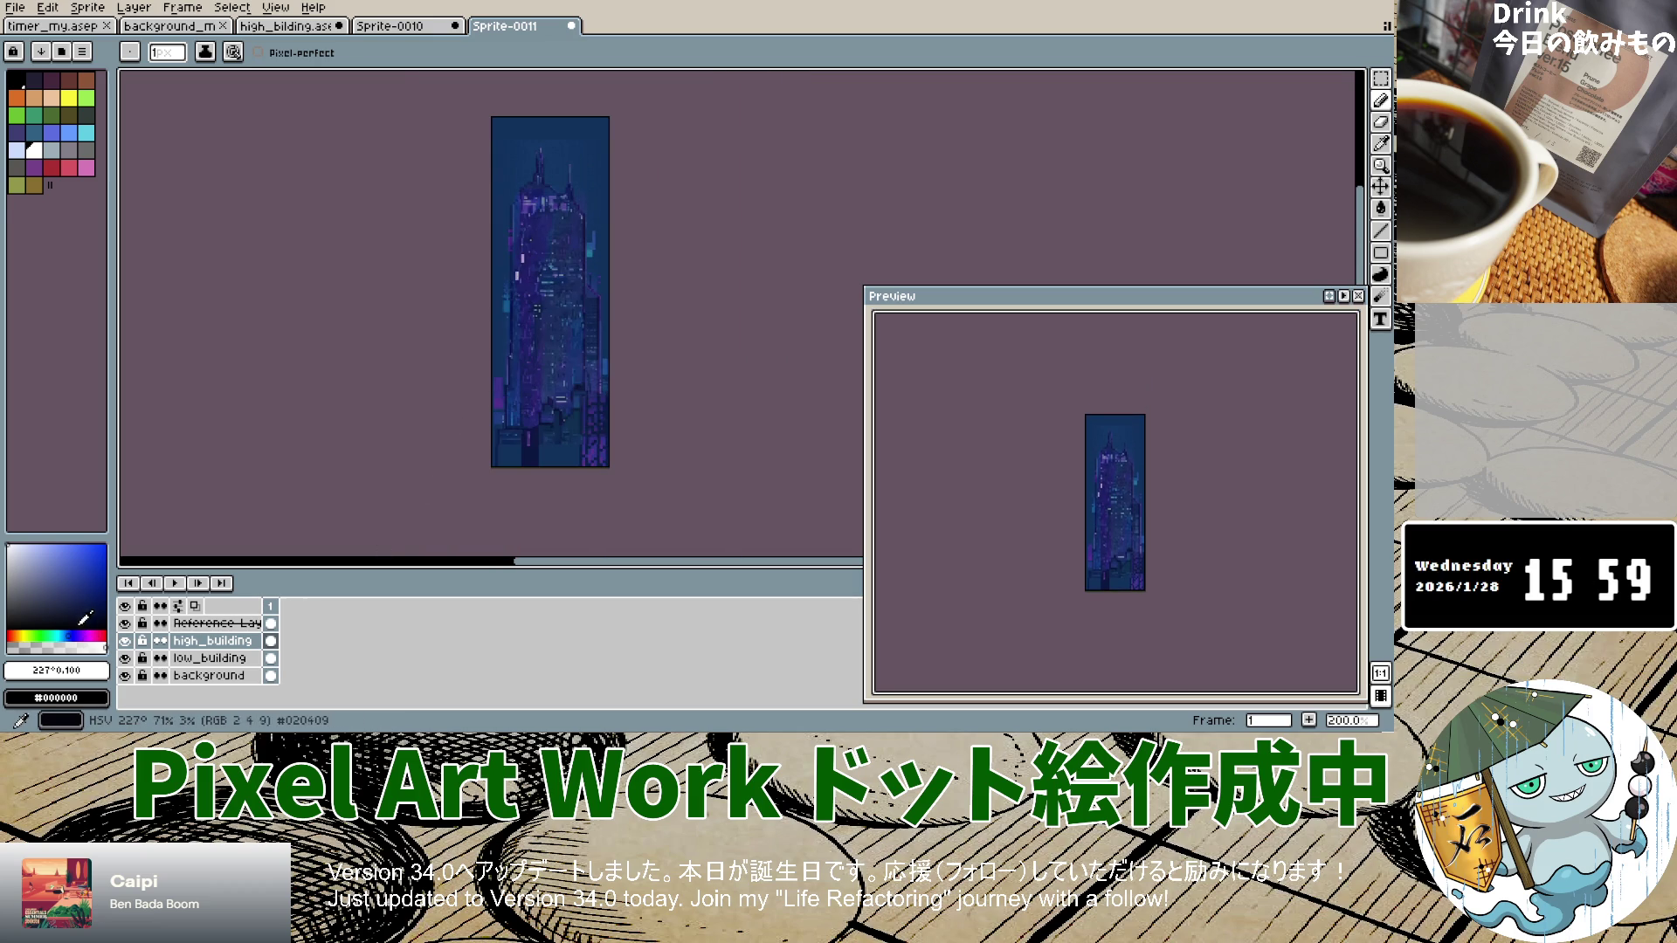
Step: Sample the building's navy with the eyedropper, pick the pencil, and hide the reference layer
left_click(4, 628)
key("i")
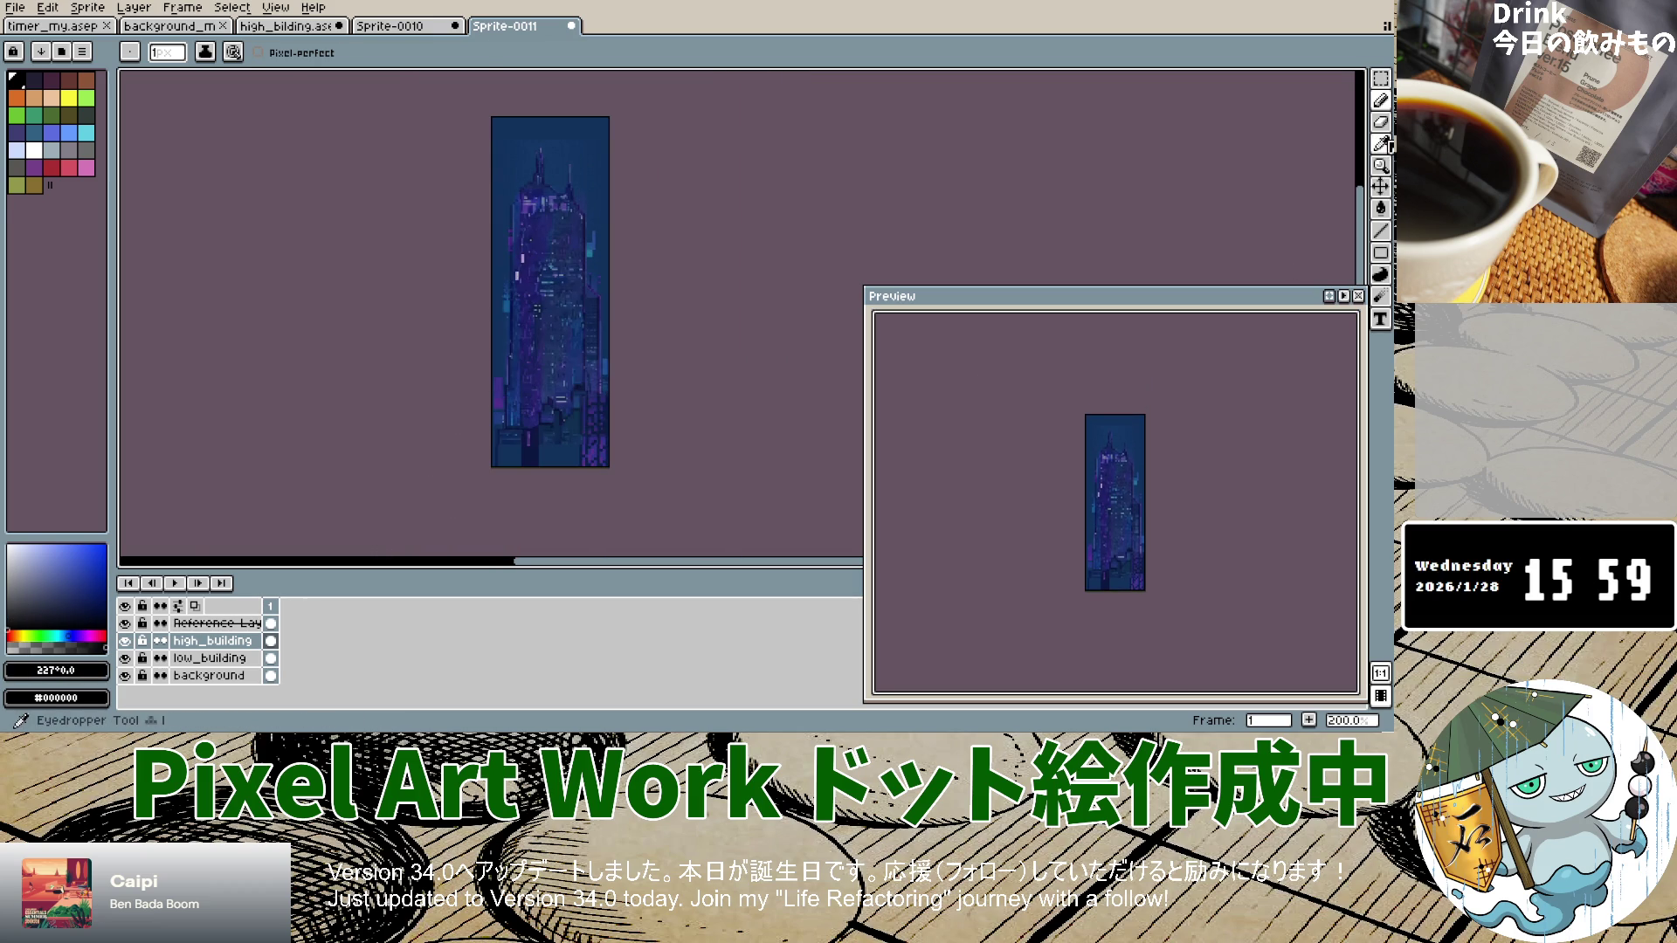
scroll(521, 219, "up", 2)
scroll(521, 219, "up", 1)
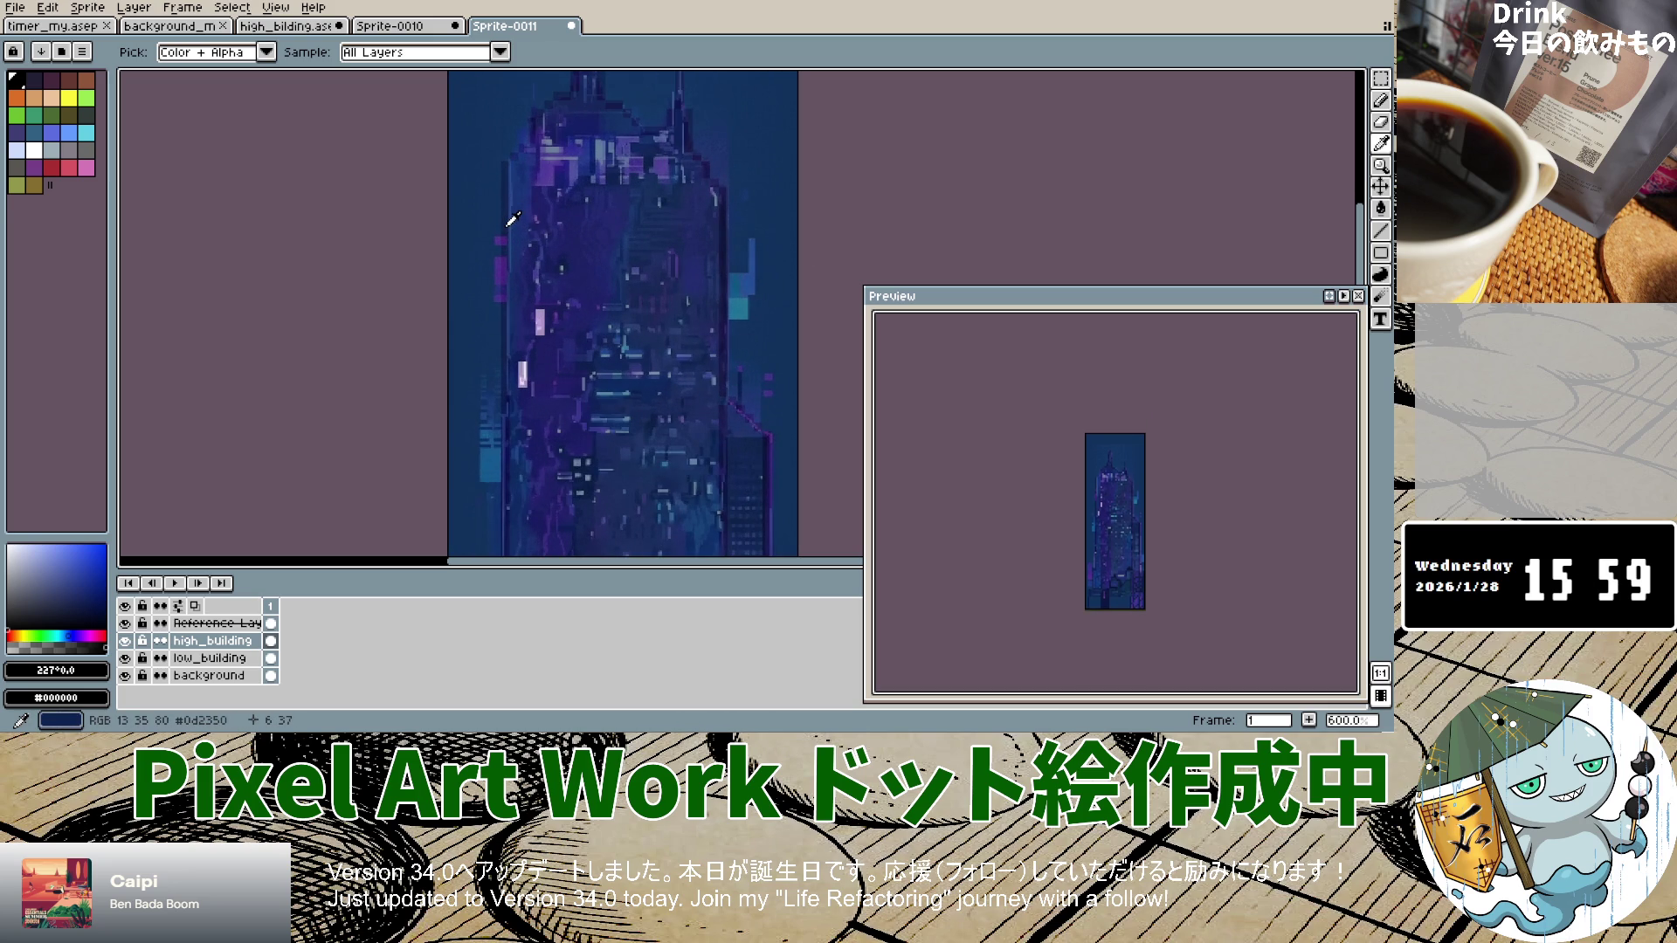
left_click(515, 219)
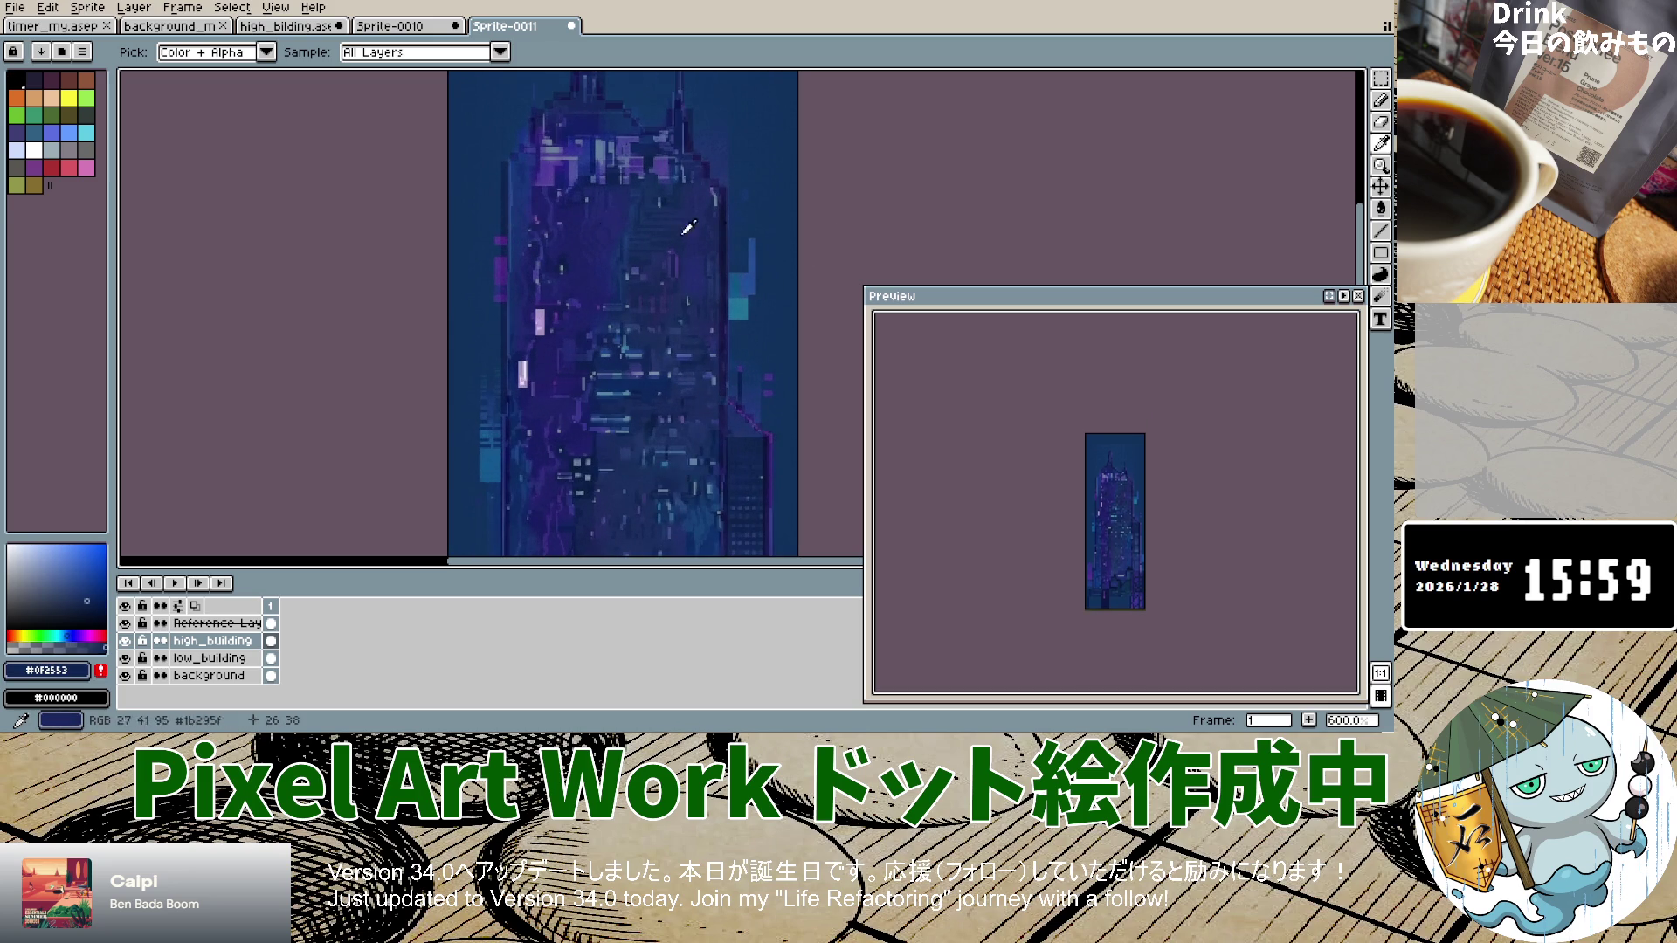
left_click(1380, 100)
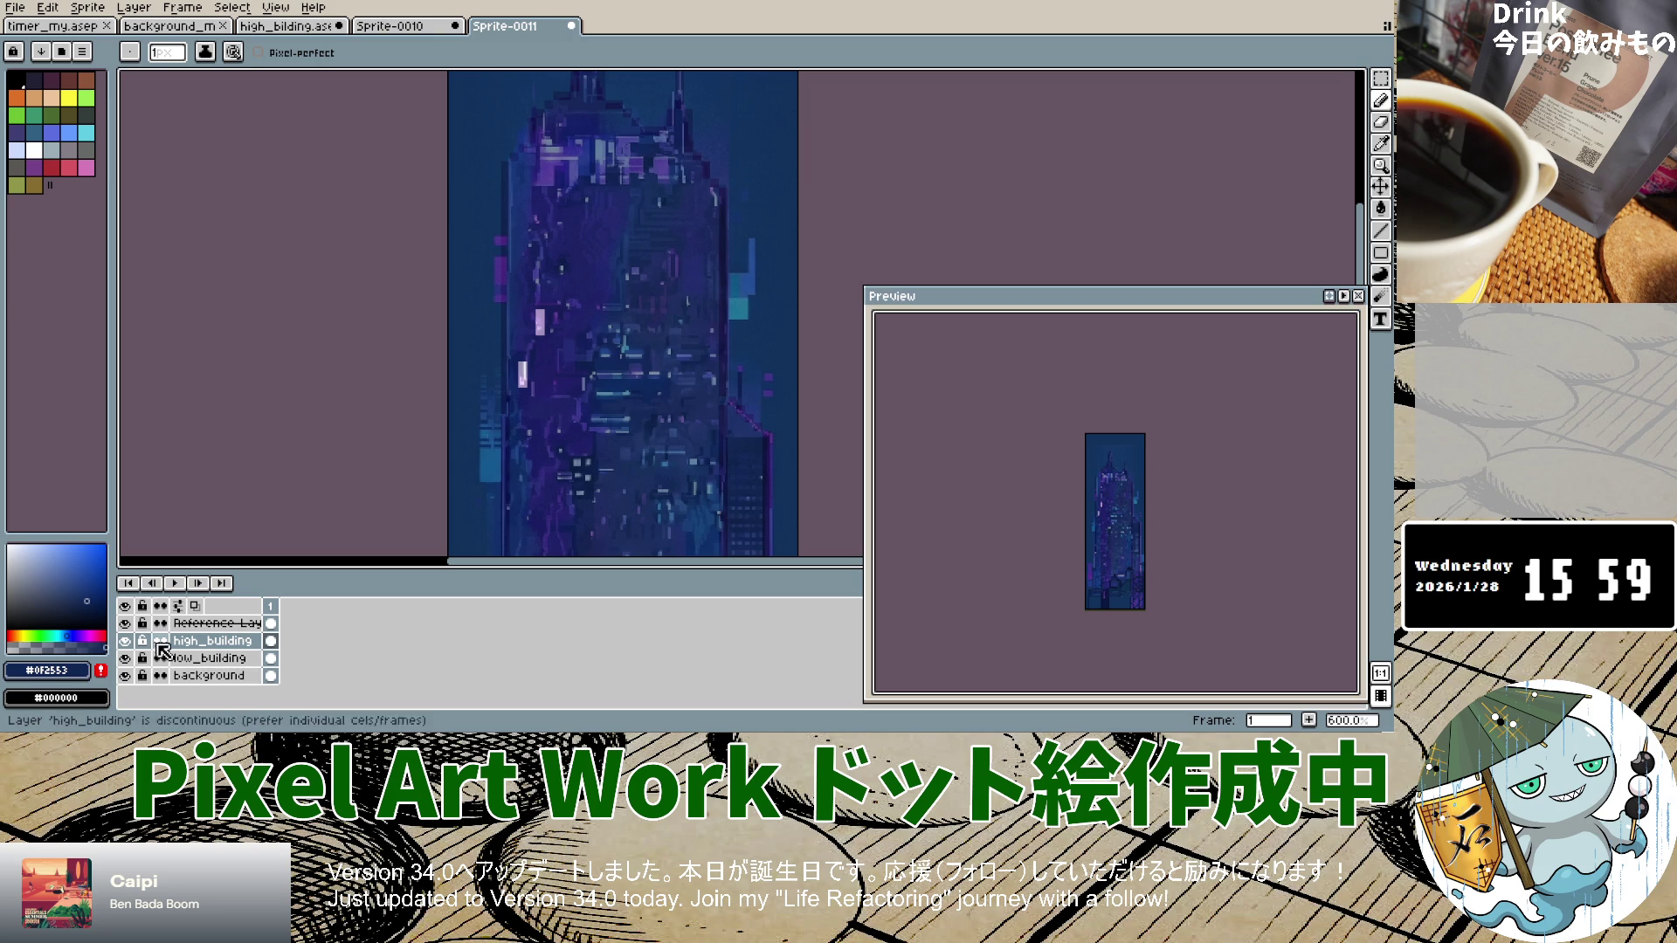
left_click(126, 624)
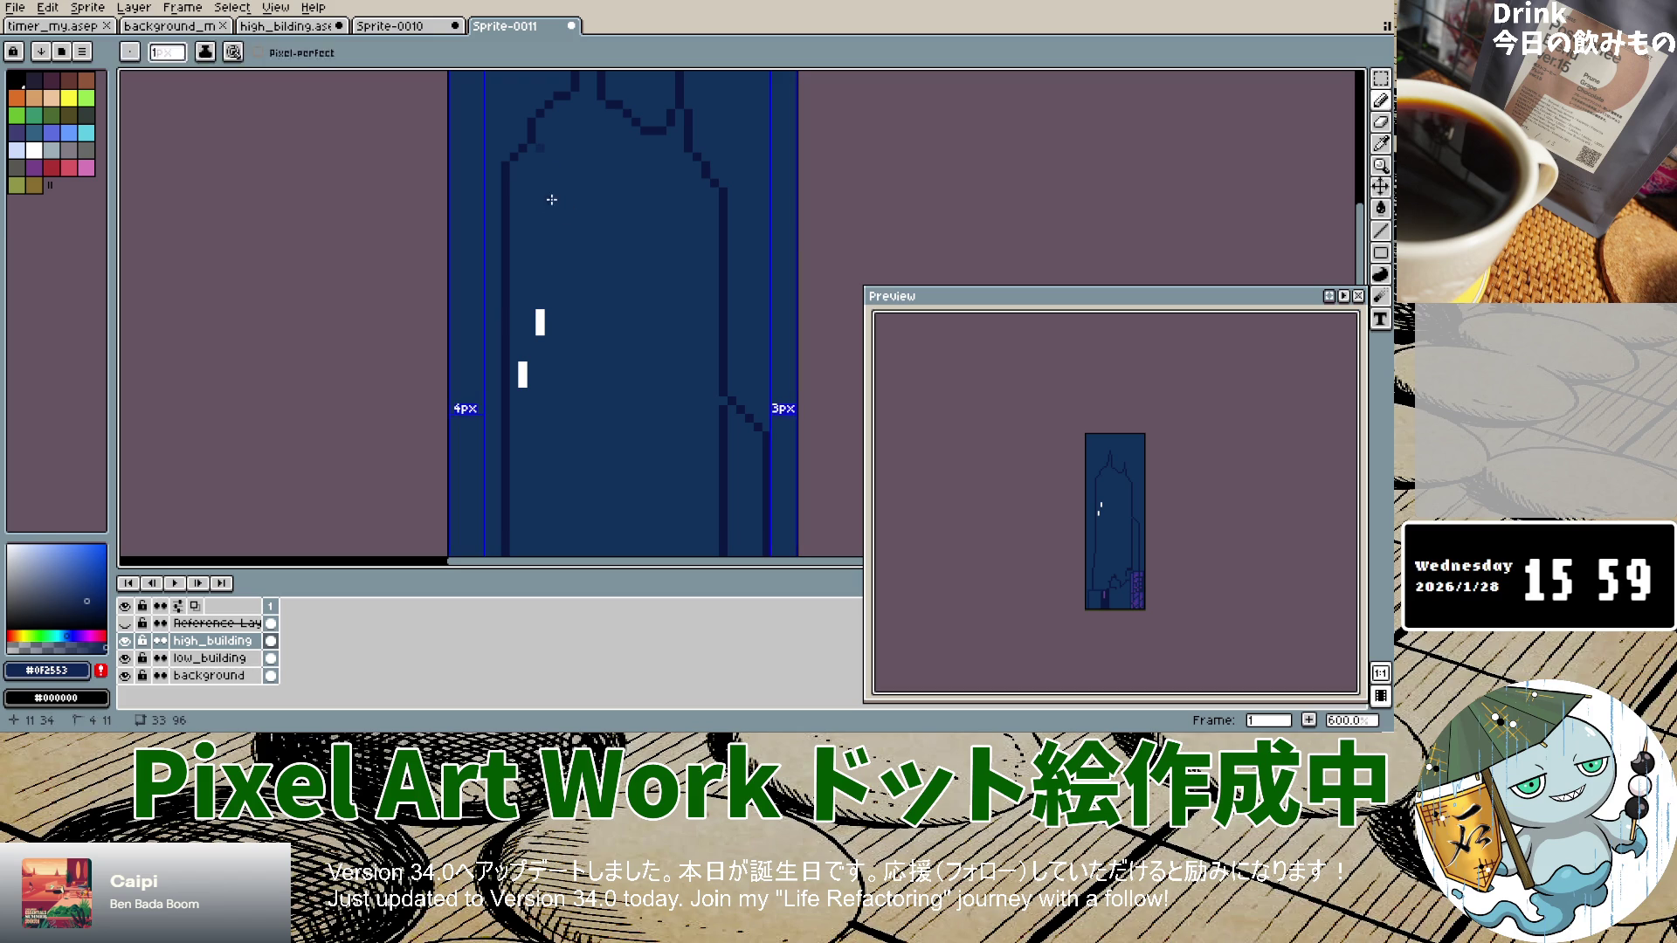
Step: Undo the previous stroke, try a short dark line, and undo it too
key("ctrl+z")
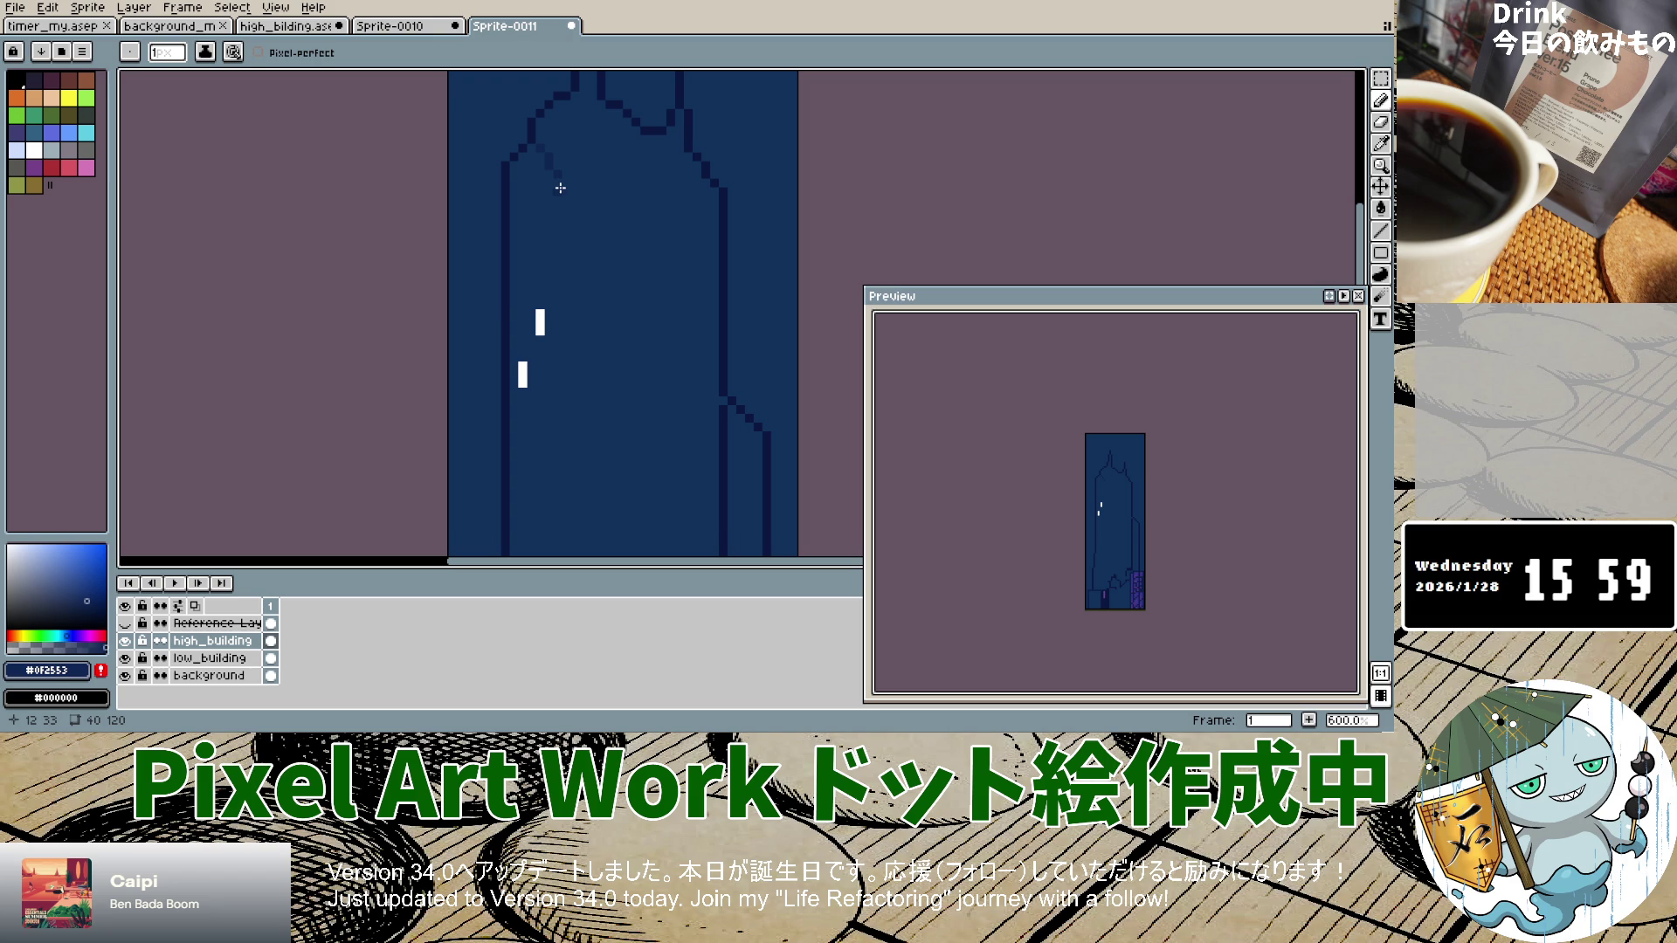
left_click_drag(558, 185, 558, 221)
scroll(552, 319, "down", 2)
scroll(556, 373, "up", 5)
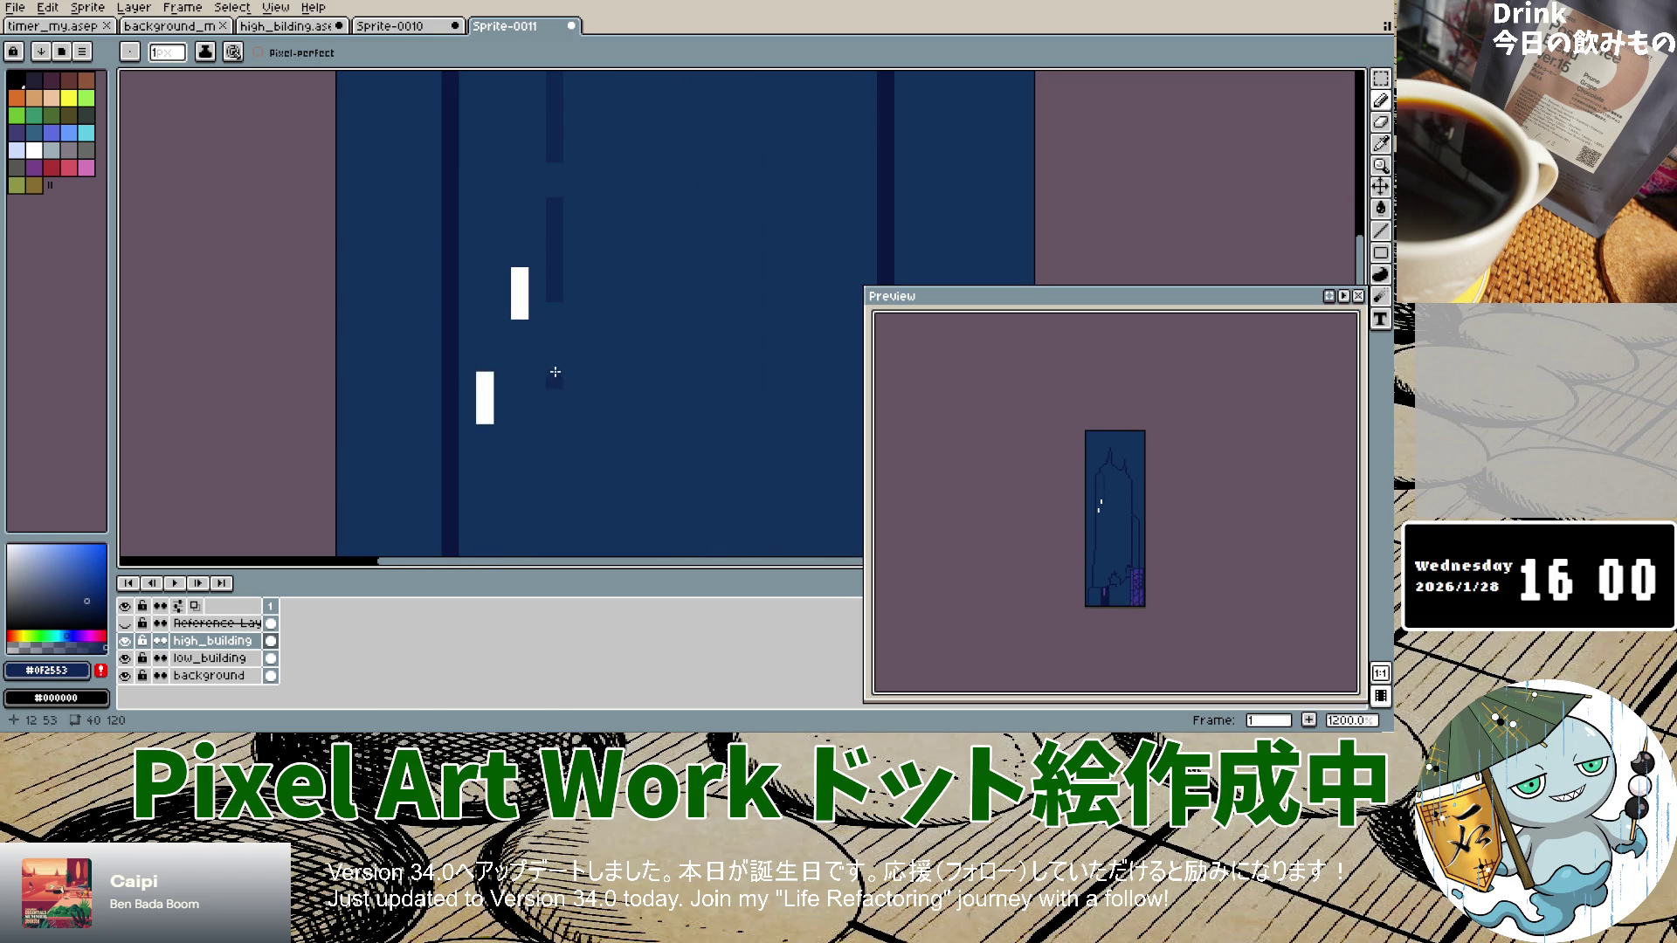
scroll(549, 410, "down", 6)
scroll(553, 419, "up", 2)
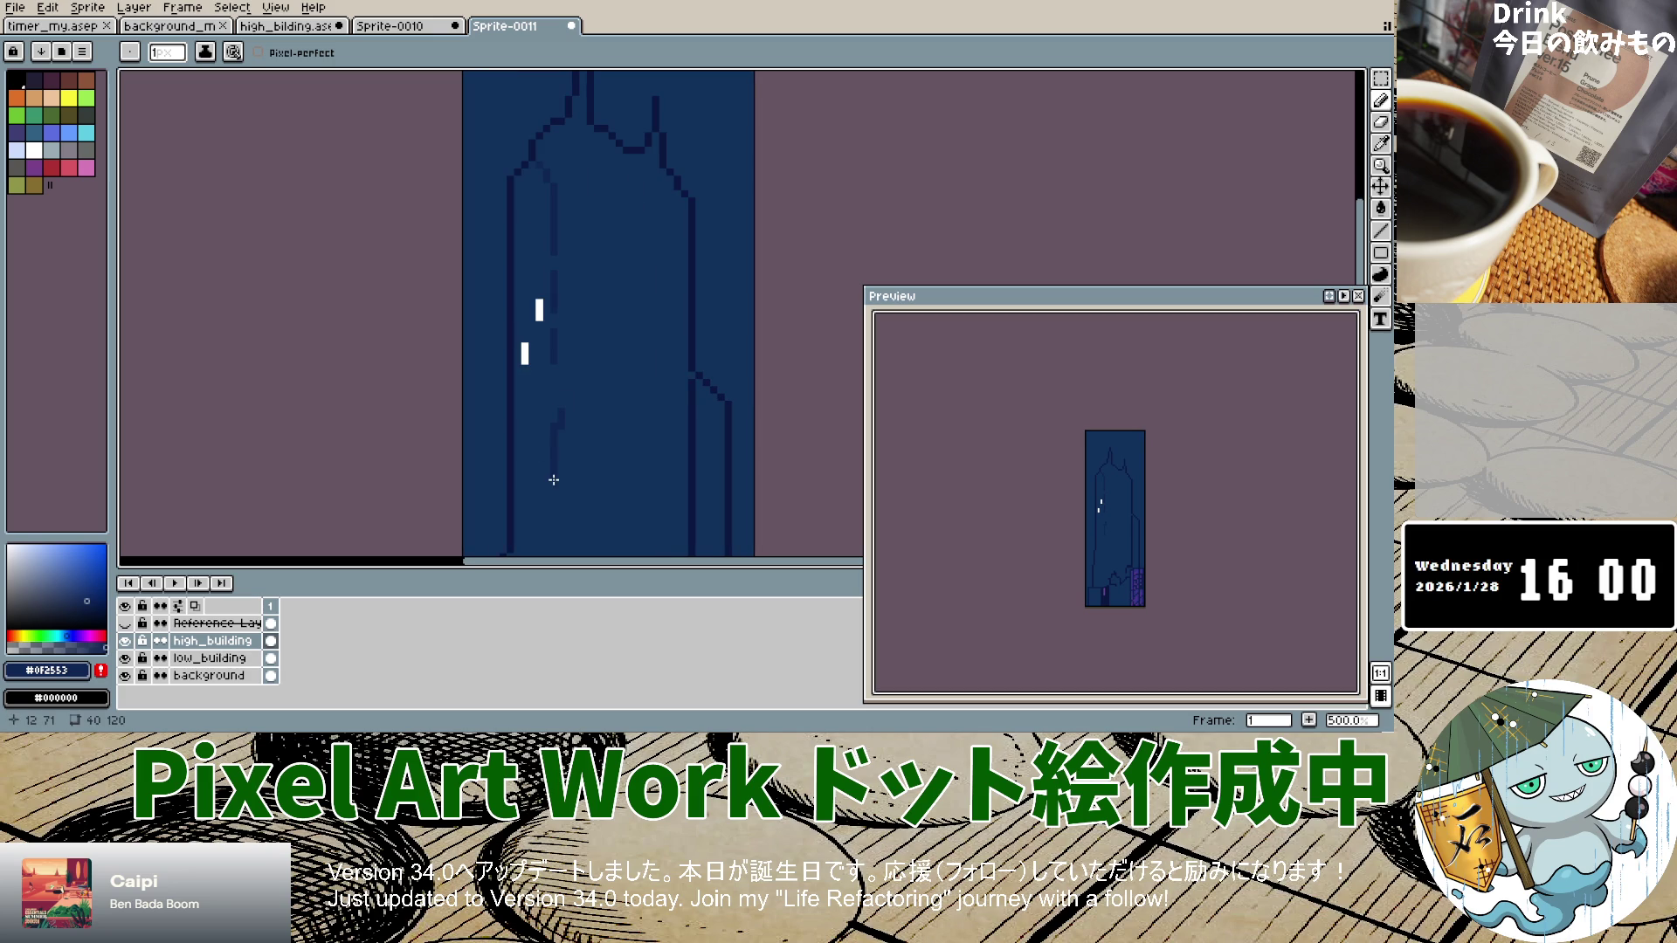
key("ctrl+z")
Step: Draw a dark vertical line down the building's left part, filling its gap and extending it upward
scroll(550, 489, "down", 3)
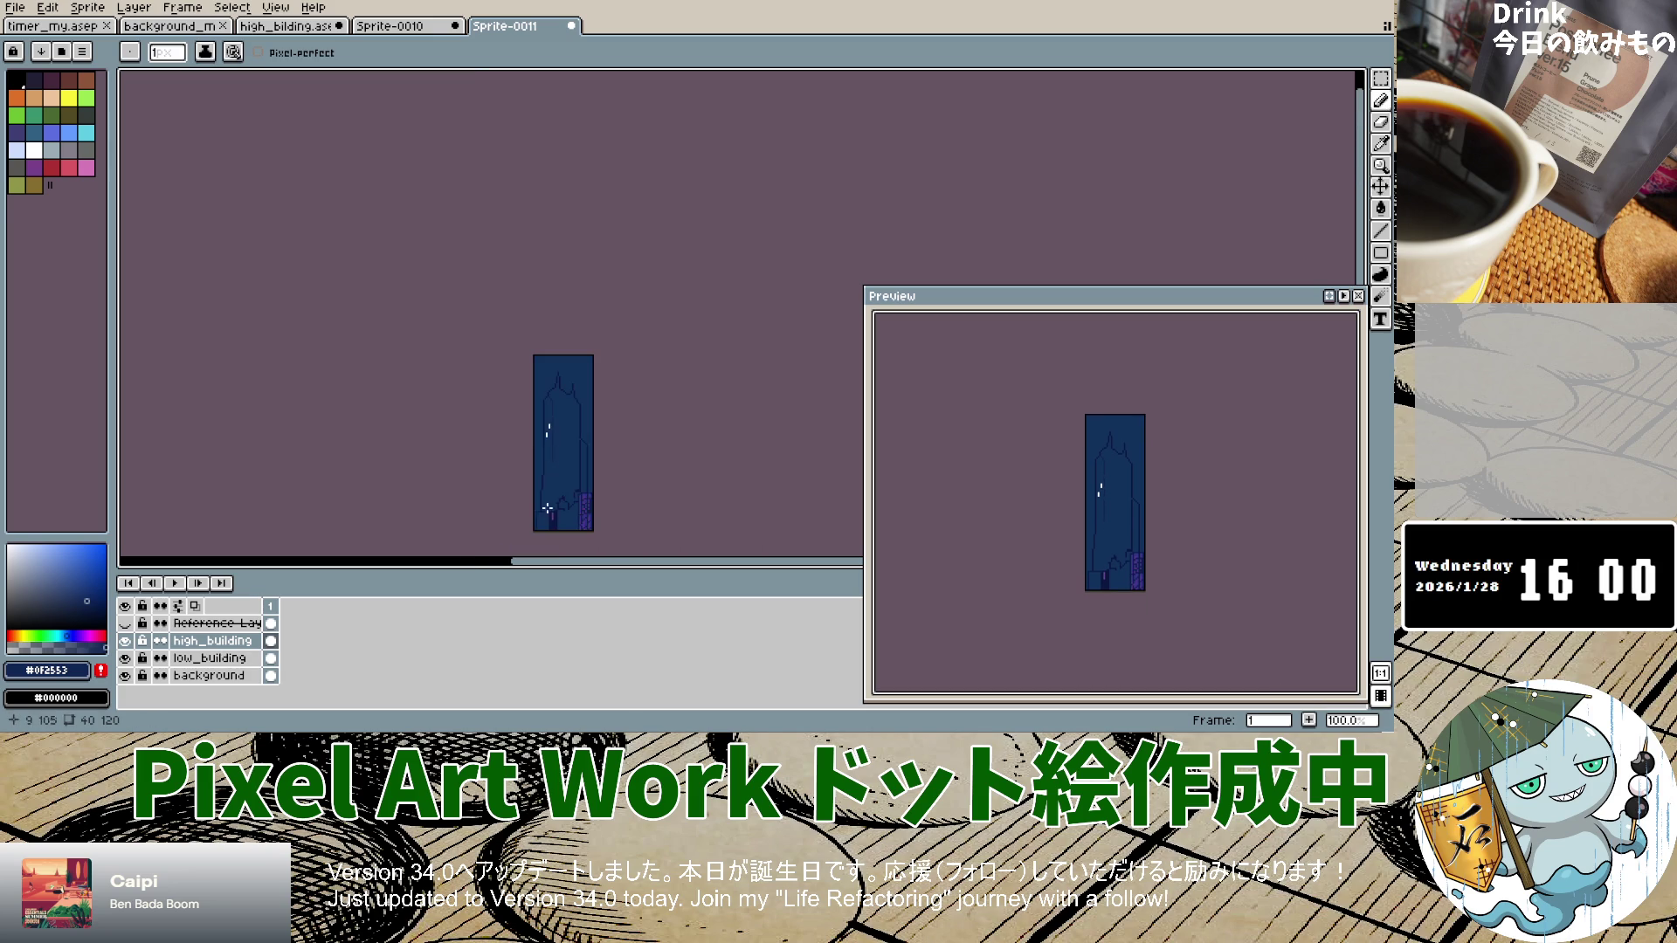
scroll(547, 513, "up", 4)
left_click_drag(566, 245, 567, 487)
left_click_drag(565, 330, 566, 361)
left_click_drag(563, 200, 566, 238)
scroll(573, 187, "up", 3)
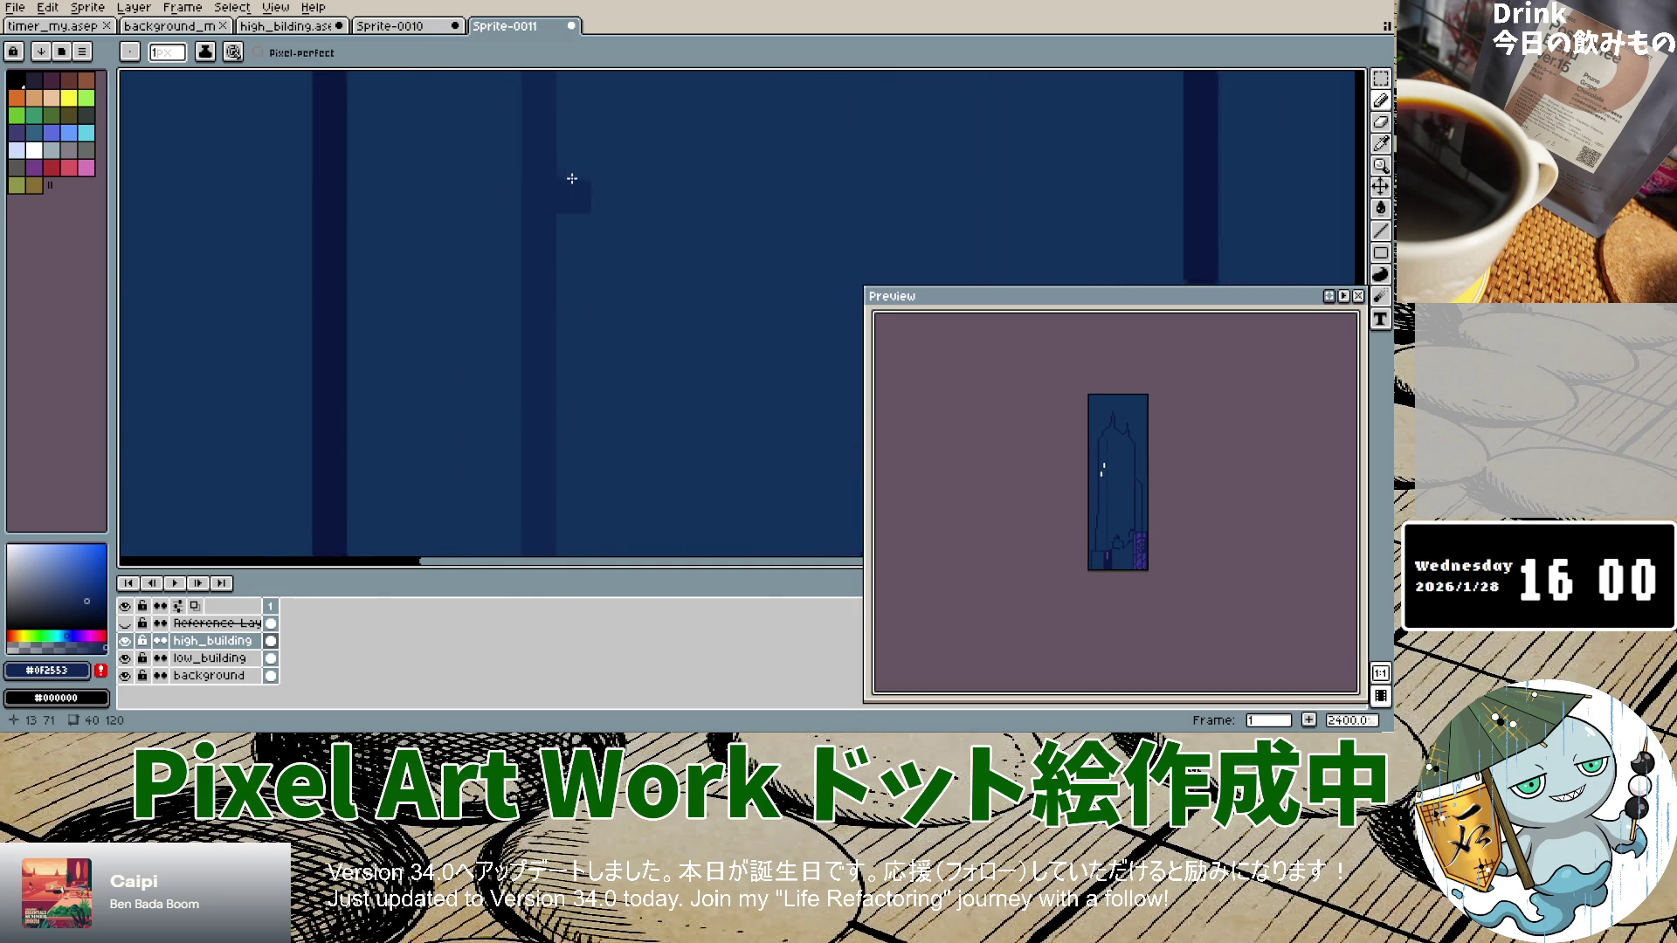
scroll(523, 173, "down", 5)
scroll(525, 160, "up", 8)
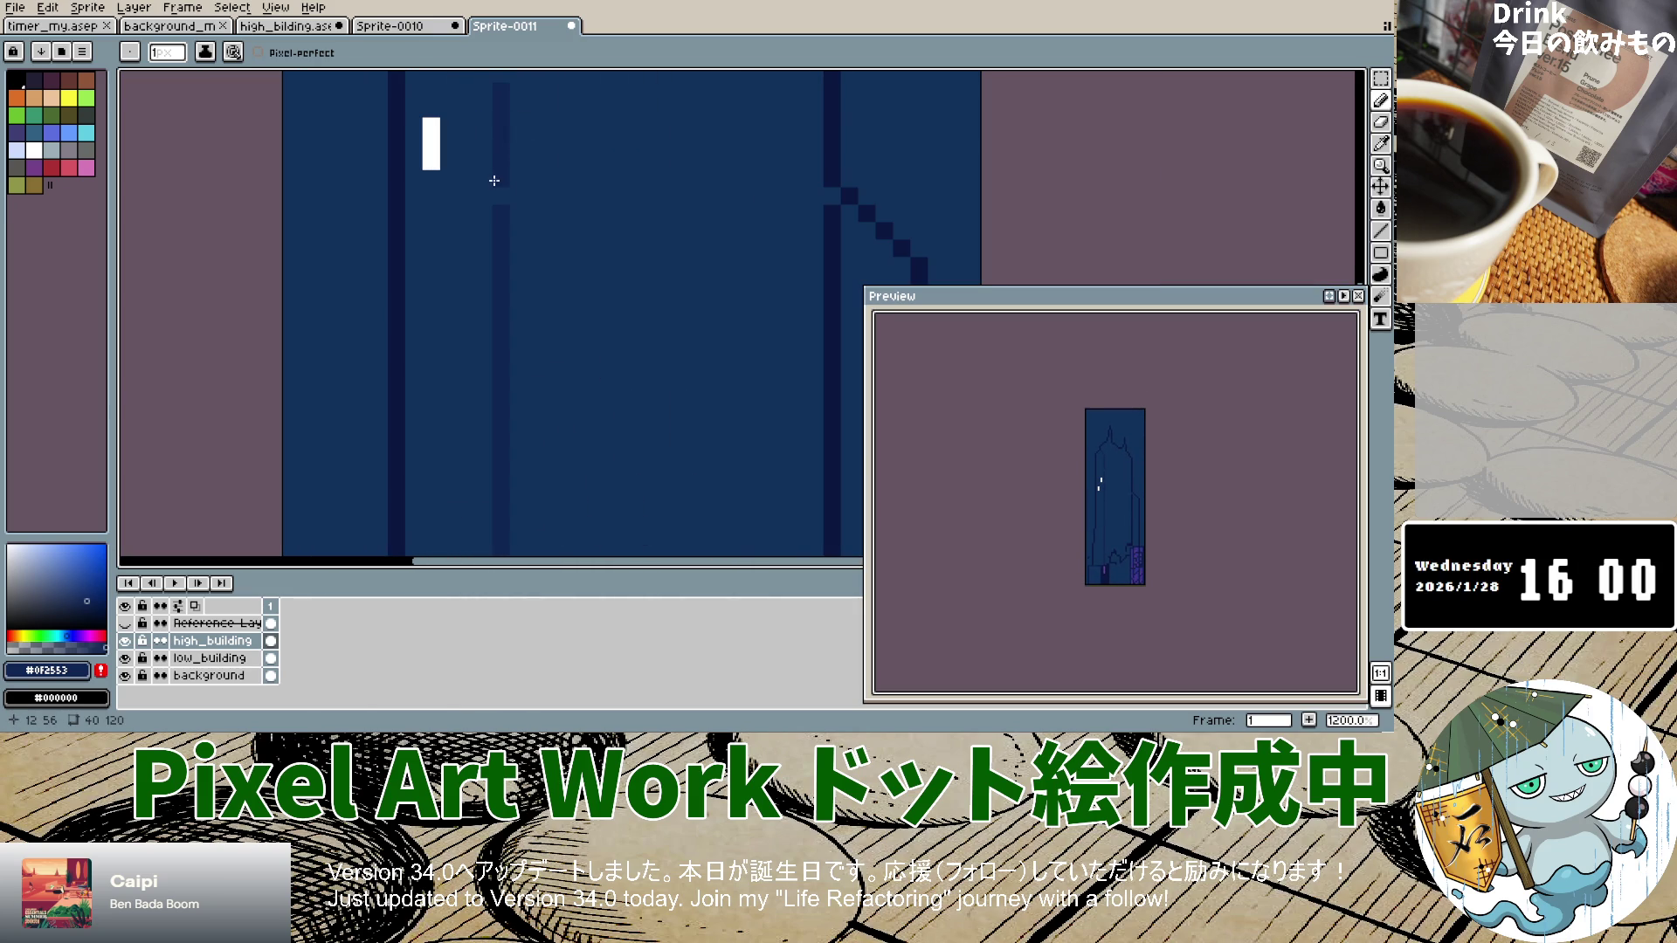
scroll(497, 122, "down", 4)
scroll(492, 93, "up", 4)
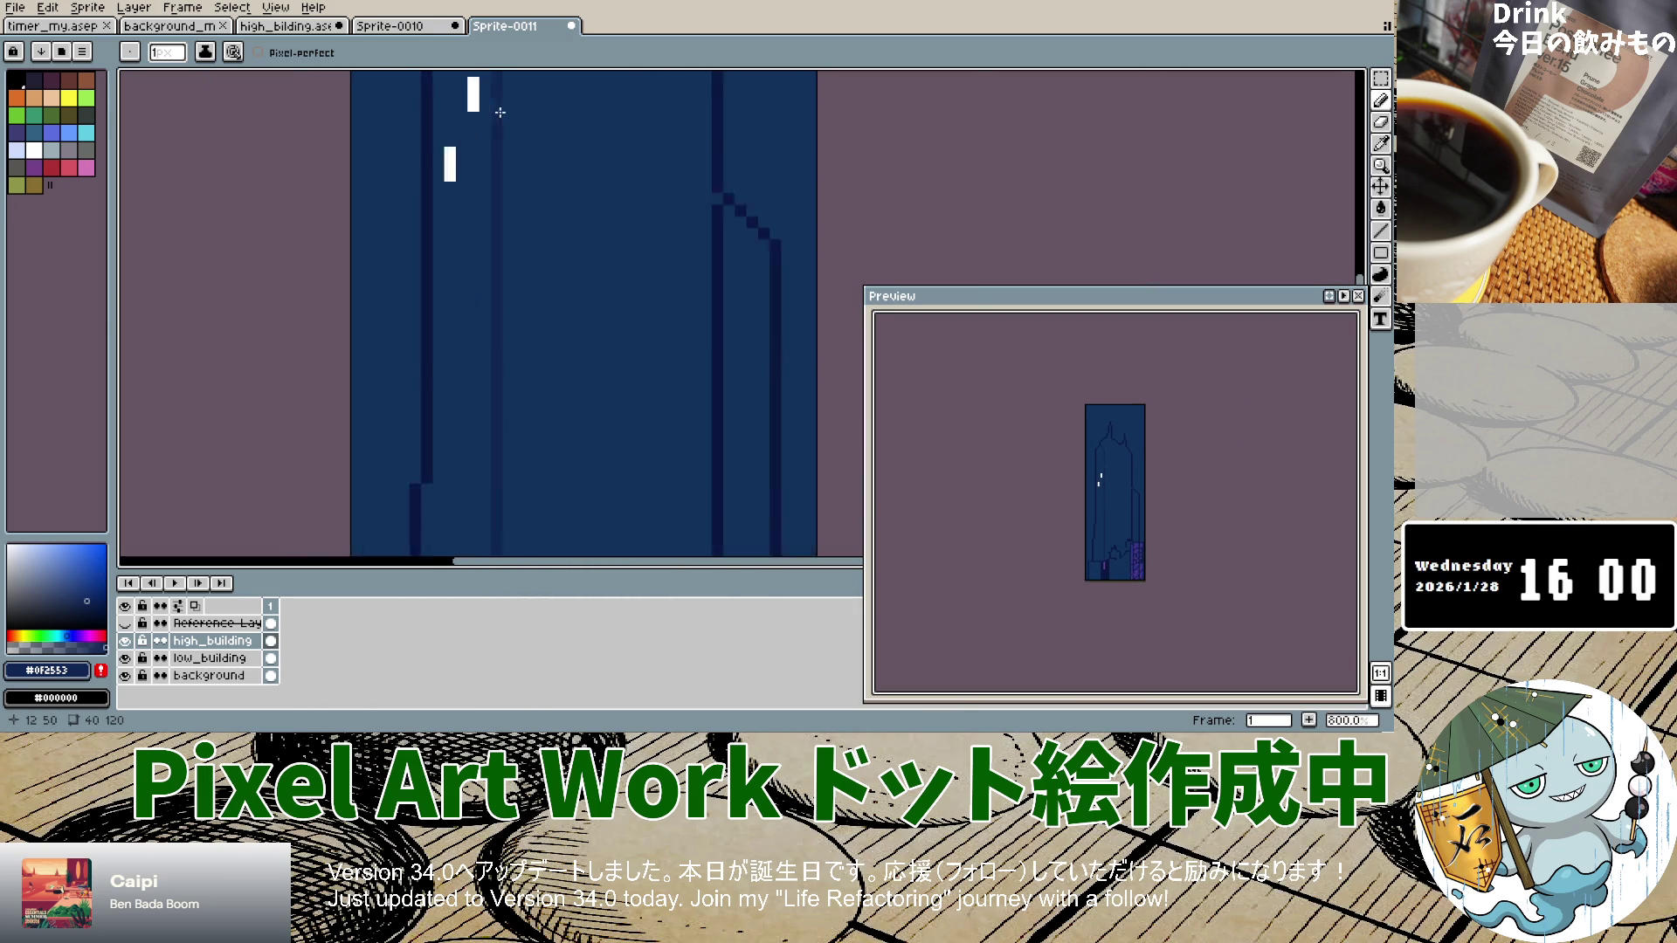
scroll(491, 92, "up", 1)
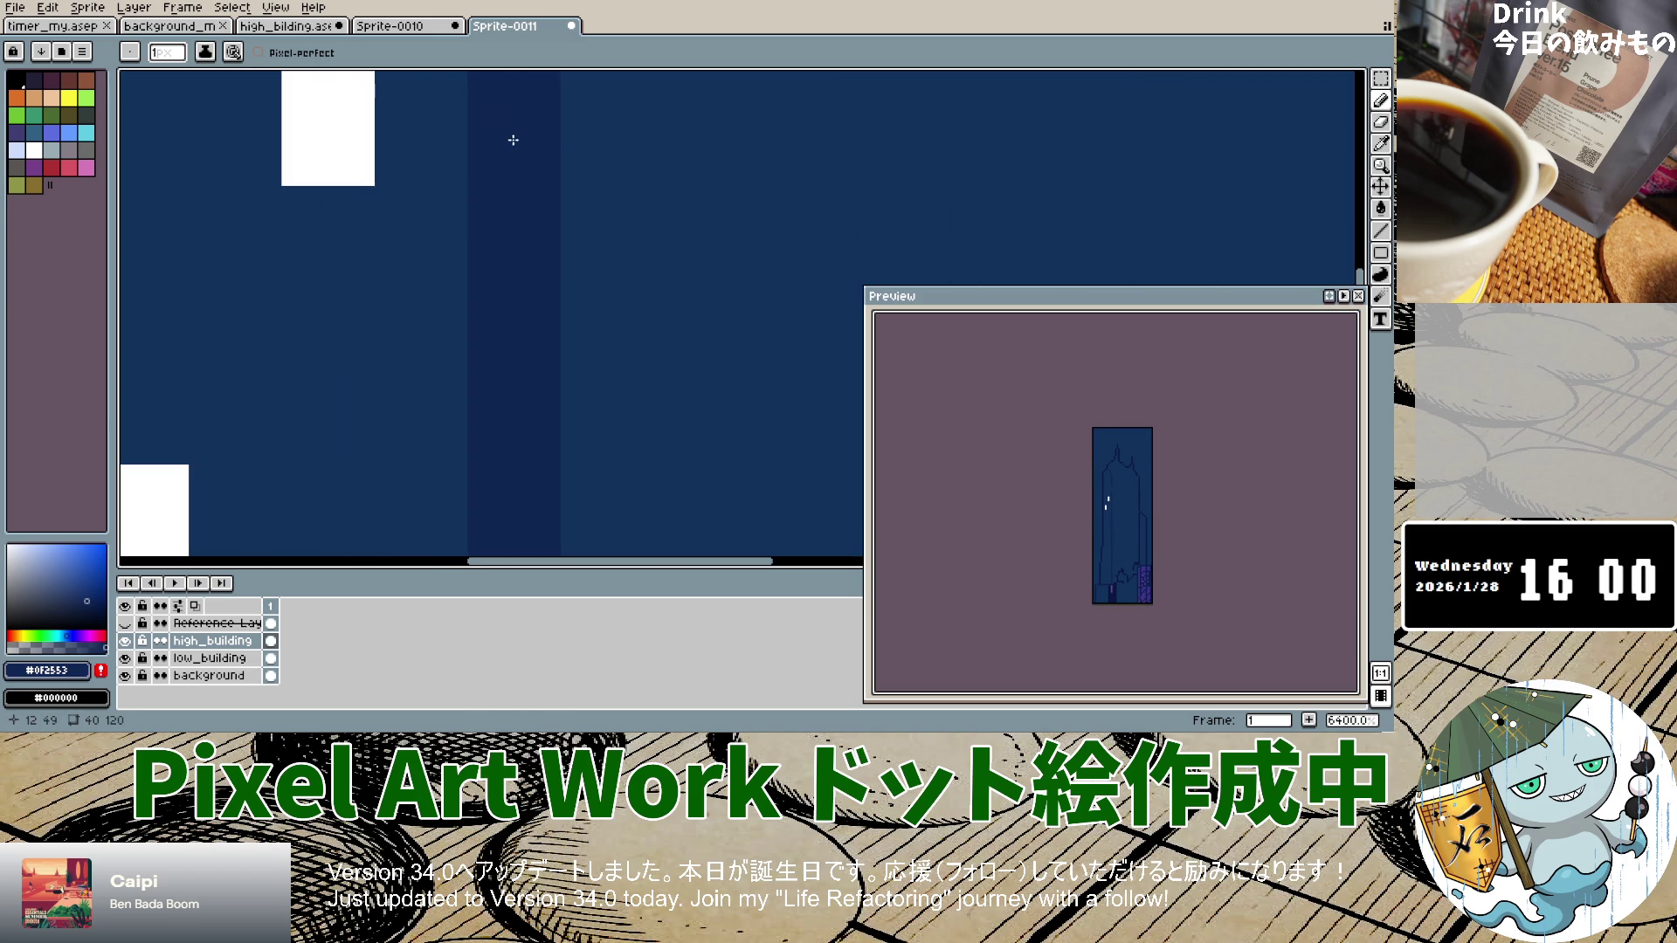
scroll(512, 139, "down", 6)
scroll(499, 155, "up", 3)
scroll(498, 148, "up", 3)
scroll(502, 131, "down", 8)
scroll(506, 114, "up", 4)
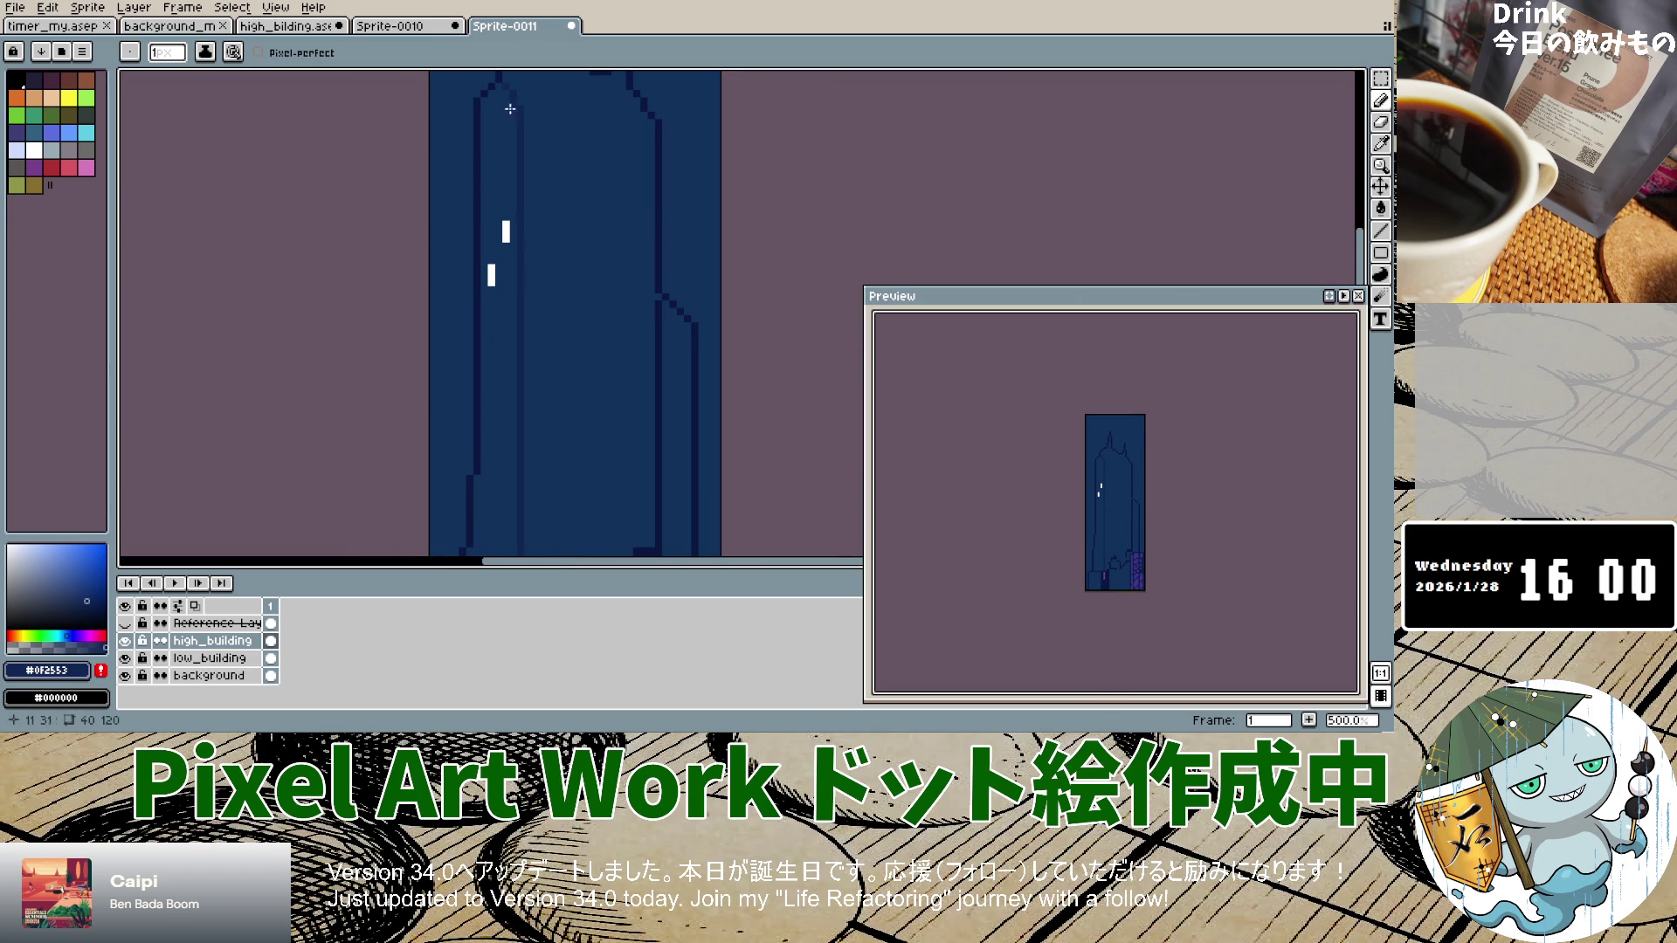
scroll(487, 192, "down", 2)
scroll(499, 292, "up", 6)
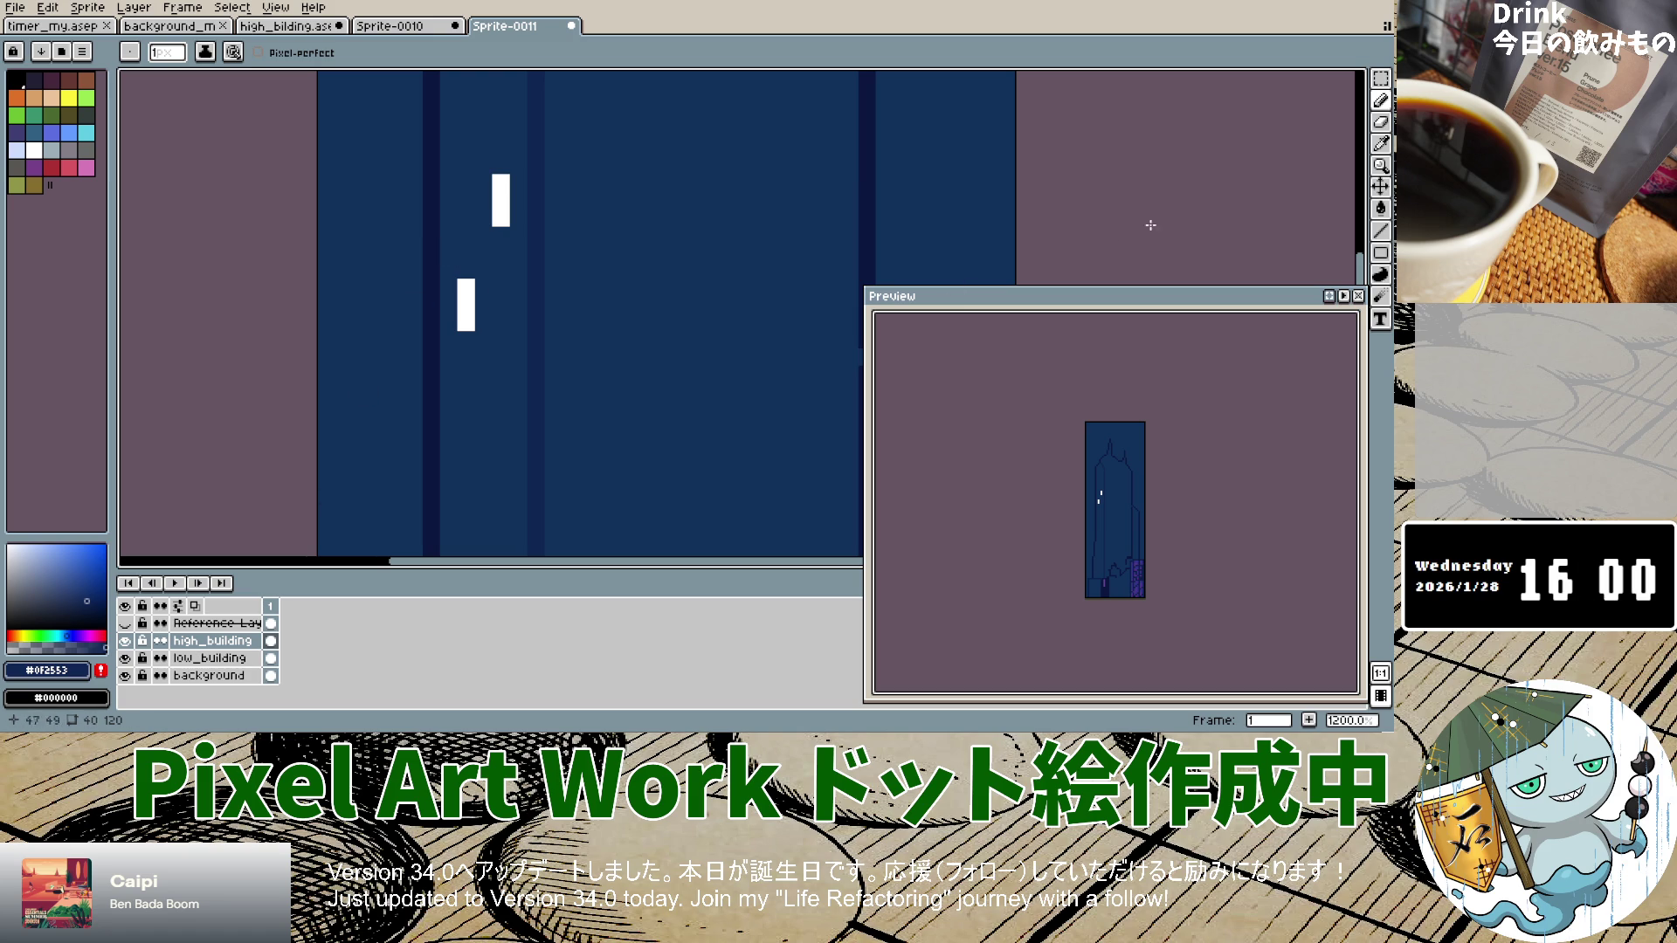
left_click(1380, 143)
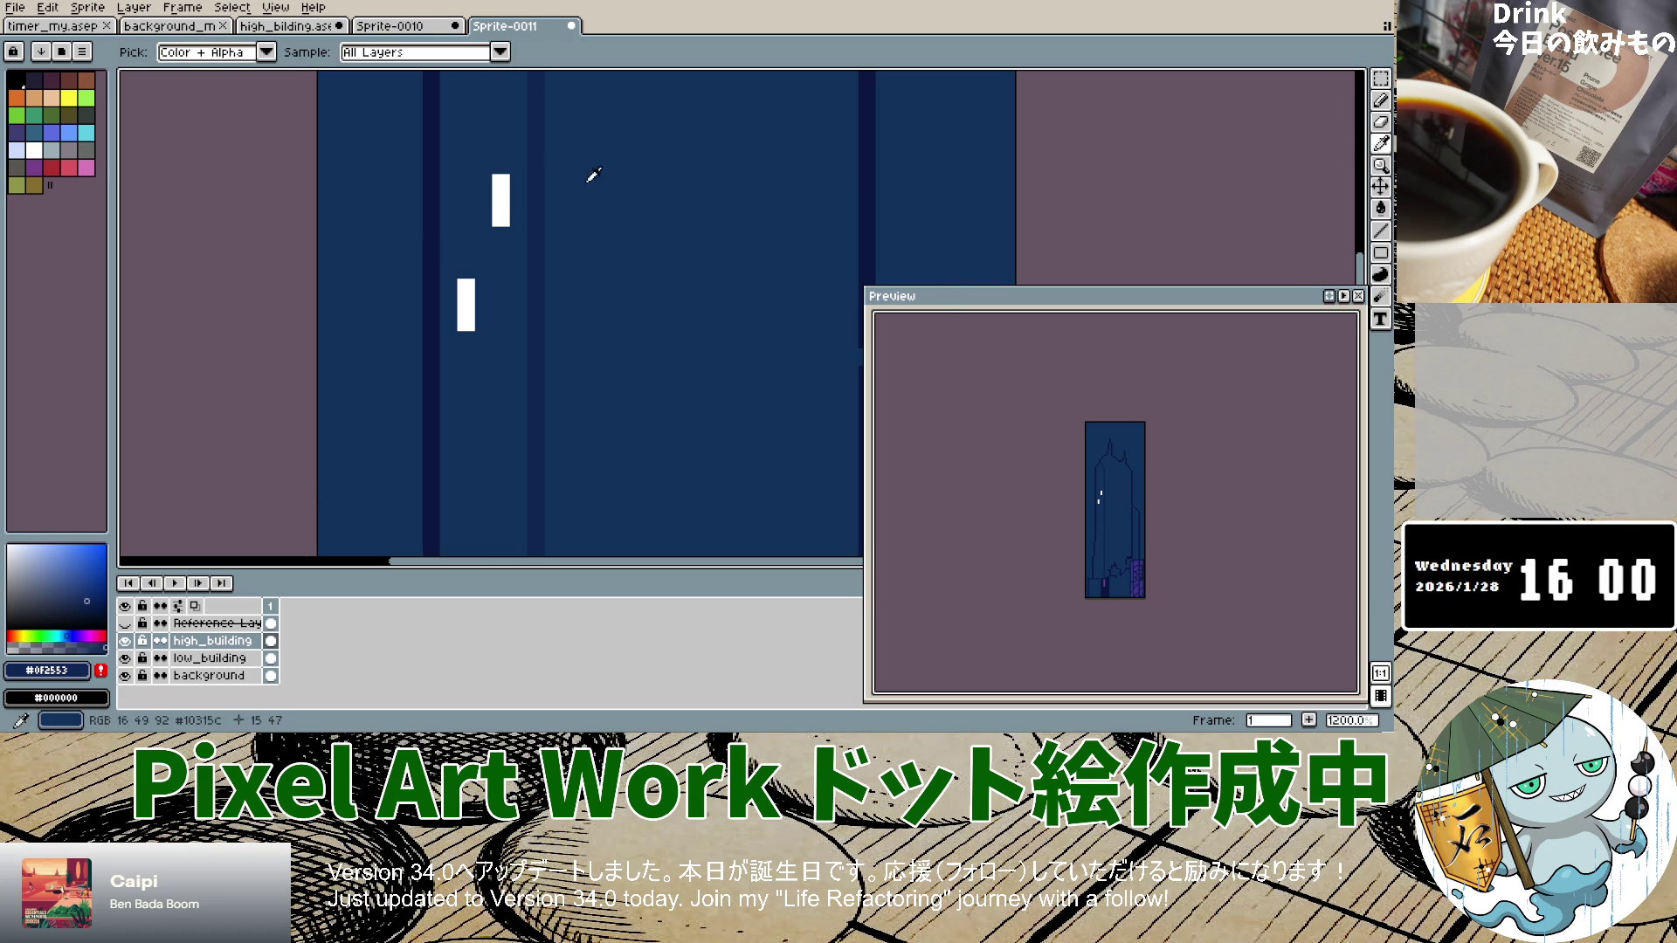
Step: Sample the building's navy and paint over the upper white window marks
left_click(515, 183)
left_click(1380, 100)
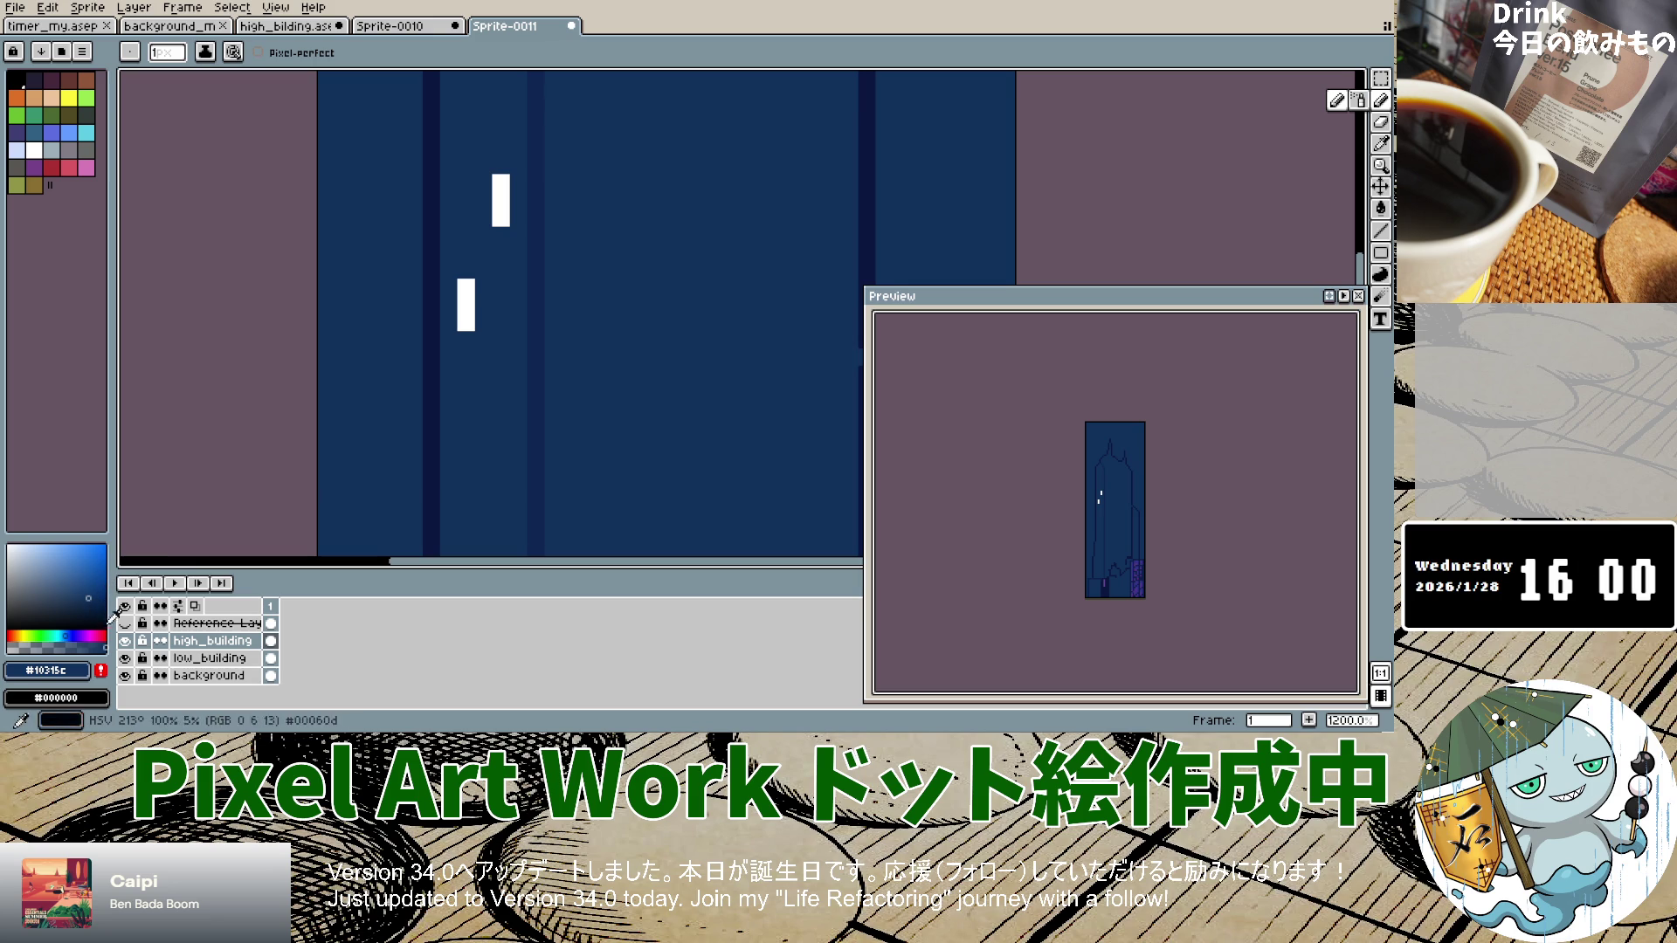
left_click_drag(501, 179, 500, 220)
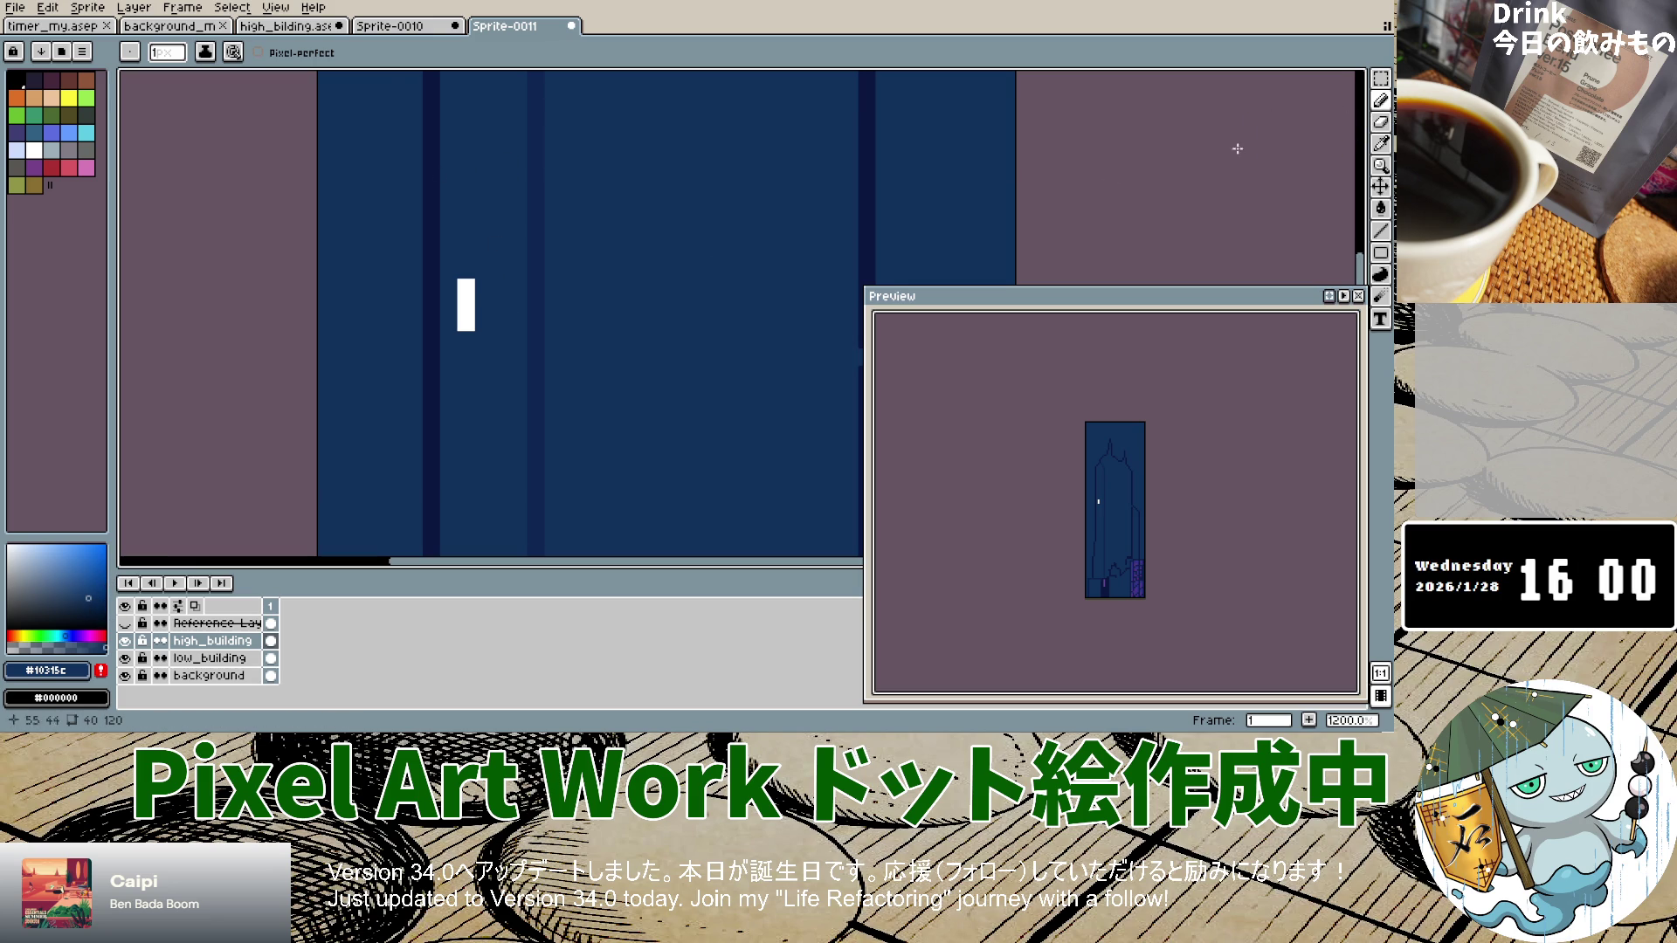
scroll(497, 279, "down", 7)
left_click(499, 281)
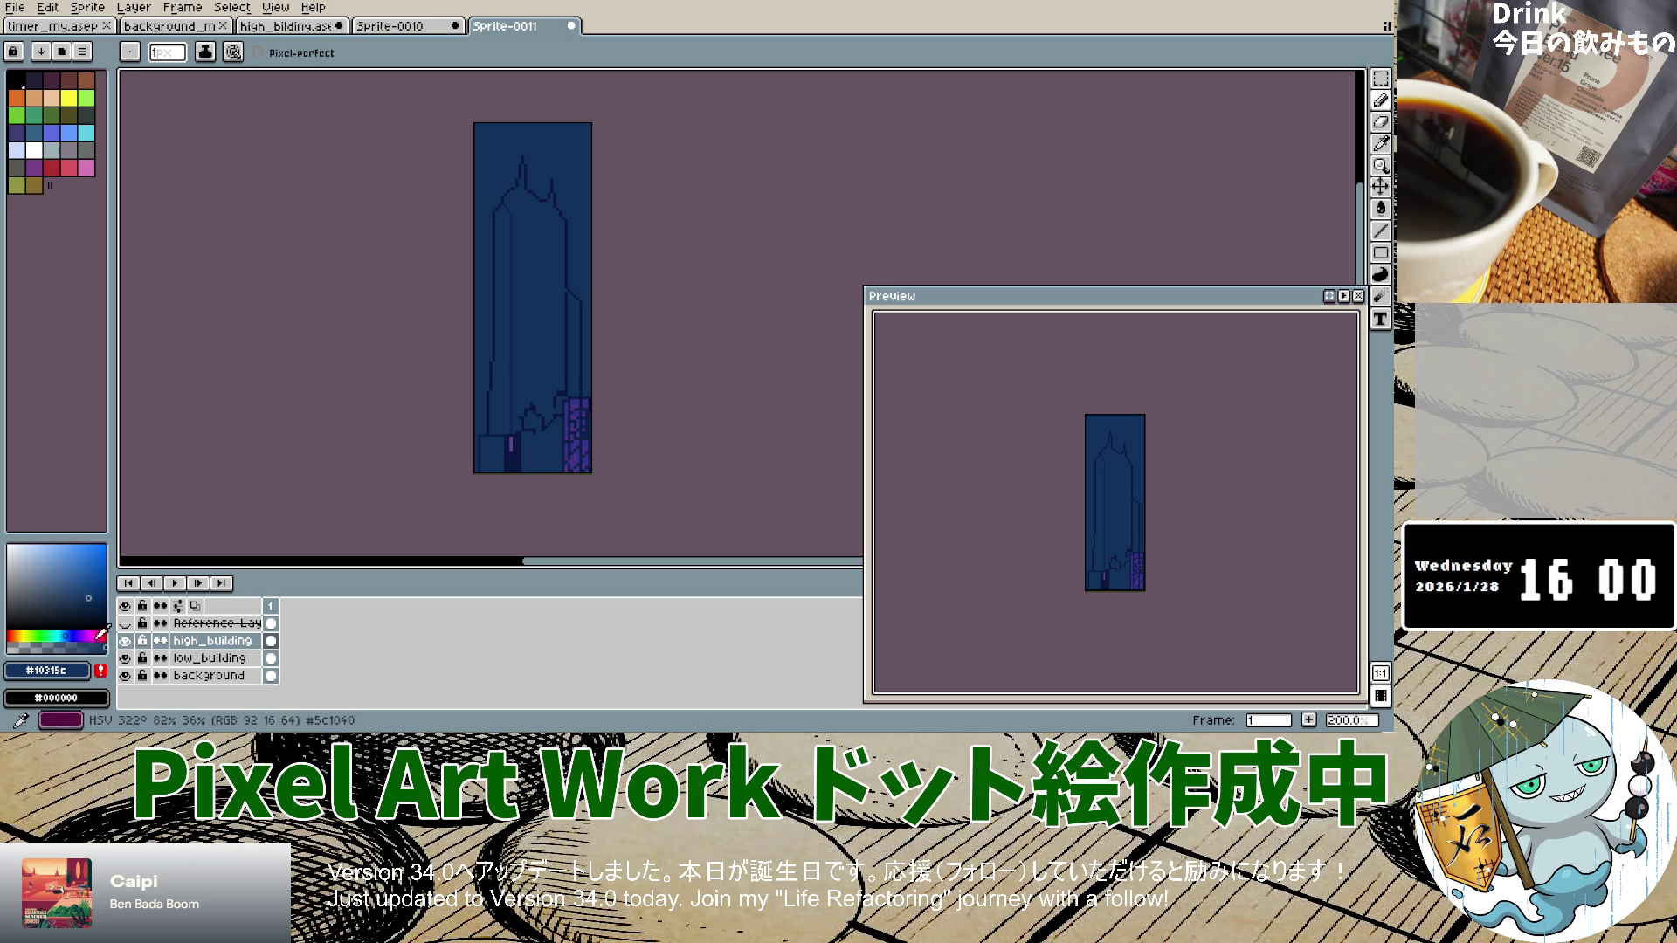
Step: Try a short white window stroke near the top, then undo it
scroll(516, 218, "up", 5)
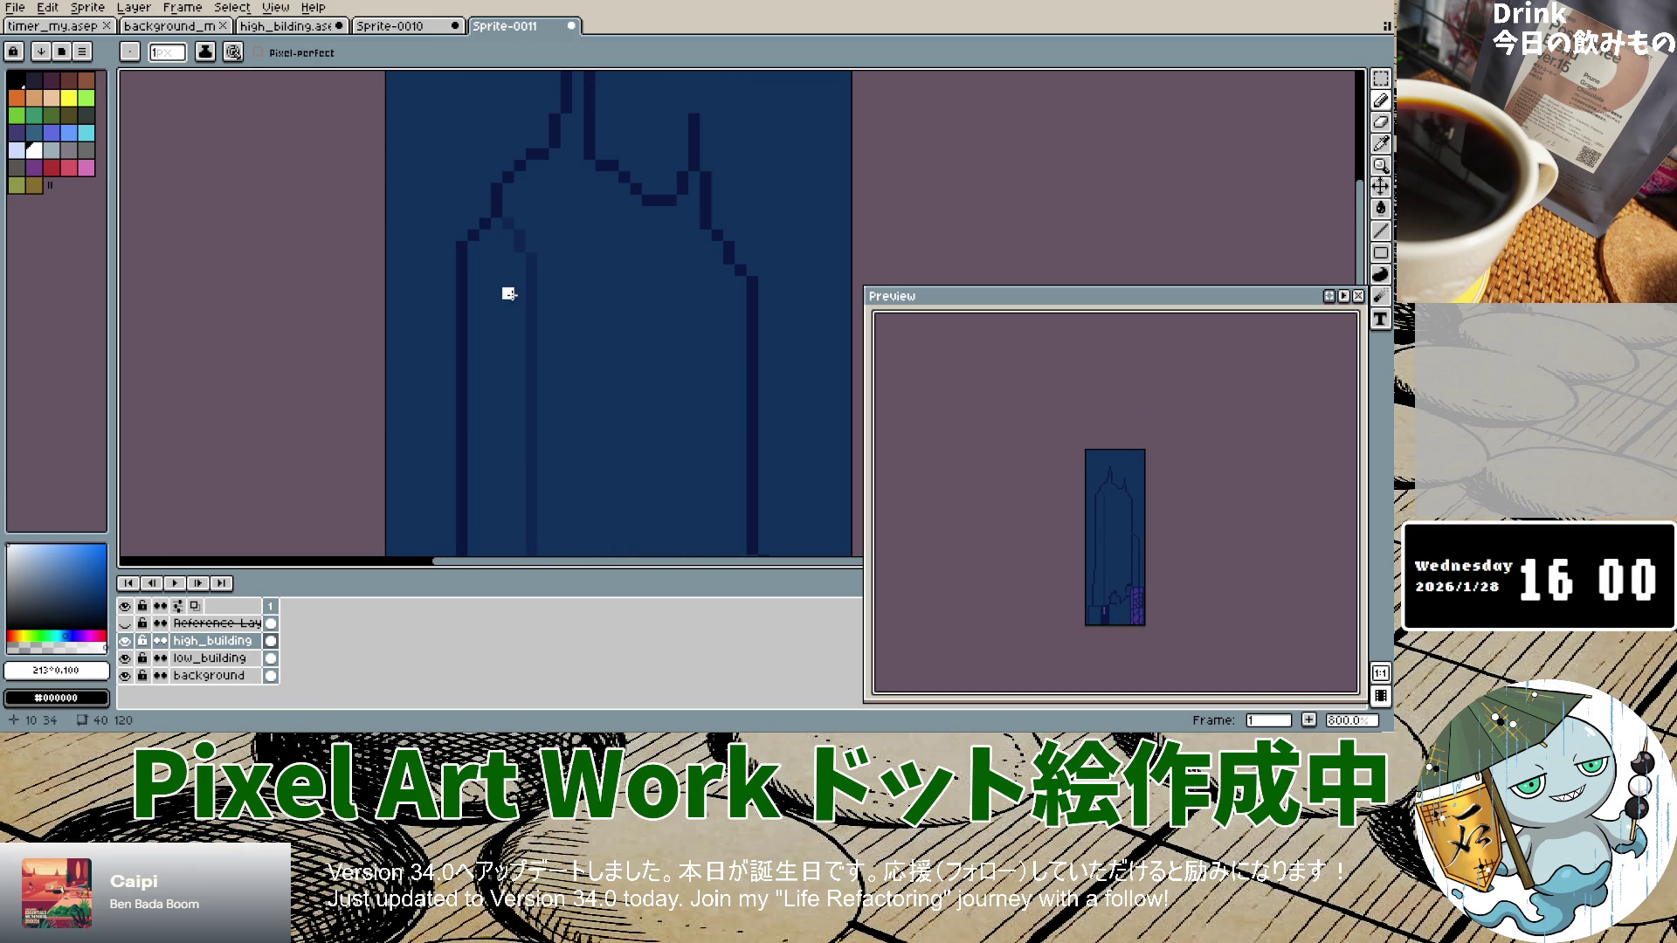
left_click_drag(479, 278, 481, 300)
scroll(502, 406, "down", 2)
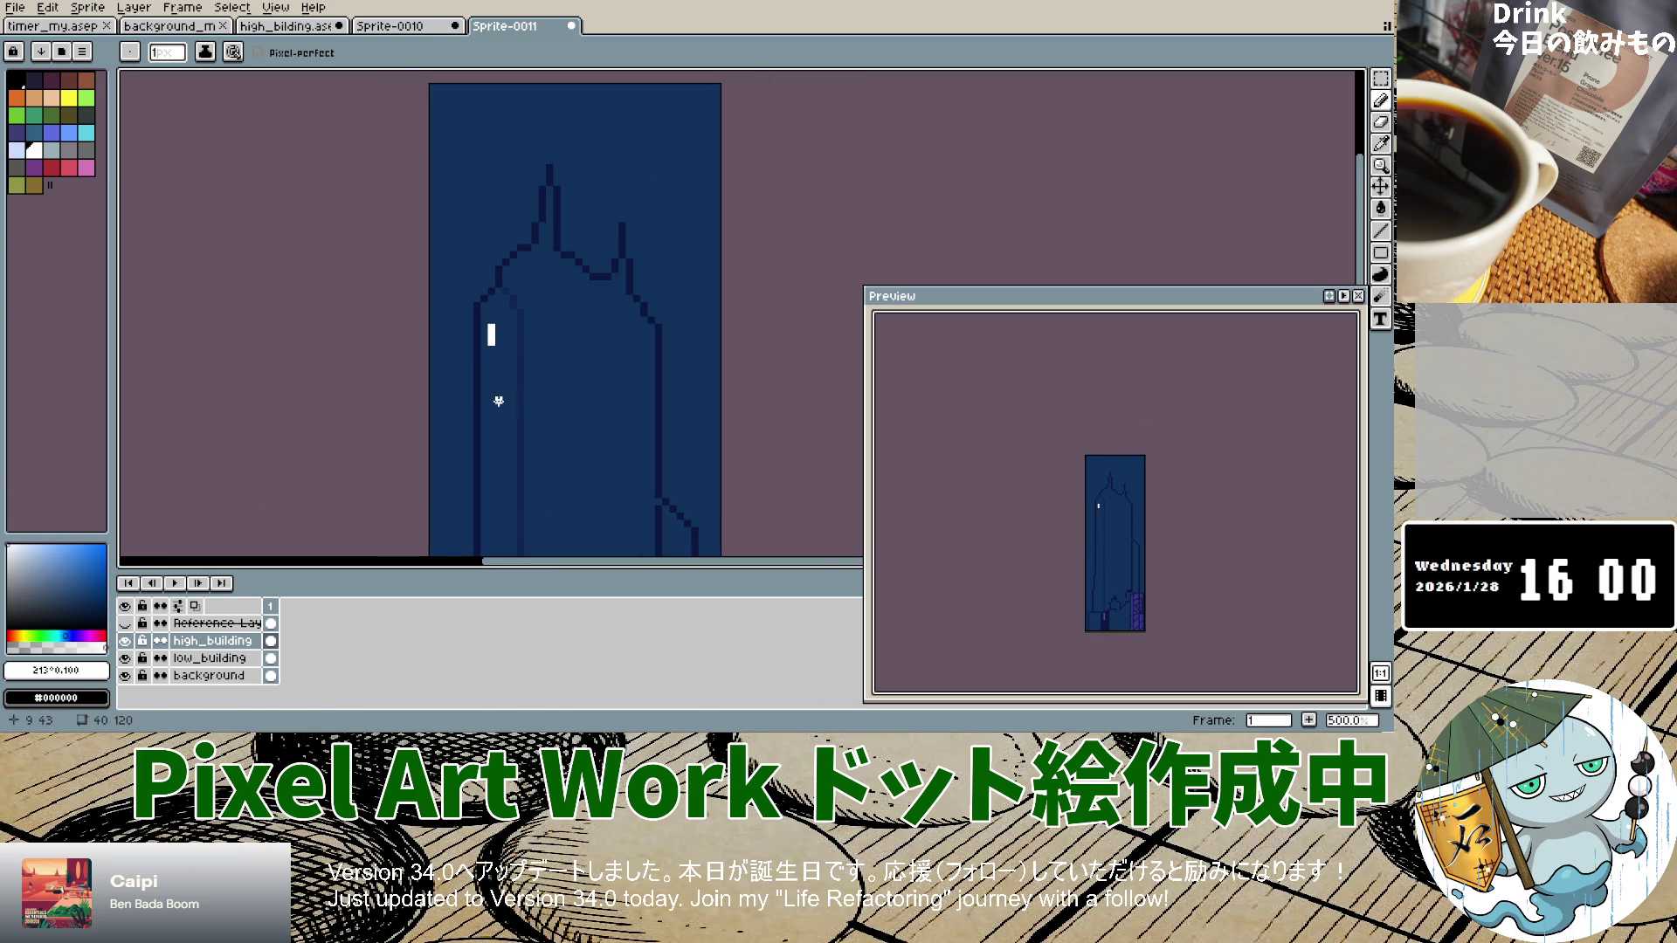
scroll(501, 408, "down", 5)
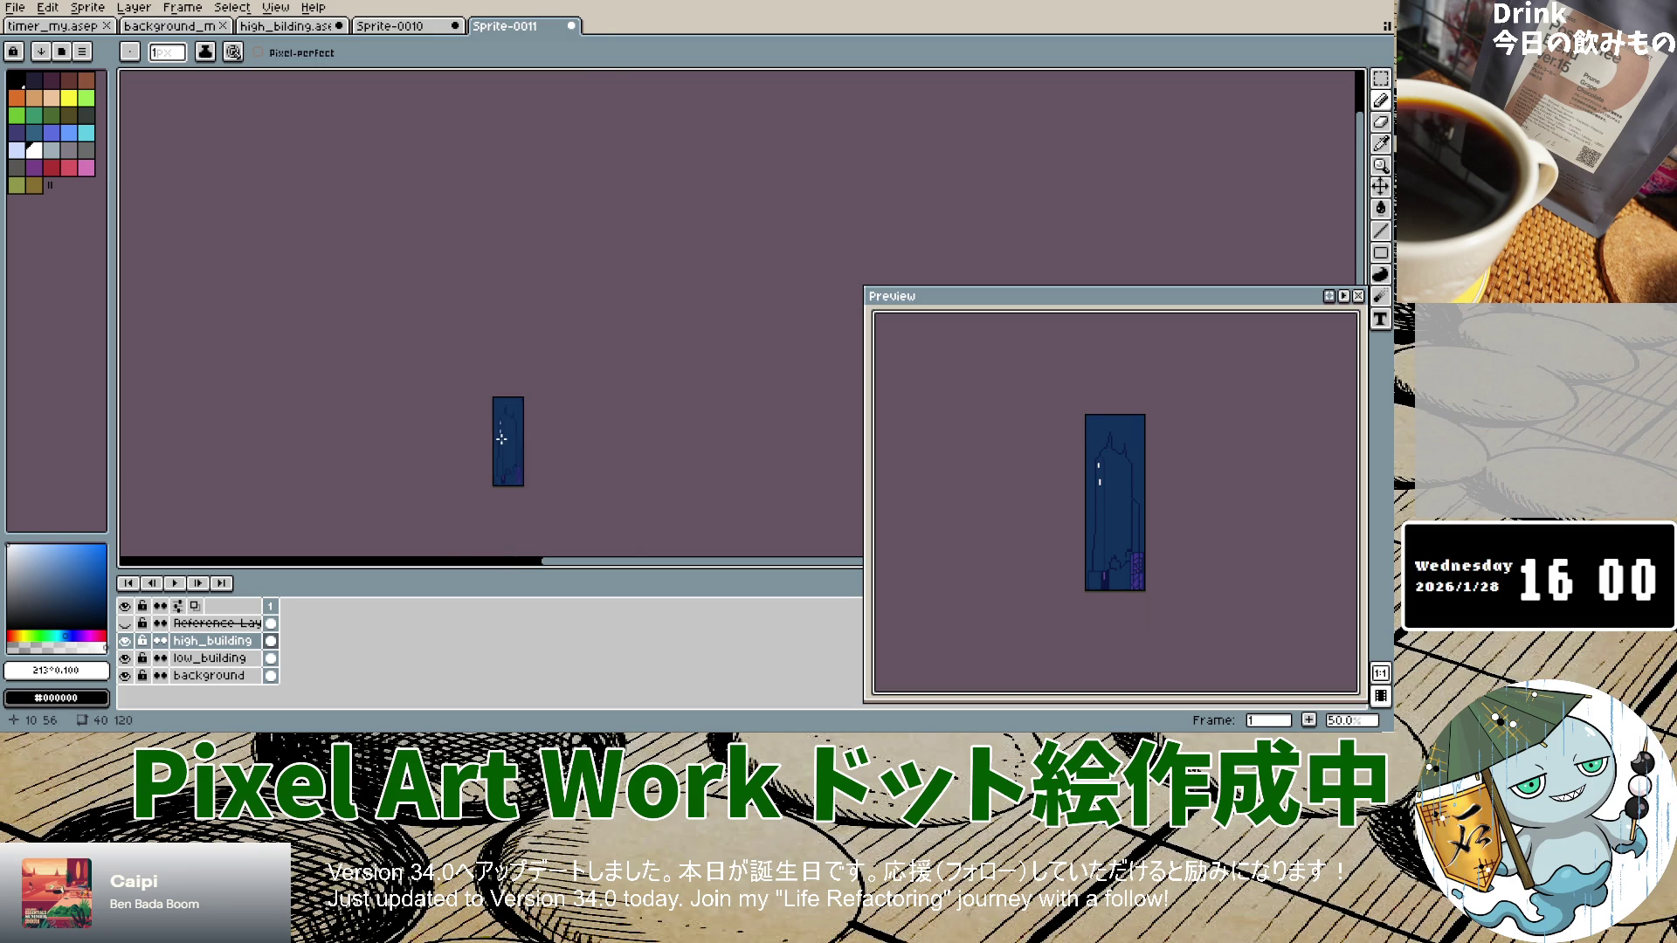
key("ctrl+z")
scroll(507, 439, "up", 5)
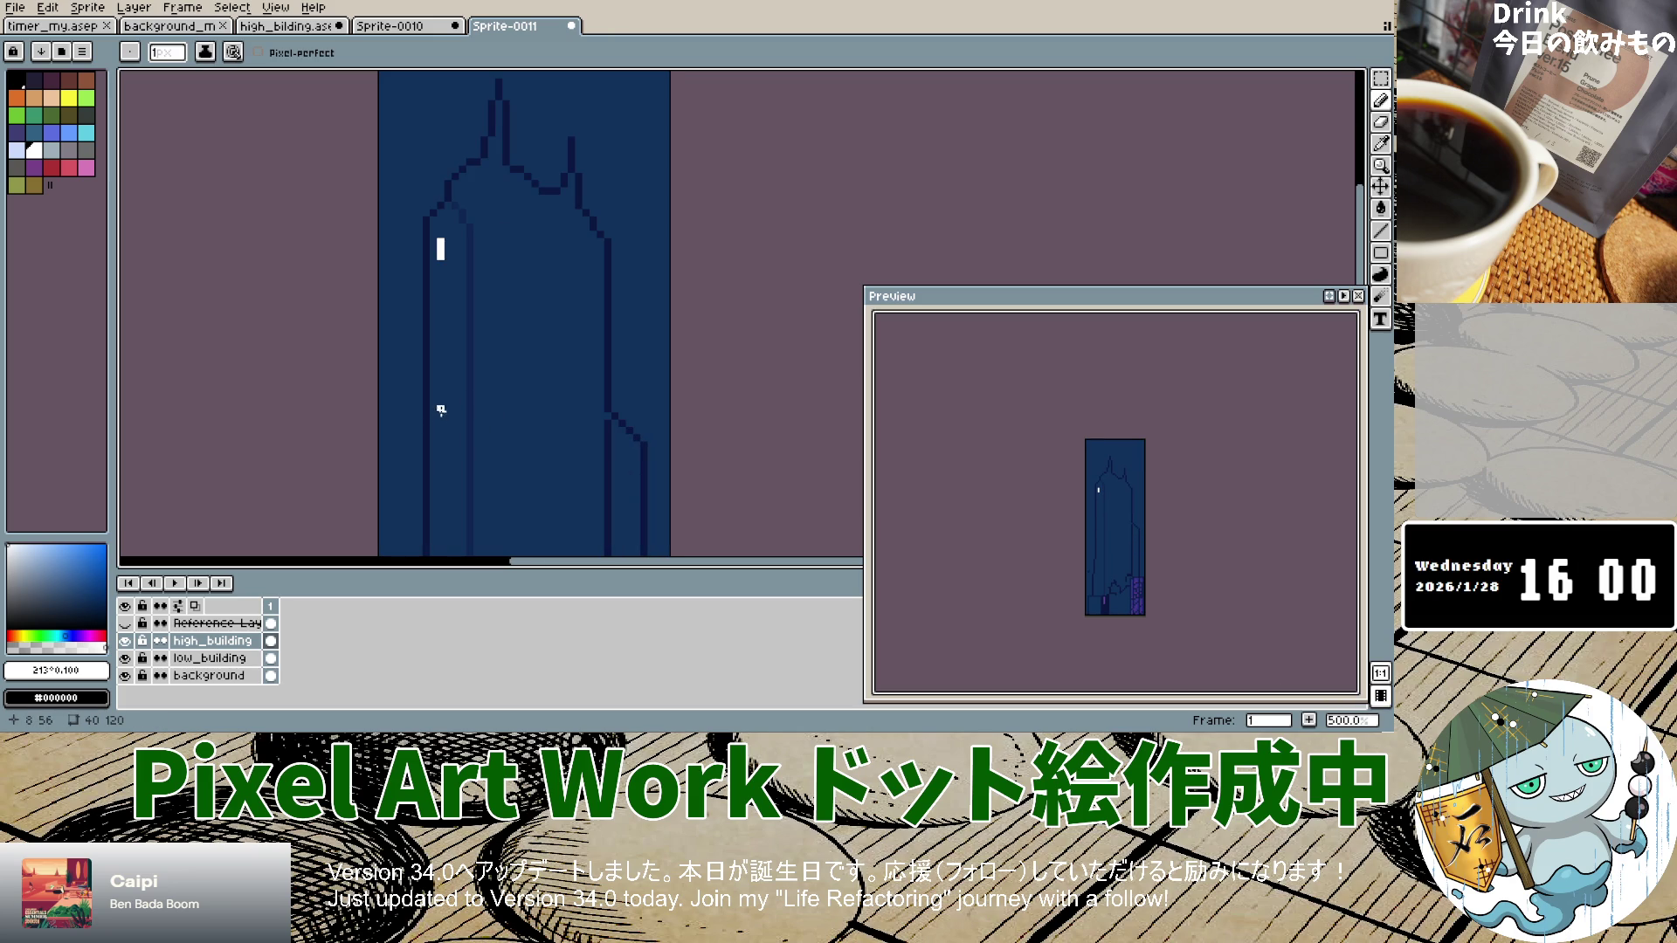
Step: Add two short white window marks low on the tower's left side
left_click_drag(446, 393, 445, 400)
scroll(451, 448, "down", 4)
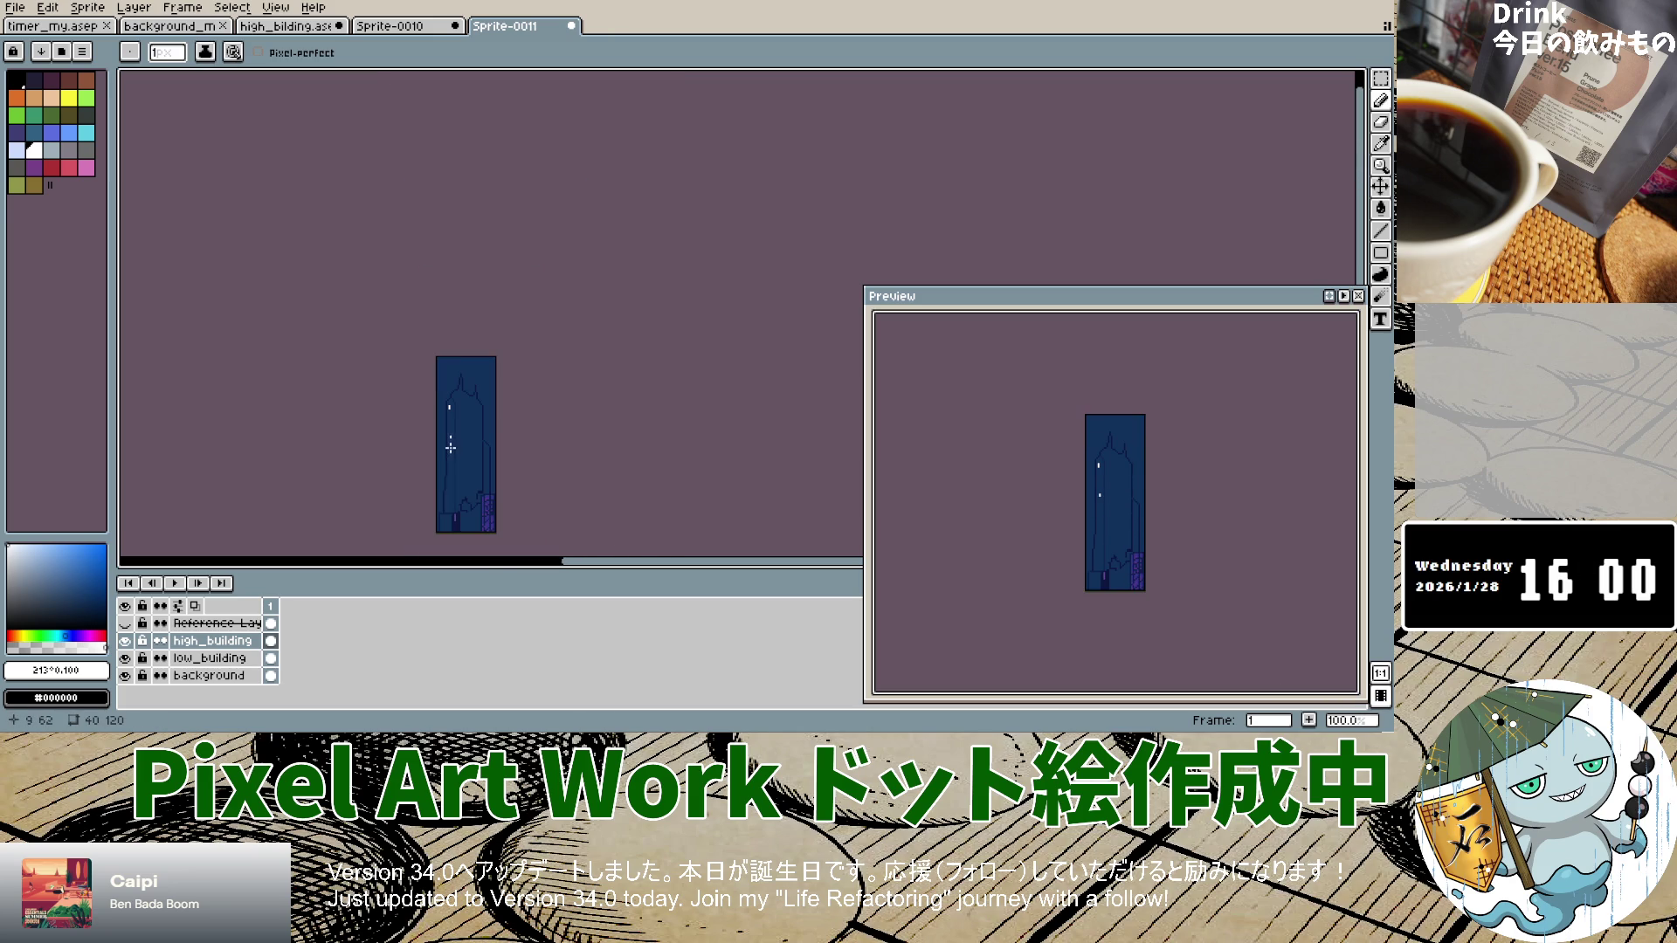
scroll(451, 485, "down", 1)
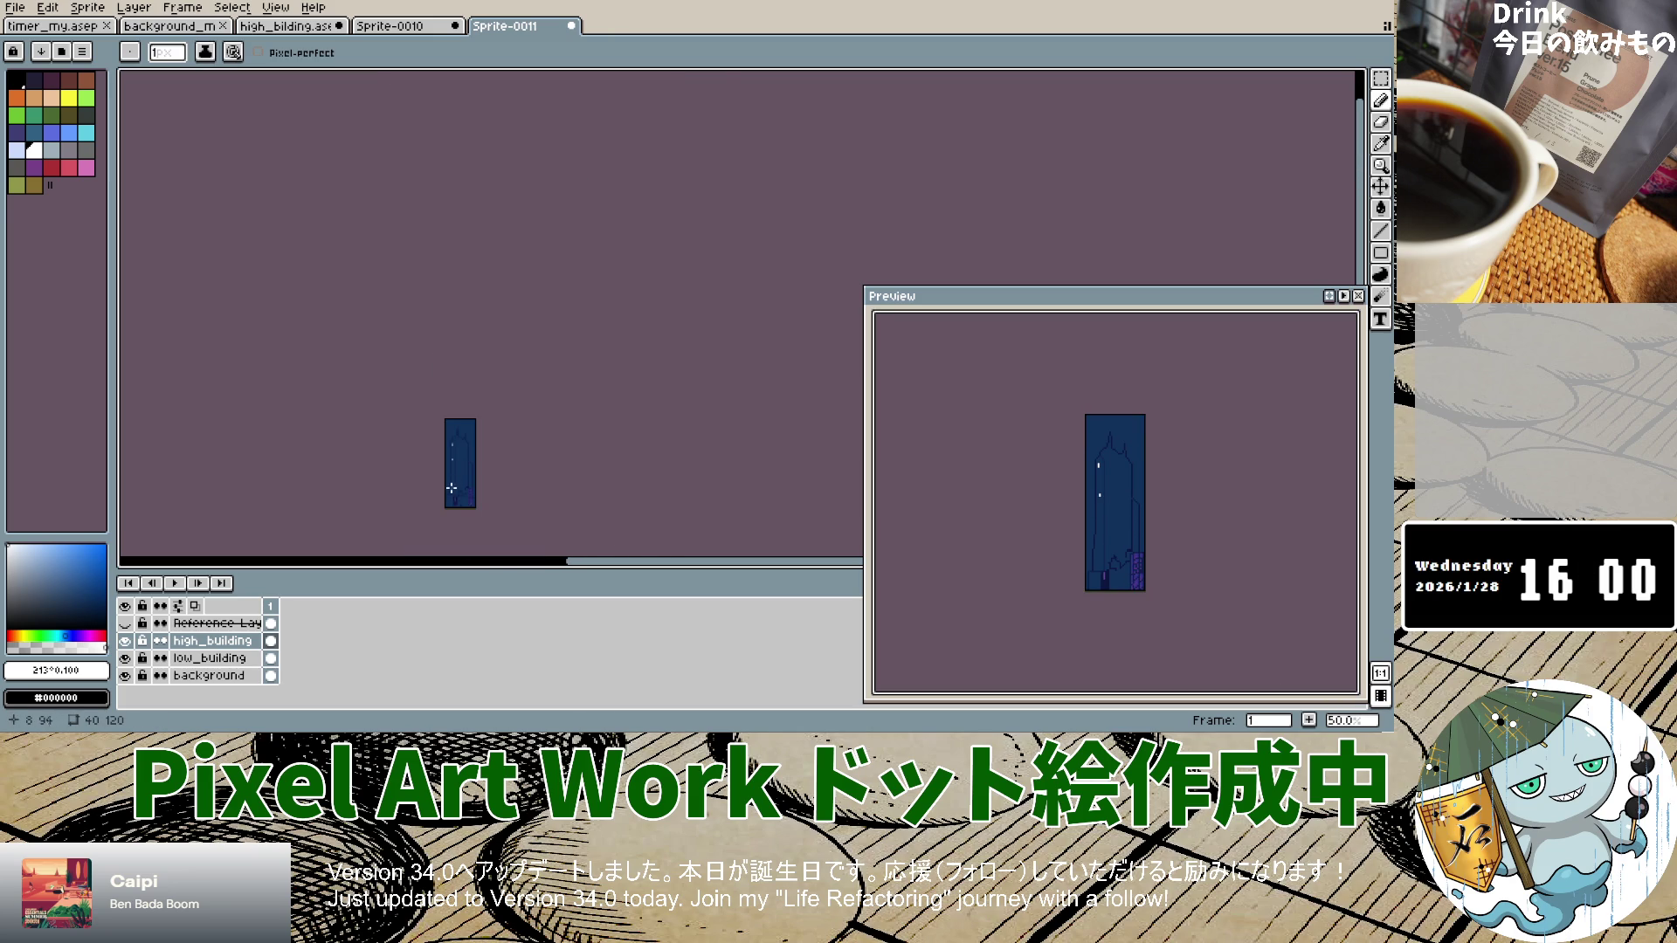
scroll(452, 489, "up", 6)
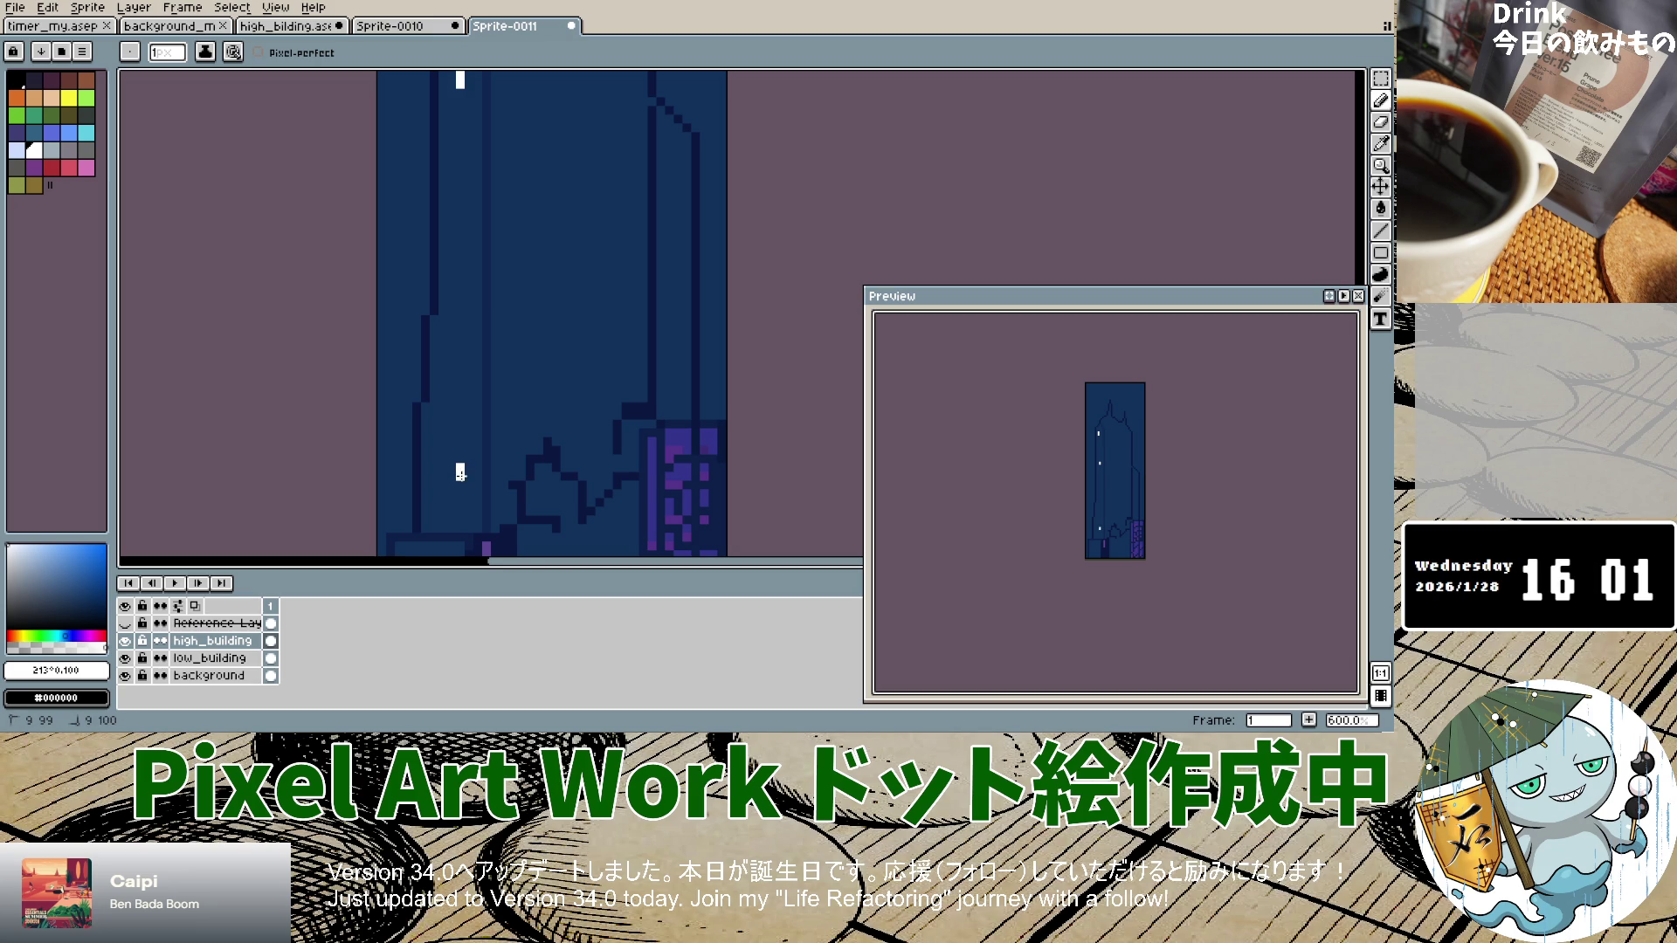
scroll(462, 468, "down", 5)
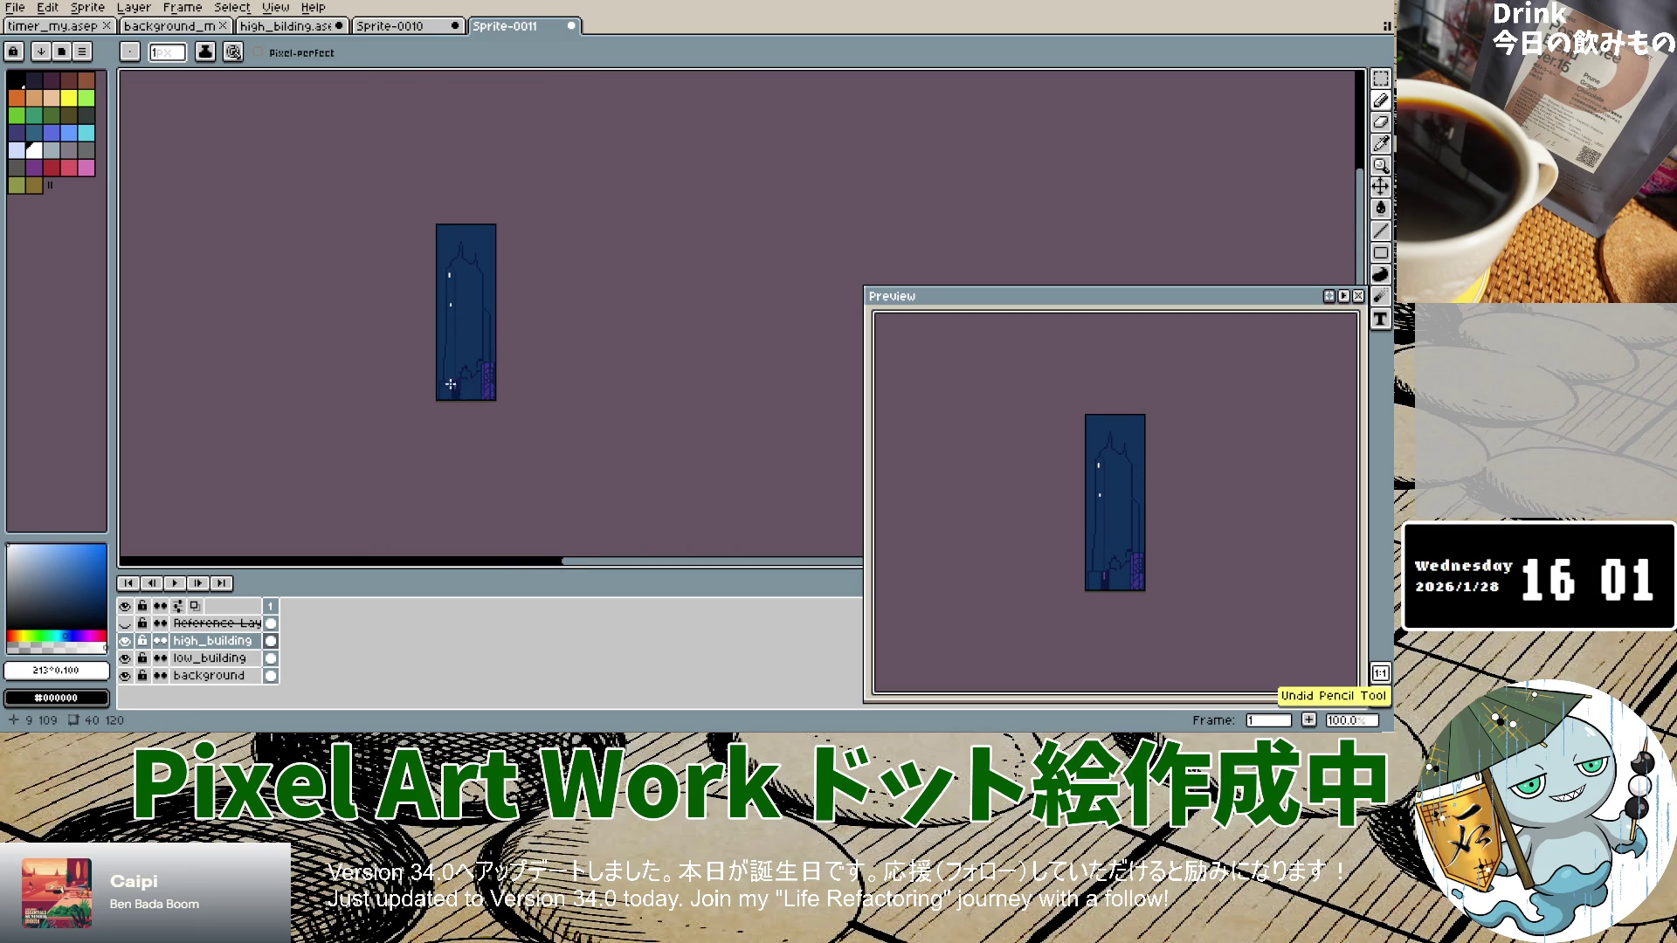
scroll(461, 388, "up", 6)
left_click_drag(462, 371, 464, 398)
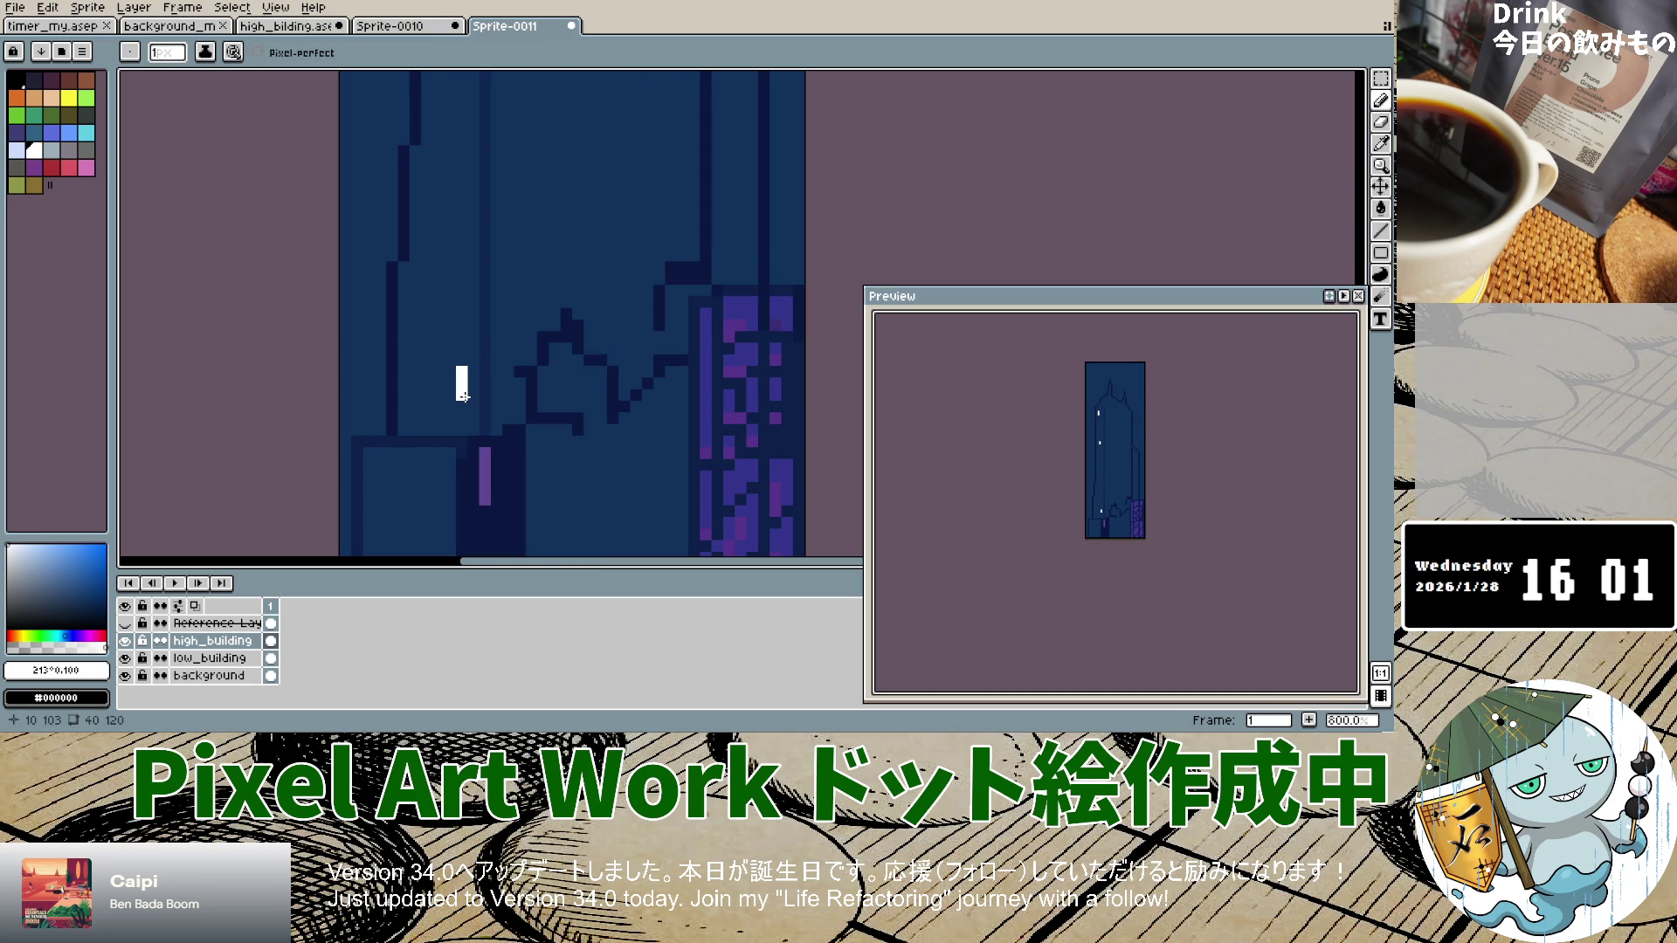
scroll(438, 174, "down", 5)
scroll(555, 222, "up", 4)
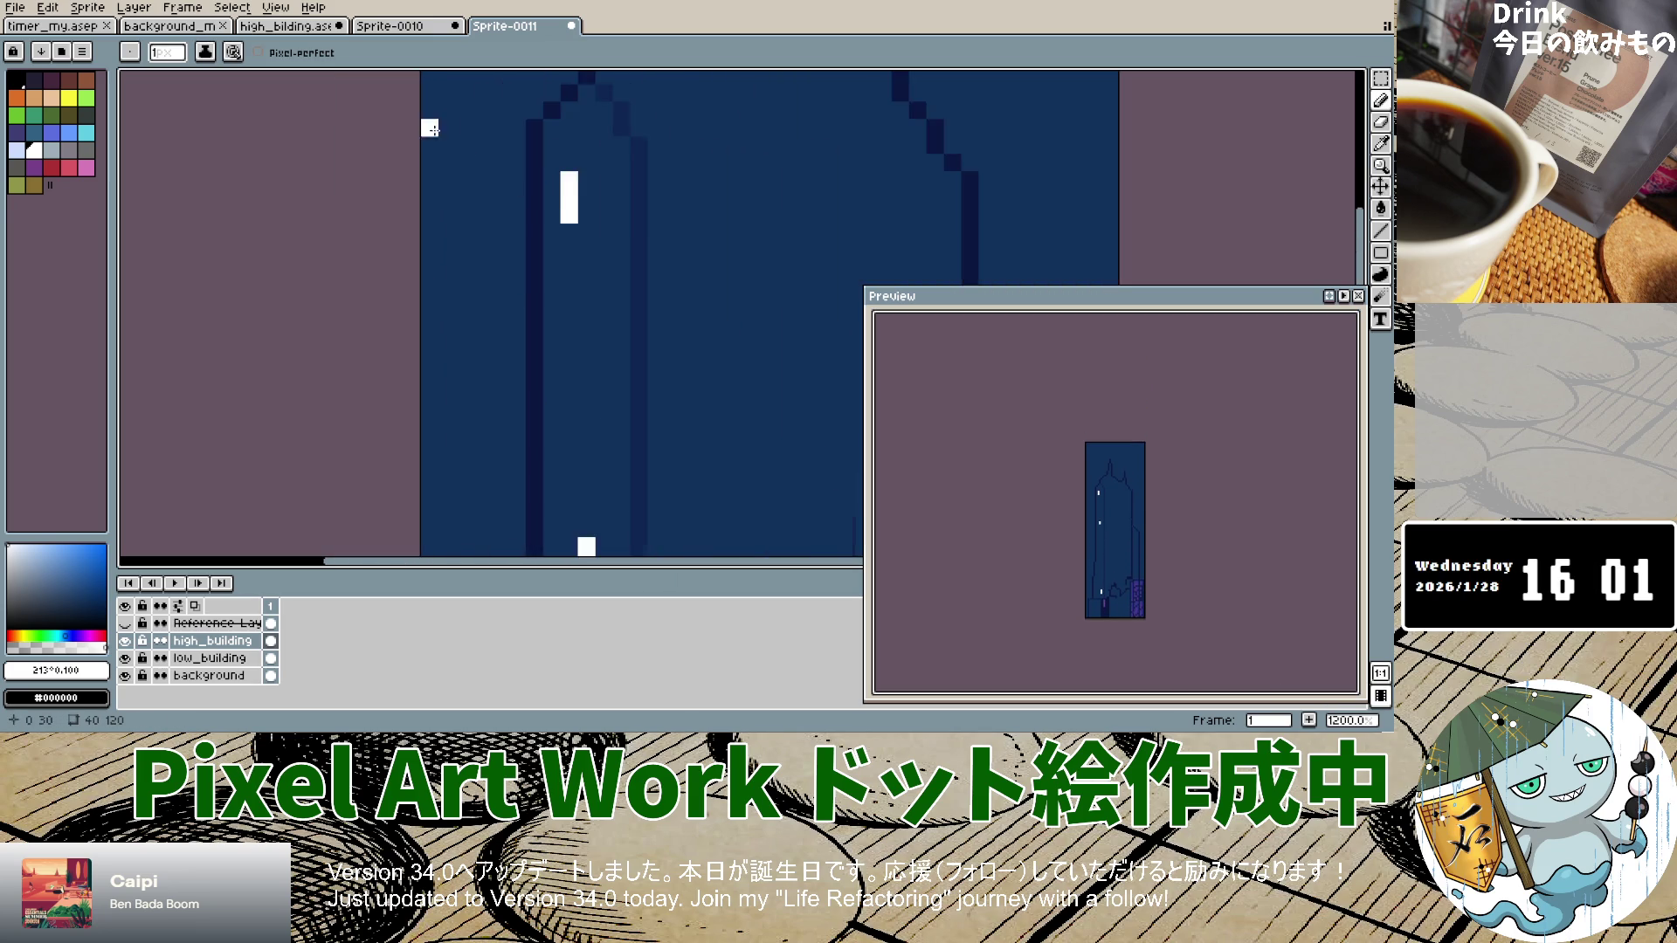
scroll(554, 222, "down", 4)
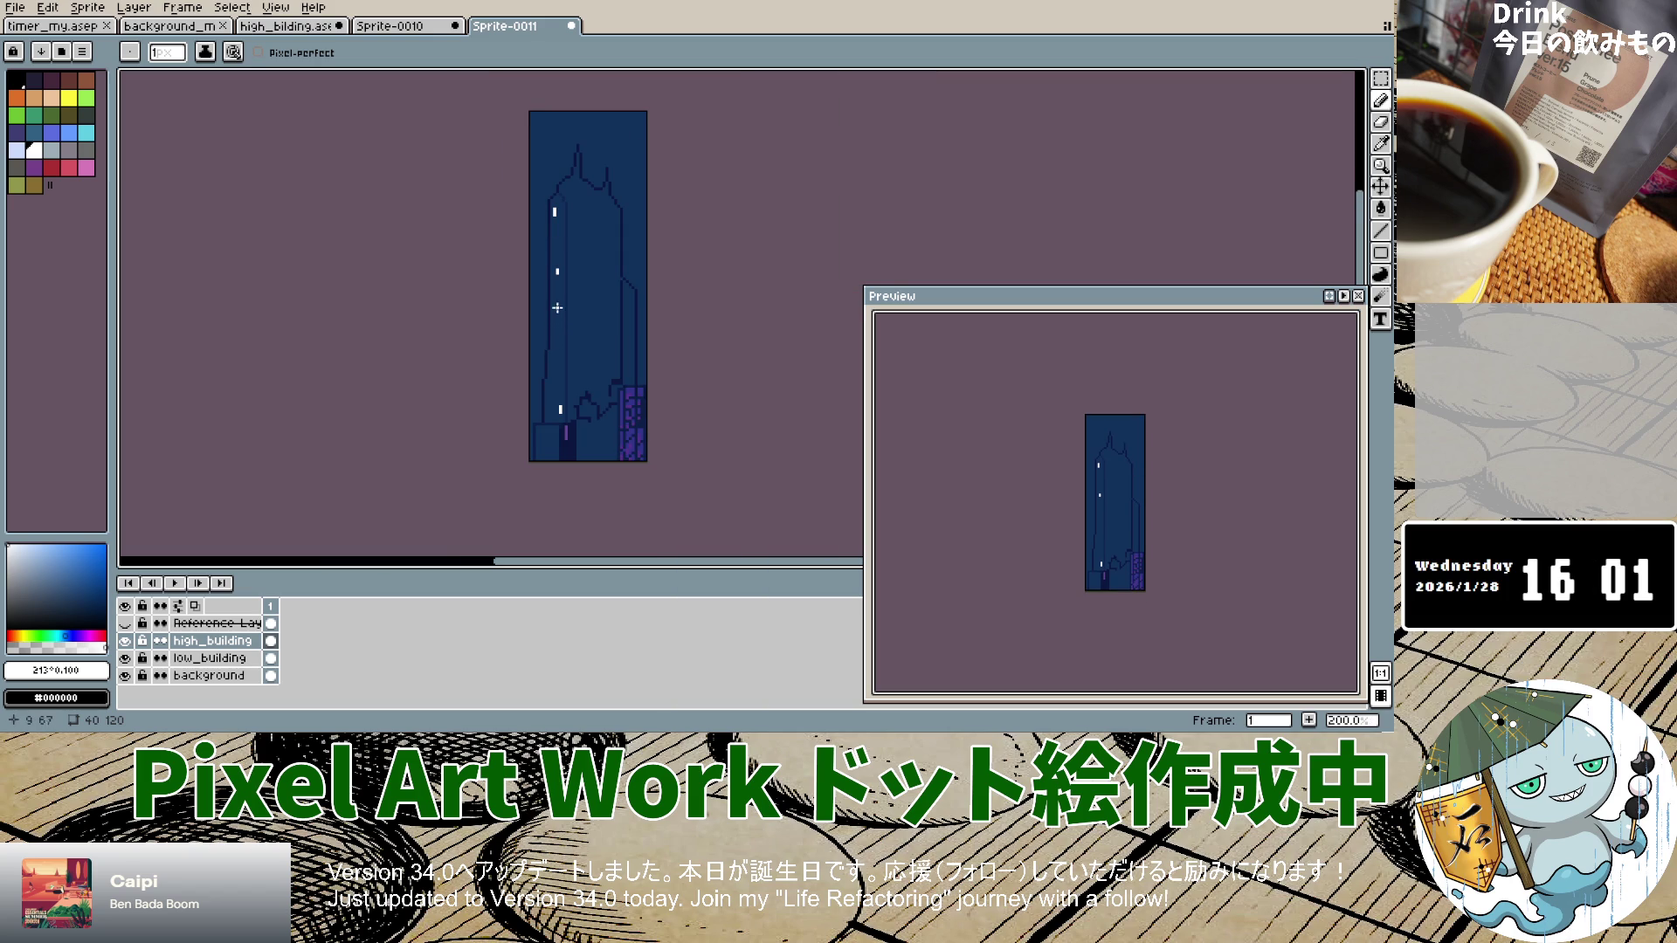
scroll(573, 319, "down", 1)
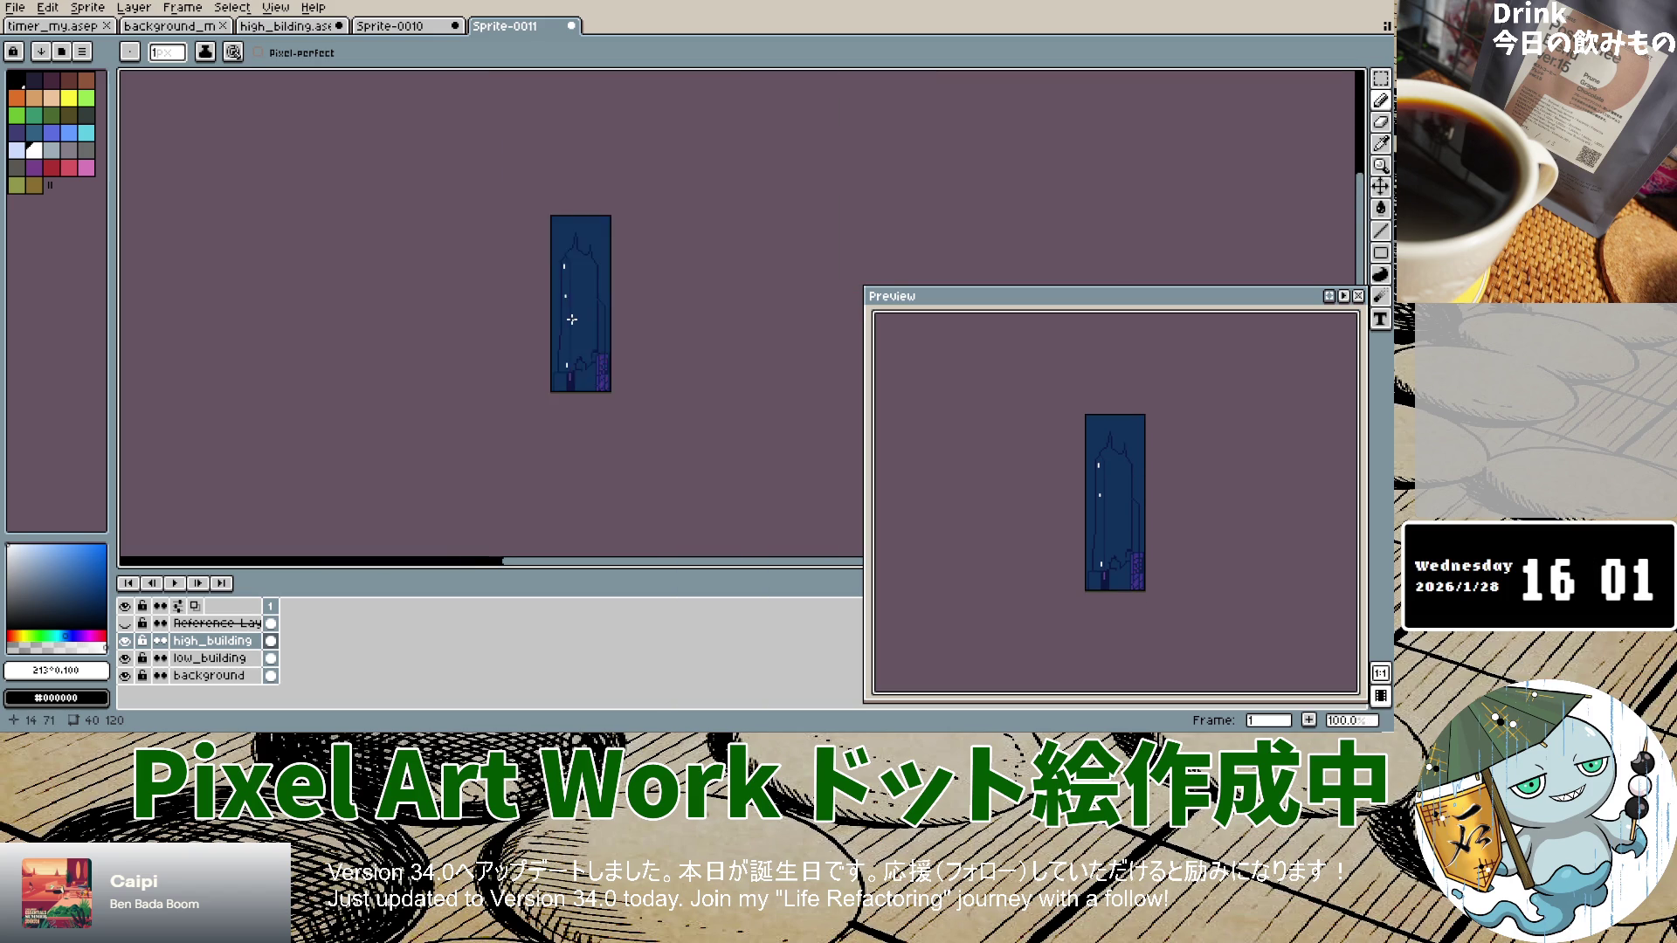
scroll(574, 317, "up", 5)
scroll(573, 318, "down", 1)
left_click(125, 622)
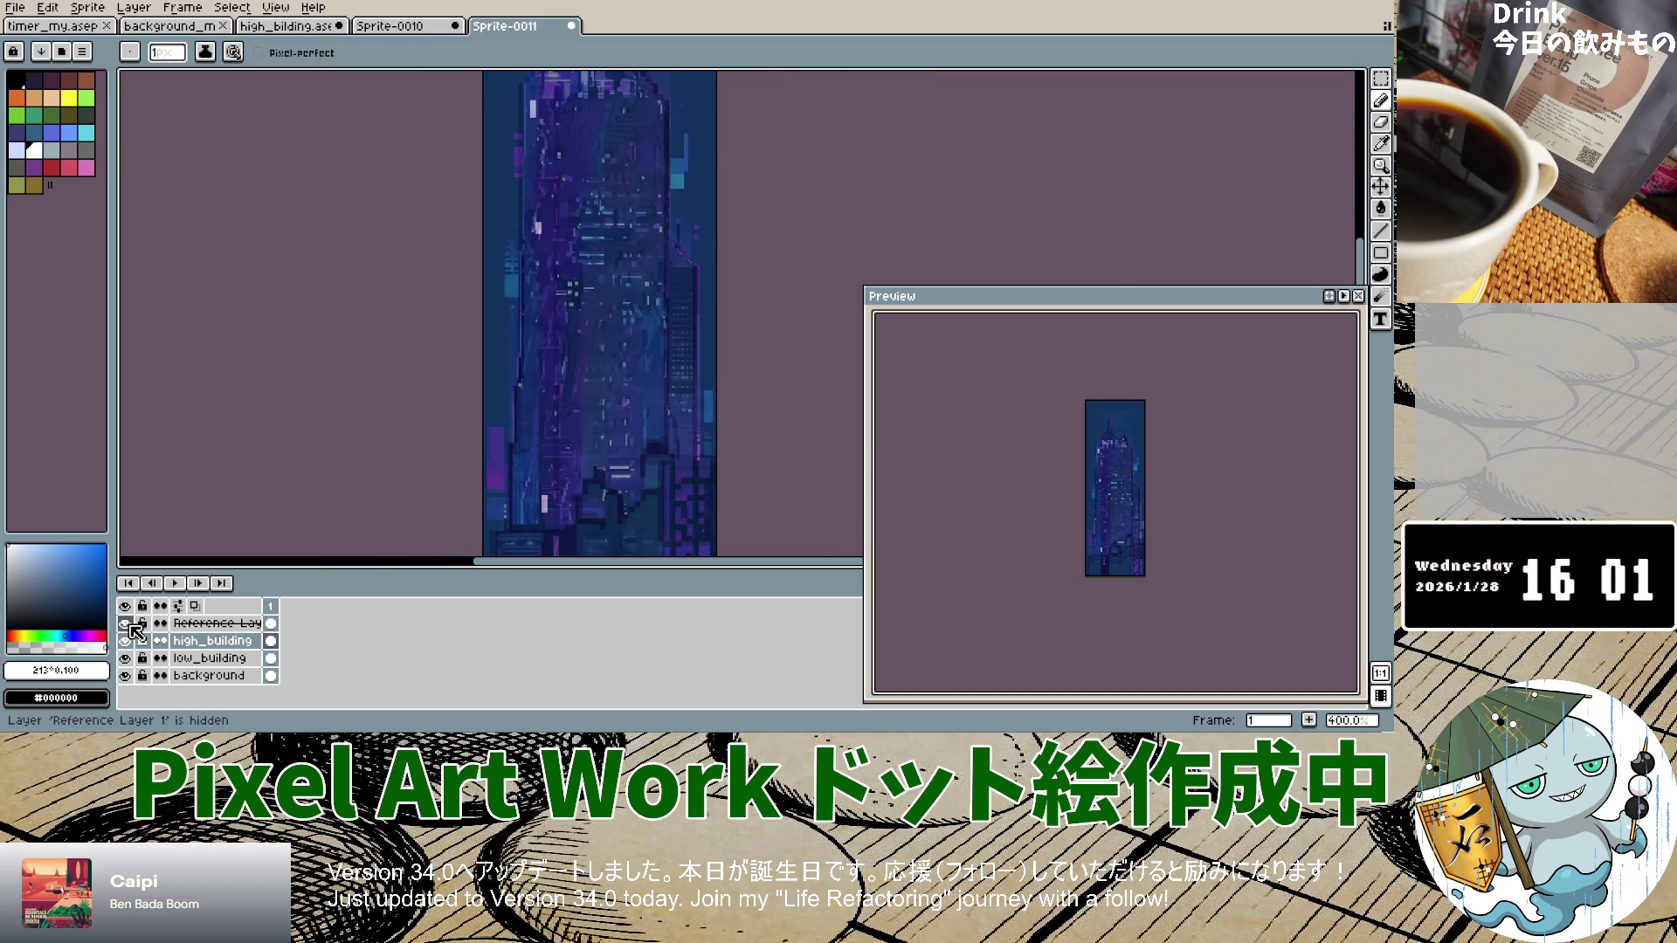
left_click(128, 623)
left_click(128, 624)
left_click(127, 624)
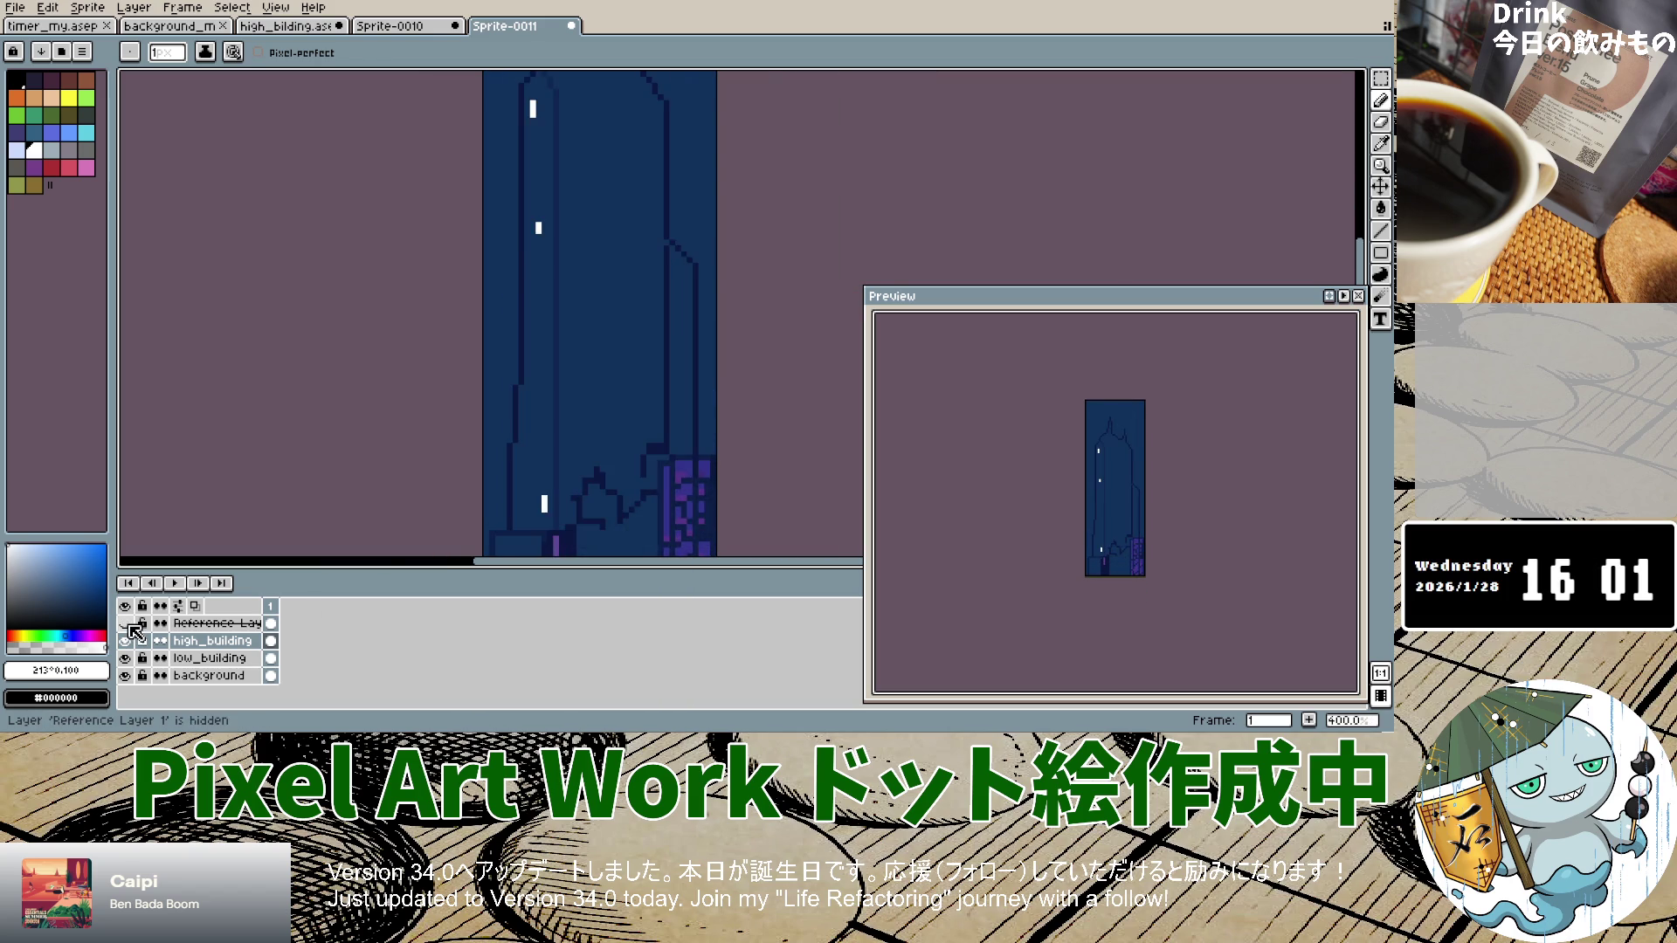
left_click(127, 623)
left_click(128, 624)
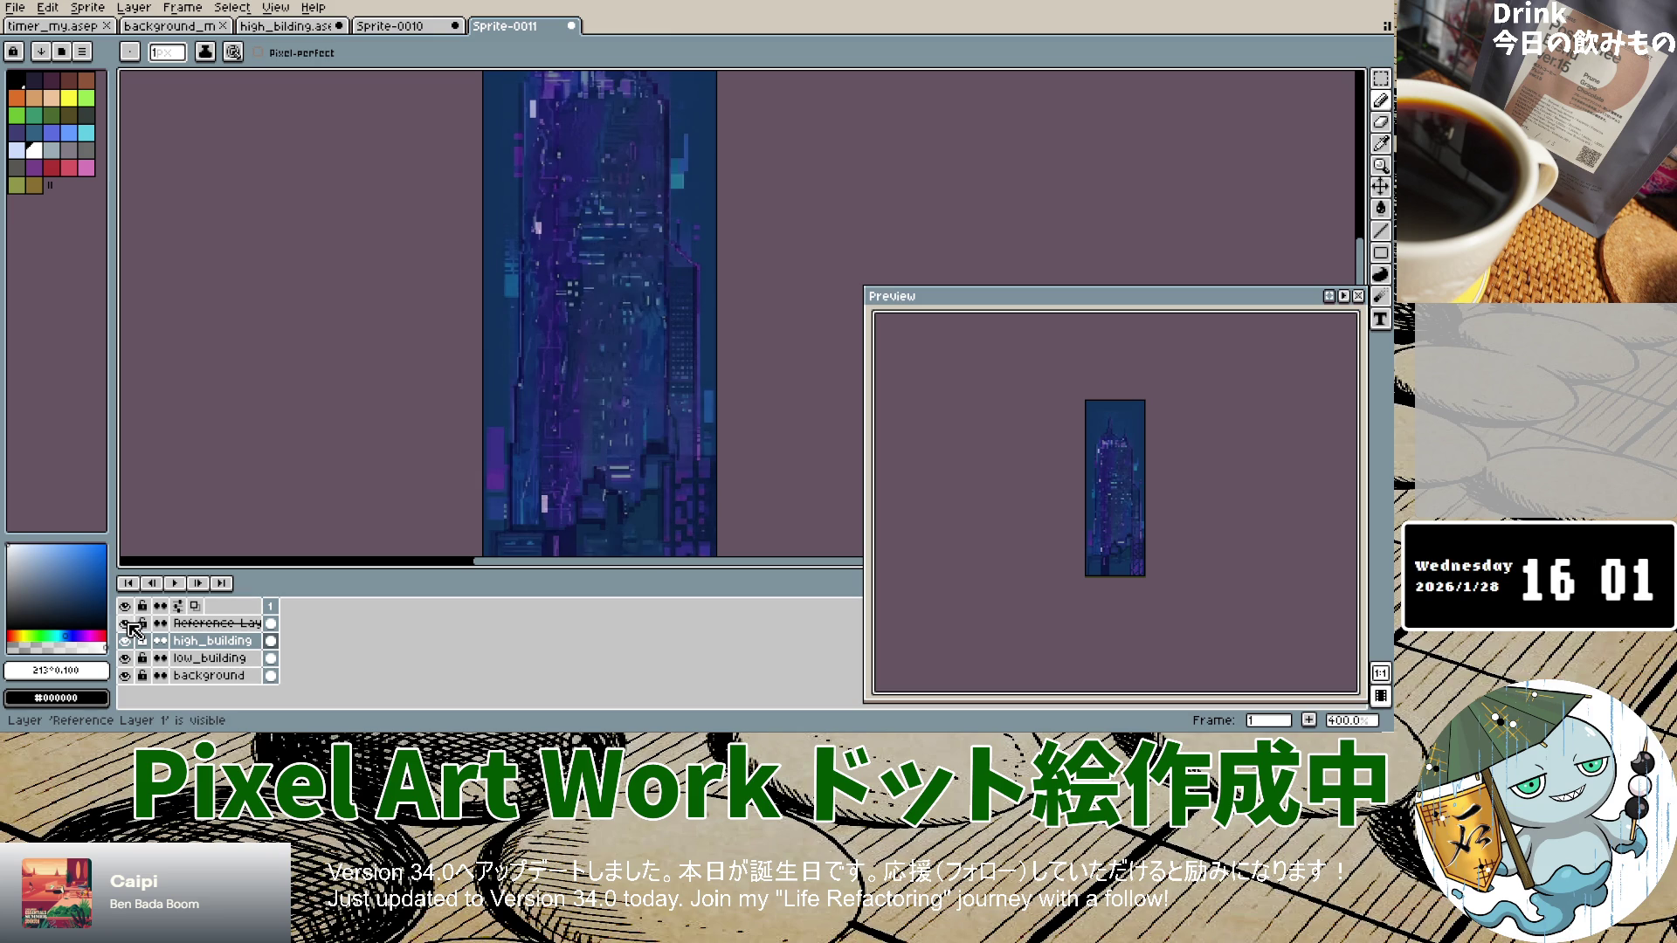
left_click(128, 623)
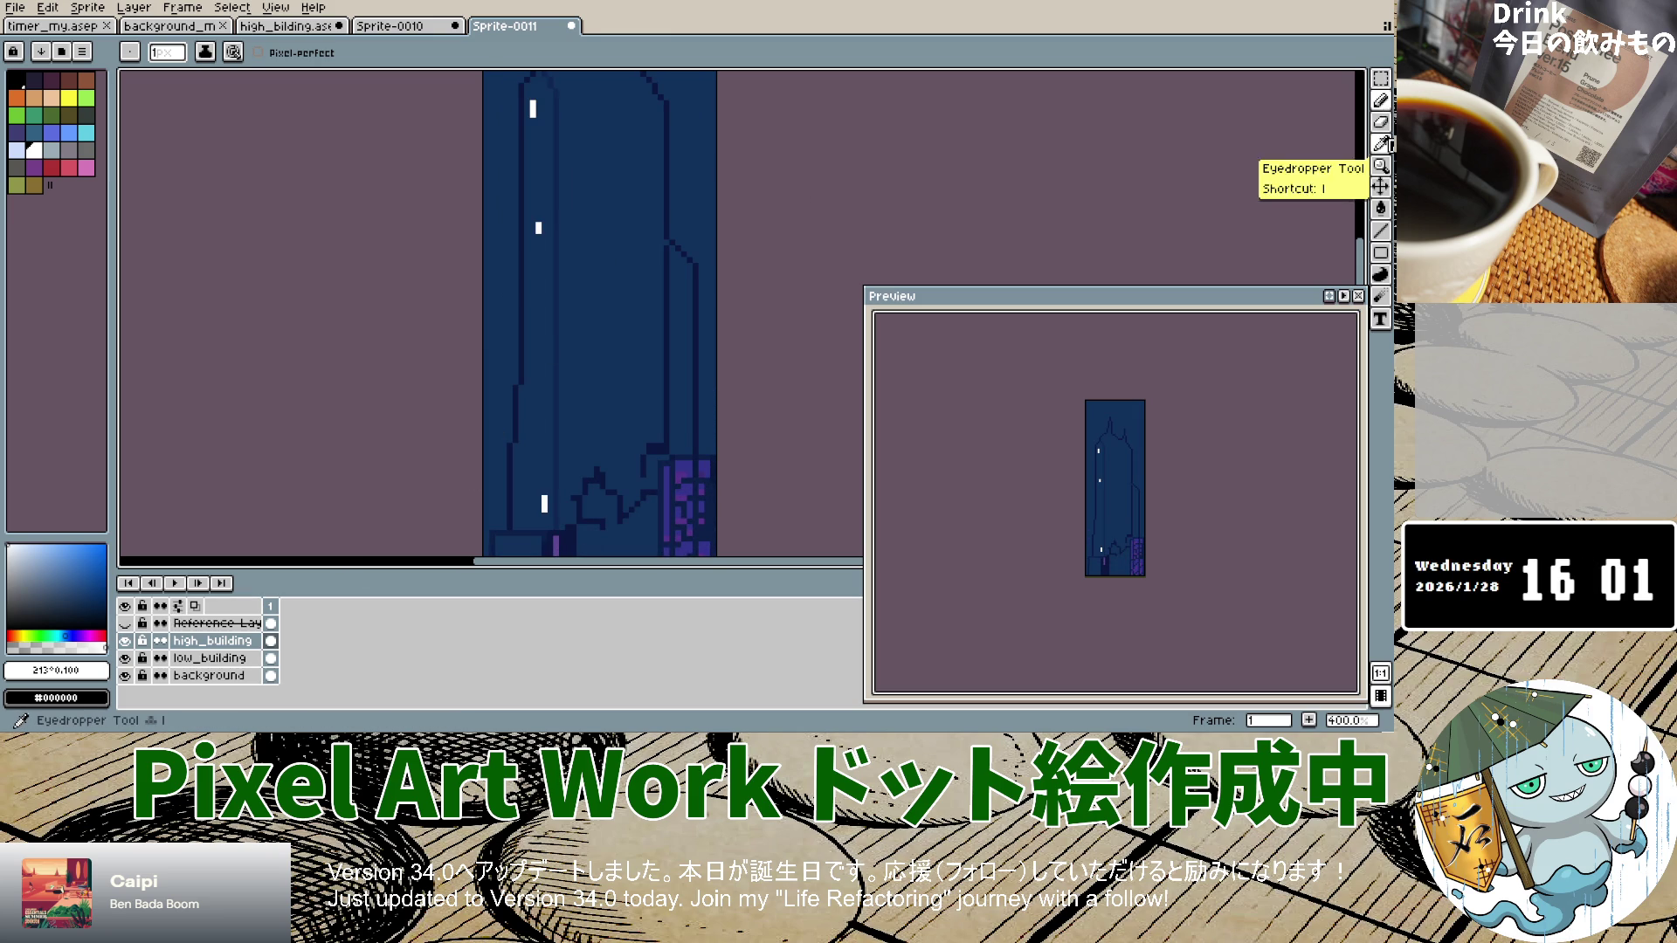
left_click(1381, 144)
left_click(563, 190)
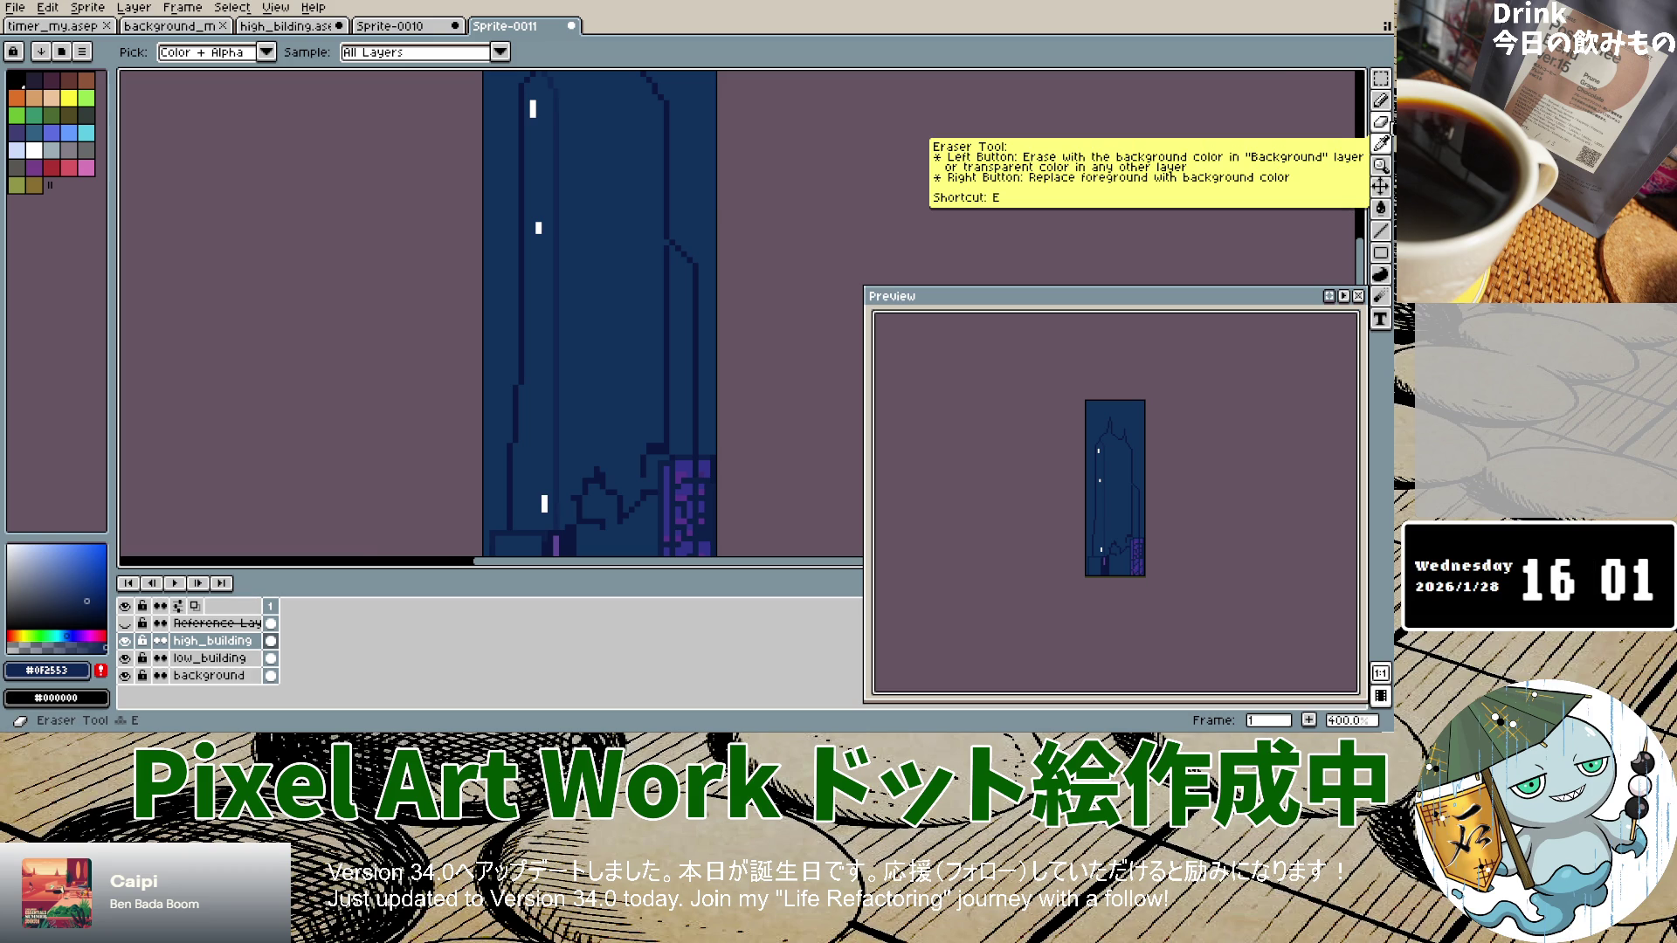
Step: Lighten the sampled navy twice into a slightly brighter glow blue
left_click(1381, 121)
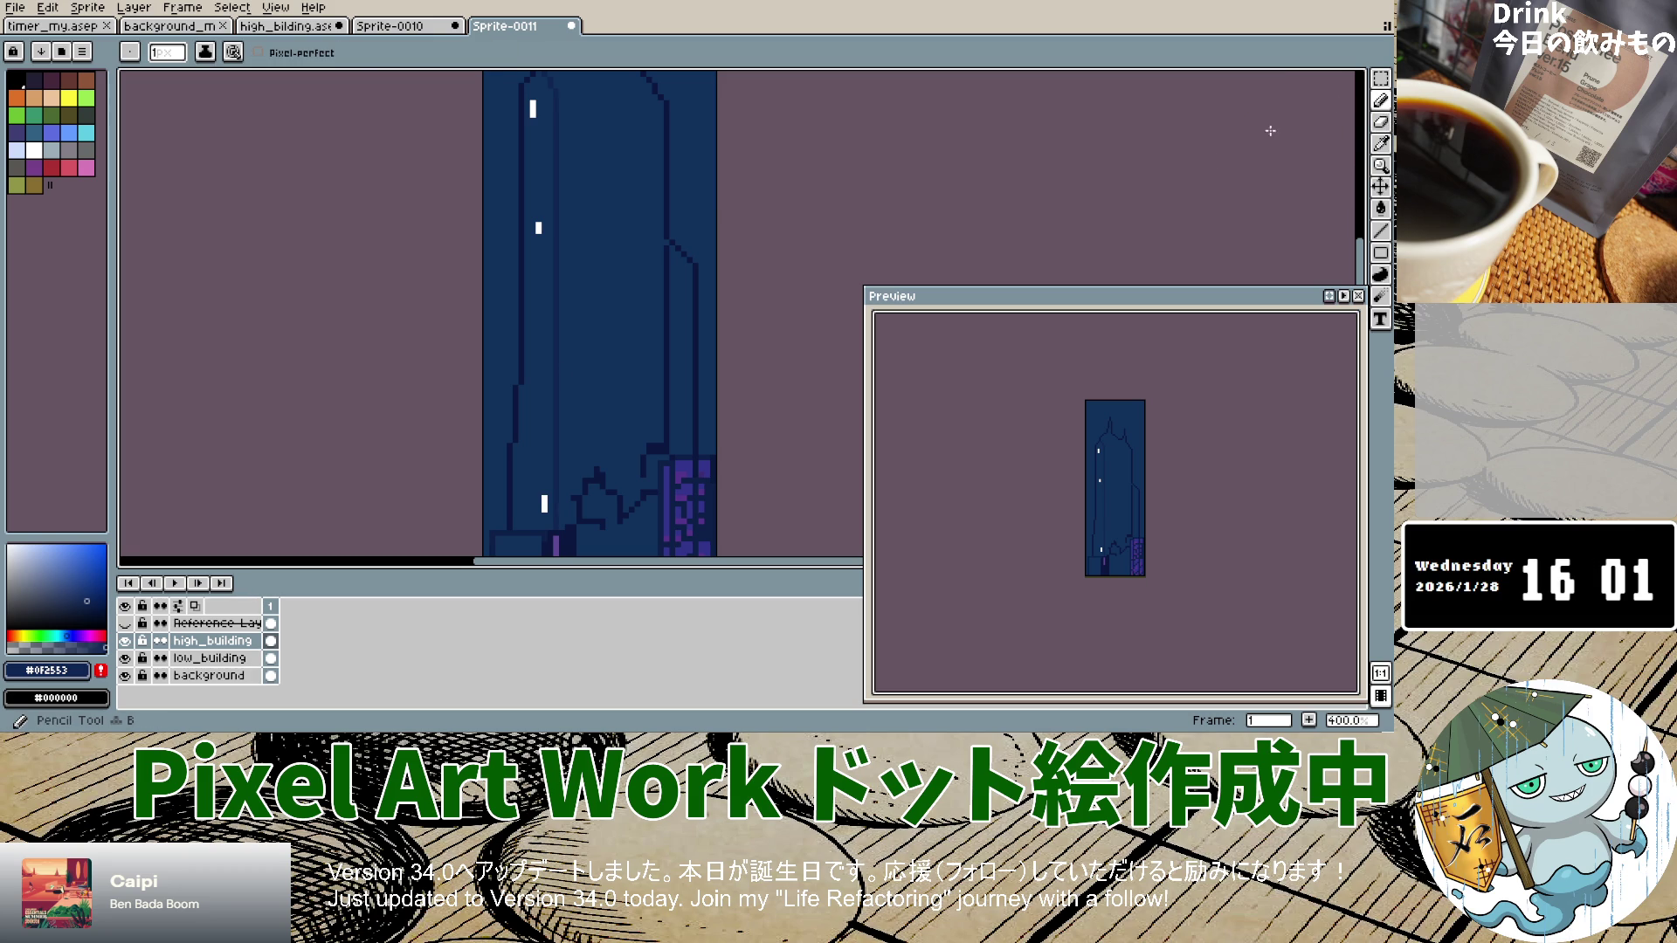
left_click(78, 603)
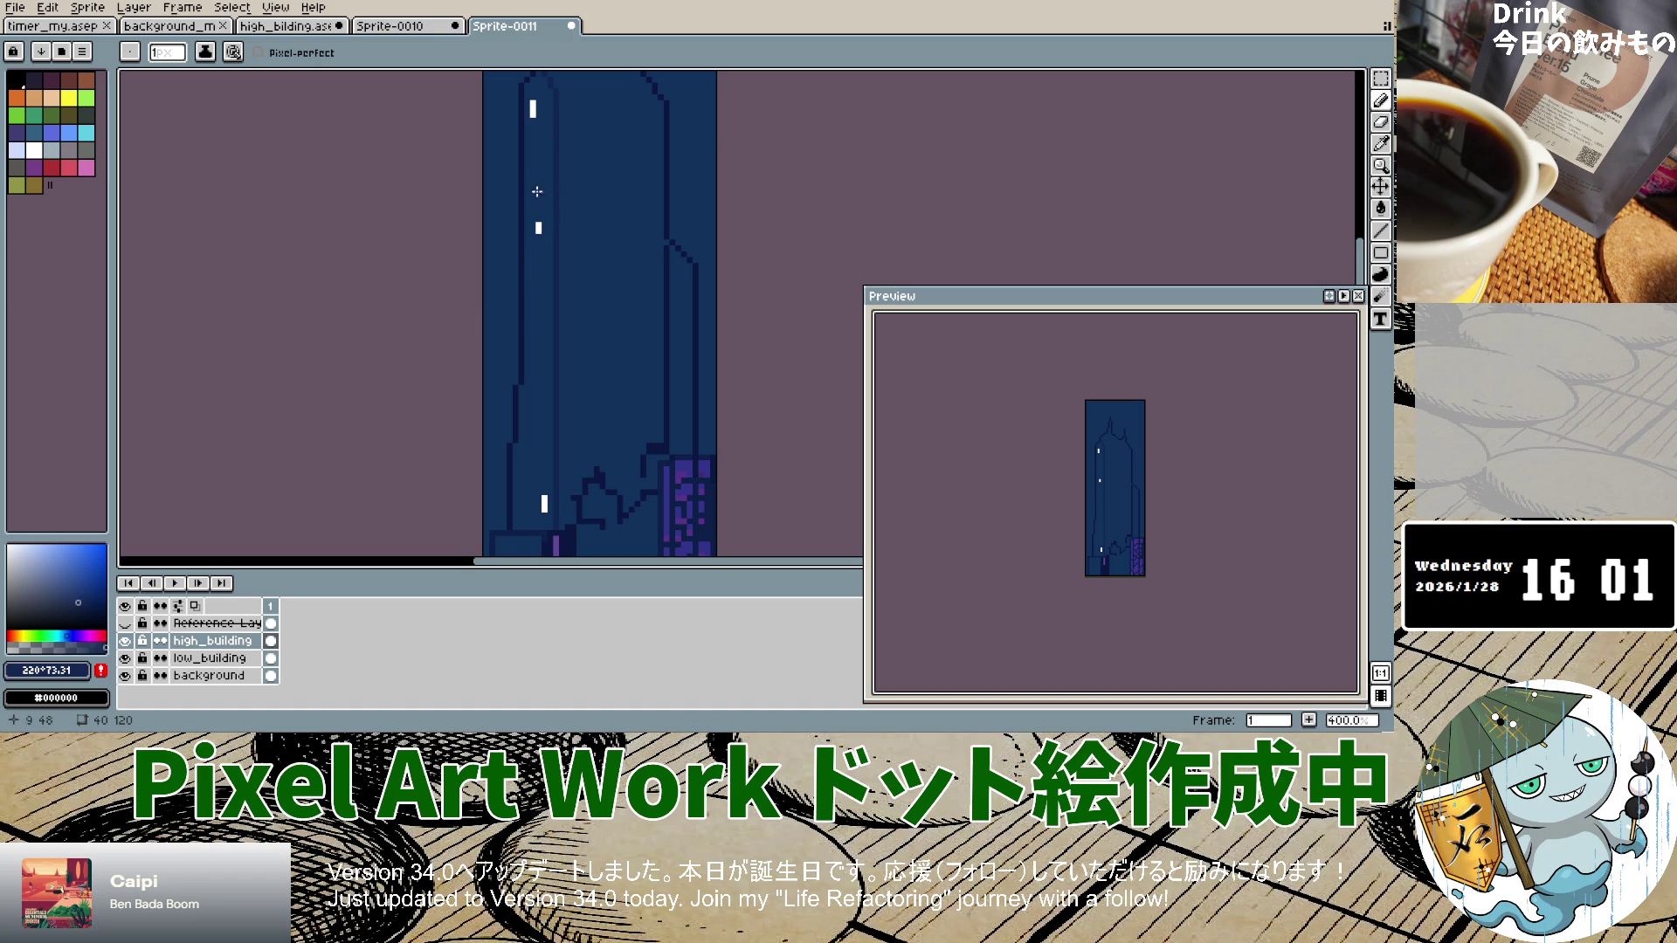
scroll(537, 191, "up", 6)
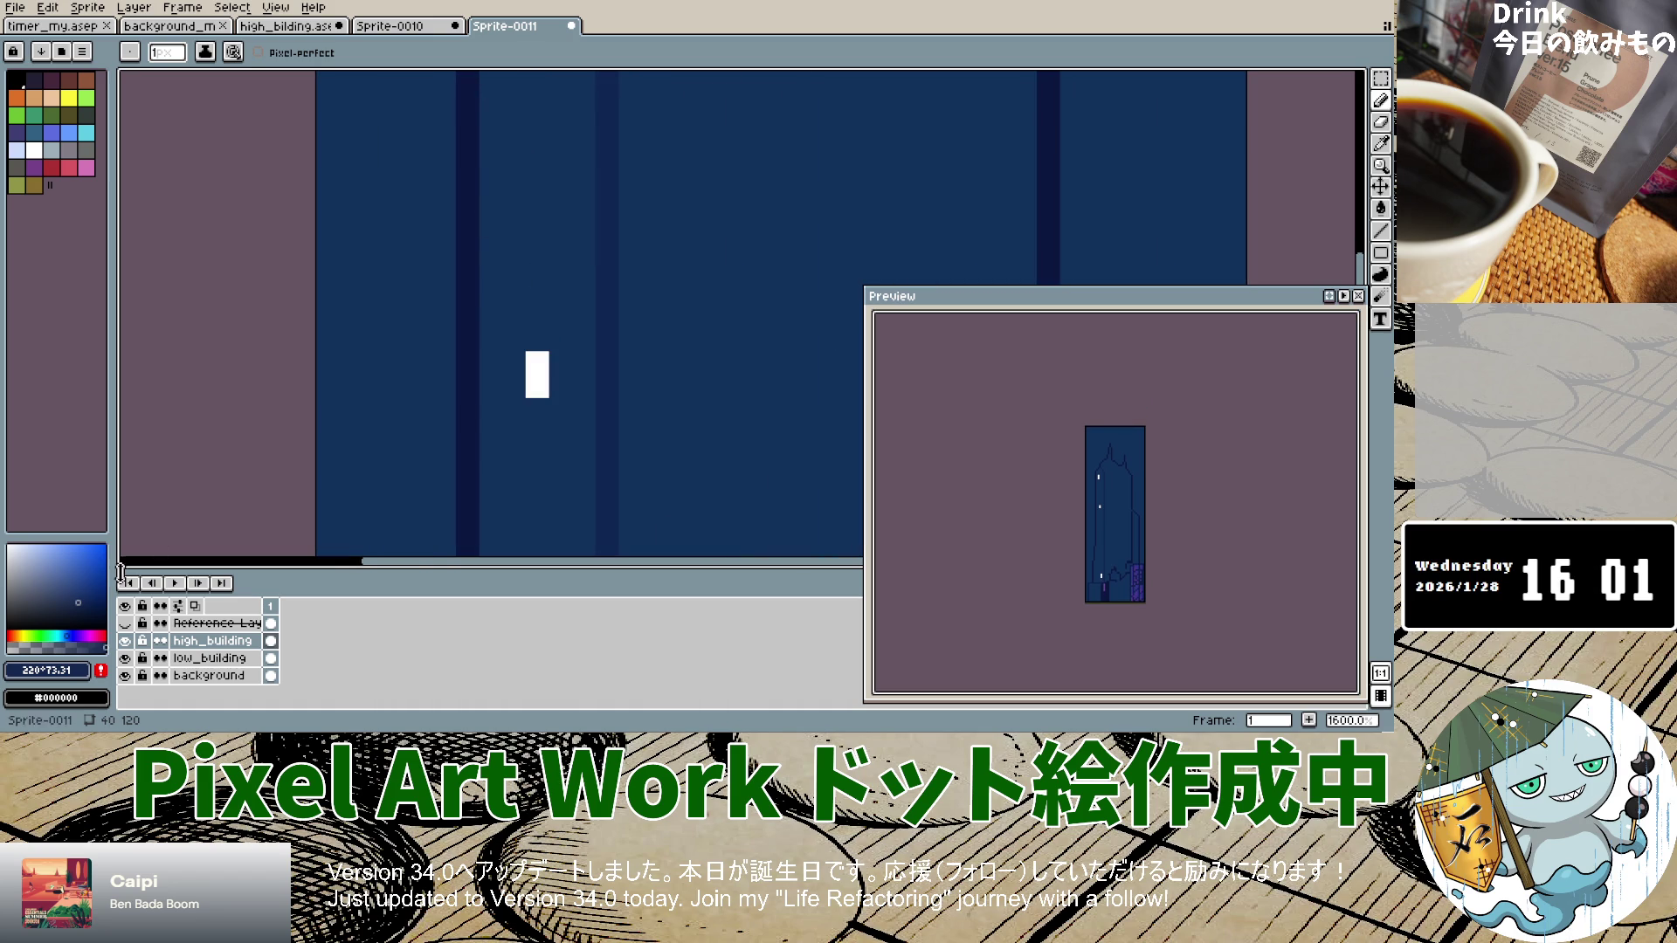
left_click(73, 599)
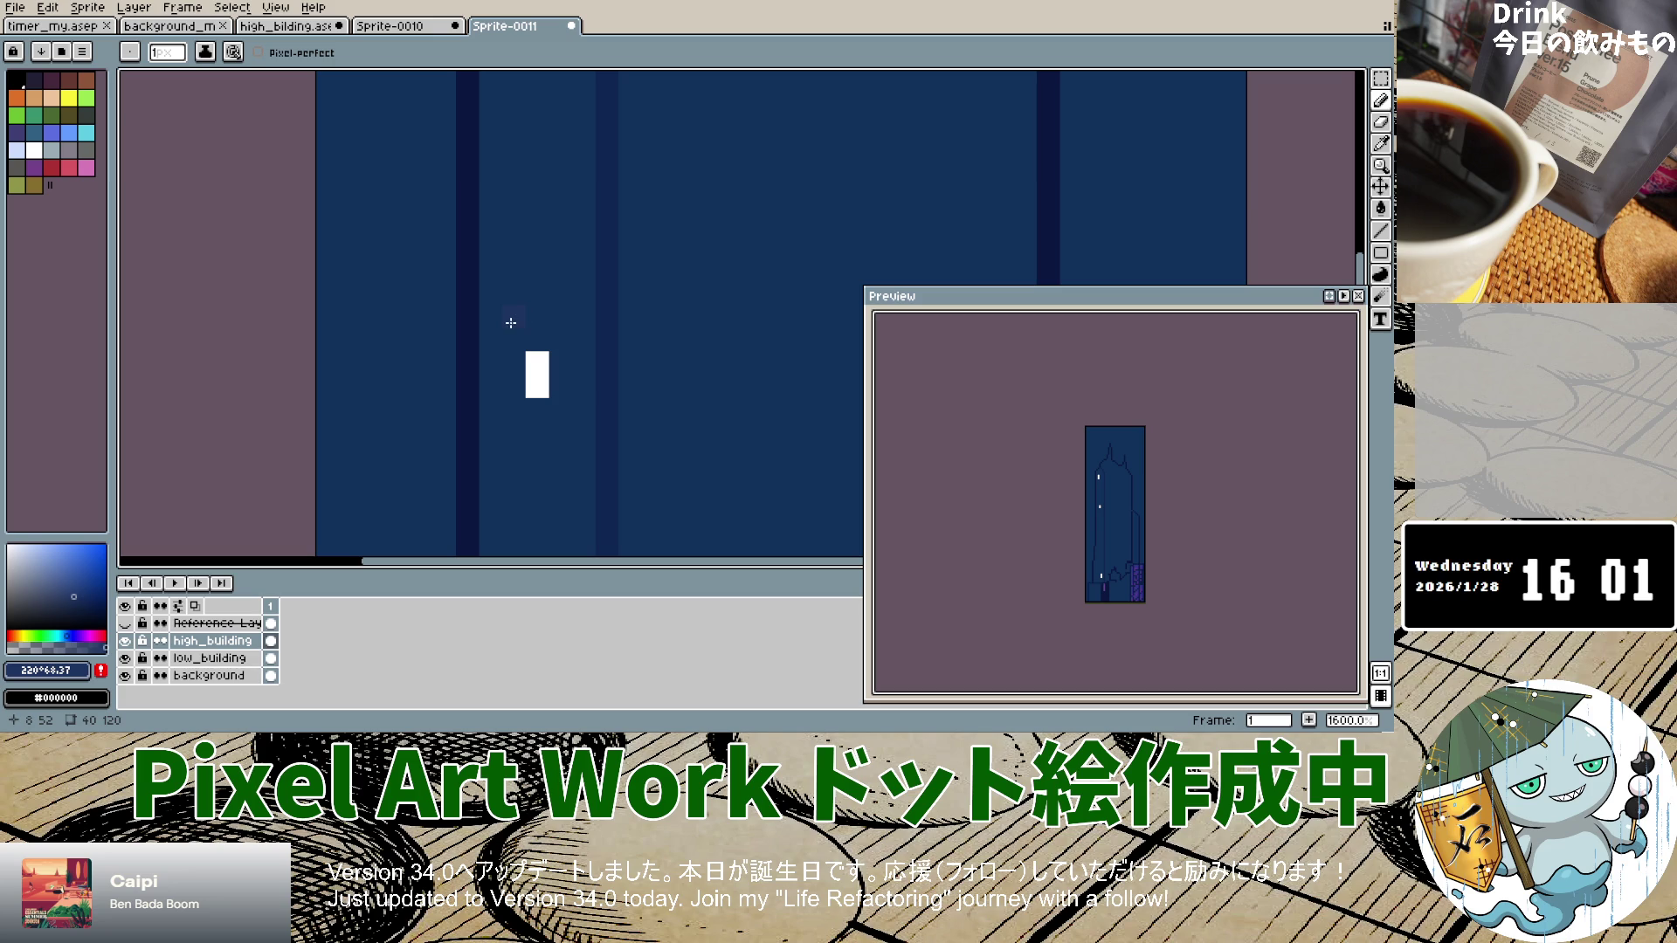
Step: Paint a lighter blue glow row near a window, then undo it
left_click_drag(482, 452, 571, 458)
key("v")
key("ctrl+z")
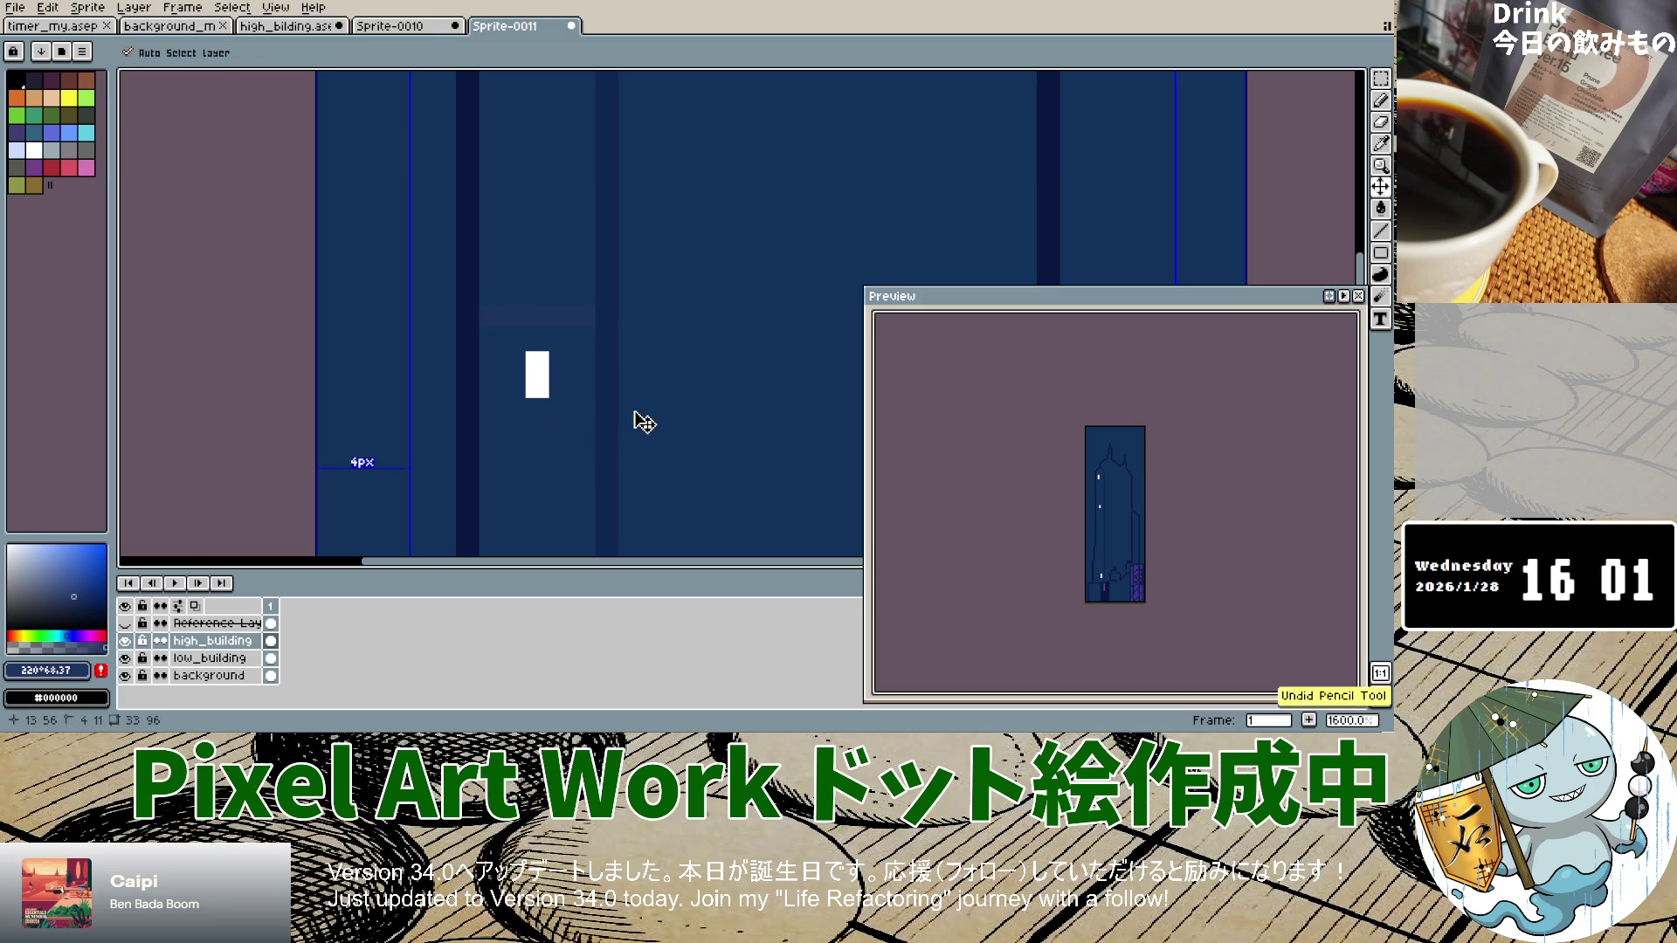
key("b")
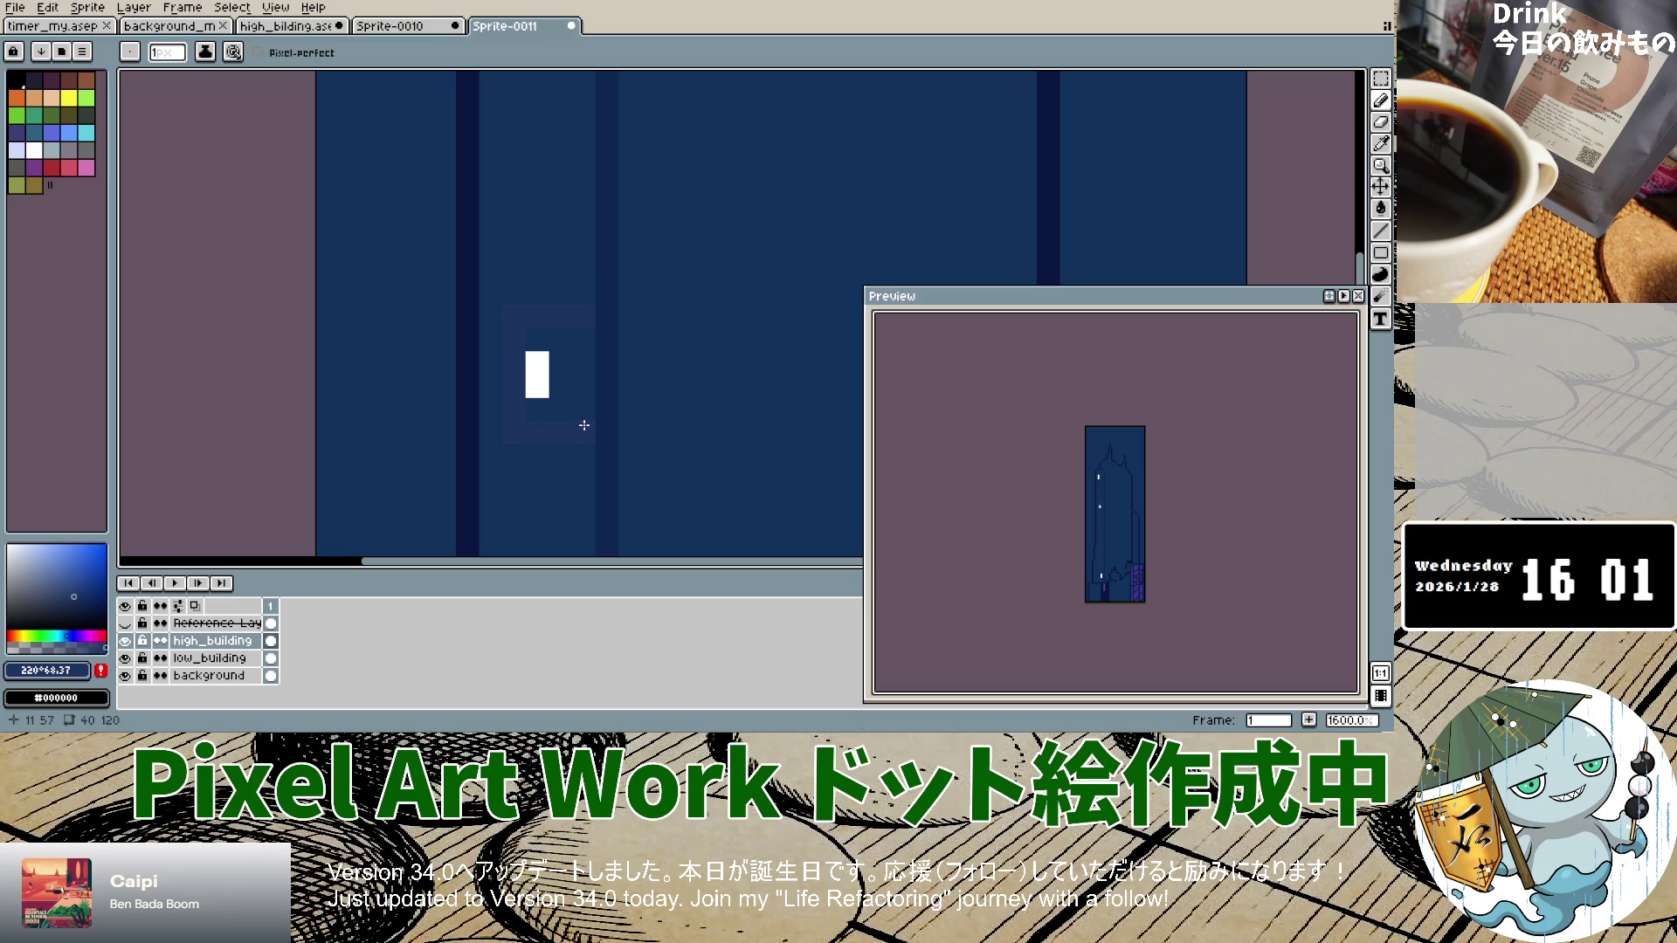
Step: Paint a faint glow patch around the top window light, extending it down past the window
scroll(578, 424, "down", 6)
scroll(528, 202, "up", 5)
scroll(517, 149, "down", 3)
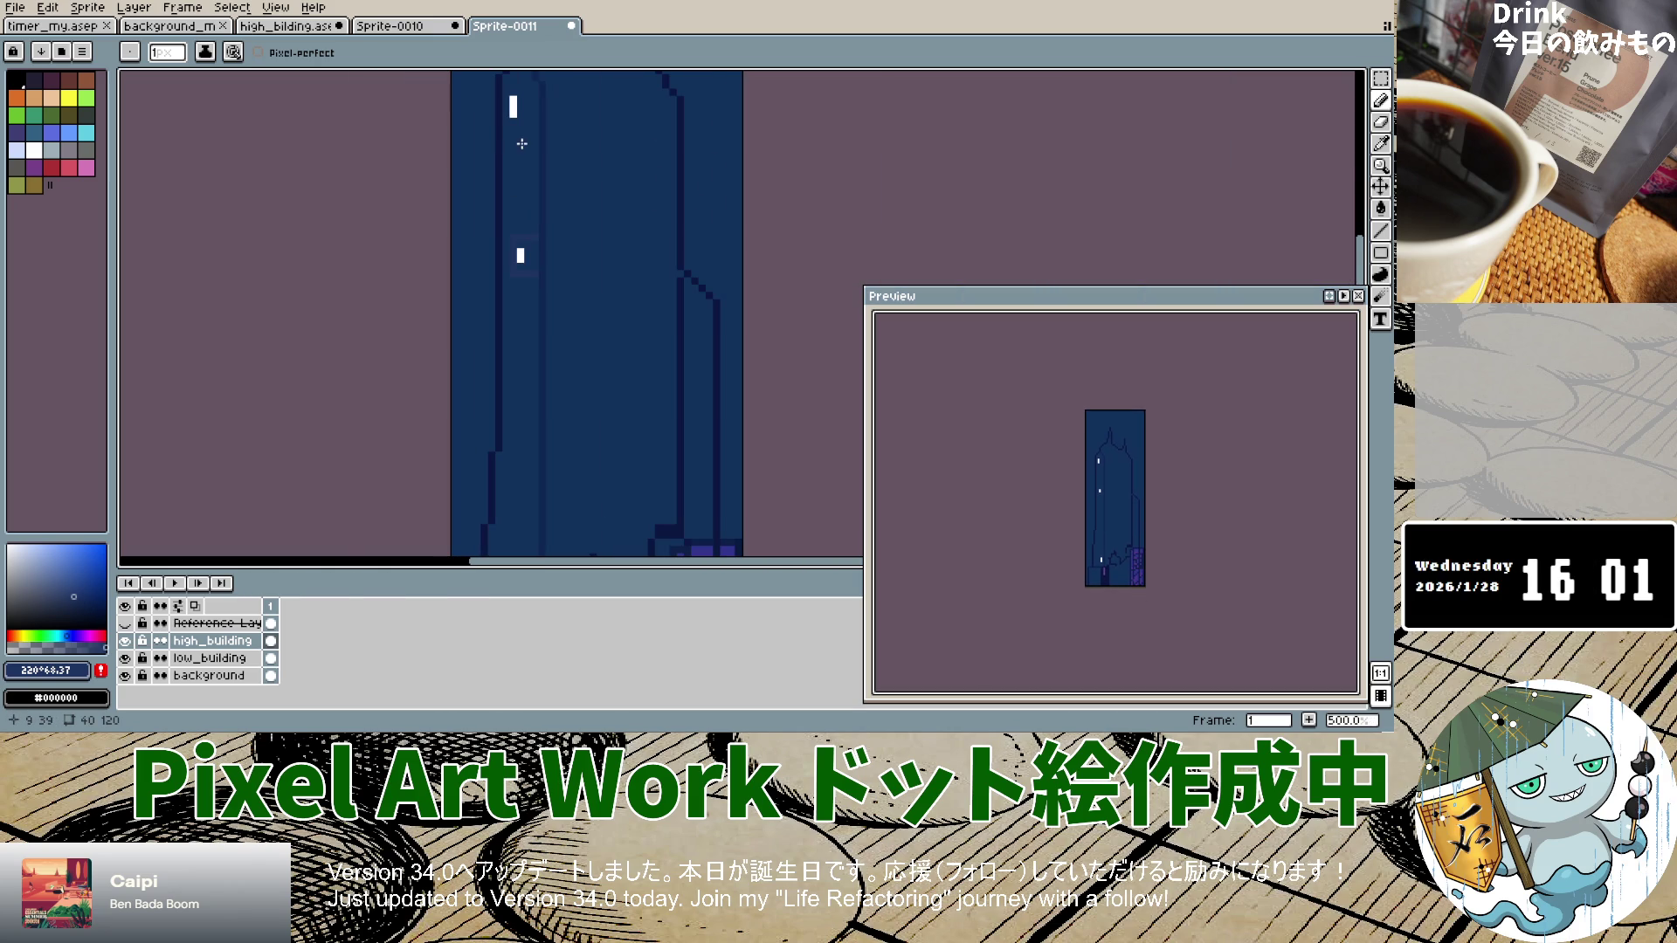
scroll(509, 90, "up", 6)
left_click_drag(503, 101, 556, 96)
left_click_drag(553, 172, 557, 243)
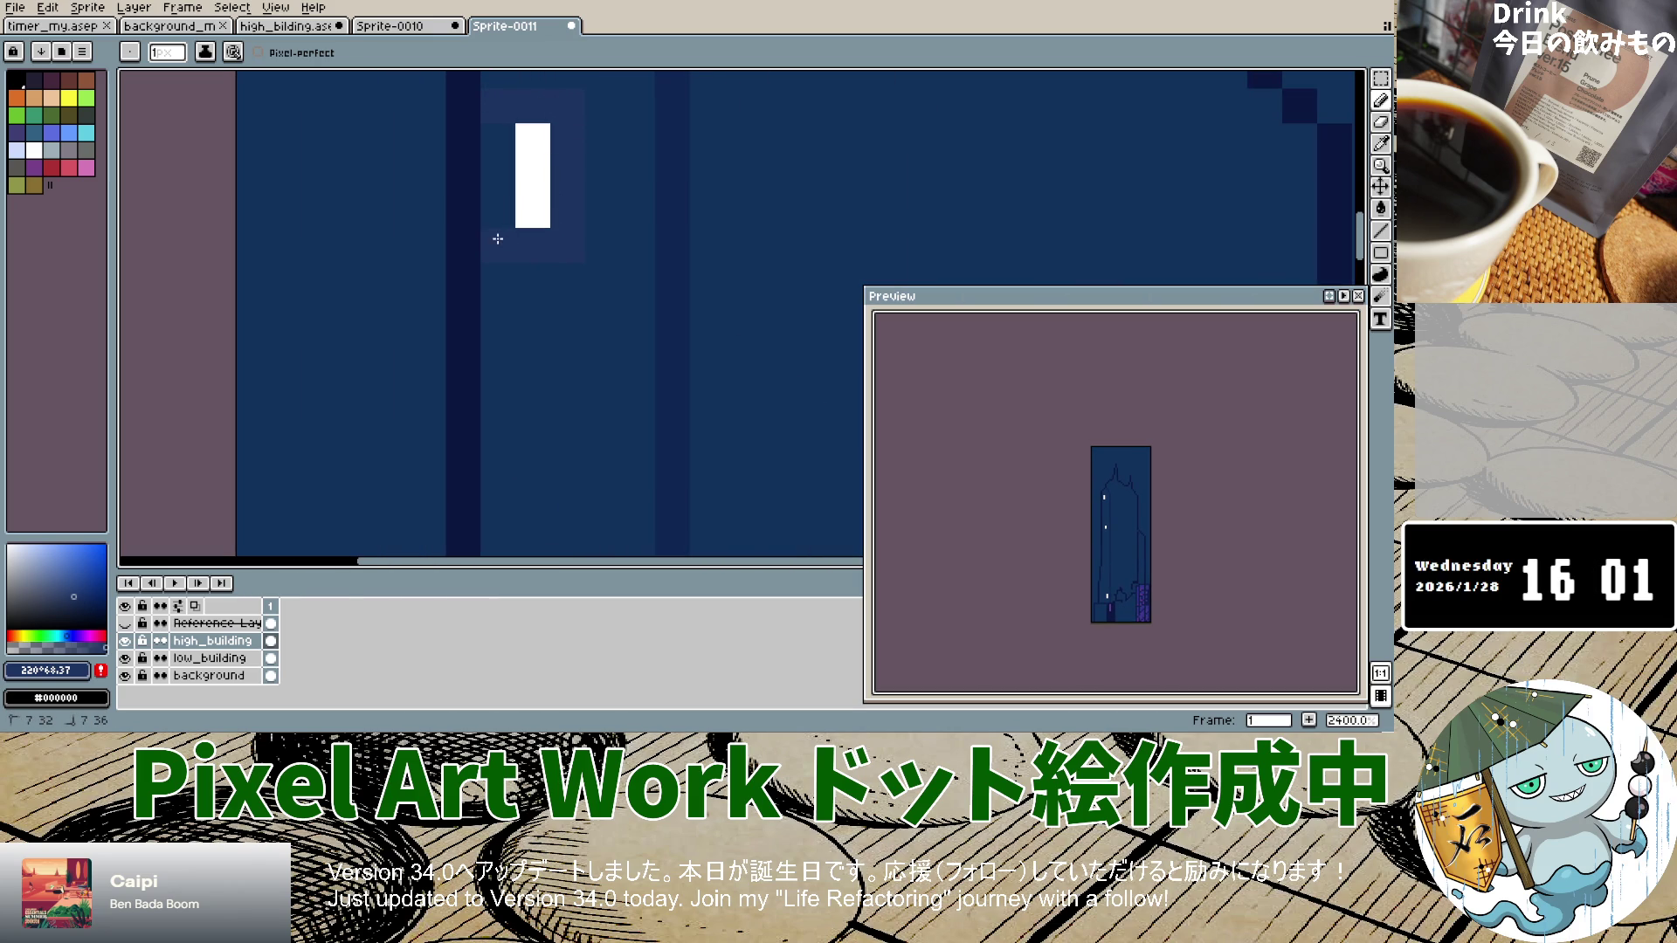
Step: Draw a faint blue halo around the lower window light, including its top edge
scroll(498, 238, "down", 8)
scroll(548, 526, "up", 7)
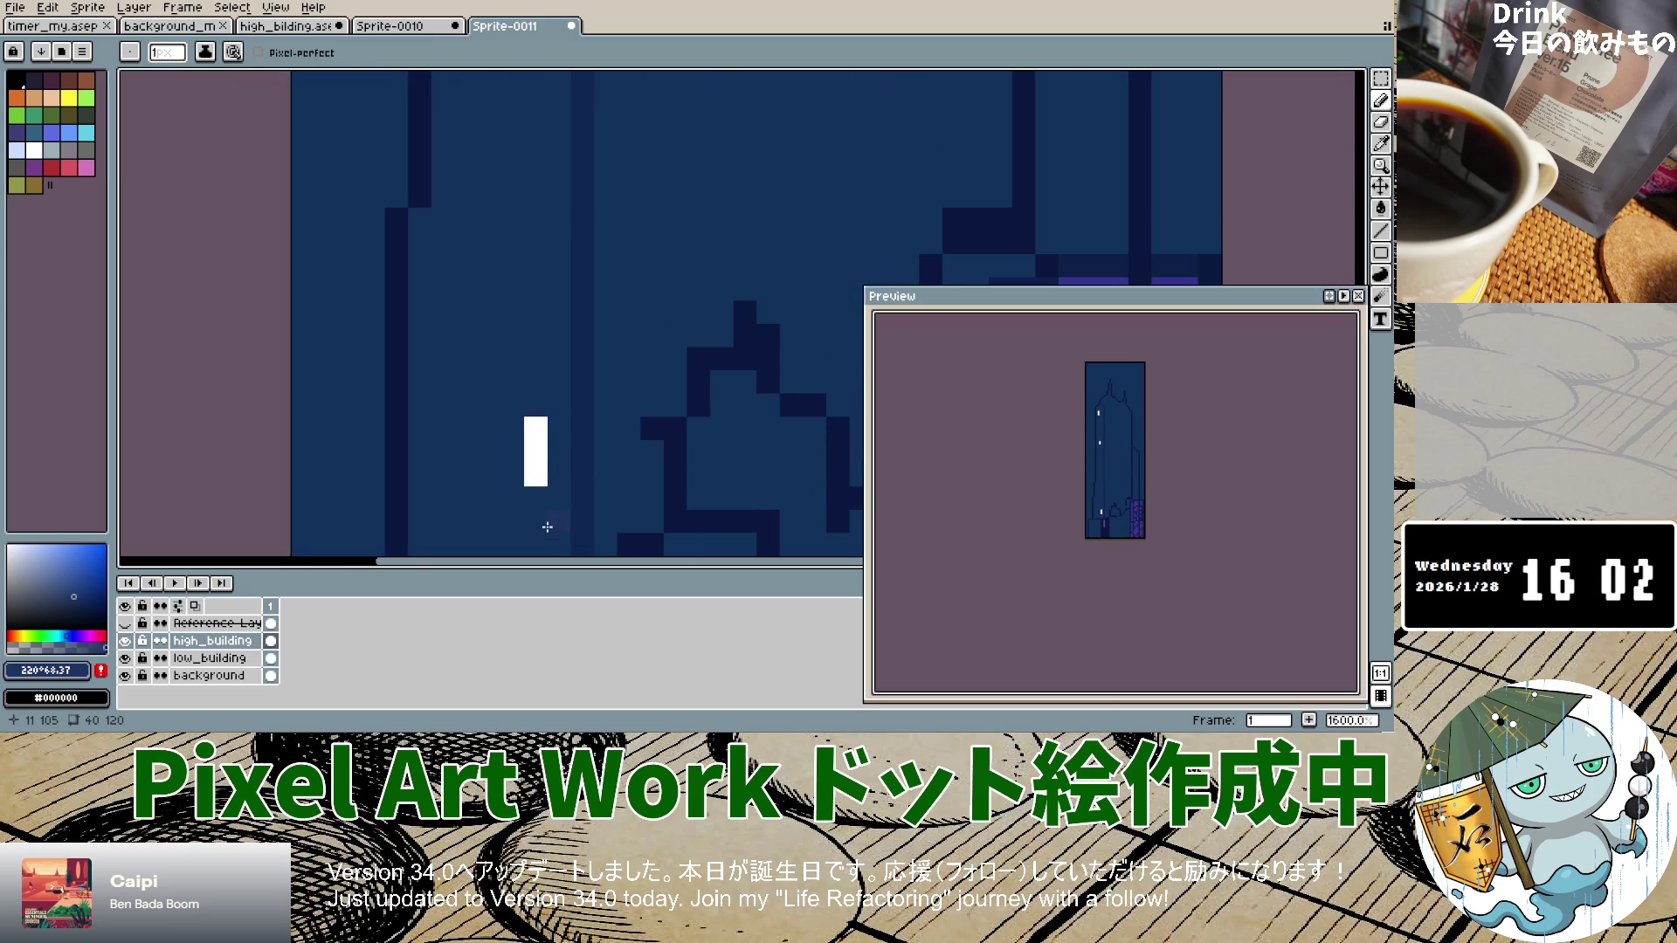
left_click_drag(552, 407, 510, 449)
left_click_drag(513, 511, 548, 501)
left_click_drag(559, 408, 514, 425)
scroll(512, 374, "down", 5)
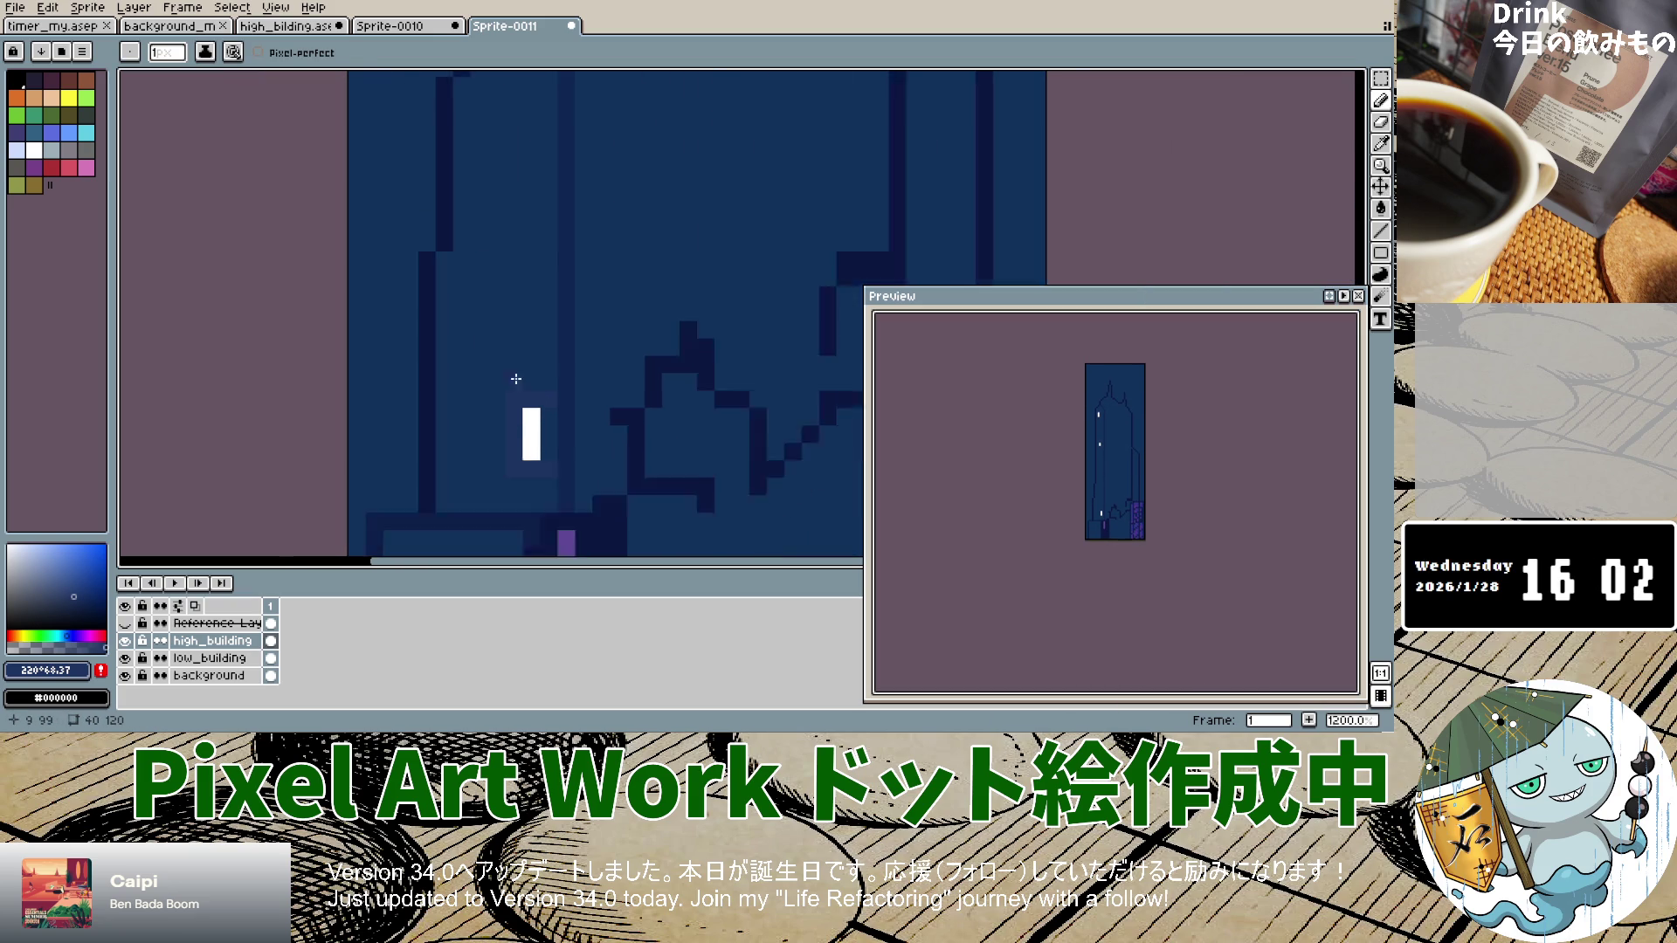
scroll(522, 239, "up", 7)
scroll(522, 239, "down", 9)
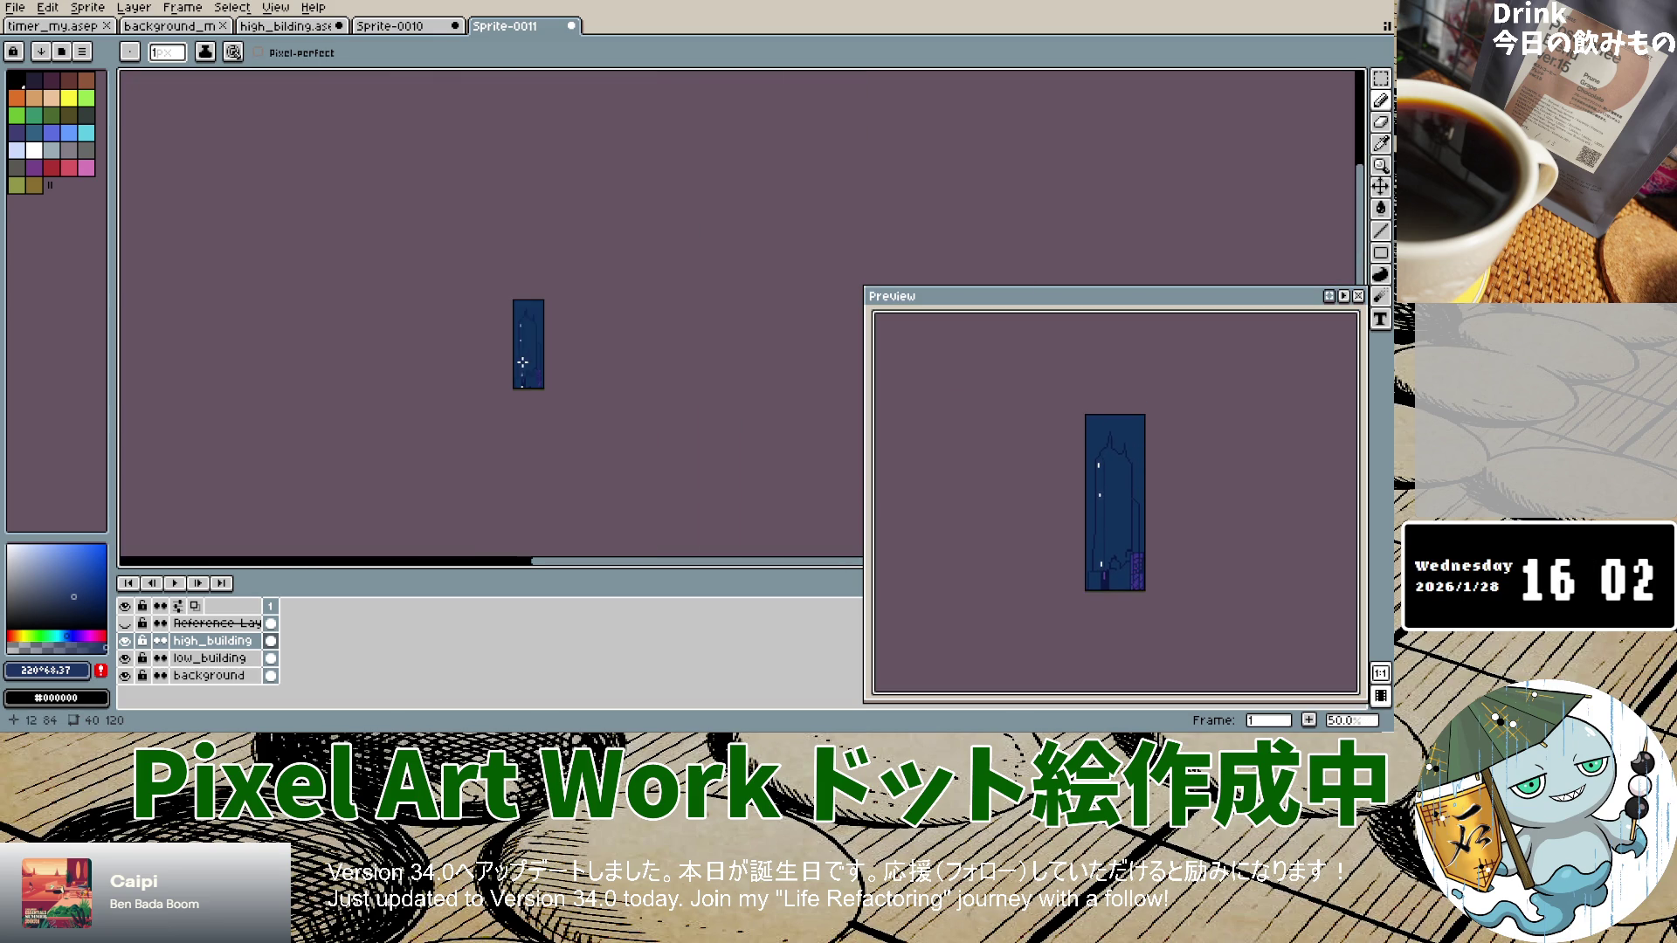
scroll(517, 293, "up", 3)
scroll(567, 418, "down", 4)
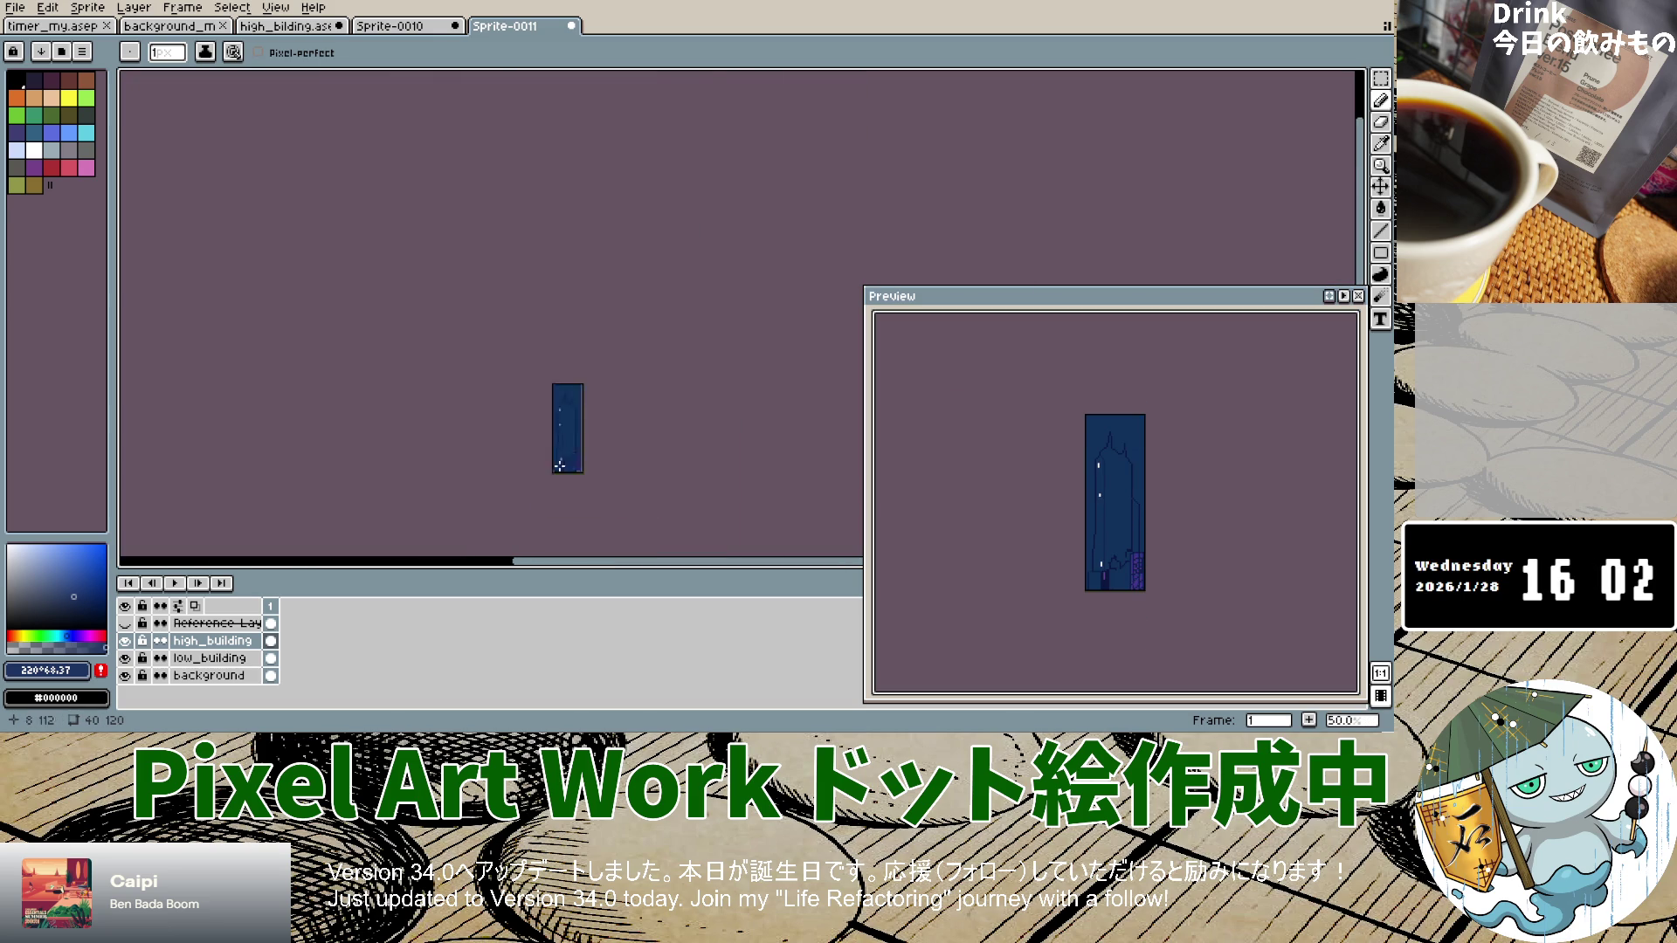
scroll(551, 391, "up", 5)
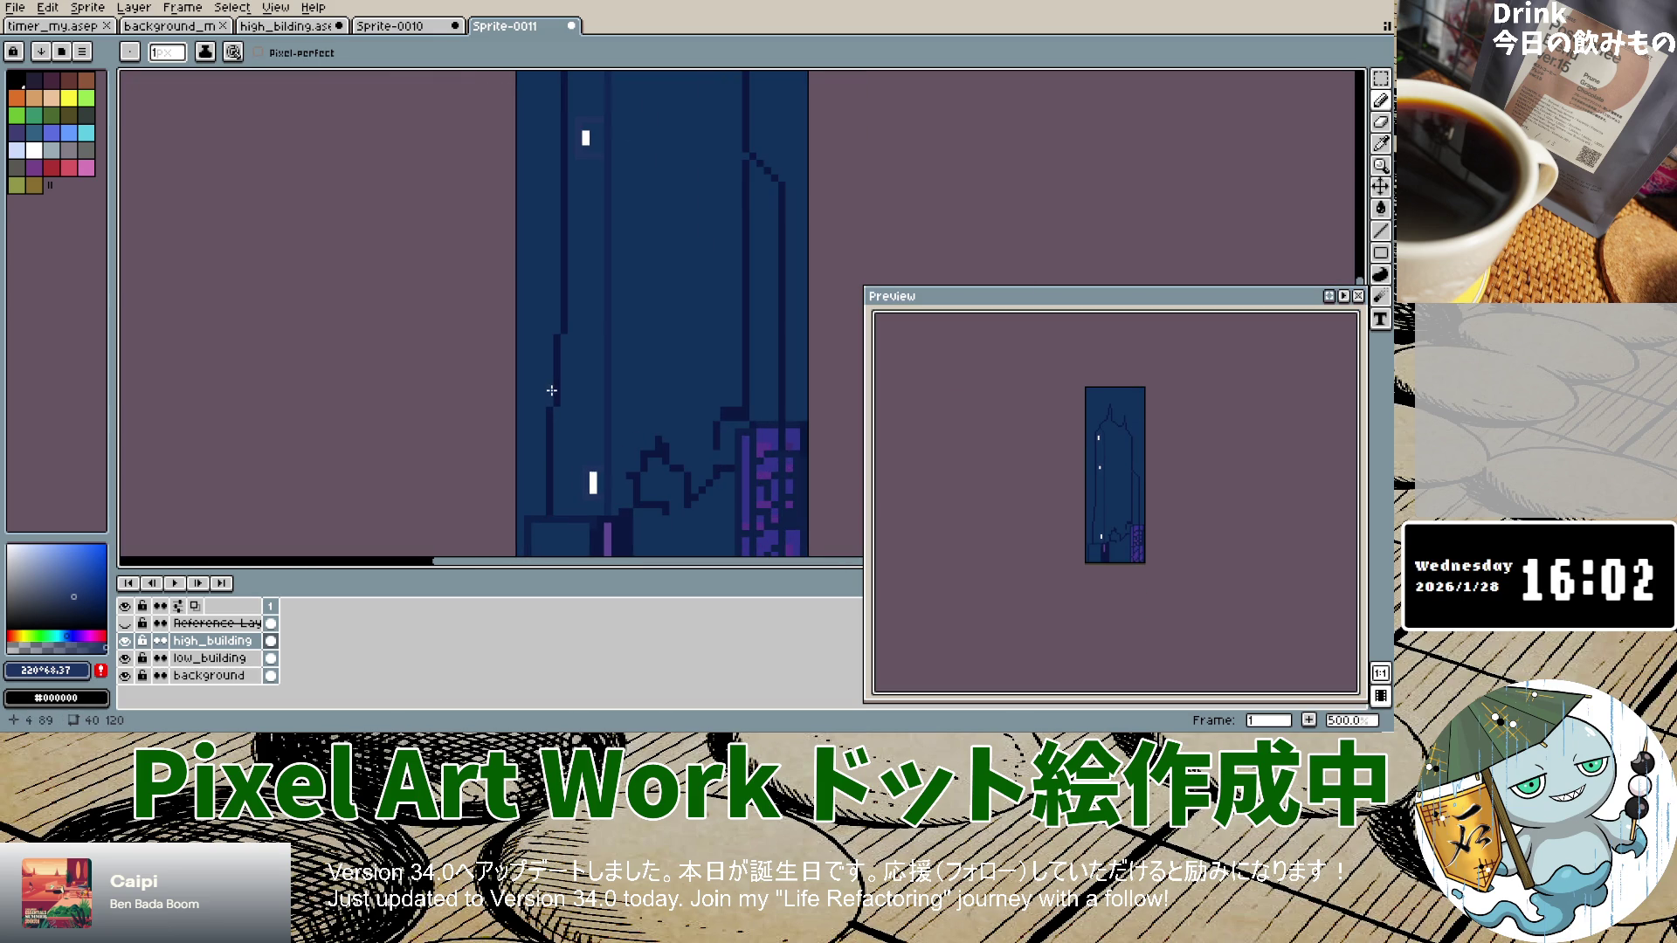
left_click(73, 584)
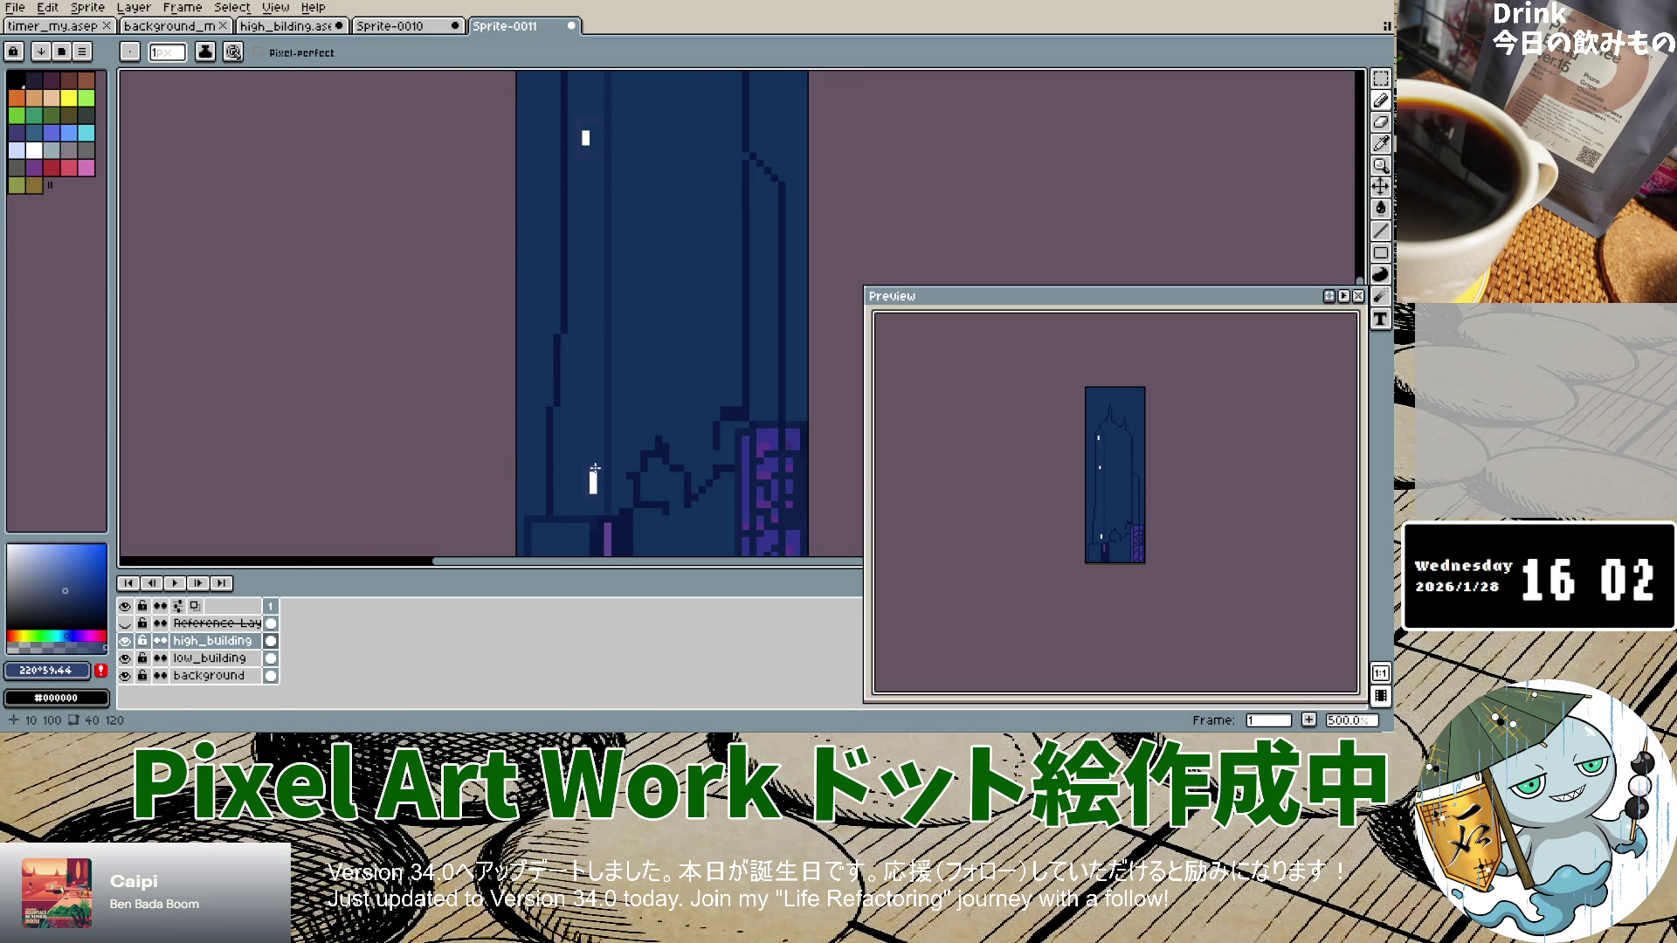
Step: Brighten the lower window's top pixels and redraw a bright glow row above the upper window
left_click_drag(595, 468, 585, 473)
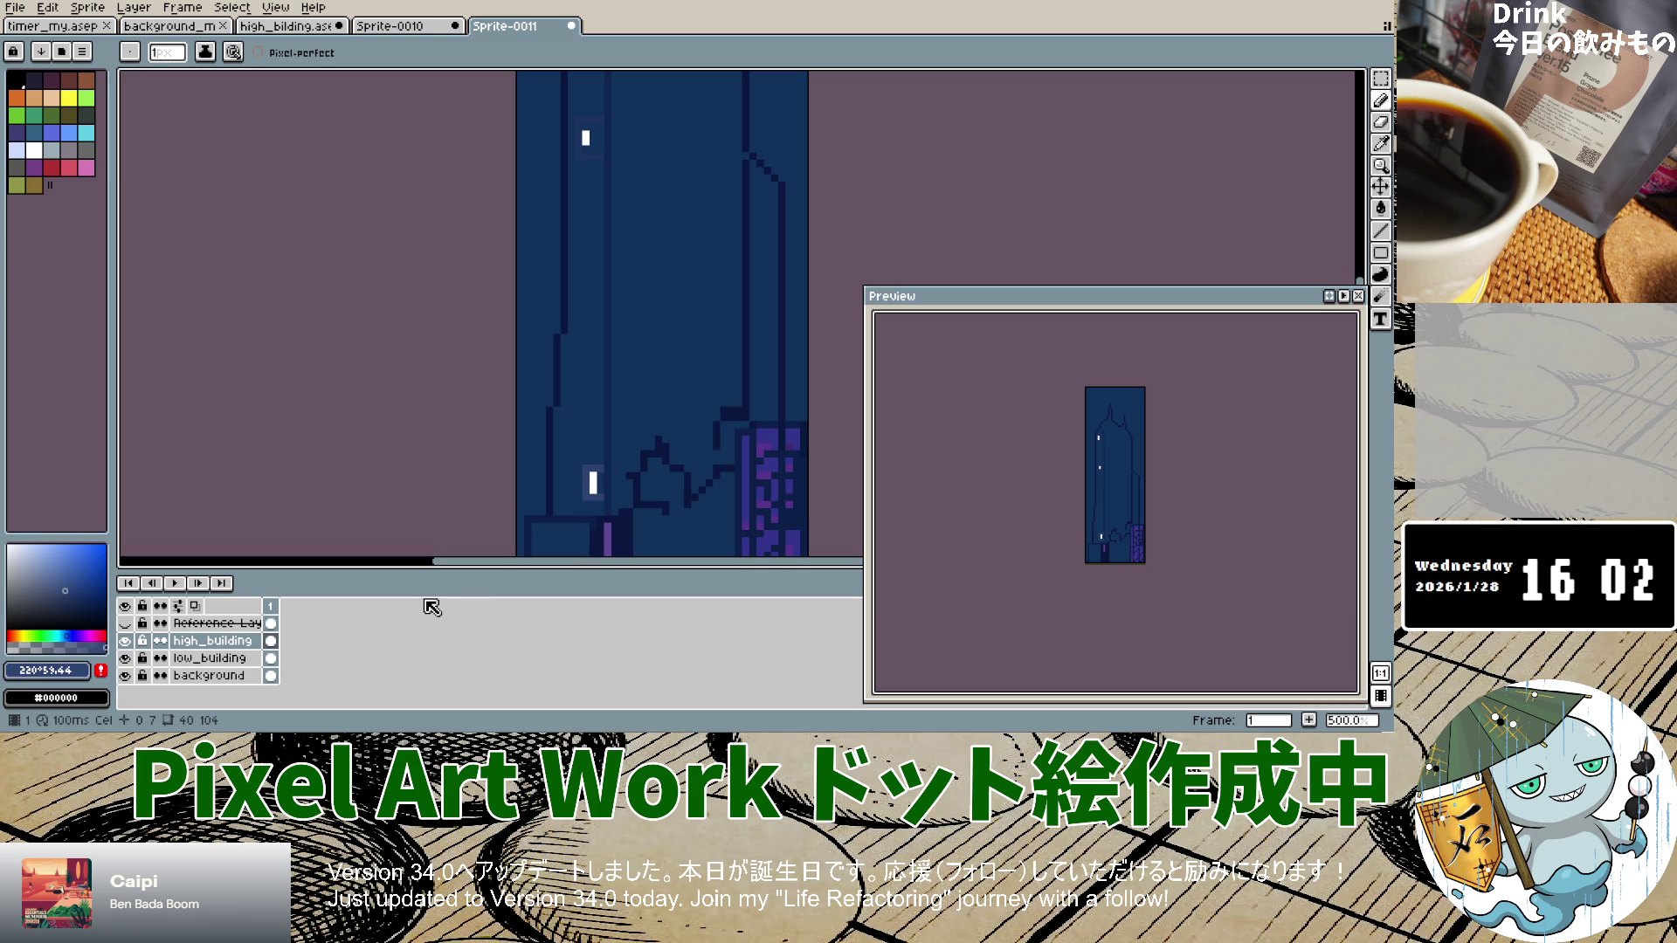
scroll(609, 126, "up", 5)
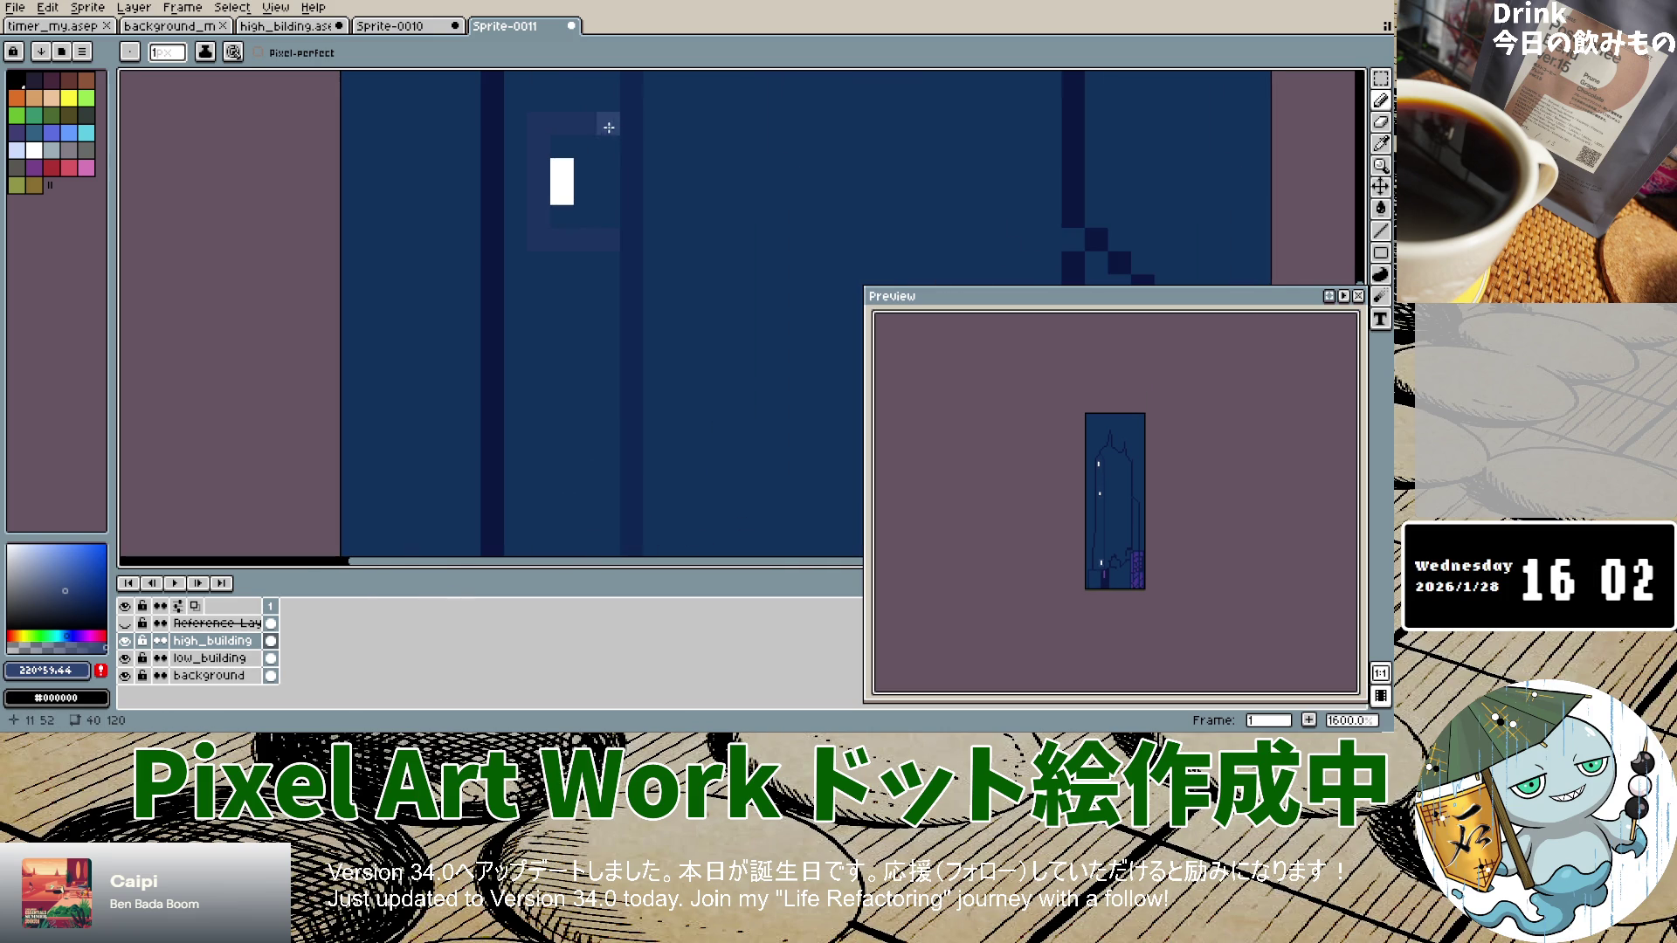
mouse_move(608, 126)
left_mouse_down()
mouse_move(543, 129)
mouse_move(541, 206)
left_mouse_up()
key("ctrl+z")
key("ctrl+z")
mouse_move(562, 126)
left_mouse_down()
mouse_move(600, 129)
mouse_move(539, 151)
mouse_move(539, 218)
mouse_move(562, 240)
mouse_move(601, 239)
left_mouse_up()
Step: Undo the inner glow outline, then add a brighter pixel above the window corner and a glow column to its right
scroll(601, 238, "down", 5)
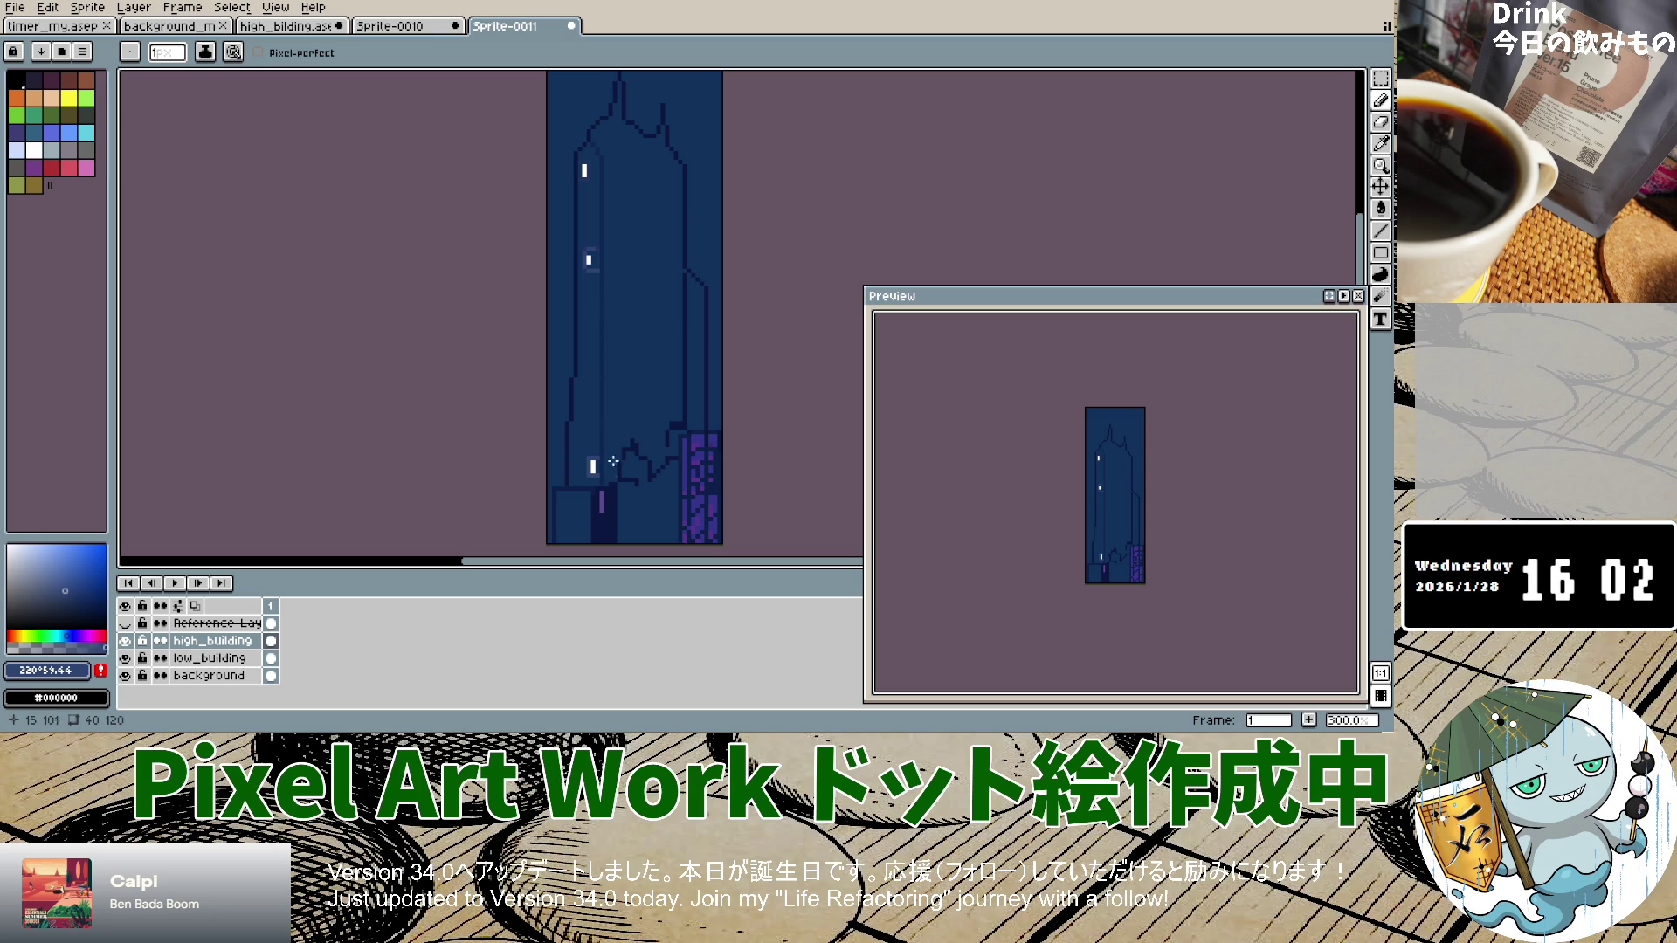
scroll(609, 481, "up", 4)
key("v")
key("ctrl+z")
key("ctrl+z")
key("ctrl+z")
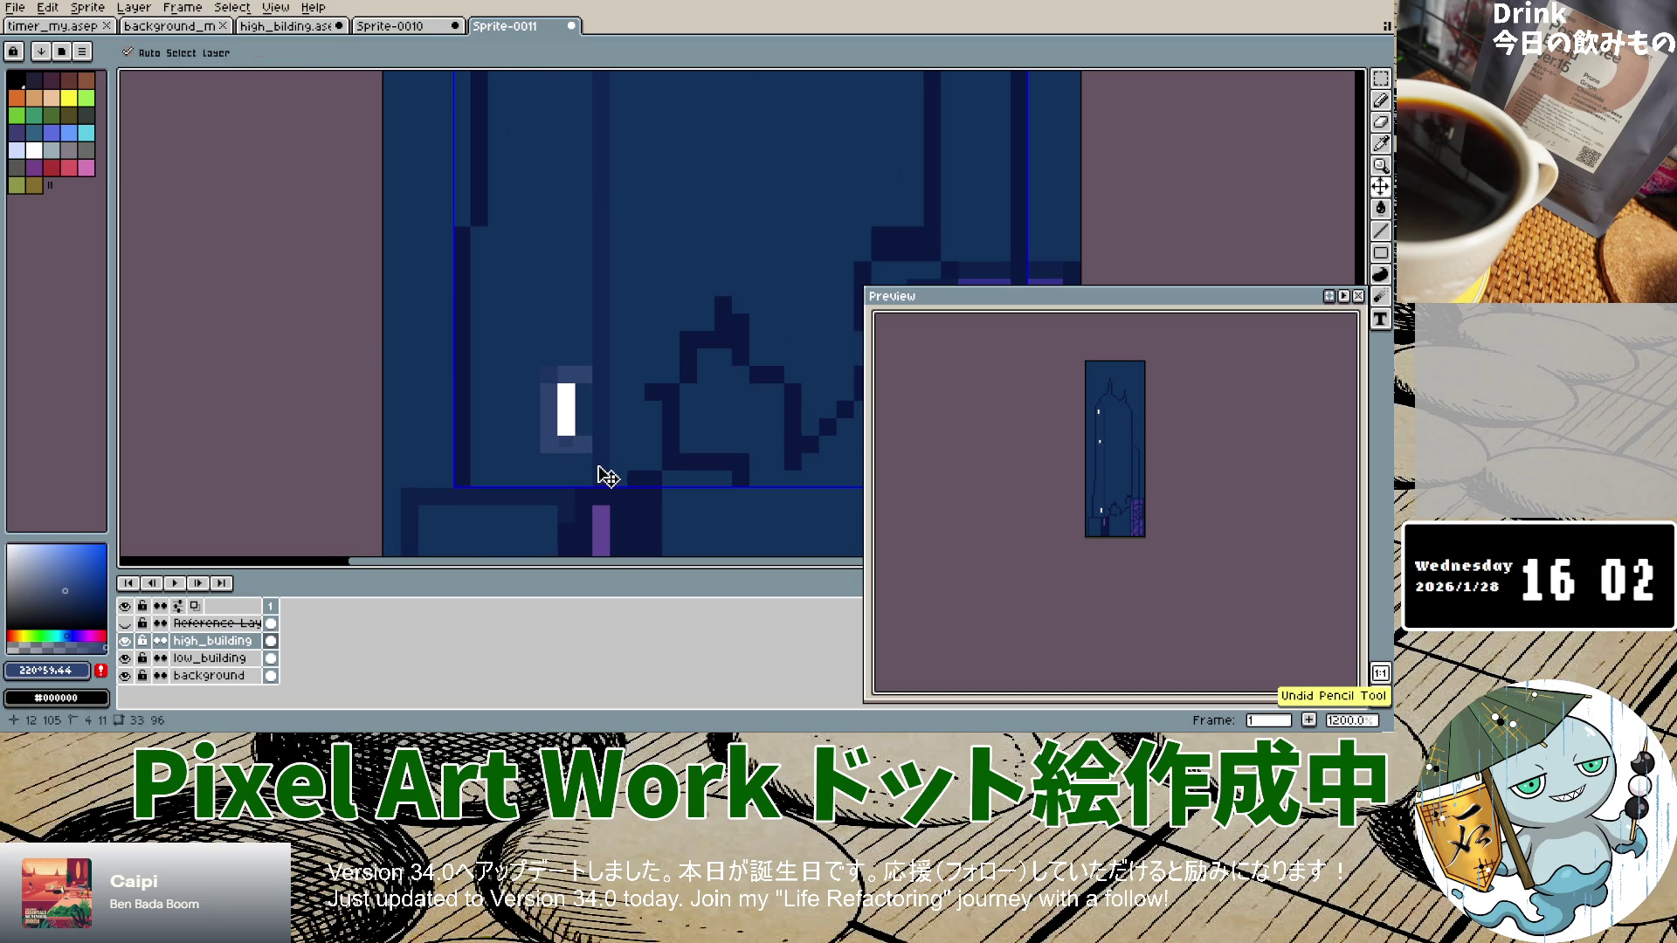
key("b")
left_click(574, 372)
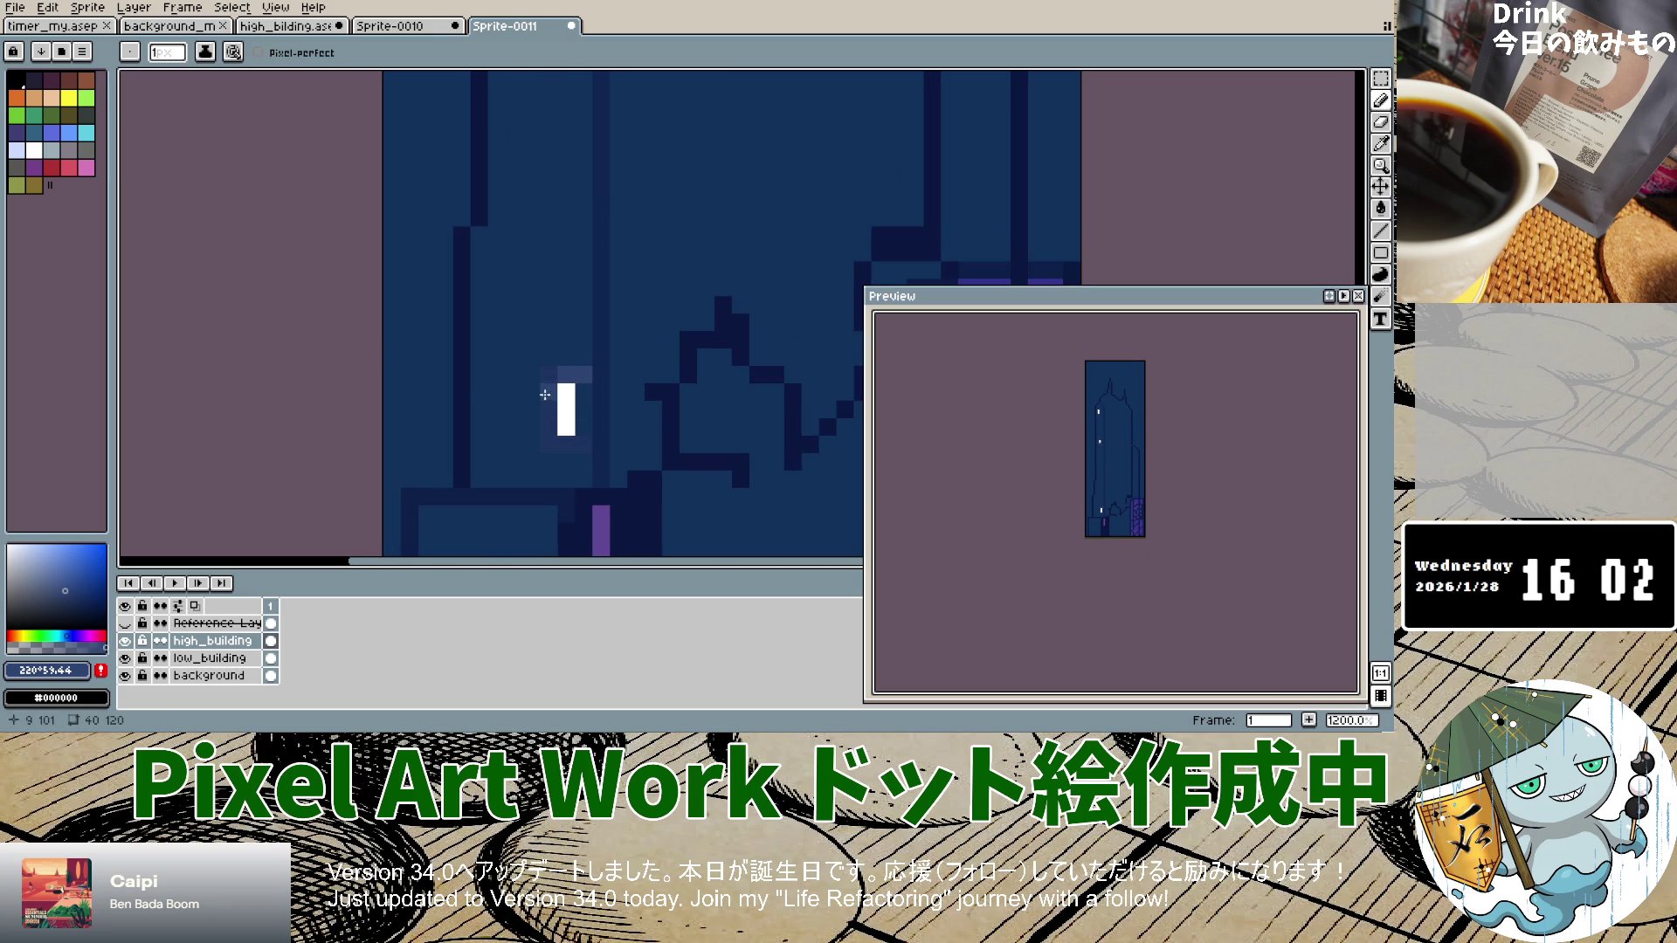
scroll(552, 236, "down", 4)
scroll(546, 192, "up", 1)
scroll(540, 146, "down", 2)
scroll(541, 146, "up", 4)
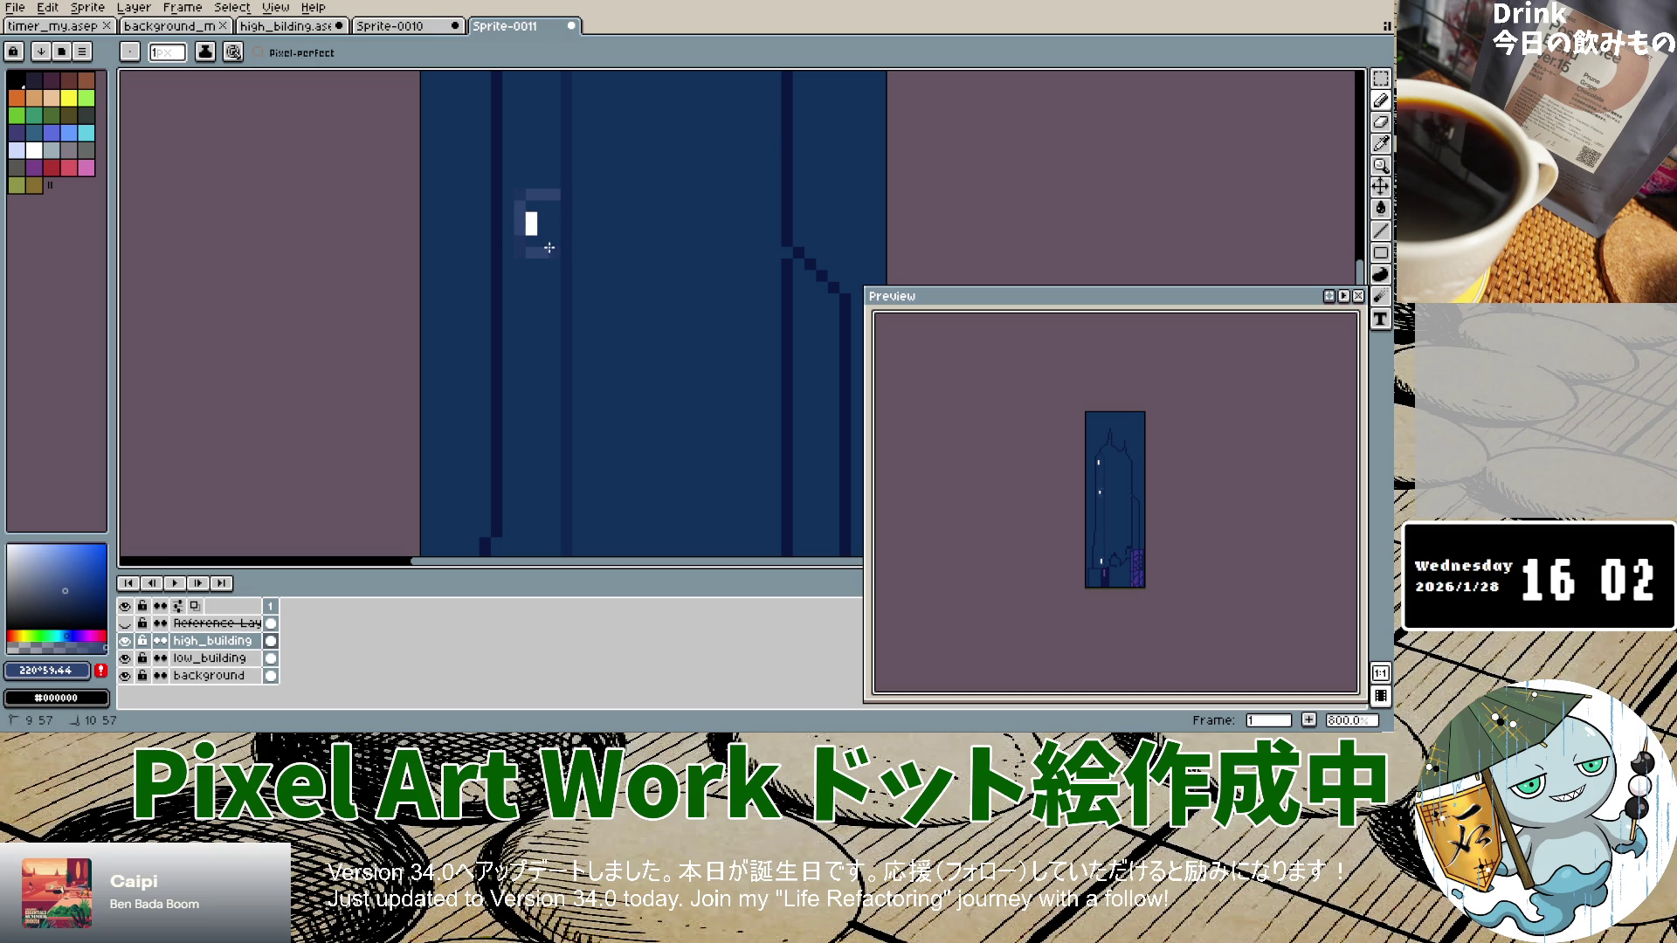
left_click_drag(554, 209, 556, 231)
left_click(1379, 122)
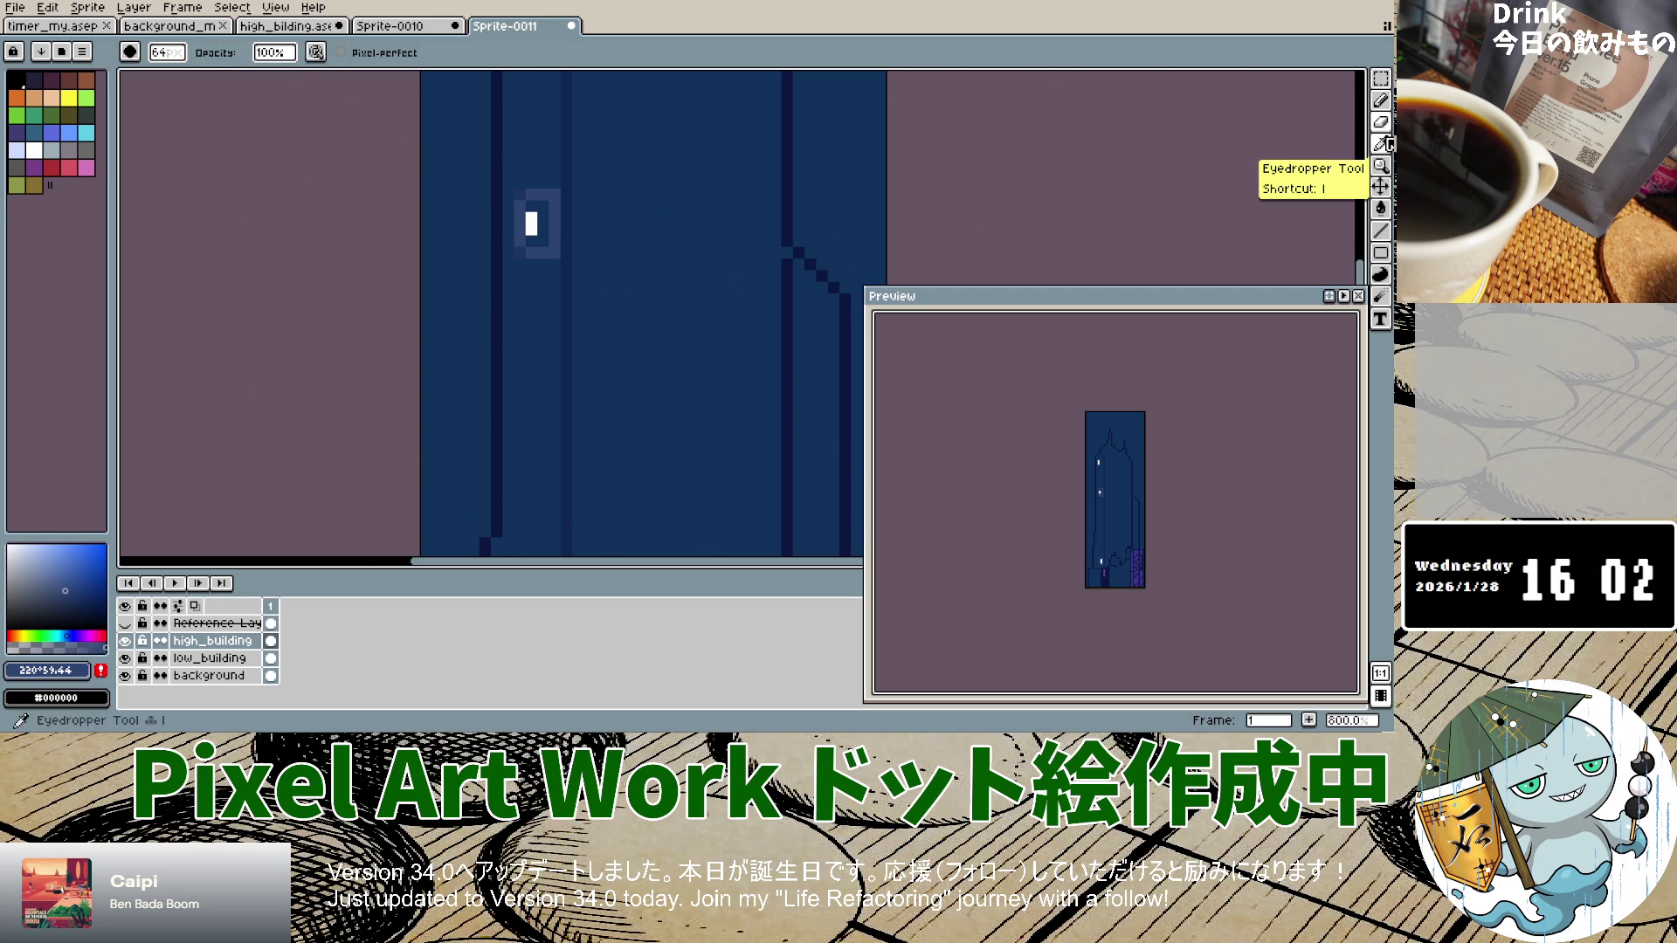
Step: Eyedrop the halo's blue from the canvas and look through alternative drawing tools
left_click(1380, 143)
left_click(535, 248)
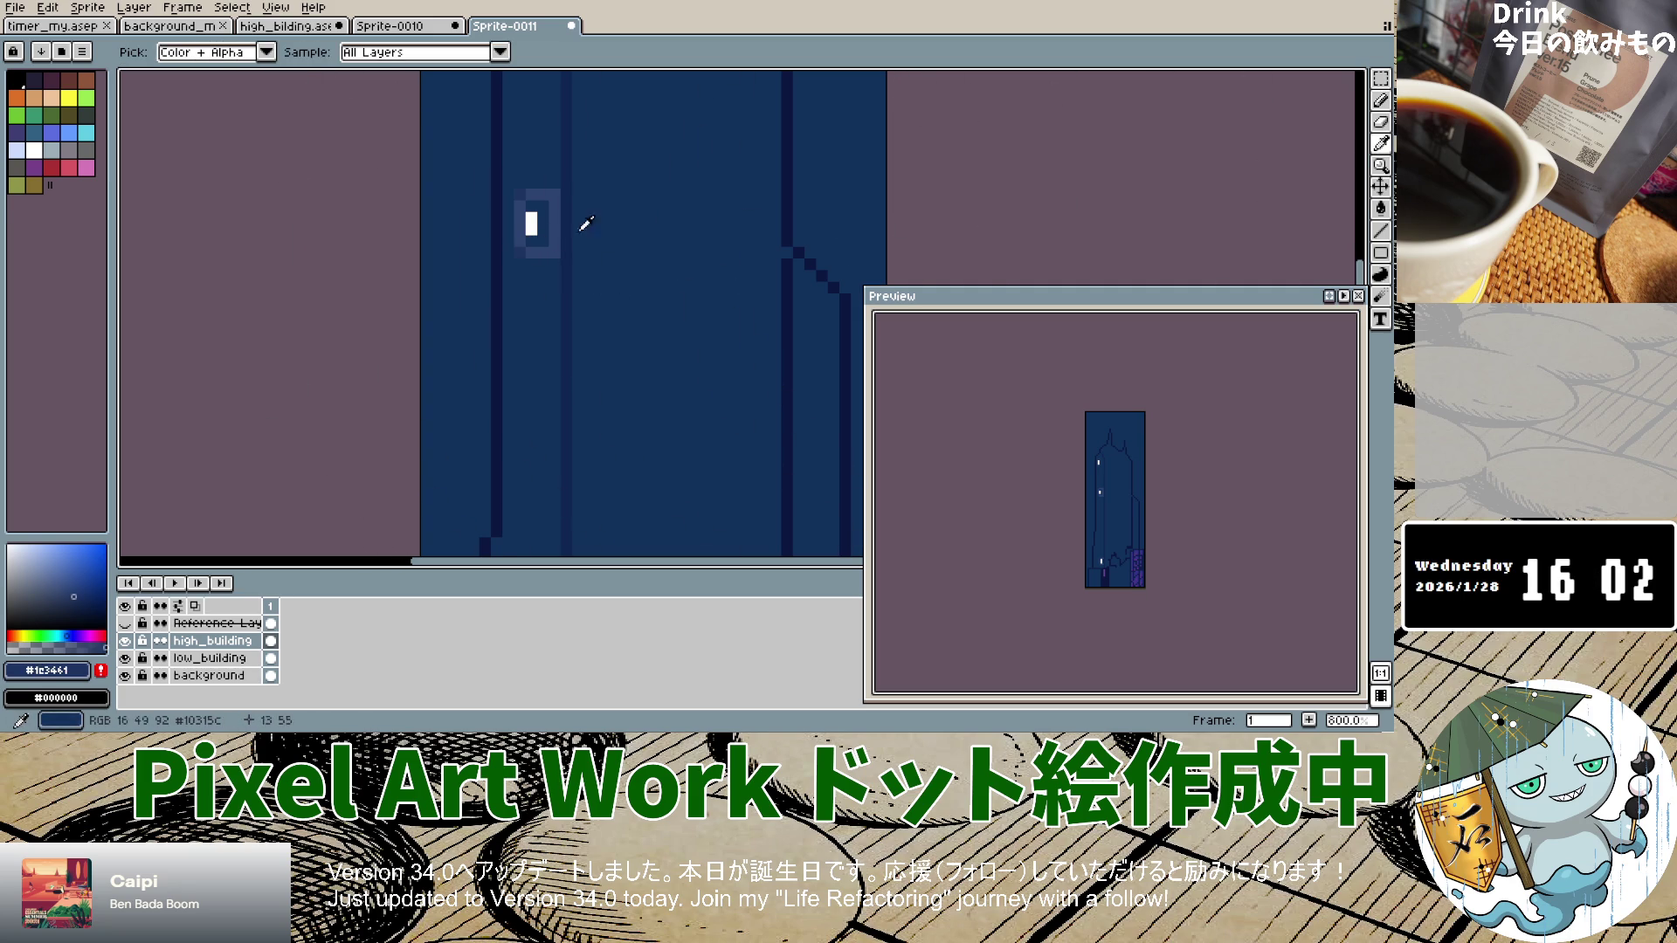
left_click_drag(1380, 99, 1380, 99)
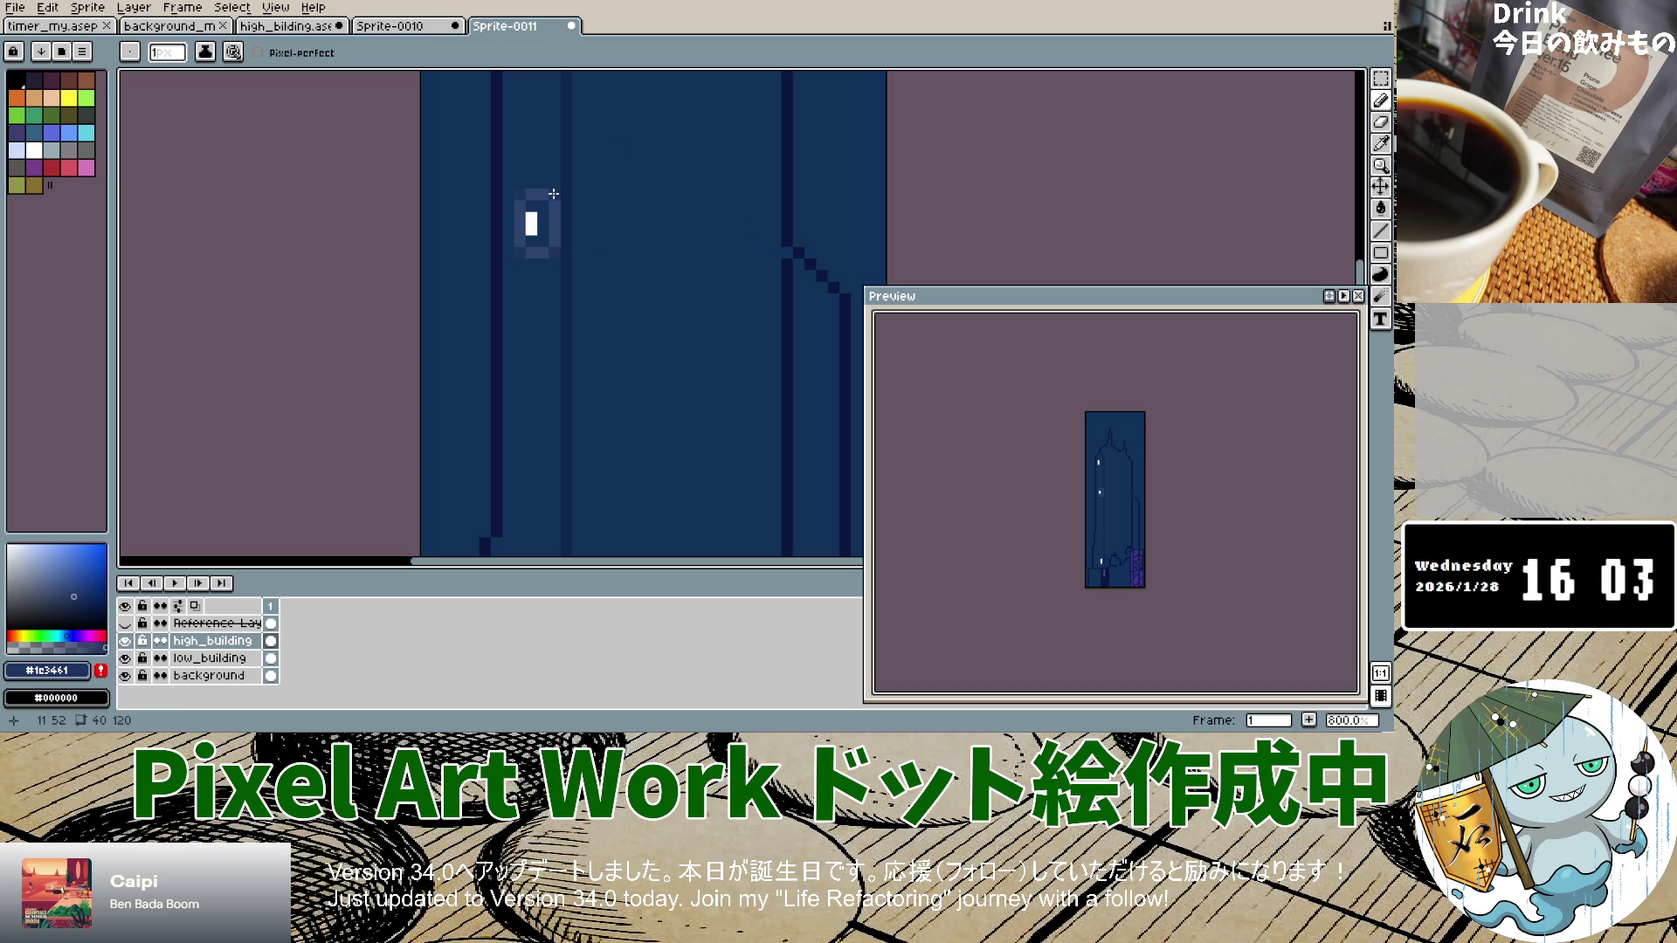
scroll(720, 352, "down", 5)
scroll(570, 247, "up", 5)
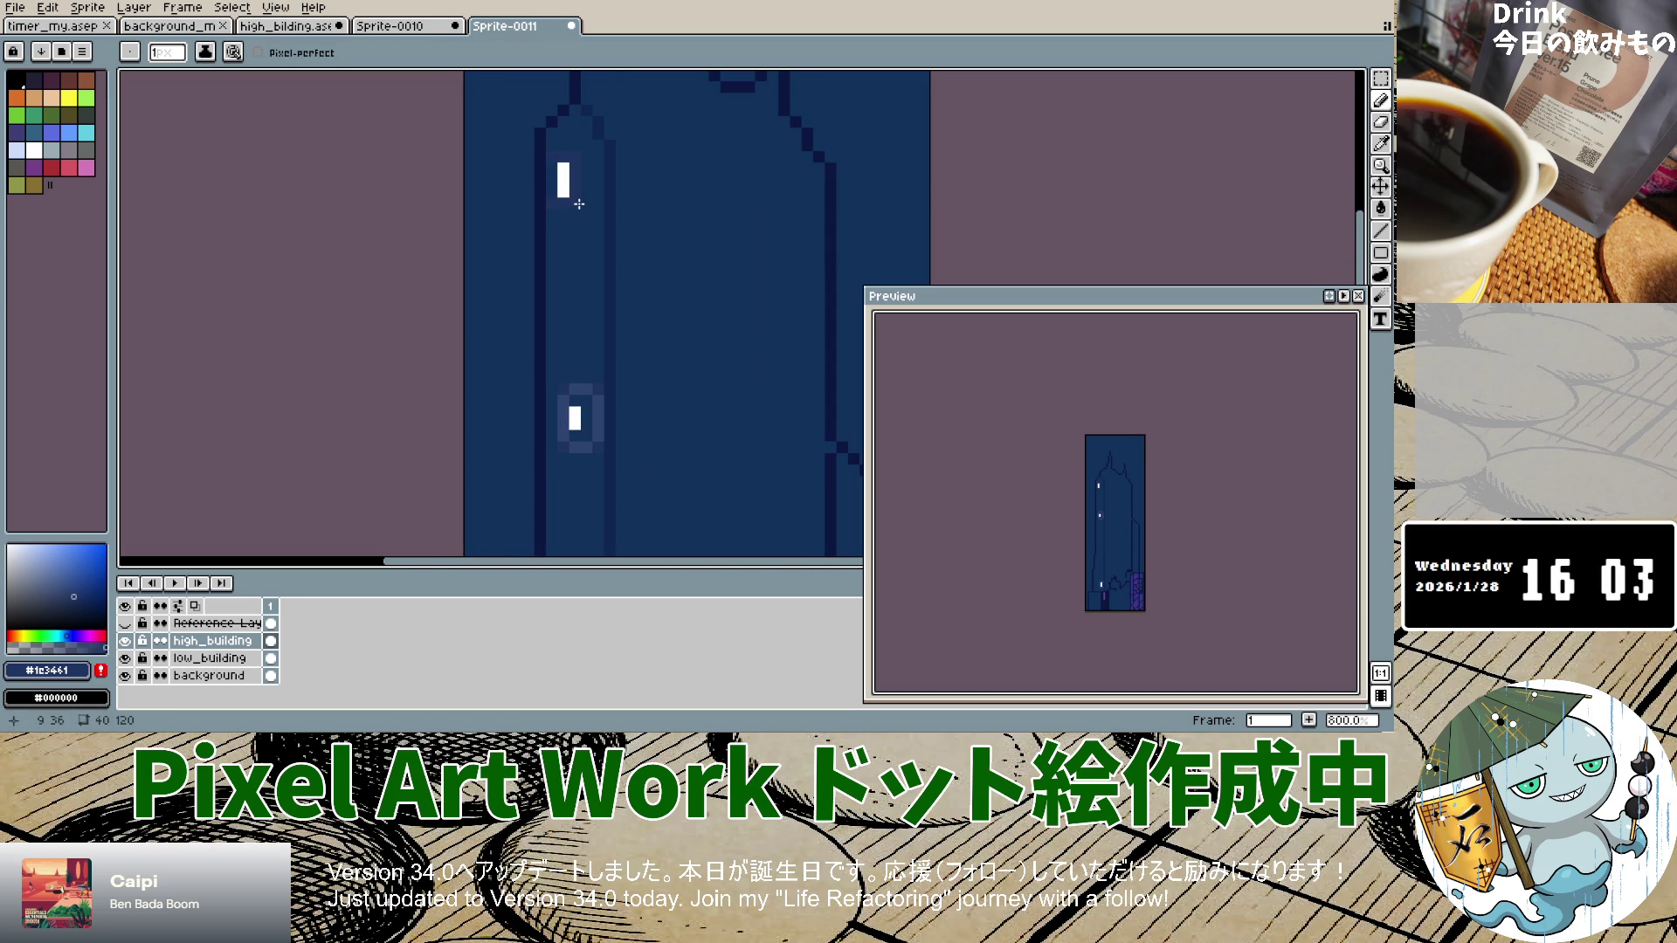
scroll(579, 203, "up", 4)
scroll(614, 341, "down", 7)
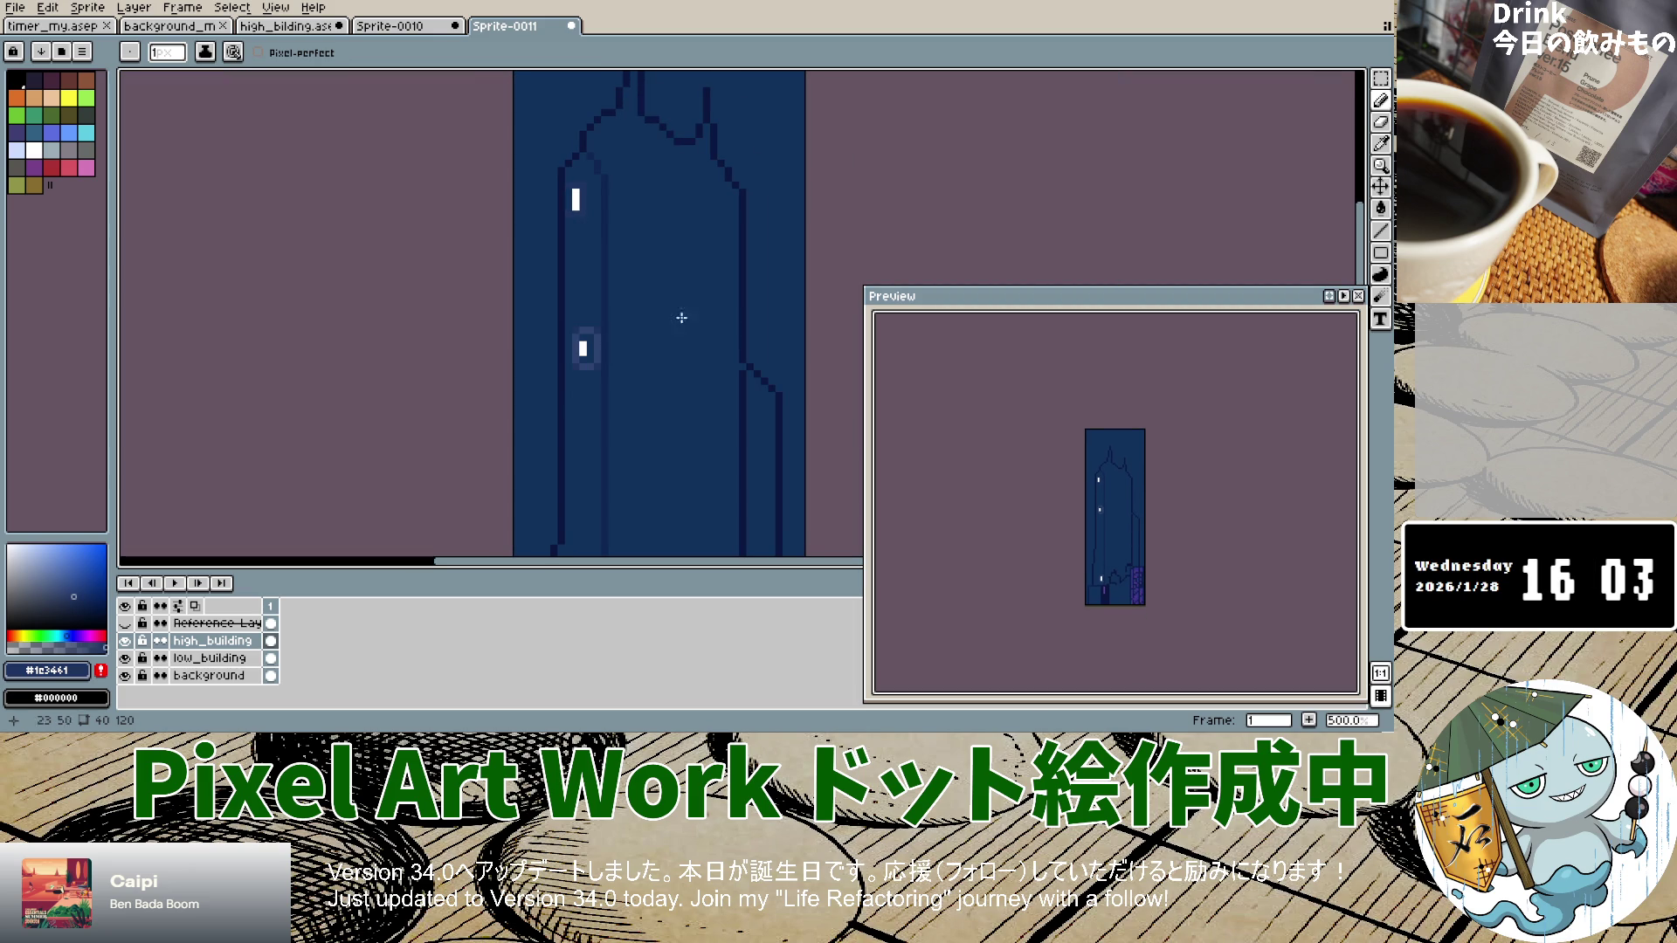
Step: Sample the lighter mid-blue #2c4472 from the building art and return to the Pencil
left_click(1379, 143)
left_click(607, 339)
left_click(1380, 100)
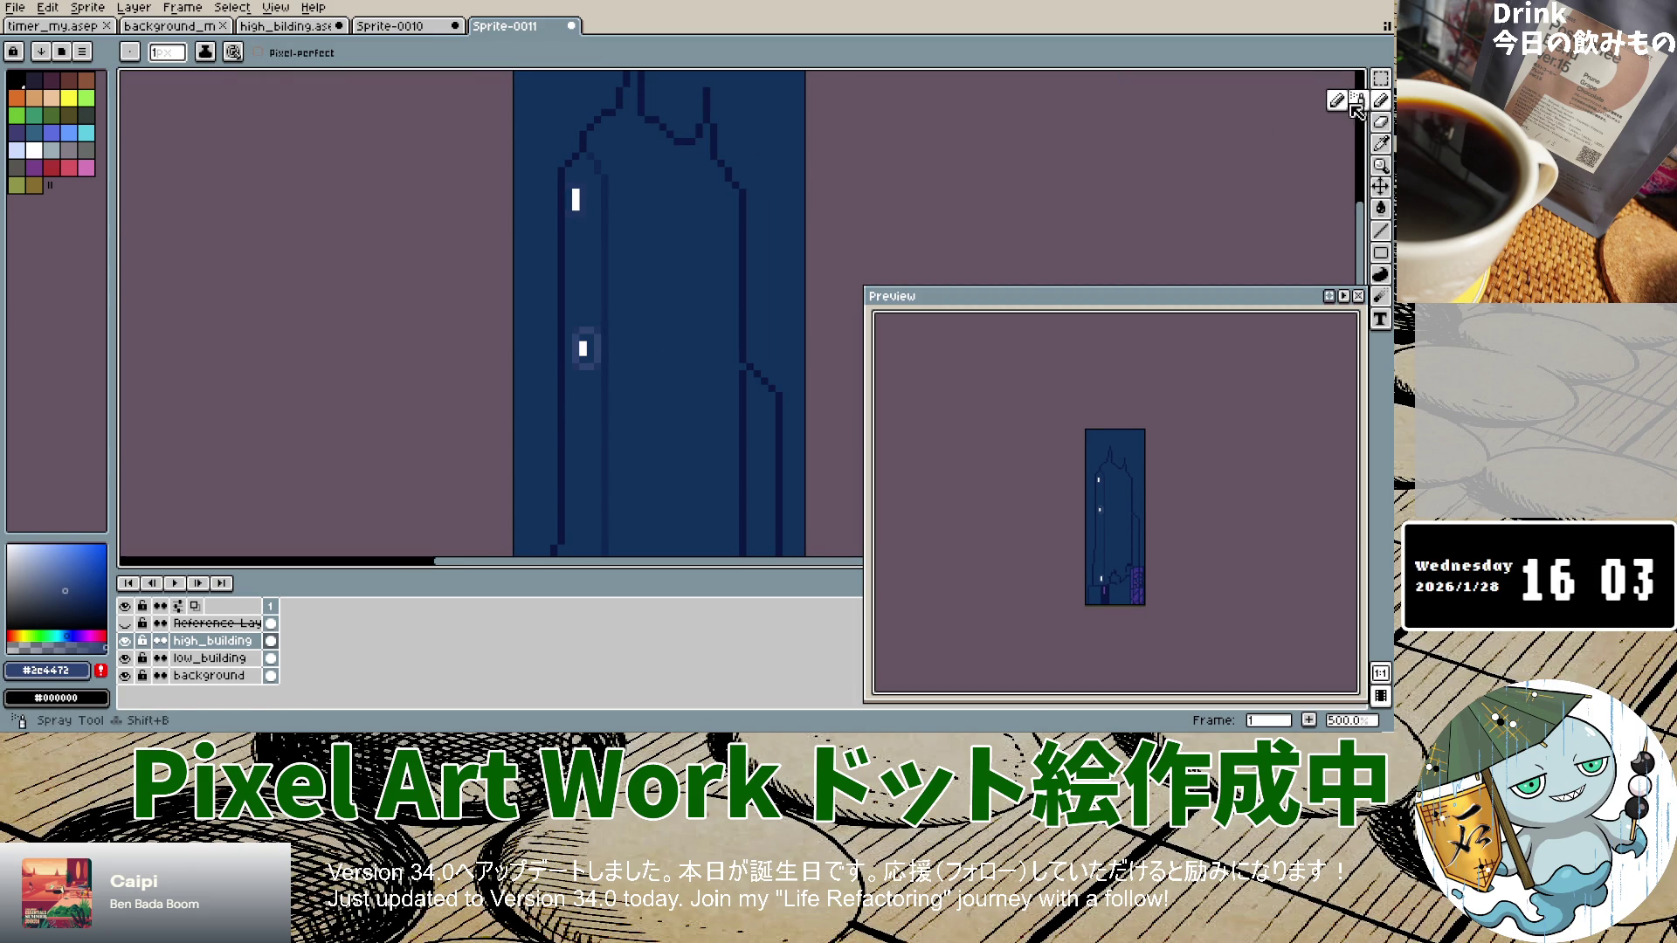
scroll(580, 197, "up", 8)
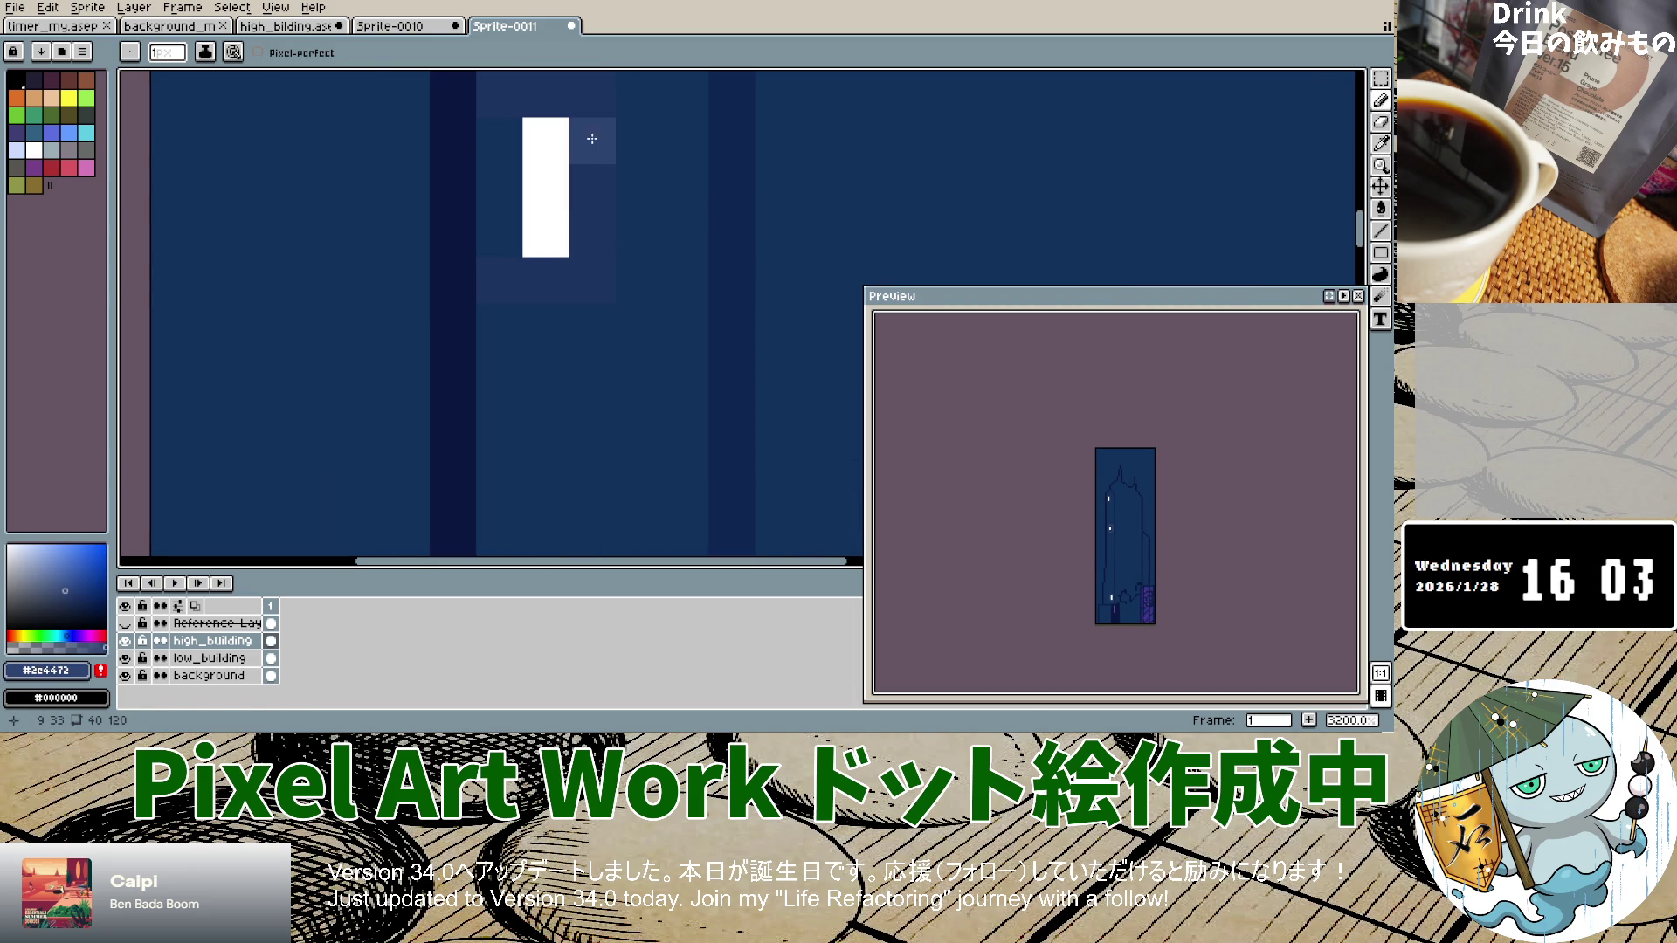
scroll(563, 198, "down", 5)
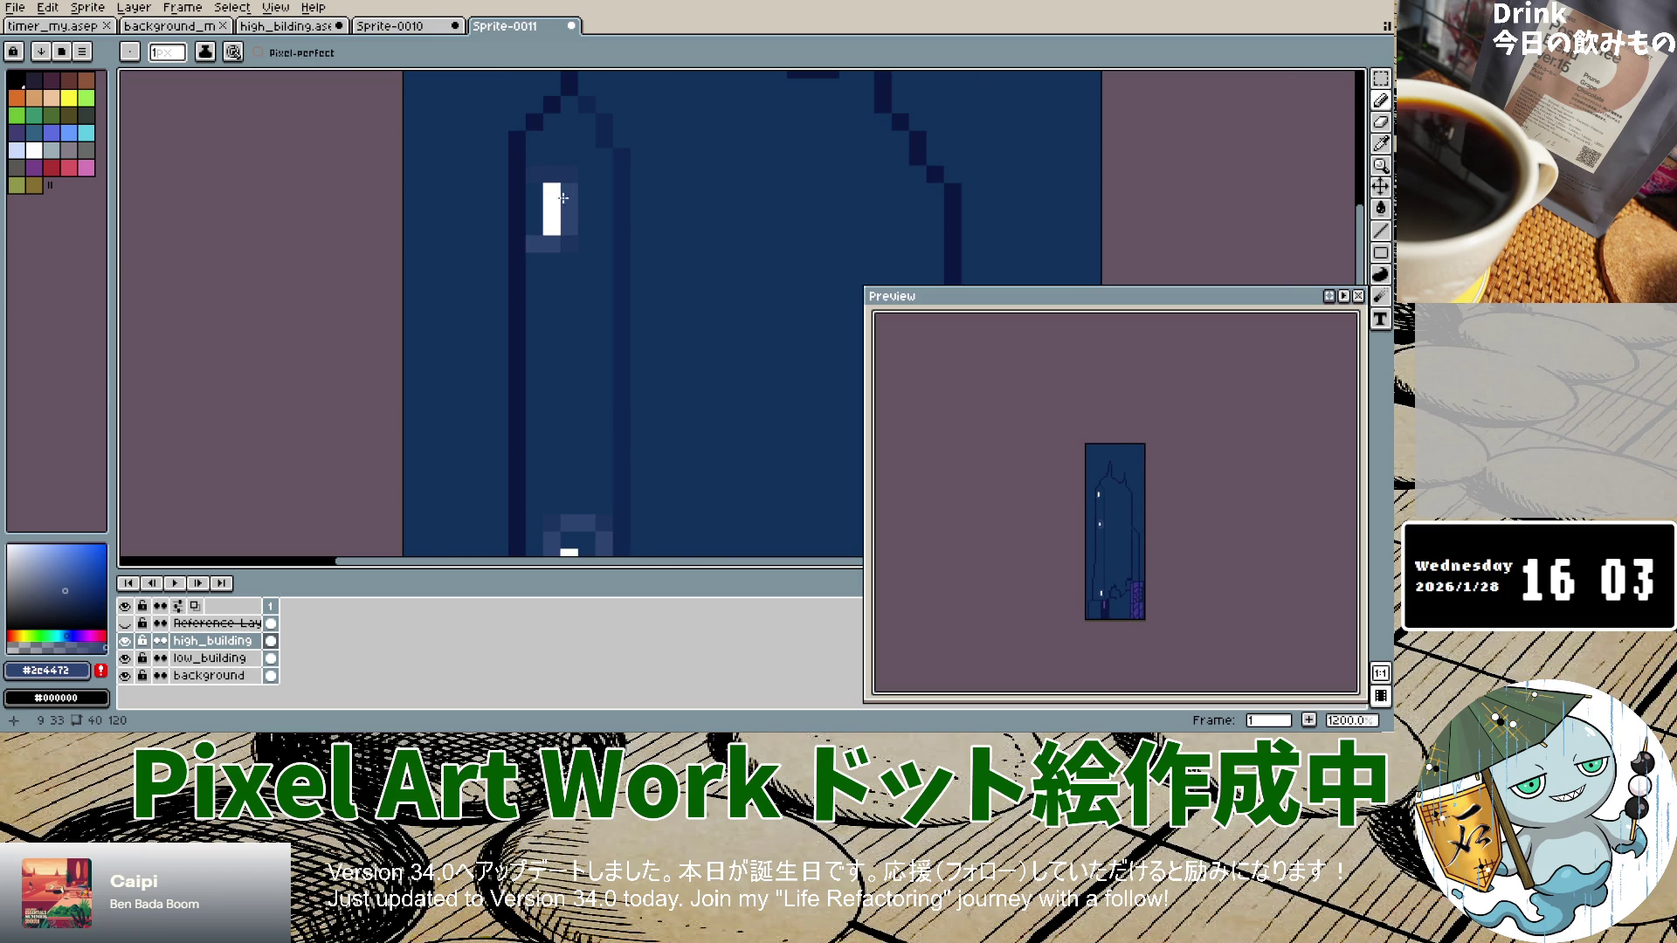
scroll(617, 307, "down", 7)
scroll(609, 420, "down", 1)
scroll(606, 441, "up", 6)
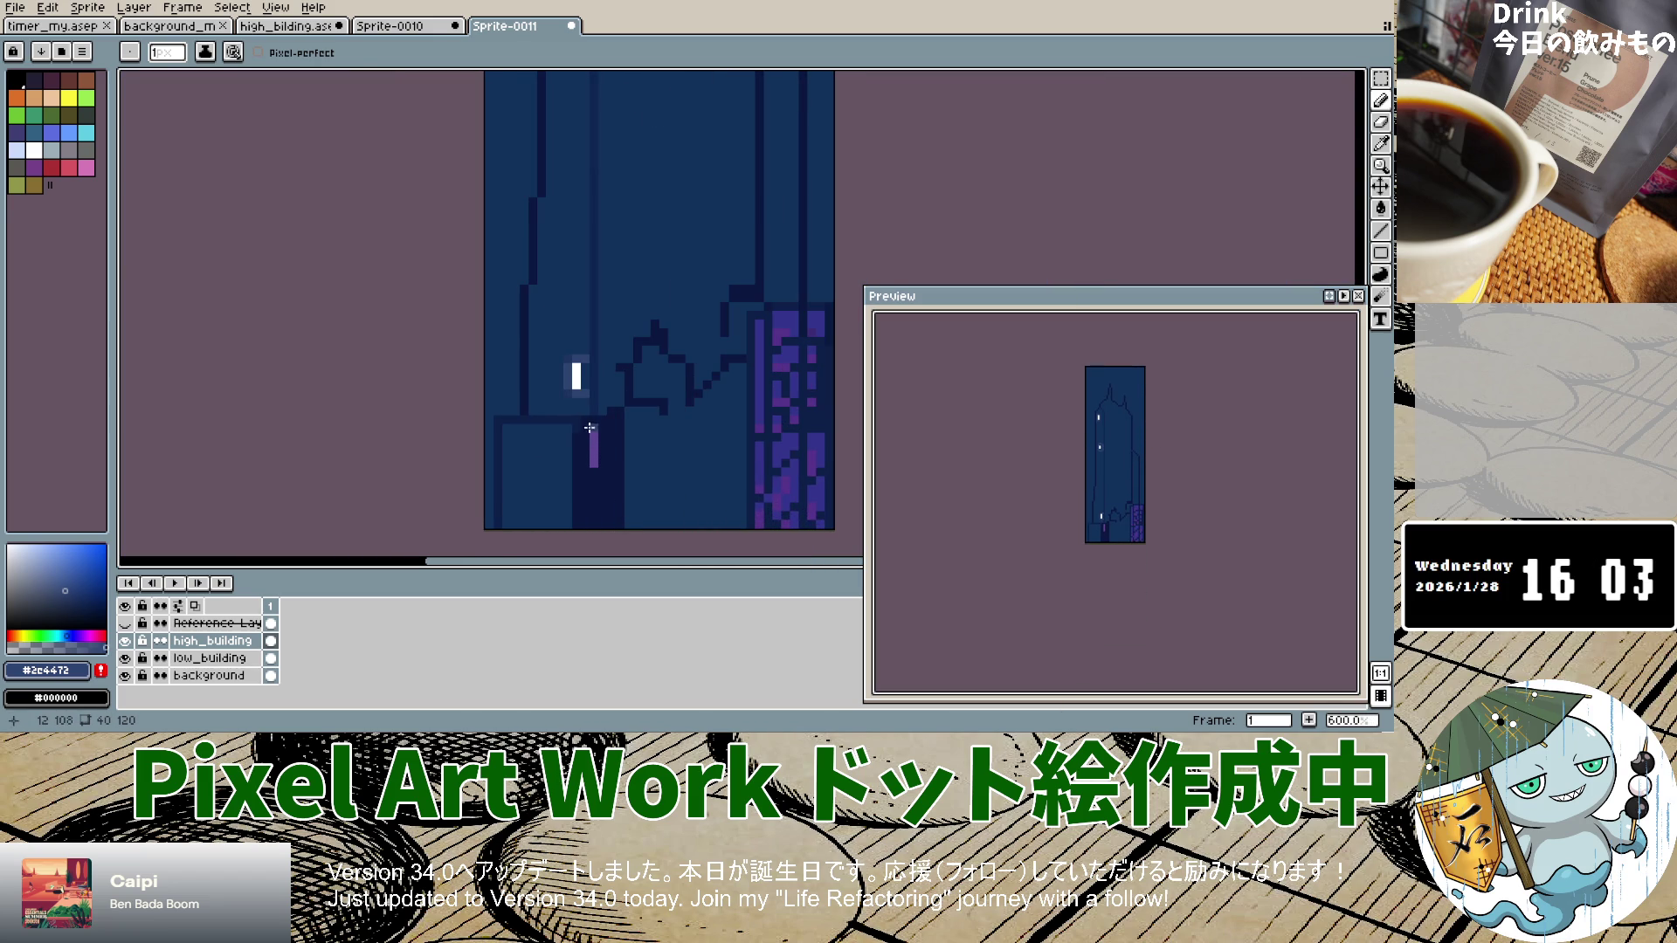
scroll(590, 427, "down", 5)
scroll(607, 310, "up", 5)
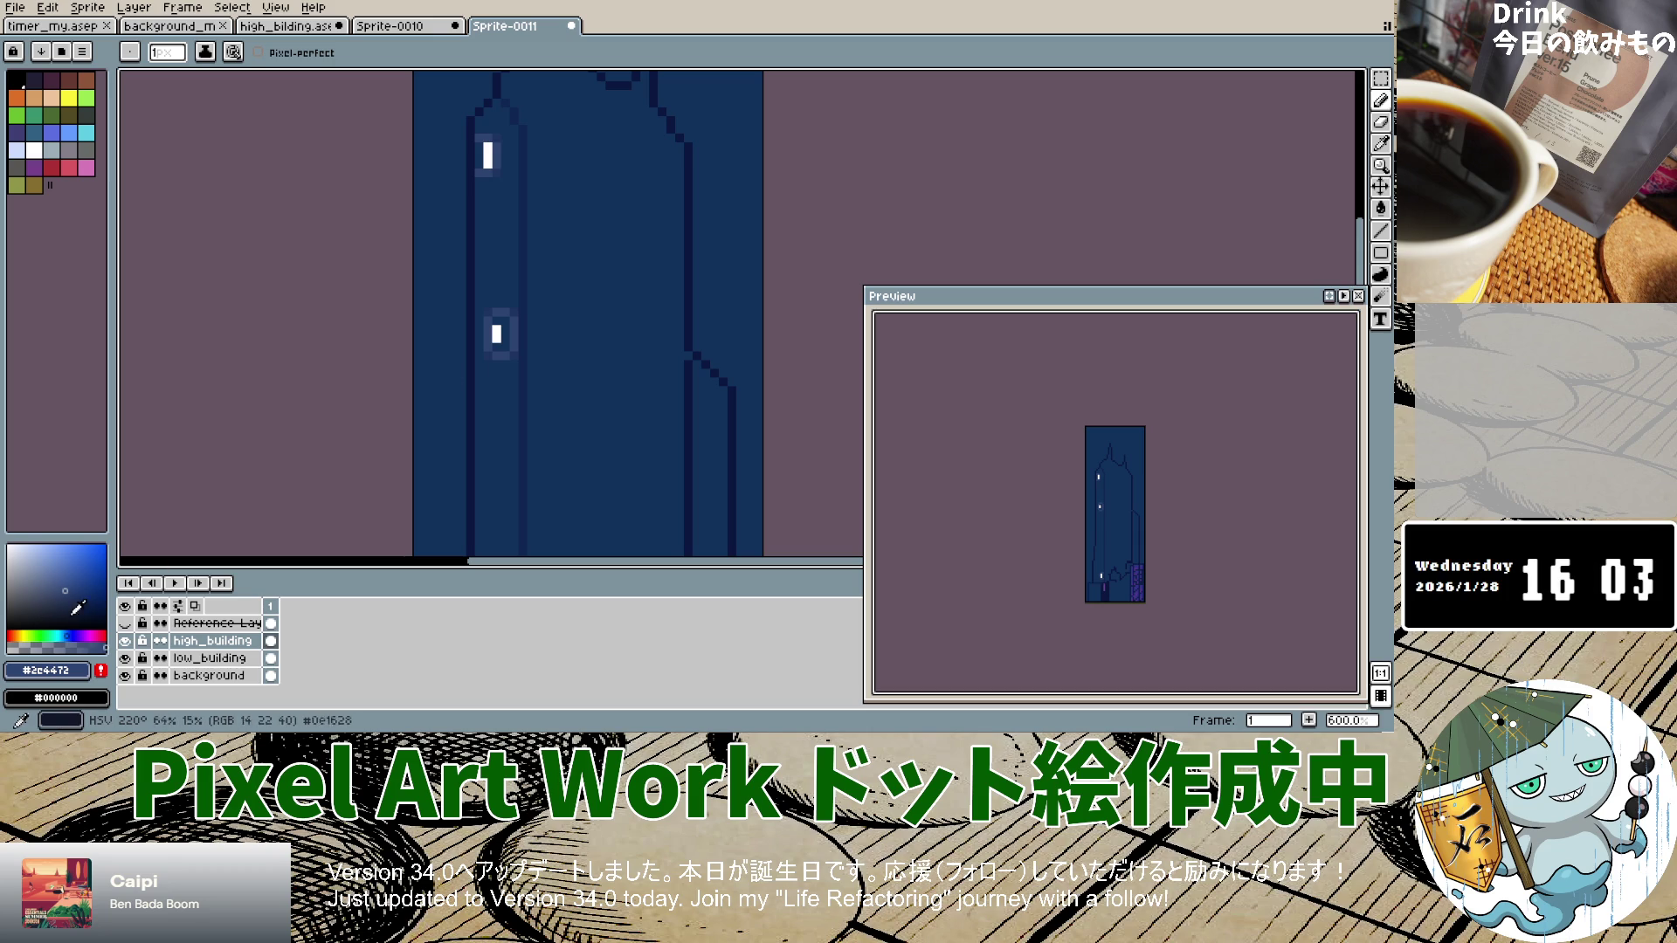
left_click(128, 625)
Step: Toggle the reference building on and off repeatedly to compare it with the artwork
left_click(129, 625)
left_click(128, 624)
left_click(128, 624)
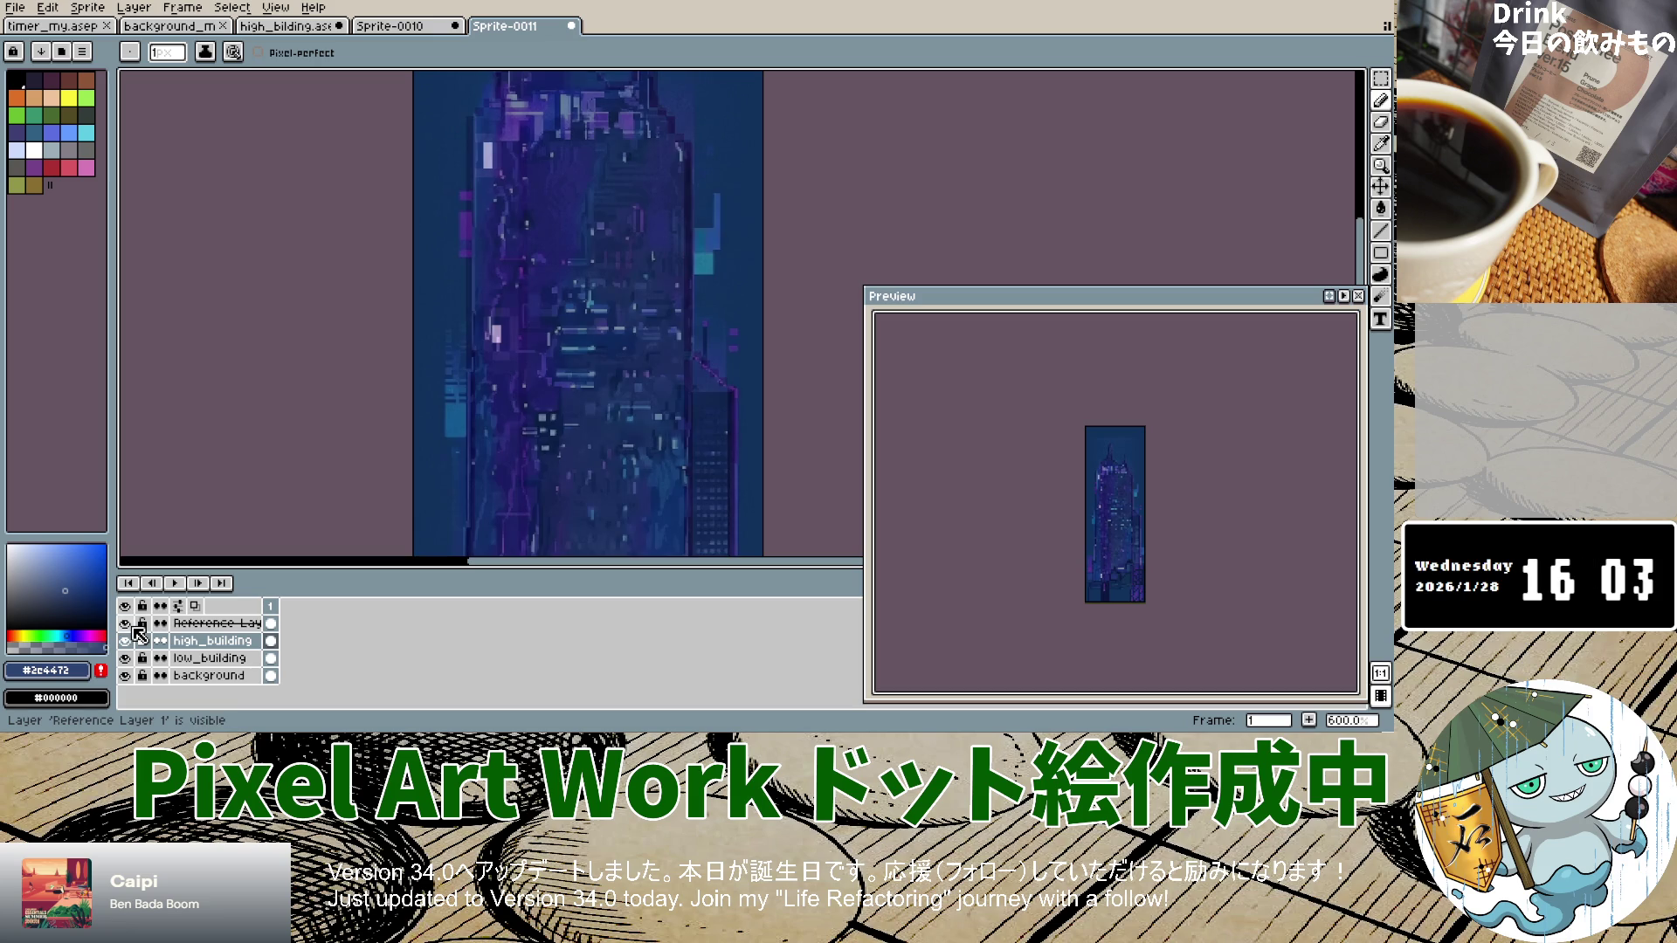
left_click(128, 624)
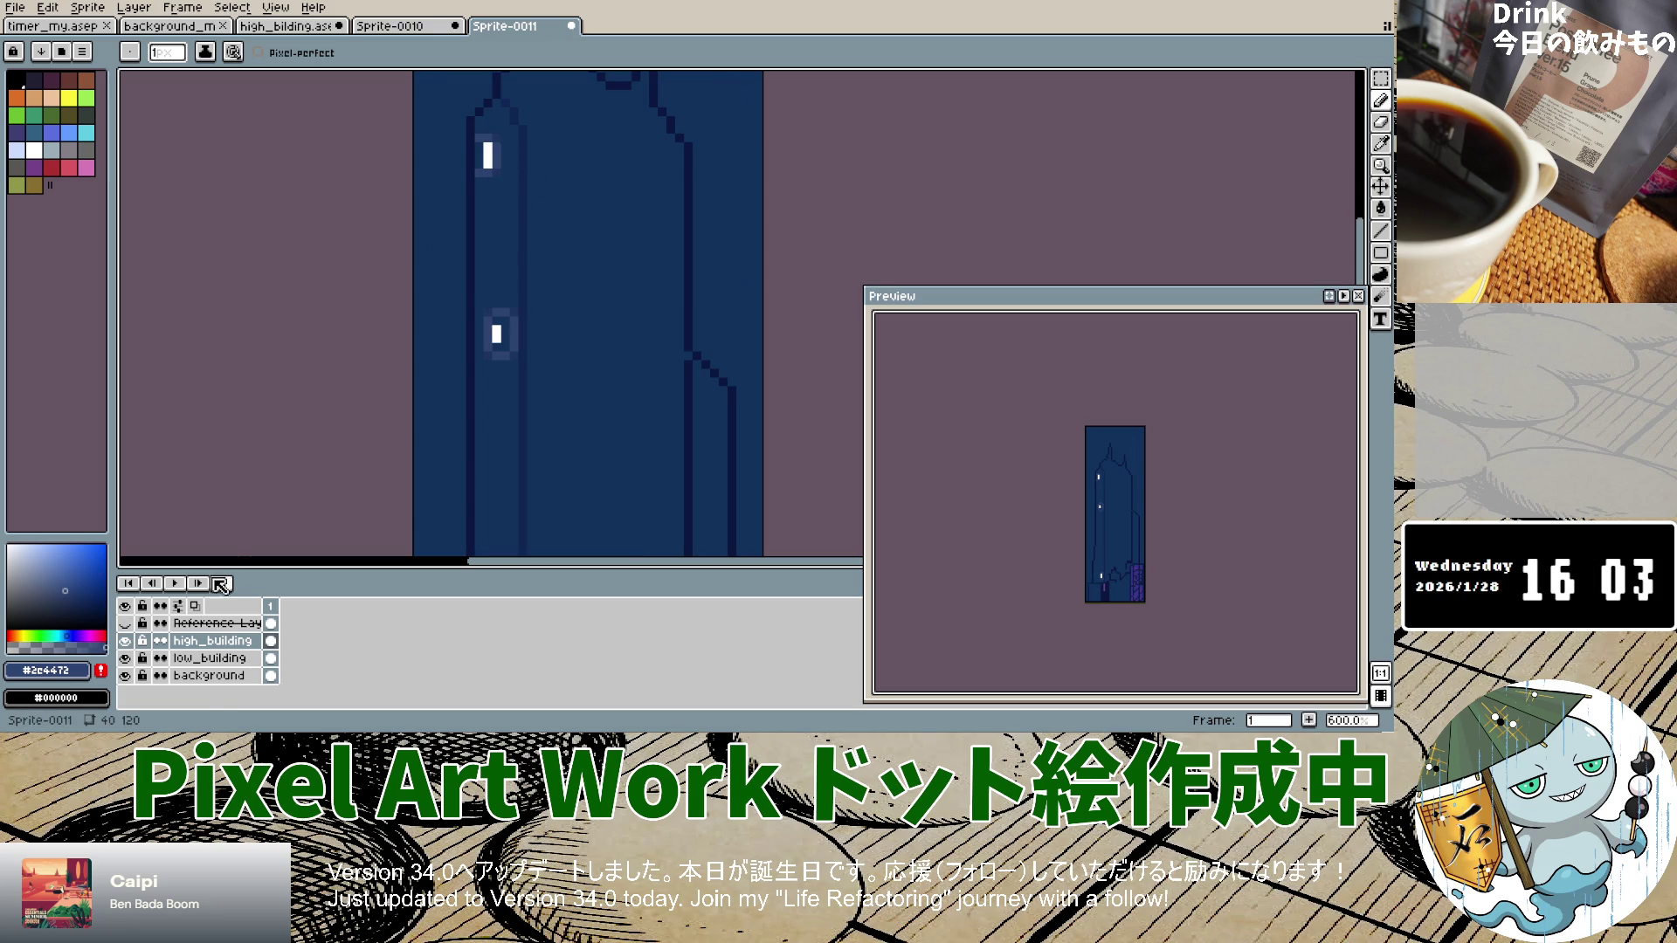
left_click(130, 623)
left_click(131, 624)
left_click(131, 623)
left_click(131, 624)
left_click(131, 623)
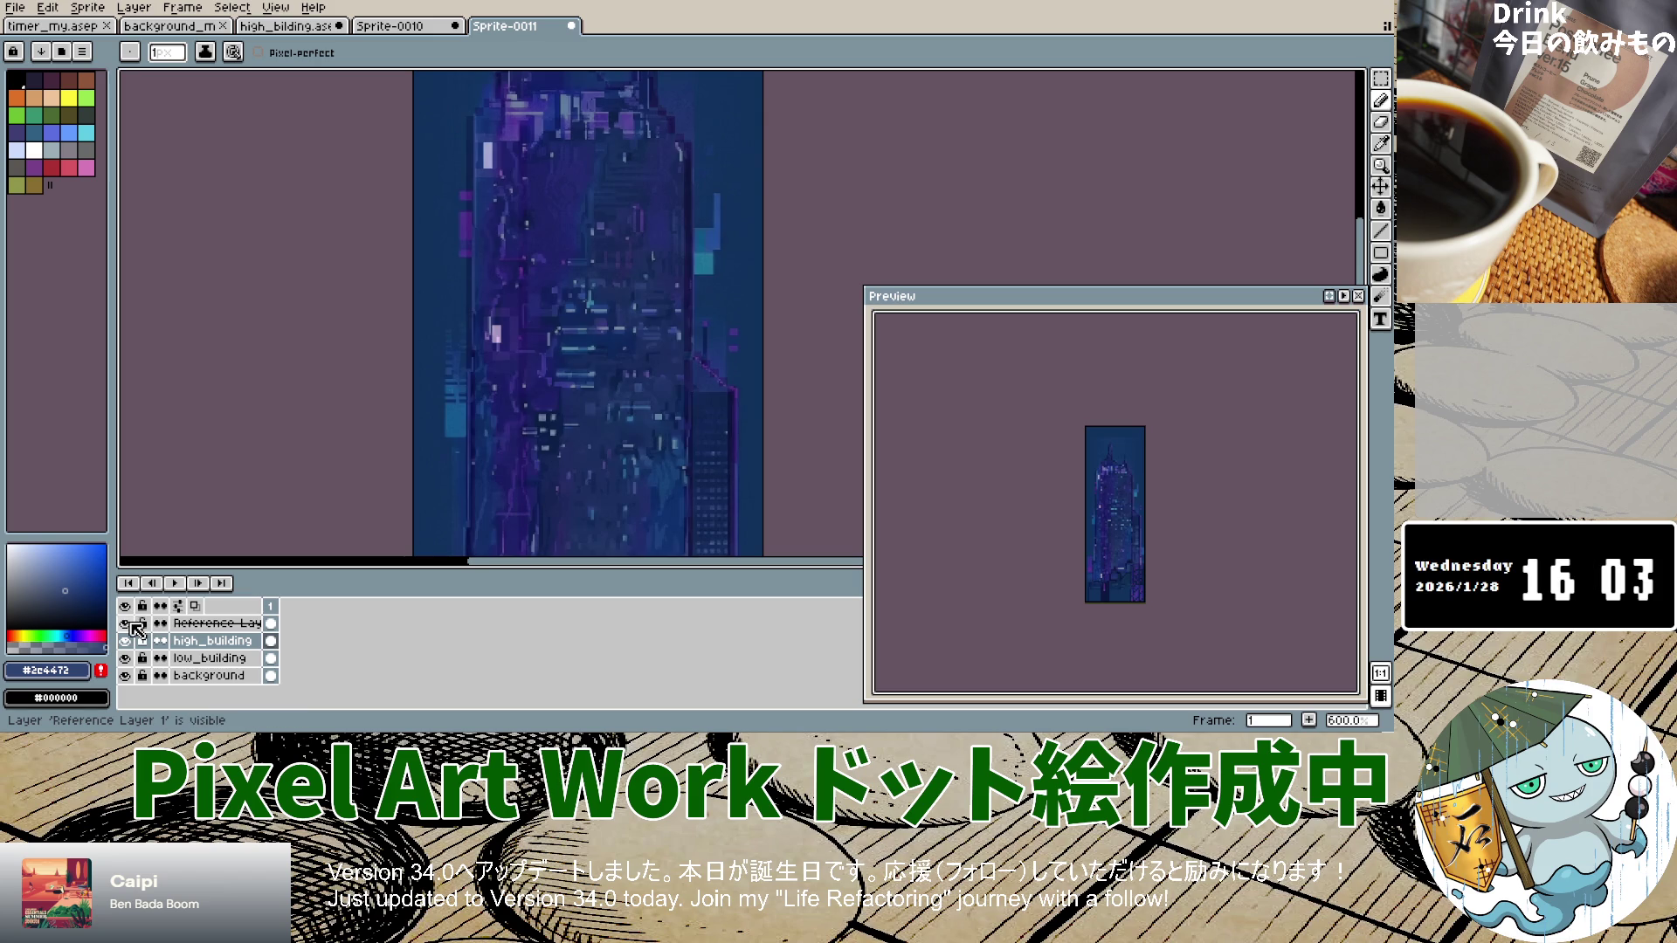
left_click(131, 623)
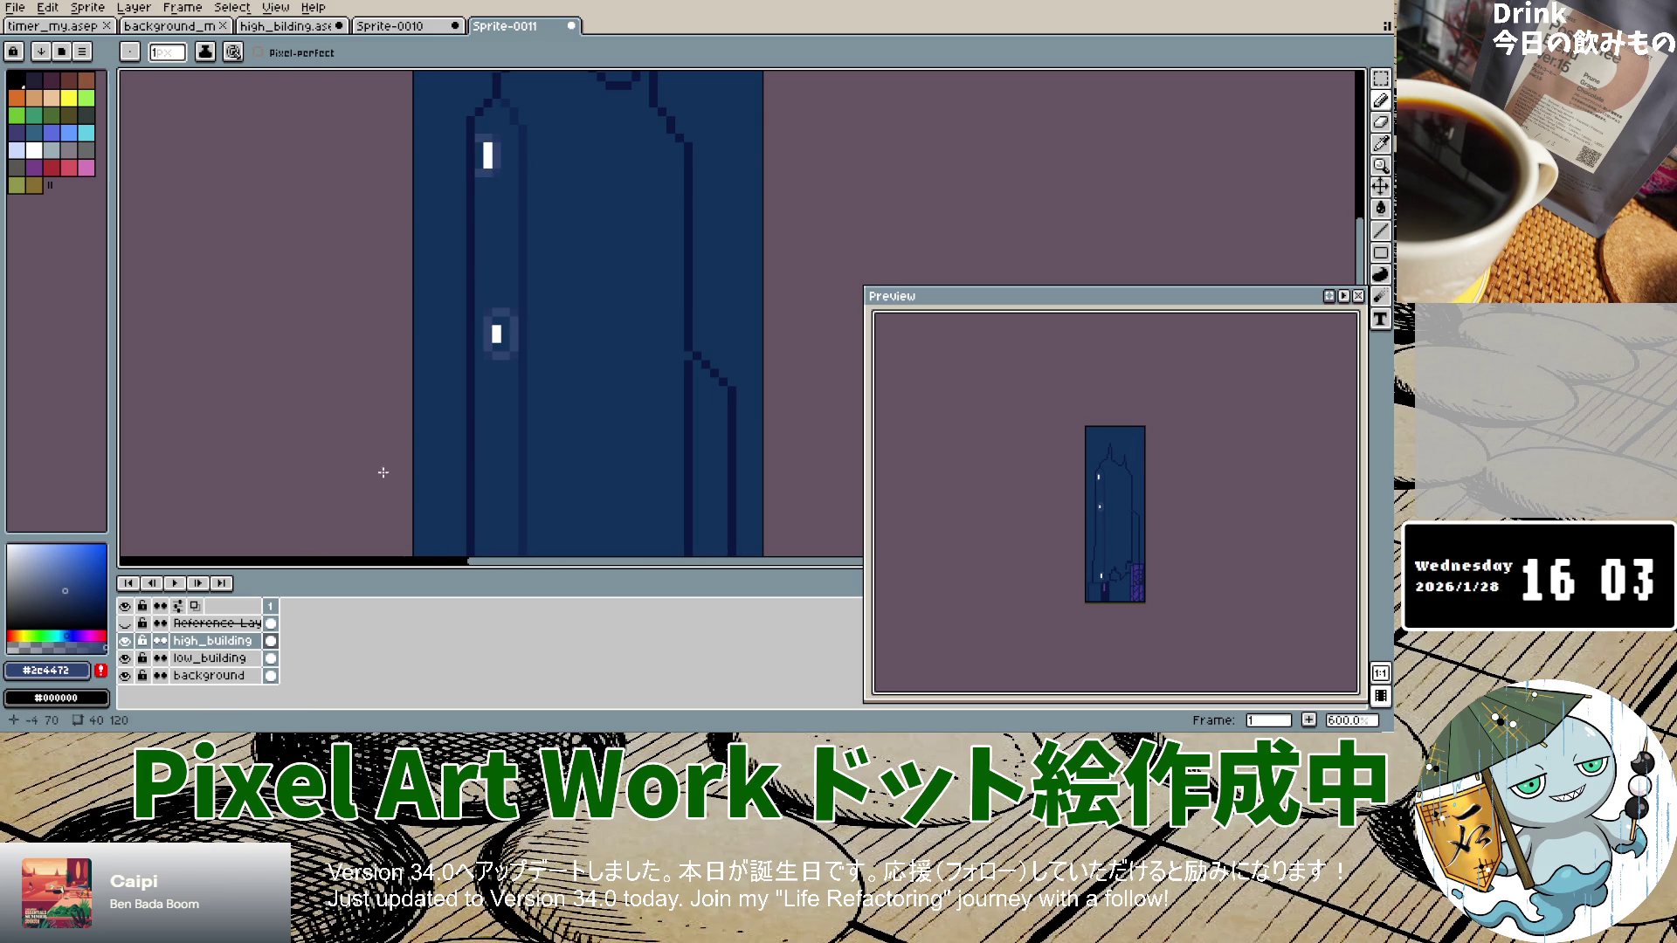
Step: Eyedrop the dark outline navy #0f2553, return to the Pencil, and recheck the reference, ending hidden
left_click(1380, 143)
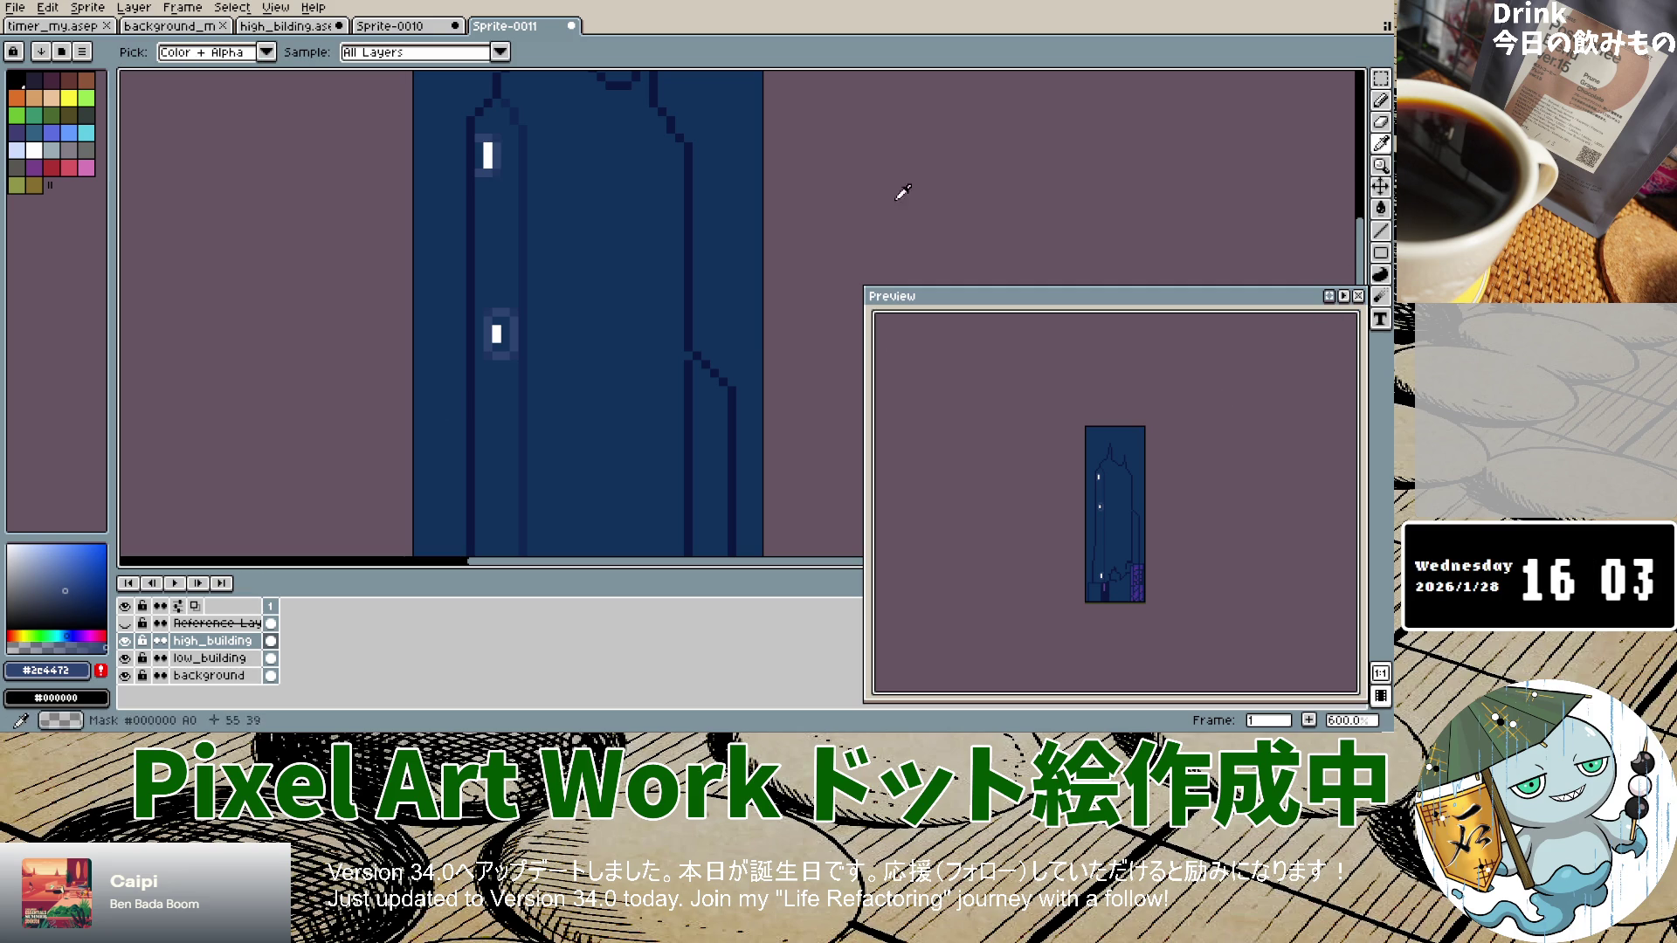
left_click(522, 139)
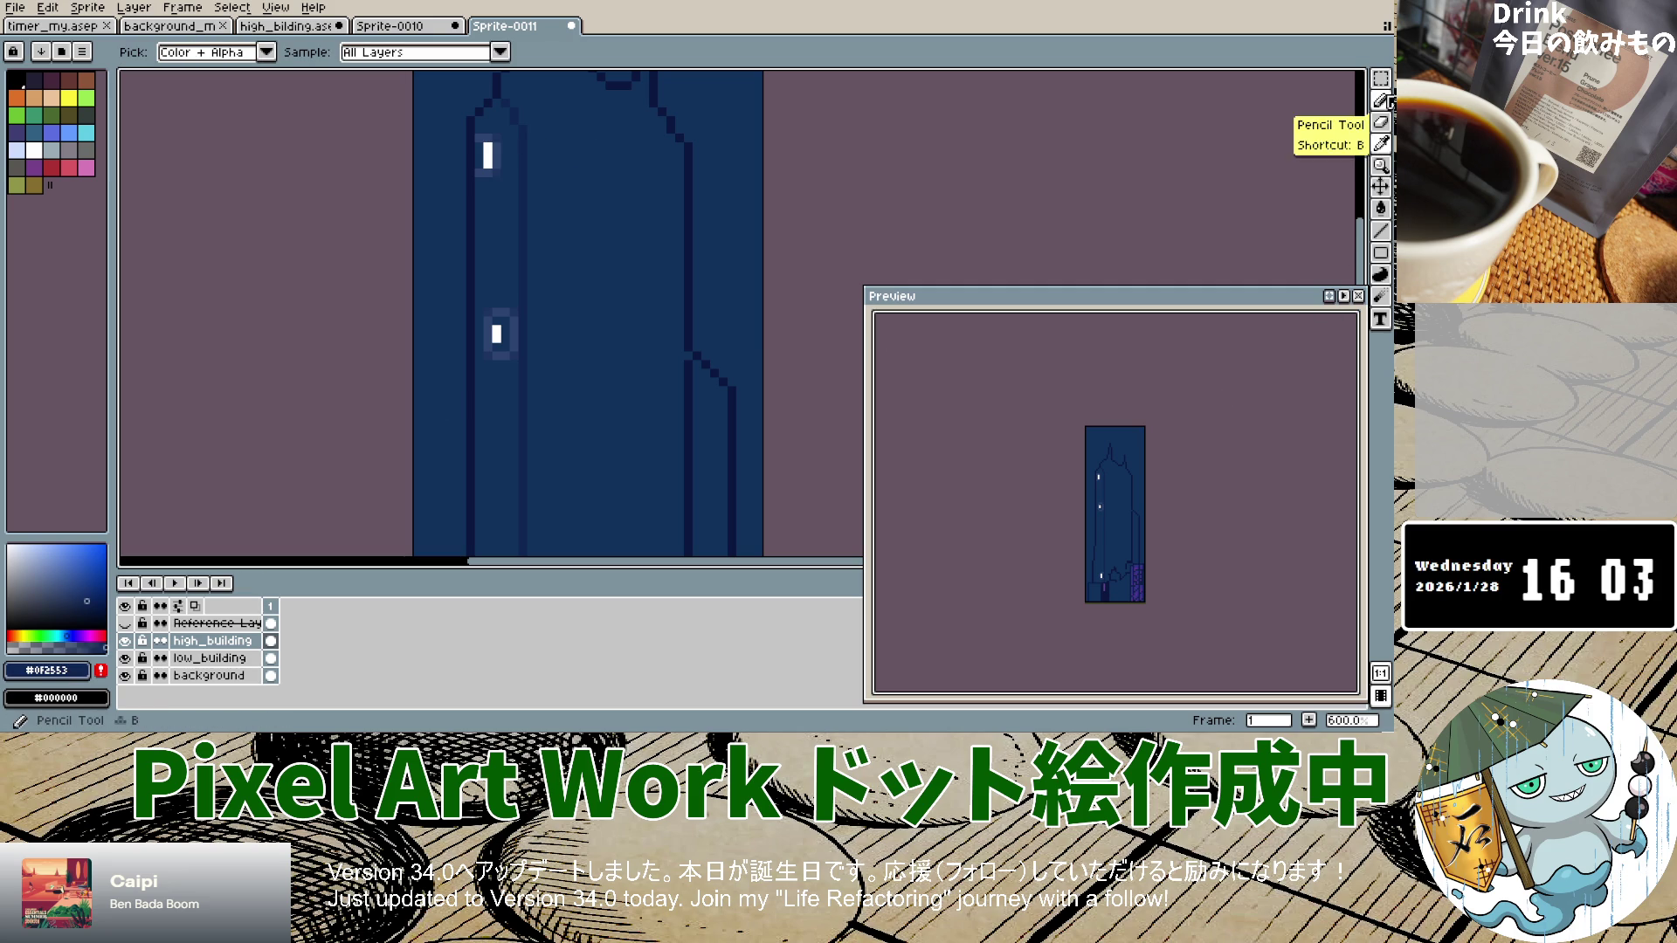
left_click(1384, 100)
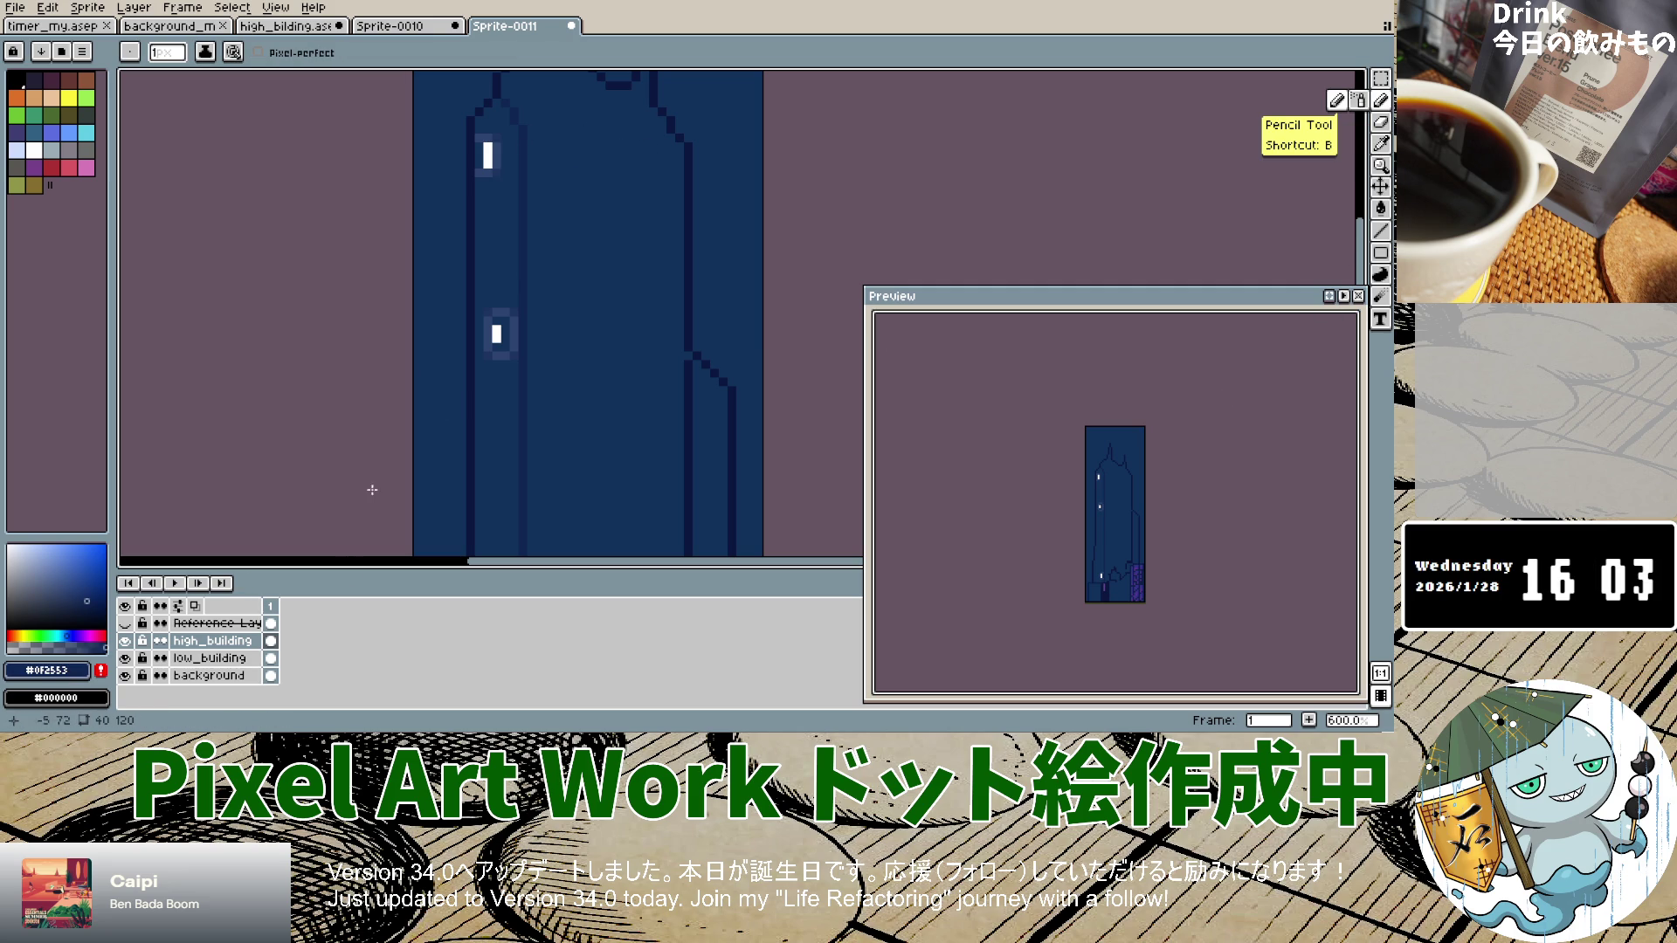
left_click(125, 624)
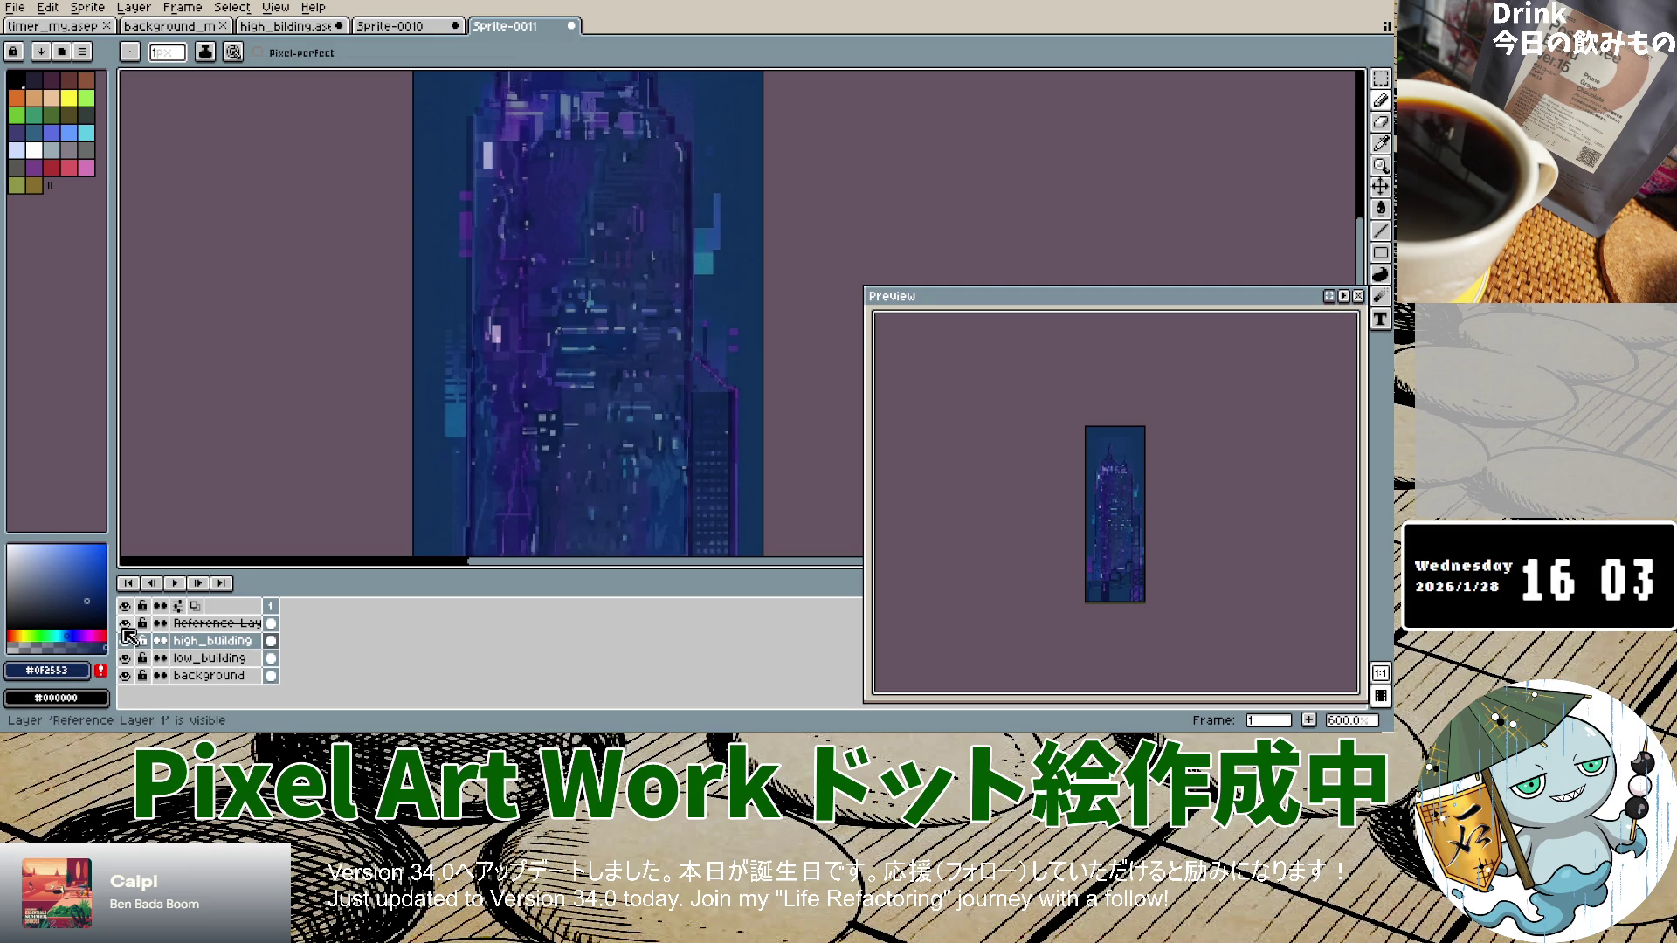
left_click(125, 626)
left_click(125, 625)
left_click(125, 625)
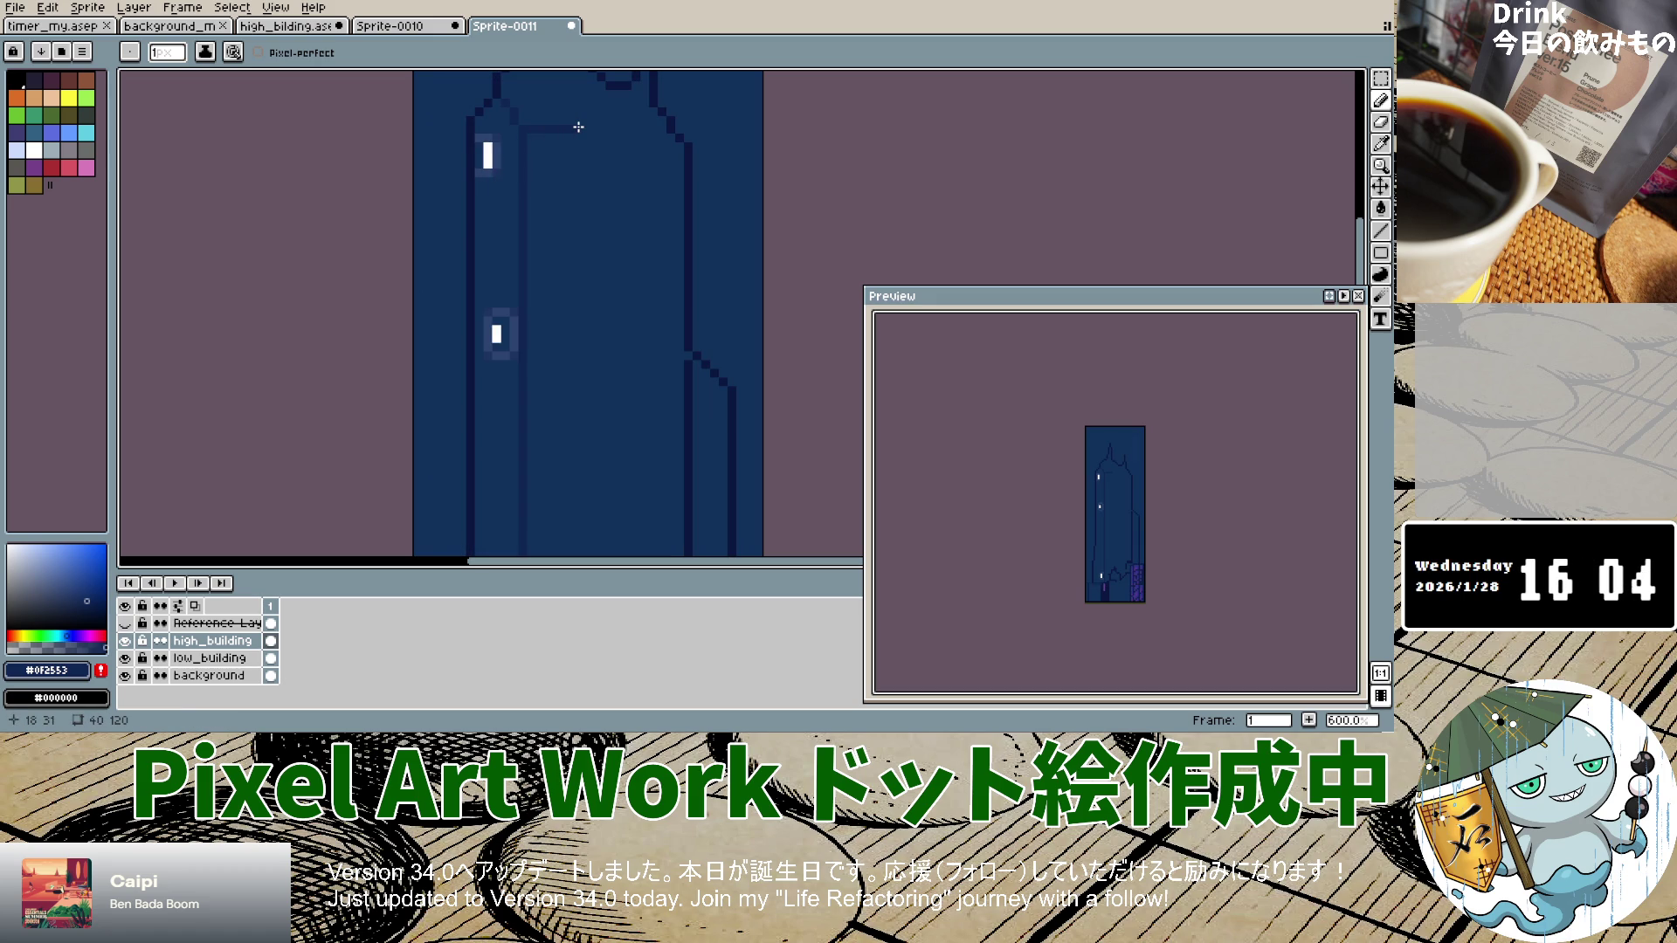
Step: Draw a short line near the building top, then undo it
left_click_drag(531, 123, 611, 109)
key("ctrl+z")
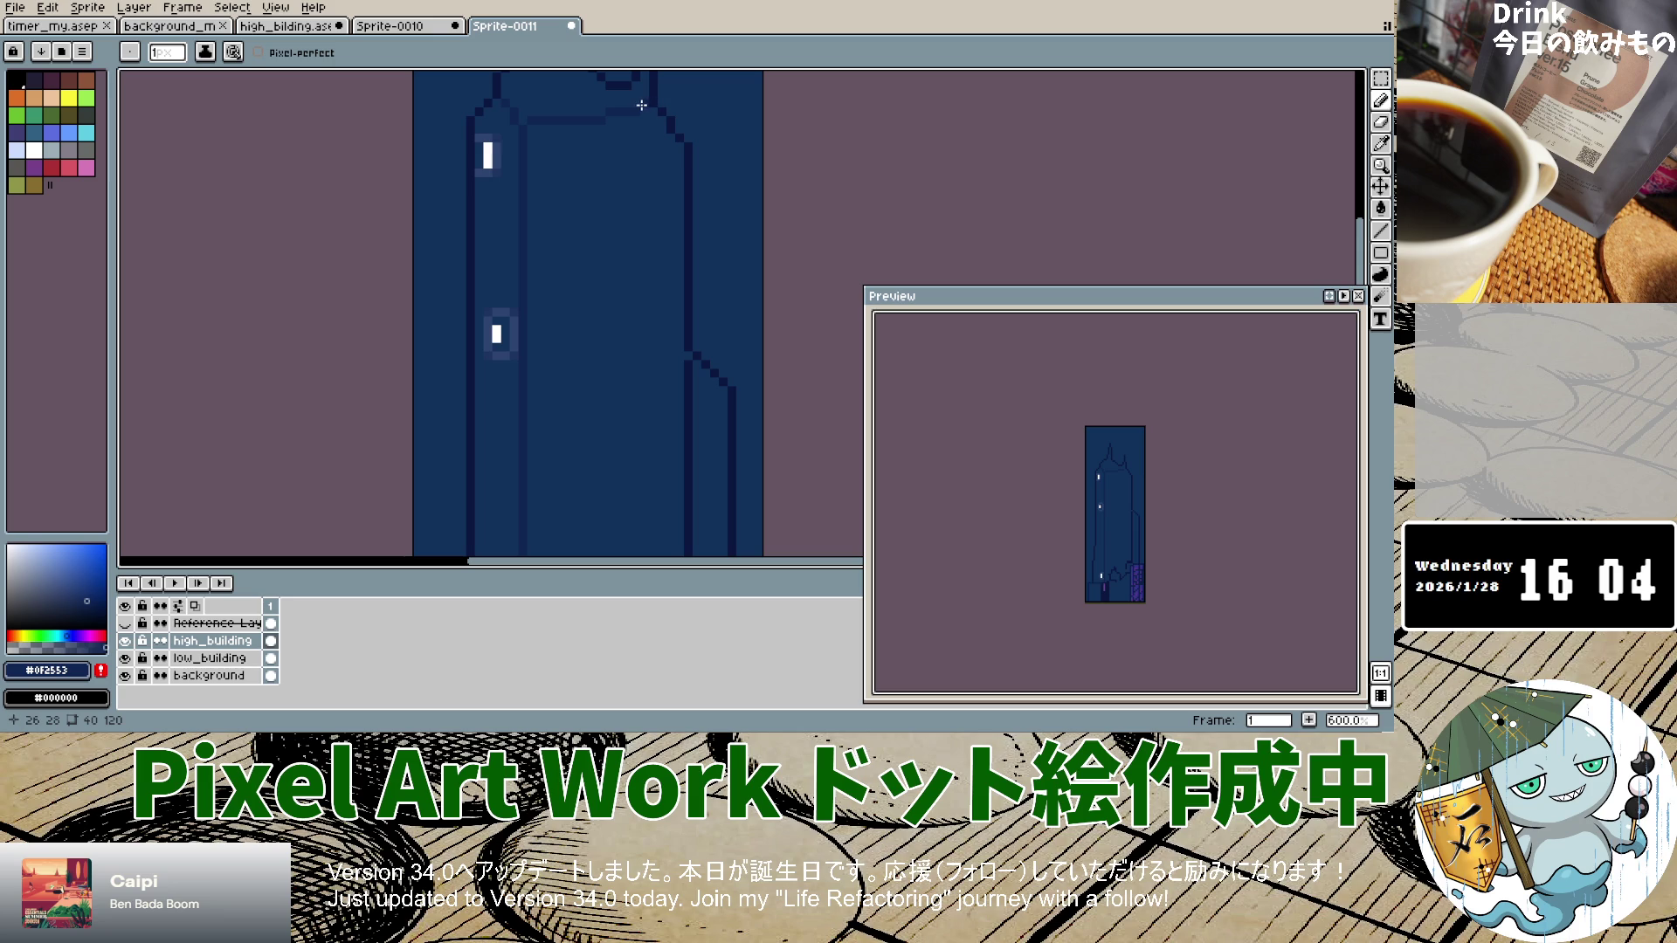
scroll(559, 184, "down", 2)
scroll(554, 148, "up", 4)
scroll(552, 123, "down", 4)
scroll(548, 97, "up", 2)
scroll(546, 97, "up", 2)
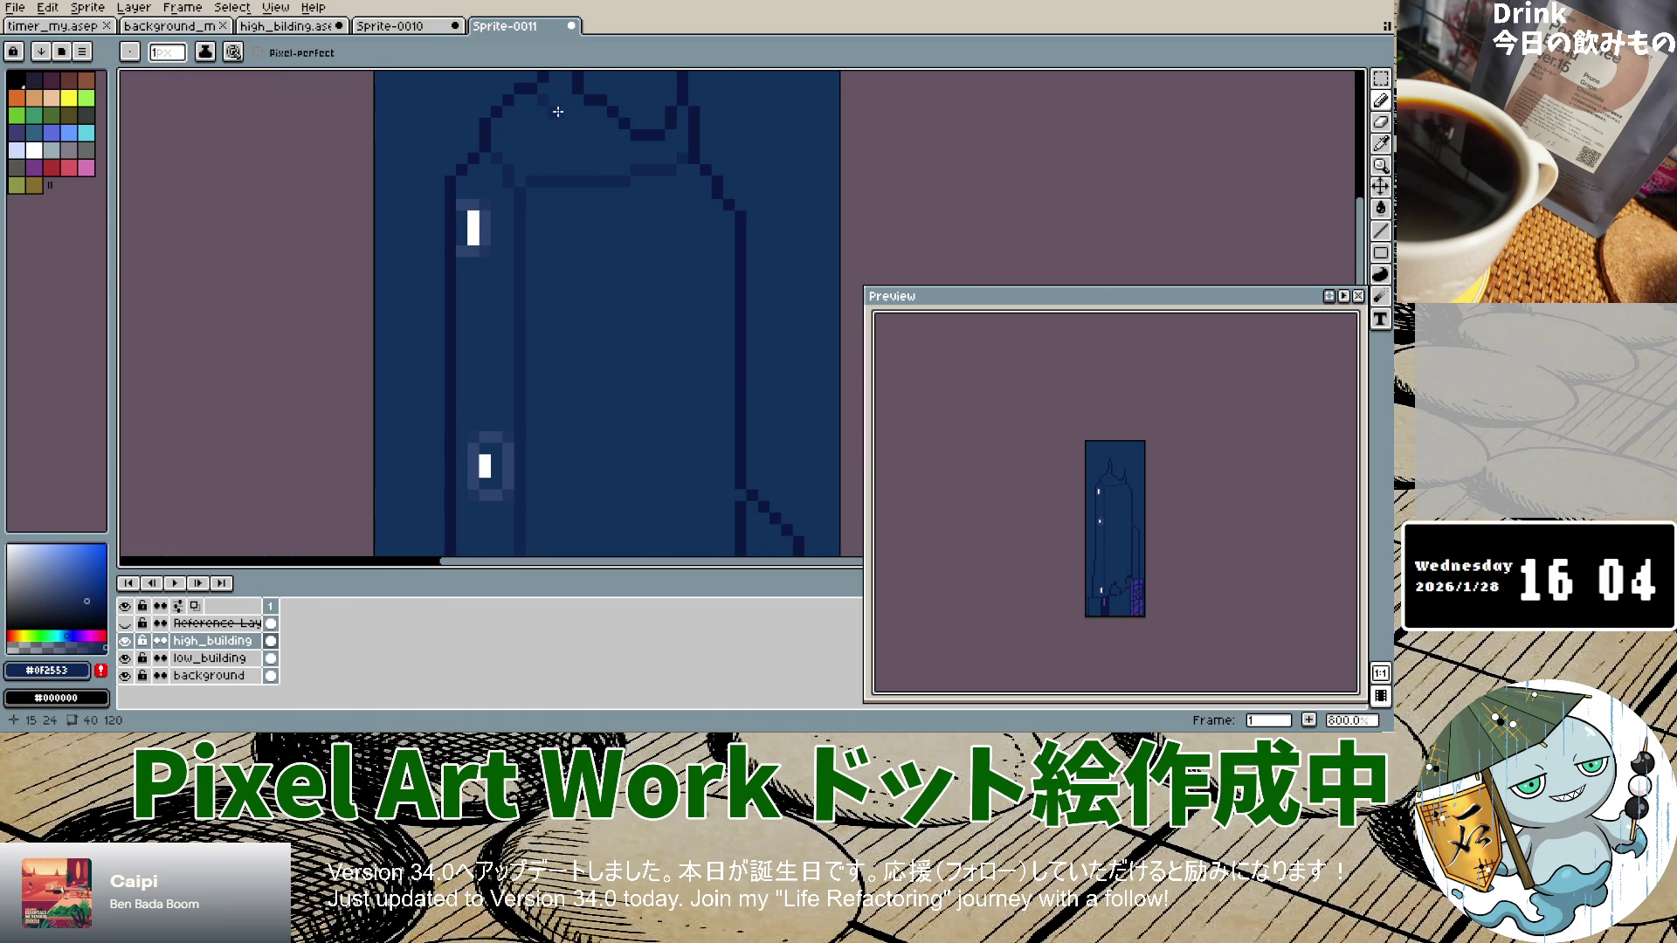
Step: Redraw the roof outline, check it against the reference, and pencil a vertical line from crown to ledge
left_click_drag(603, 179, 666, 174)
left_click(125, 623)
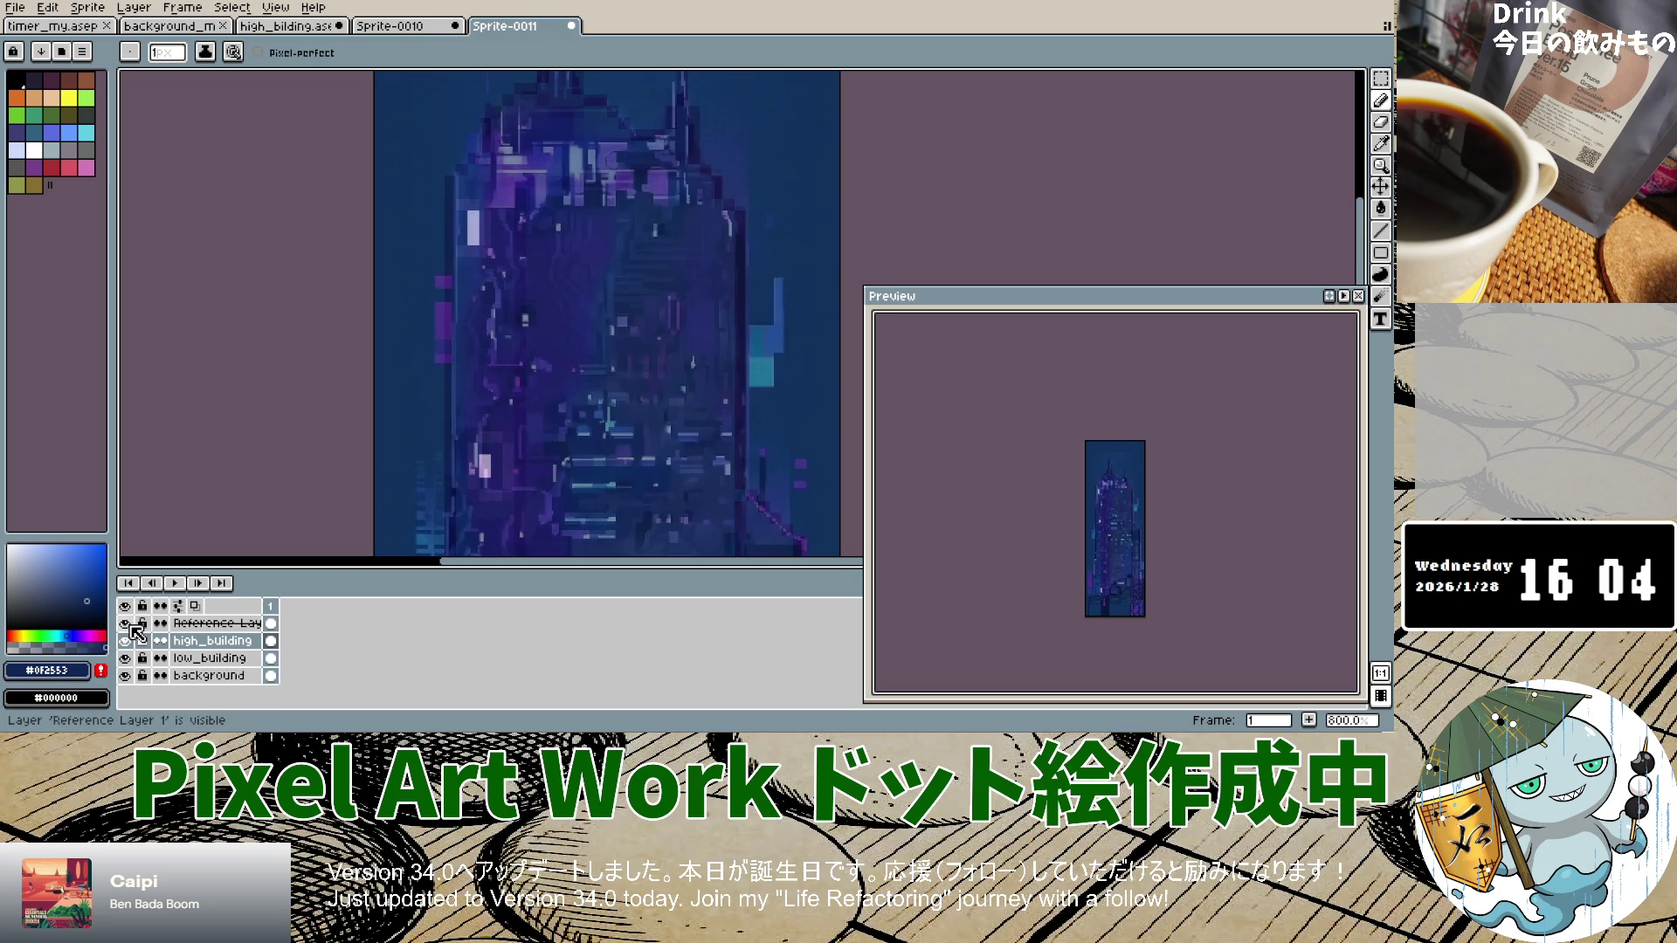
left_click(125, 623)
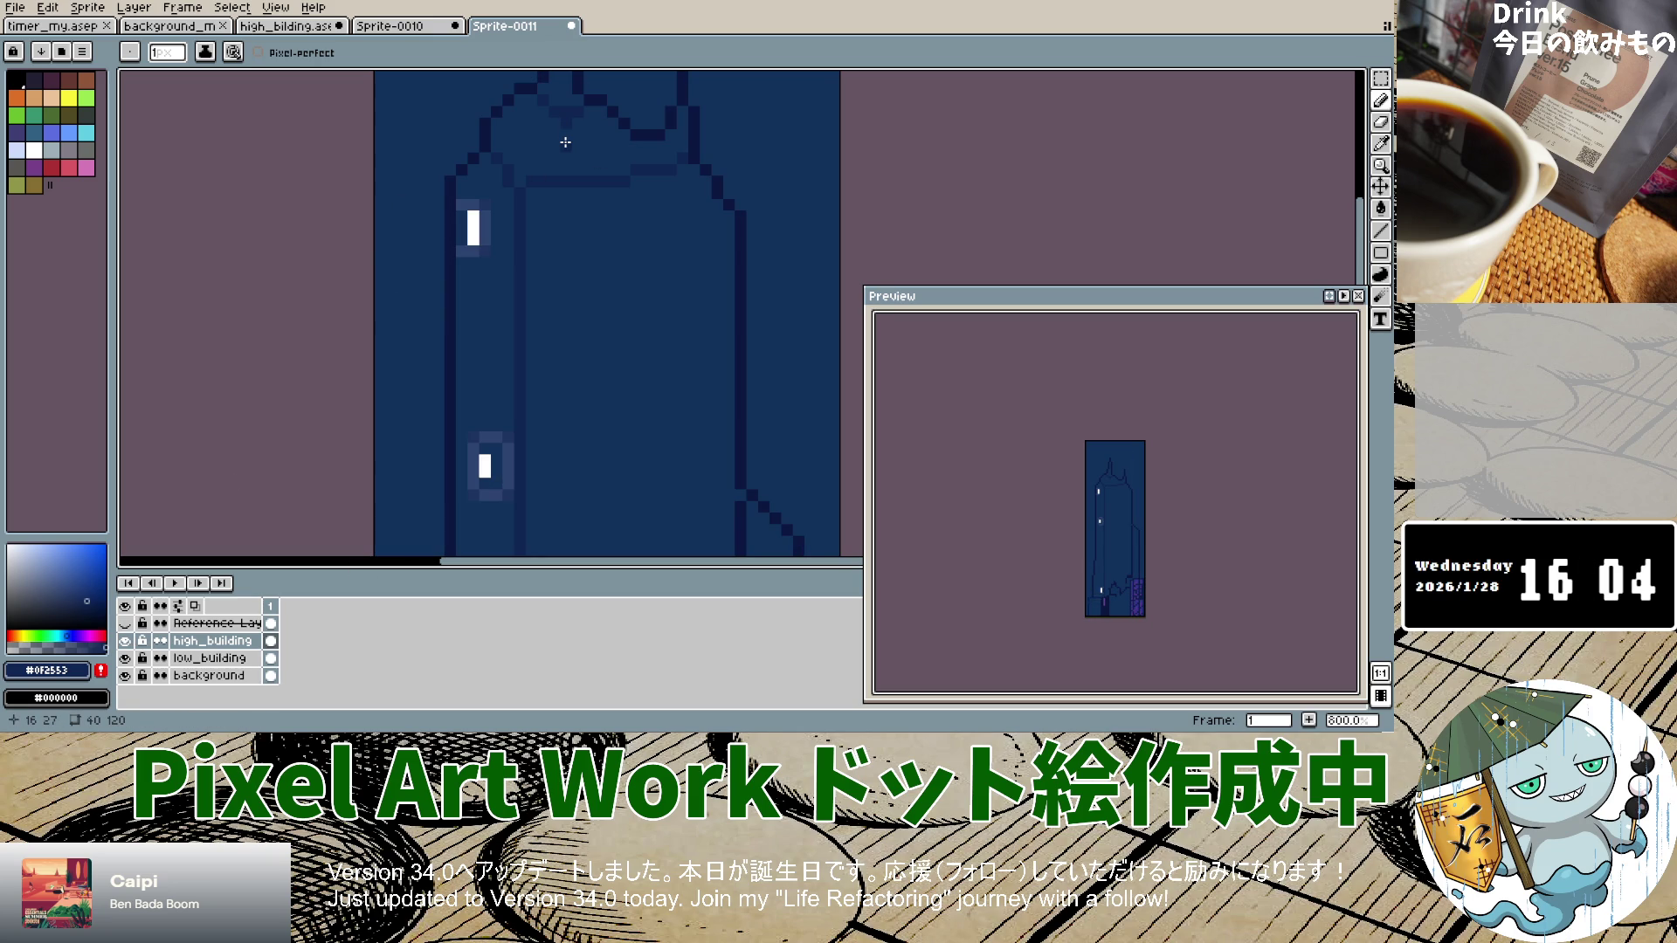
left_click_drag(566, 122, 565, 168)
left_click(626, 210, "alt")
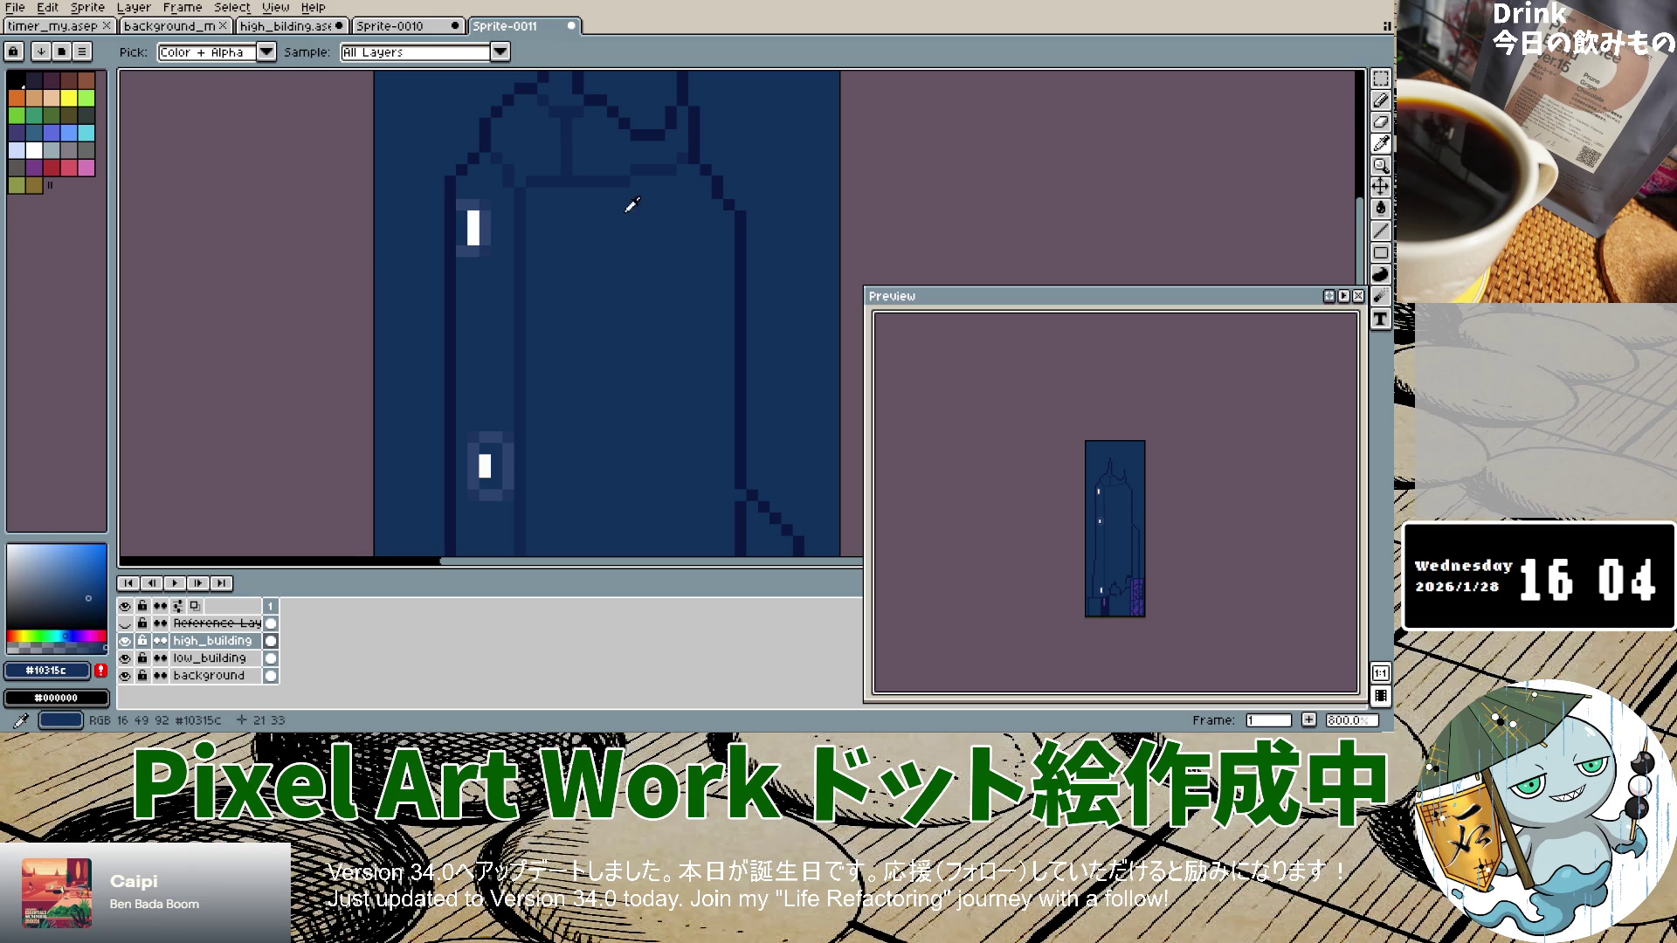
Step: Sample the lighter #2e4472 blue and trace it along the crown's roof edges
left_click(1380, 100)
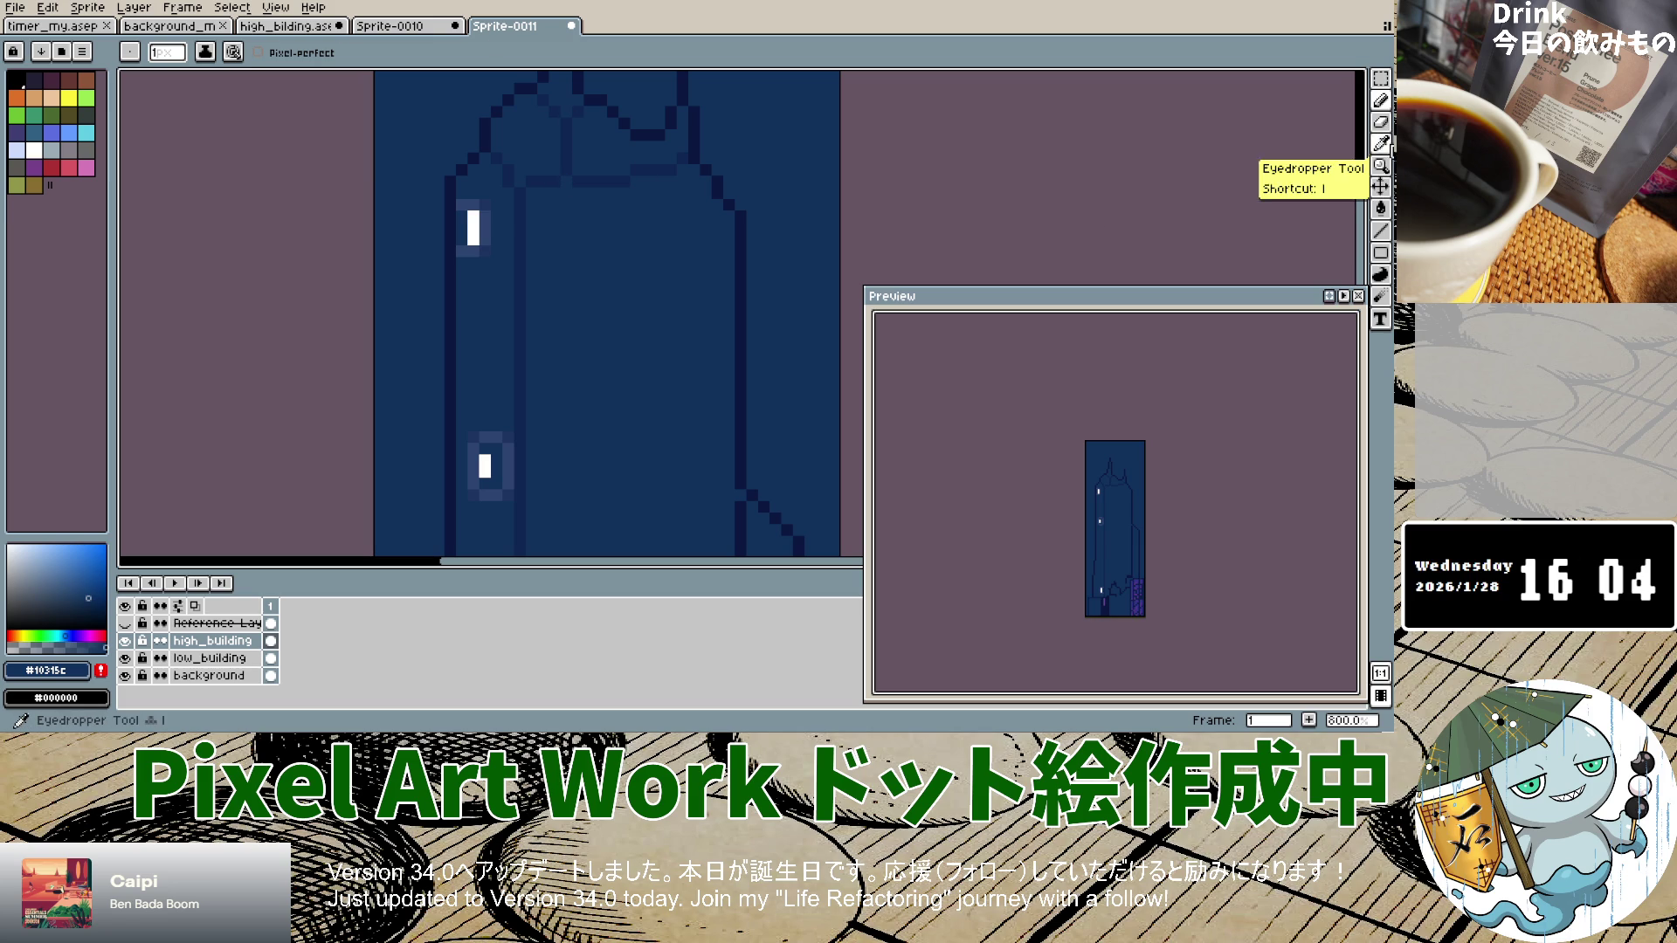
left_click(1381, 143)
left_click(489, 234)
left_click(1381, 100)
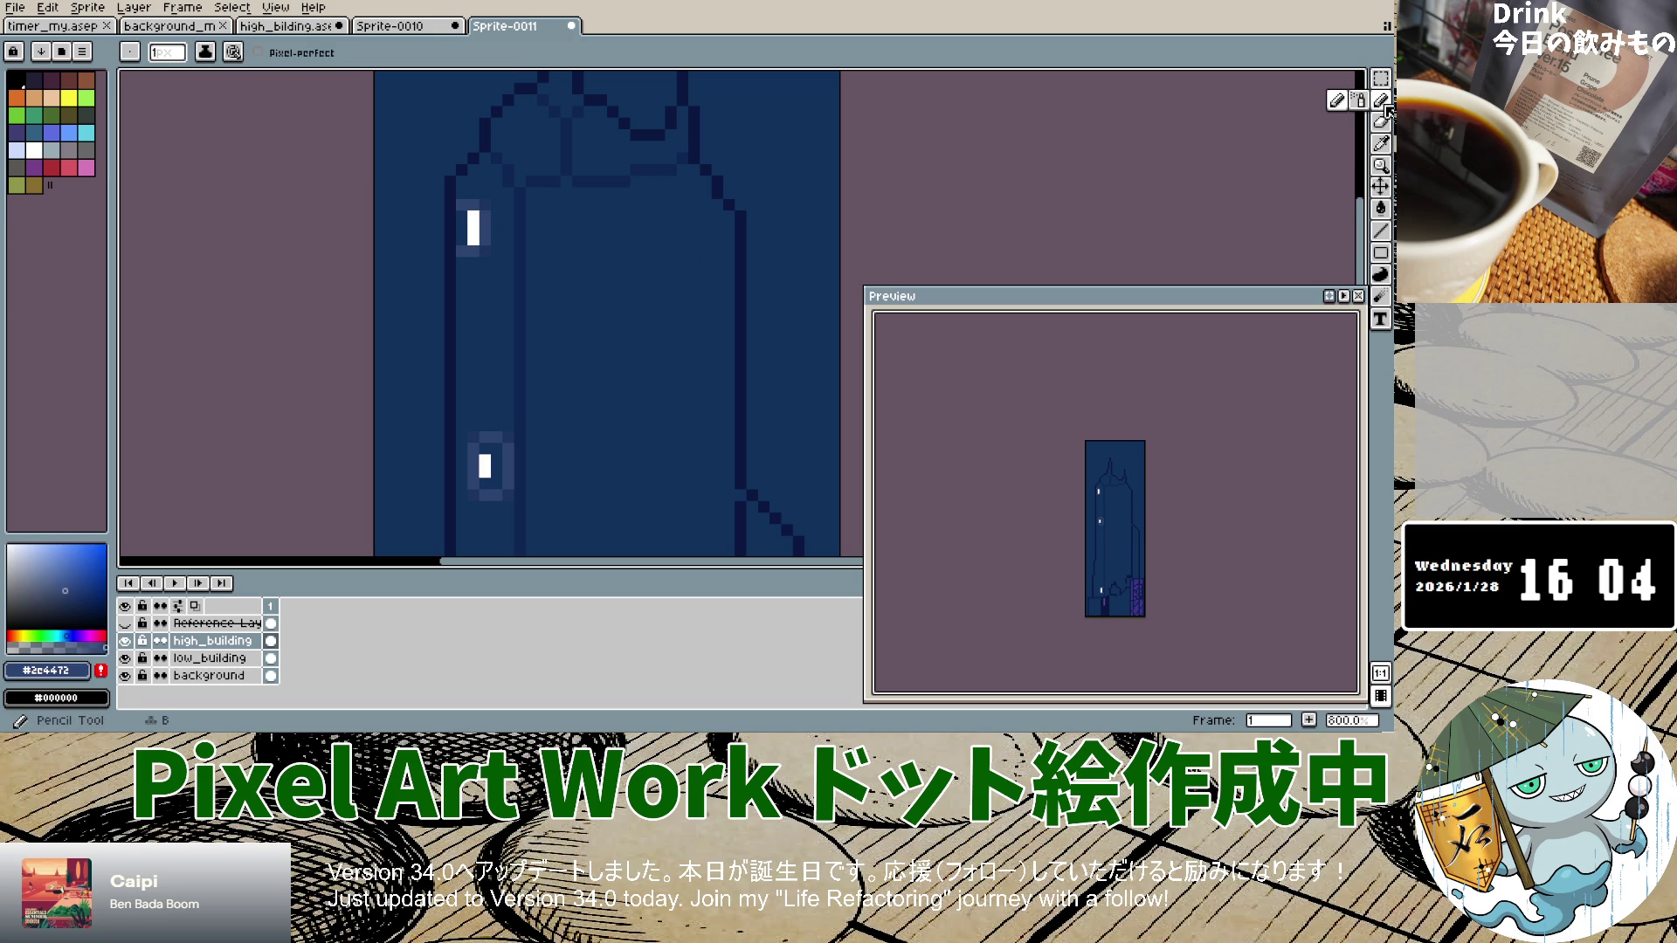
left_click(505, 120)
left_click(518, 112)
left_click(534, 111)
left_click_drag(551, 124, 555, 156)
left_click(529, 169)
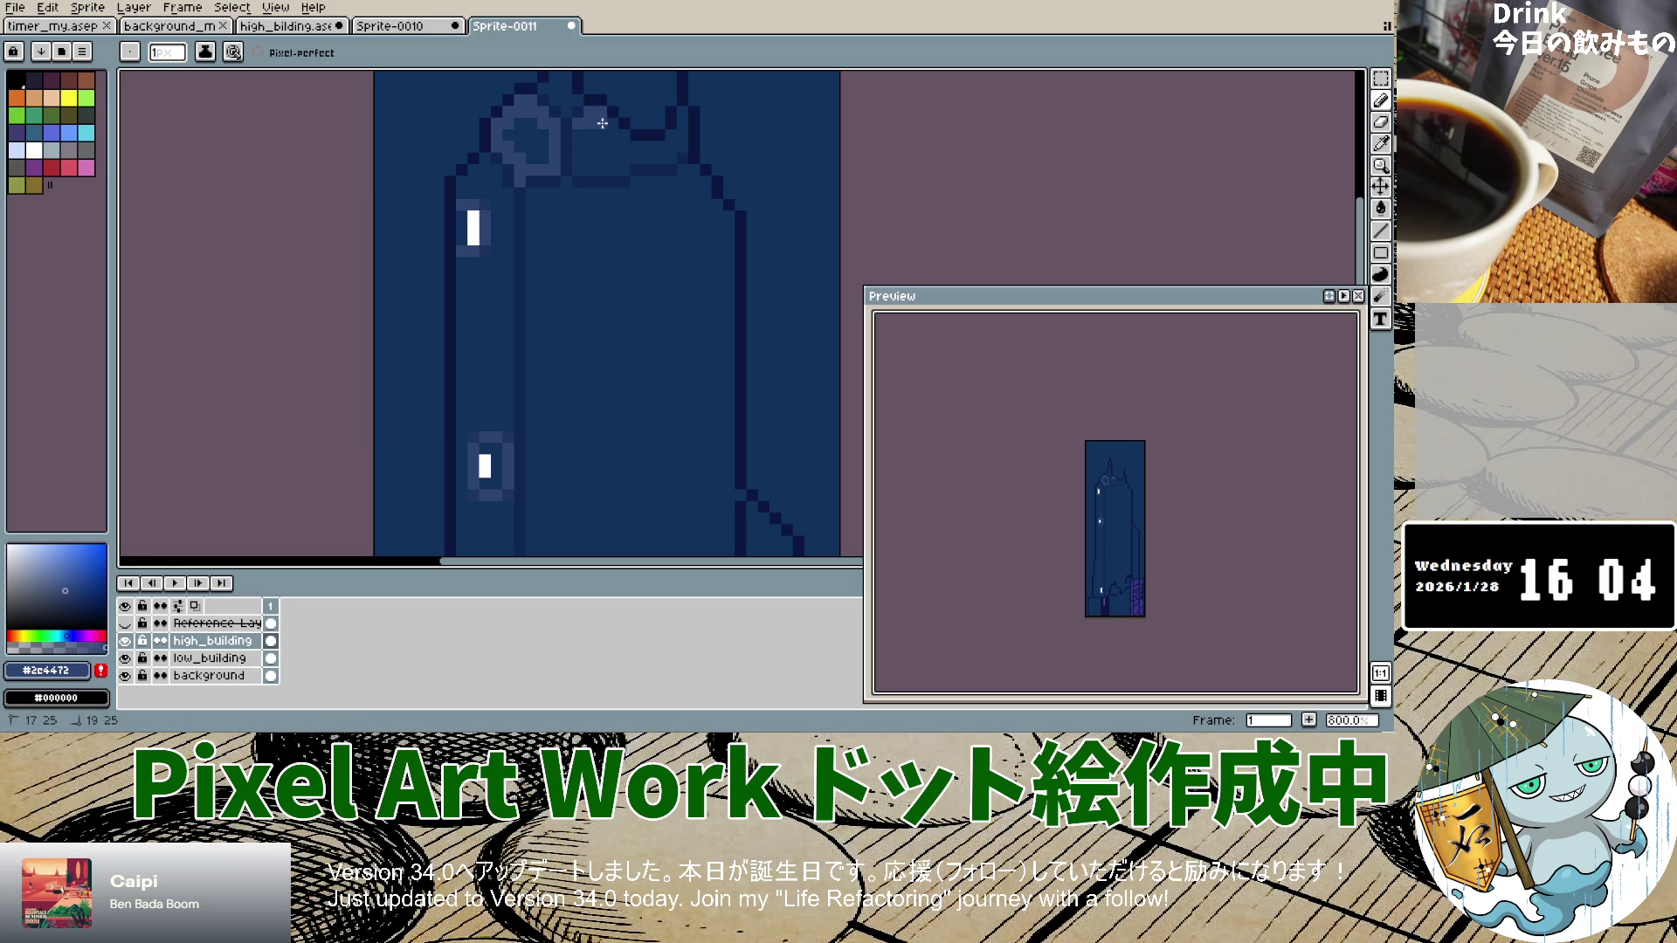
Step: Outline the collar edge in lighter blue and add highlight pixels inside both crown rings
mouse_move(649, 151)
left_mouse_down()
mouse_move(681, 121)
mouse_move(587, 168)
mouse_move(577, 131)
left_mouse_up()
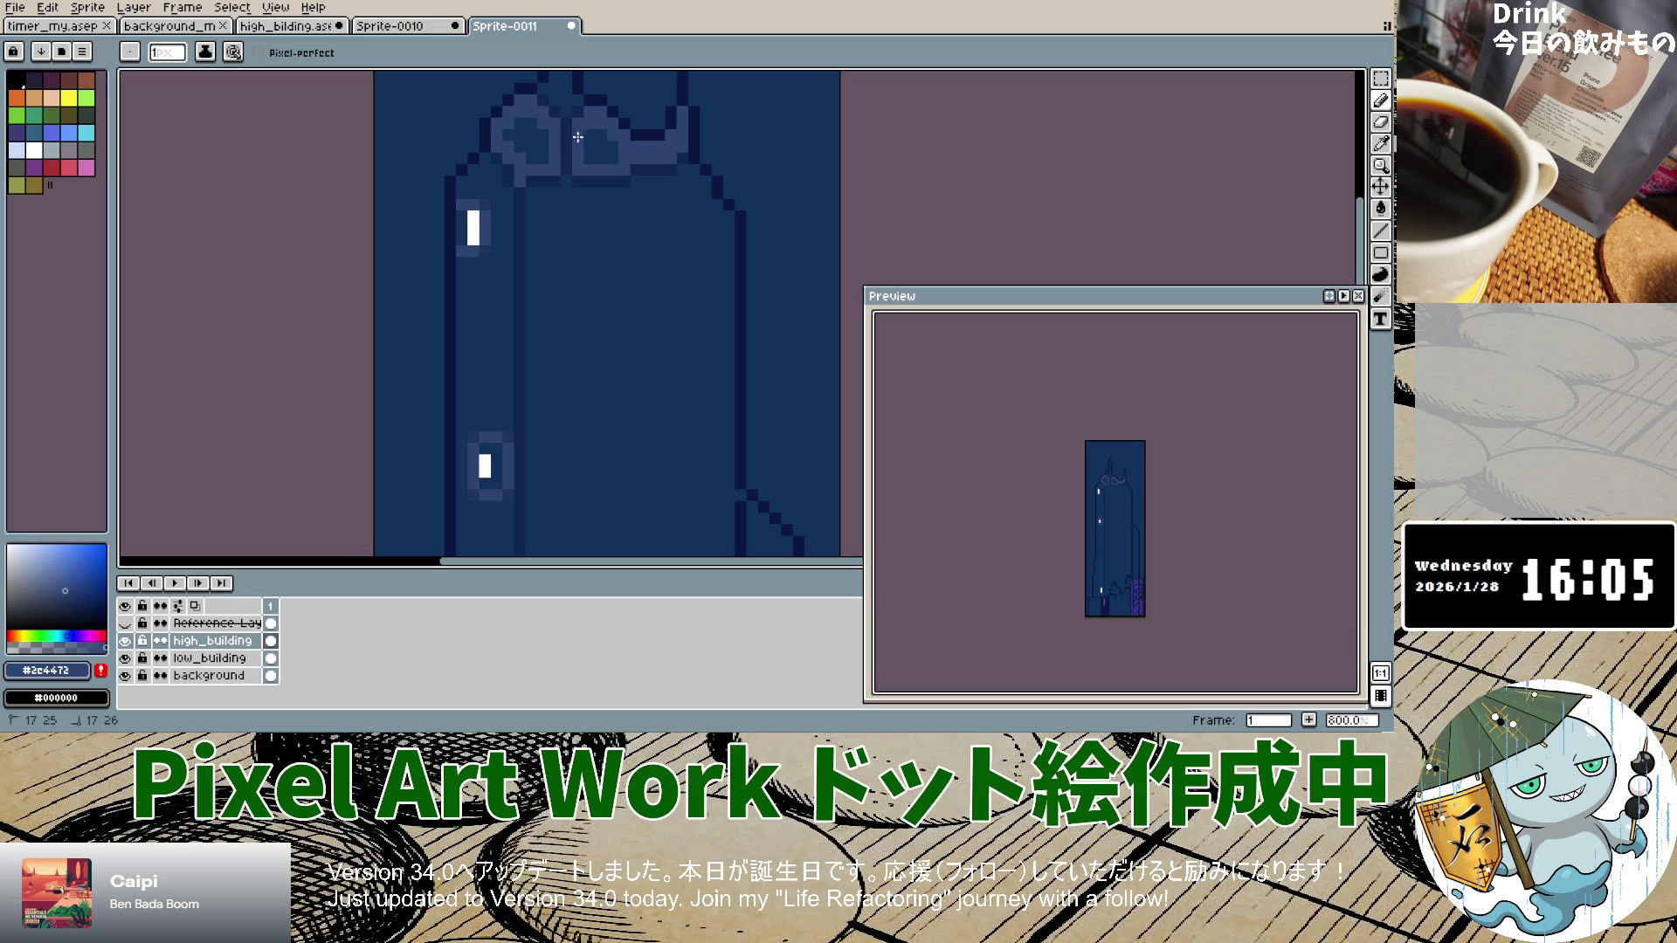
left_click(518, 145)
left_click(613, 146)
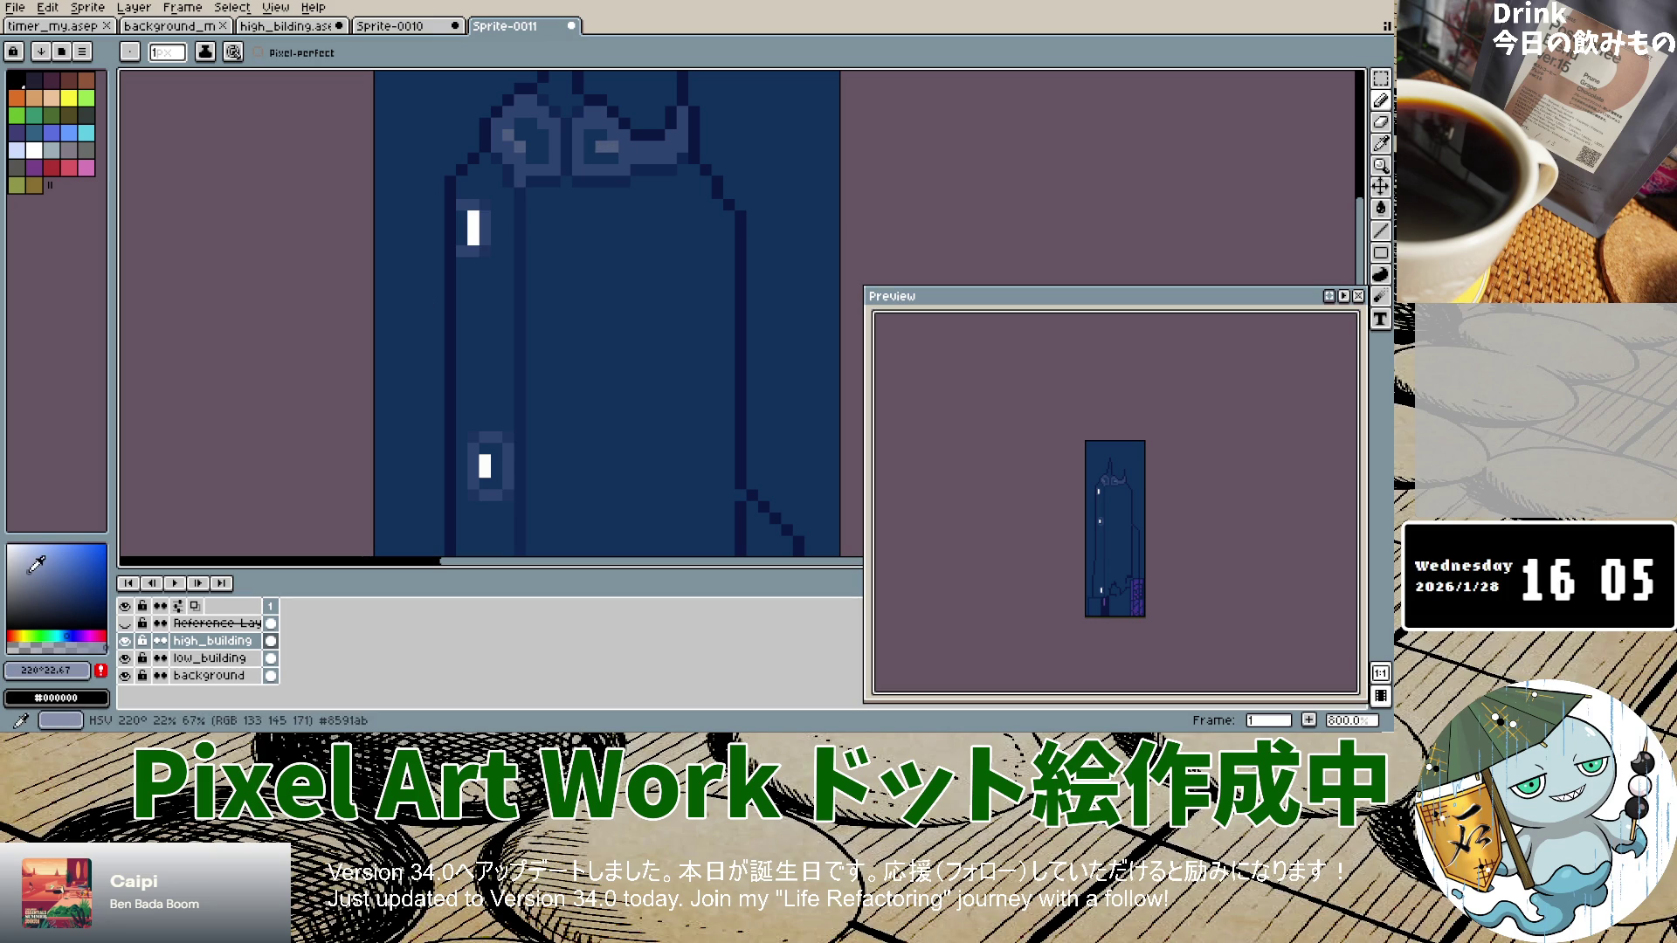
left_click(528, 124)
left_click(539, 140)
left_click(554, 169, "alt")
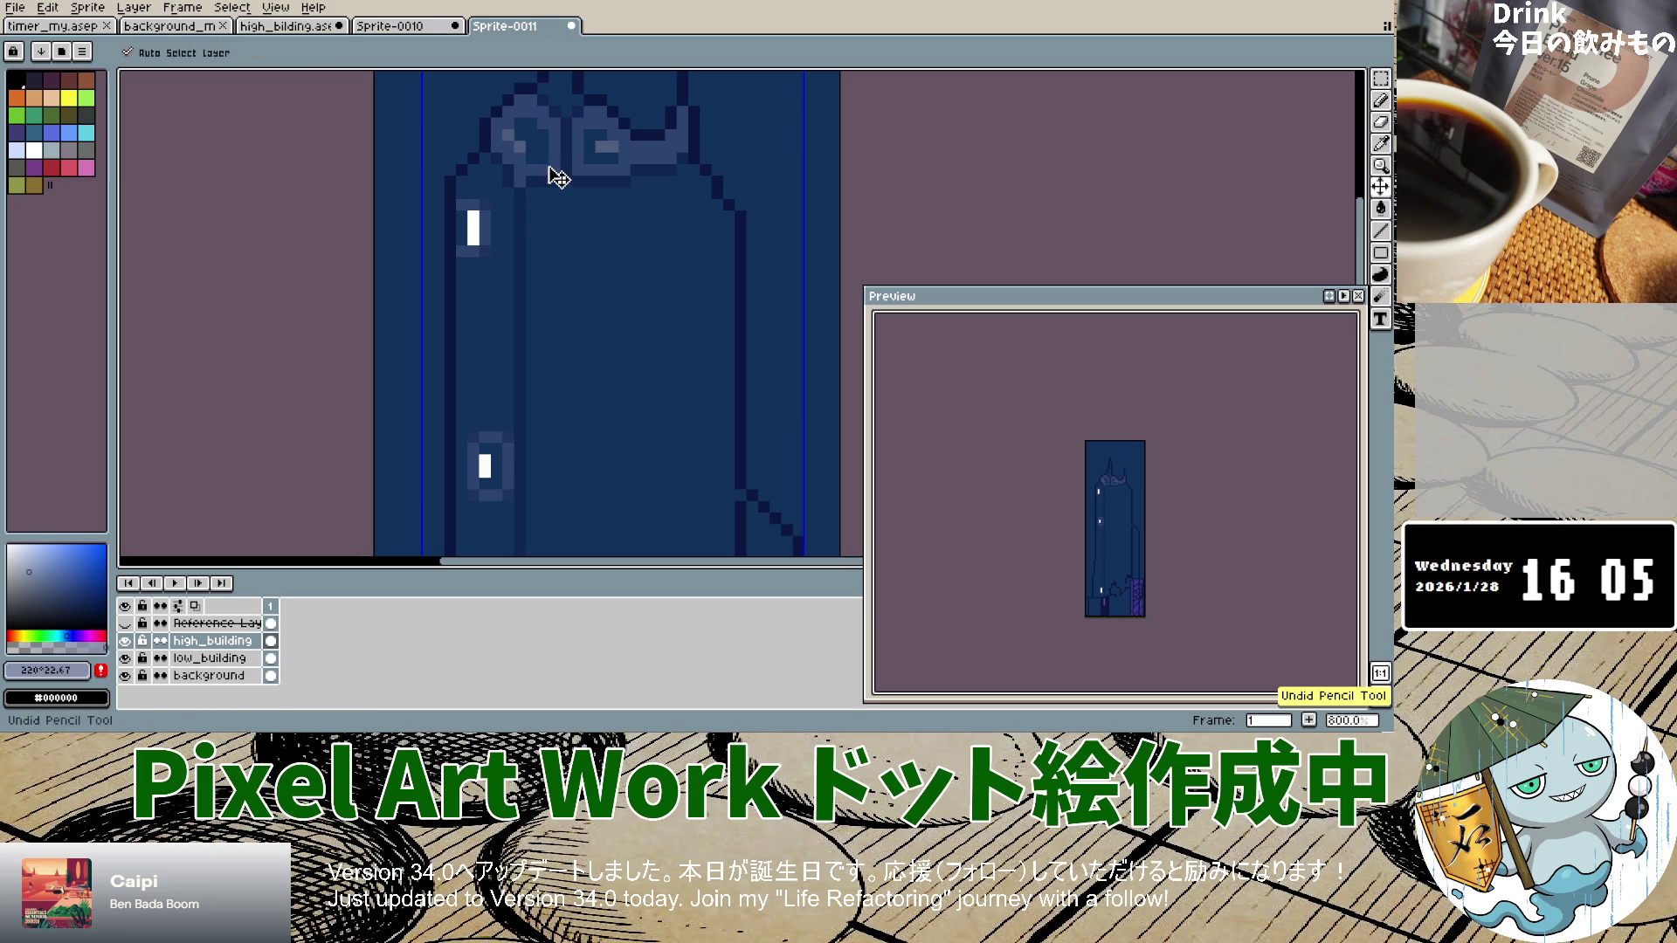
Step: Paint over the left ring's highlight and brighten the left crown light's core pixel
mouse_move(548, 140)
left_mouse_down()
mouse_move(522, 134)
mouse_move(592, 136)
mouse_move(602, 155)
left_mouse_up()
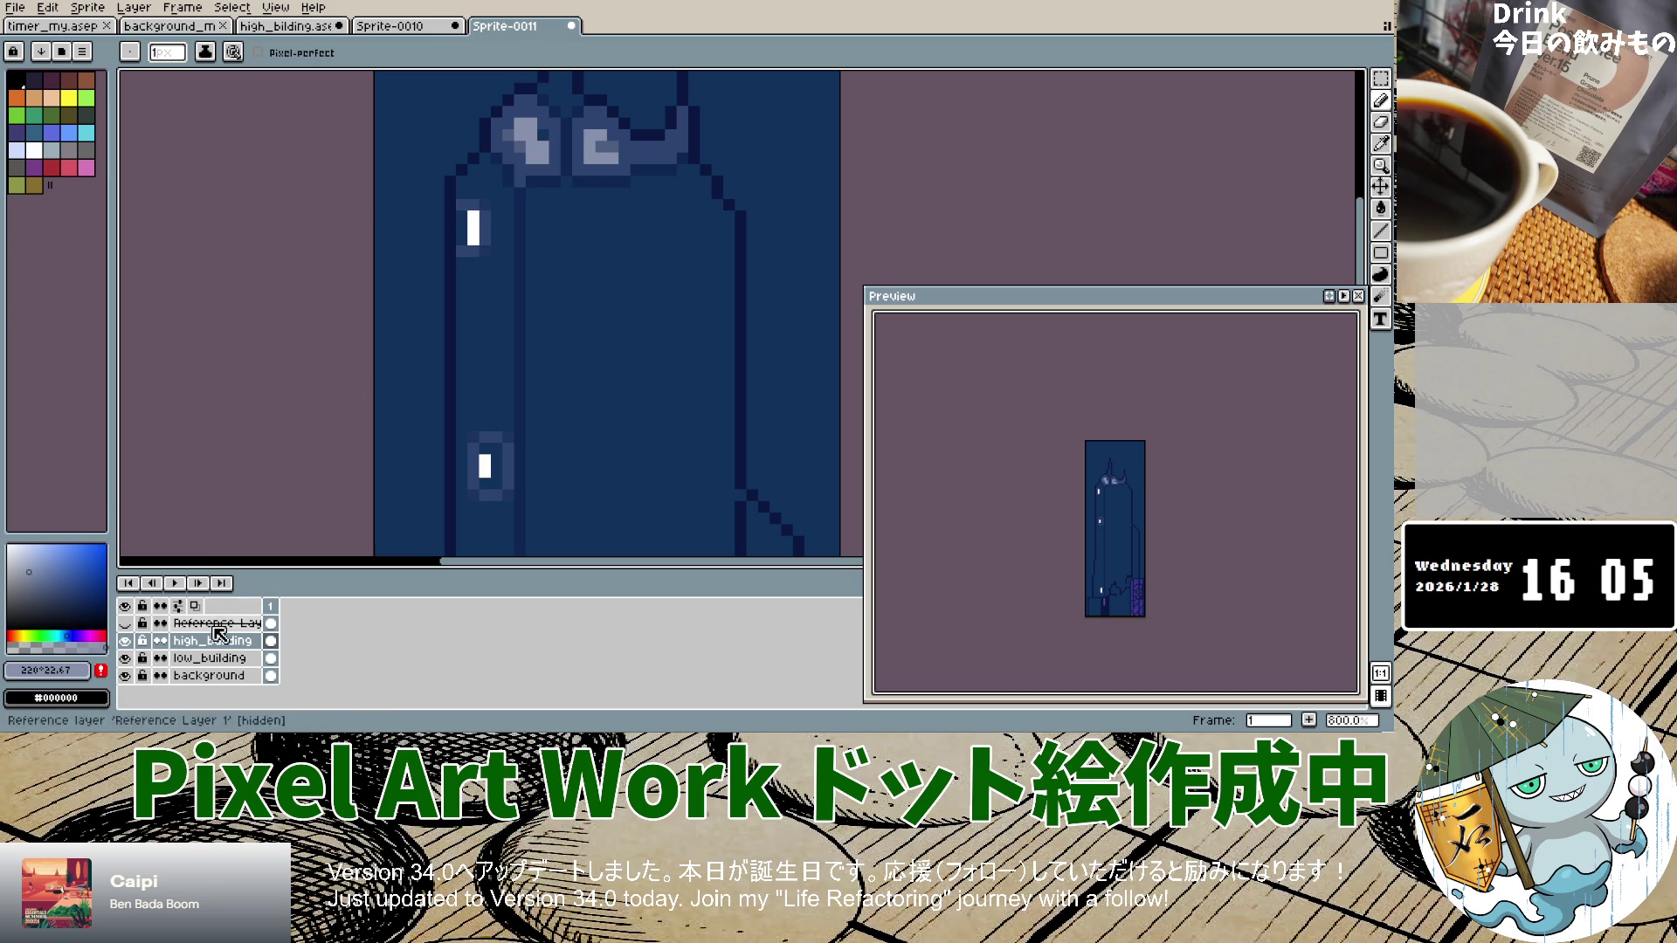
left_click(529, 143)
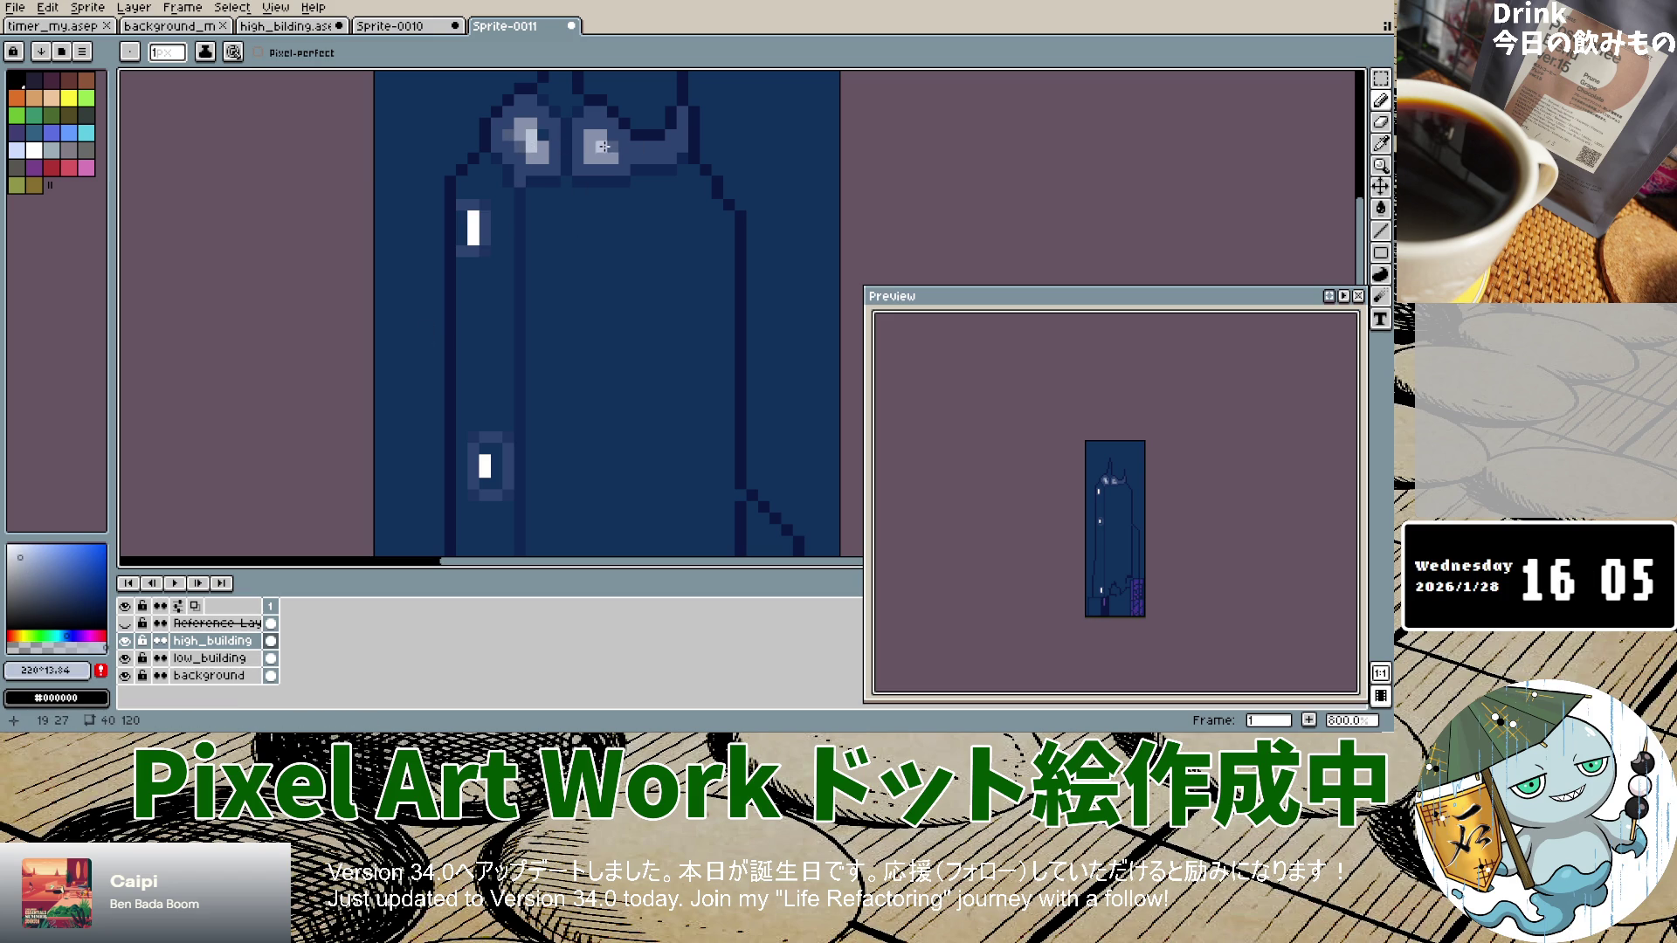
scroll(594, 223, "down", 5)
scroll(571, 223, "up", 4)
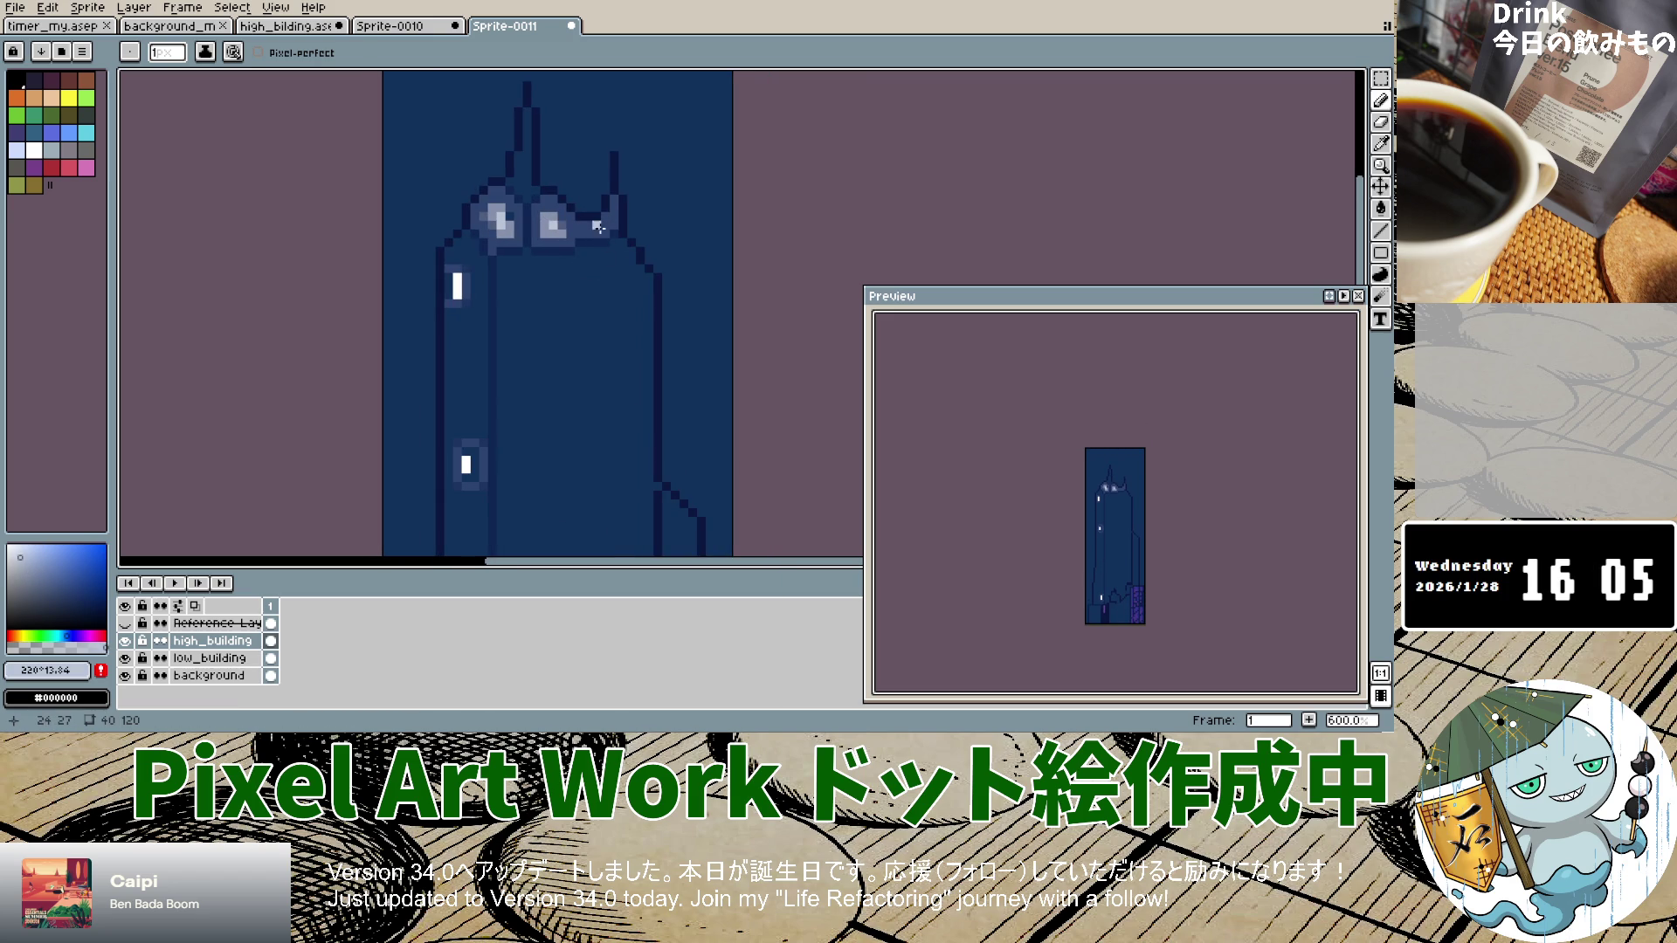
Step: Draw a long pale bar across the right crown light, then eyedrop the grey-blue #8591ab
left_click(596, 229)
scroll(519, 304, "down", 1)
left_click(568, 237)
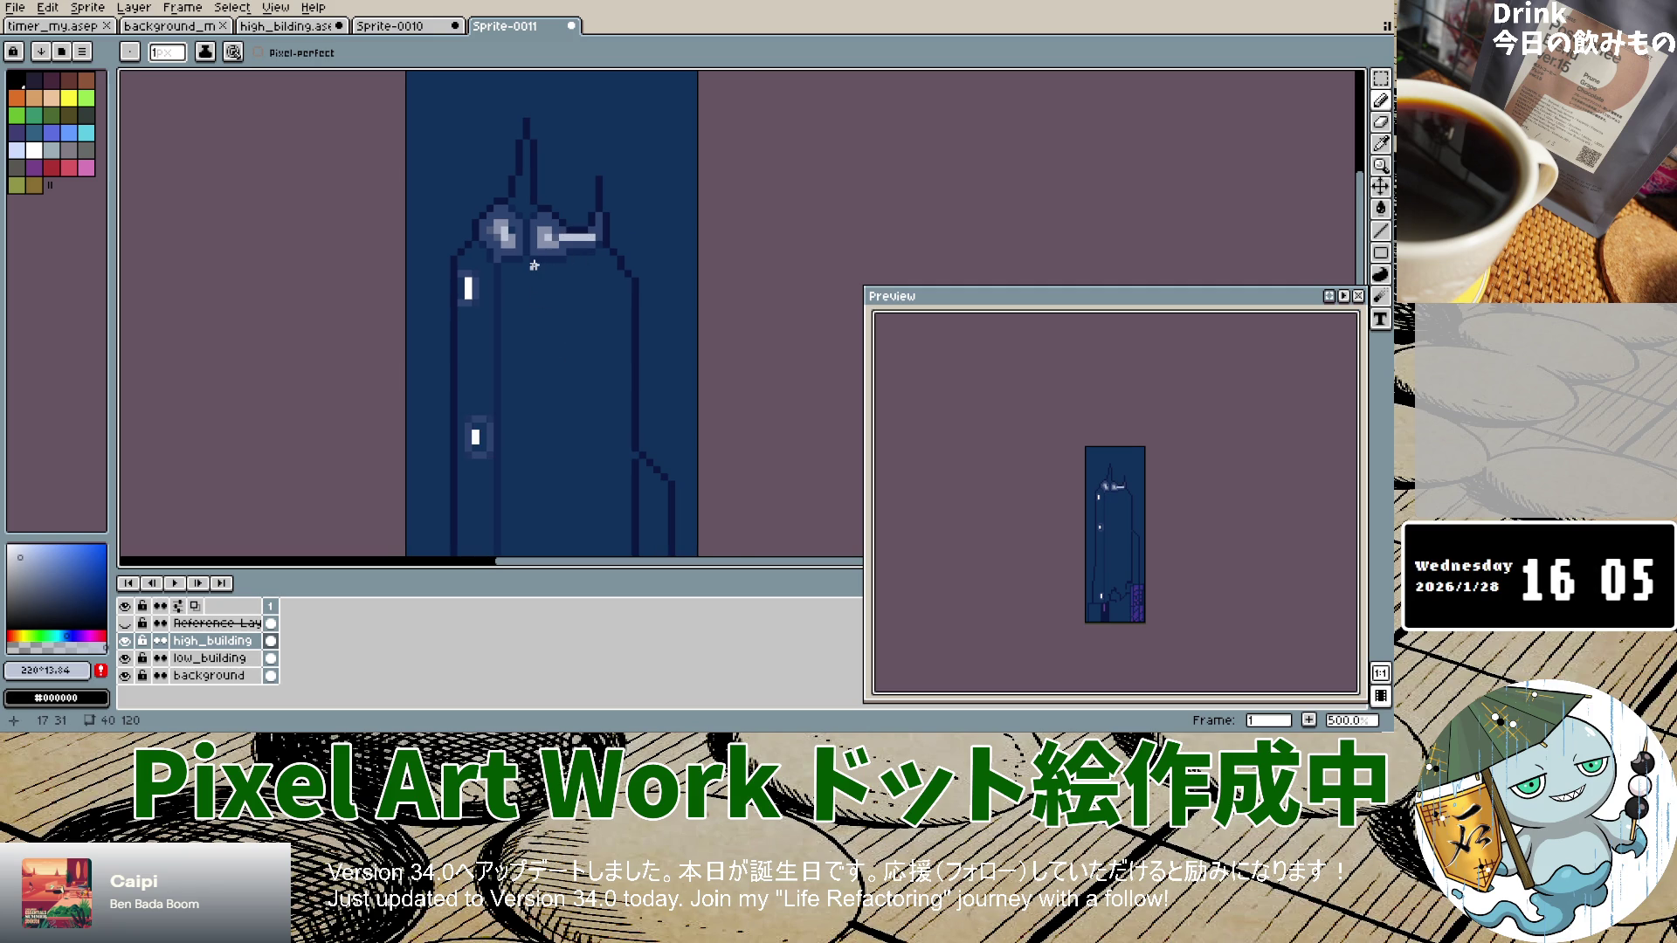
scroll(560, 297, "down", 3)
scroll(581, 201, "up", 4)
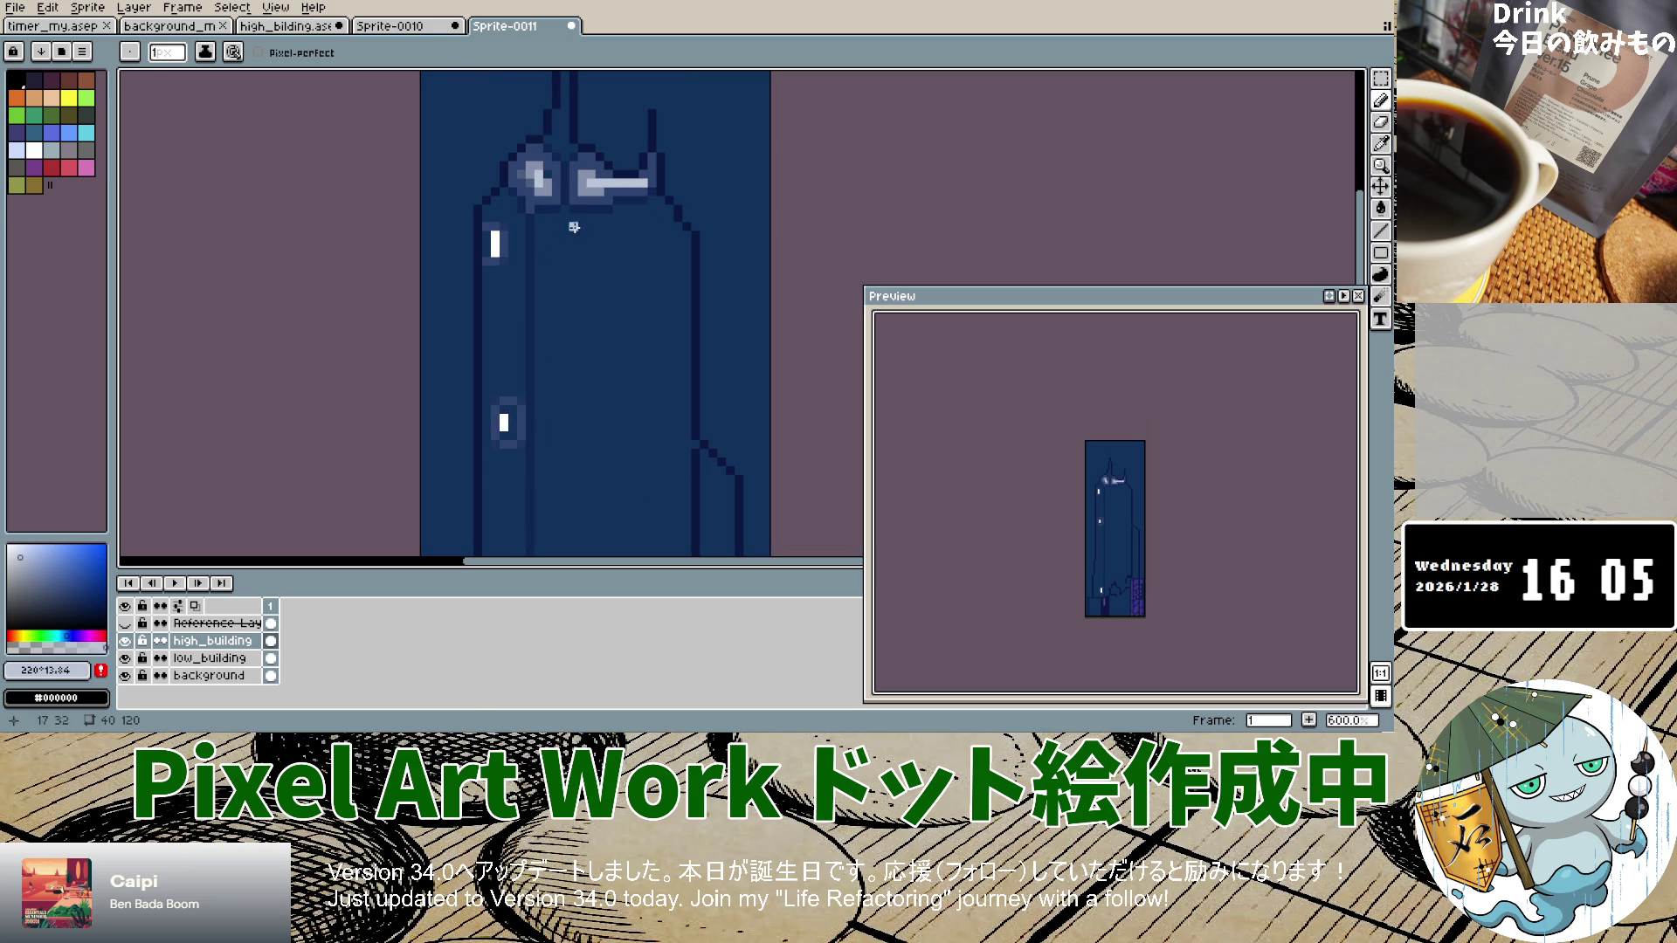
left_click_drag(539, 180, 544, 174)
scroll(535, 278, "down", 2)
scroll(535, 278, "up", 2)
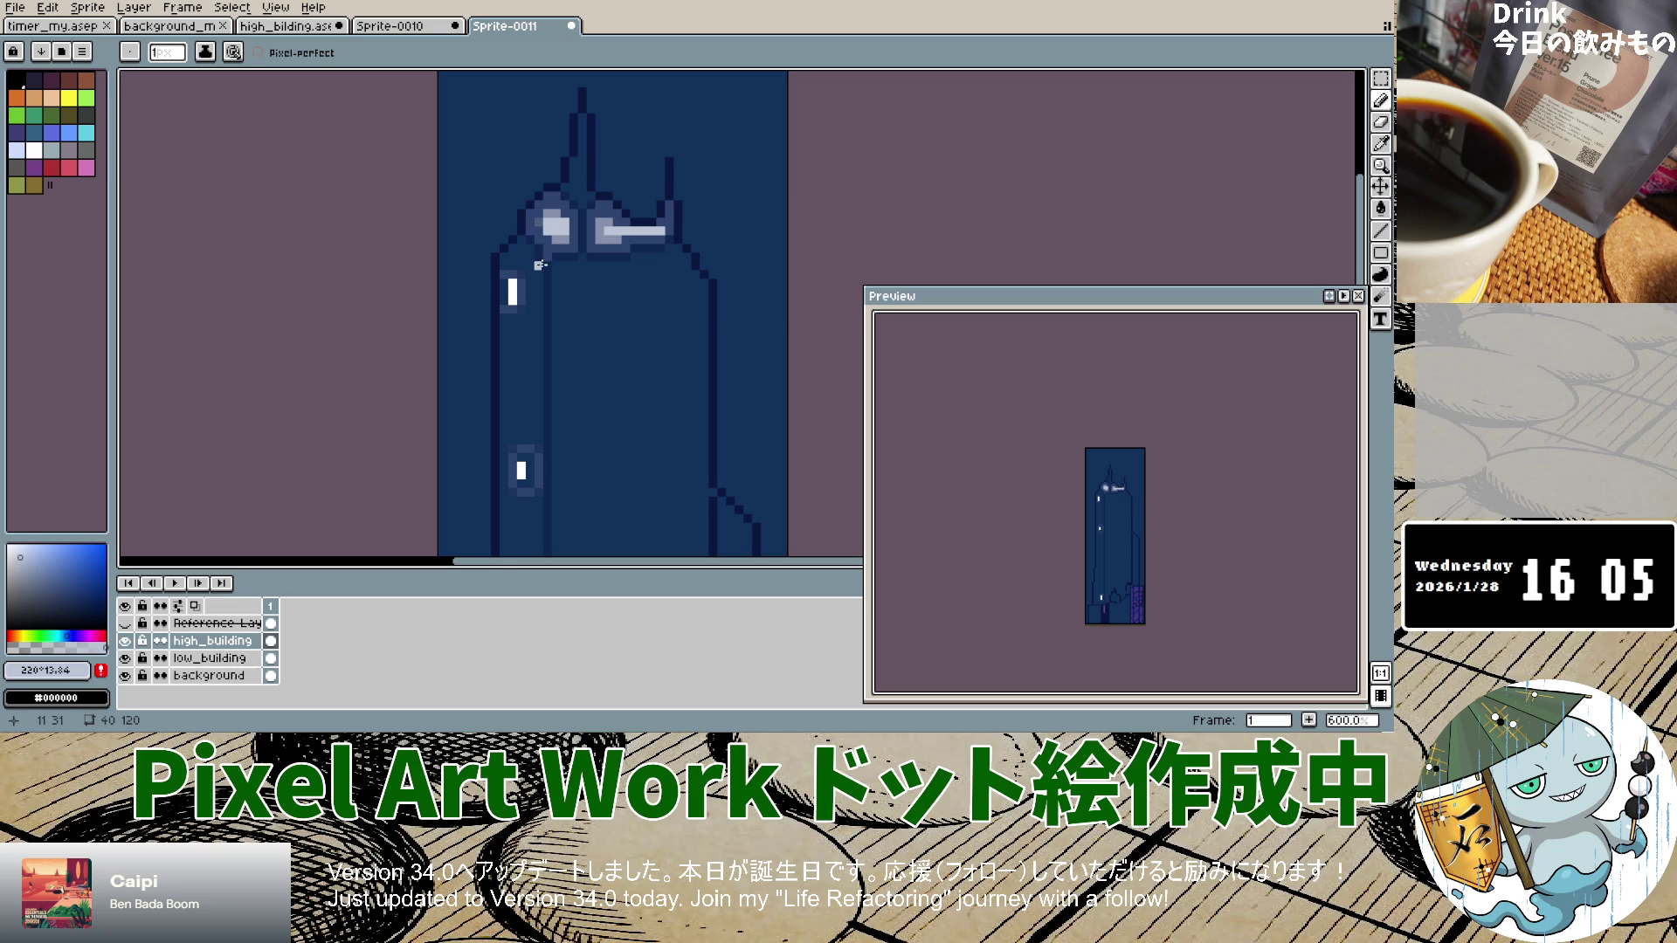
scroll(539, 265, "down", 2)
scroll(561, 265, "up", 2)
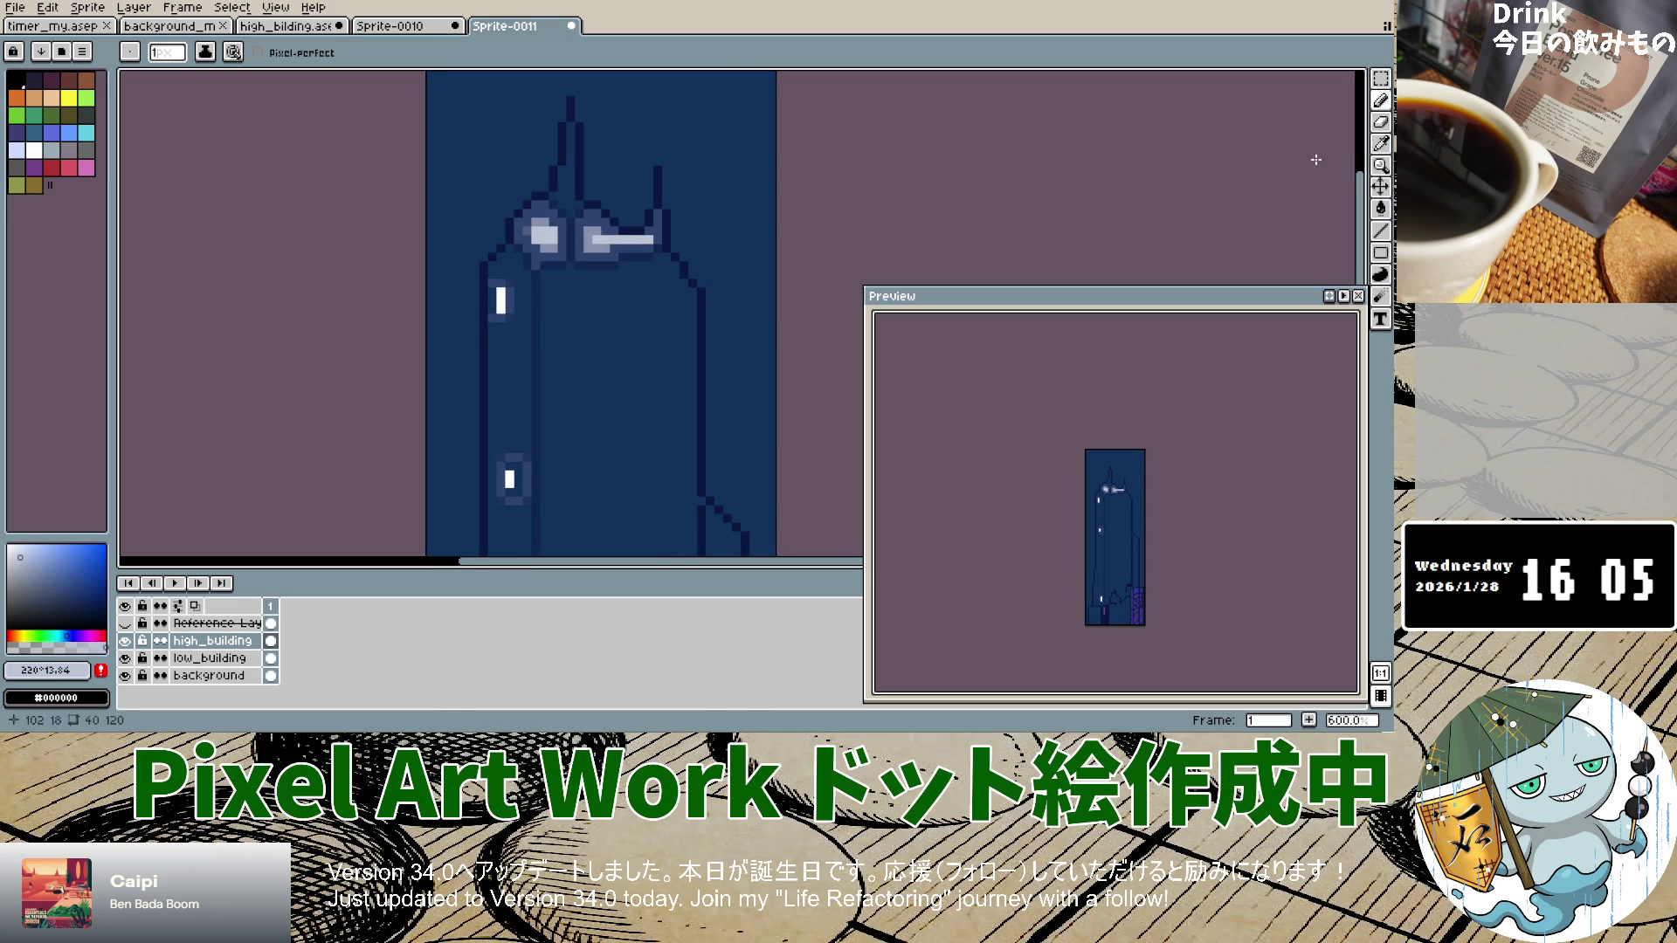
left_click(1380, 143)
left_click(552, 245)
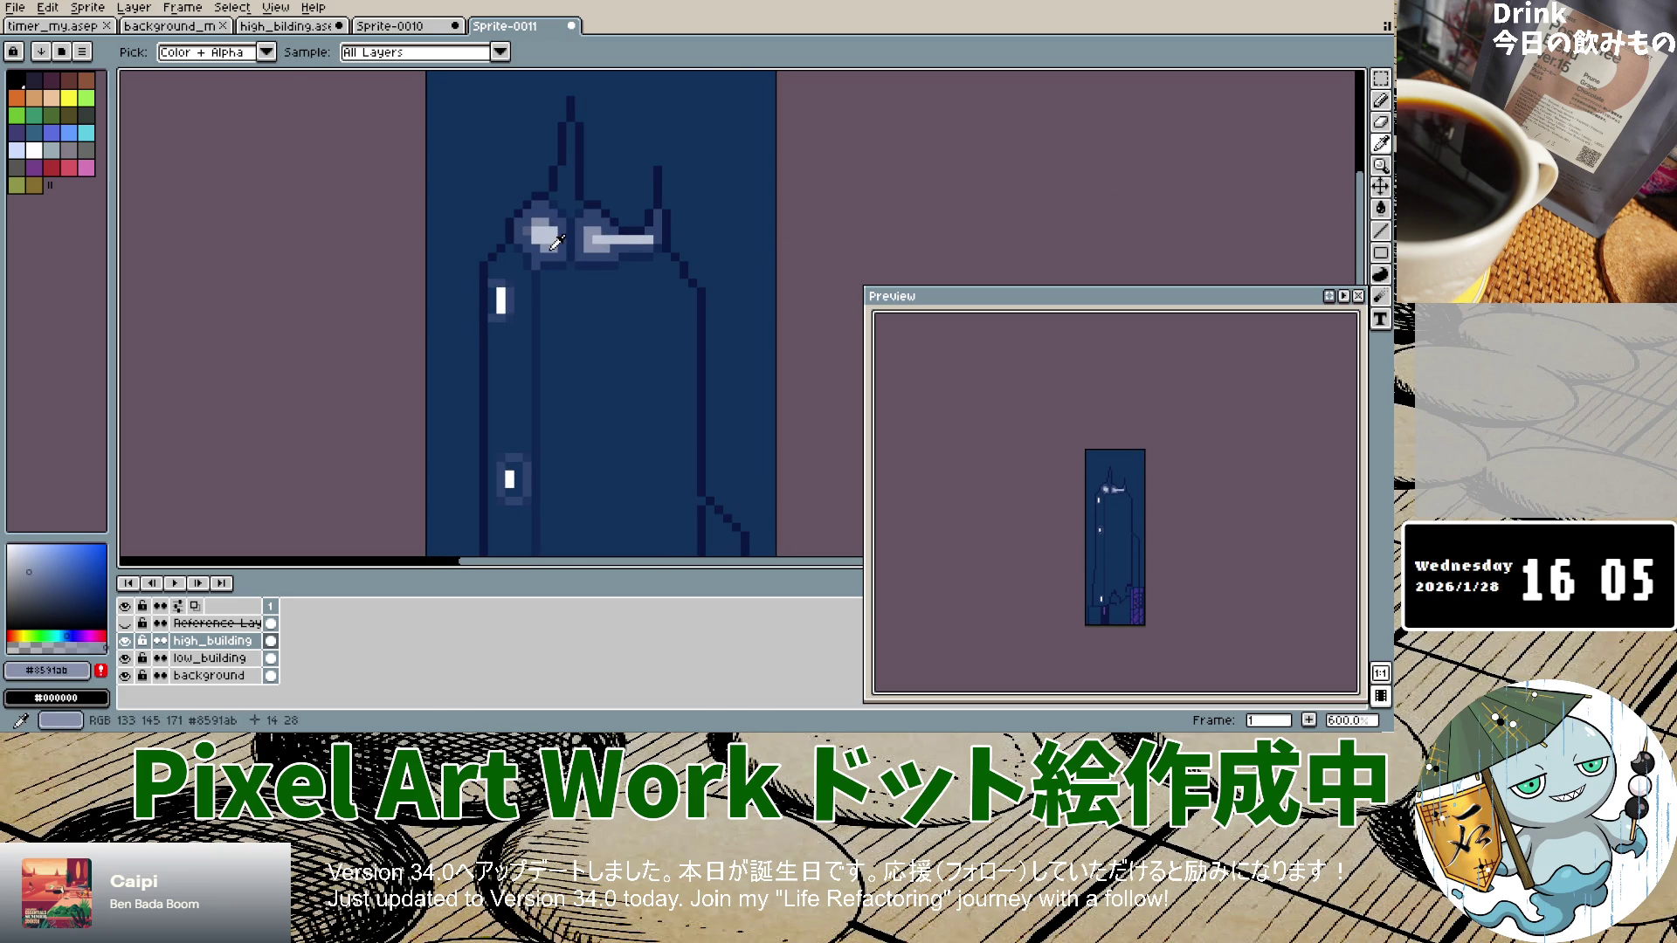
Step: Try the Spray tool on the building top, undo the sprayed dots, and return to the Pencil
key("shift+b")
left_click_drag(559, 237, 563, 220)
key("ctrl+z")
key("ctrl+z")
key("v")
key("shift+b")
scroll(567, 236, "up", 6)
scroll(559, 221, "down", 5)
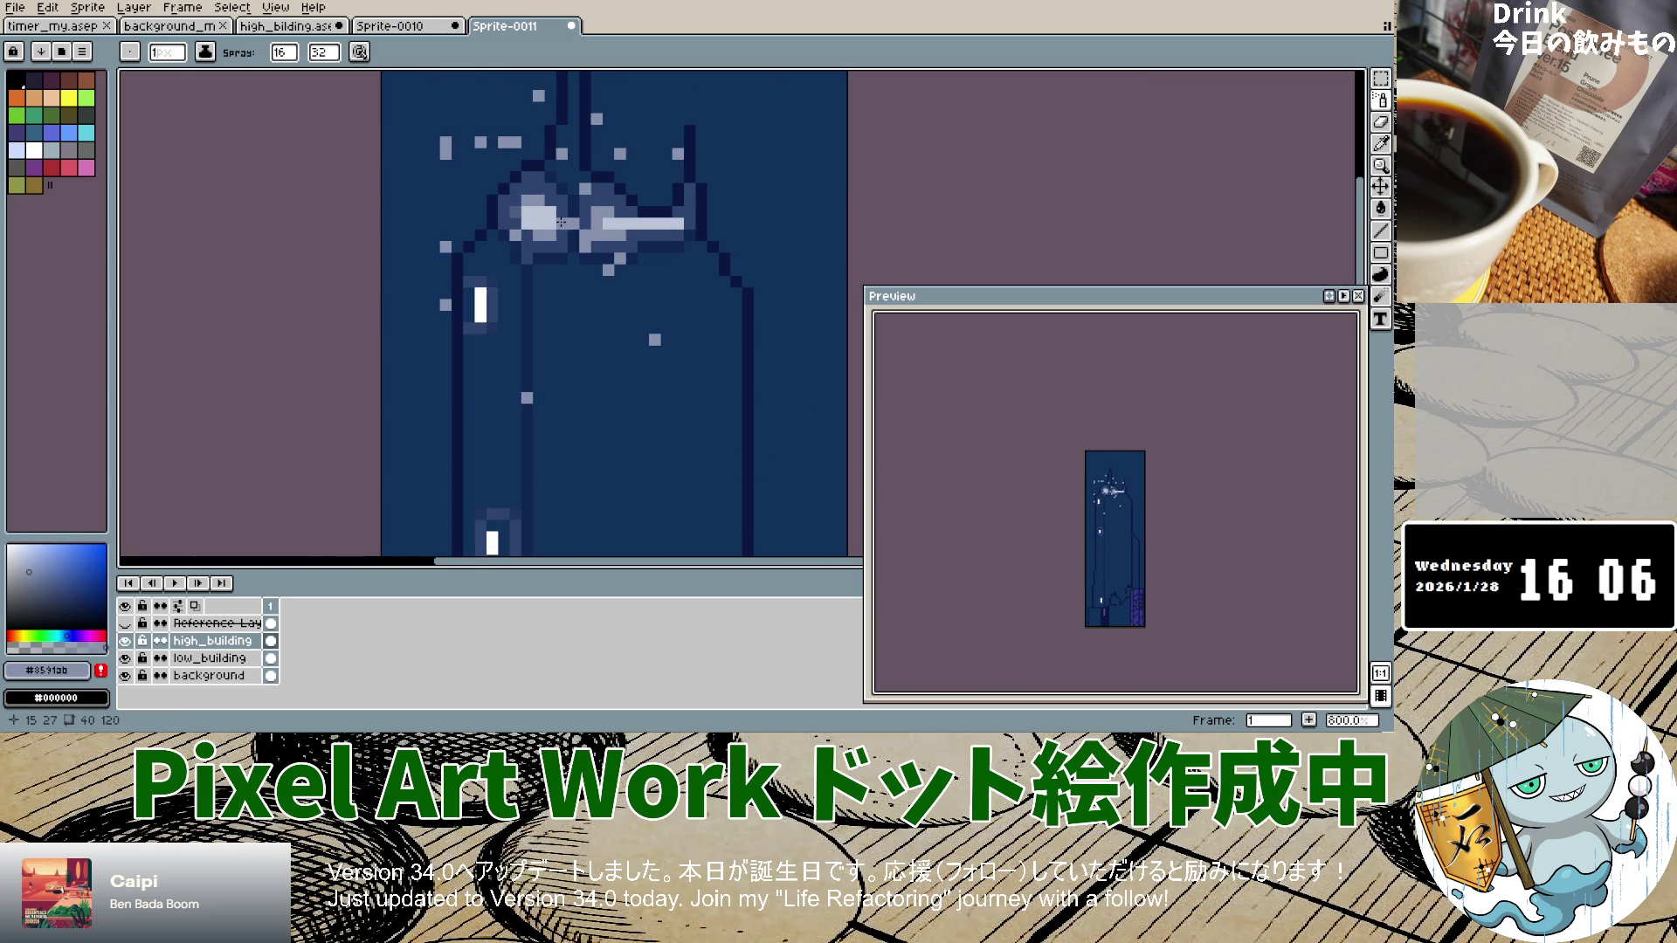
key("ctrl+z")
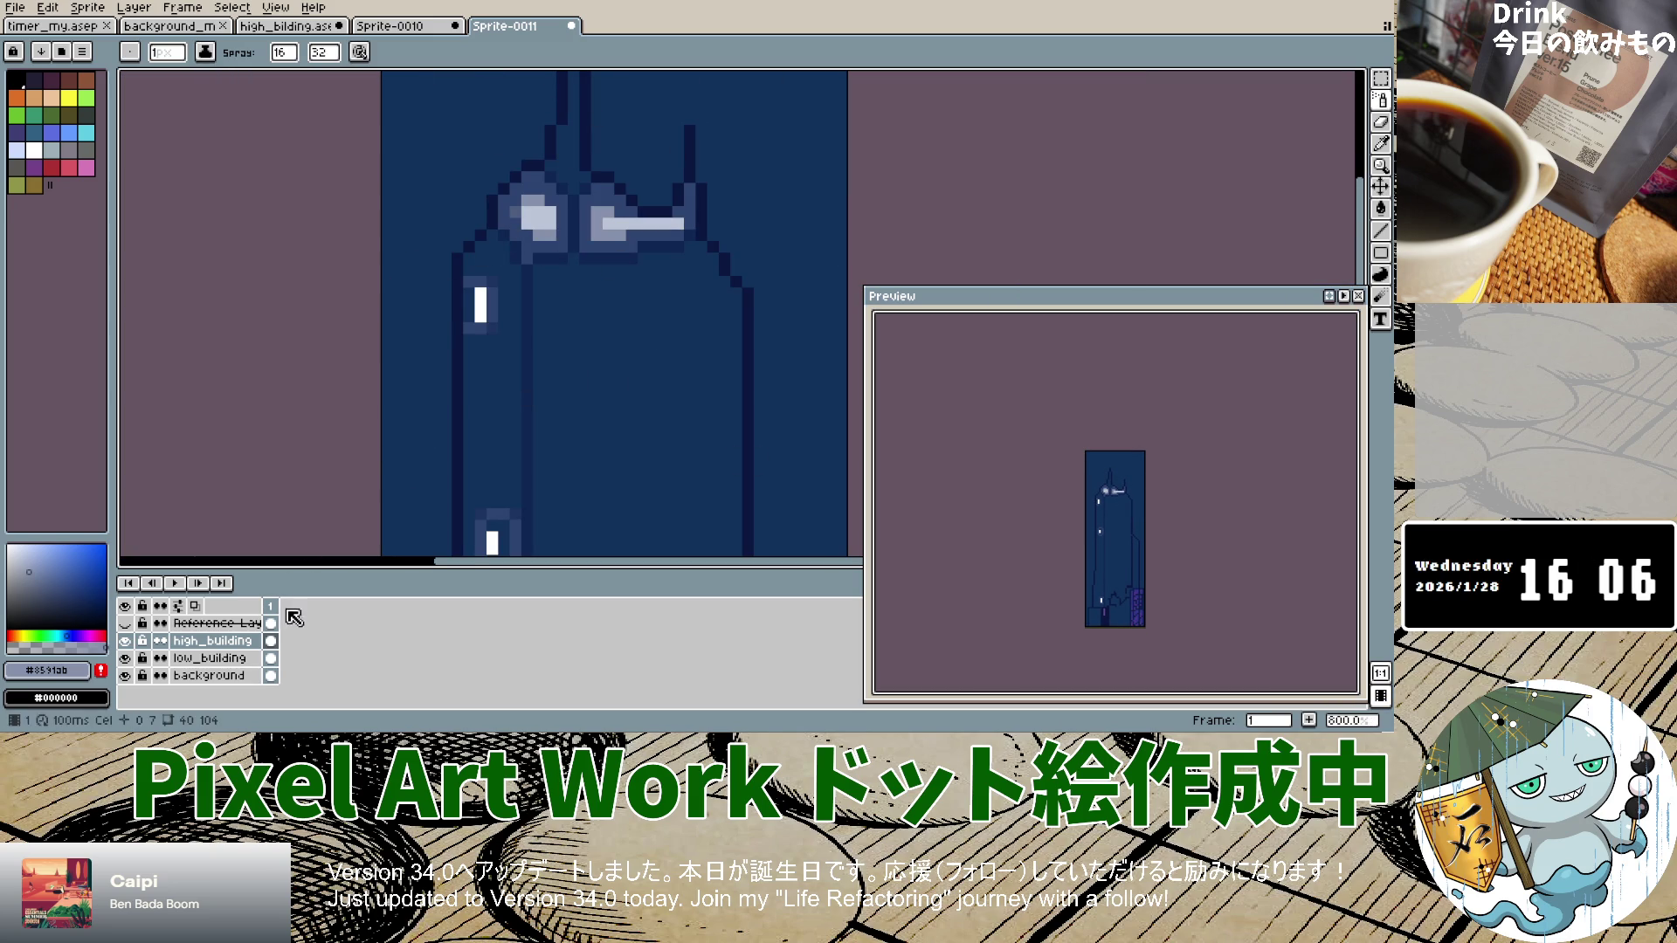
scroll(786, 205, "down", 4)
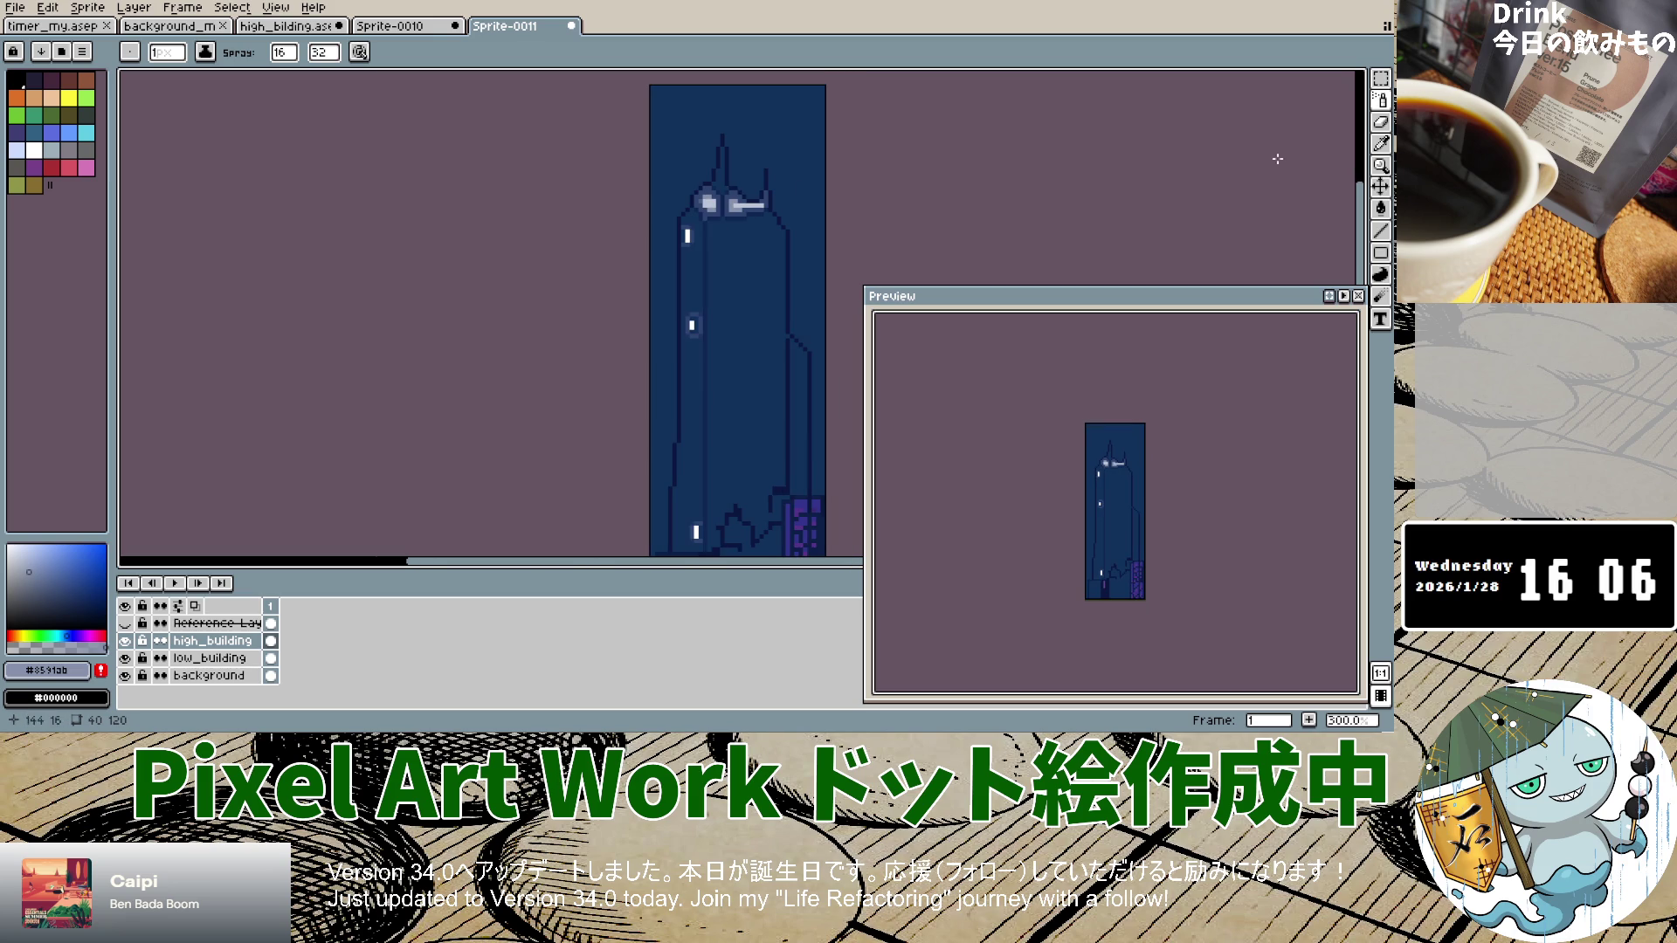
left_click(1380, 101)
scroll(712, 192, "up", 4)
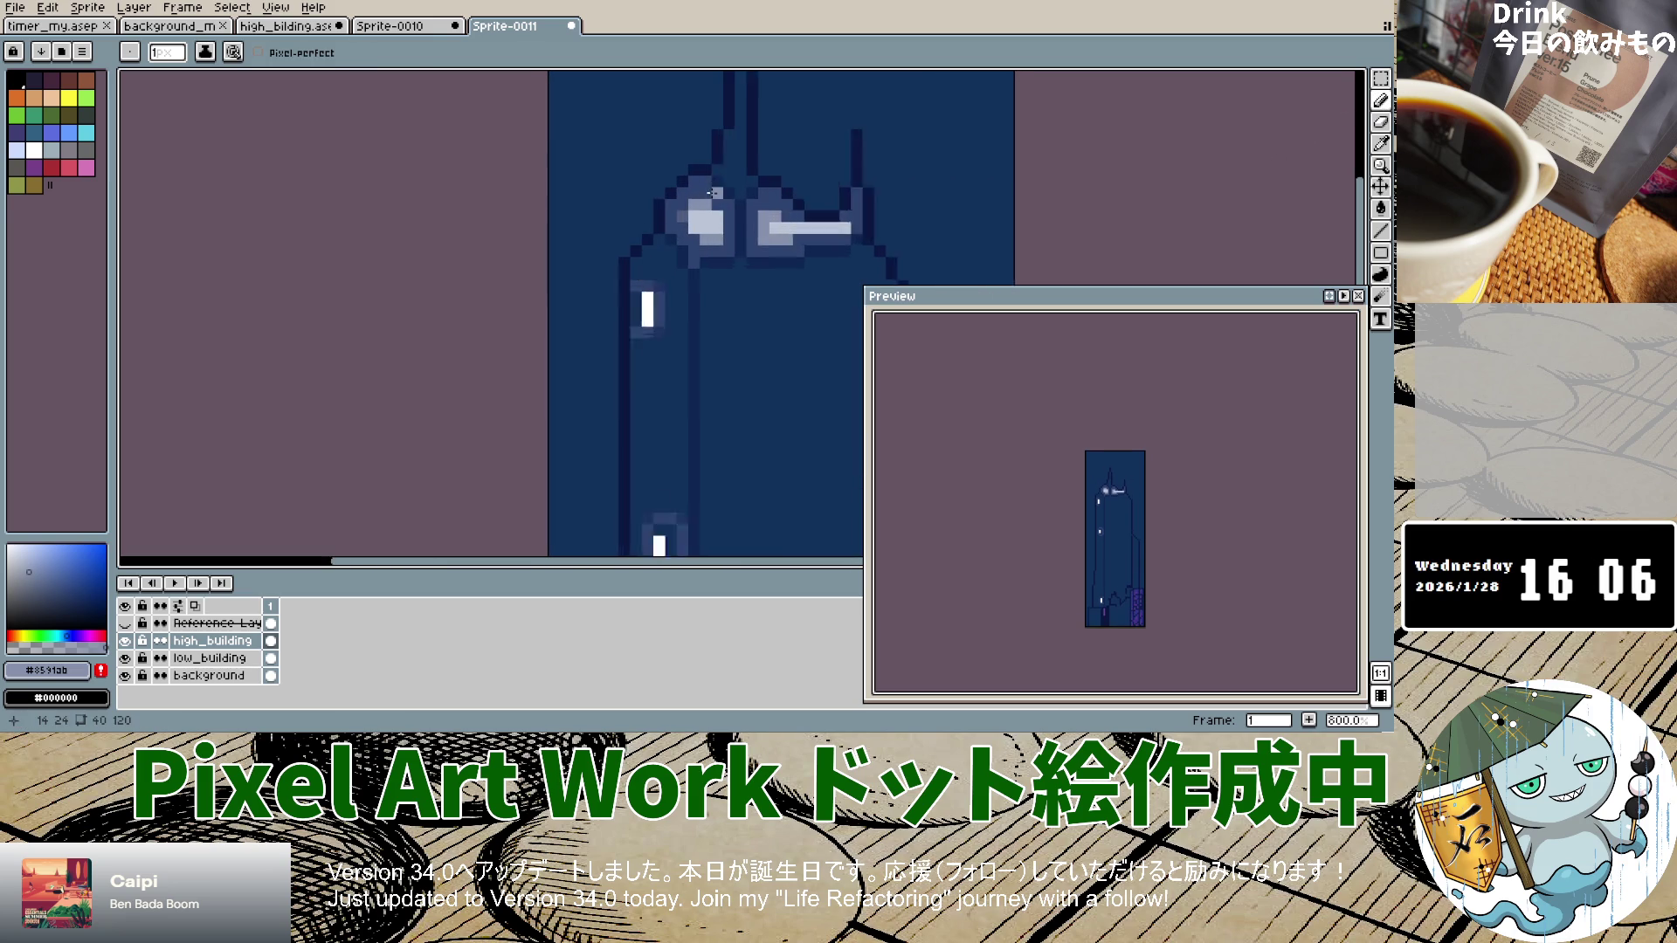
scroll(712, 192, "up", 2)
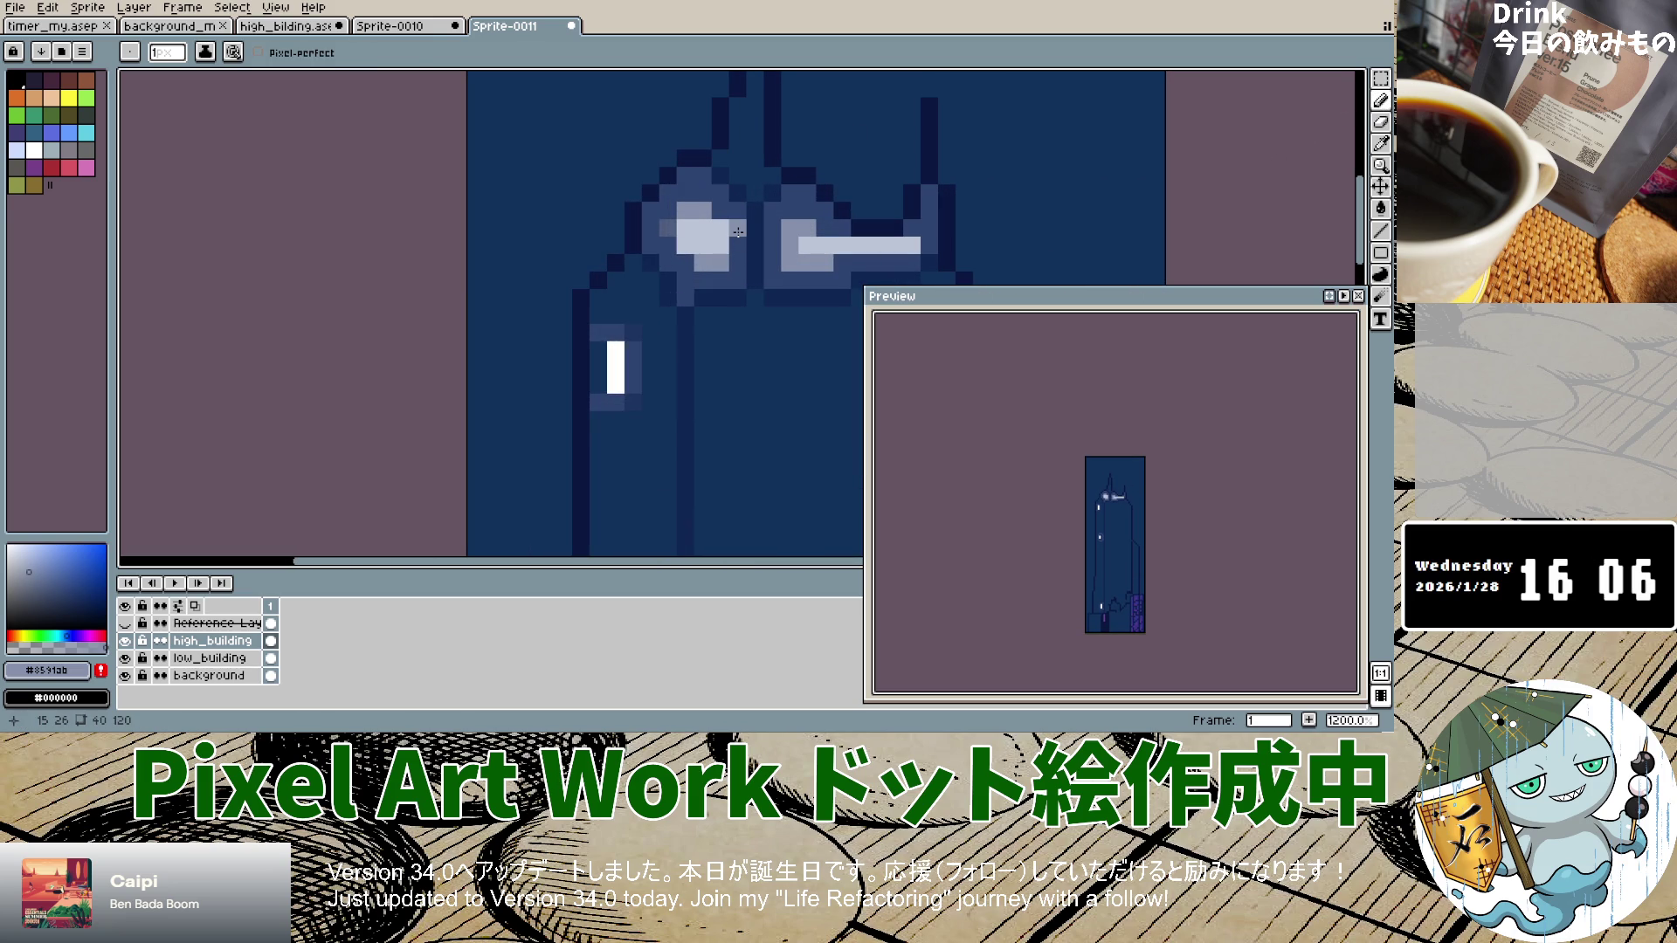
Step: Ring the left crown light with grey-blue #8591ab halo pixels along its sides, top and bottom
left_click_drag(738, 245, 669, 249)
key("ctrl+z")
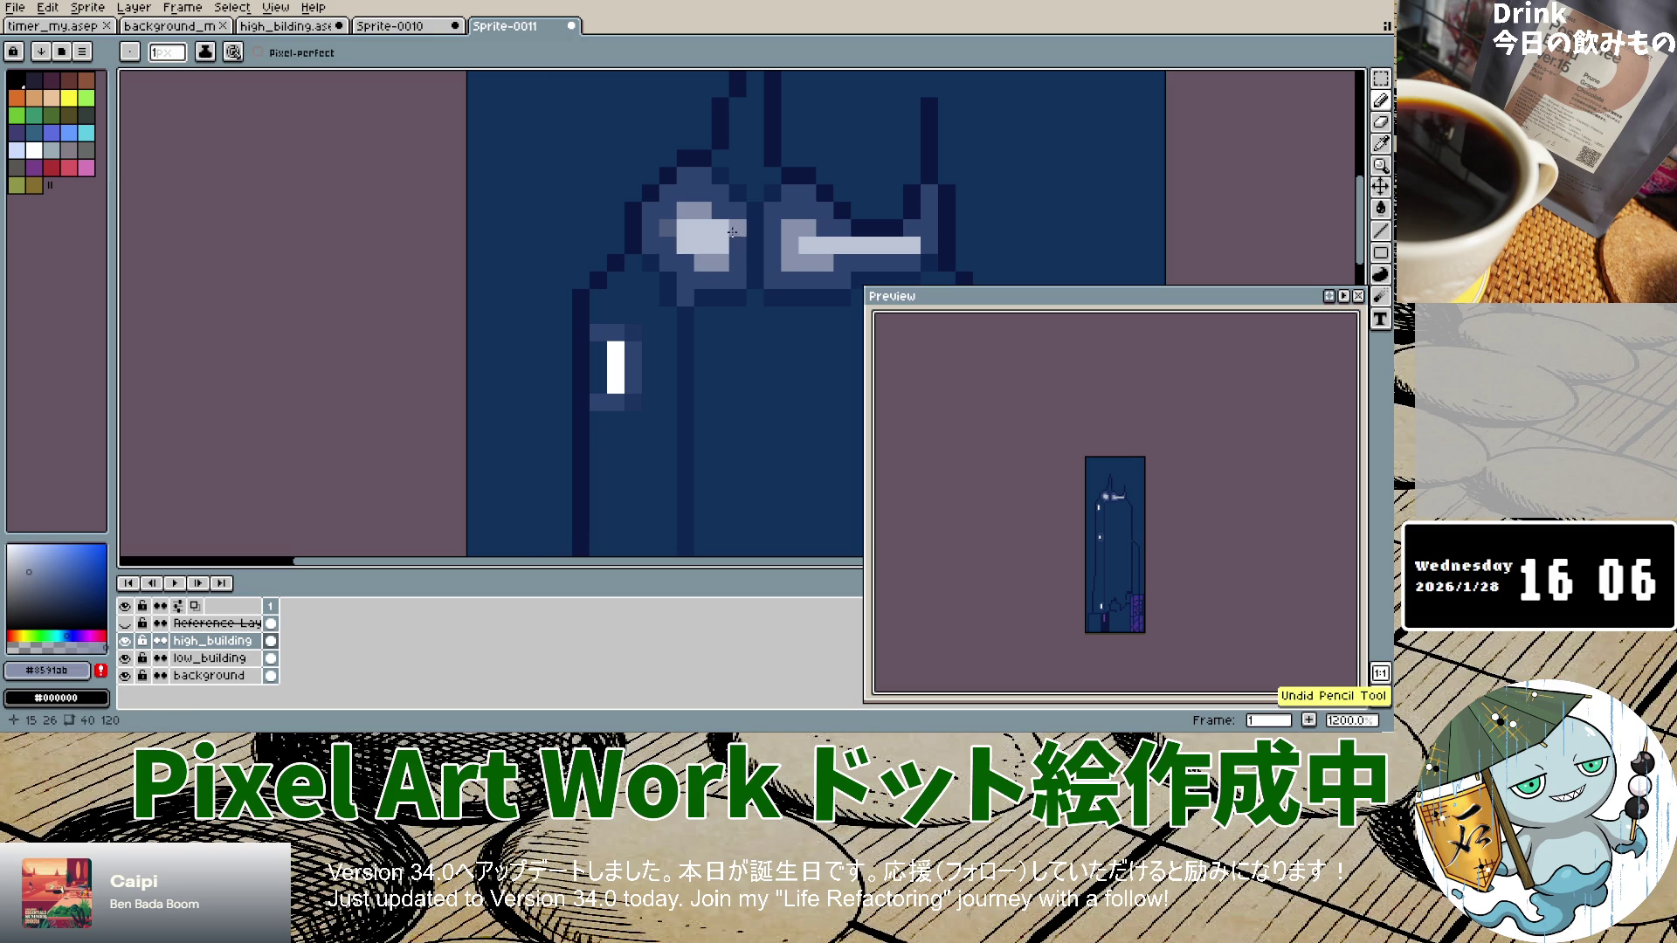
left_click(687, 264)
left_click(668, 264)
left_click(665, 247)
mouse_move(663, 247)
left_mouse_down()
mouse_move(651, 217)
mouse_move(669, 192)
mouse_move(723, 209)
left_mouse_up()
left_click(723, 209)
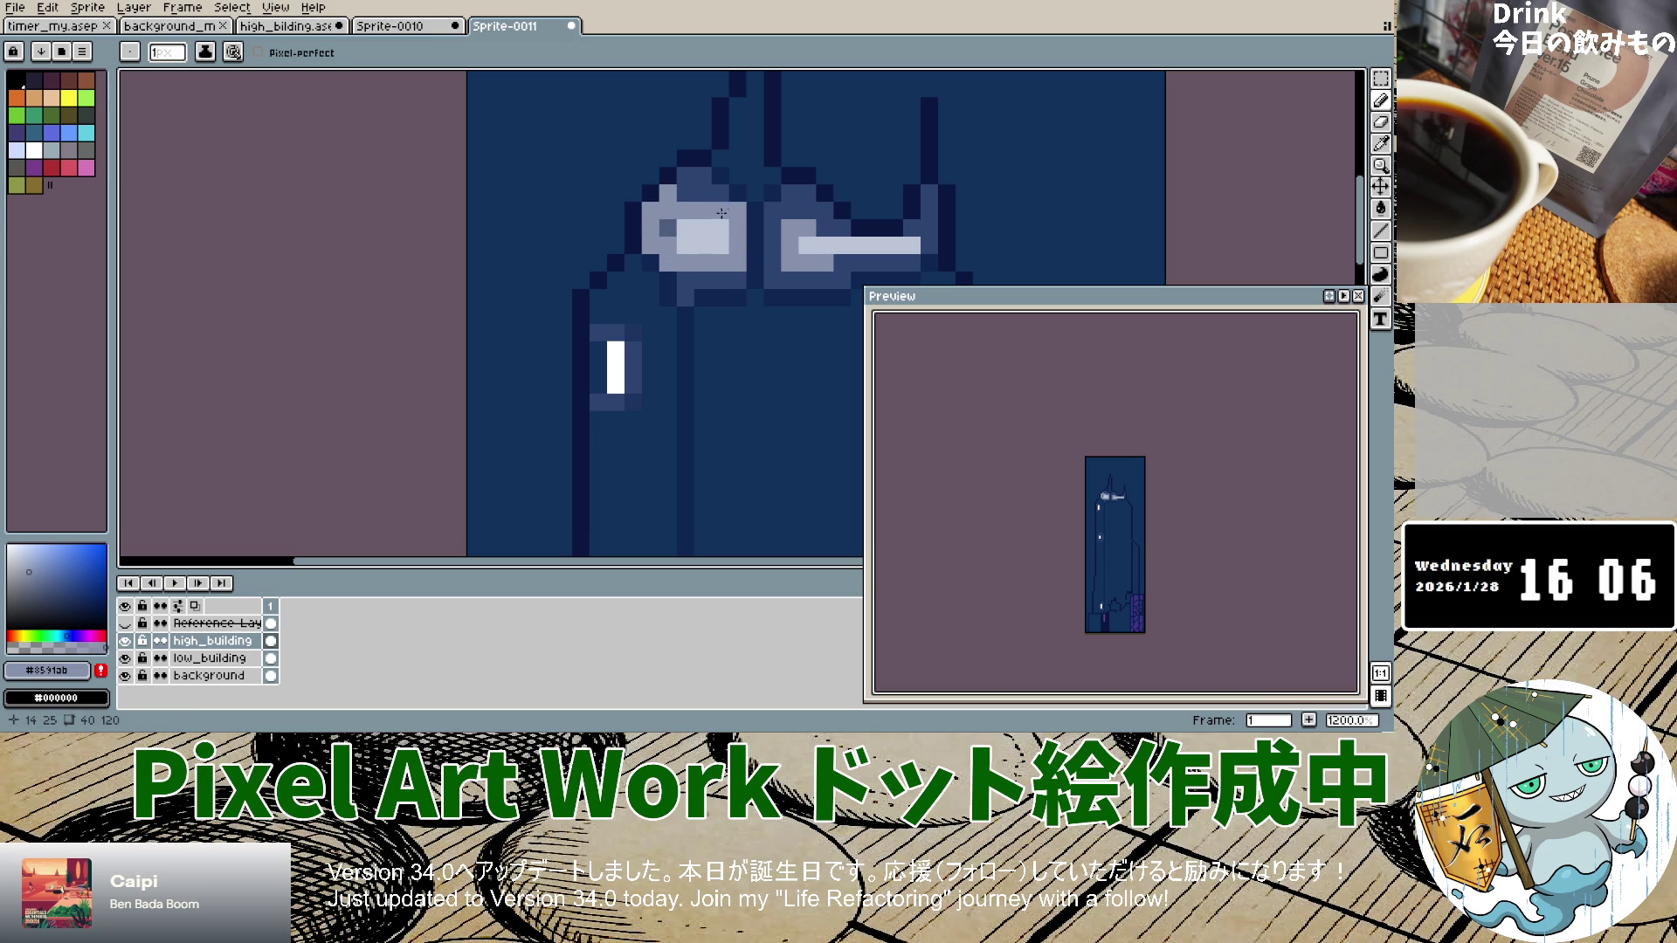
left_click(687, 198)
left_click(703, 194)
left_click(703, 280)
left_click(721, 280)
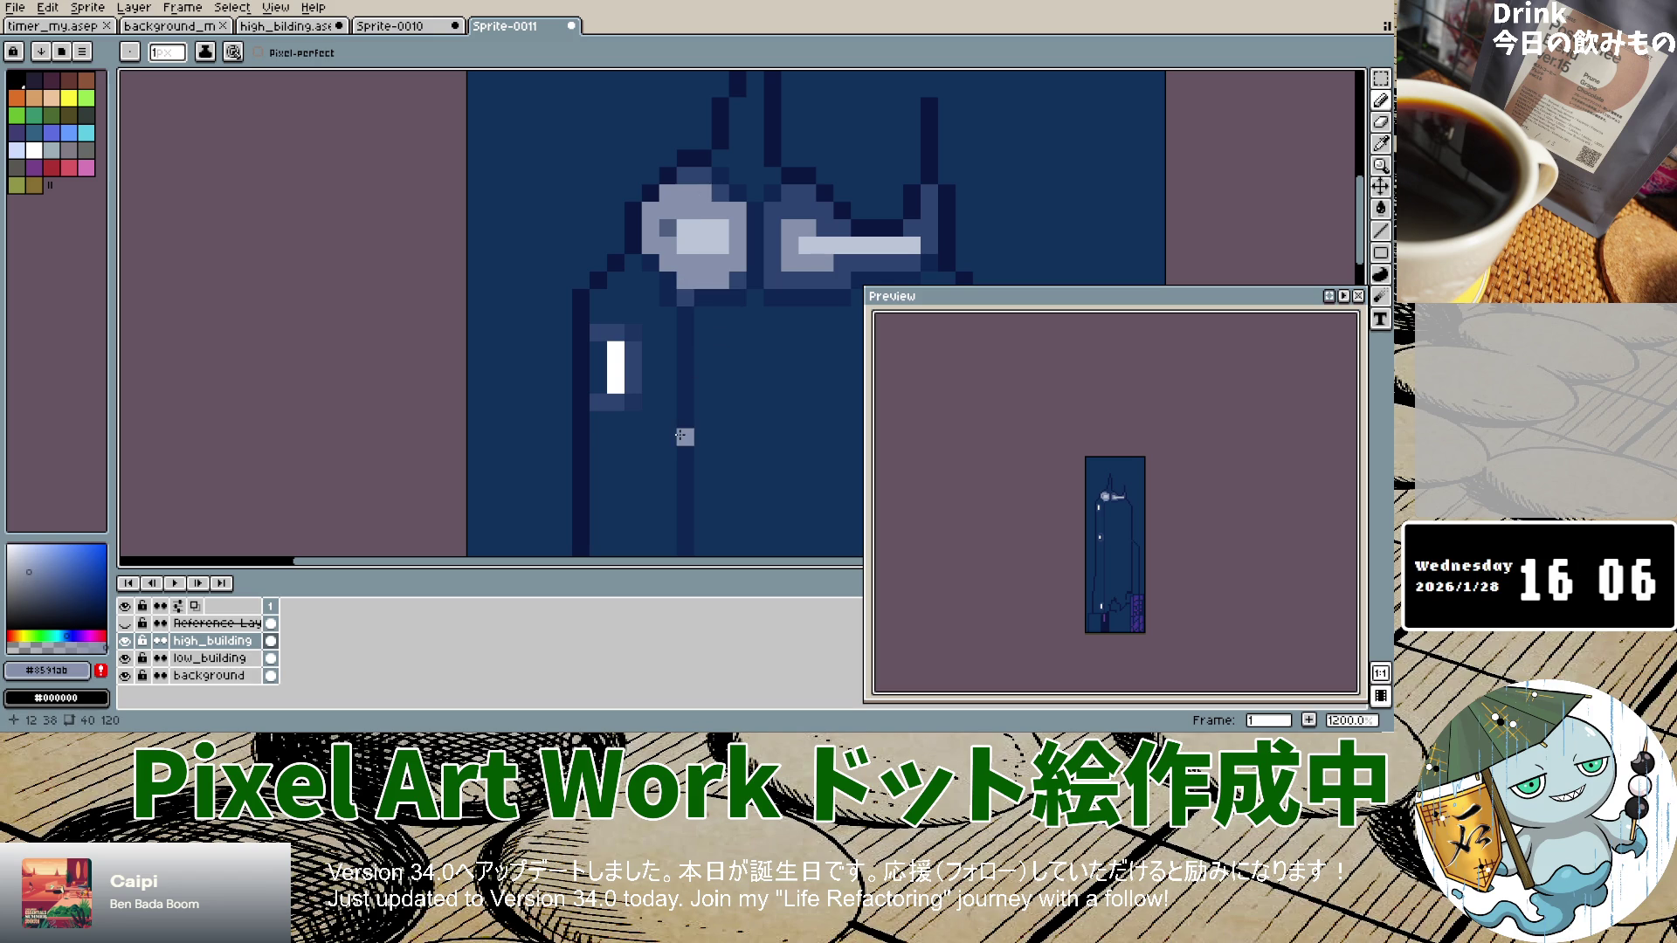
Step: Add a vertical run of halo pixels and extend the halo along the right crown light's top
scroll(685, 417, "down", 4)
scroll(712, 333, "up", 5)
mouse_move(705, 254)
left_mouse_down()
mouse_move(709, 331)
mouse_move(799, 344)
mouse_move(799, 321)
left_mouse_up()
left_click(728, 247)
left_click_drag(728, 243, 776, 265)
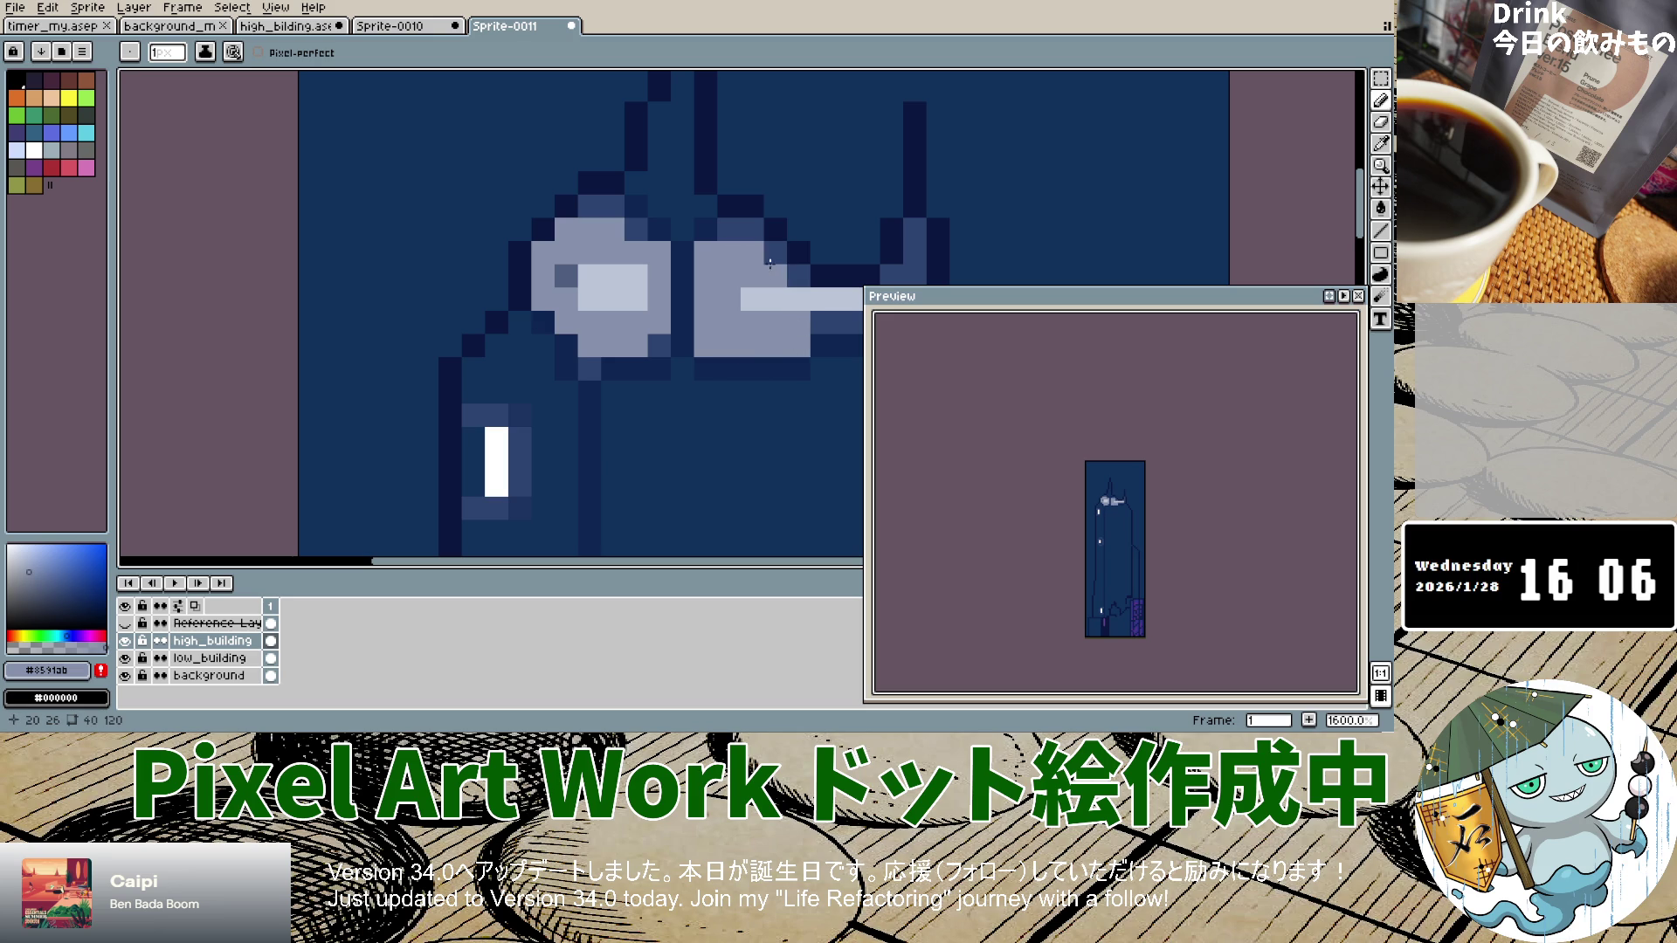
scroll(810, 326, "down", 3)
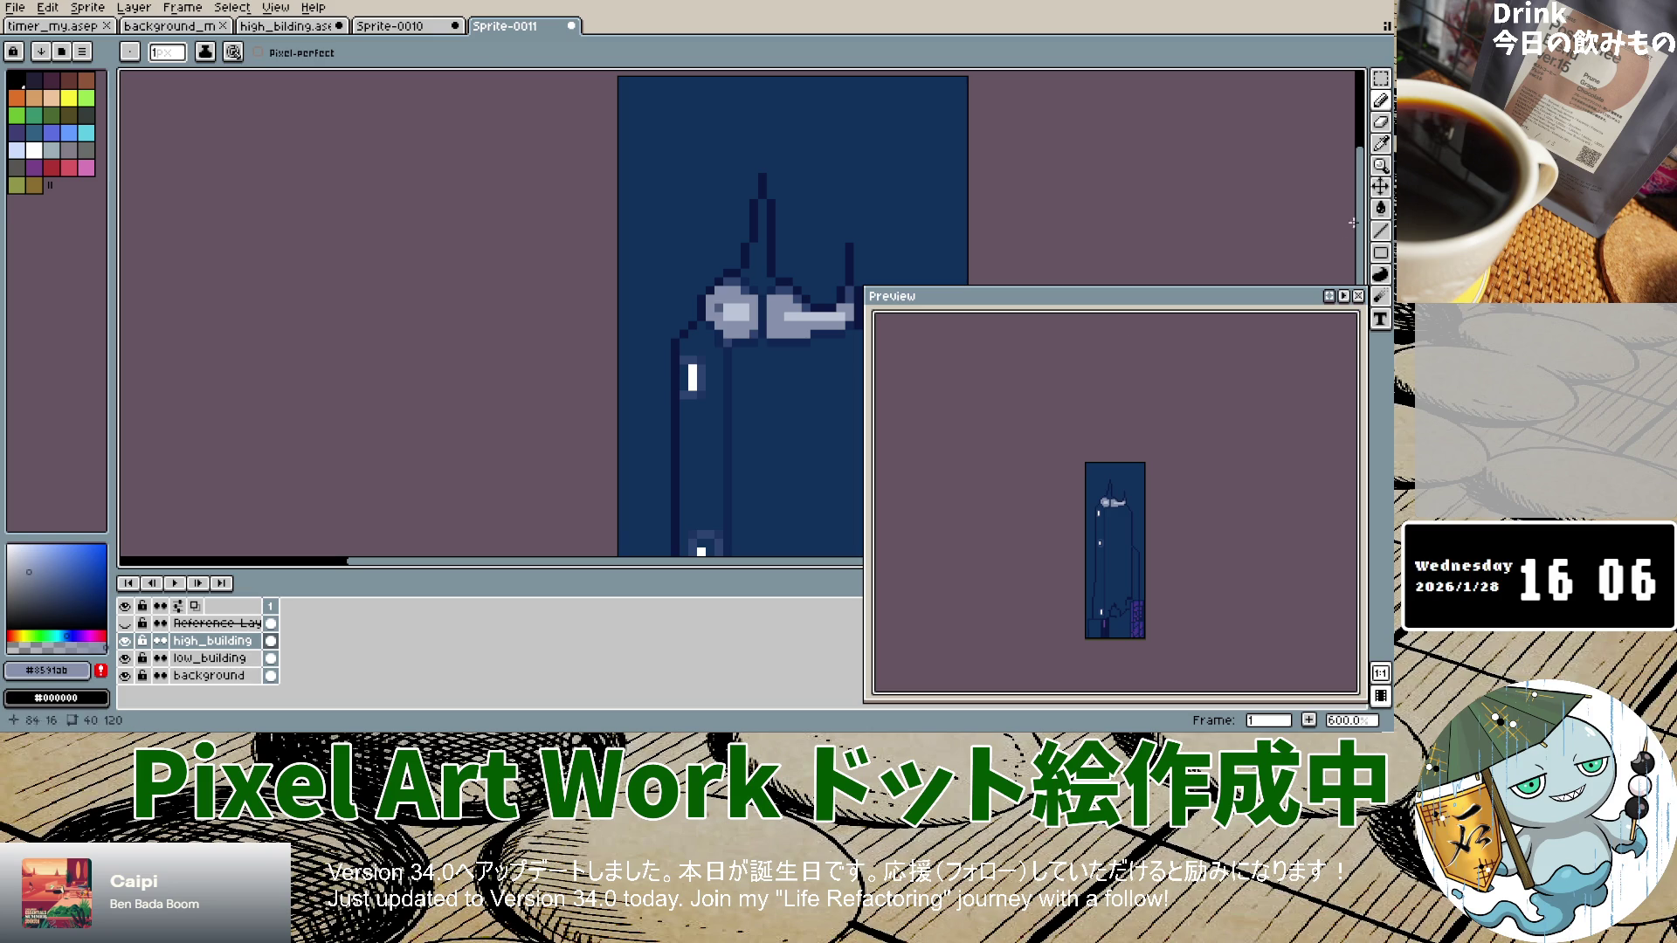
Step: Eyedrop the building's navy #2c4472 and switch back to the Pencil
left_click(1381, 143)
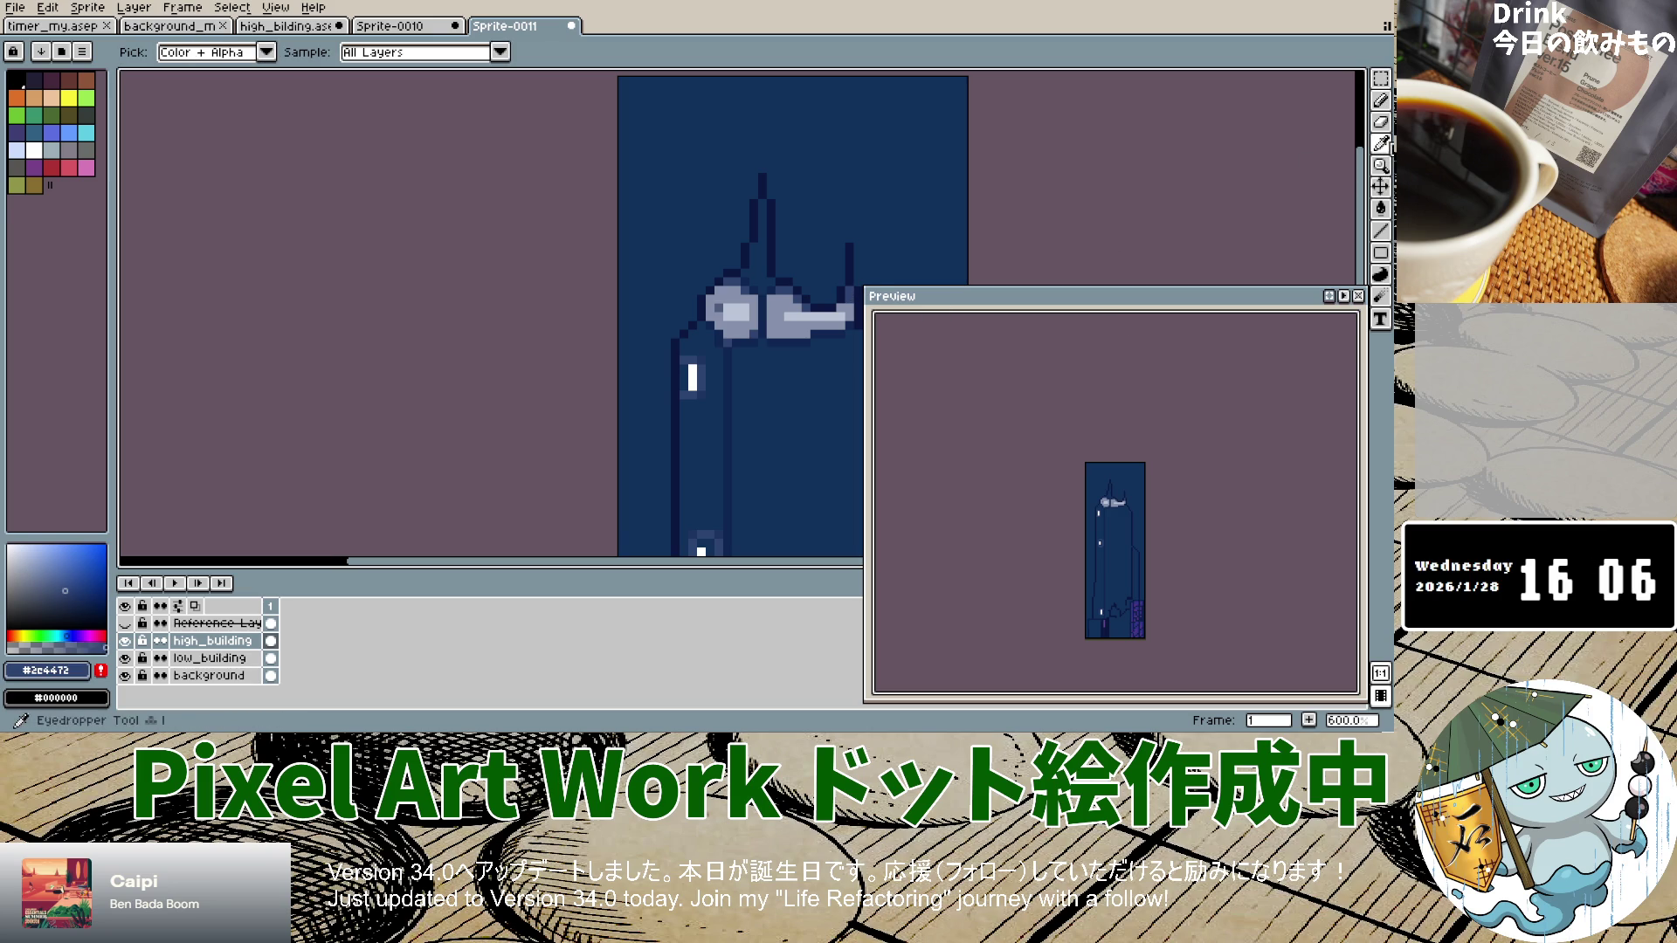
left_click(1381, 100)
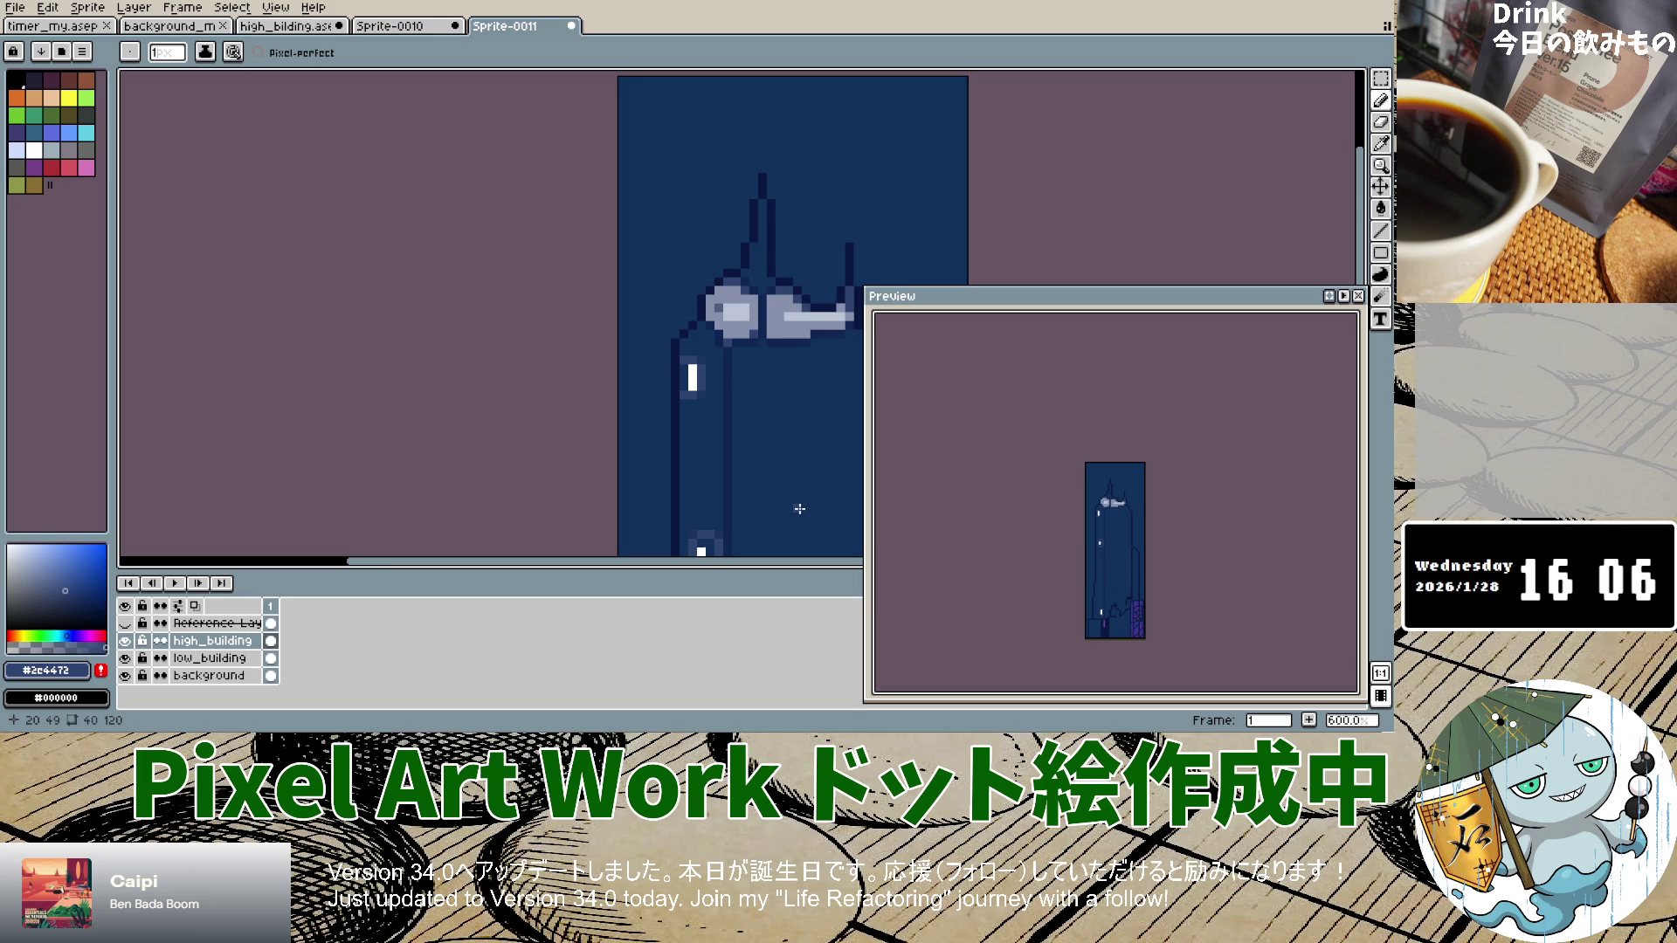
scroll(799, 508, "down", 5)
scroll(751, 367, "up", 4)
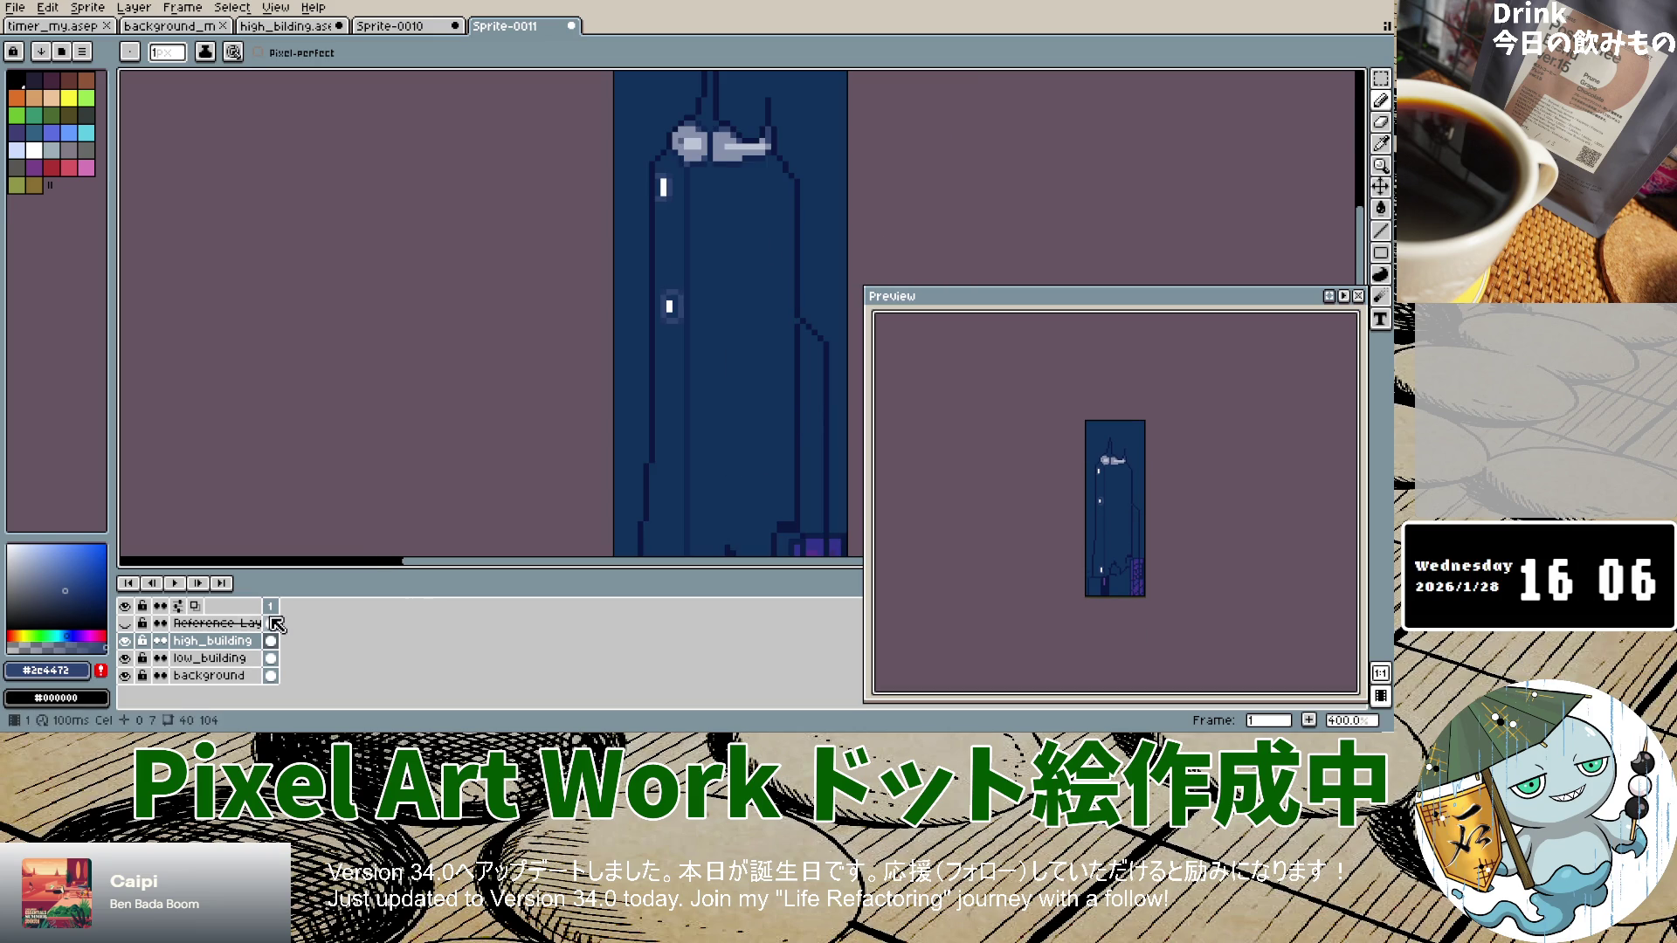
Step: Flick the reference image on and off several times to compare, leaving it hidden
left_click(126, 624)
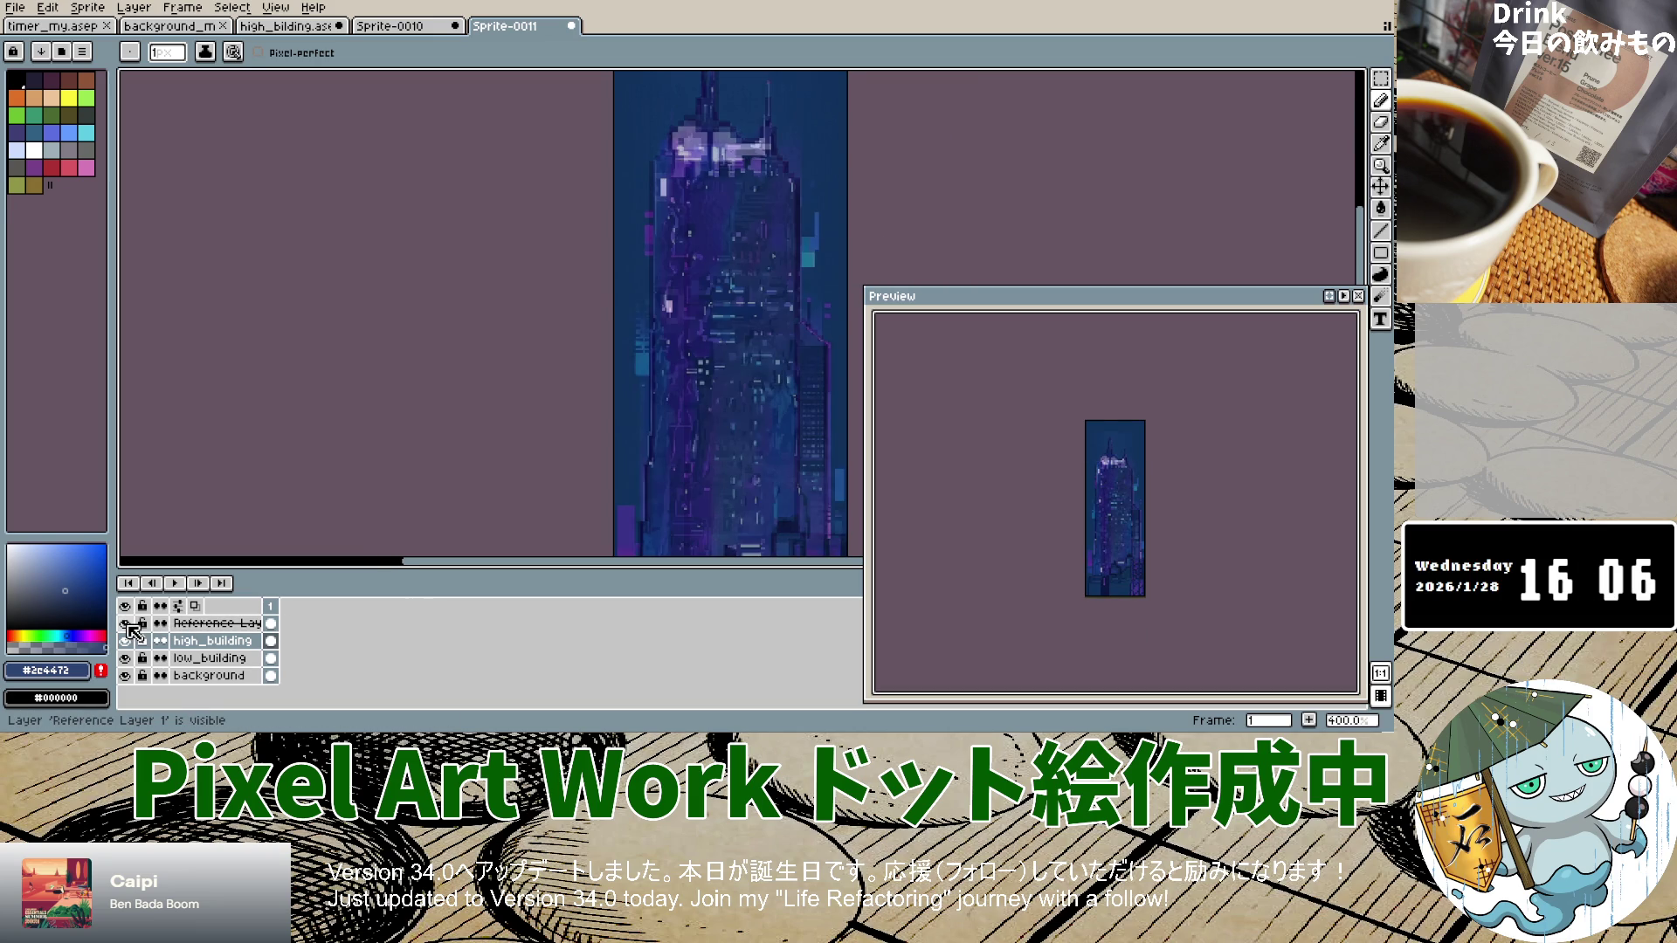
left_click(126, 623)
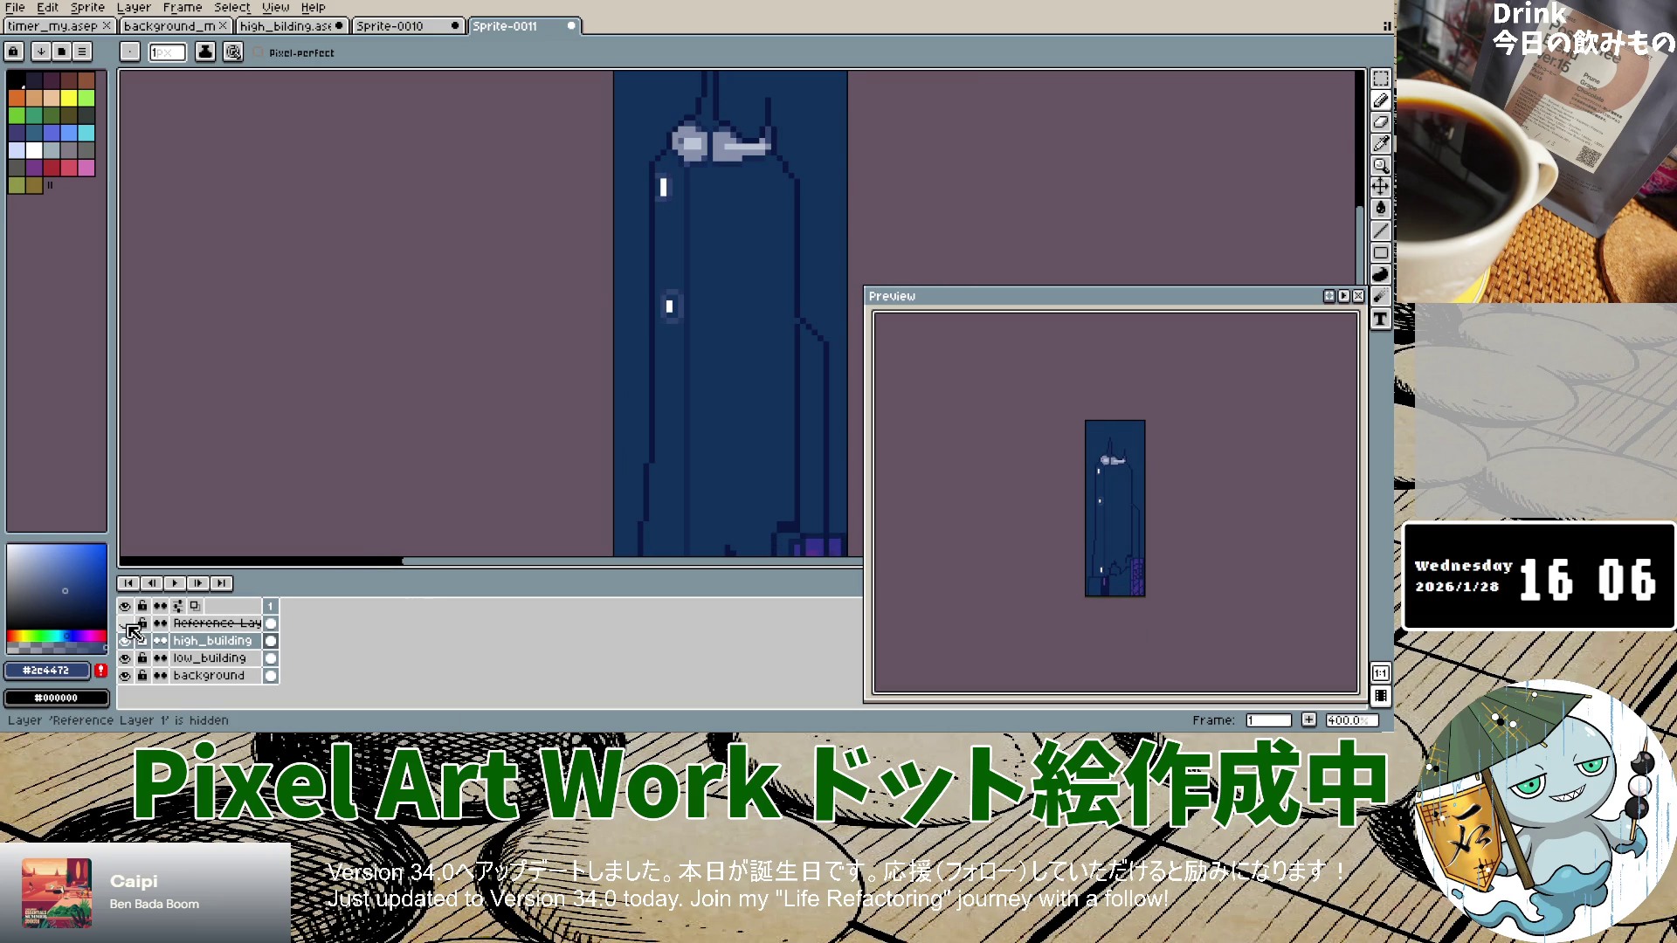
left_click(126, 623)
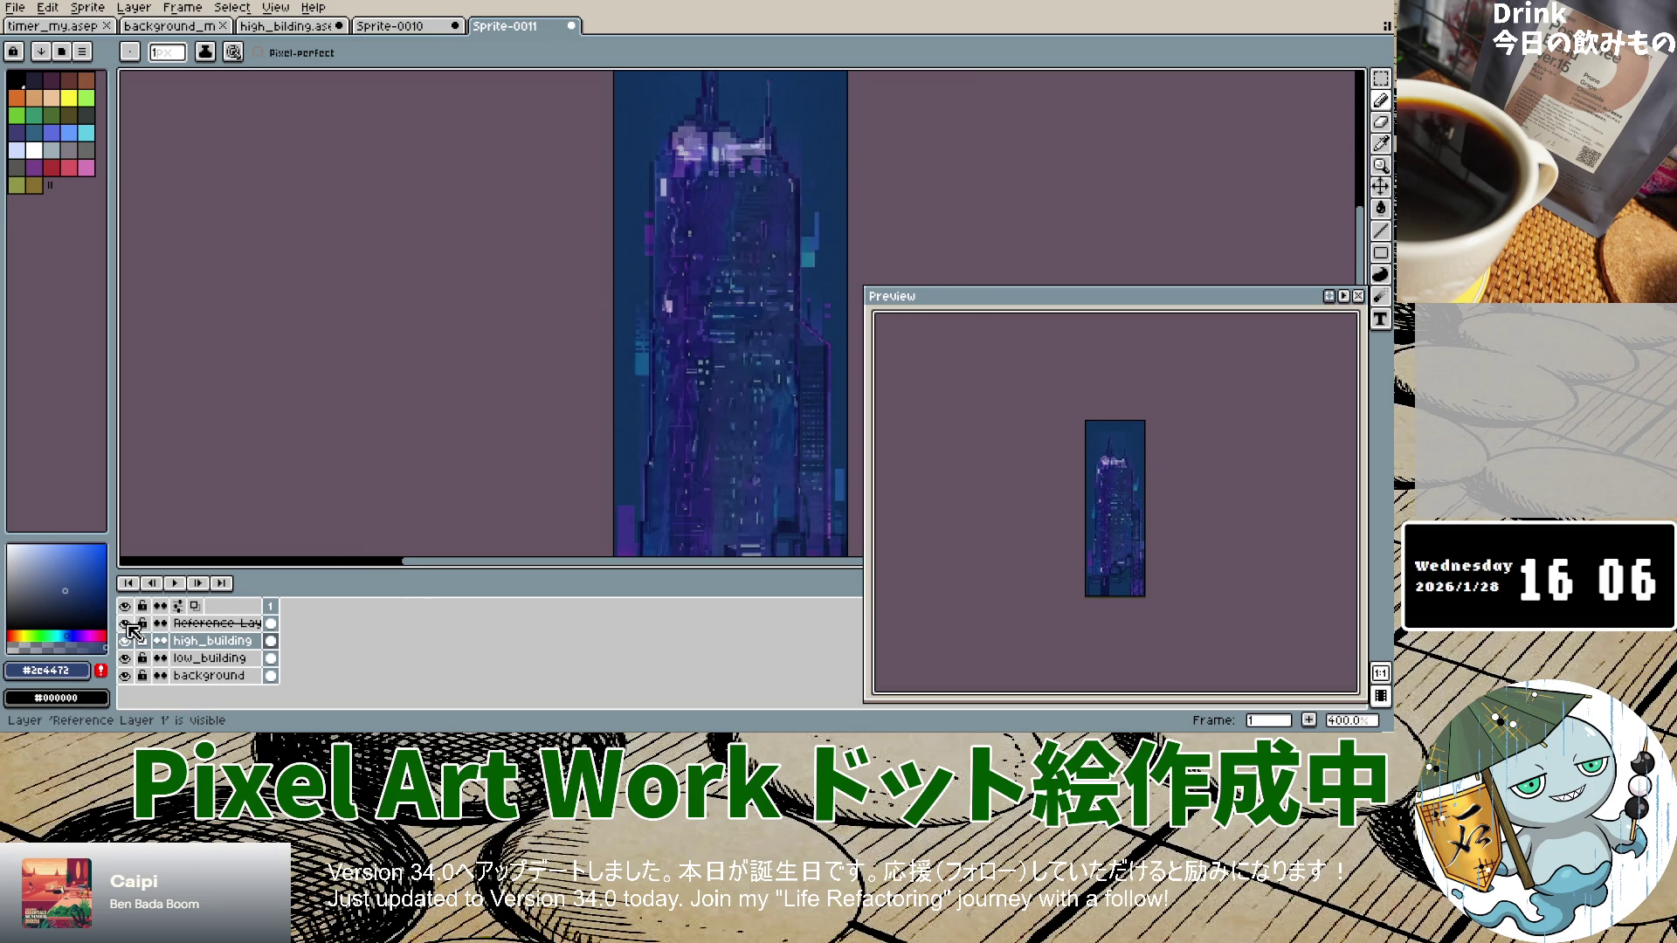
left_click(128, 625)
left_click(128, 624)
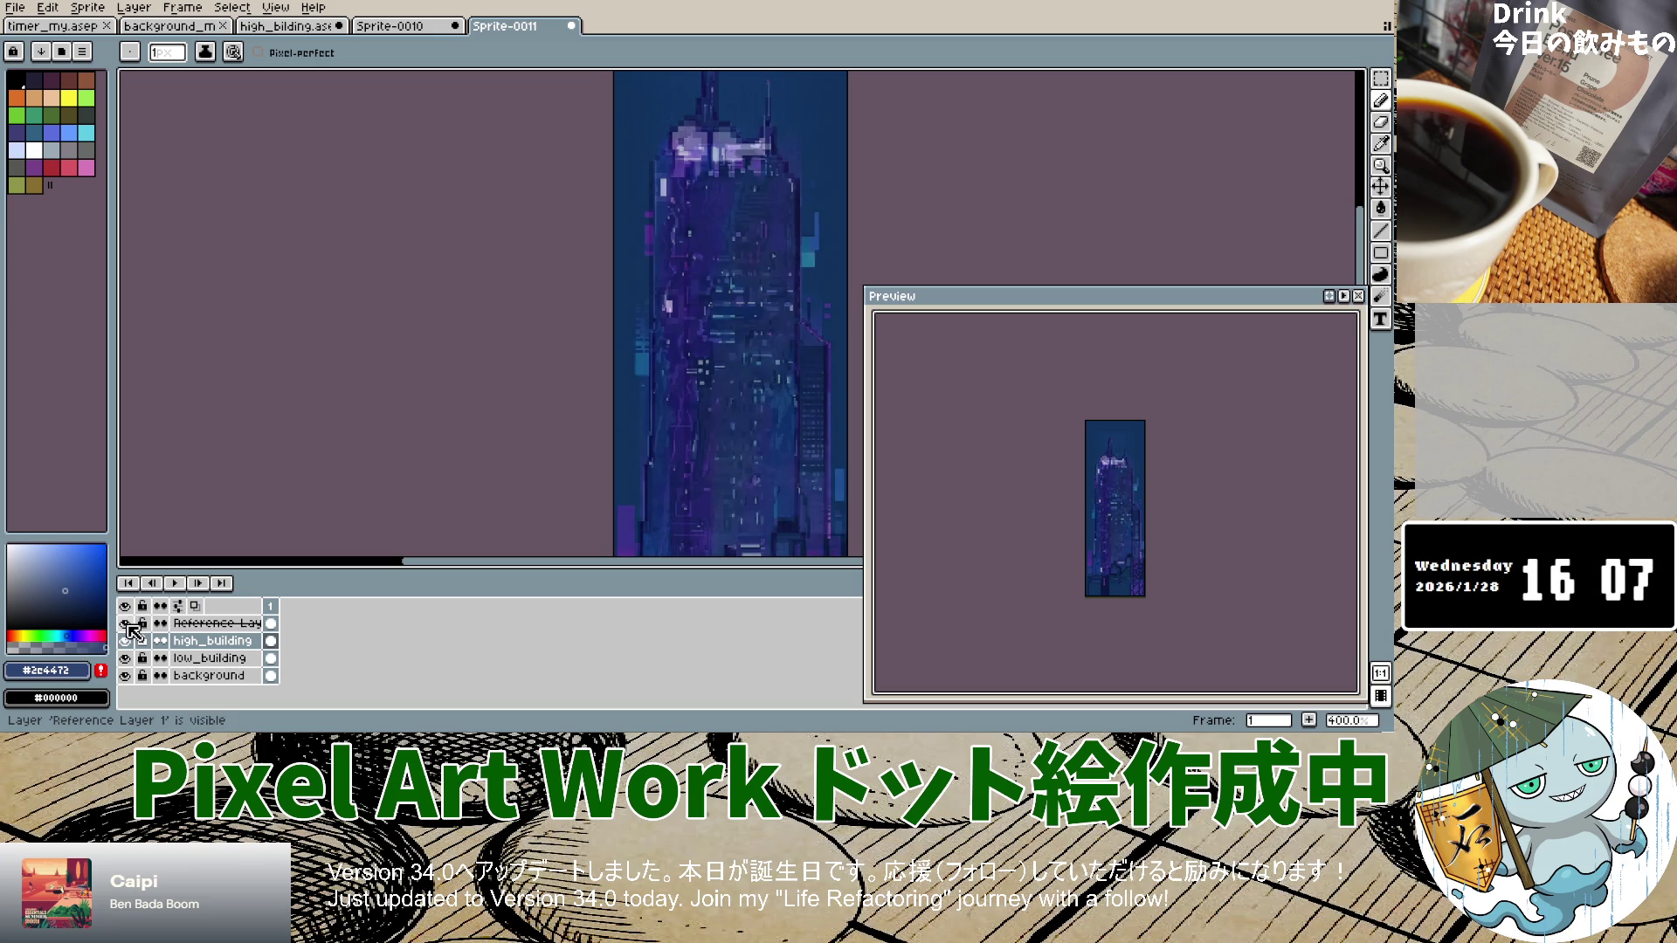
left_click(127, 624)
left_click(127, 625)
left_click(128, 625)
scroll(601, 380, "down", 3)
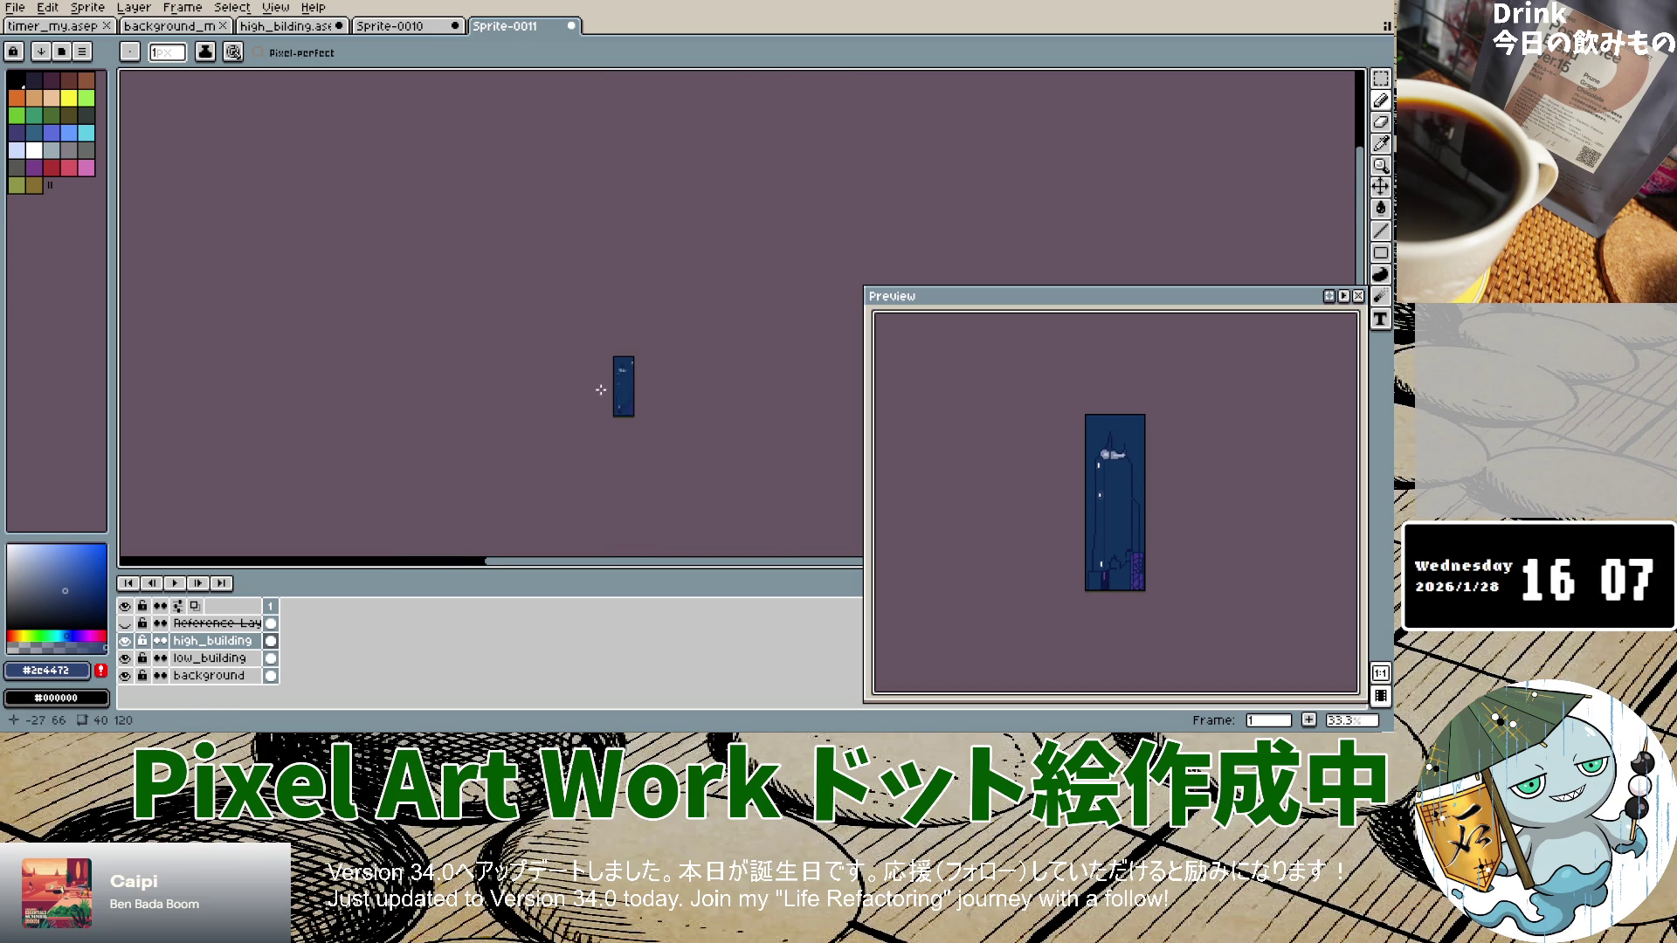
Step: Zoom out to 200% and unhide the Reference Layer to overlay the purple skyscraper image
scroll(621, 395, "up", 3)
scroll(621, 395, "down", 1)
scroll(620, 394, "down", 2)
scroll(621, 394, "up", 1)
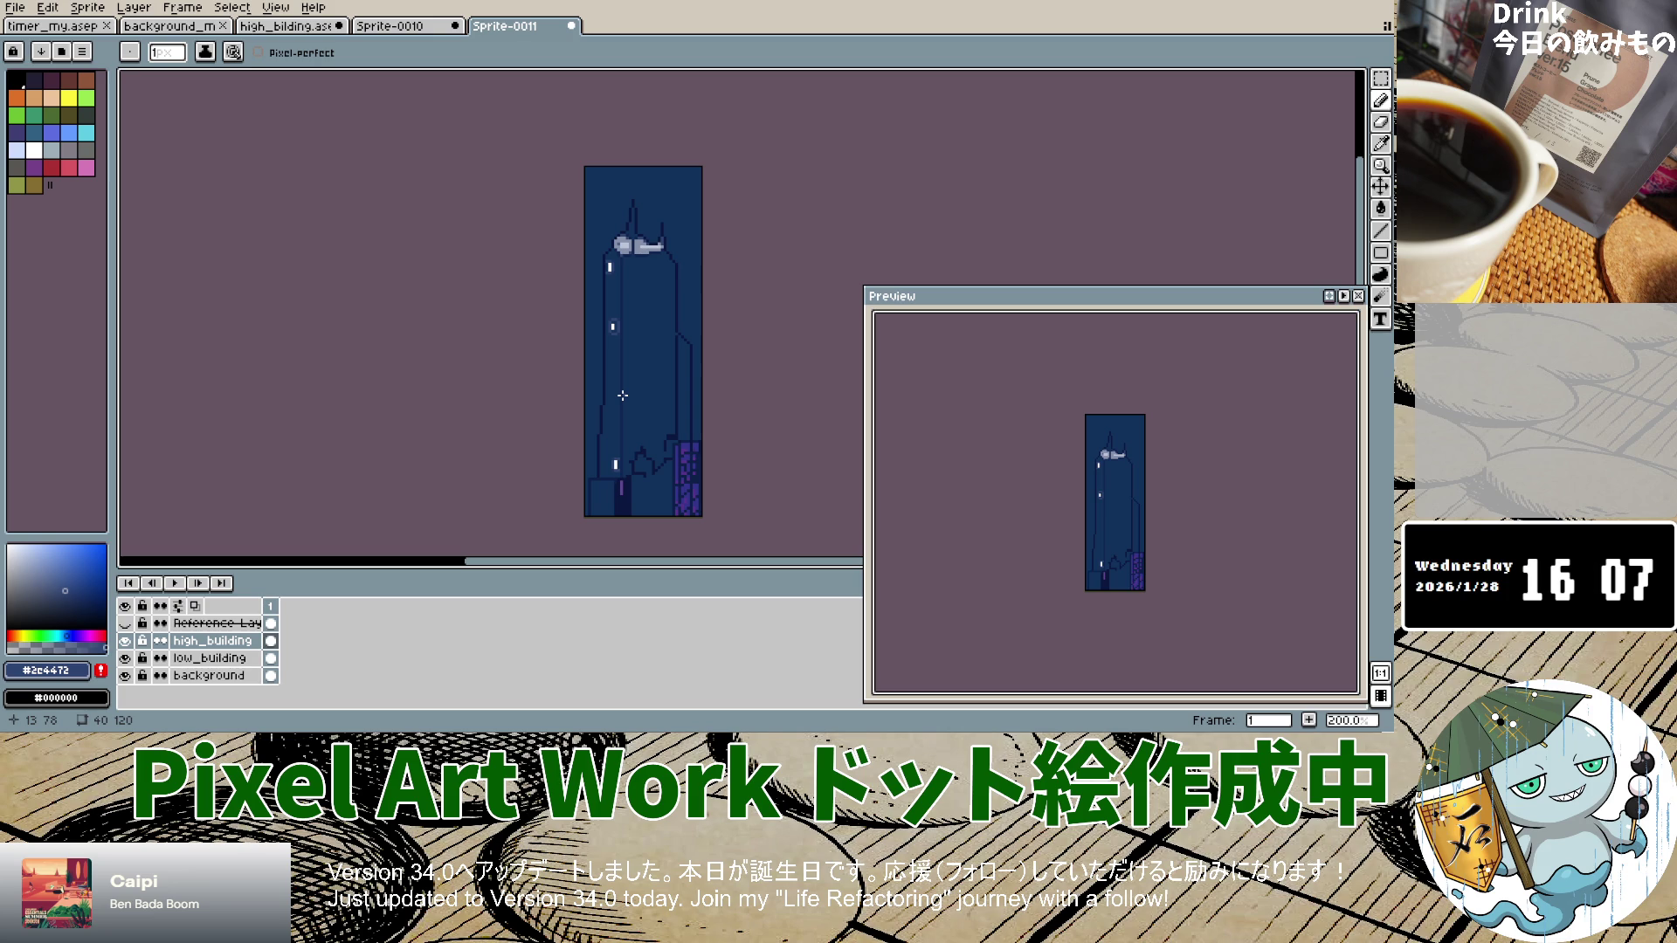
left_click(124, 623)
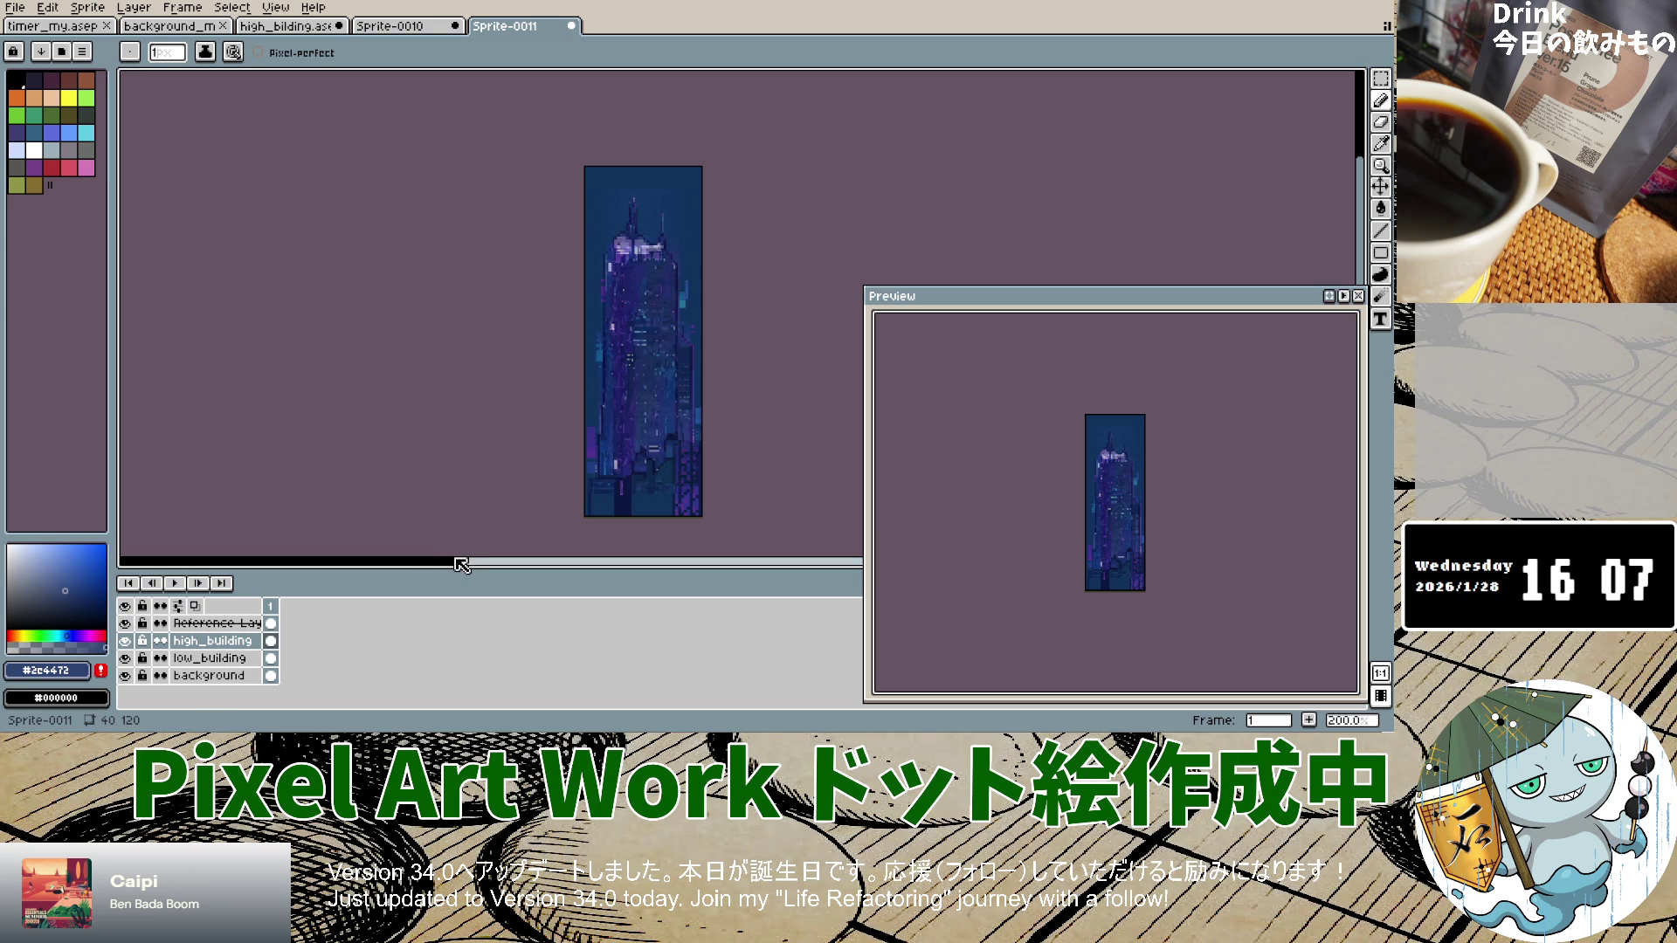